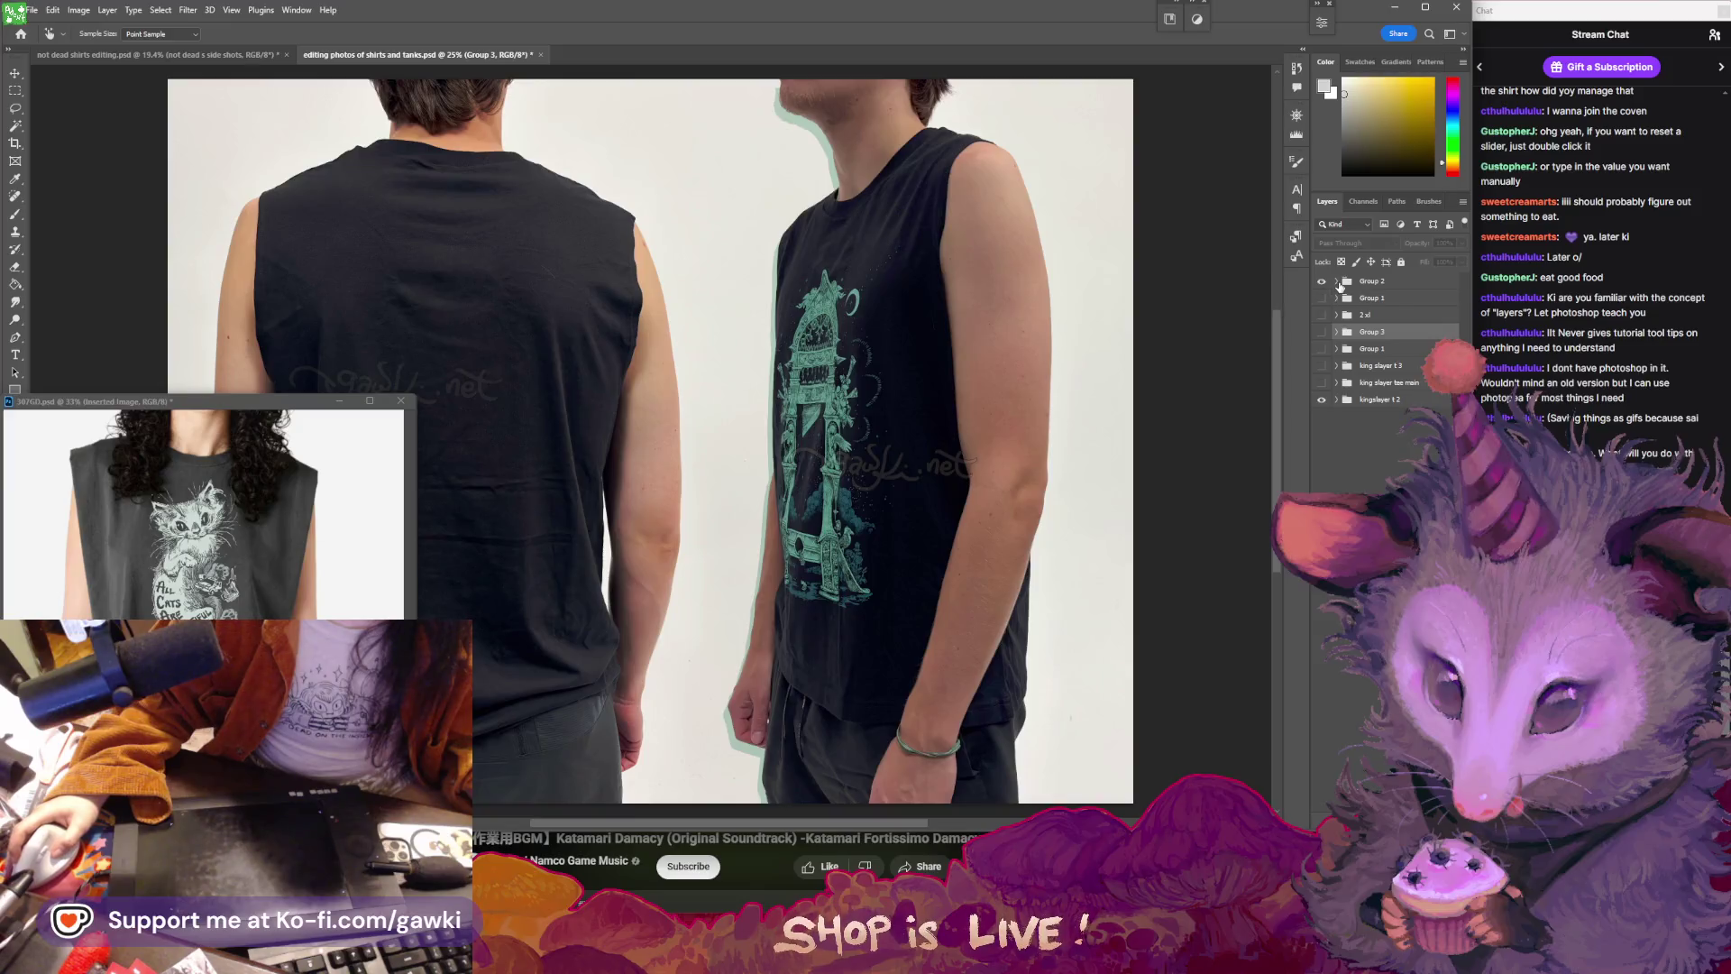
# - Copy the sig copy 10 and sig copy 11 watermark groups into the not dead shirts image and reposition them
pyautogui.keyDown('shift'); pyautogui.click(1413, 318); pyautogui.keyUp('shift')
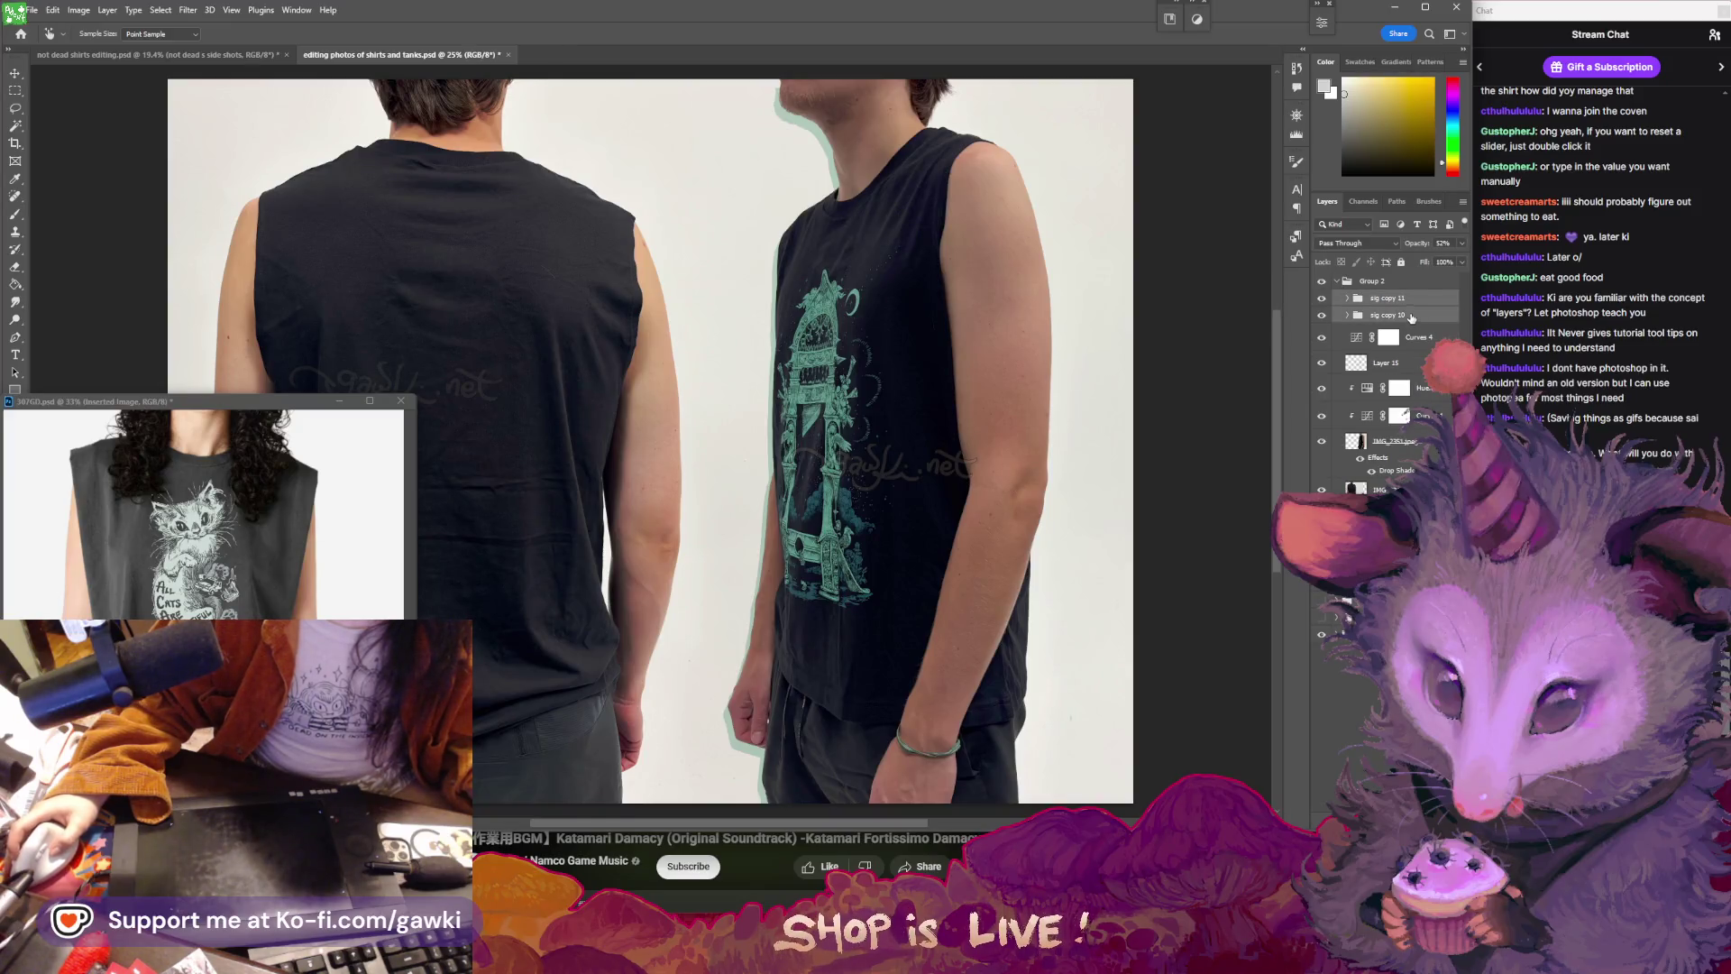
pyautogui.moveTo(1412, 317); pyautogui.dragTo(794, 451)
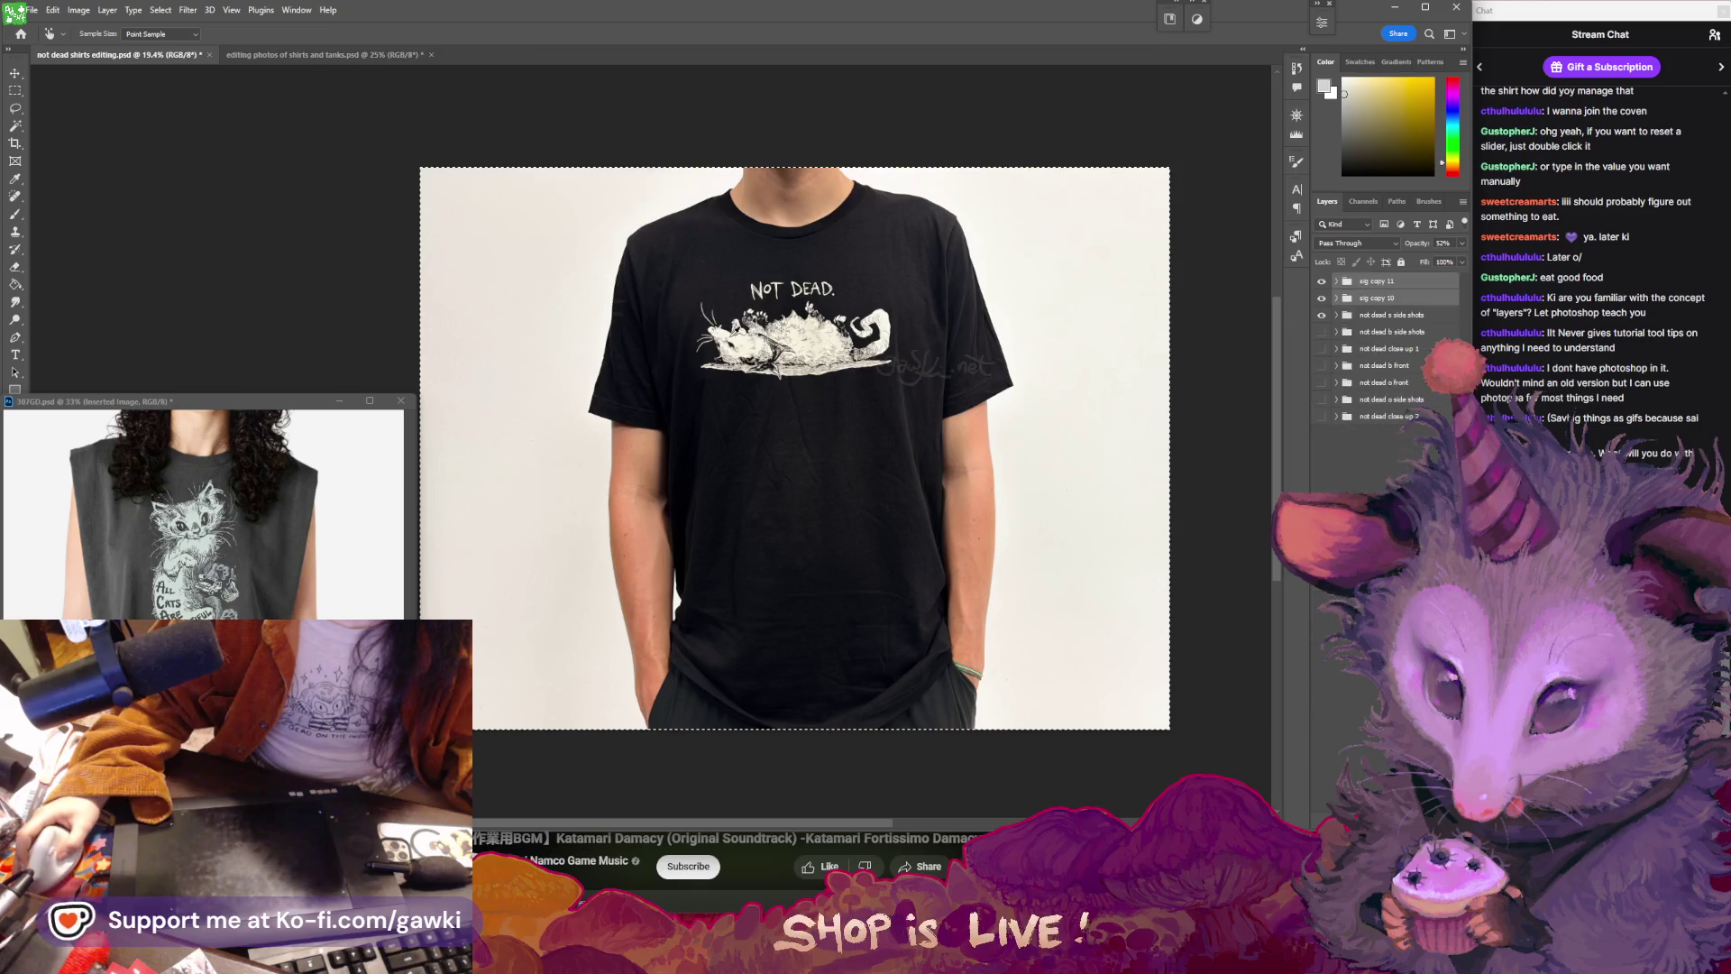
pyautogui.moveTo(913, 370)
pyautogui.mouseDown()
pyautogui.moveTo(967, 457)
pyautogui.moveTo(994, 457)
pyautogui.mouseUp()
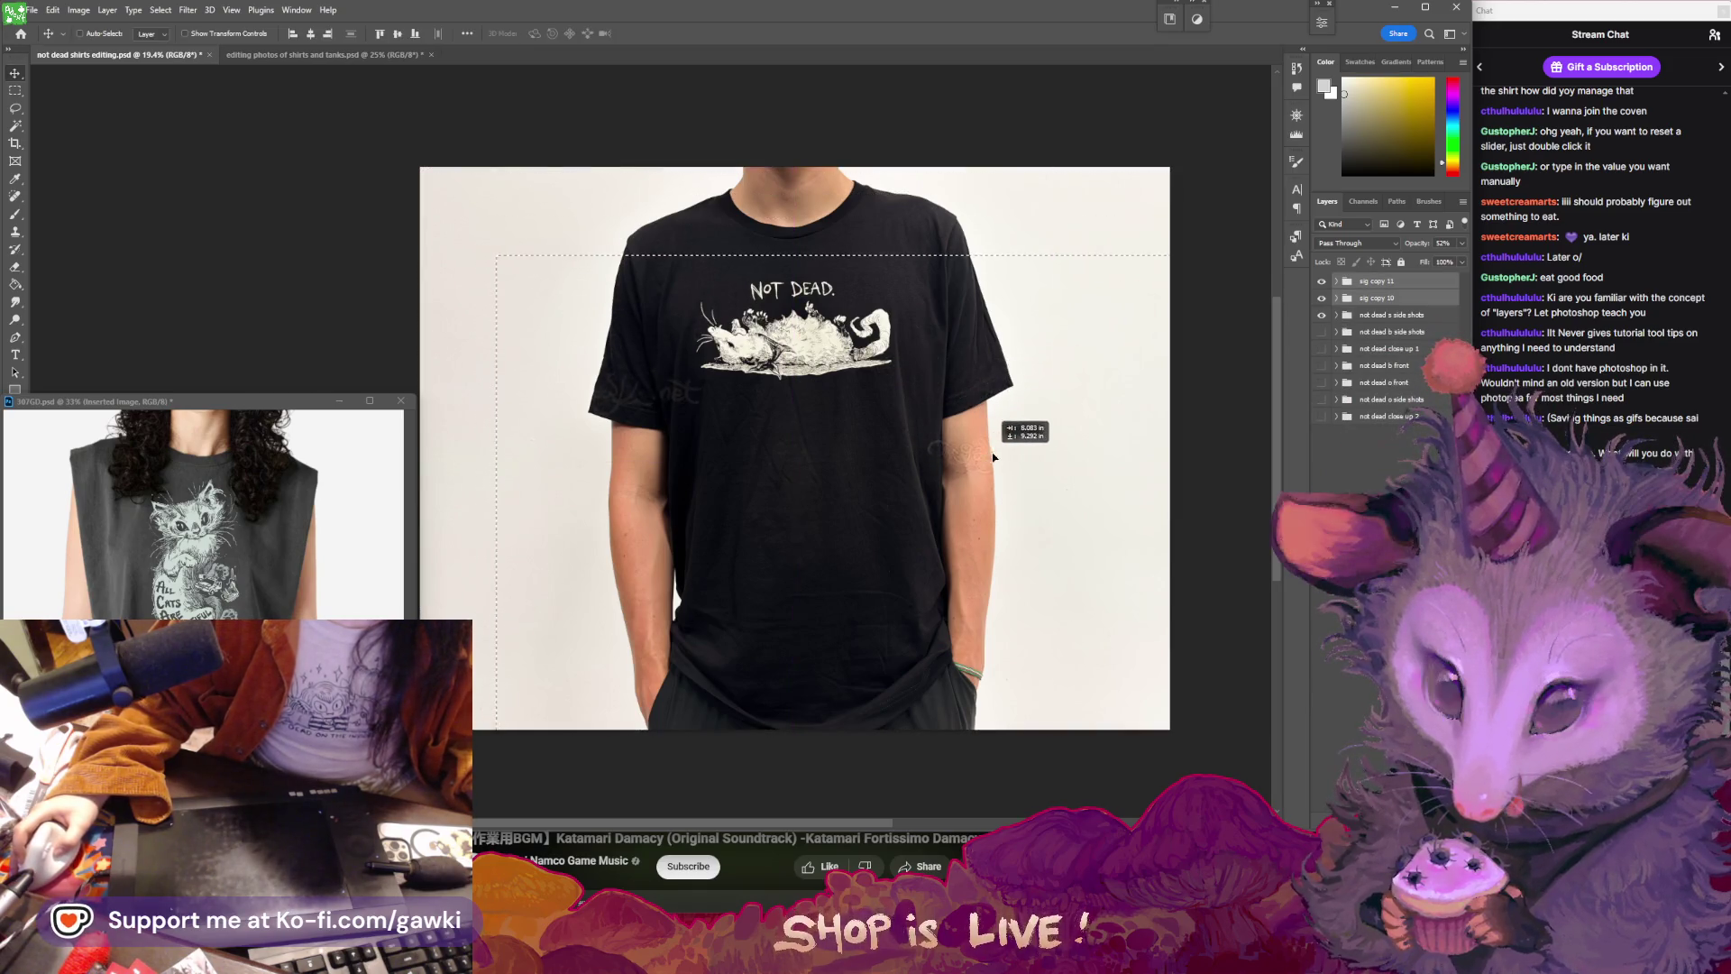
# - Set sig copy 10's blend mode to Normal and expand the sig copy 11 group
pyautogui.click(1397, 282)
pyautogui.click(1399, 299)
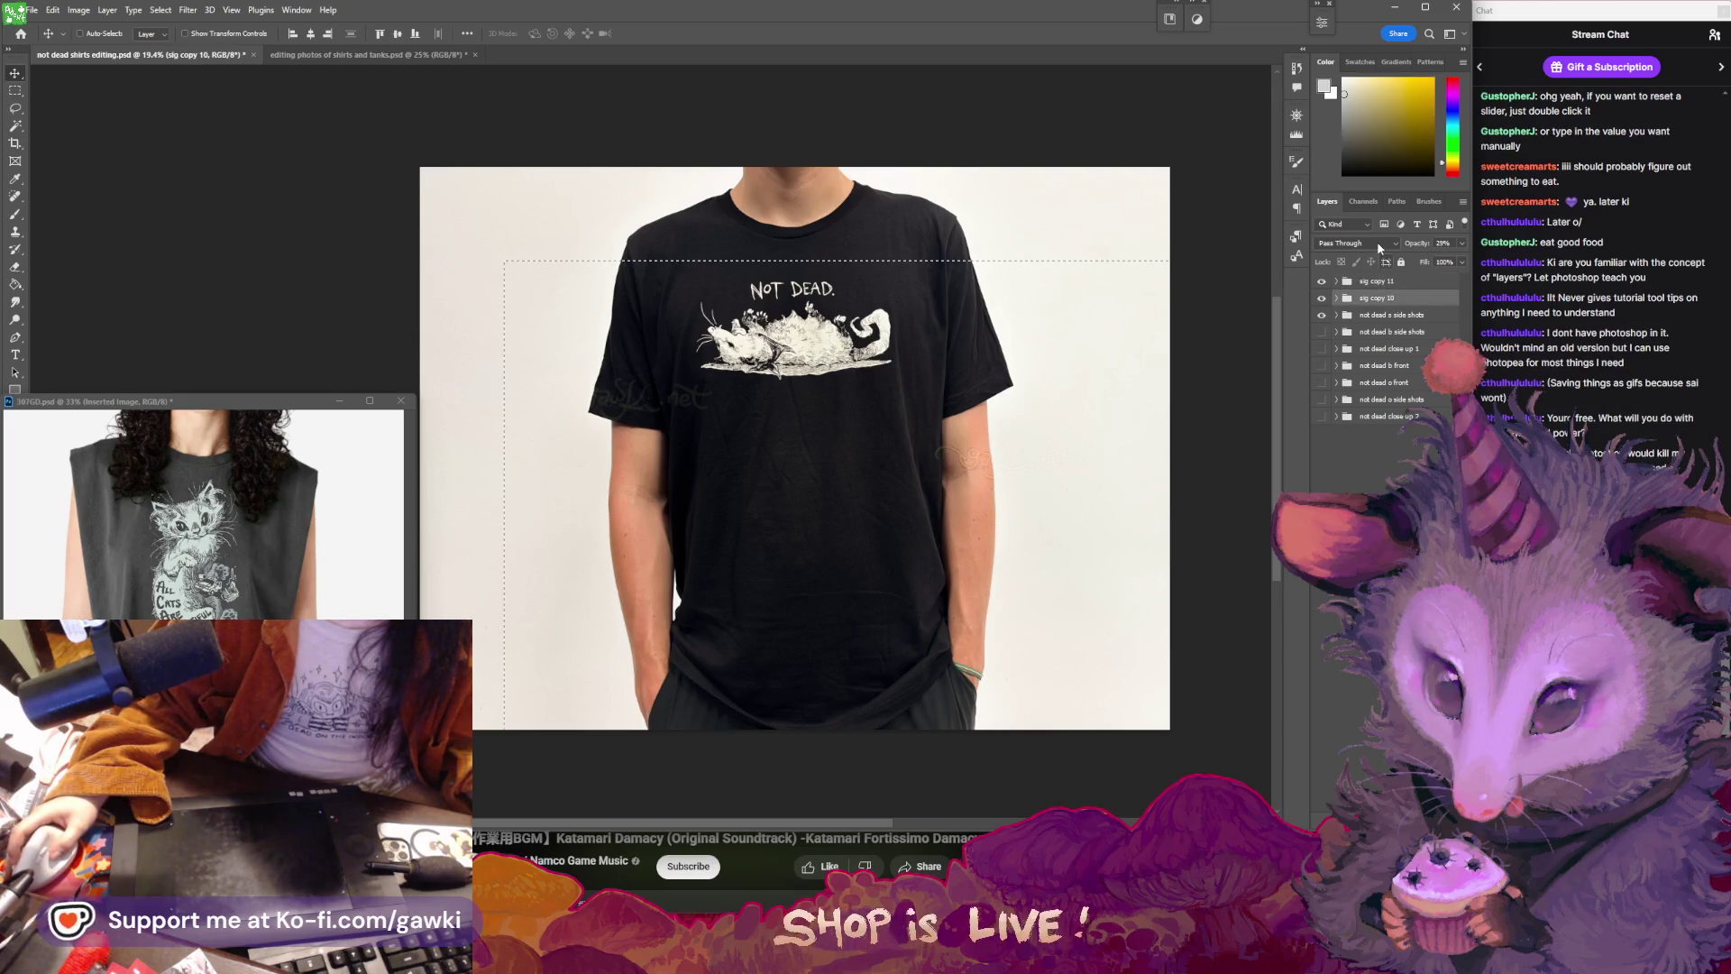
pyautogui.click(1379, 244)
pyautogui.click(1366, 276)
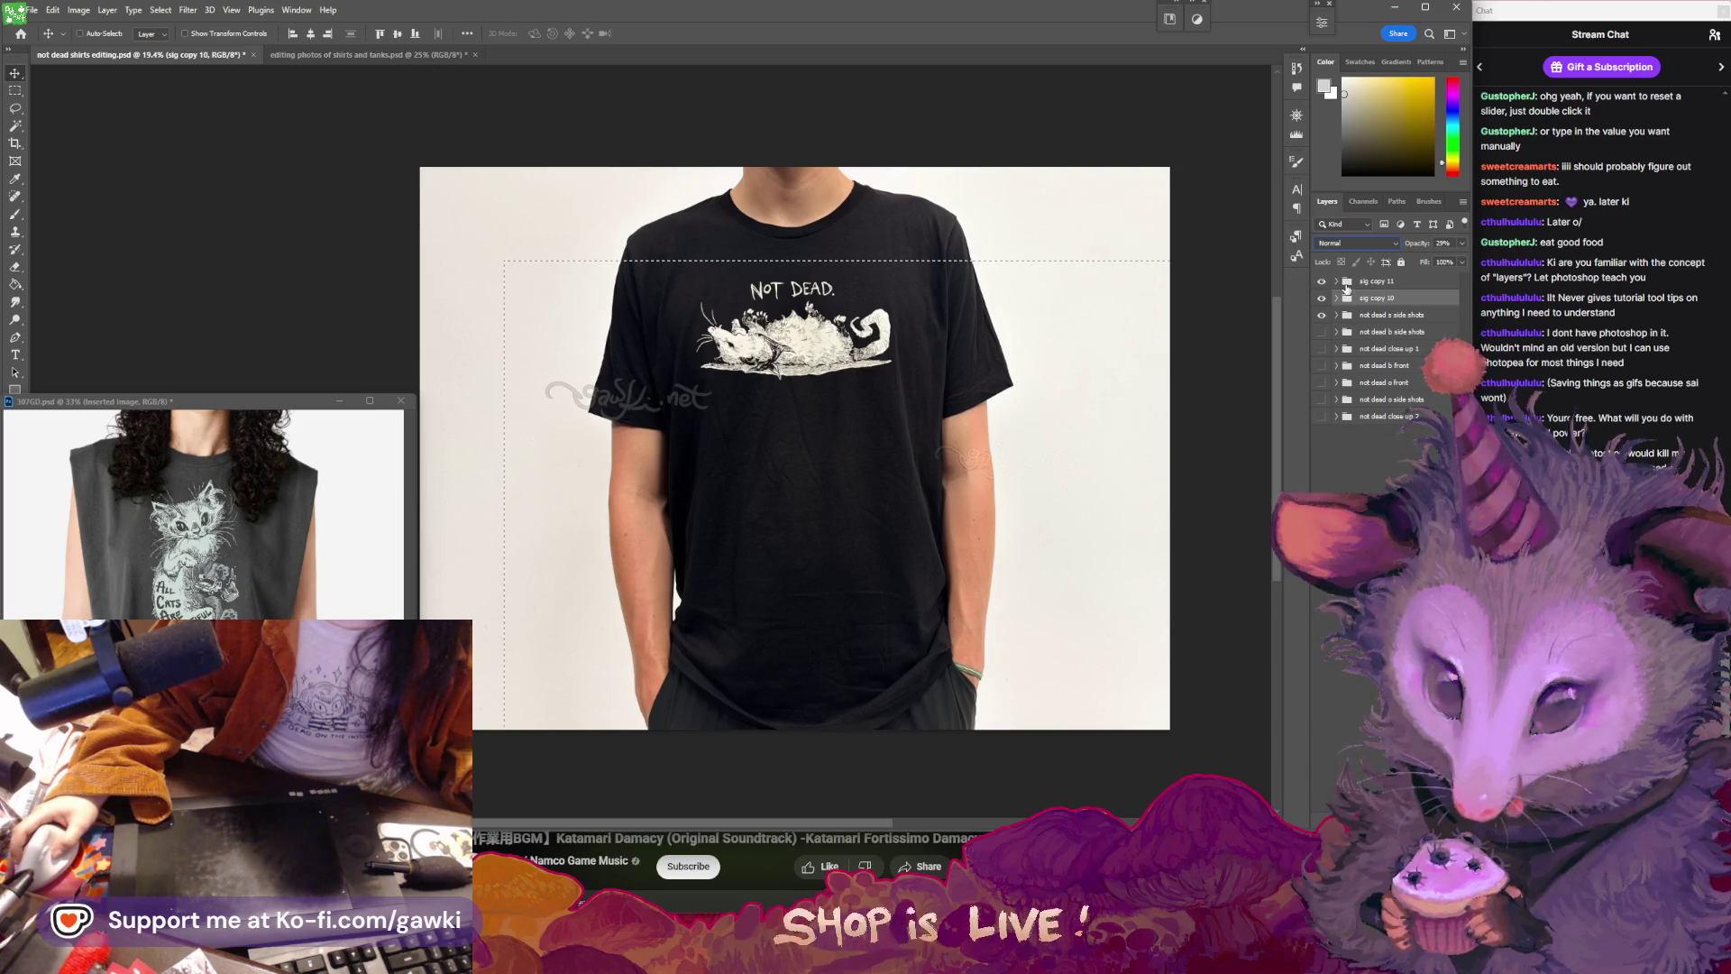
pyautogui.click(1345, 282)
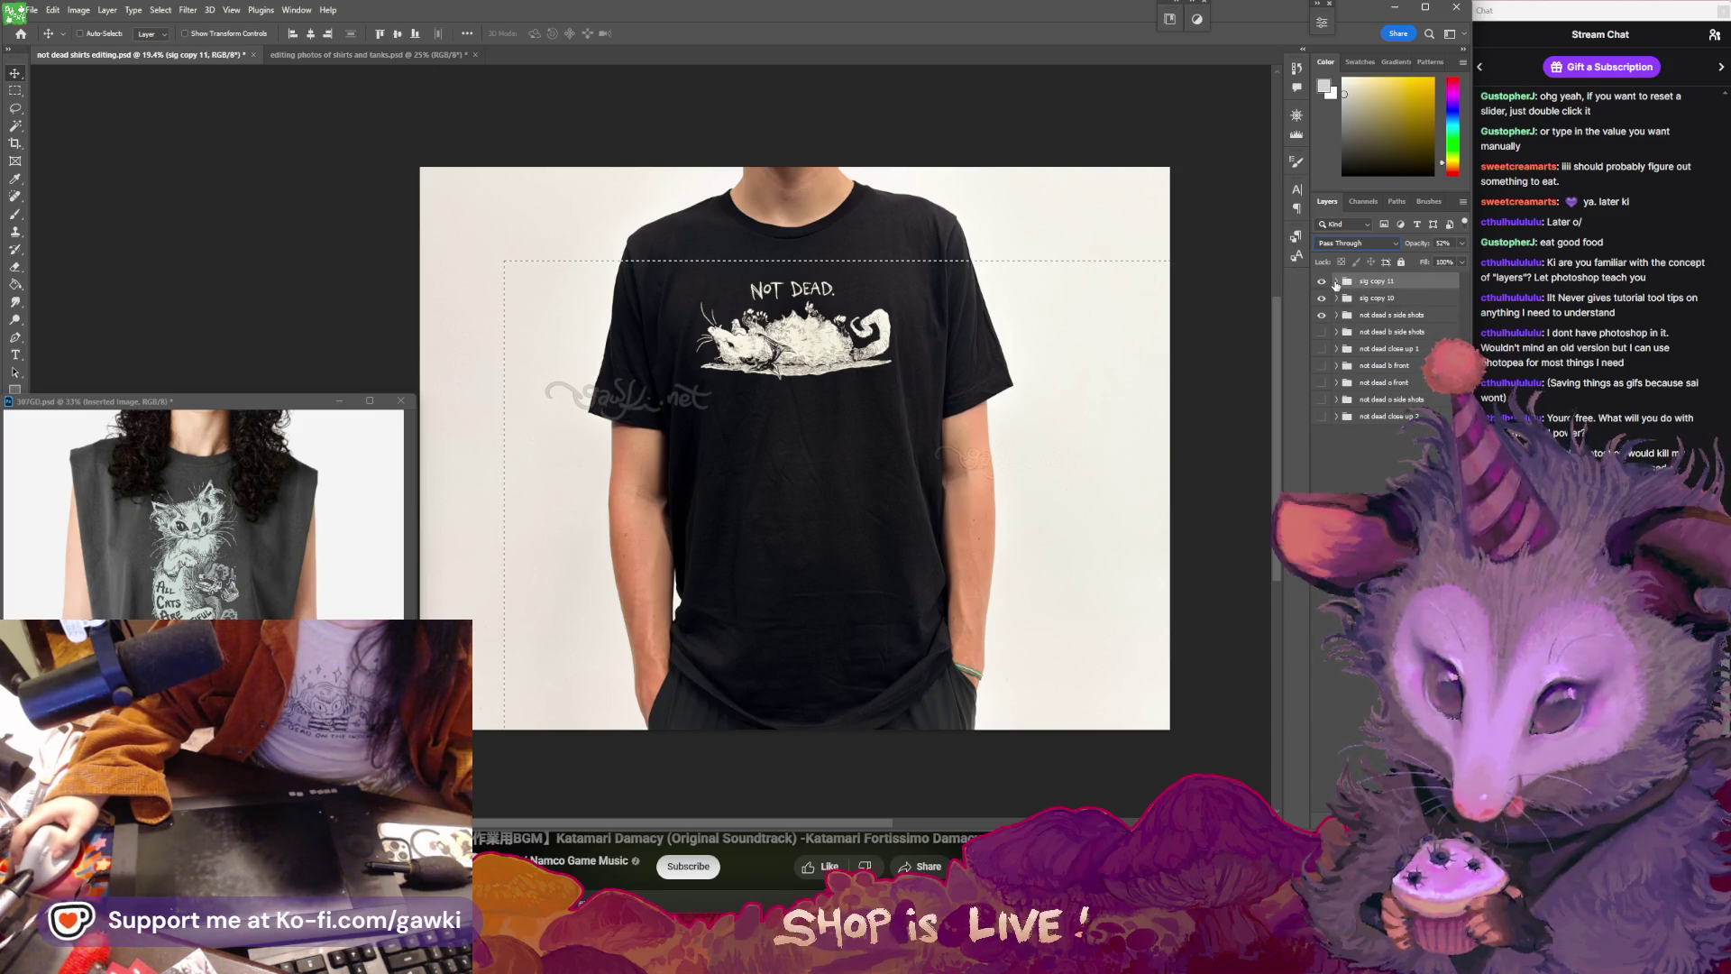
pyautogui.click(1337, 281)
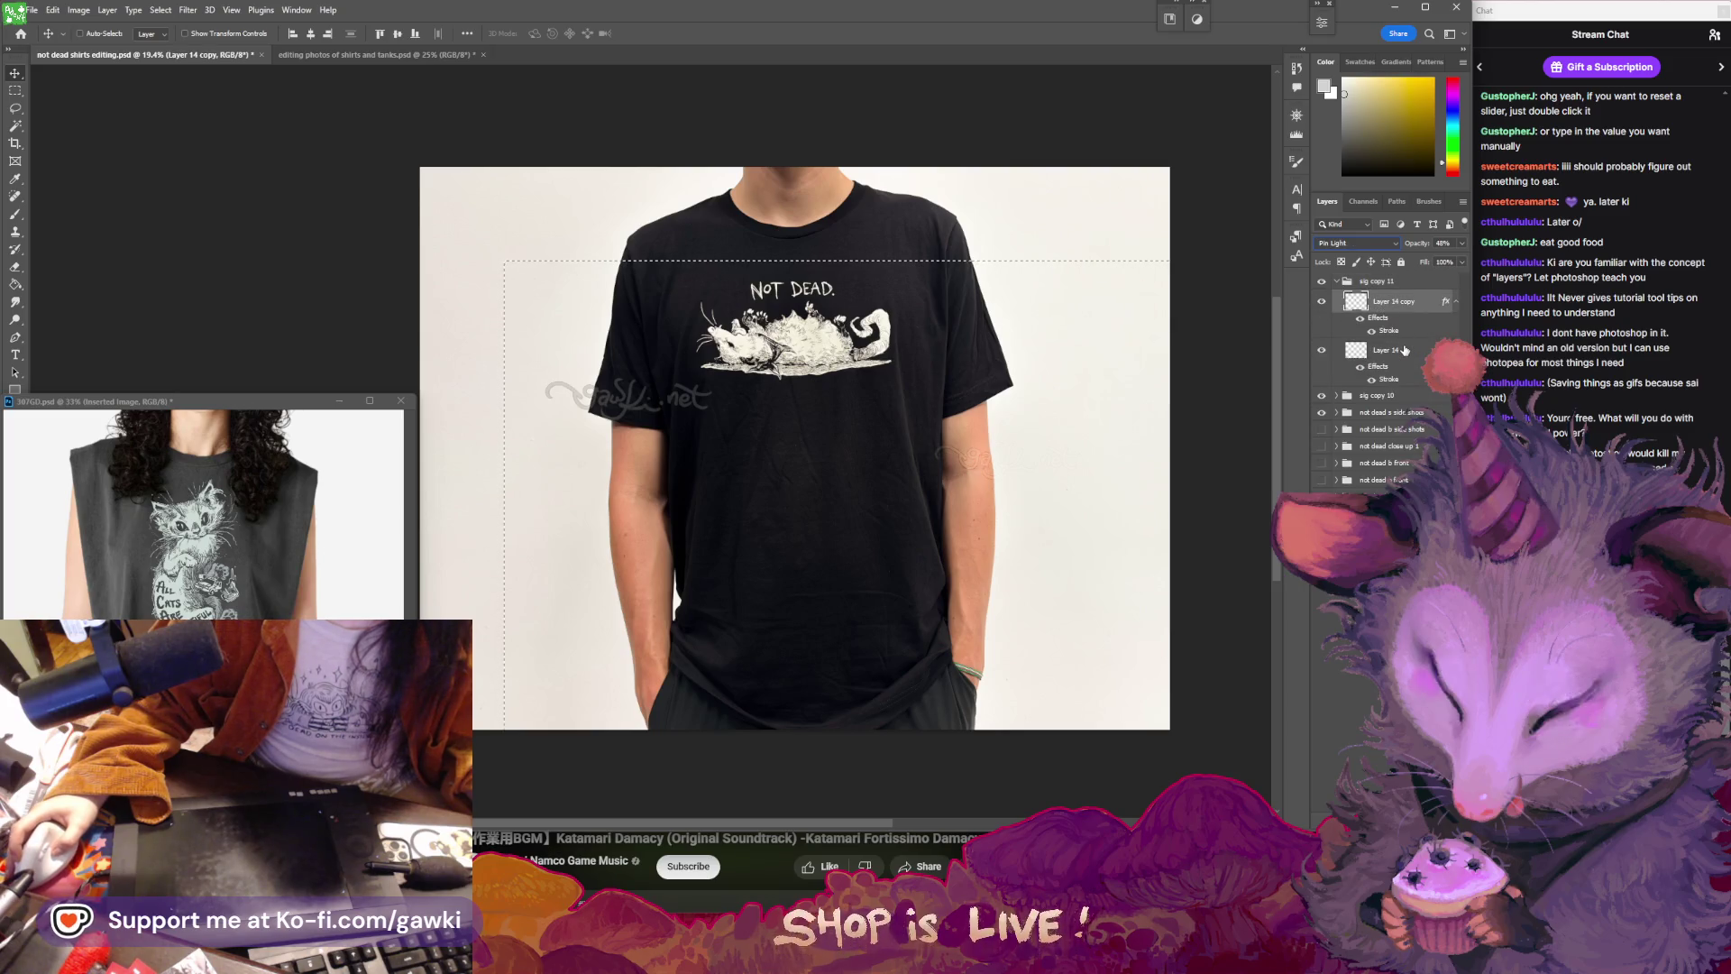
# - Move the faint watermarks down along the hem and lower sig copy 11's opacity to 43%
pyautogui.moveTo(676, 397)
pyautogui.mouseDown()
pyautogui.moveTo(688, 458)
pyautogui.moveTo(495, 594)
pyautogui.moveTo(591, 670)
pyautogui.mouseUp()
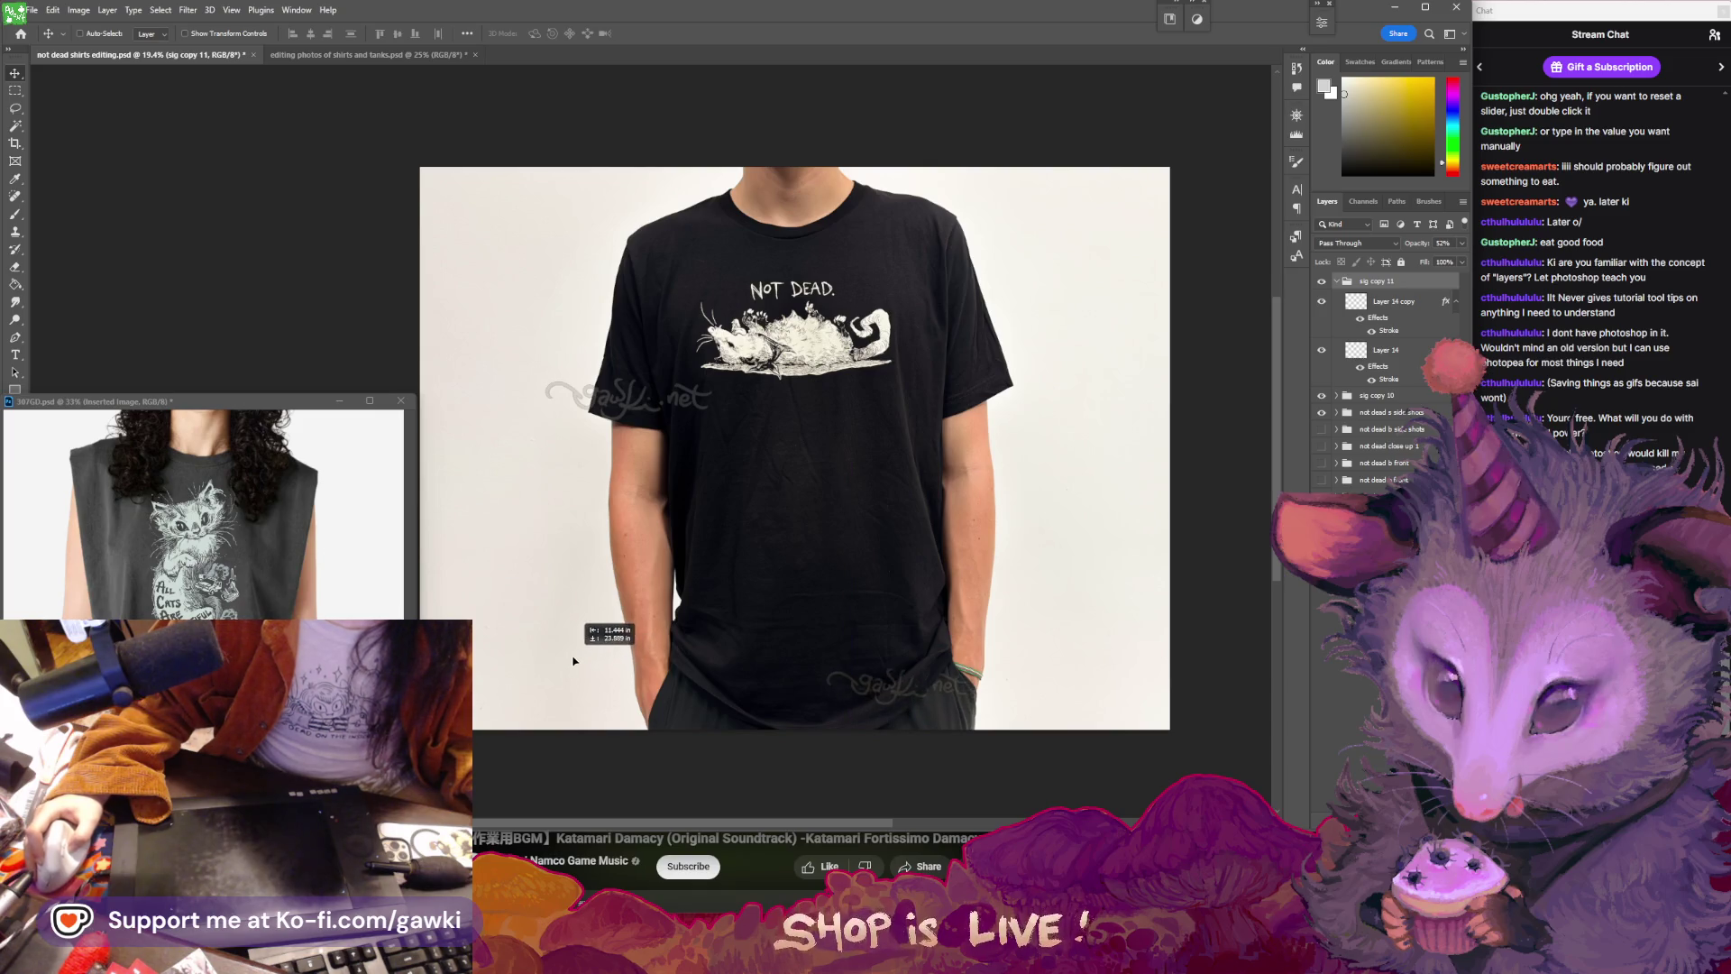
pyautogui.moveTo(902, 683); pyautogui.dragTo(970, 680)
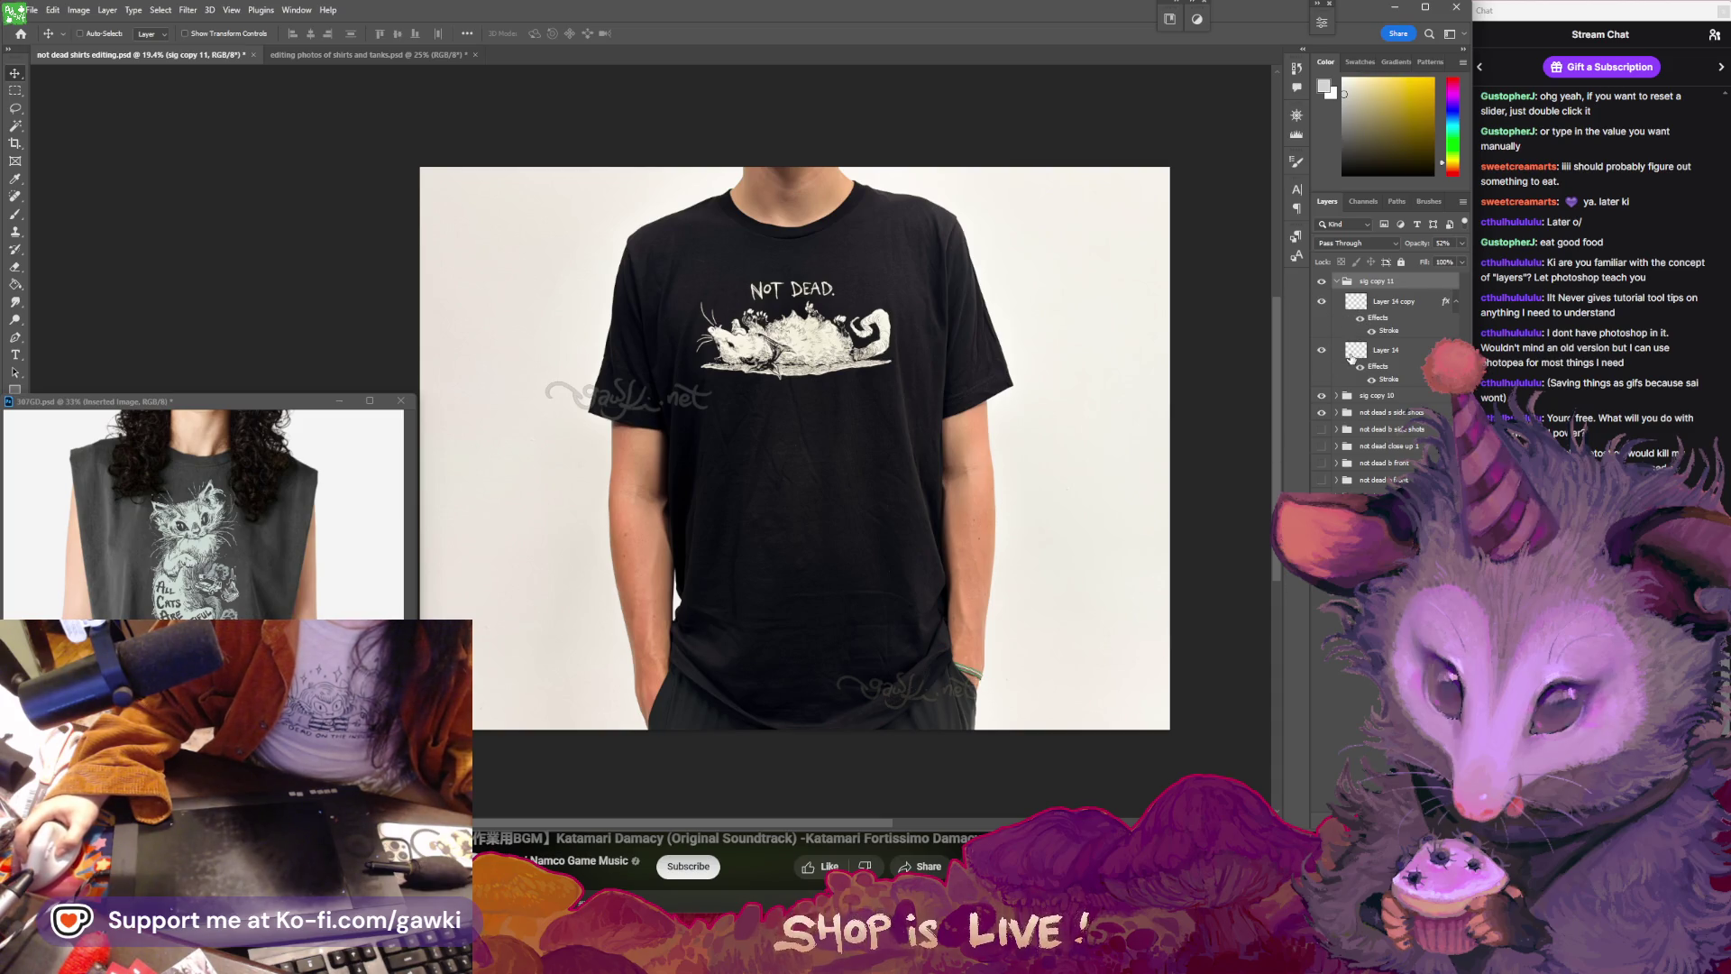
pyautogui.click(1351, 357)
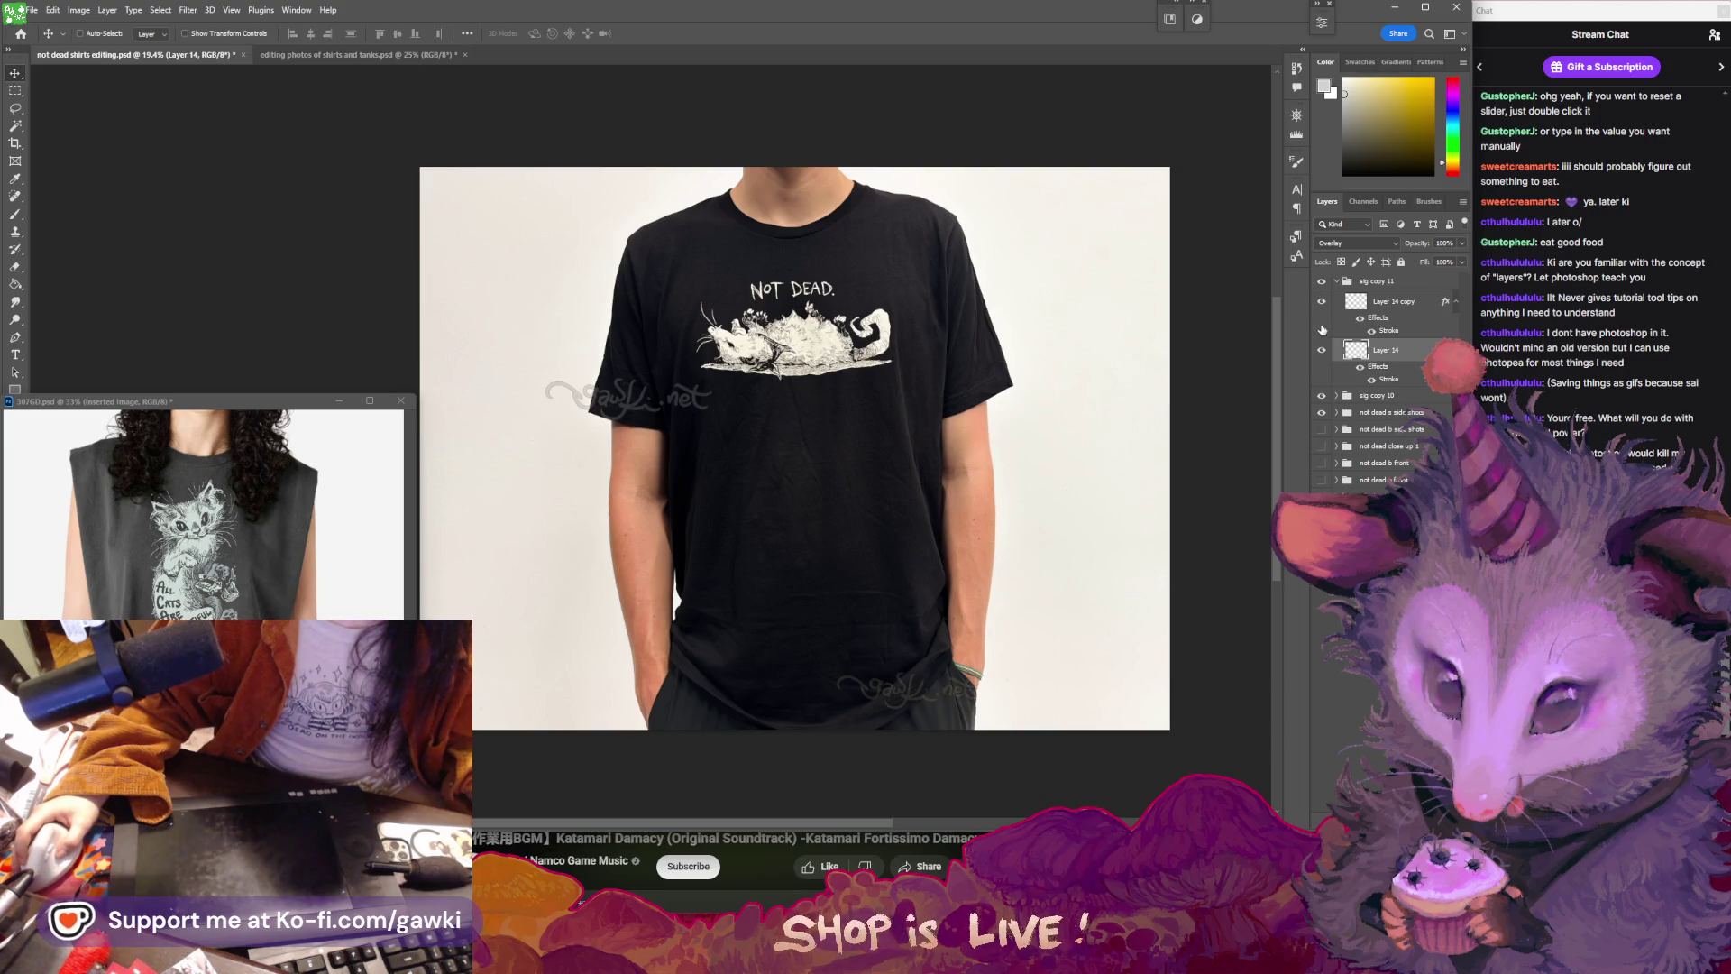
pyautogui.click(1338, 283)
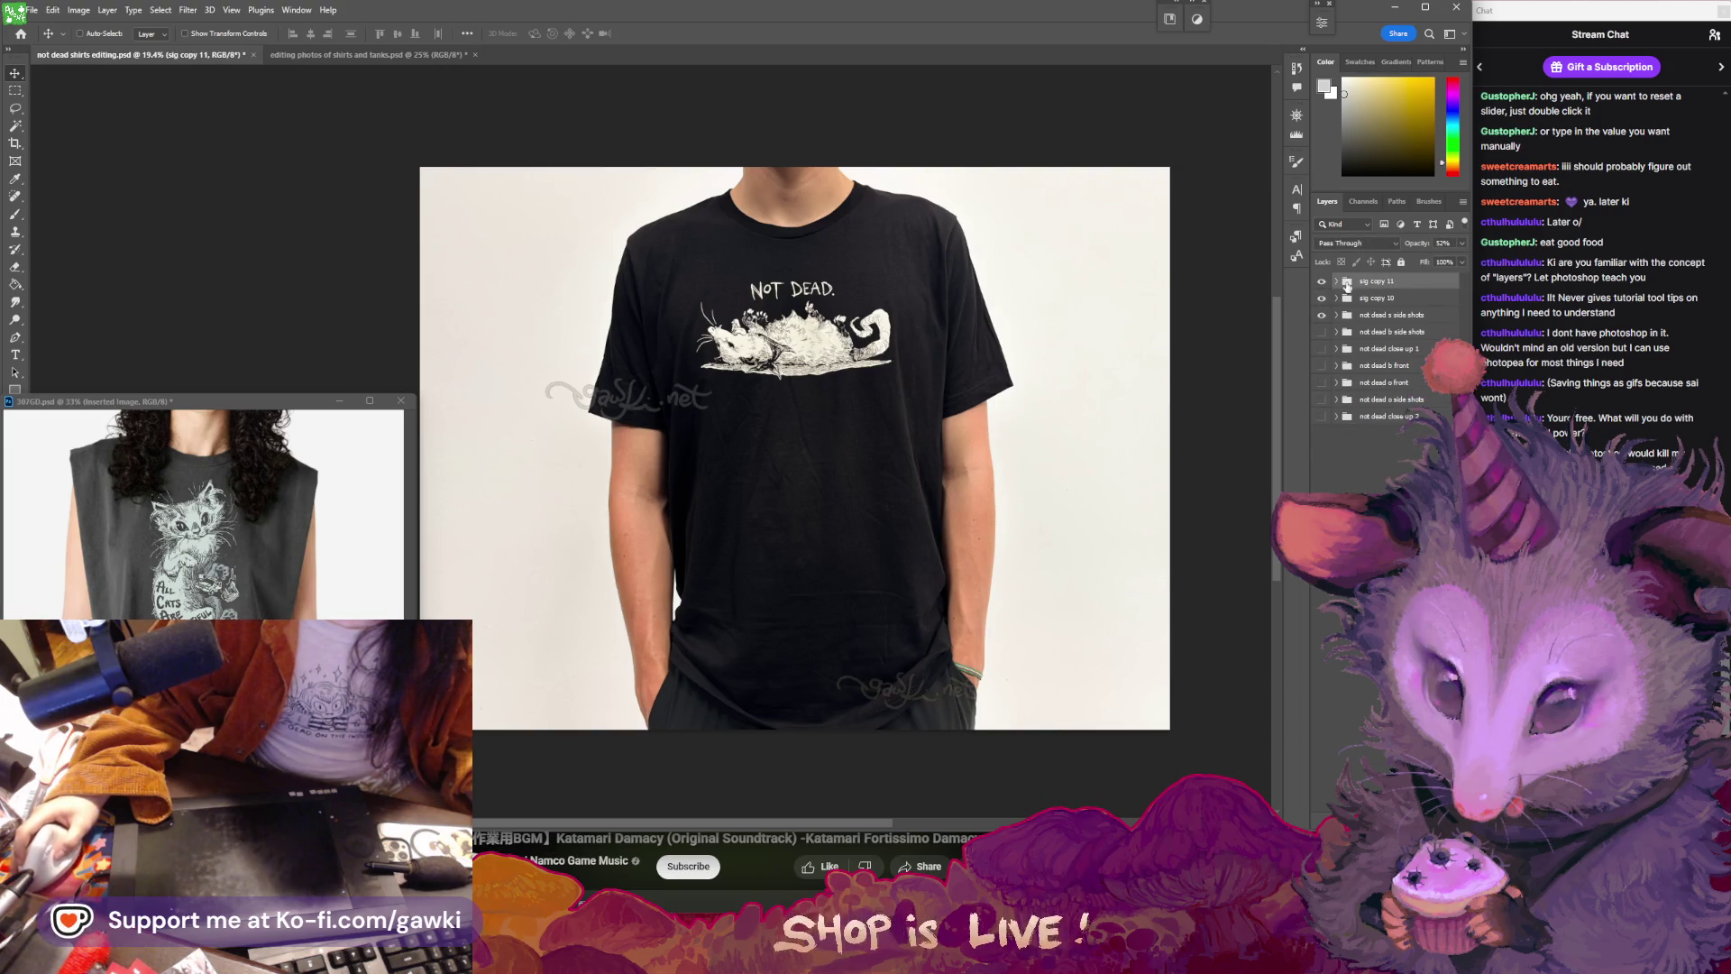
pyautogui.moveTo(1460, 243); pyautogui.dragTo(1427, 262)
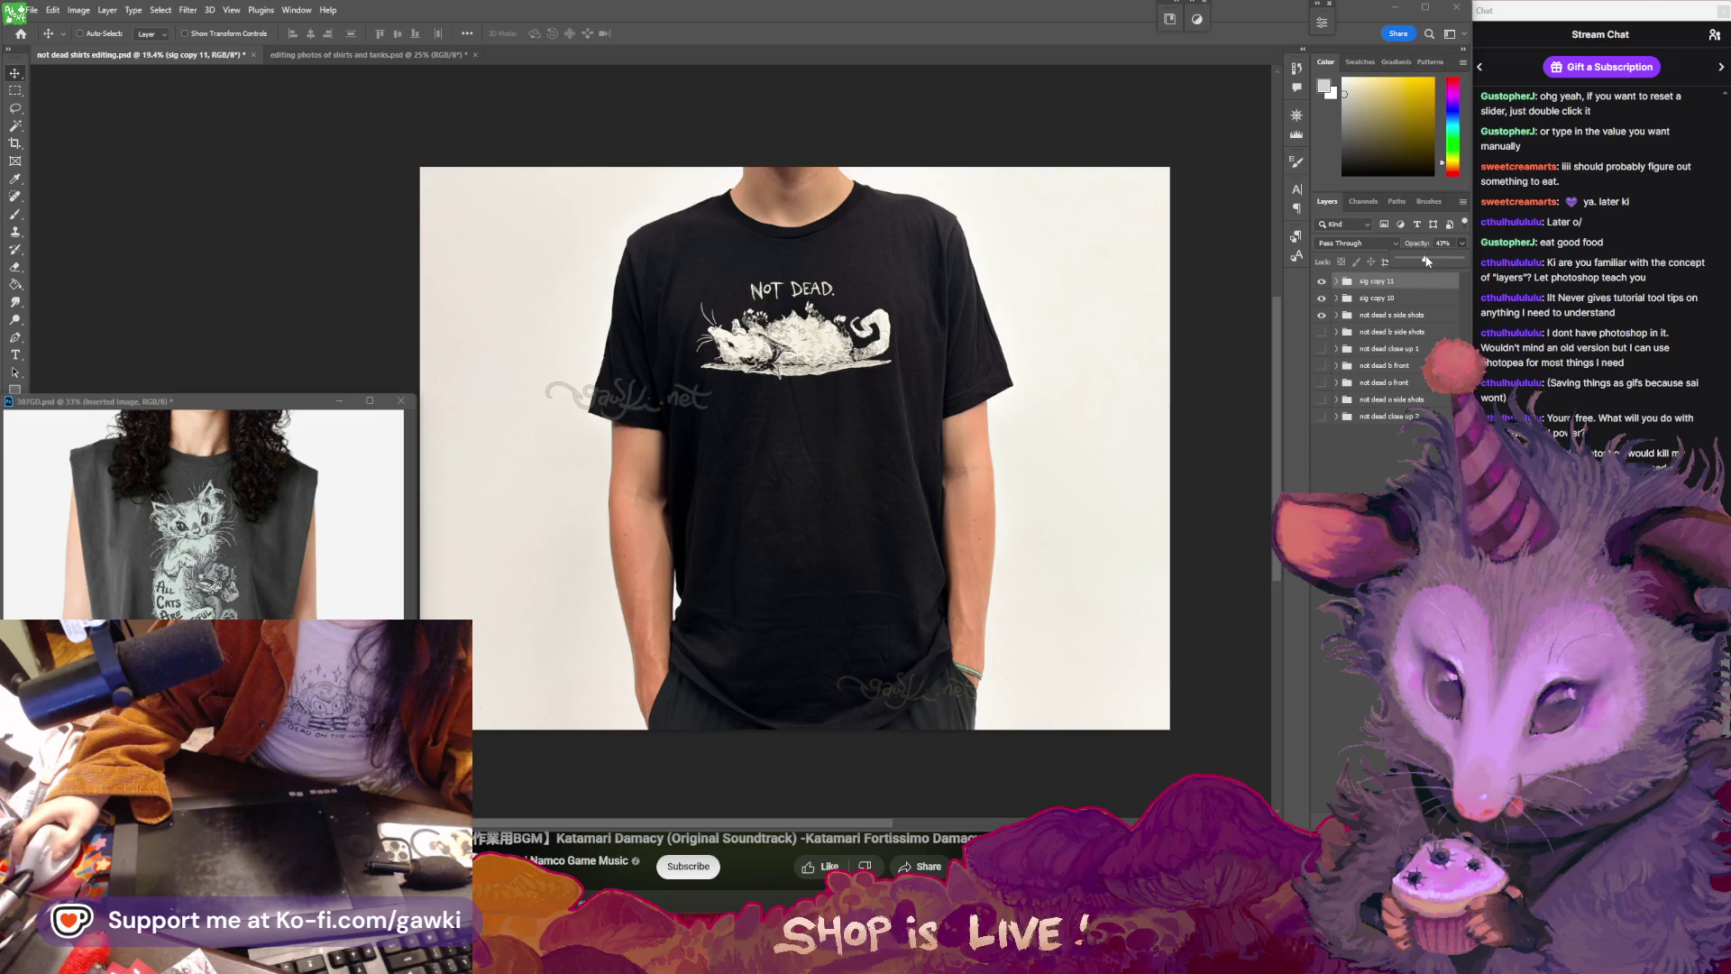
# - Place the sig copy 10 watermark on the upper chest and reduce its opacity to about 14%
pyautogui.click(1414, 298)
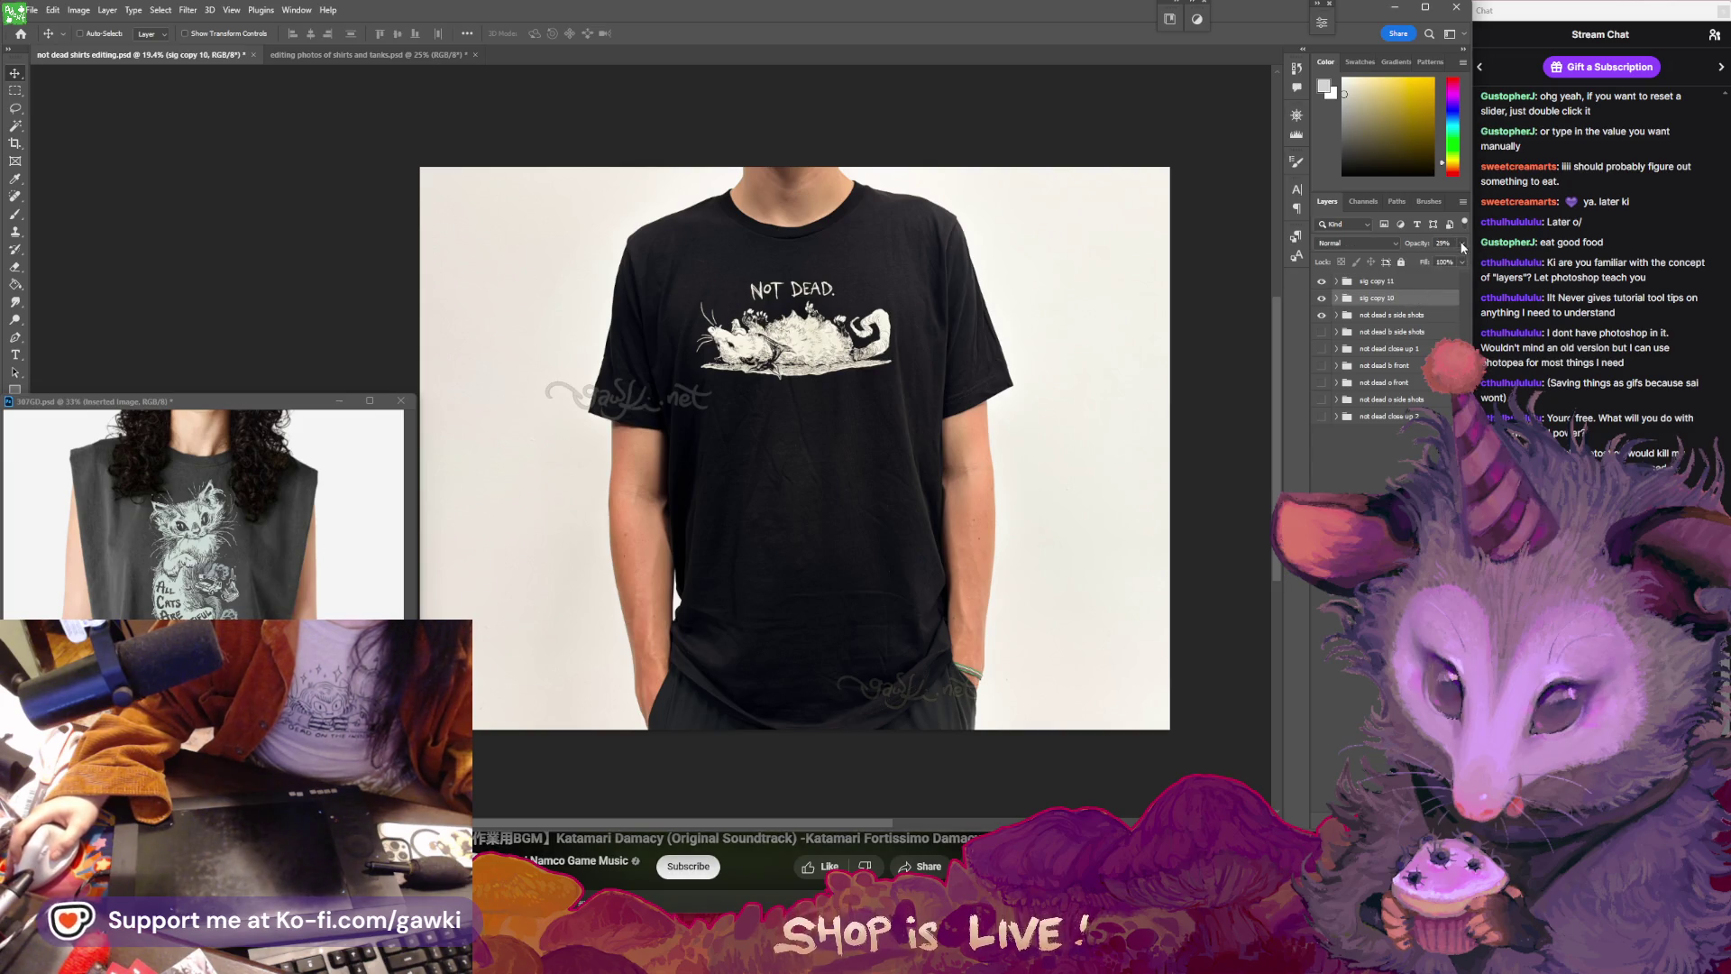
pyautogui.click(1462, 242)
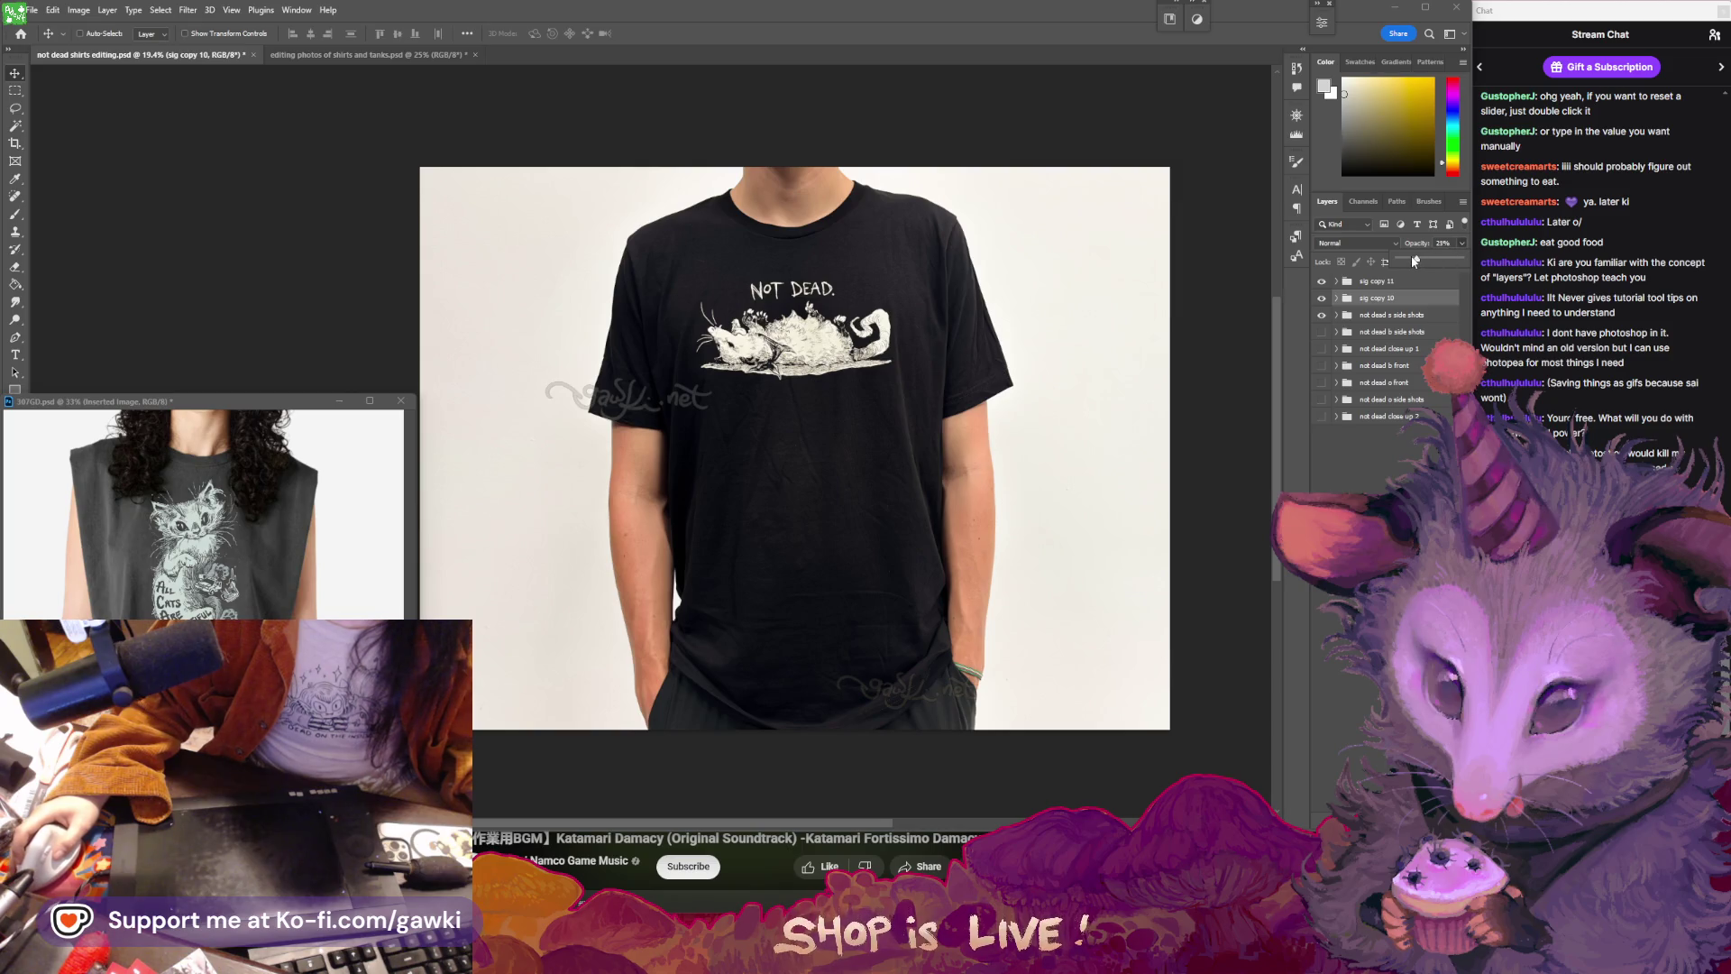
pyautogui.moveTo(591, 331); pyautogui.dragTo(675, 196)
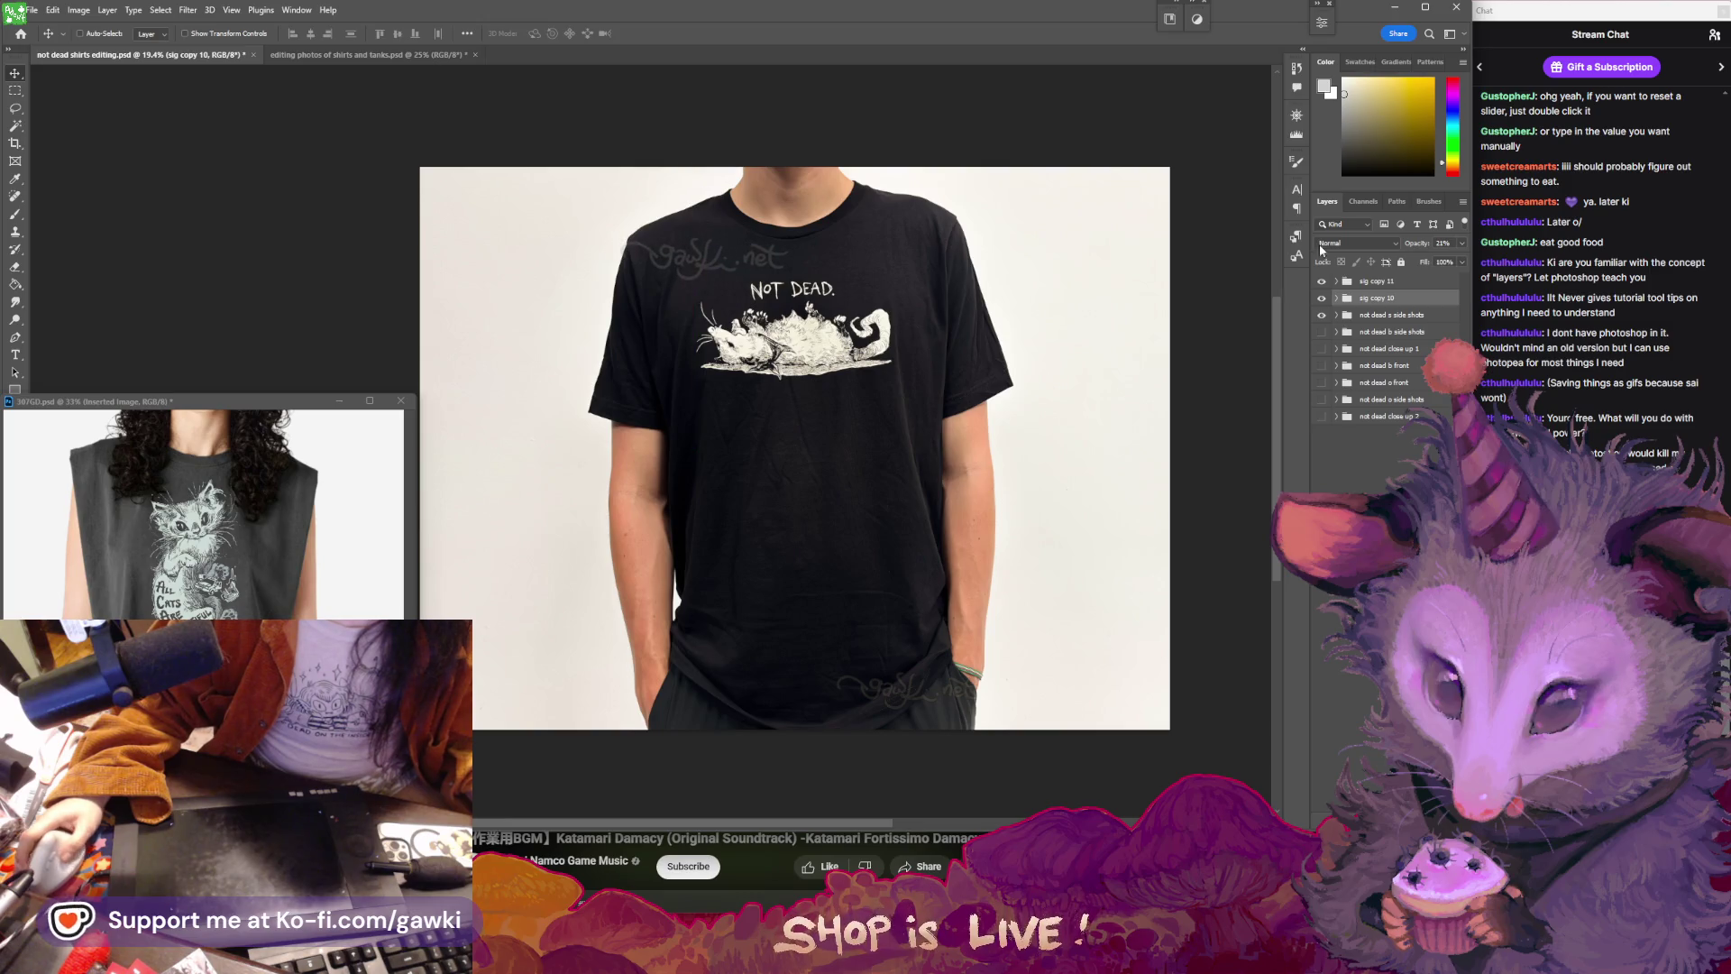
pyautogui.click(1462, 245)
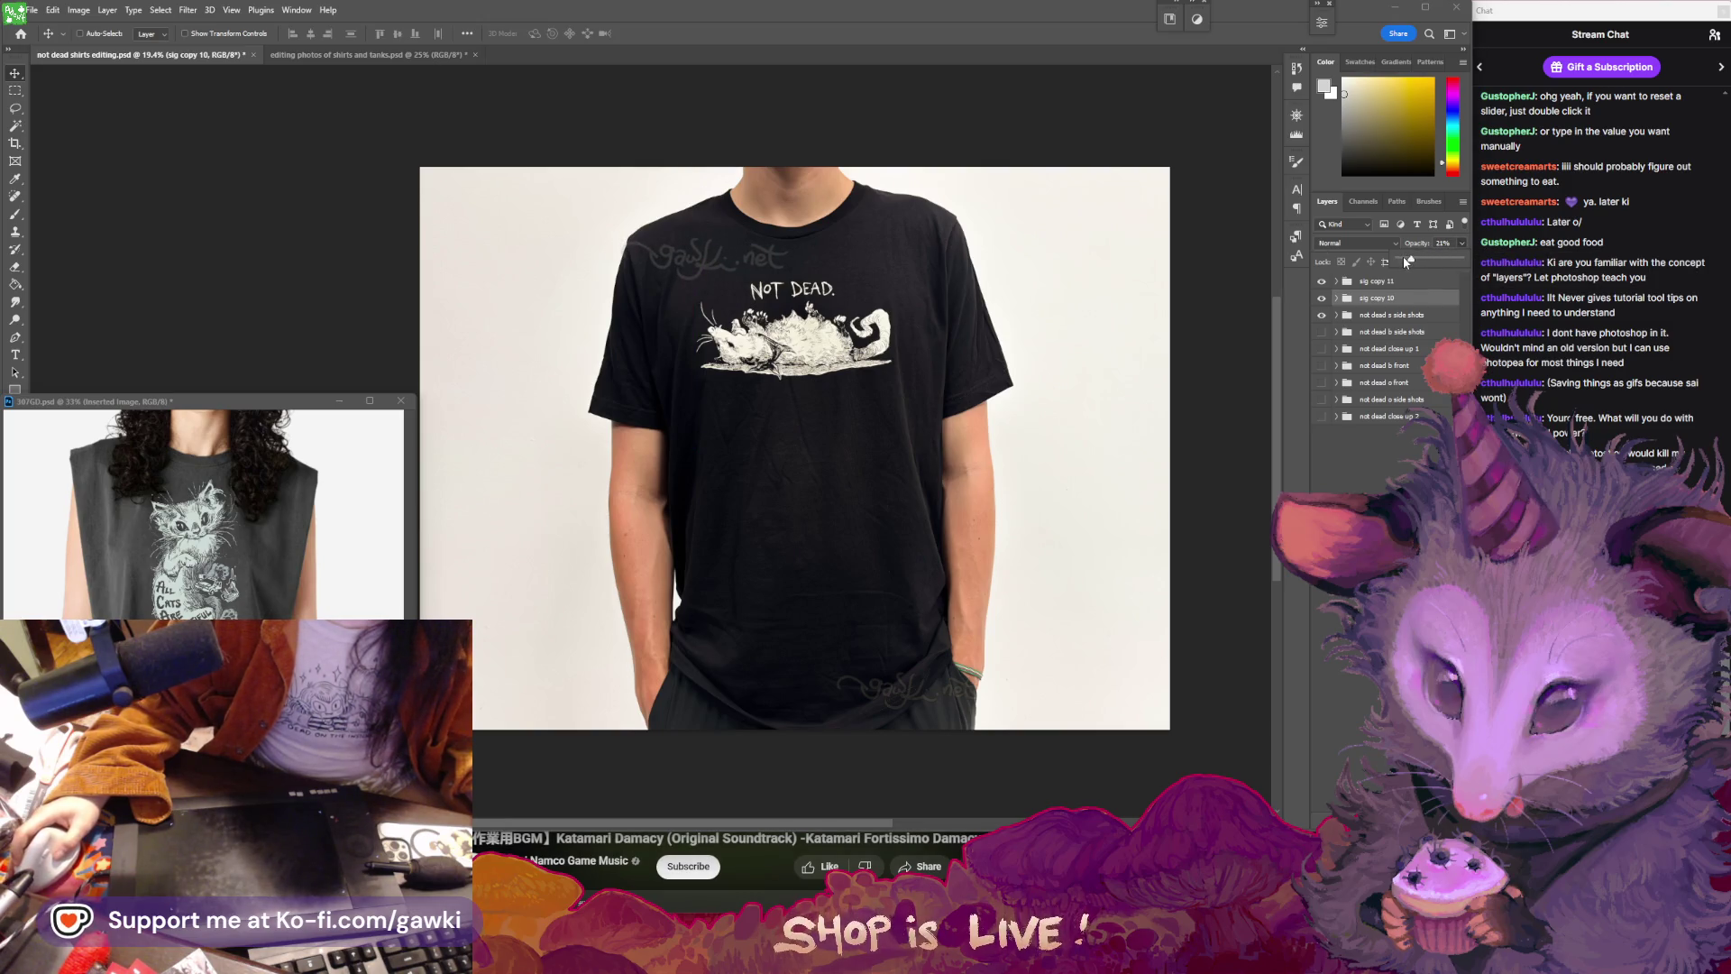
pyautogui.moveTo(967, 403)
pyautogui.mouseDown()
pyautogui.moveTo(987, 406)
pyautogui.moveTo(954, 387)
pyautogui.mouseUp()
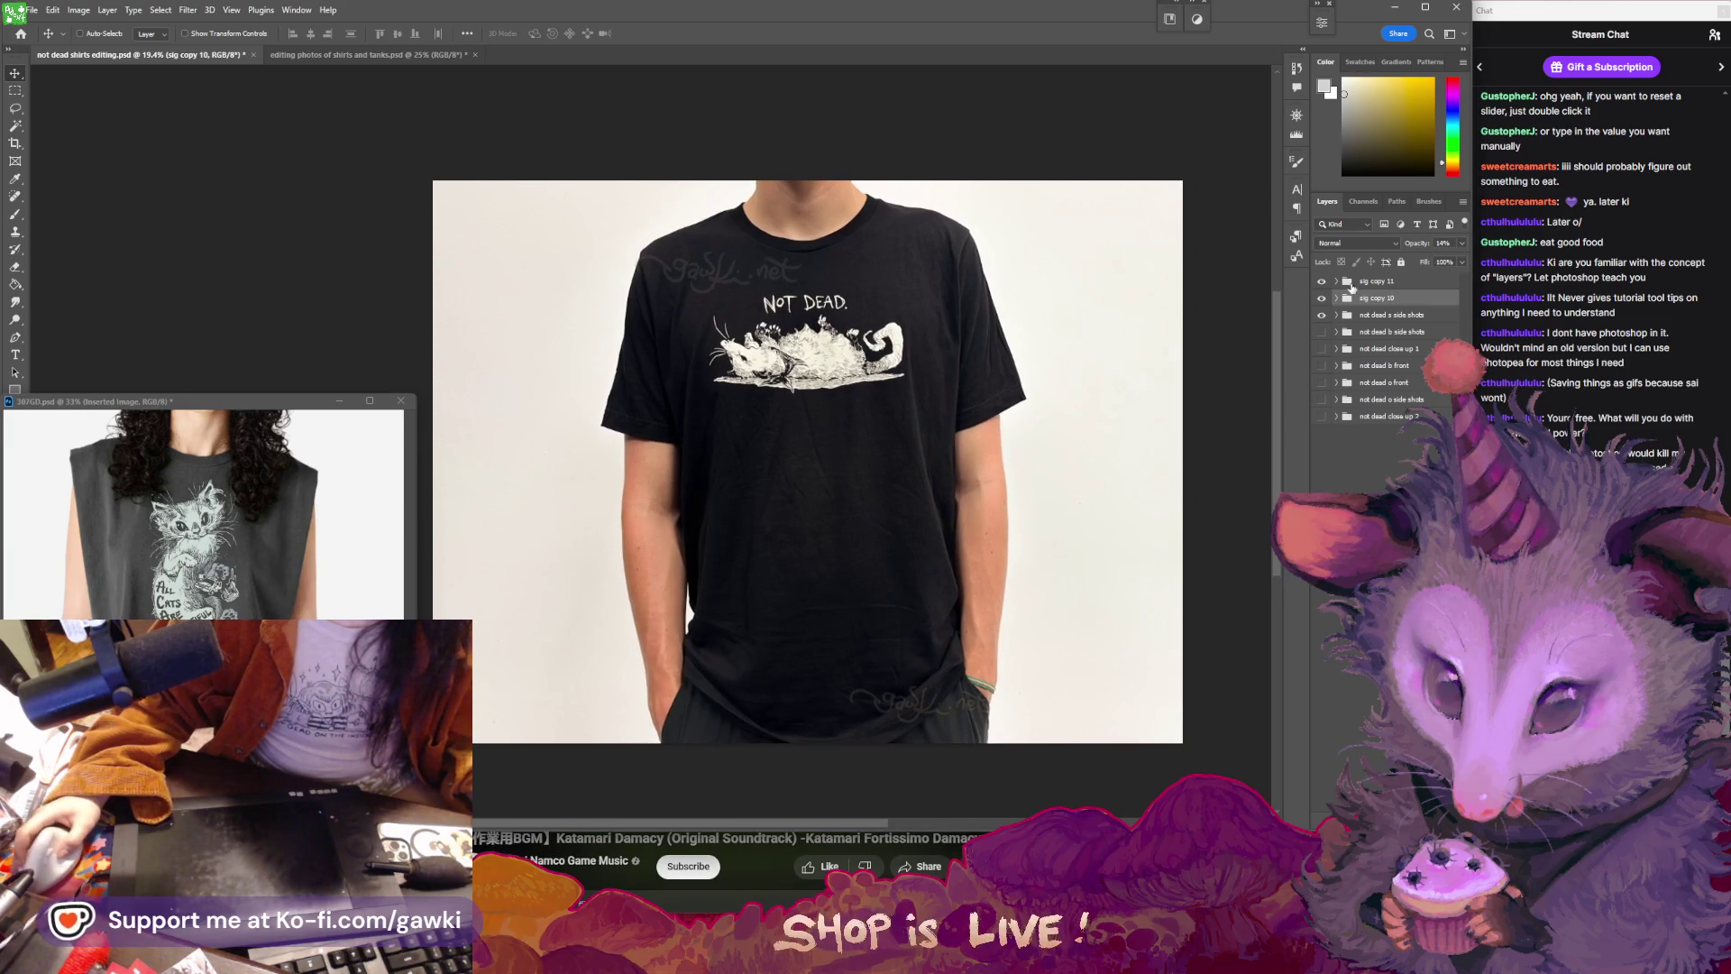
pyautogui.click(1337, 314)
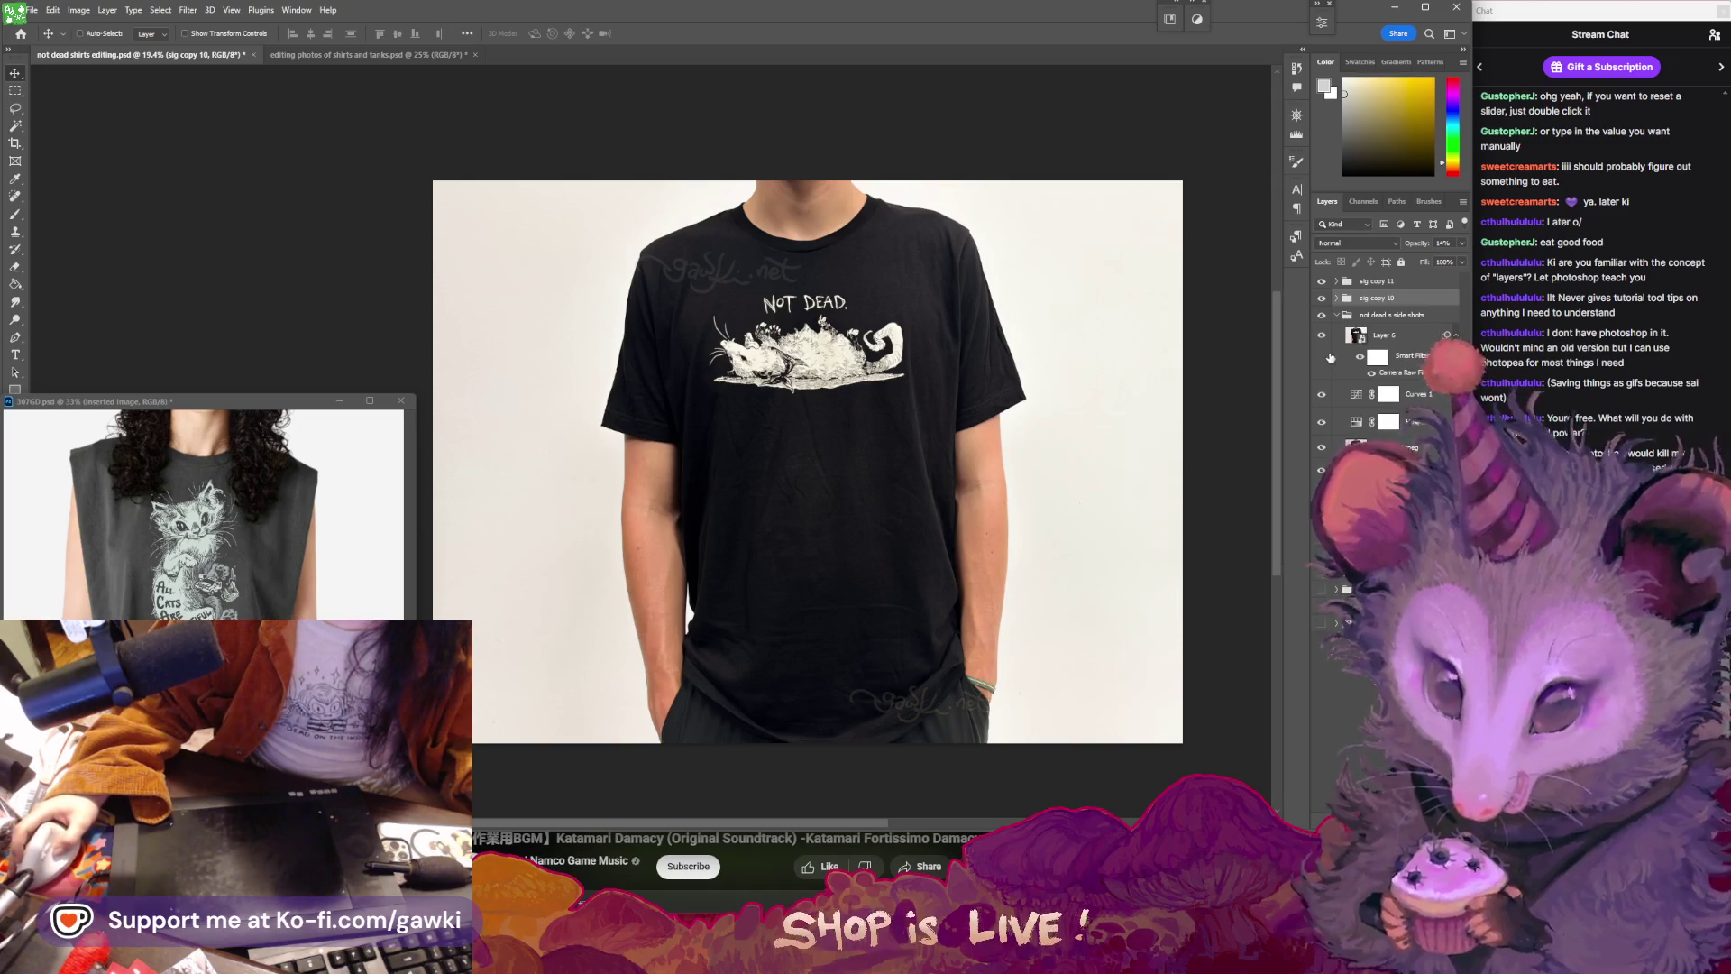
# - Rasterize Layer 6 in the side shots group, removing its smart filters
pyautogui.rightClick(1407, 341)
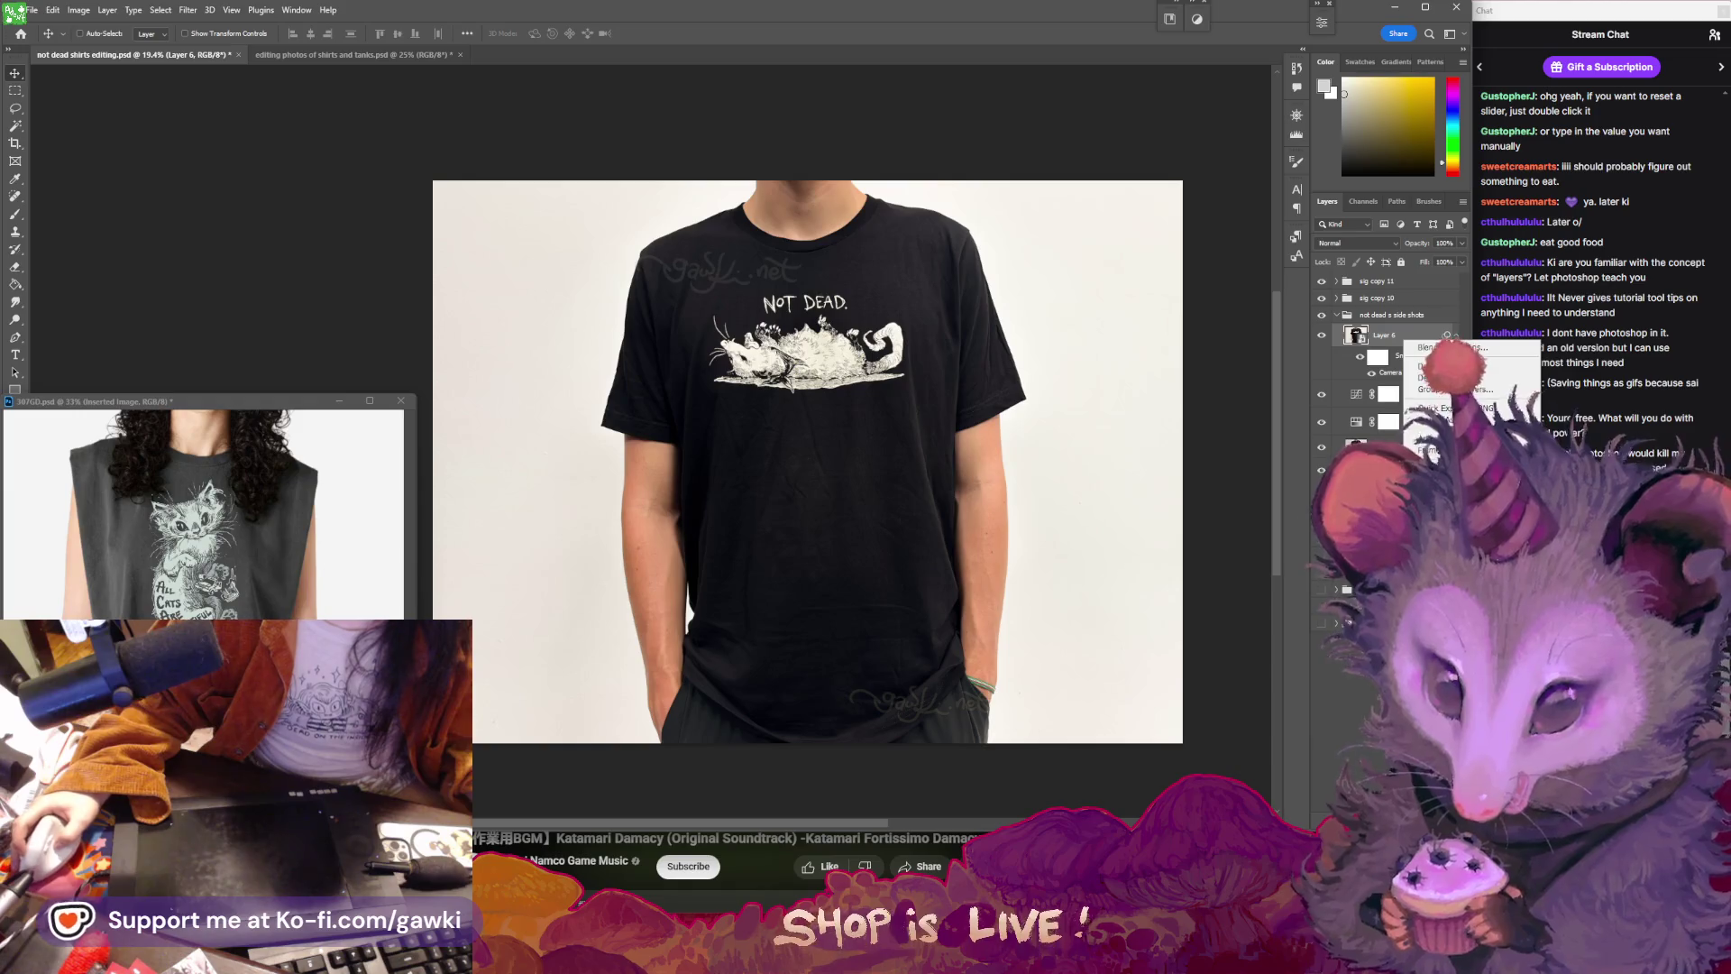
pyautogui.click(1443, 622)
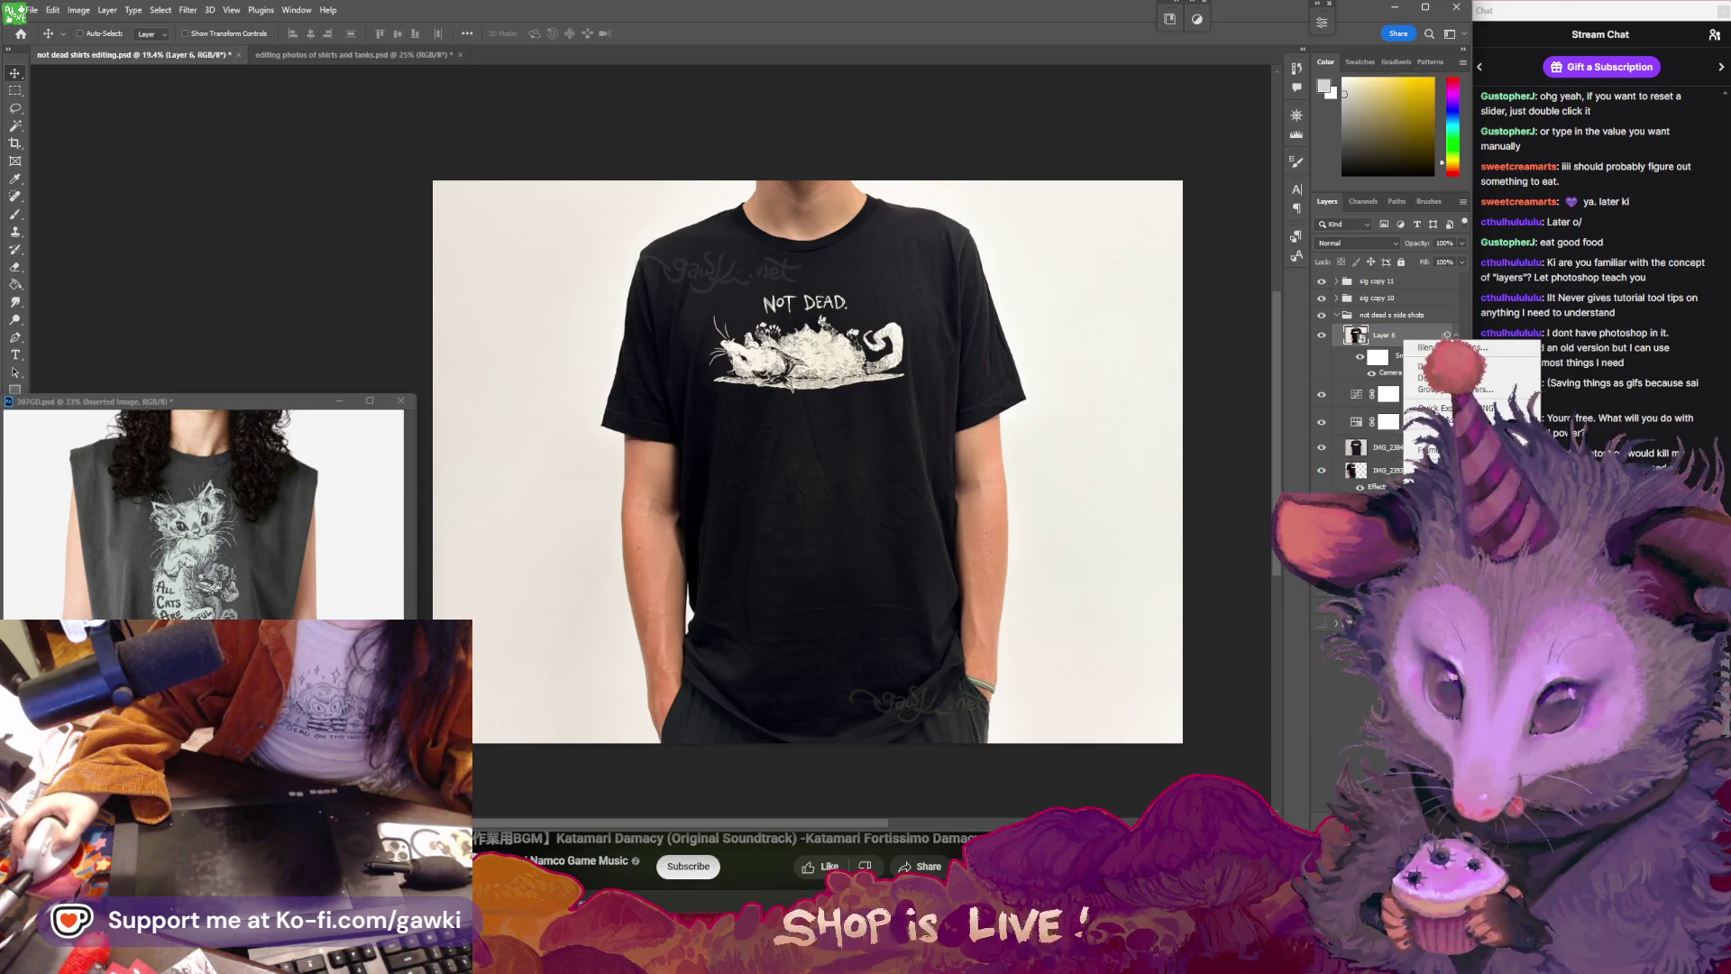
pyautogui.hotkey('ctrl', 'j')
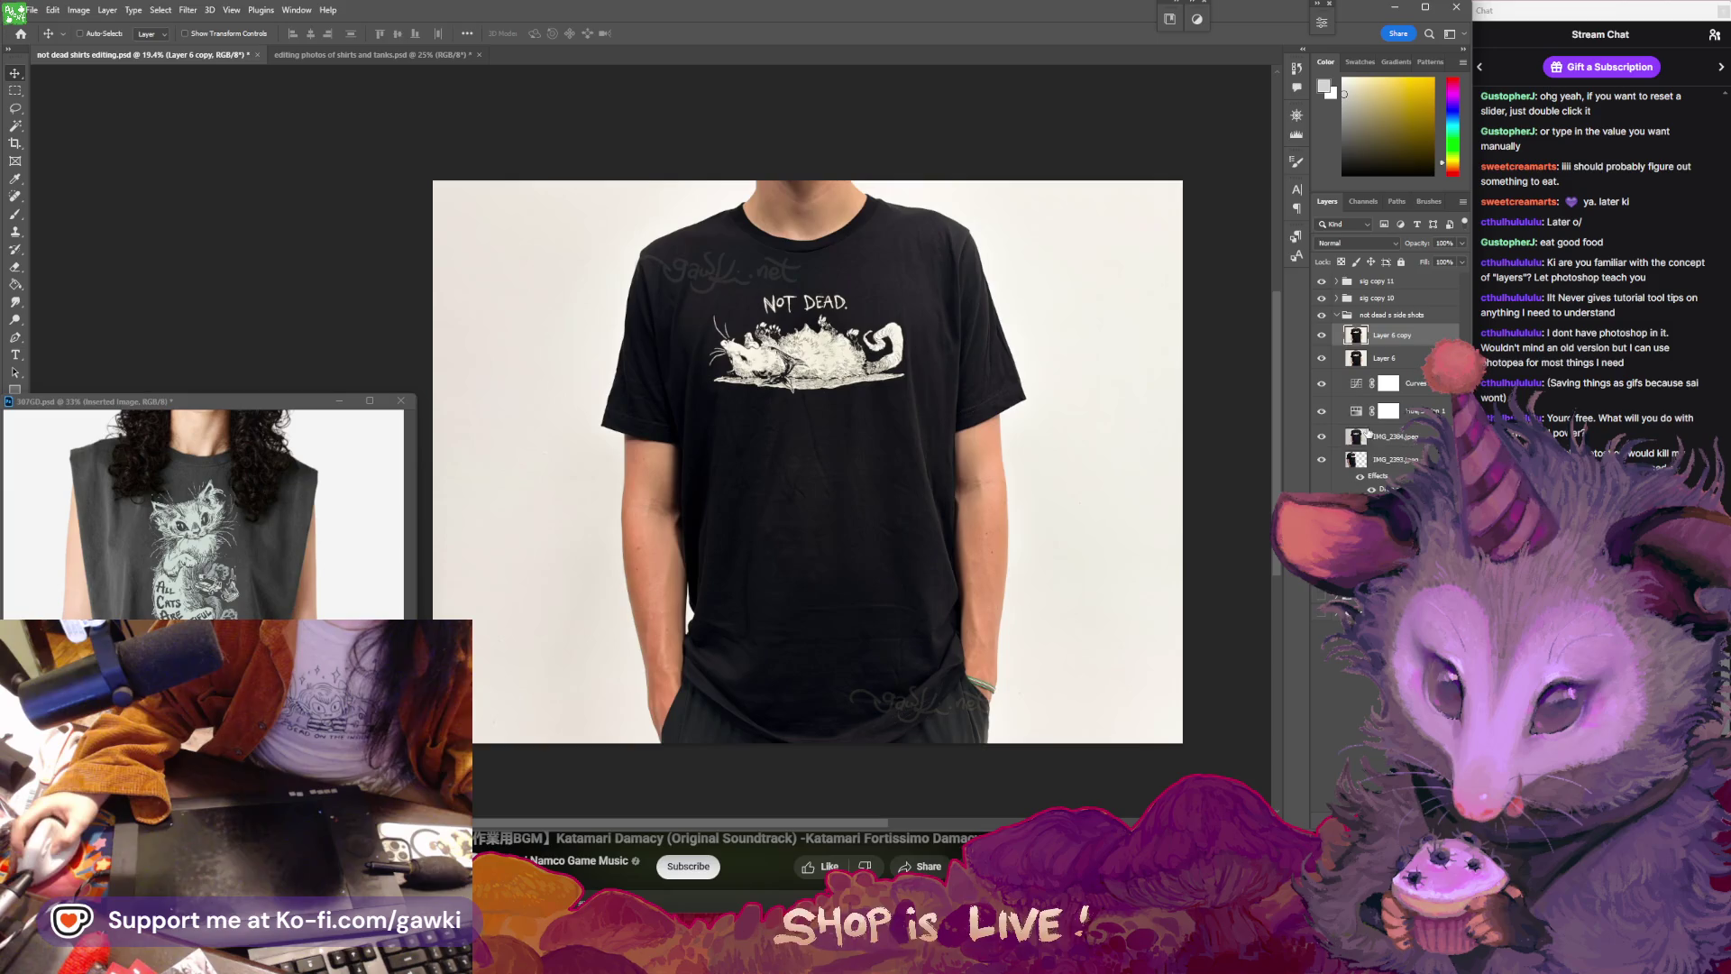
pyautogui.hotkey('ctrl', 'z')
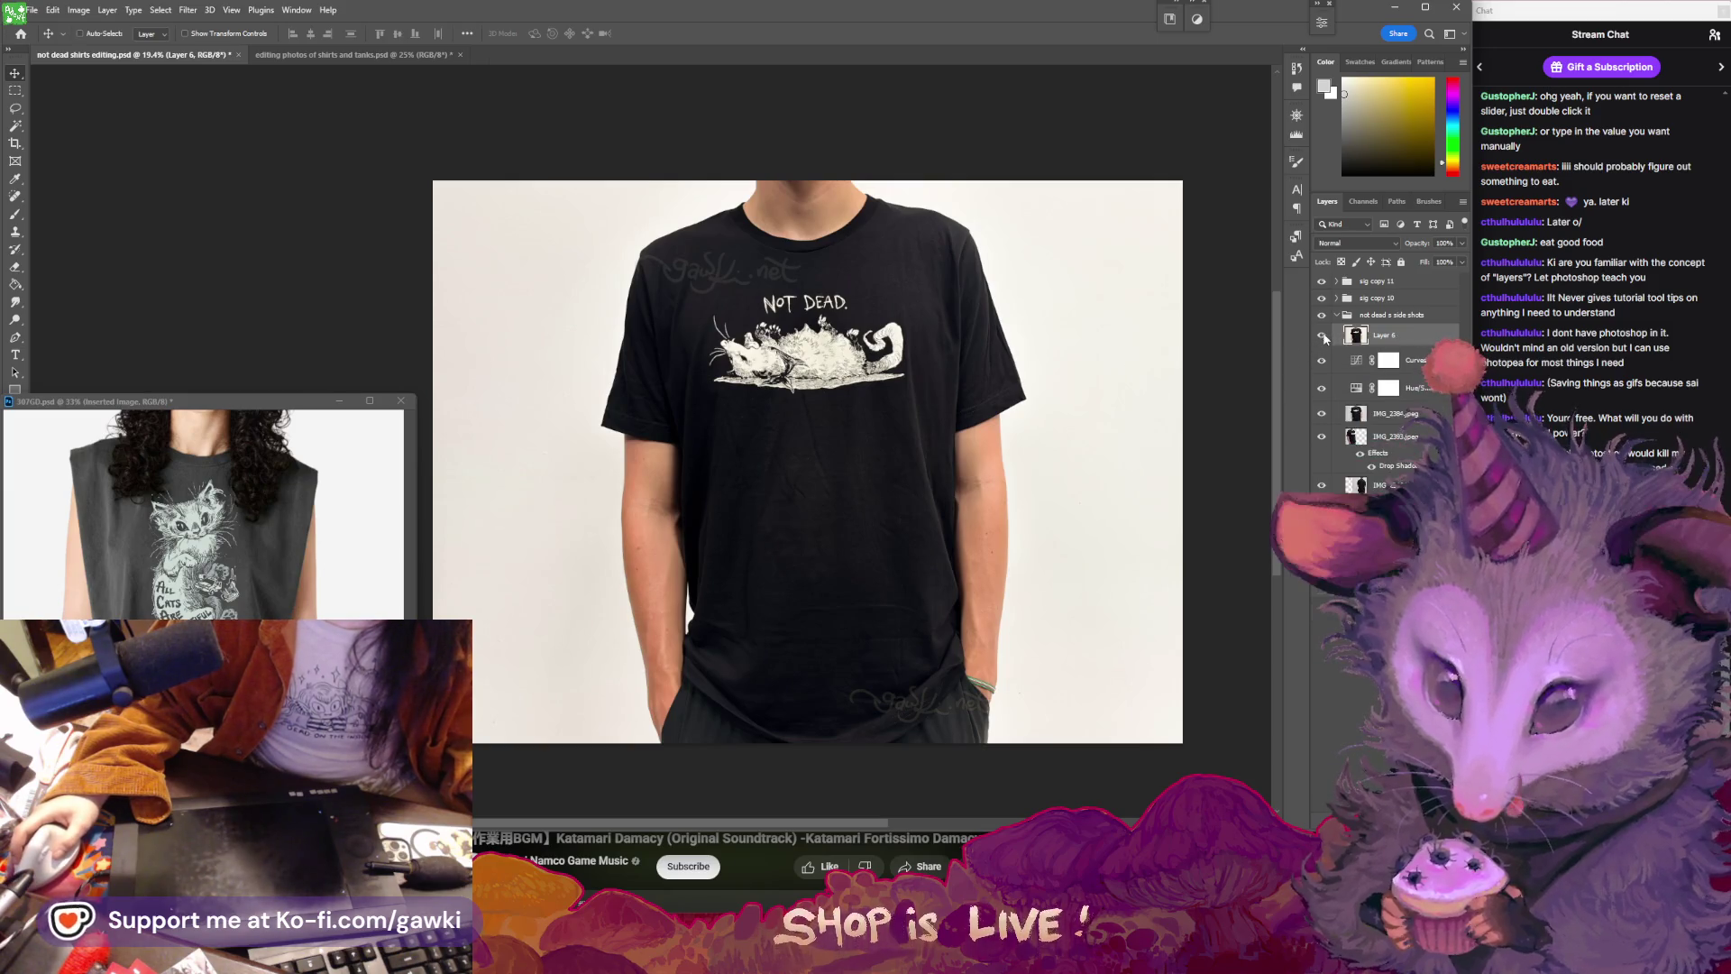
pyautogui.hotkey('ctrl', 'j')
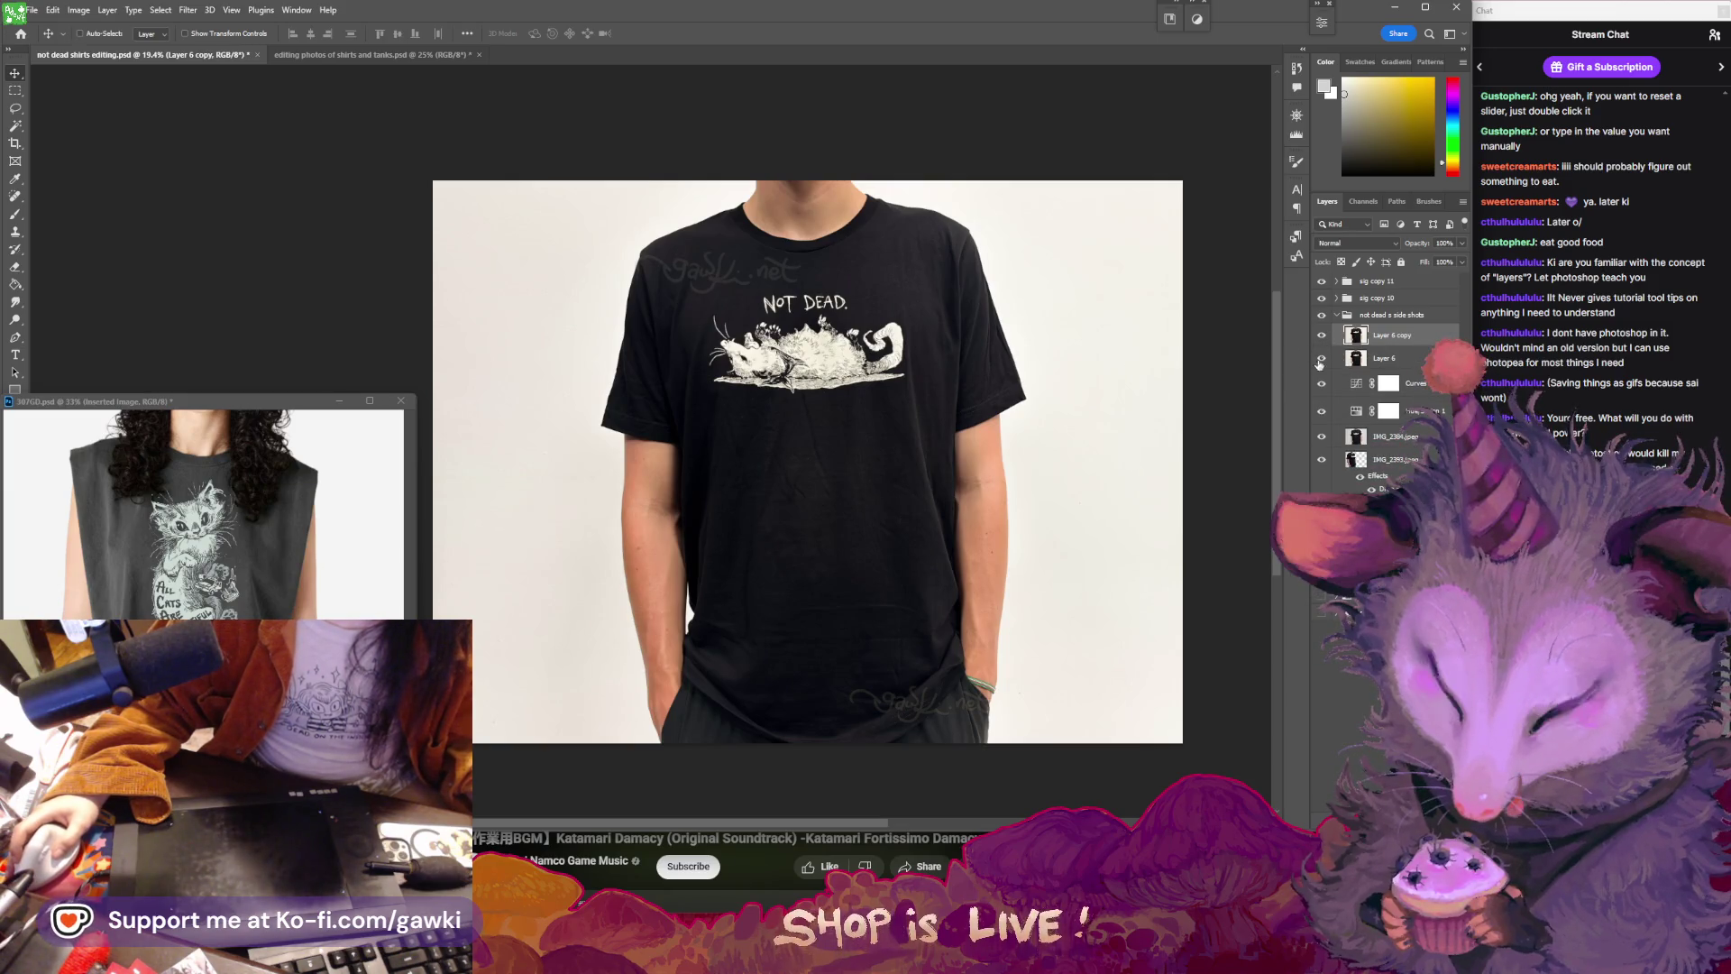
pyautogui.hotkey('ctrl', 'z')
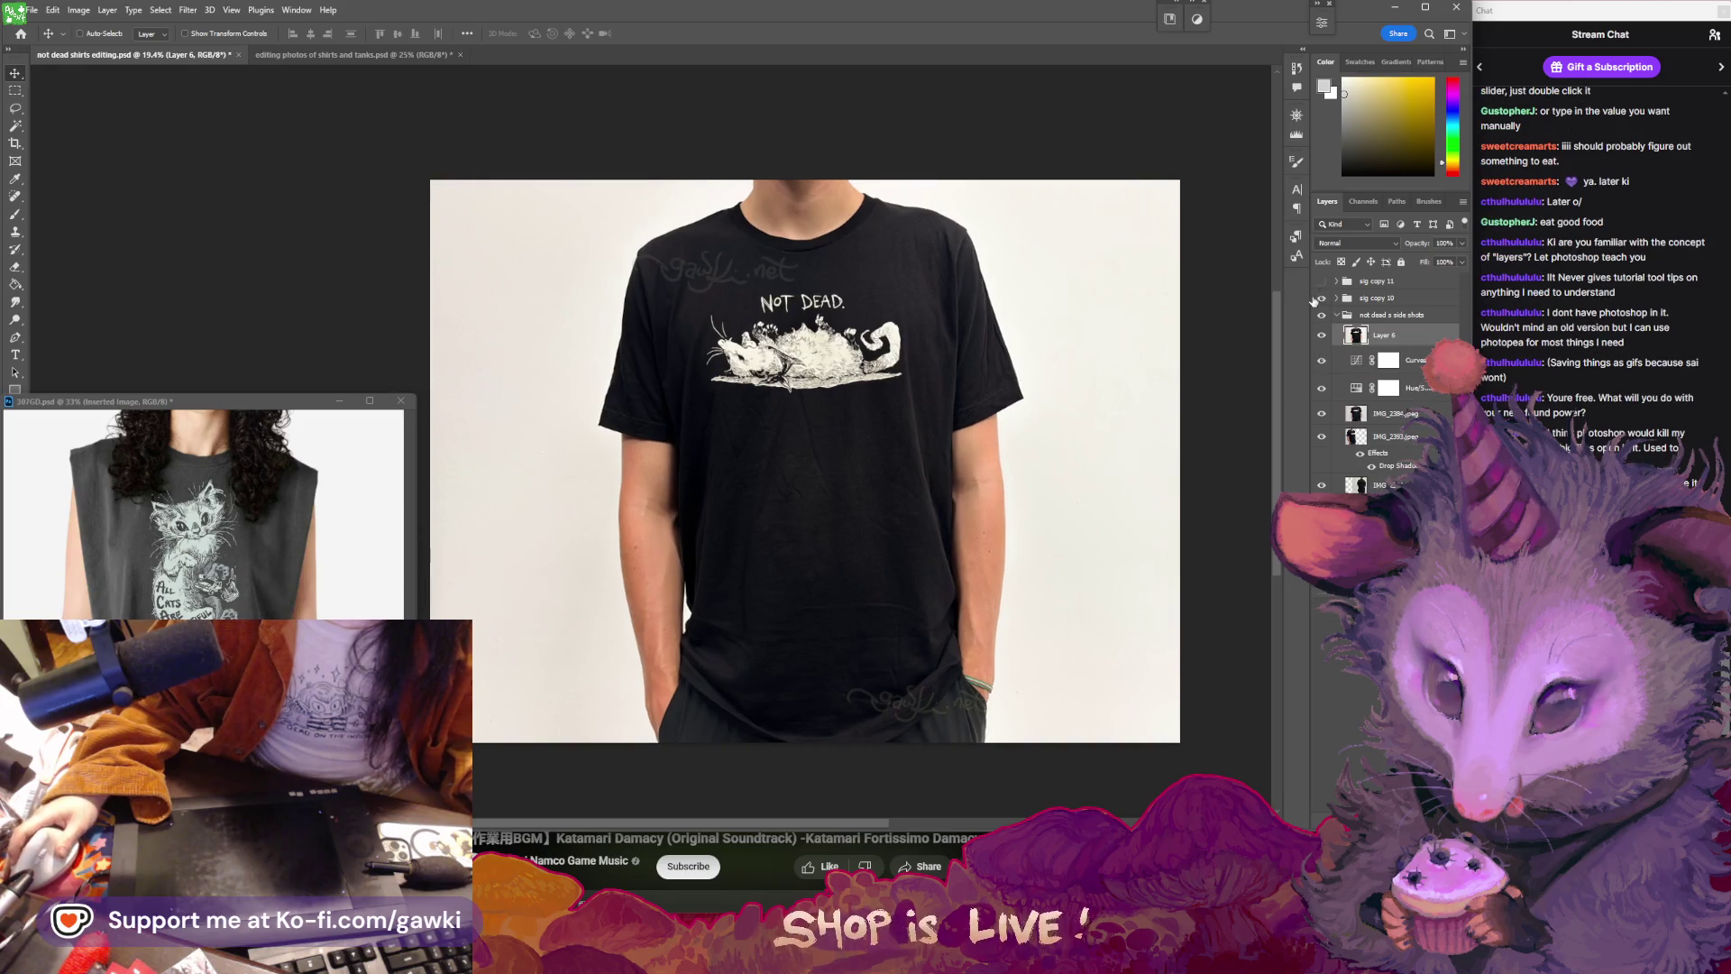
# - Stamp the visible layers into a new Layer 15 above Layer 6 and save the document
pyautogui.hotkey('ctrl', 'shift', 'alt', 'e')
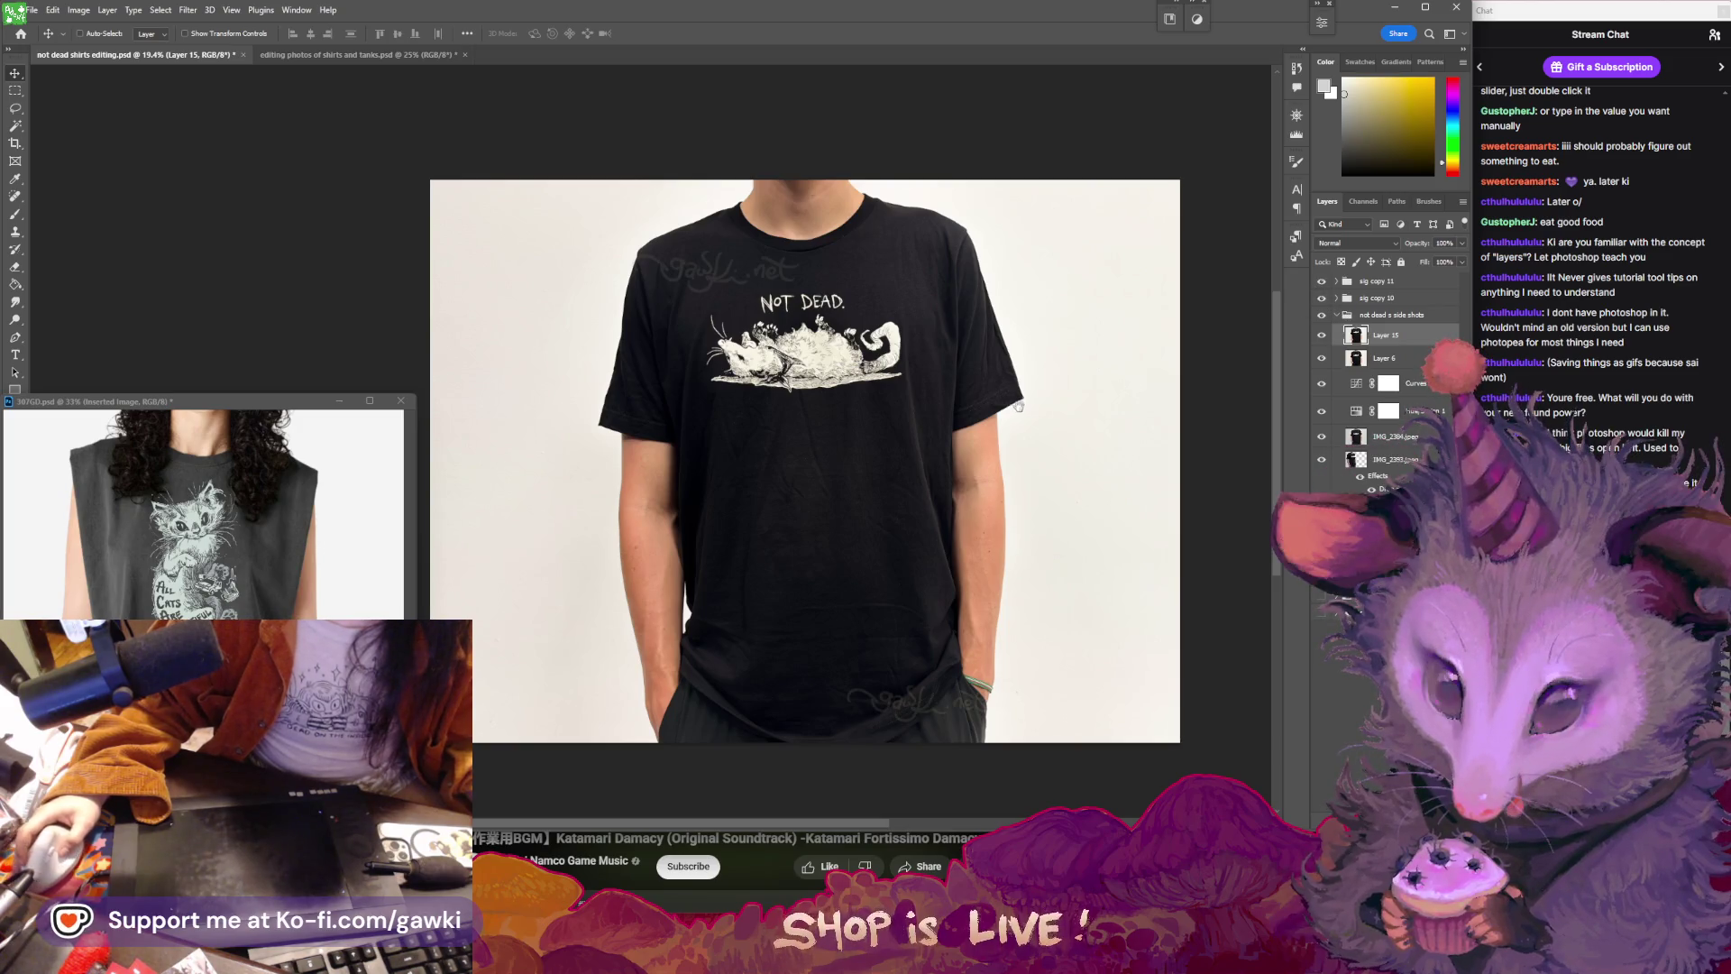
pyautogui.moveTo(1019, 404); pyautogui.dragTo(1019, 422)
pyautogui.hotkey('ctrl', 's')
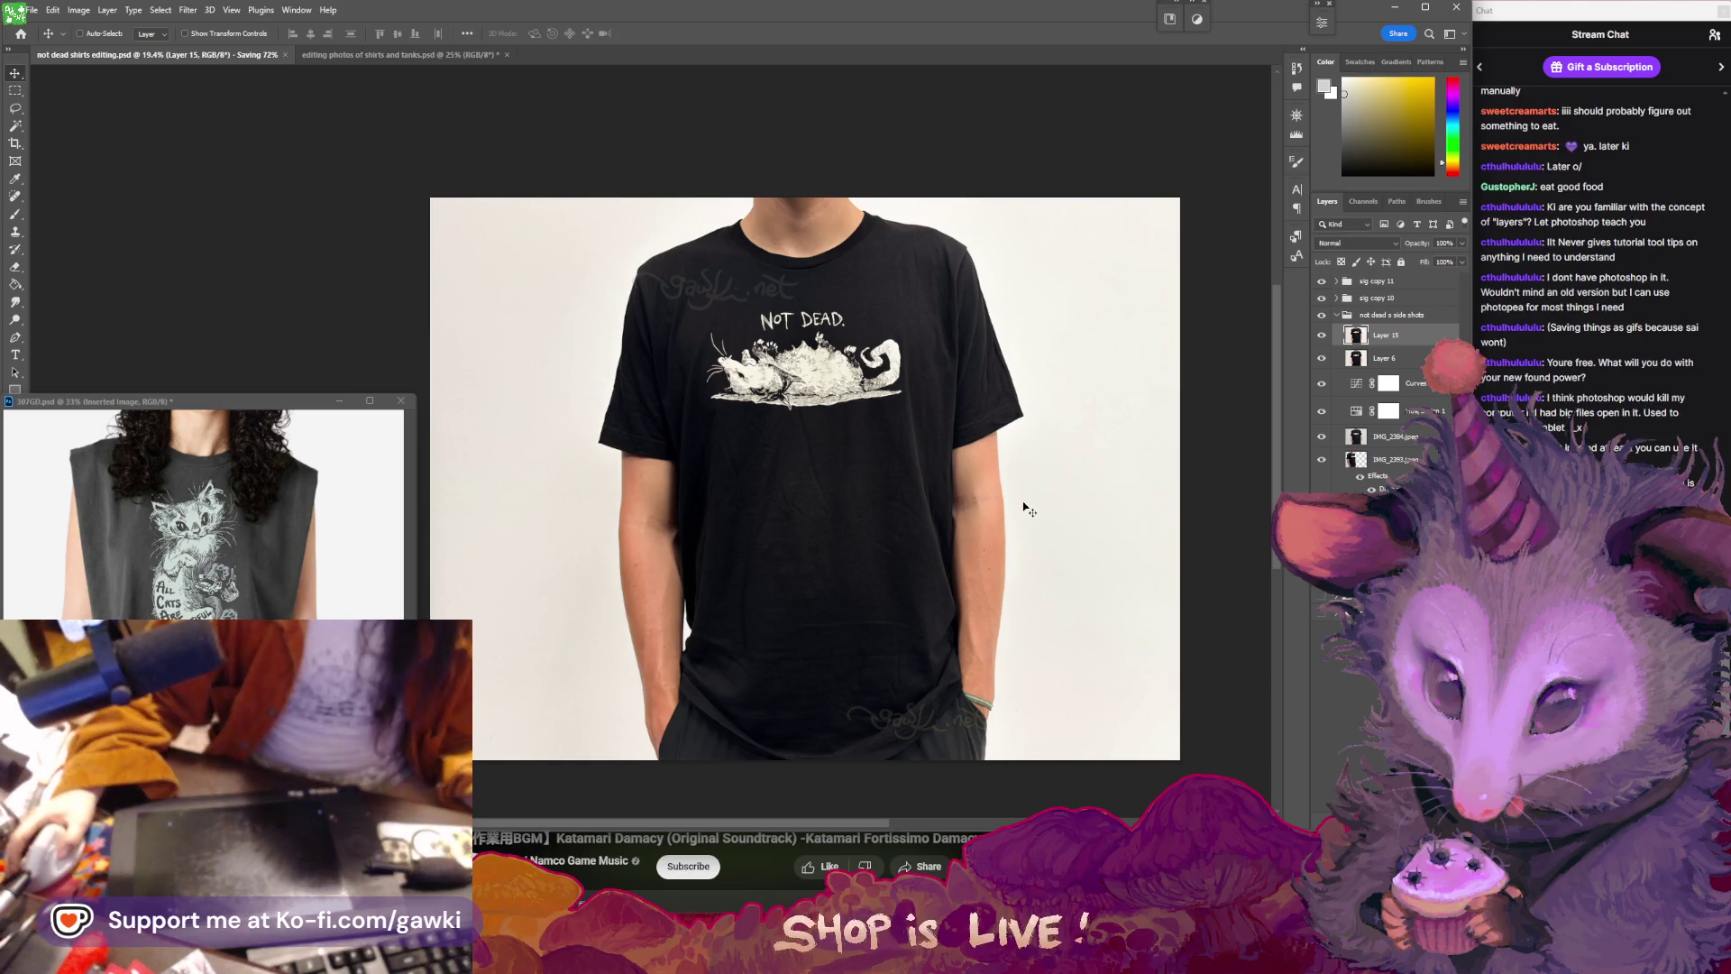
pyautogui.moveTo(1096, 553); pyautogui.dragTo(1039, 465)
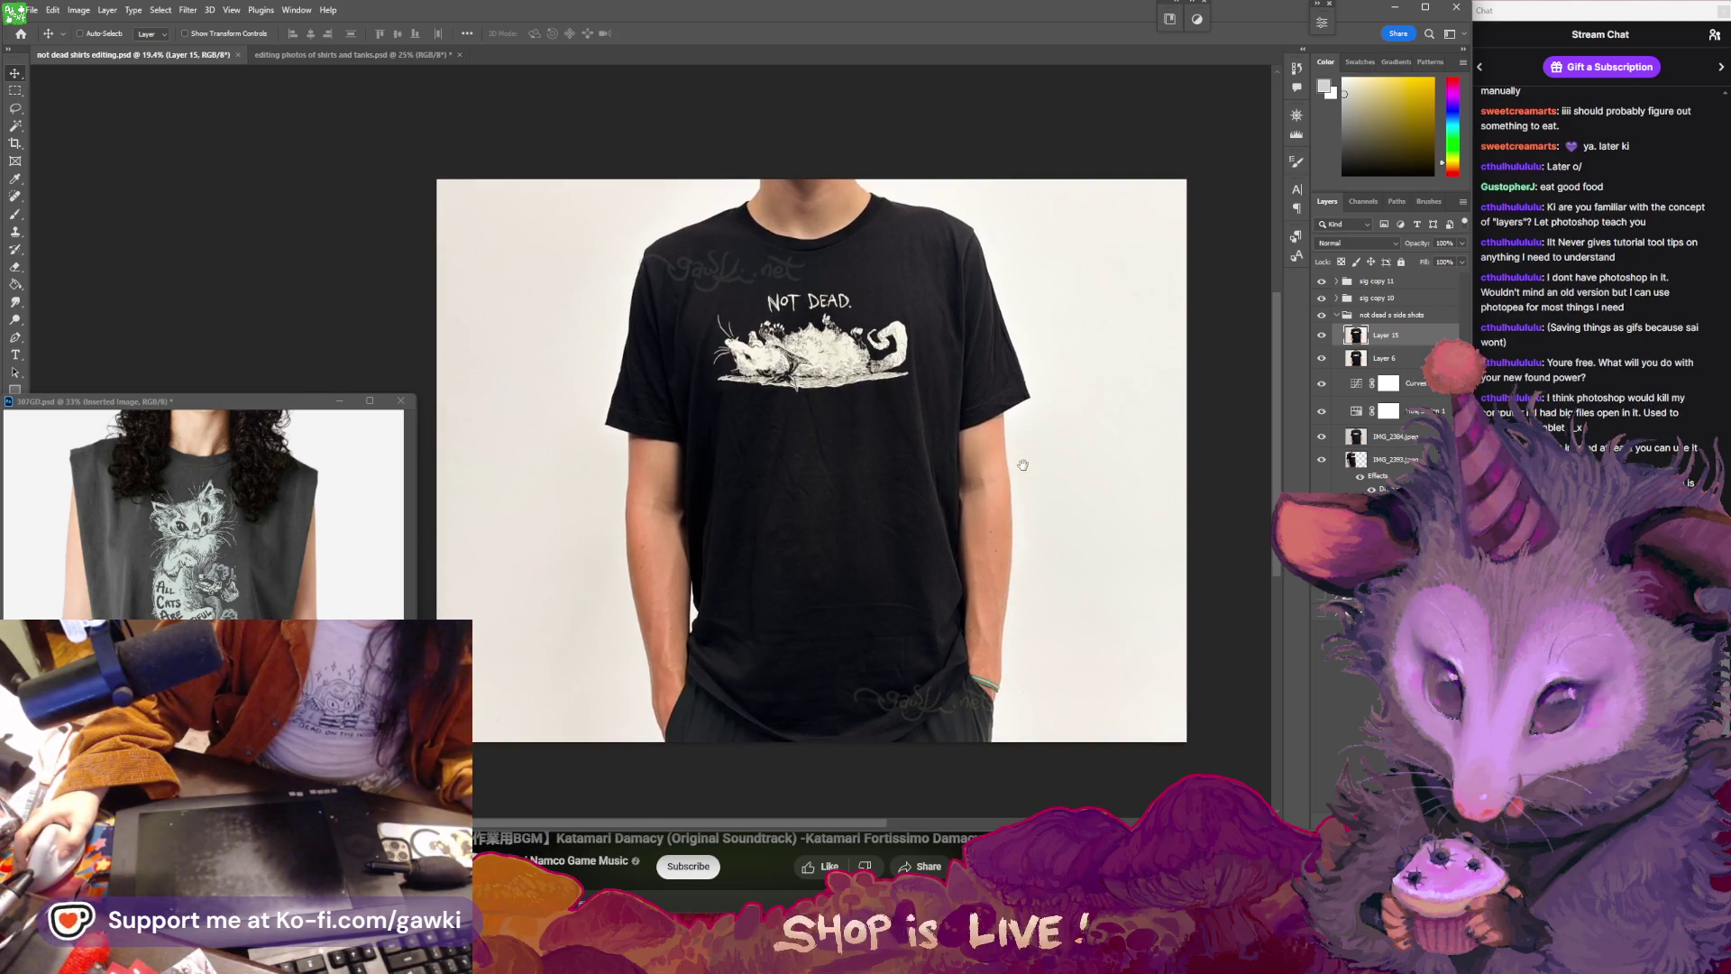
pyautogui.scroll(2, 1037, 460)
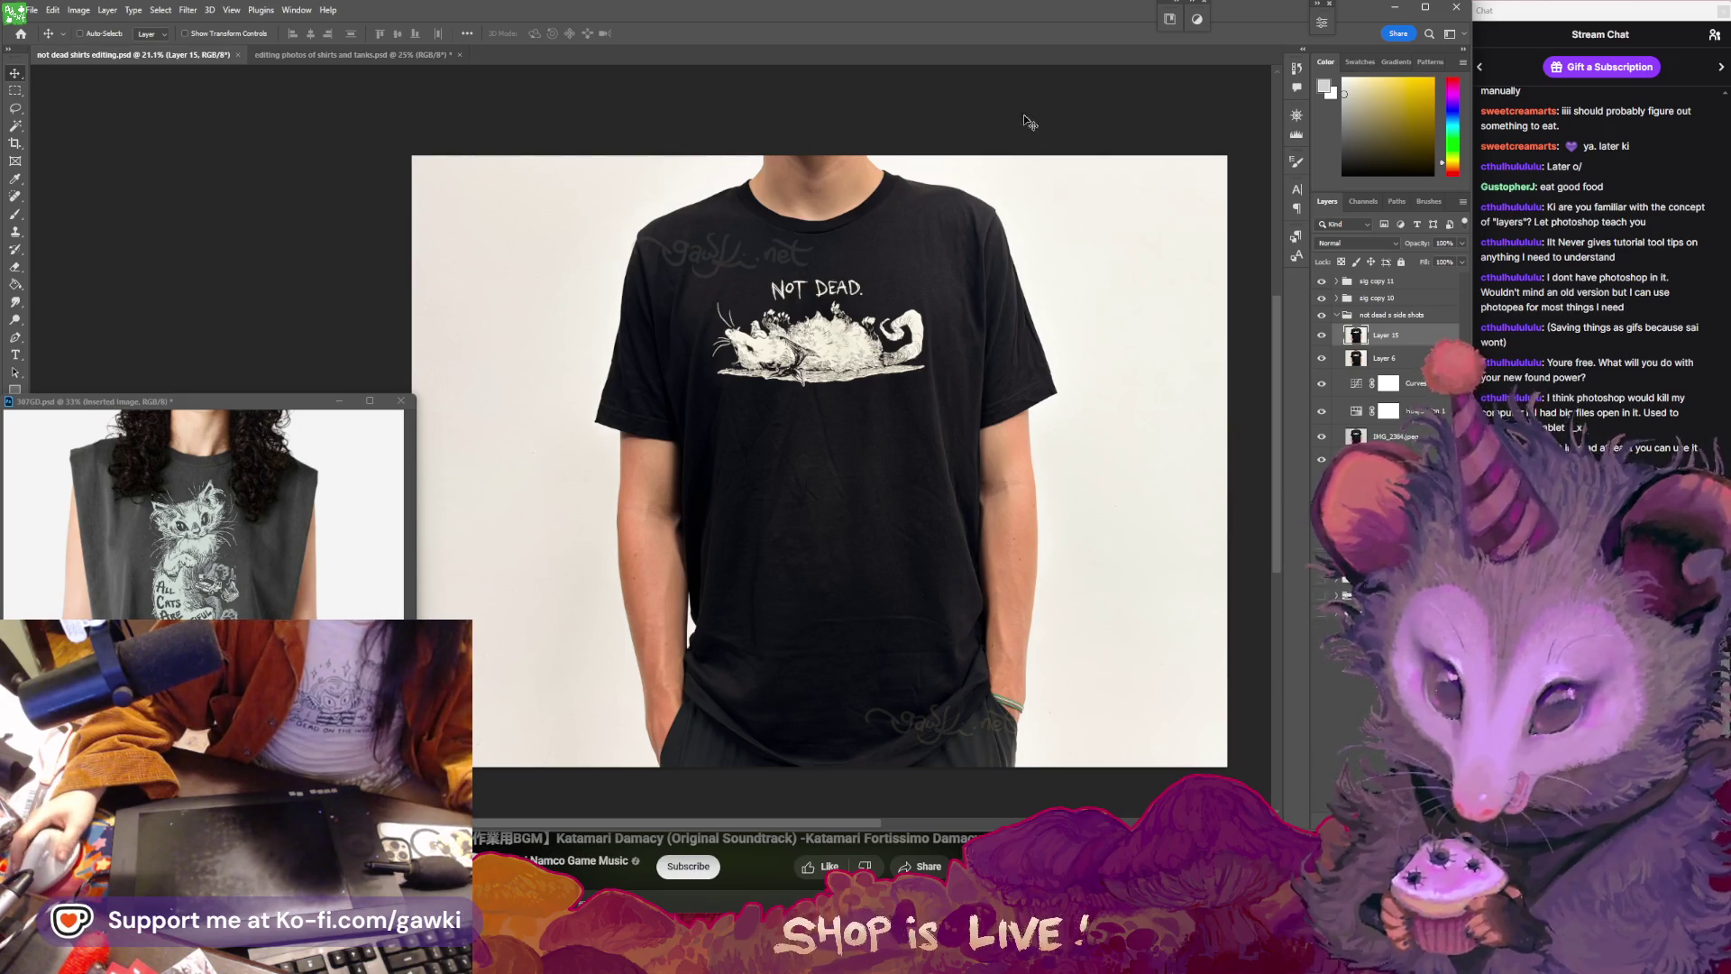
# - Hide the 'not dead b side shots' group, leaving the T-shirt front view unchanged
pyautogui.moveTo(971, 224); pyautogui.dragTo(979, 249)
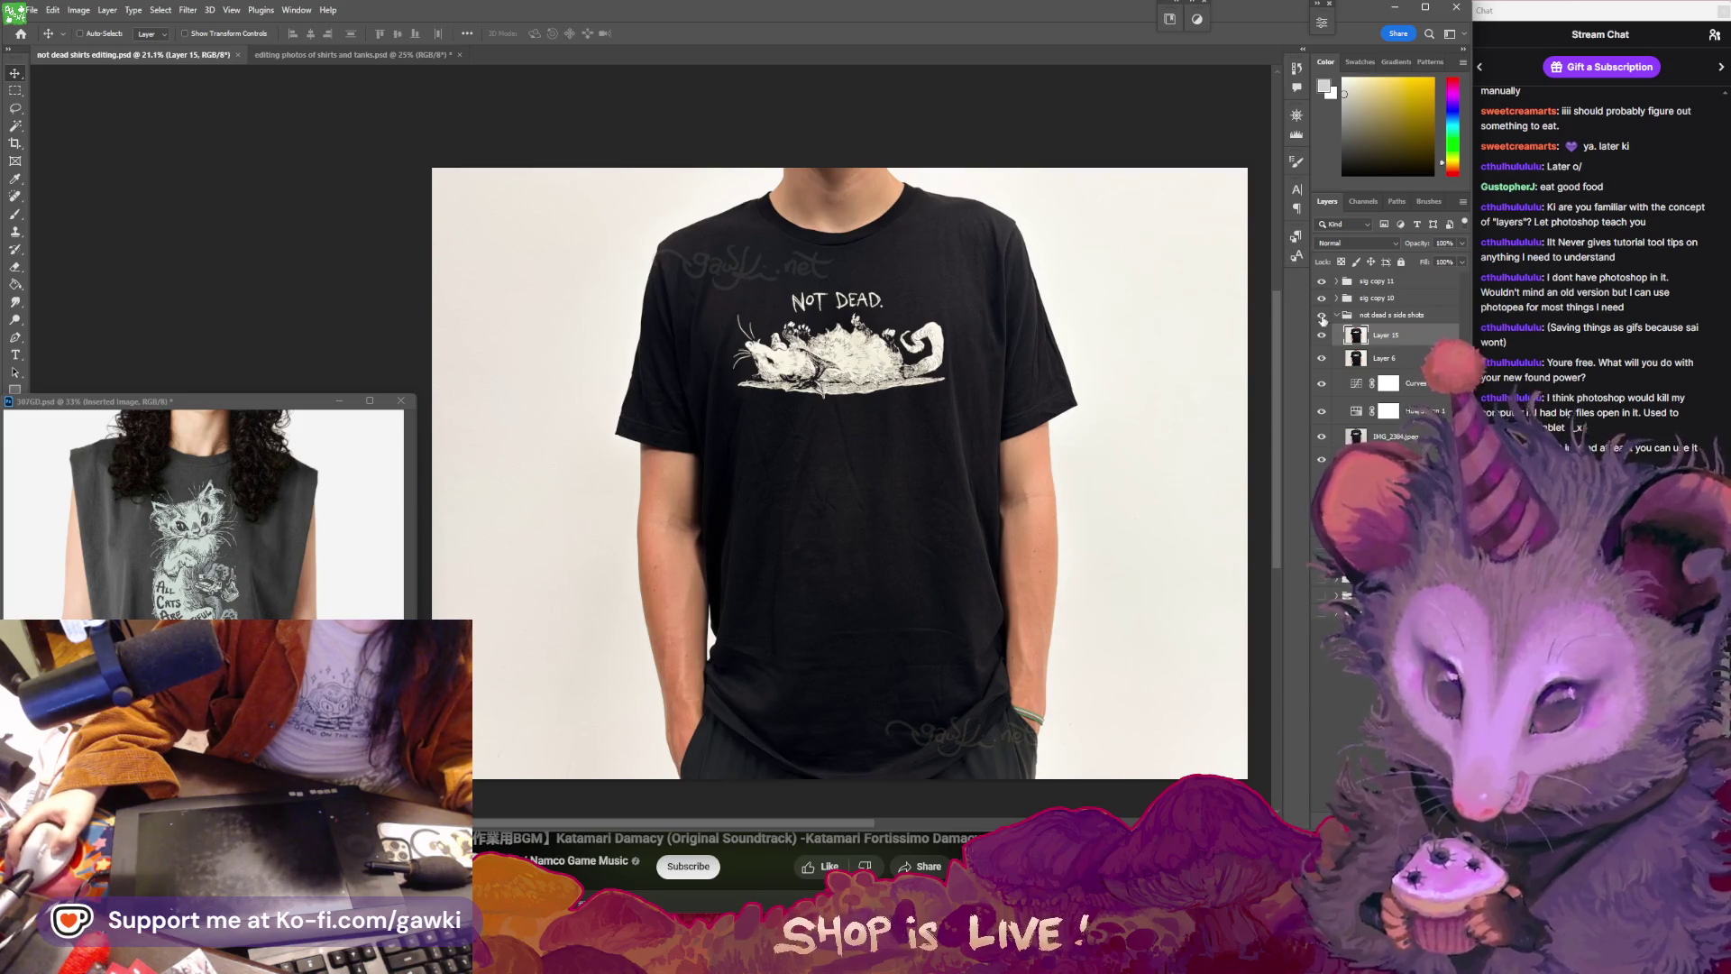
pyautogui.click(1337, 315)
pyautogui.click(1322, 316)
pyautogui.click(1322, 316)
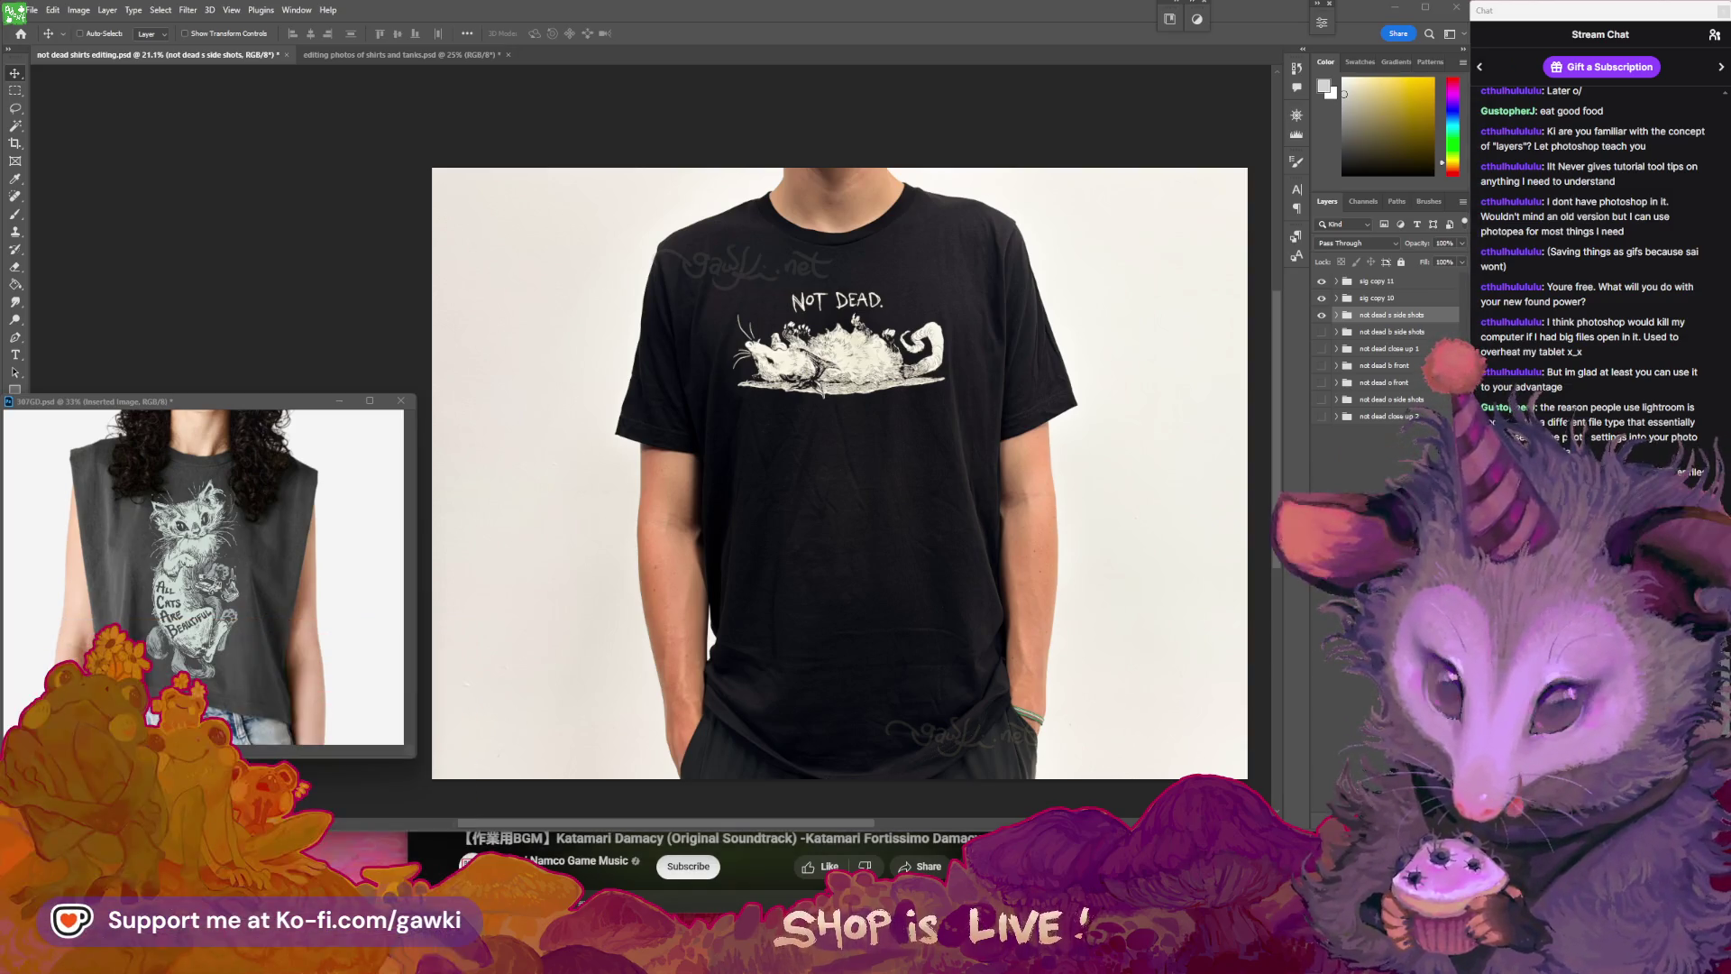
pyautogui.moveTo(1028, 489); pyautogui.dragTo(1043, 471)
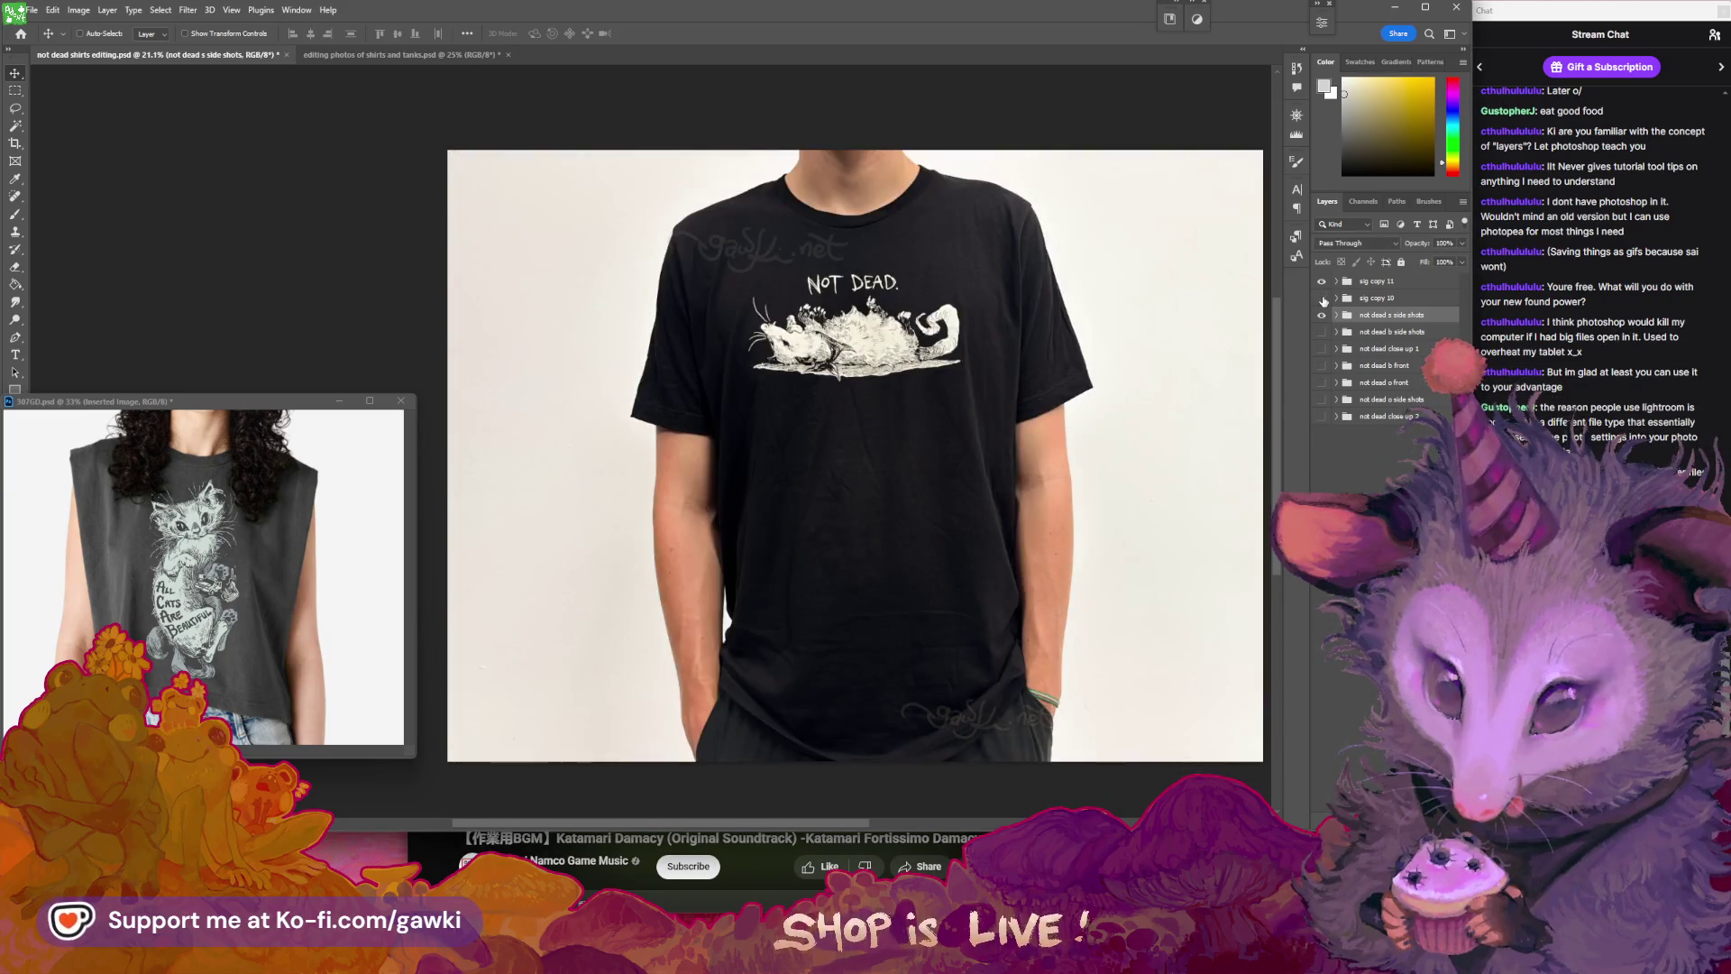
pyautogui.click(1323, 334)
pyautogui.click(1323, 334)
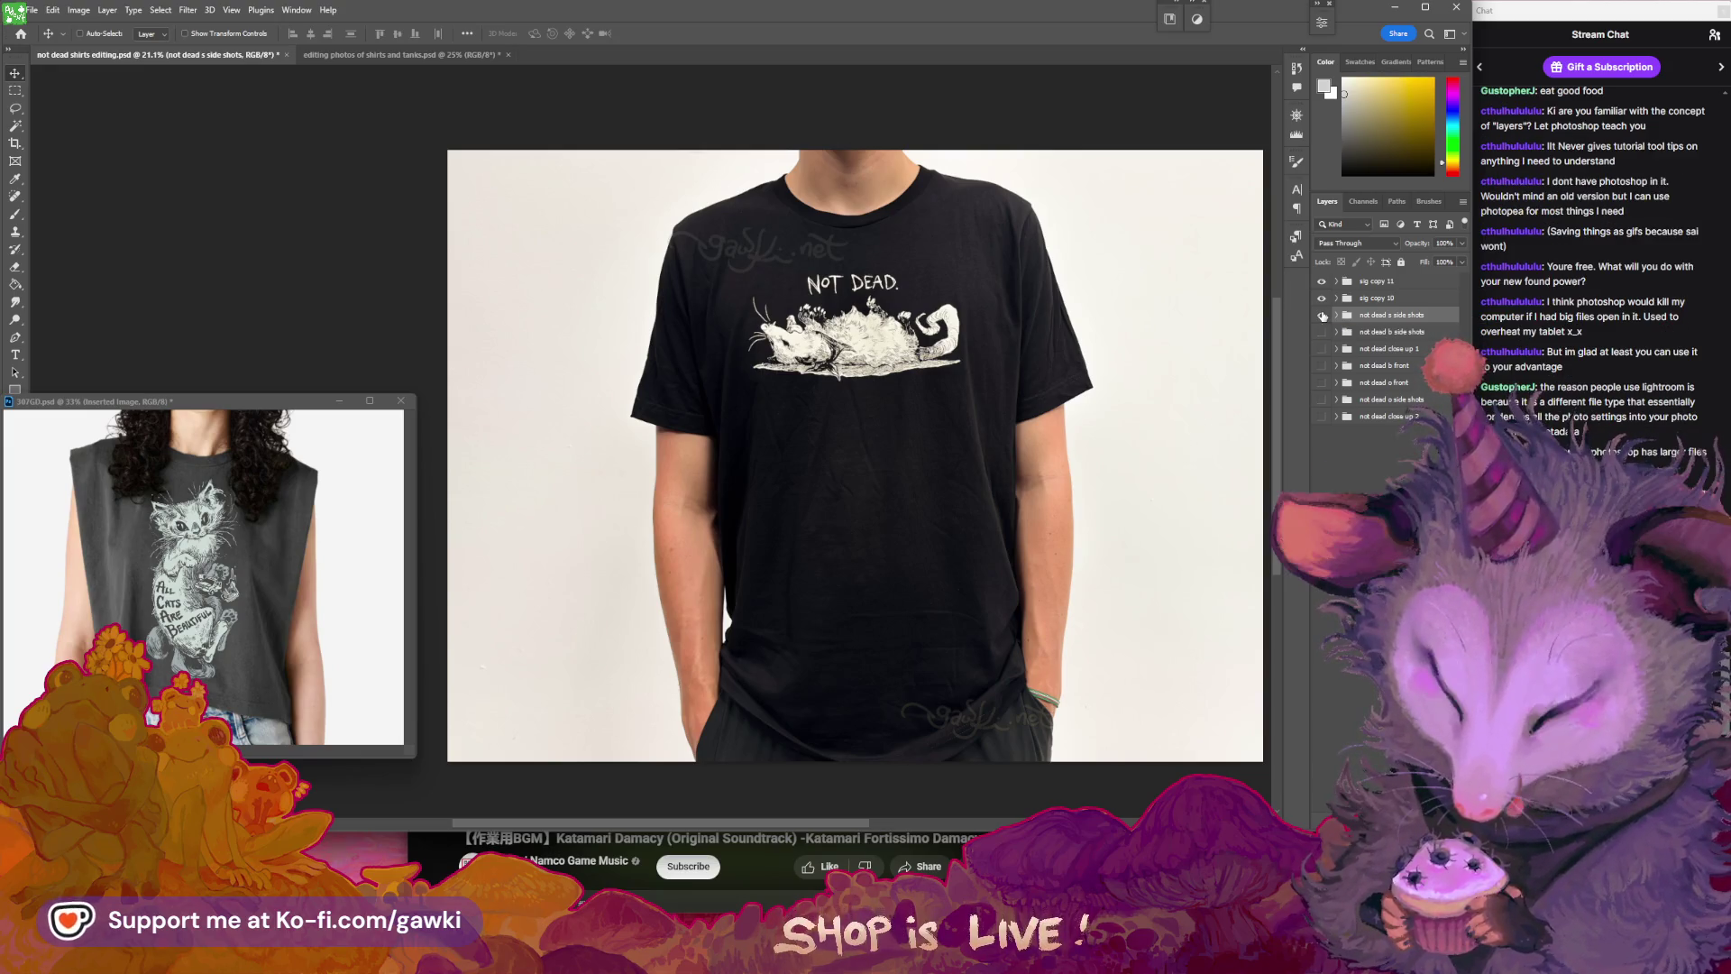
pyautogui.moveTo(1061, 158); pyautogui.dragTo(1003, 160)
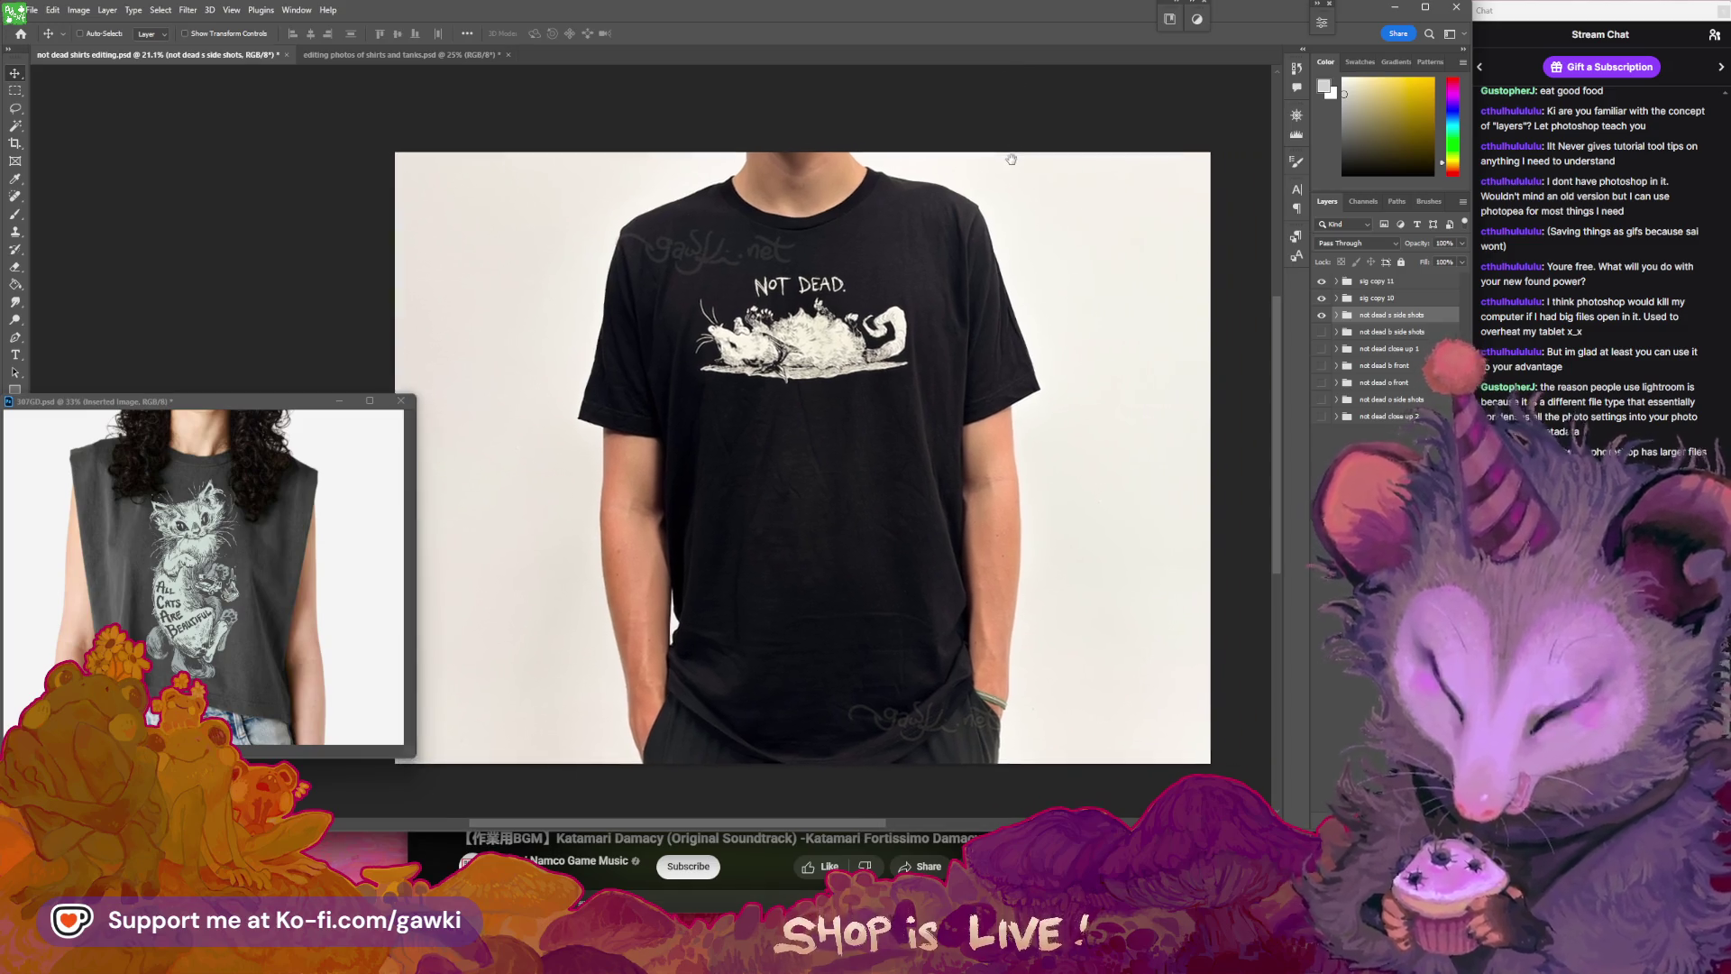
# - Check Image Size without changes, then save and close the shirts and tanks document
pyautogui.click(83, 10)
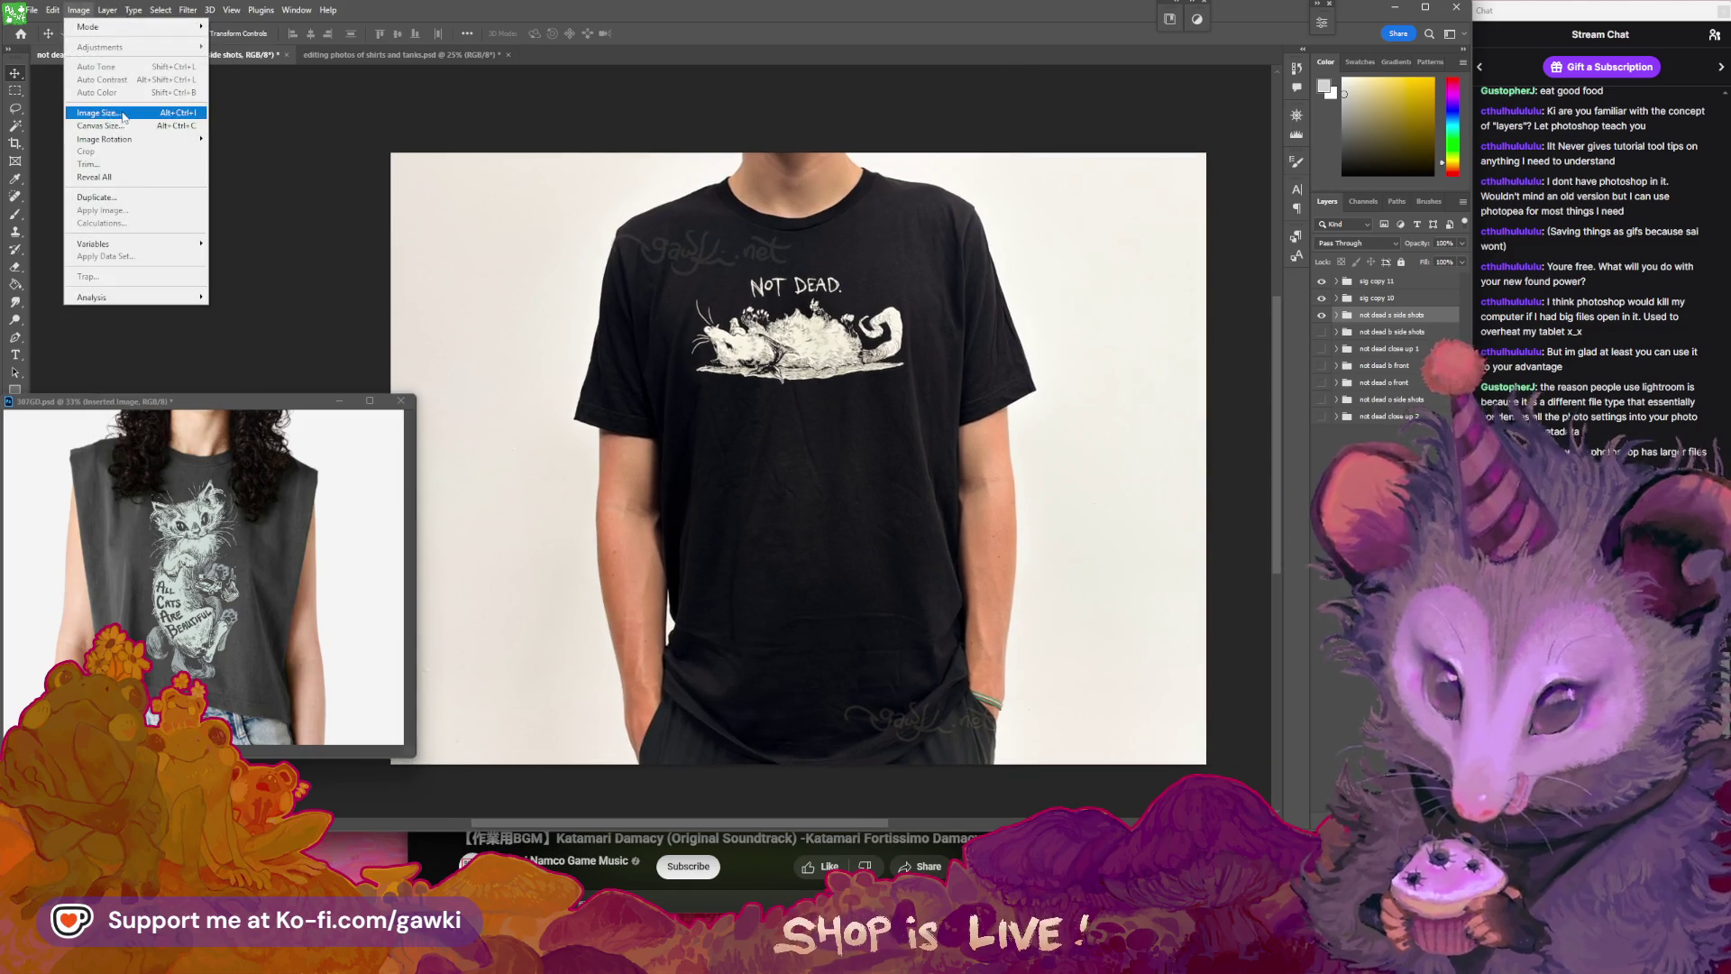
pyautogui.click(97, 112)
pyautogui.click(1308, 409)
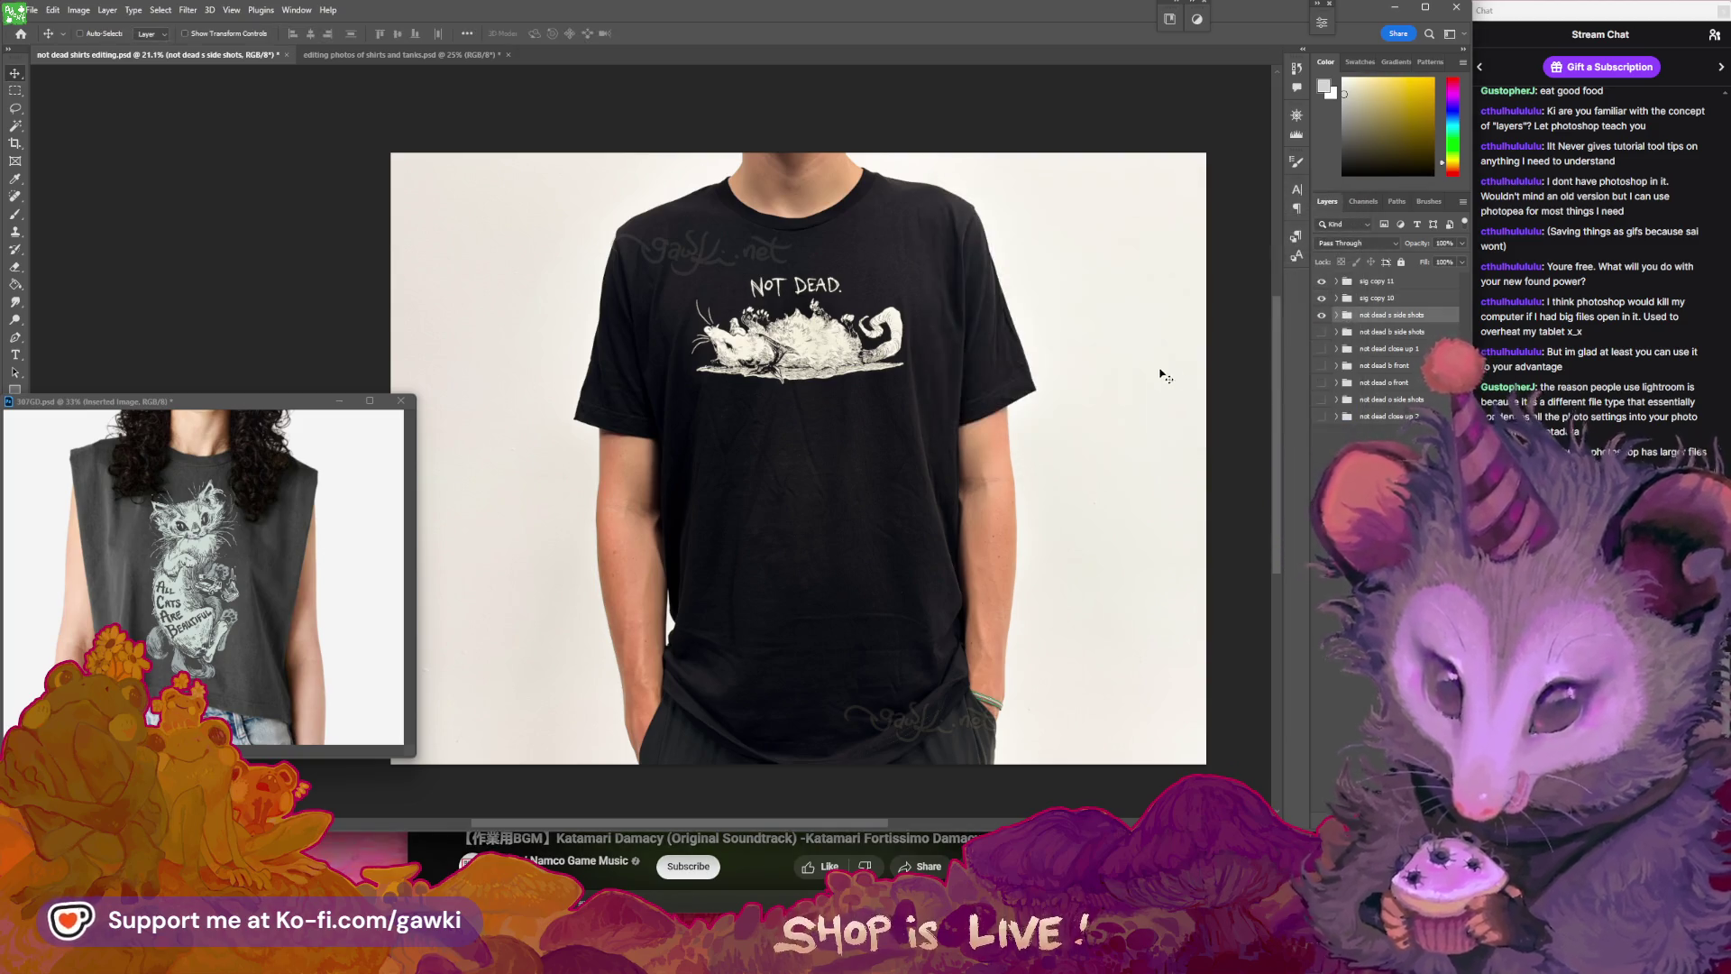
pyautogui.hotkey('ctrl', 's')
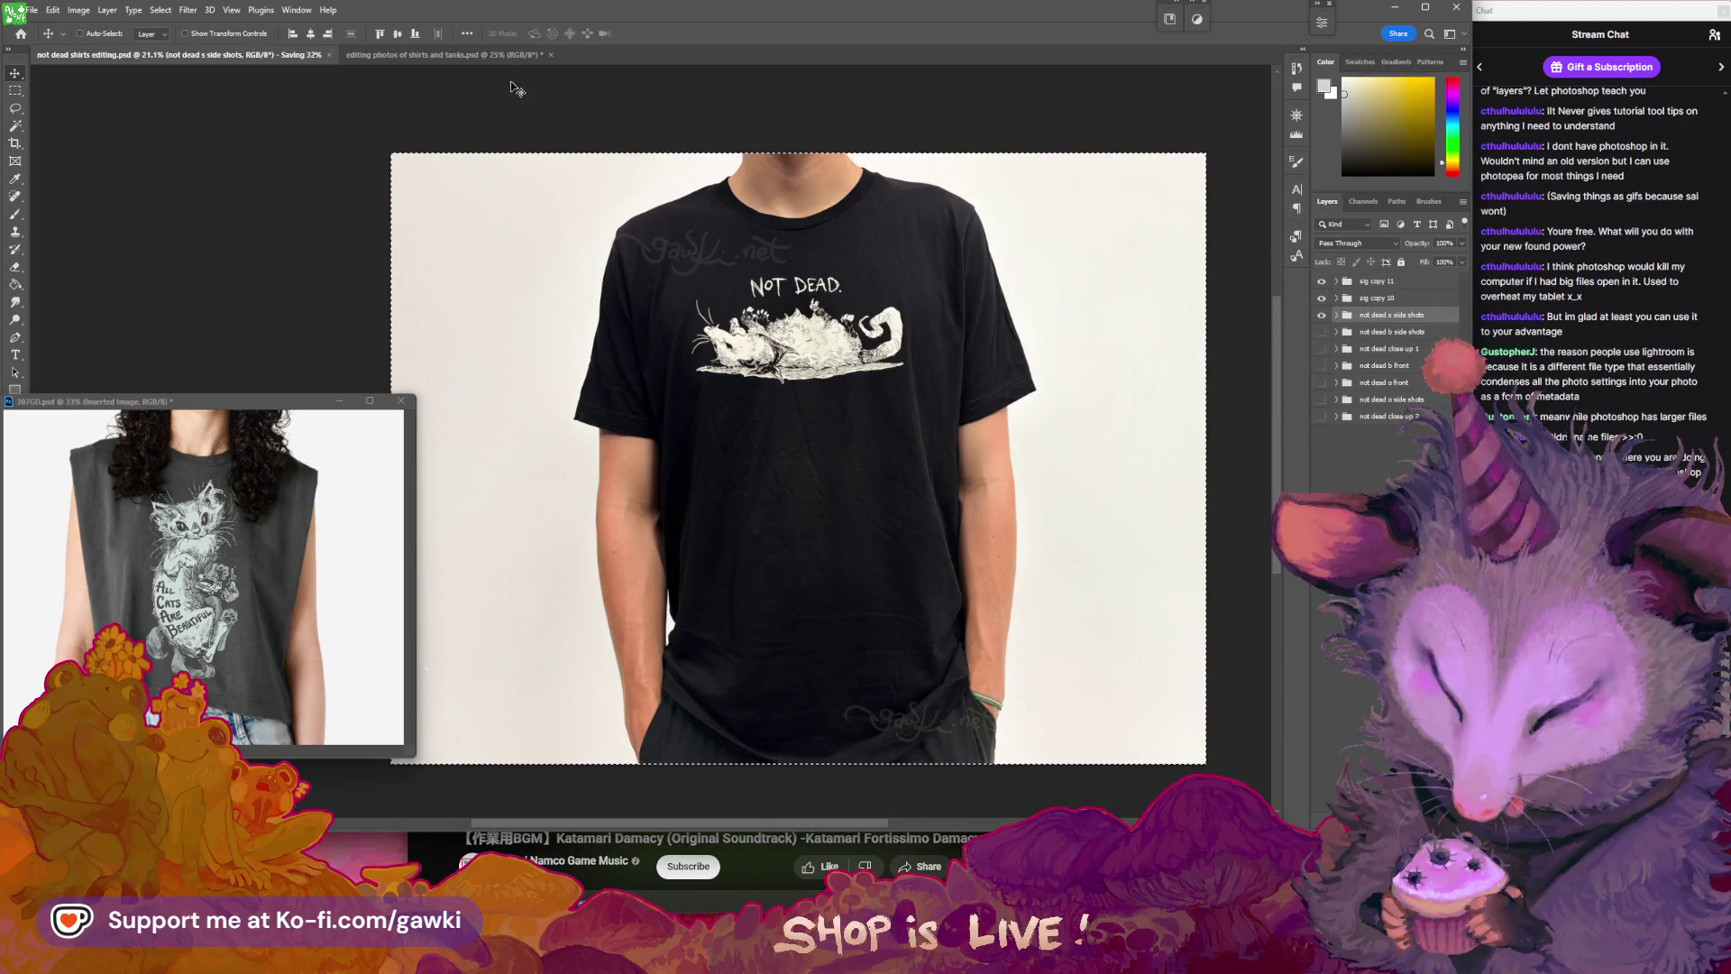
pyautogui.click(550, 55)
pyautogui.click(870, 347)
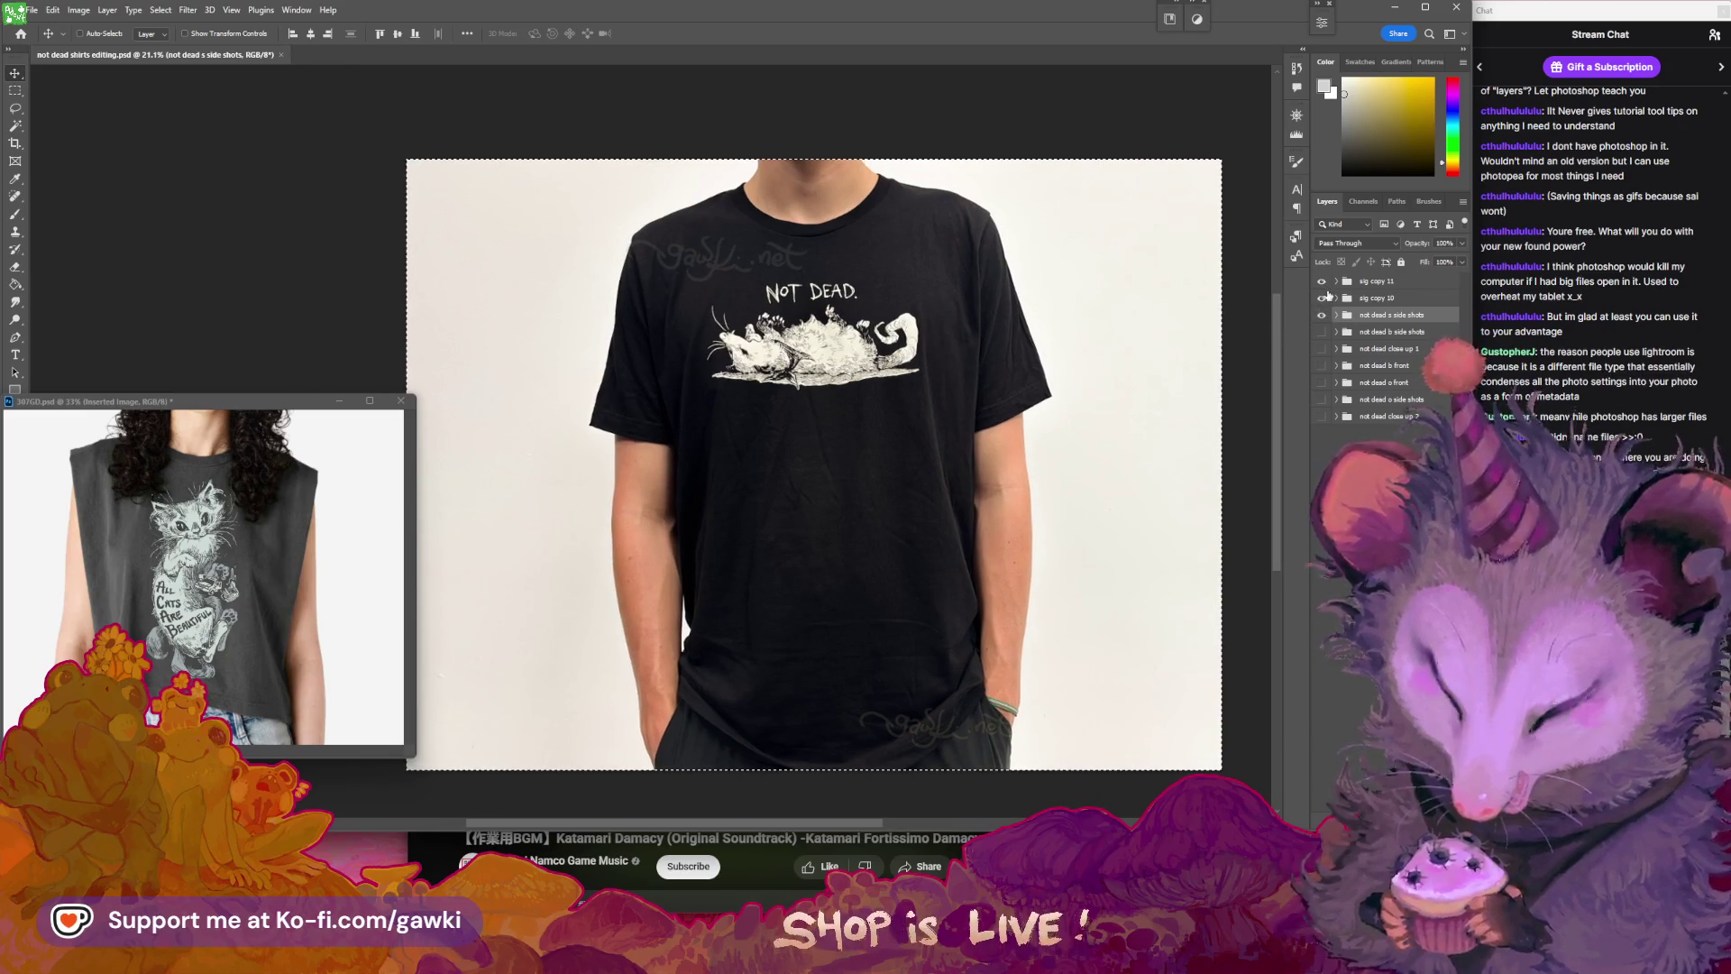
# - Expand the 'not dead s side shots' group and select Layer 15 for editing
pyautogui.click(1336, 315)
pyautogui.click(1369, 337)
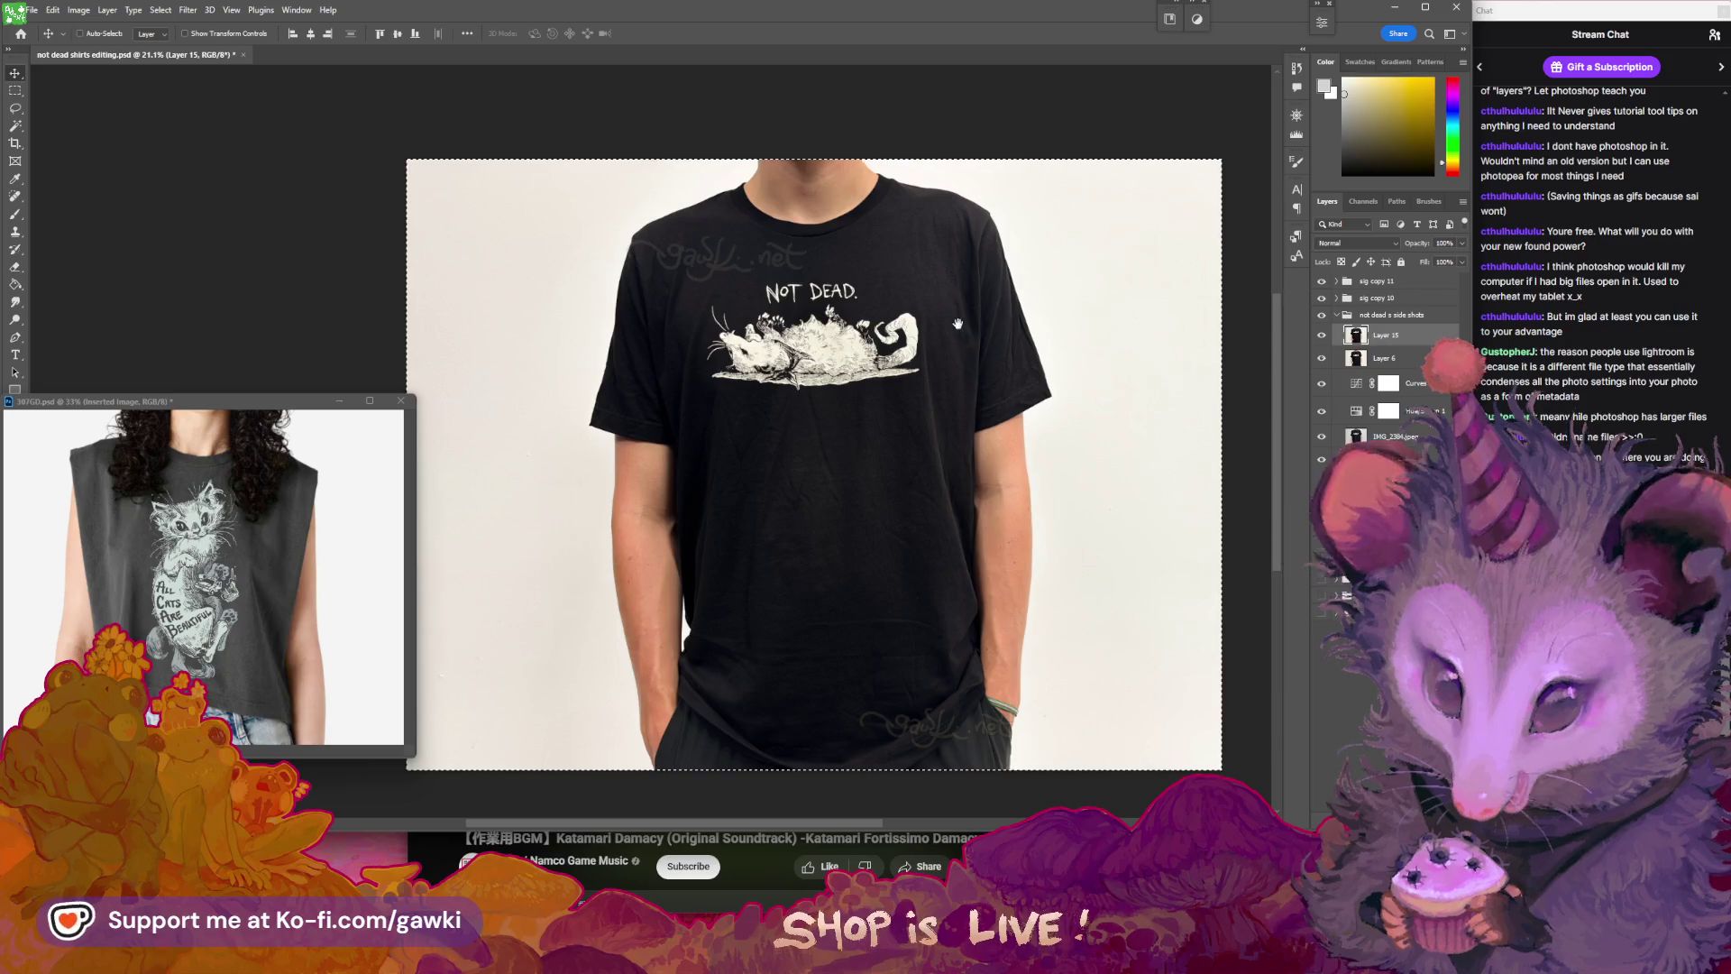
pyautogui.scroll(-1, 956, 310)
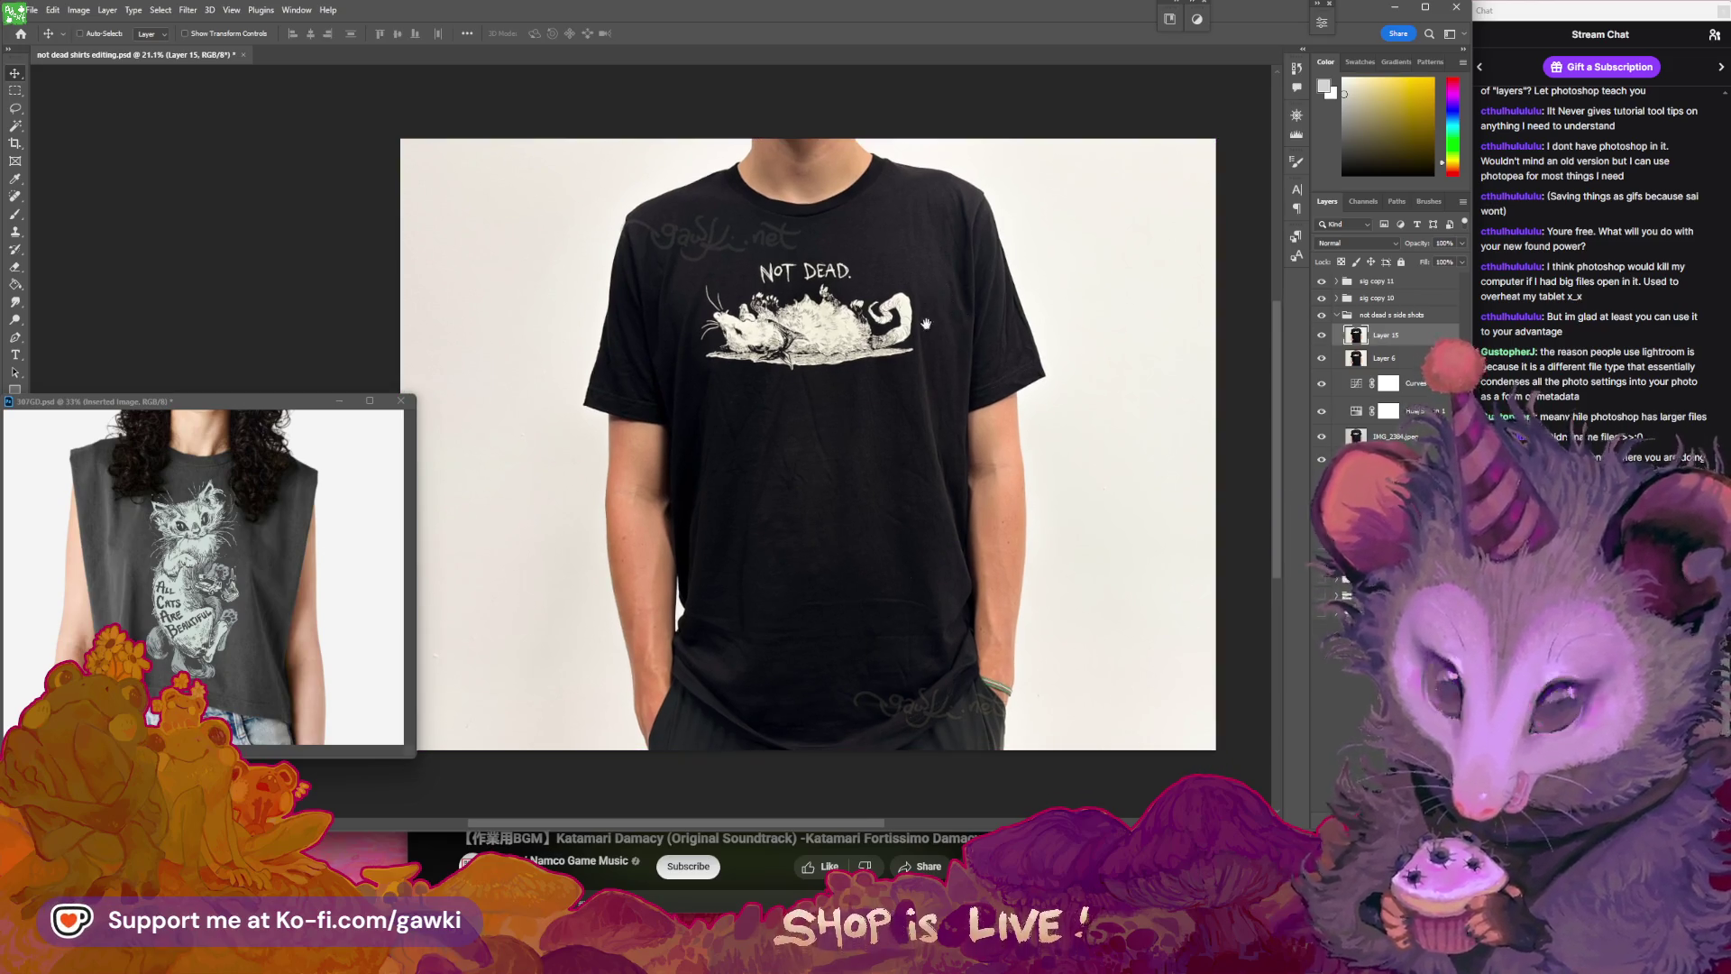
pyautogui.scroll(1, 911, 260)
pyautogui.press('l')
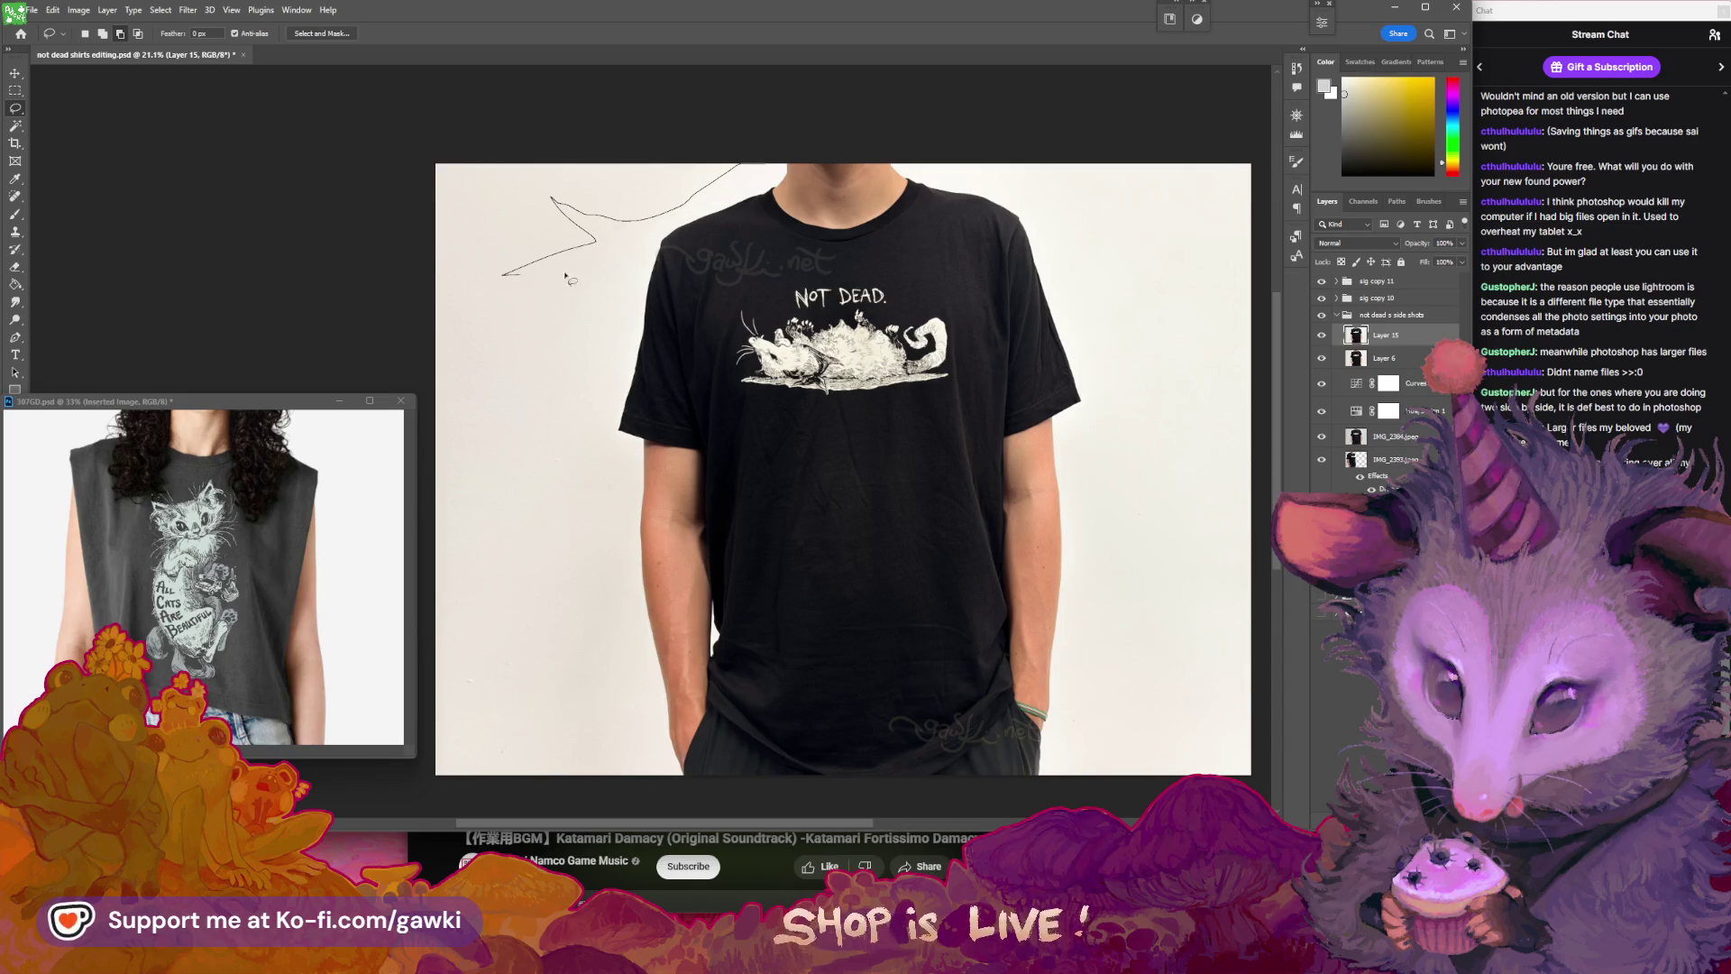
# - Lasso a jagged selection around the white background left of the model
pyautogui.moveTo(589, 276)
pyautogui.mouseDown()
pyautogui.moveTo(549, 354)
pyautogui.moveTo(537, 667)
pyautogui.moveTo(780, 149)
pyautogui.moveTo(573, 335)
pyautogui.moveTo(618, 517)
pyautogui.mouseUp()
pyautogui.hotkey('ctrl', 'd')
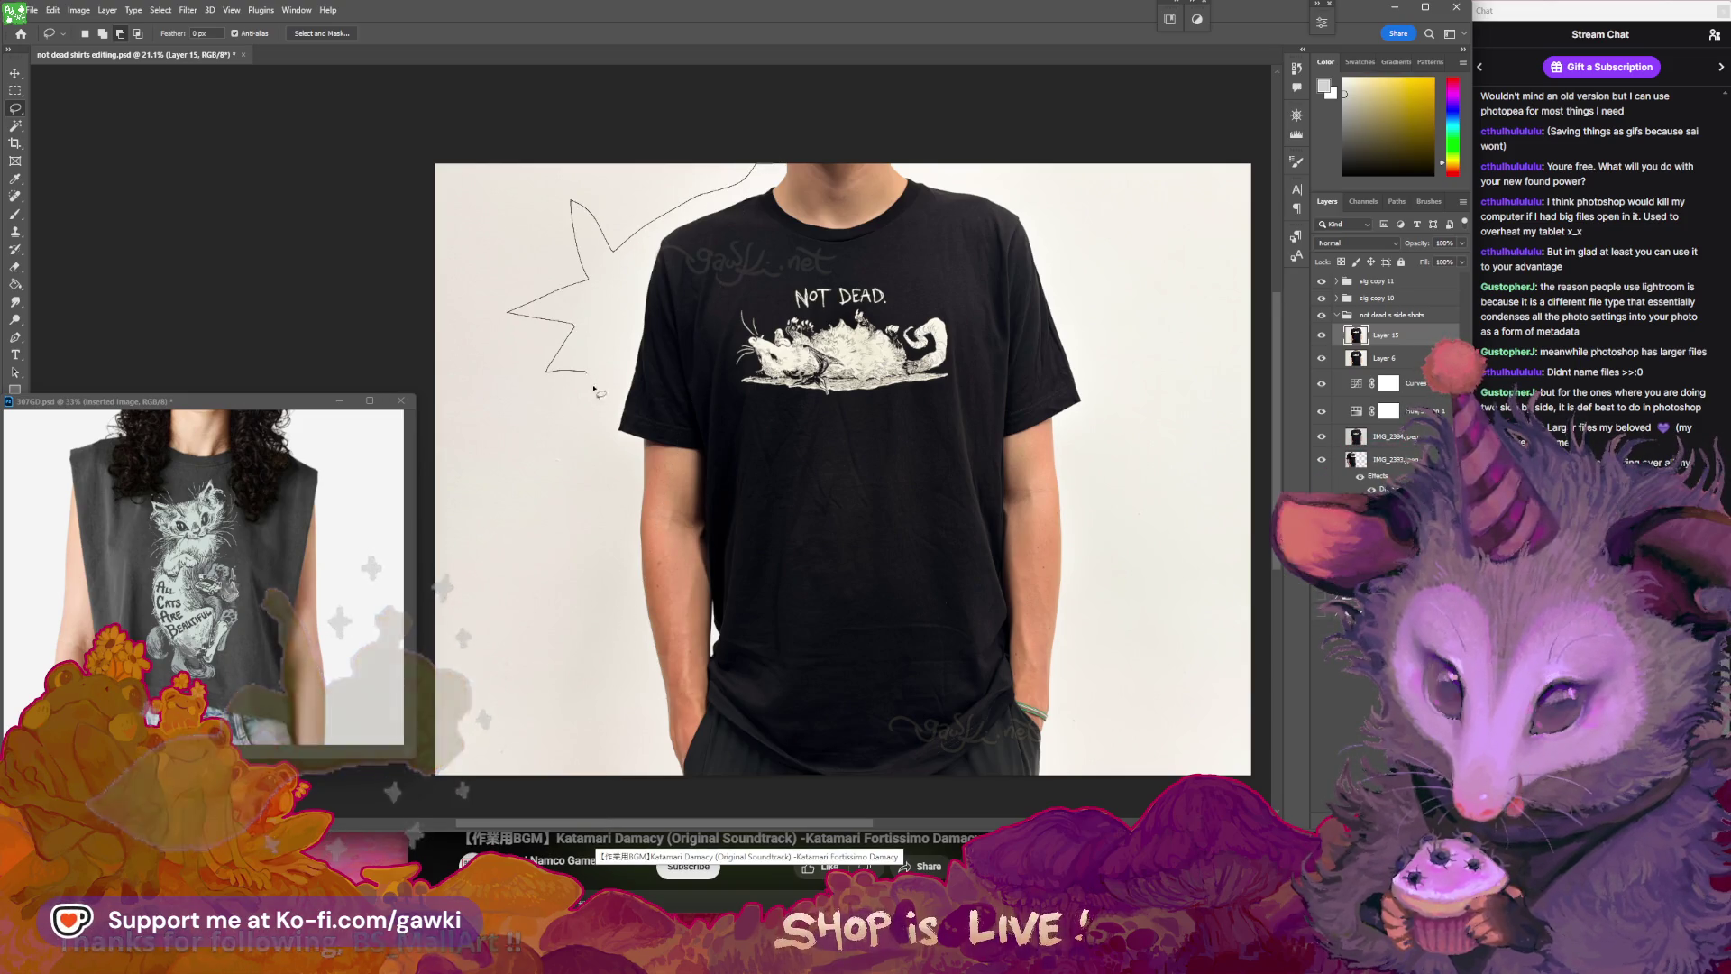
pyautogui.moveTo(634, 667); pyautogui.dragTo(604, 697)
pyautogui.moveTo(642, 758); pyautogui.dragTo(662, 790)
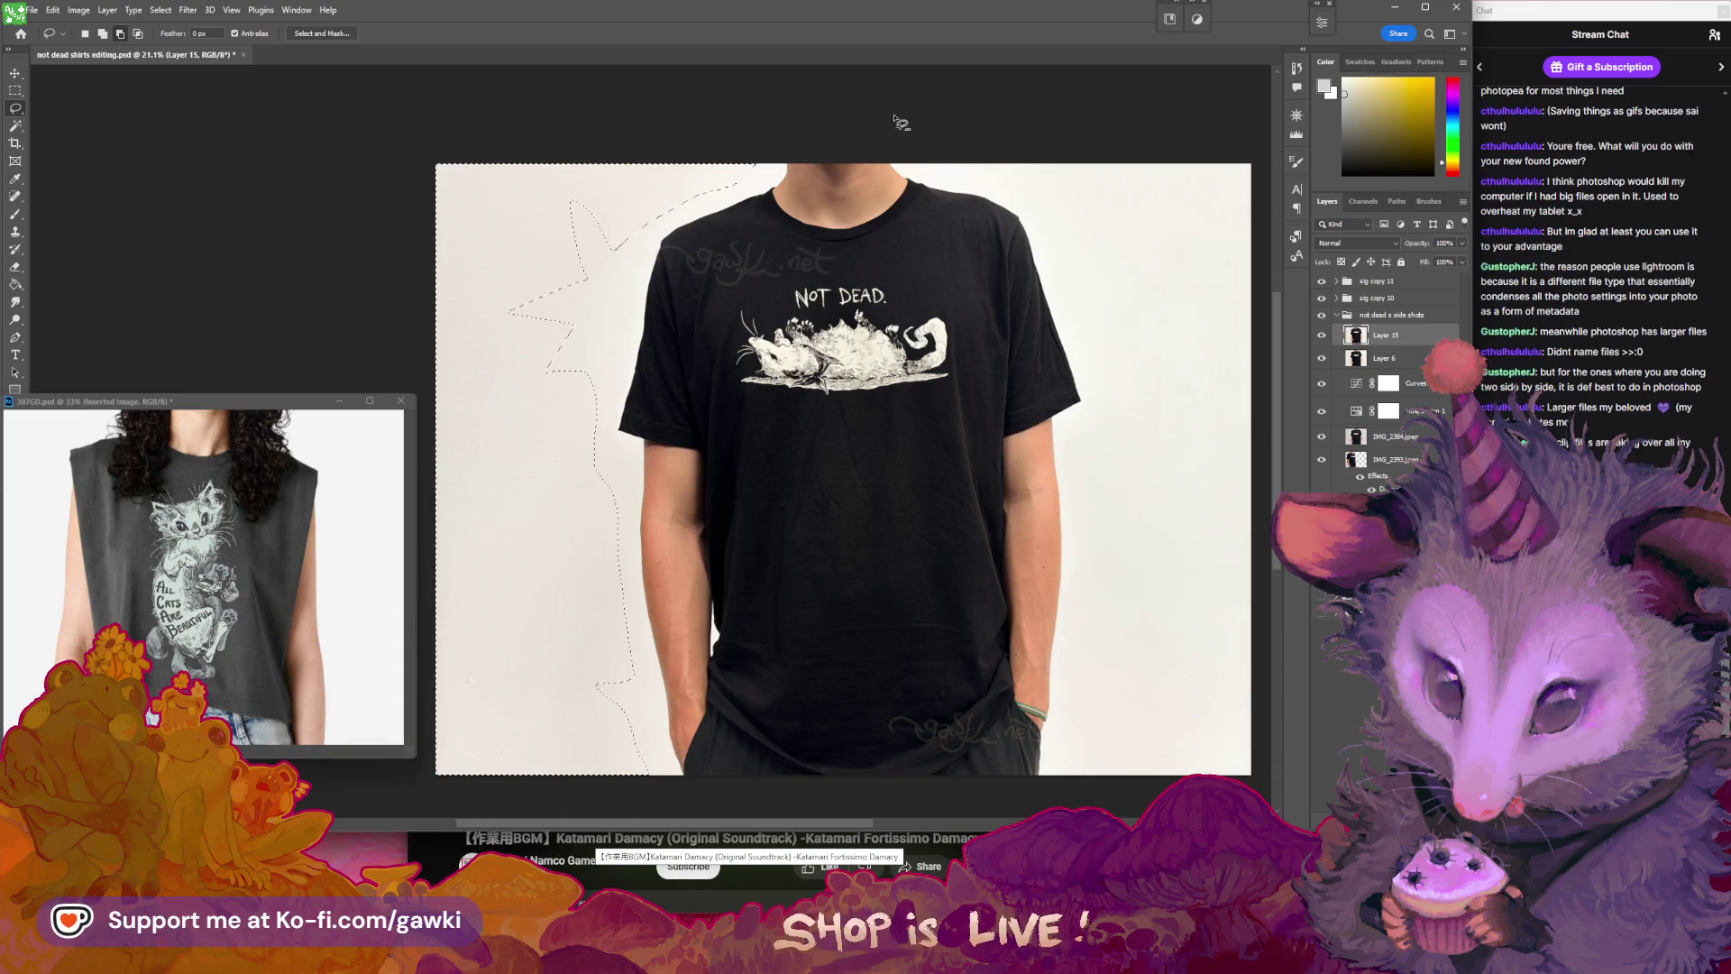
pyautogui.moveTo(415, 777); pyautogui.dragTo(882, 119)
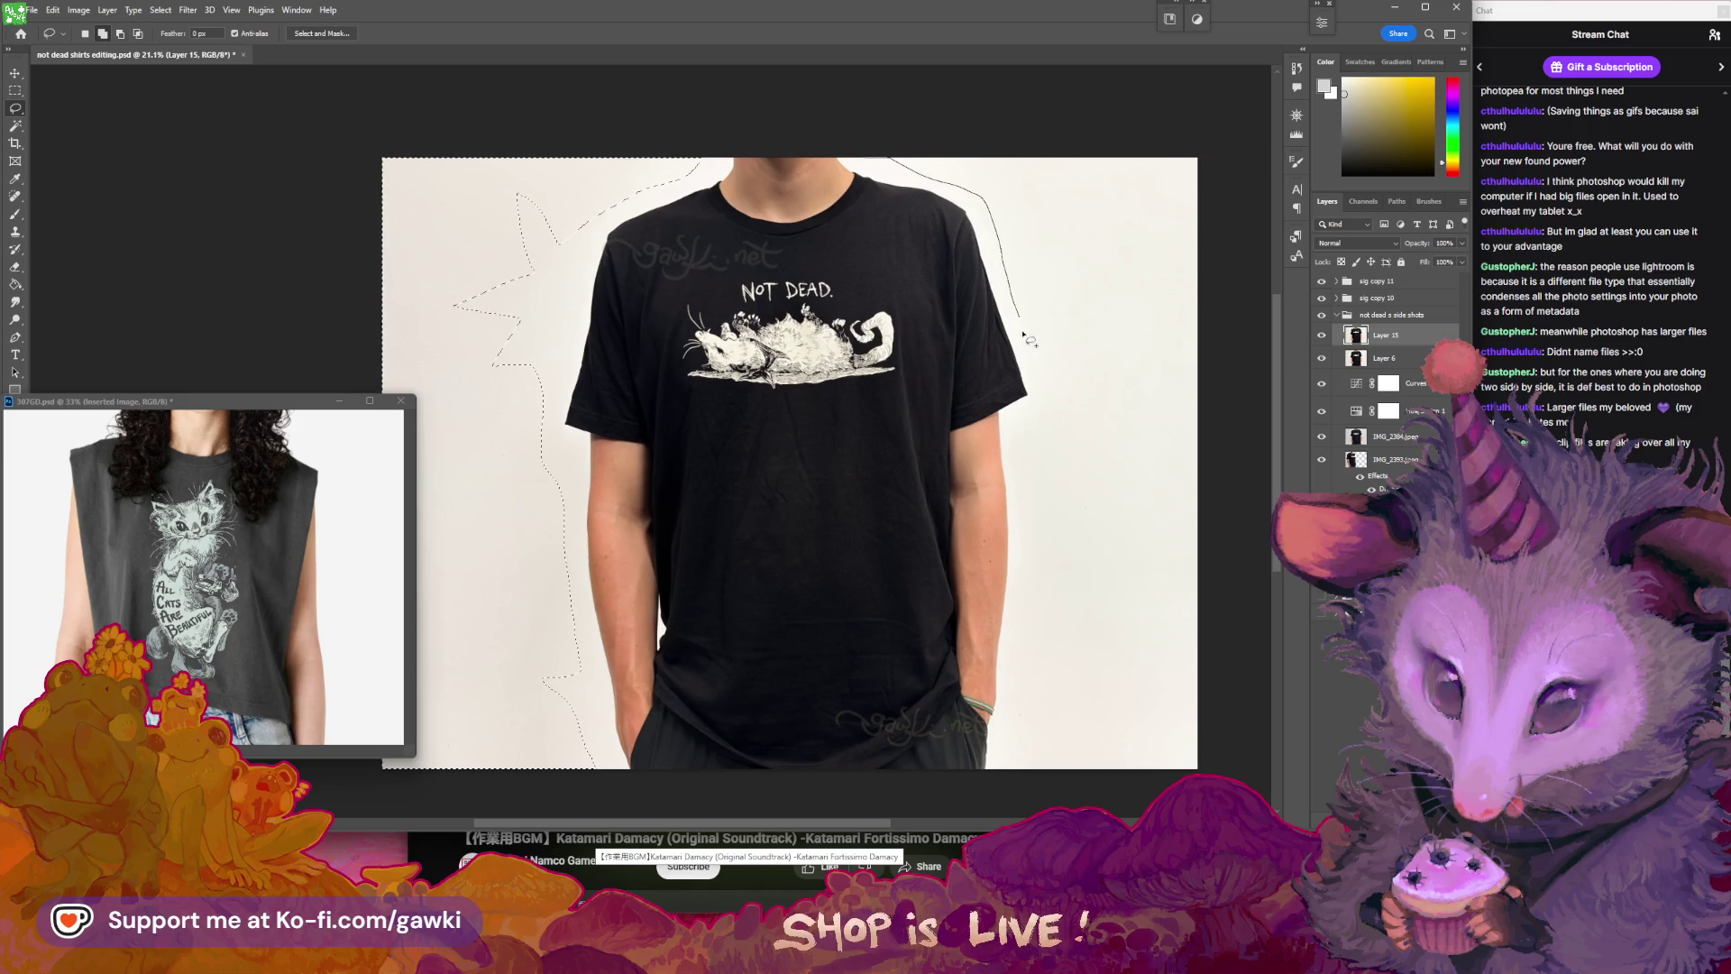
# - Add the right-side background to the jagged selection and zoom out to the full photo
pyautogui.moveTo(1035, 485)
pyautogui.mouseDown()
pyautogui.moveTo(1044, 595)
pyautogui.moveTo(1019, 771)
pyautogui.mouseUp()
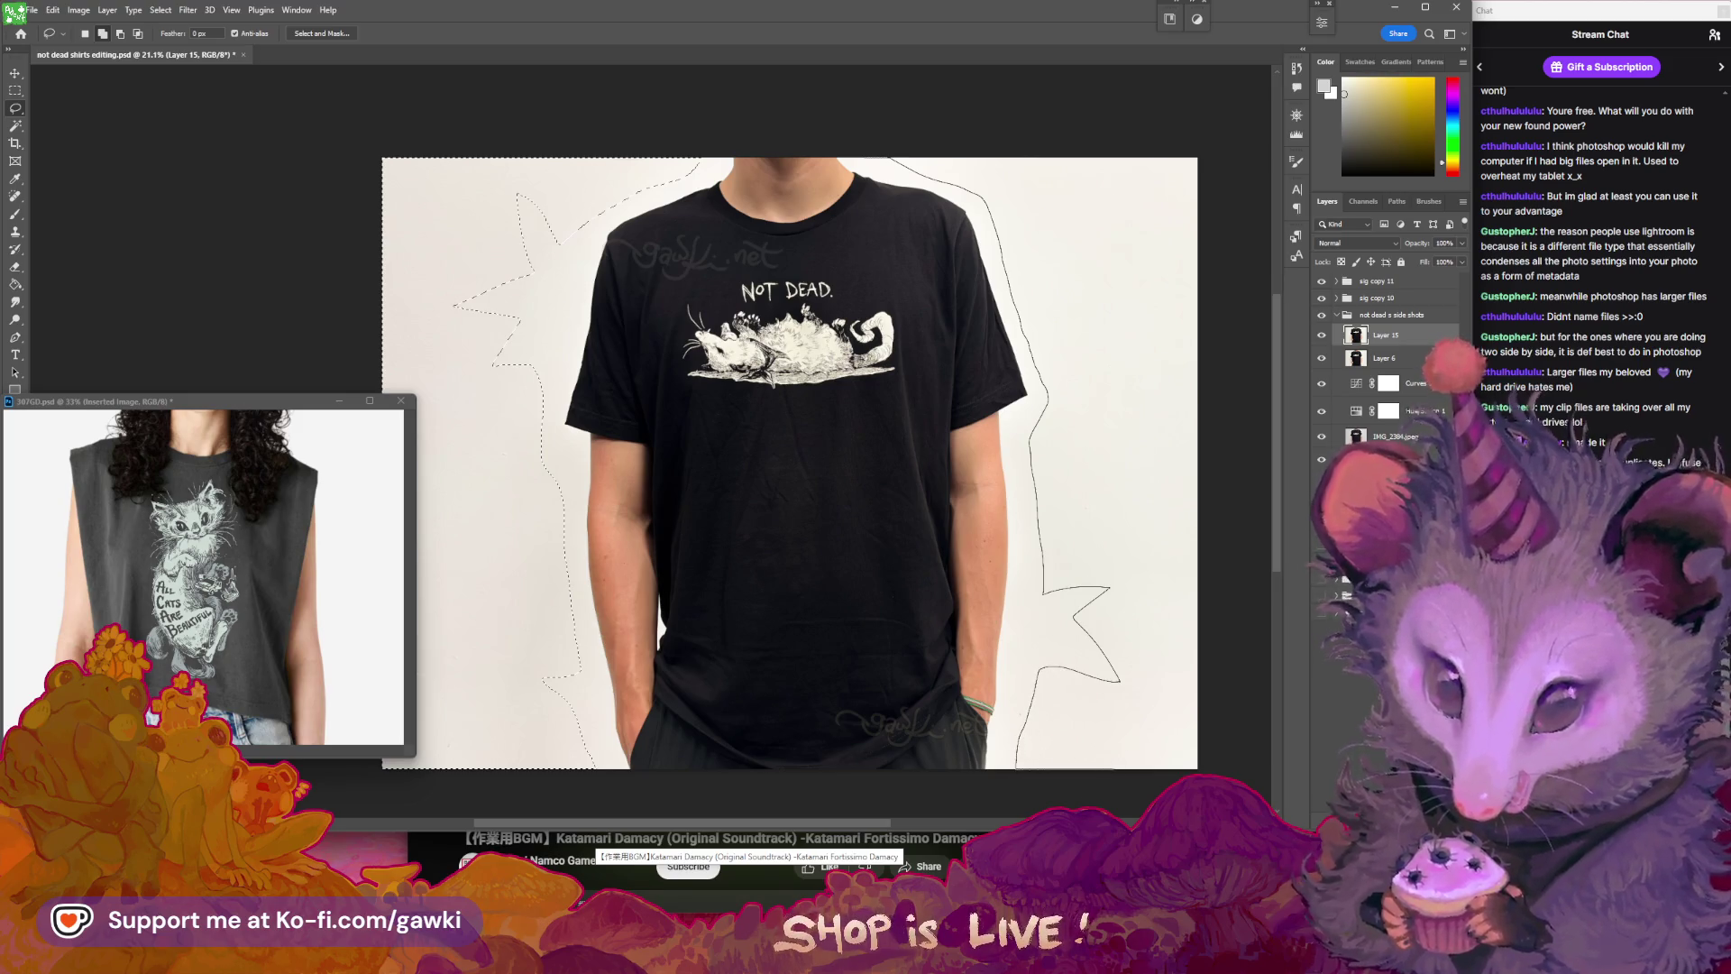
pyautogui.moveTo(1249, 683)
pyautogui.mouseDown()
pyautogui.moveTo(1189, 330)
pyautogui.moveTo(1230, 359)
pyautogui.mouseUp()
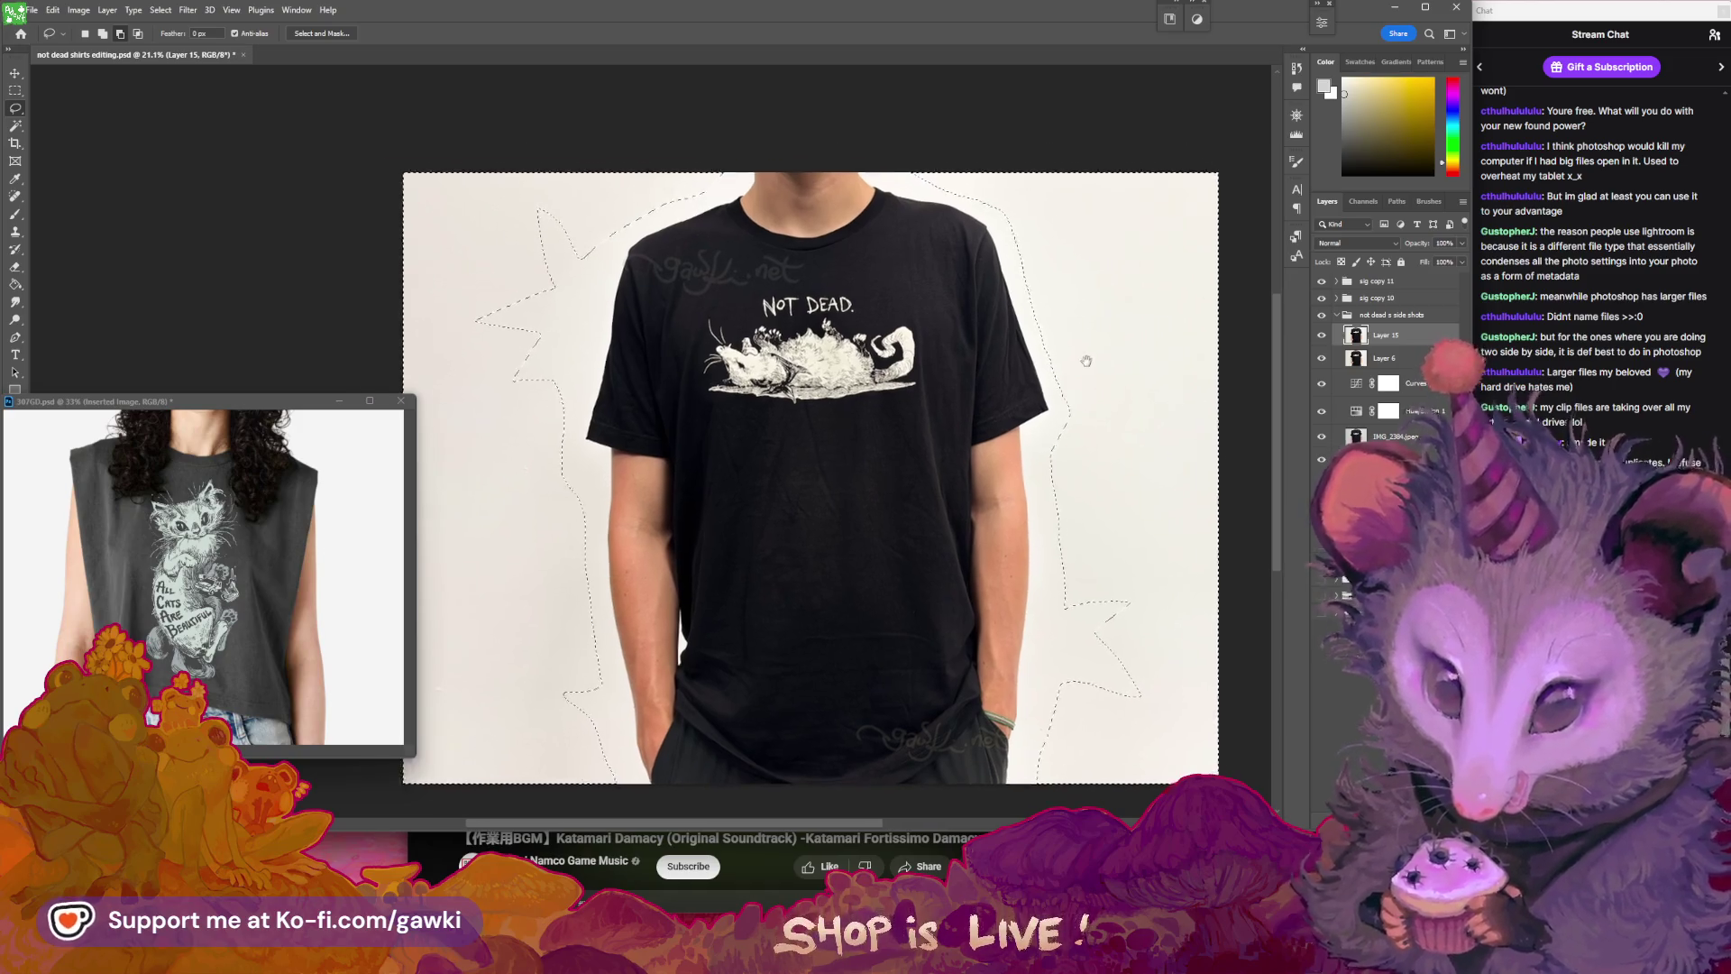
pyautogui.moveTo(1085, 360); pyautogui.dragTo(1102, 361)
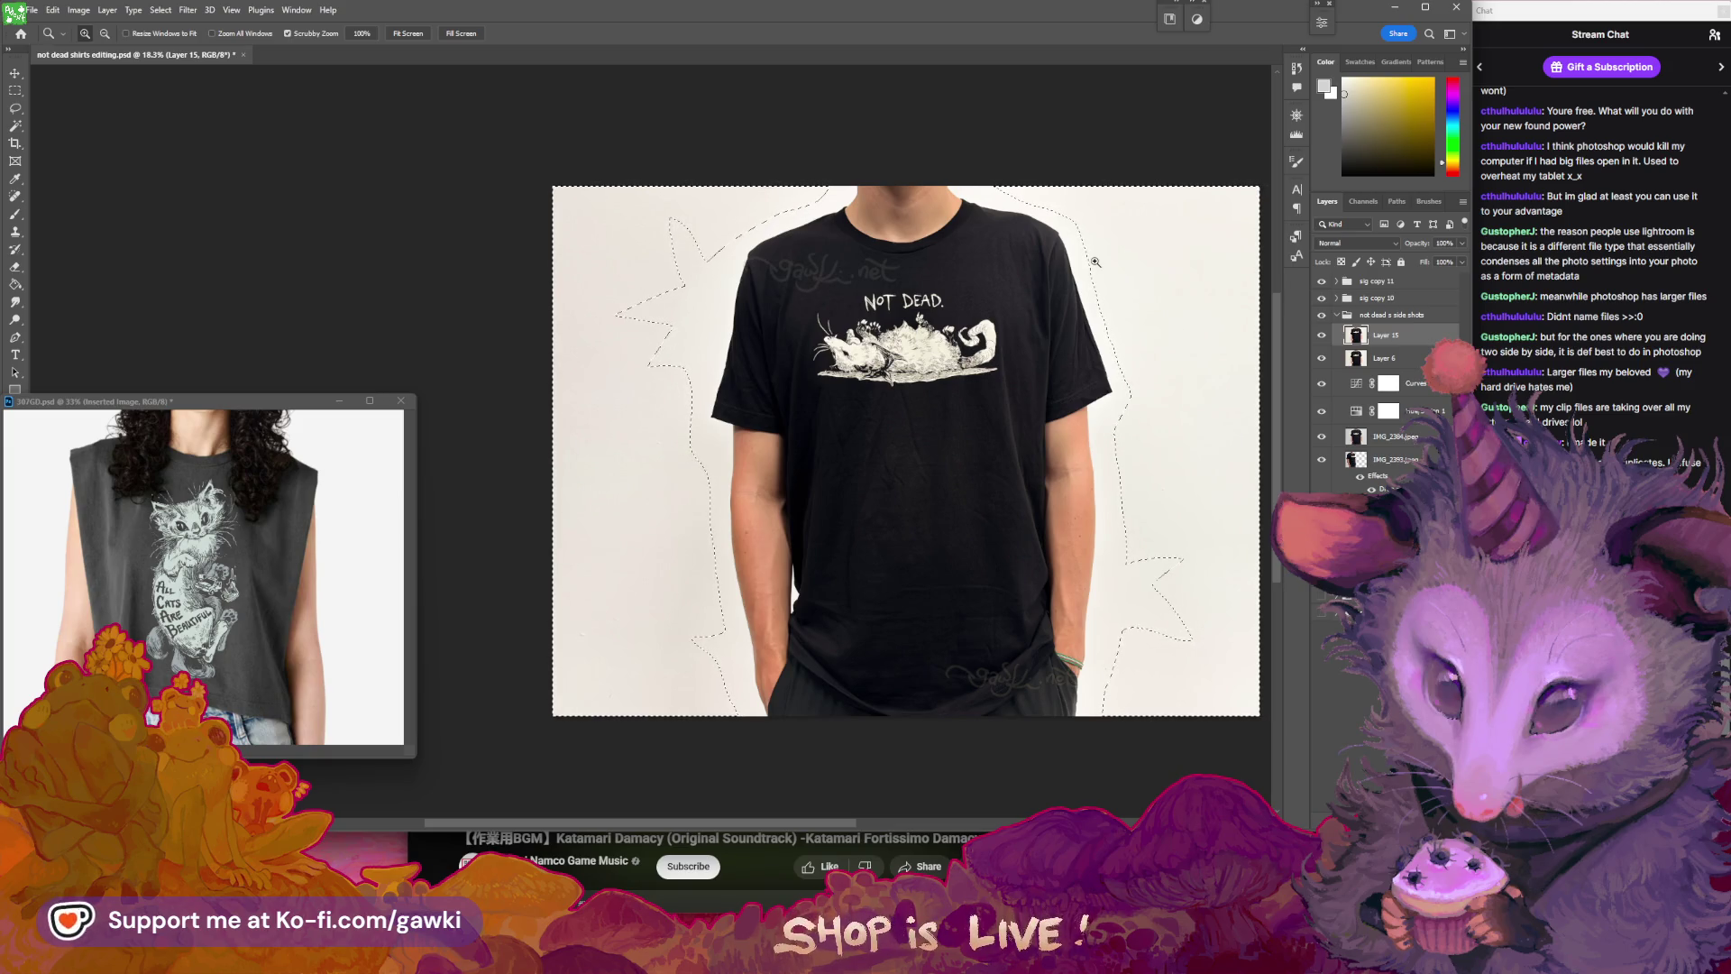
pyautogui.moveTo(1050, 308); pyautogui.dragTo(1020, 313)
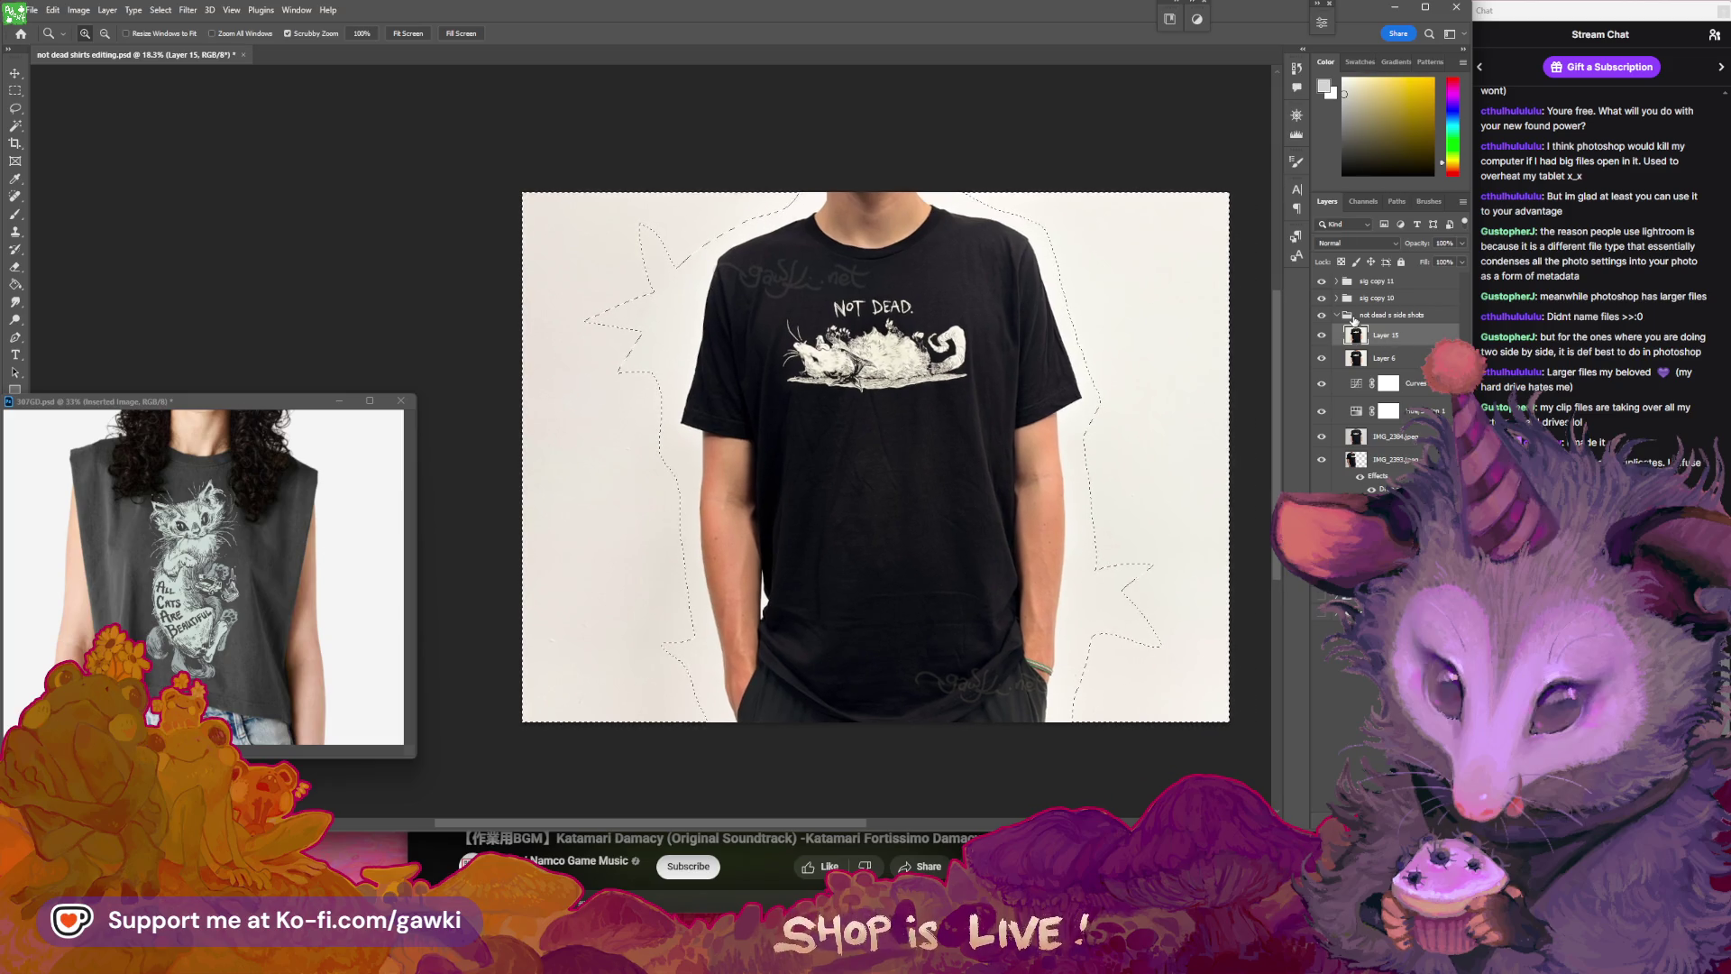
# - Apply Filter > Noise > Add Noise to the selected background, then deselect
pyautogui.click(191, 10)
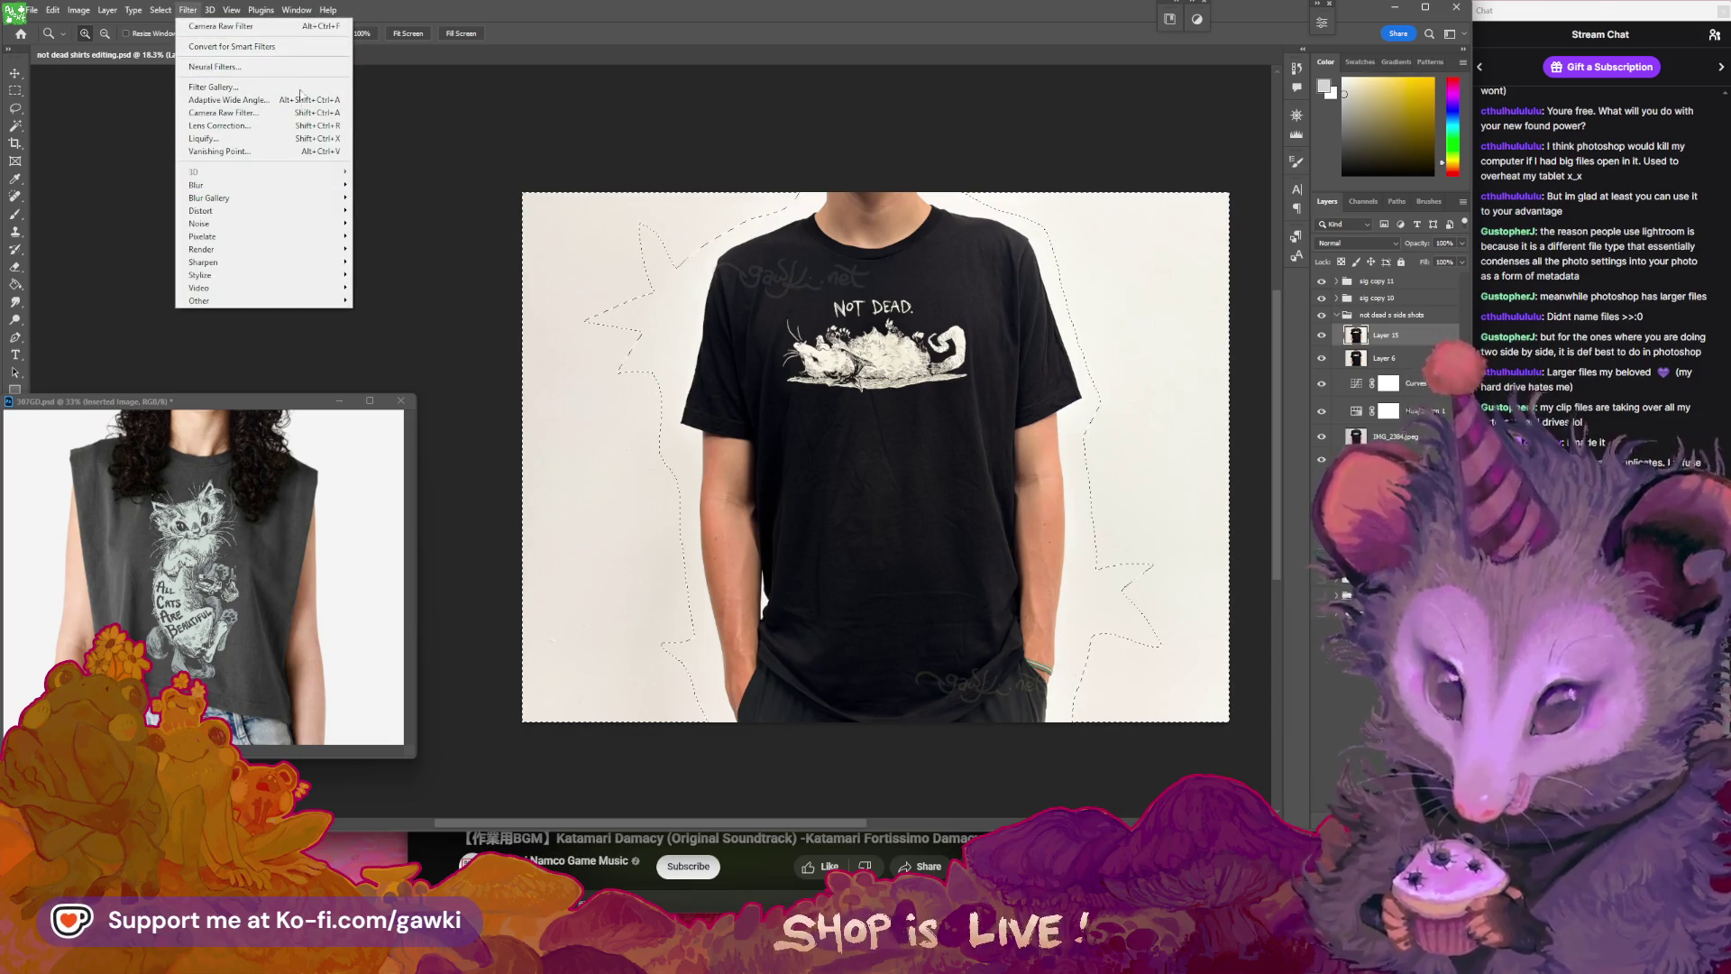
pyautogui.moveTo(333, 233)
pyautogui.click(388, 224)
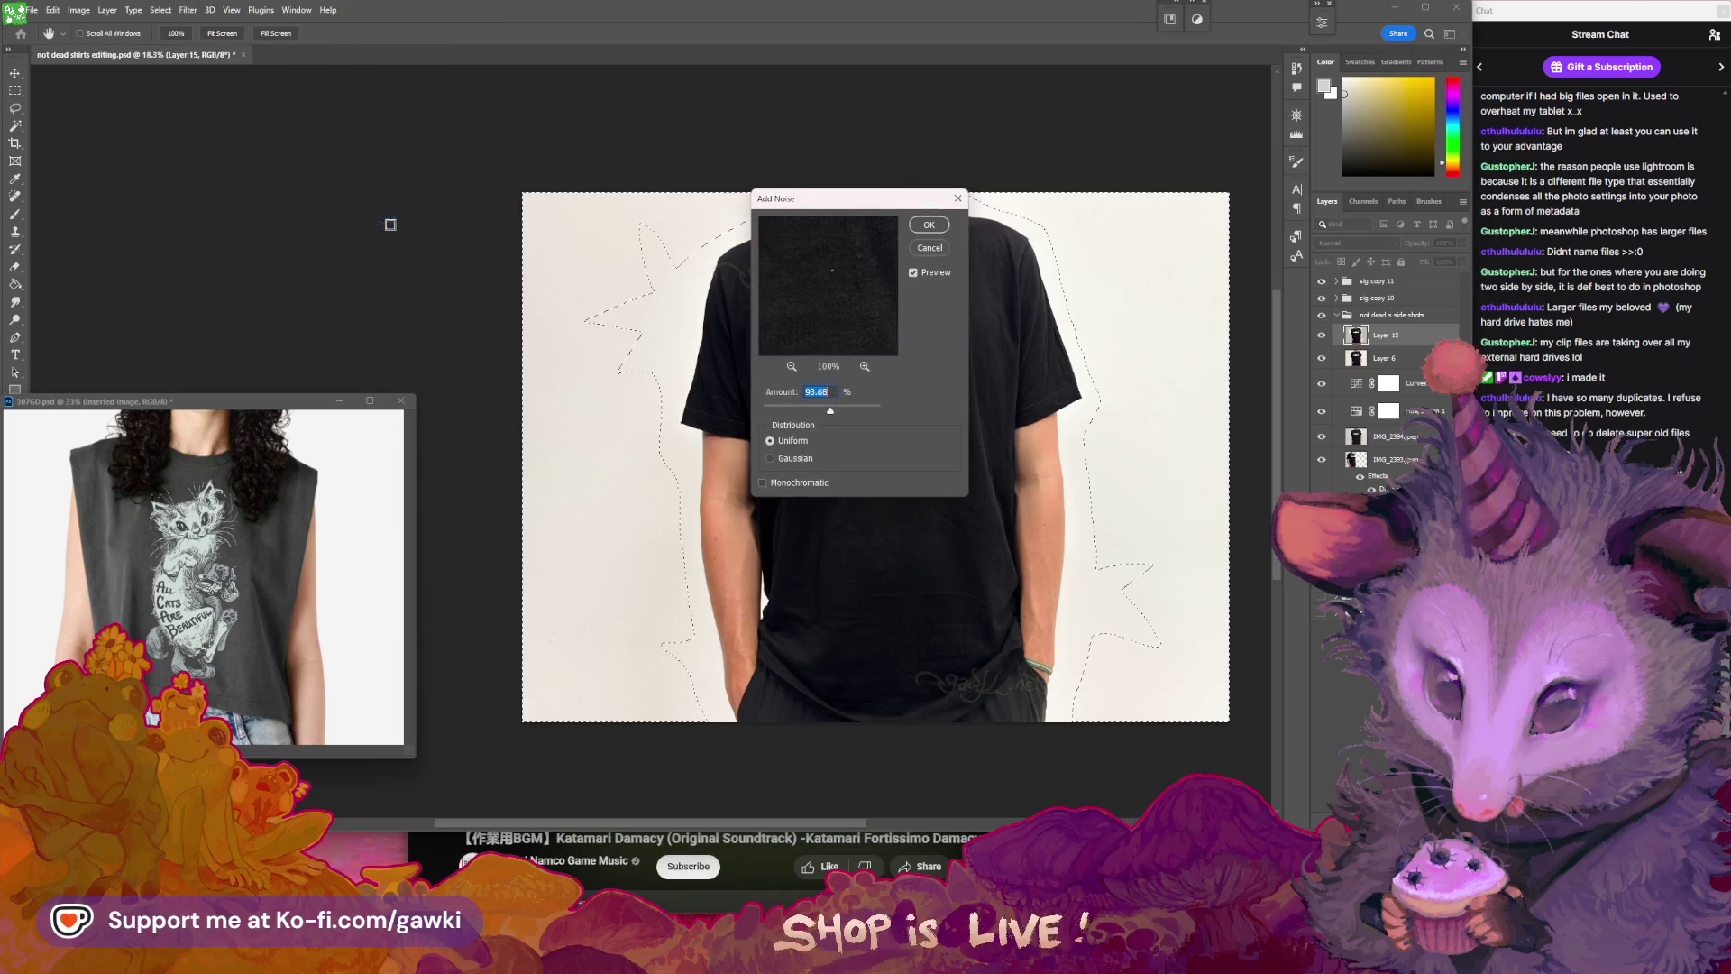
pyautogui.click(931, 223)
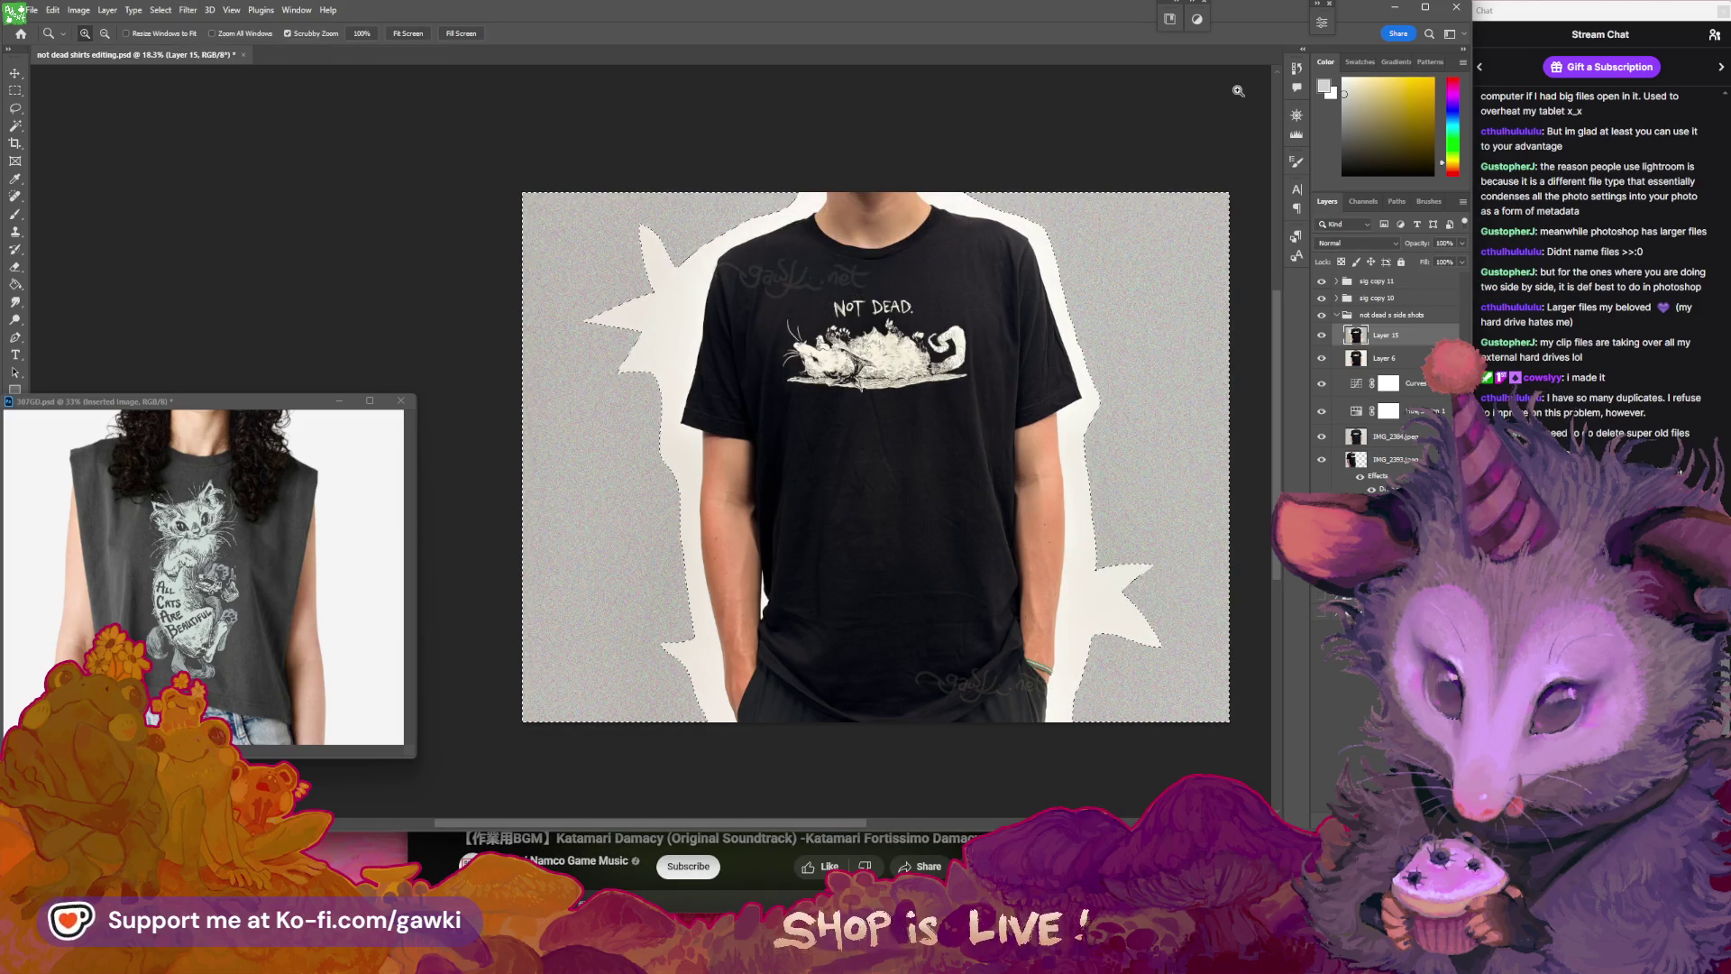
pyautogui.hotkey('ctrl', 'd')
# - Paste a copy of the edited shirt image into a new Untitled-1 document
pyautogui.hscroll(1, 1133, 275)
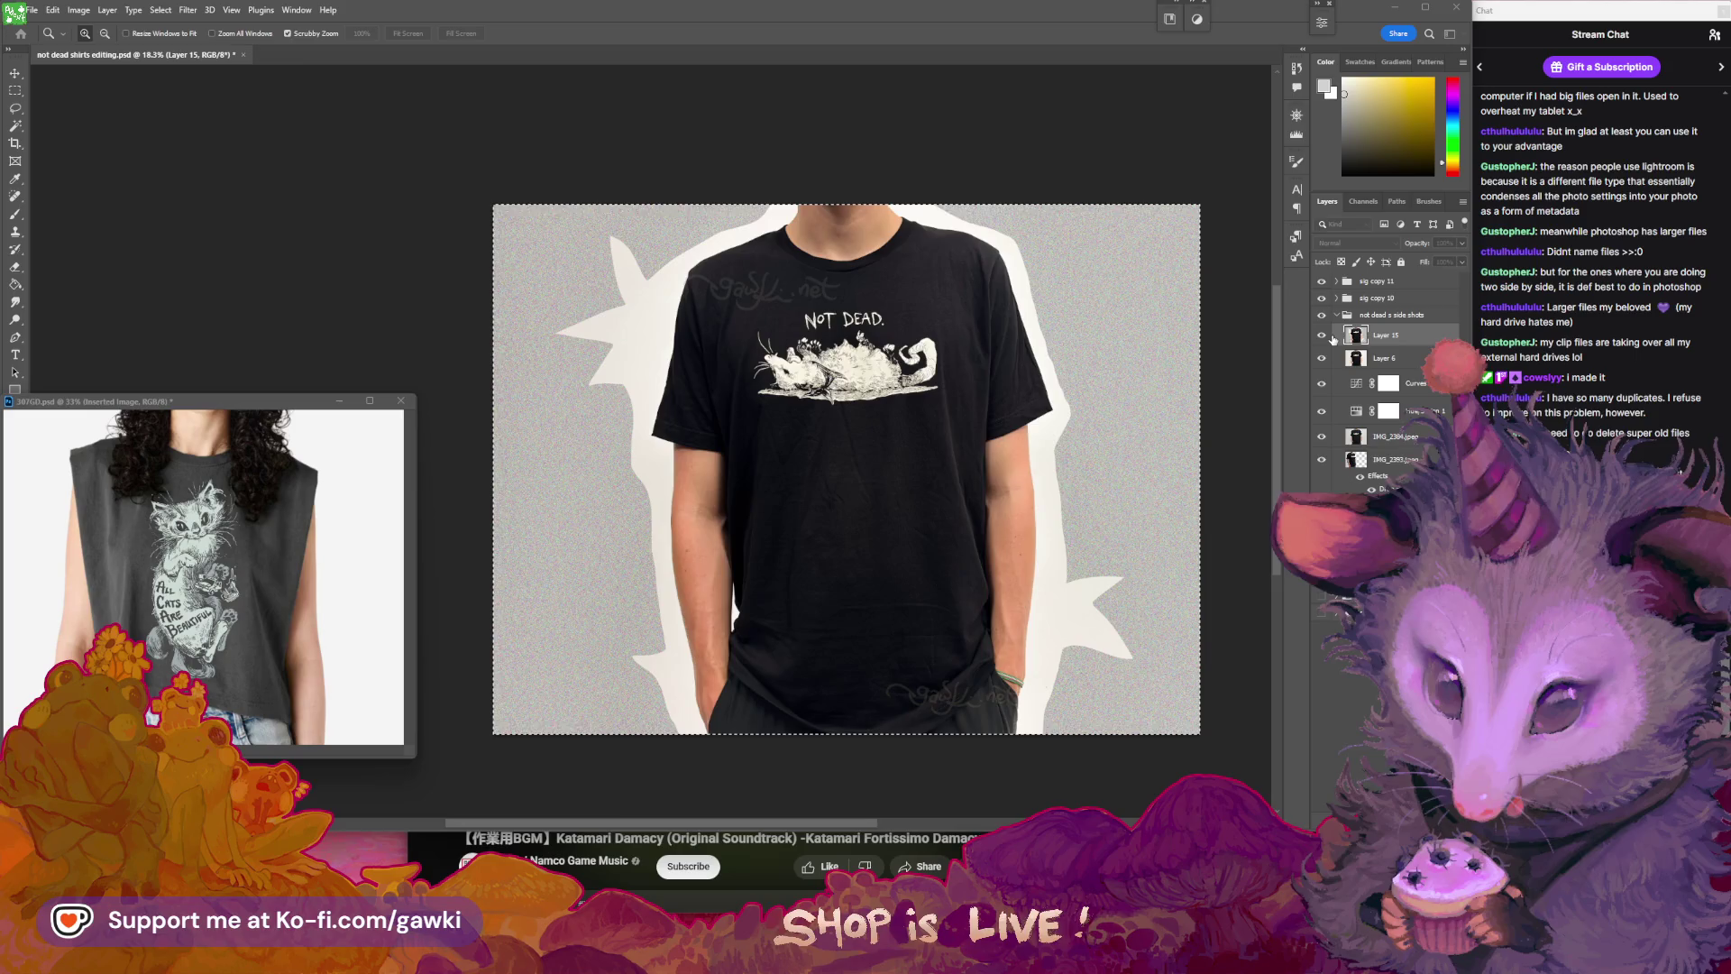
pyautogui.press('Return')
pyautogui.hotkey('ctrl', 'v')
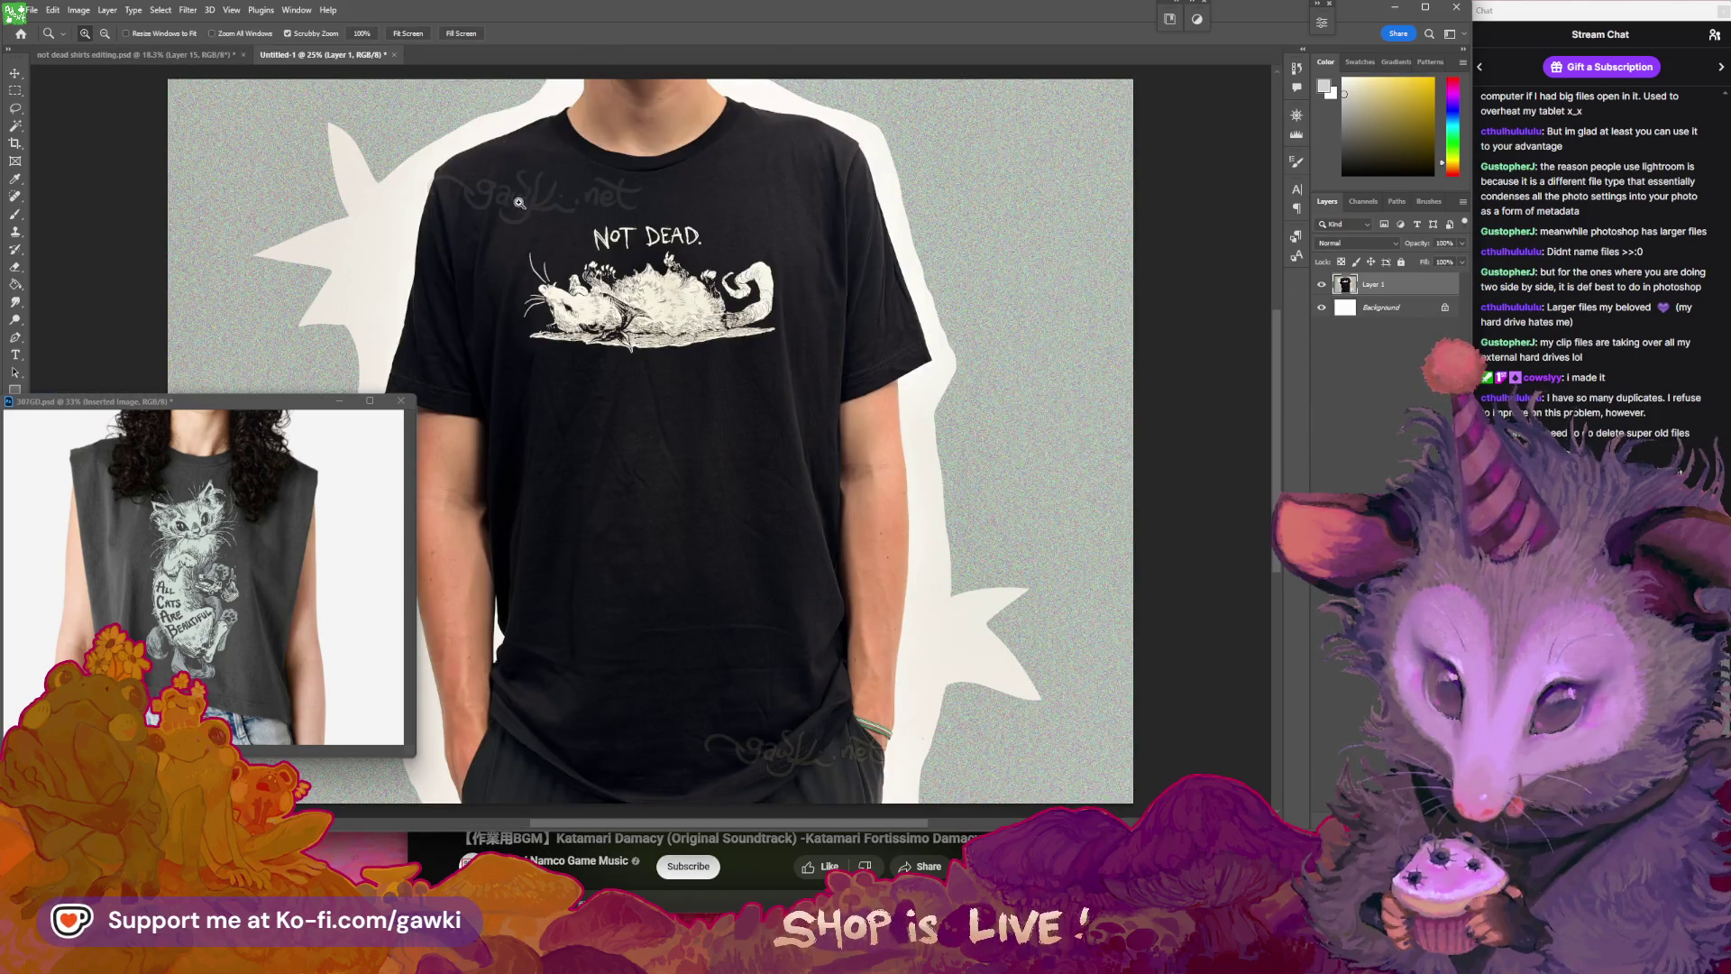
# - Undo the paste in Untitled-1 and return to the shirt editing document
pyautogui.moveTo(517, 202); pyautogui.dragTo(1070, 261)
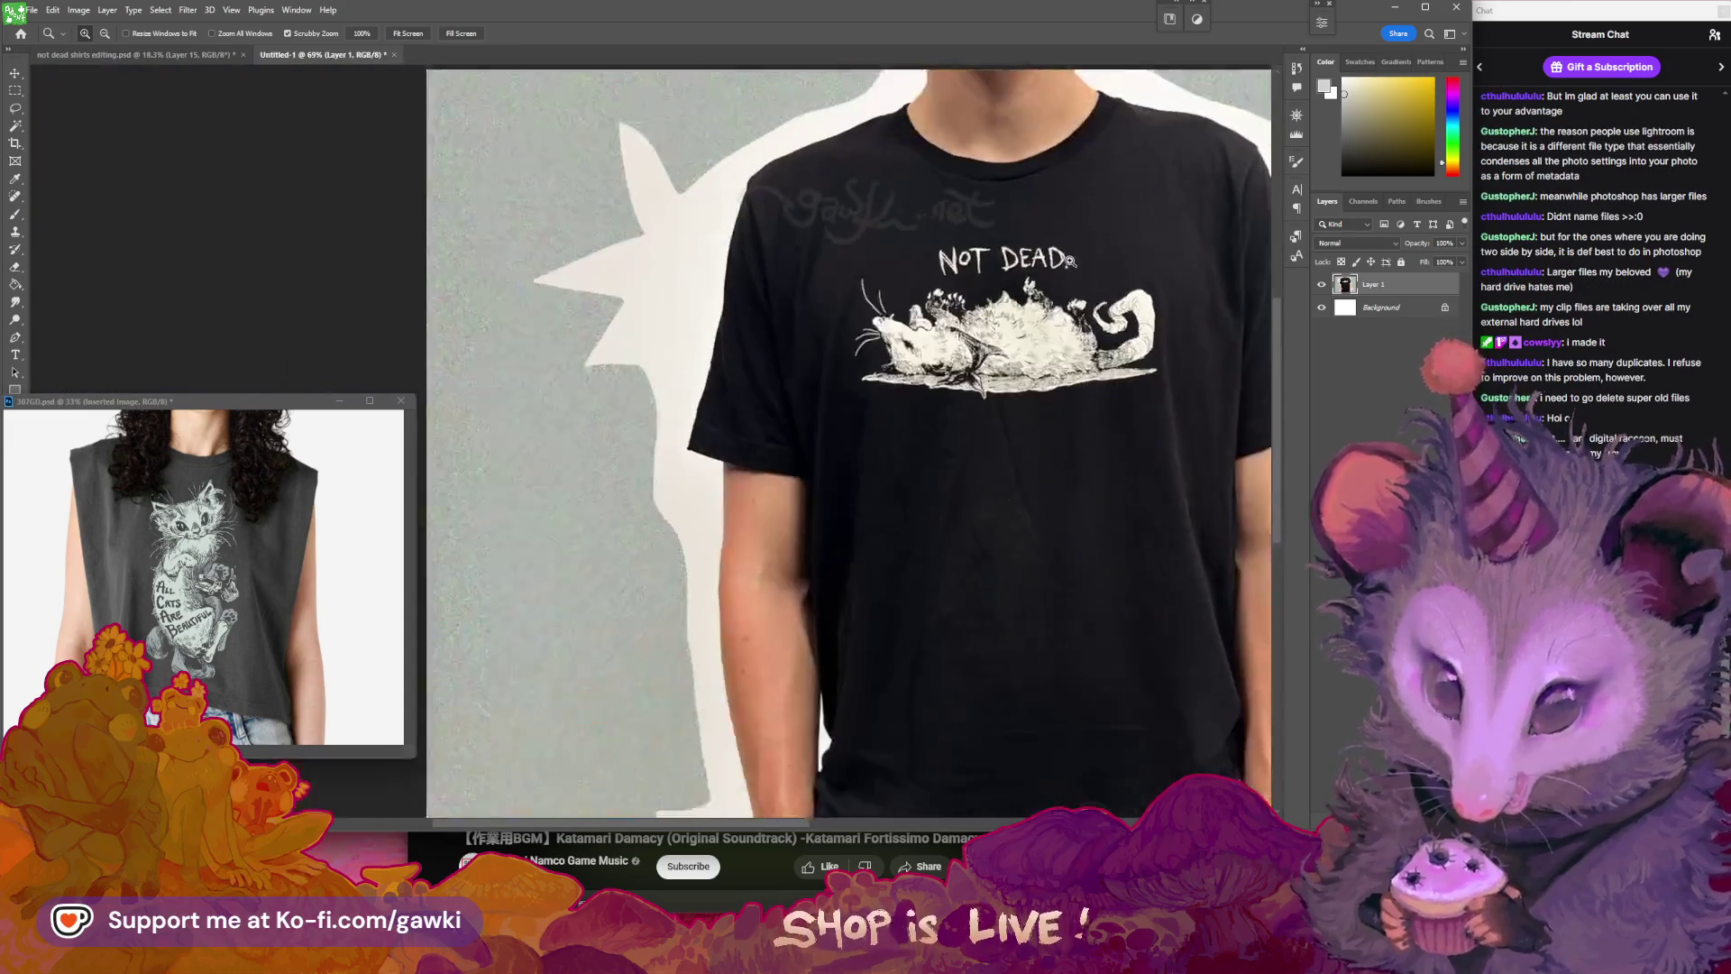
pyautogui.hotkey('ctrl', 'z')
pyautogui.click(180, 55)
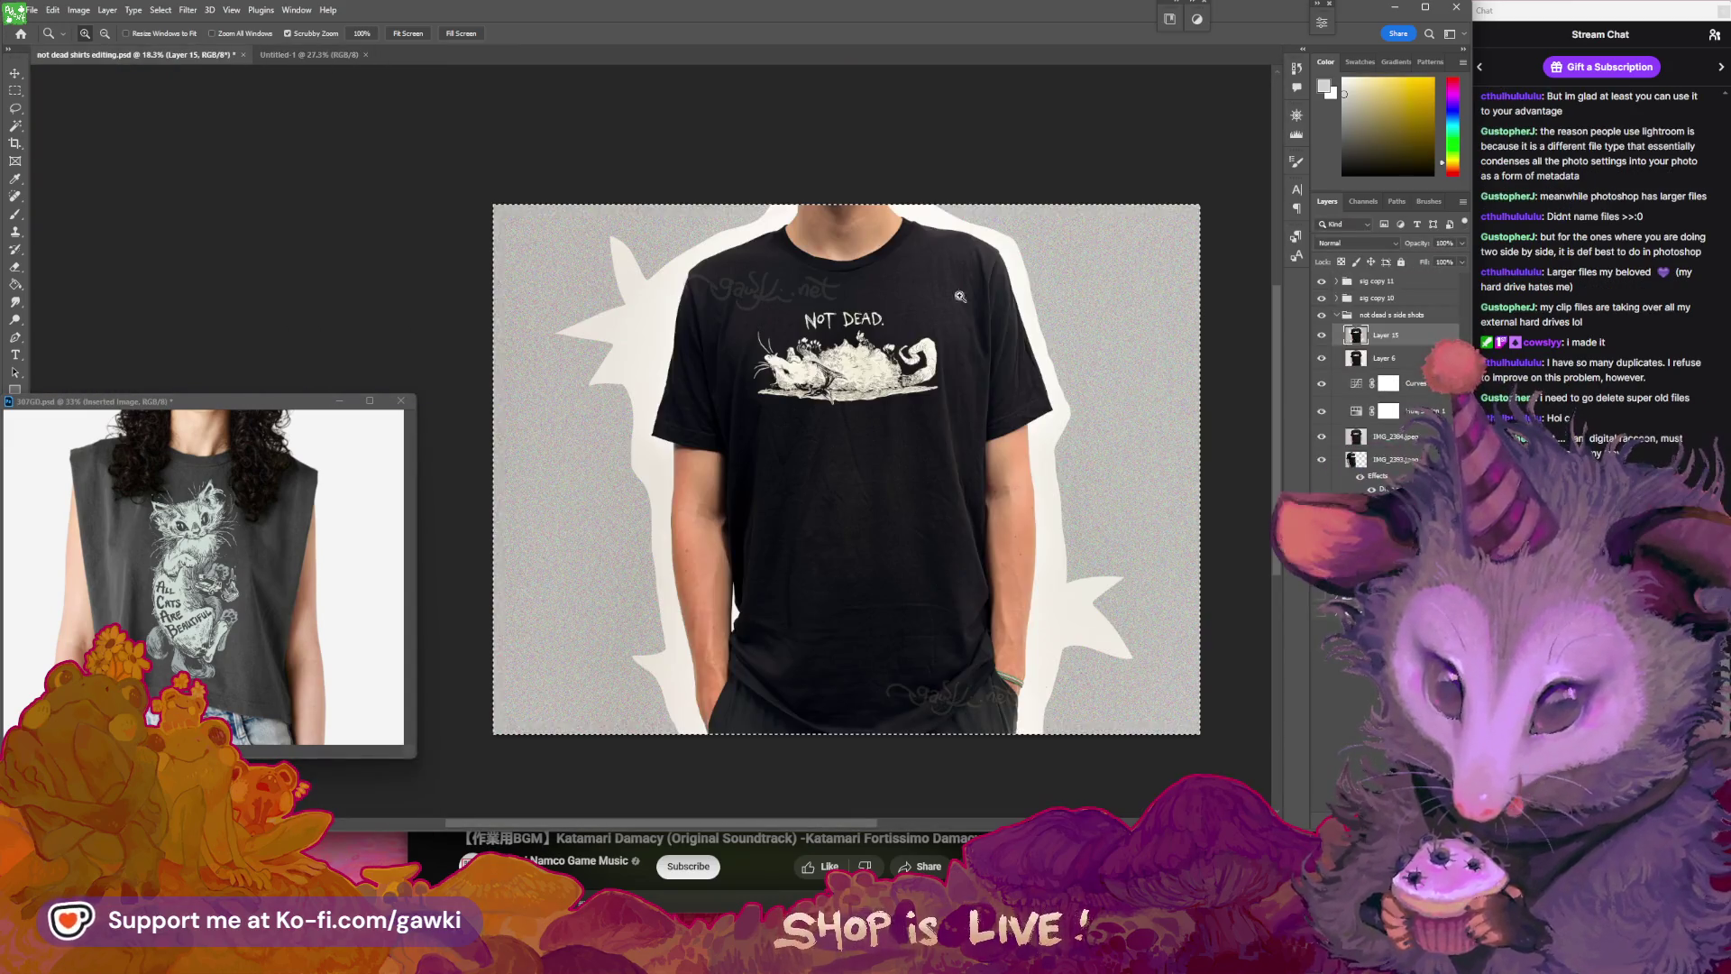
pyautogui.moveTo(943, 284); pyautogui.dragTo(993, 340)
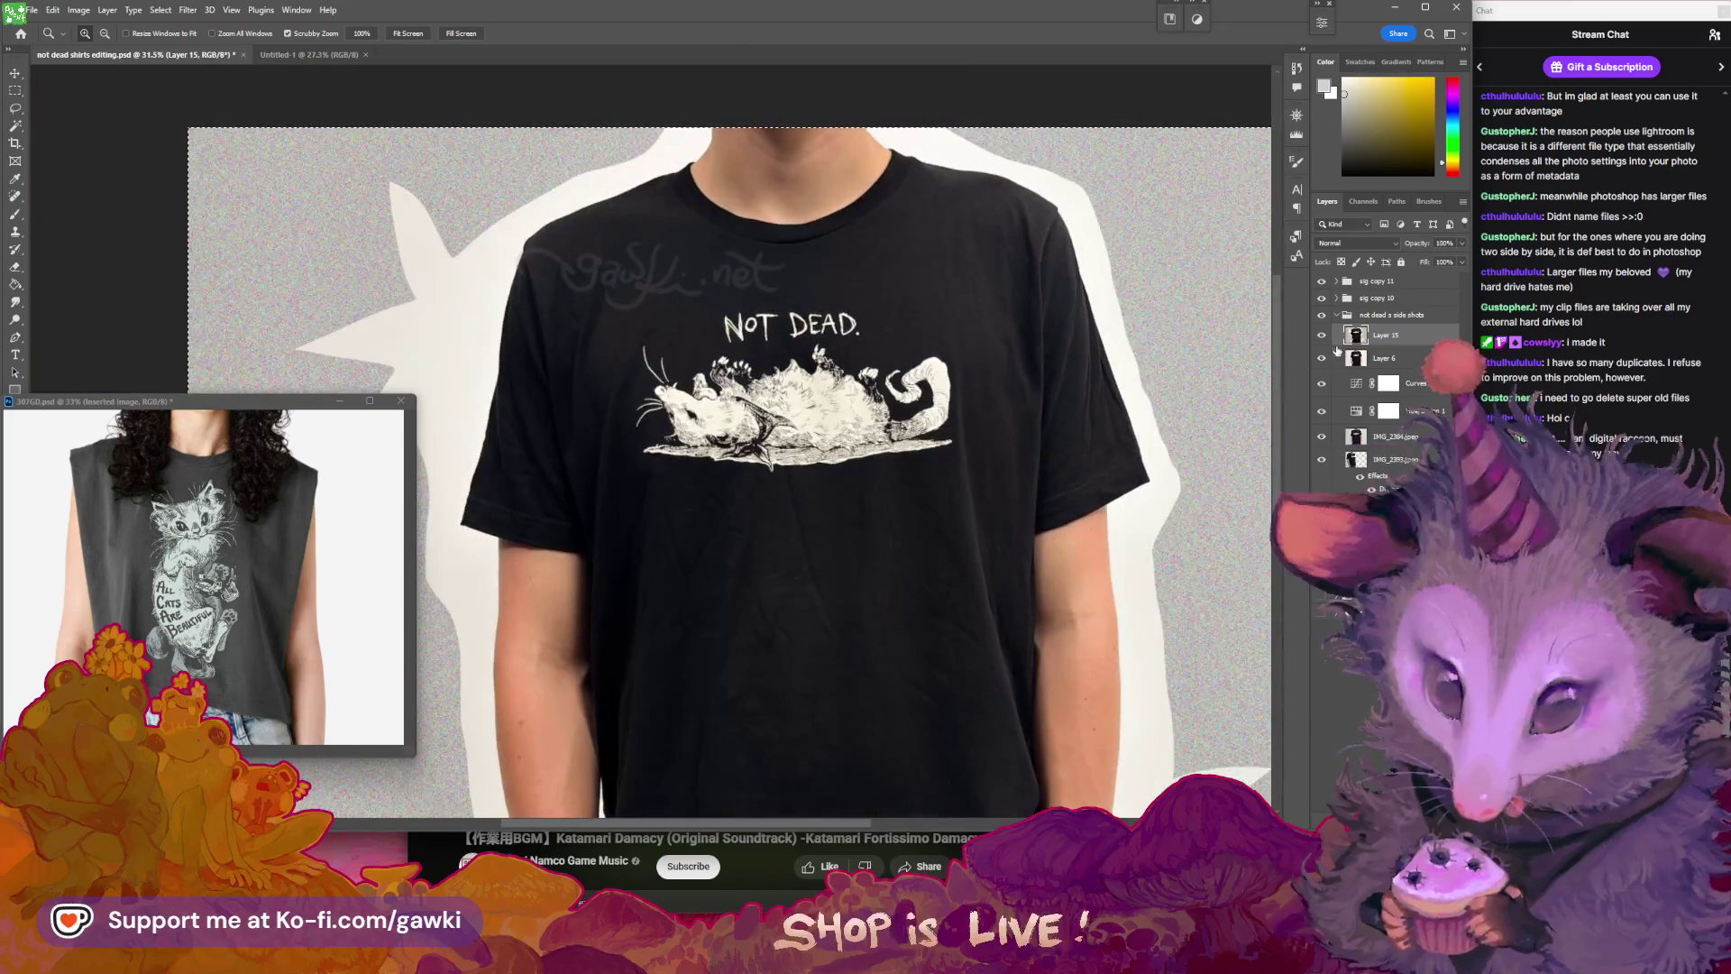
# - Toggle Layer 15 and Layer 6 visibility to compare the noisy and white backgrounds
pyautogui.click(1324, 336)
pyautogui.click(1324, 336)
pyautogui.click(1337, 314)
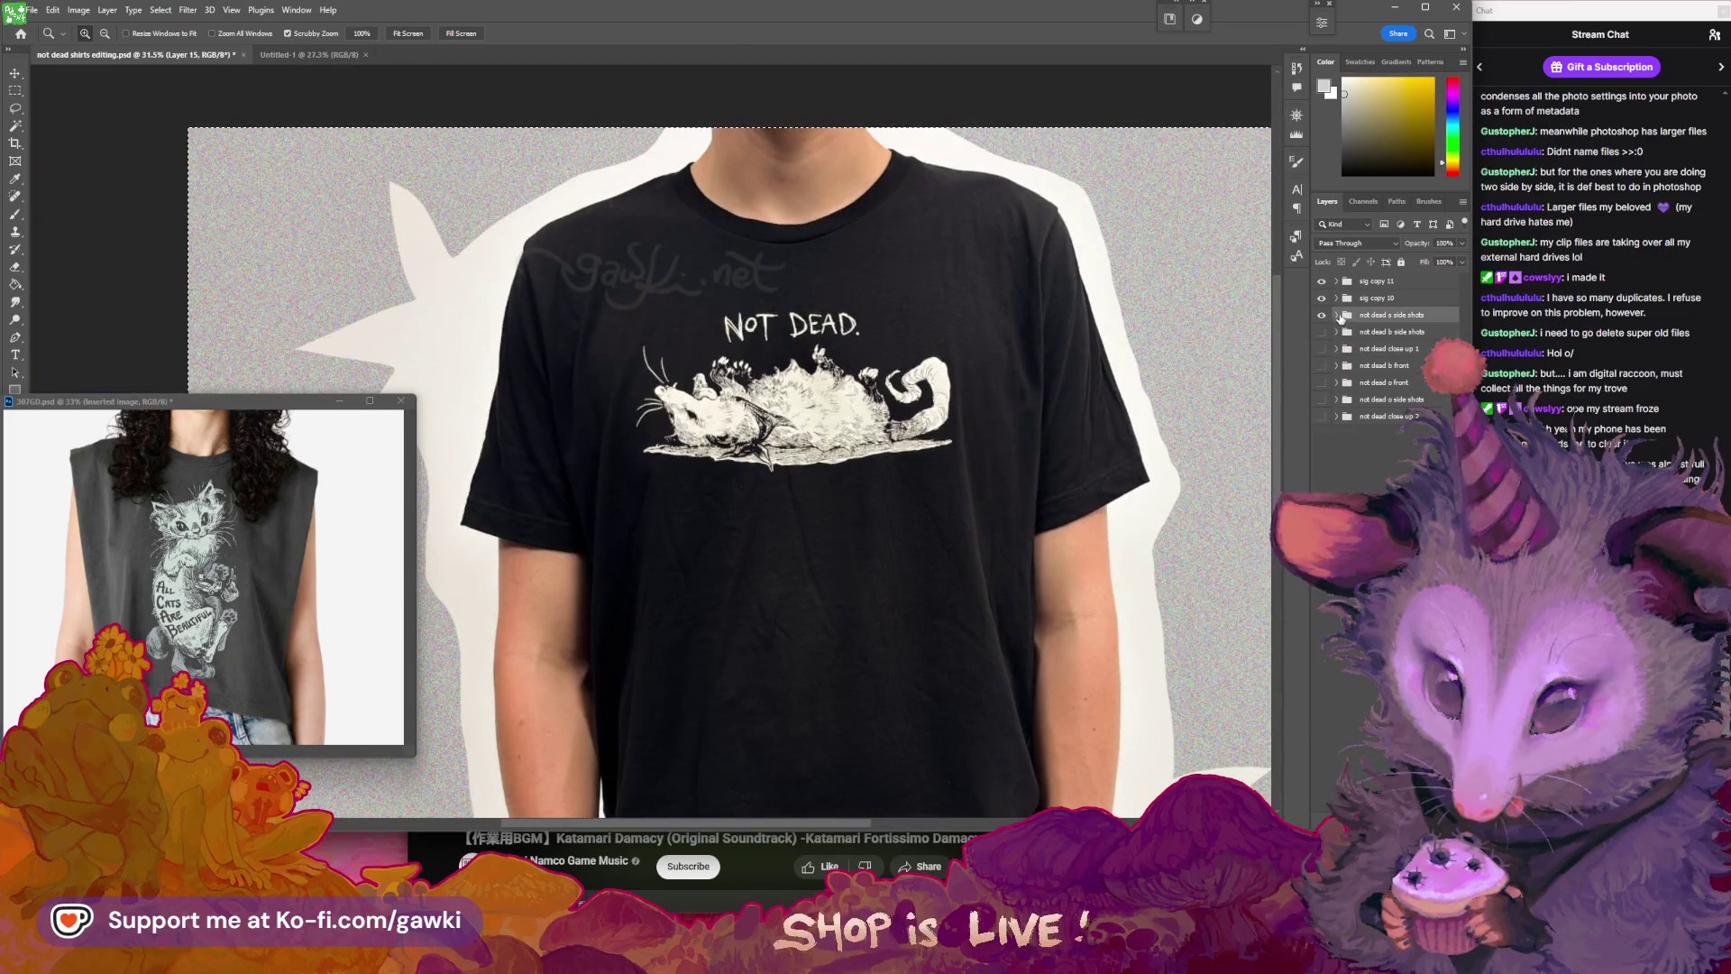
pyautogui.click(1337, 315)
pyautogui.moveTo(848, 274); pyautogui.dragTo(812, 274)
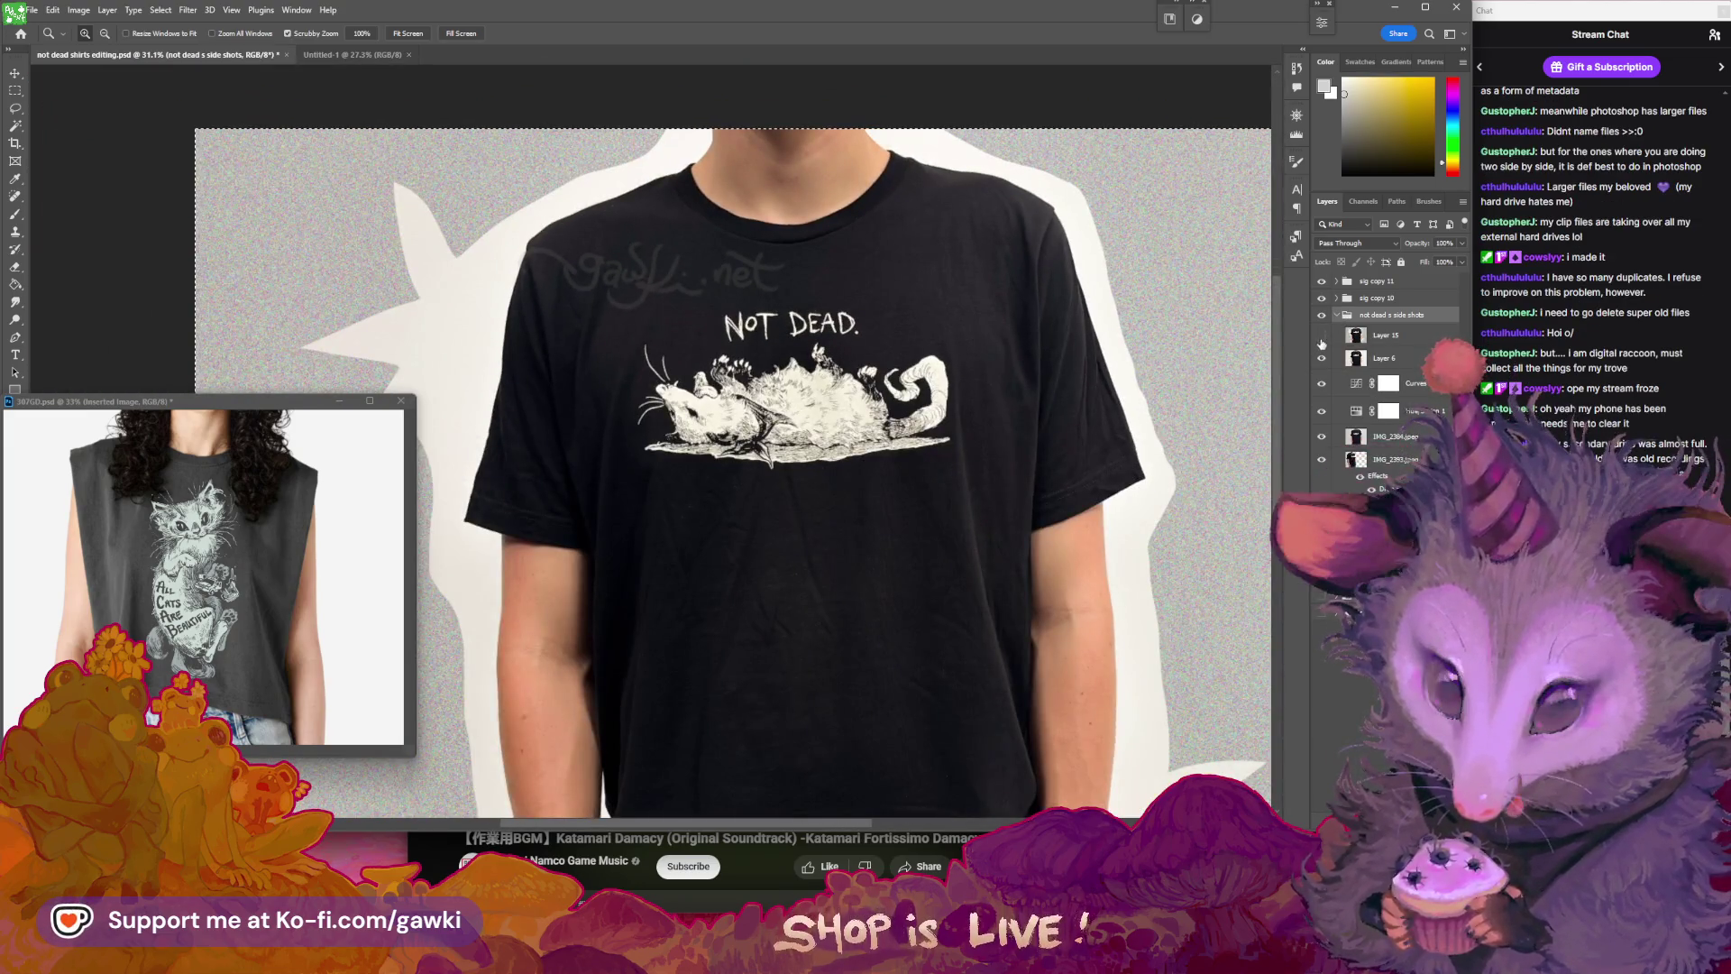
pyautogui.click(1324, 336)
pyautogui.click(1324, 359)
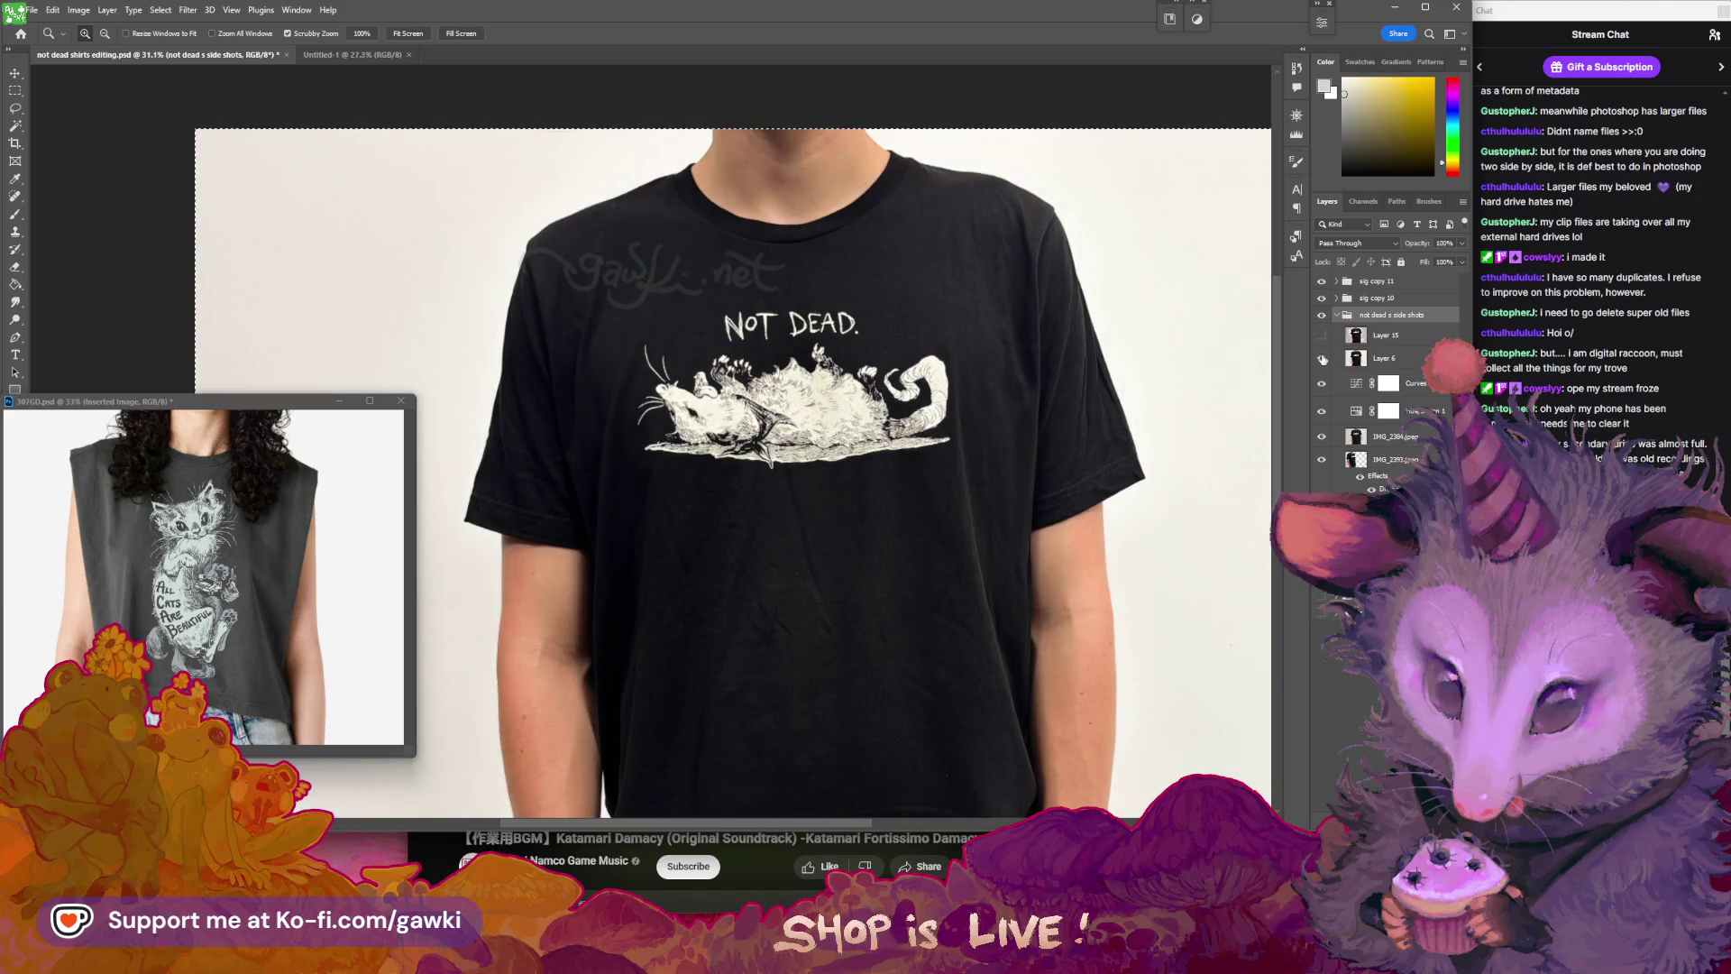
pyautogui.click(1322, 335)
# - Hide Layer 15's noise, keep Layer 6 visible, then maximize and restore the window
pyautogui.click(1323, 336)
pyautogui.click(1324, 359)
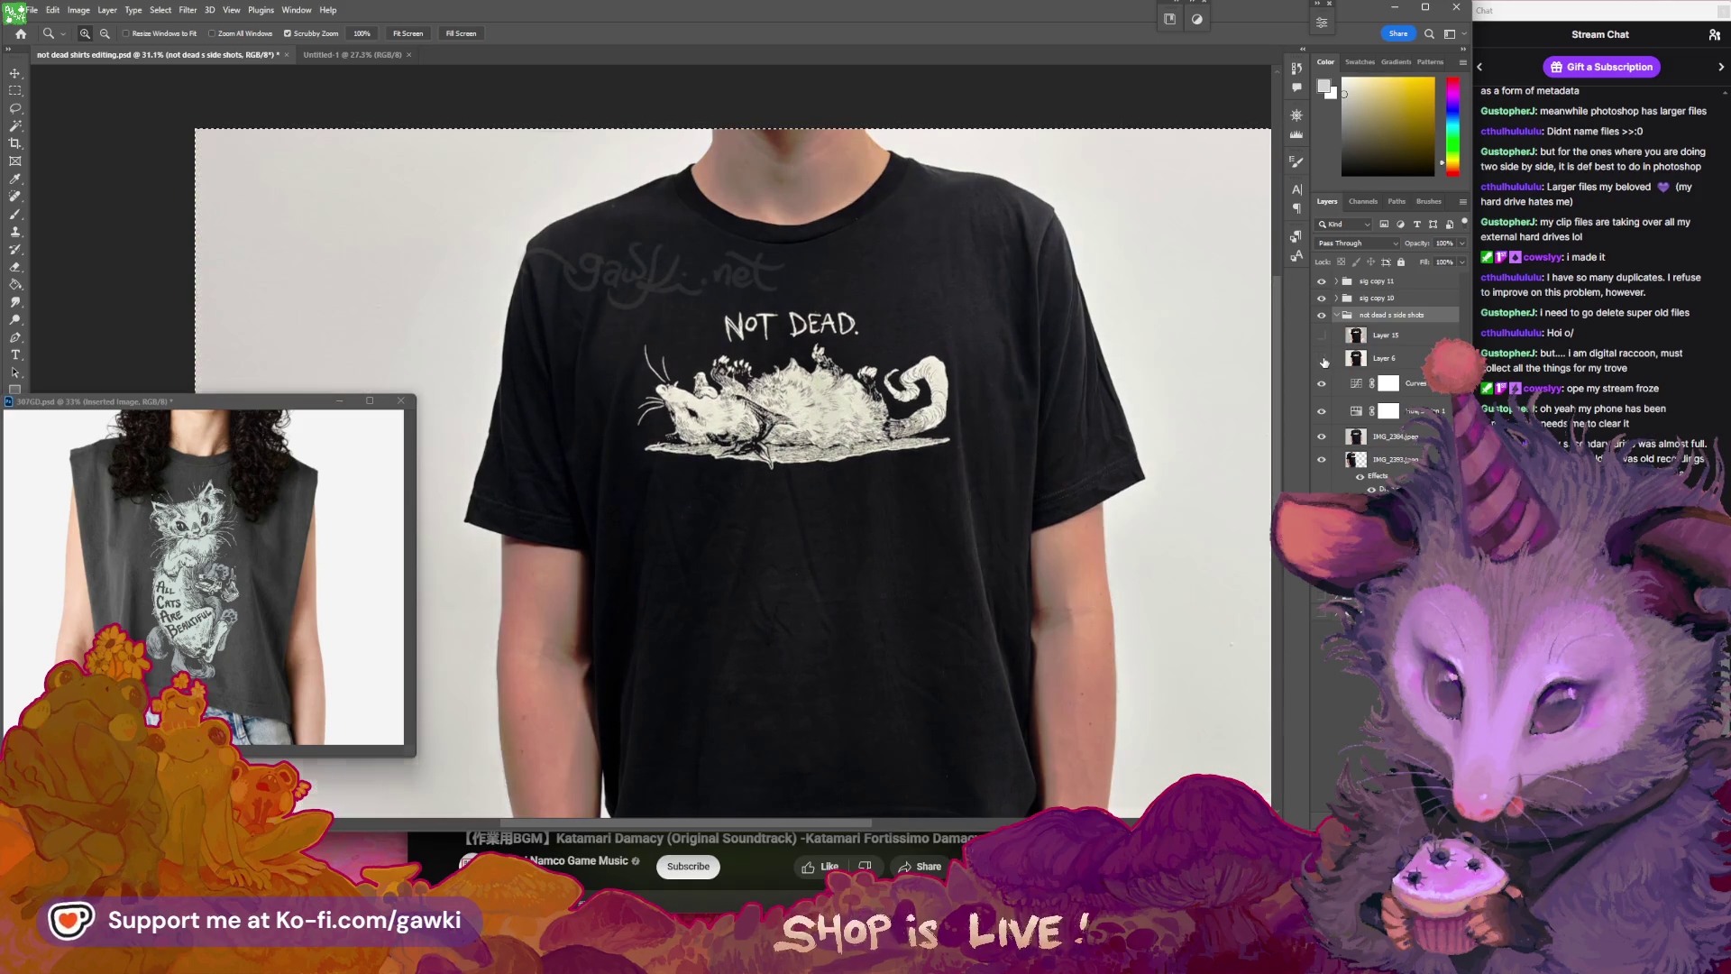
pyautogui.click(1323, 360)
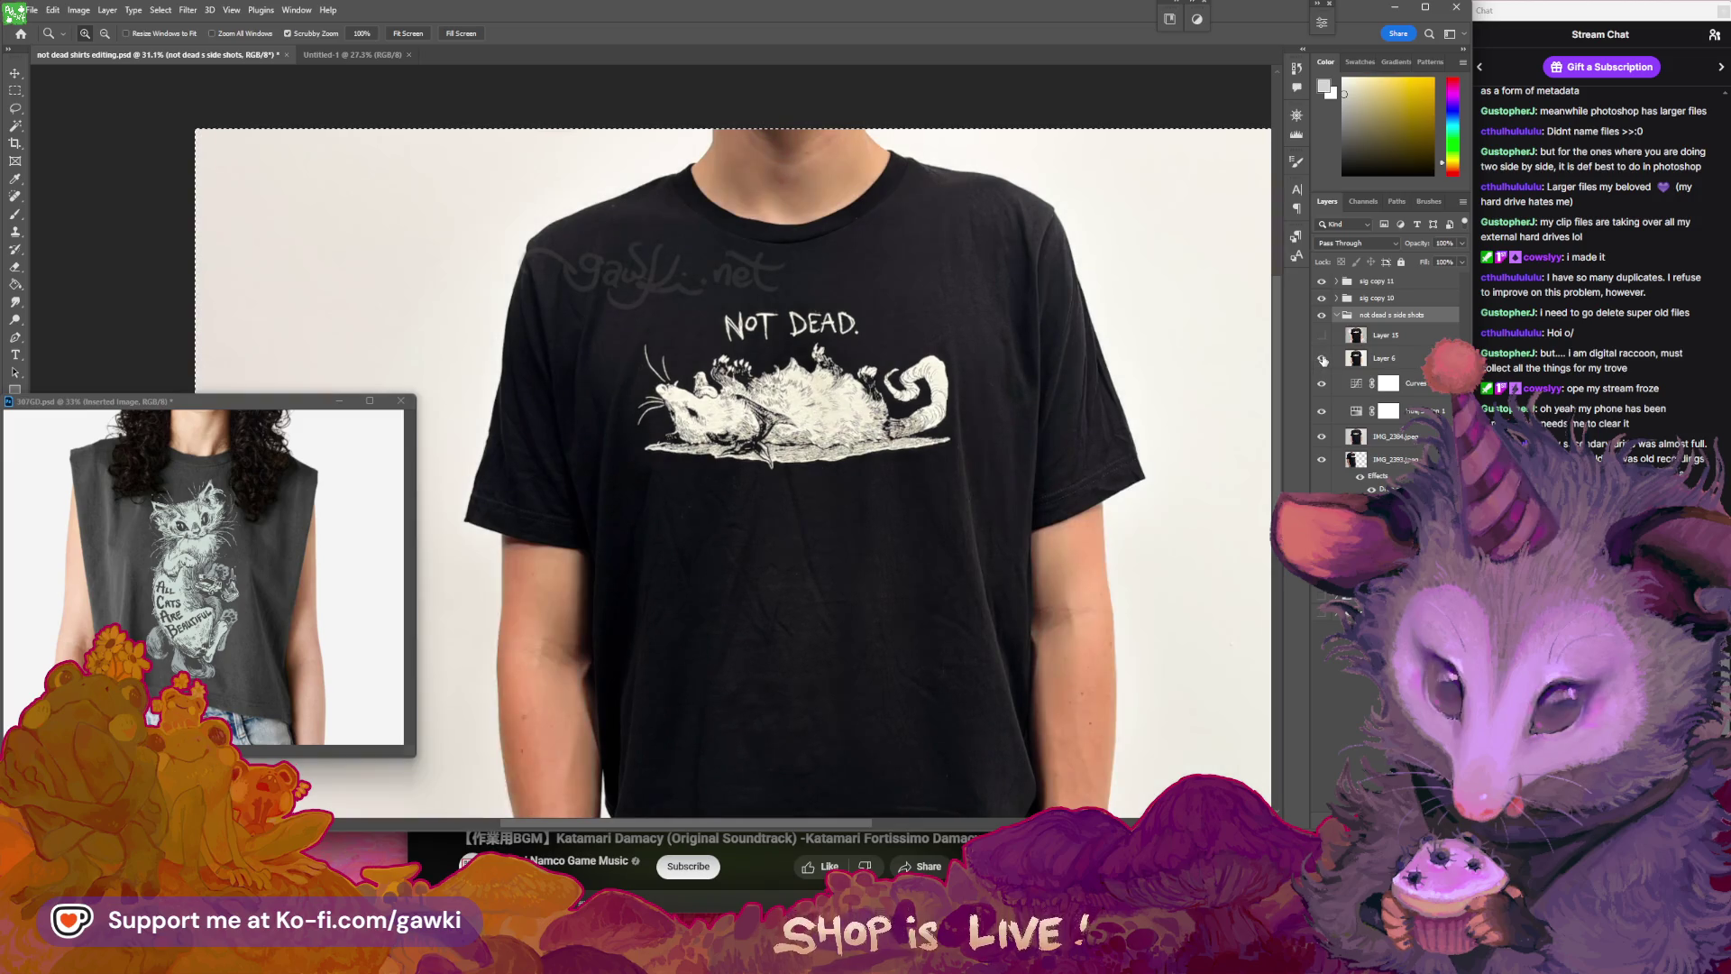
pyautogui.click(1324, 360)
pyautogui.click(1323, 359)
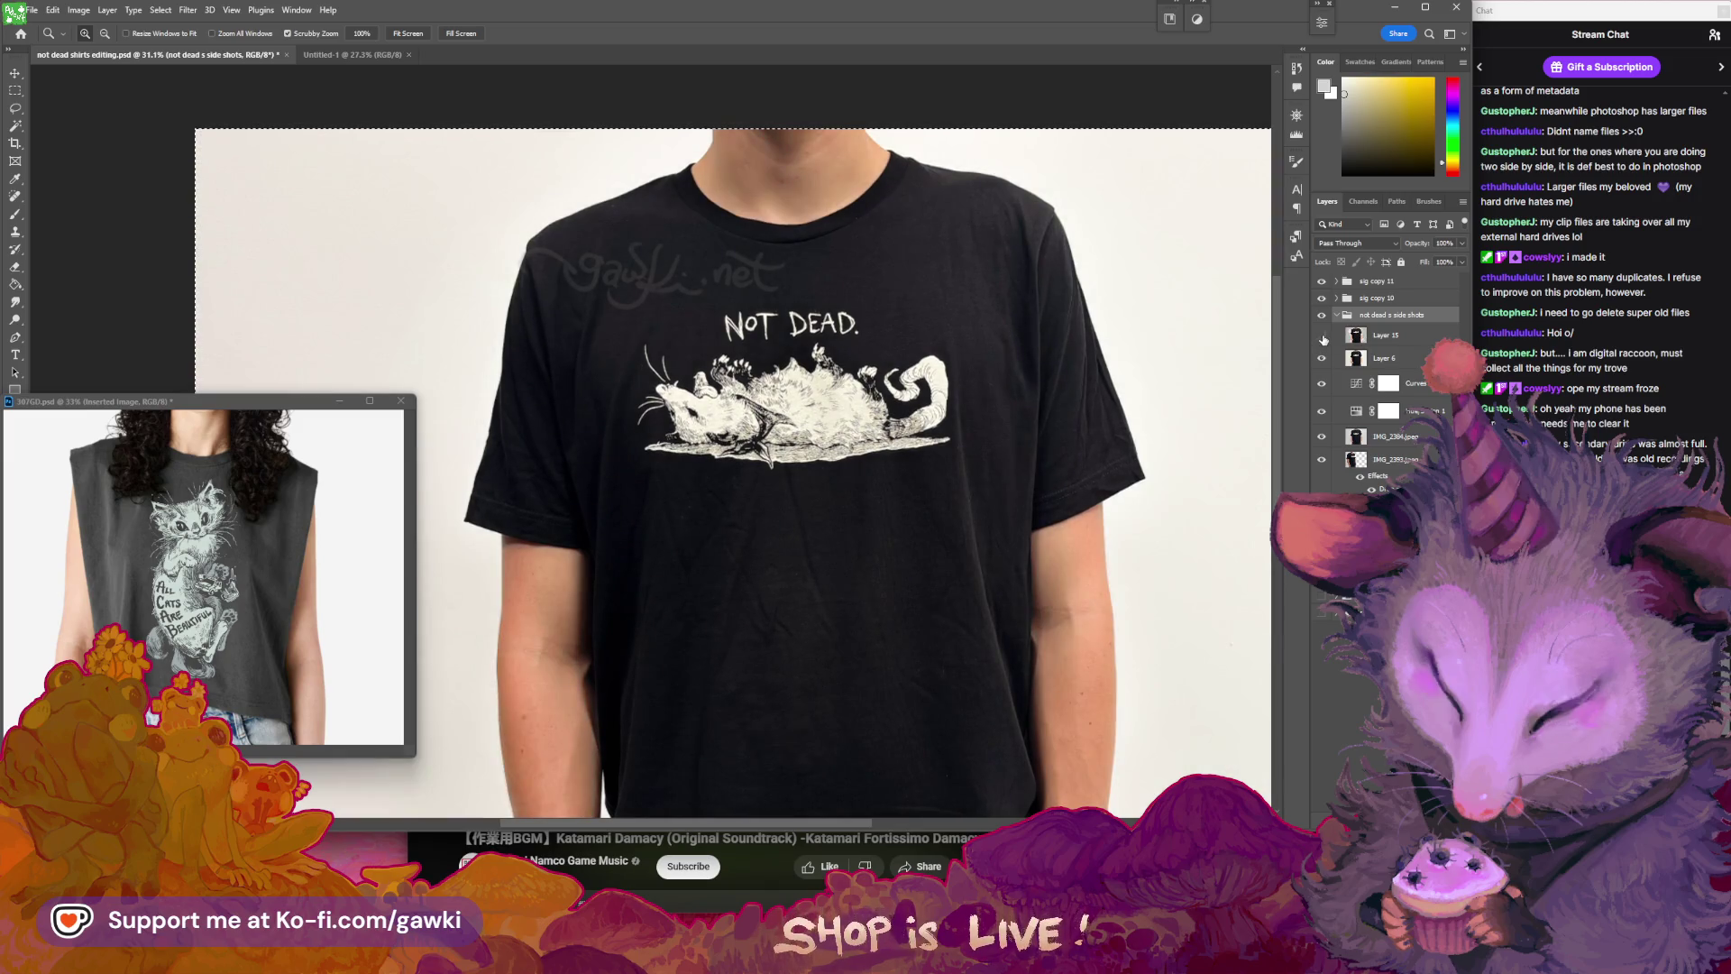
pyautogui.doubleClick(148, 12)
pyautogui.doubleClick(420, 15)
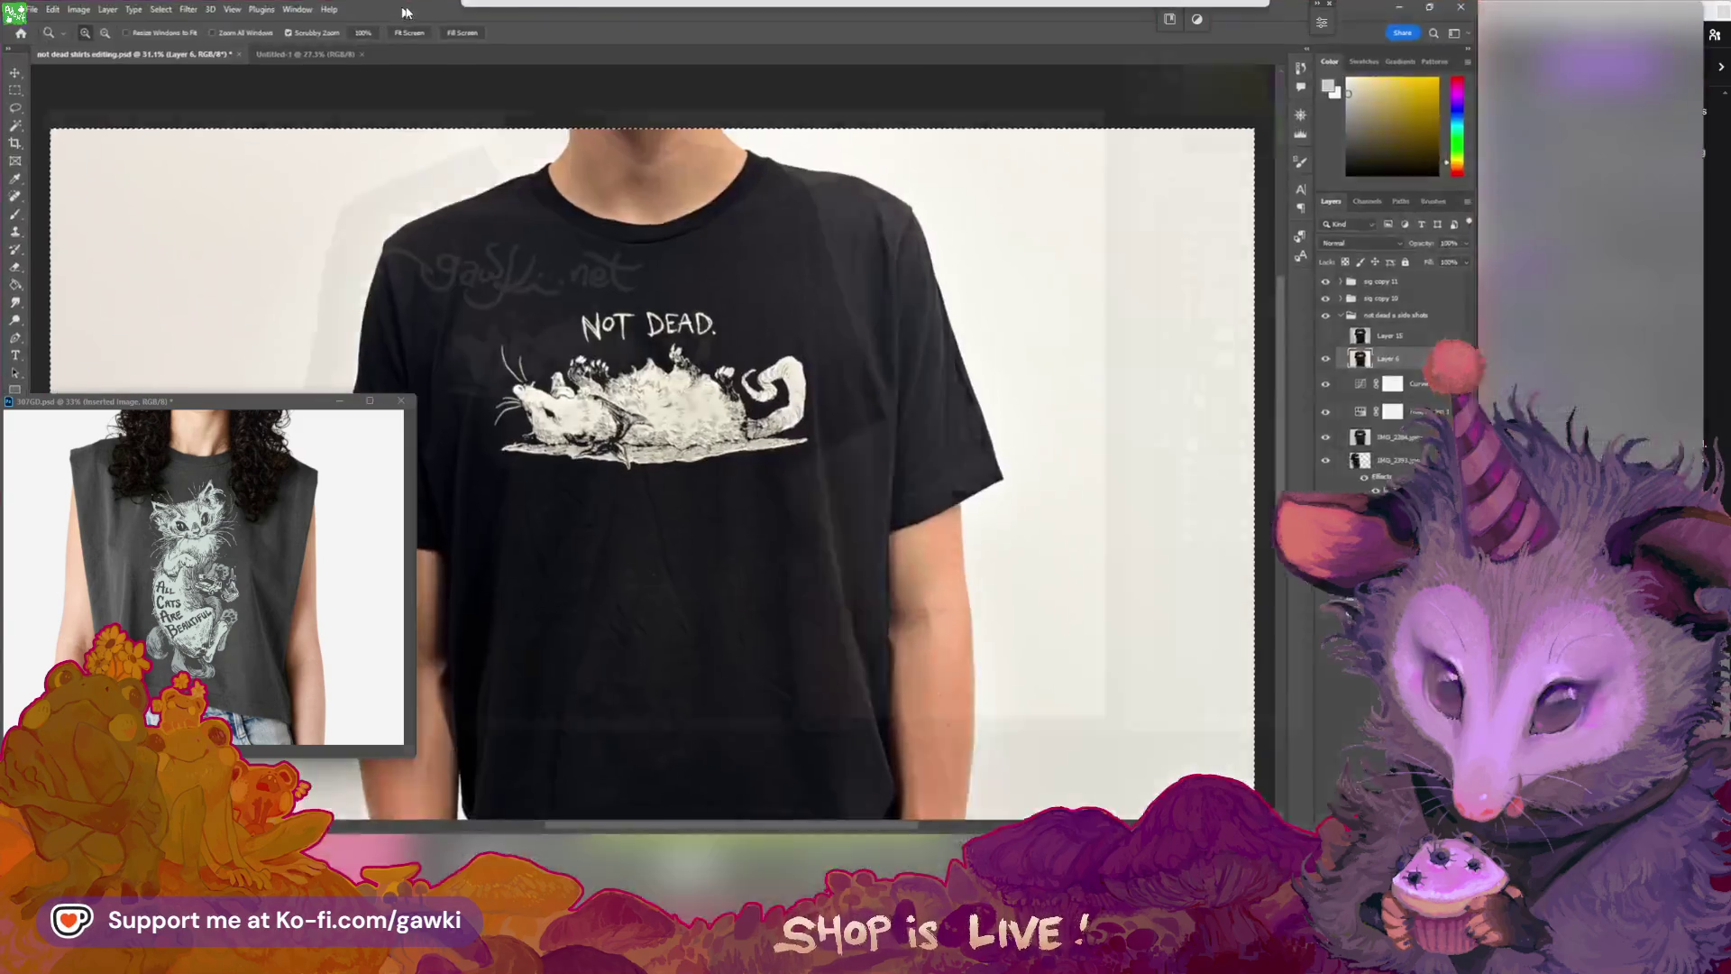
pyautogui.click(107, 10)
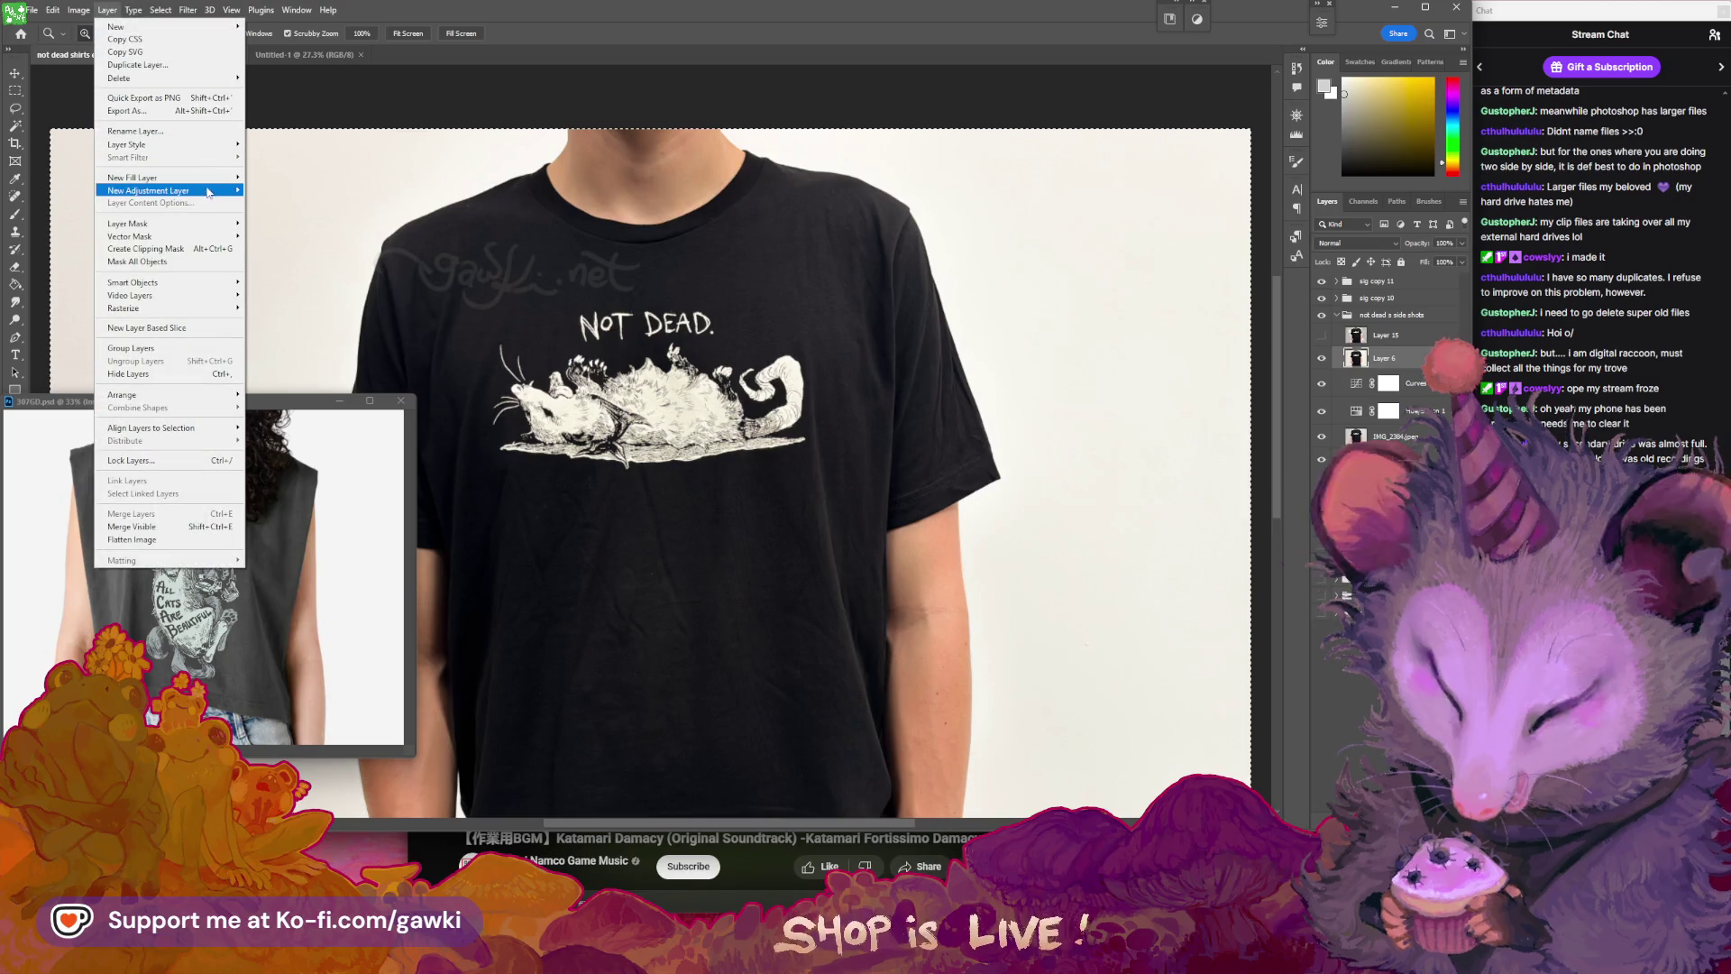
pyautogui.moveTo(217, 190)
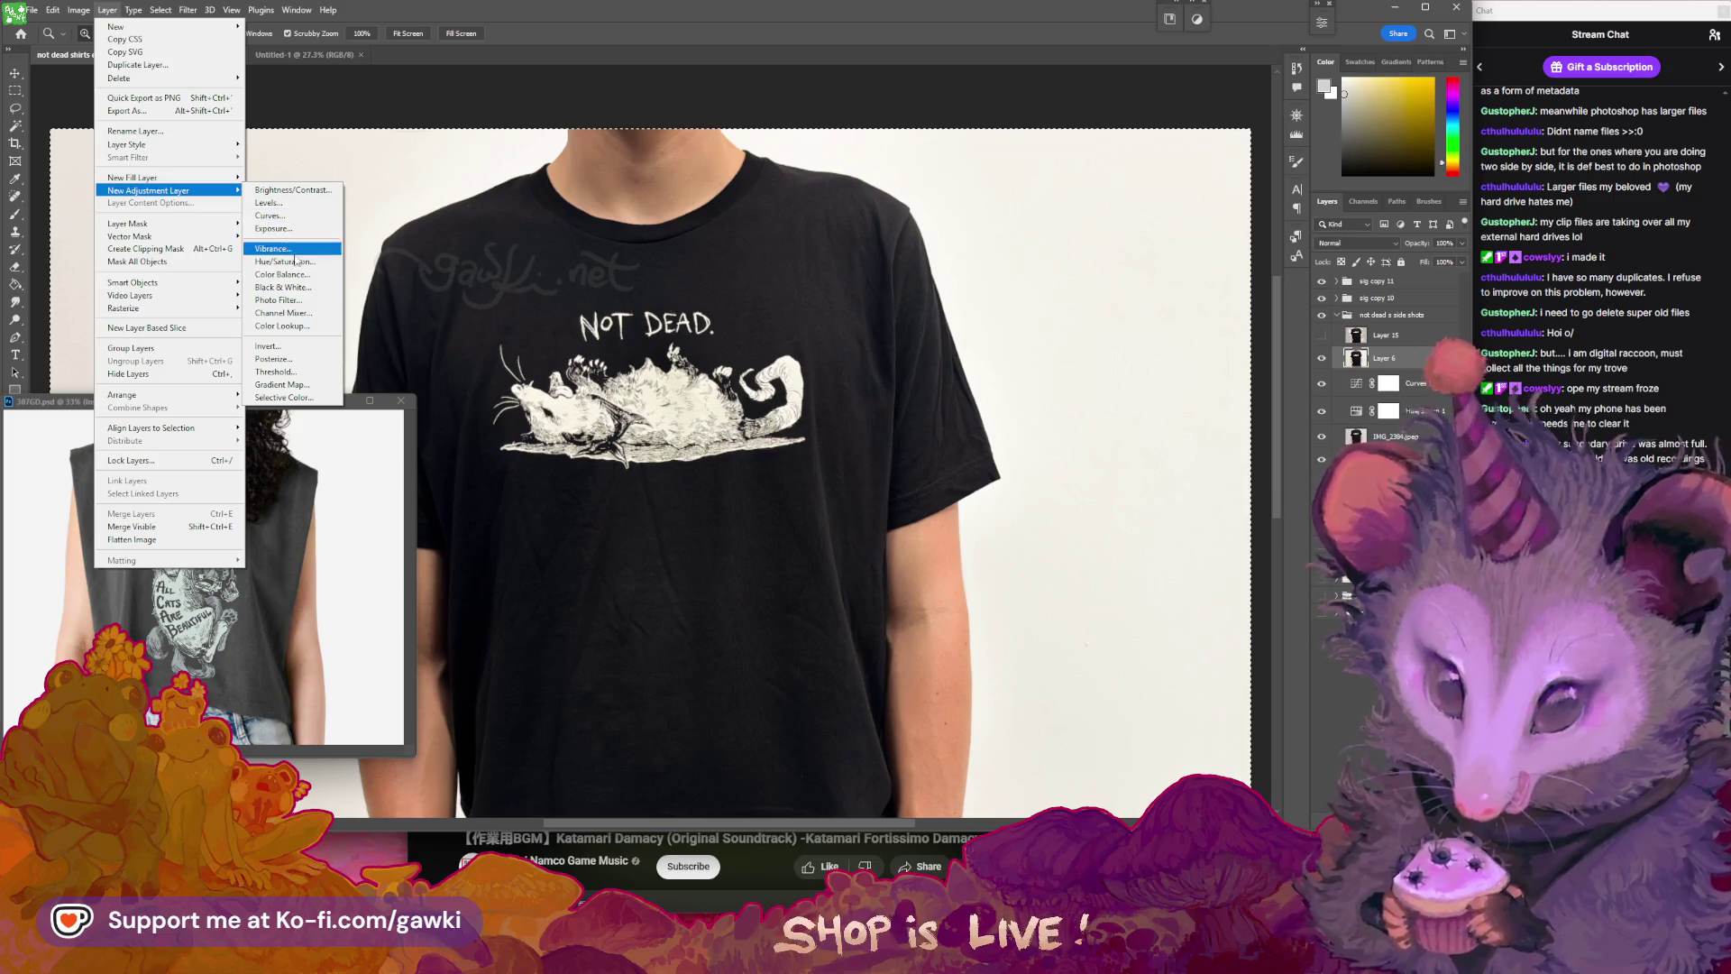
pyautogui.click(286, 262)
pyautogui.press('Return')
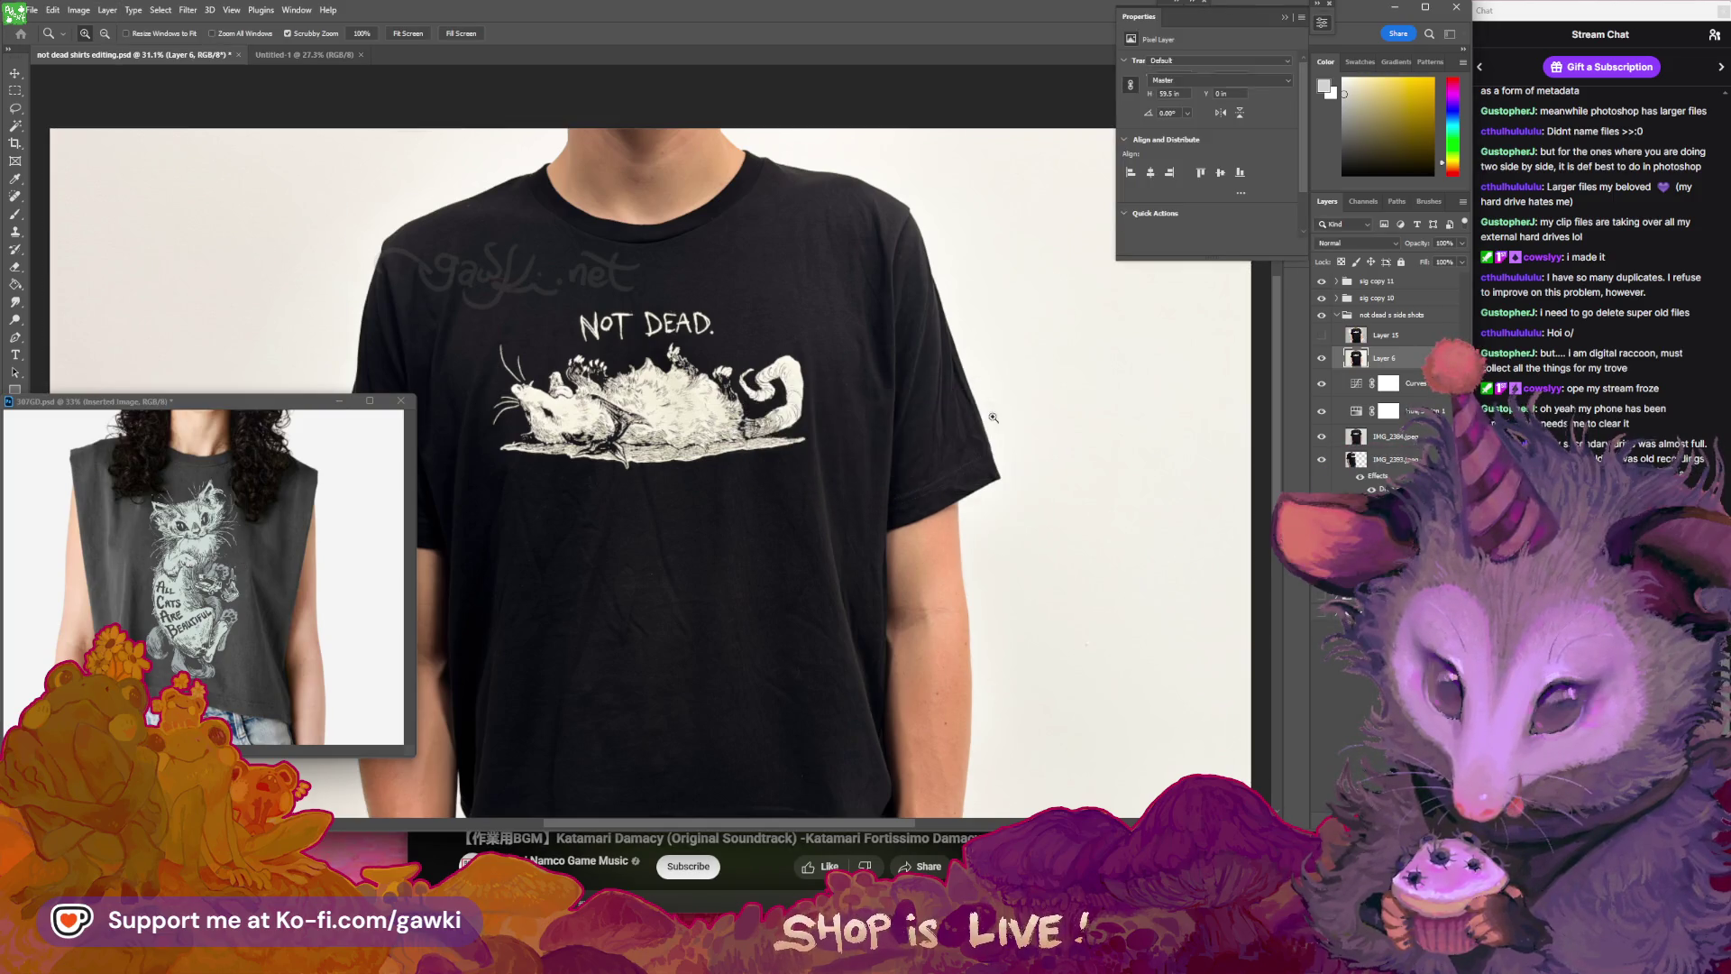
pyautogui.moveTo(773, 275); pyautogui.dragTo(631, 287)
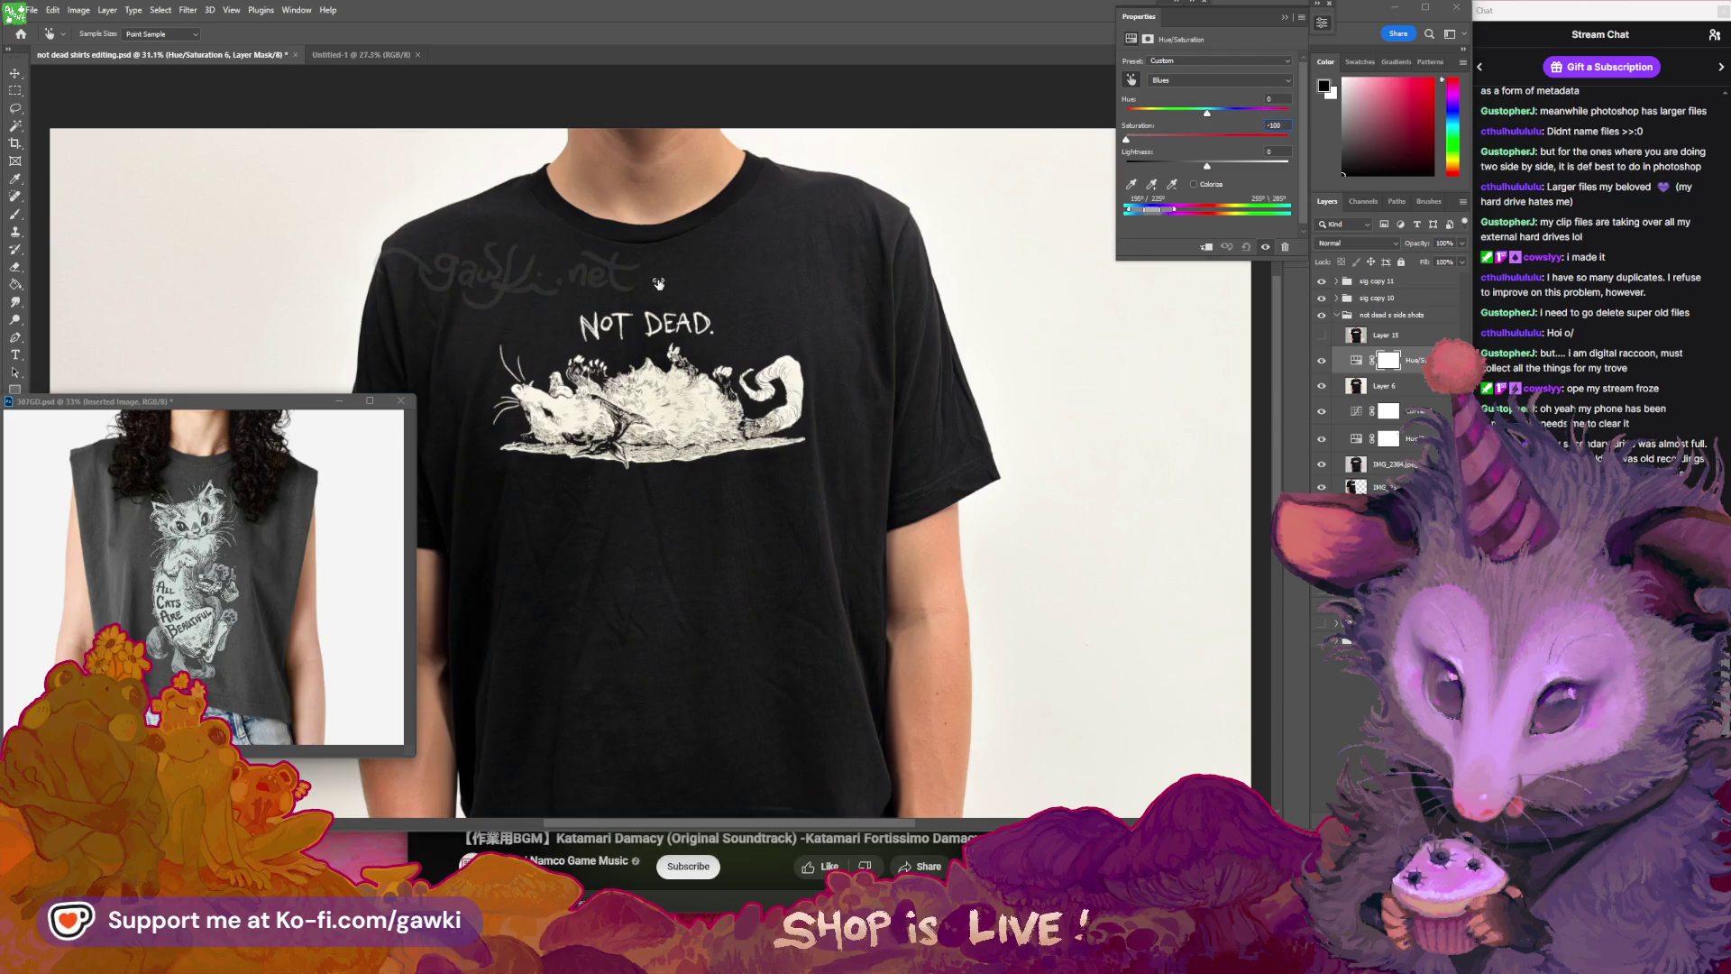
pyautogui.click(1285, 17)
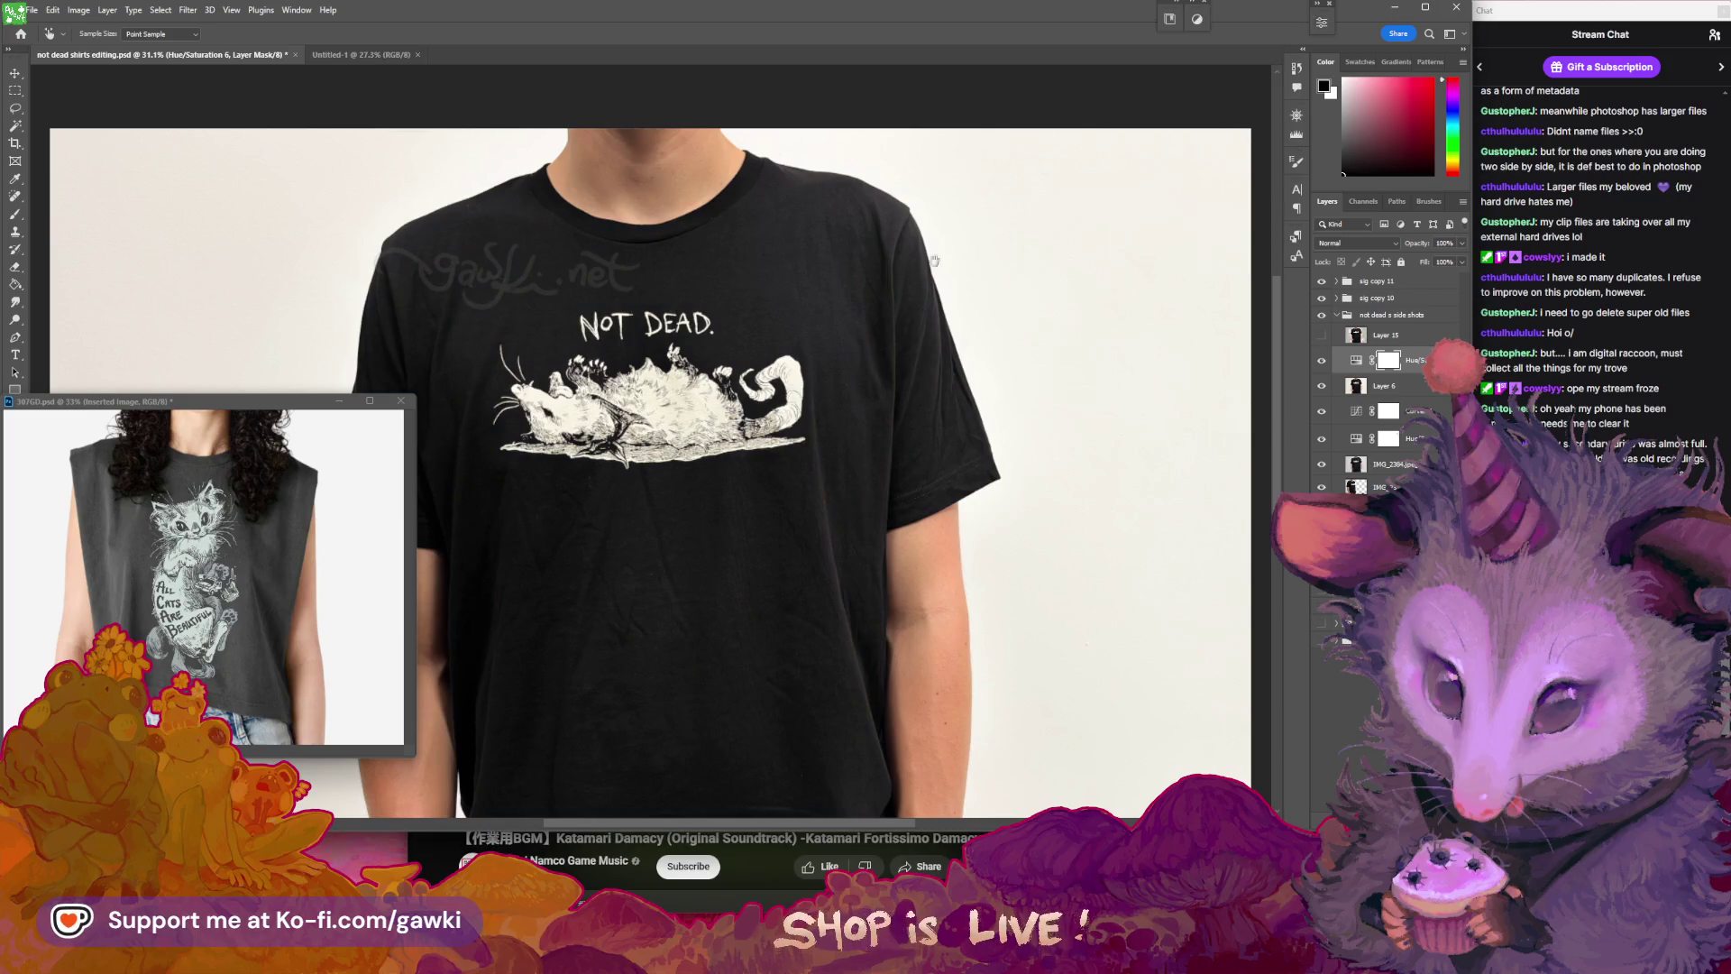
pyautogui.press('Delete')
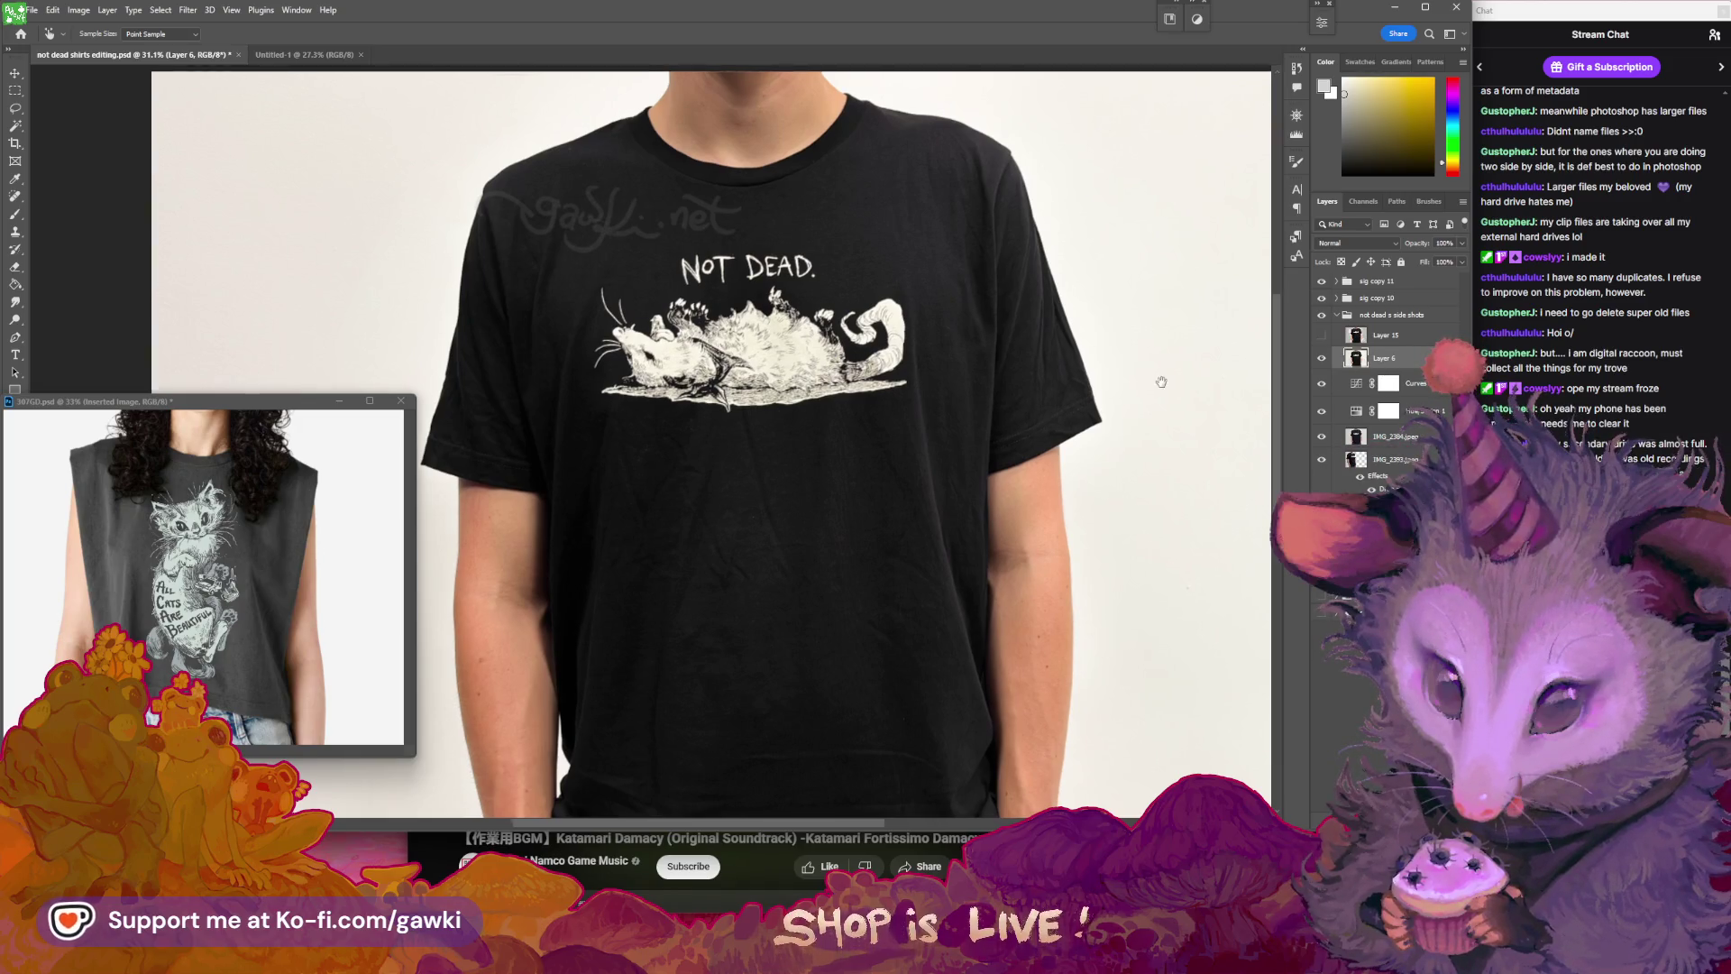
# - Select the white wall behind the model with the Magic Wand set to Contiguous
pyautogui.press('z')
pyautogui.moveTo(1088, 390); pyautogui.dragTo(1018, 400)
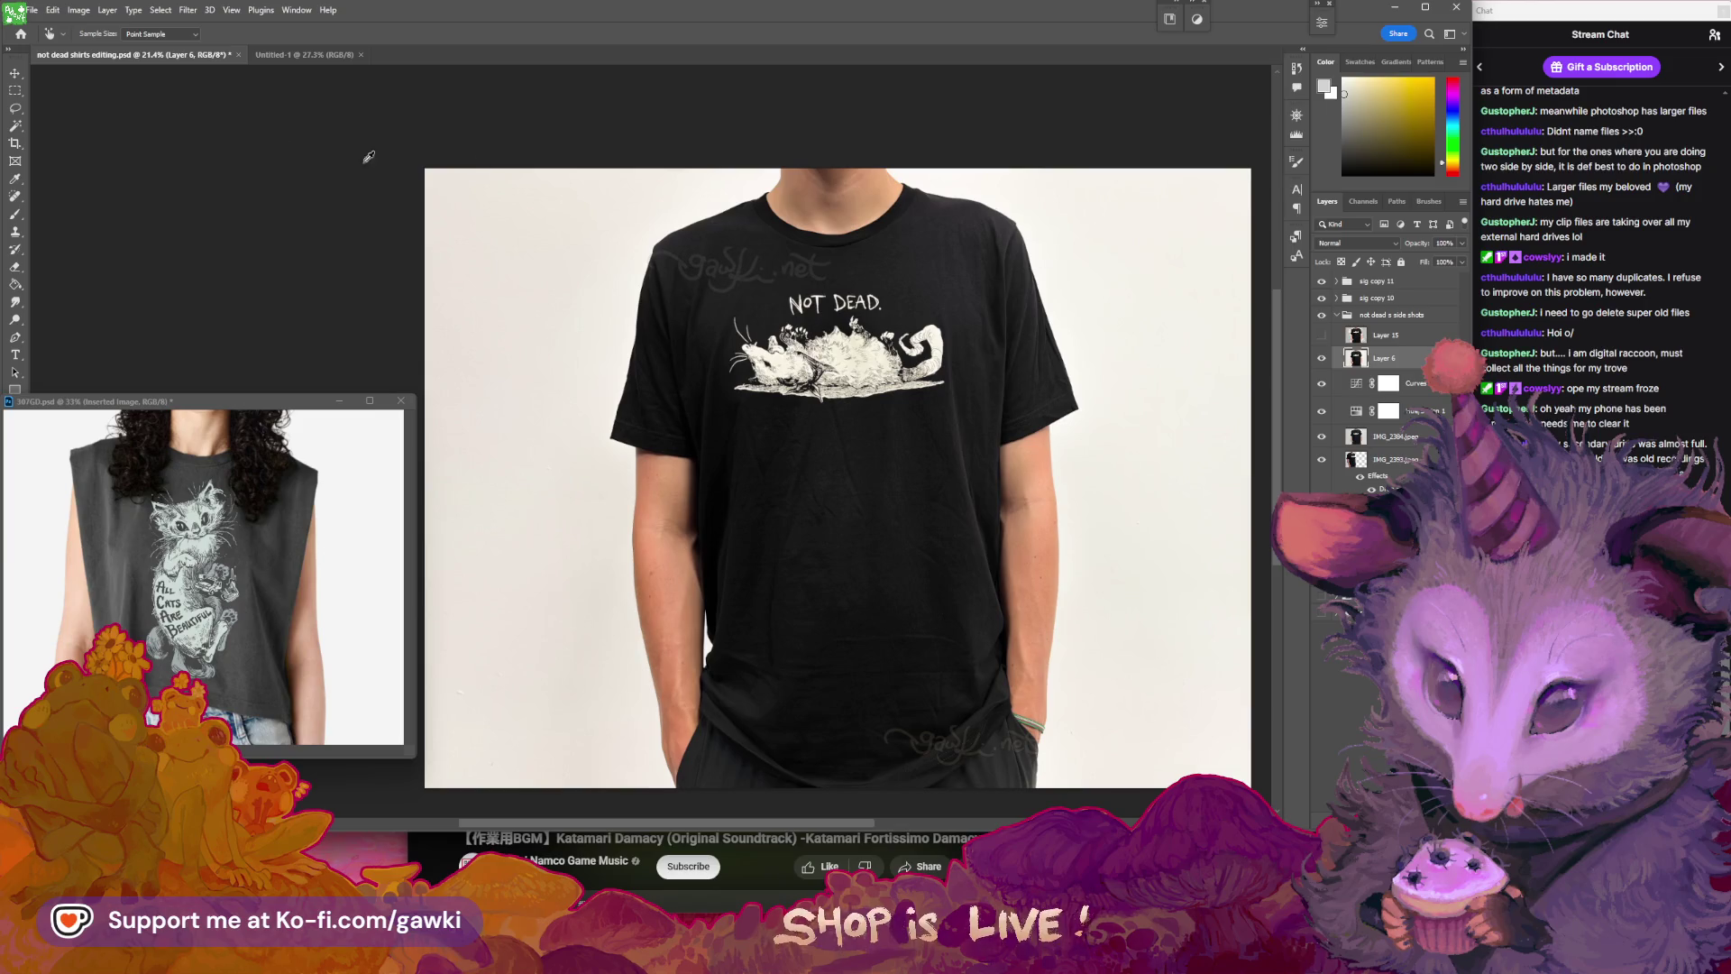
pyautogui.press('w')
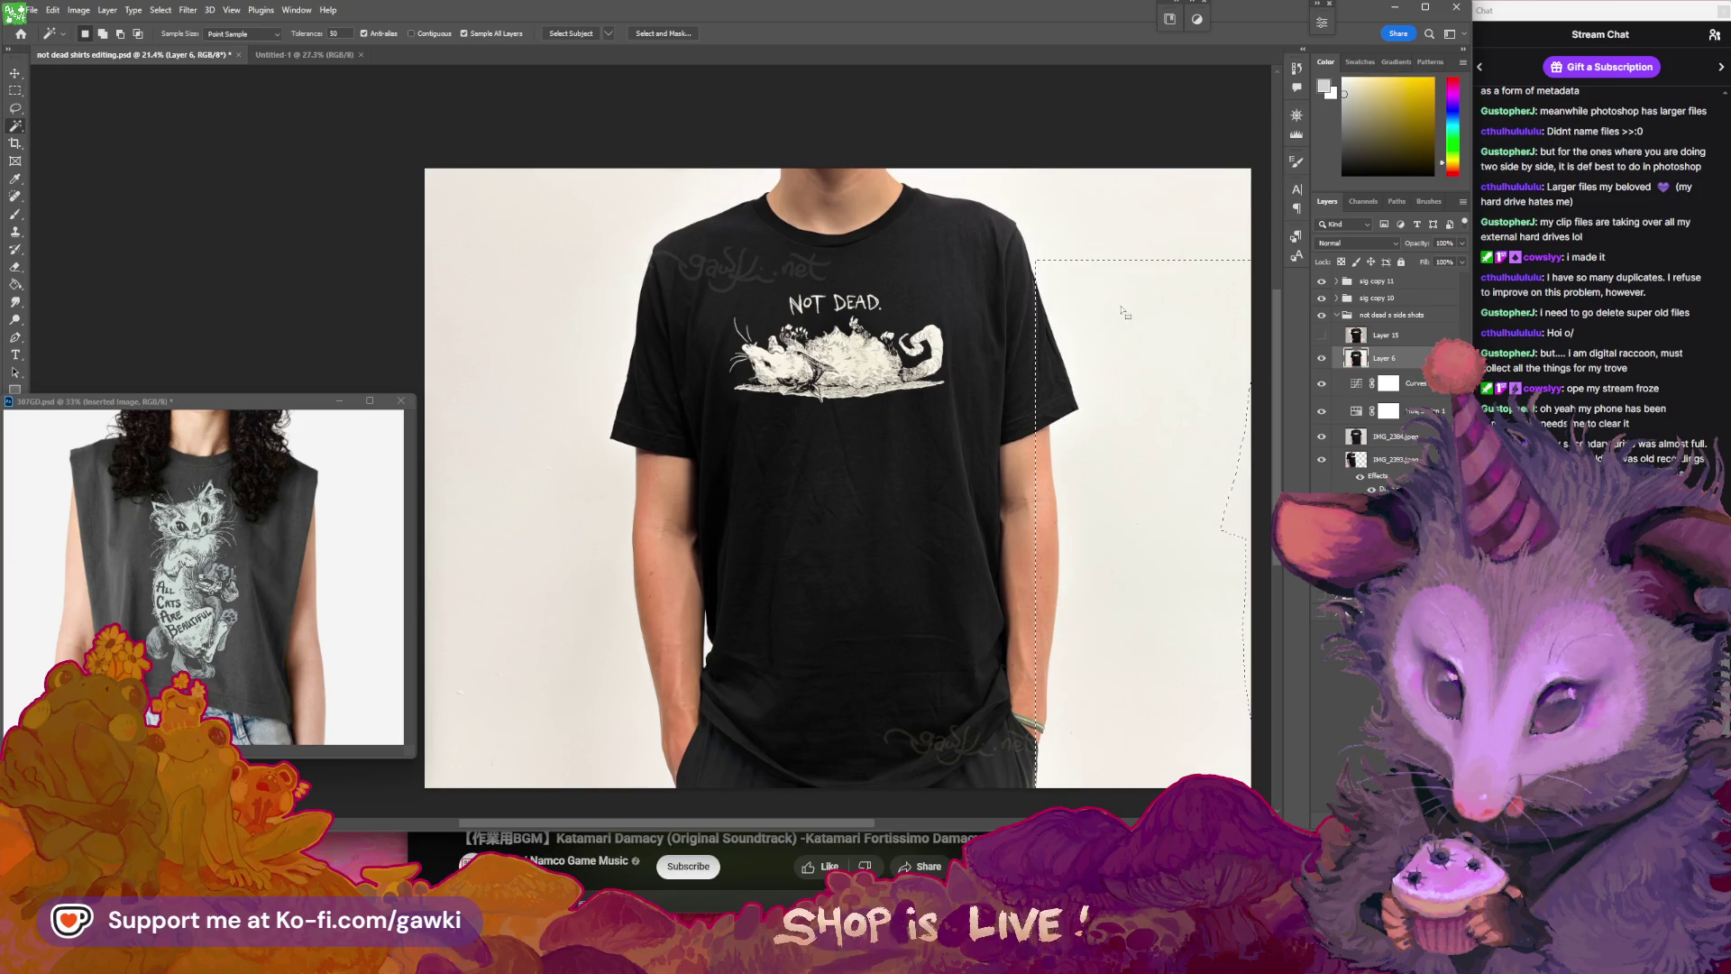
pyautogui.hotkey('ctrl', 'd')
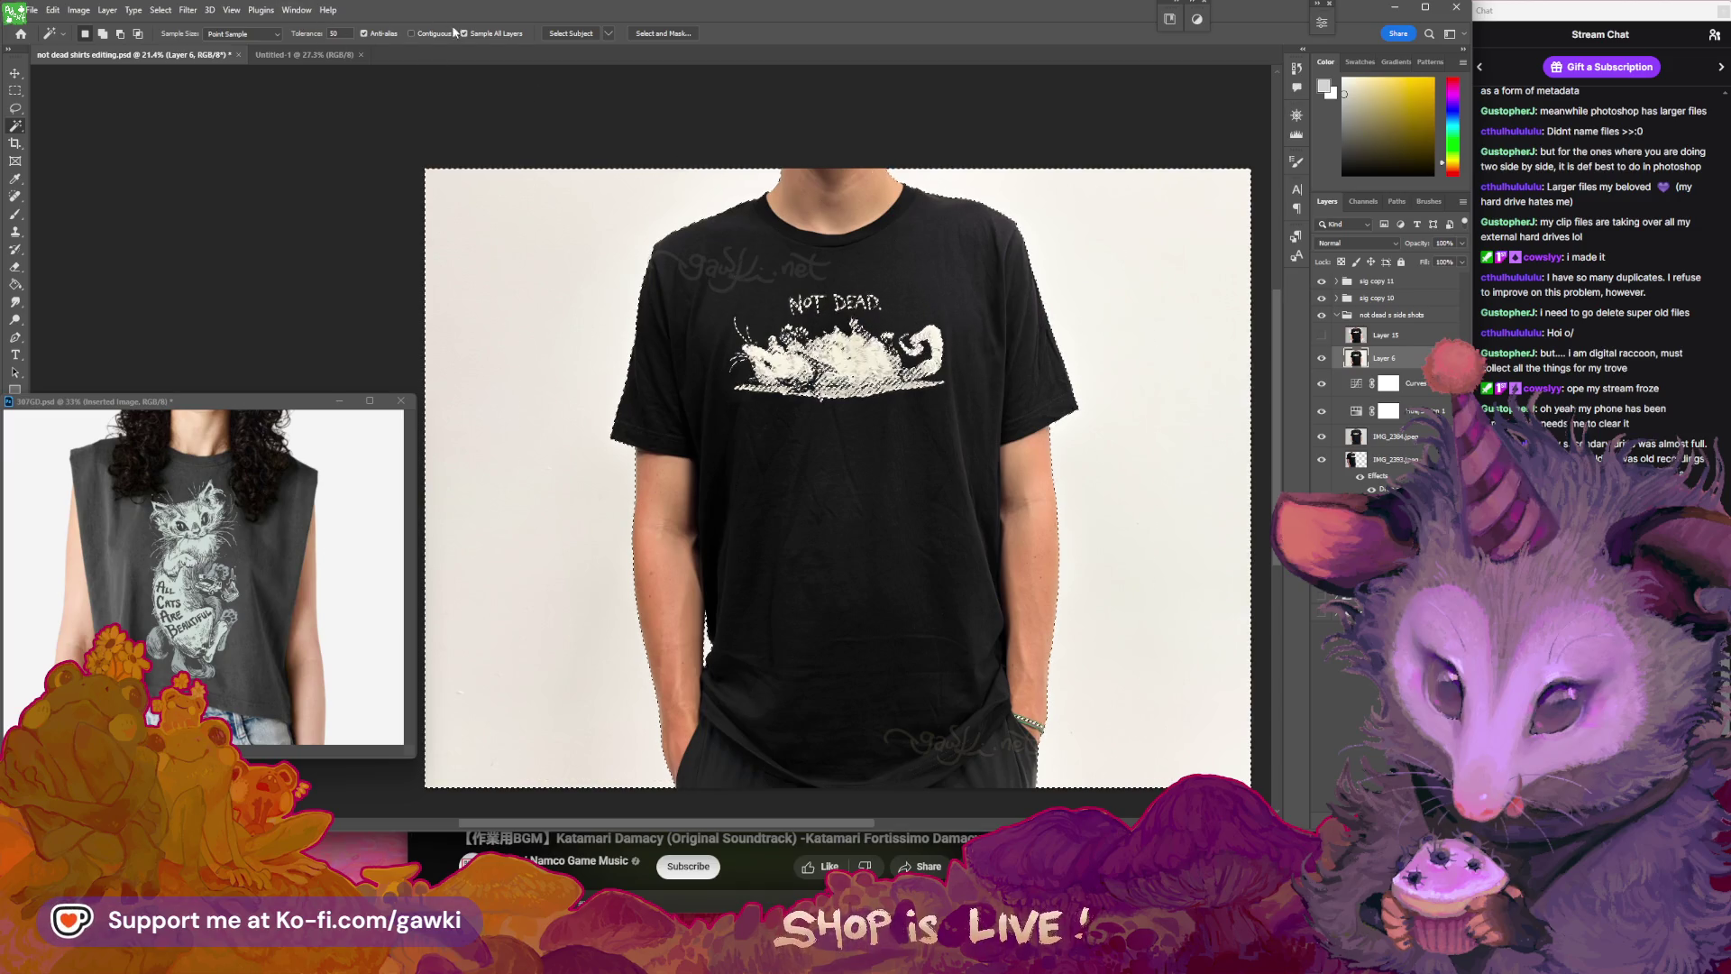
pyautogui.hotkey('ctrl', 'd')
pyautogui.click(412, 33)
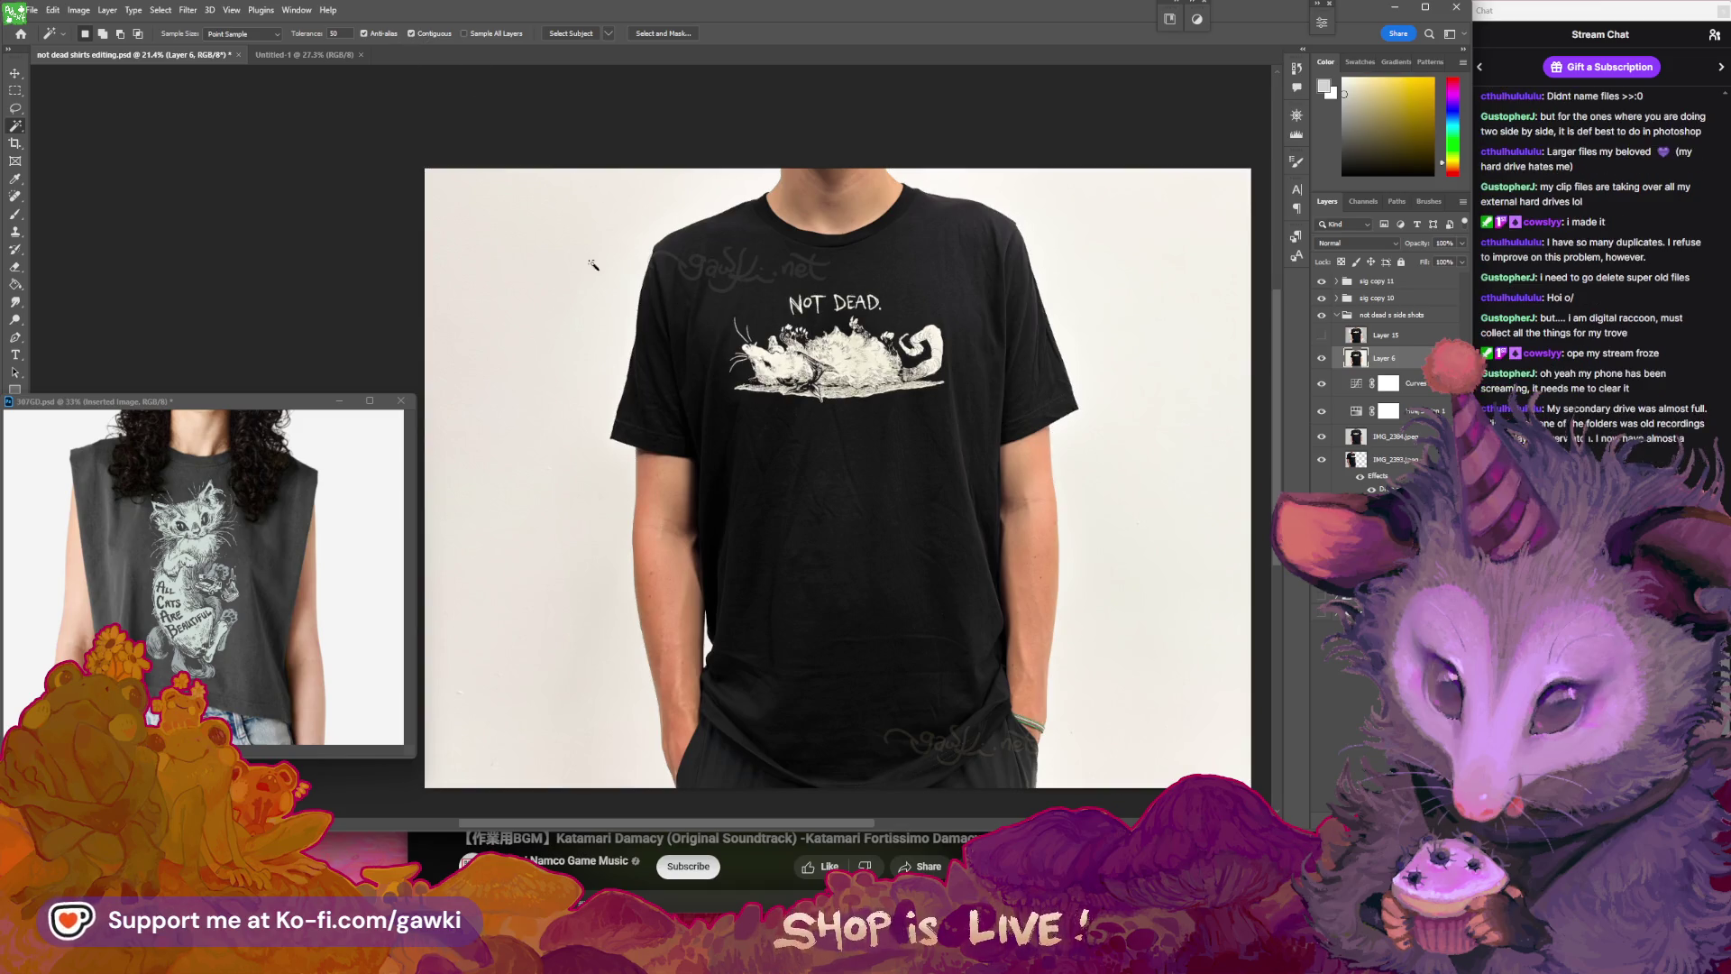
pyautogui.click(596, 319)
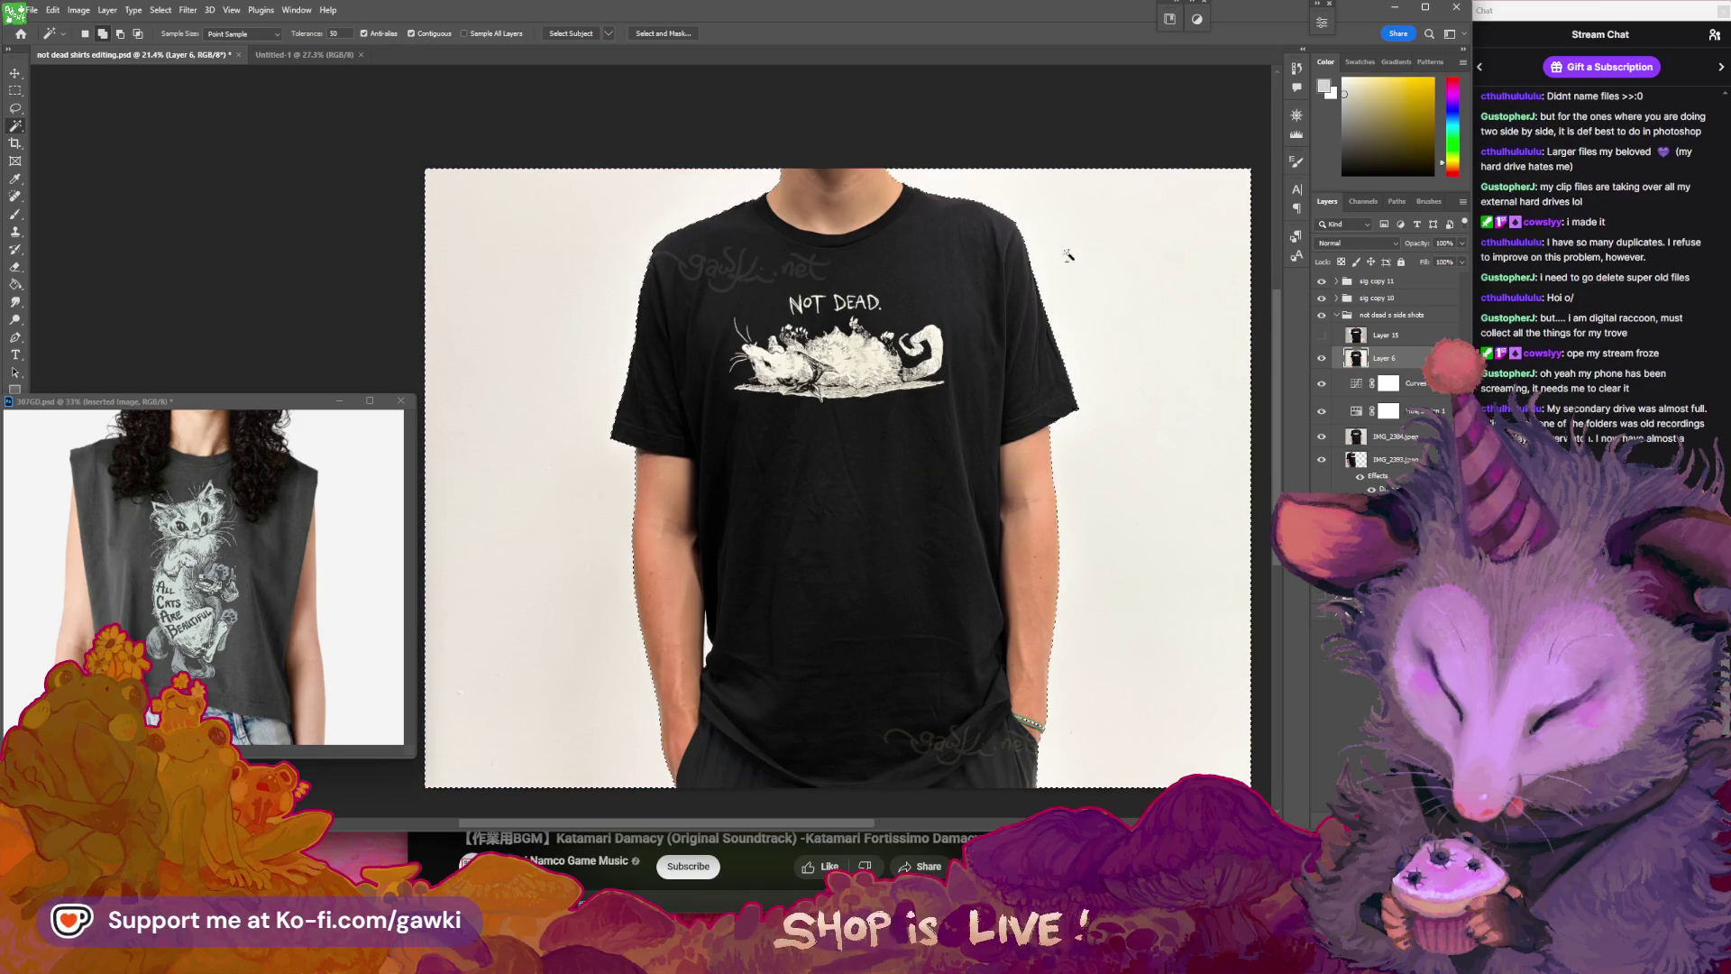
# - Show the grey jagged-edged Layer 15 backdrop and undo a trial fill on a new layer
pyautogui.scroll(-1, 938, 559)
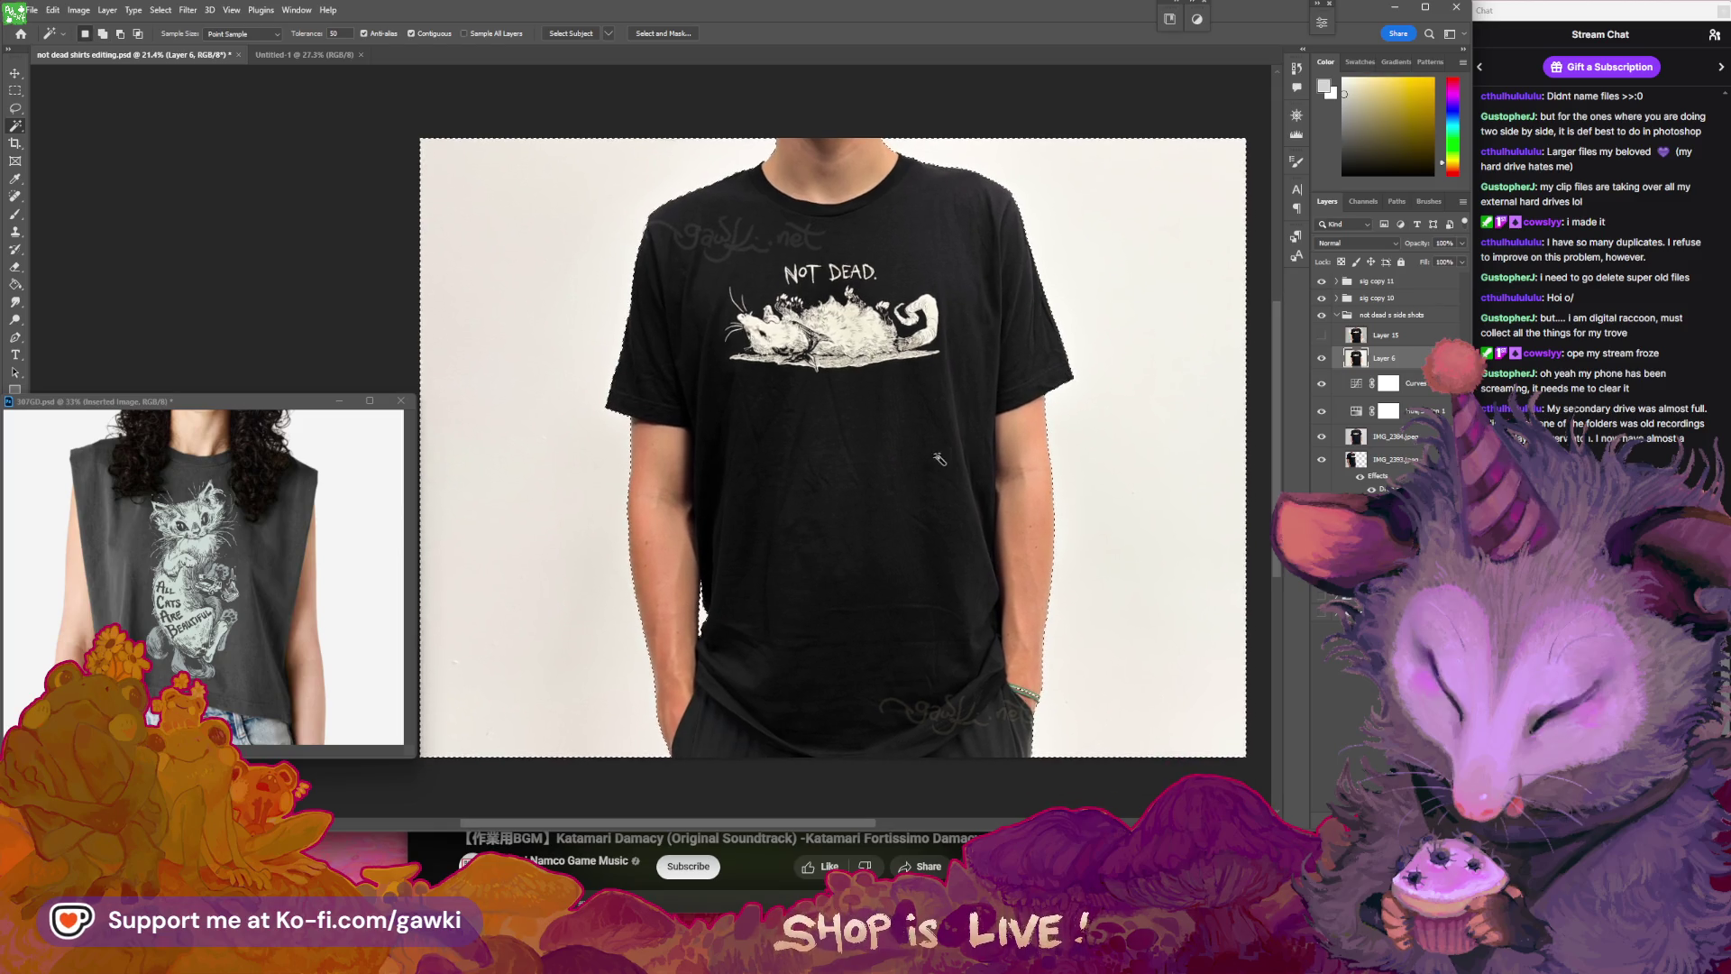
pyautogui.click(1321, 334)
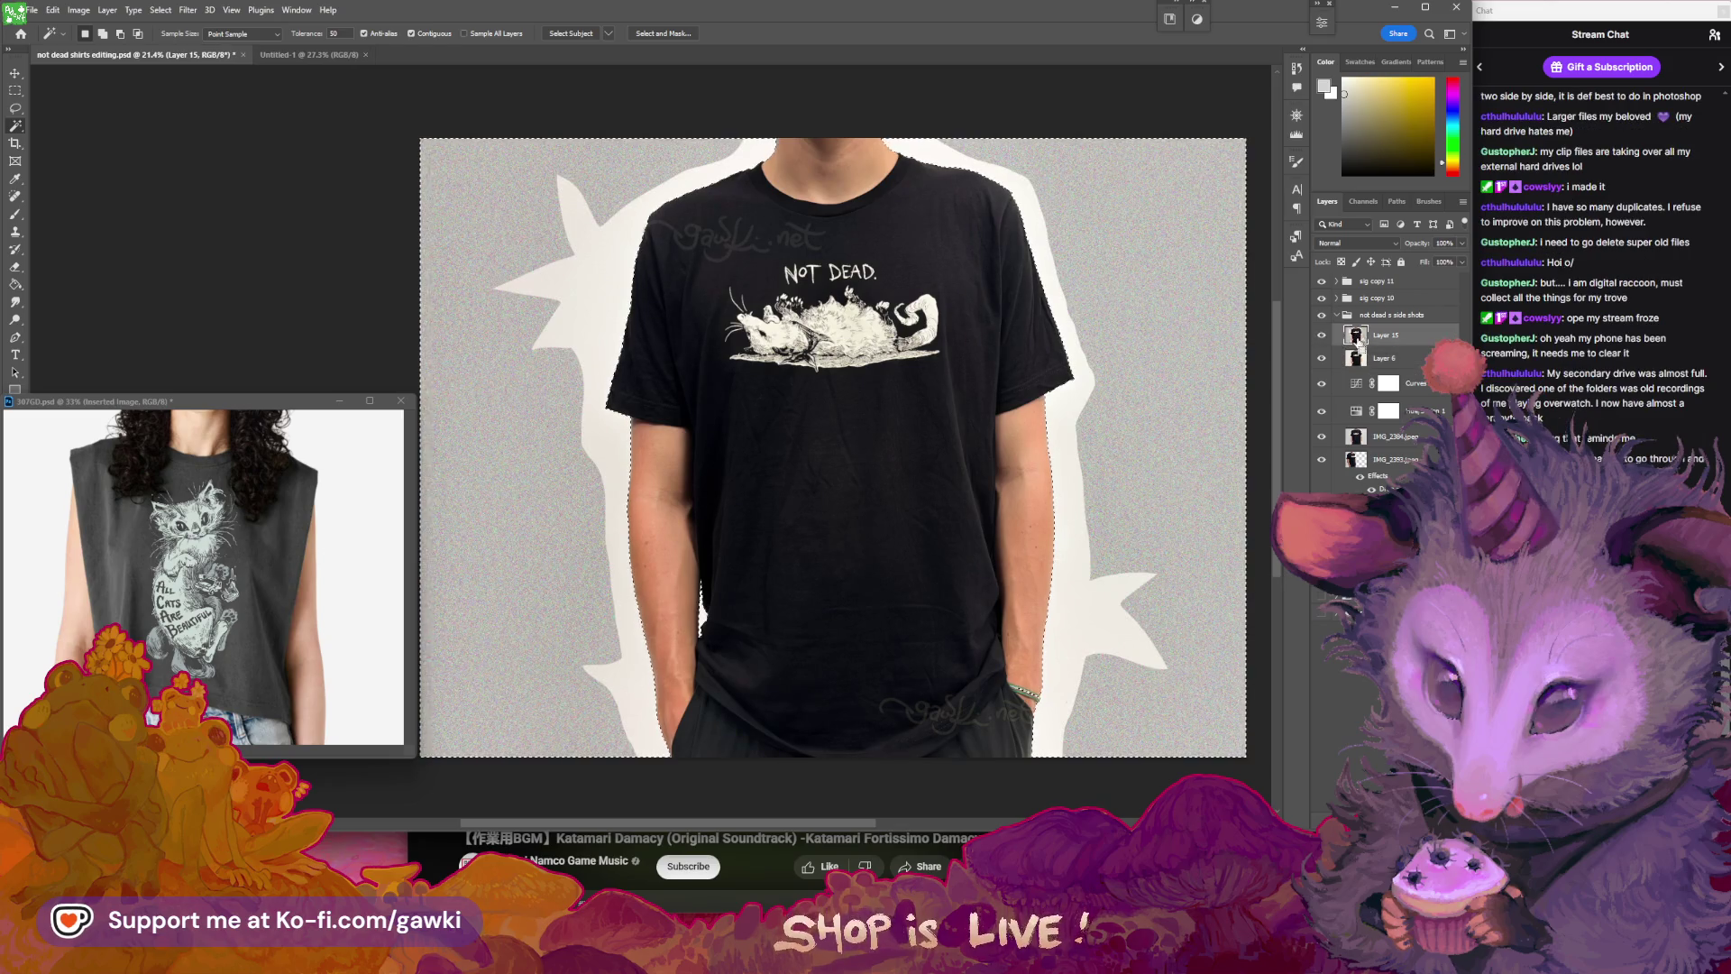
pyautogui.hotkey('ctrl', 'shift', 'alt', 'n')
pyautogui.hotkey('alt', 'BackSpace')
pyautogui.hotkey('ctrl', 'd')
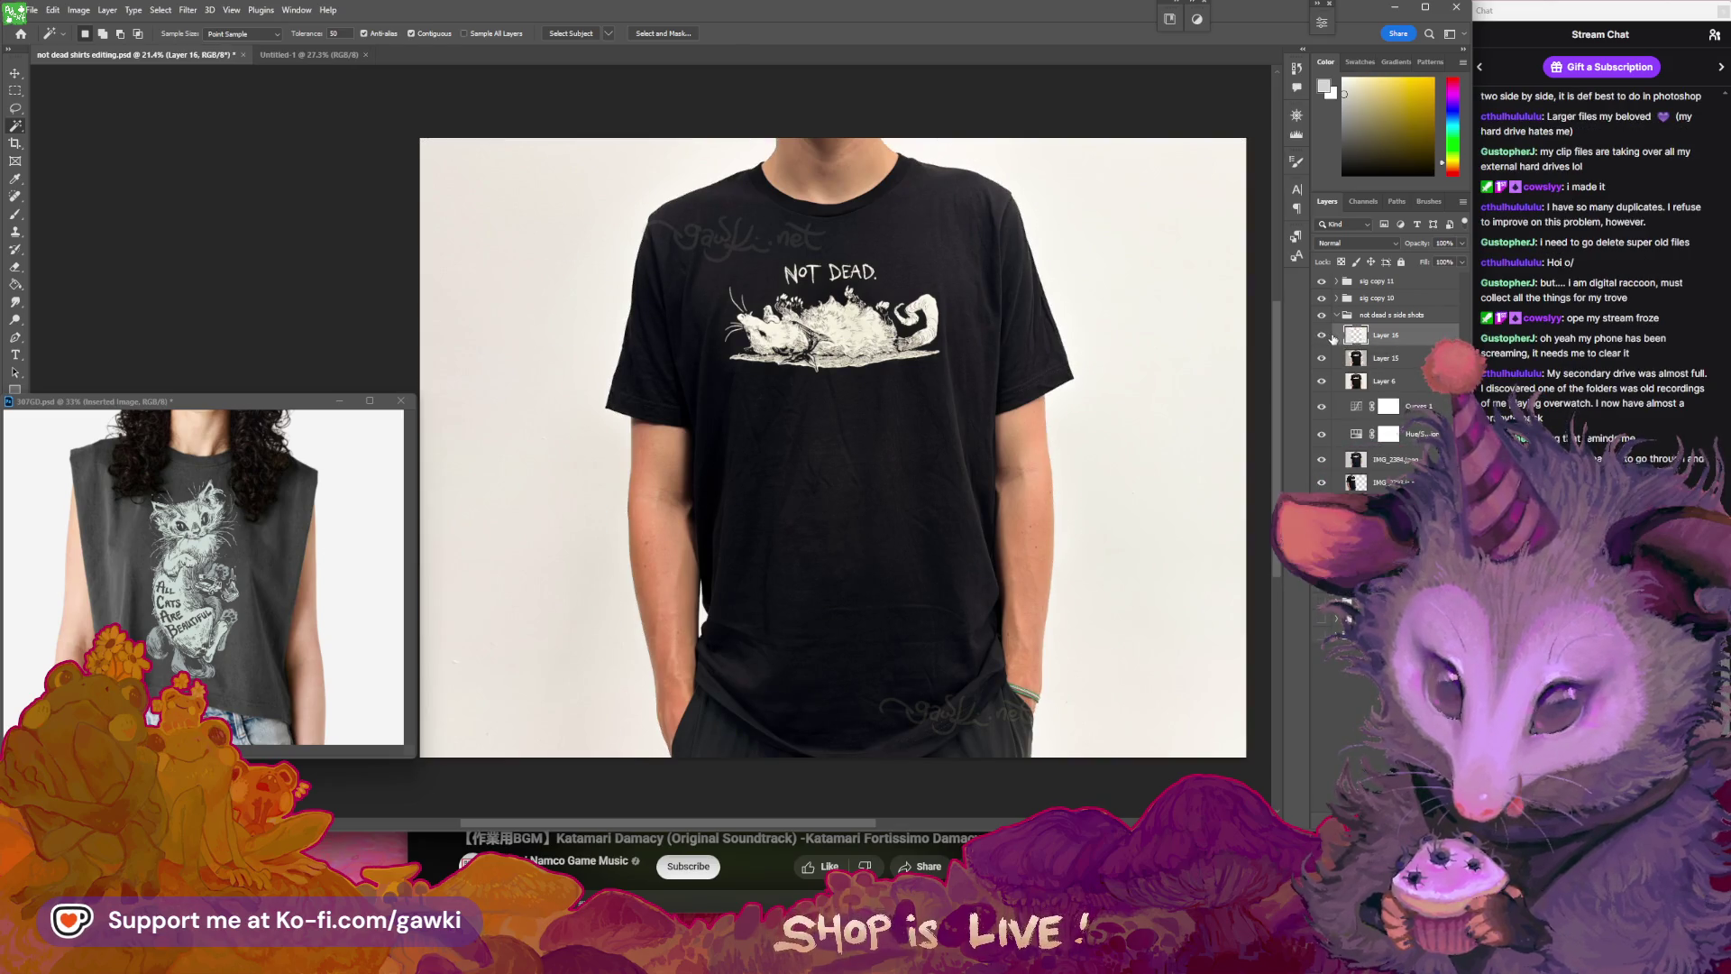
pyautogui.hotkey('ctrl', 'z')
pyautogui.hotkey('ctrl', 'z')
pyautogui.hotkey('ctrl', 'z')
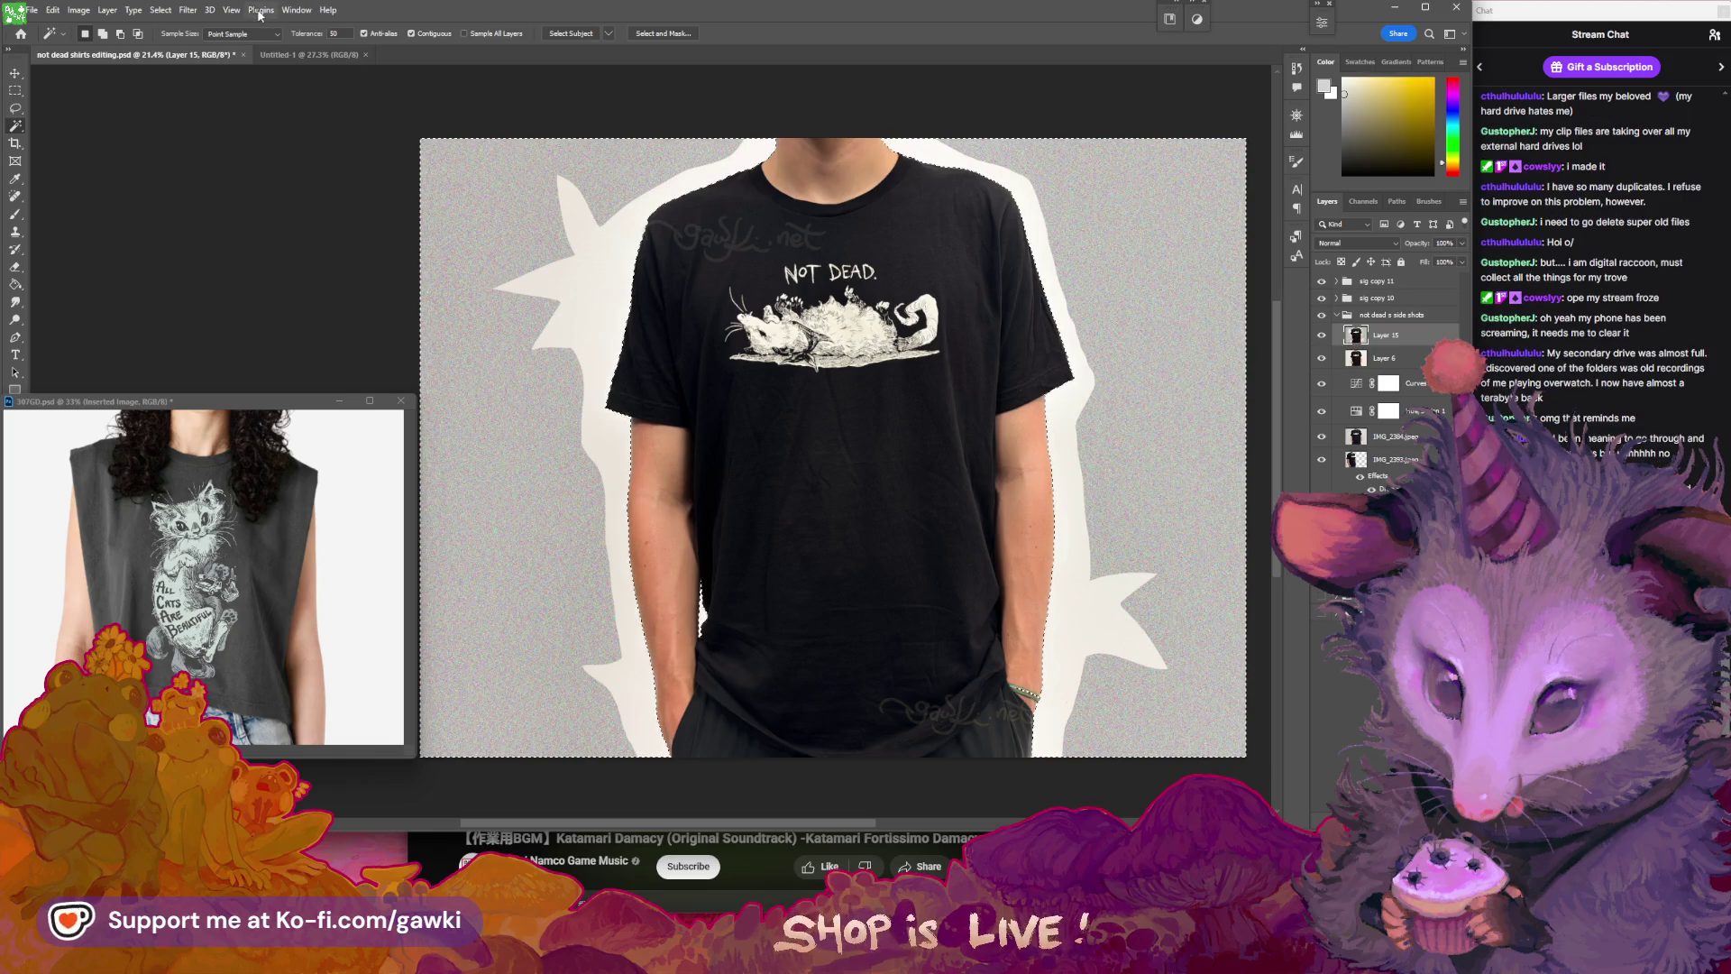
# - Use Select > Subject on Layer 6 and copy the model onto a new Layer 16
pyautogui.click(160, 10)
pyautogui.moveTo(188, 10)
pyautogui.click(1367, 369)
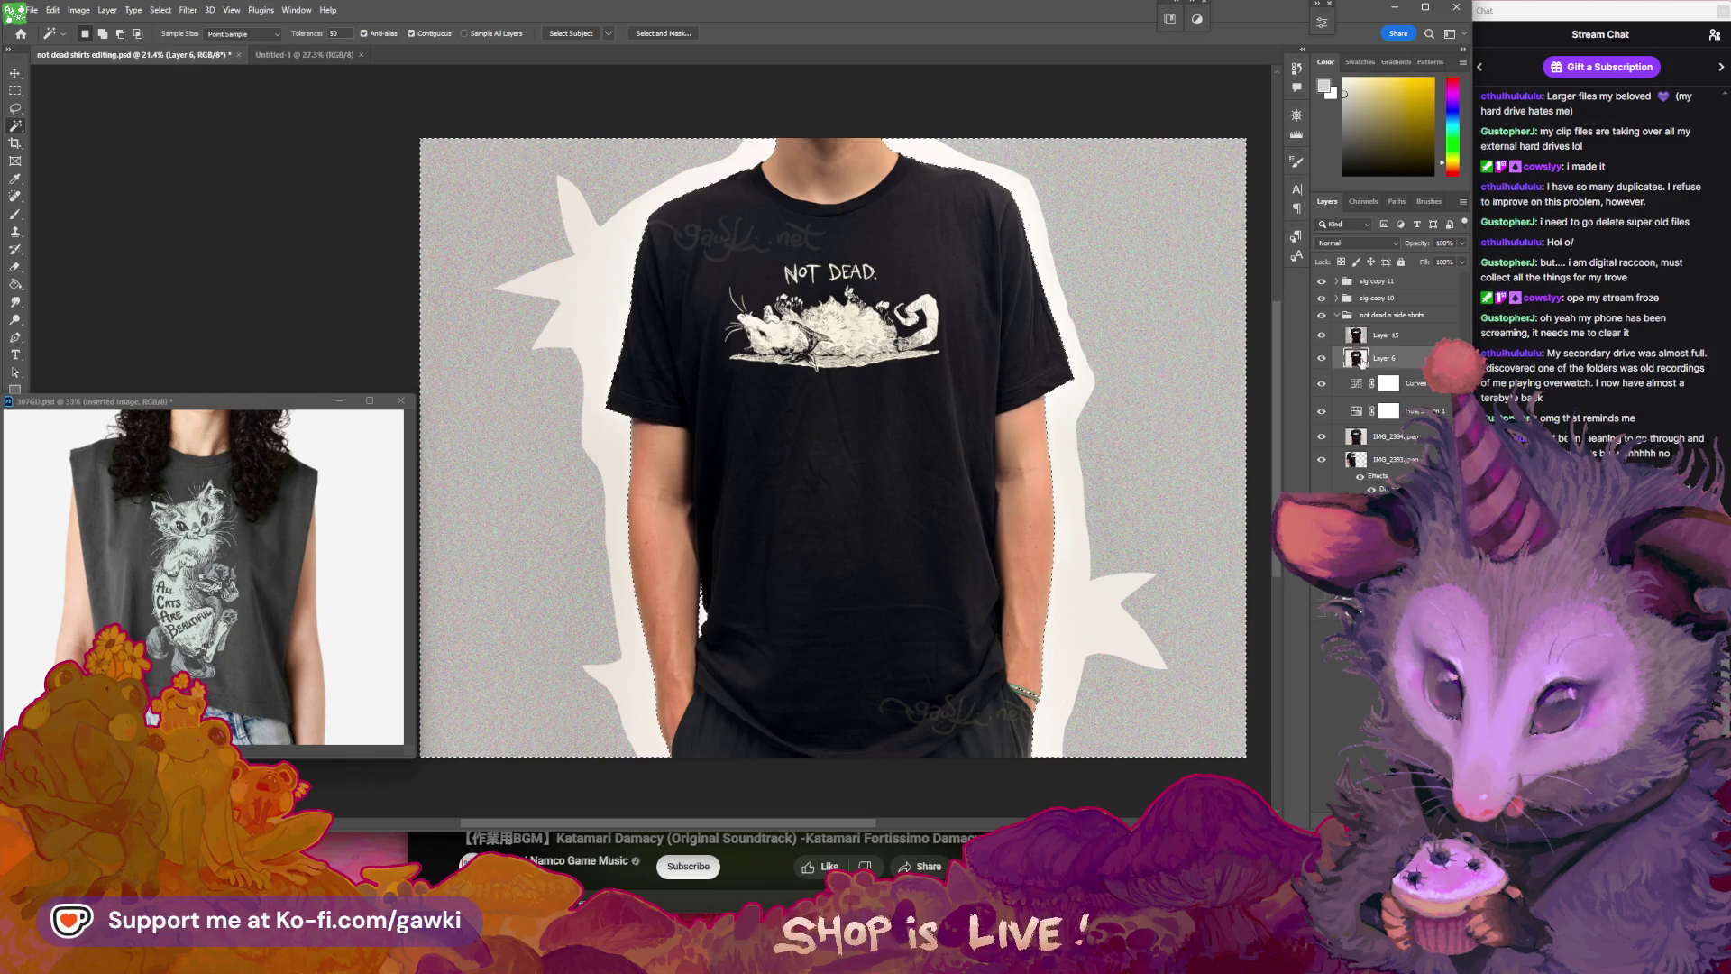
pyautogui.click(161, 10)
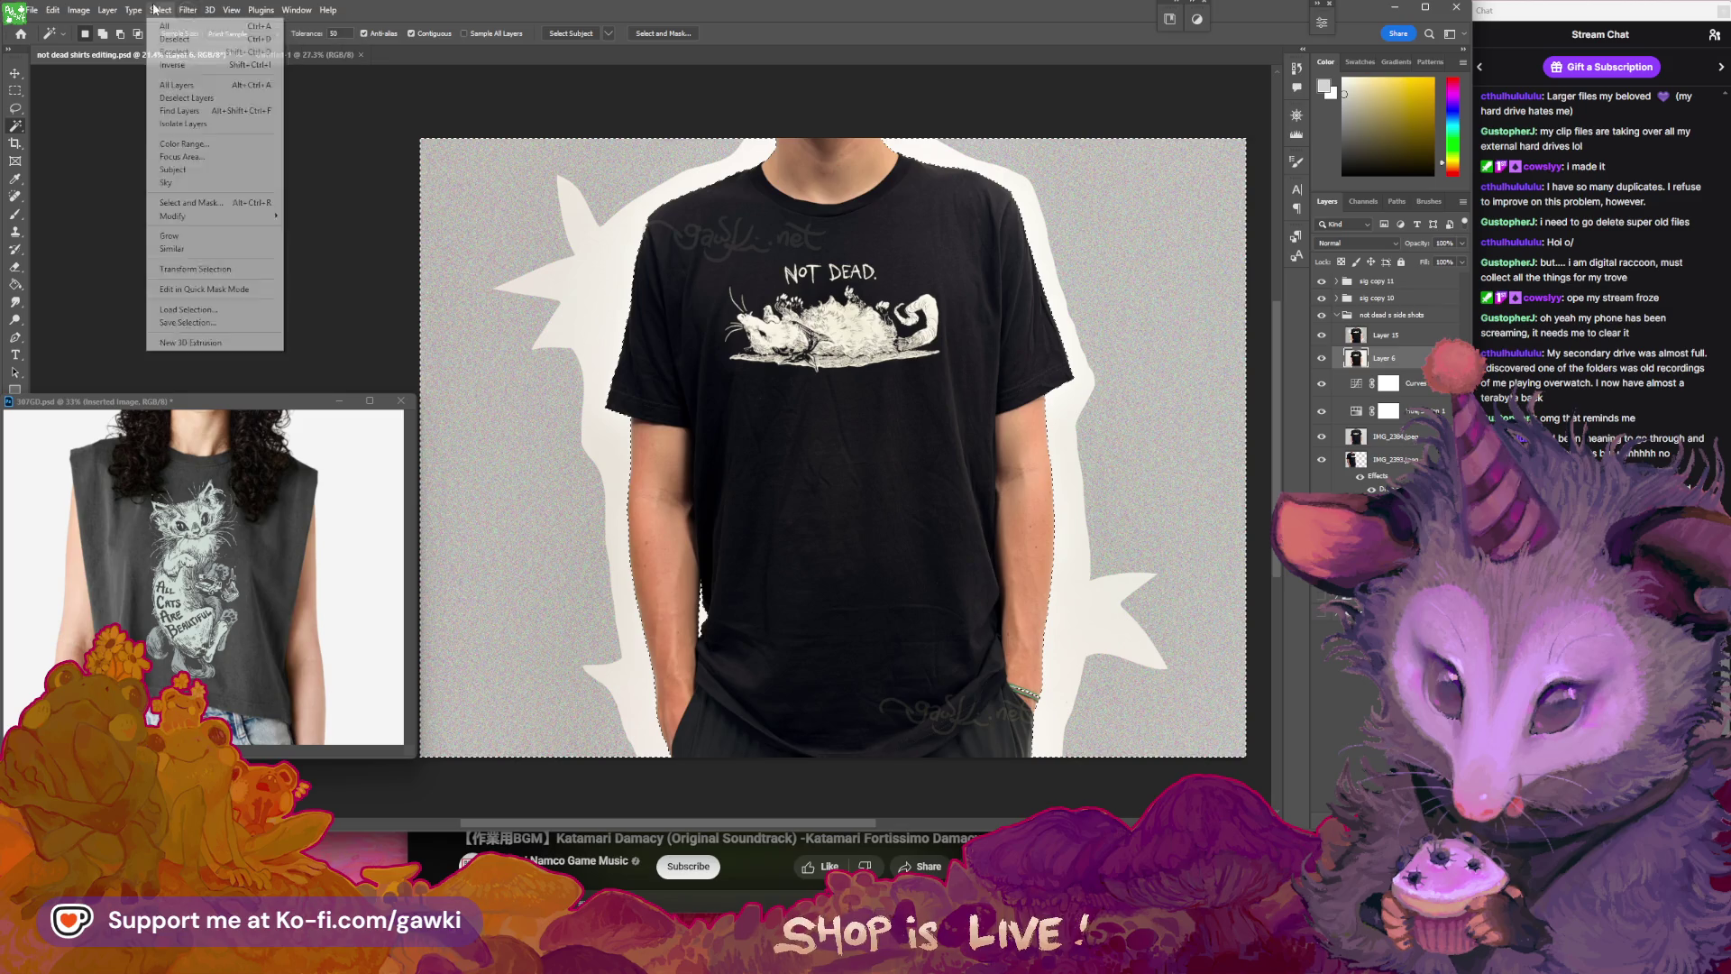
pyautogui.click(204, 171)
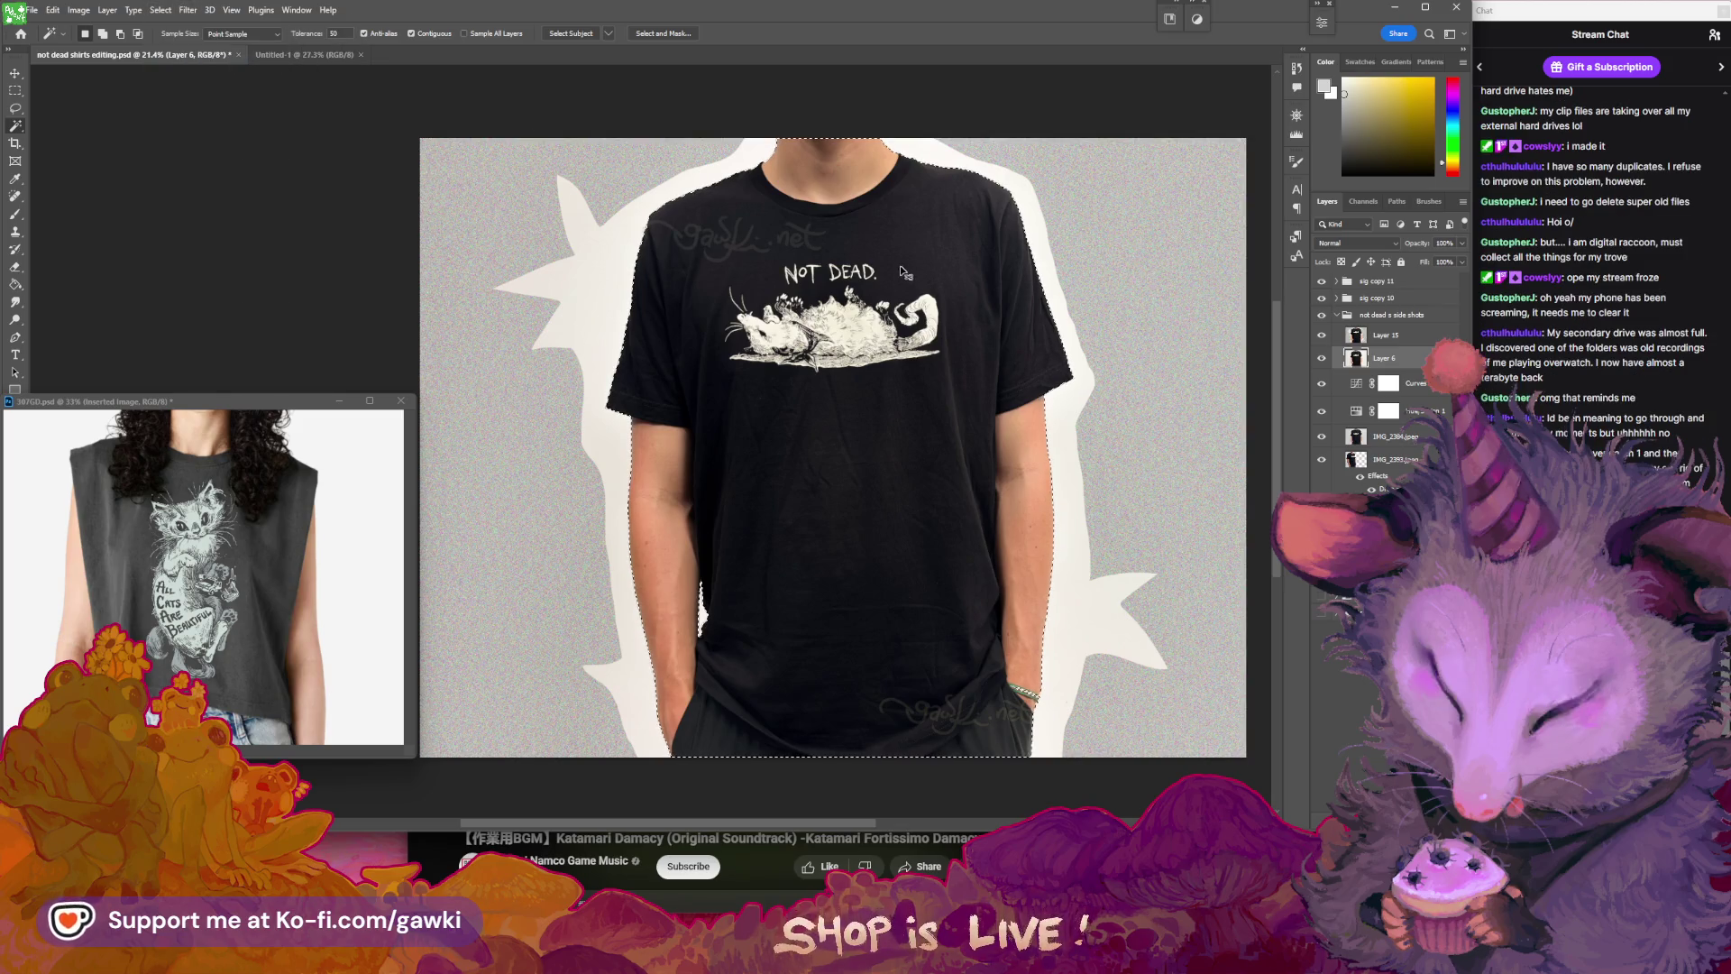
pyautogui.hotkey('ctrl', 'j')
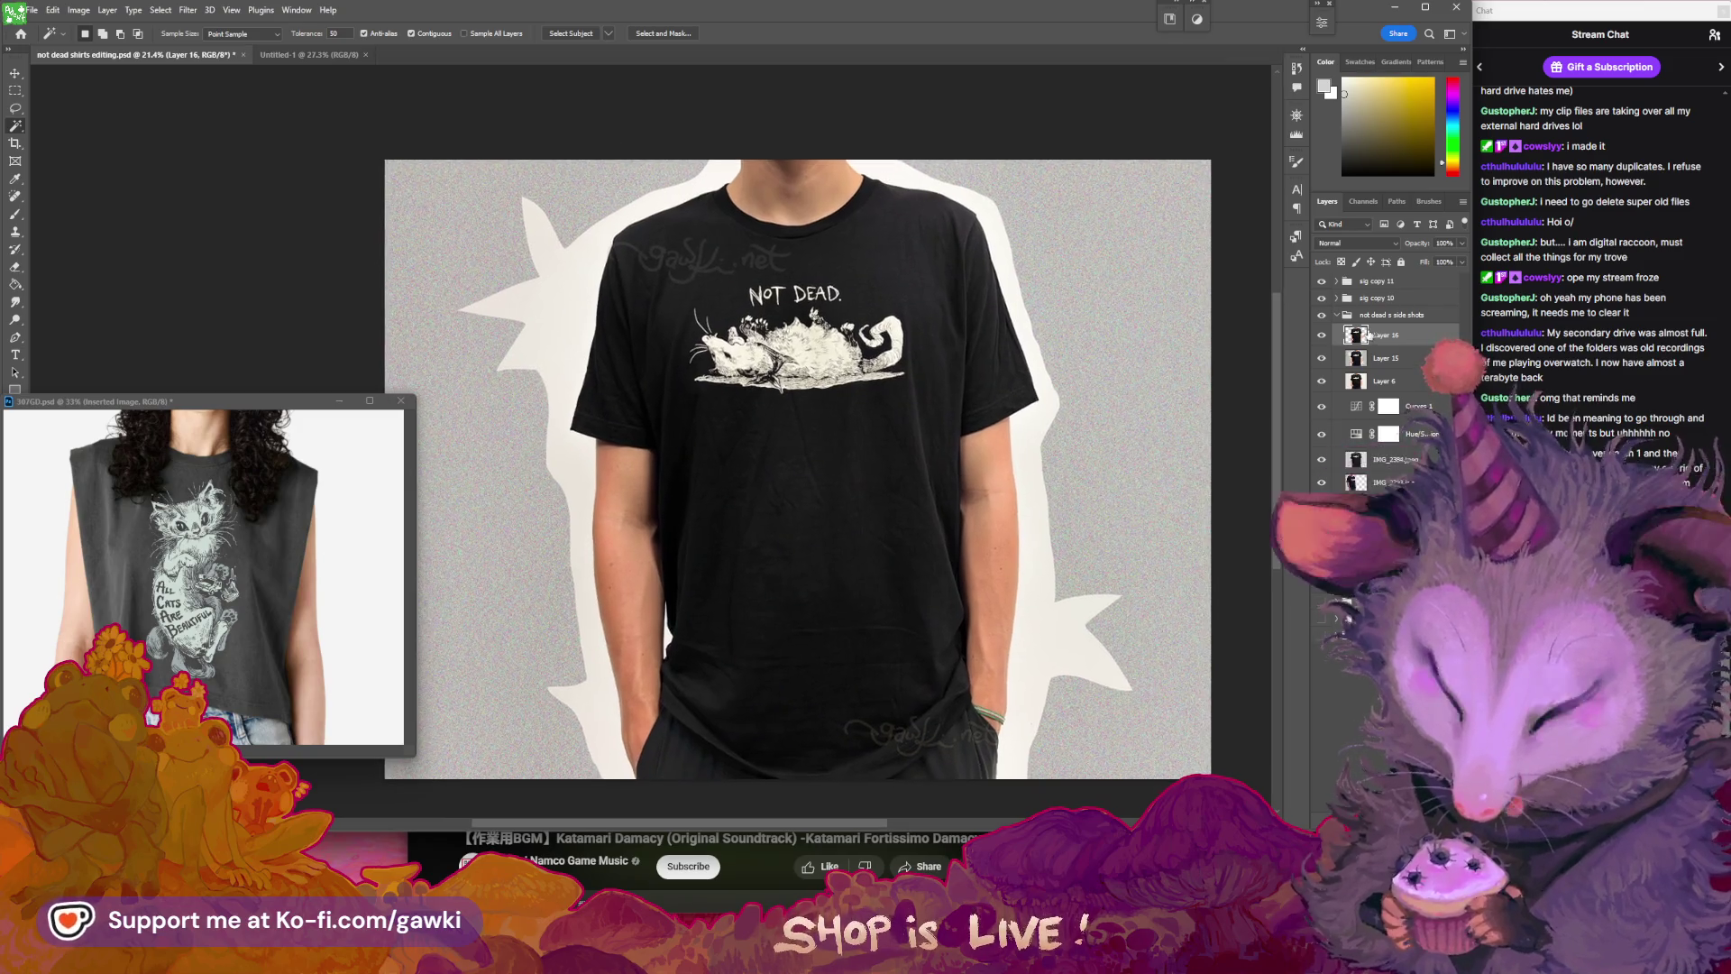
pyautogui.click(1336, 315)
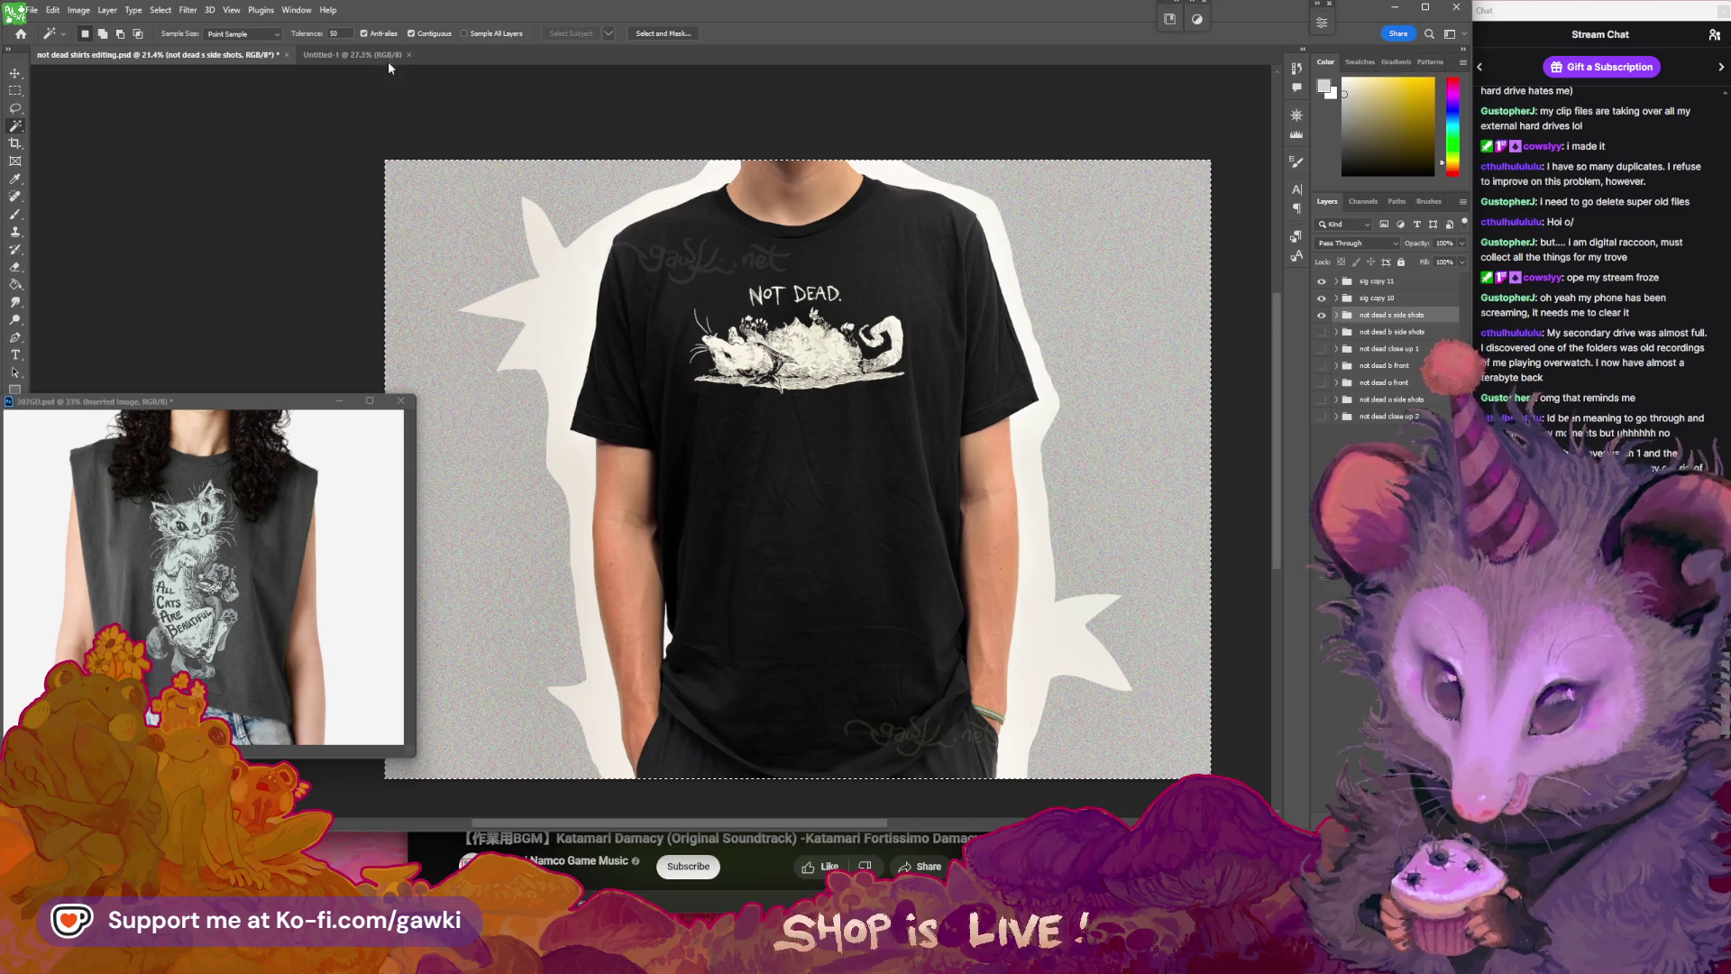
# - Paste the shirt composite into Untitled-1 as Layer 1 and compare it with the editing document
pyautogui.click(356, 55)
pyautogui.hotkey('ctrl', 'v')
pyautogui.hotkey('ctrl', '0')
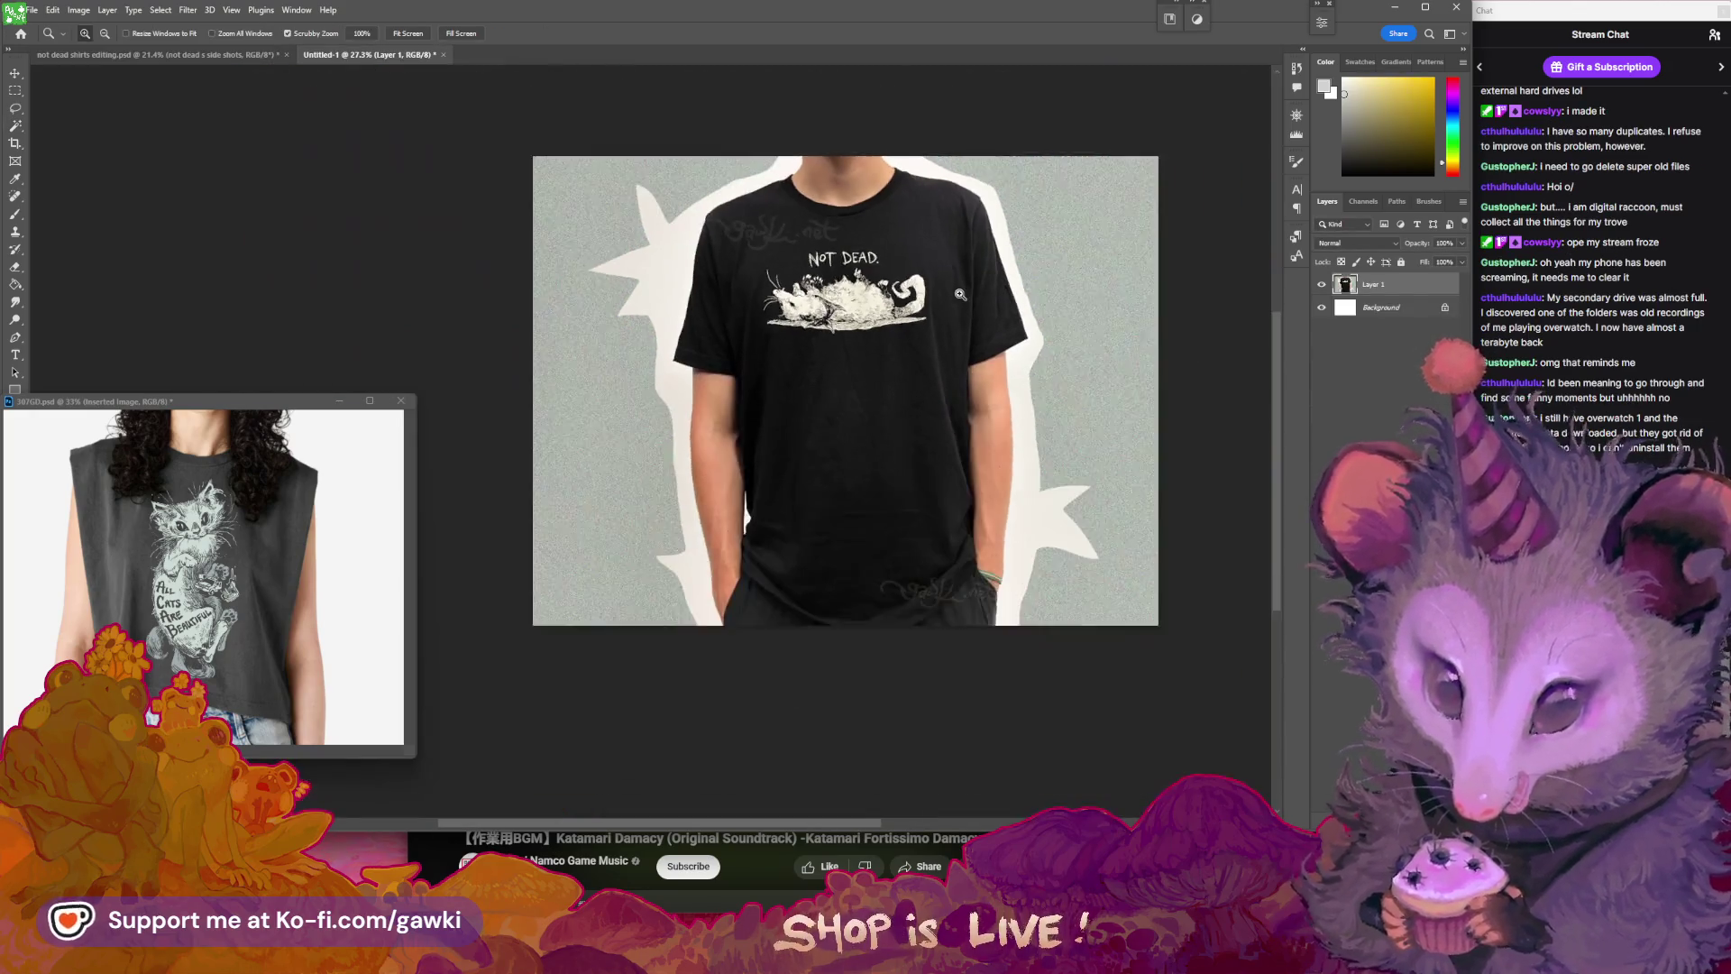
pyautogui.click(234, 55)
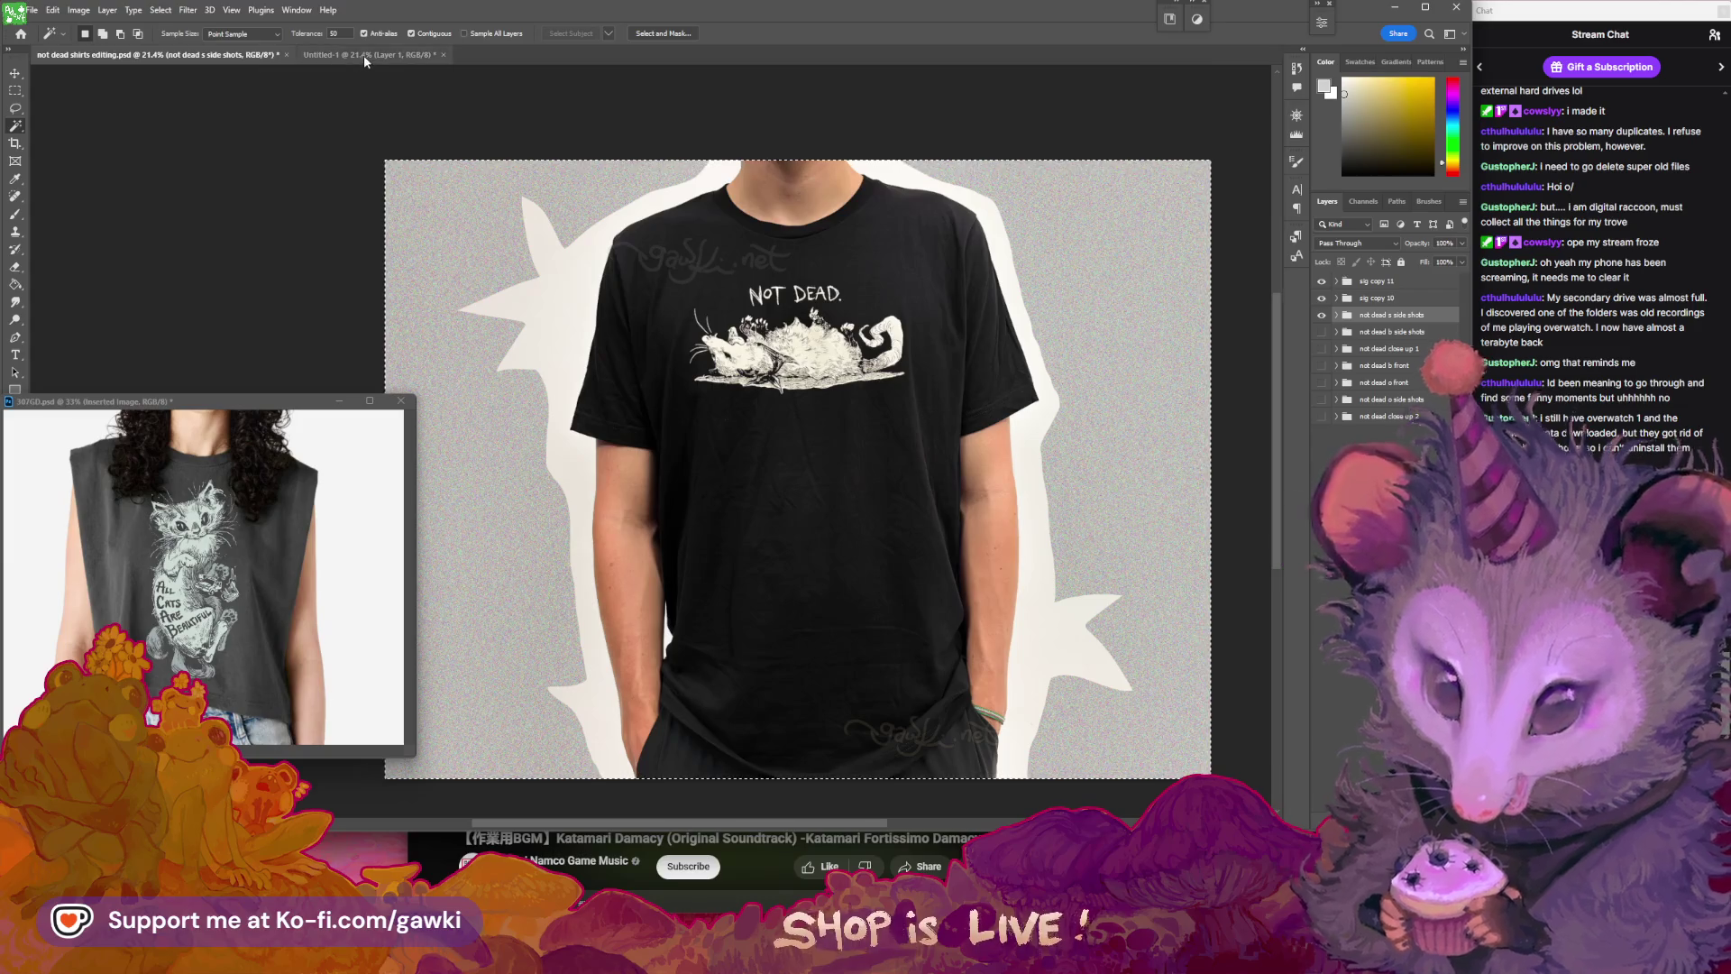
pyautogui.click(364, 56)
pyautogui.click(262, 56)
pyautogui.click(334, 52)
pyautogui.click(252, 50)
pyautogui.click(341, 56)
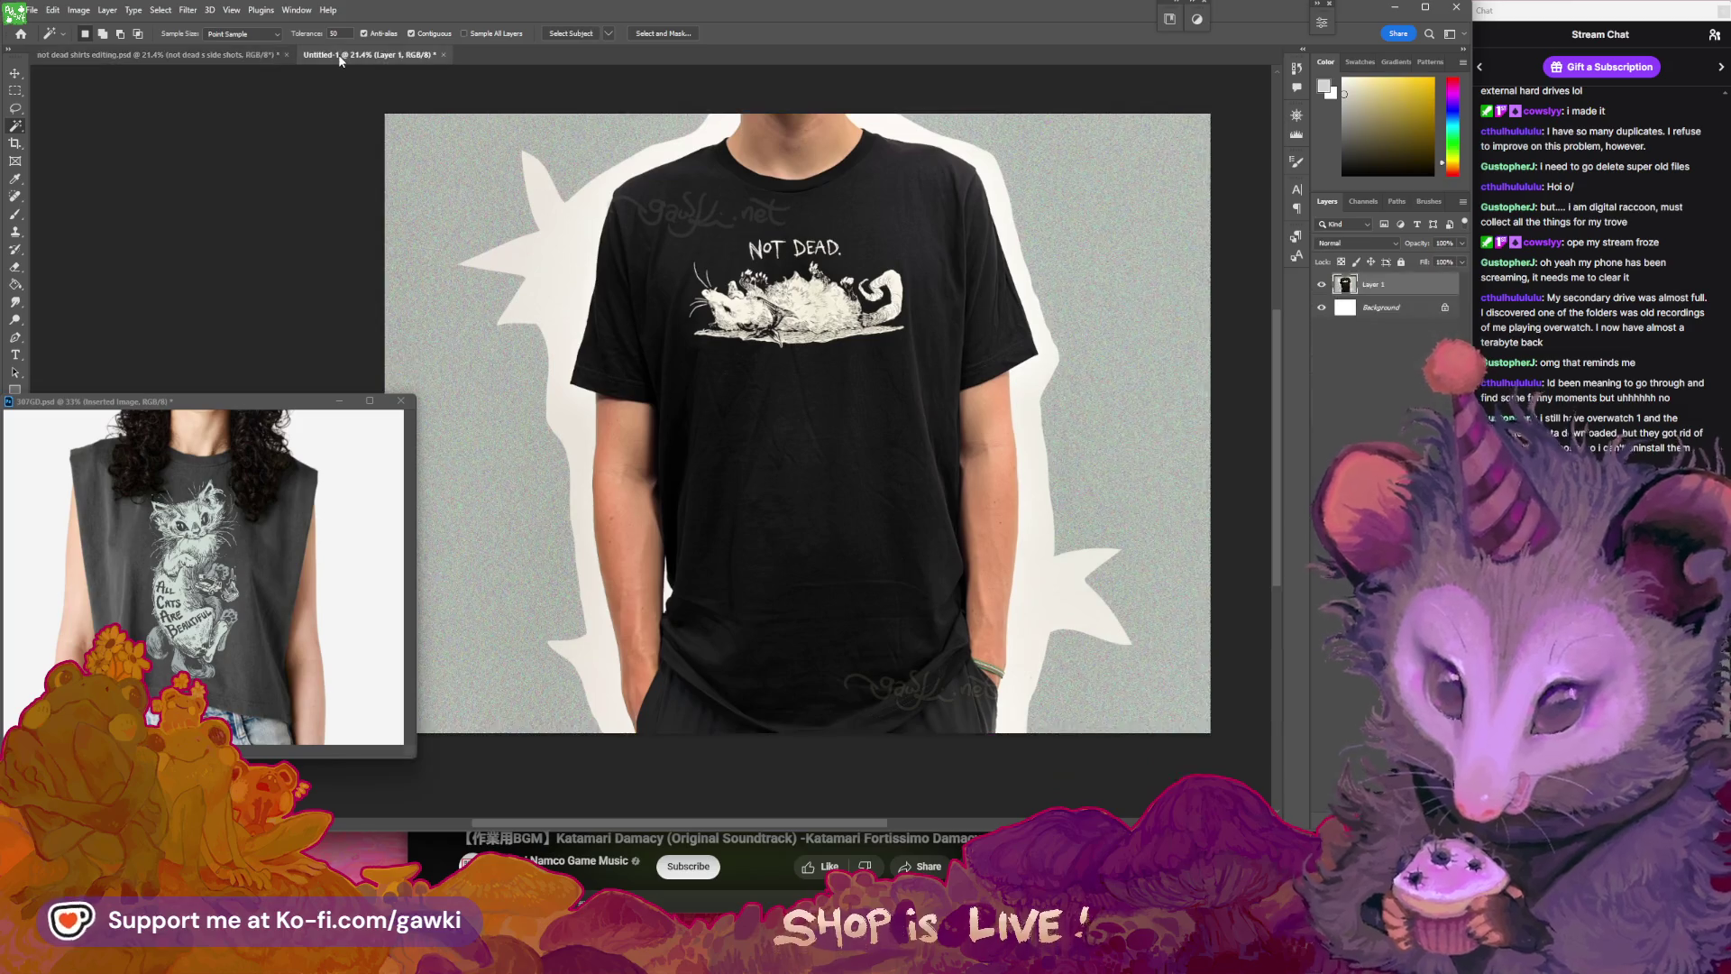
pyautogui.click(234, 54)
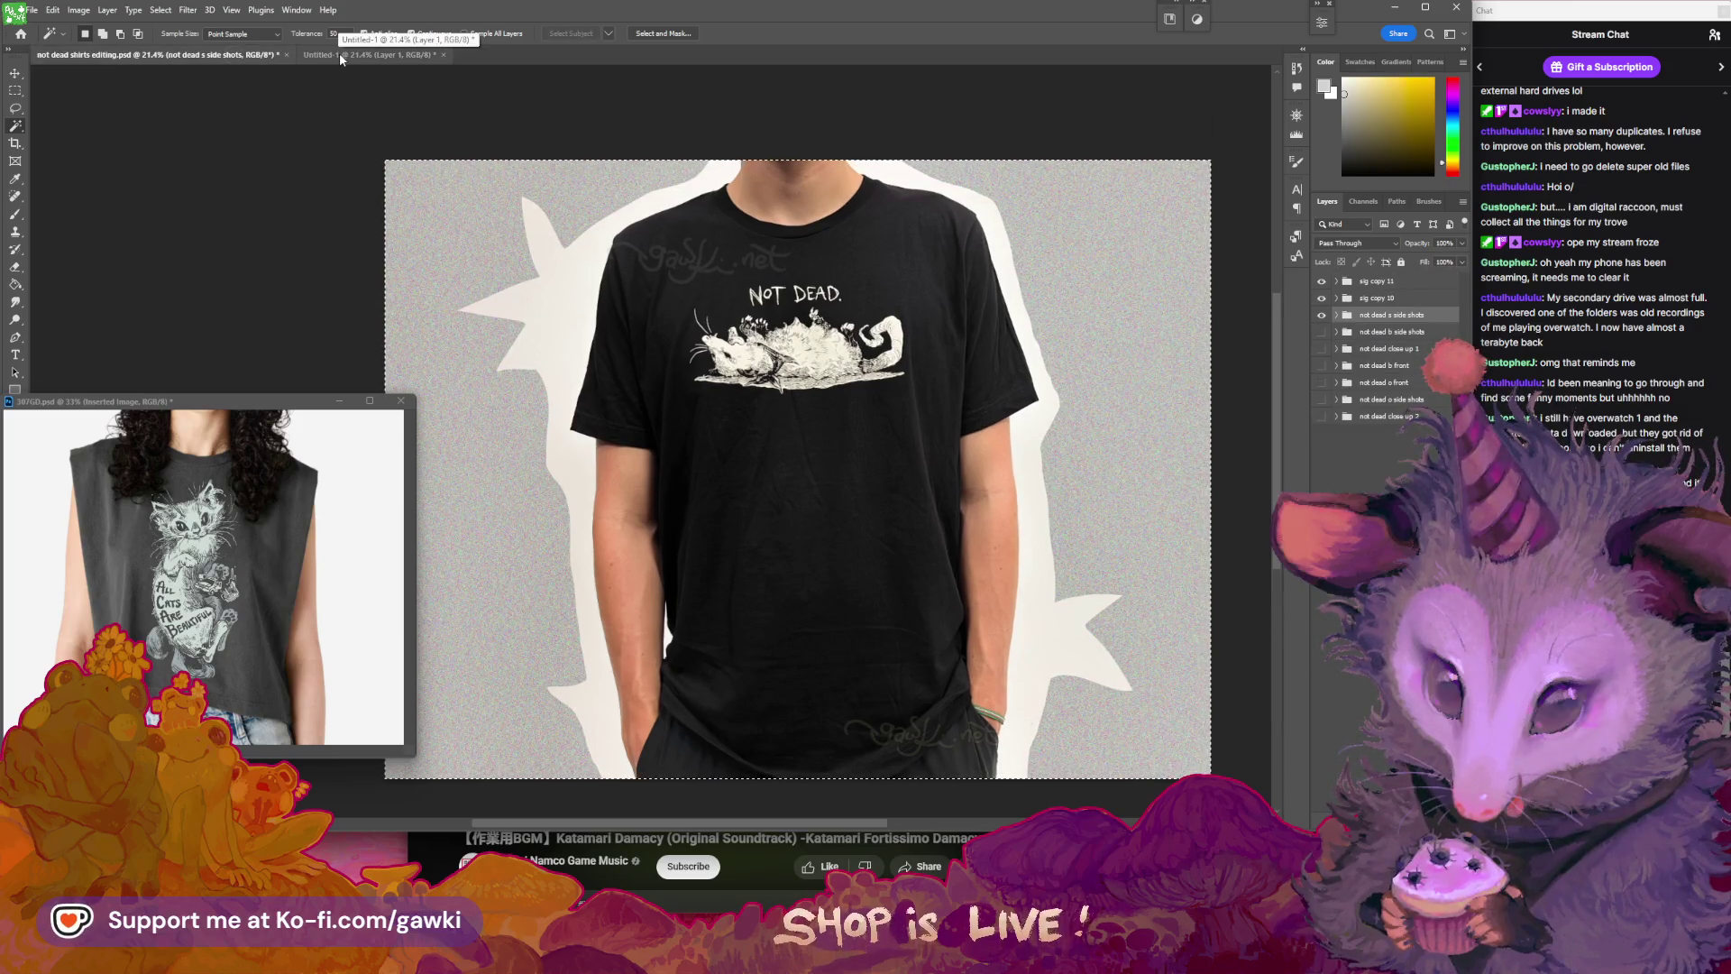
# - Zoom into Untitled-1's noisy grey backdrop, then back out to the whole image
pyautogui.click(342, 56)
pyautogui.press('z')
pyautogui.moveTo(541, 336); pyautogui.dragTo(571, 337)
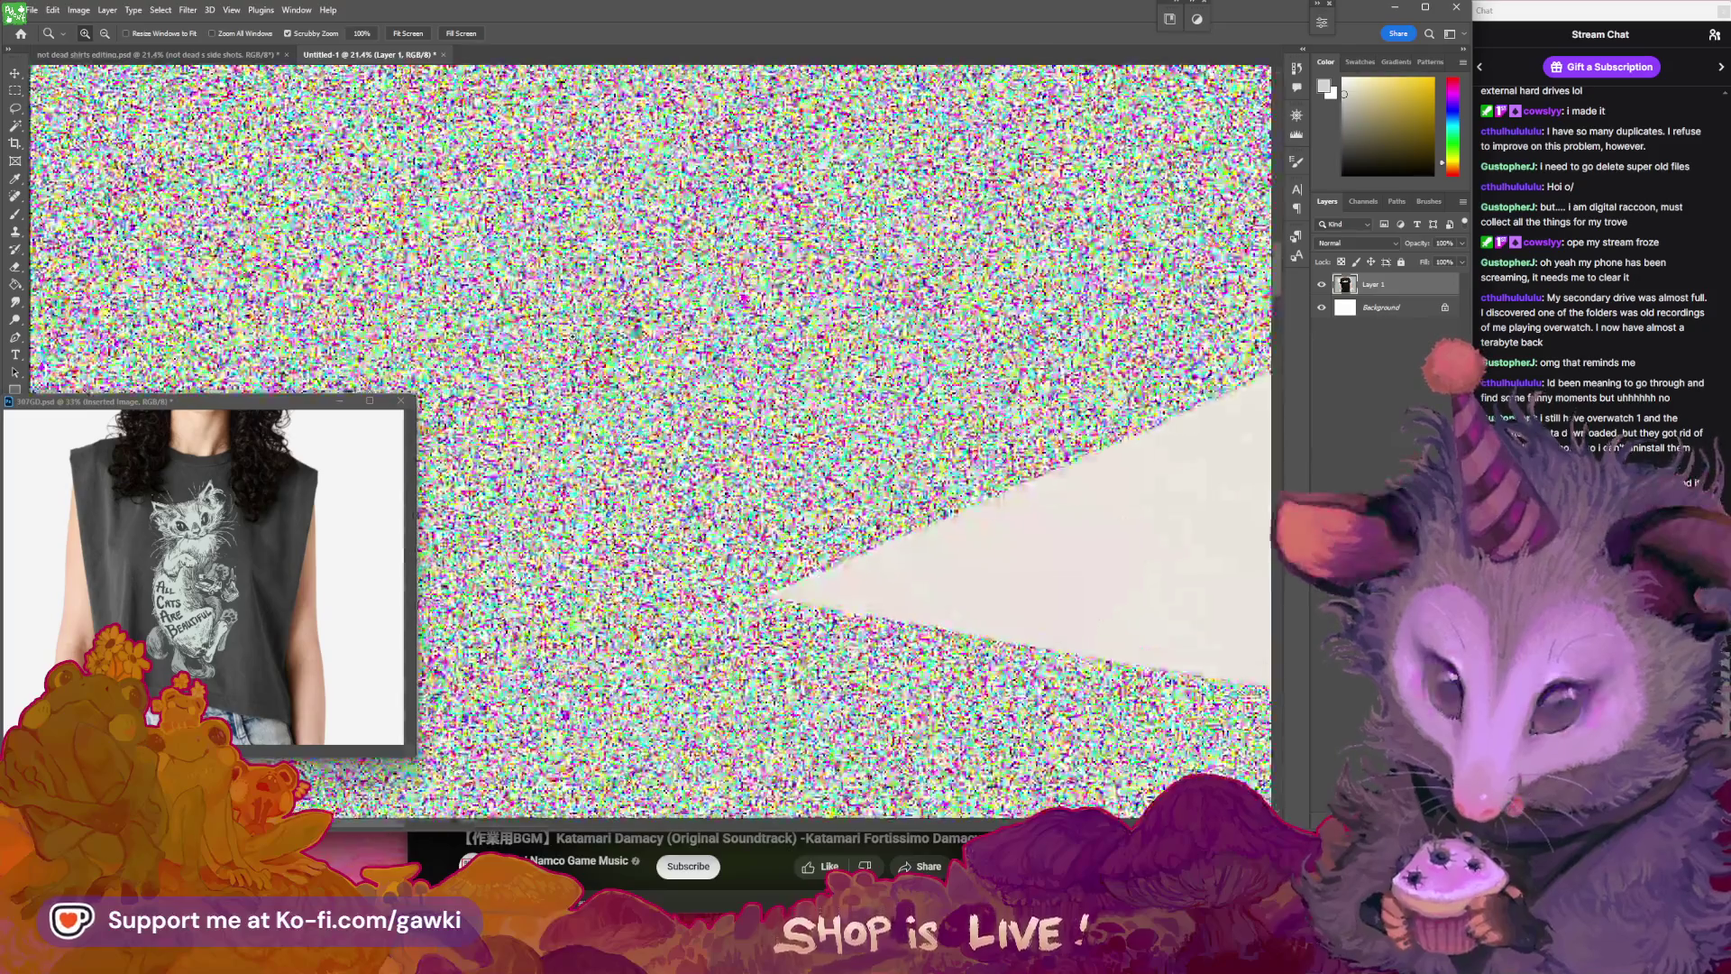
pyautogui.hotkey('ctrl', '0')
pyautogui.press('w')
# - In the editing document, zoom in on the right sleeve edge and recentre the photo
pyautogui.click(260, 56)
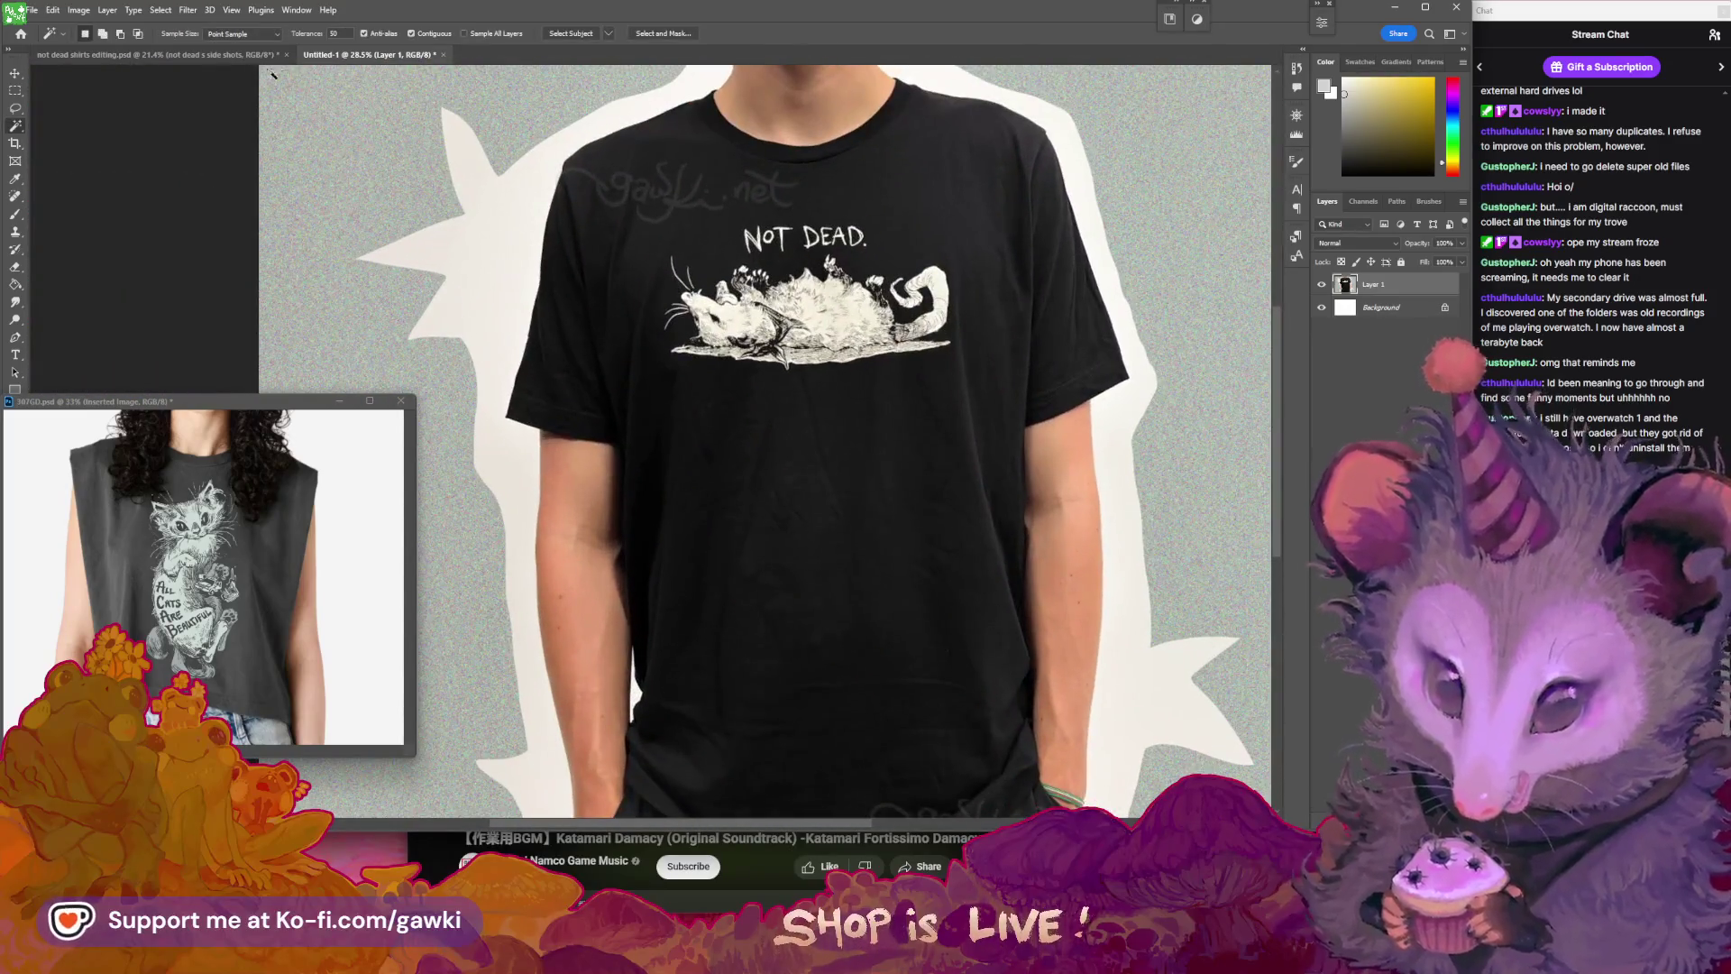
pyautogui.press('z')
pyautogui.moveTo(1089, 255)
pyautogui.mouseDown()
pyautogui.moveTo(1211, 309)
pyautogui.moveTo(1100, 286)
pyautogui.mouseUp()
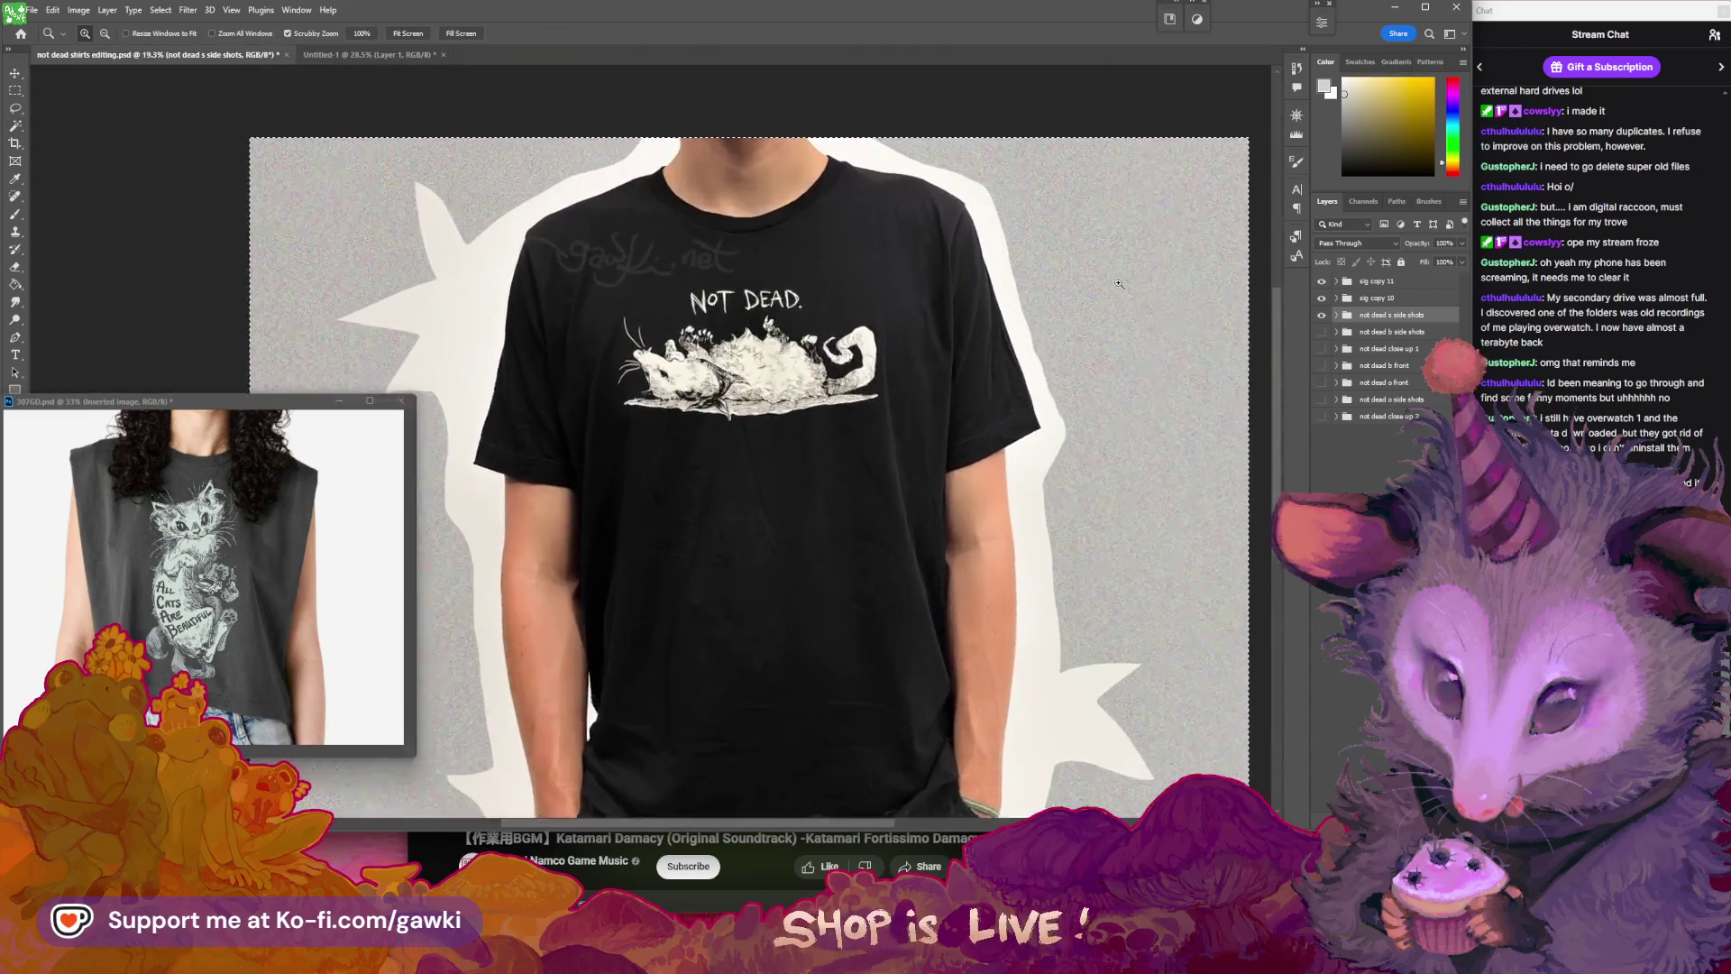
pyautogui.press('w')
pyautogui.moveTo(955, 354); pyautogui.dragTo(970, 331)
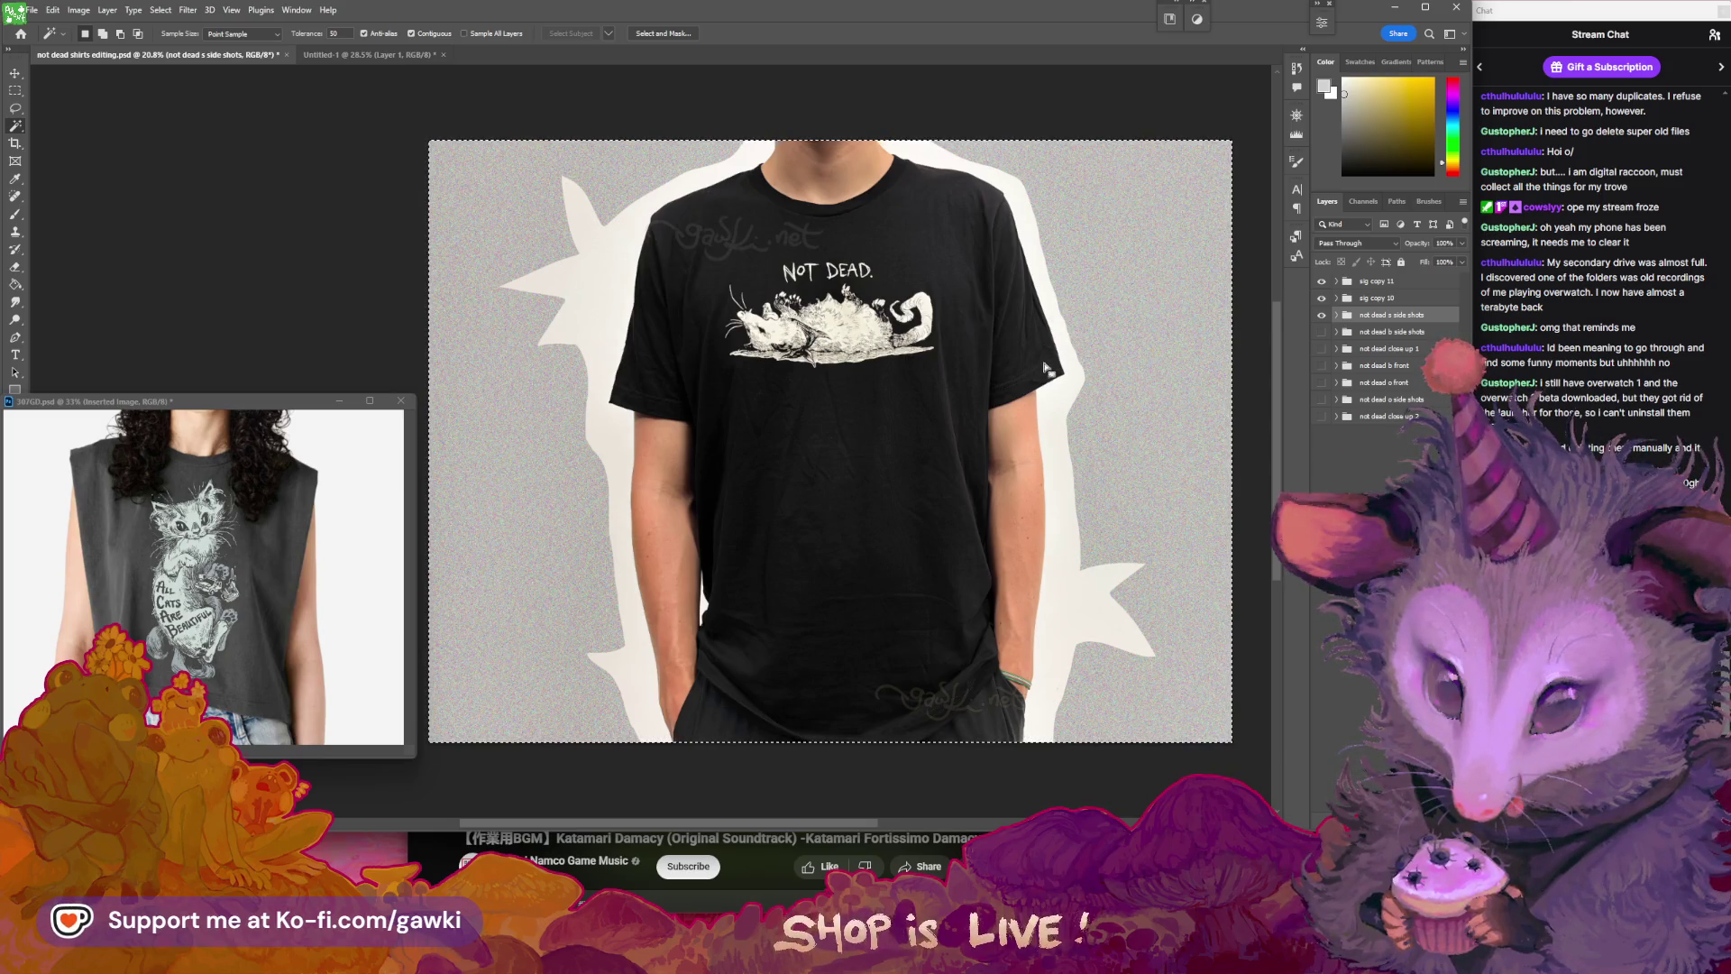
pyautogui.moveTo(999, 334); pyautogui.dragTo(845, 348)
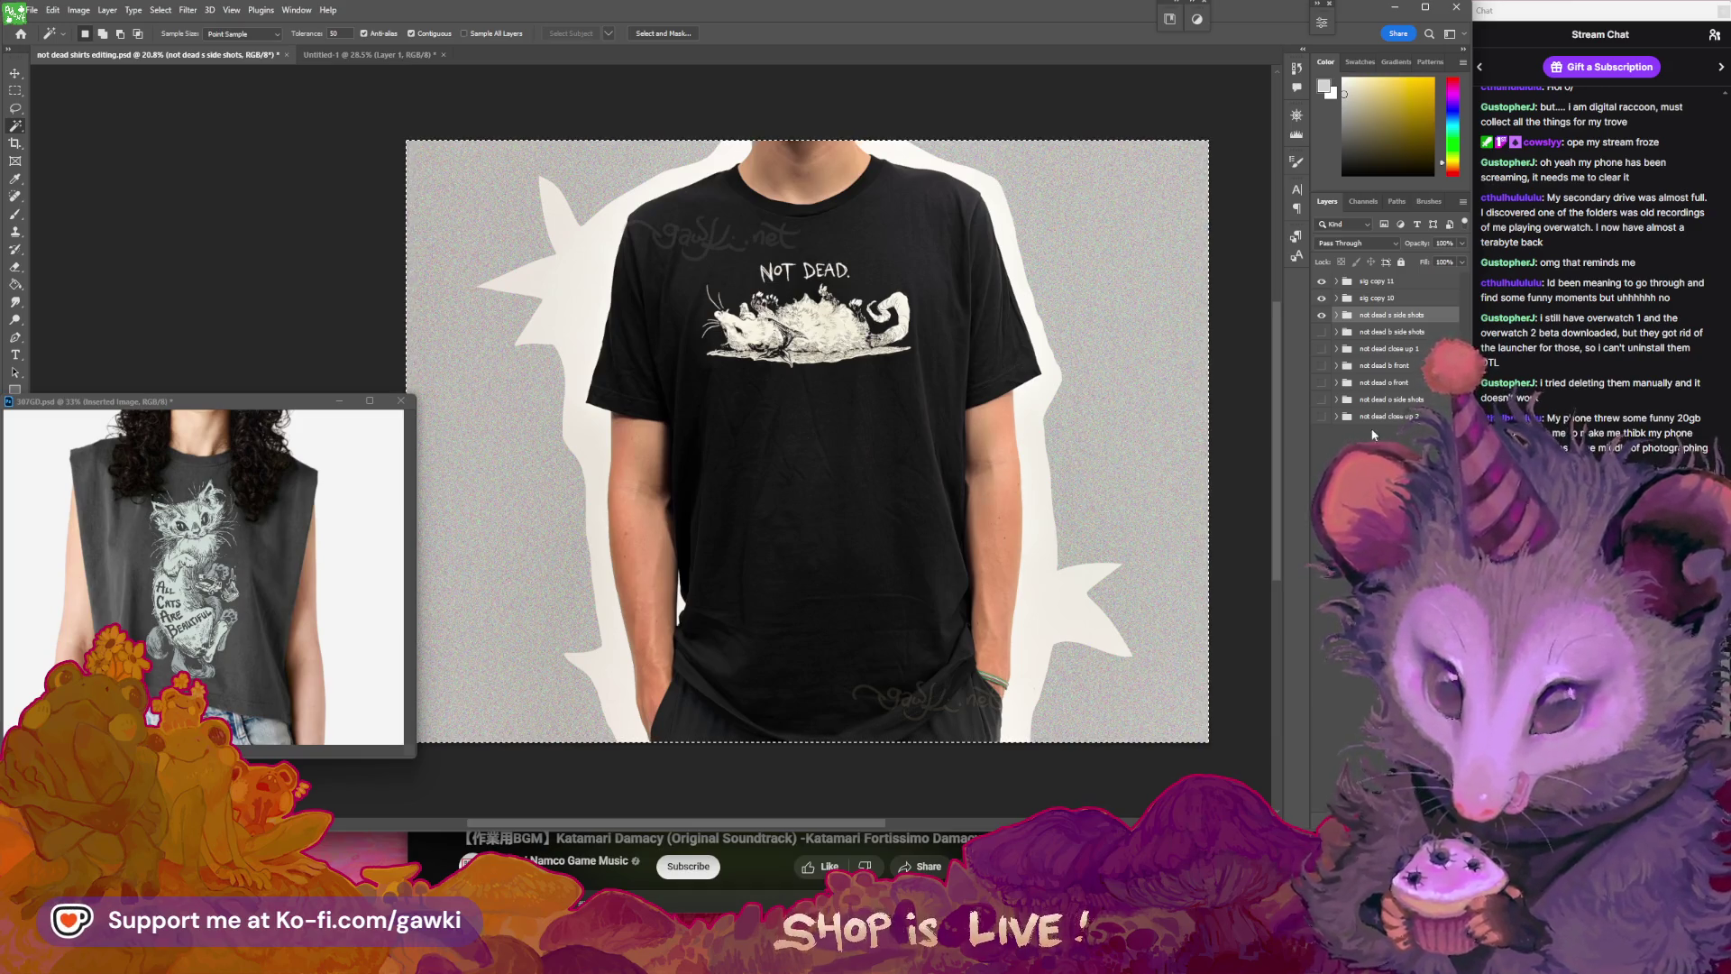
# - Zoom in on the opossum print, then switch to the Magic Wand and pan the front photo
pyautogui.hscroll(-1, 1085, 159)
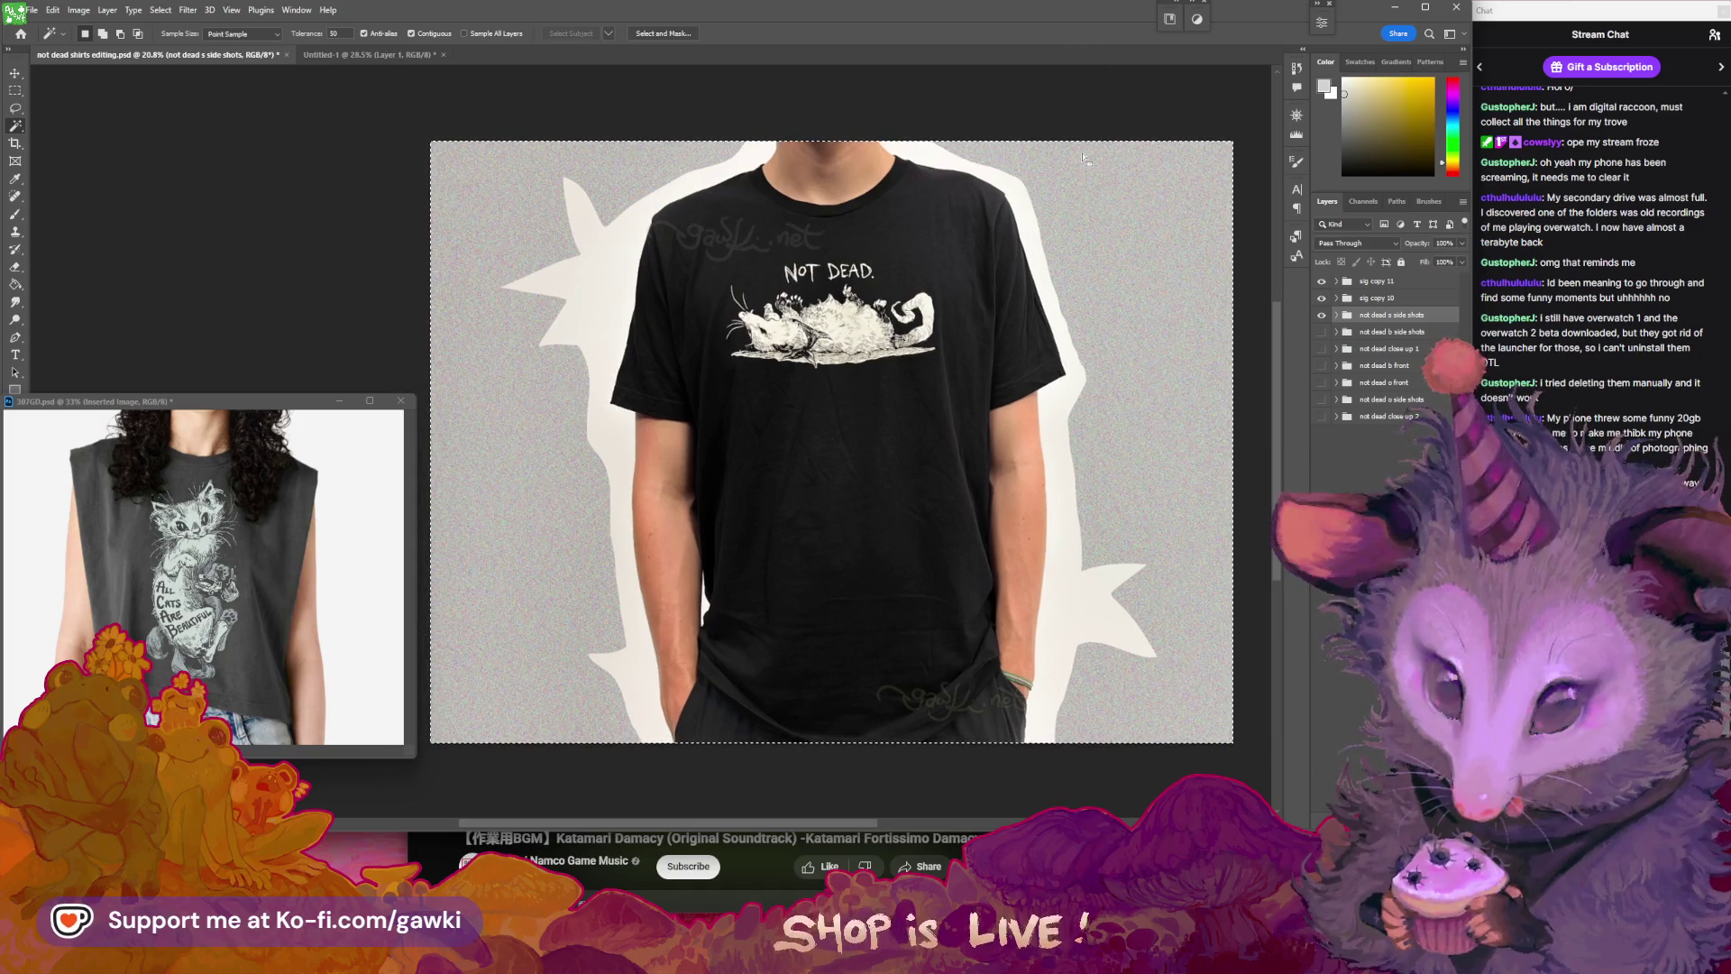
pyautogui.moveTo(831, 344)
pyautogui.mouseDown()
pyautogui.moveTo(956, 306)
pyautogui.moveTo(928, 307)
pyautogui.moveTo(963, 357)
pyautogui.mouseUp()
pyautogui.press('w')
pyautogui.press('w')
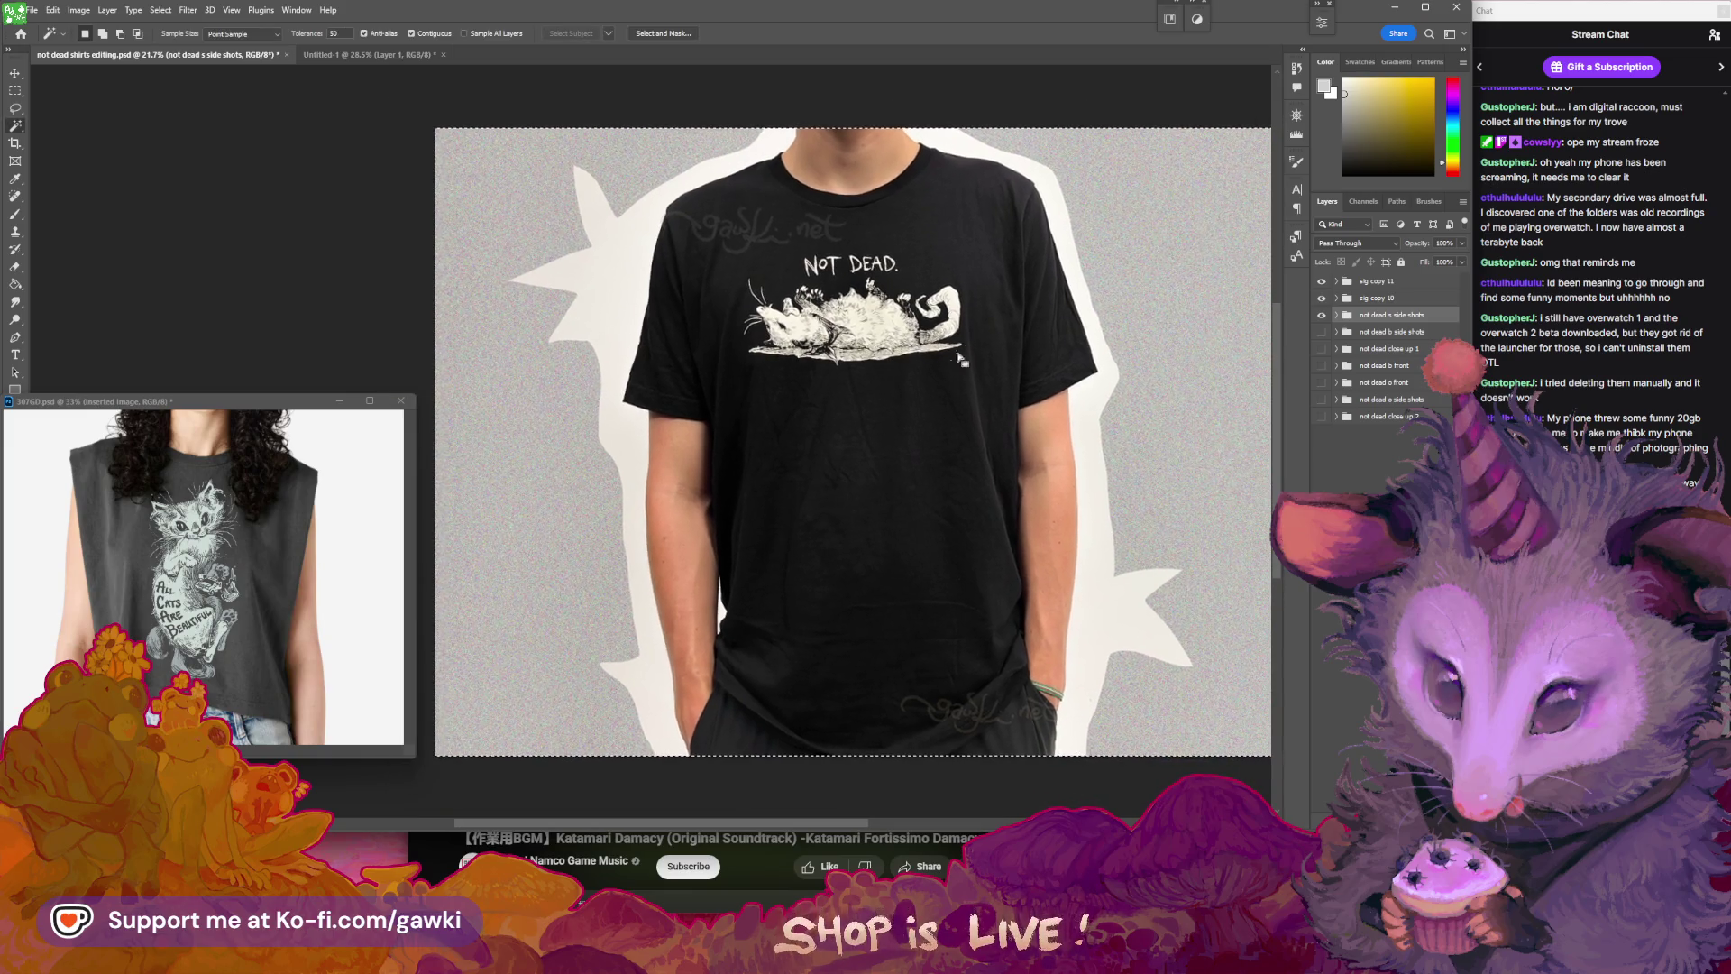
pyautogui.moveTo(1102, 334)
pyautogui.mouseDown()
pyautogui.moveTo(1156, 388)
pyautogui.moveTo(1103, 362)
pyautogui.mouseUp()
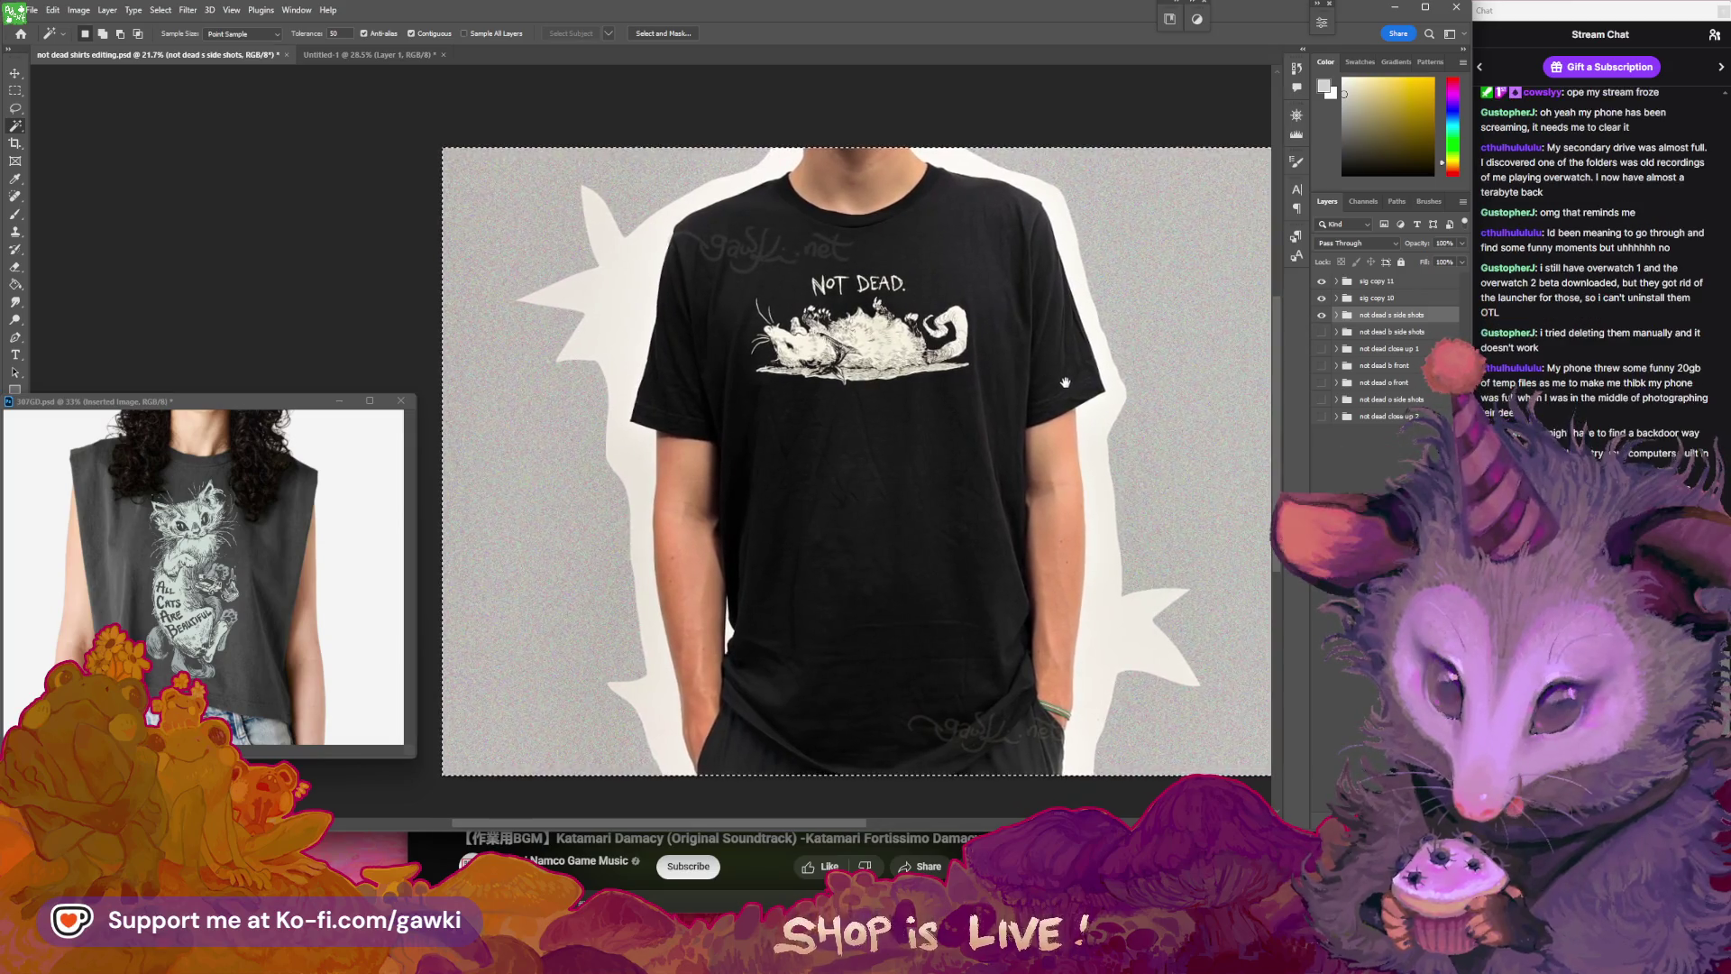
# - Hide 'not dead s side shots' and display the expanded 'not dead b side shots' group, checking Layer 7
pyautogui.click(1322, 315)
pyautogui.click(1322, 314)
pyautogui.click(1322, 332)
pyautogui.click(1322, 314)
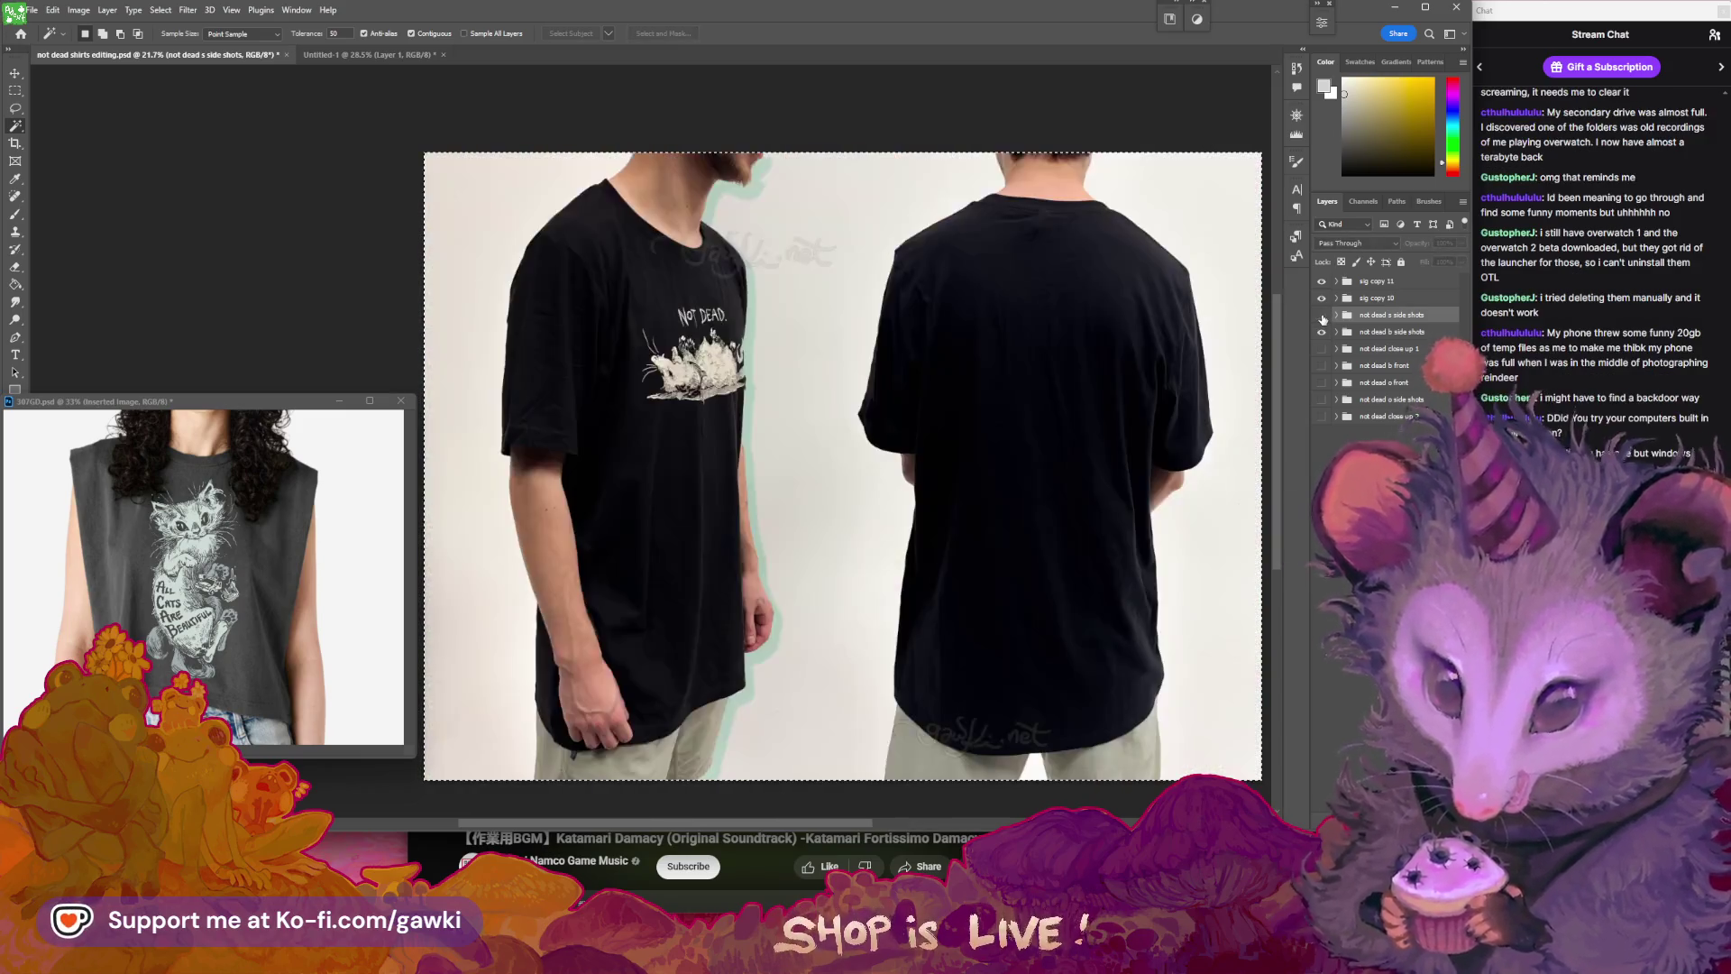
pyautogui.click(1336, 332)
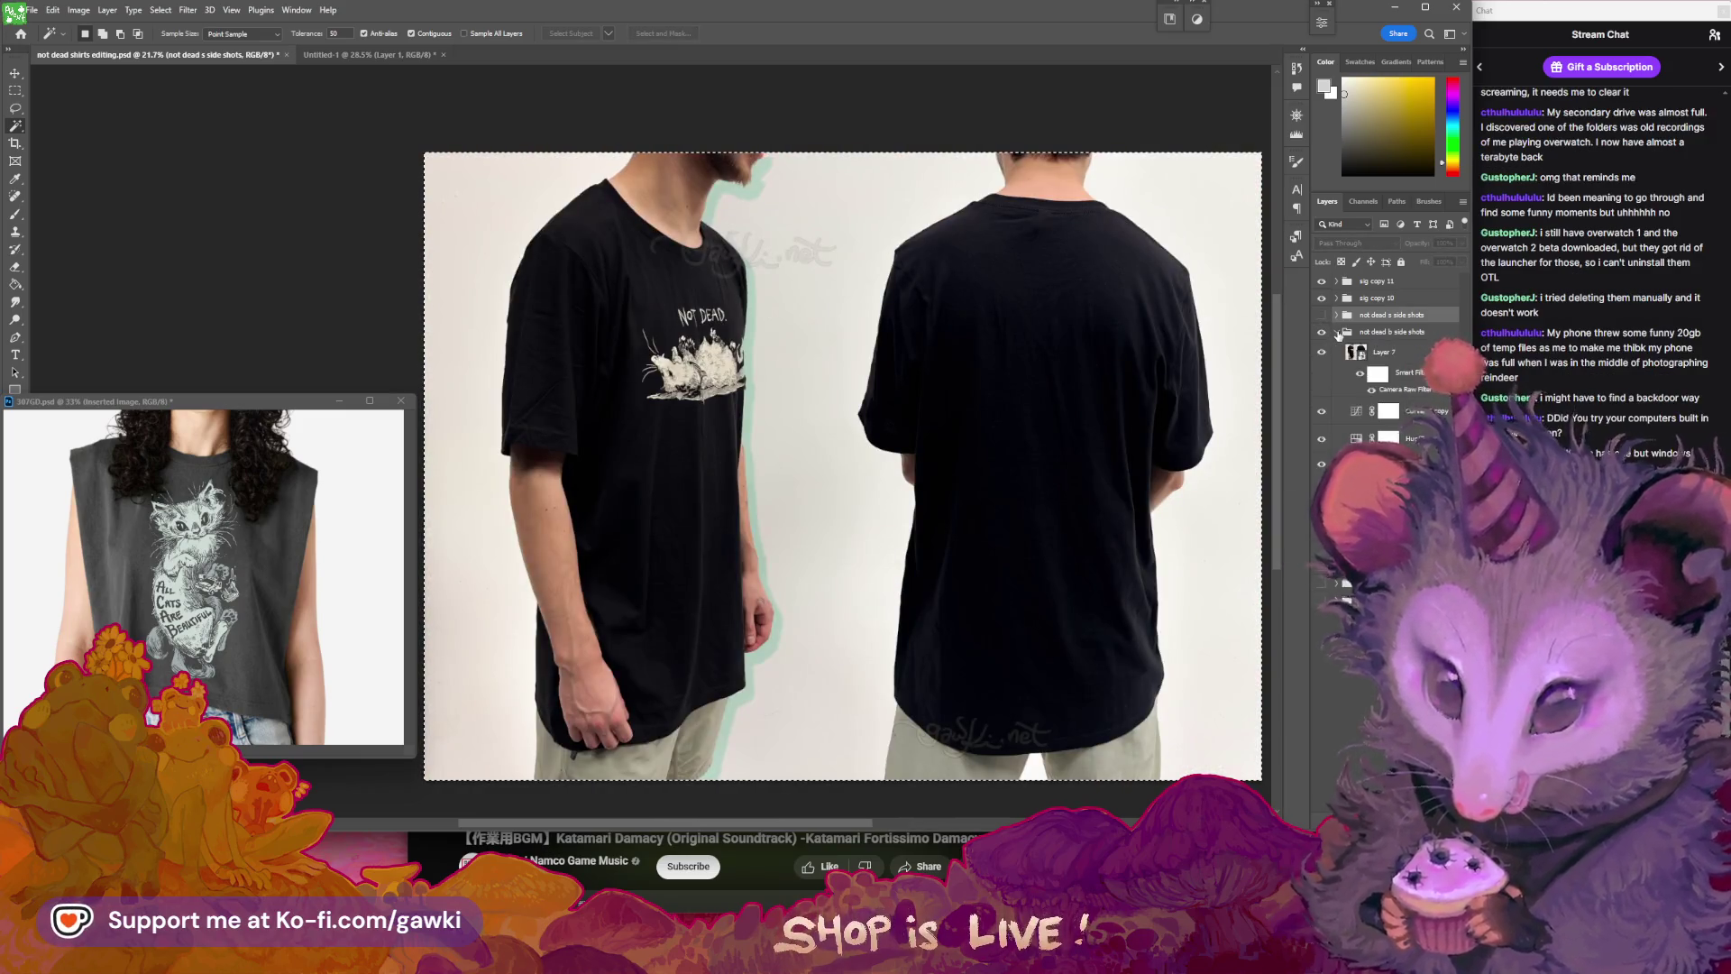
pyautogui.click(1321, 352)
pyautogui.click(1322, 352)
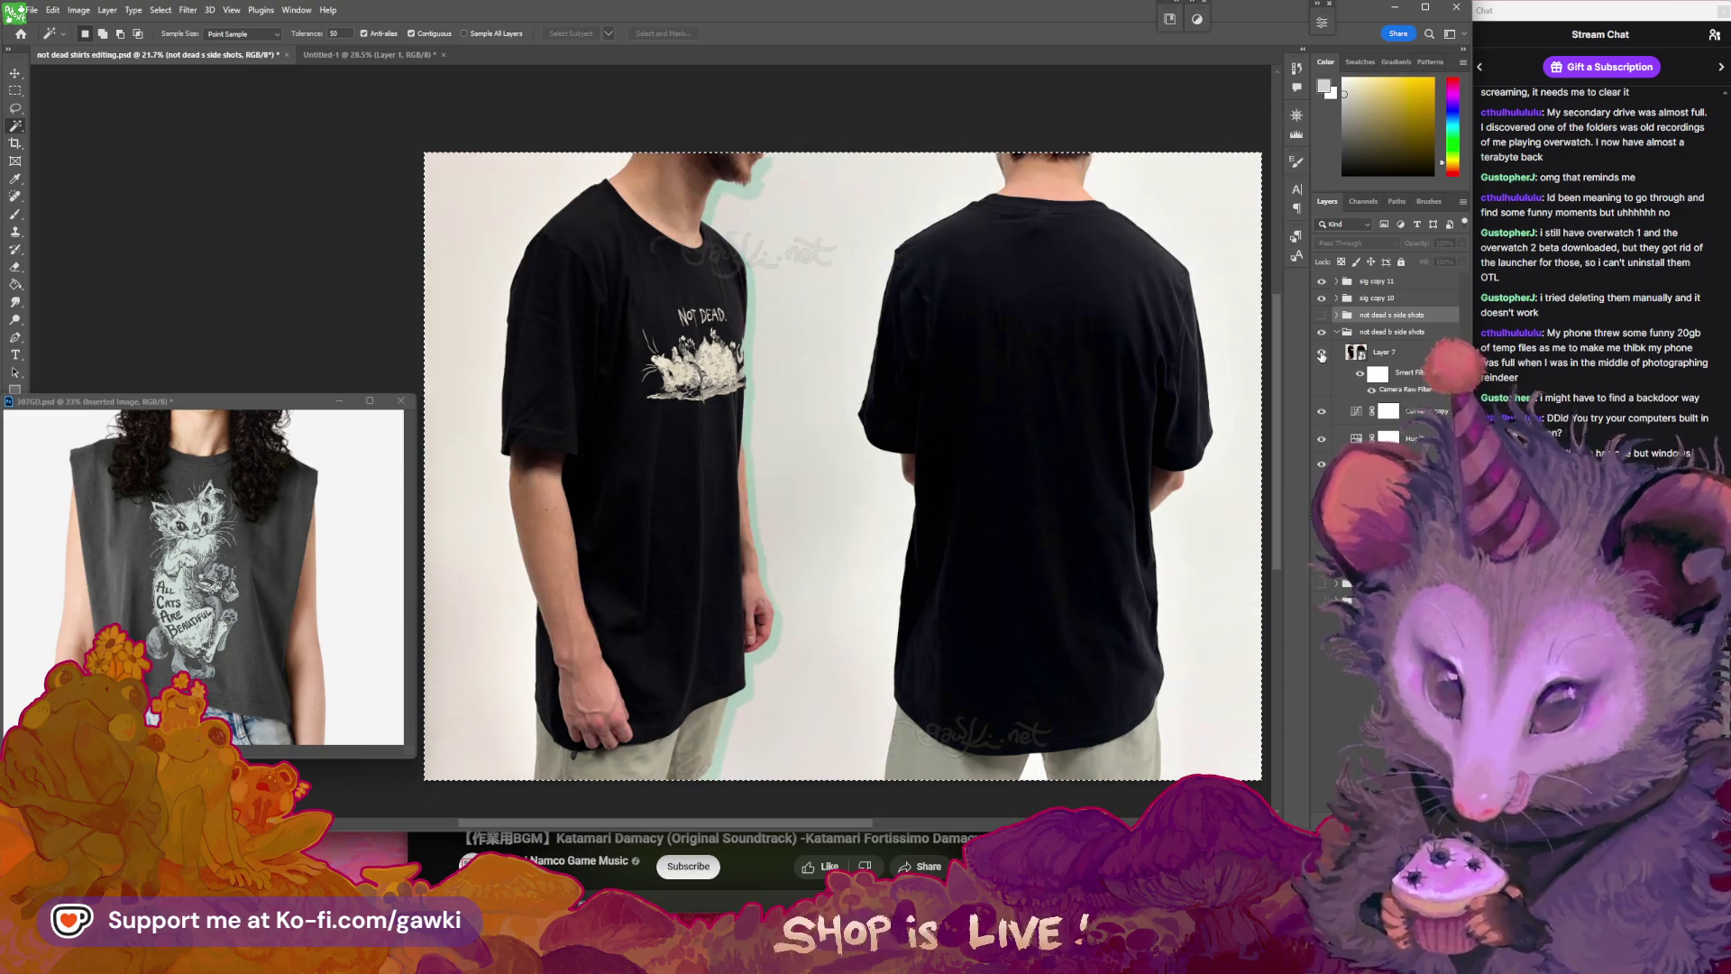
pyautogui.moveTo(1072, 441); pyautogui.dragTo(1050, 435)
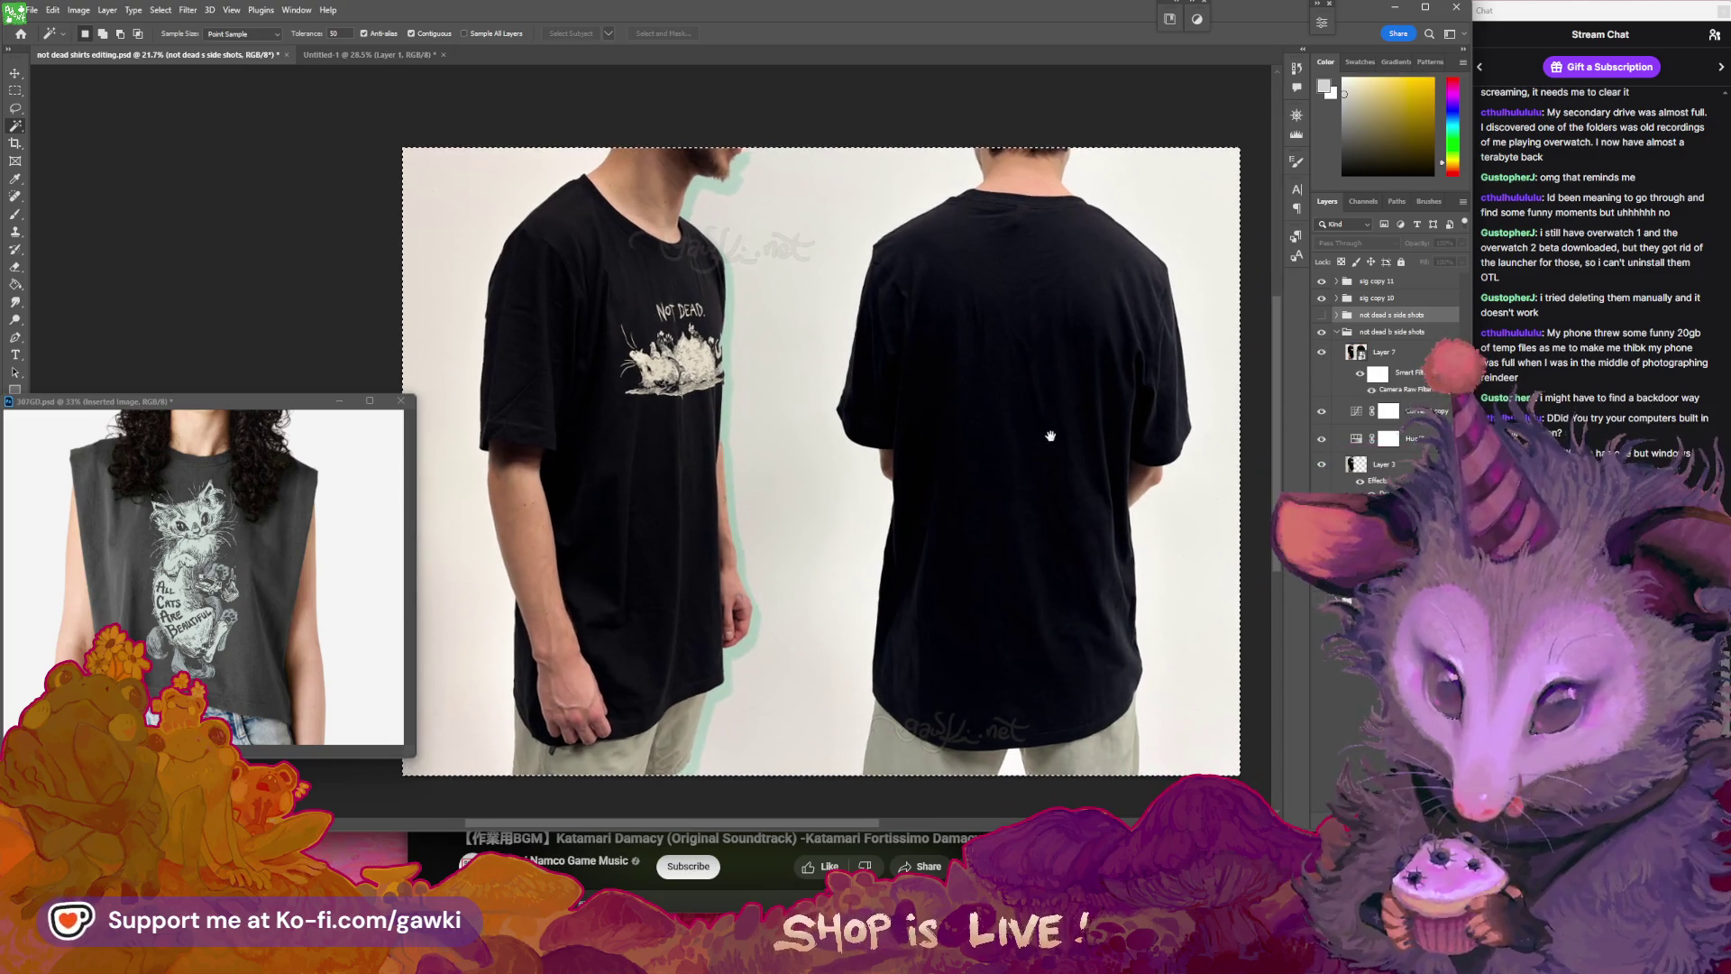
pyautogui.scroll(-1, 1050, 442)
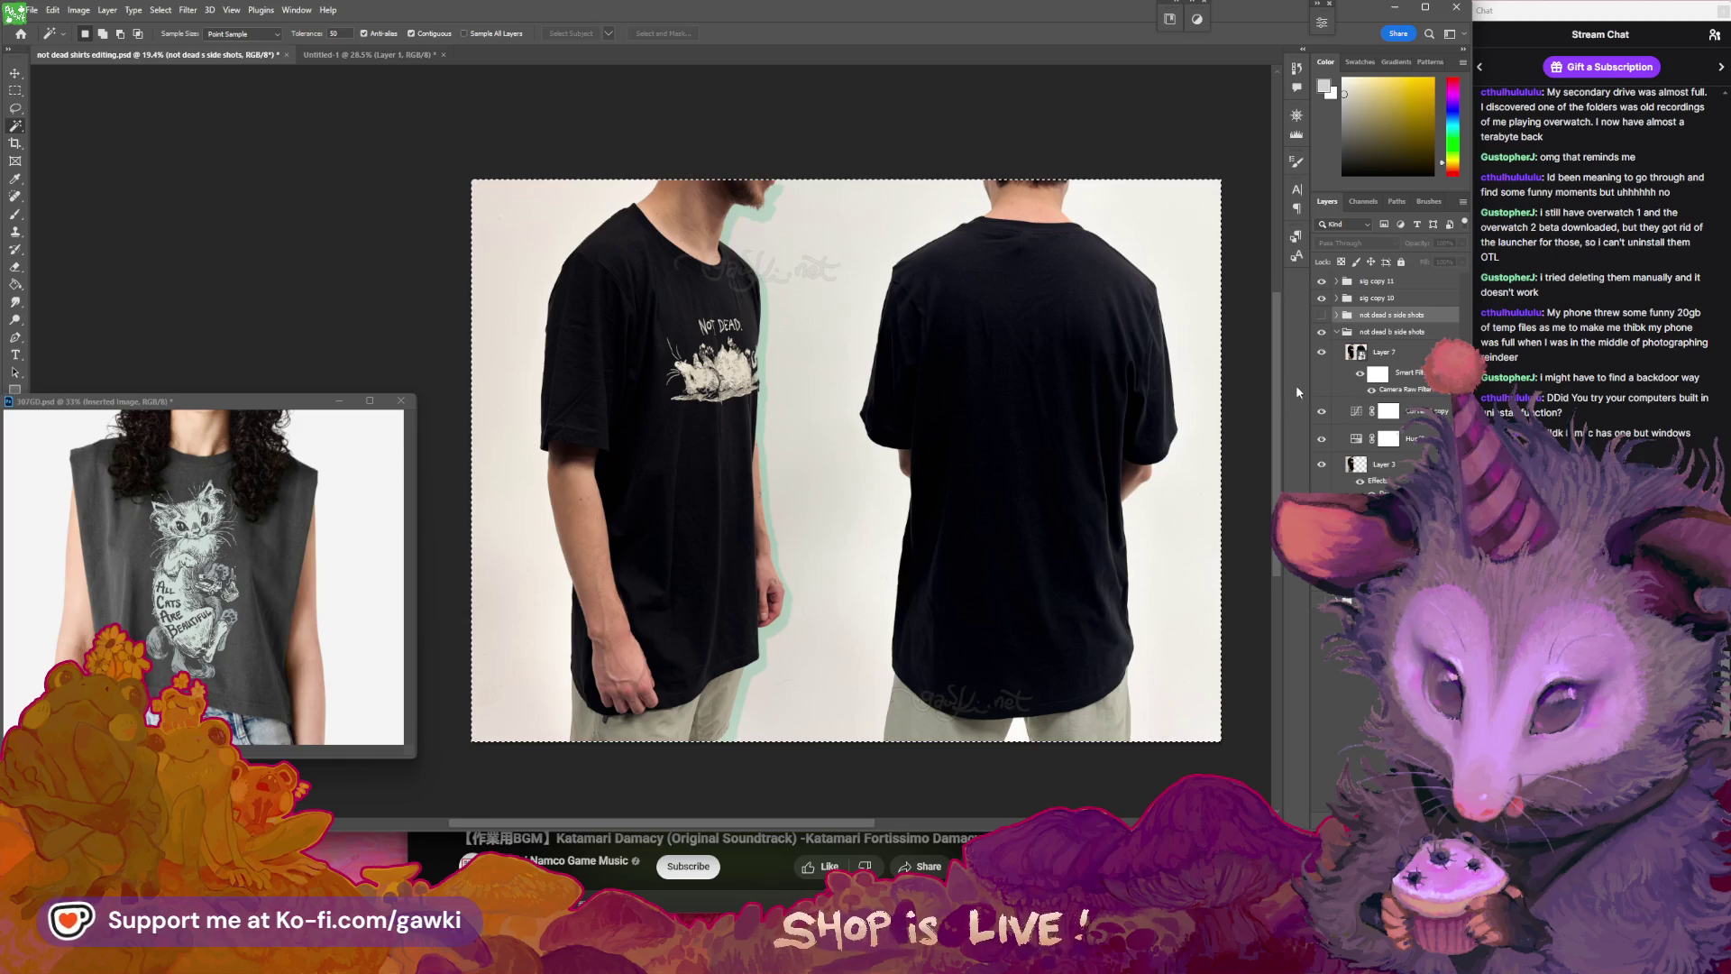
pyautogui.click(1322, 315)
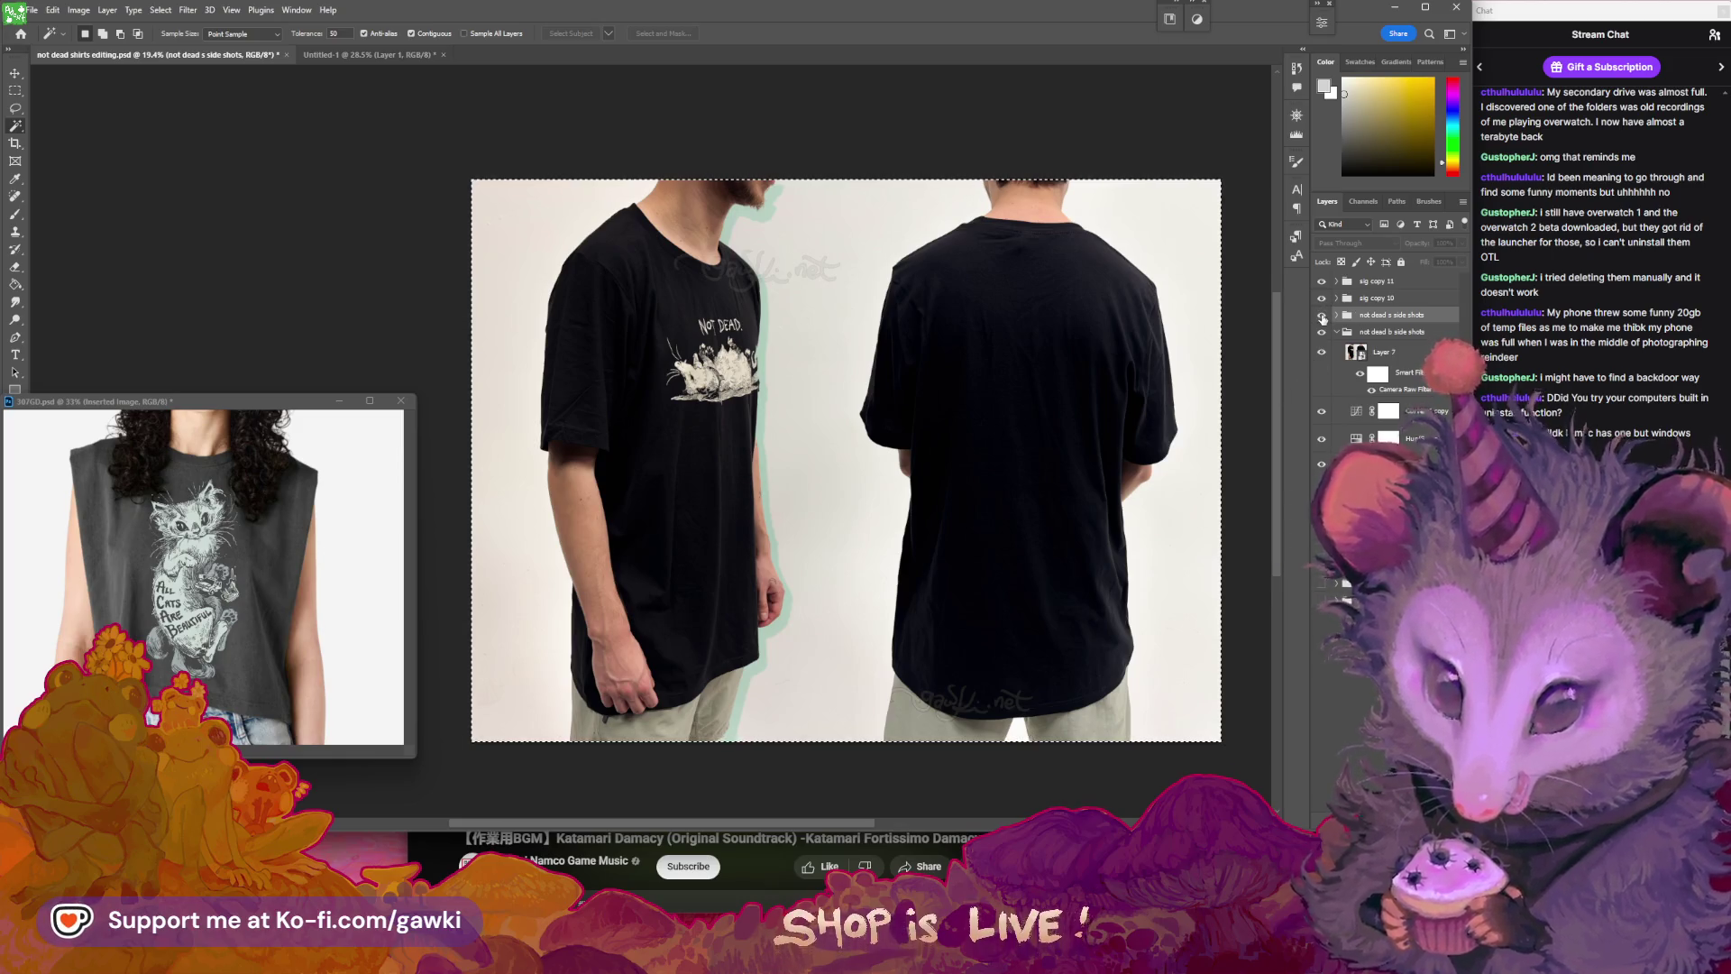
pyautogui.click(1322, 315)
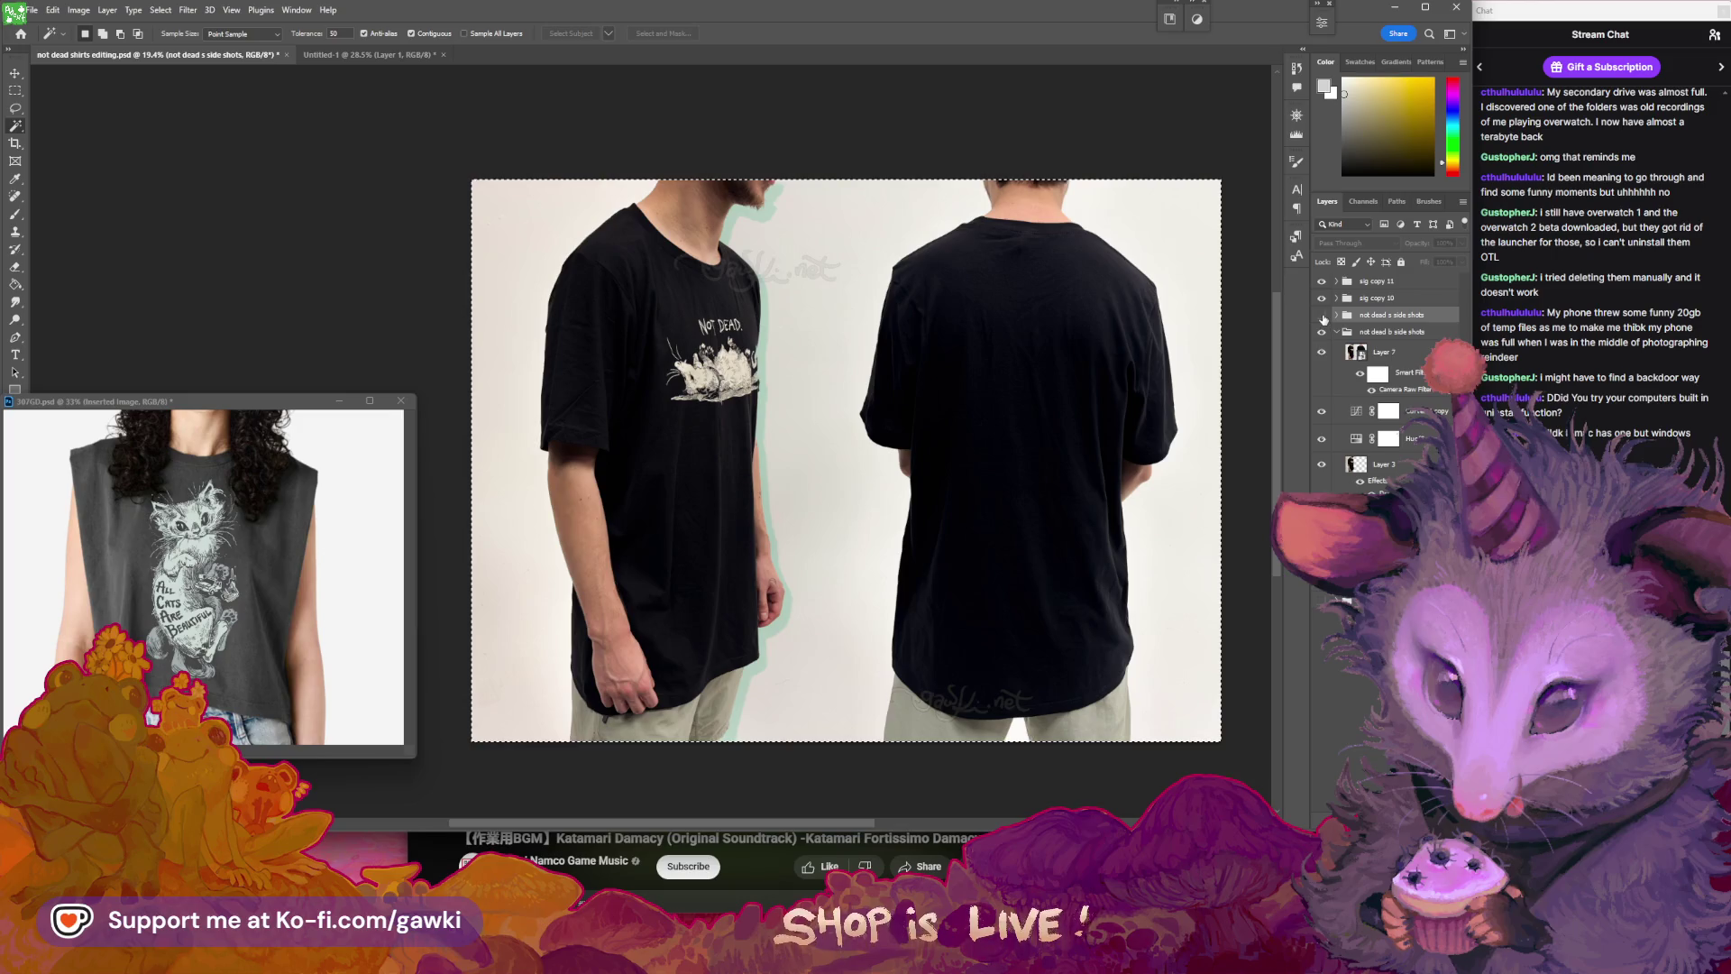
# - Select the sig copy 11 and sig copy 10 watermark layers and nudge the watermark on the canvas
pyautogui.click(1349, 283)
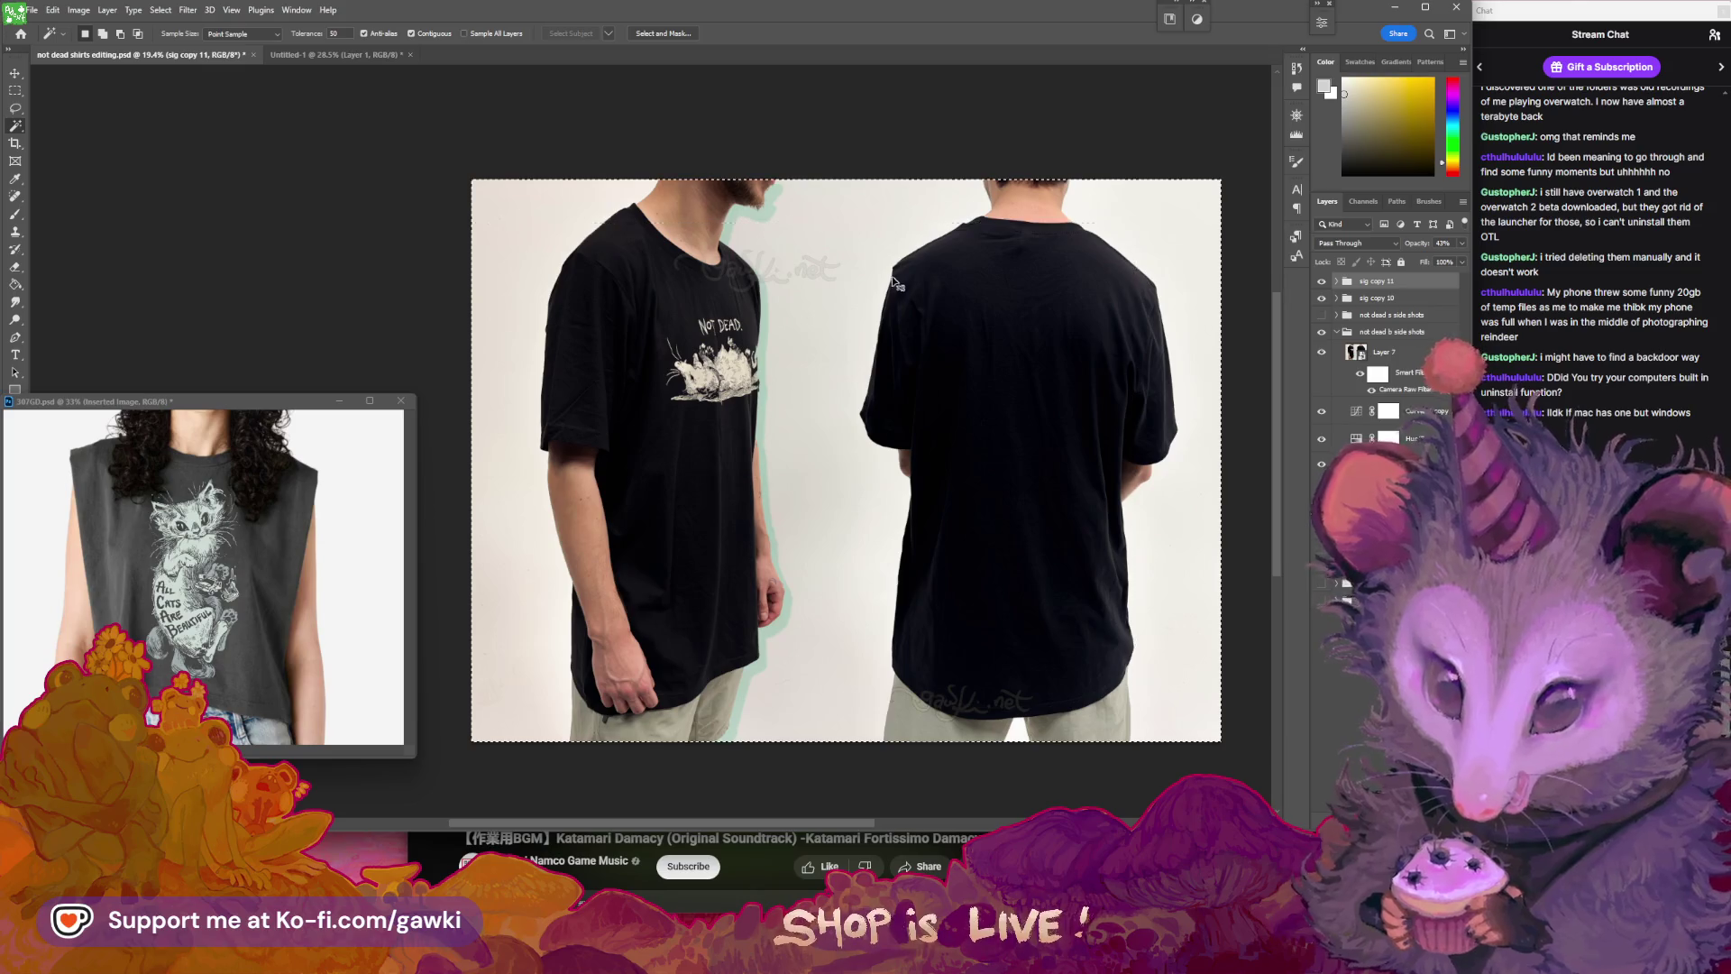
pyautogui.press('l')
pyautogui.hotkey('ctrl', 'a')
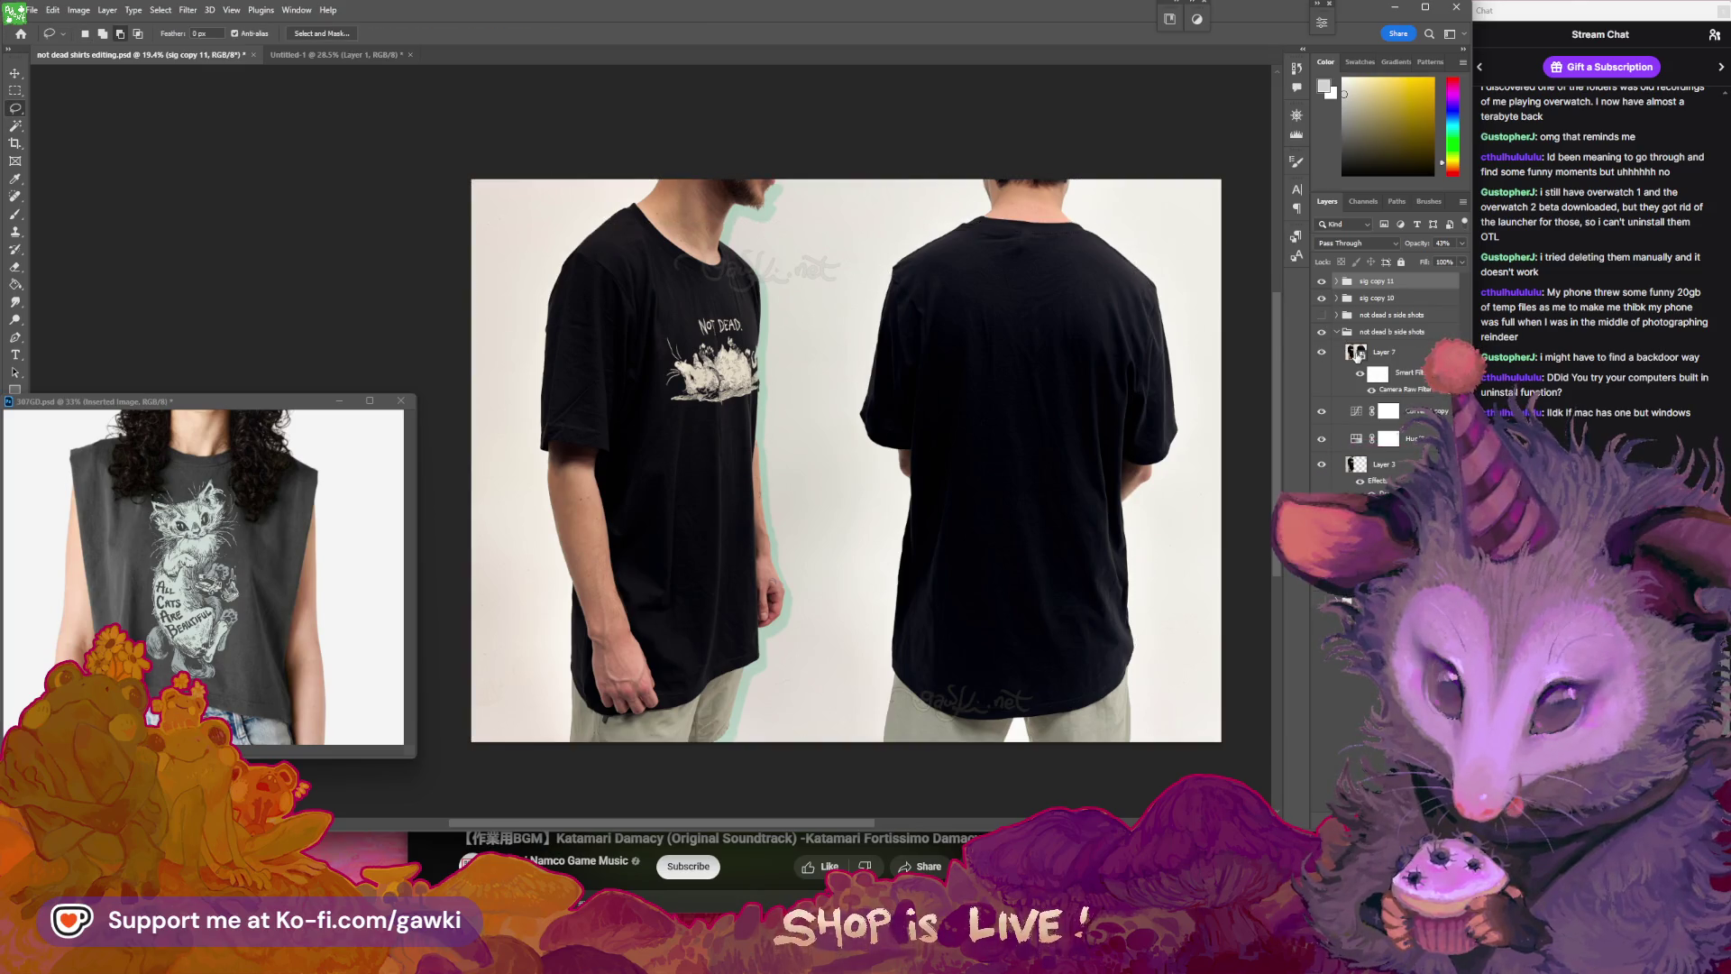
pyautogui.click(1357, 355)
pyautogui.click(1377, 298)
pyautogui.press('v')
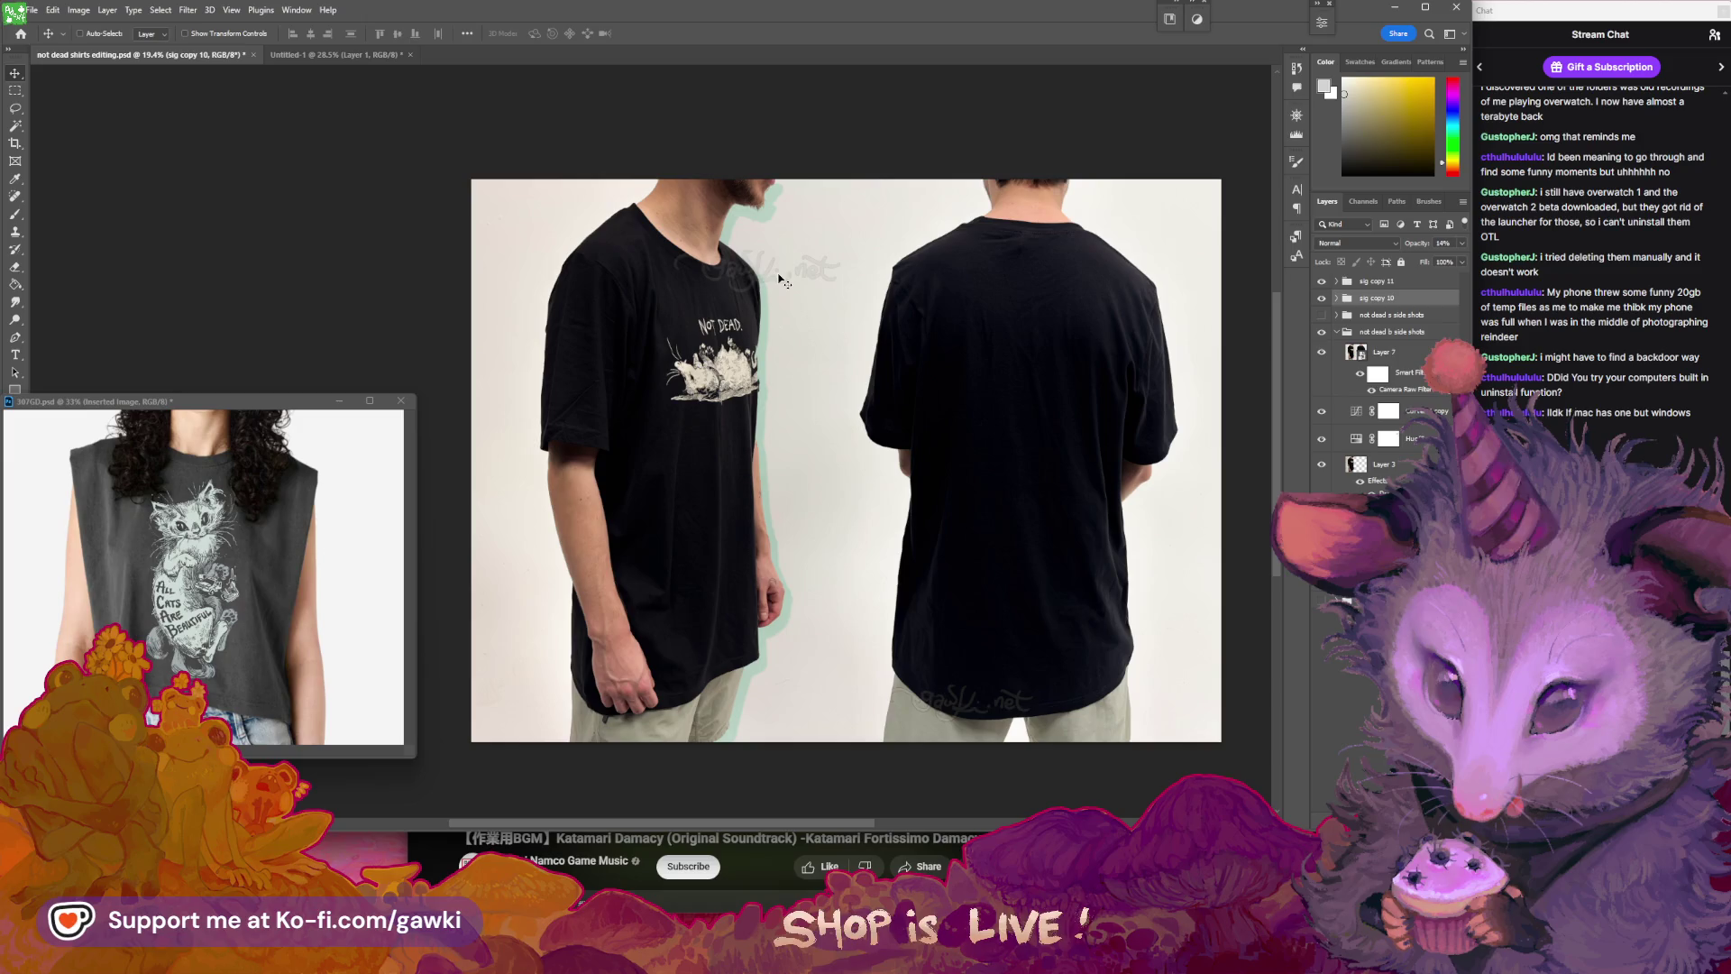
pyautogui.moveTo(705, 306); pyautogui.dragTo(712, 302)
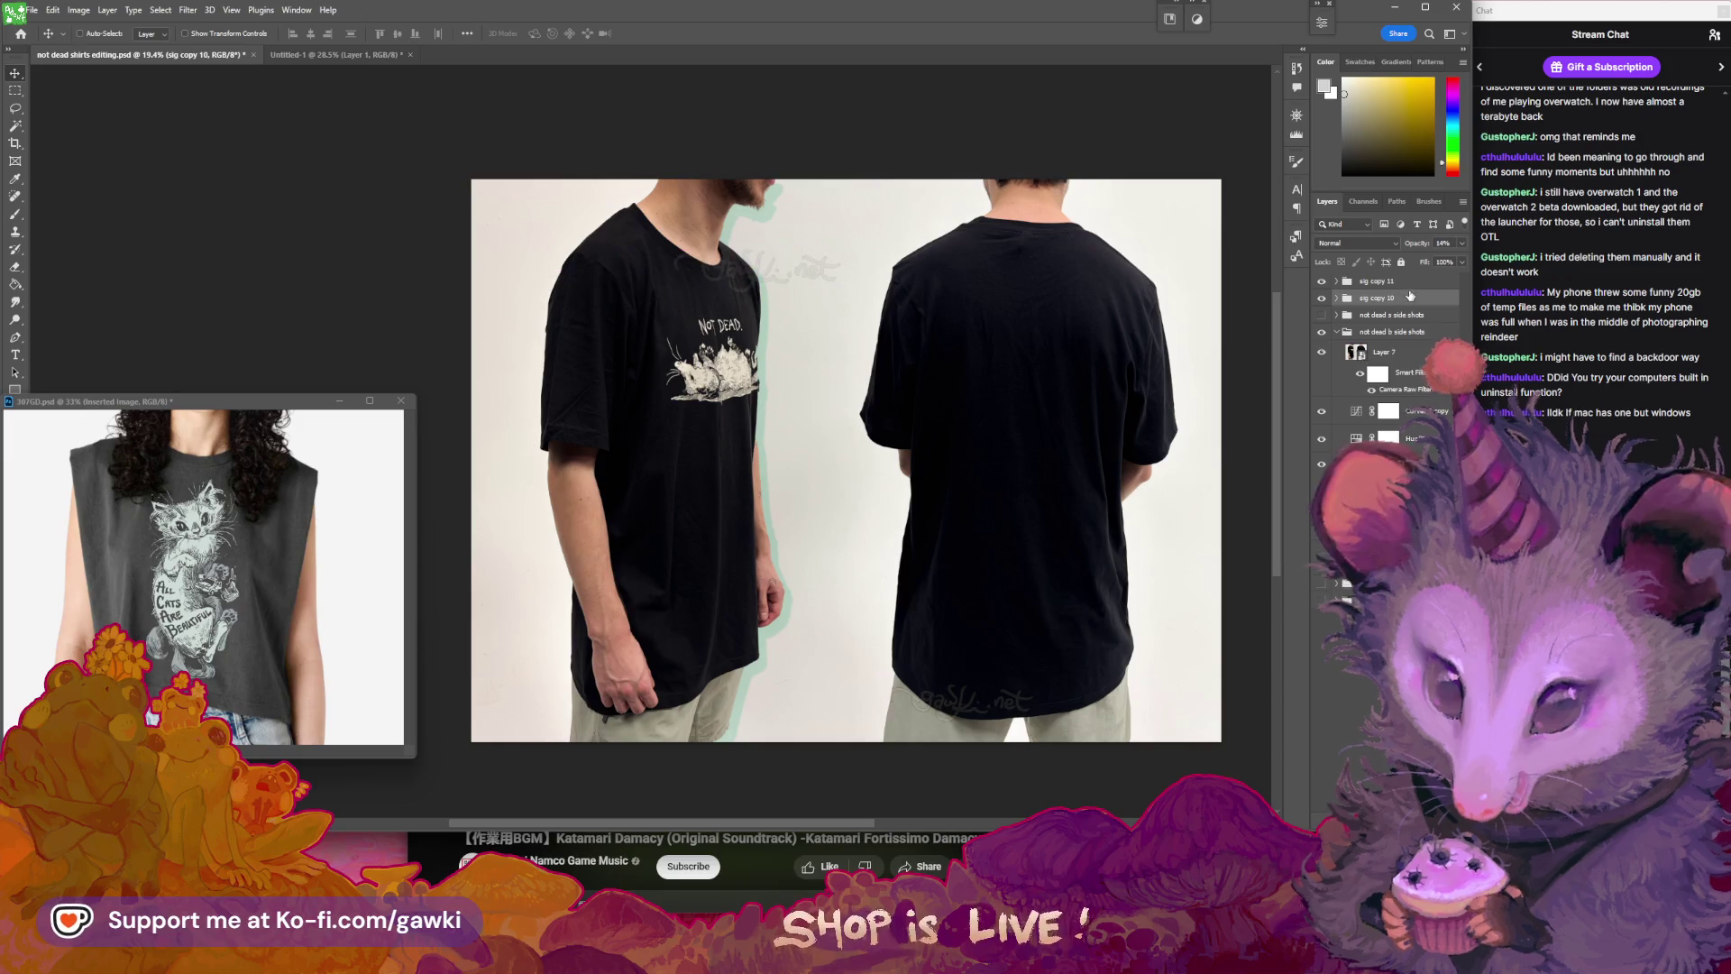
# - Duplicate sig copy 11 and 10 and move the copies into the side-and-back group
pyautogui.click(1411, 282)
pyautogui.keyDown('shift'); pyautogui.click(1416, 297); pyautogui.keyUp('shift')
pyautogui.moveTo(1417, 298); pyautogui.dragTo(1436, 451)
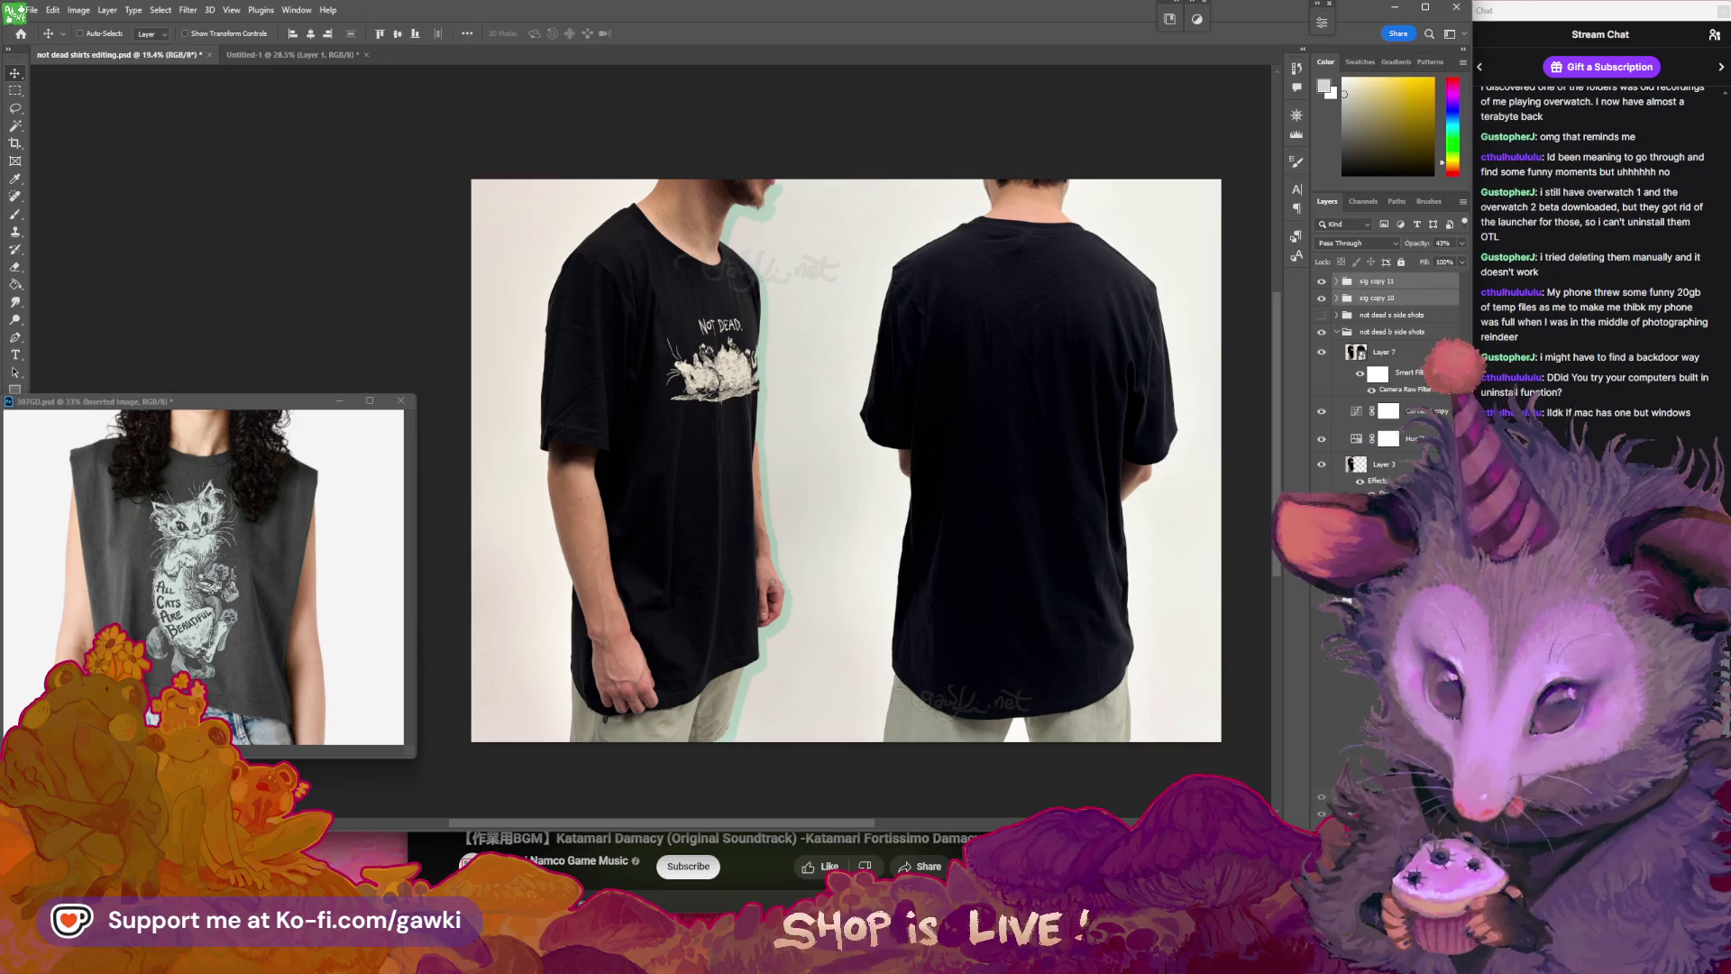
pyautogui.hotkey('ctrl', 'j')
pyautogui.moveTo(1413, 298)
pyautogui.mouseDown()
pyautogui.moveTo(1389, 385)
pyautogui.moveTo(1392, 368)
pyautogui.mouseUp()
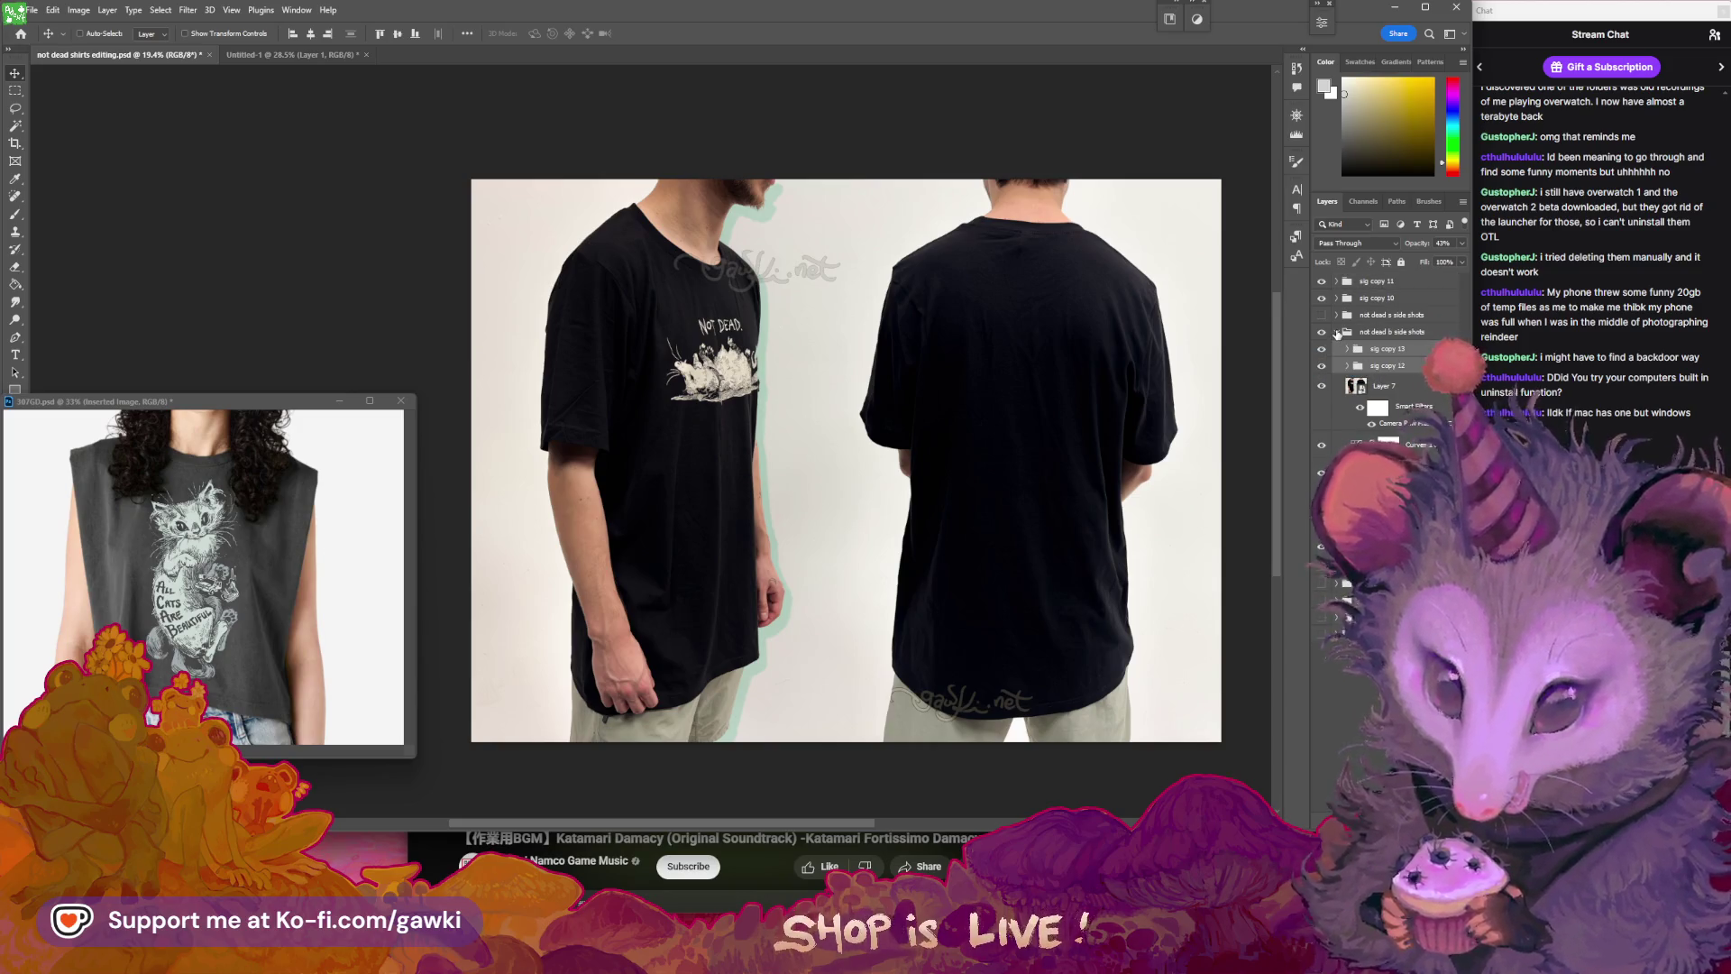
# - Move sig copy 11 and sig copy 10 back into the 'not dead s side shots' group
pyautogui.click(1339, 332)
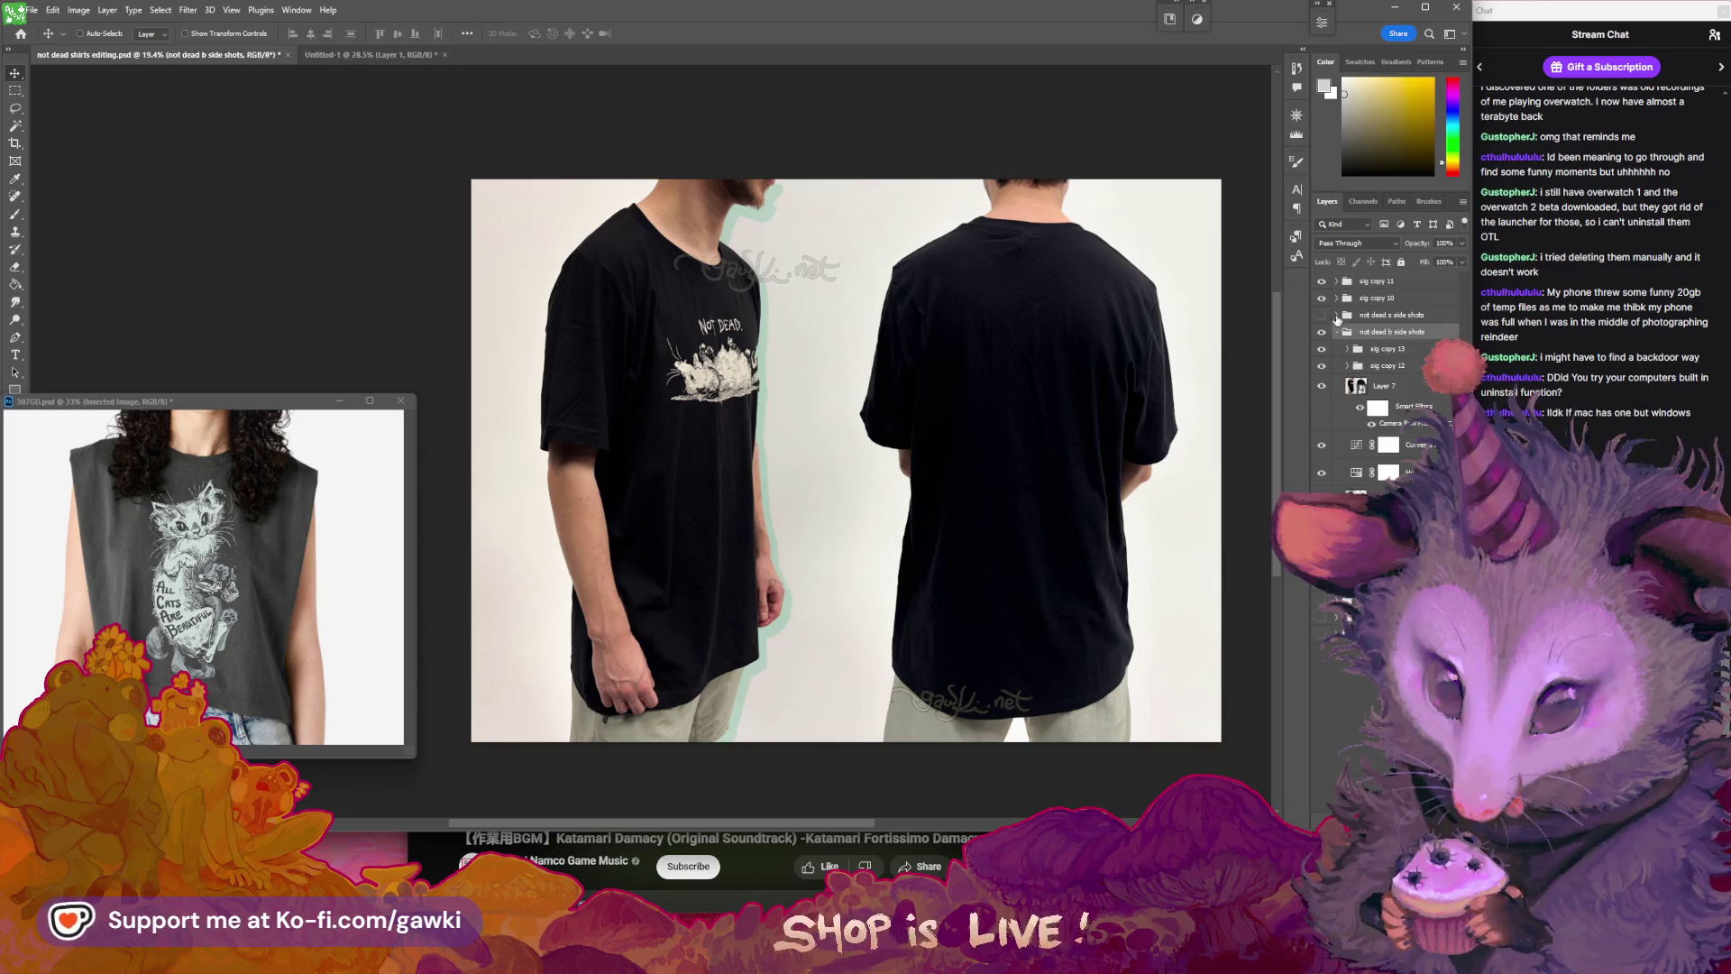
pyautogui.click(1374, 285)
pyautogui.keyDown('shift'); pyautogui.click(1406, 298); pyautogui.keyUp('shift')
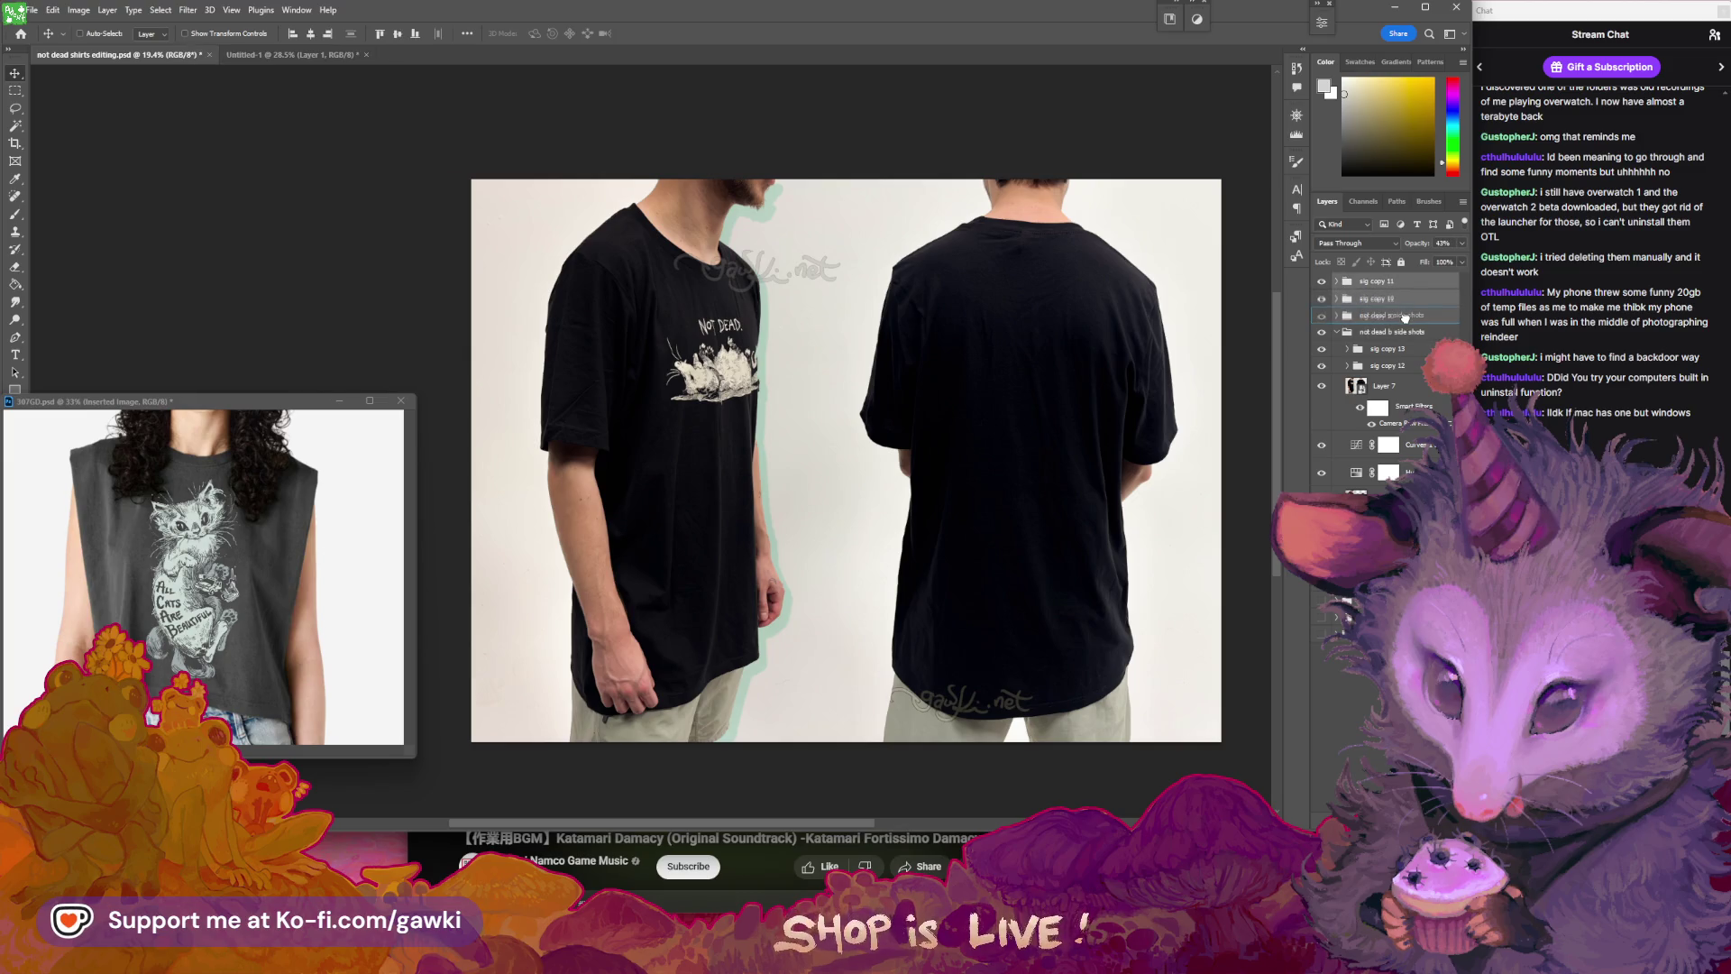
pyautogui.moveTo(1405, 318); pyautogui.dragTo(1407, 322)
pyautogui.click(1337, 281)
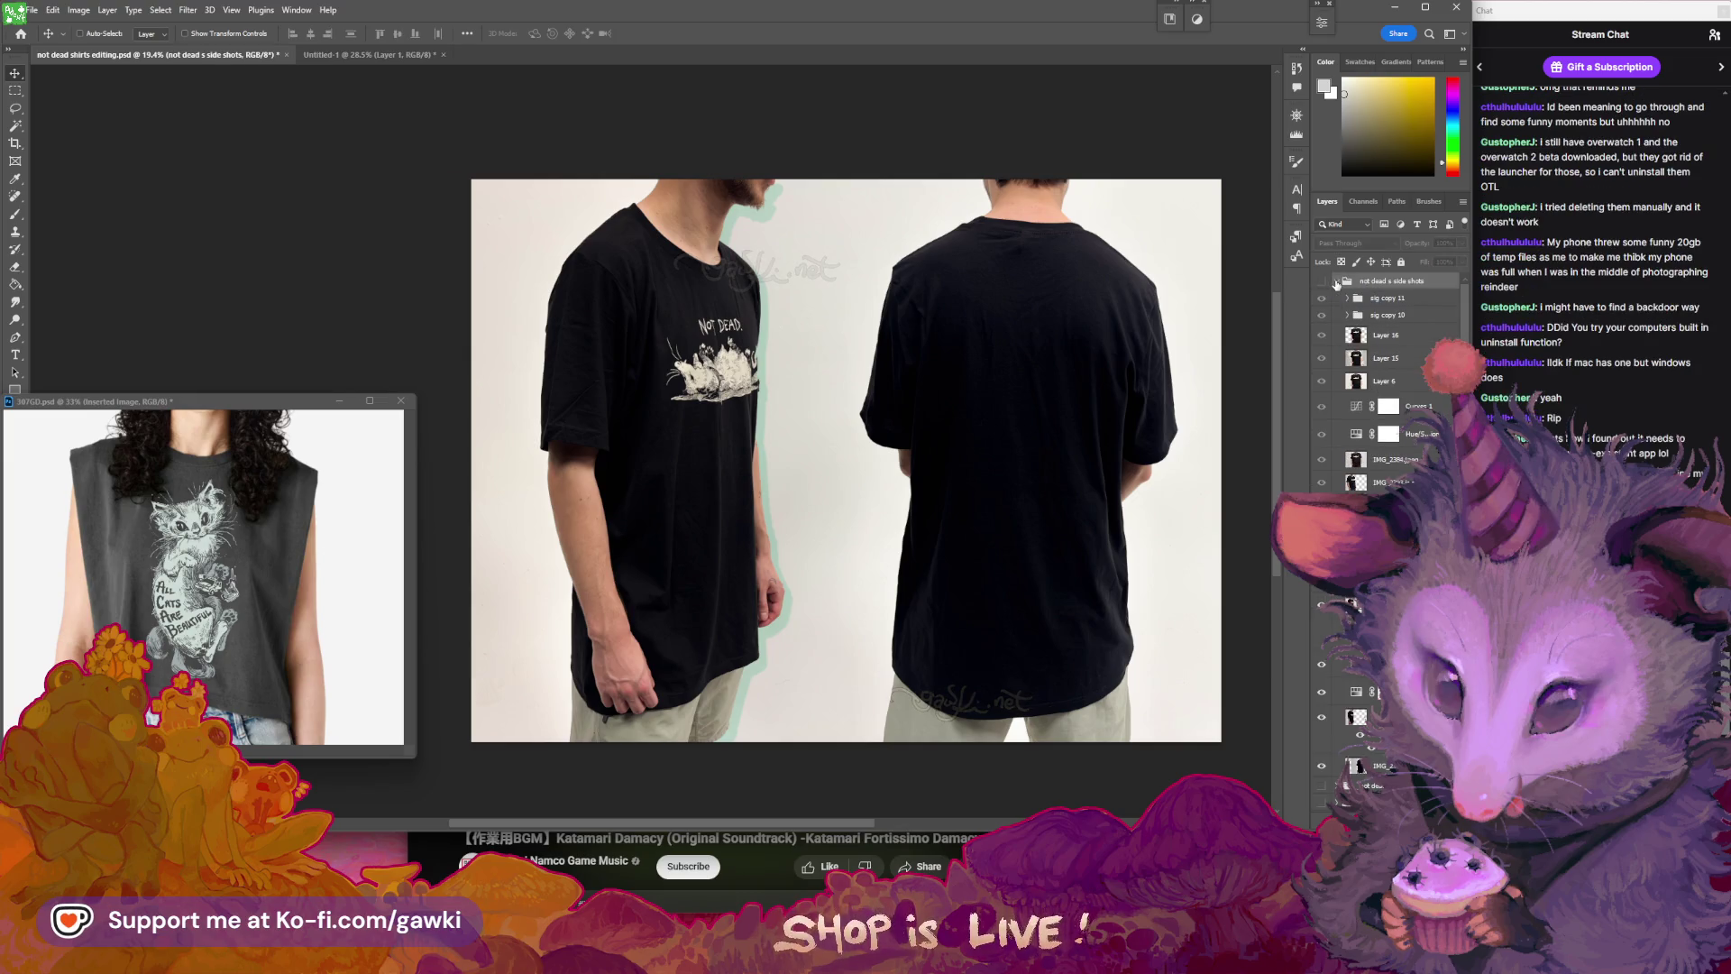
pyautogui.click(1337, 283)
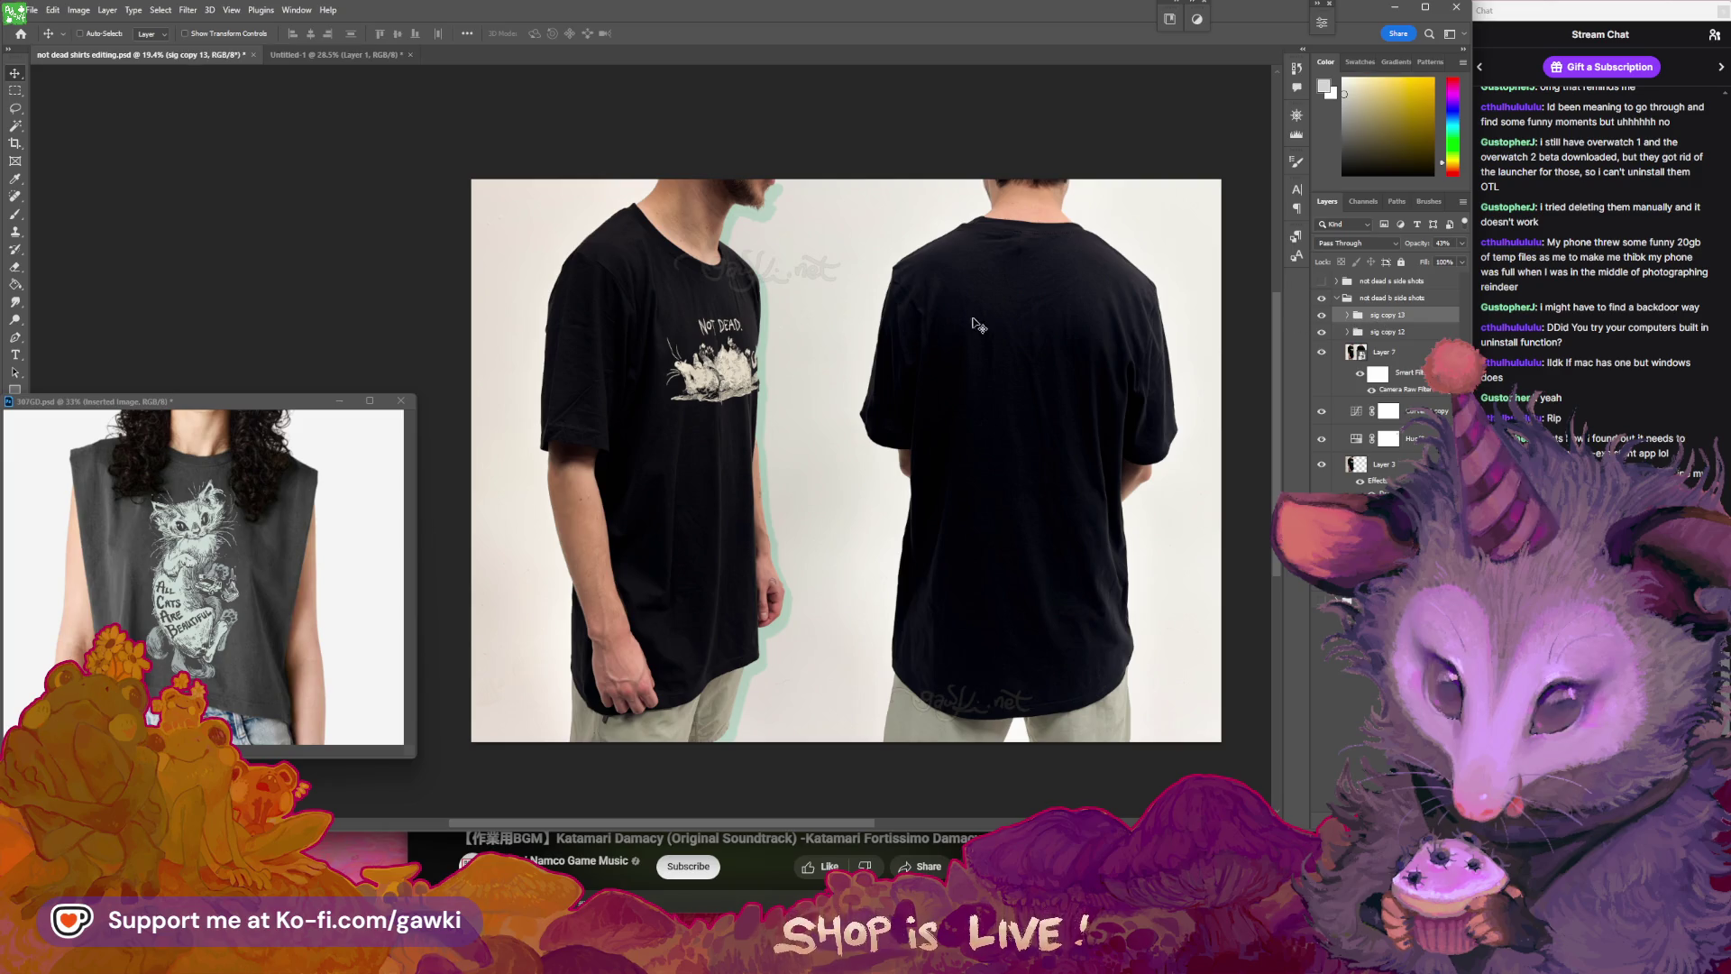
# - Place one watermark on the back shirt's lower hem and sig copy 12 on the side shirt's chest
pyautogui.moveTo(716, 306); pyautogui.dragTo(796, 225)
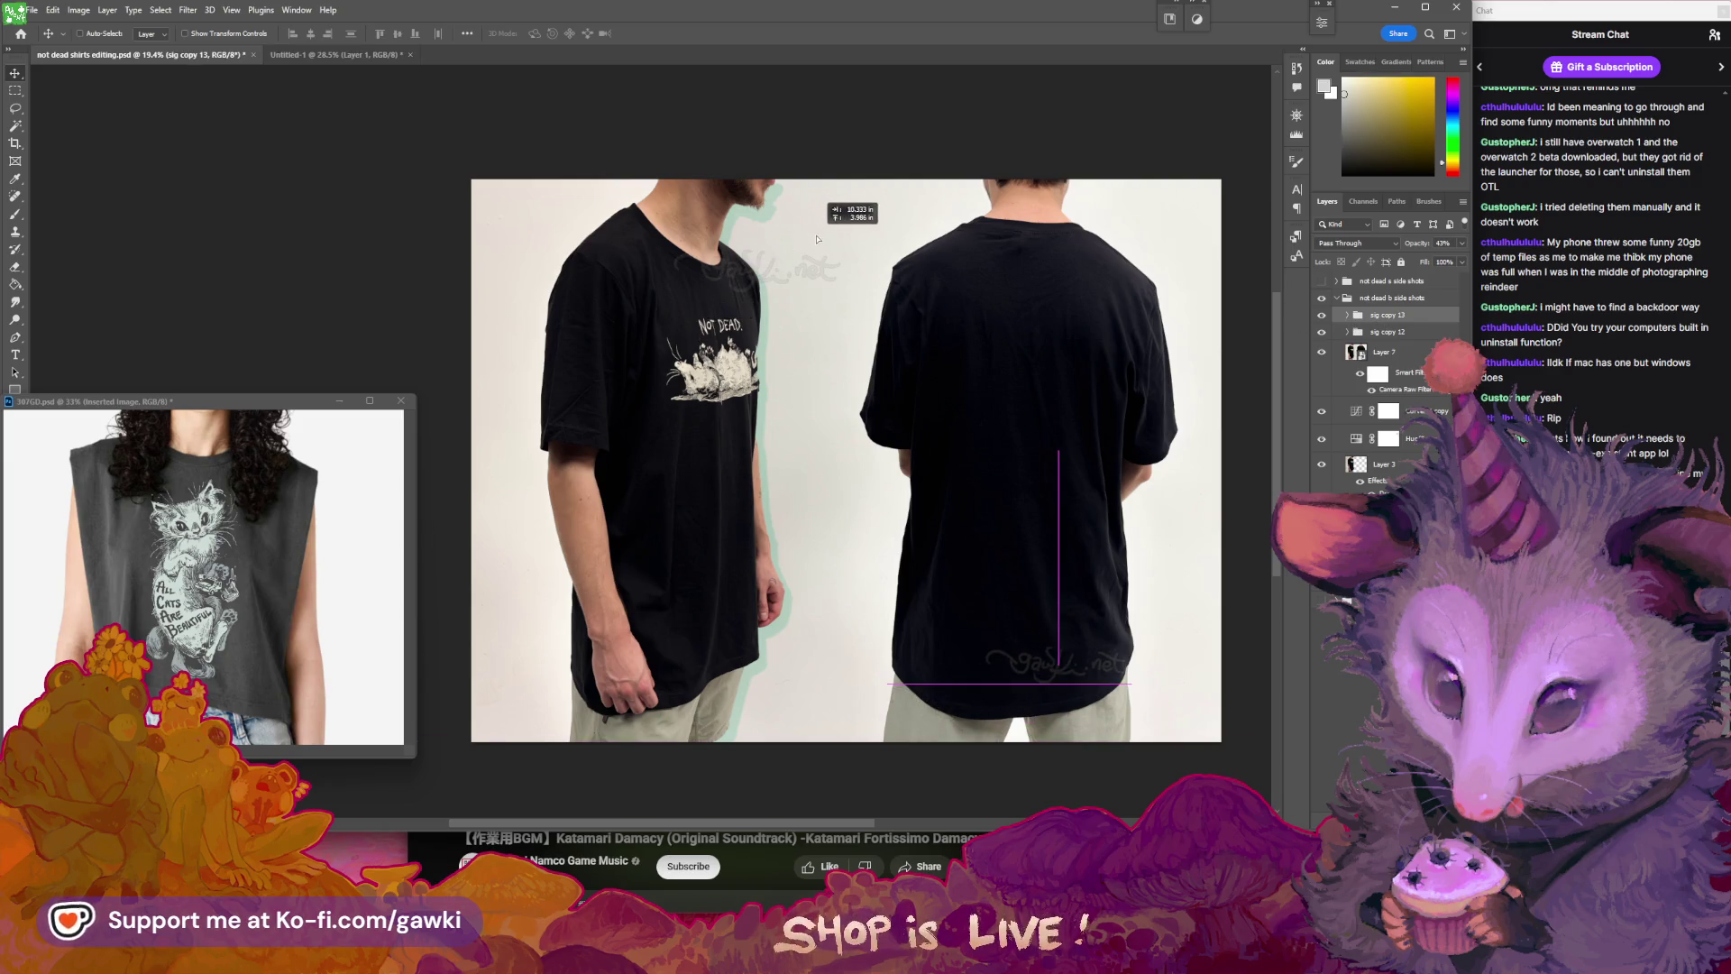
pyautogui.moveTo(749, 291); pyautogui.dragTo(605, 315)
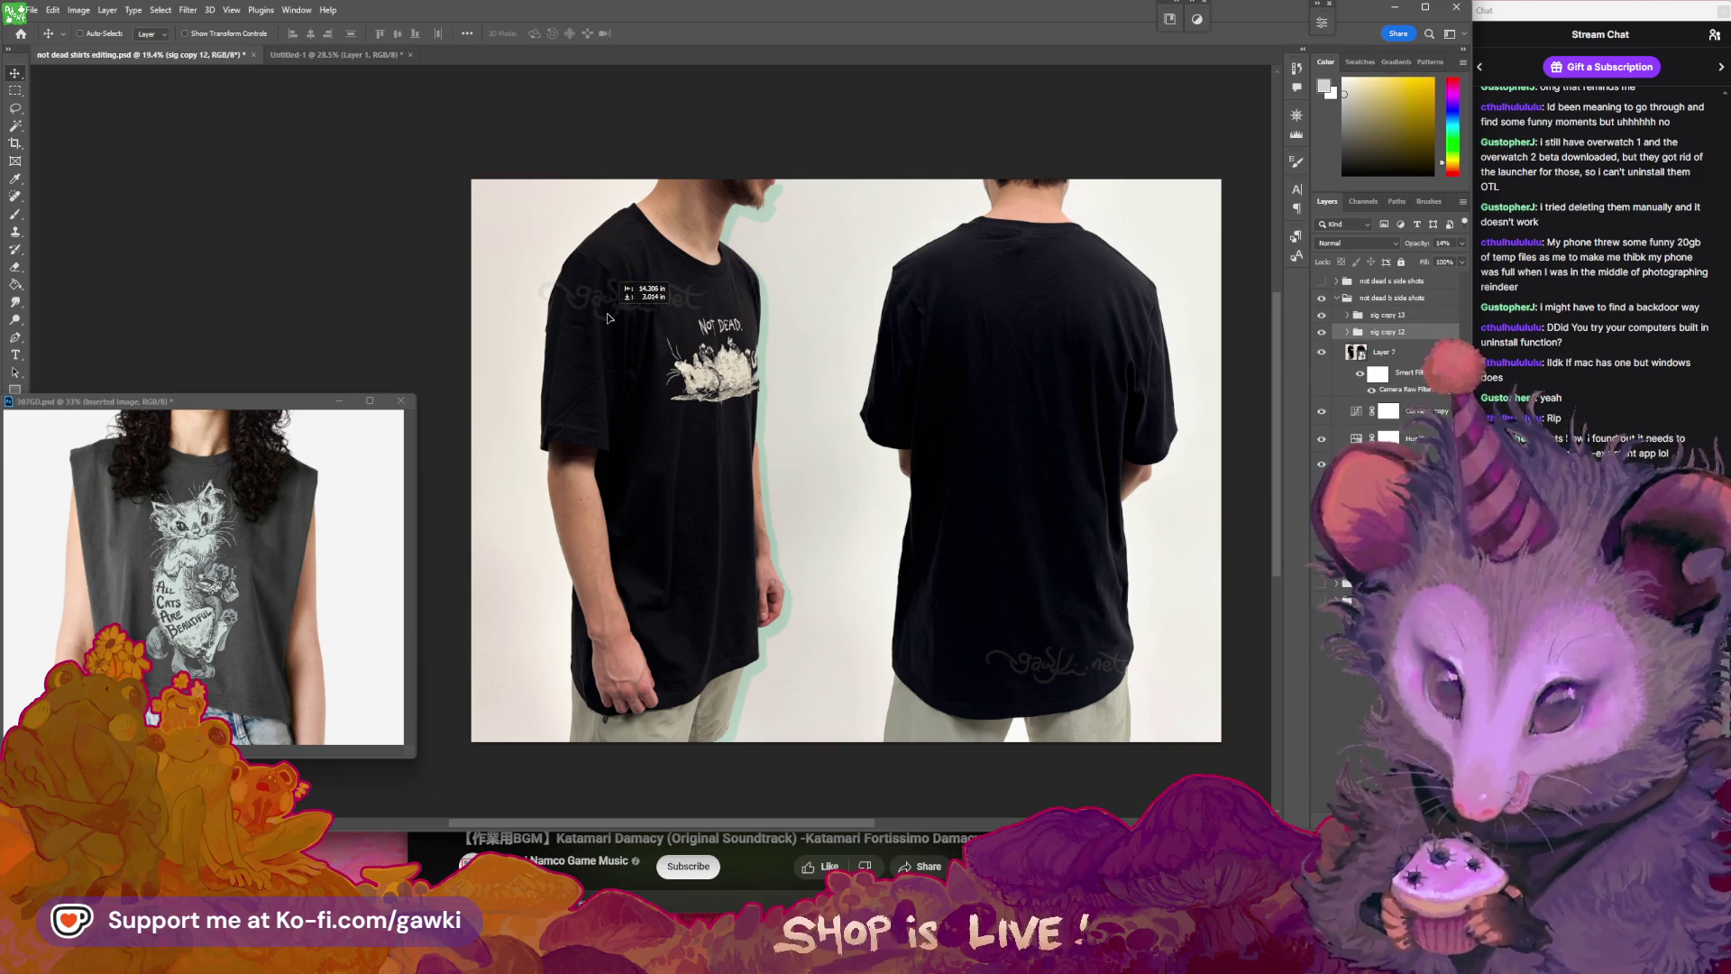
pyautogui.moveTo(860, 481)
pyautogui.mouseDown()
pyautogui.moveTo(811, 477)
pyautogui.moveTo(897, 473)
pyautogui.mouseUp()
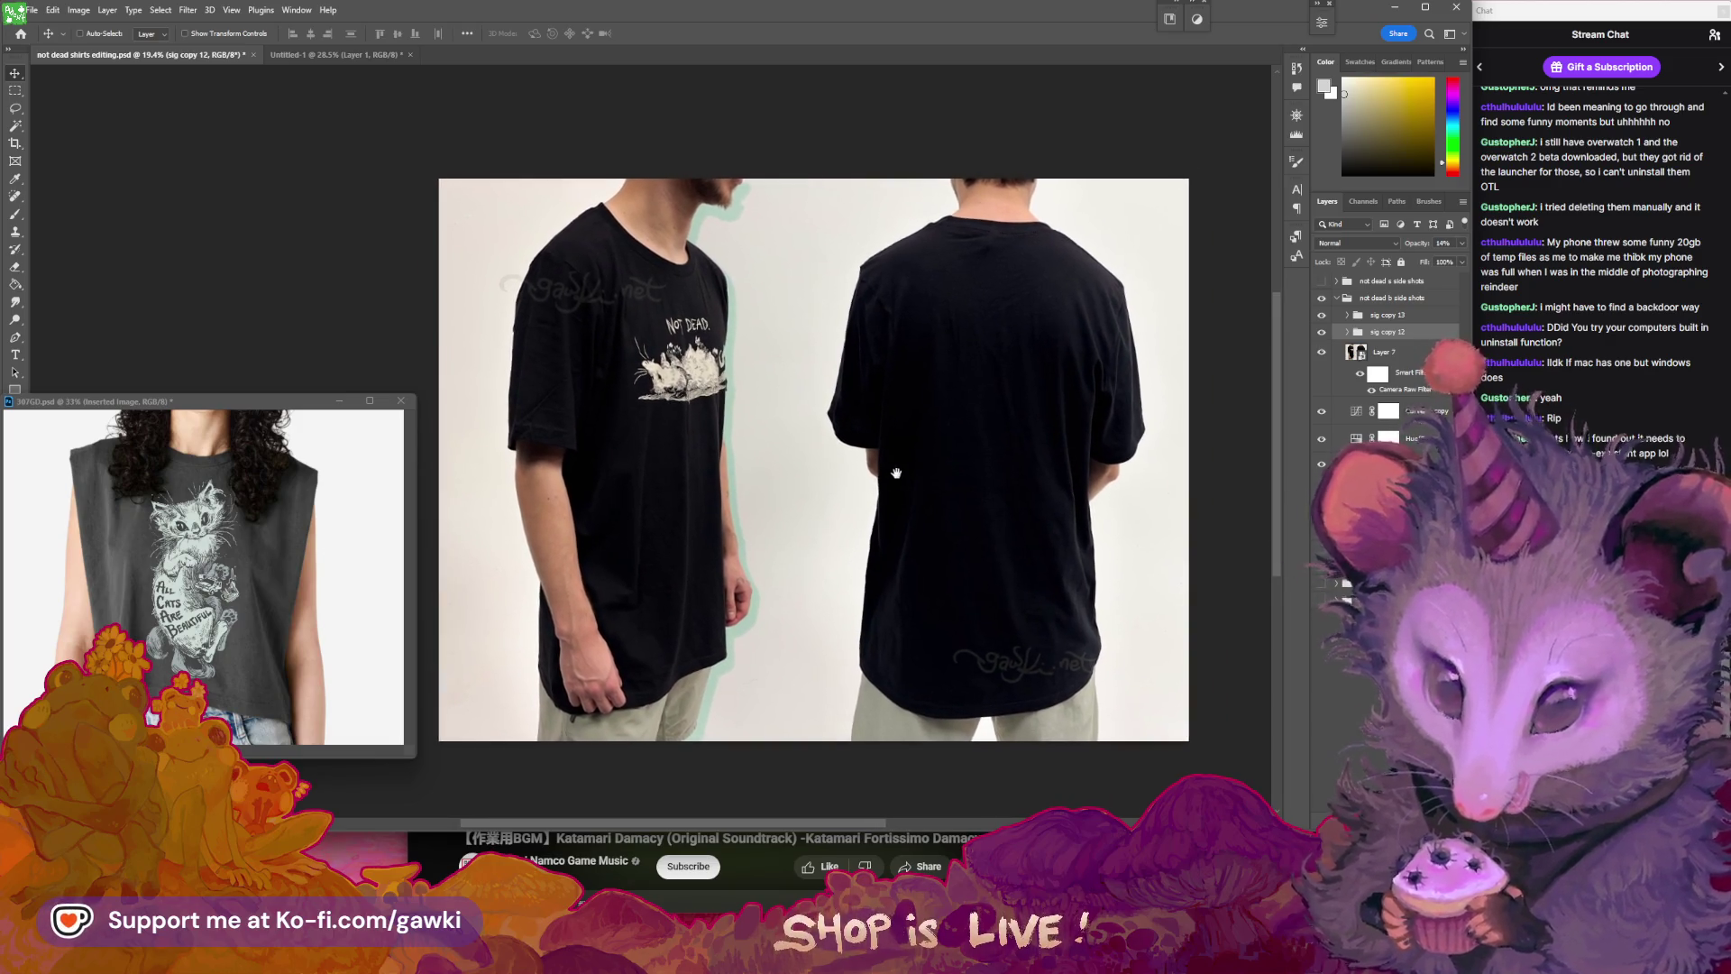
pyautogui.click(1389, 298)
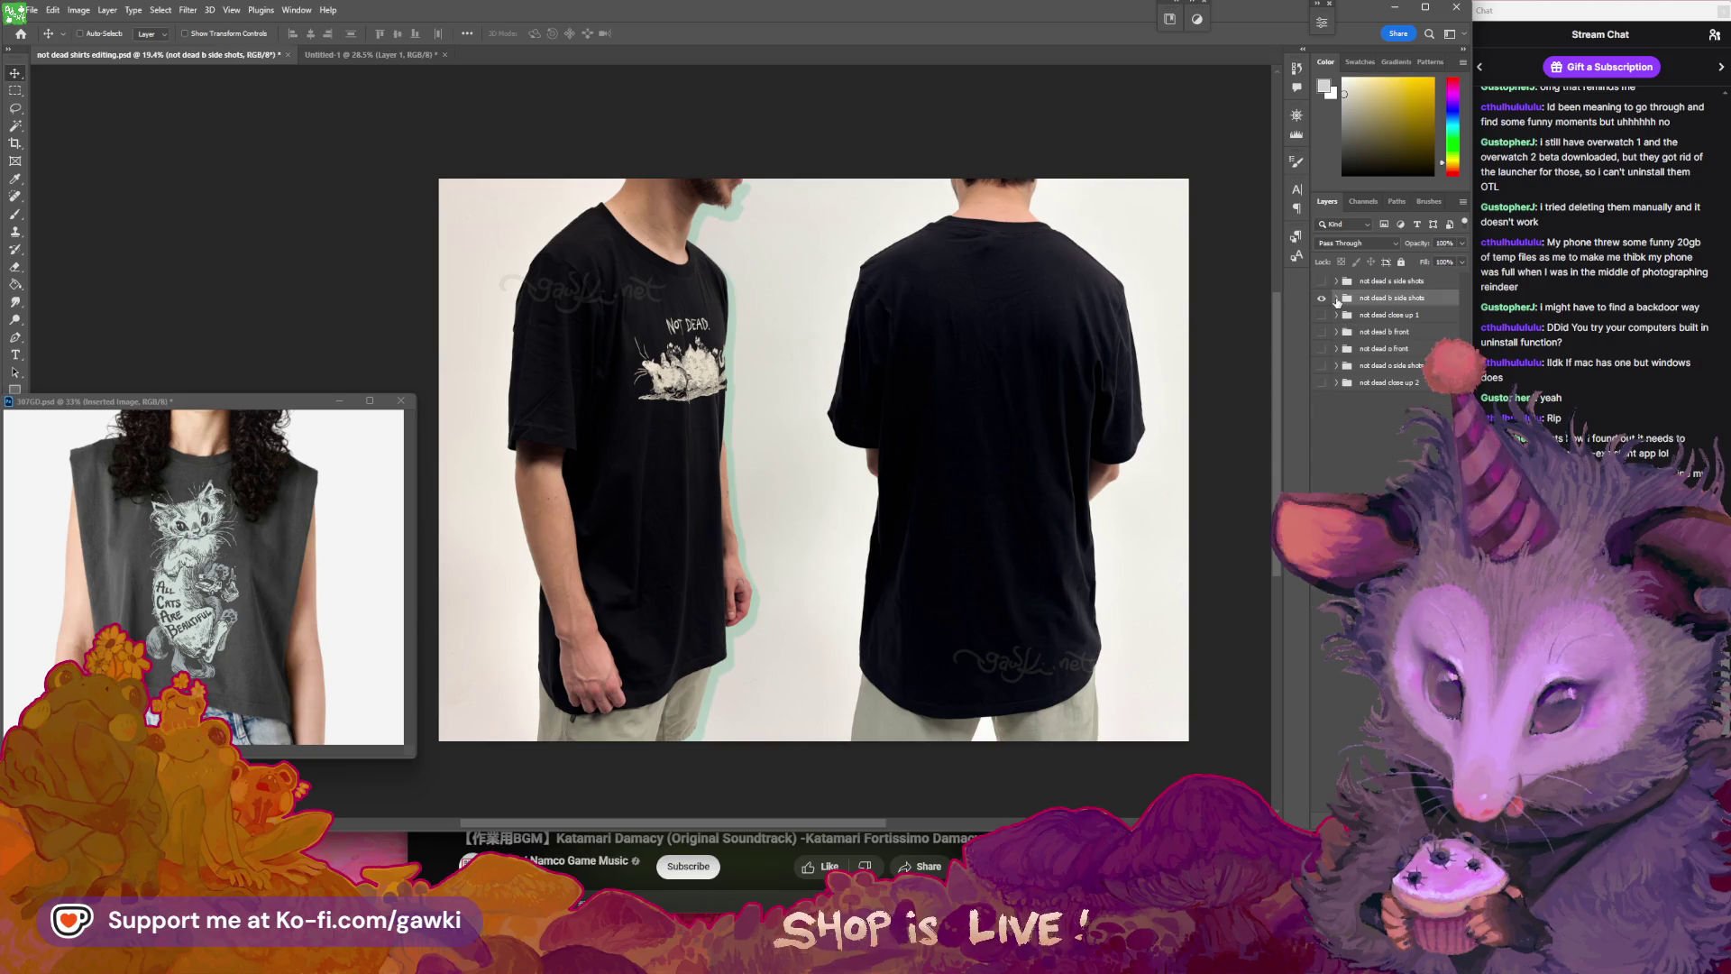
pyautogui.click(1391, 315)
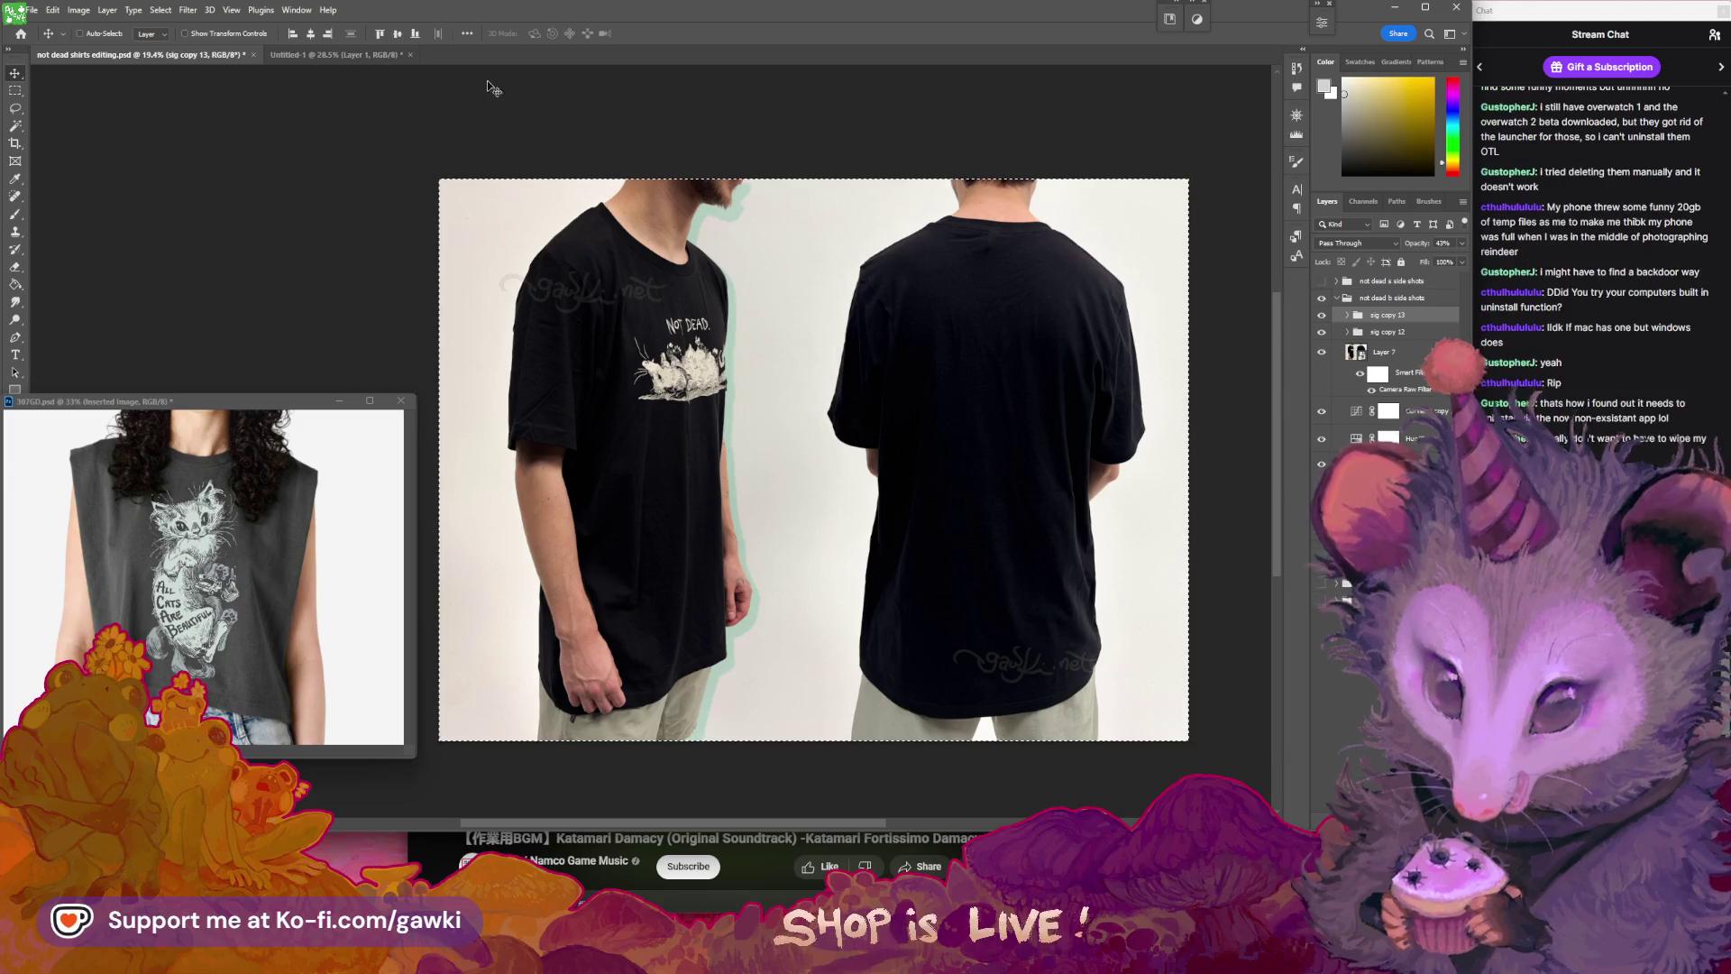
# - Paste the watermarked side-and-back photo into Untitled-1 as a new layer, then return to the shirts document
pyautogui.click(324, 54)
pyautogui.hotkey('ctrl', 'v')
pyautogui.press('z')
pyautogui.moveTo(823, 355); pyautogui.dragTo(722, 355)
pyautogui.press('v')
pyautogui.click(131, 55)
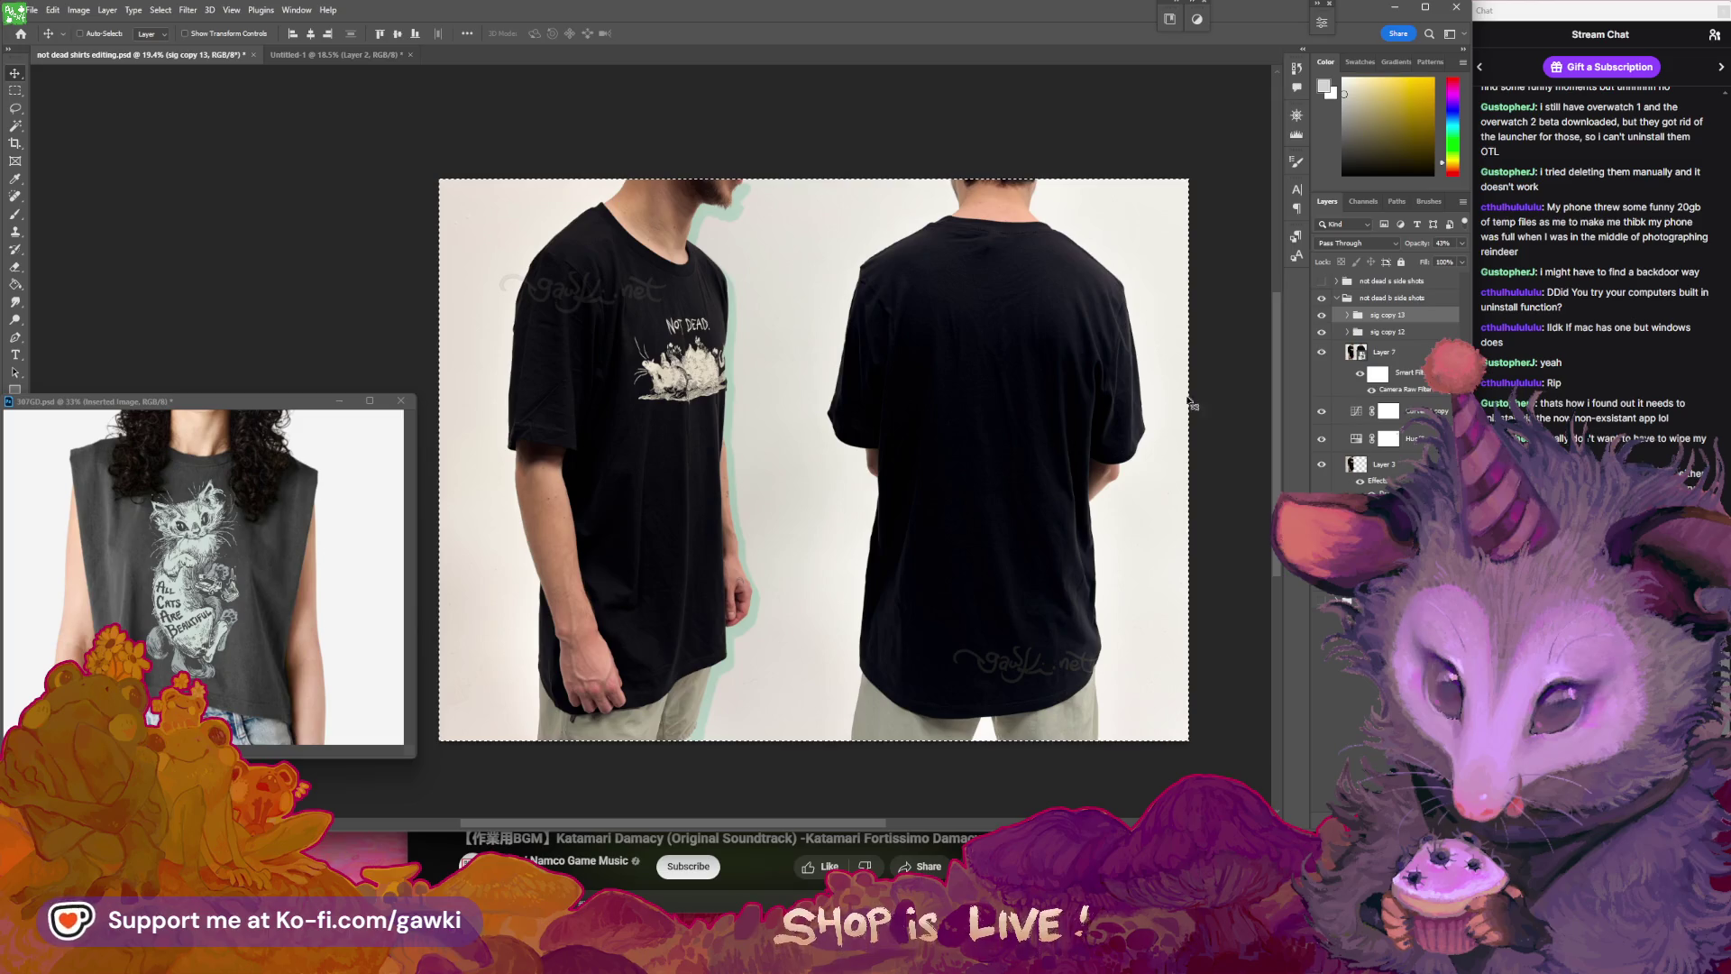
pyautogui.click(1337, 298)
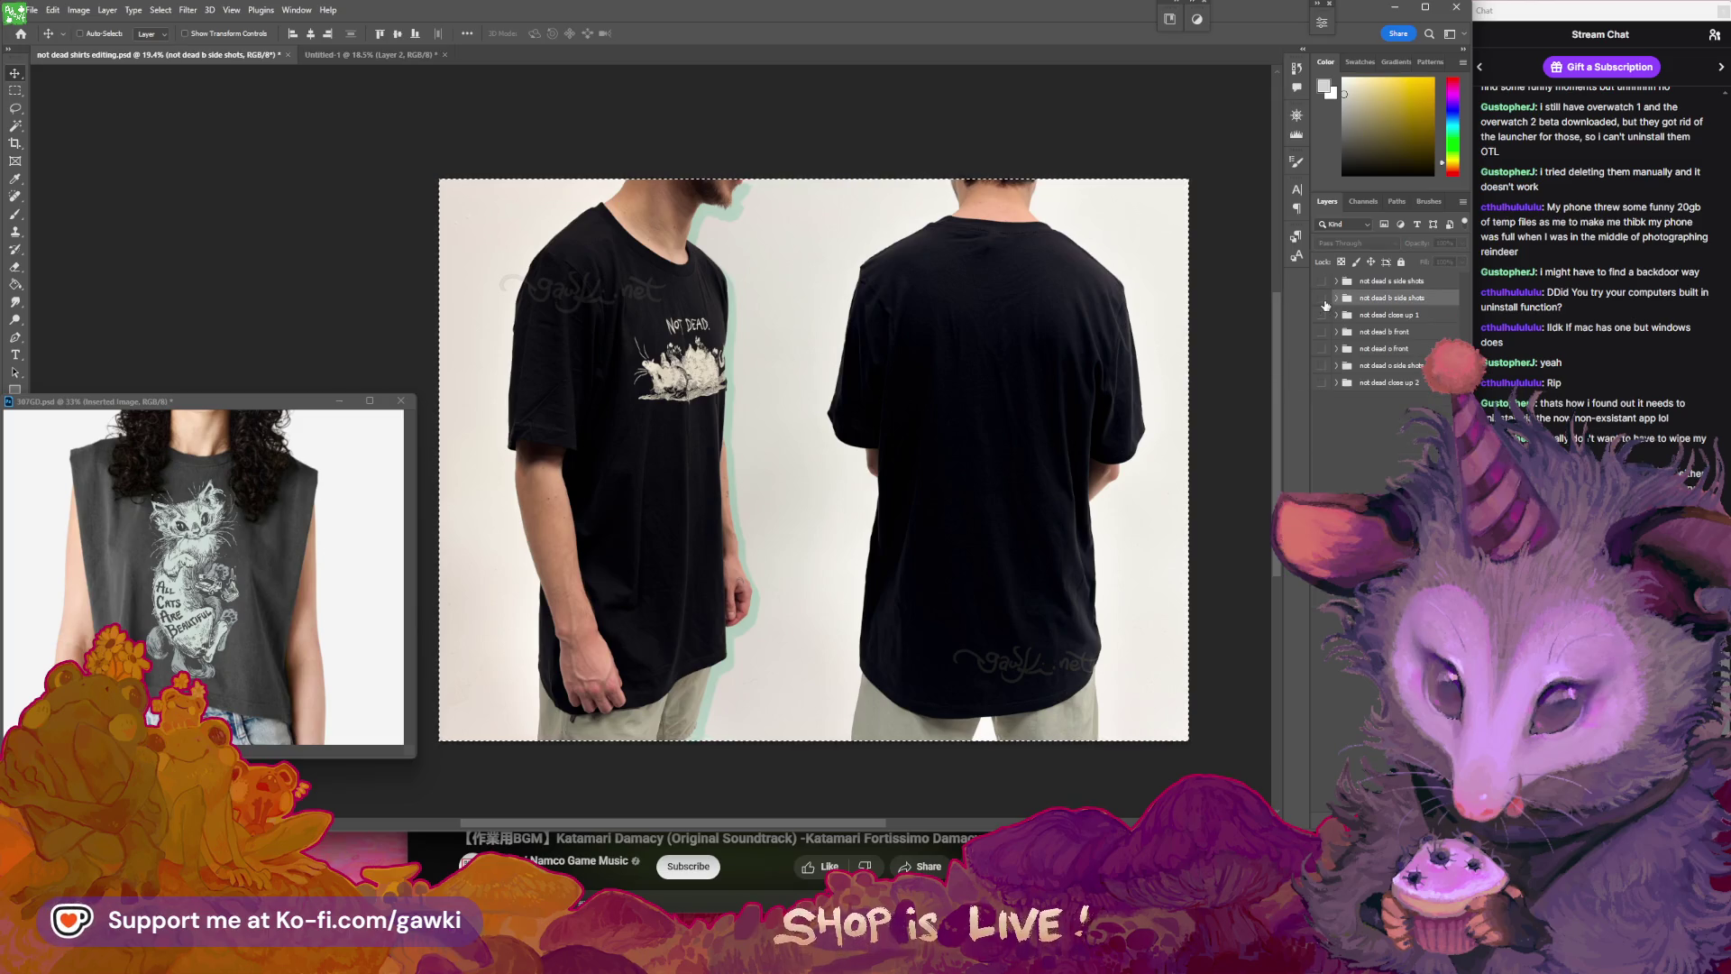
# - Show the close-up photo and duplicate the watermark layers into its group, making them visible
pyautogui.click(1322, 298)
pyautogui.click(1322, 315)
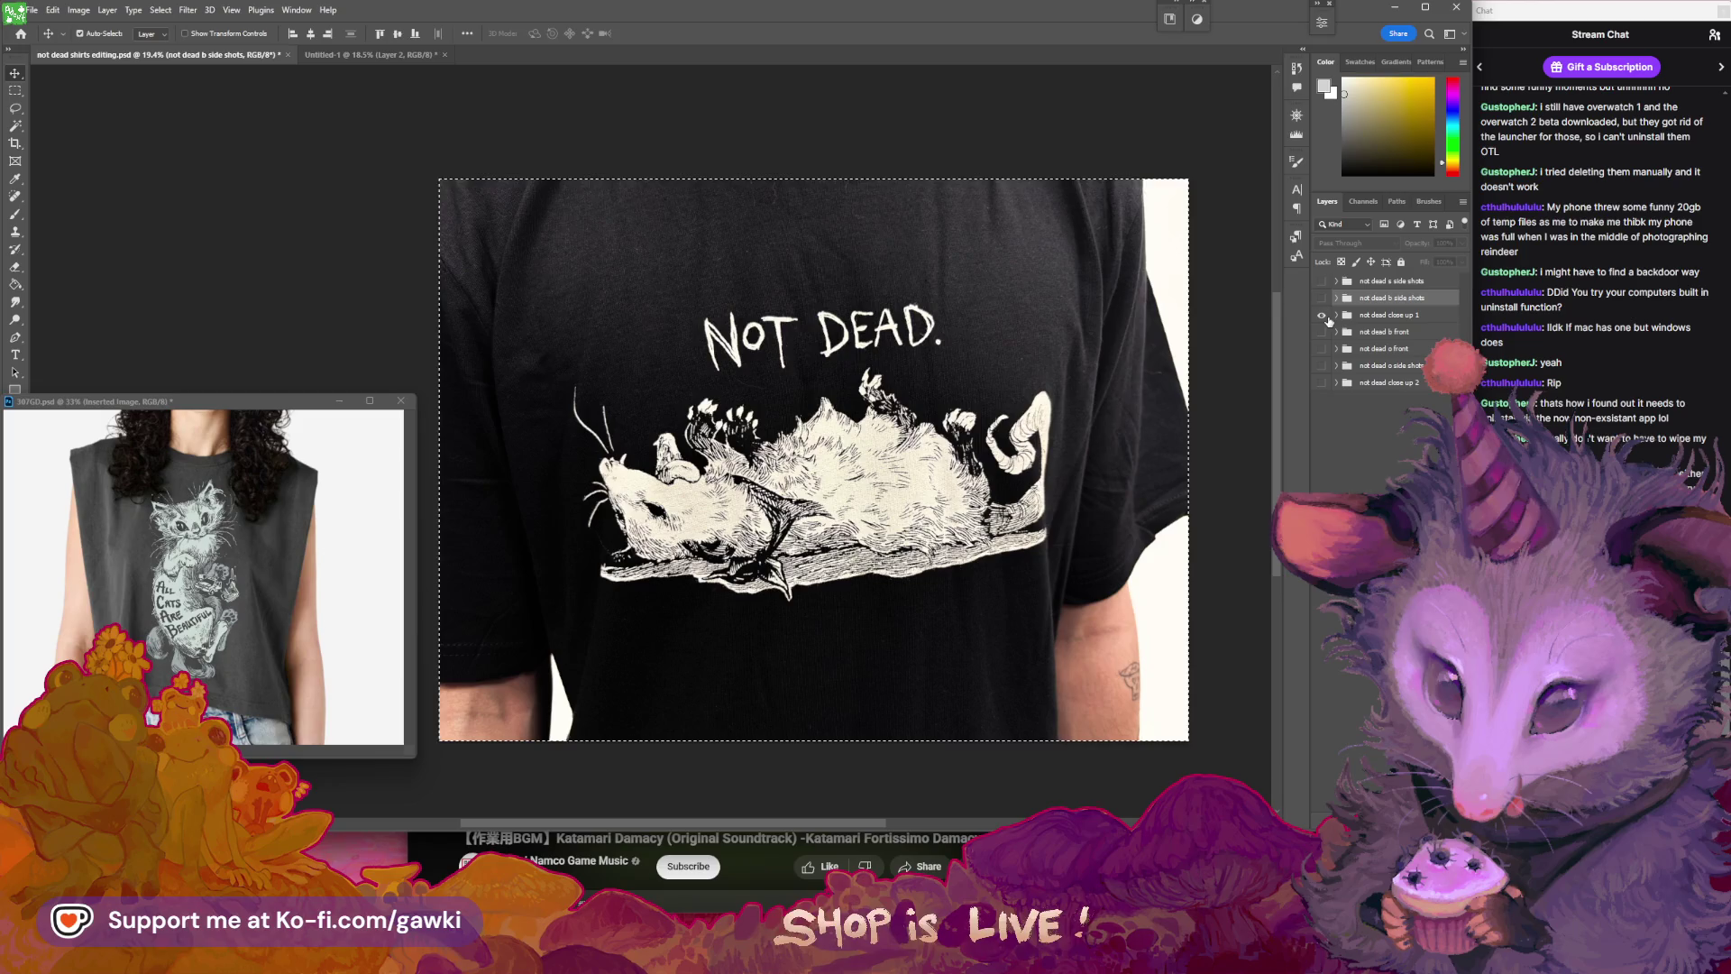
pyautogui.click(1336, 298)
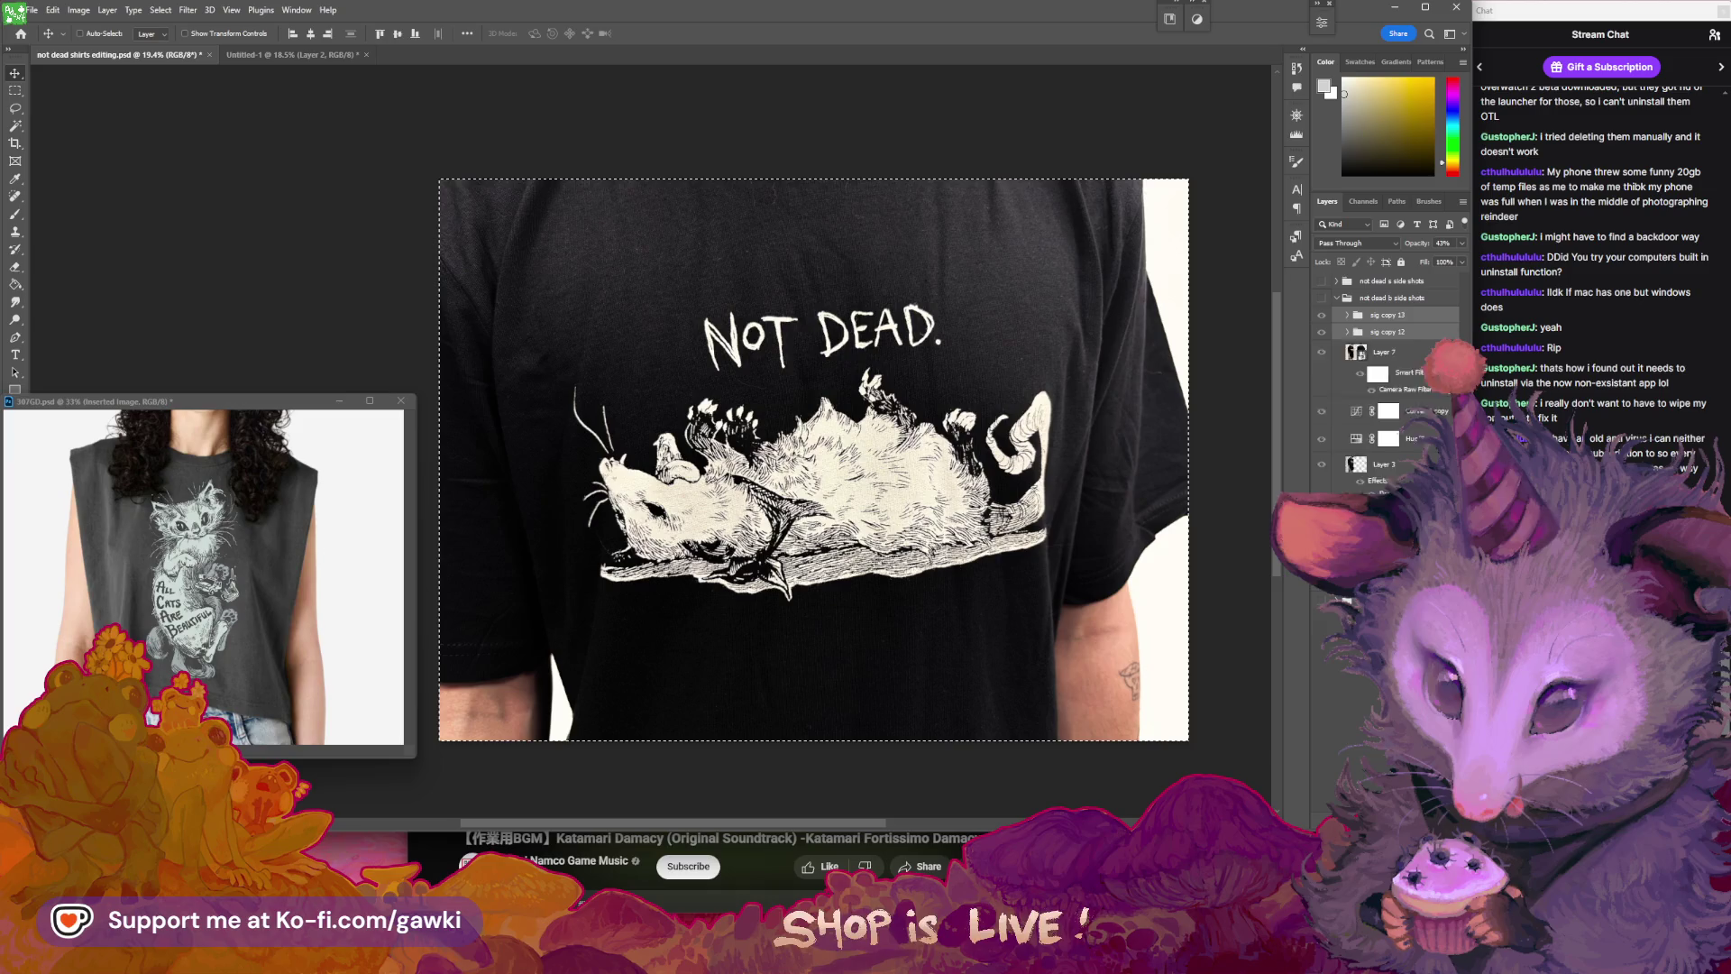
pyautogui.hotkey('ctrl', 'j')
pyautogui.moveTo(1395, 433); pyautogui.dragTo(1378, 480)
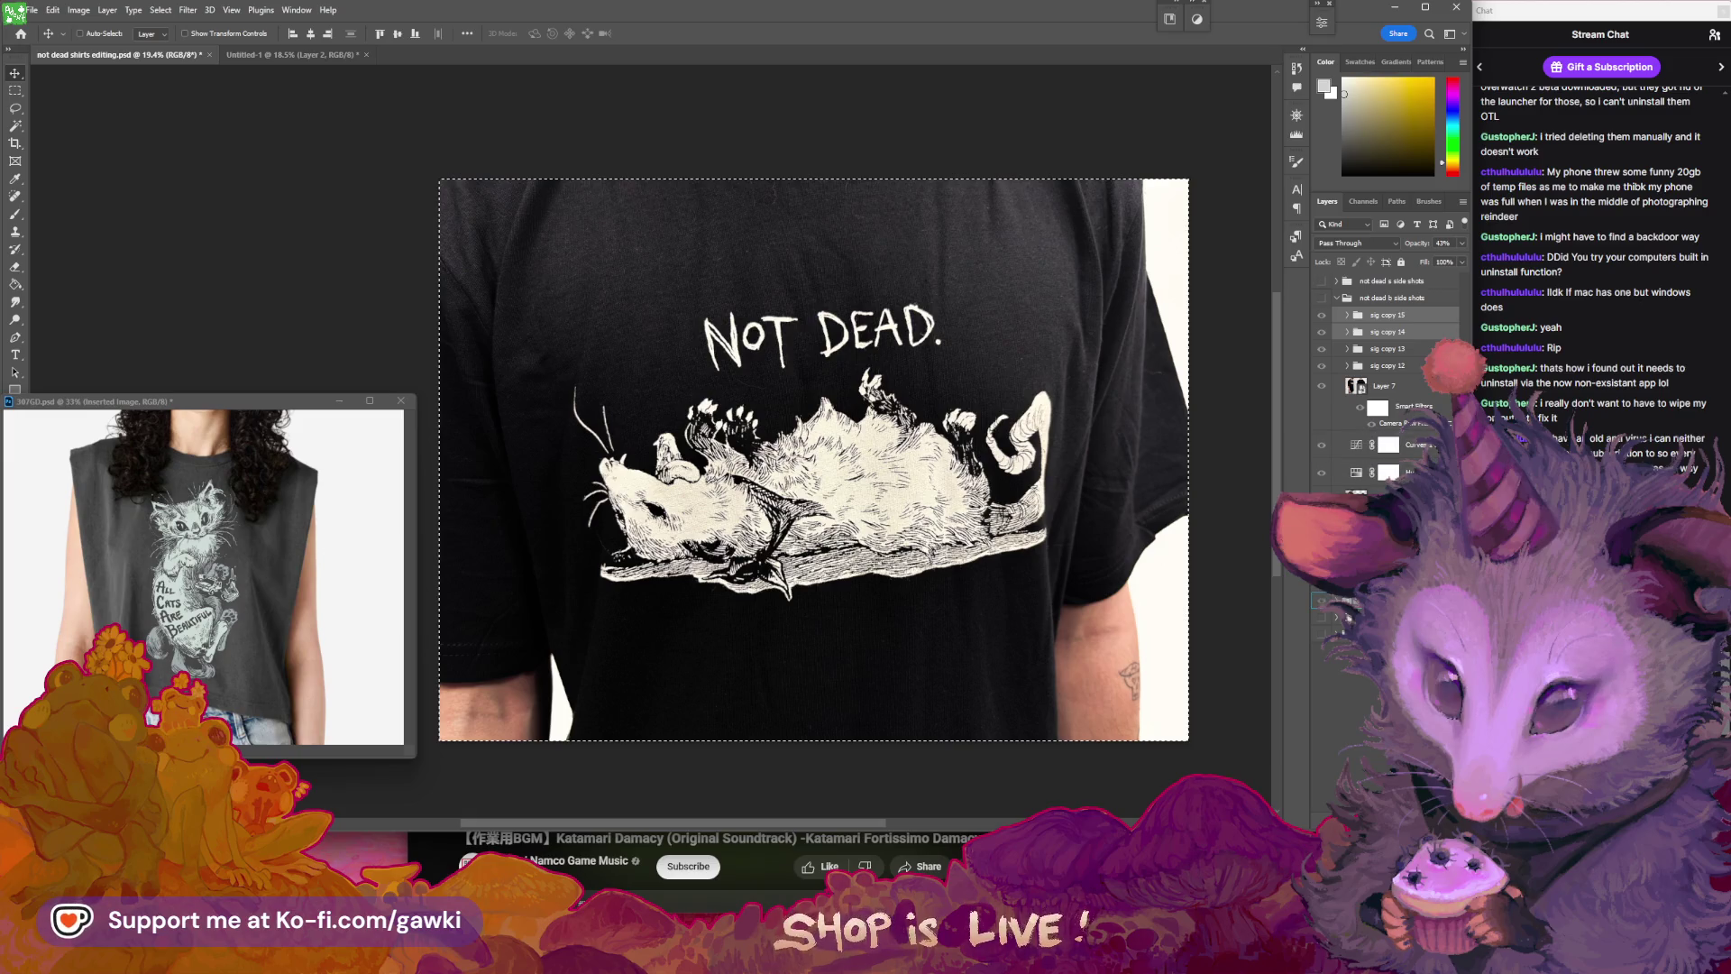
pyautogui.click(1322, 600)
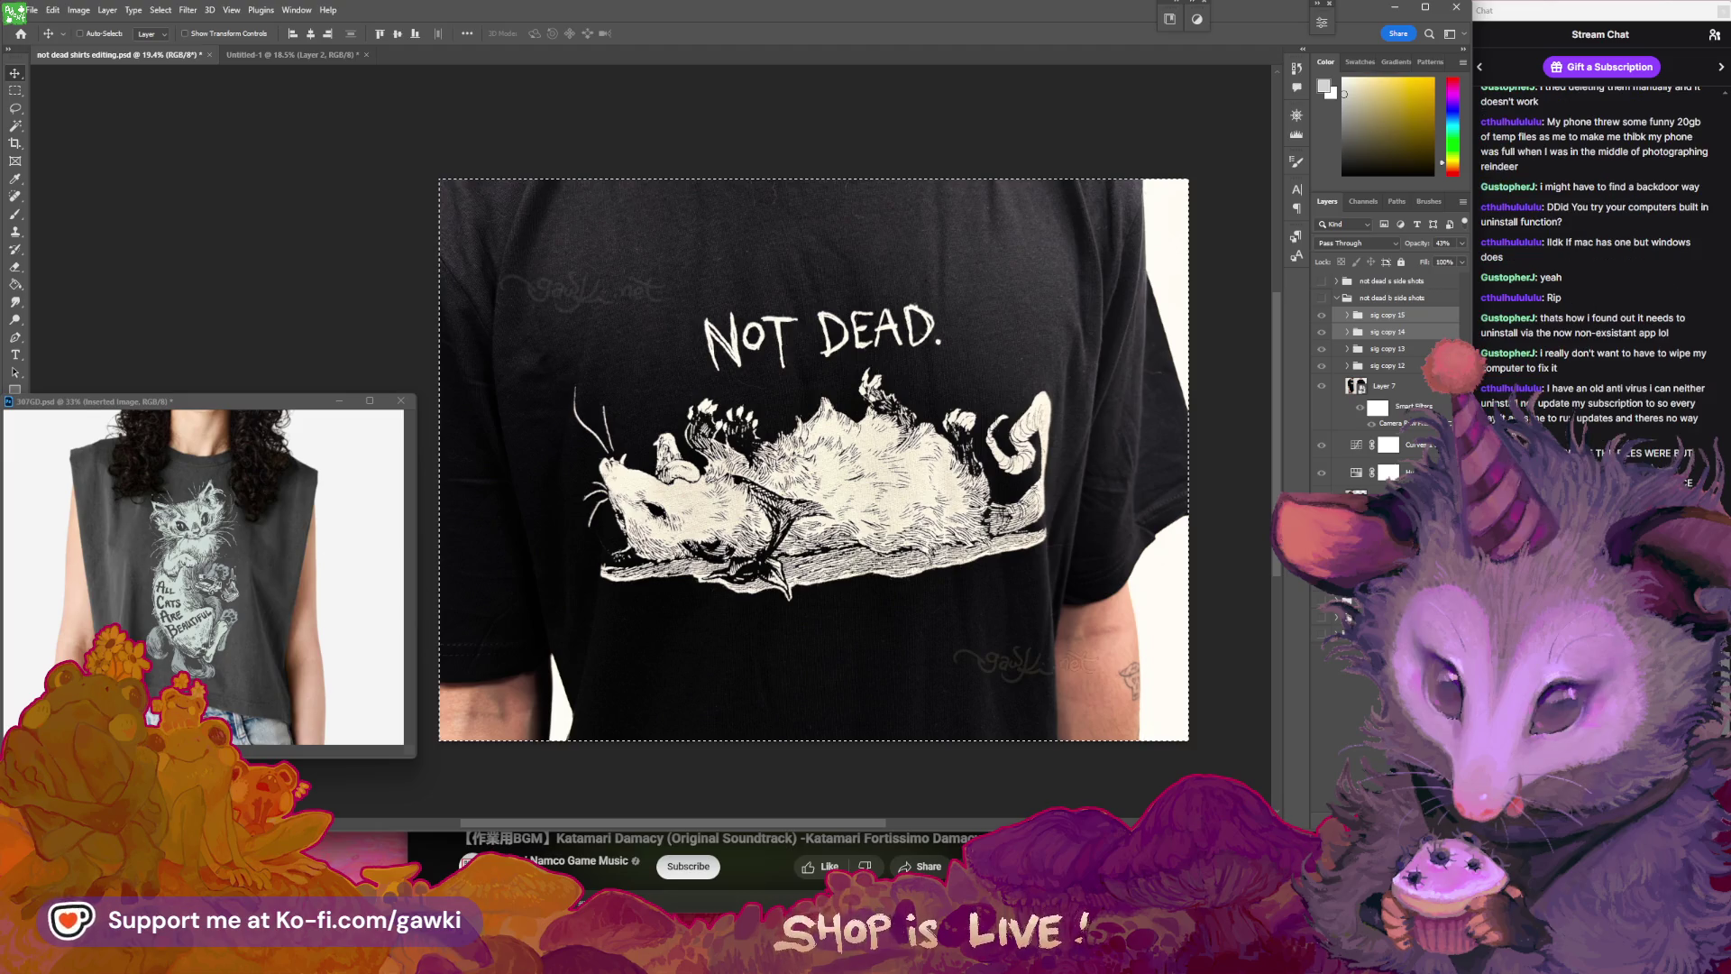
pyautogui.press('Delete')
pyautogui.click(1346, 332)
pyautogui.click(1336, 298)
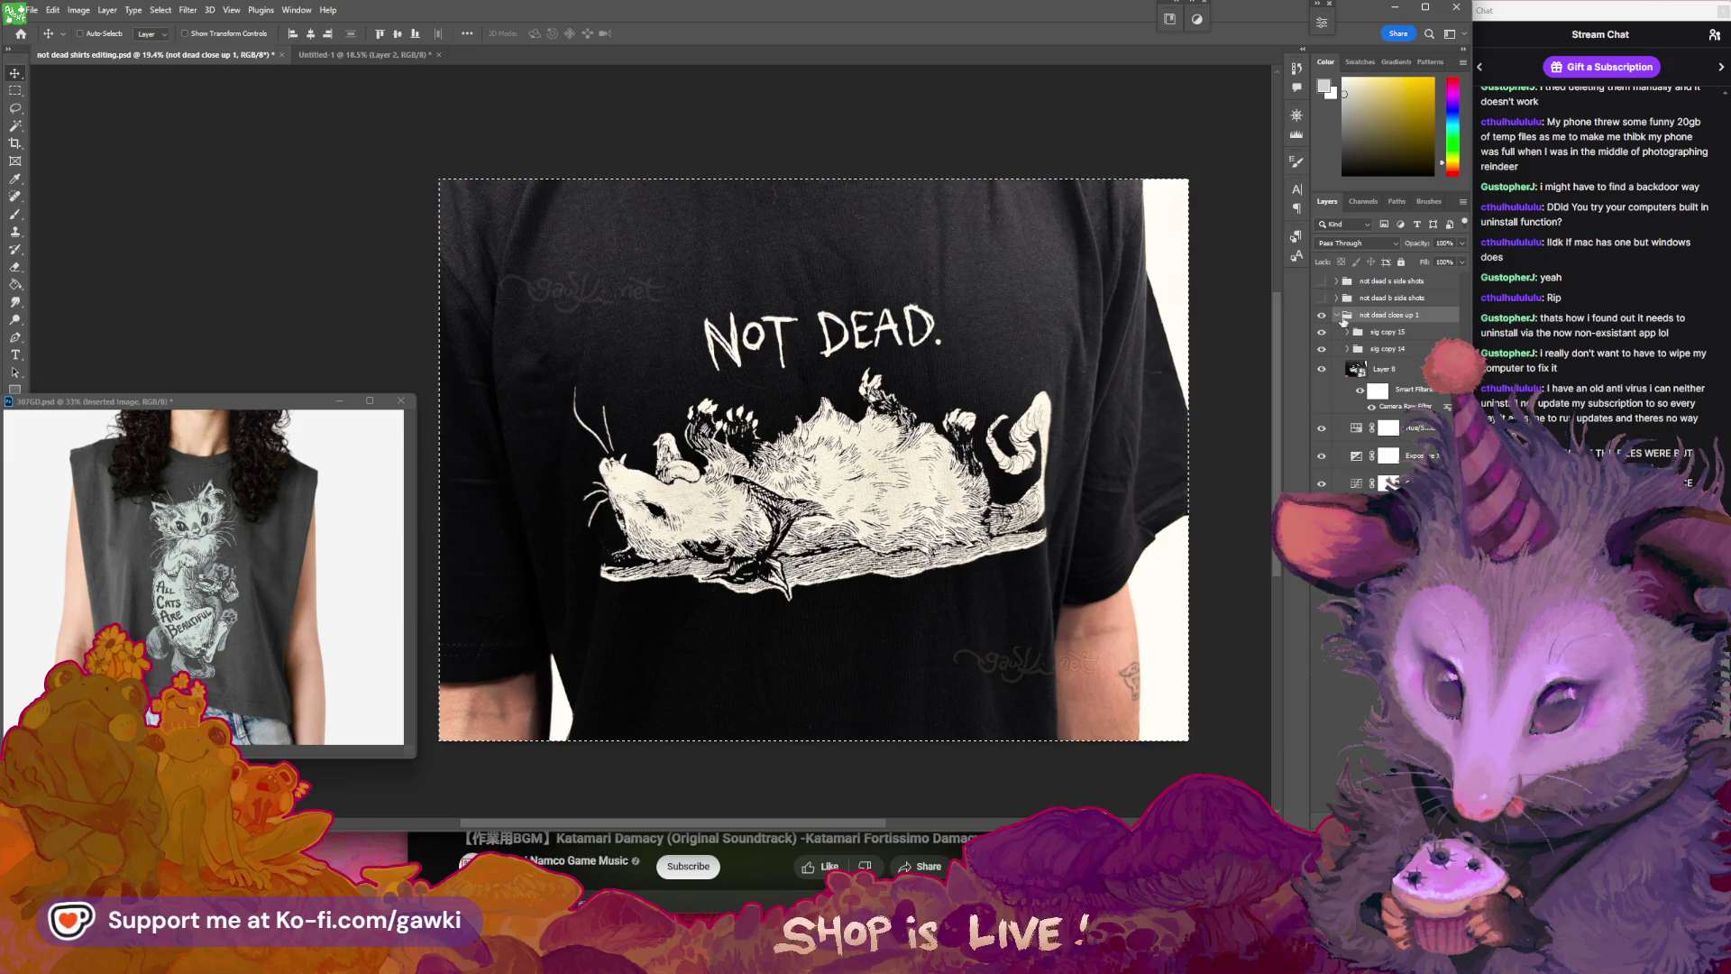
# - Select the sig copy 15 watermark, dismiss the error messages, and deselect the canvas
pyautogui.click(1388, 333)
pyautogui.press('Left')
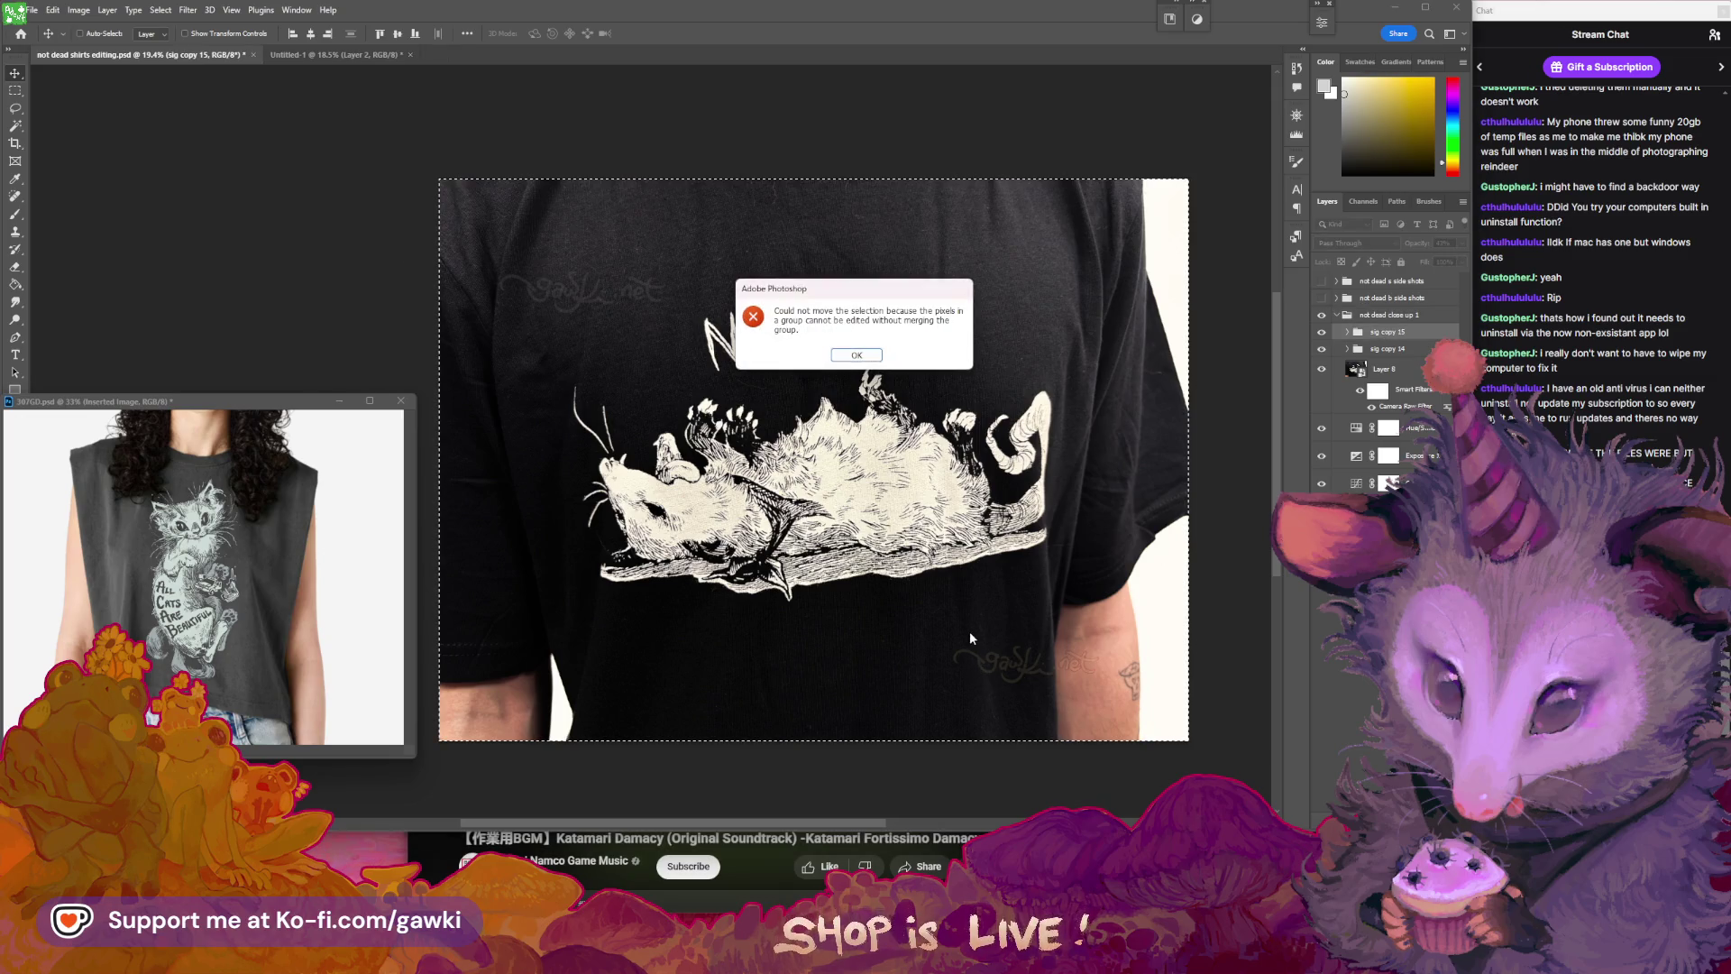
pyautogui.click(857, 356)
pyautogui.press('Left')
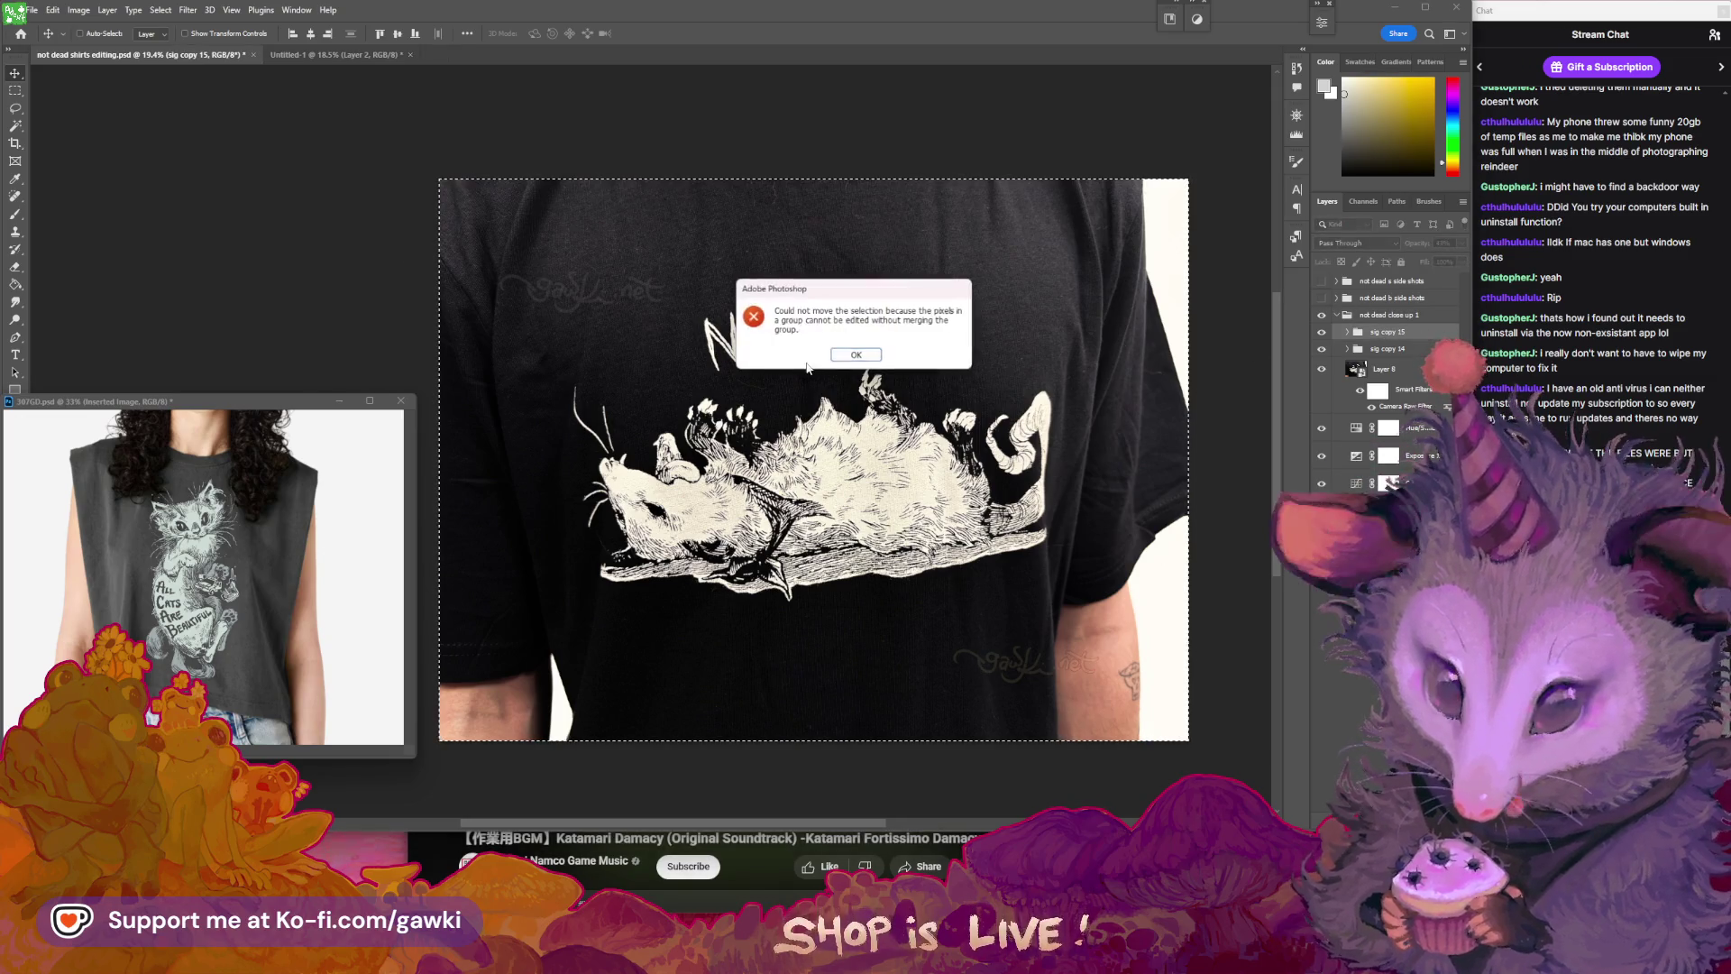
pyautogui.click(856, 356)
pyautogui.hotkey('ctrl', 'd')
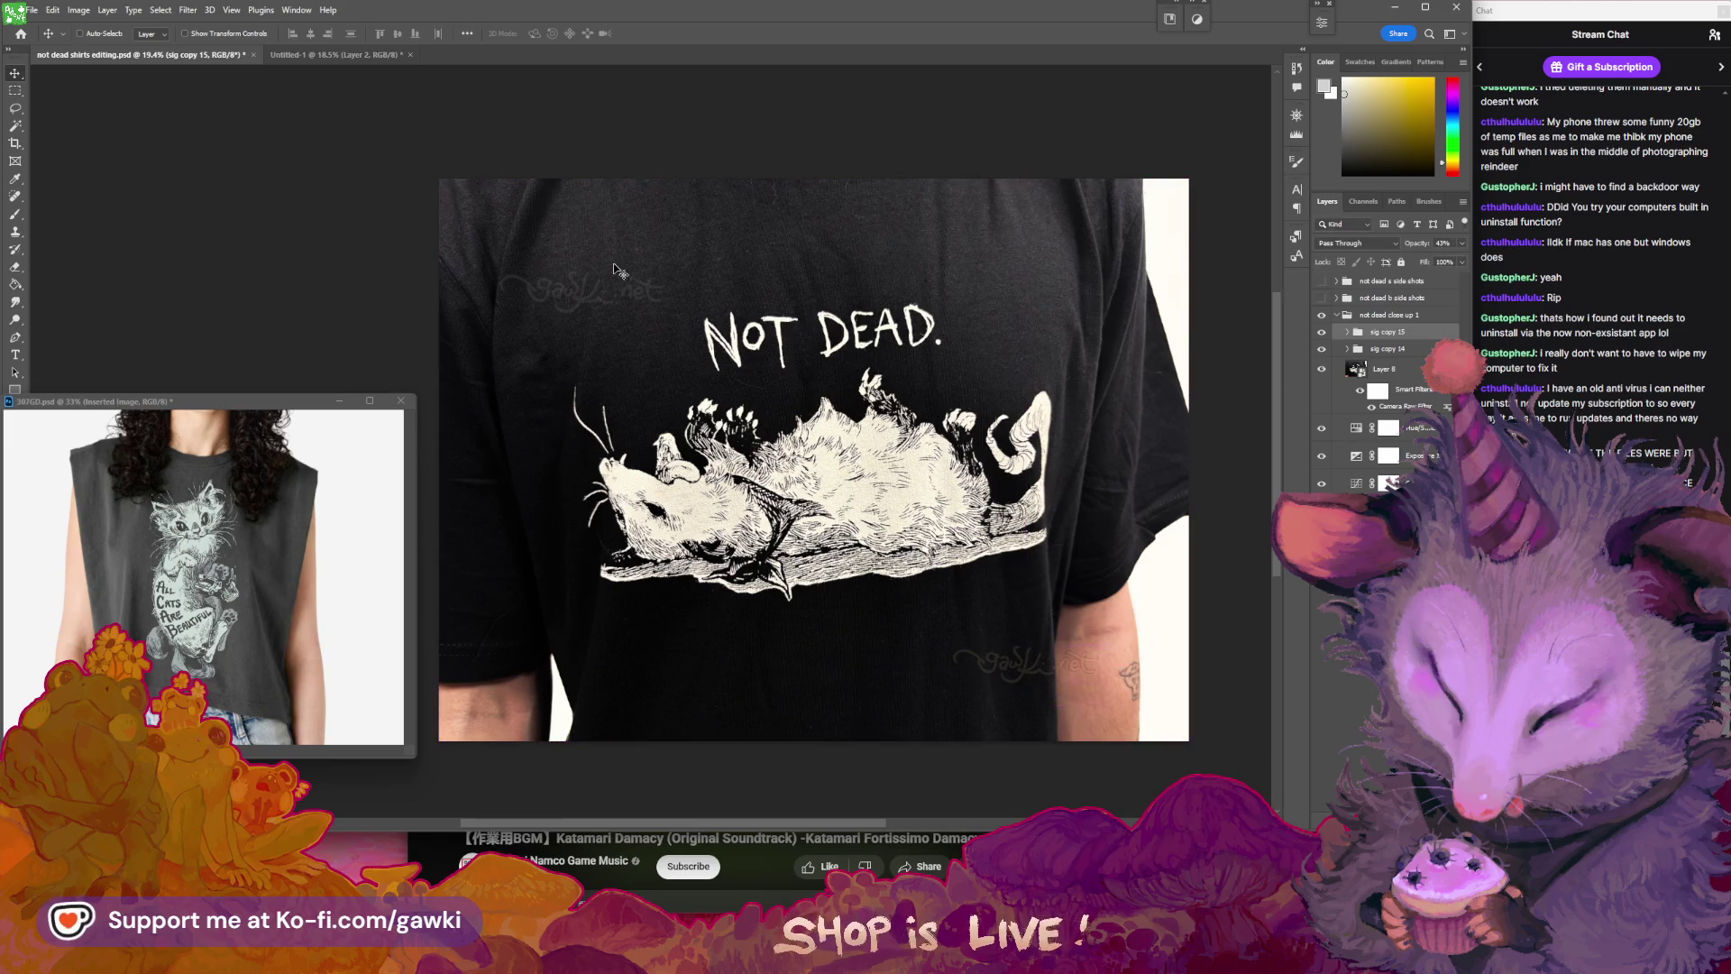
# - Drag sig copy 15 toward the shirt's lower right and sig copy 14 to the upper left
pyautogui.moveTo(647, 288)
pyautogui.mouseDown()
pyautogui.moveTo(559, 210)
pyautogui.moveTo(448, 195)
pyautogui.moveTo(573, 198)
pyautogui.mouseUp()
pyautogui.click(1380, 349)
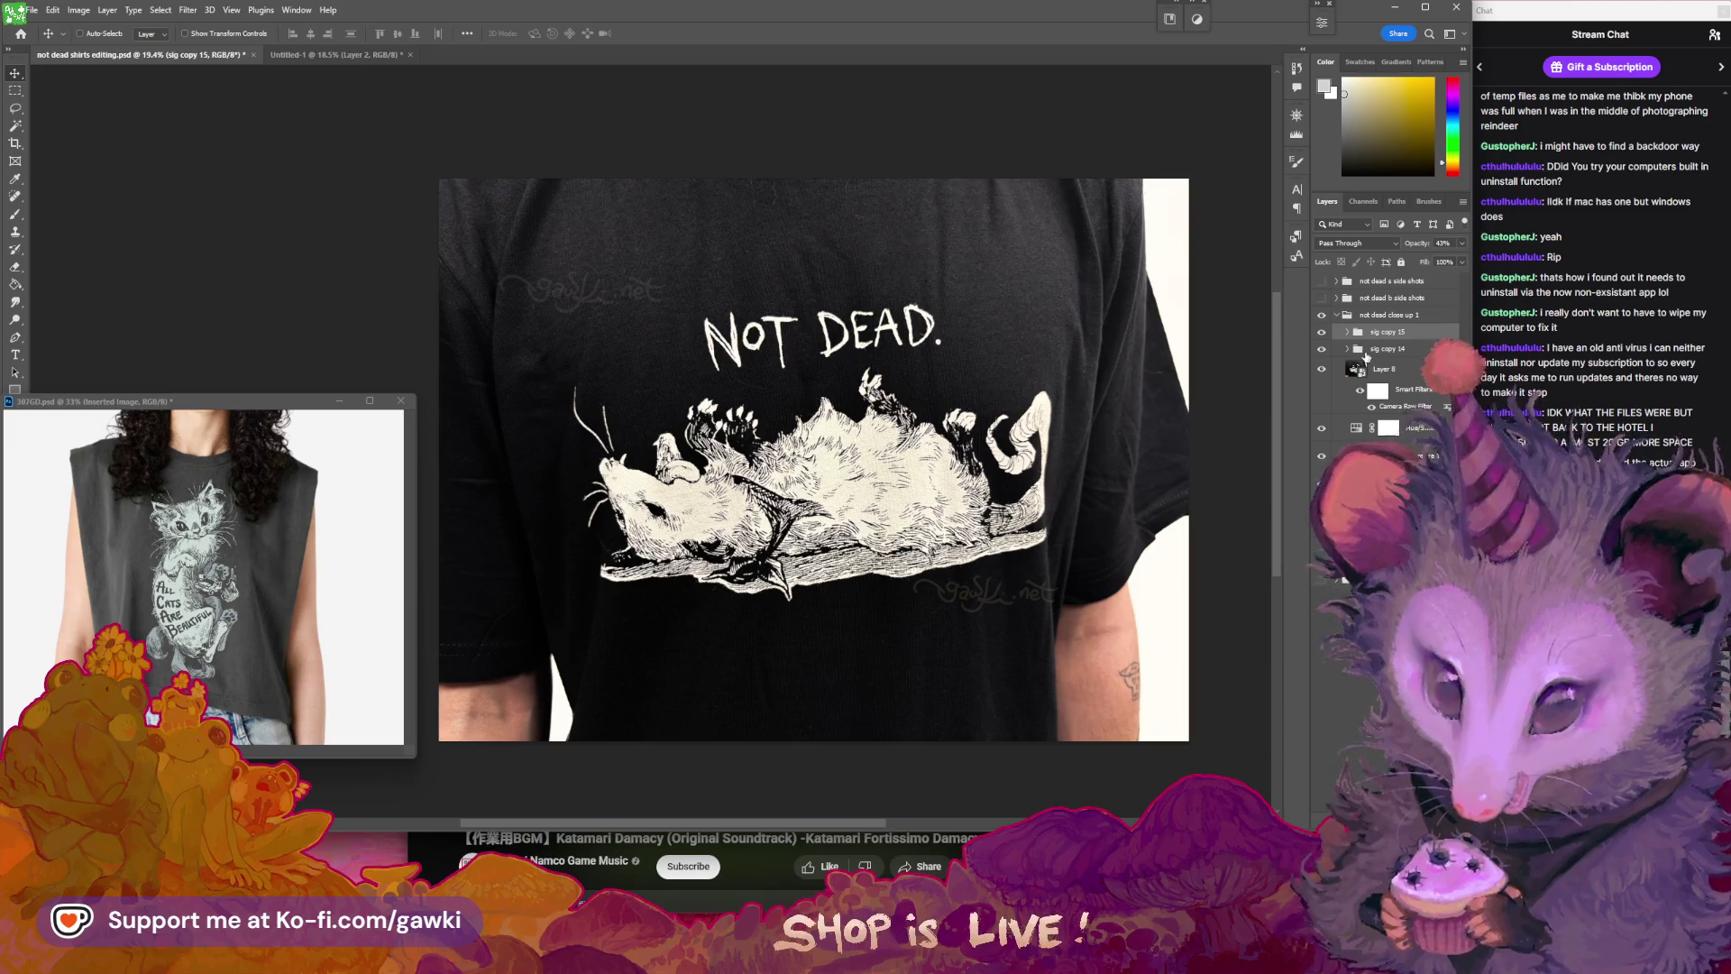
pyautogui.moveTo(546, 256)
pyautogui.mouseDown()
pyautogui.moveTo(665, 291)
pyautogui.moveTo(712, 275)
pyautogui.mouseUp()
pyautogui.scroll(-1, 1079, 427)
pyautogui.click(1379, 369)
pyautogui.click(1389, 331)
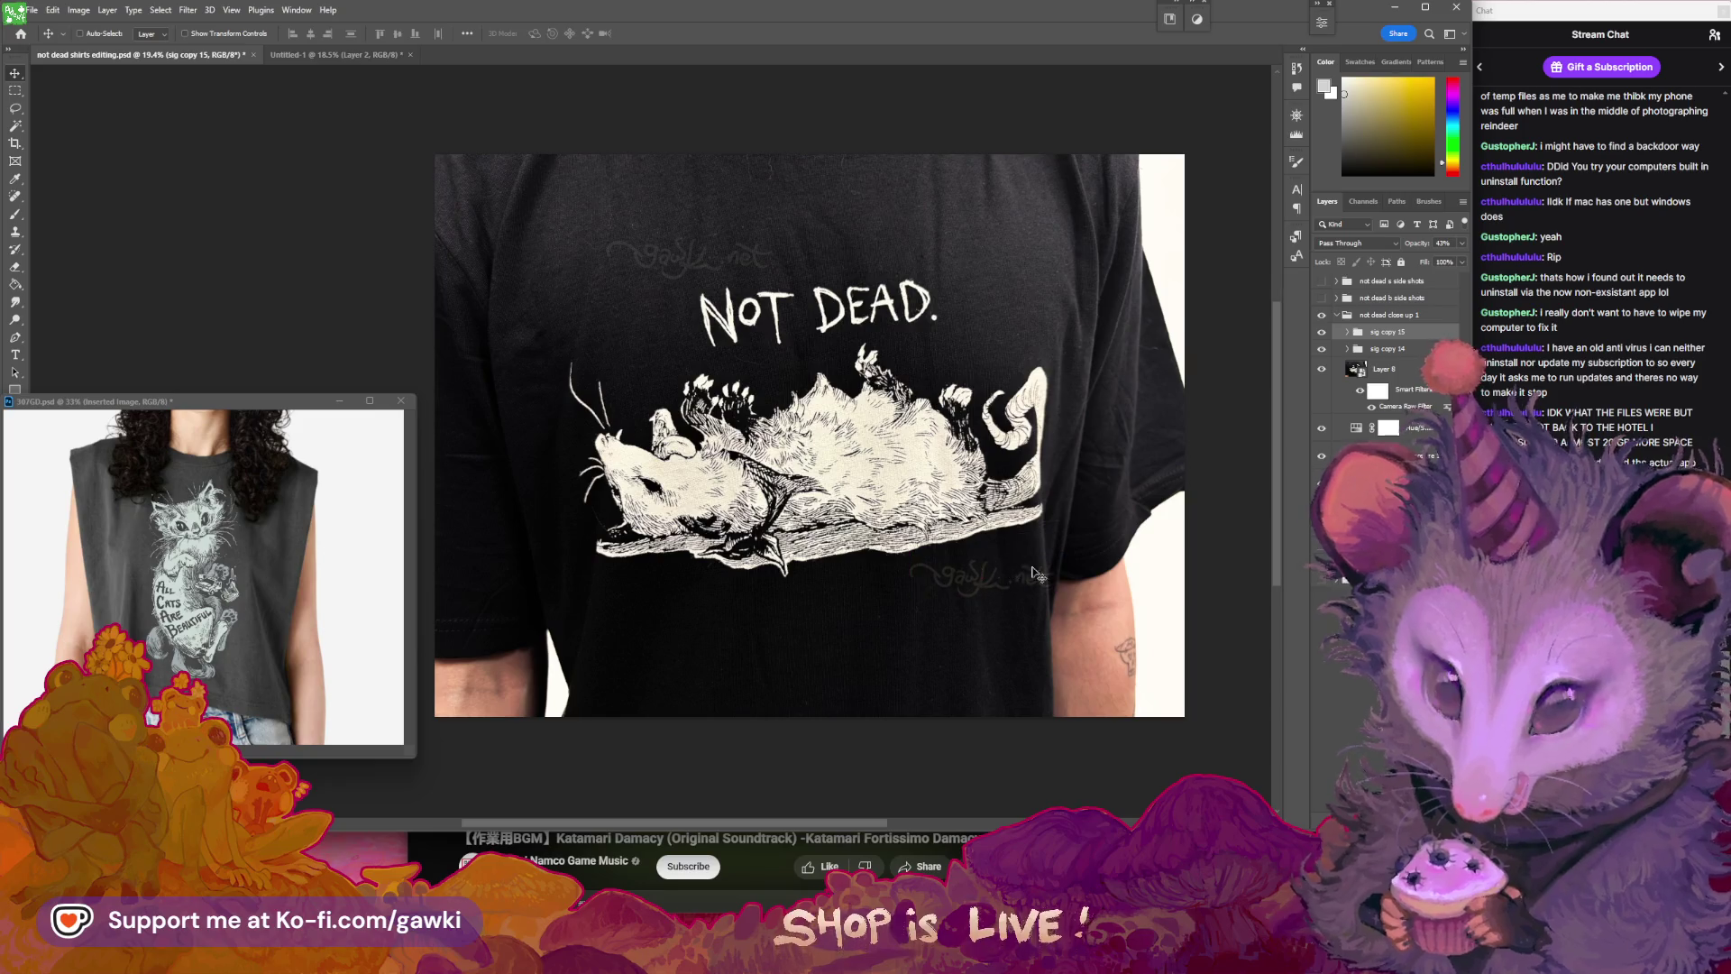
pyautogui.scroll(1, 1253, 432)
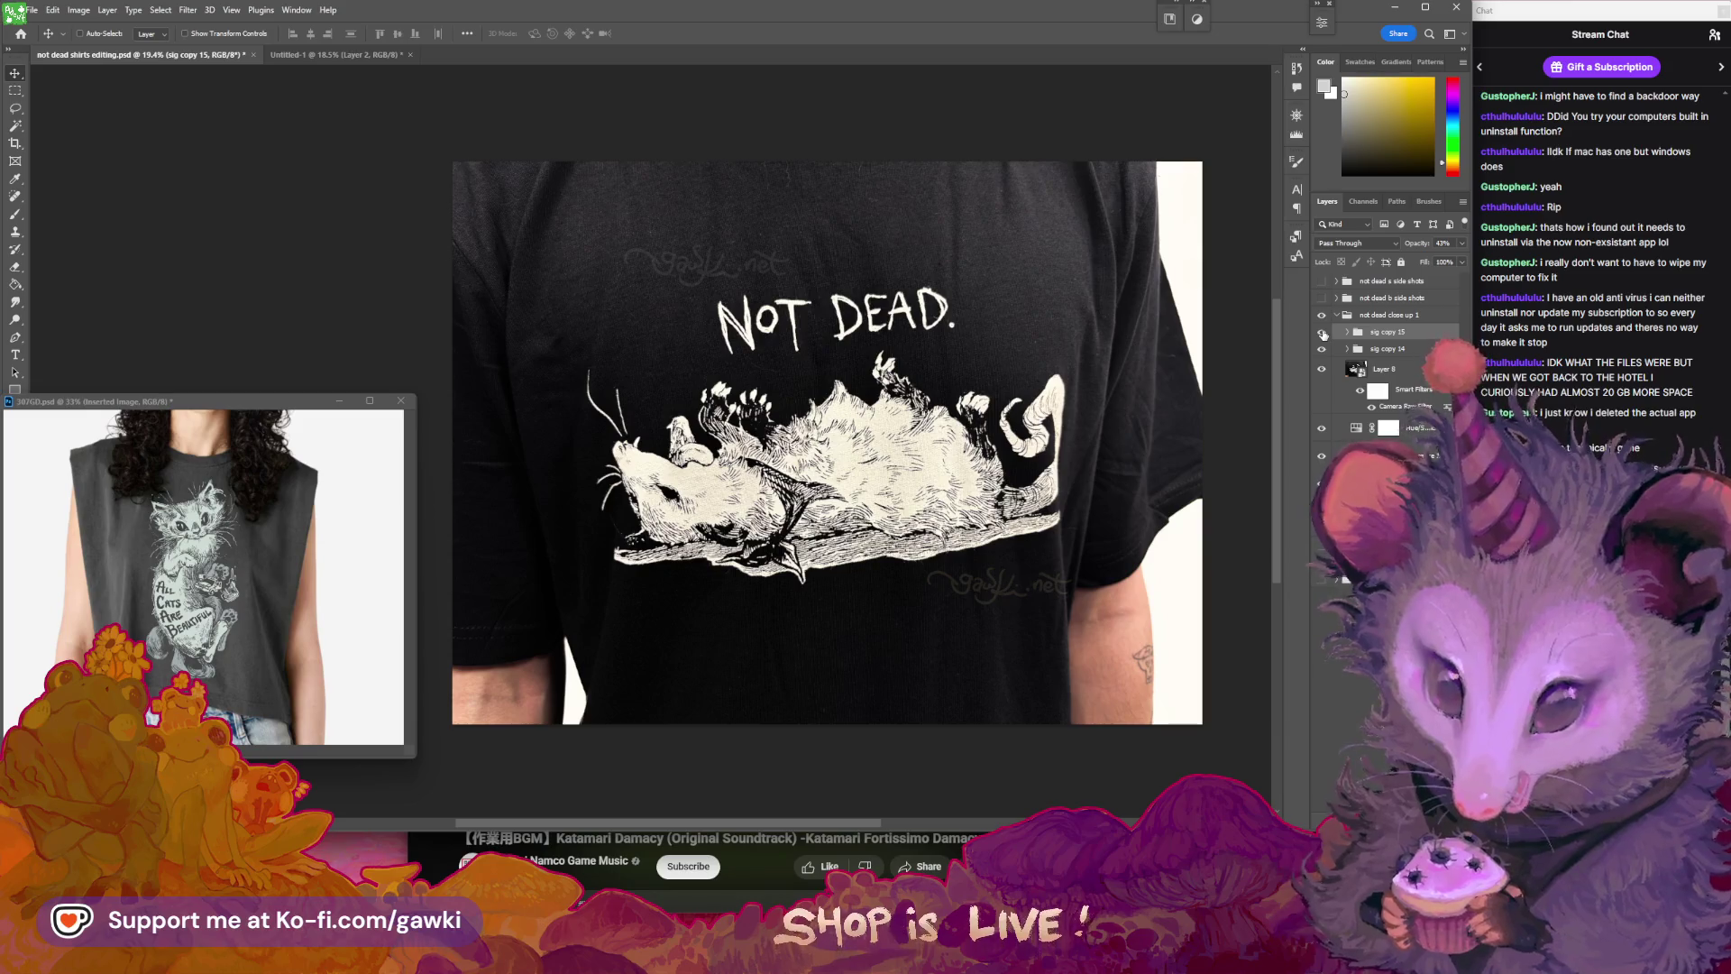
# - Toggle a watermark to compare, then collapse the 'not dead close up 1' group
pyautogui.click(1322, 333)
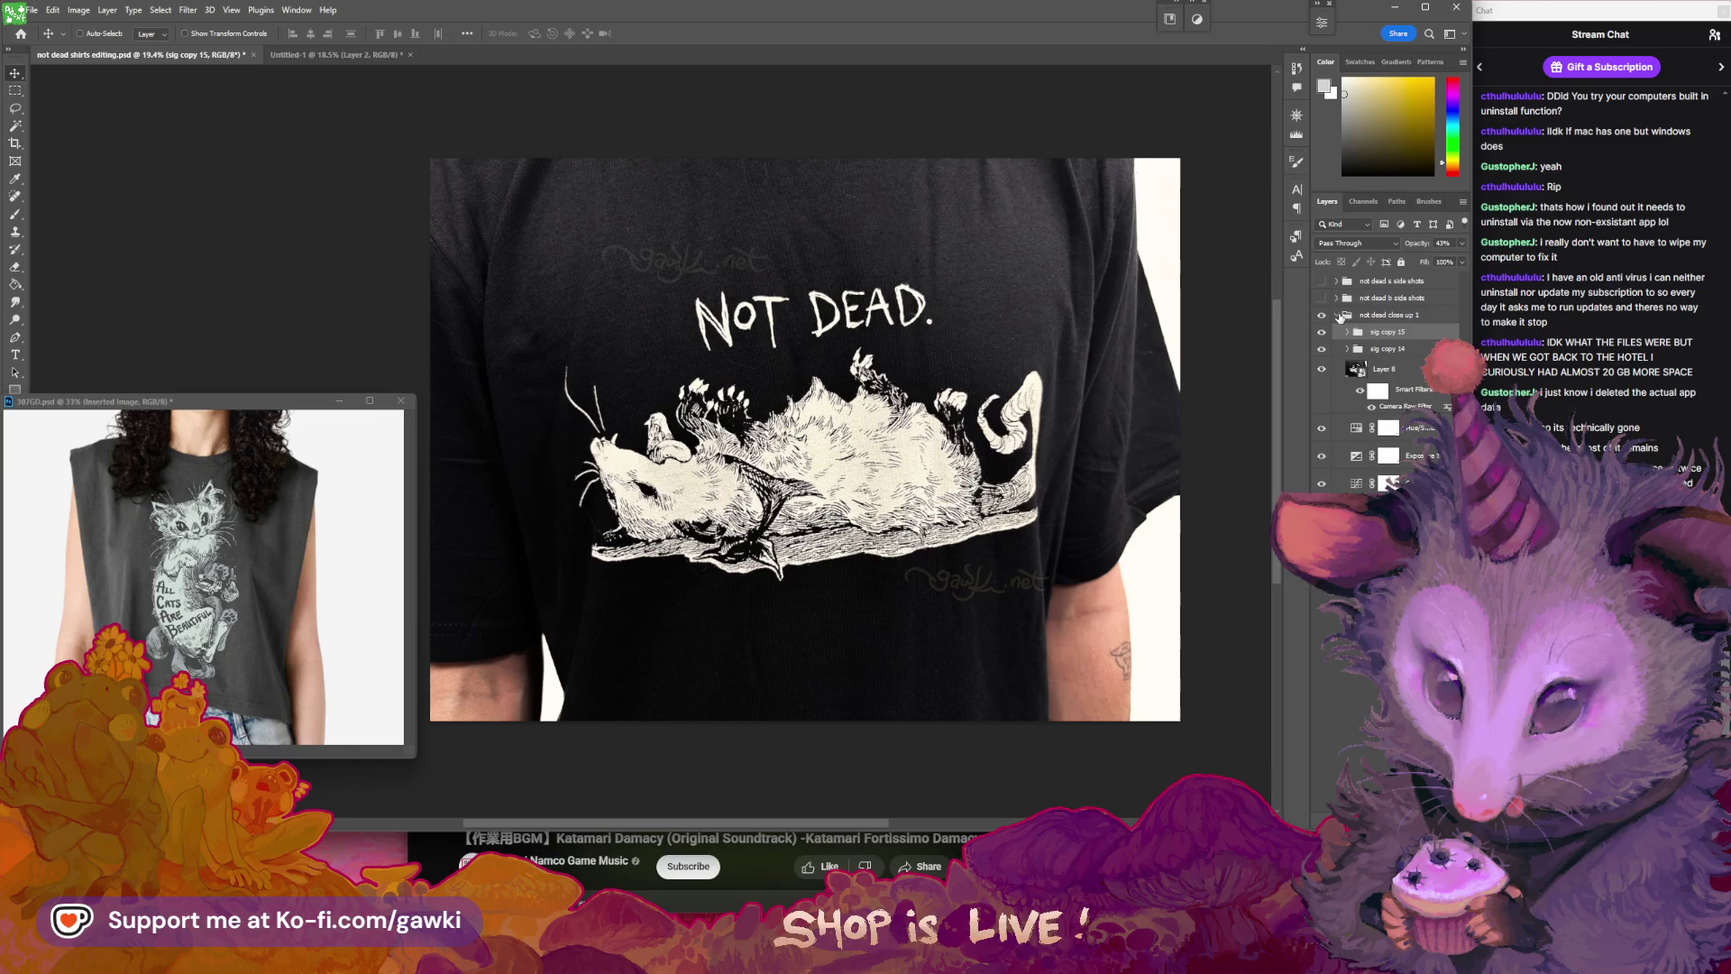
pyautogui.click(1339, 316)
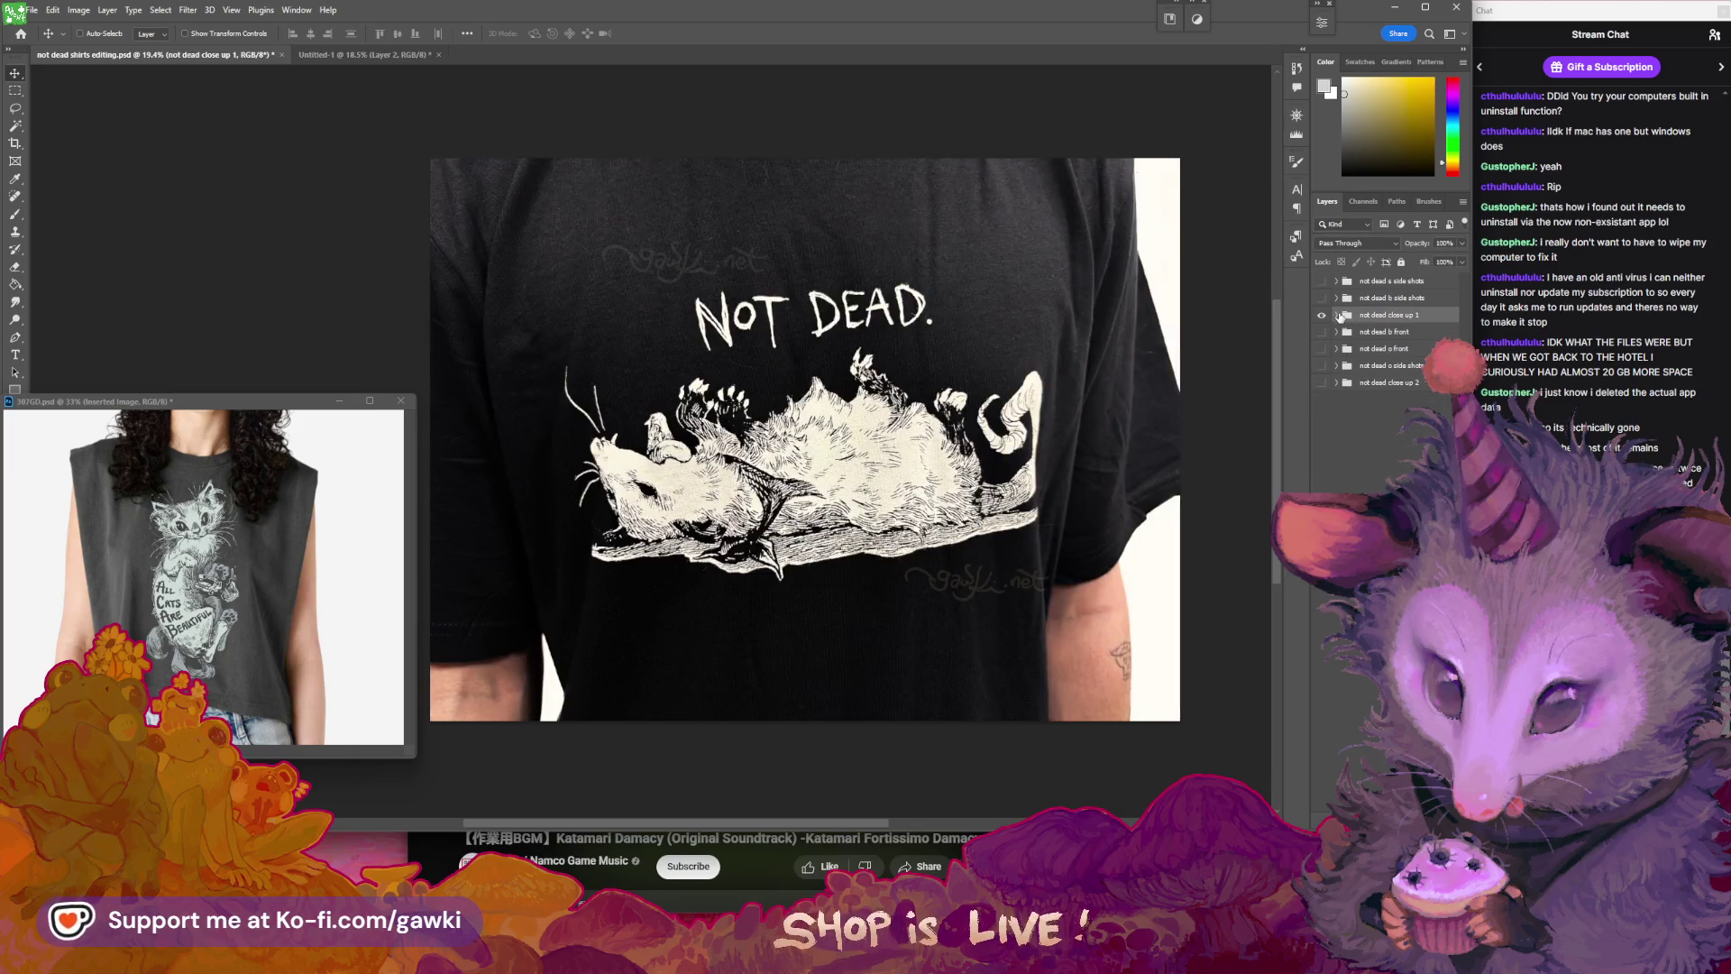
pyautogui.click(1339, 315)
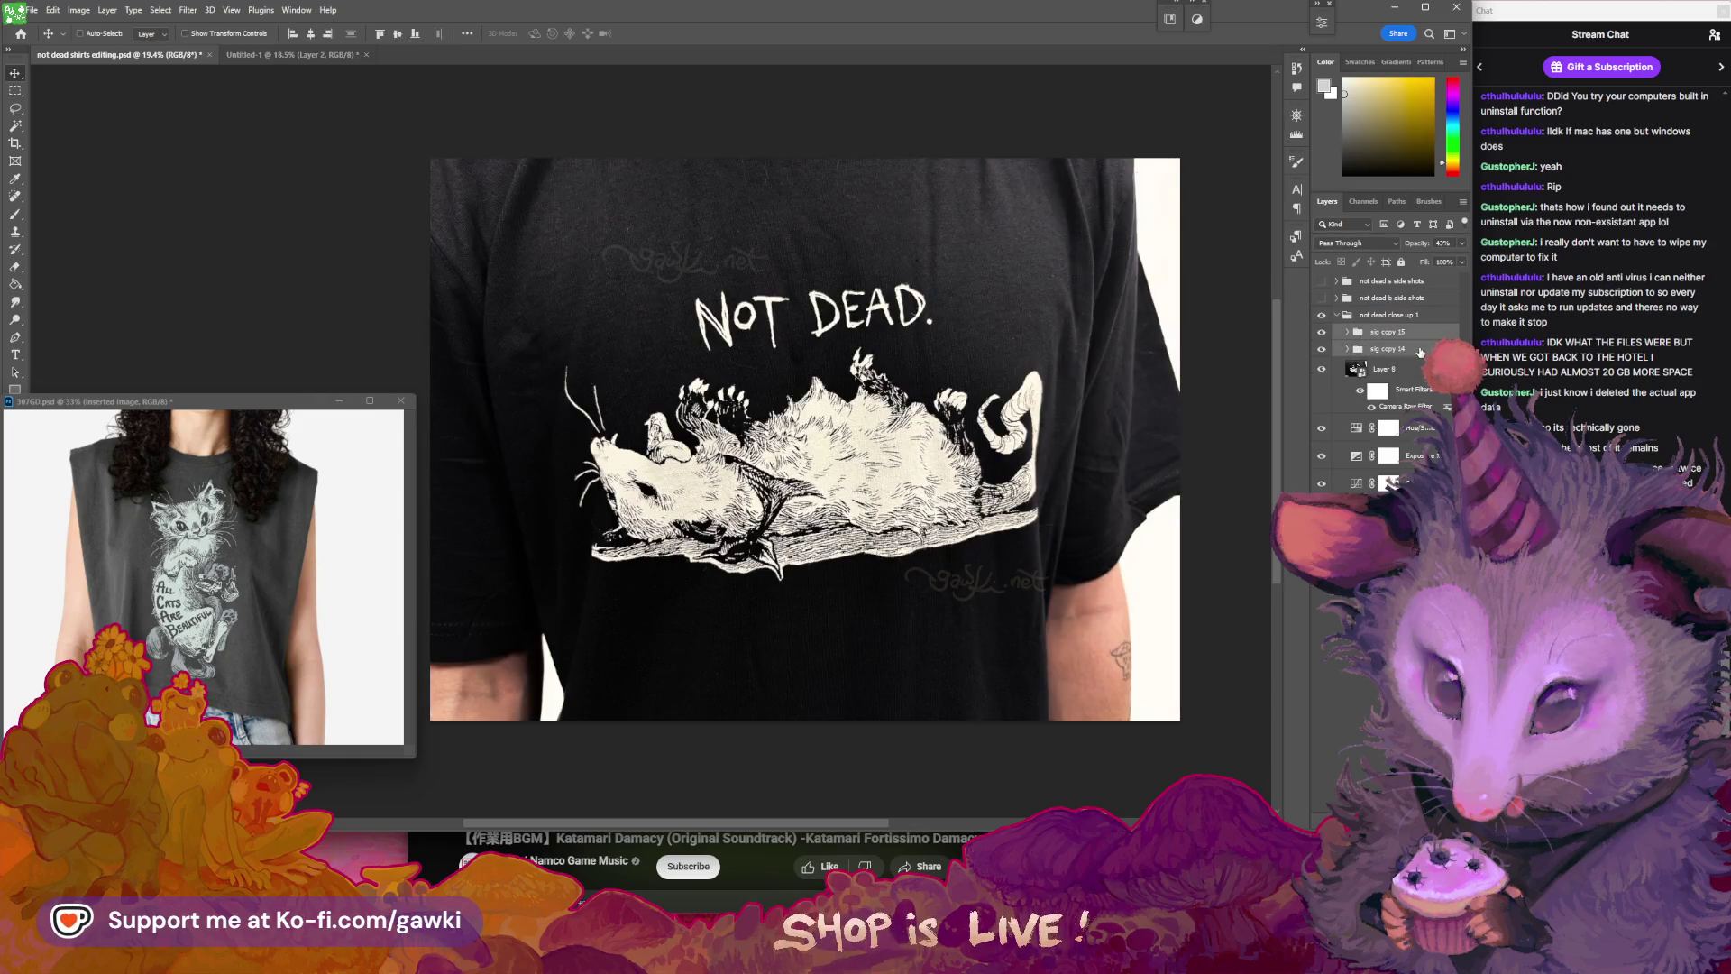
pyautogui.moveTo(1379, 470); pyautogui.dragTo(1379, 469)
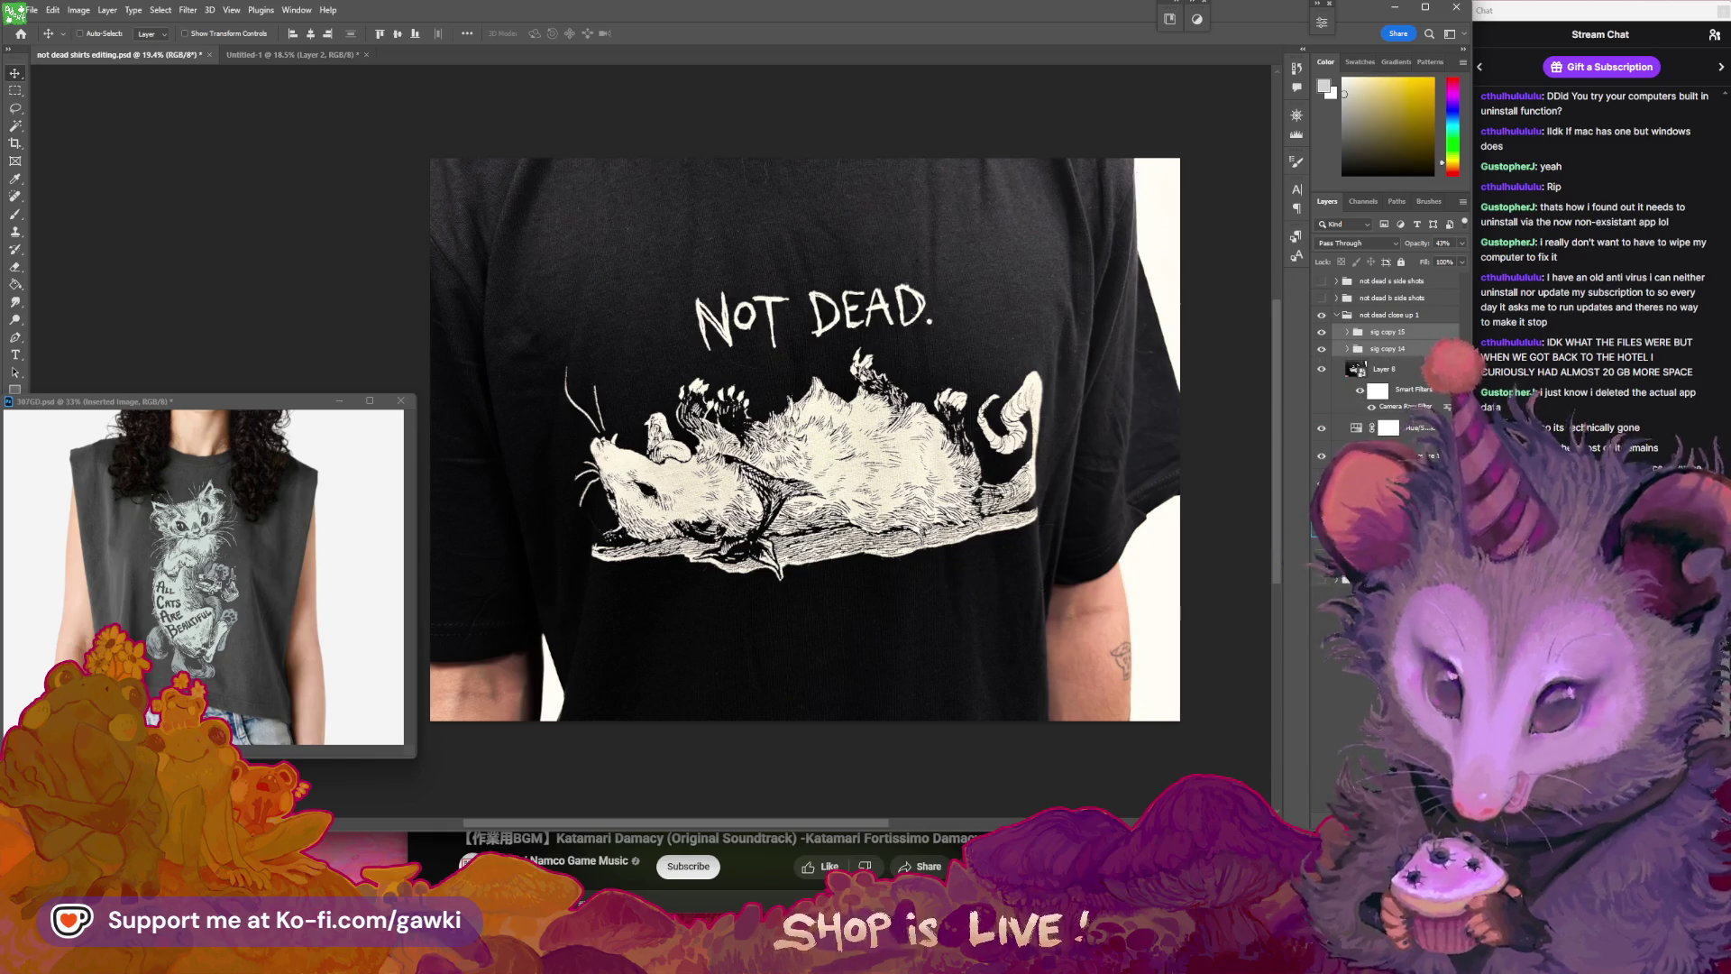
pyautogui.click(1336, 316)
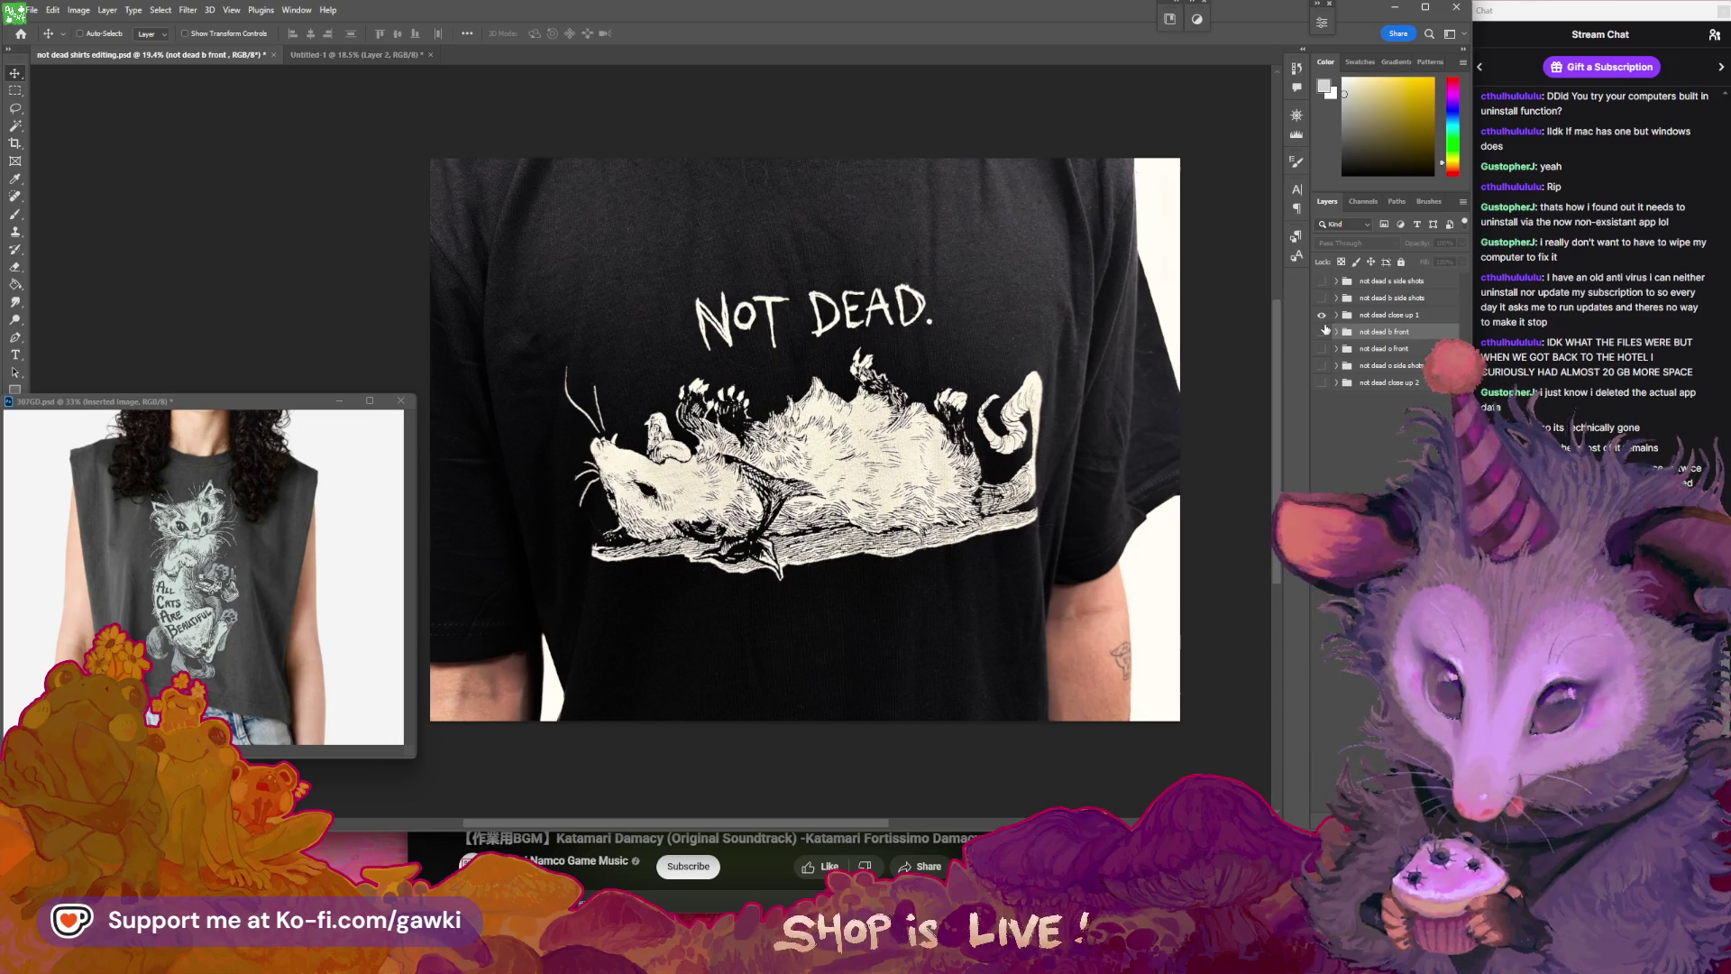
# - Hide the close-up group and move the sig copy 14 watermark on the front photo, showing the second watermark
pyautogui.click(1322, 315)
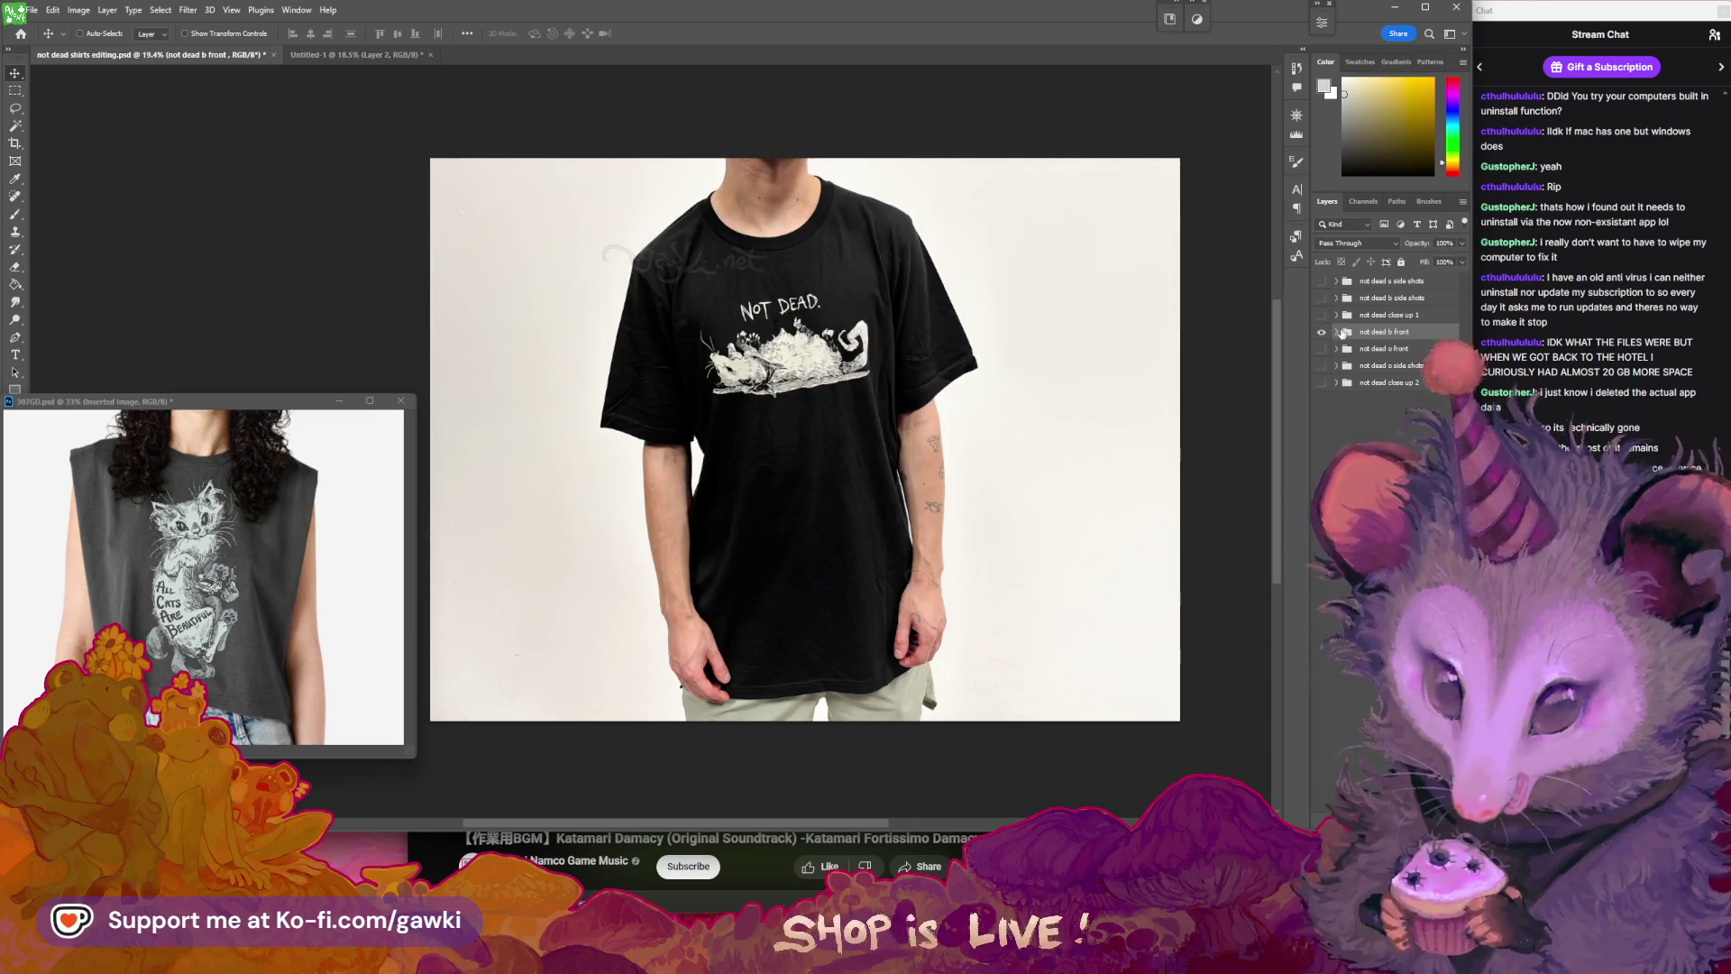
pyautogui.click(1337, 332)
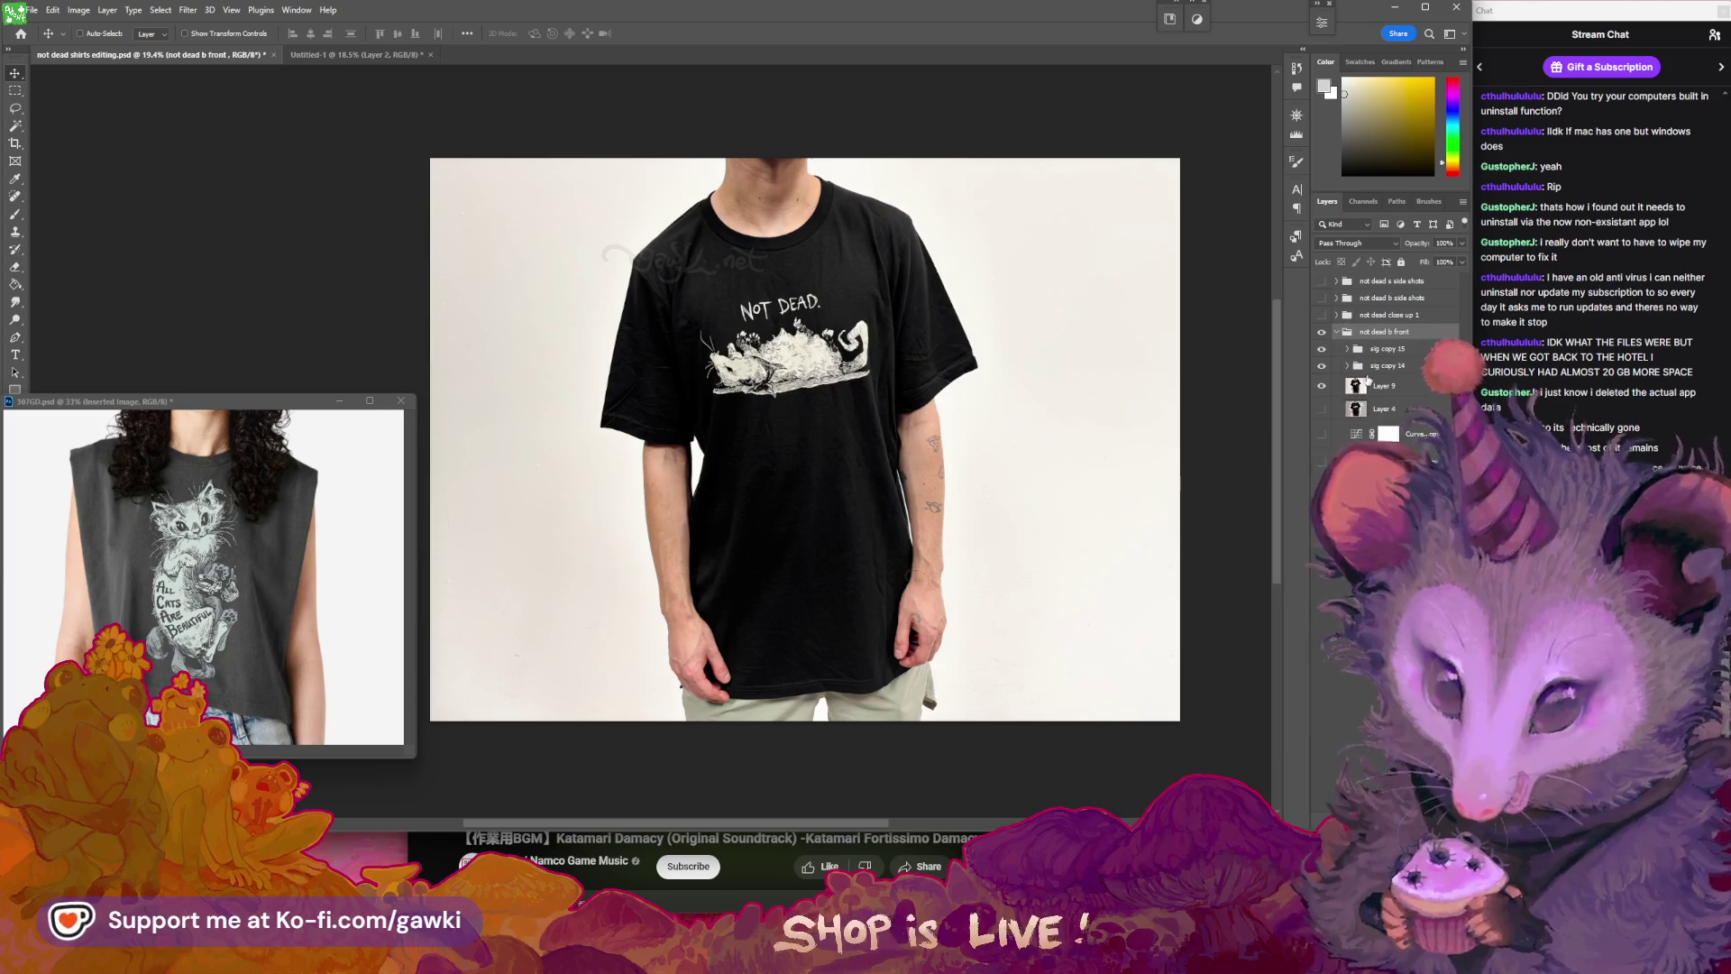
pyautogui.click(1372, 366)
pyautogui.moveTo(912, 588)
pyautogui.mouseDown()
pyautogui.moveTo(913, 620)
pyautogui.moveTo(730, 288)
pyautogui.moveTo(910, 636)
pyautogui.moveTo(867, 566)
pyautogui.mouseUp()
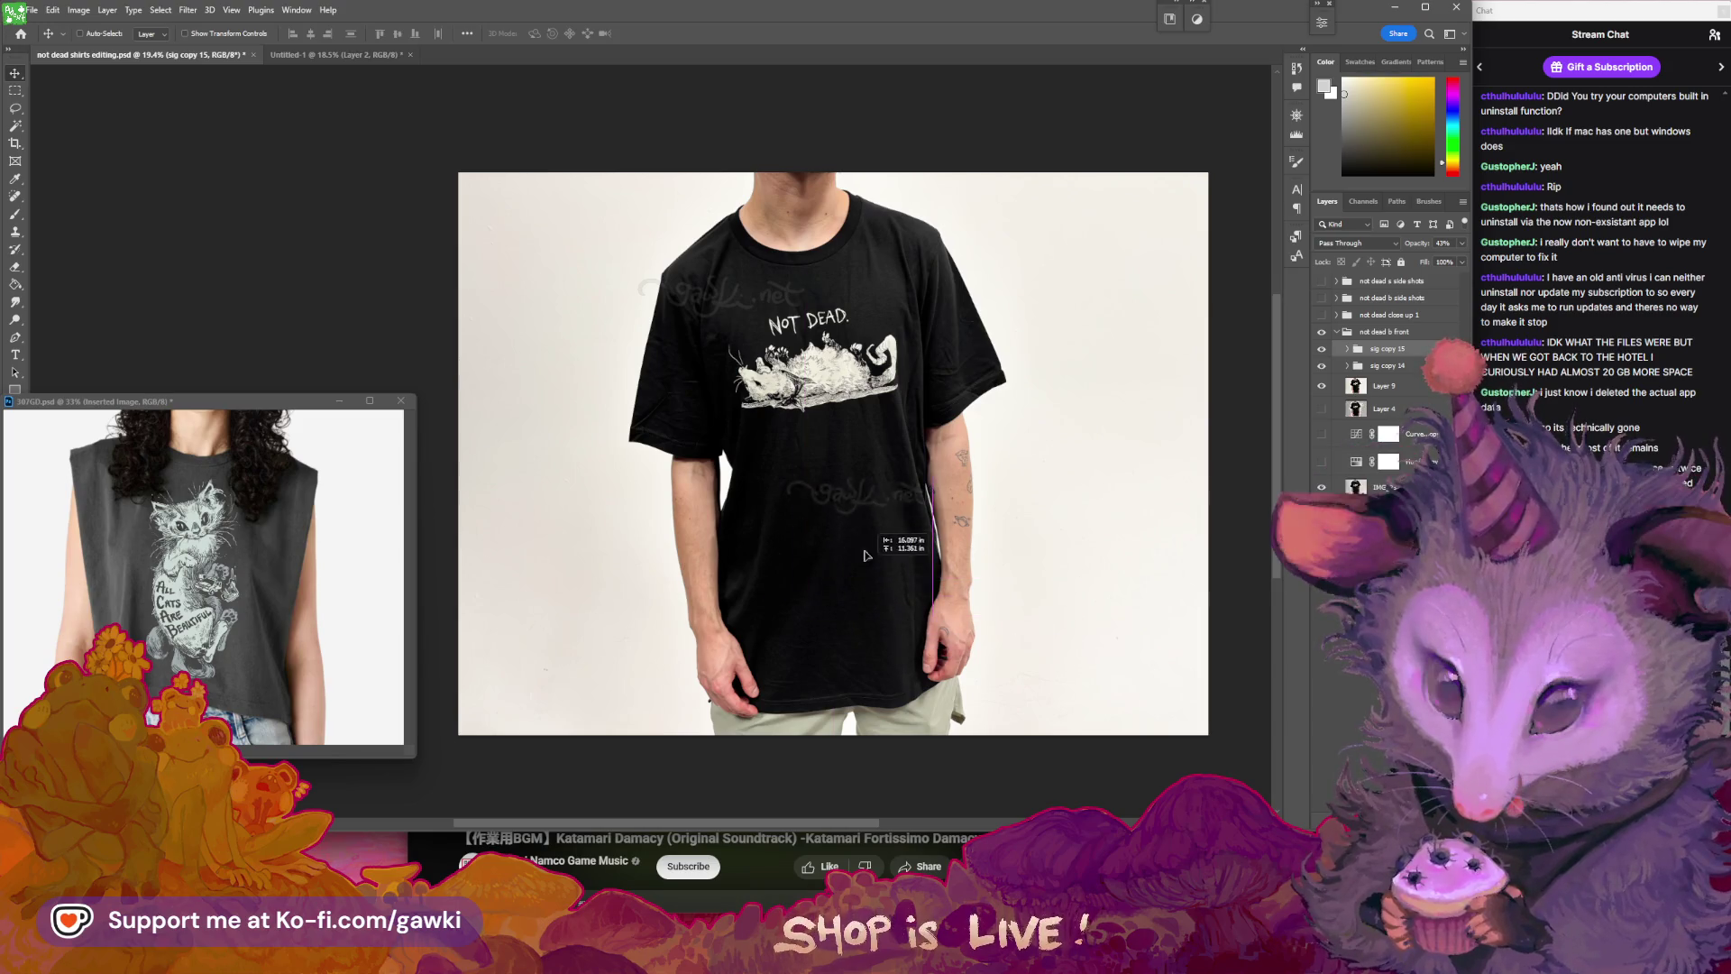
pyautogui.moveTo(884, 715)
pyautogui.mouseDown()
pyautogui.moveTo(865, 743)
pyautogui.moveTo(888, 768)
pyautogui.mouseUp()
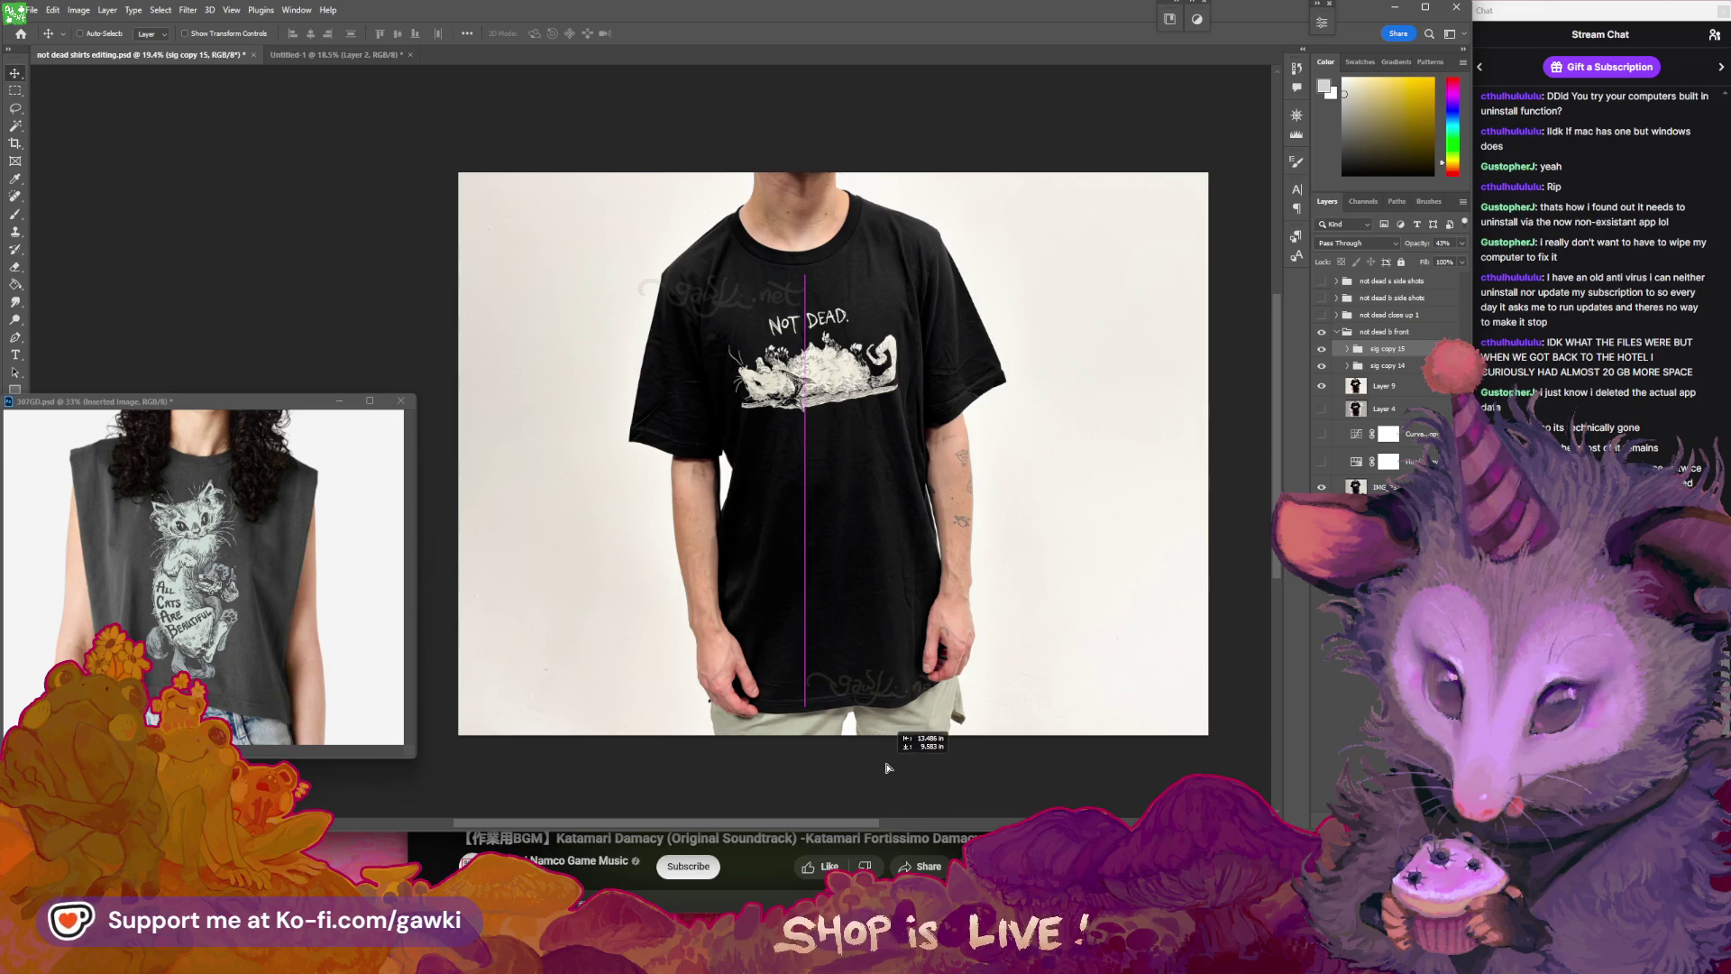
pyautogui.moveTo(883, 760); pyautogui.dragTo(884, 760)
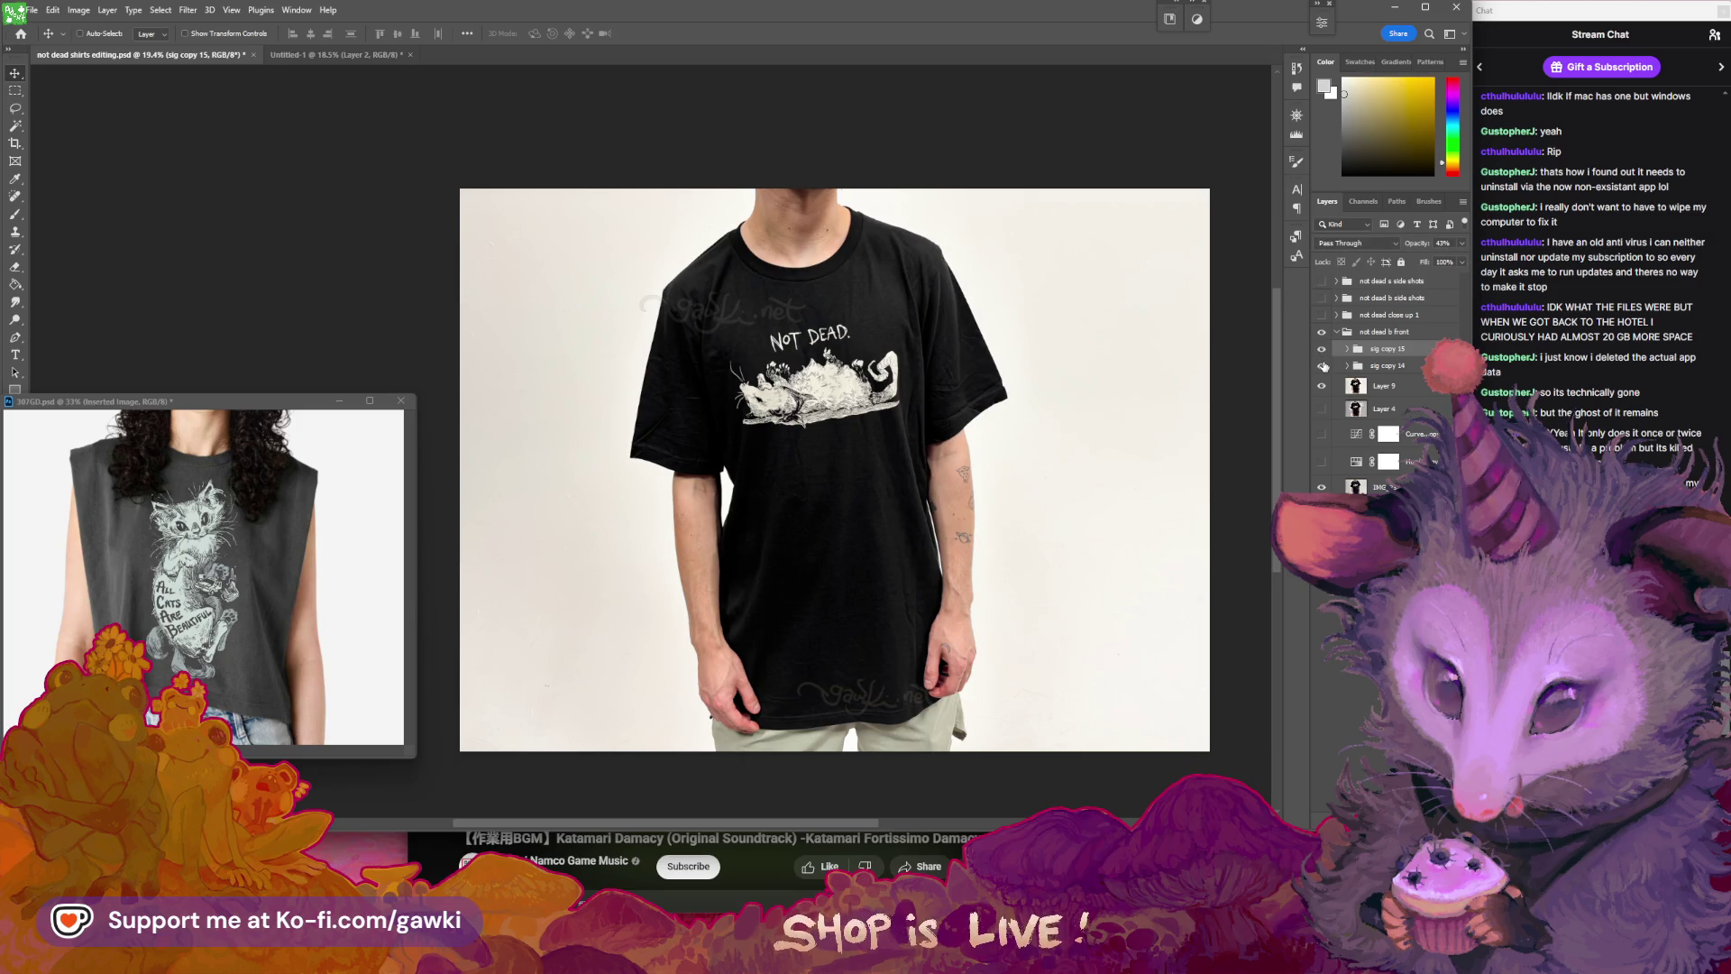
pyautogui.click(1323, 349)
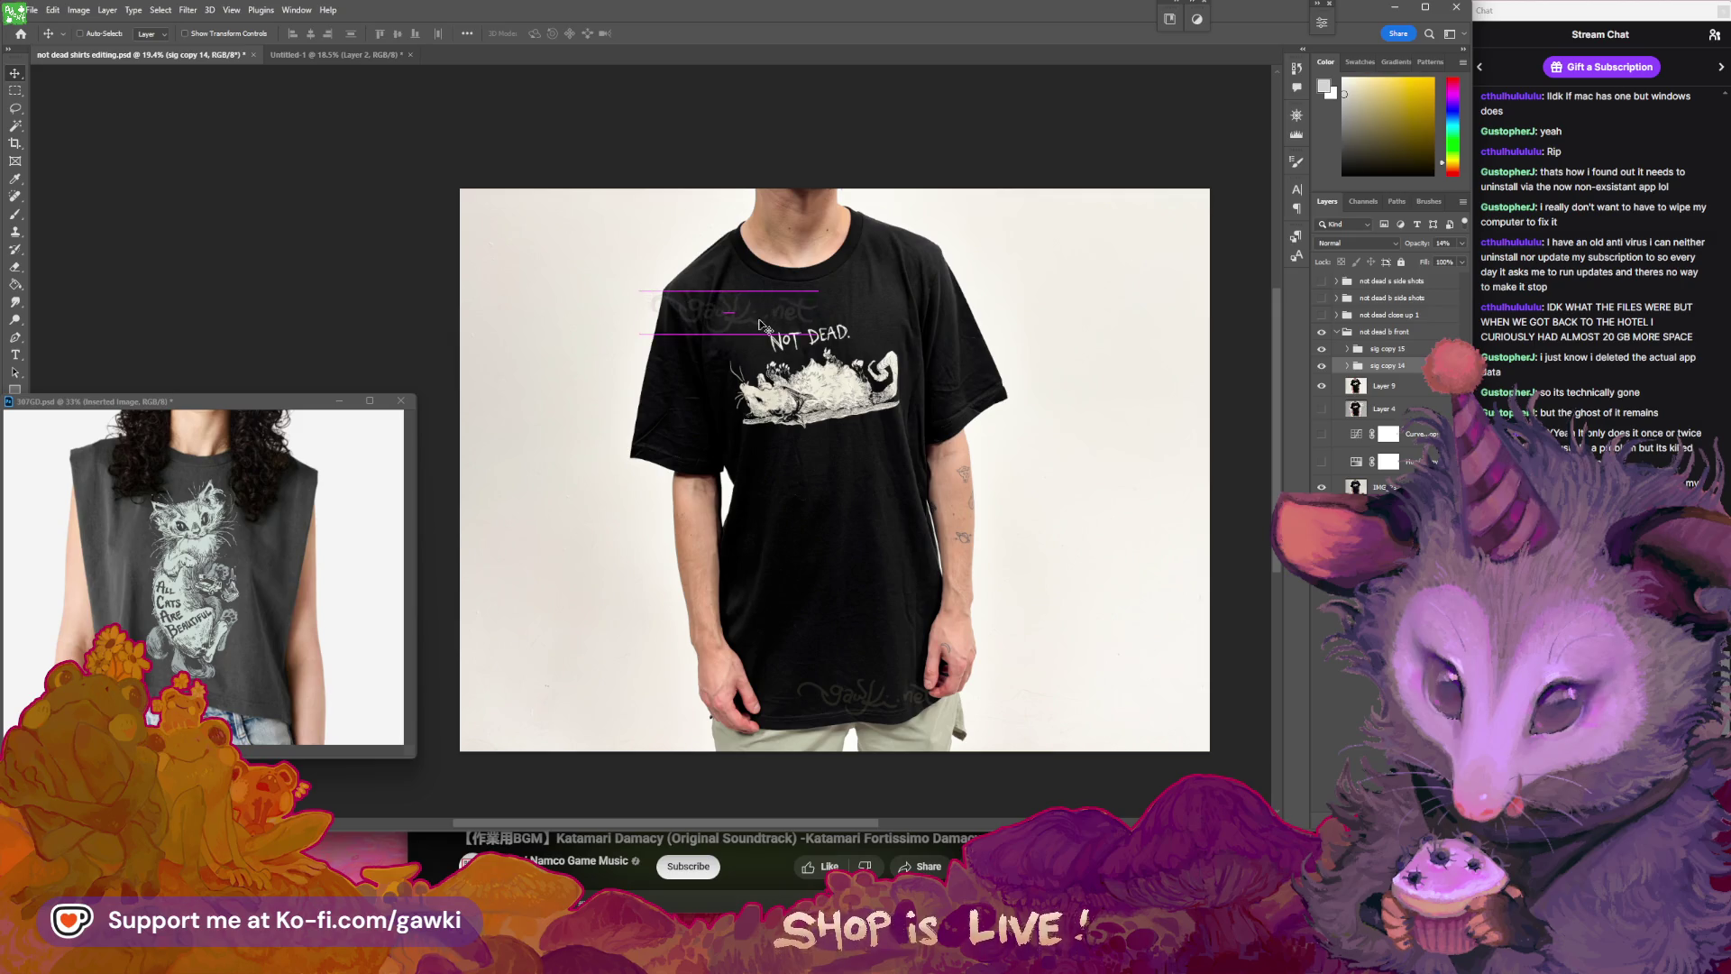
# - Set the watermark layer's opacity to 13% and collapse the 'not dead b front' group
pyautogui.click(1463, 244)
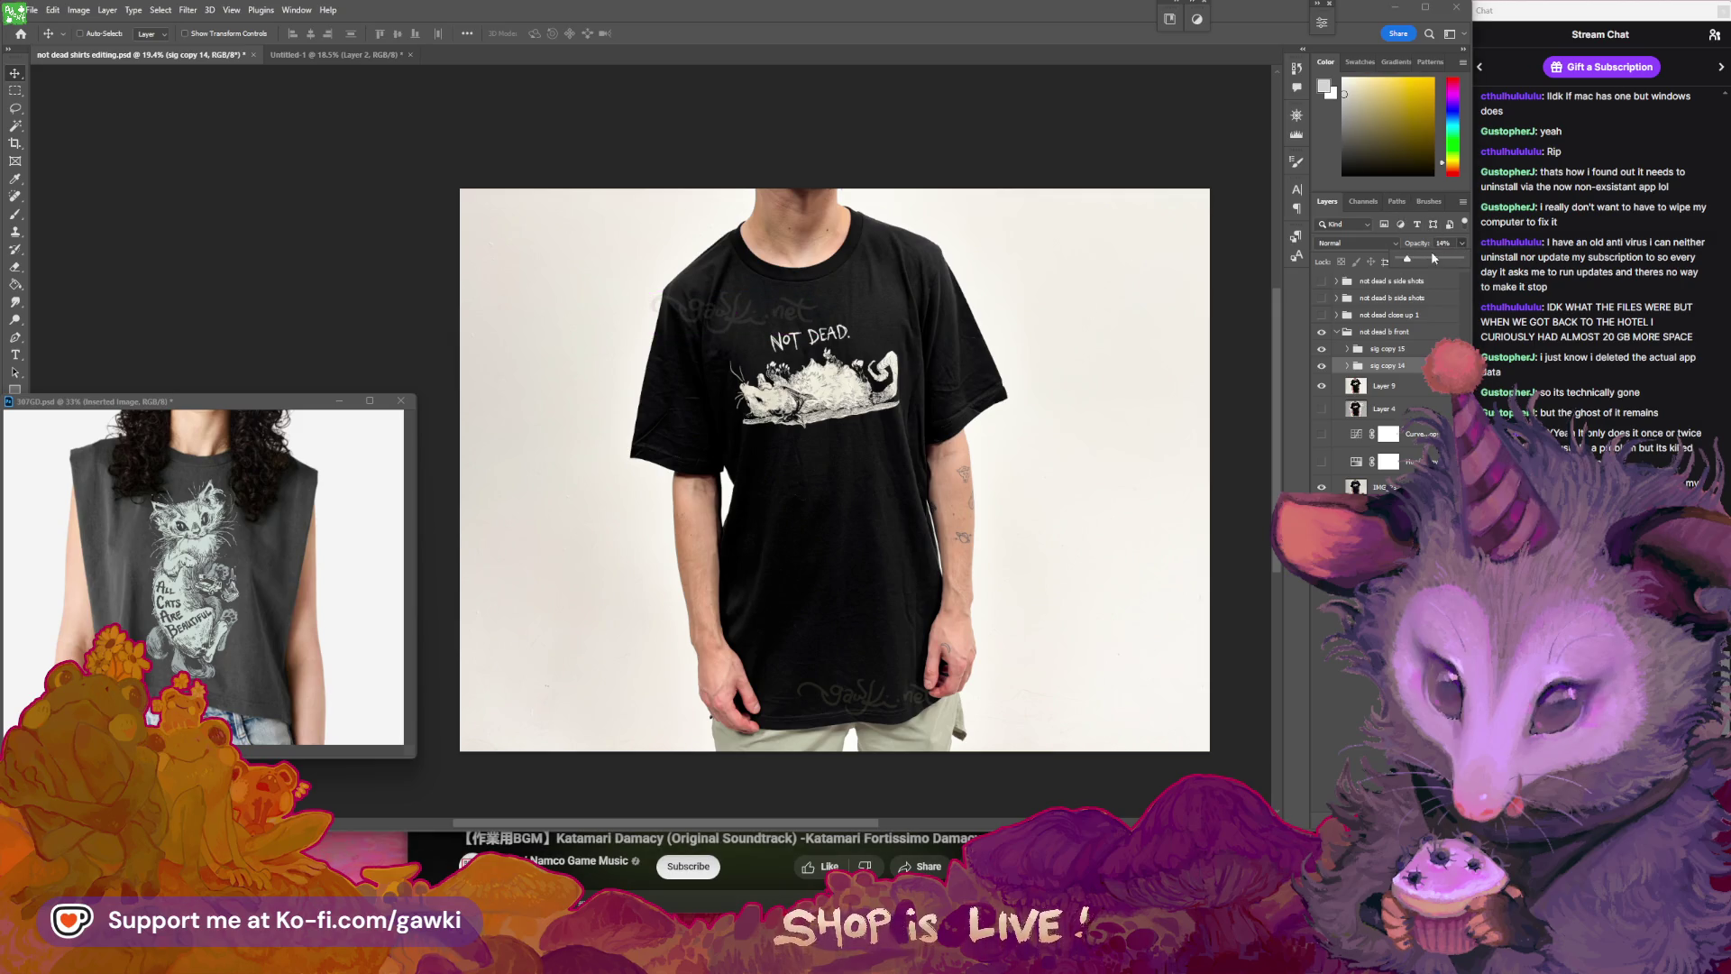
pyautogui.moveTo(1403, 262); pyautogui.dragTo(1405, 262)
pyautogui.moveTo(792, 320); pyautogui.dragTo(785, 318)
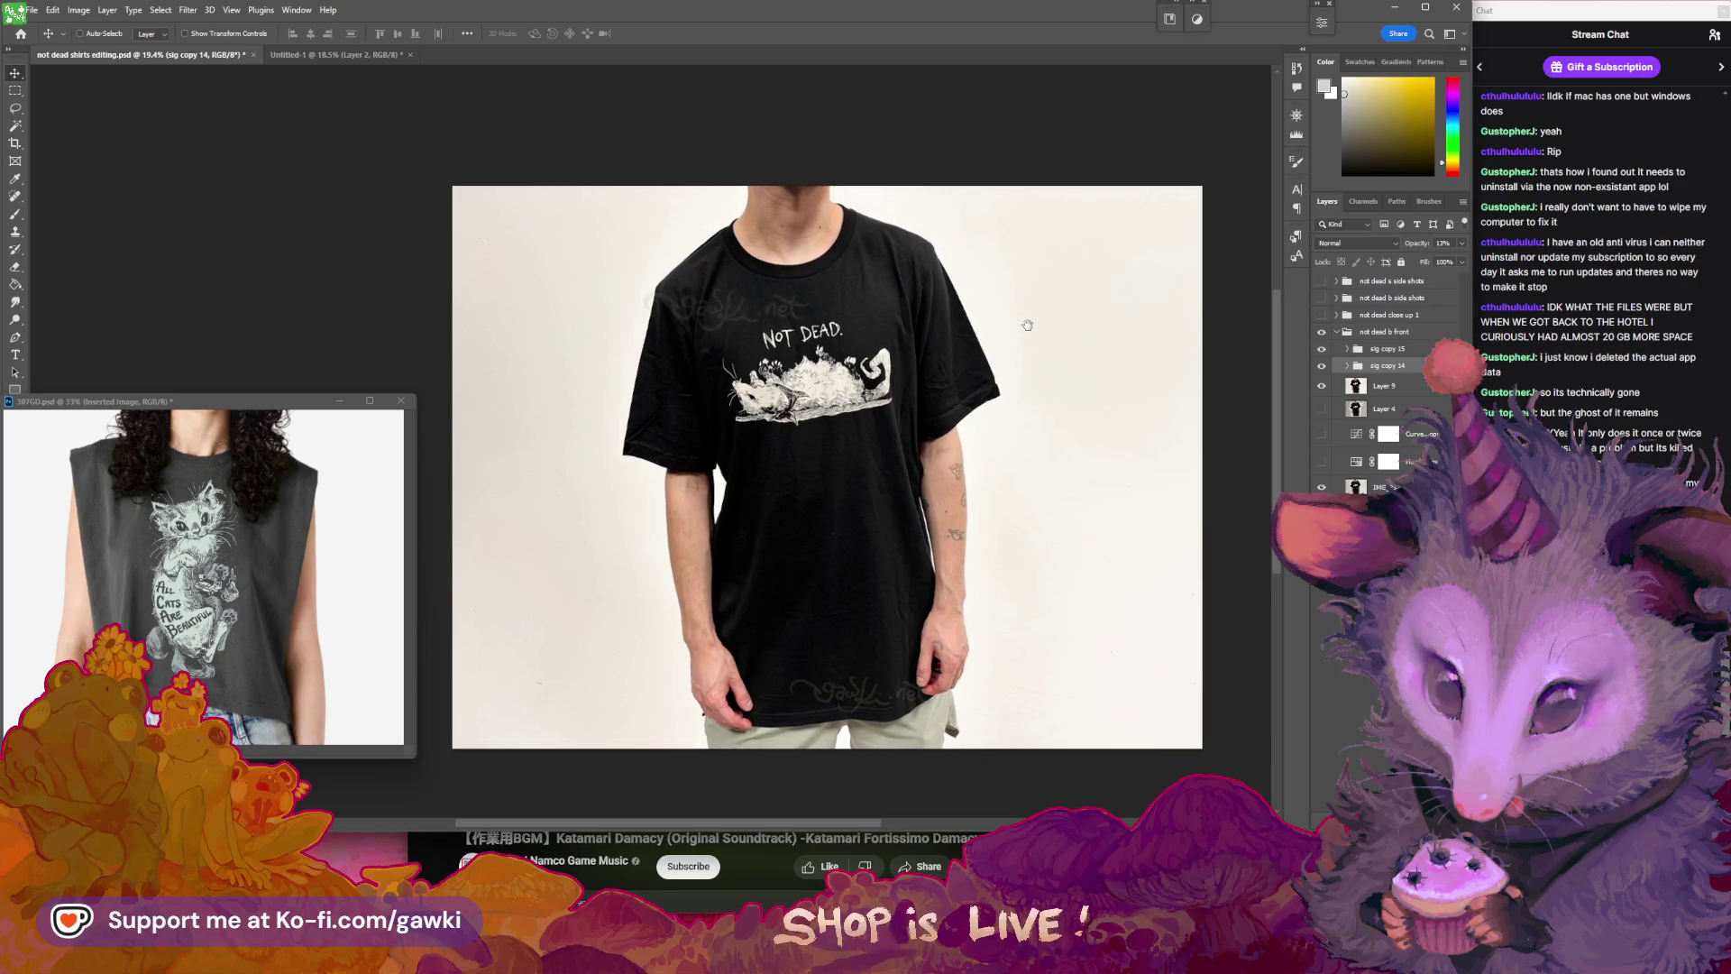
pyautogui.moveTo(959, 368); pyautogui.dragTo(1015, 378)
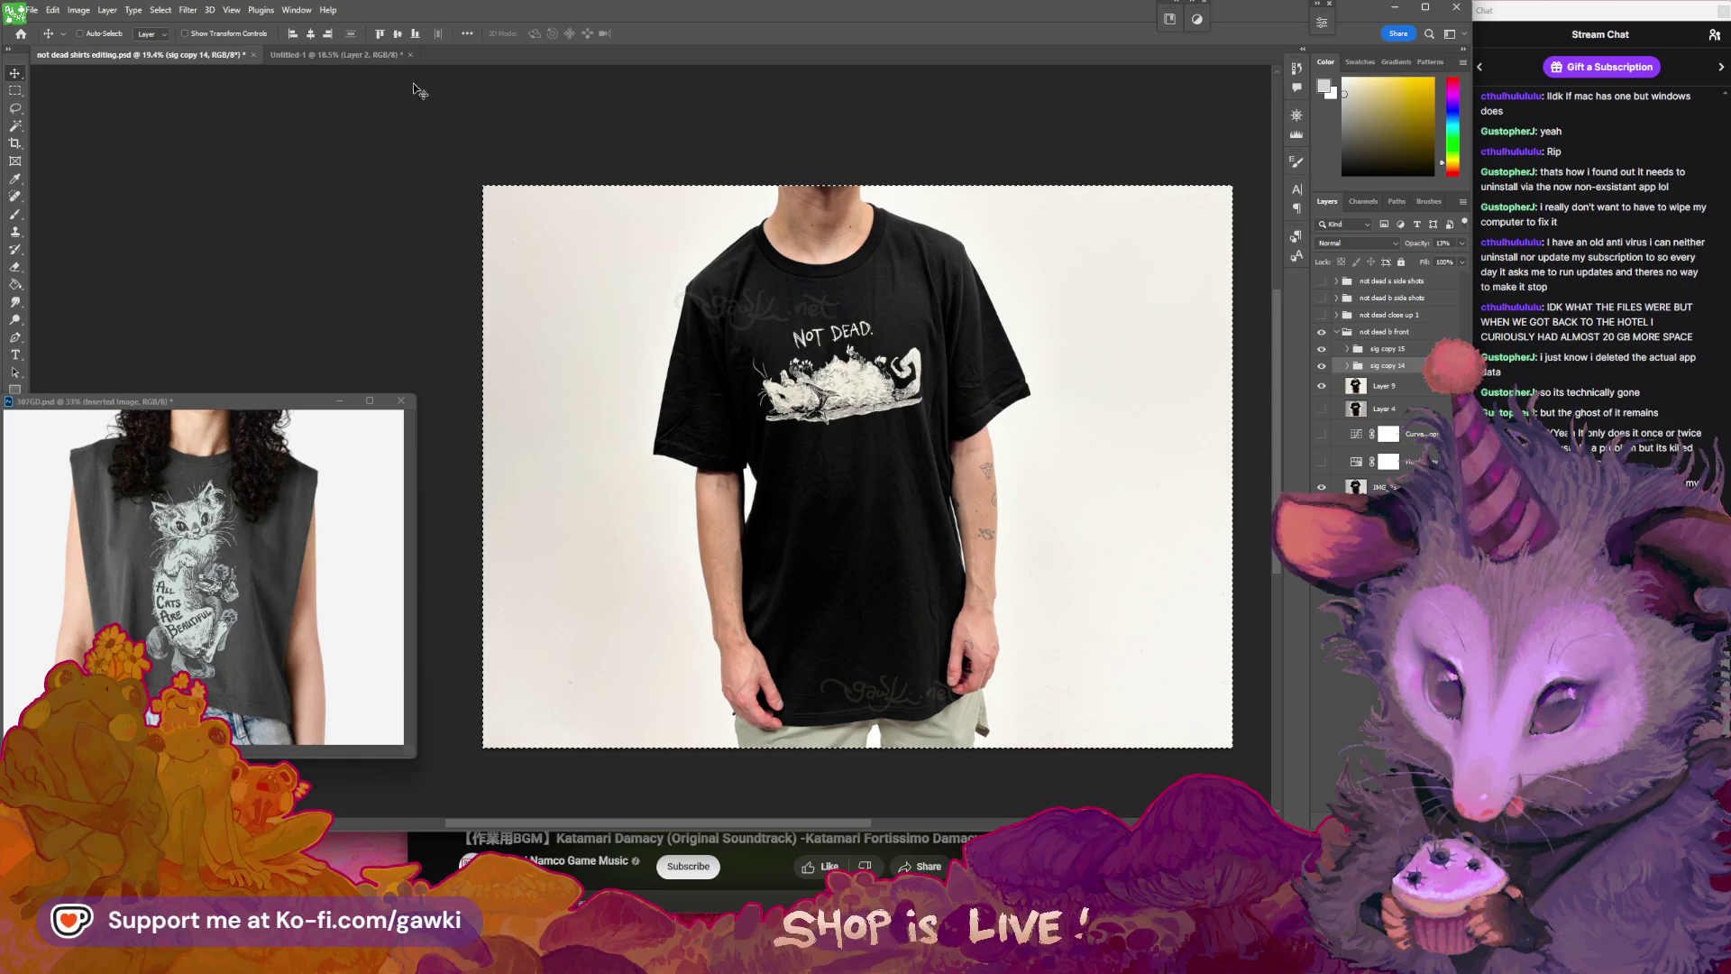
pyautogui.click(382, 57)
pyautogui.hotkey('ctrl', 'Tab')
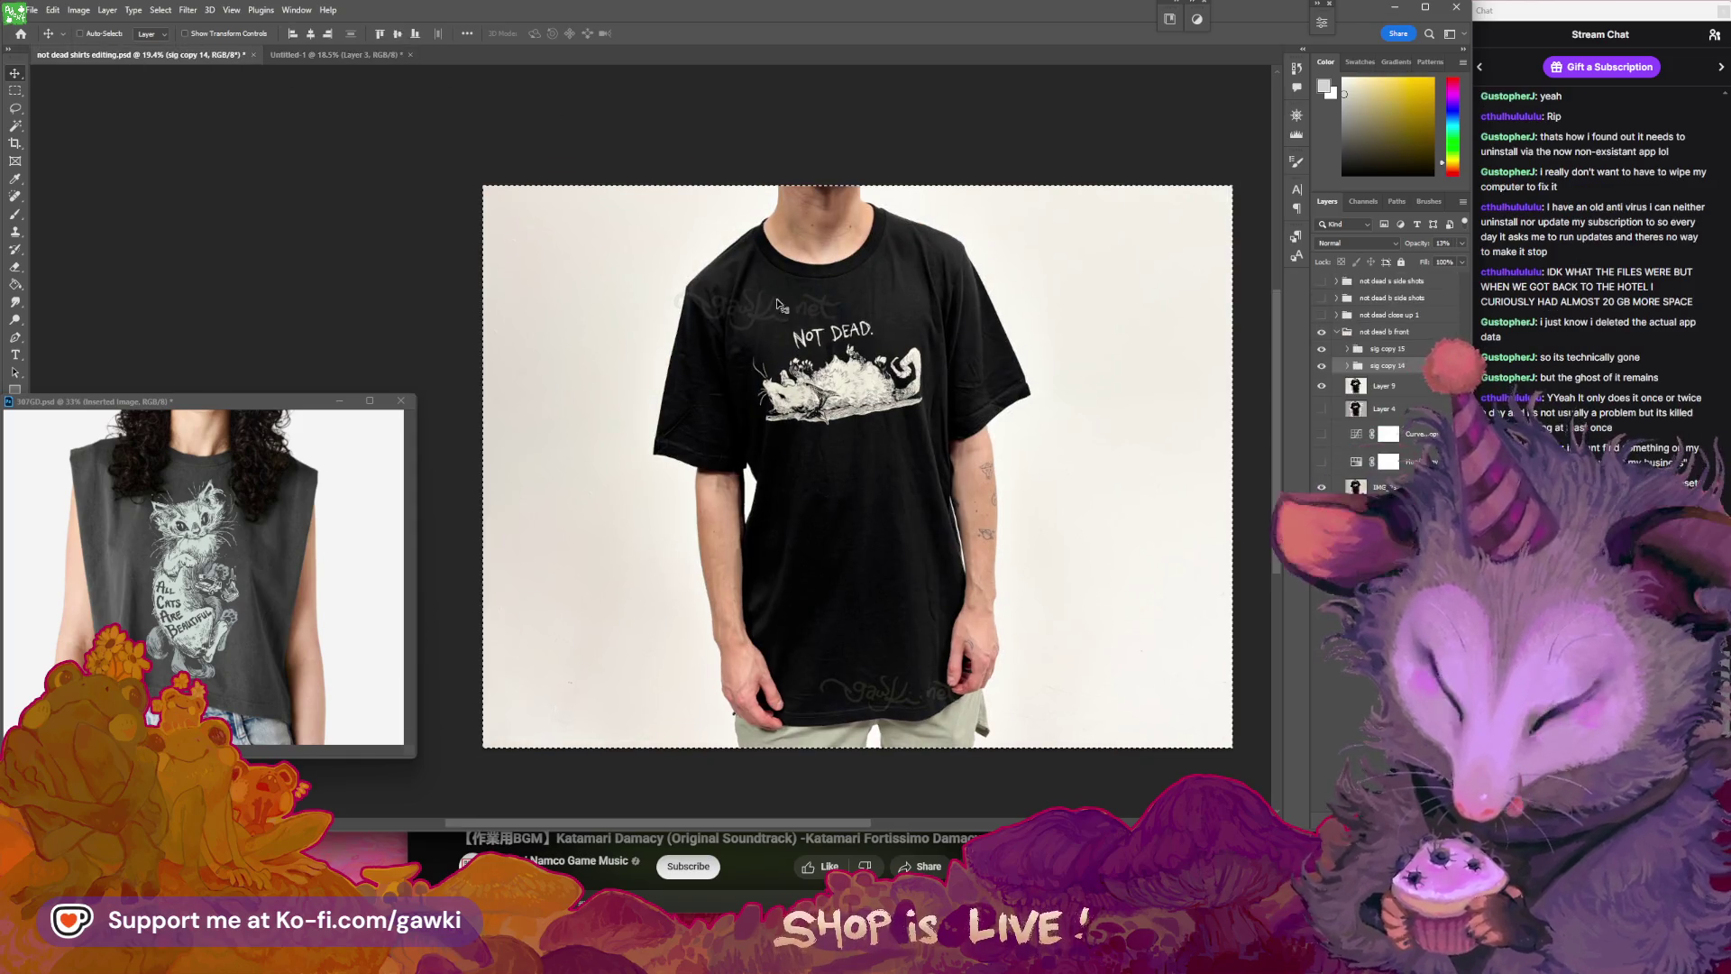
pyautogui.click(1339, 333)
pyautogui.click(1322, 332)
pyautogui.click(1338, 333)
pyautogui.click(1372, 350)
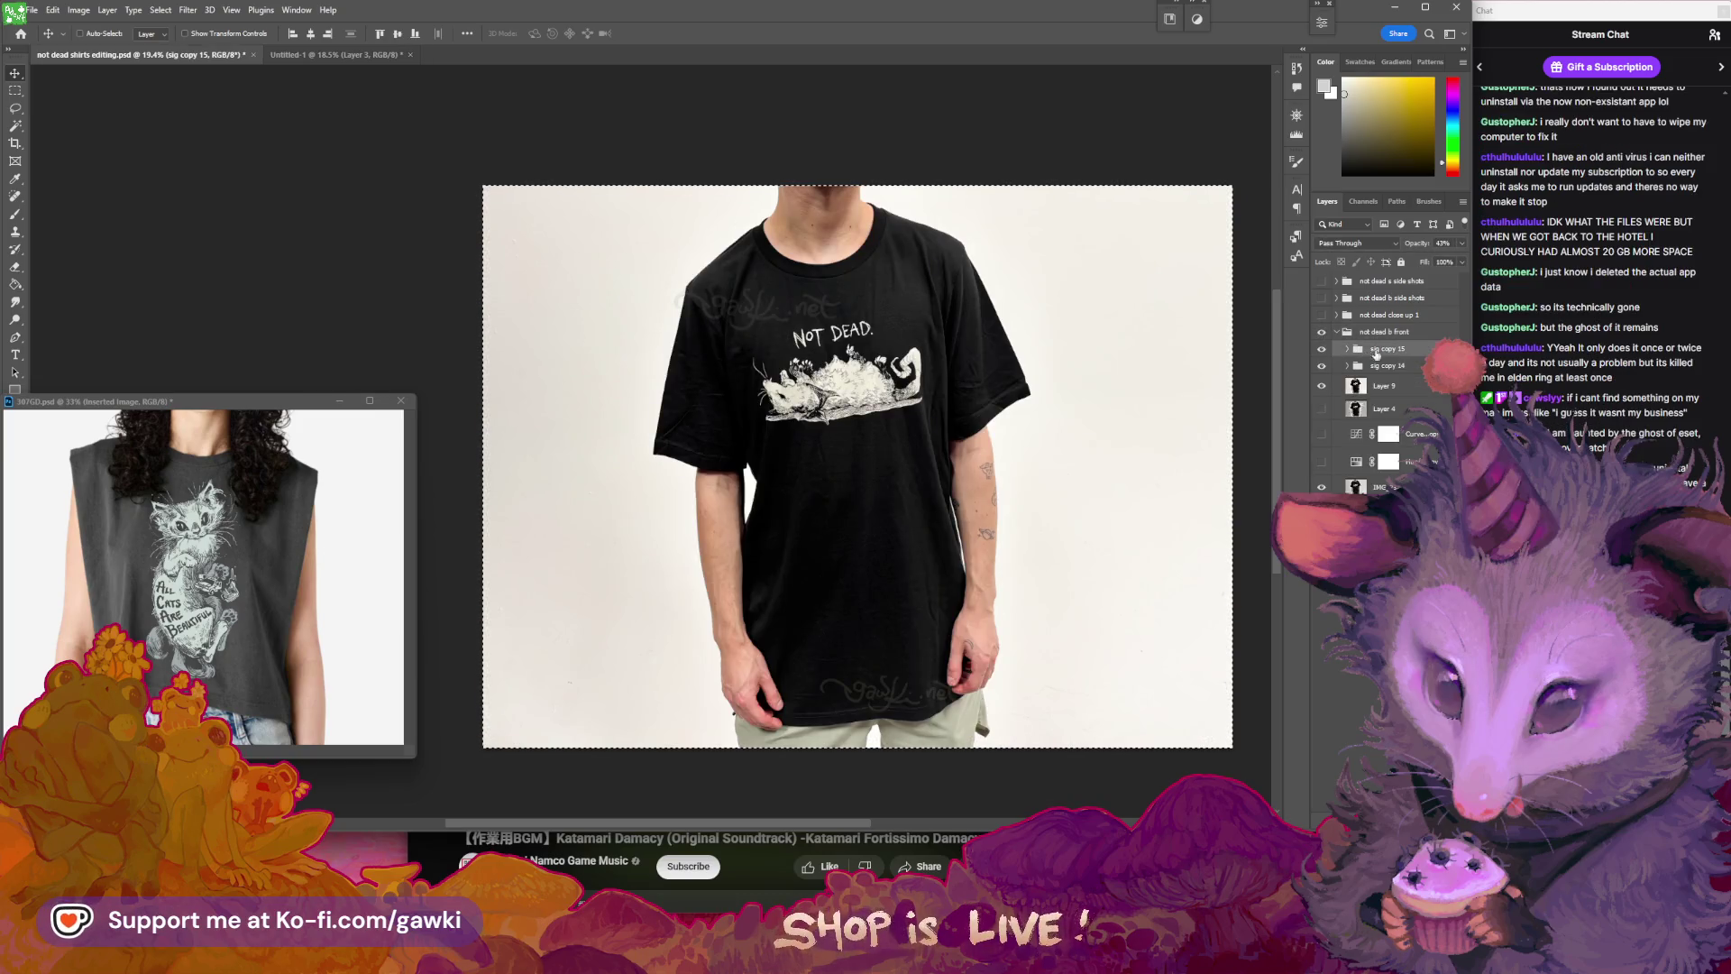
pyautogui.keyDown('shift'); pyautogui.click(1412, 370); pyautogui.keyUp('shift')
pyautogui.moveTo(1412, 370); pyautogui.dragTo(1379, 484)
pyautogui.click(1338, 334)
pyautogui.click(1322, 349)
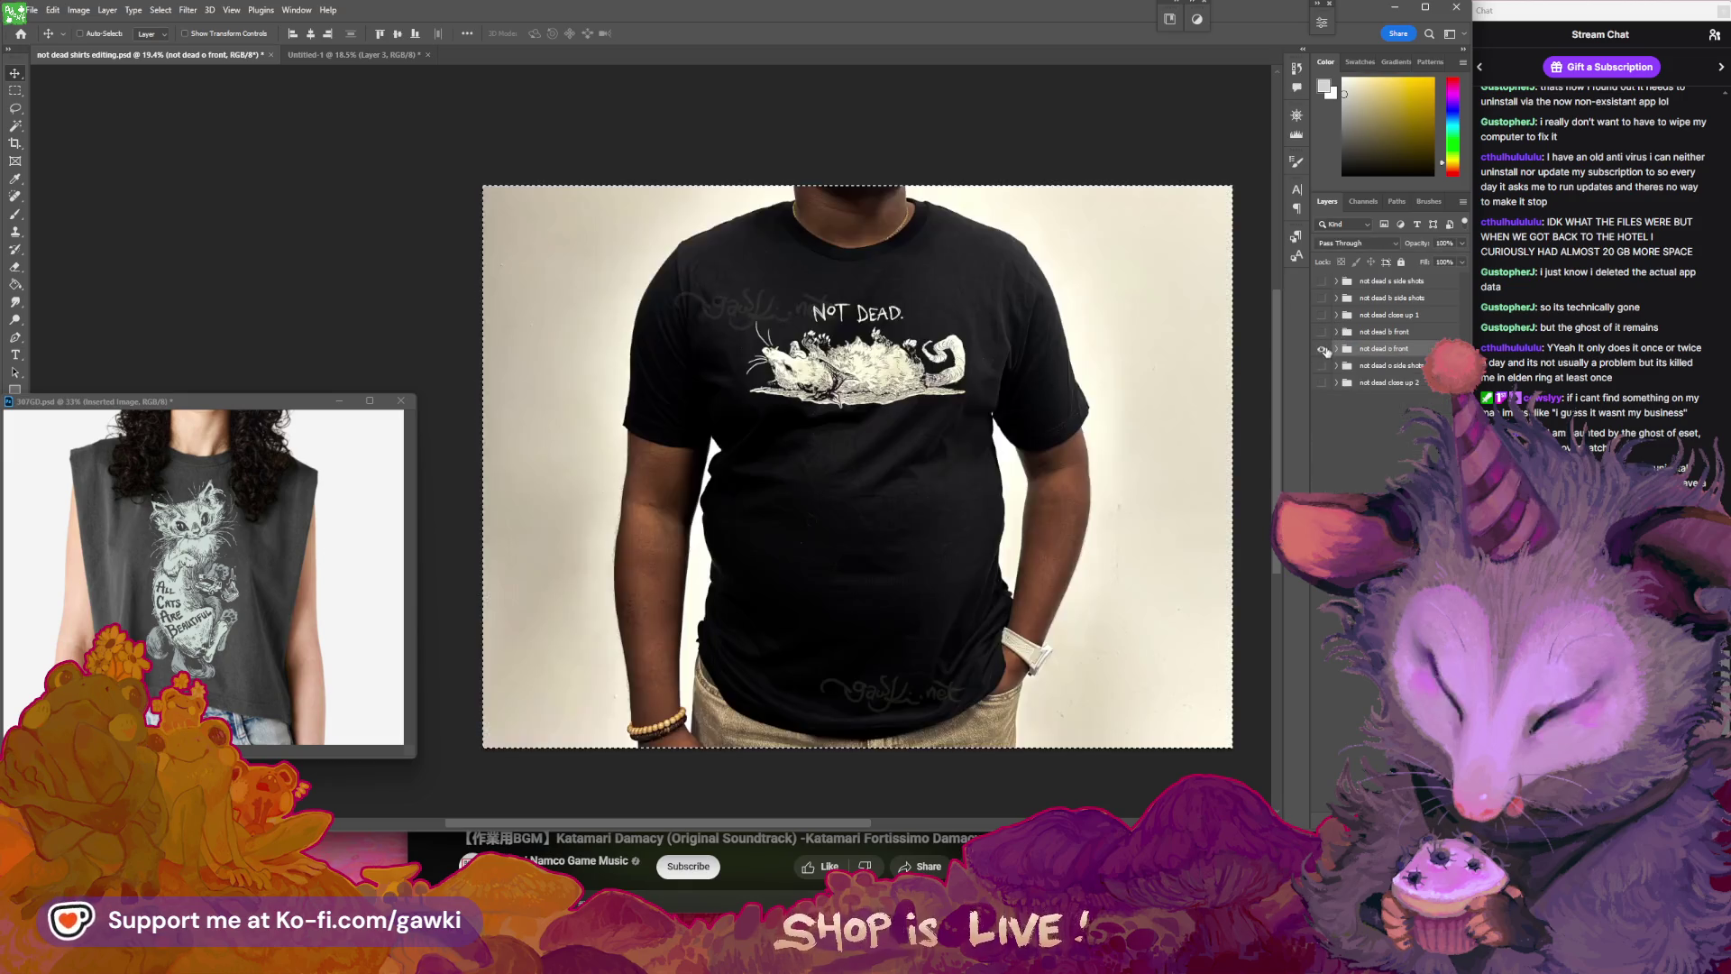
pyautogui.click(1337, 349)
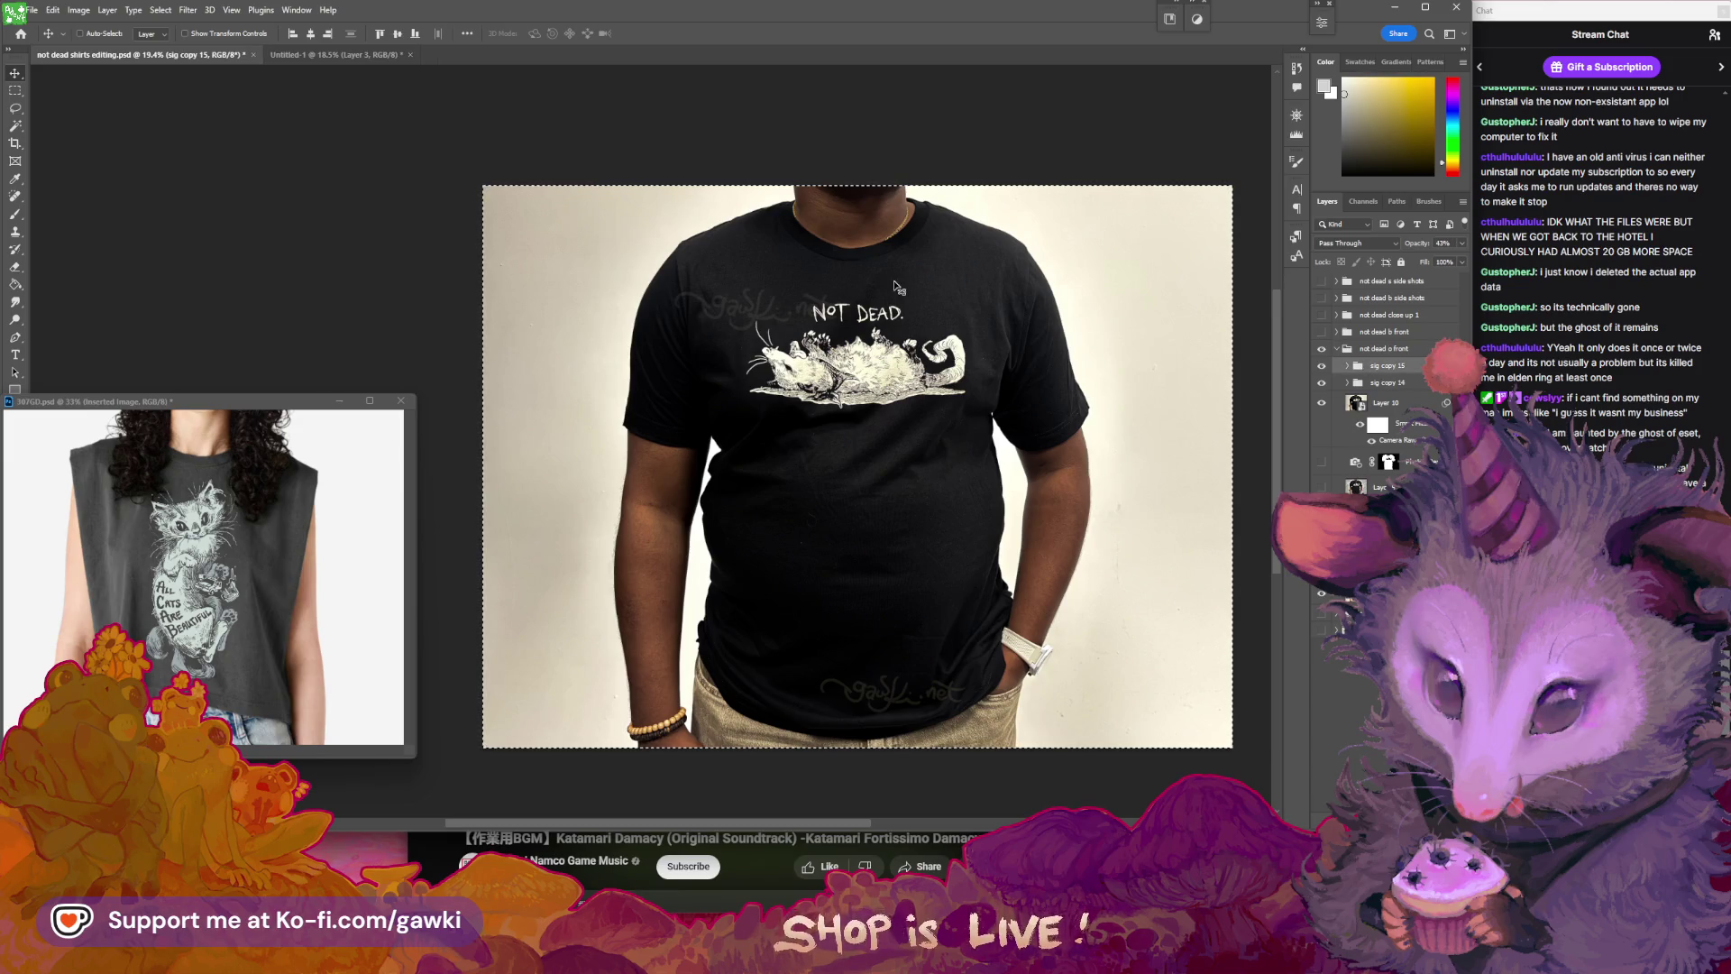
pyautogui.click(847, 312)
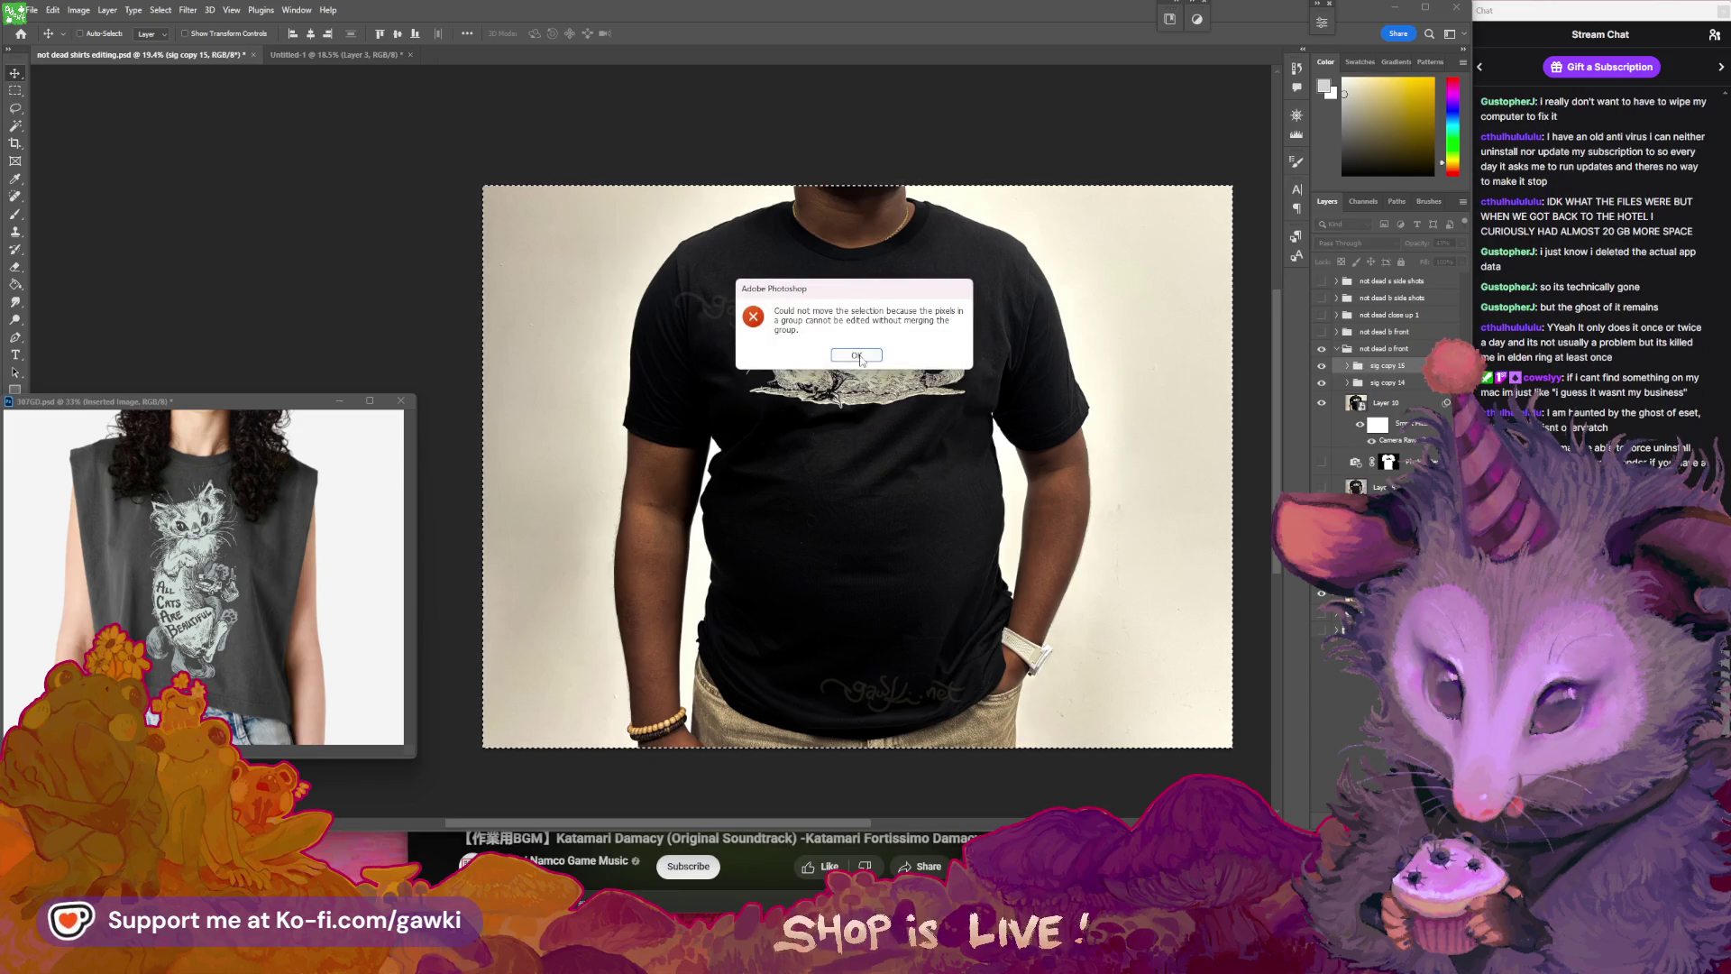
pyautogui.press('Return')
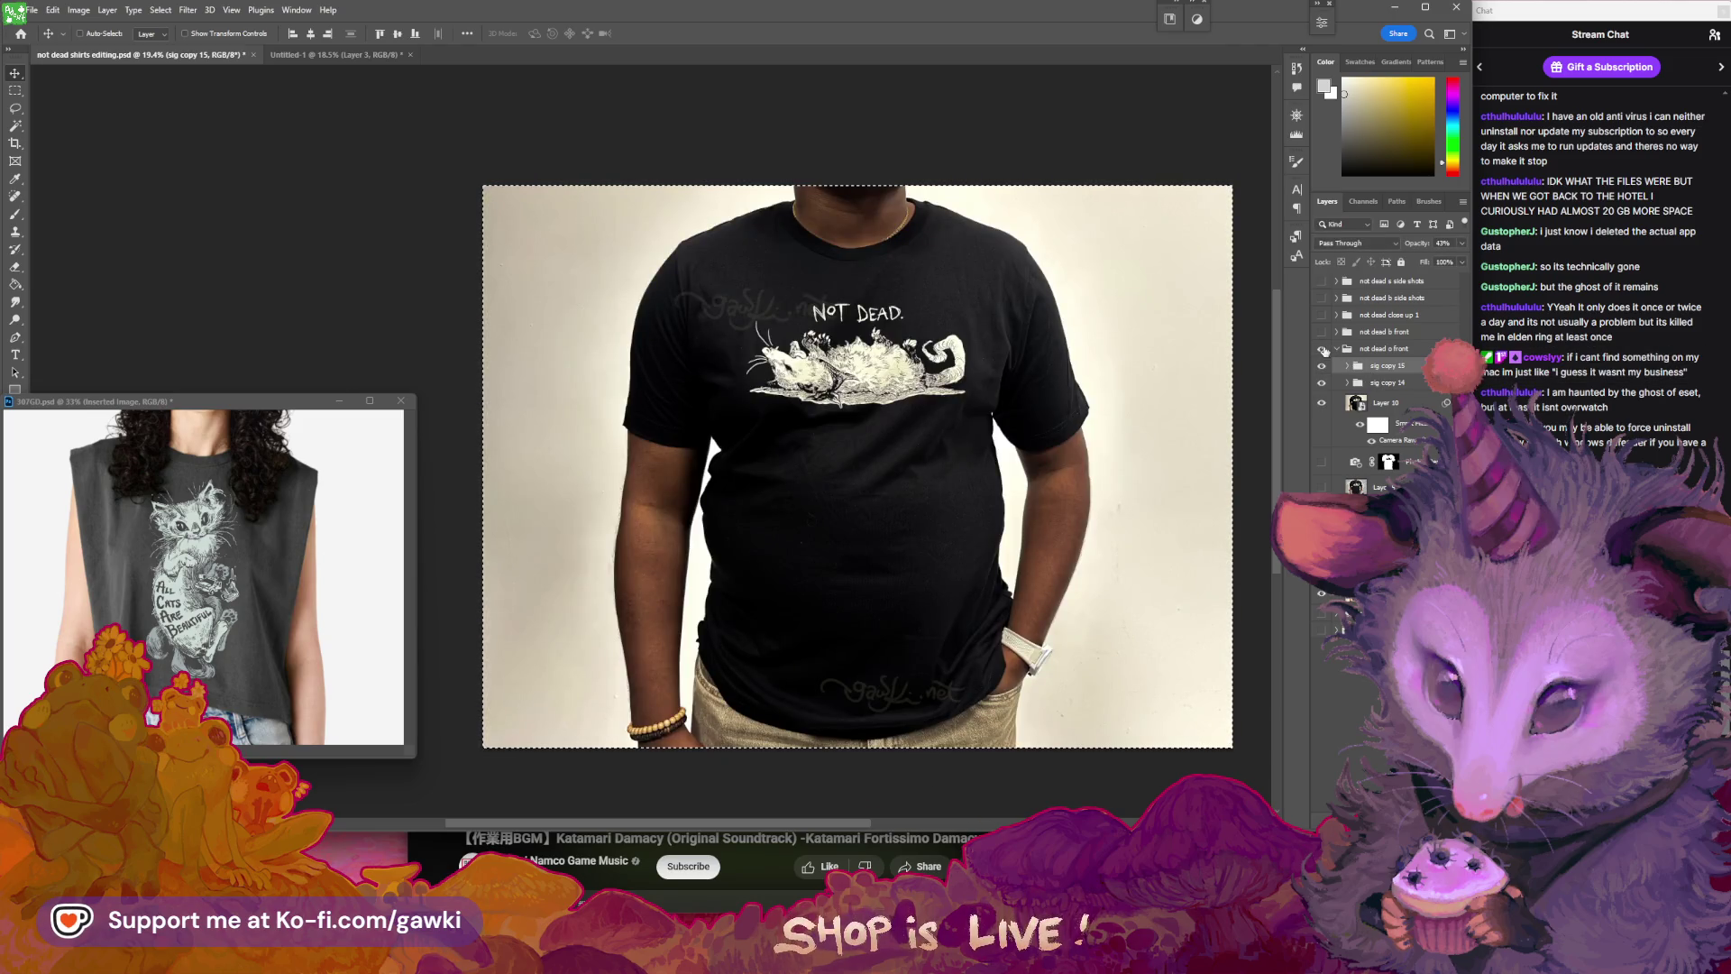
pyautogui.click(1322, 333)
pyautogui.click(1357, 403)
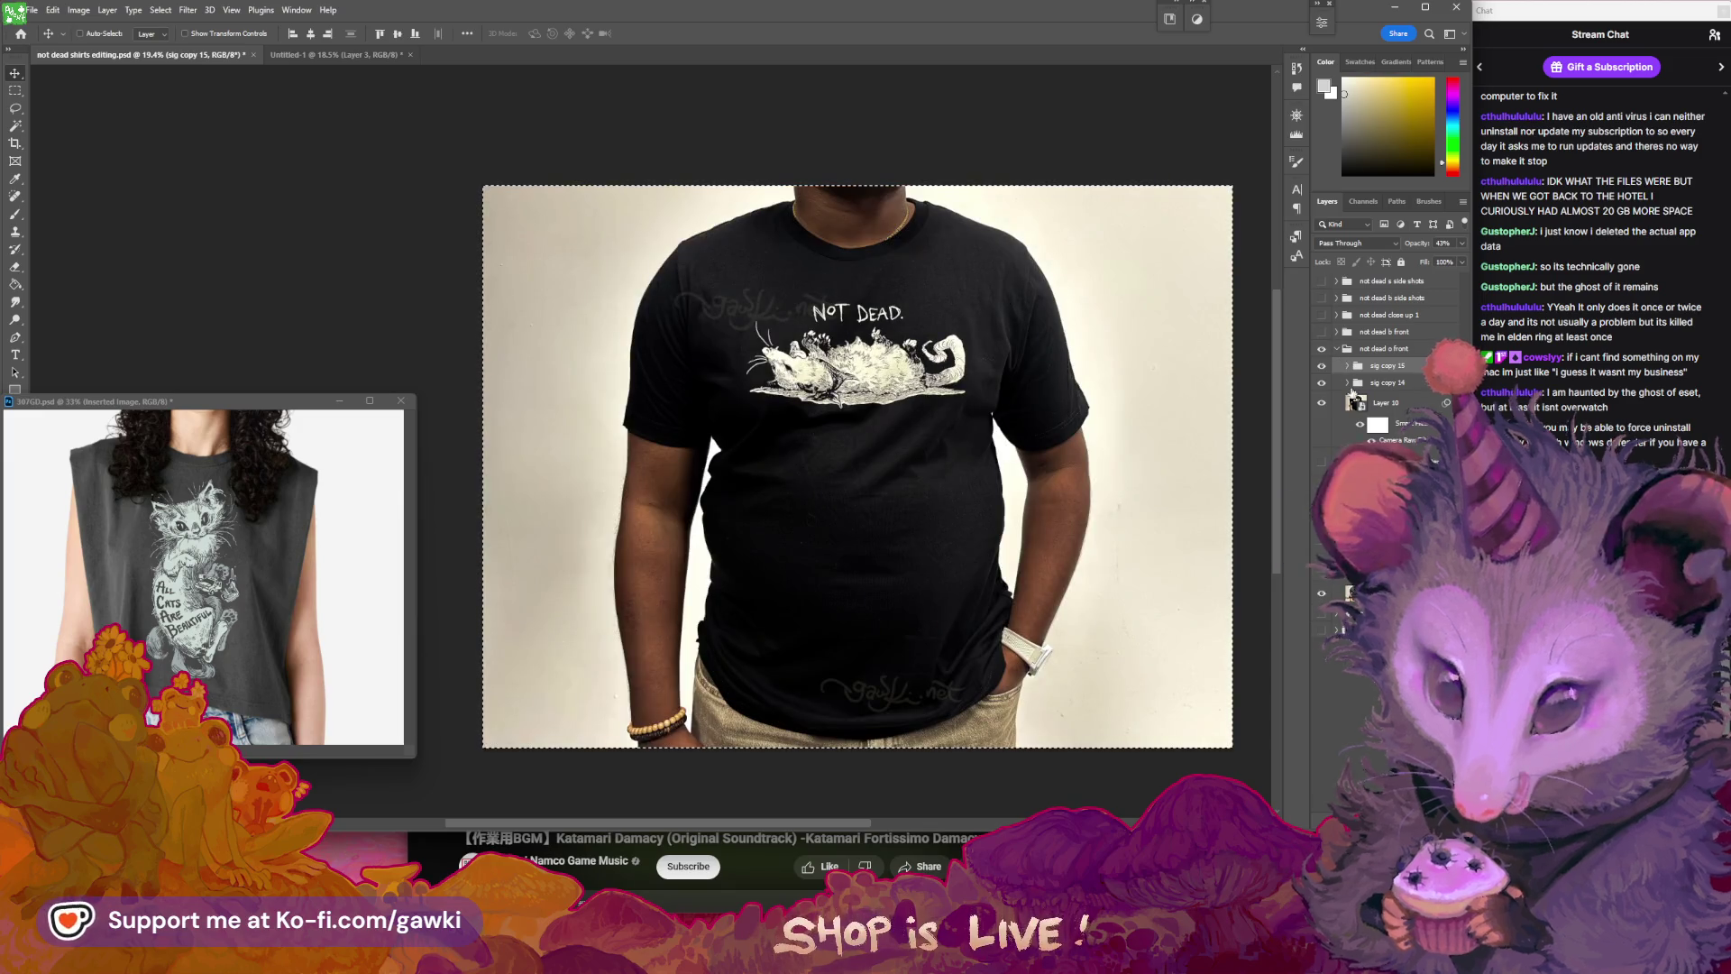
pyautogui.rightClick(1417, 403)
pyautogui.click(914, 359)
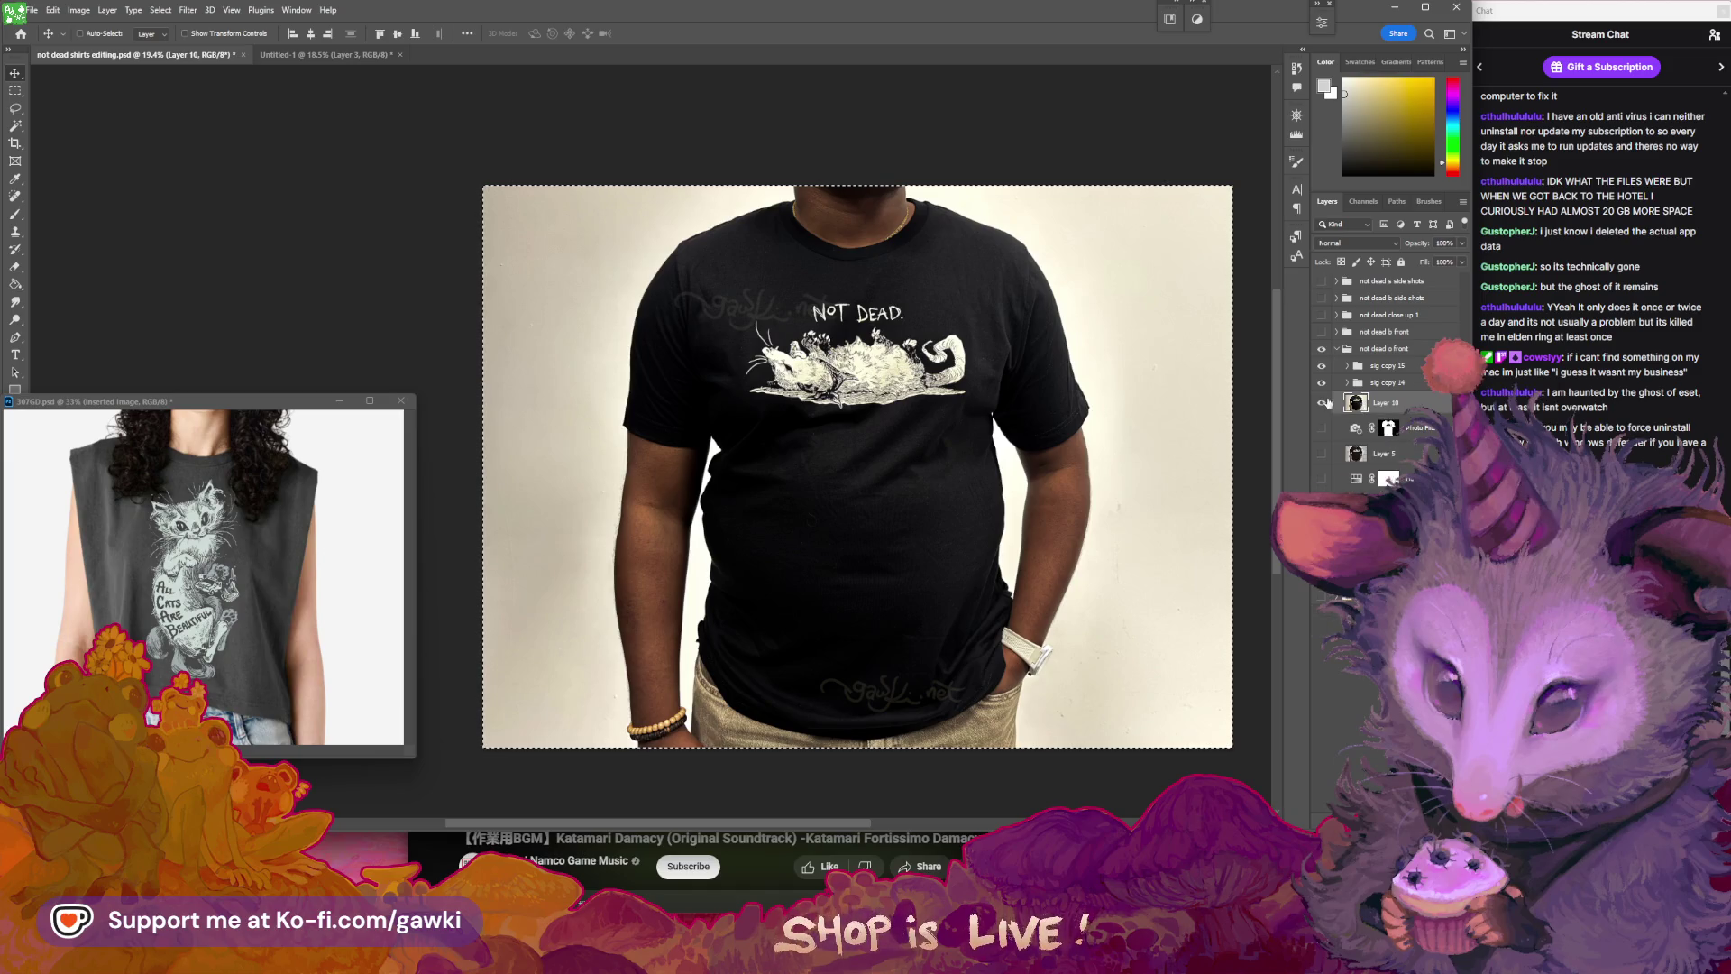
# - Try a brightening Curves adjustment layer, then undo it
pyautogui.click(79, 10)
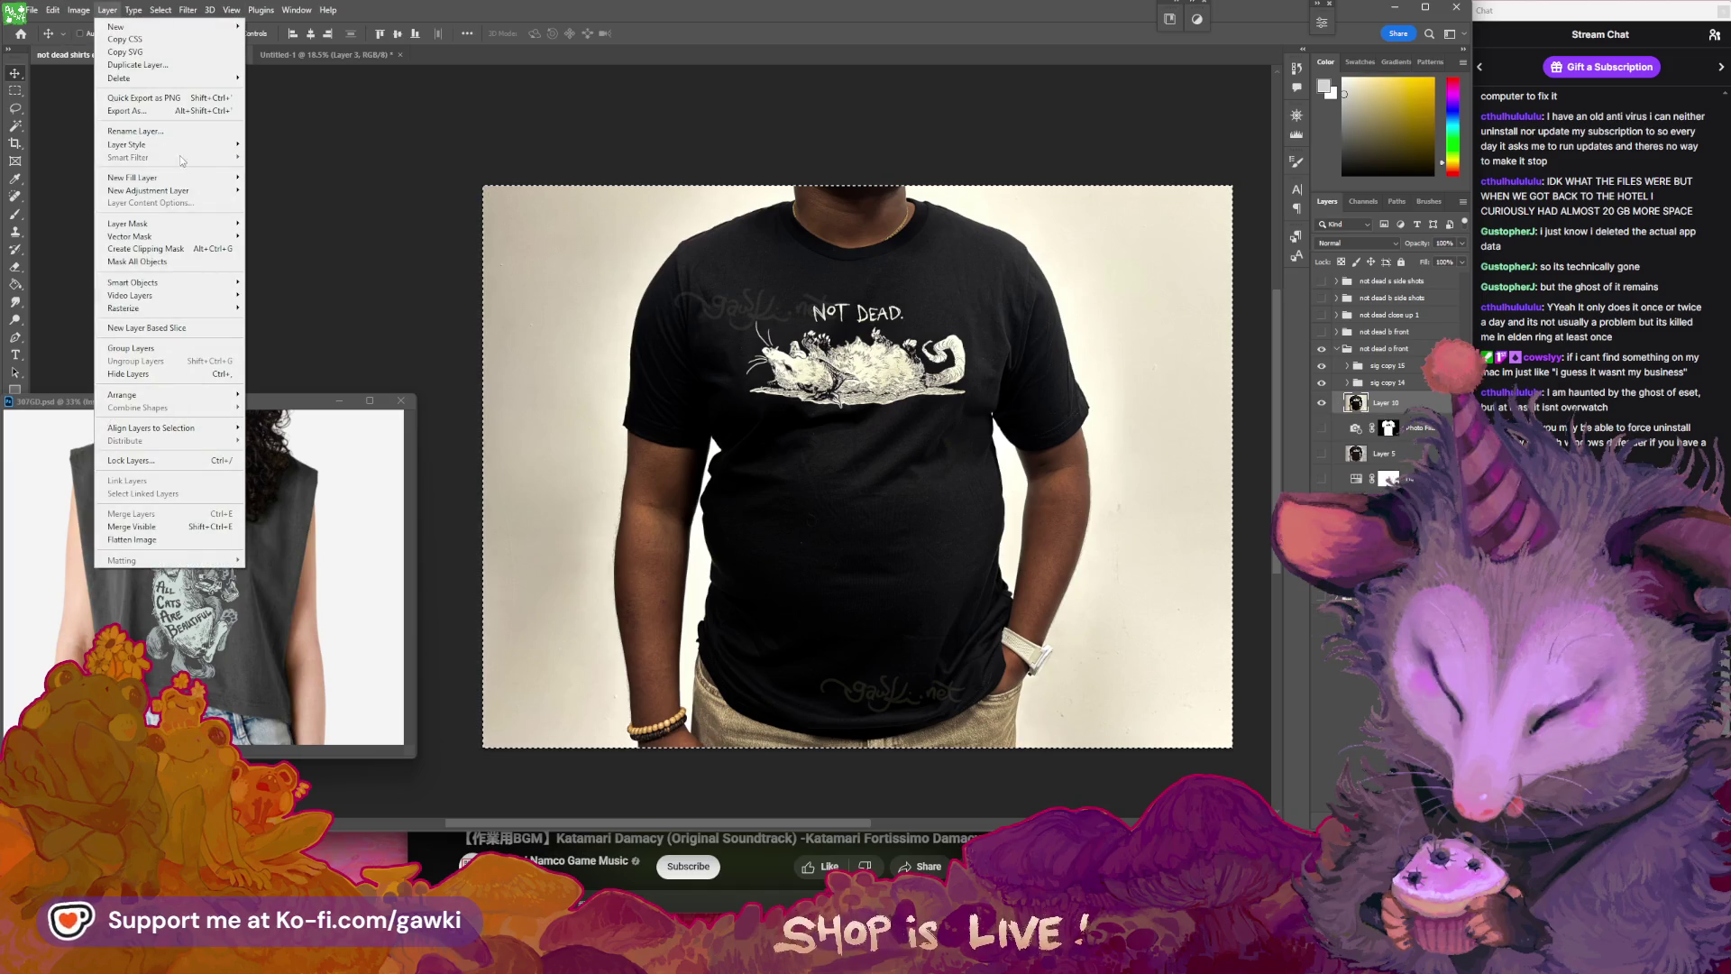
pyautogui.moveTo(190, 195)
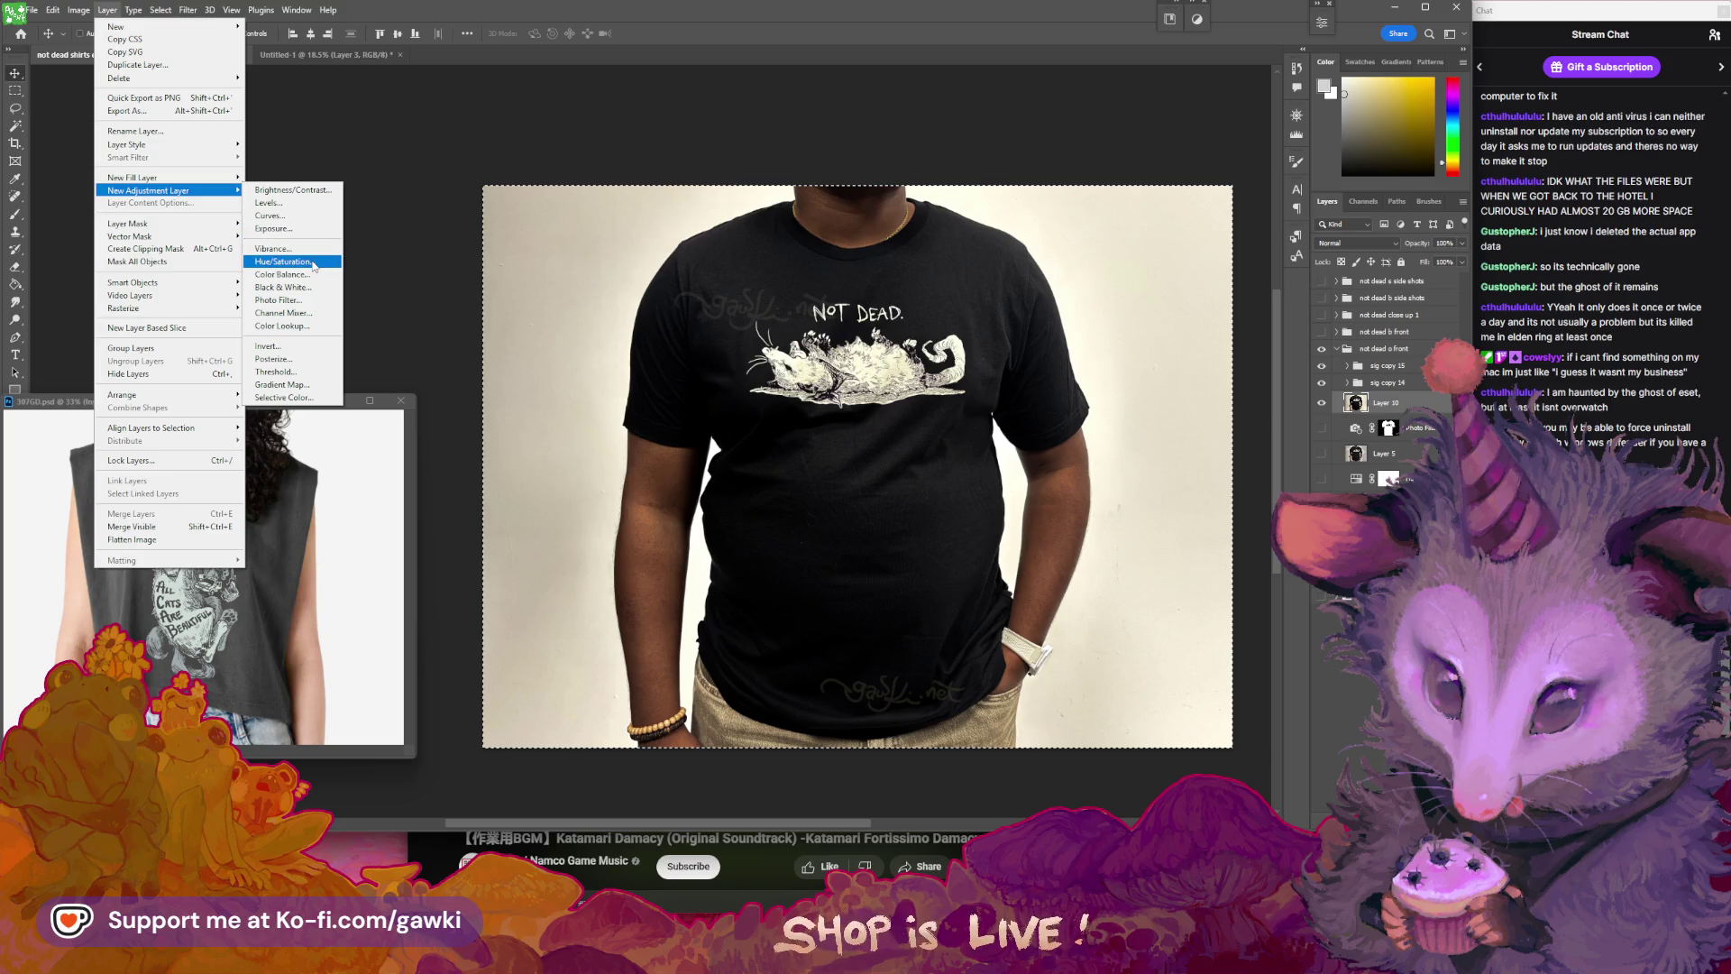
pyautogui.click(289, 217)
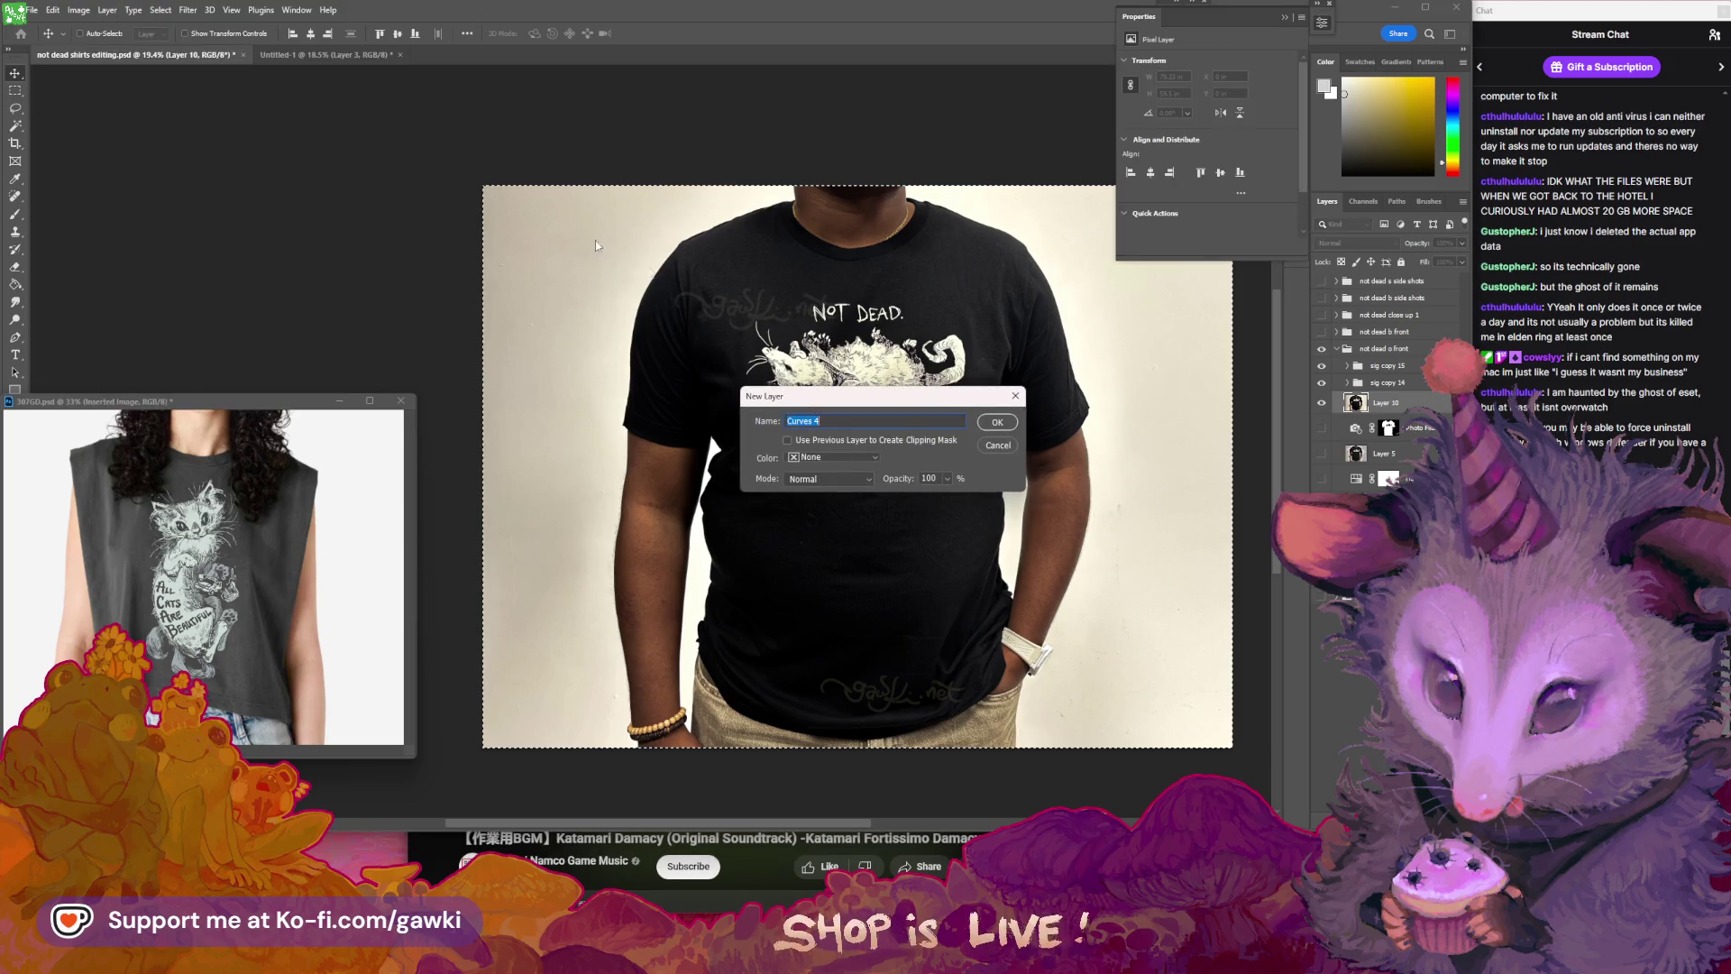
pyautogui.press('Return')
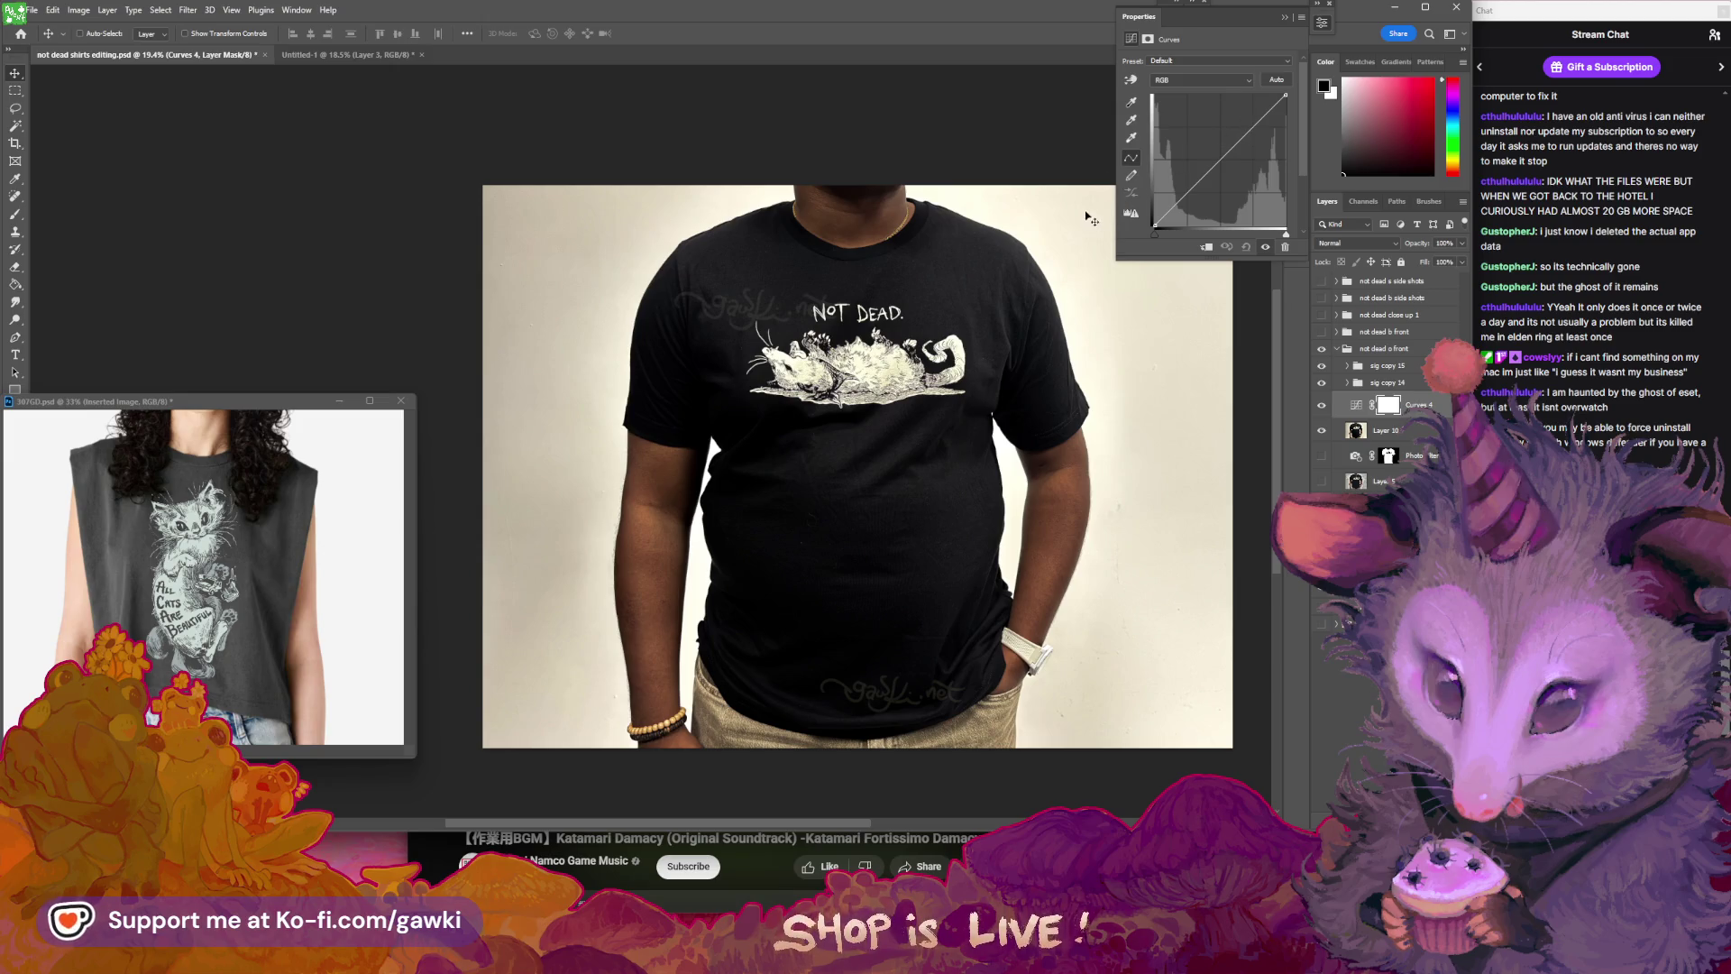
pyautogui.moveTo(1092, 228); pyautogui.dragTo(1091, 224)
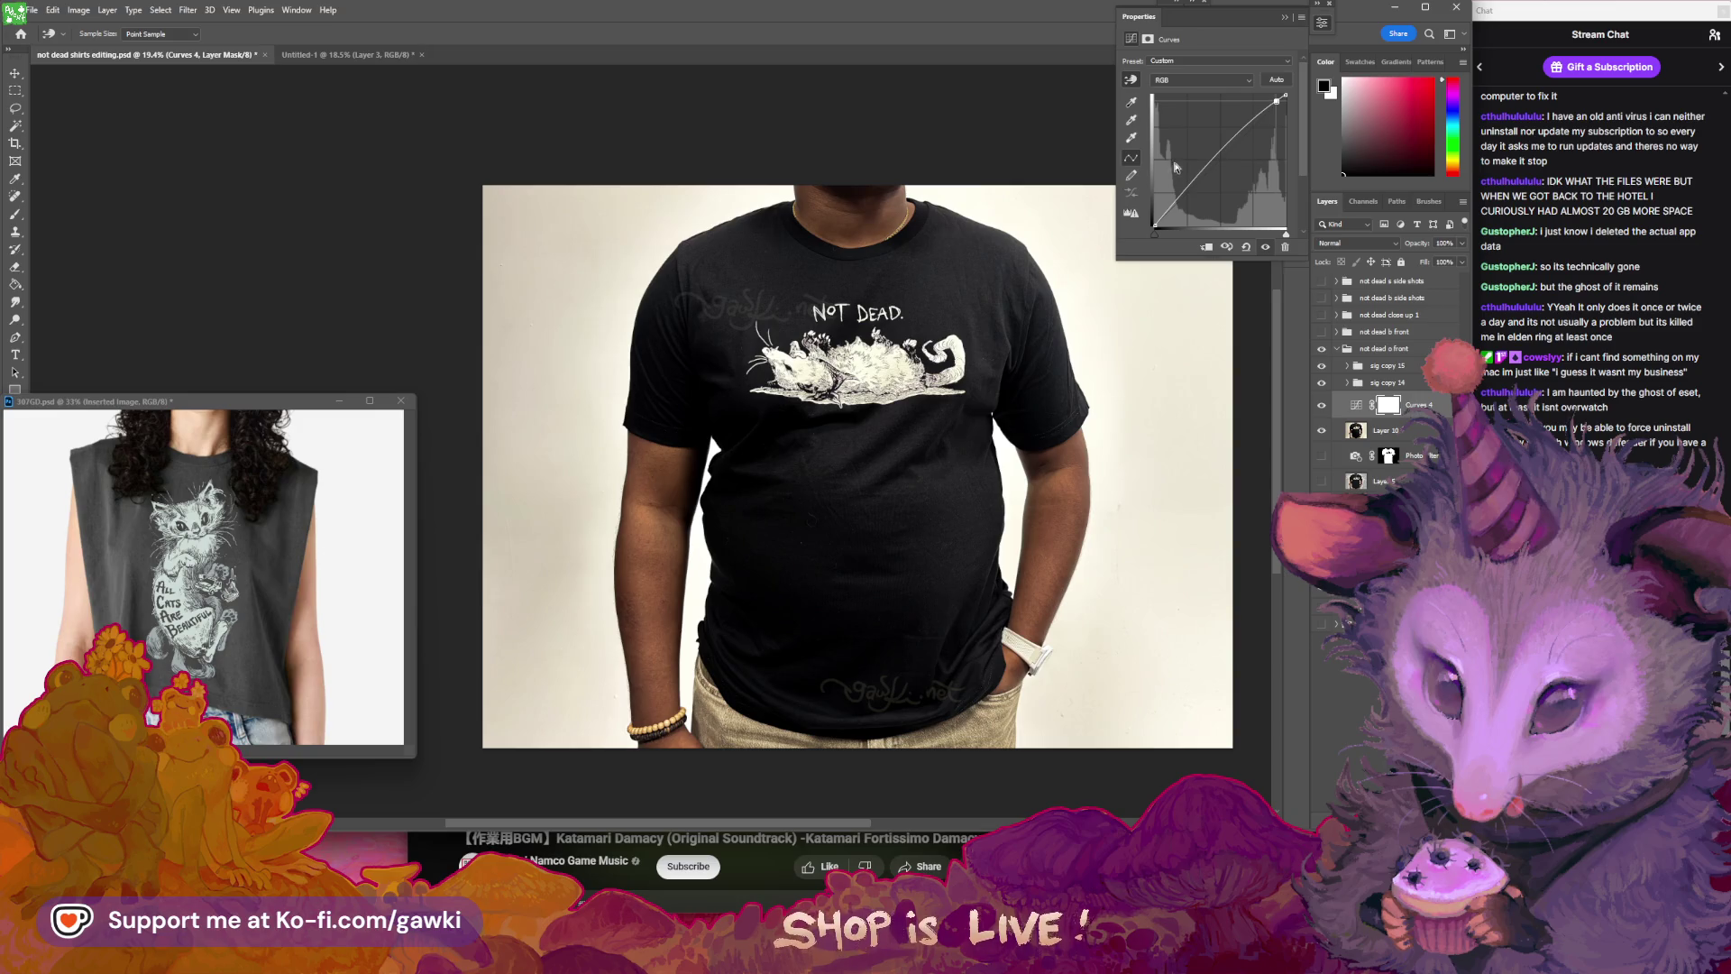
pyautogui.hotkey('ctrl', 'z')
pyautogui.hotkey('ctrl', 'z')
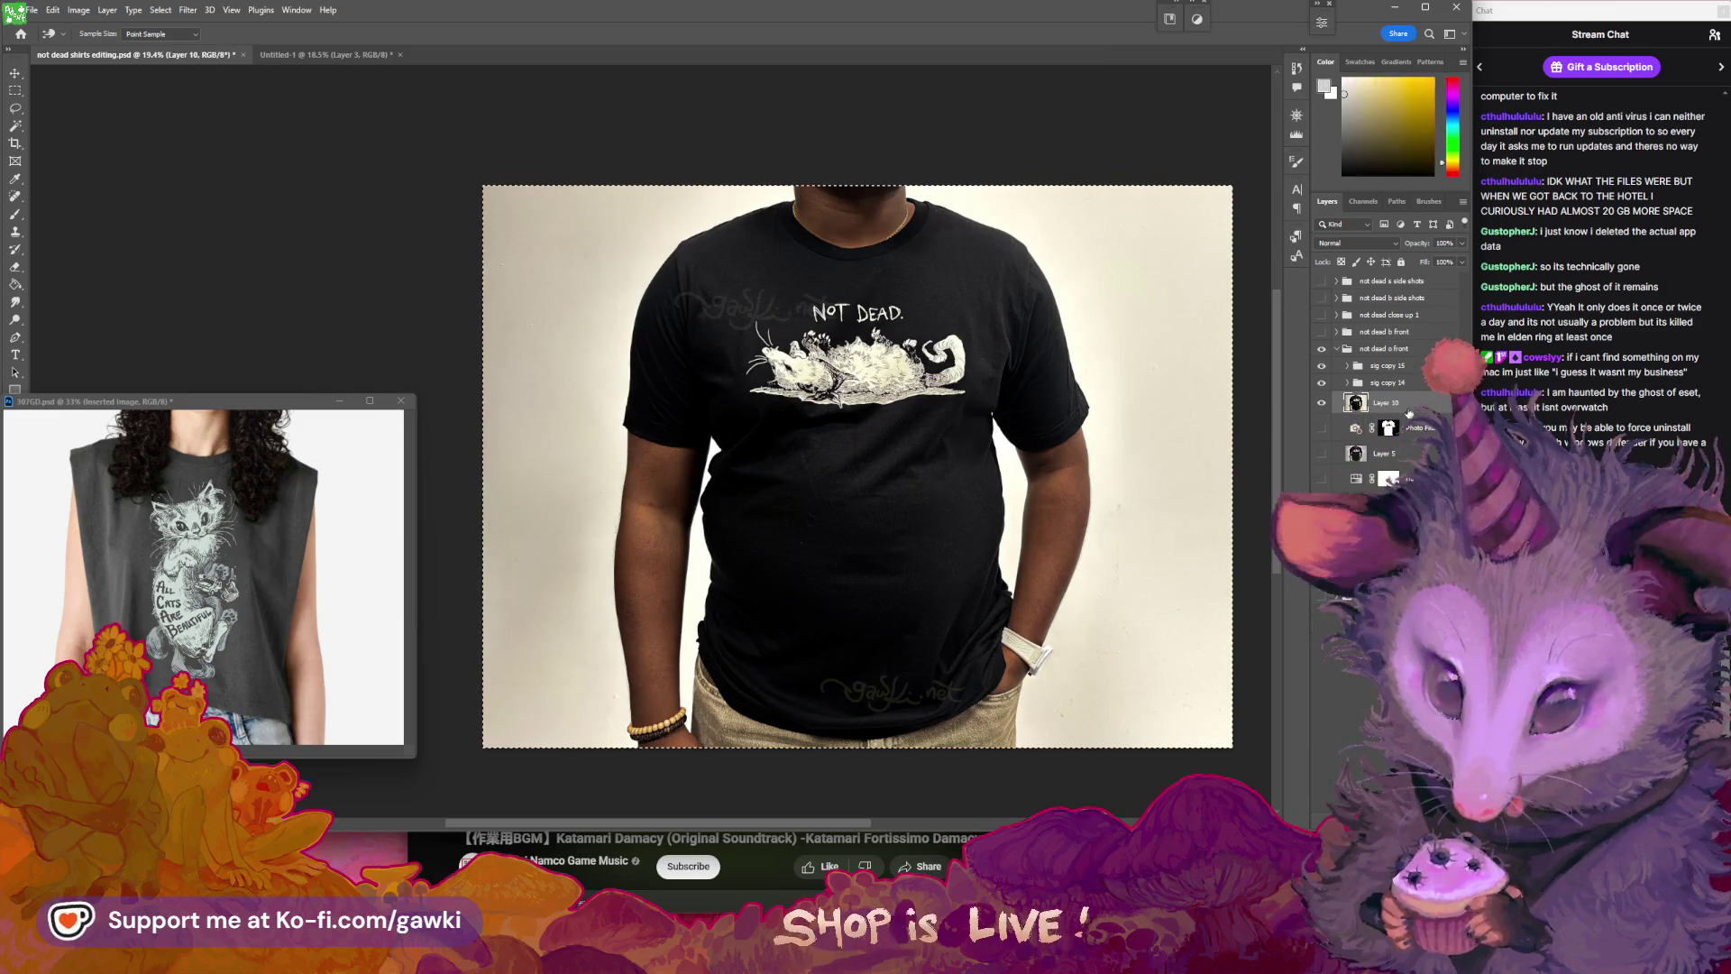
# - Compare versions by toggling Layer 5 and Layer 10 visibility
pyautogui.press('v')
pyautogui.rightClick(1412, 407)
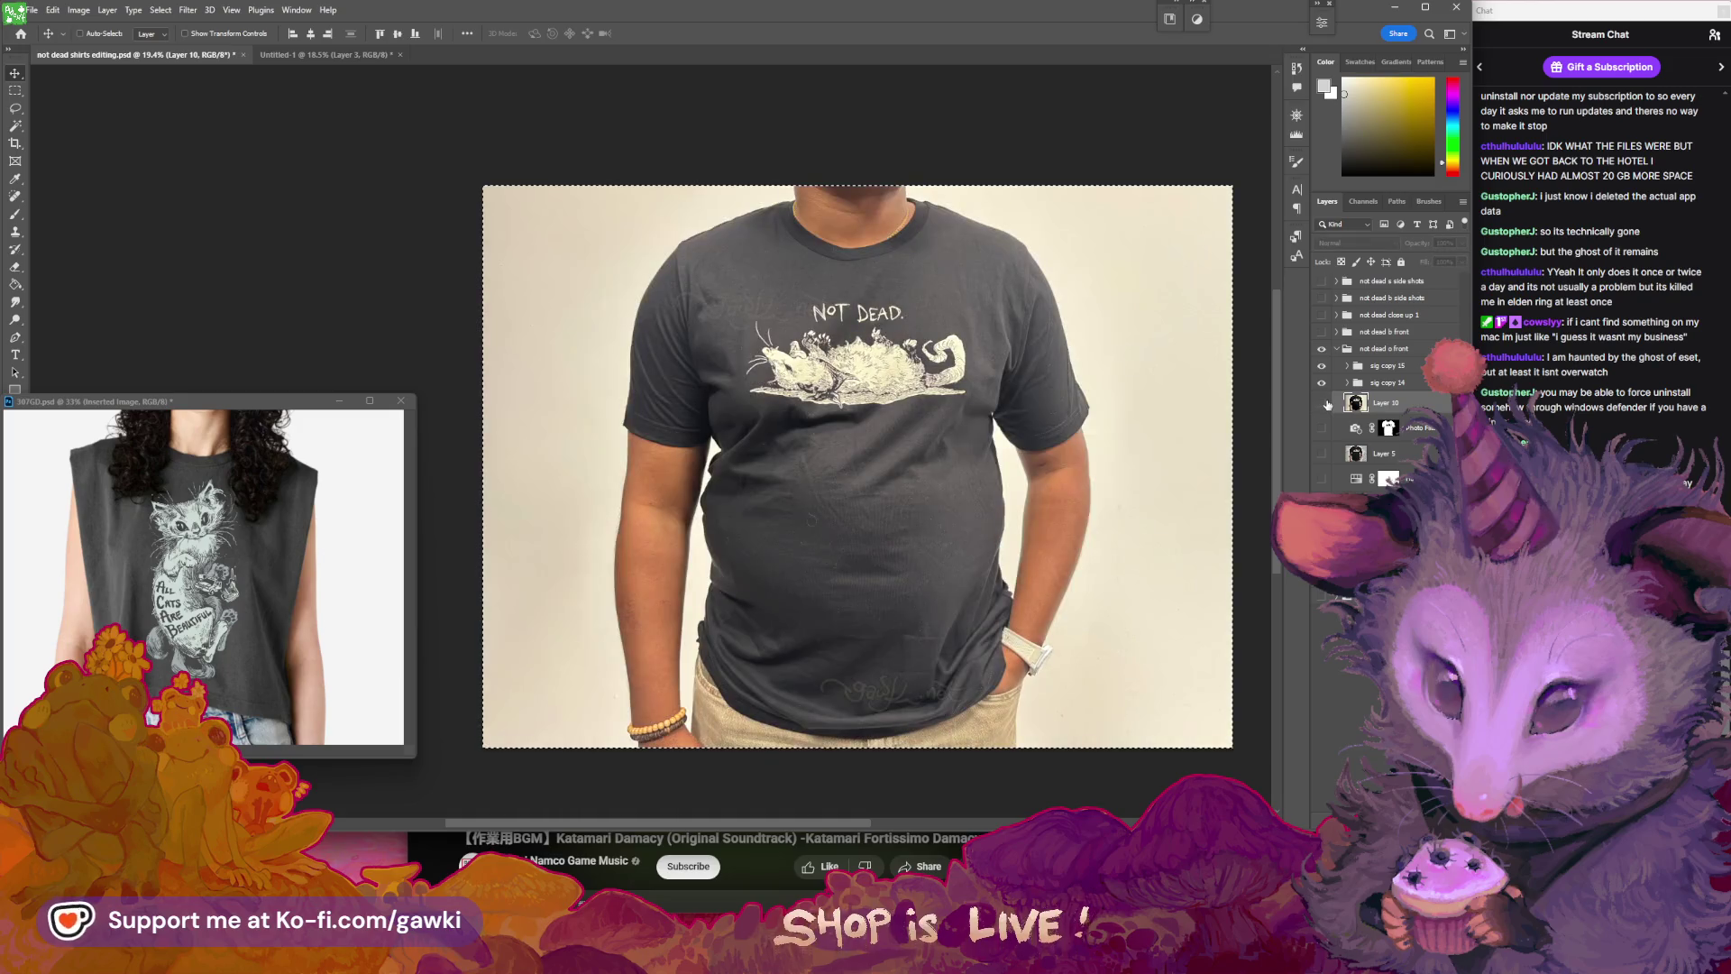
pyautogui.click(1323, 456)
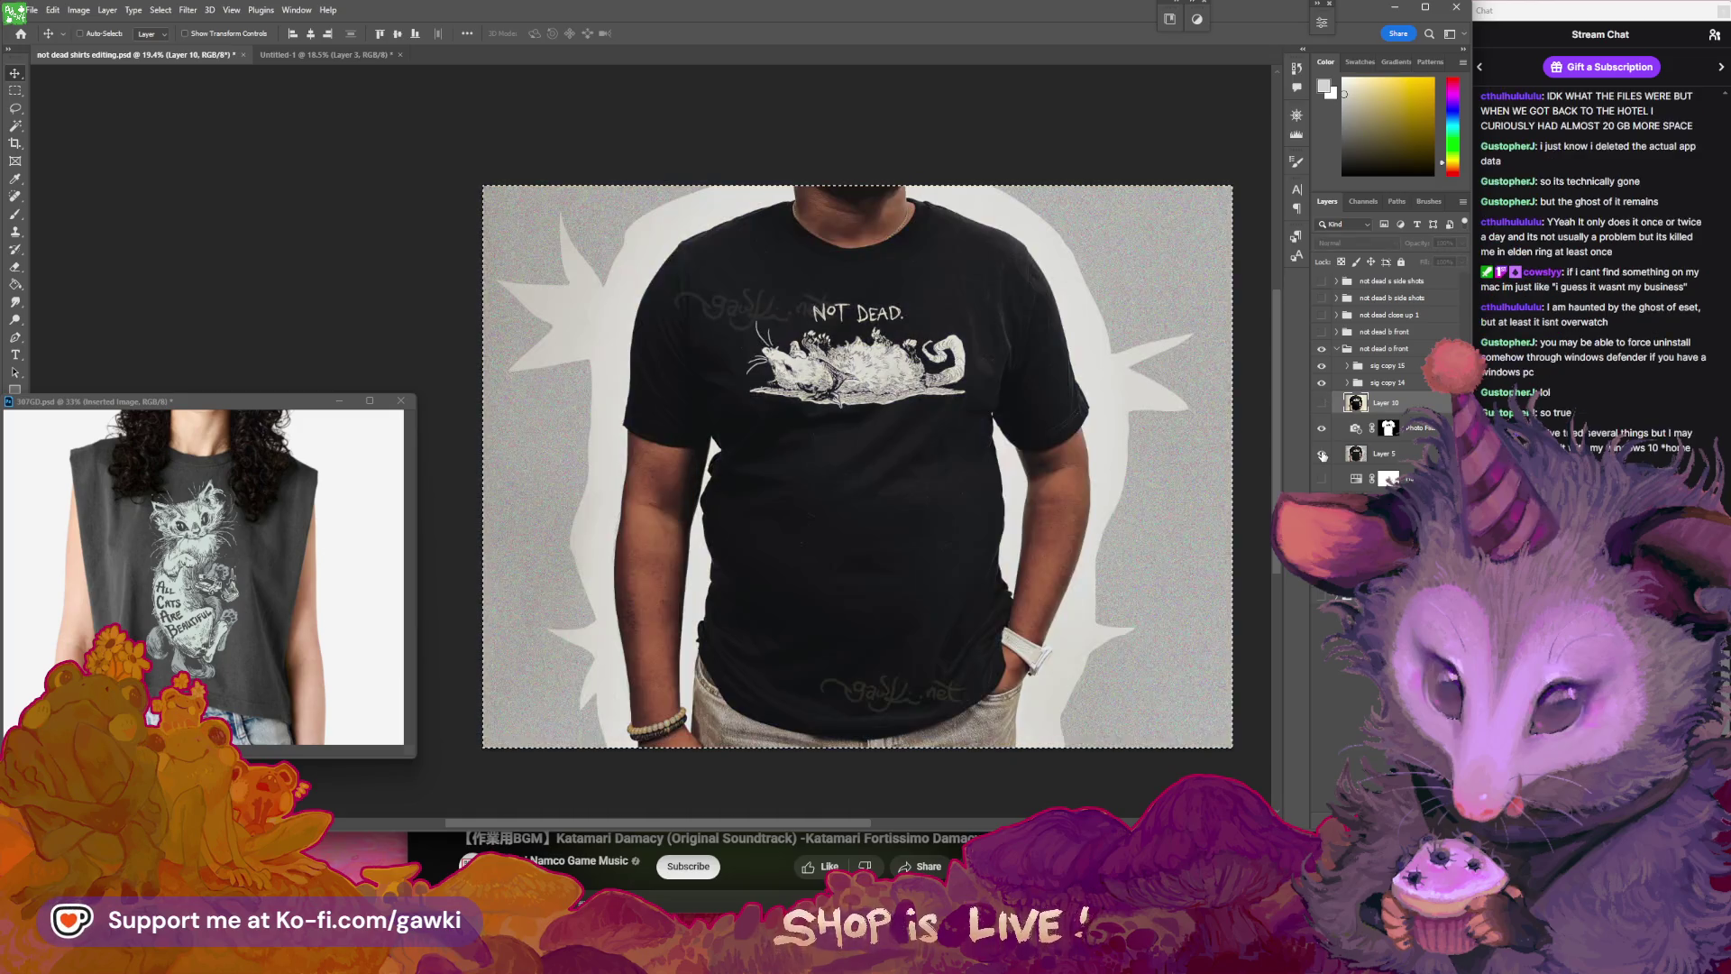
pyautogui.click(1322, 455)
pyautogui.click(1323, 404)
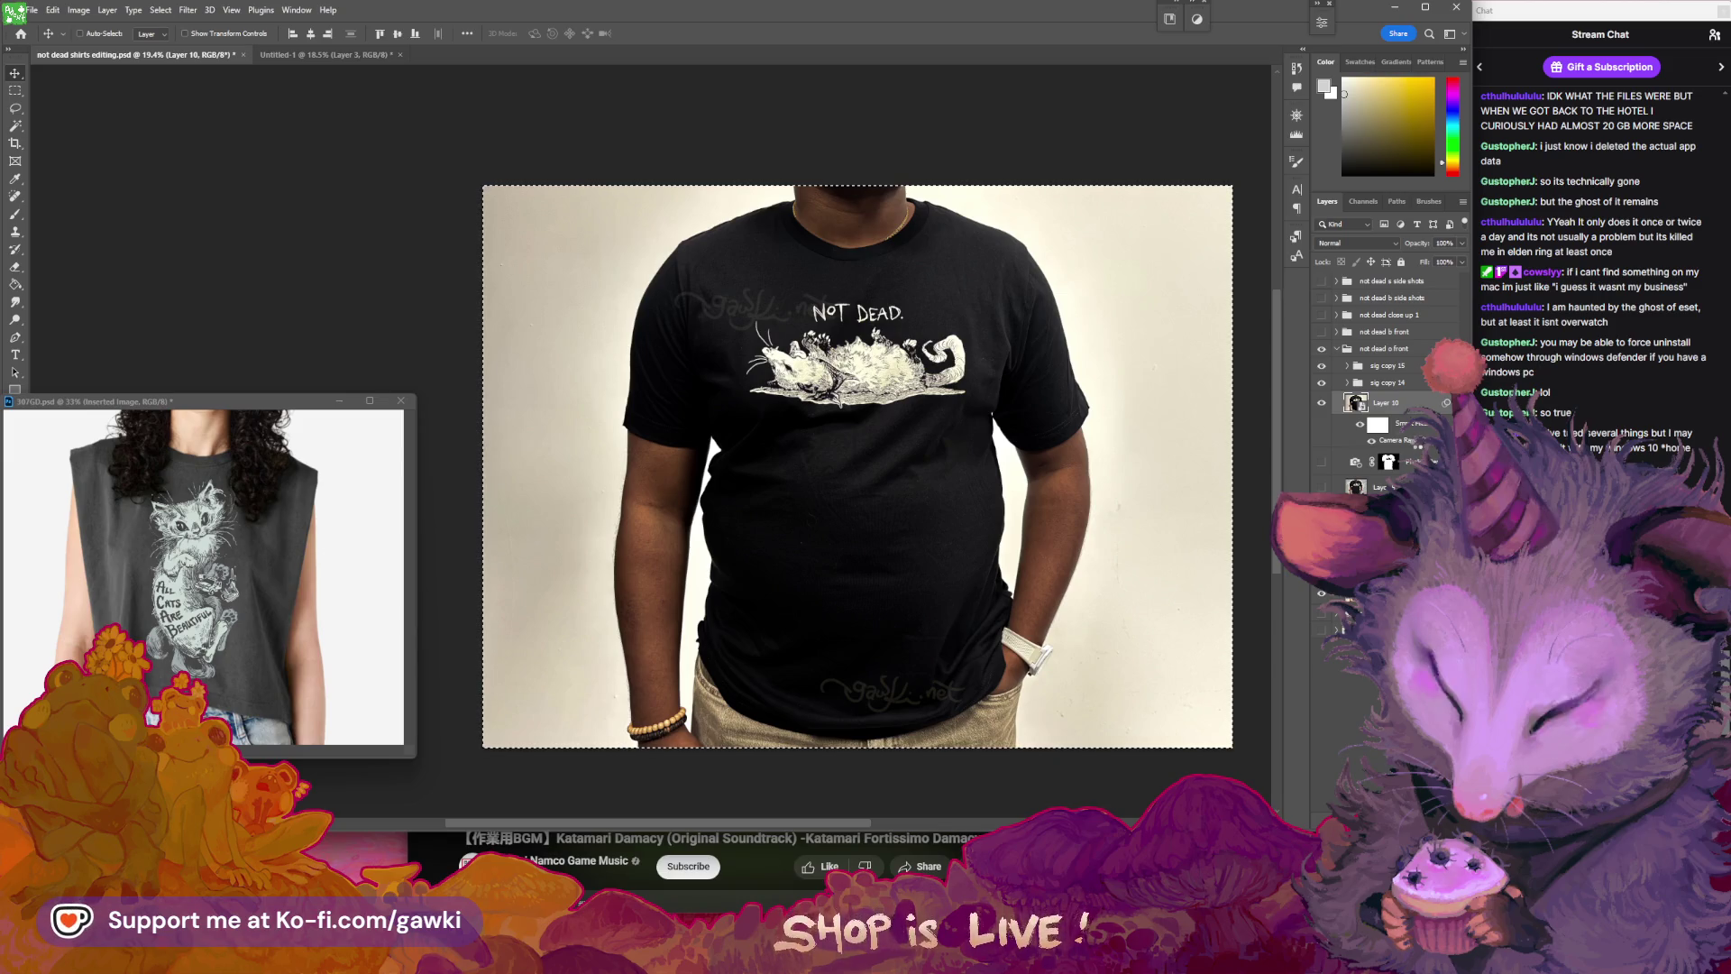
# - In Camera Raw, white-balance on the wall, raise Highlights, adjust Temperature to -6, and apply
pyautogui.doubleClick(1396, 440)
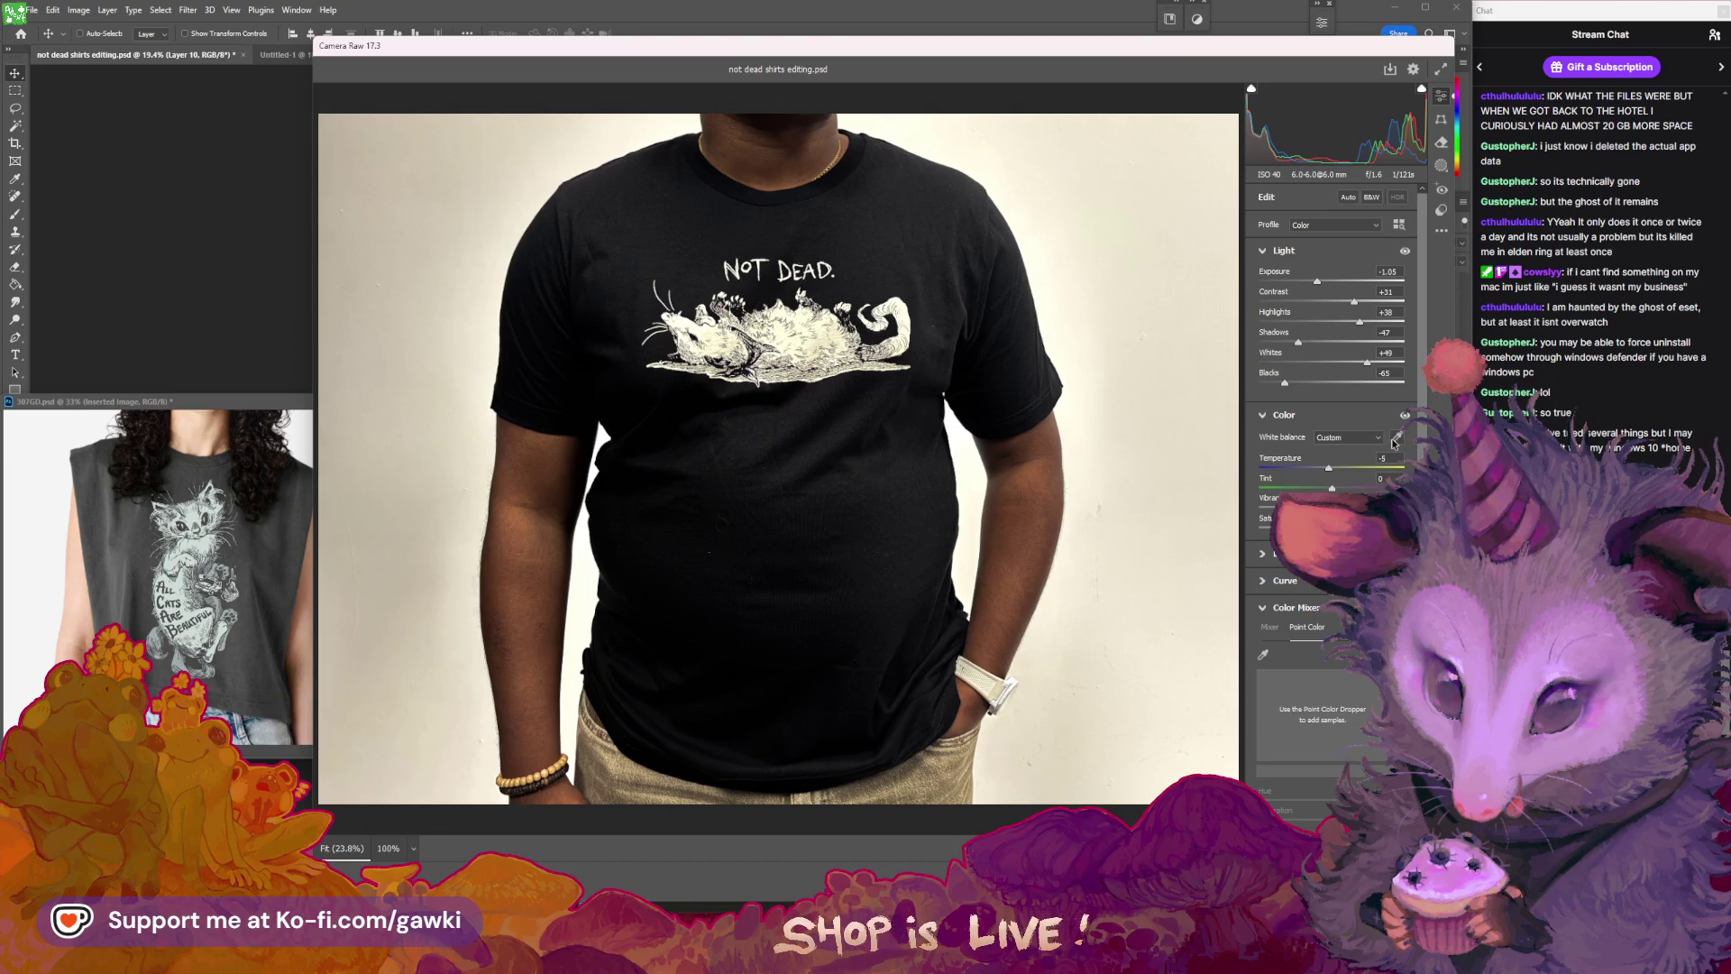
pyautogui.click(1202, 378)
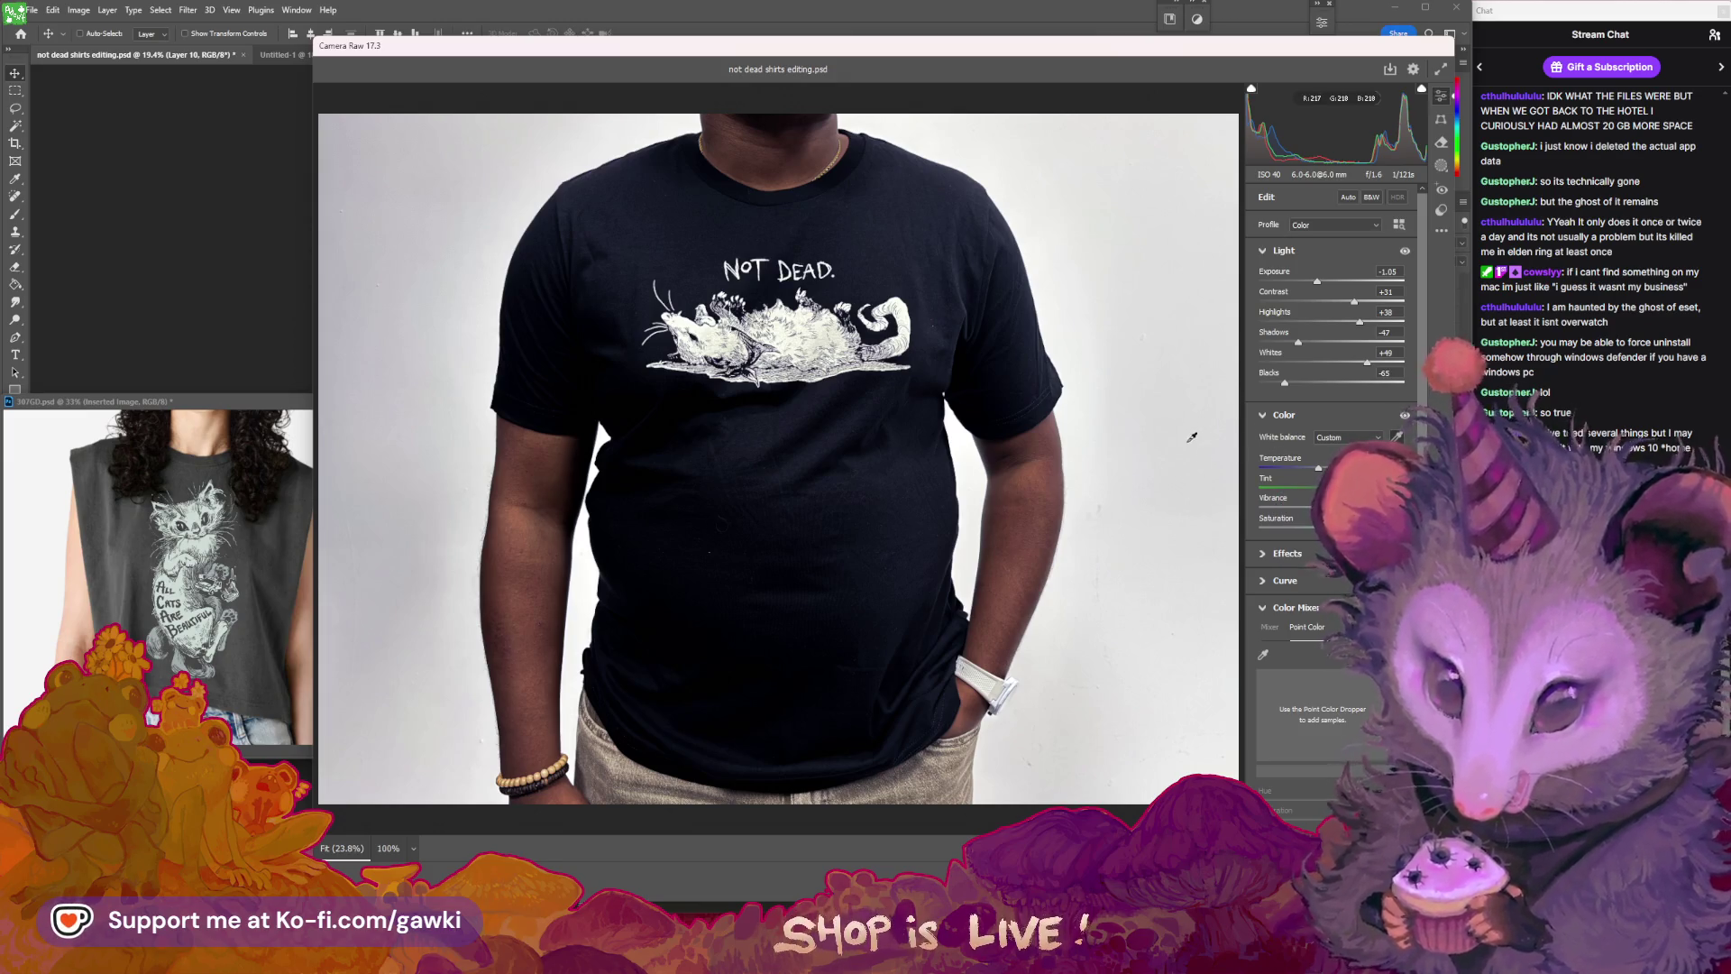
pyautogui.moveTo(1192, 439); pyautogui.dragTo(1199, 448)
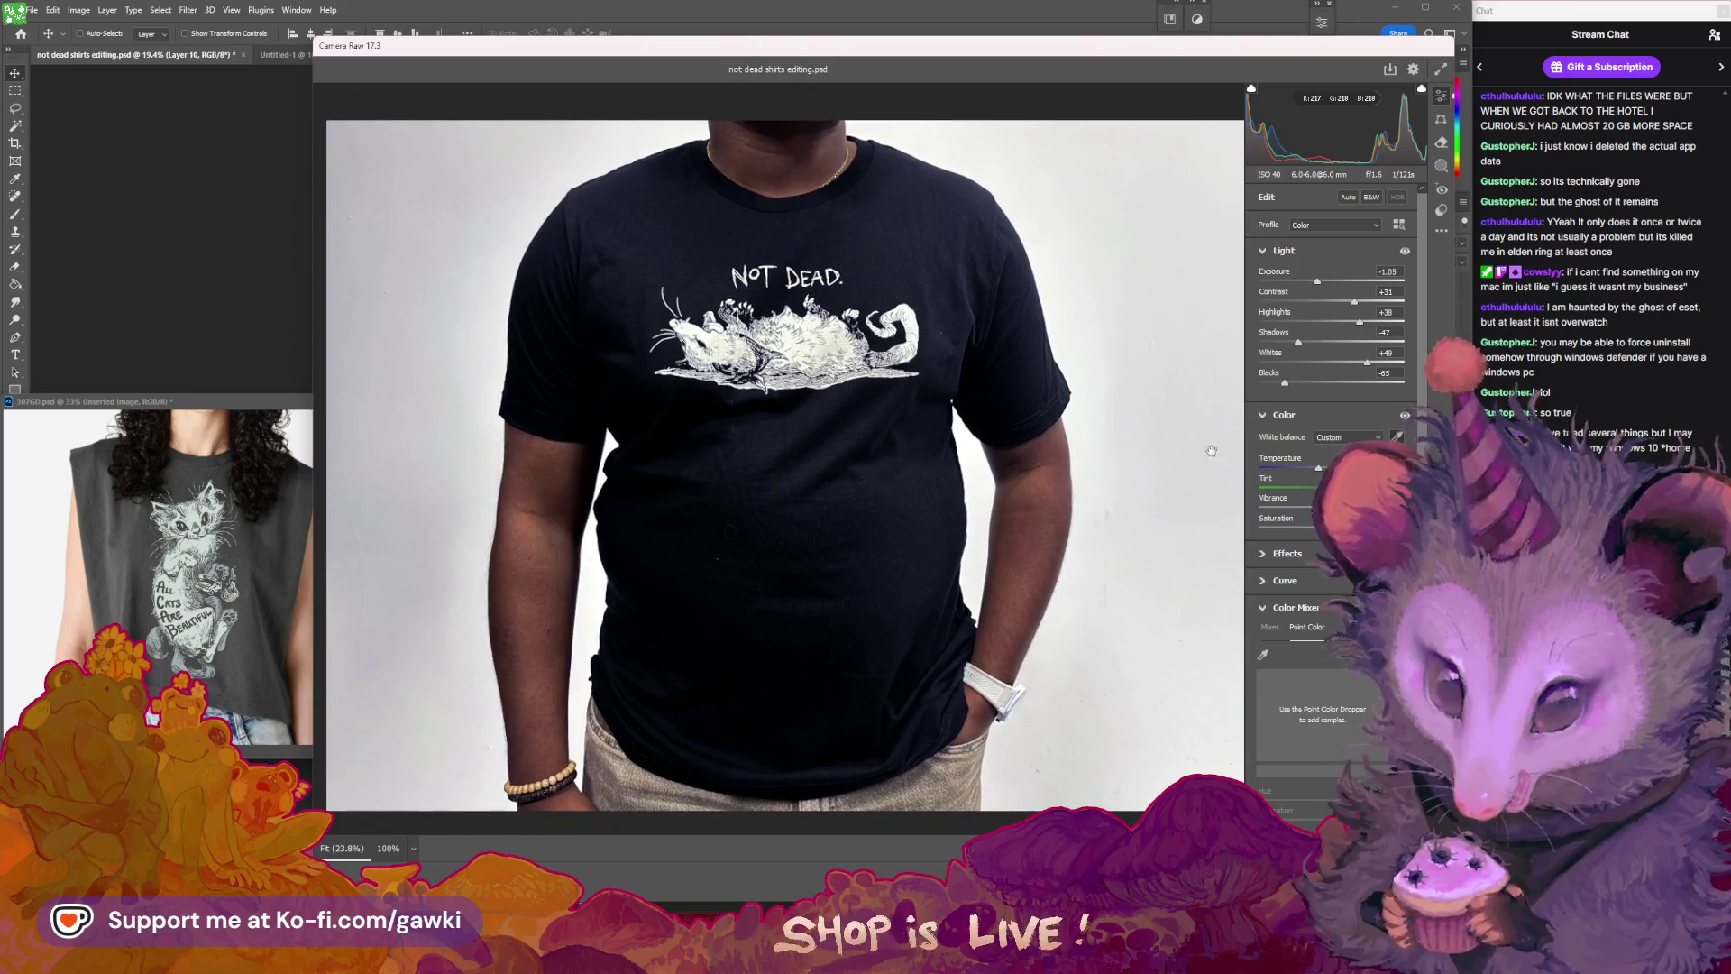
pyautogui.moveTo(1318, 468); pyautogui.dragTo(1324, 470)
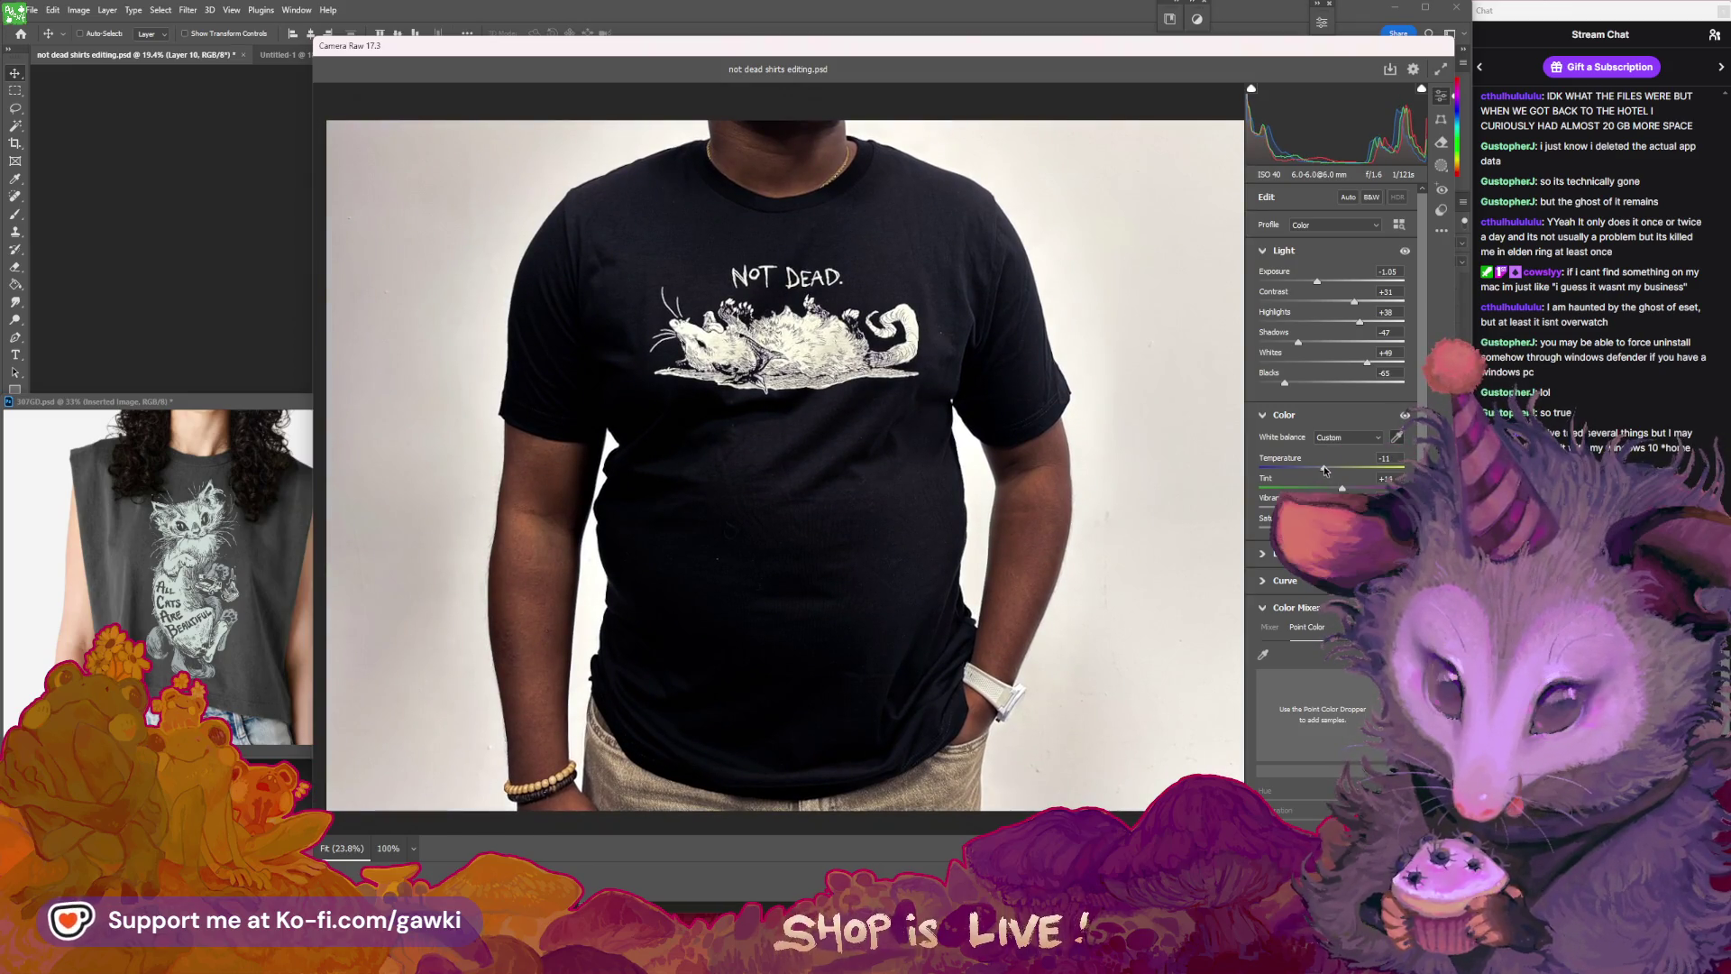
pyautogui.moveTo(1363, 325)
pyautogui.mouseDown()
pyautogui.moveTo(1378, 366)
pyautogui.moveTo(1351, 302)
pyautogui.mouseUp()
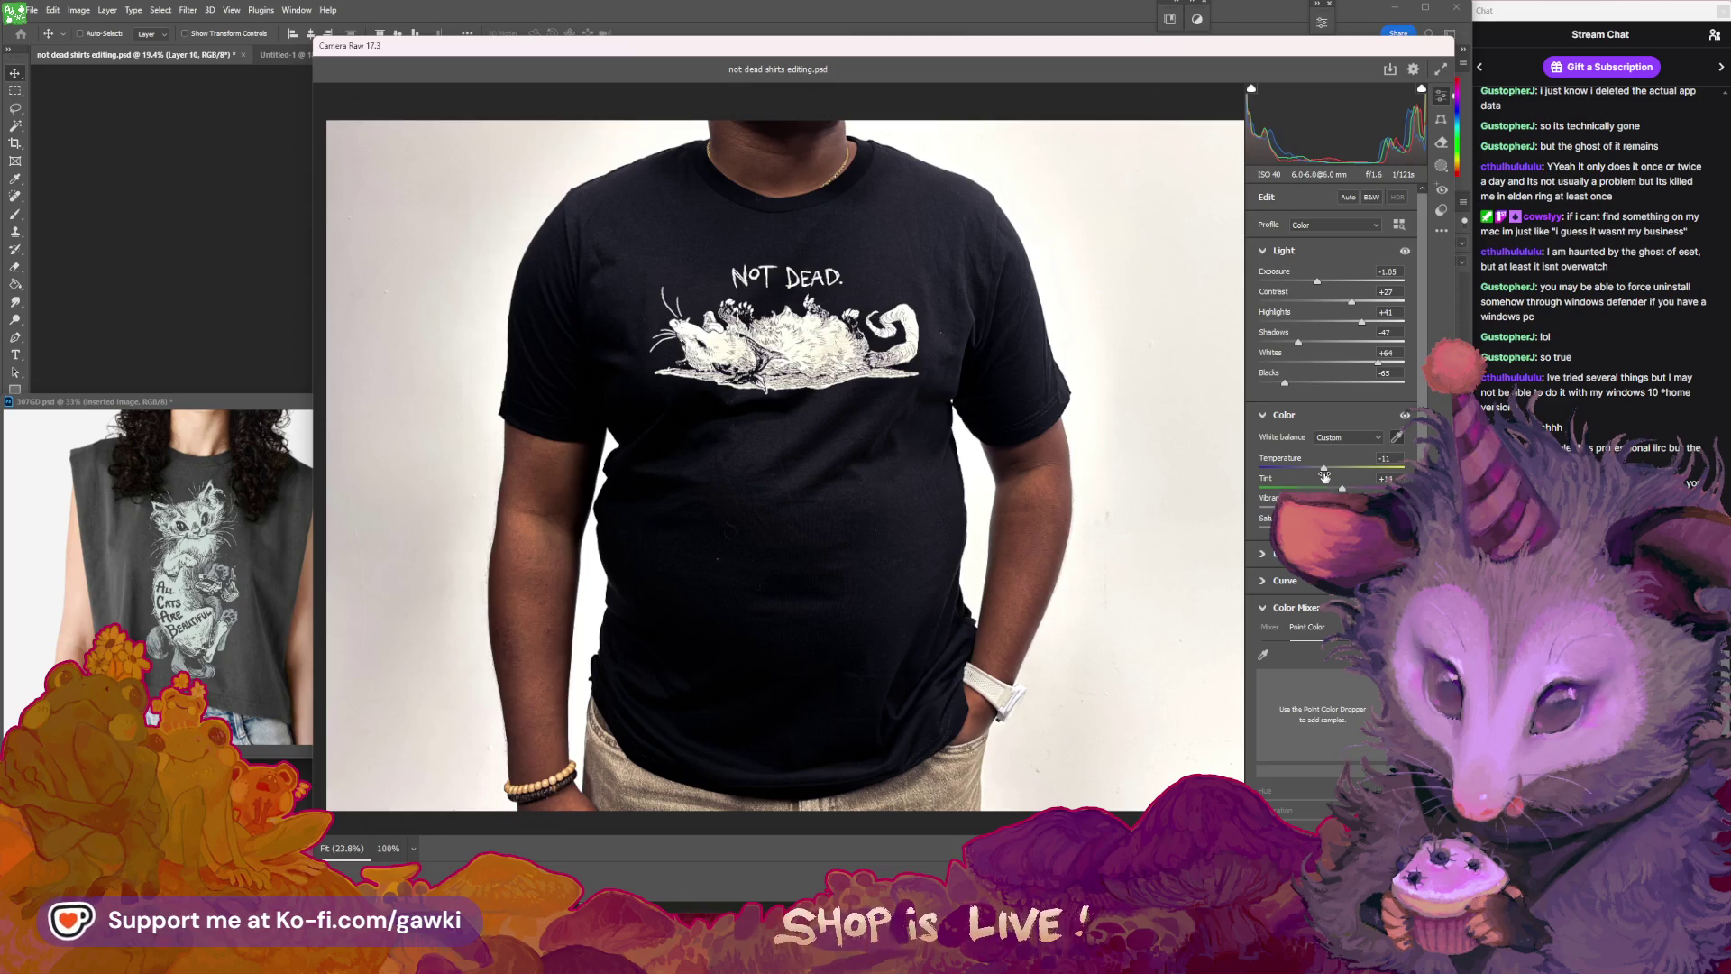
pyautogui.moveTo(1324, 467); pyautogui.dragTo(1341, 489)
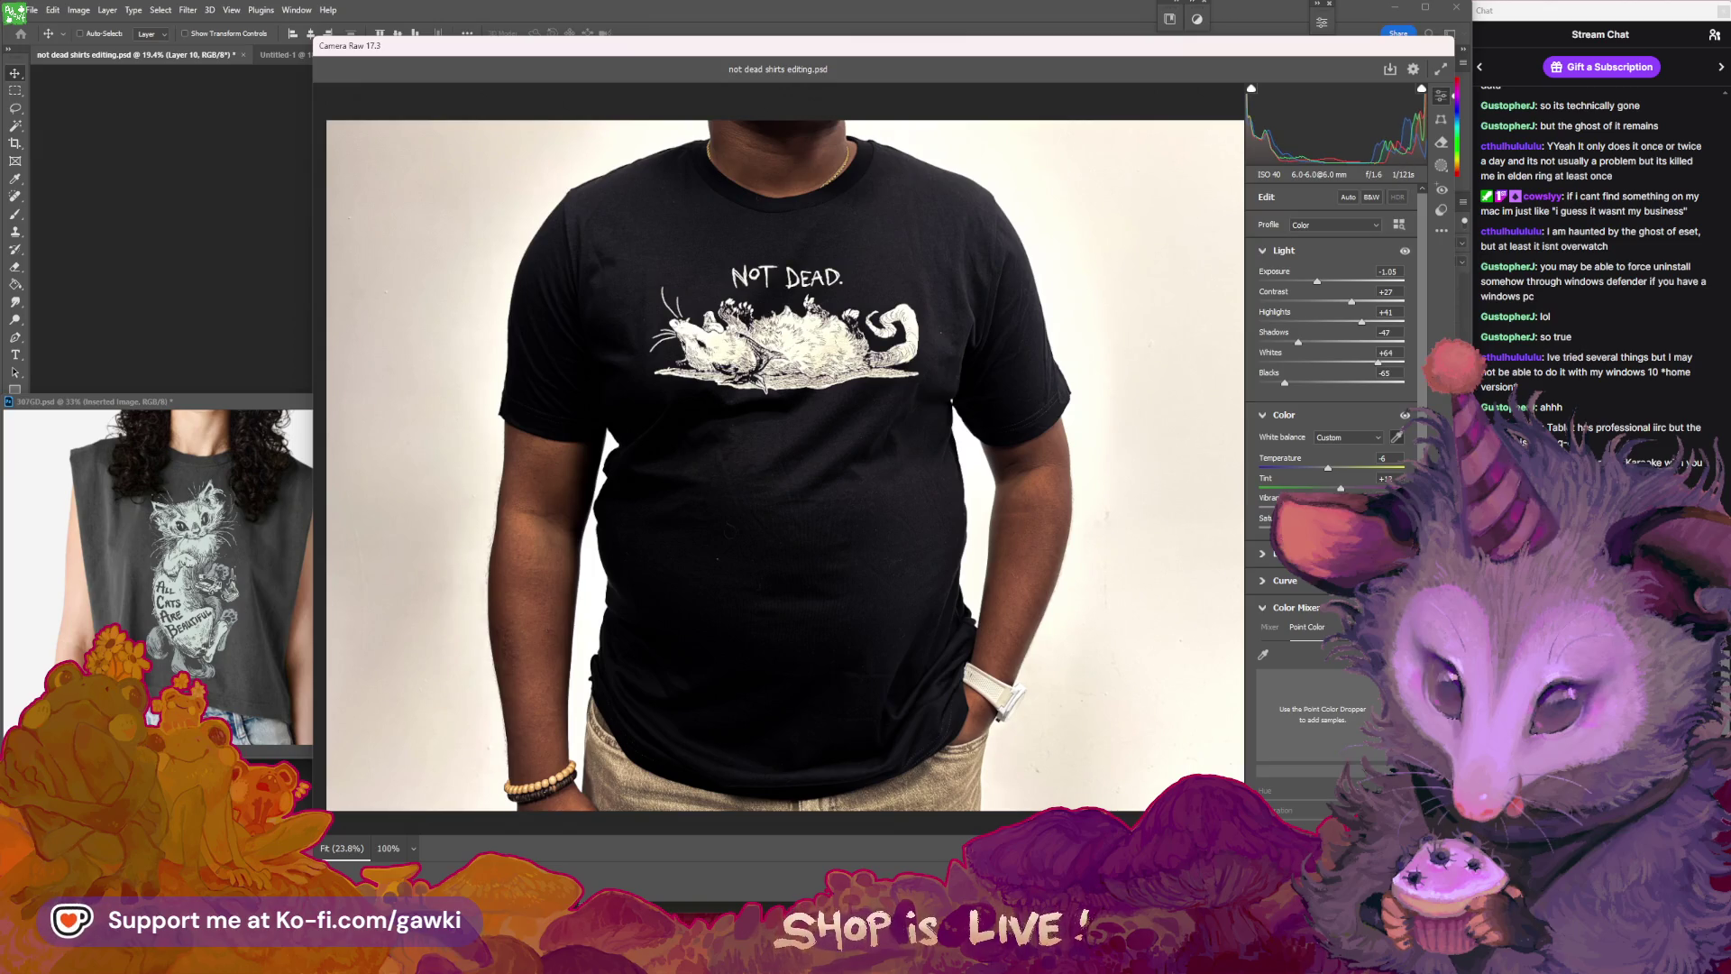
pyautogui.press('Return')
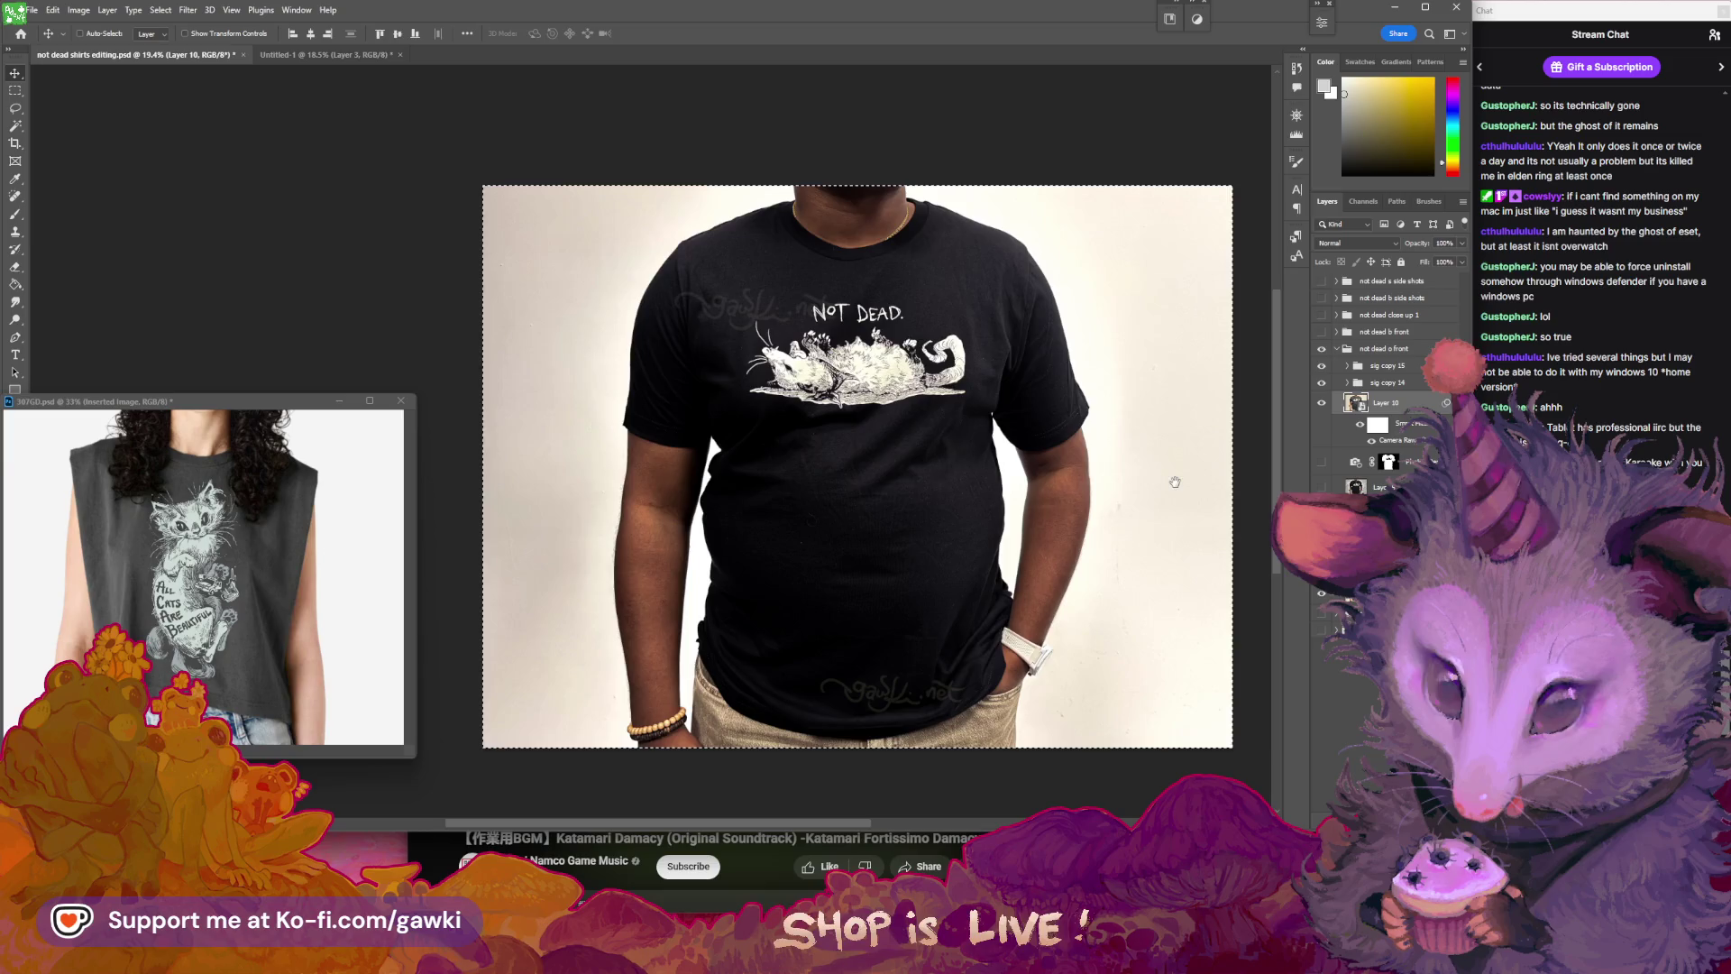
# - Toggle Layer 10 to compare the photo before and after the Camera Raw edits
pyautogui.moveTo(1174, 485); pyautogui.dragTo(1157, 487)
pyautogui.click(1323, 406)
pyautogui.click(1323, 407)
pyautogui.moveTo(1127, 464); pyautogui.dragTo(1108, 461)
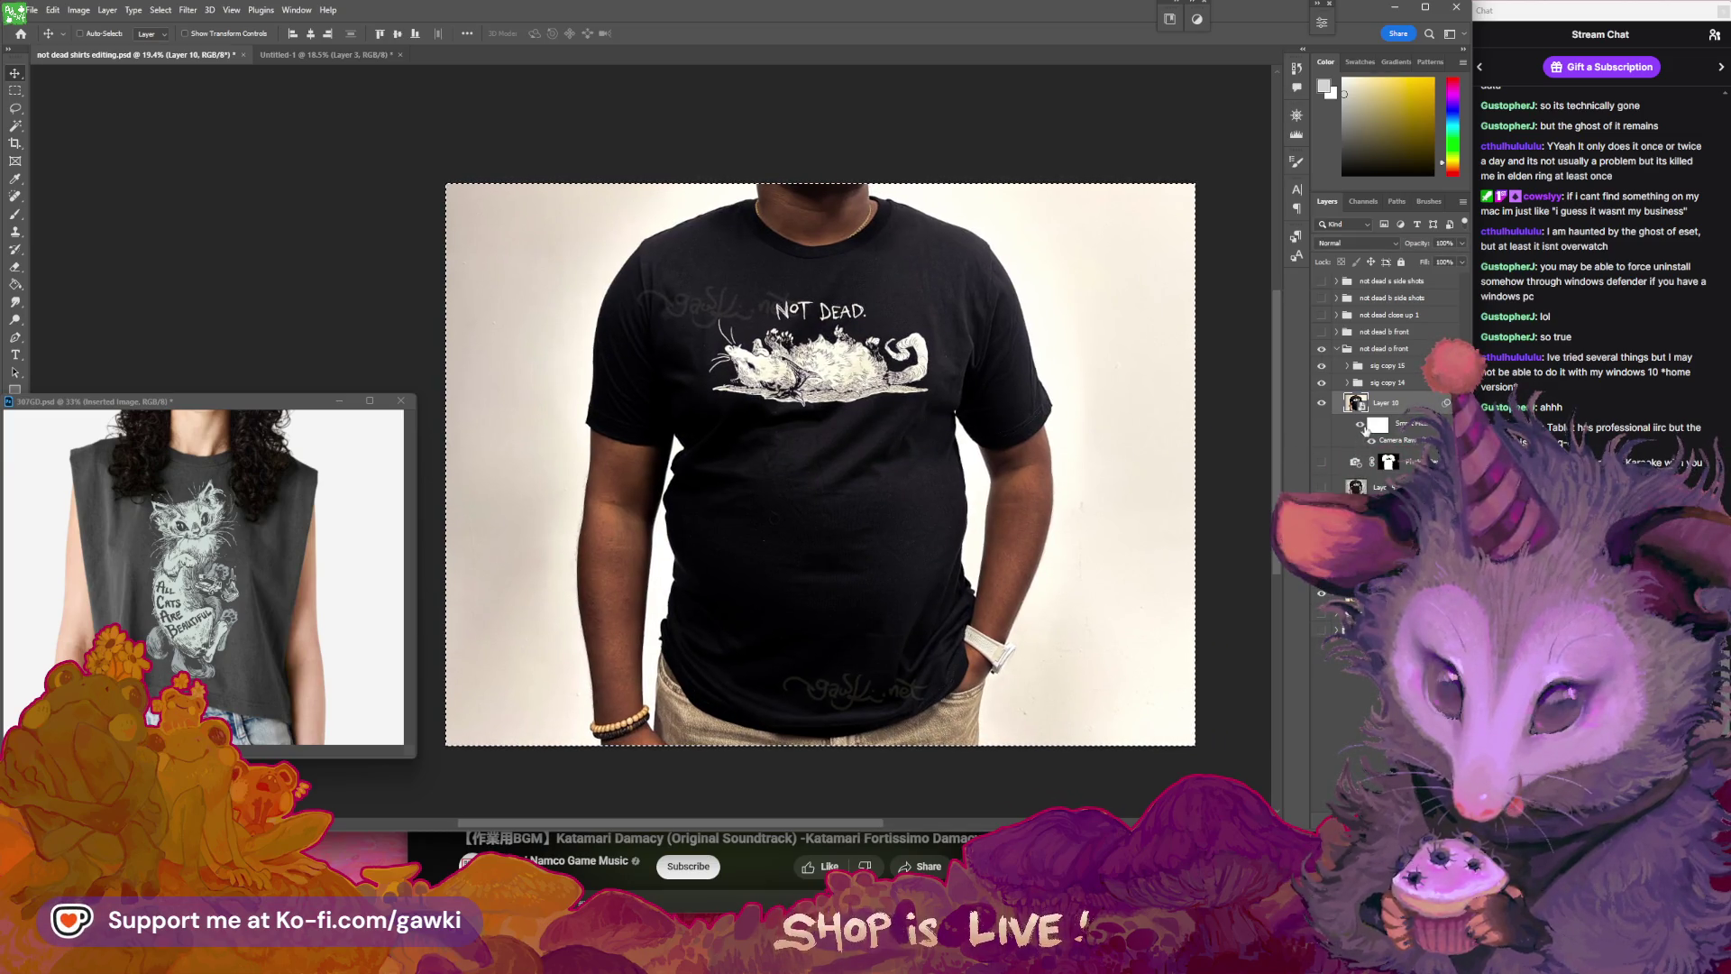
# - Show the 'not dead o front' group, save the file, and clear the canvas selection
pyautogui.click(1322, 348)
pyautogui.click(1388, 365)
pyautogui.click(738, 300)
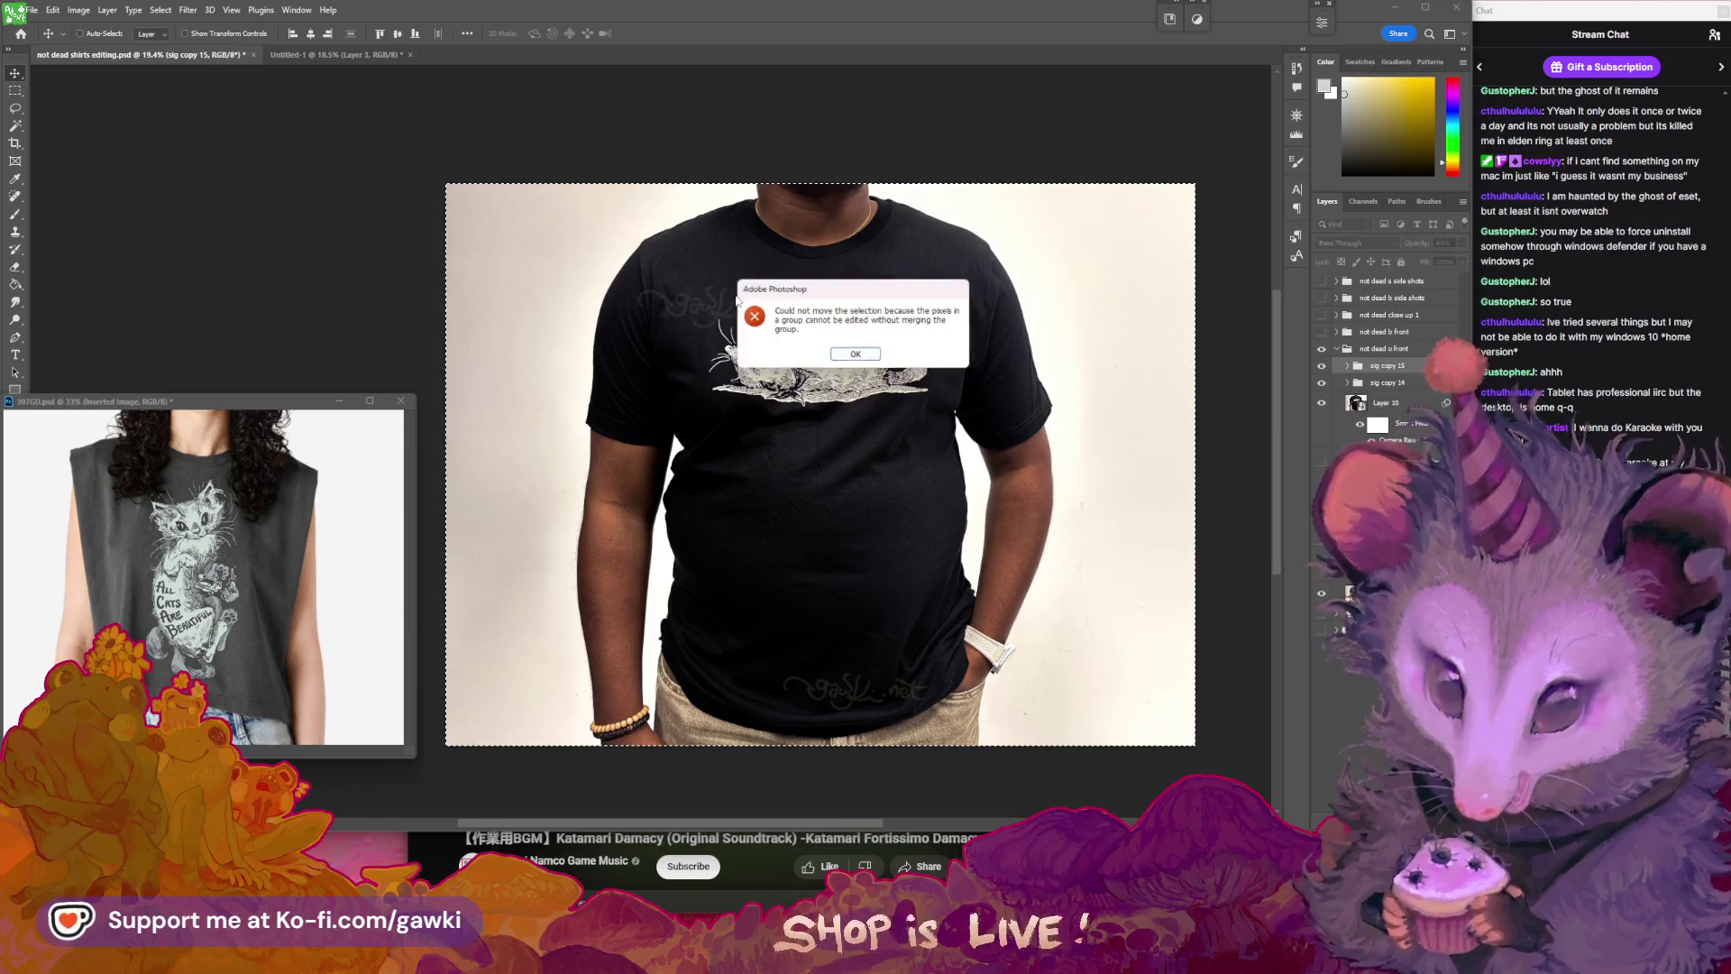
pyautogui.press('Return')
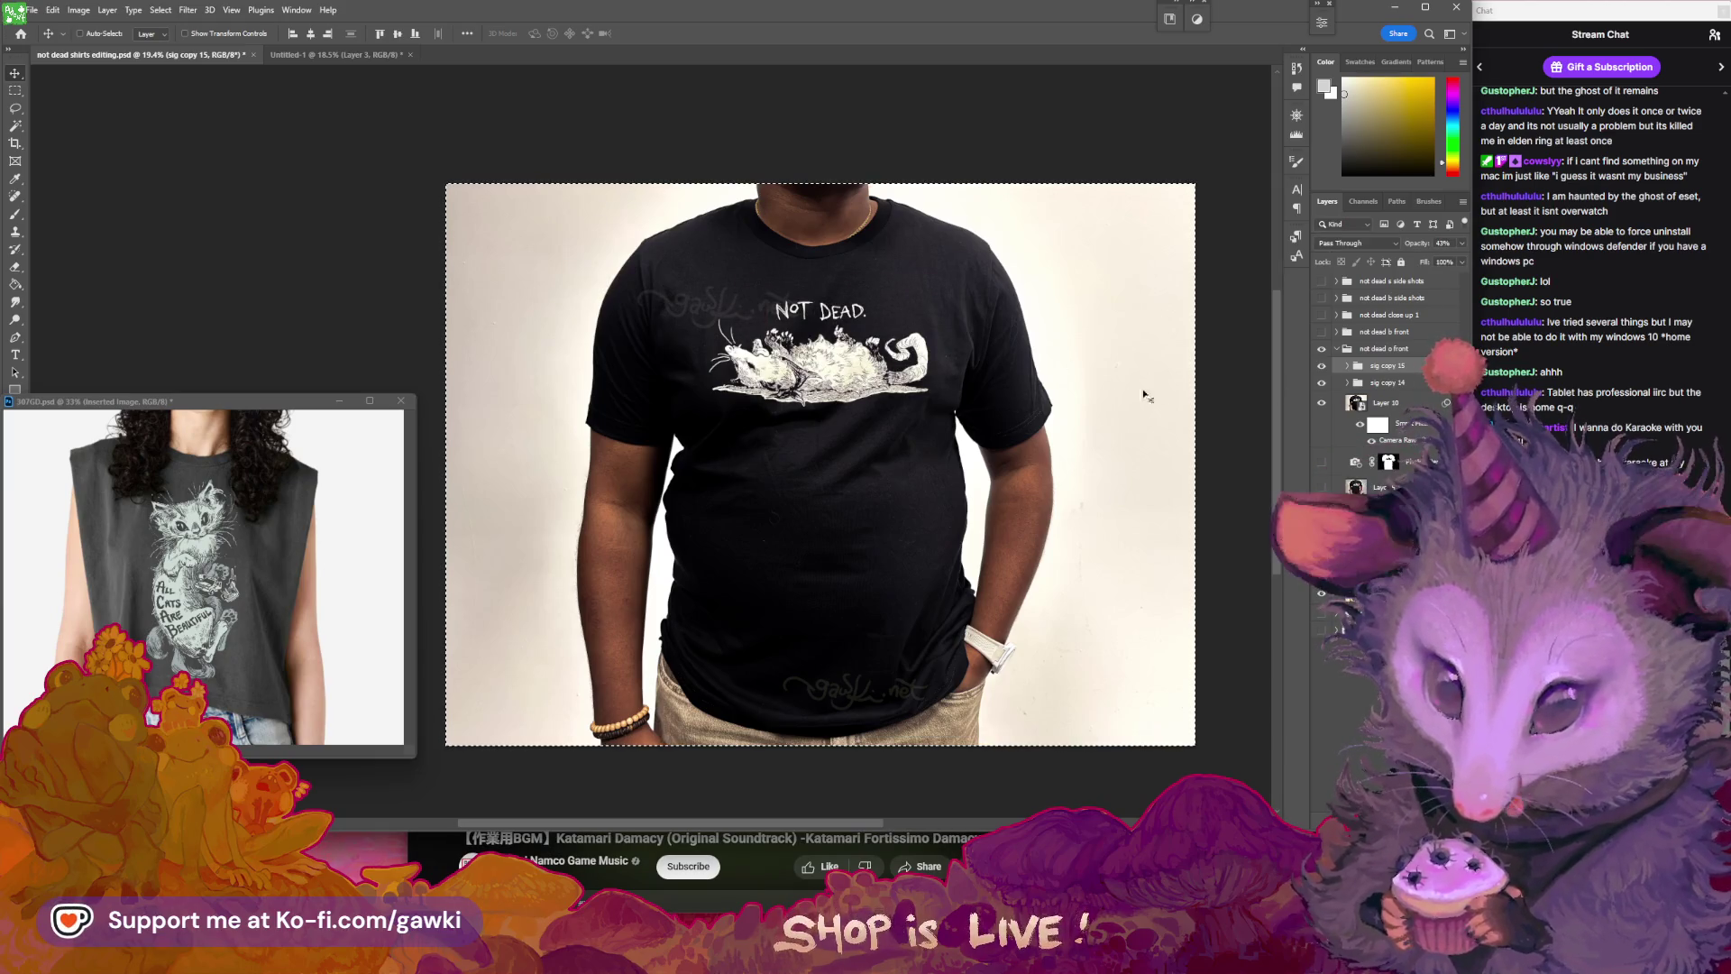
pyautogui.hotkey('ctrl', 's')
pyautogui.click(717, 314)
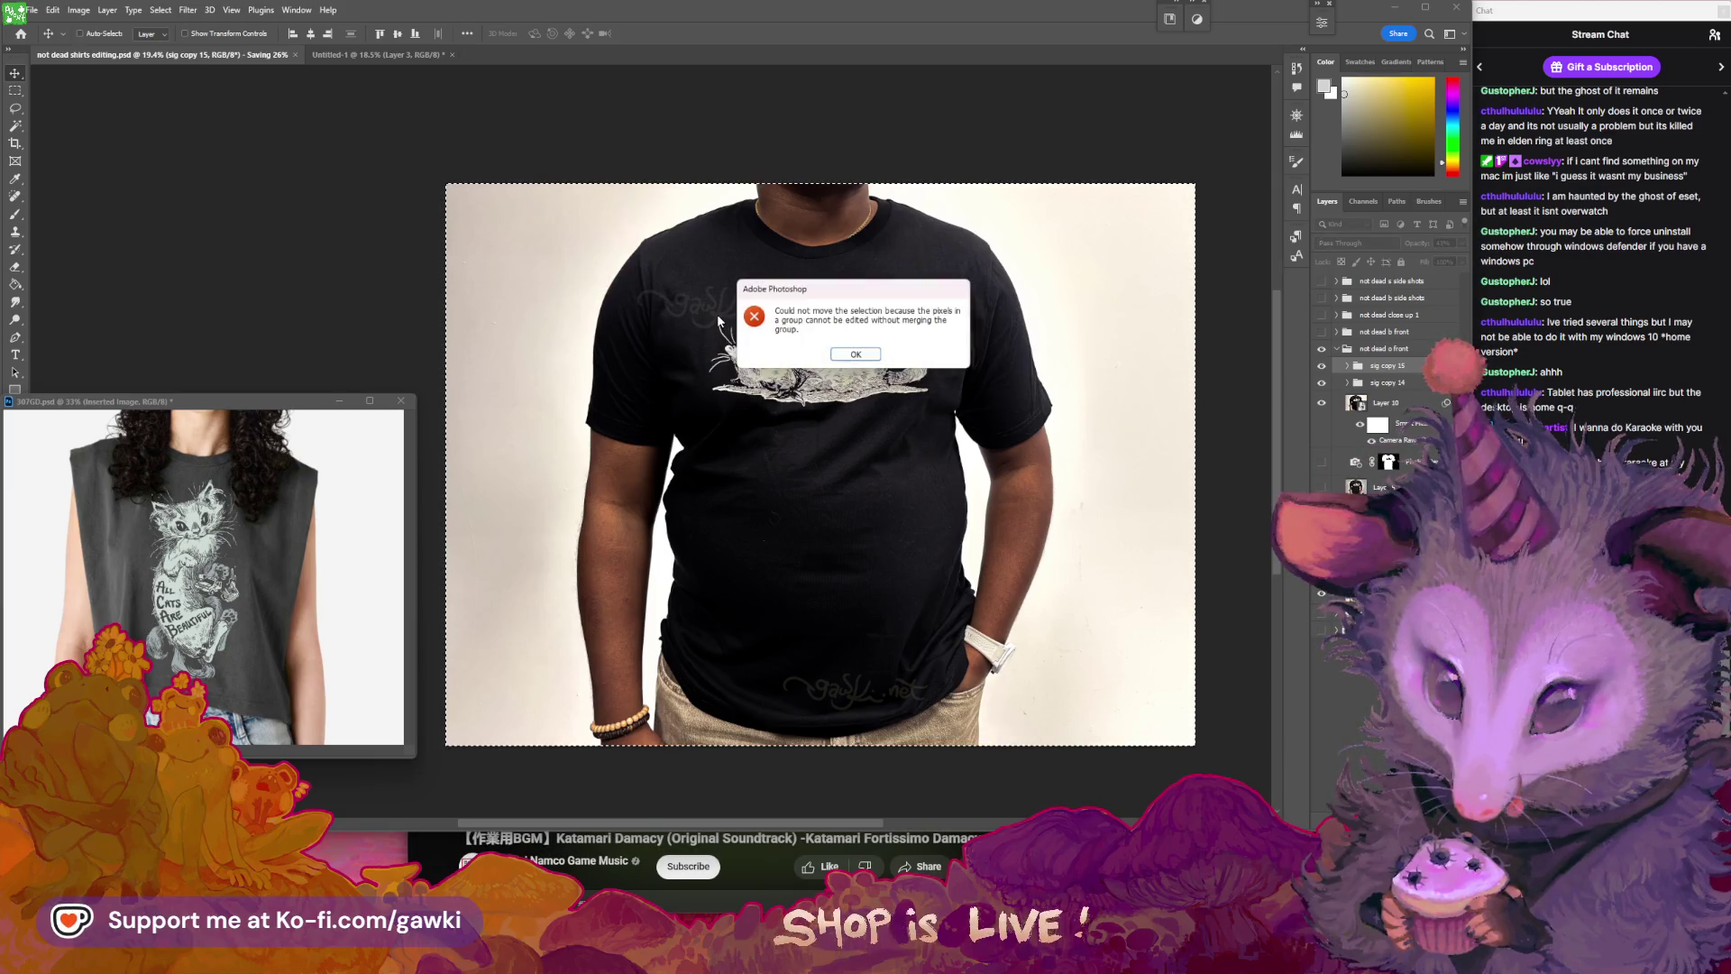
pyautogui.click(837, 355)
pyautogui.hotkey('ctrl', 'd')
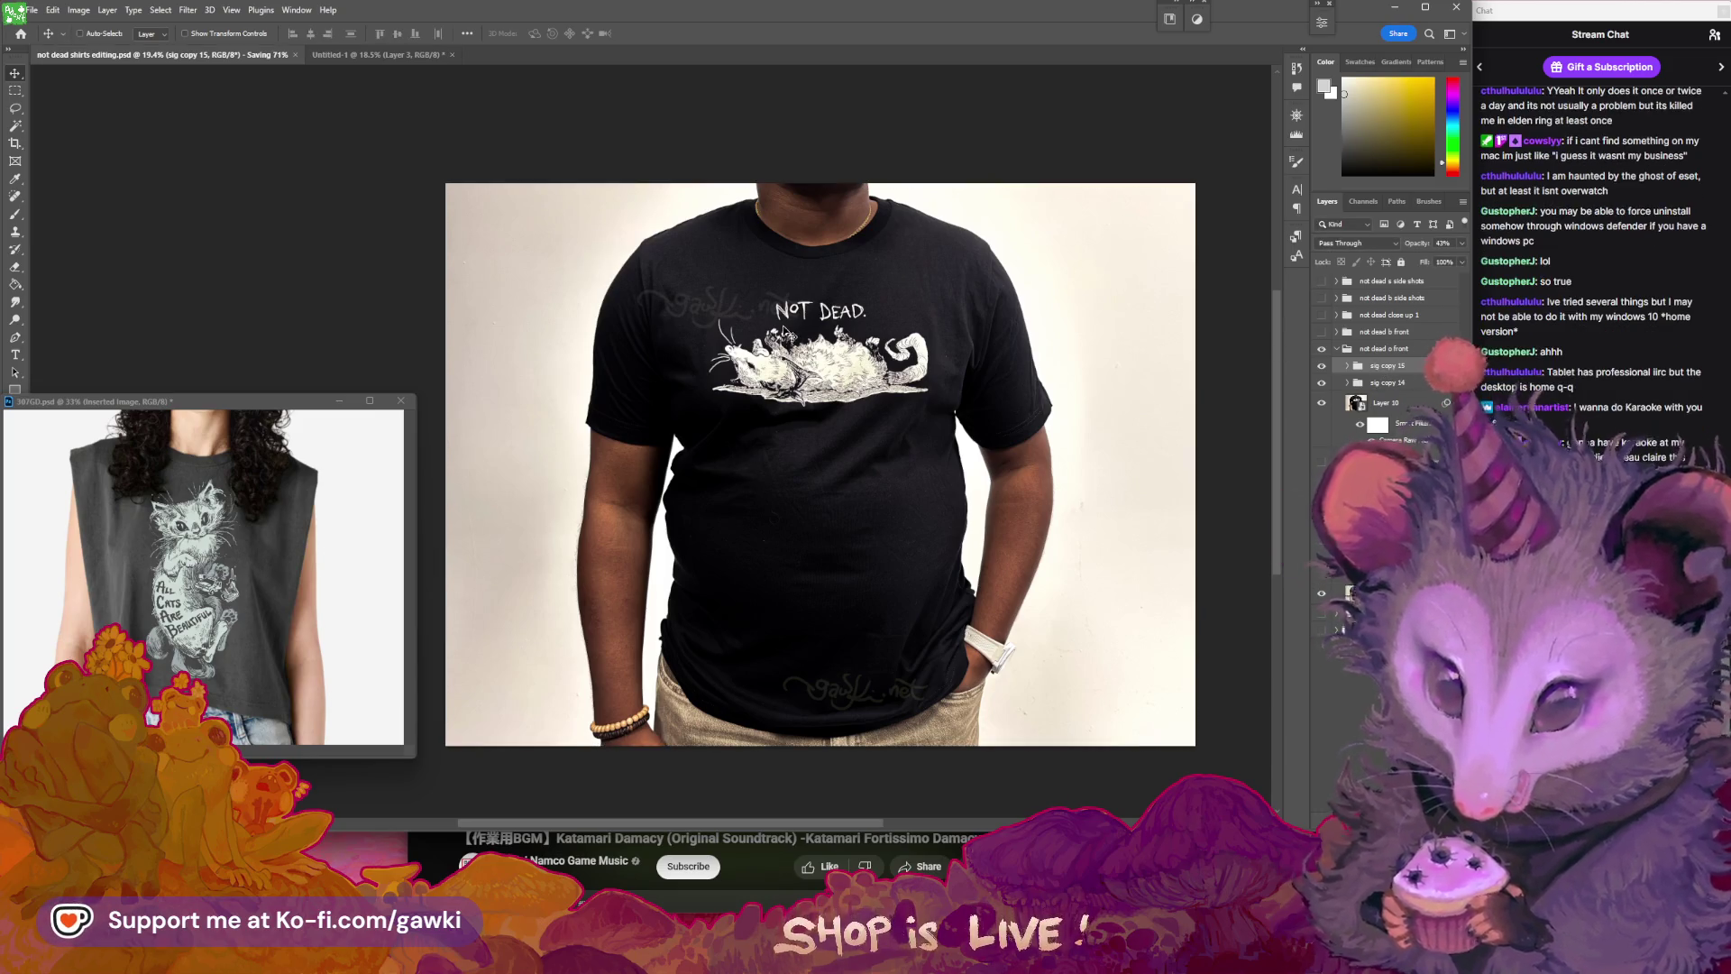
# - Move sig copy 15 onto the lower shirt and sig copy 14 near the left collar
pyautogui.moveTo(819, 520); pyautogui.dragTo(936, 625)
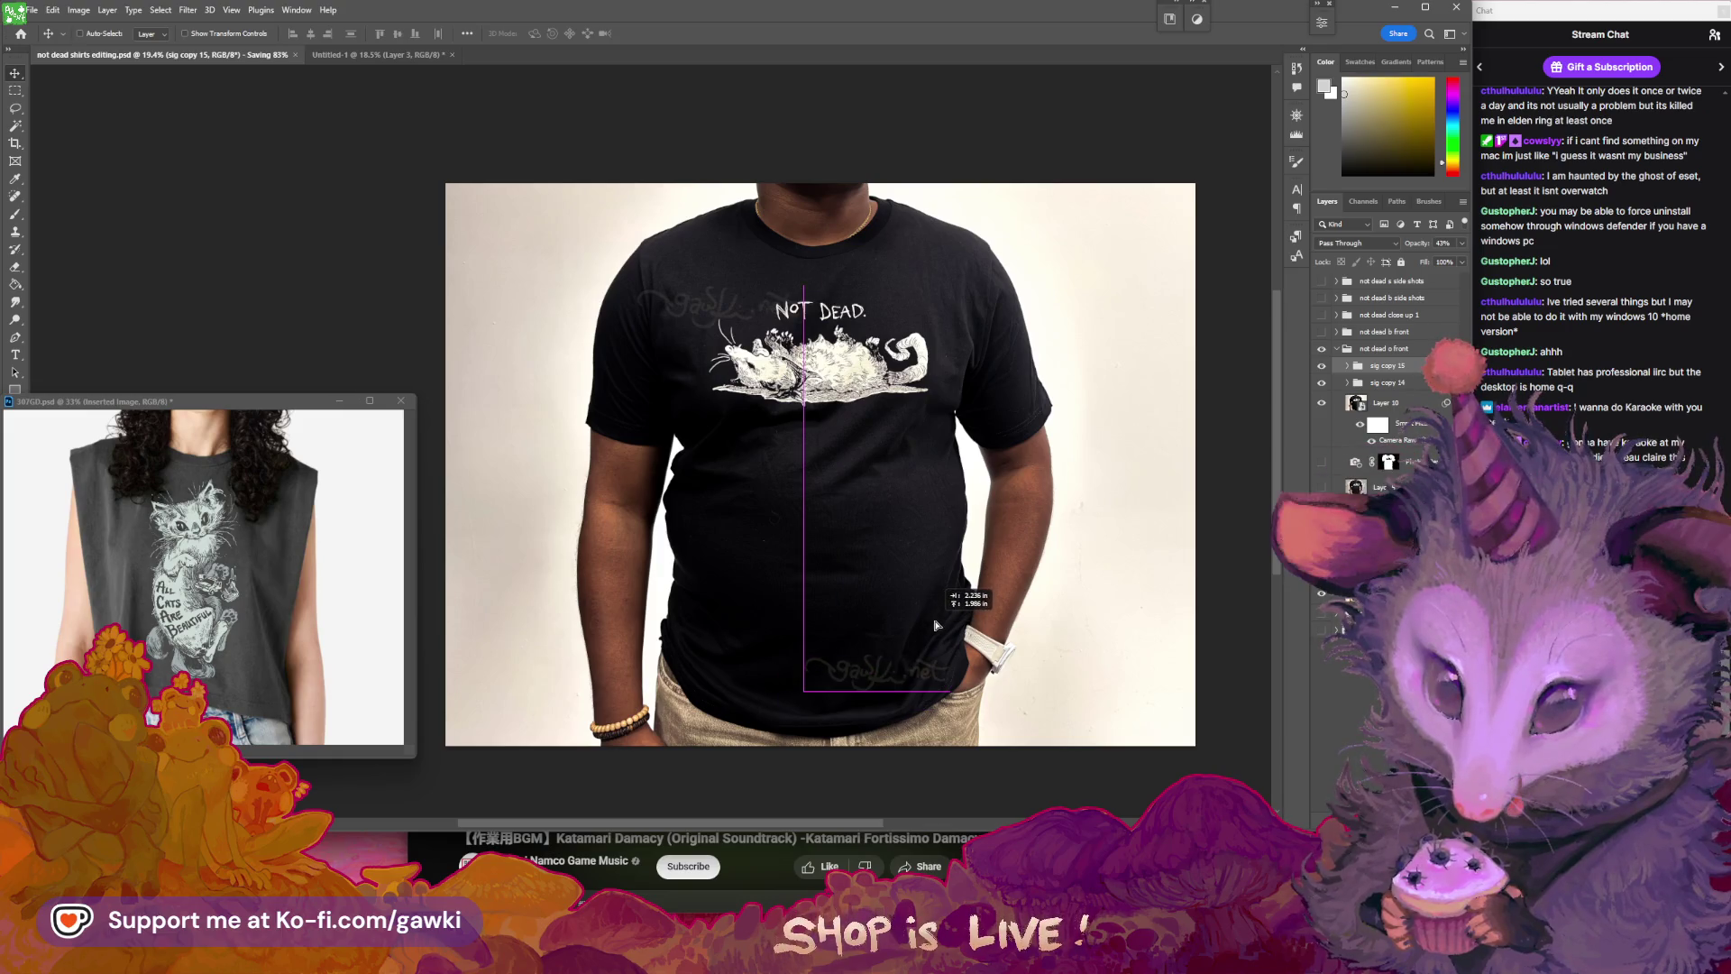
pyautogui.click(1375, 388)
pyautogui.moveTo(722, 311); pyautogui.dragTo(685, 273)
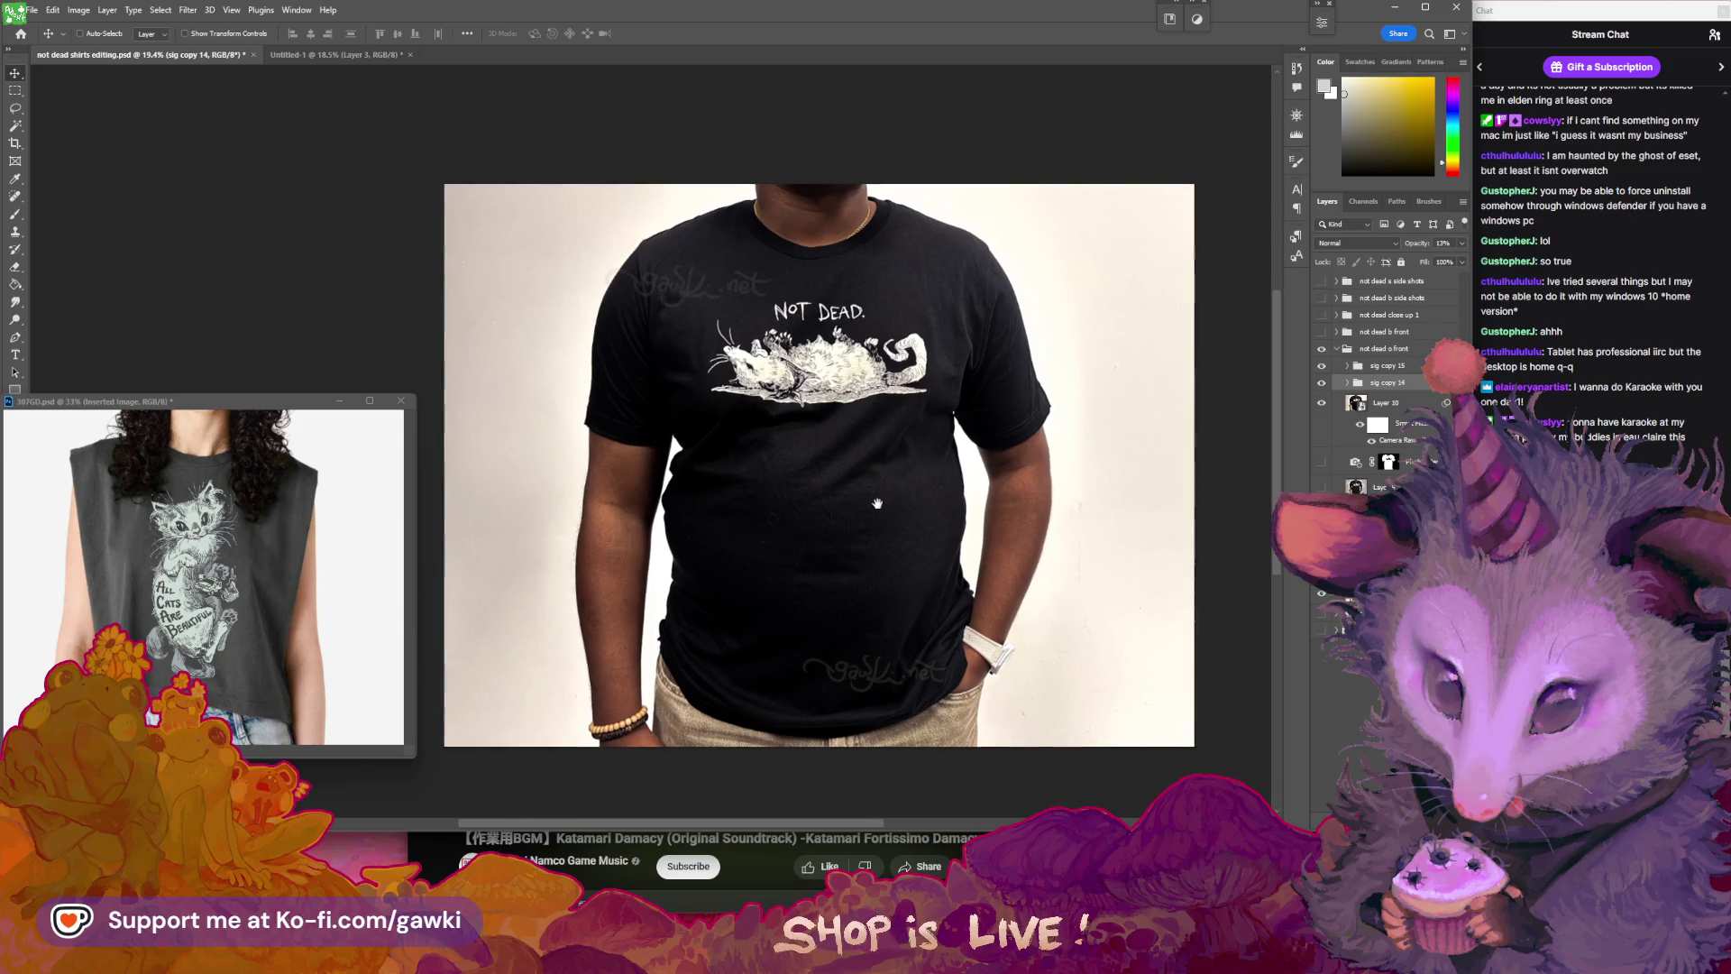
pyautogui.moveTo(877, 503); pyautogui.dragTo(872, 504)
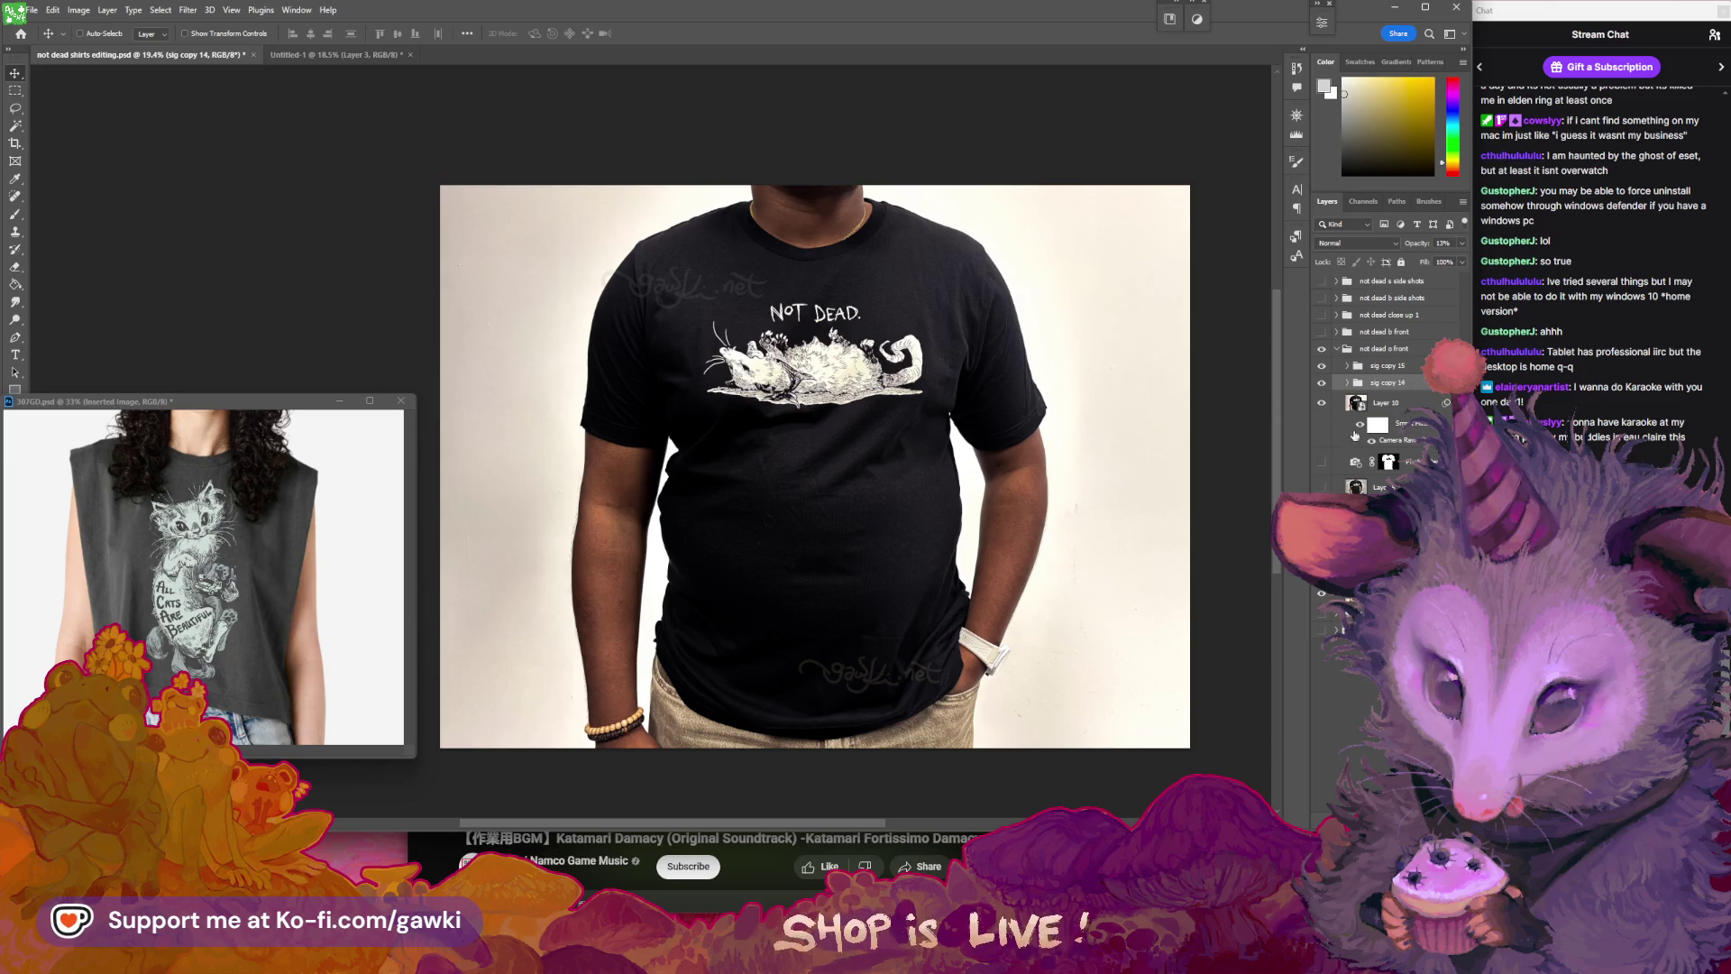
pyautogui.click(1354, 404)
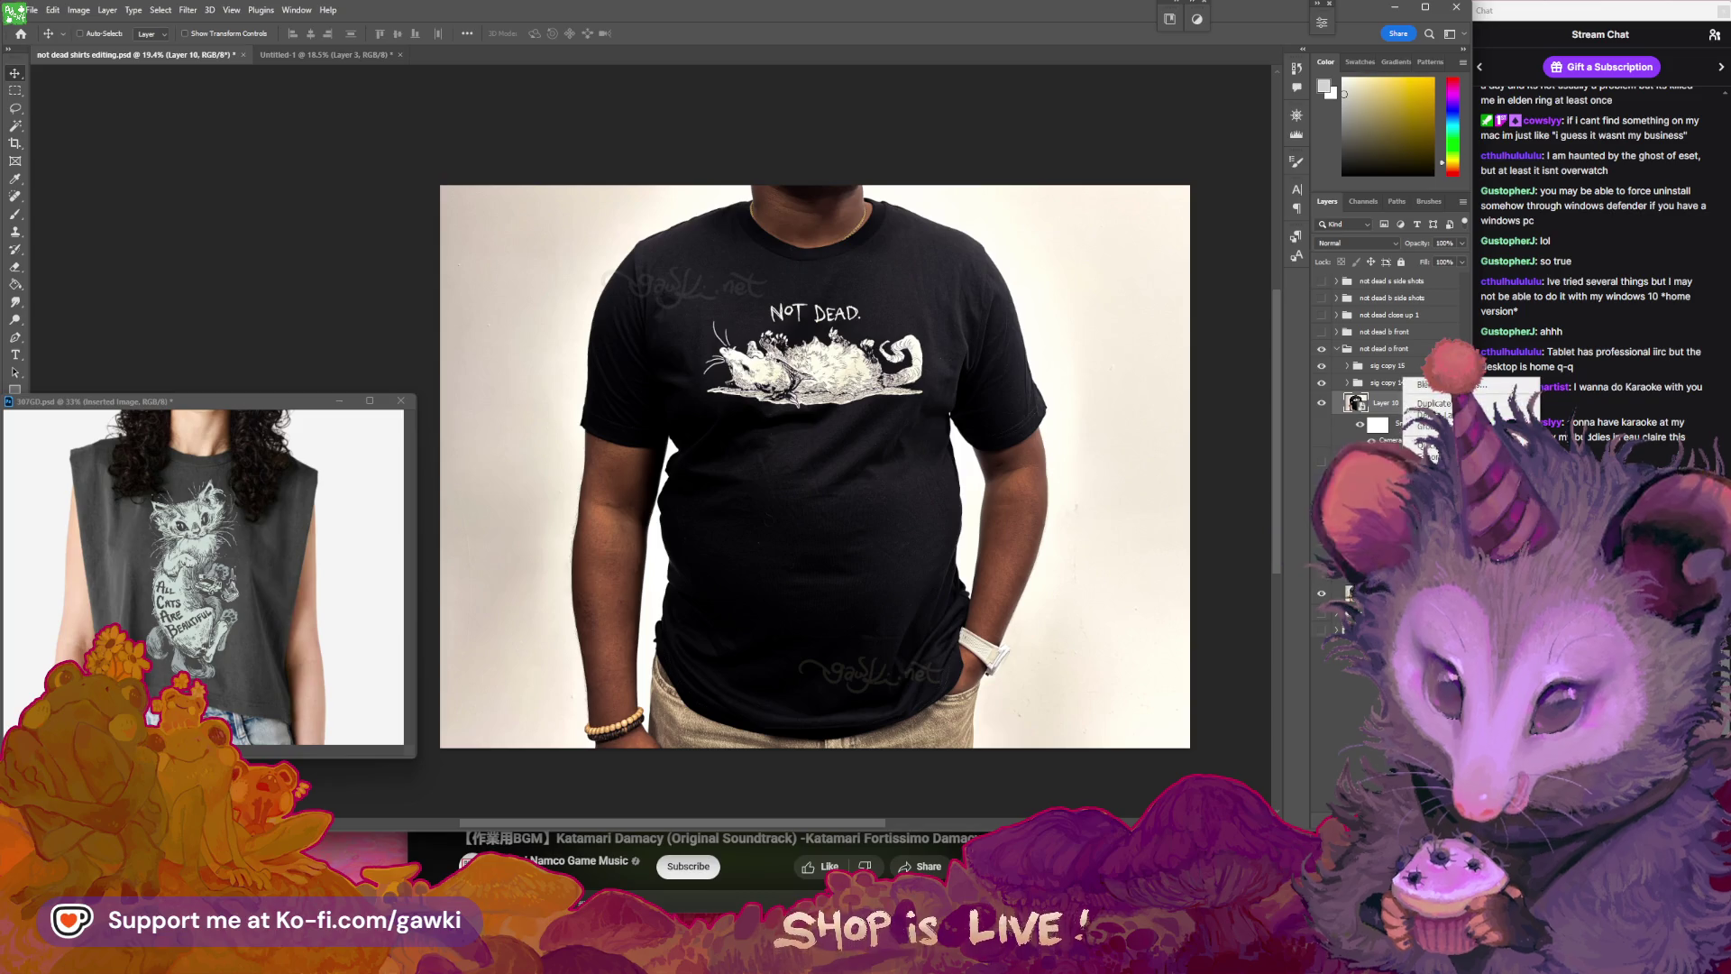
# - Magic Wand-select the white background on both sides of the shirt and invert to the model
pyautogui.click(16, 125)
pyautogui.click(596, 277)
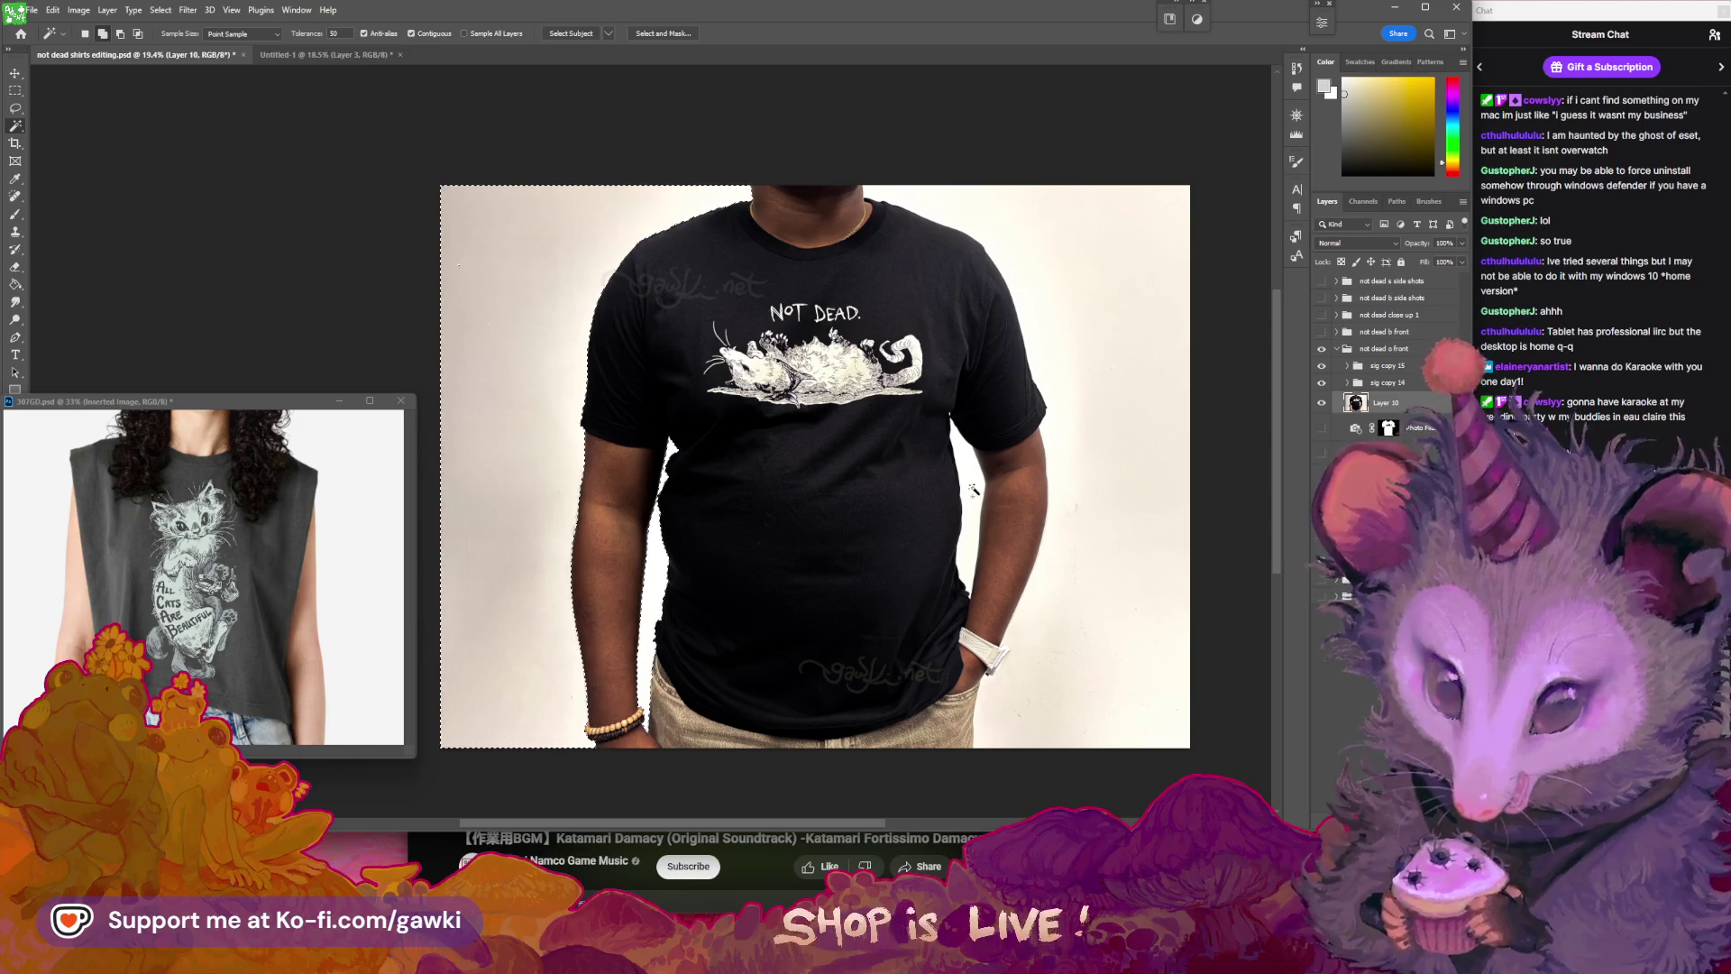
pyautogui.keyDown('shift'); pyautogui.click(1157, 424); pyautogui.keyUp('shift')
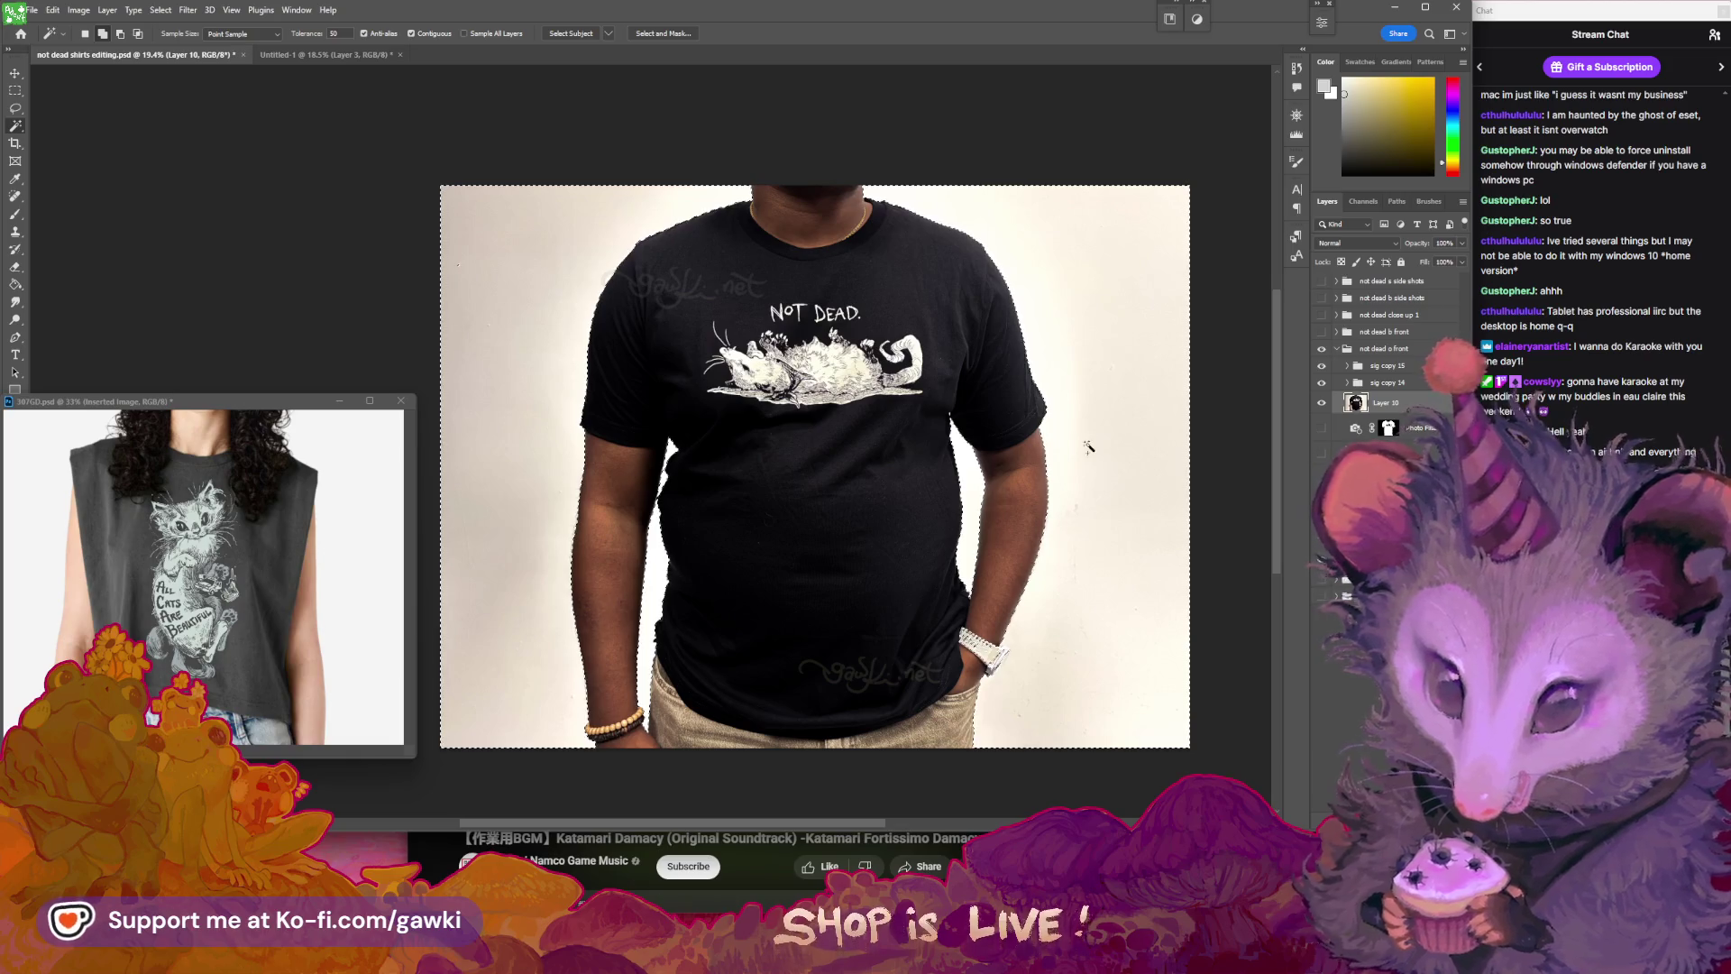
pyautogui.click(1322, 404)
pyautogui.click(1322, 404)
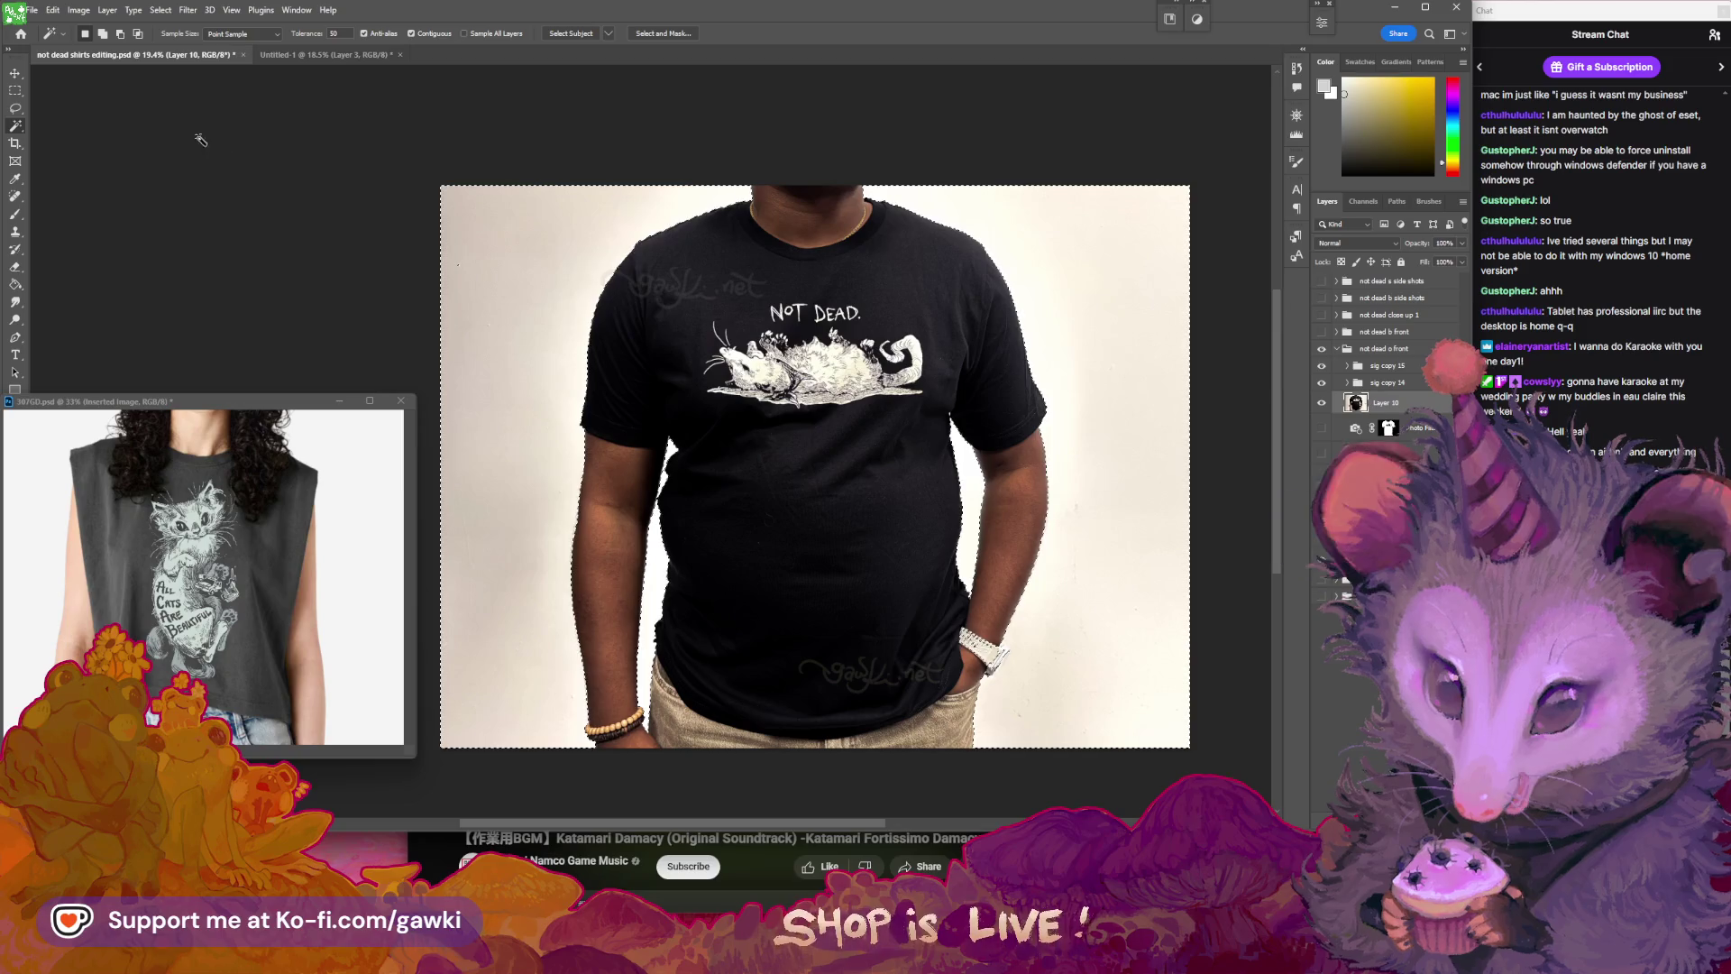
pyautogui.click(159, 9)
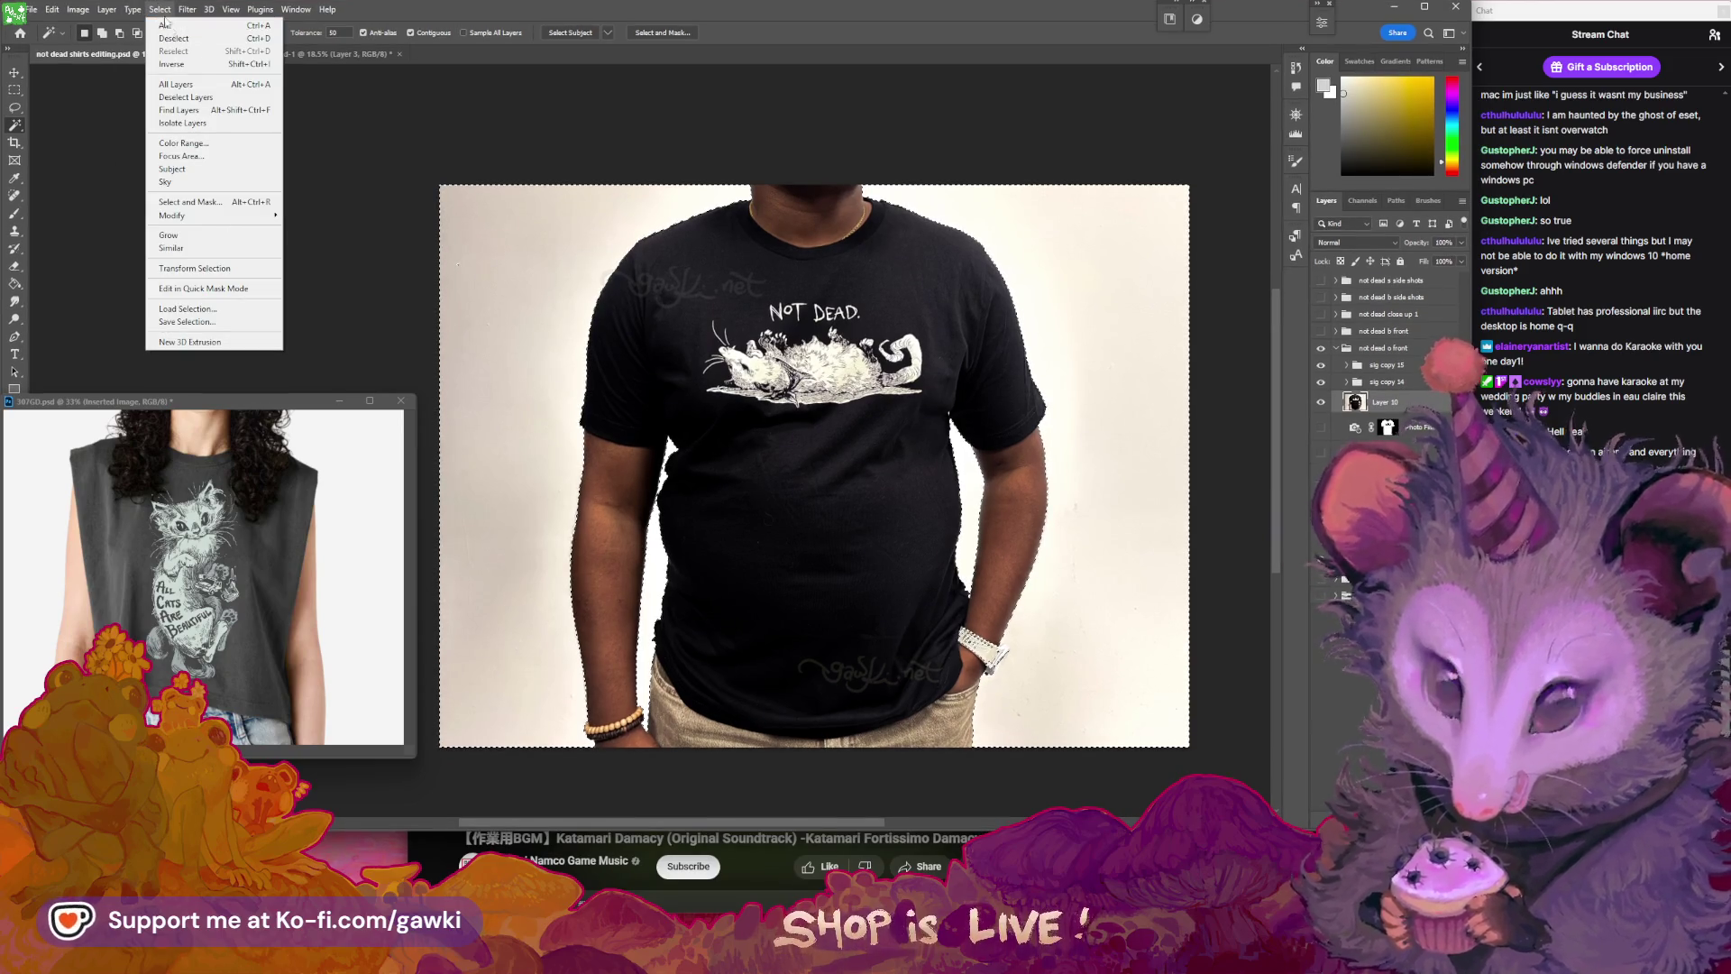
pyautogui.click(197, 64)
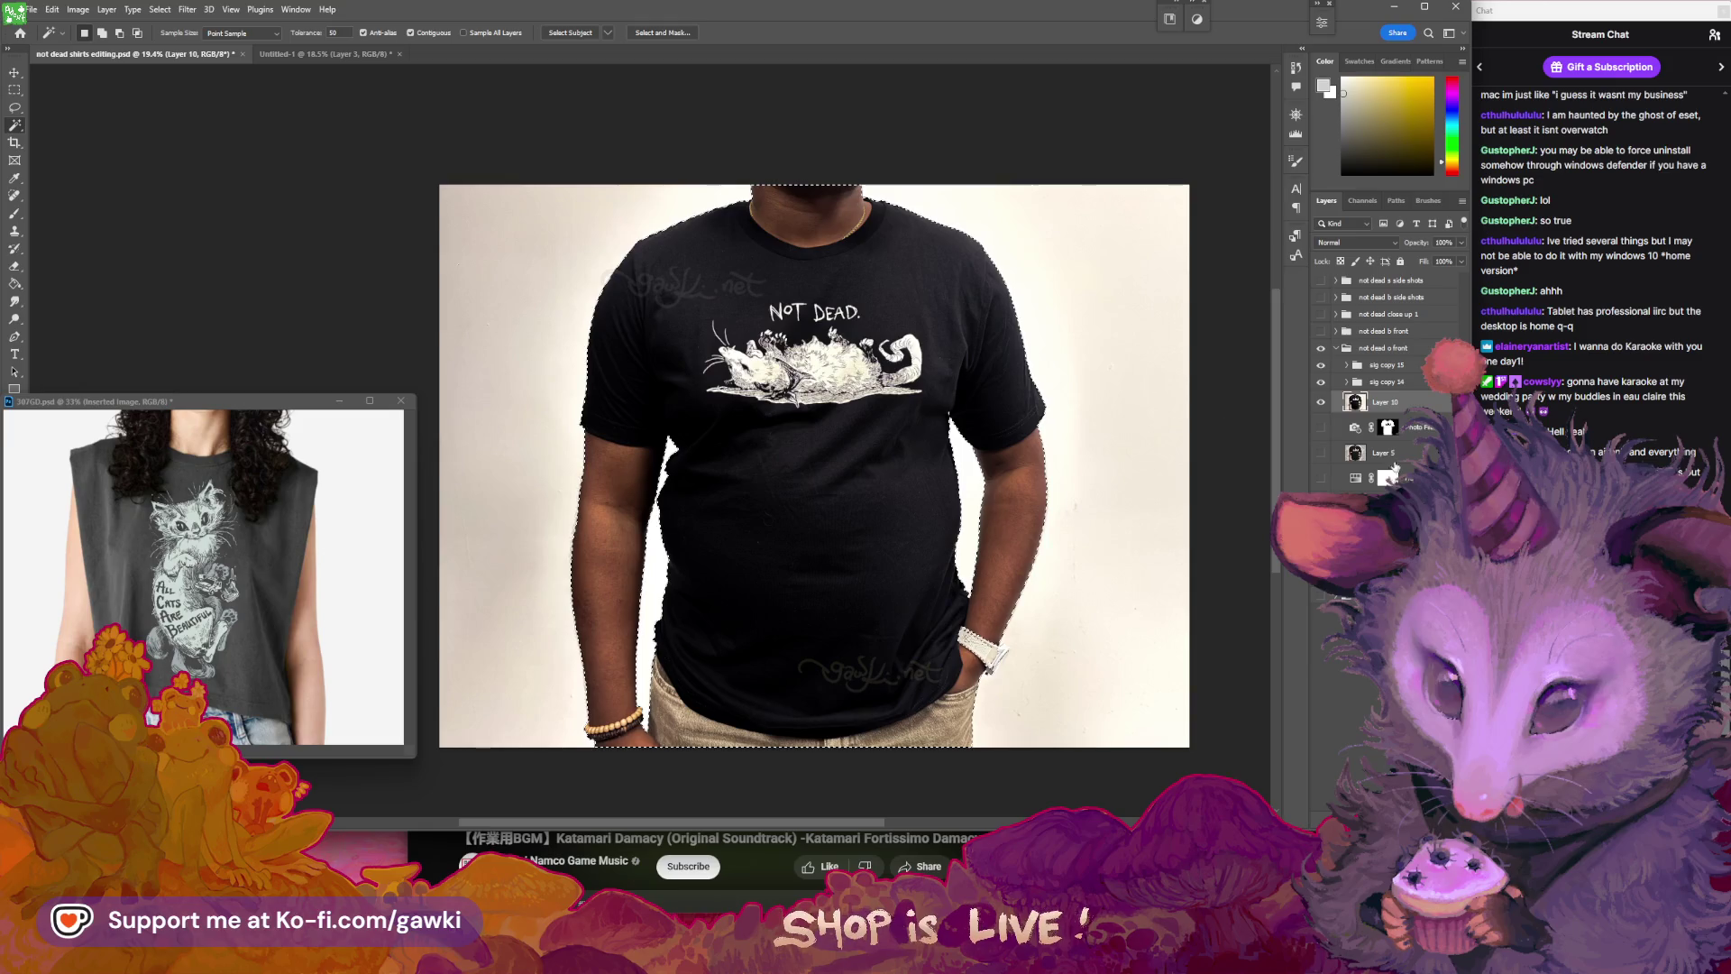
# - Hide the white backdrop layer and copy the model from Layer 5 onto new Layer 17
pyautogui.click(1321, 403)
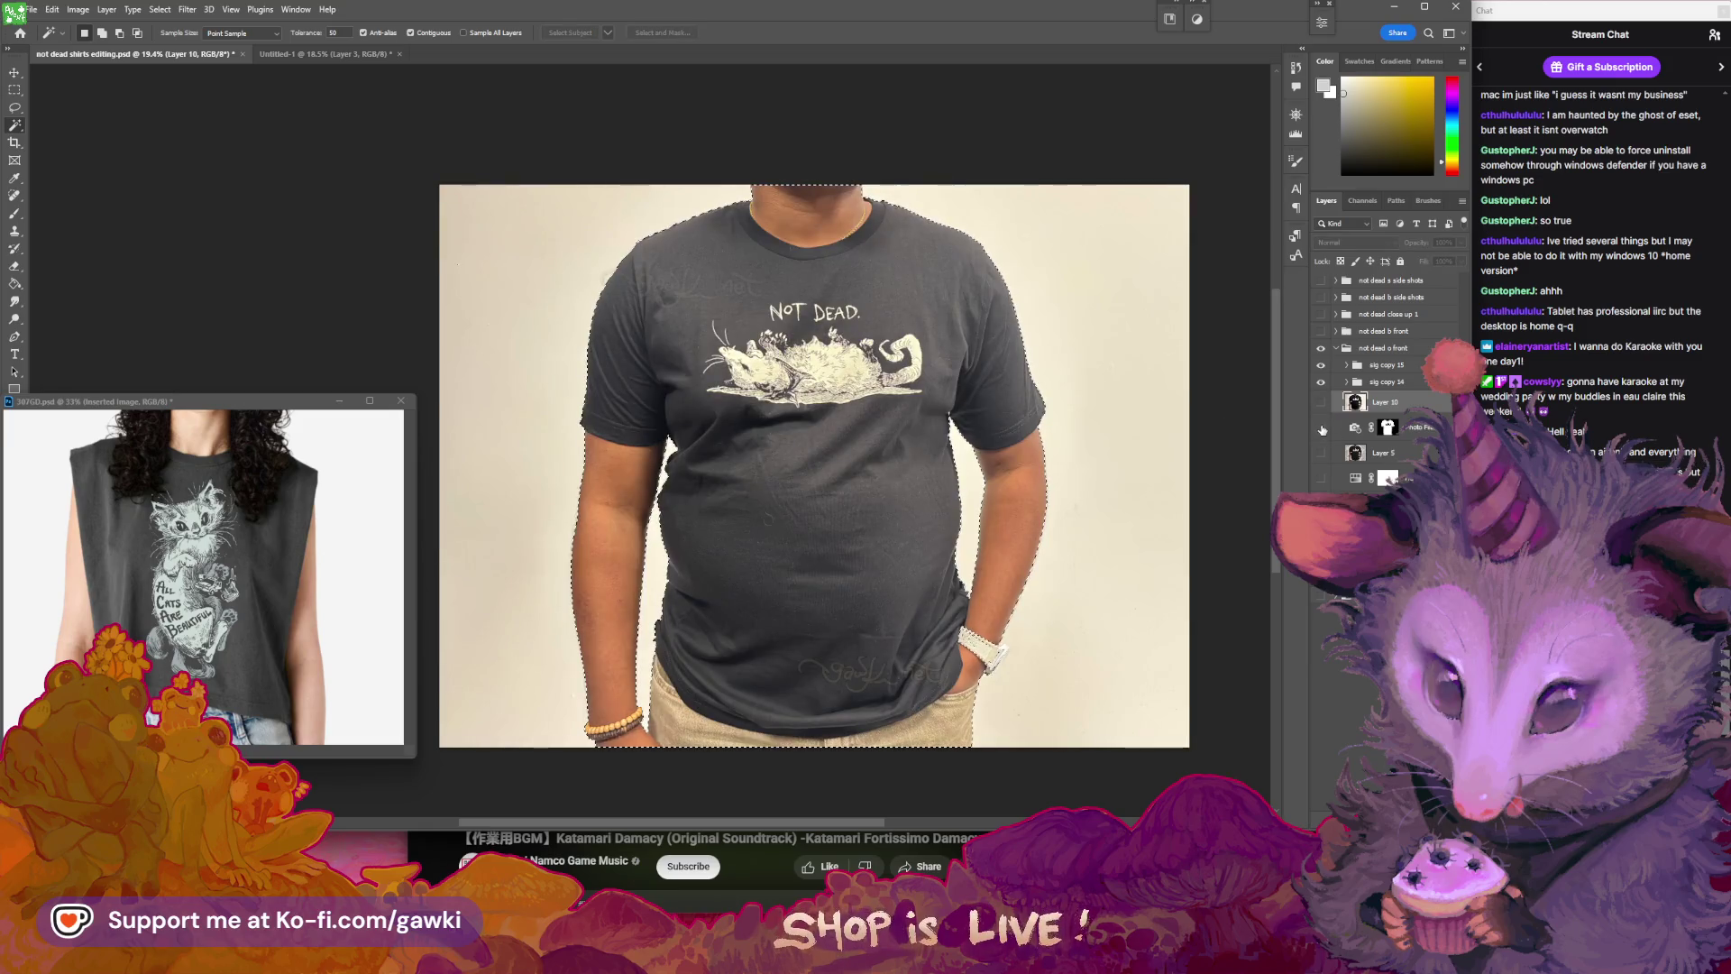
pyautogui.click(1321, 404)
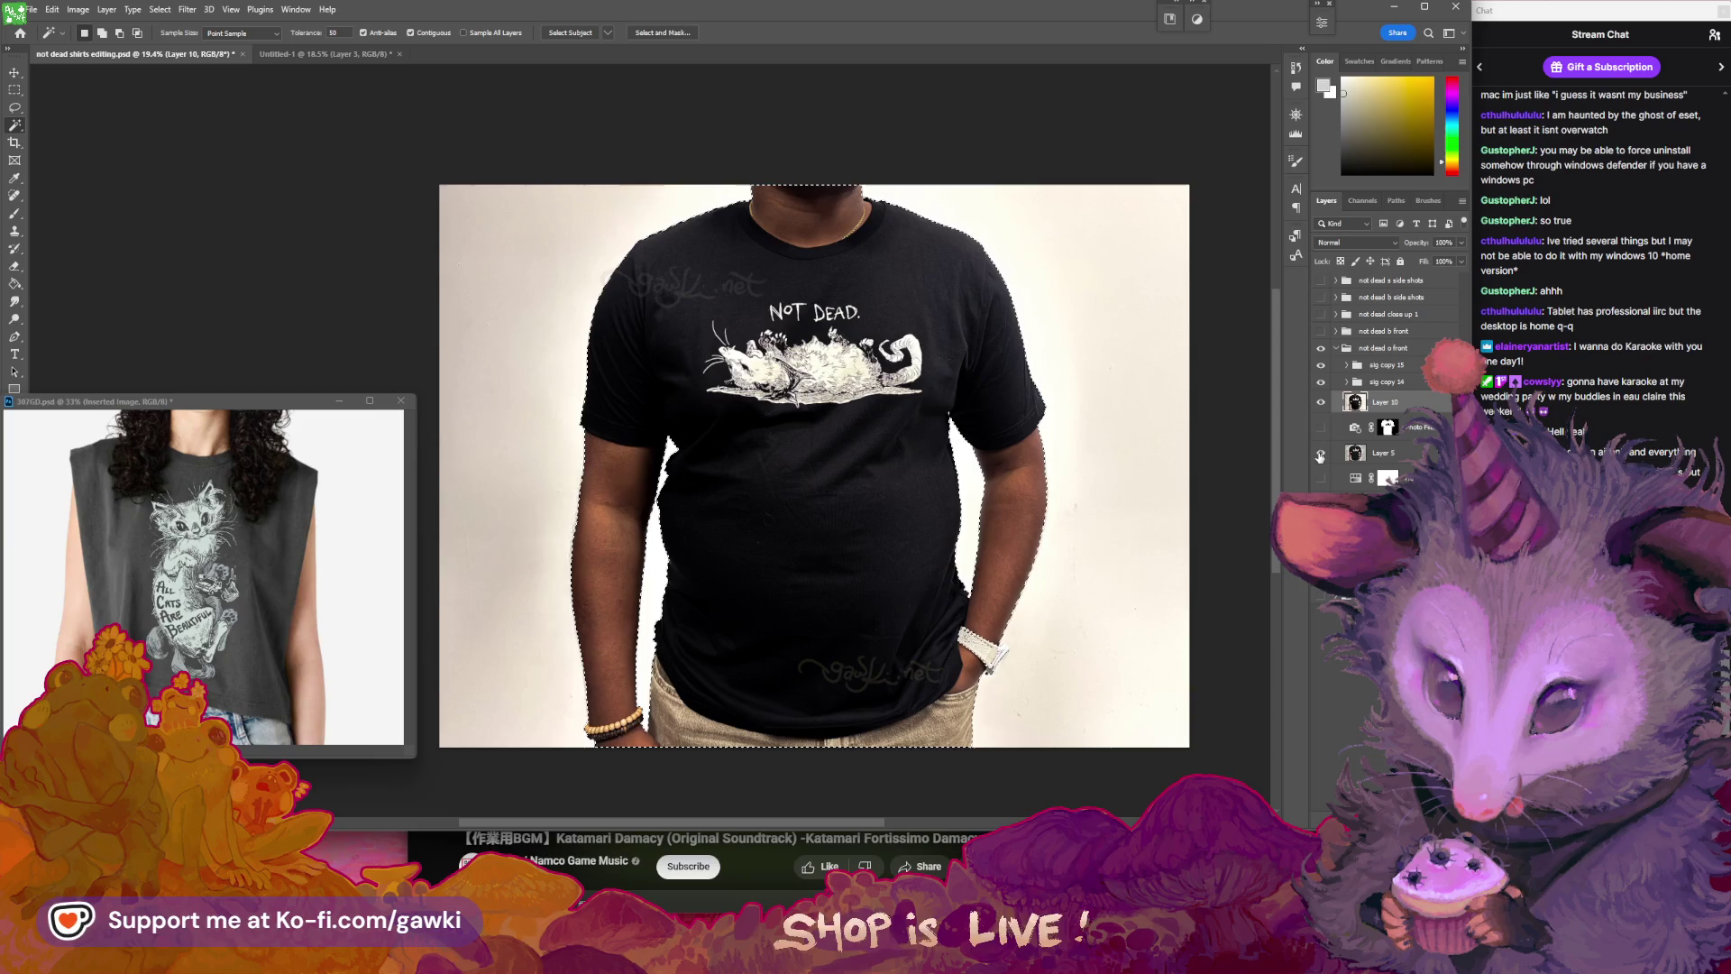
pyautogui.click(1321, 403)
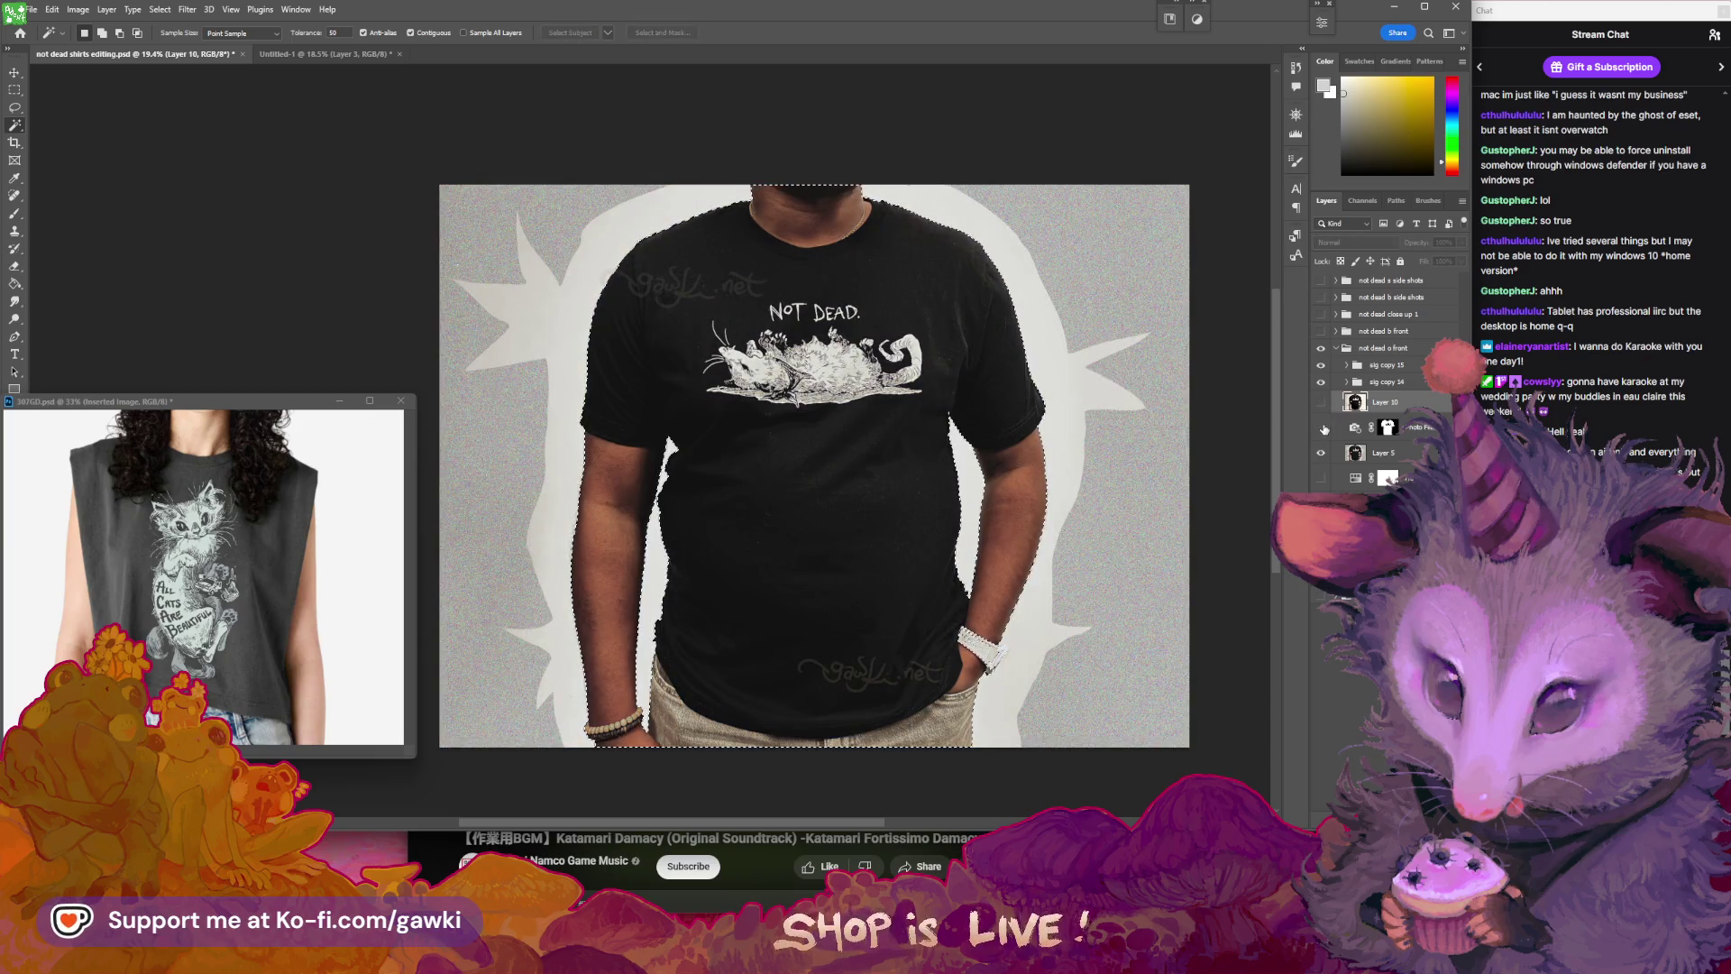
pyautogui.click(1360, 455)
pyautogui.hotkey('ctrl', 'j')
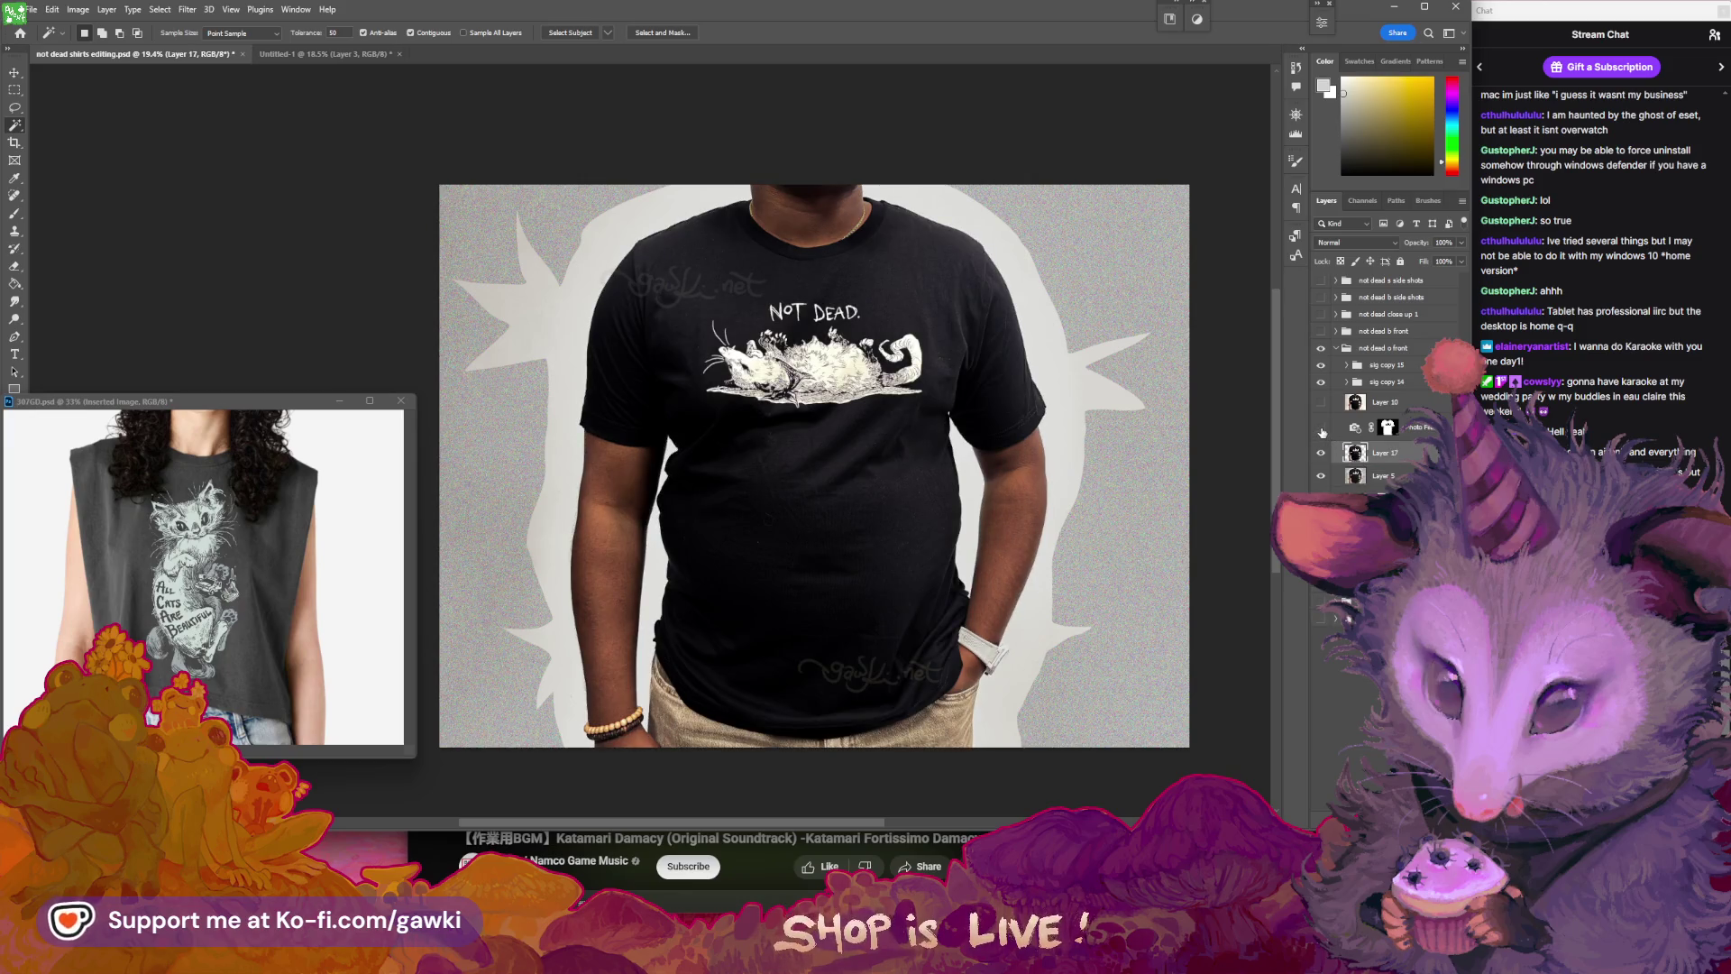
pyautogui.click(1322, 451)
pyautogui.click(1323, 453)
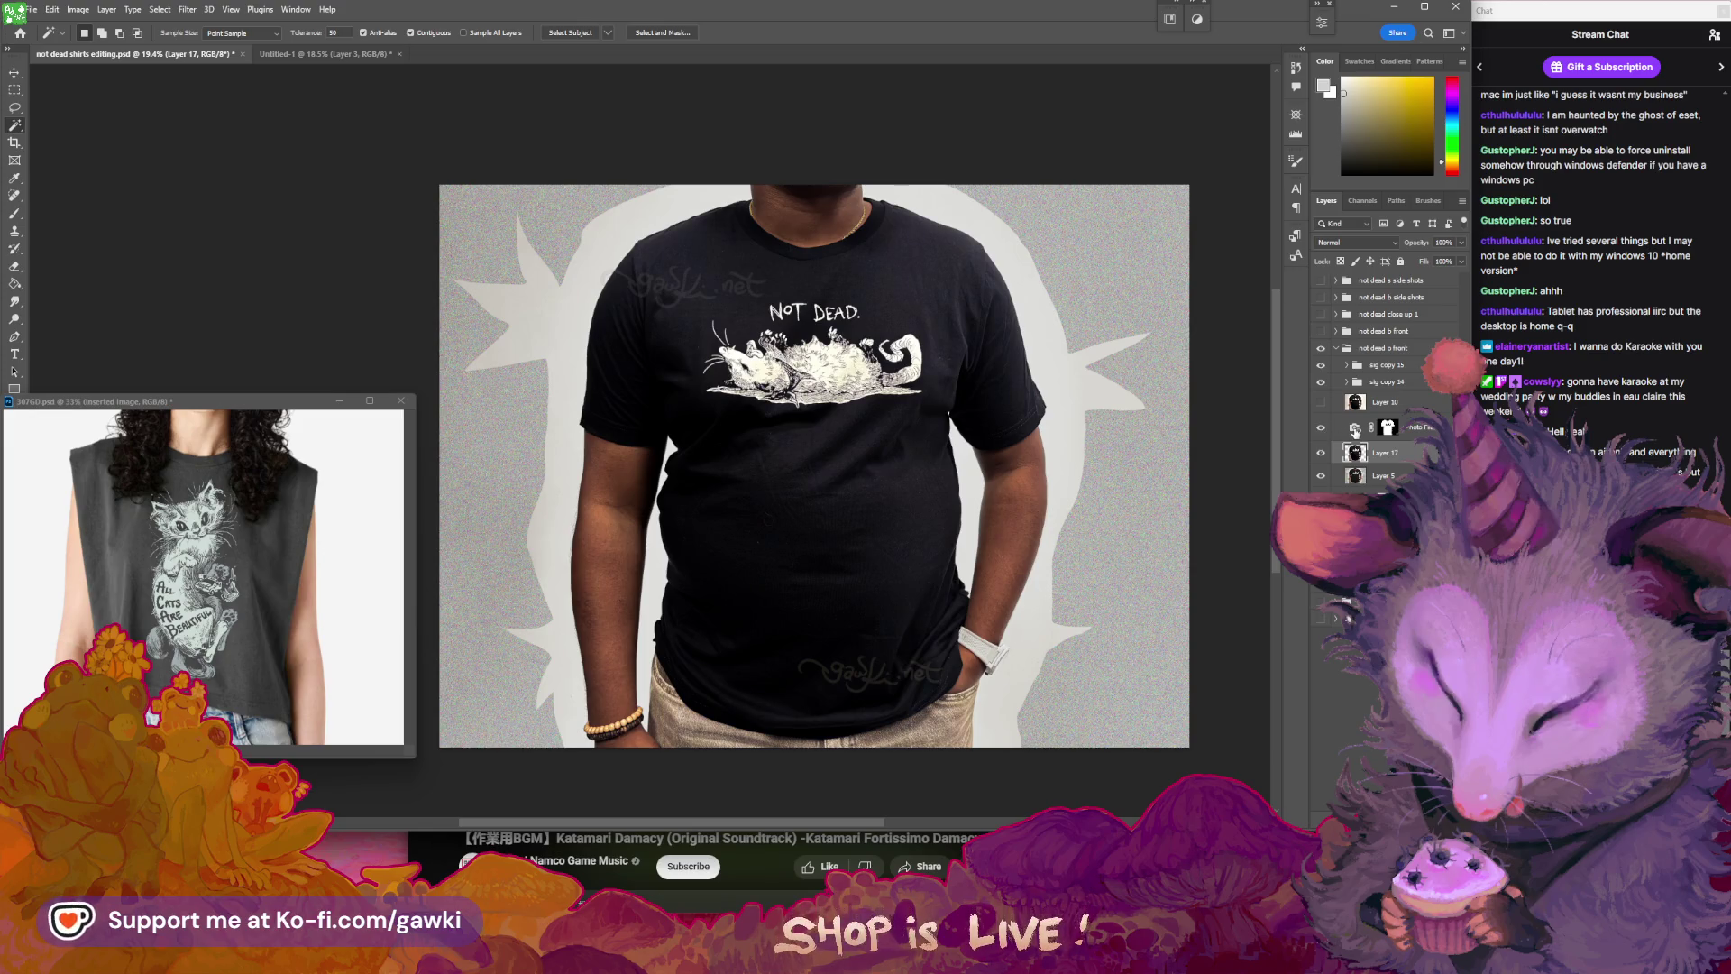
# - Delete the blue Photo Filter adjustment layer
pyautogui.doubleClick(1354, 429)
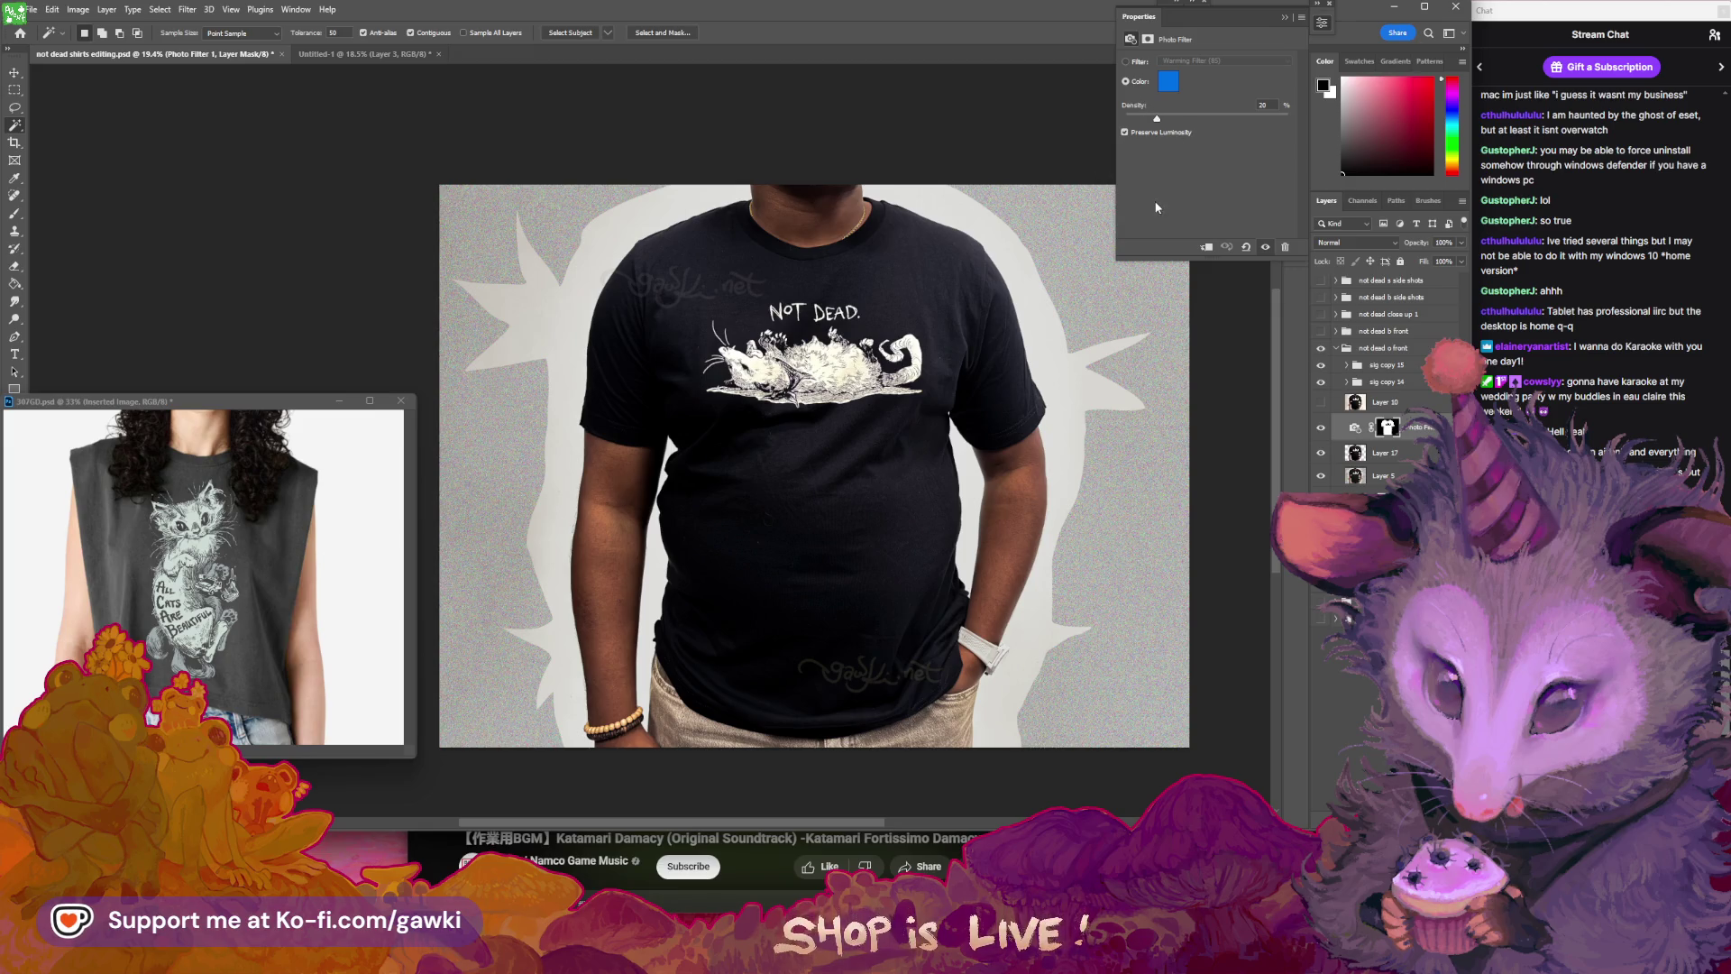
pyautogui.click(1285, 17)
pyautogui.click(1355, 430)
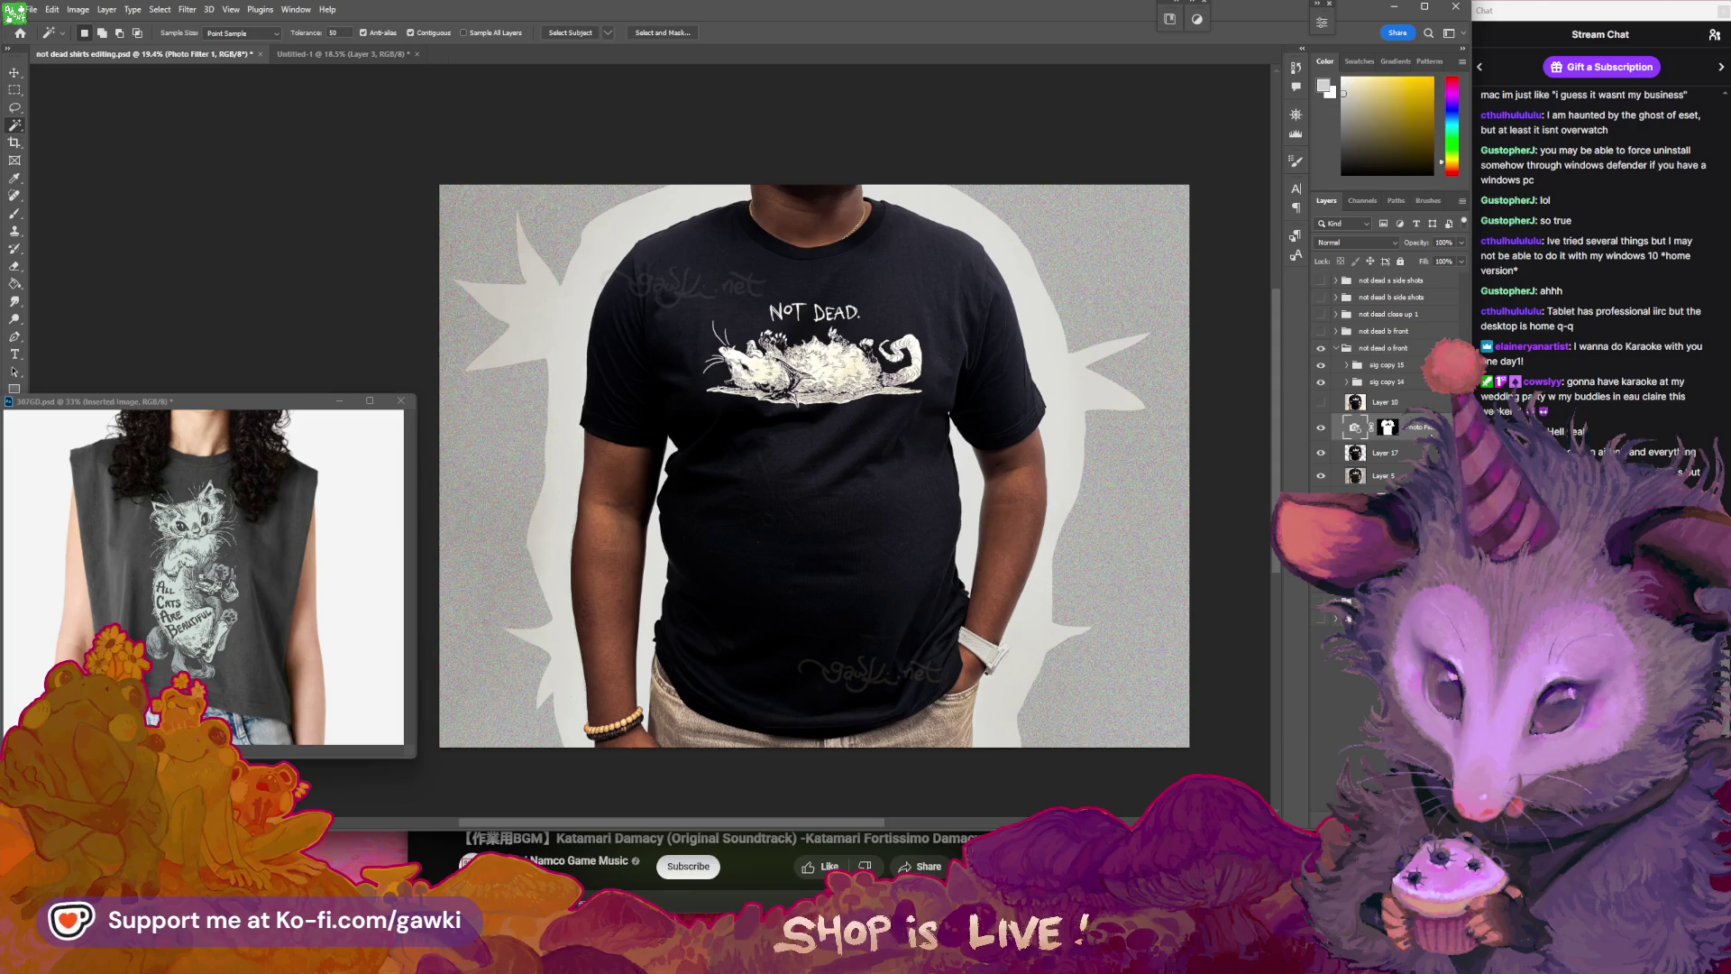
pyautogui.press('Delete')
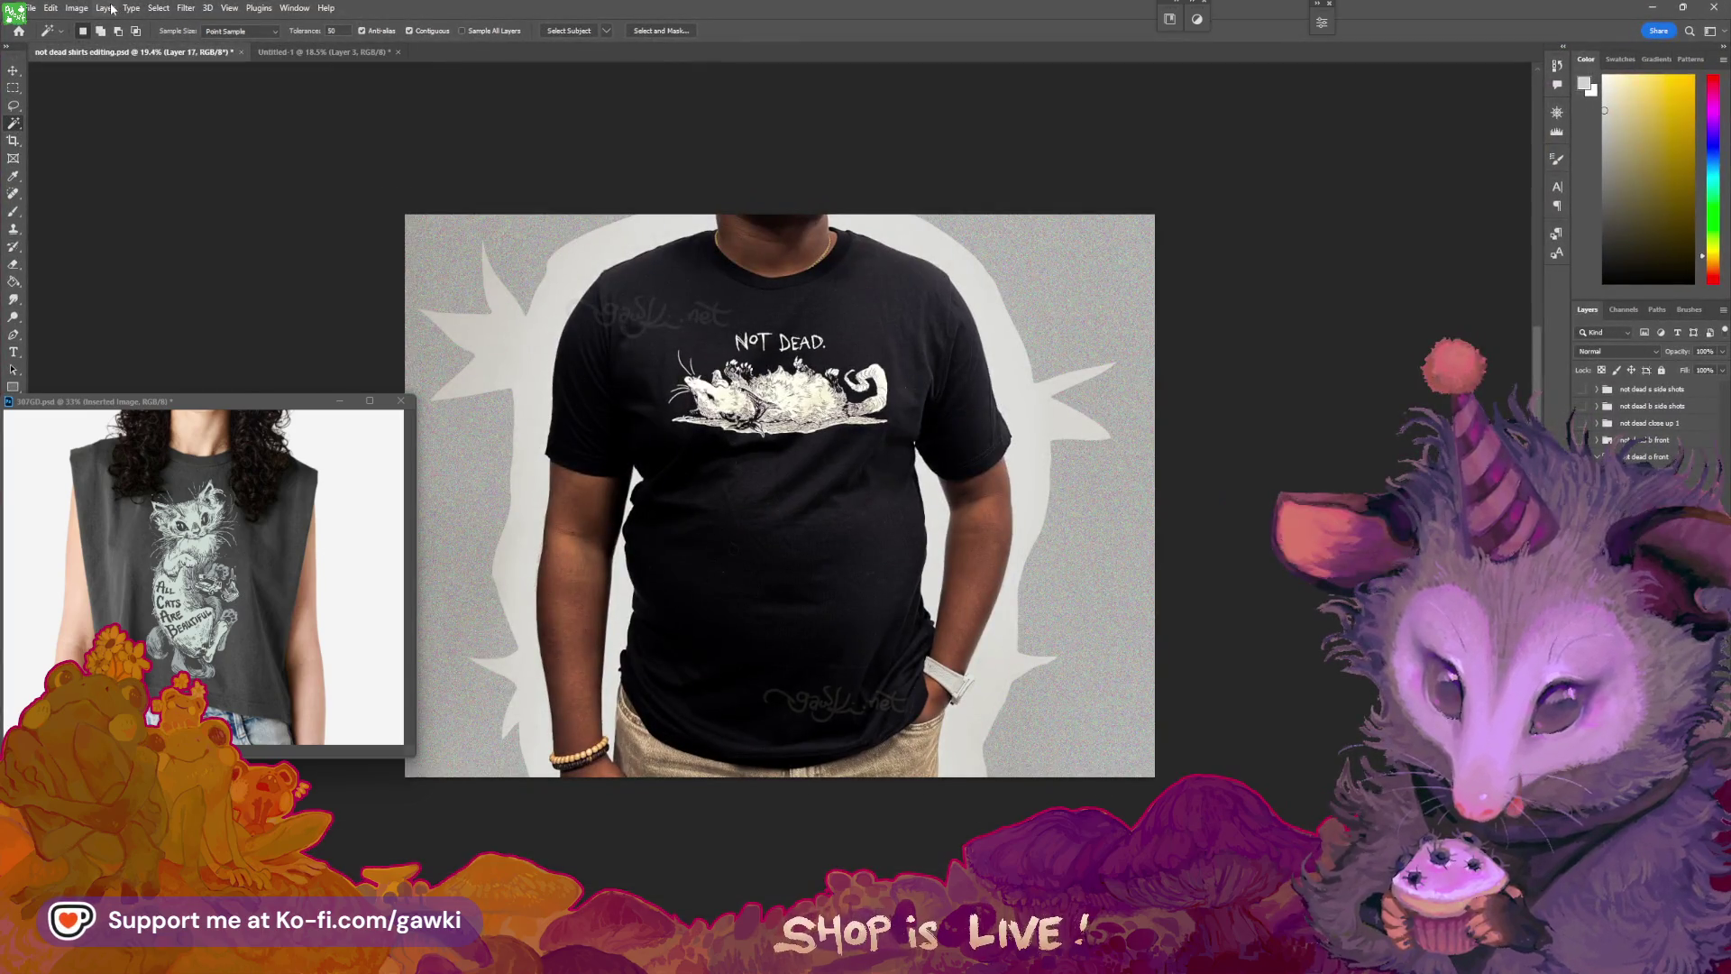
# - Add a Hue/Saturation adjustment layer and drag Blues saturation down to -97 on the shirt
pyautogui.click(105, 8)
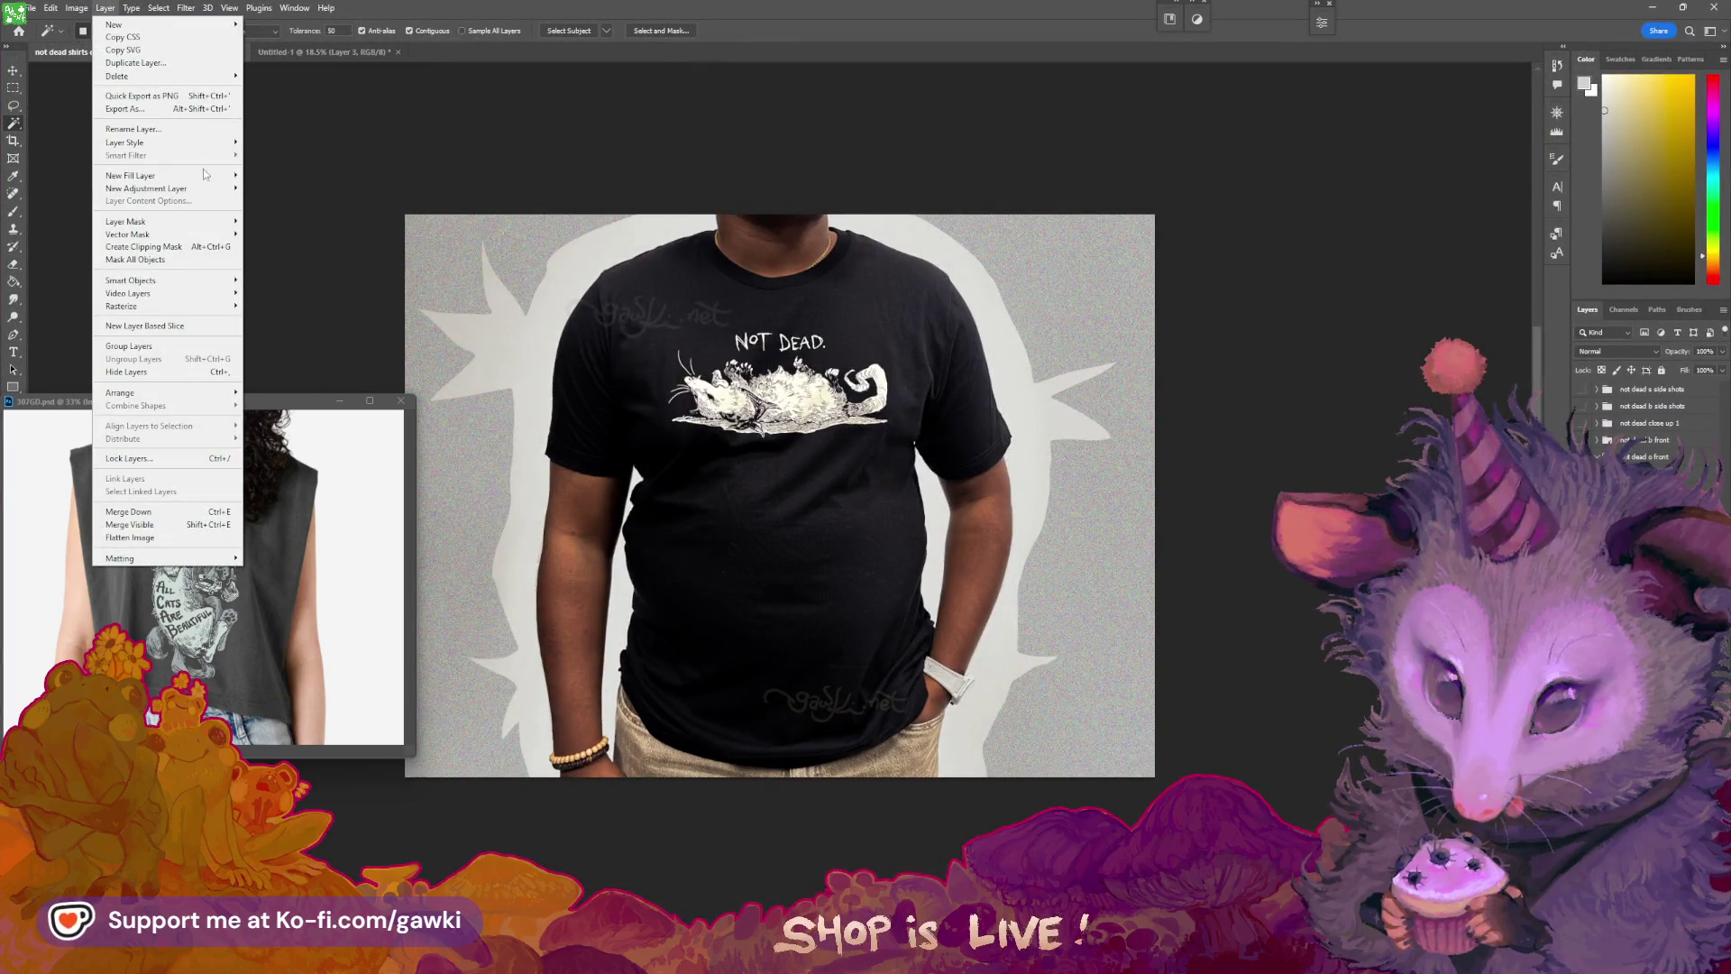
pyautogui.moveTo(210, 188)
pyautogui.click(279, 257)
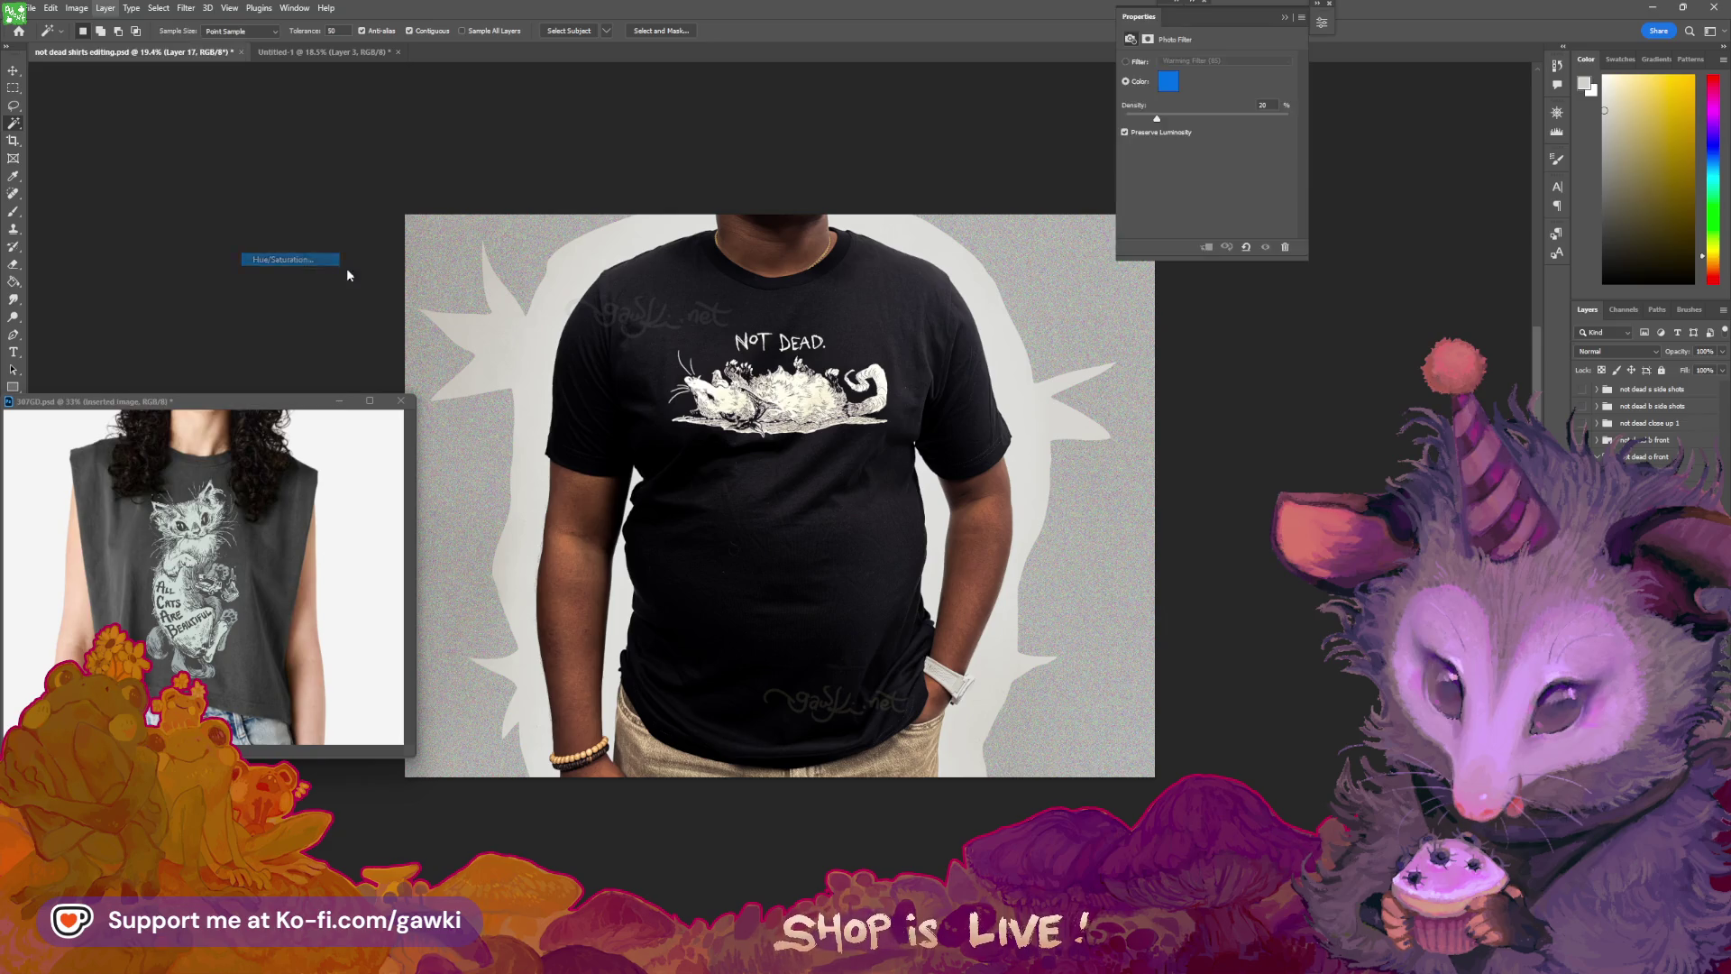
pyautogui.click(995, 427)
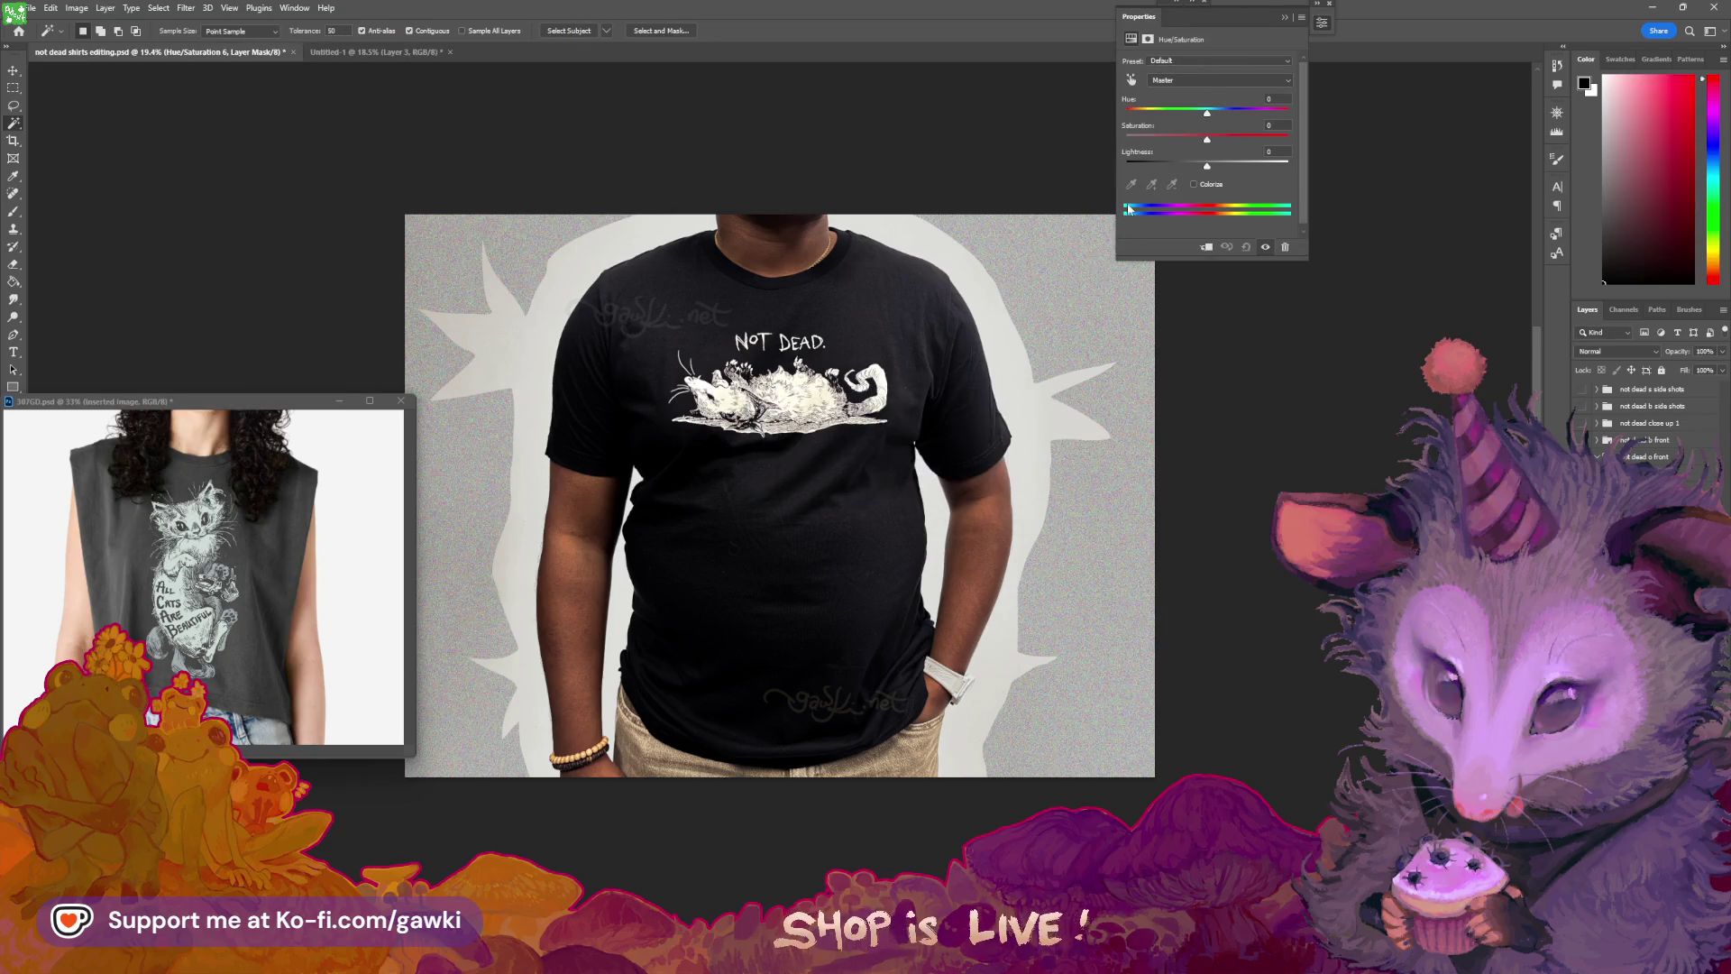
pyautogui.doubleClick(1507, 11)
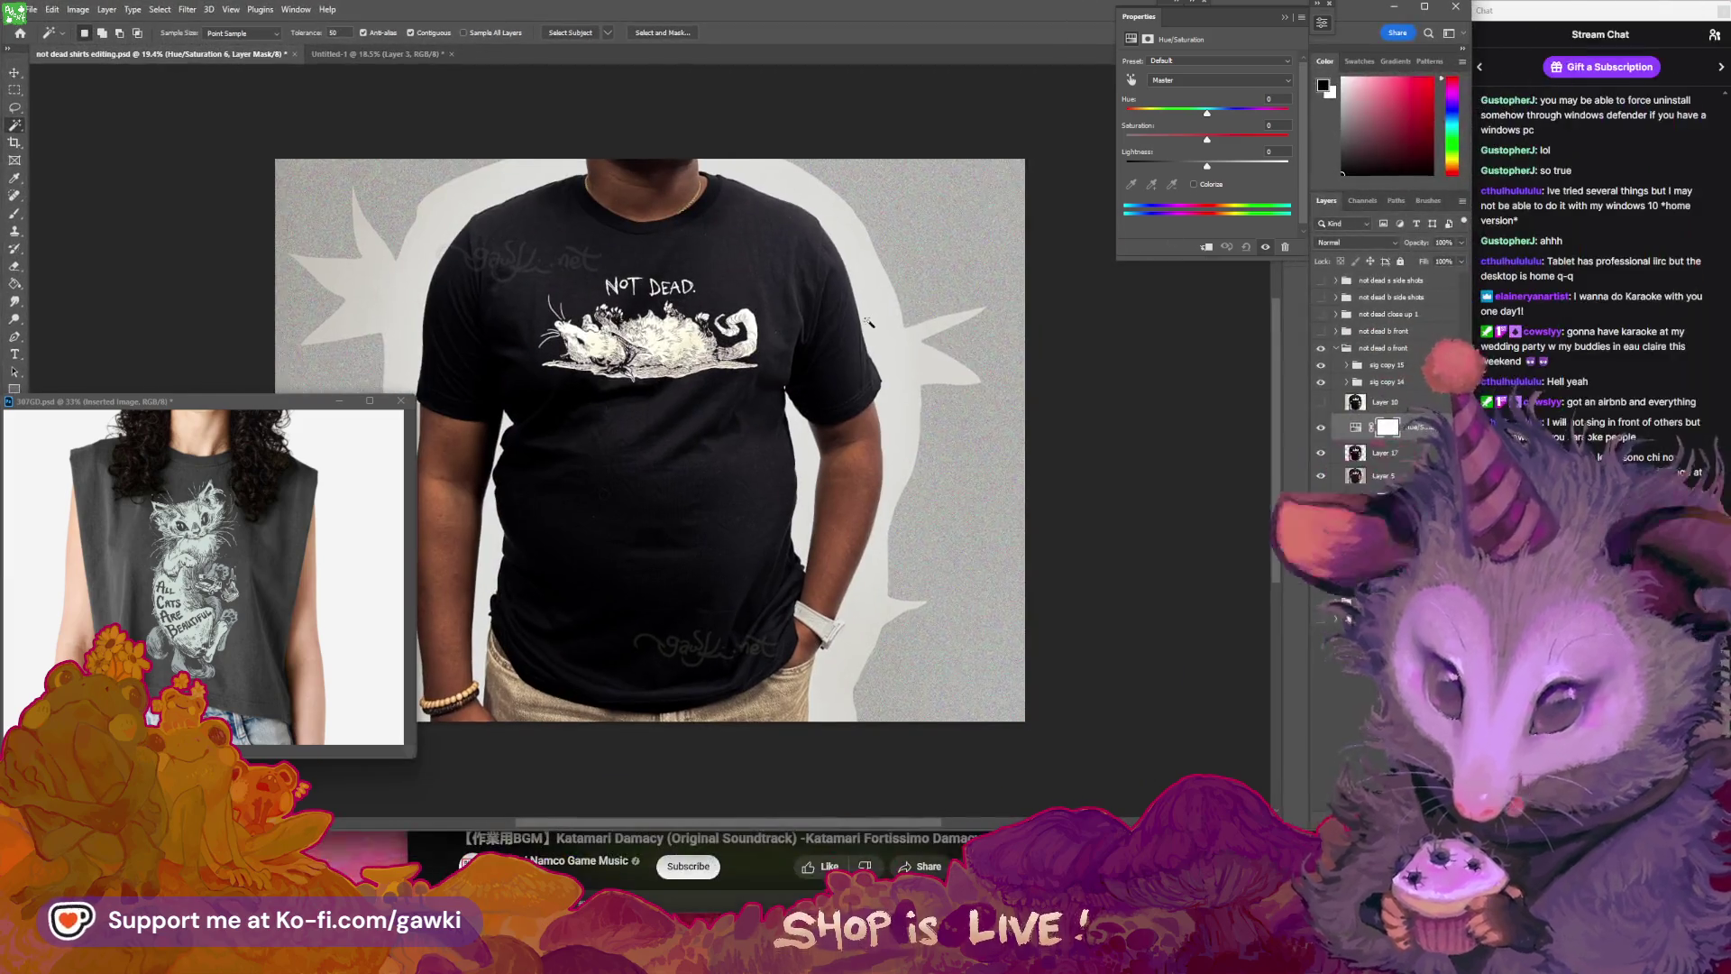
pyautogui.click(1131, 81)
pyautogui.moveTo(738, 253); pyautogui.dragTo(670, 266)
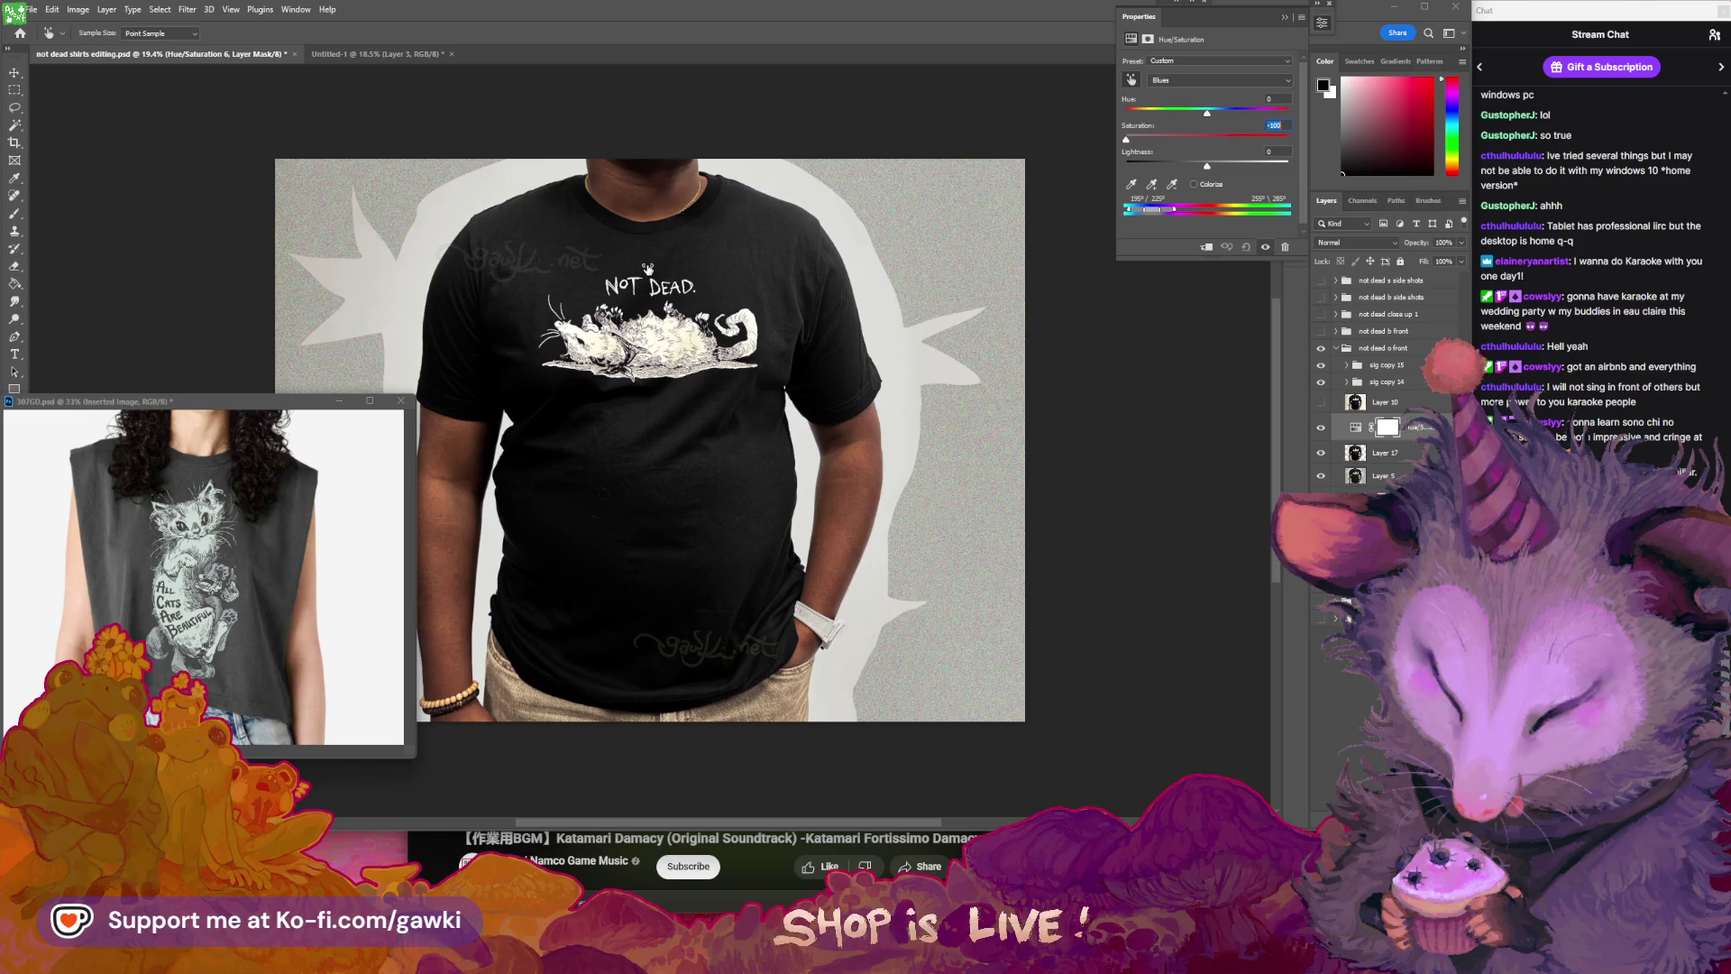
pyautogui.click(1287, 18)
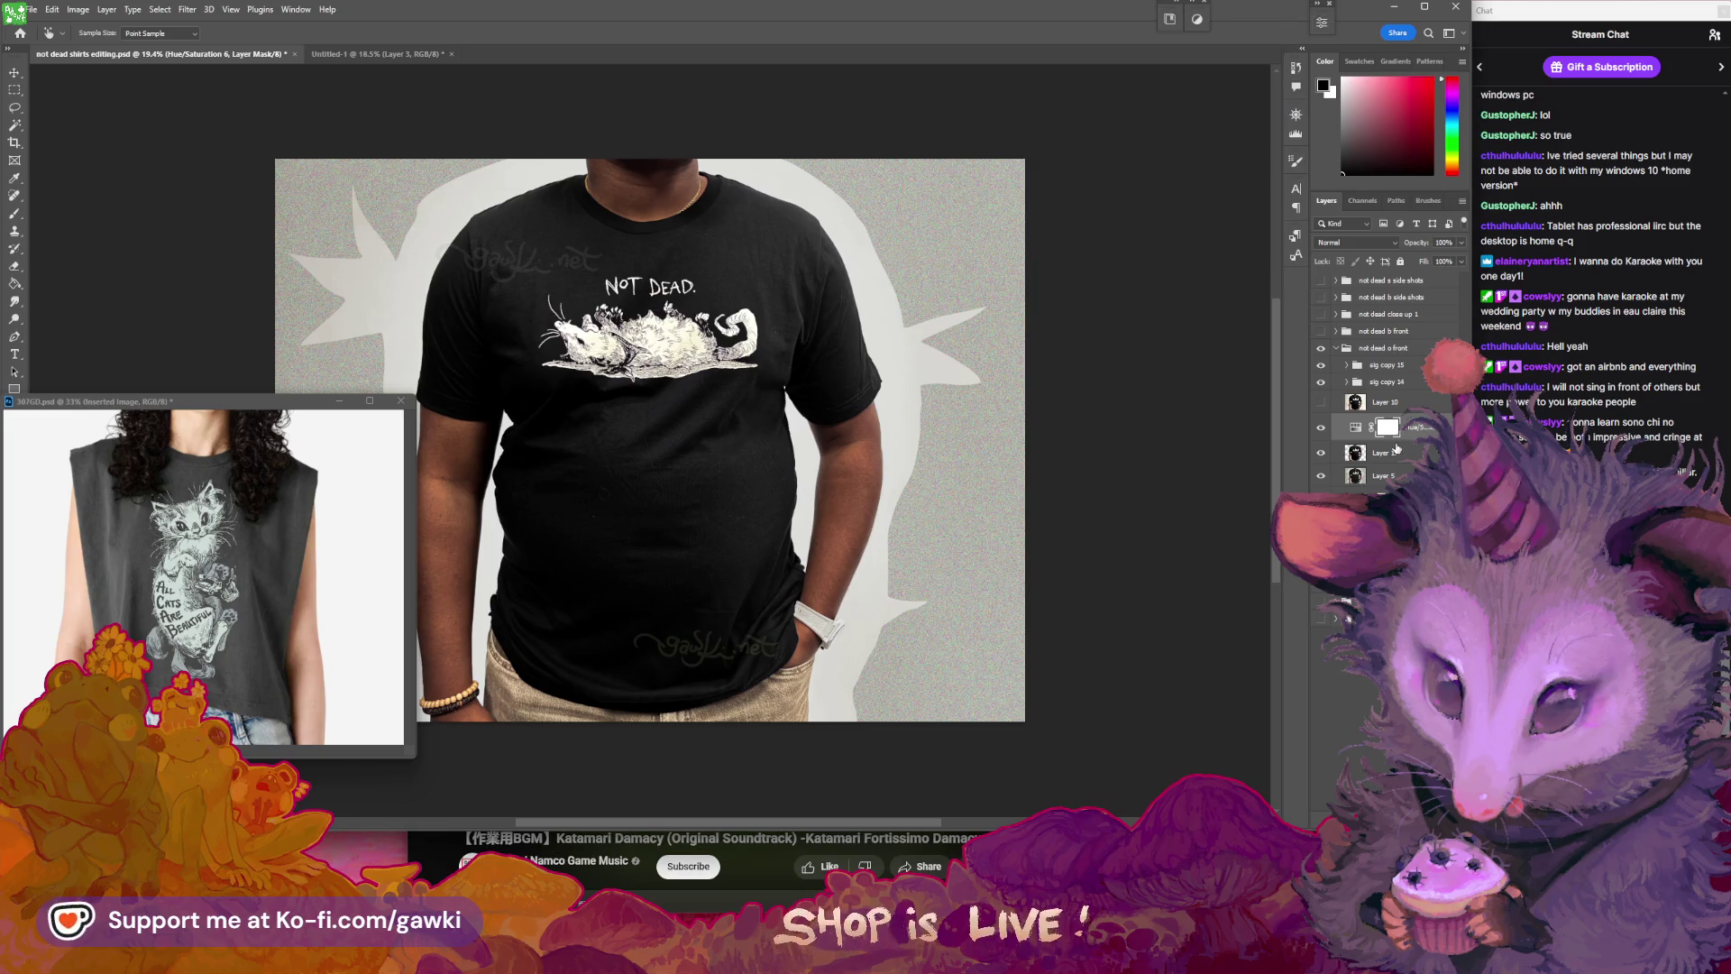
# - Make Layer 17 active and zoom in slightly on the photo
pyautogui.click(1323, 431)
pyautogui.press('z')
pyautogui.moveTo(857, 411); pyautogui.dragTo(947, 407)
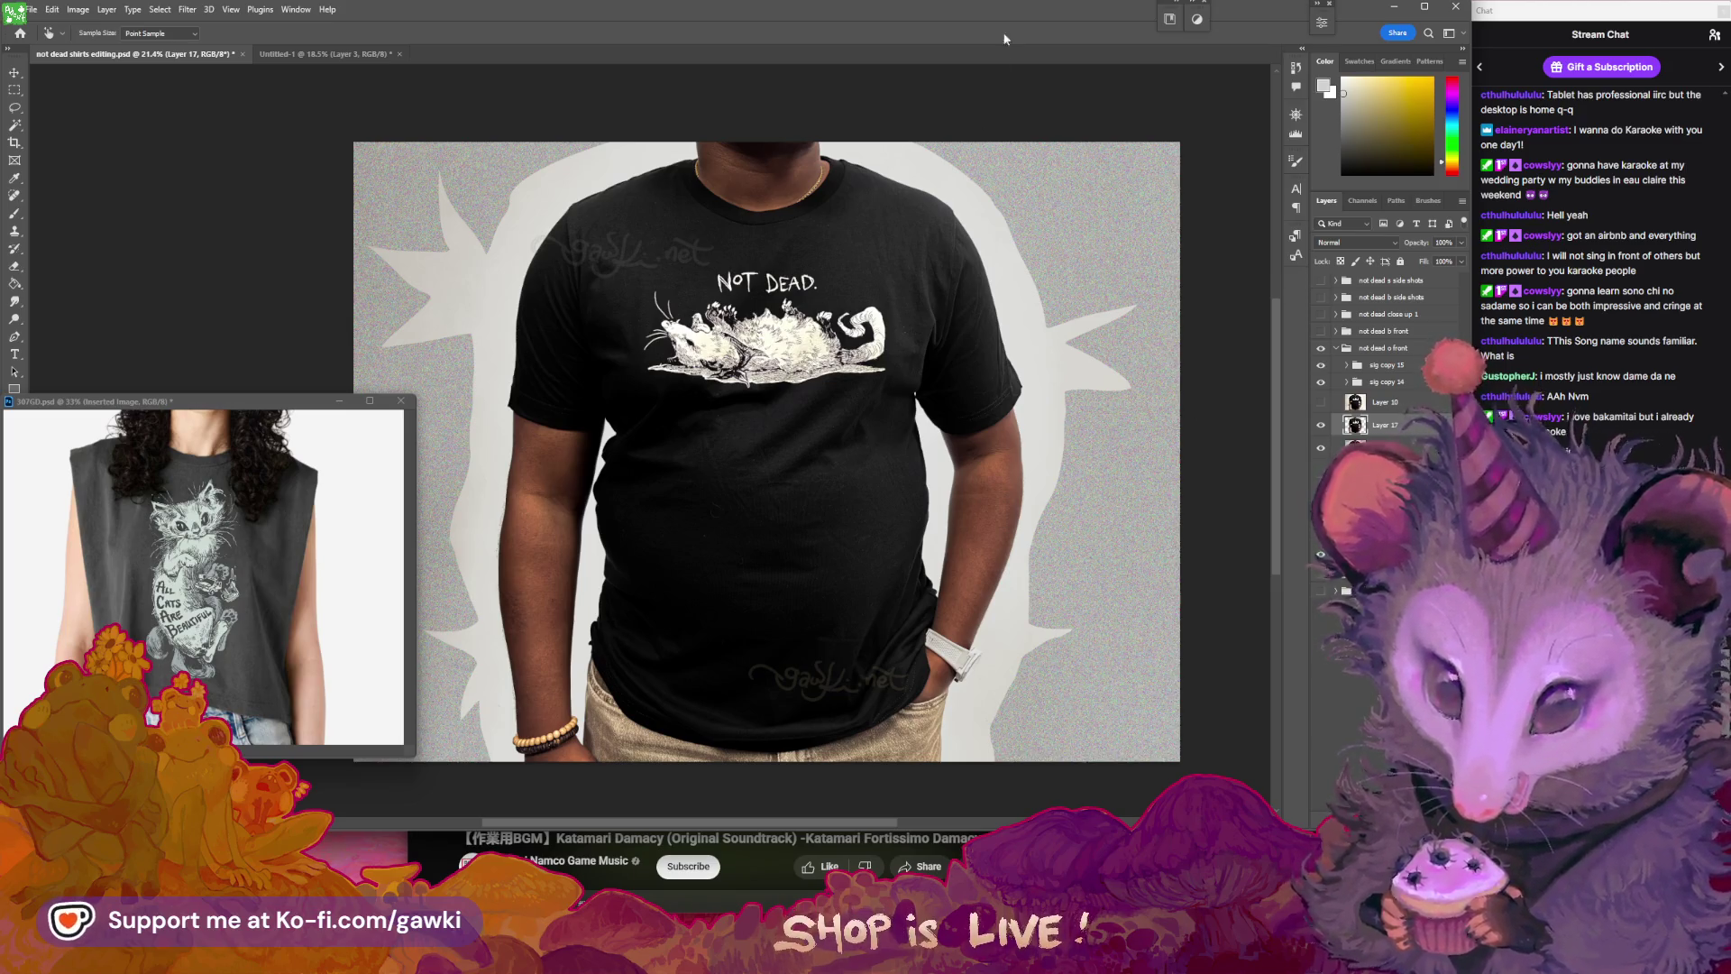
# - Pan and zoom around the front shot to inspect the shirt's edges
pyautogui.moveTo(968, 232); pyautogui.dragTo(1022, 251)
pyautogui.scroll(3, 906, 333)
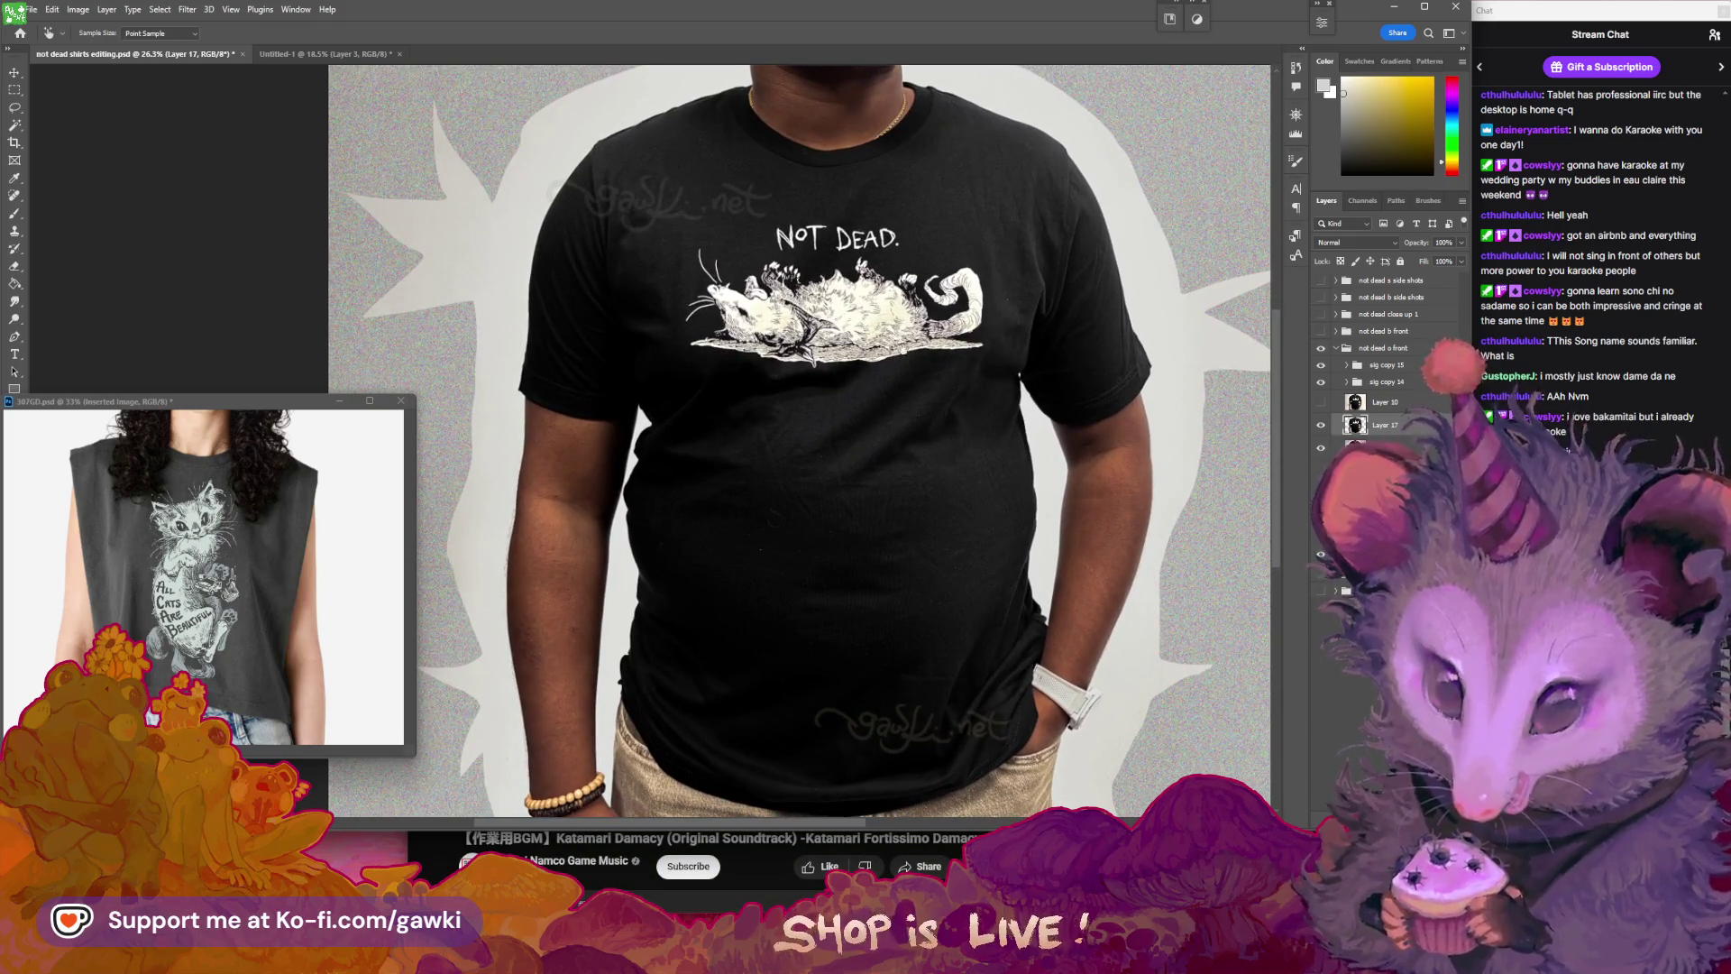
pyautogui.scroll(-1, 905, 339)
pyautogui.scroll(-1, 903, 342)
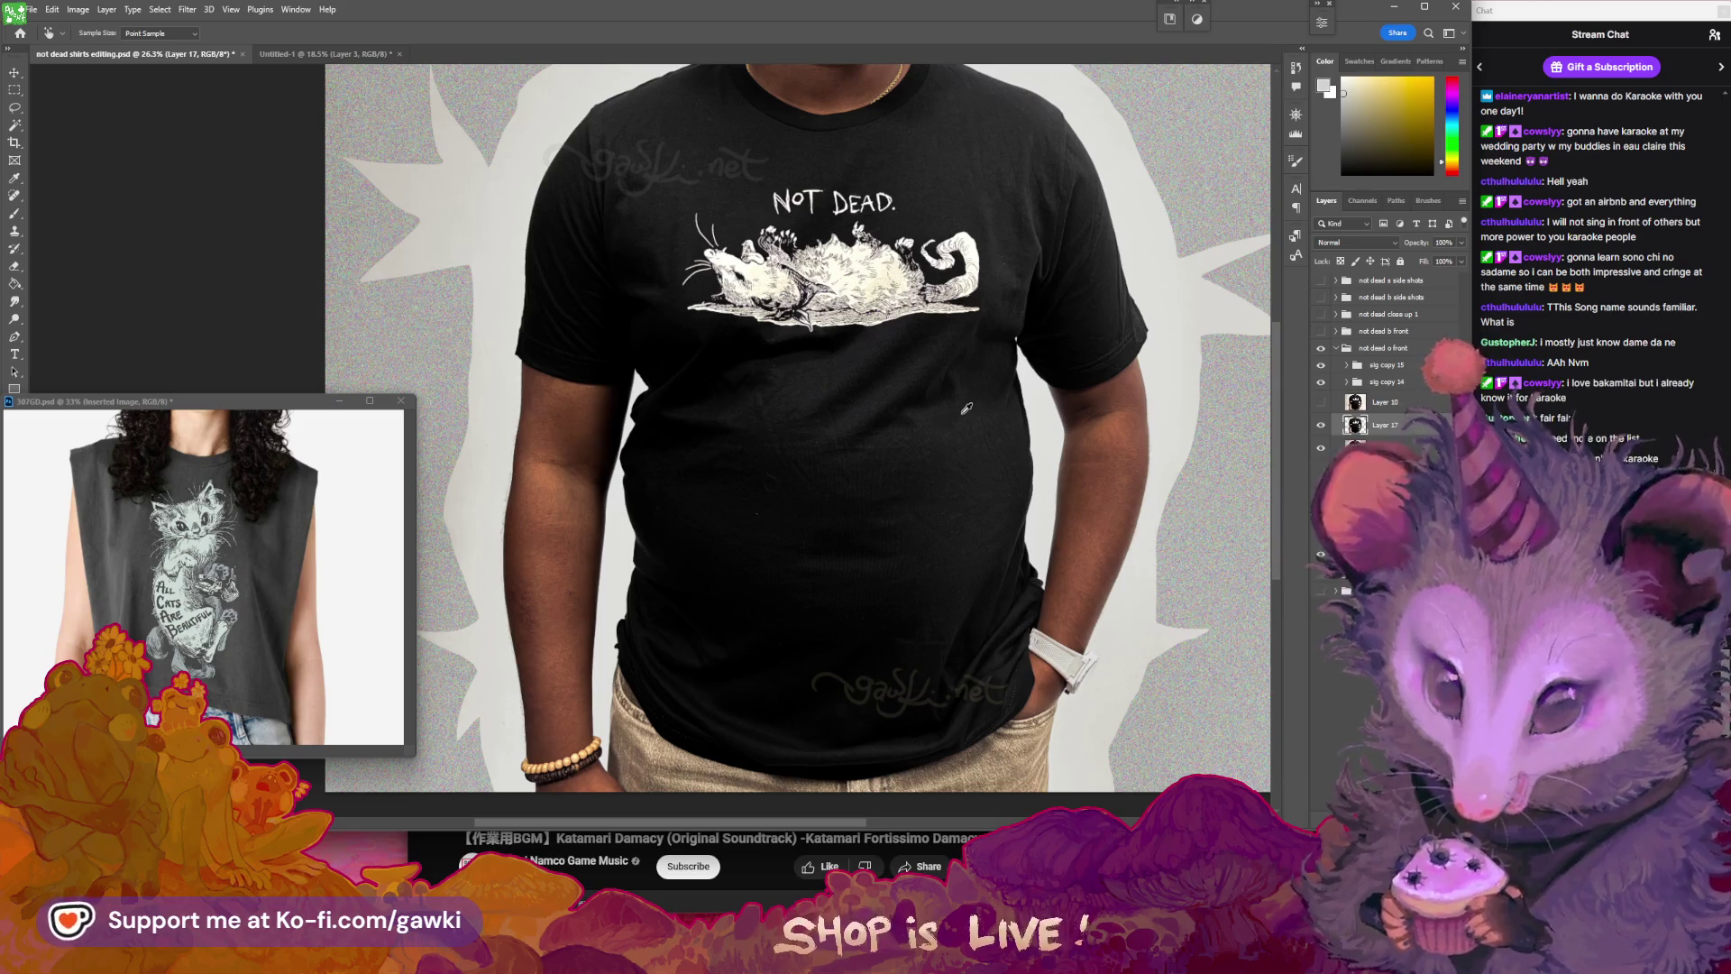
pyautogui.moveTo(1025, 397); pyautogui.dragTo(1053, 445)
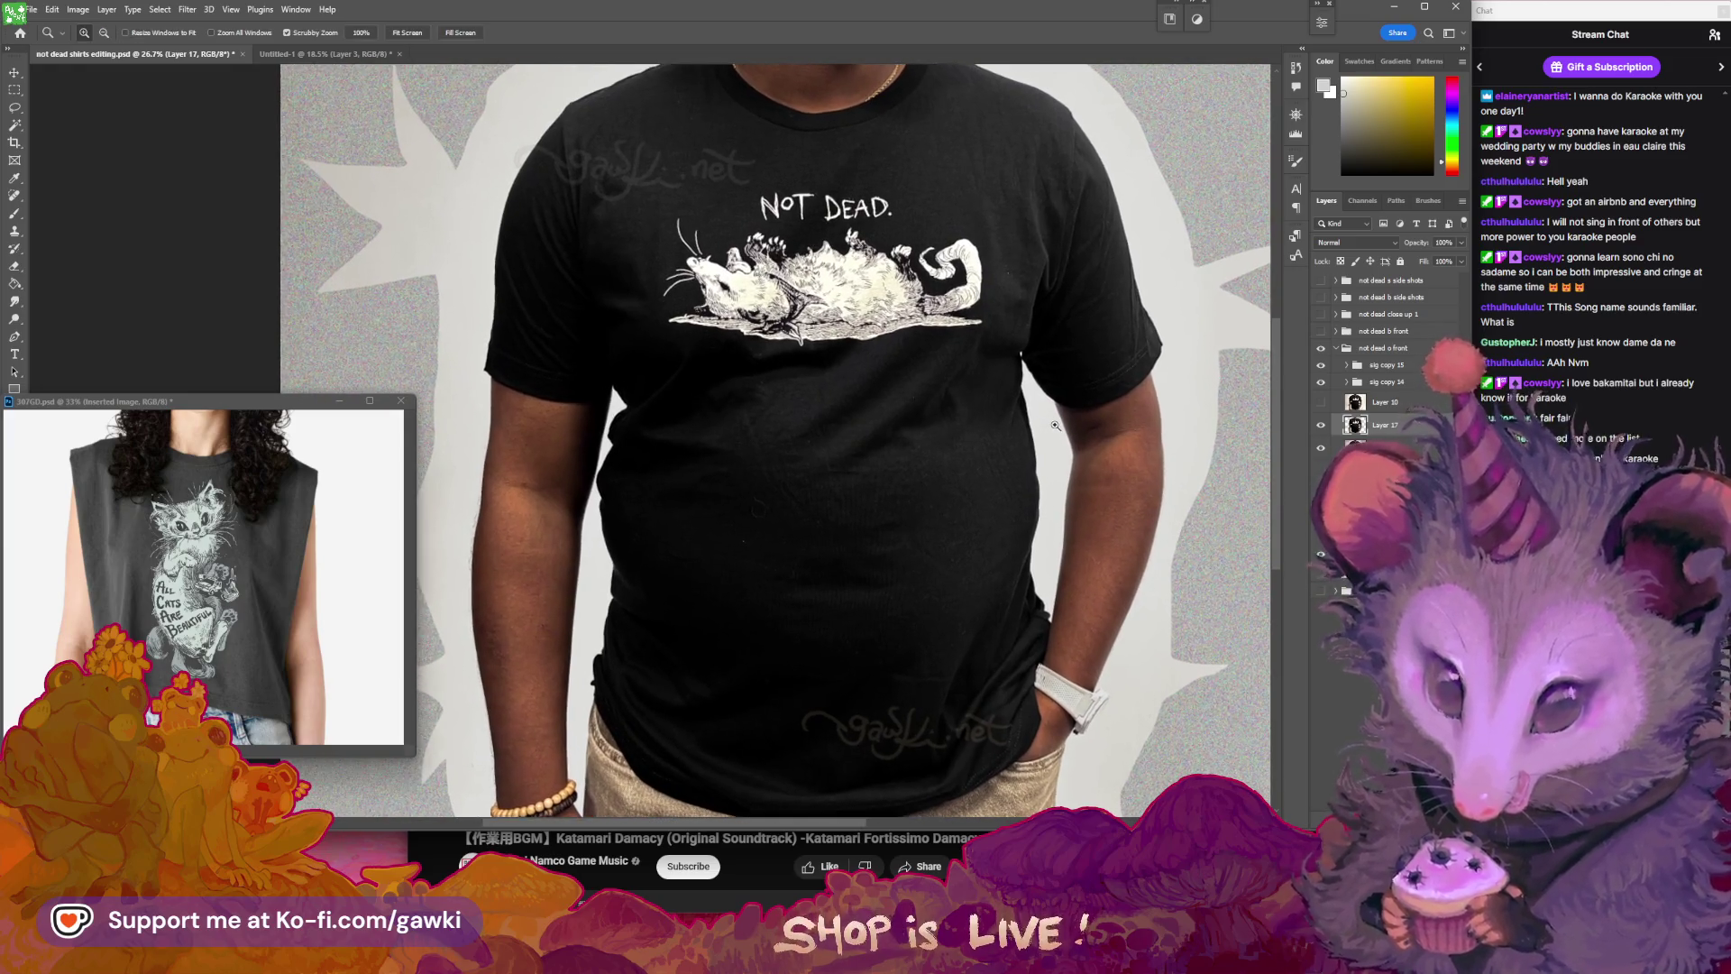
pyautogui.scroll(-1, 1054, 456)
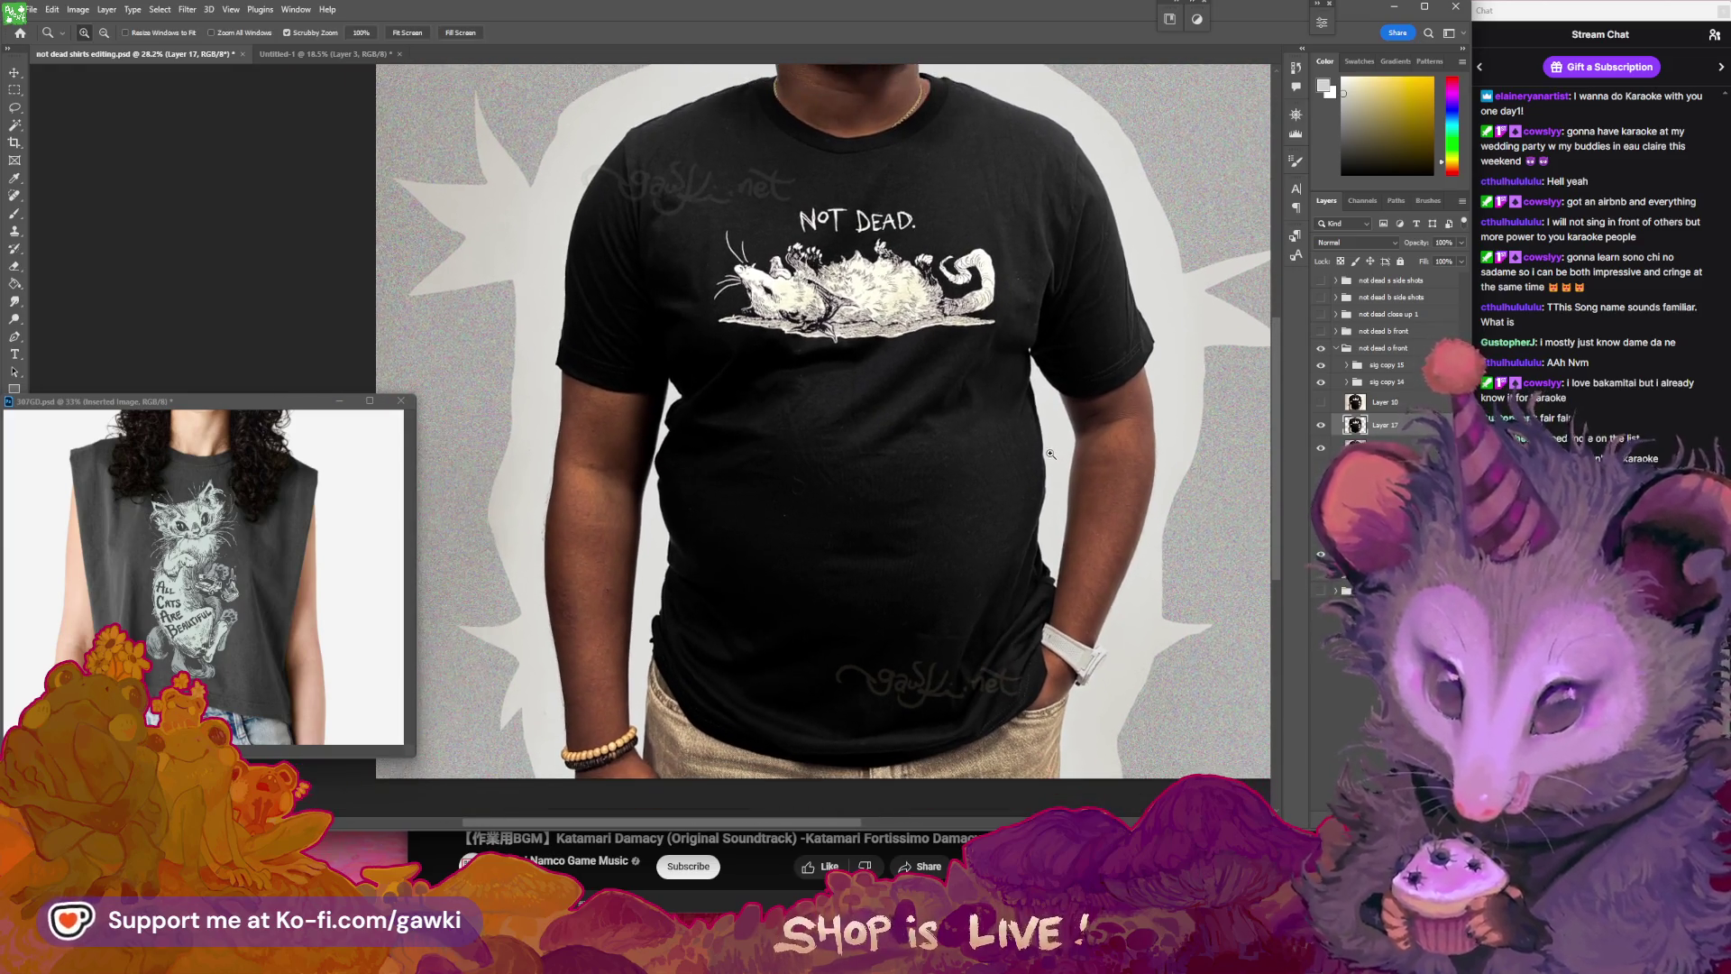
pyautogui.moveTo(1055, 470); pyautogui.dragTo(1057, 477)
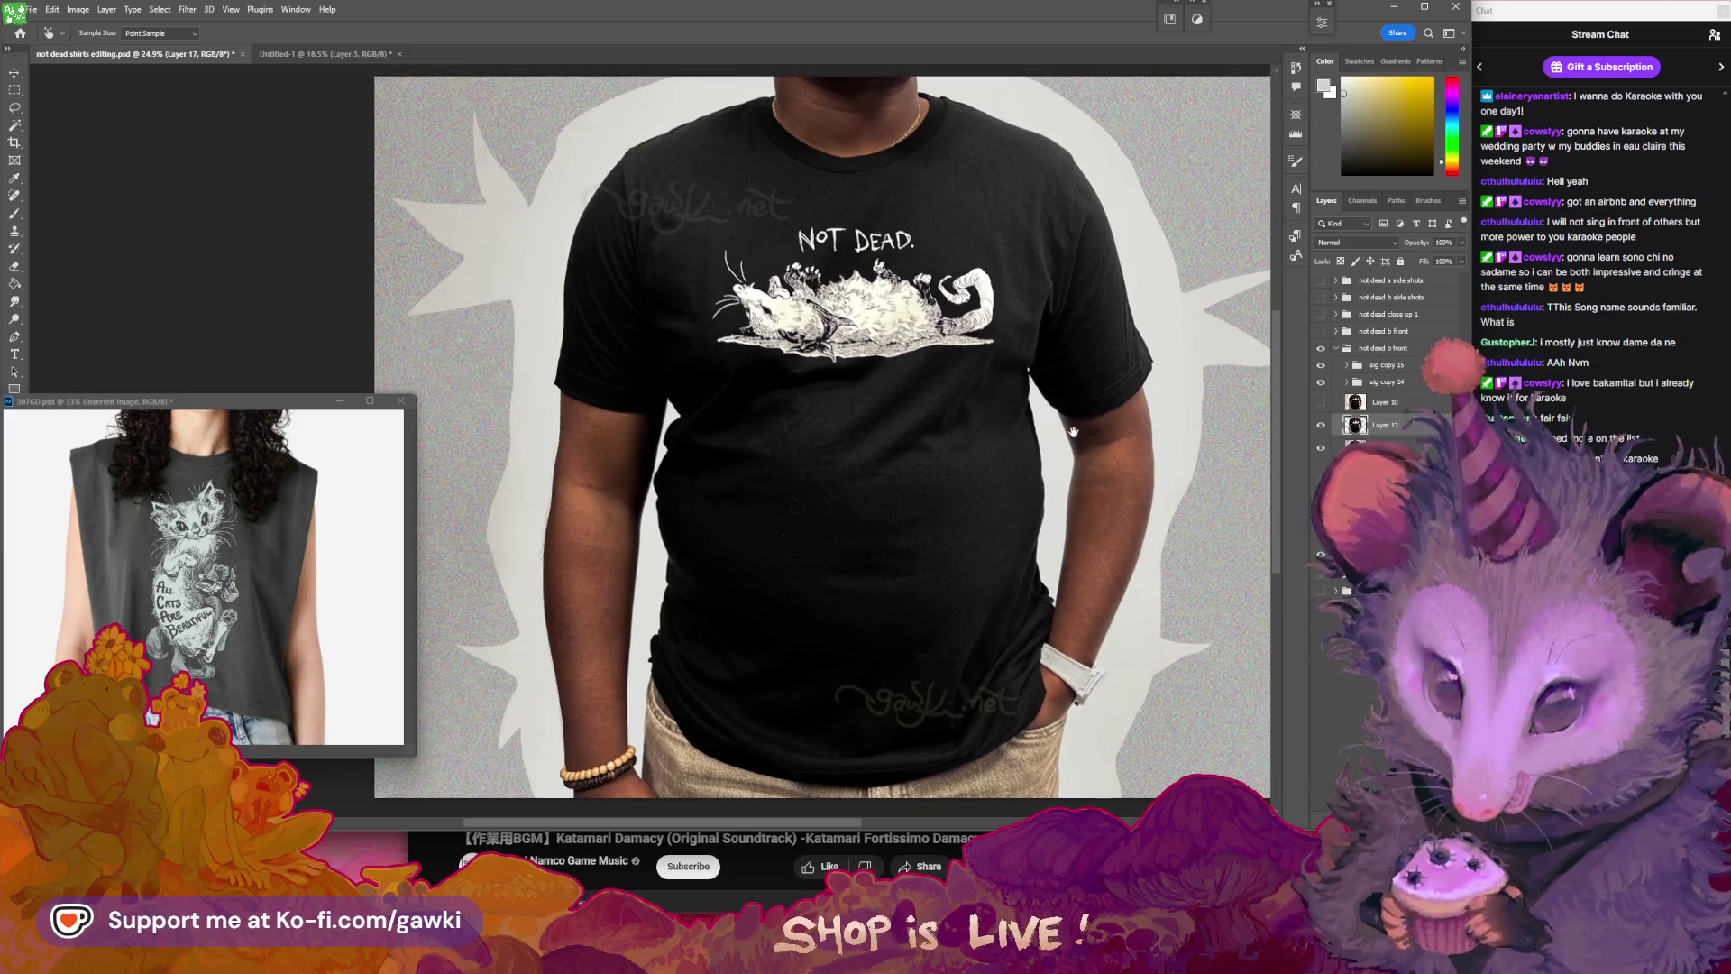
pyautogui.moveTo(1104, 346); pyautogui.dragTo(1084, 383)
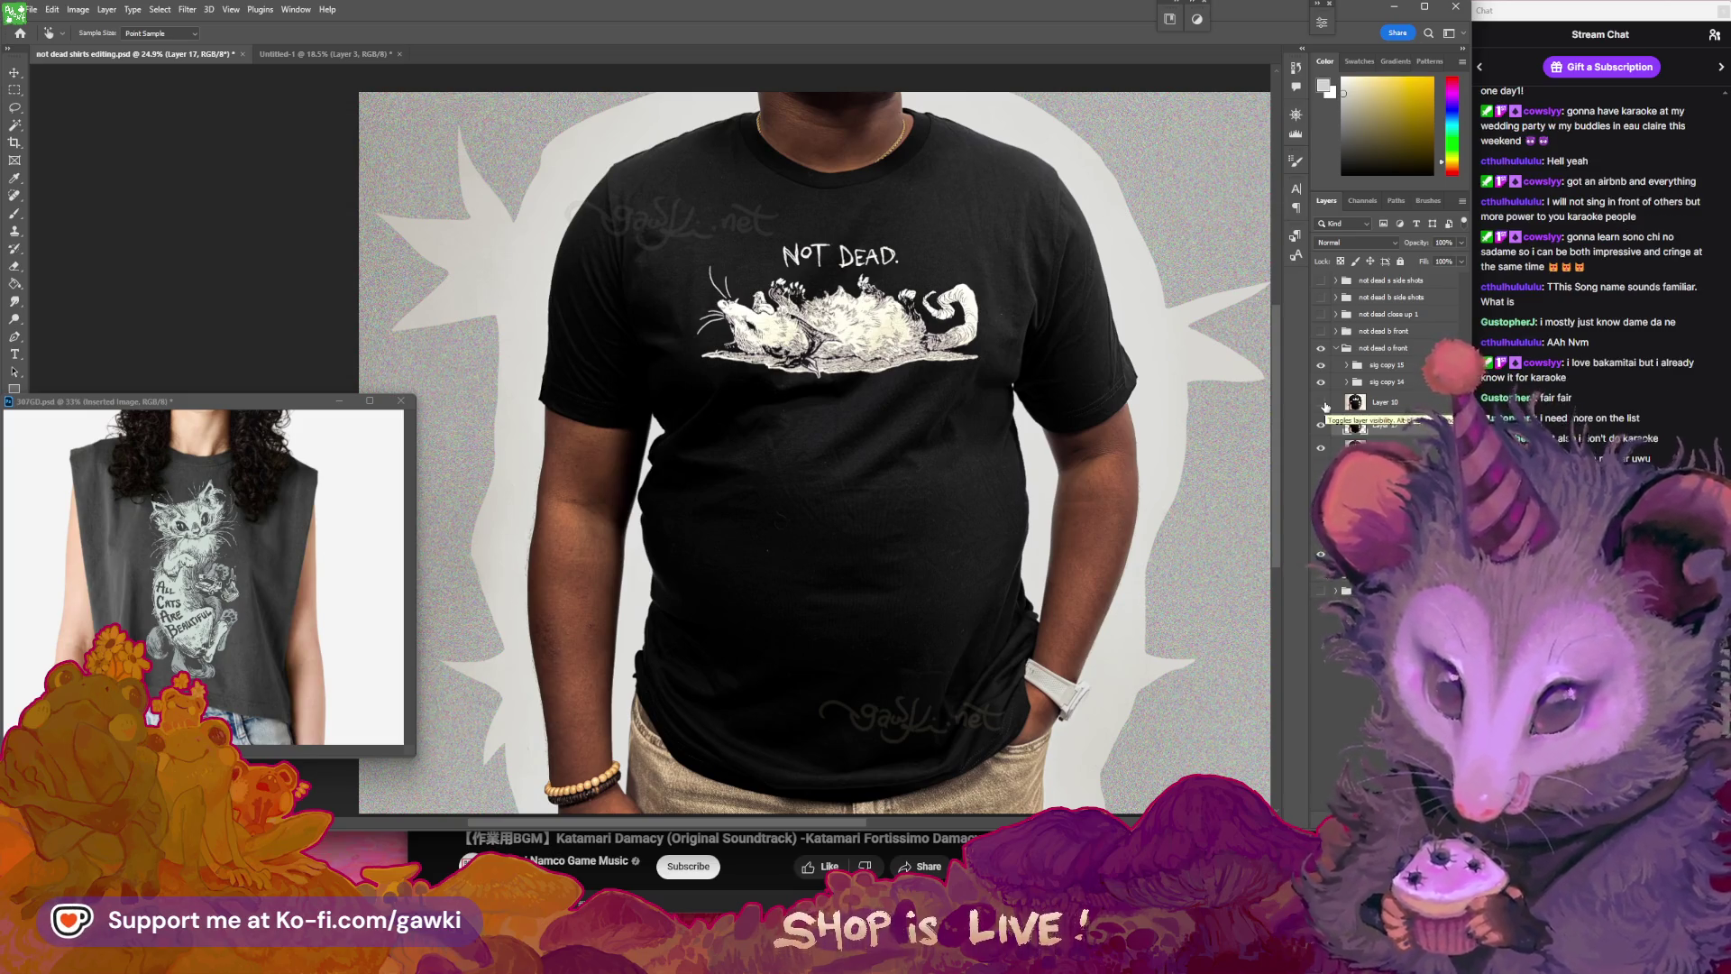
# - Toggle Layer 10's white backdrop on and off to compare, zooming out a little
pyautogui.click(1322, 403)
pyautogui.click(1322, 402)
pyautogui.moveTo(1183, 465)
pyautogui.mouseDown()
pyautogui.moveTo(1145, 483)
pyautogui.moveTo(1137, 461)
pyautogui.mouseUp()
pyautogui.press('z')
pyautogui.press('i')
pyautogui.click(1322, 402)
pyautogui.click(1322, 403)
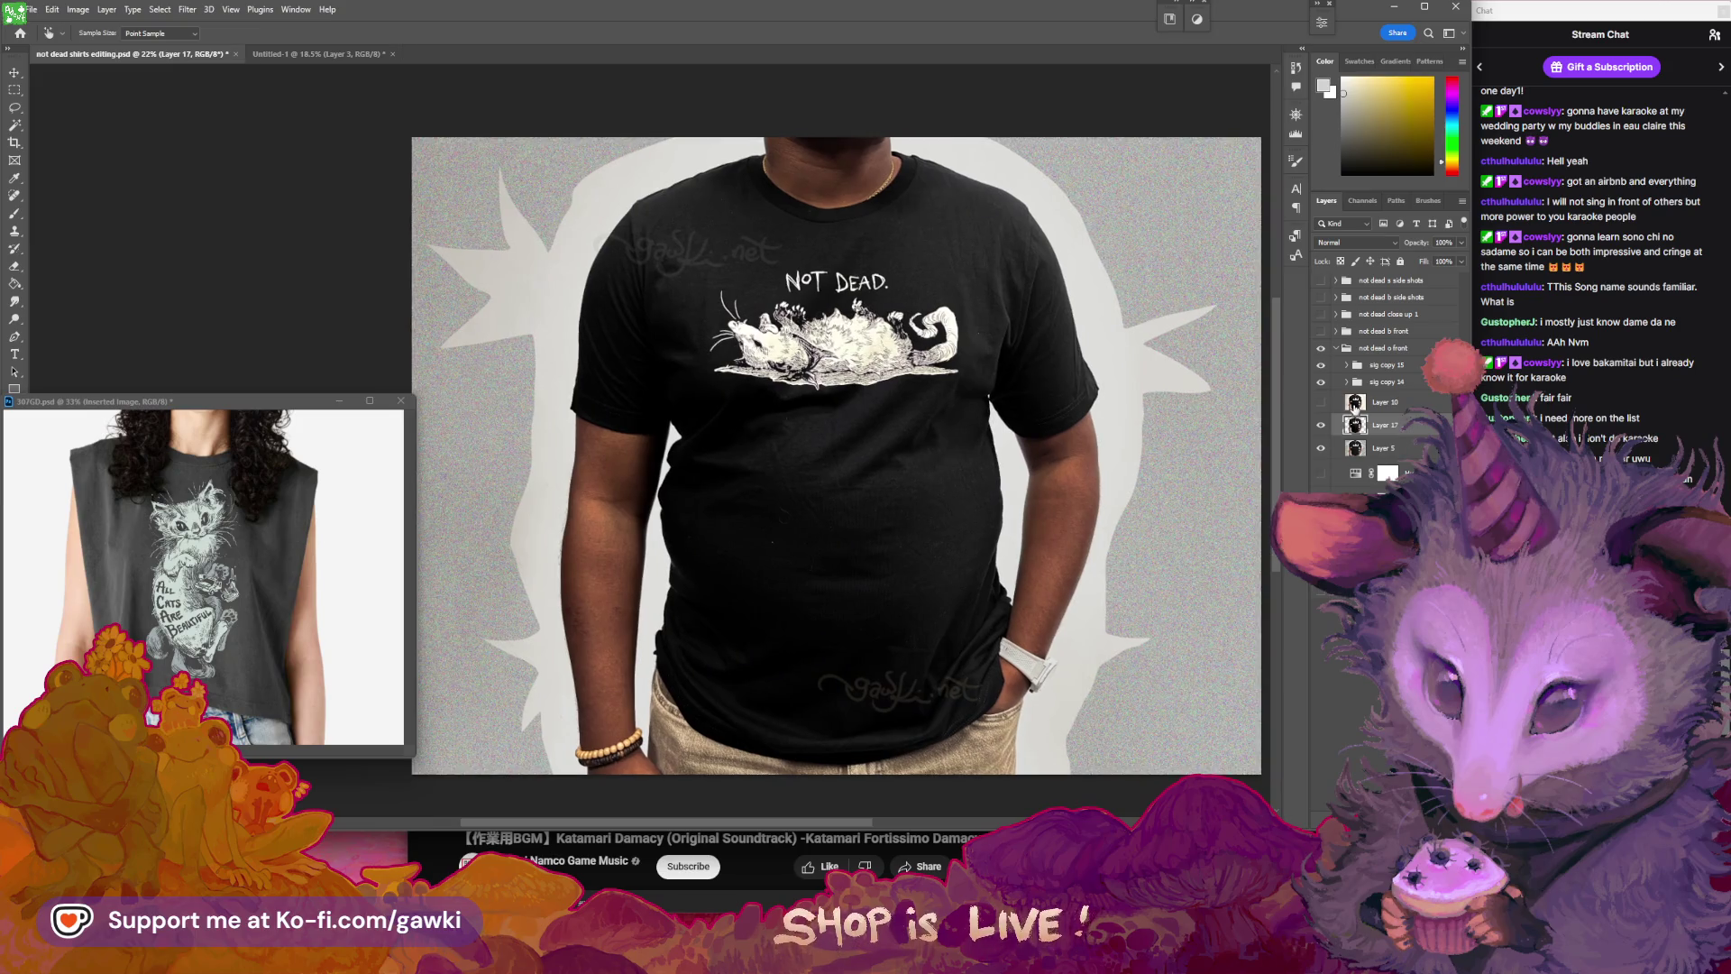
pyautogui.click(1326, 404)
pyautogui.click(1326, 404)
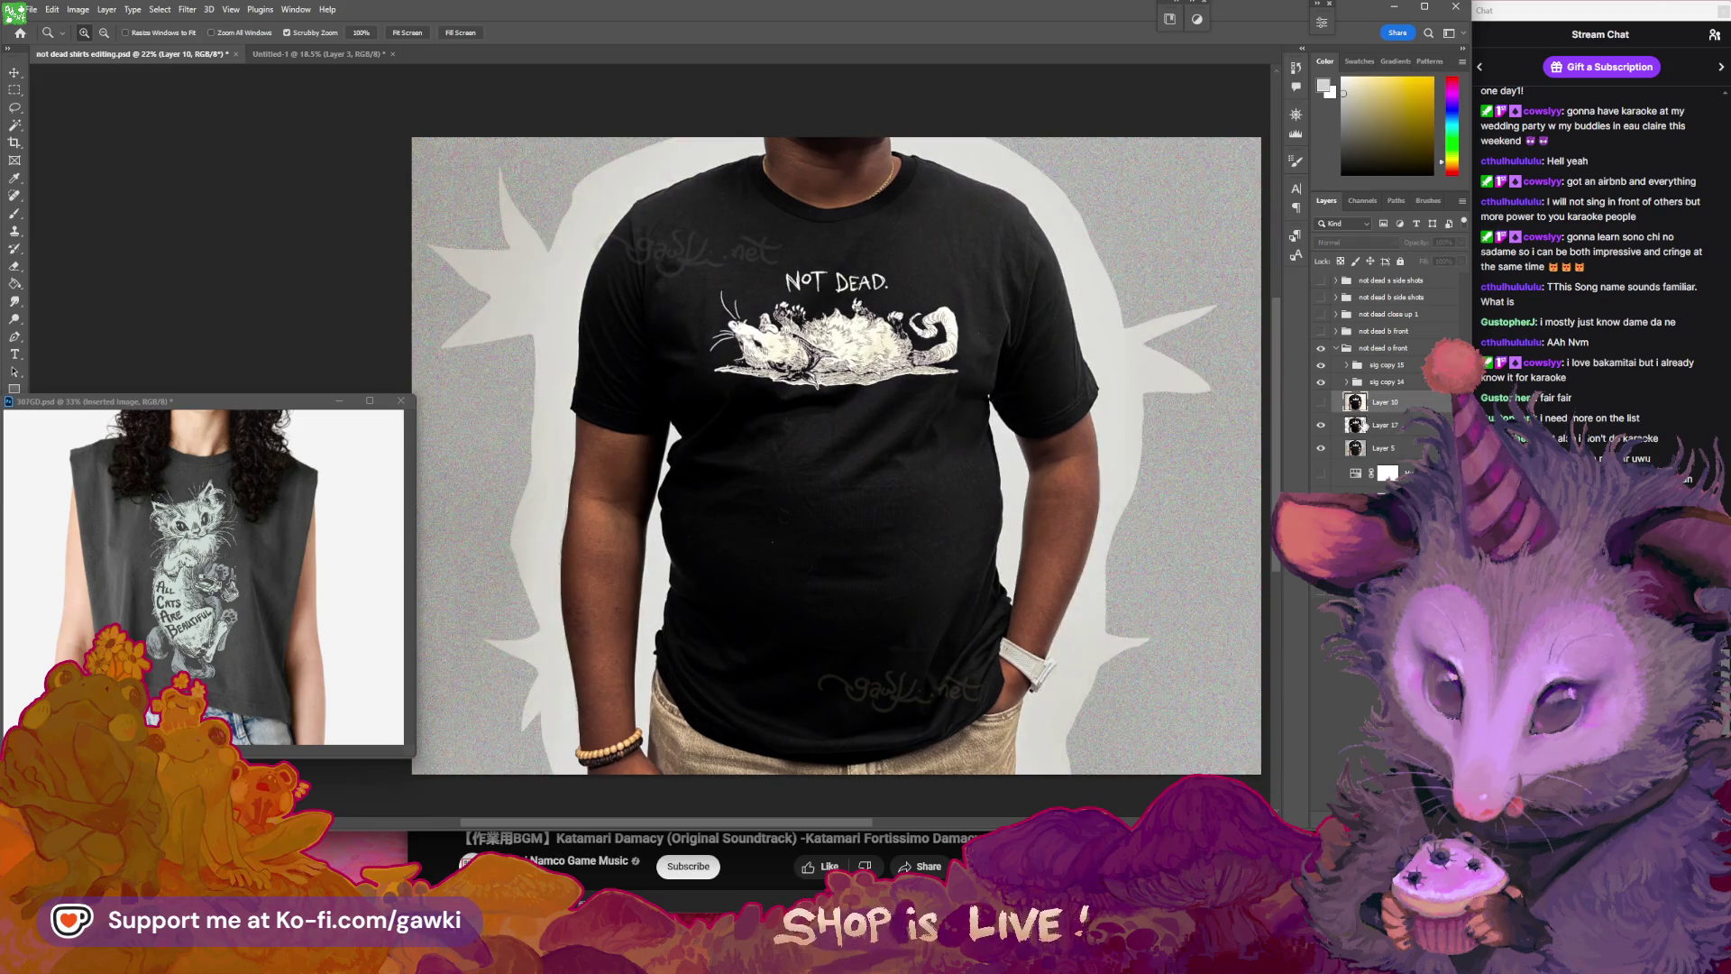
# - Select the Magic Wand, glance at the music video browser, then return to Untitled-1
pyautogui.click(14, 127)
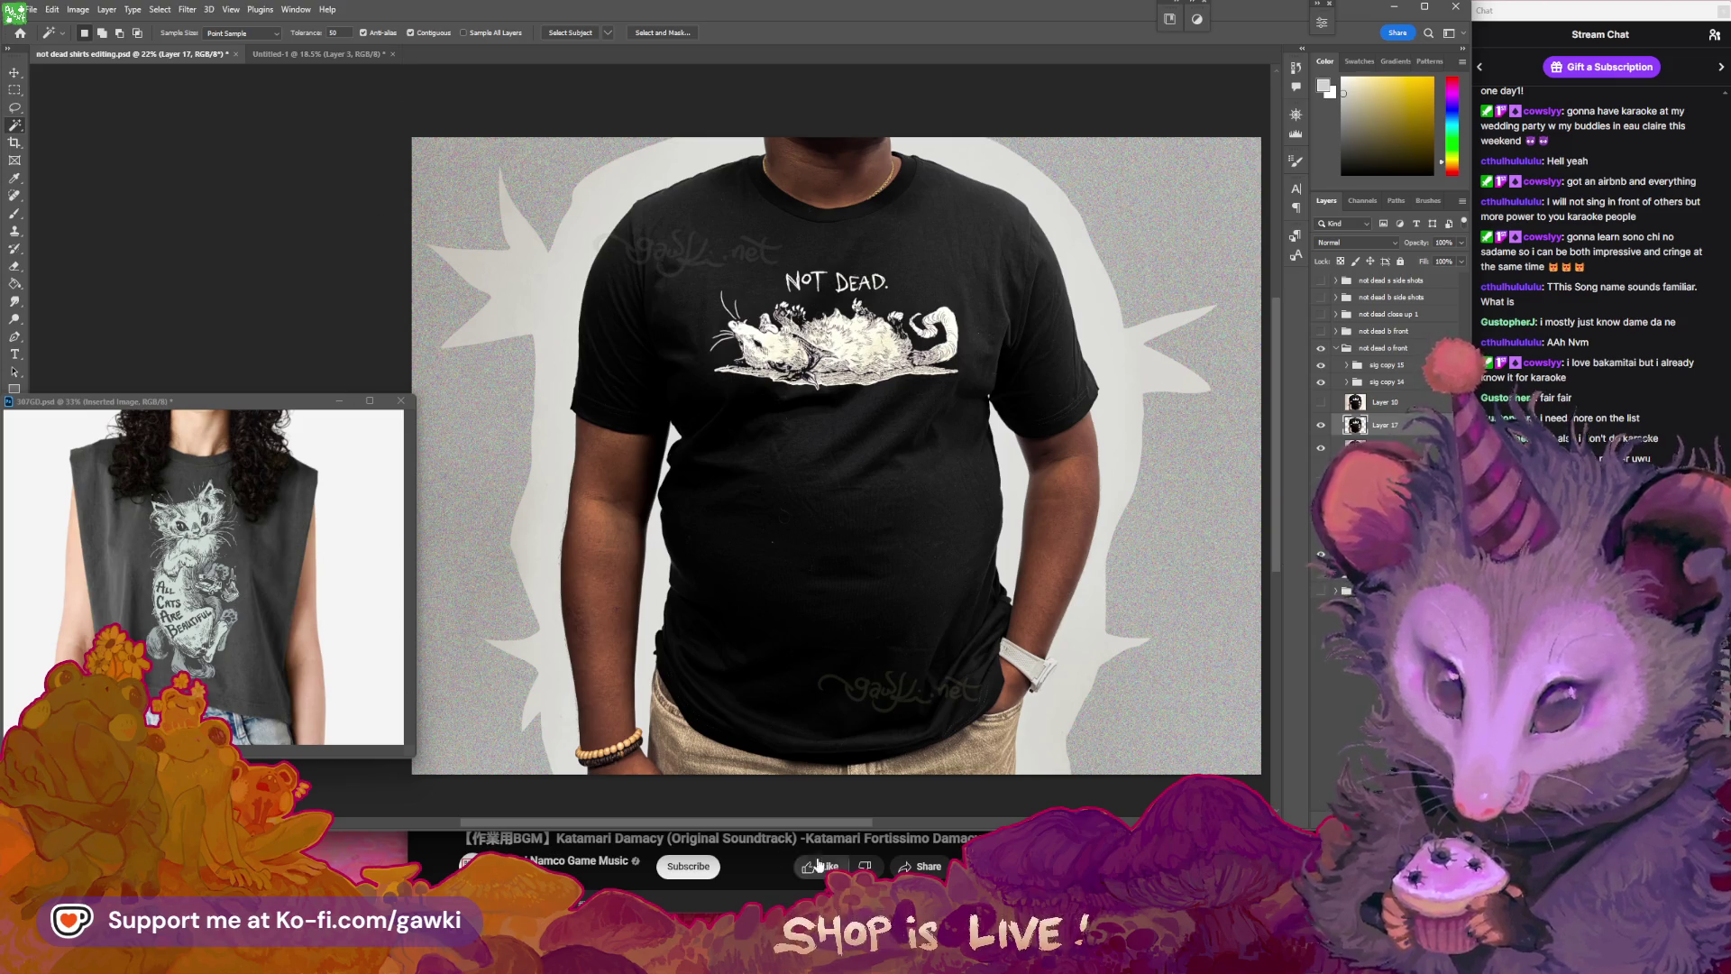
pyautogui.click(903, 847)
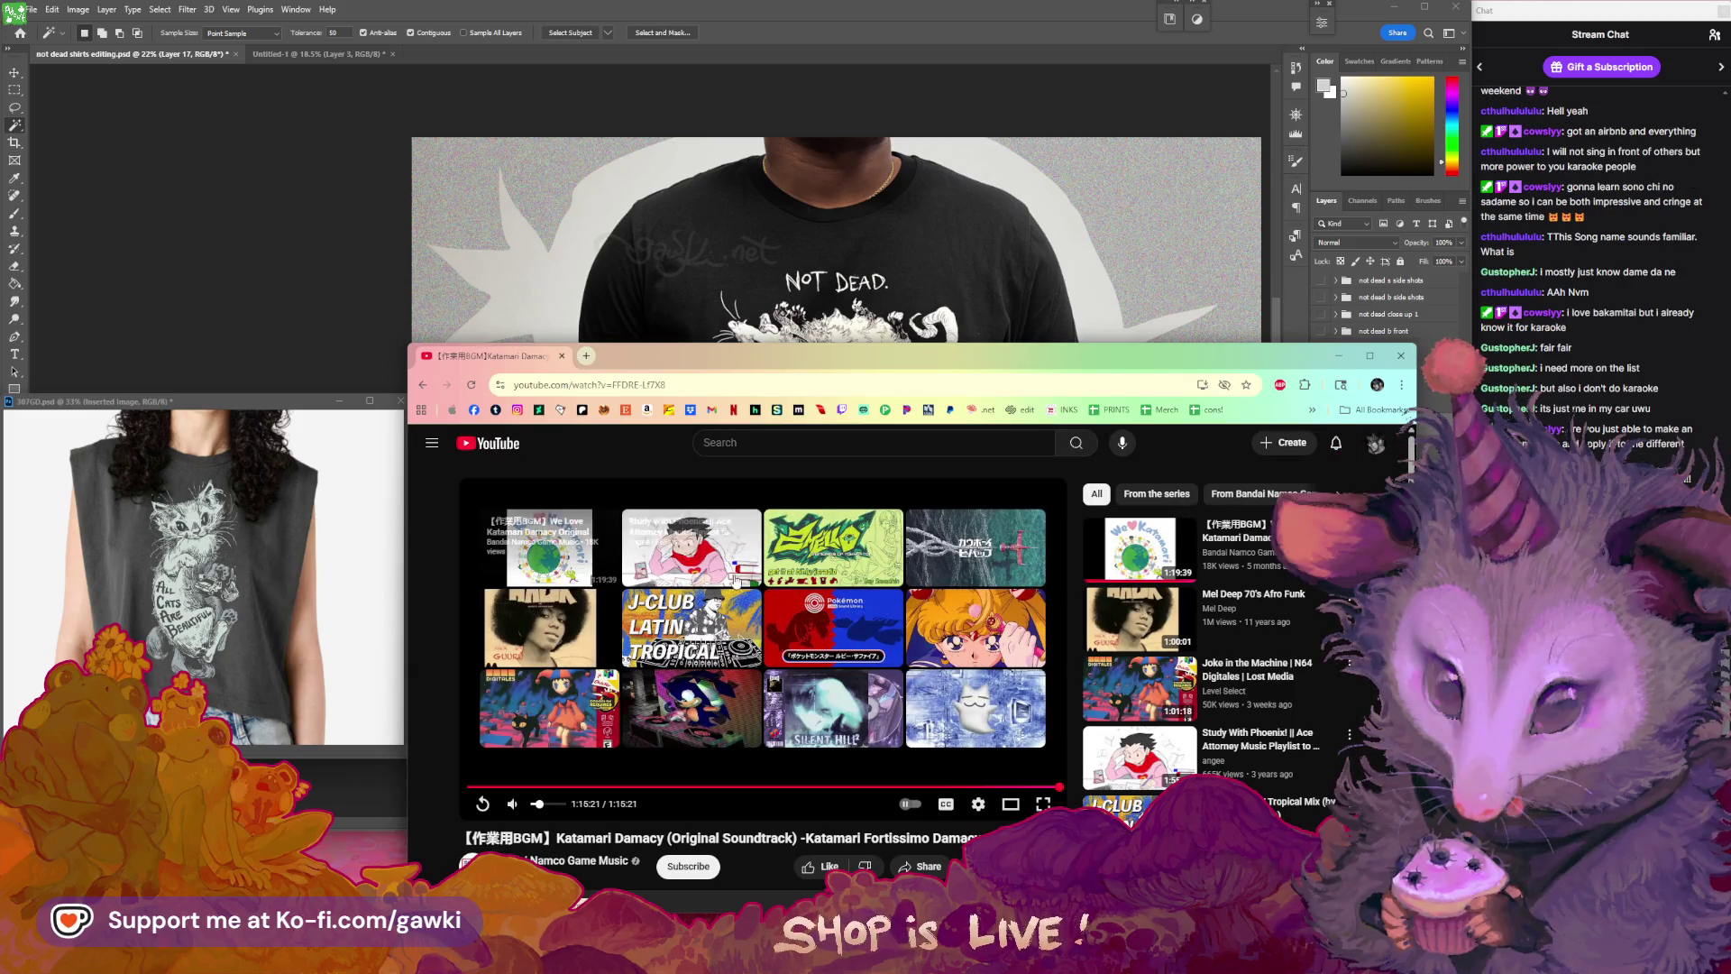
pyautogui.scroll(-1, 767, 658)
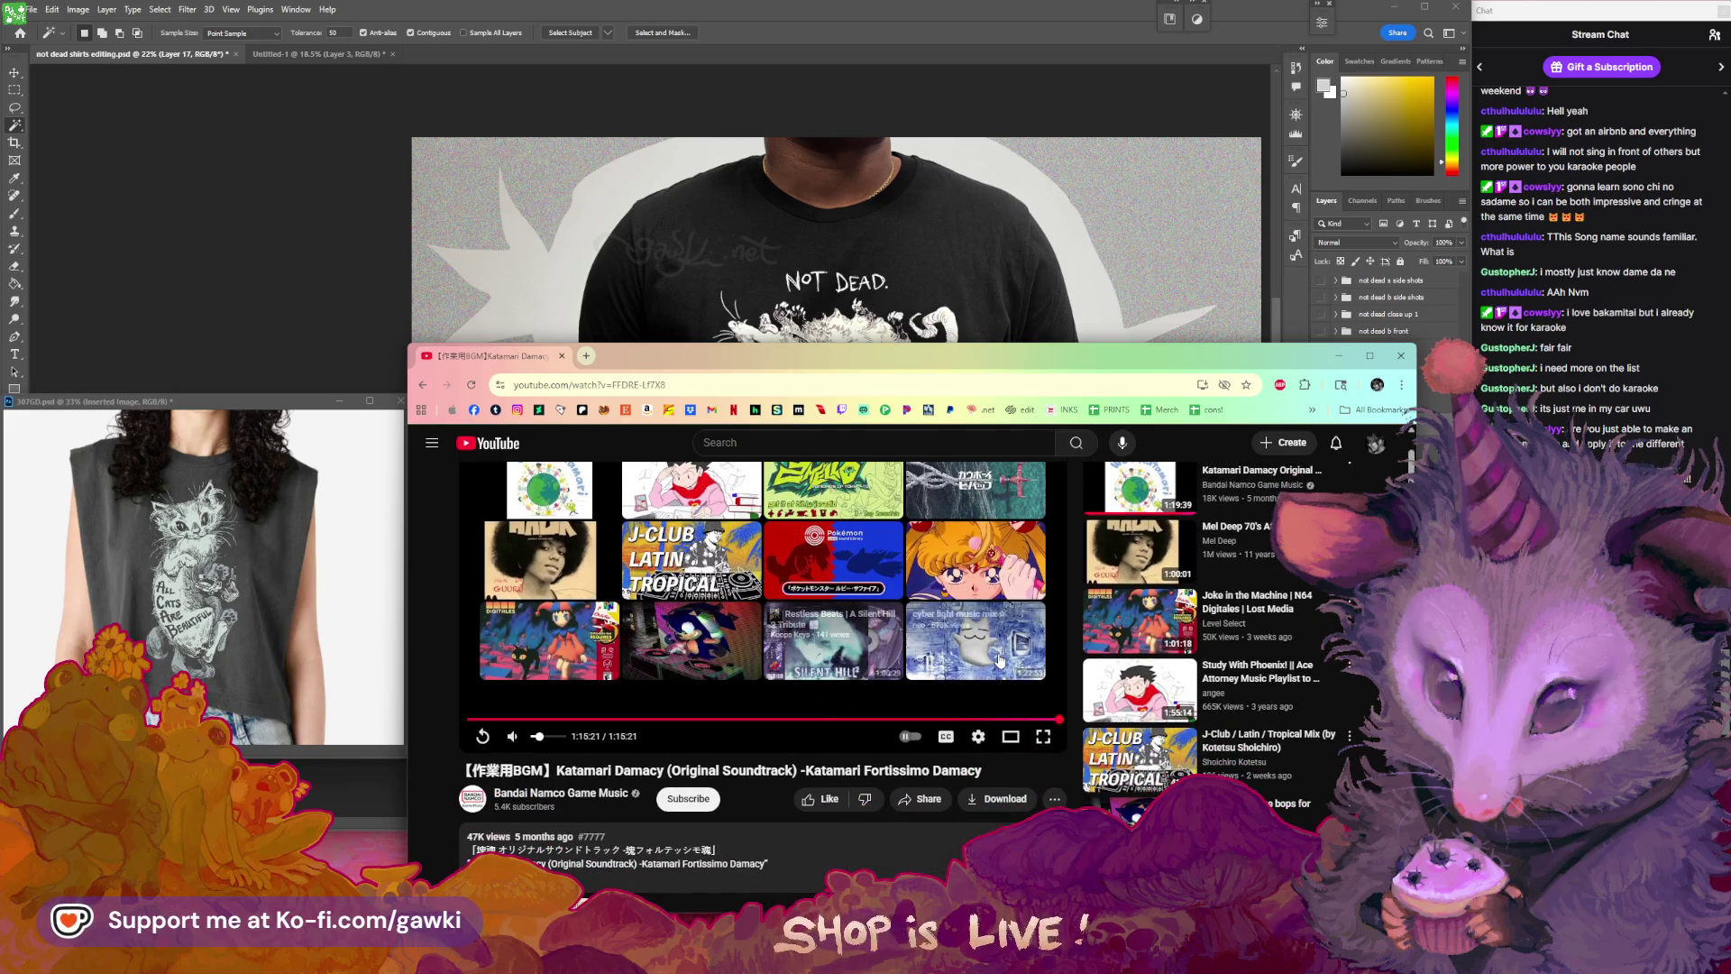
pyautogui.click(319, 54)
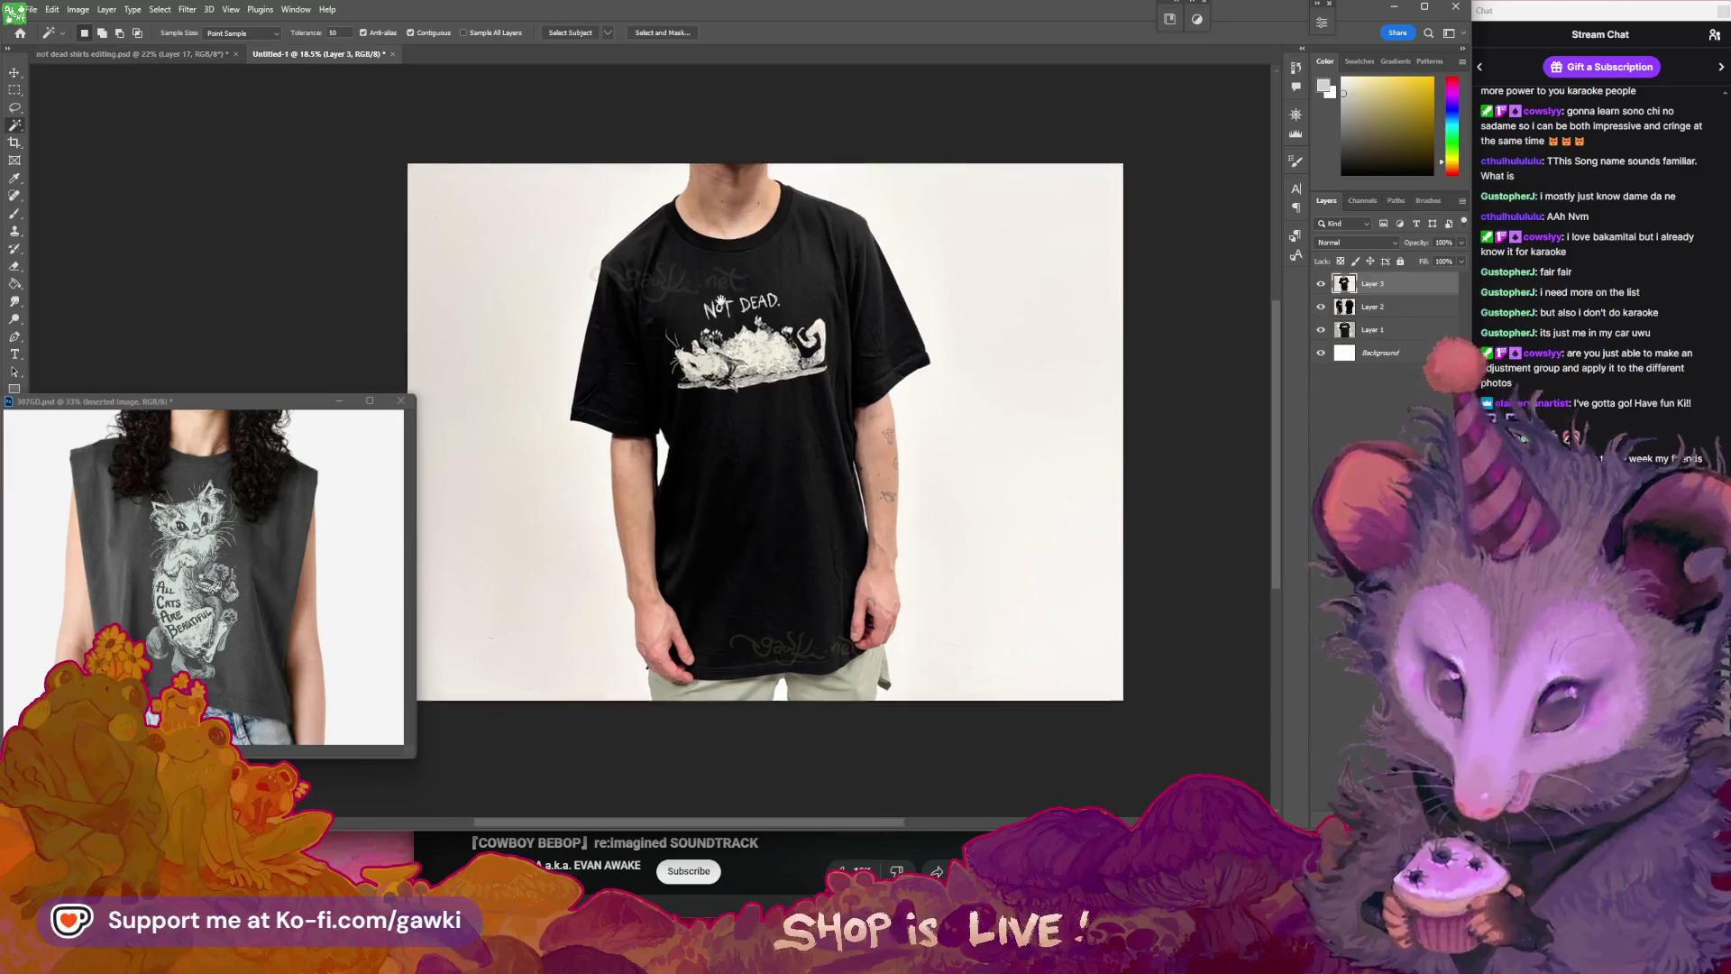
# - Switch to the 'not dead shirts editing.psd' document tab
pyautogui.scroll(2, 749, 324)
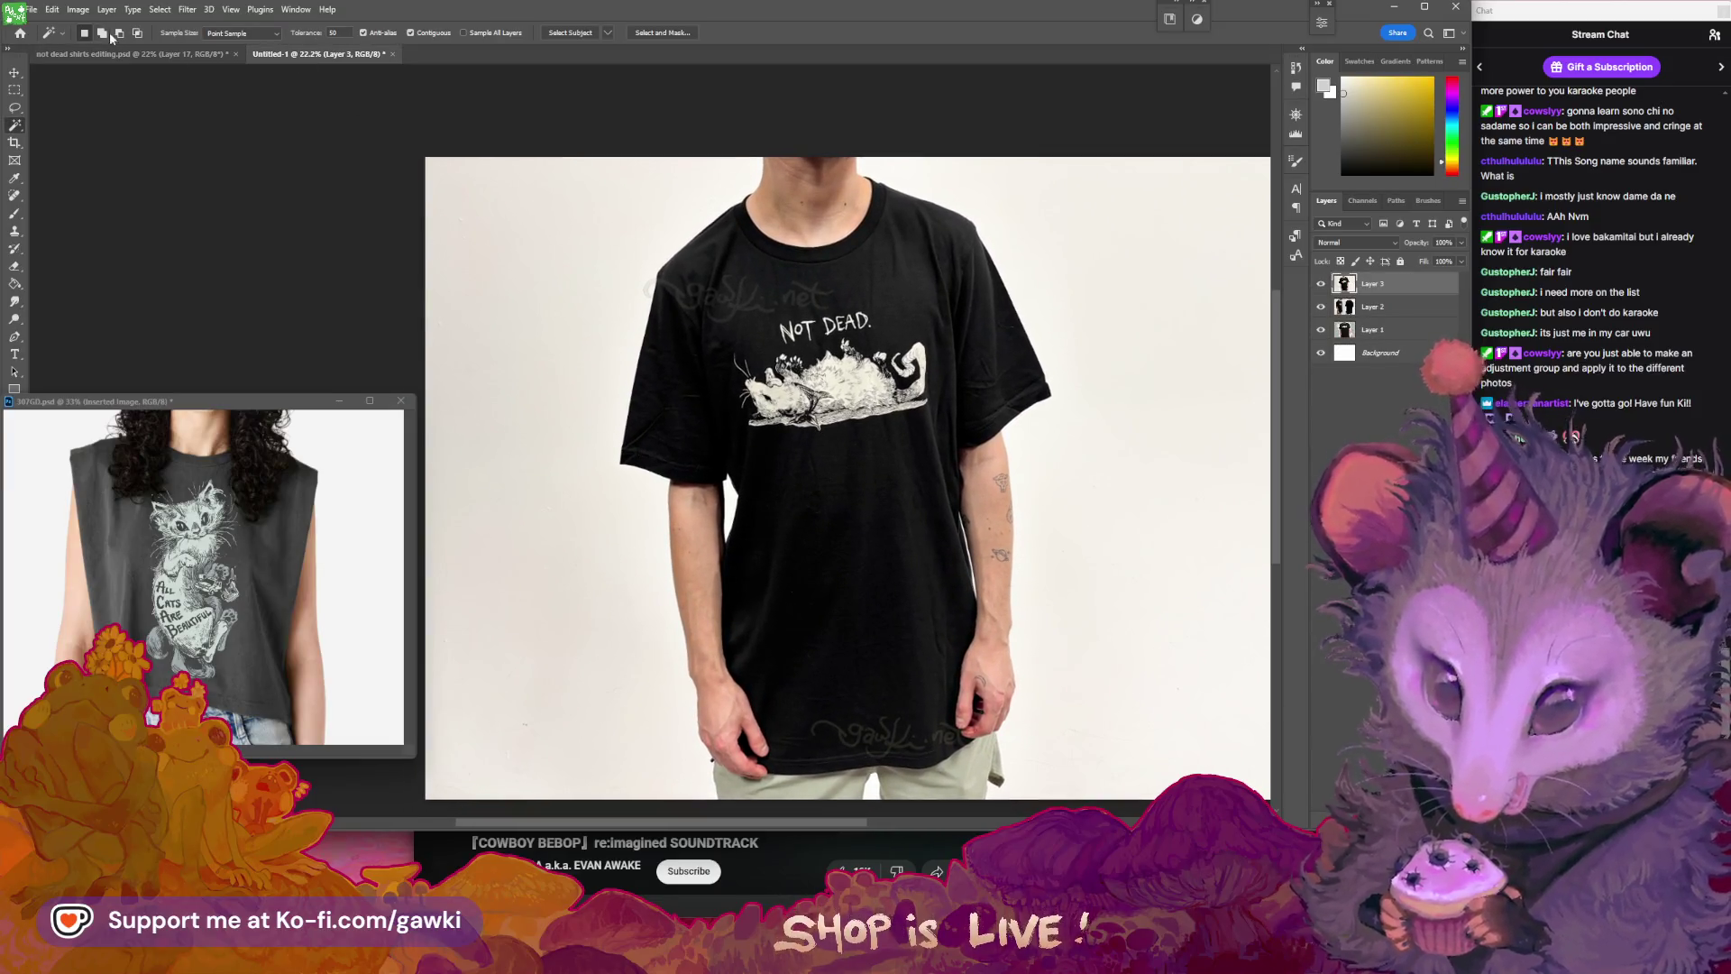
pyautogui.click(126, 54)
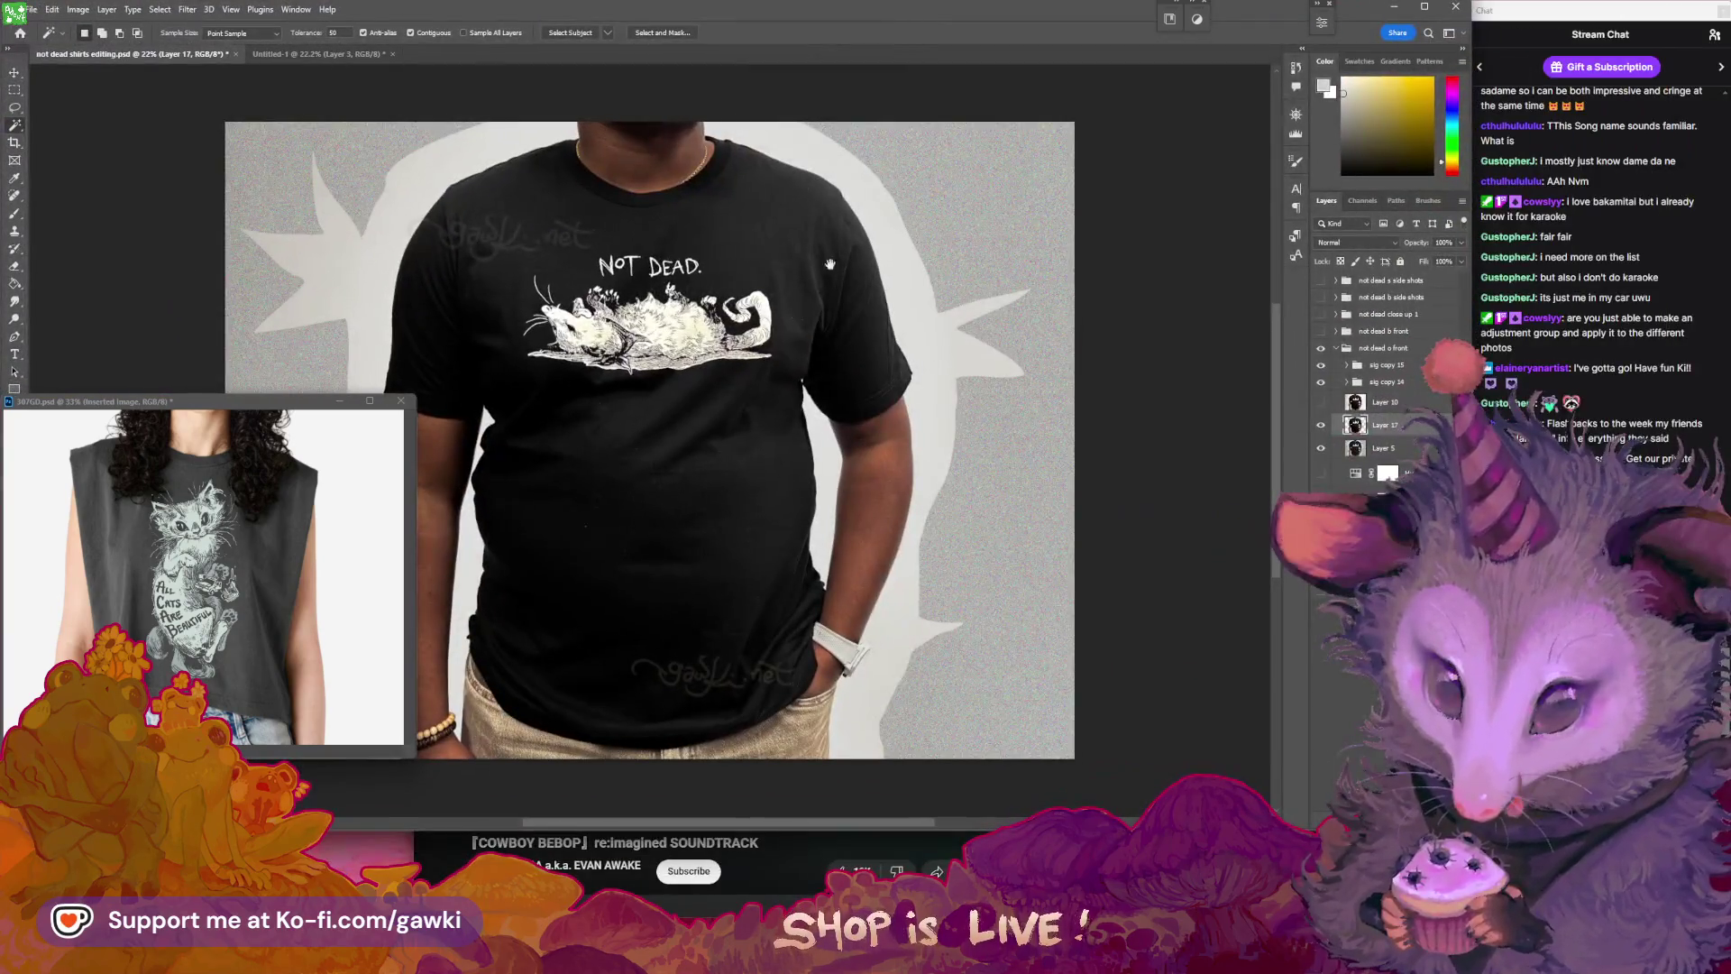
# - Make Layer 5 active and zoom in to check the left sleeve edge
pyautogui.moveTo(830, 265); pyautogui.dragTo(1109, 377)
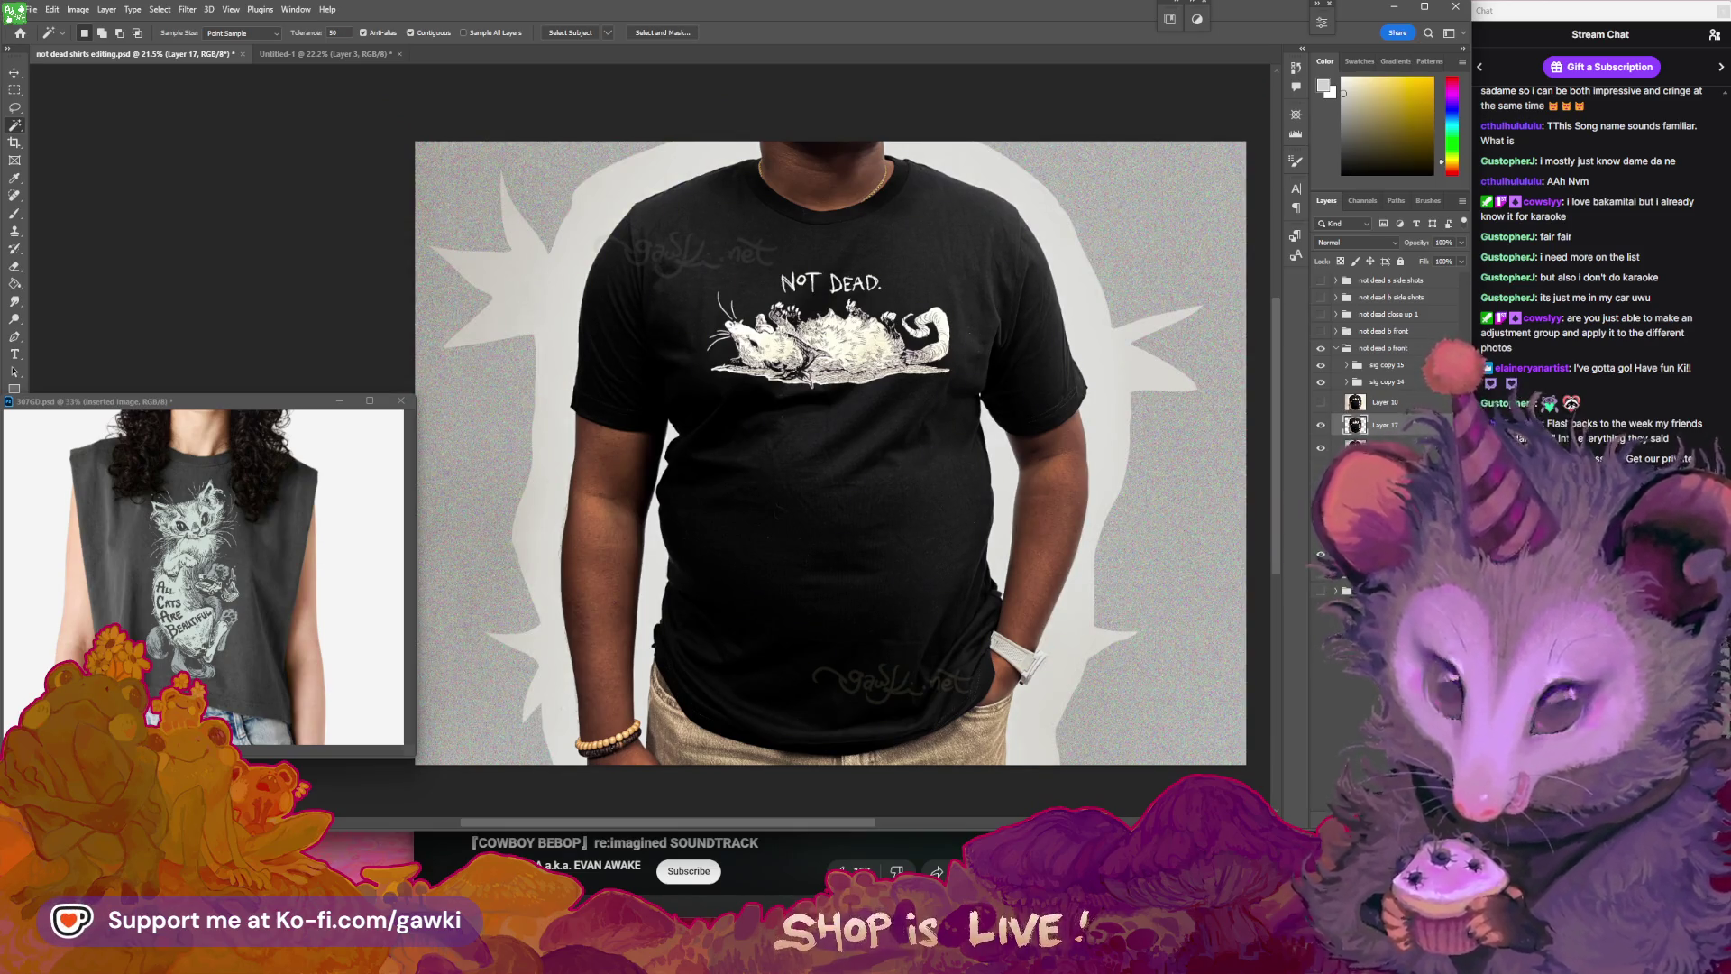
pyautogui.hotkey('alt', '[')
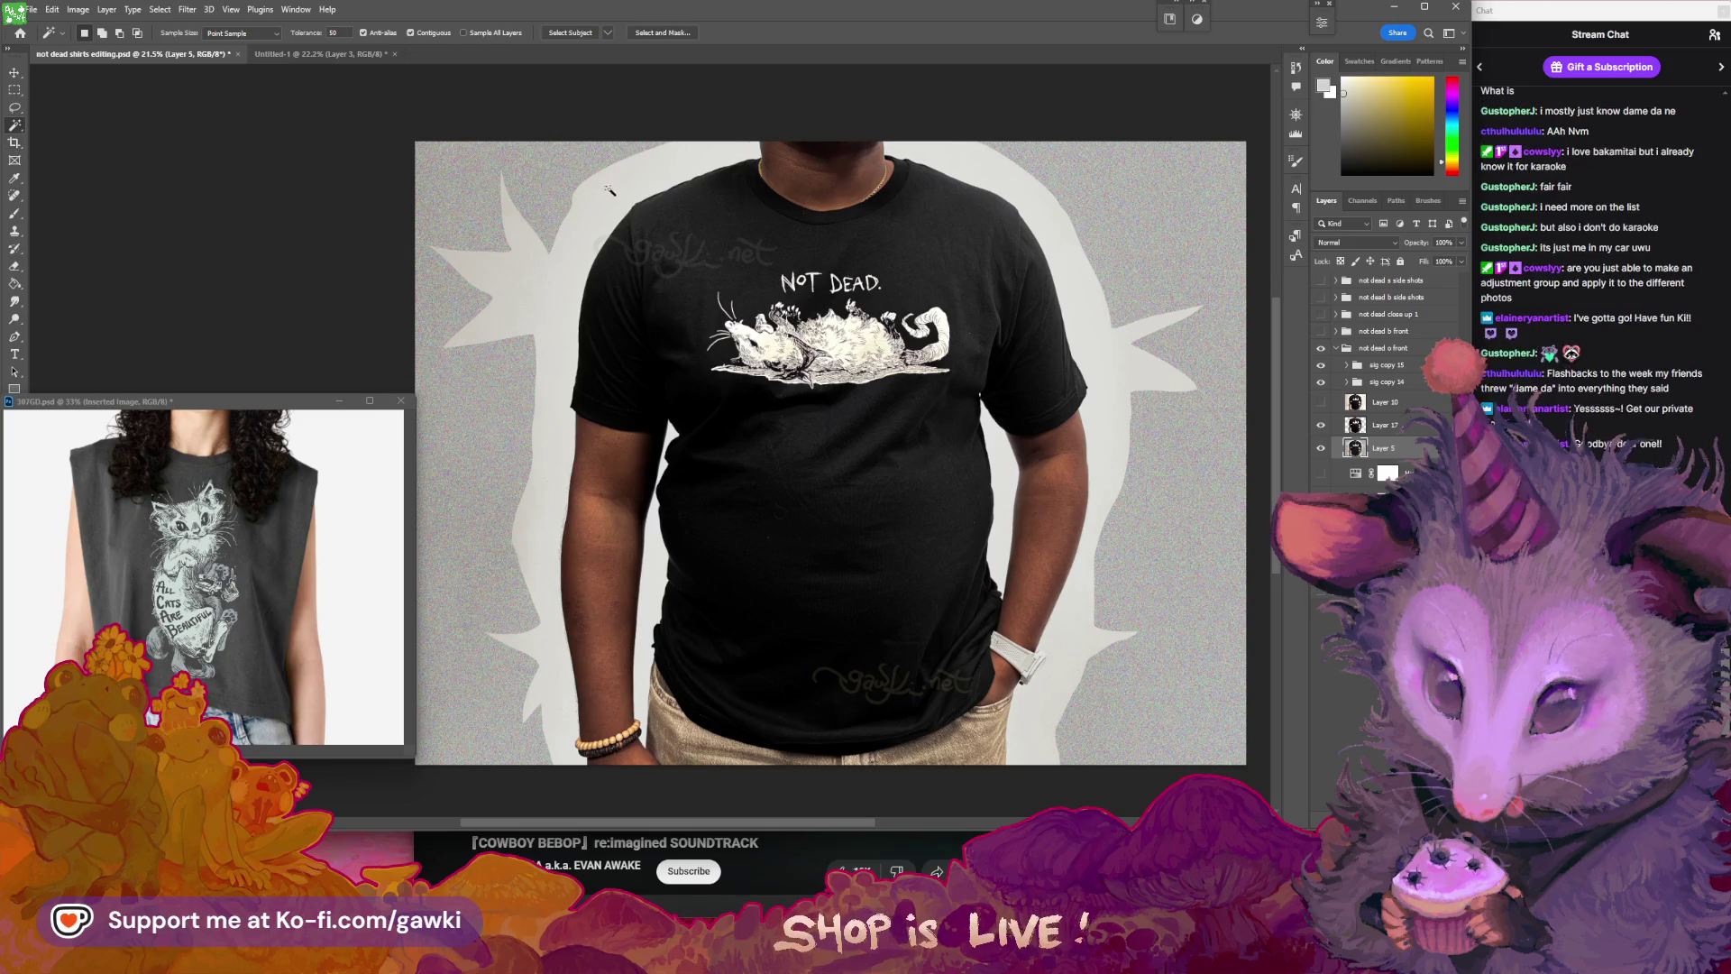
pyautogui.hscroll(1, 1046, 279)
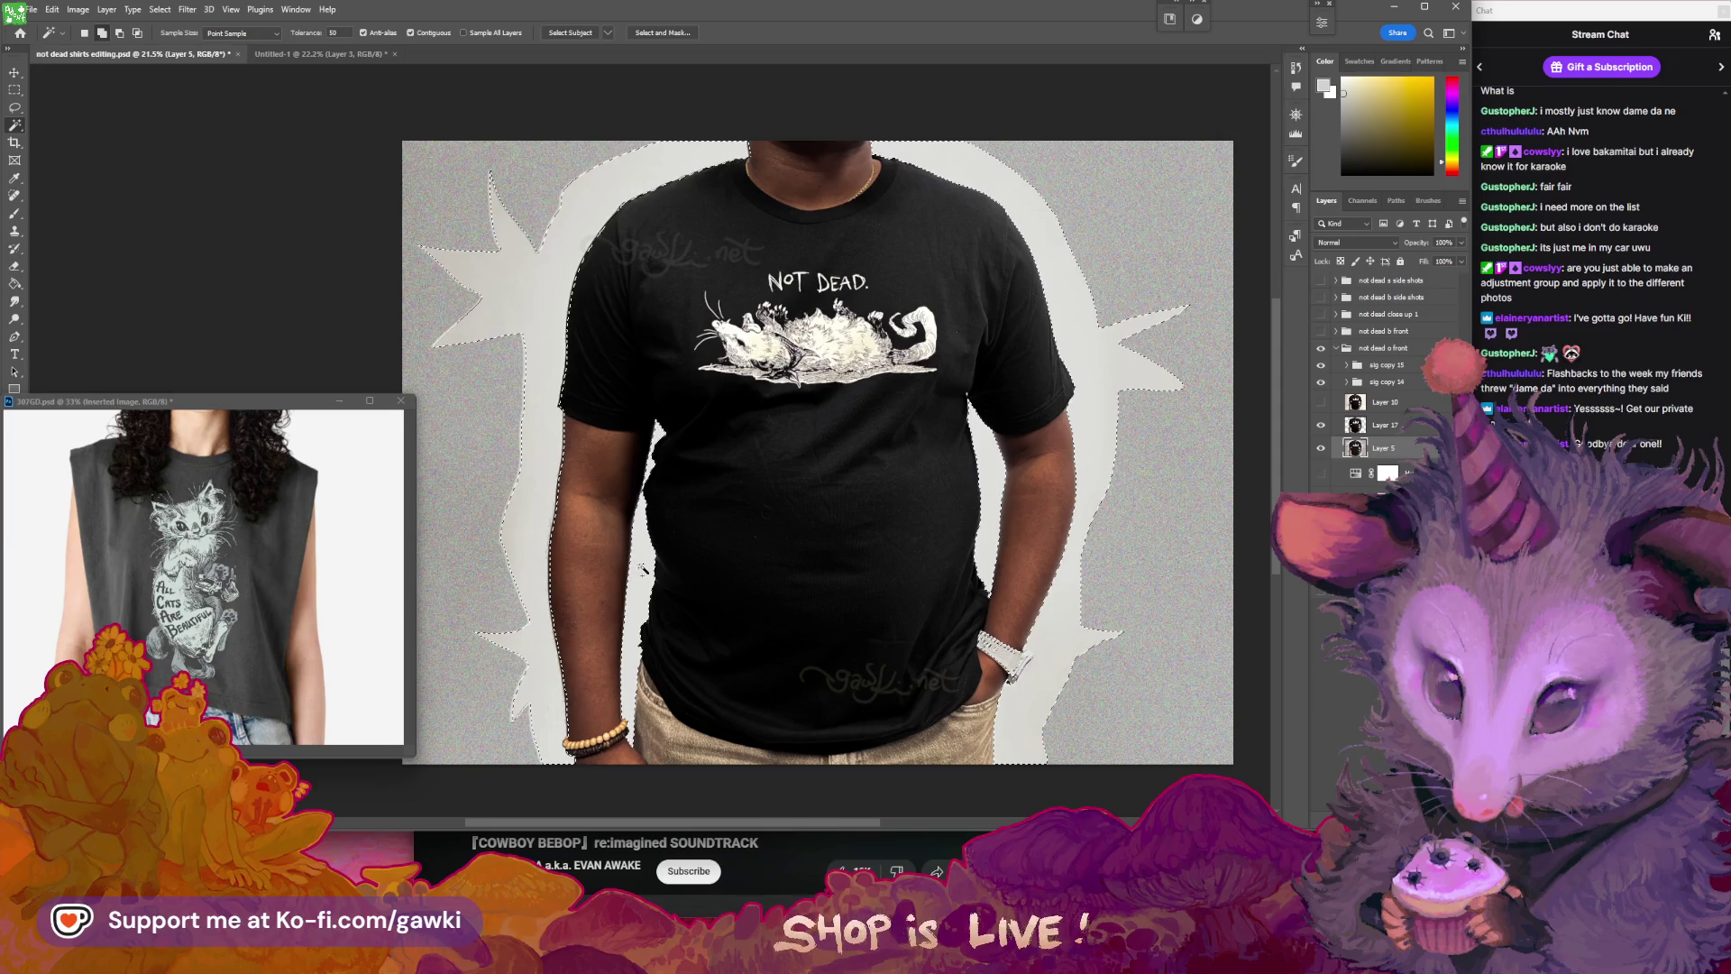
pyautogui.press('z')
pyautogui.moveTo(555, 296)
pyautogui.mouseDown()
pyautogui.moveTo(519, 307)
pyautogui.moveTo(577, 311)
pyautogui.mouseUp()
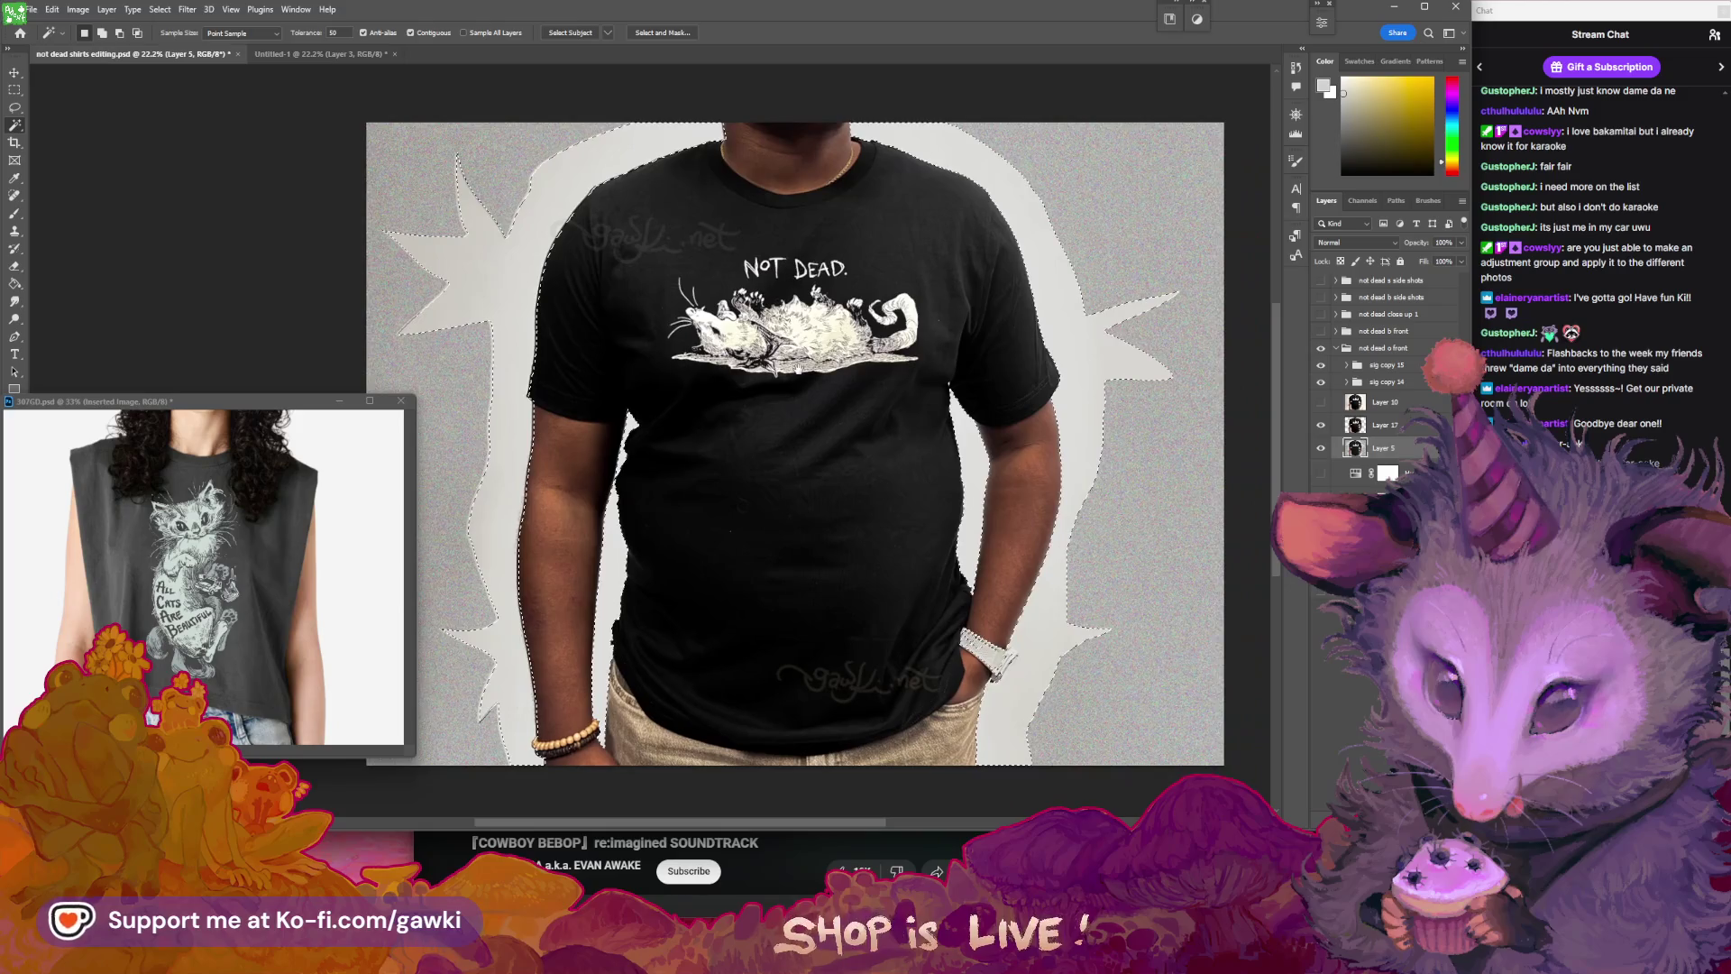
pyautogui.press('w')
# - Turn on Layer 10 for a white background and clear the selection
pyautogui.click(1354, 402)
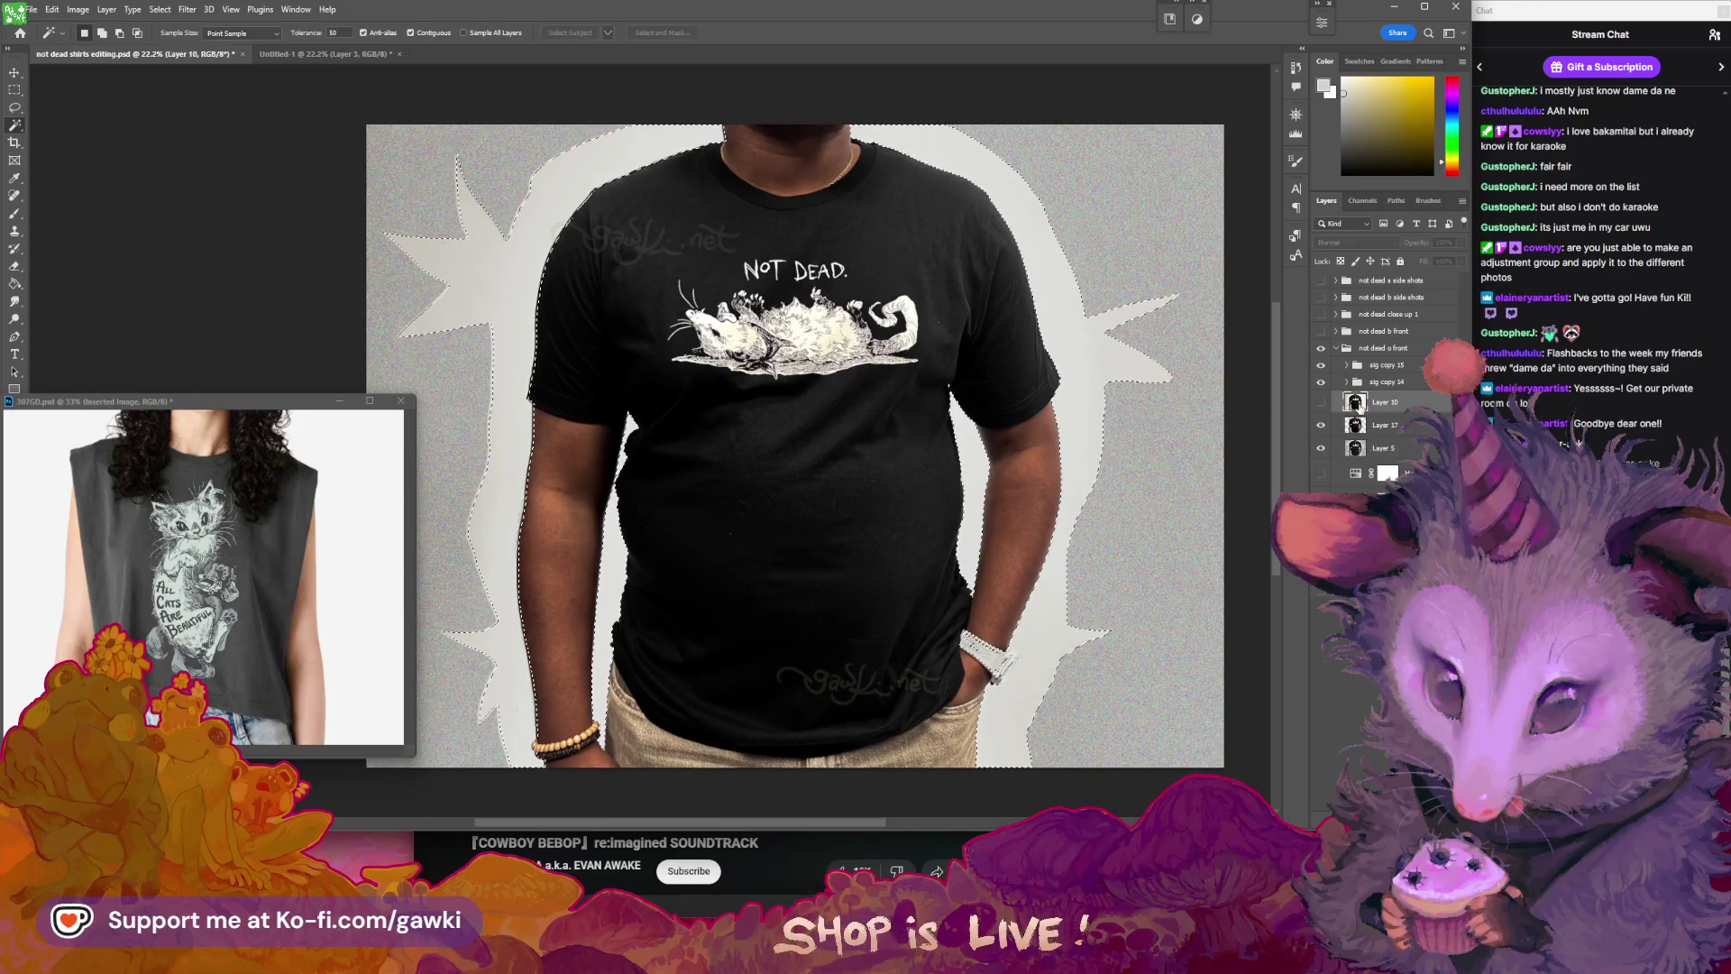
pyautogui.click(1321, 404)
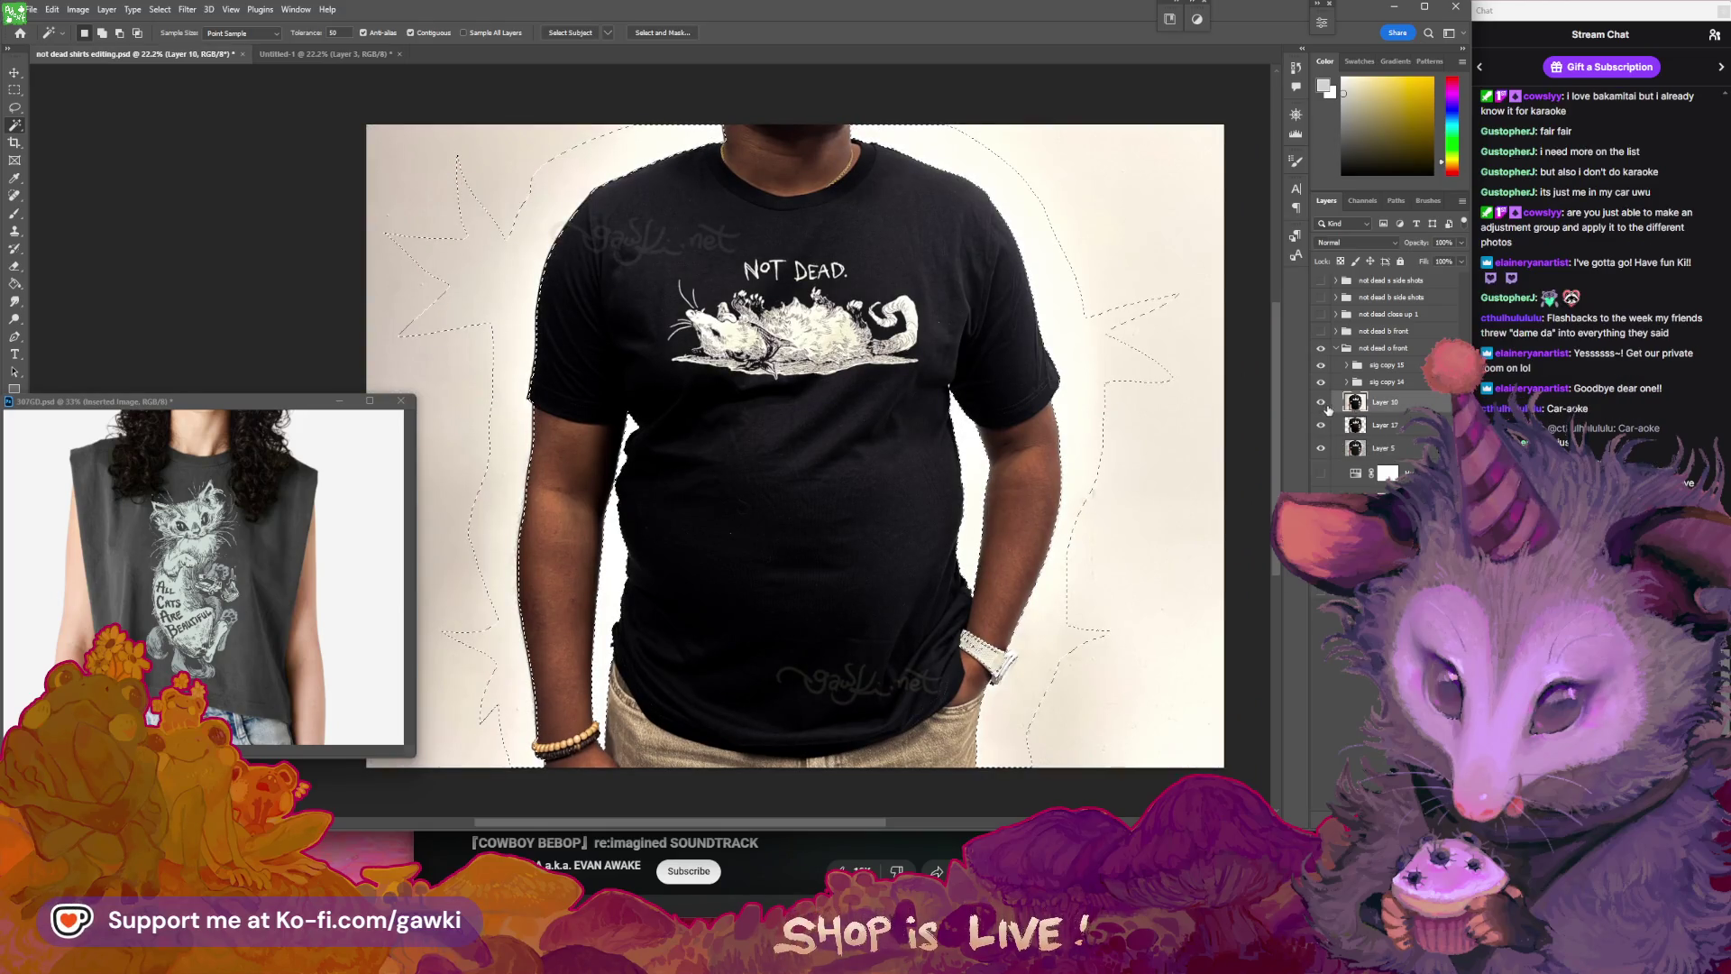
pyautogui.hotkey('ctrl', 'd')
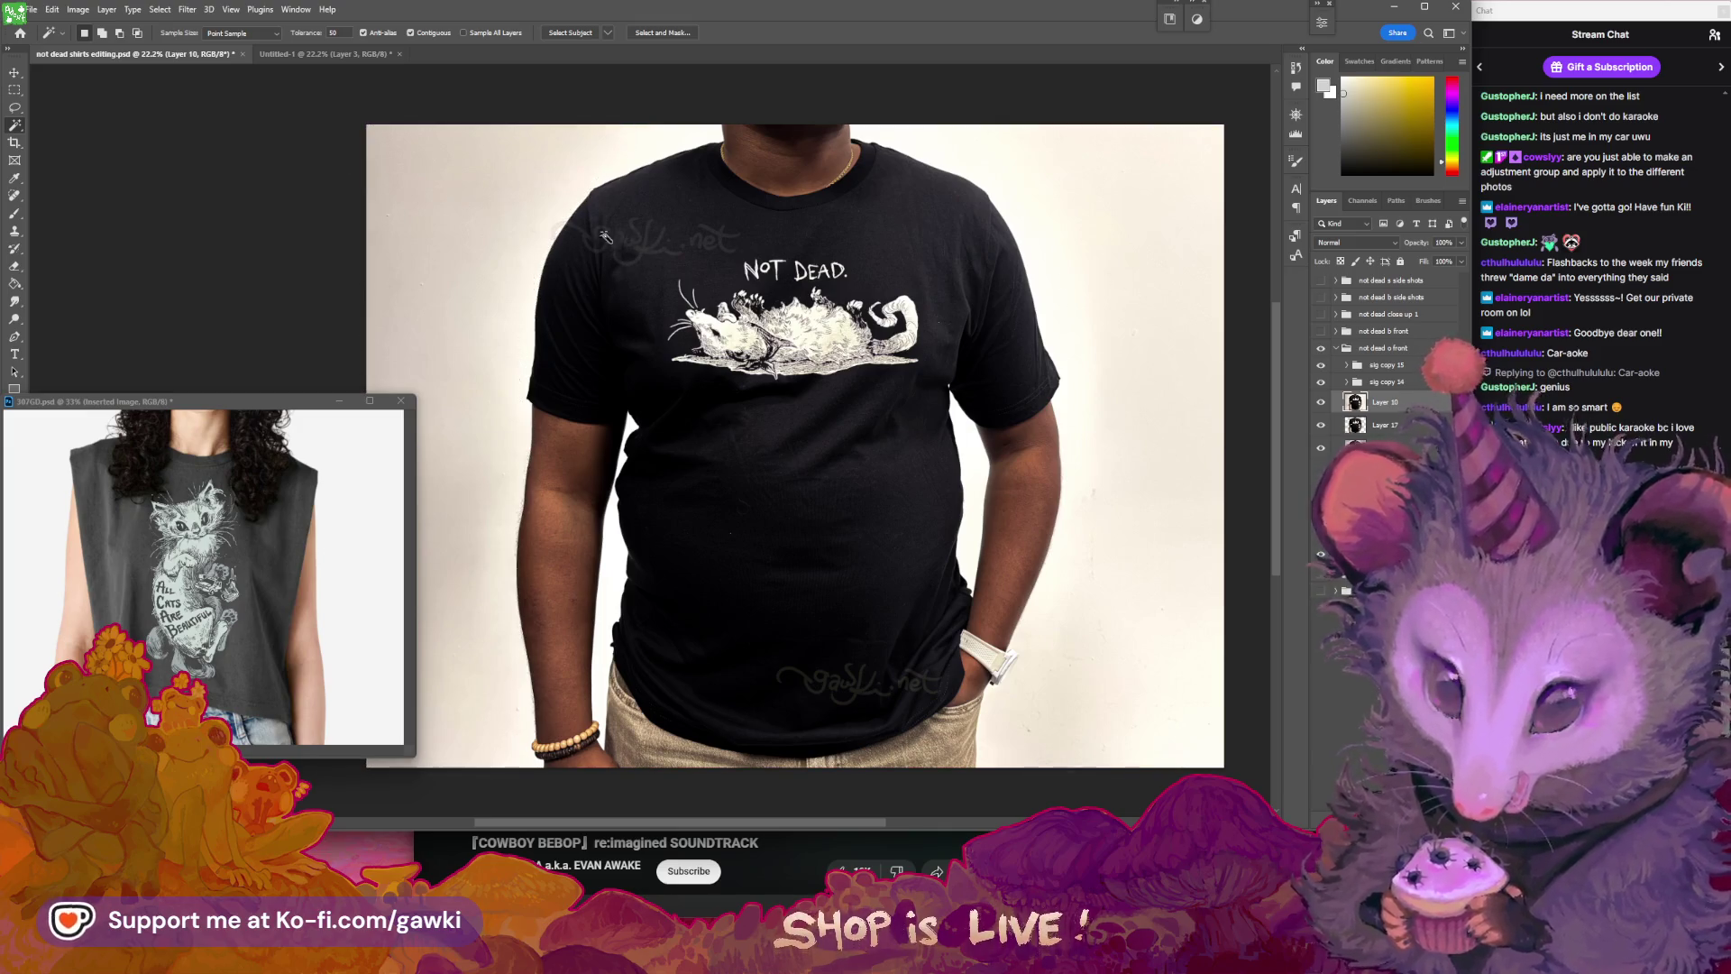
# - Hide Layer 10 and Magic Wand the grey background on Layer 5, including around the collar and right arm
pyautogui.click(1322, 403)
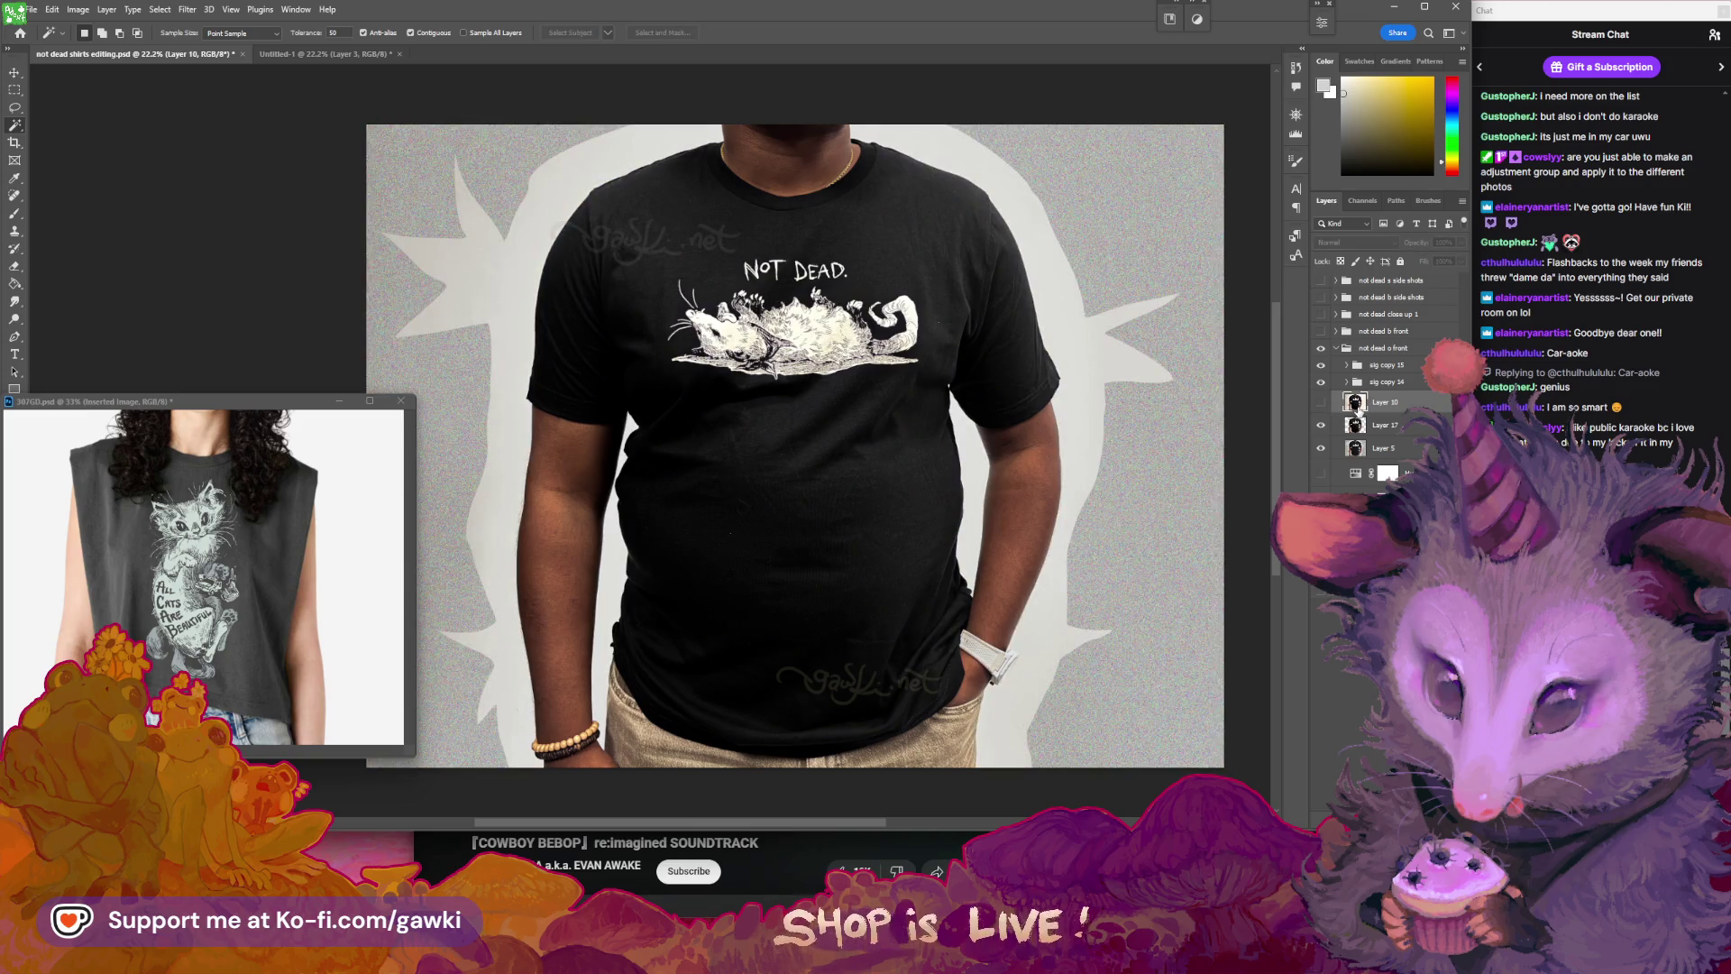
pyautogui.moveTo(1034, 432); pyautogui.dragTo(1081, 430)
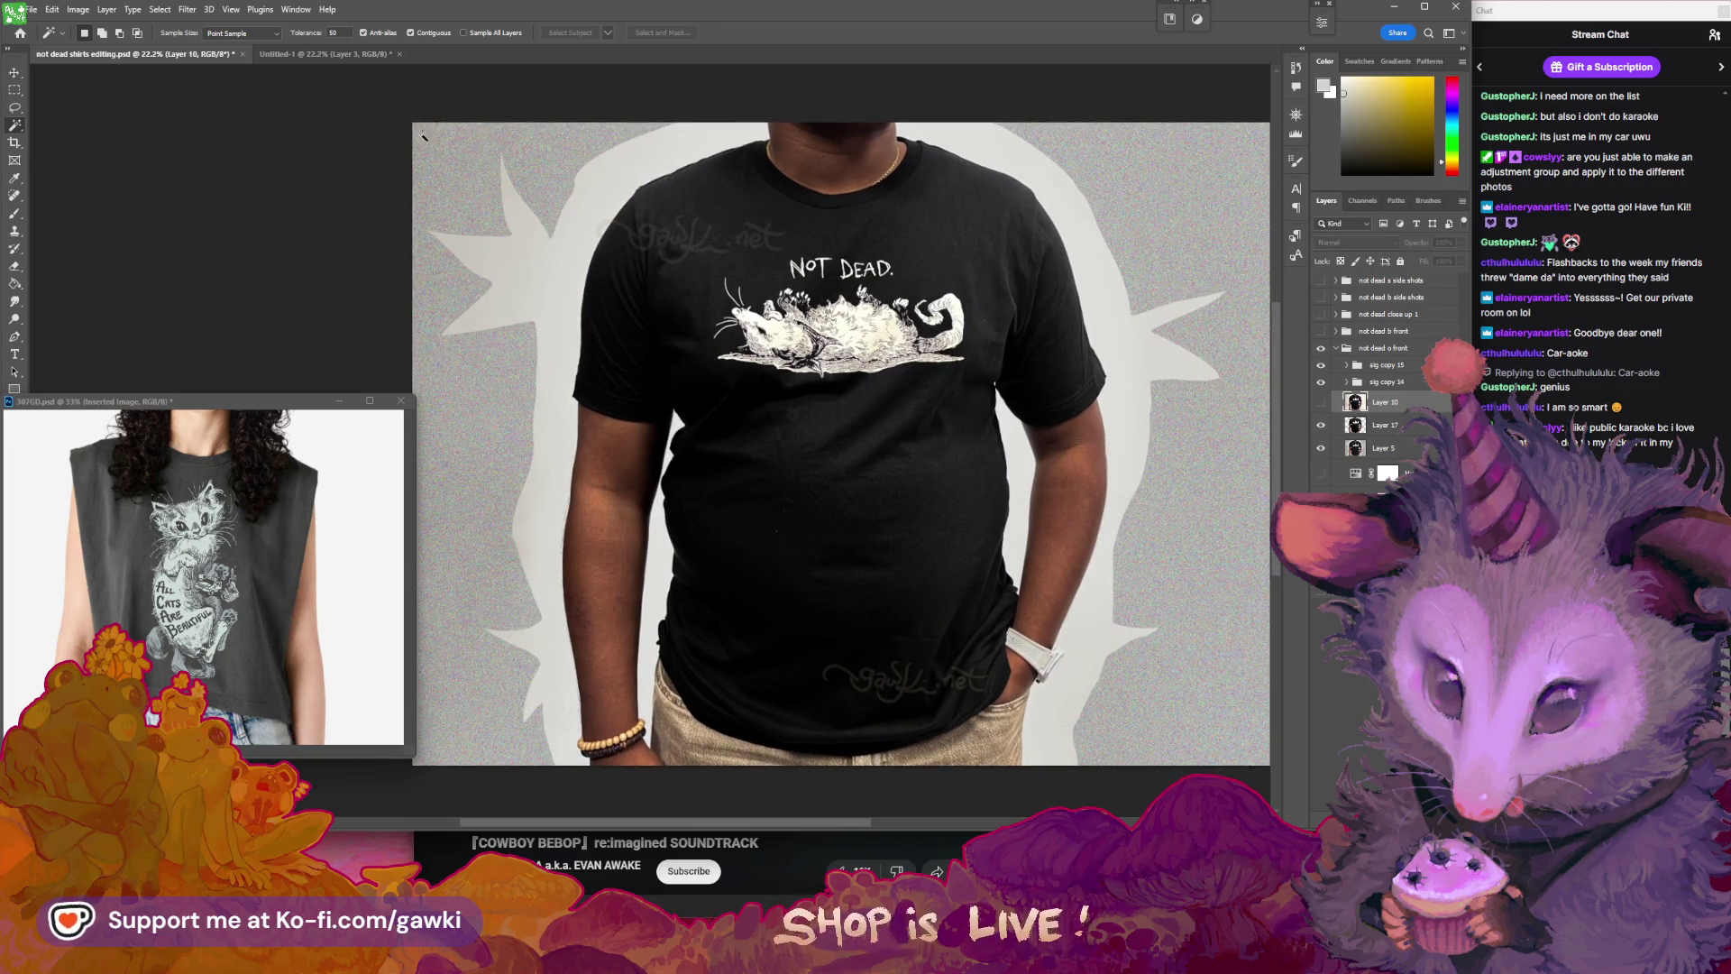
pyautogui.click(608, 198)
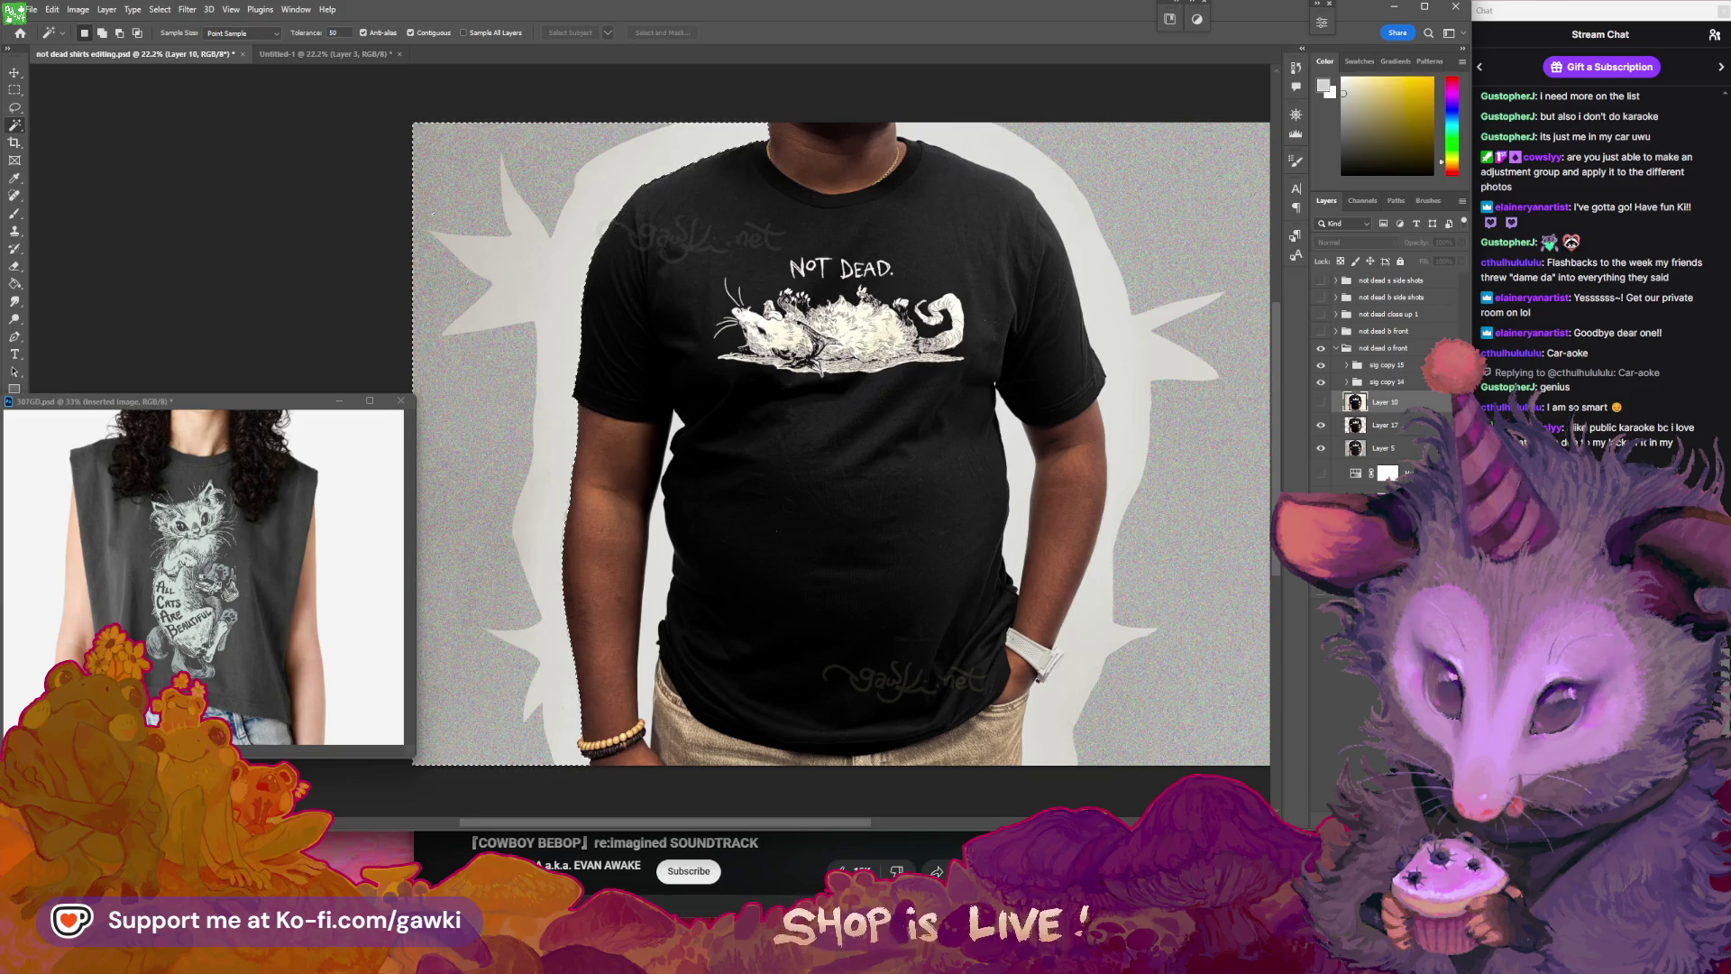
pyautogui.click(1367, 437)
pyautogui.click(1360, 448)
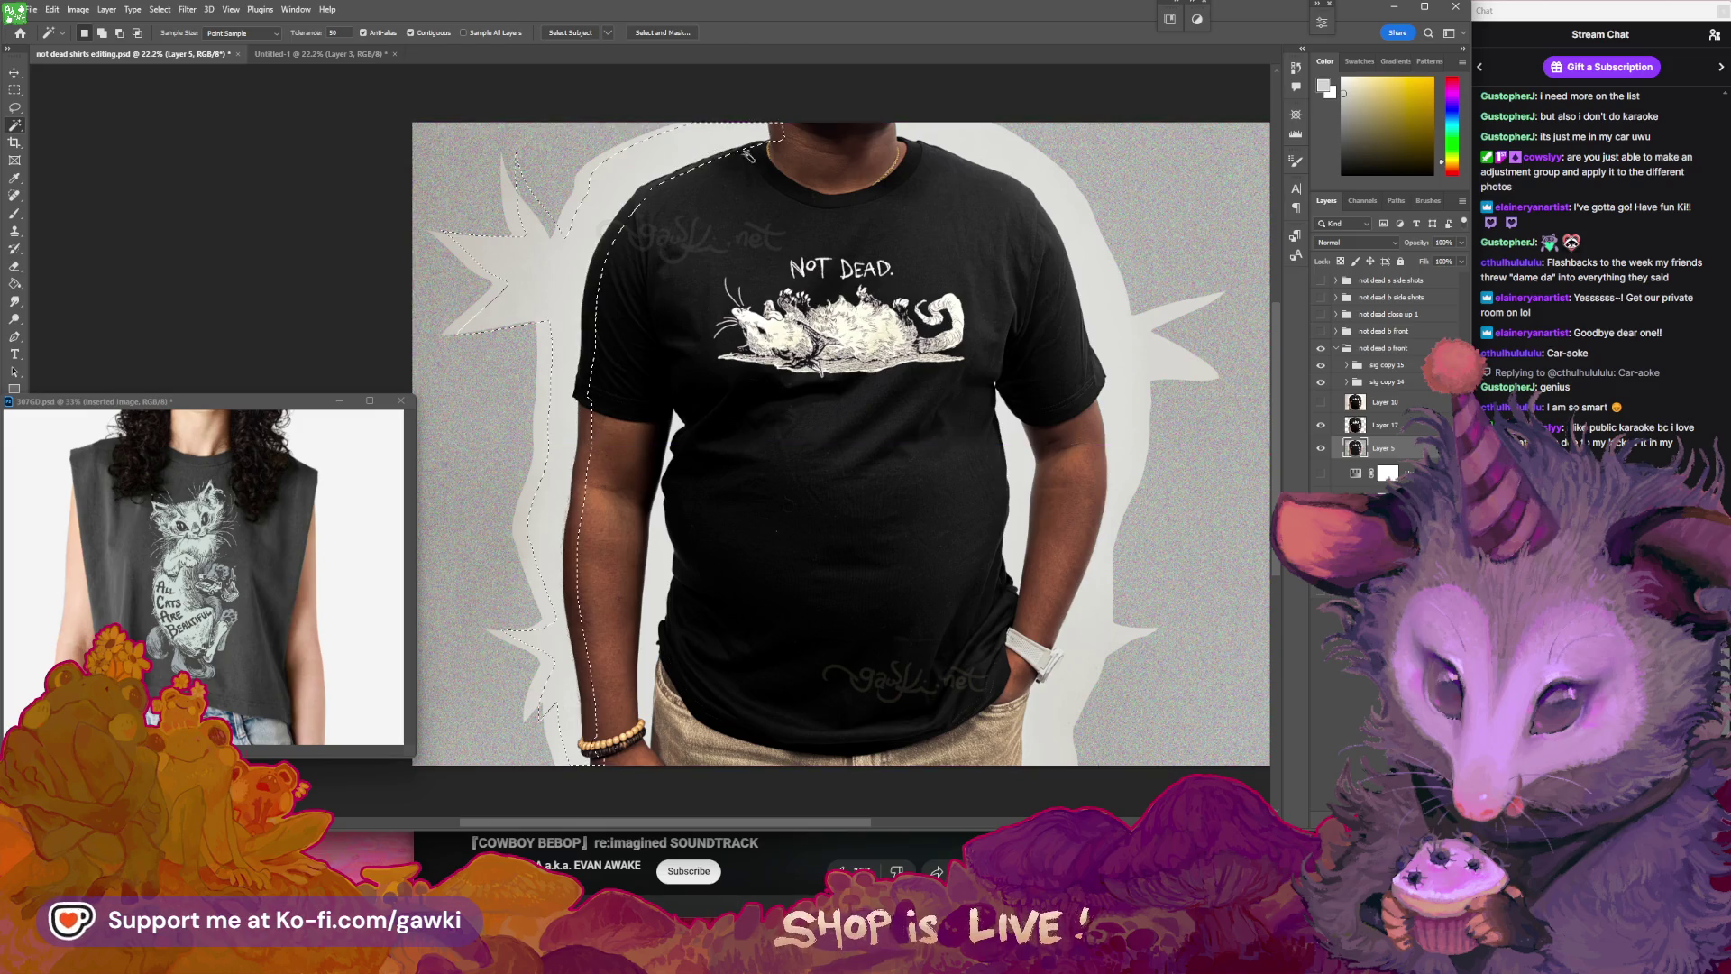
pyautogui.click(1141, 389)
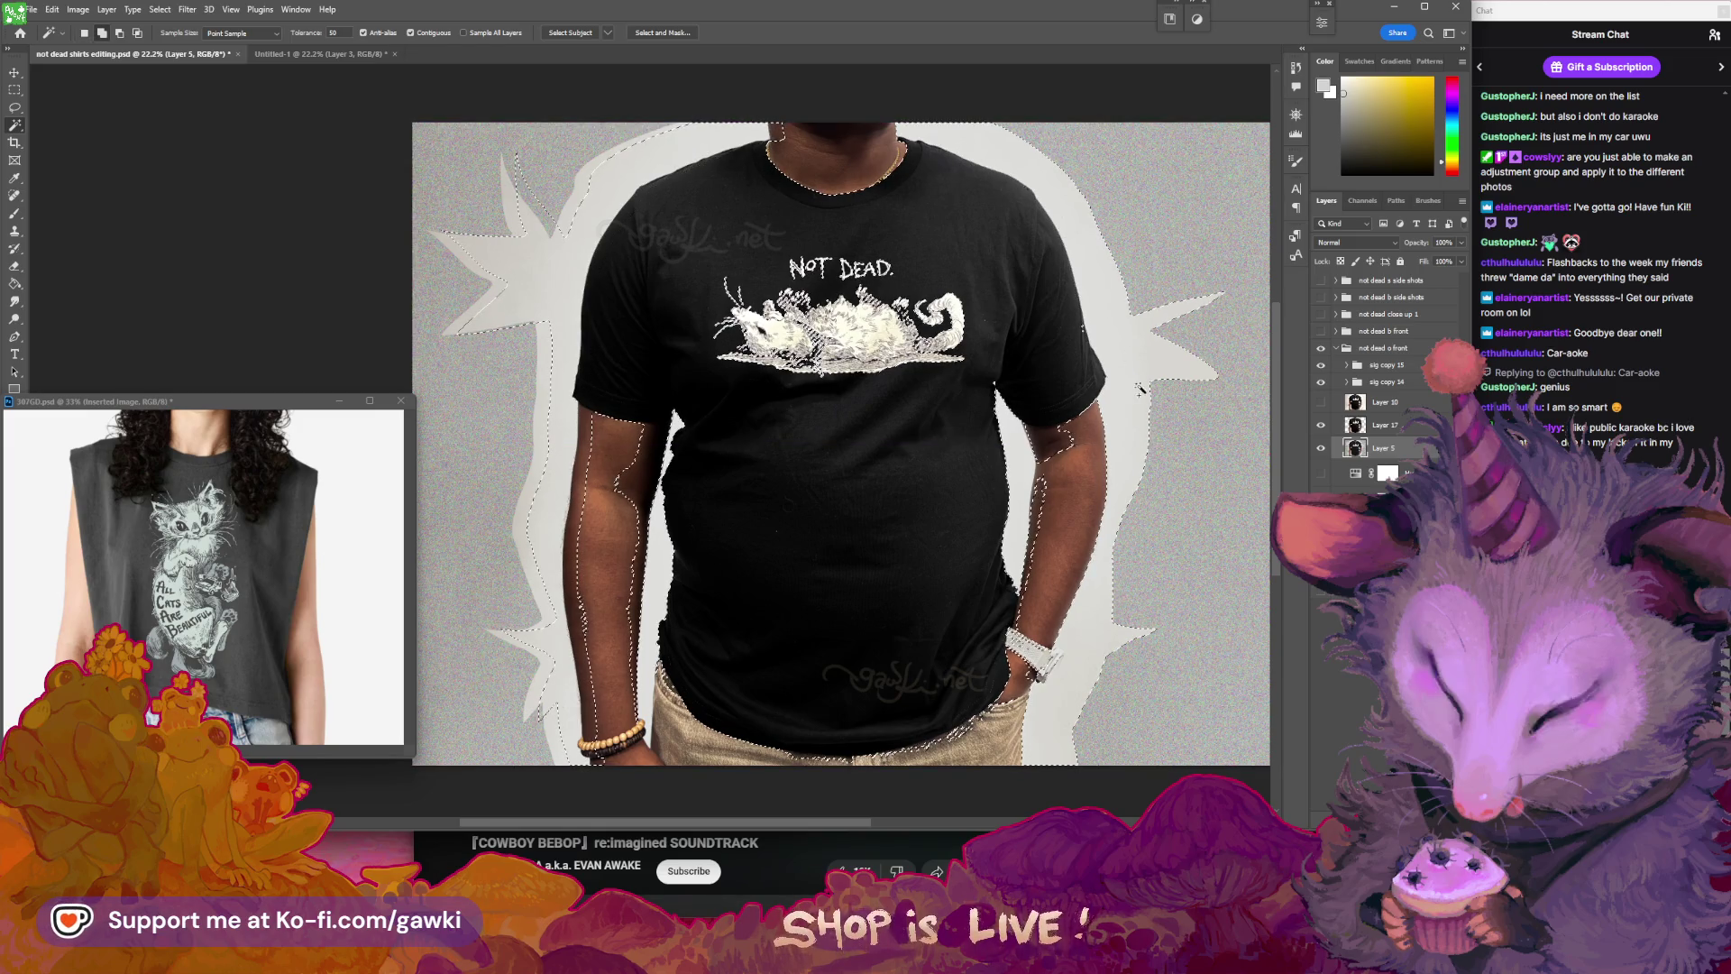
pyautogui.click(807, 179)
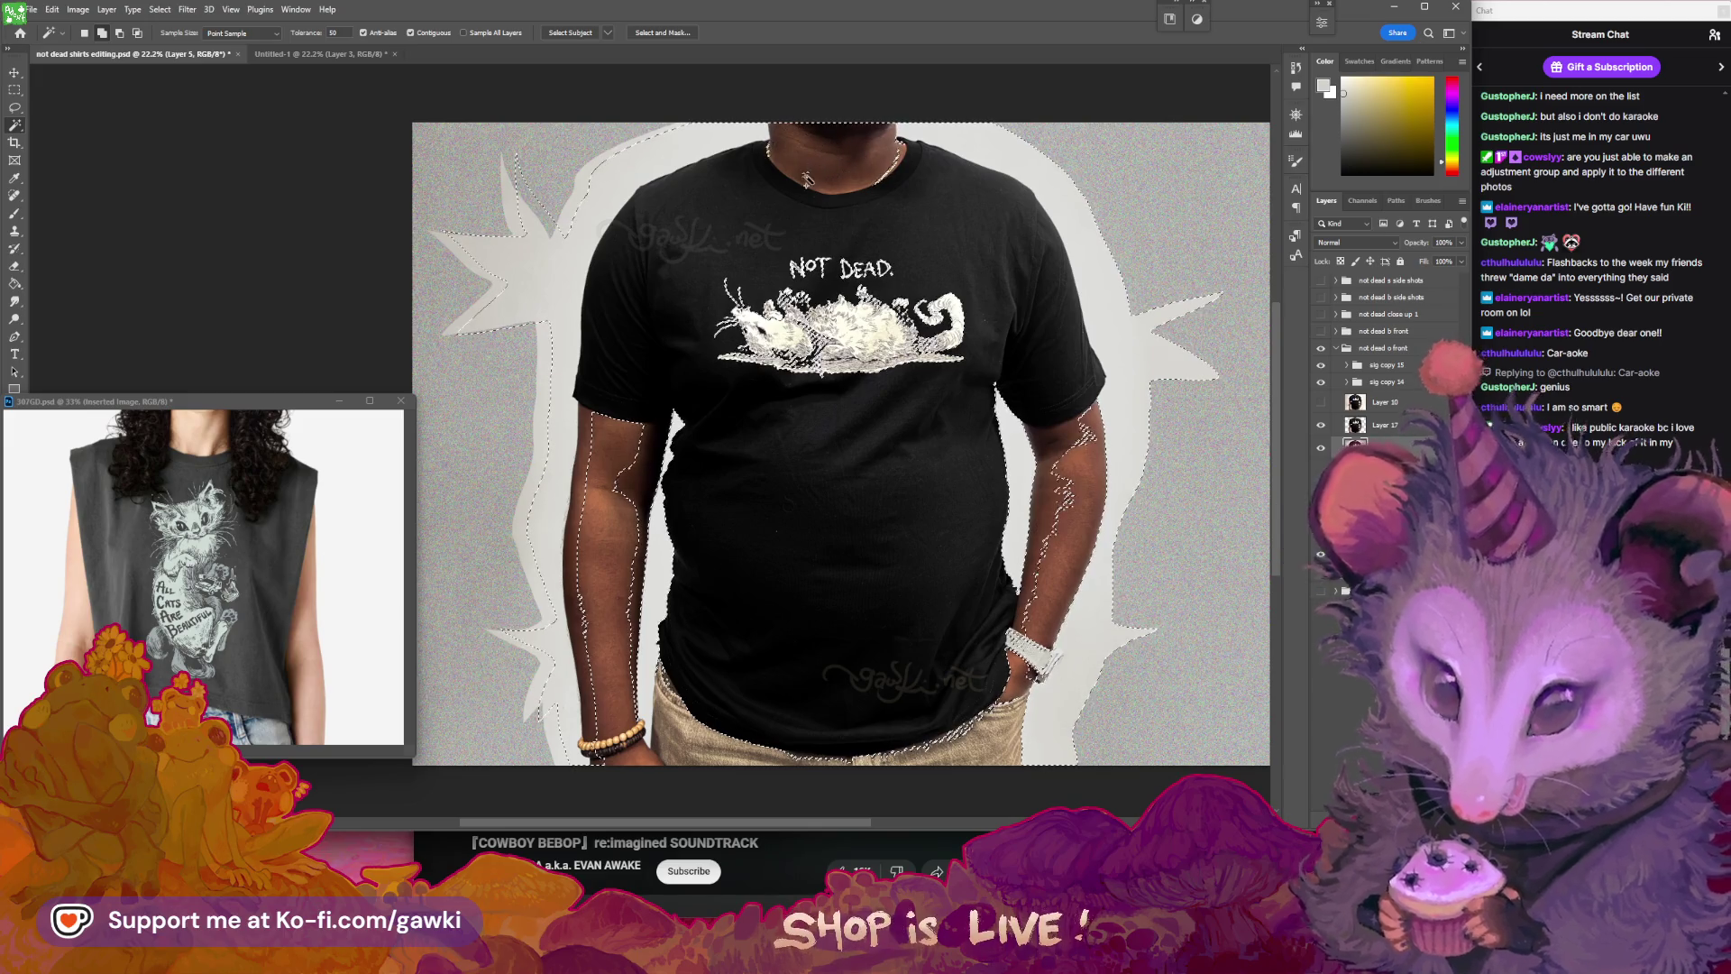
pyautogui.scroll(-2, 600, 214)
# - Lasso the left arm, right arm and possum print out of the background selection
pyautogui.press('l')
pyautogui.moveTo(640, 368); pyautogui.dragTo(566, 465)
pyautogui.moveTo(577, 622); pyautogui.dragTo(663, 397)
pyautogui.moveTo(1118, 352); pyautogui.dragTo(1040, 388)
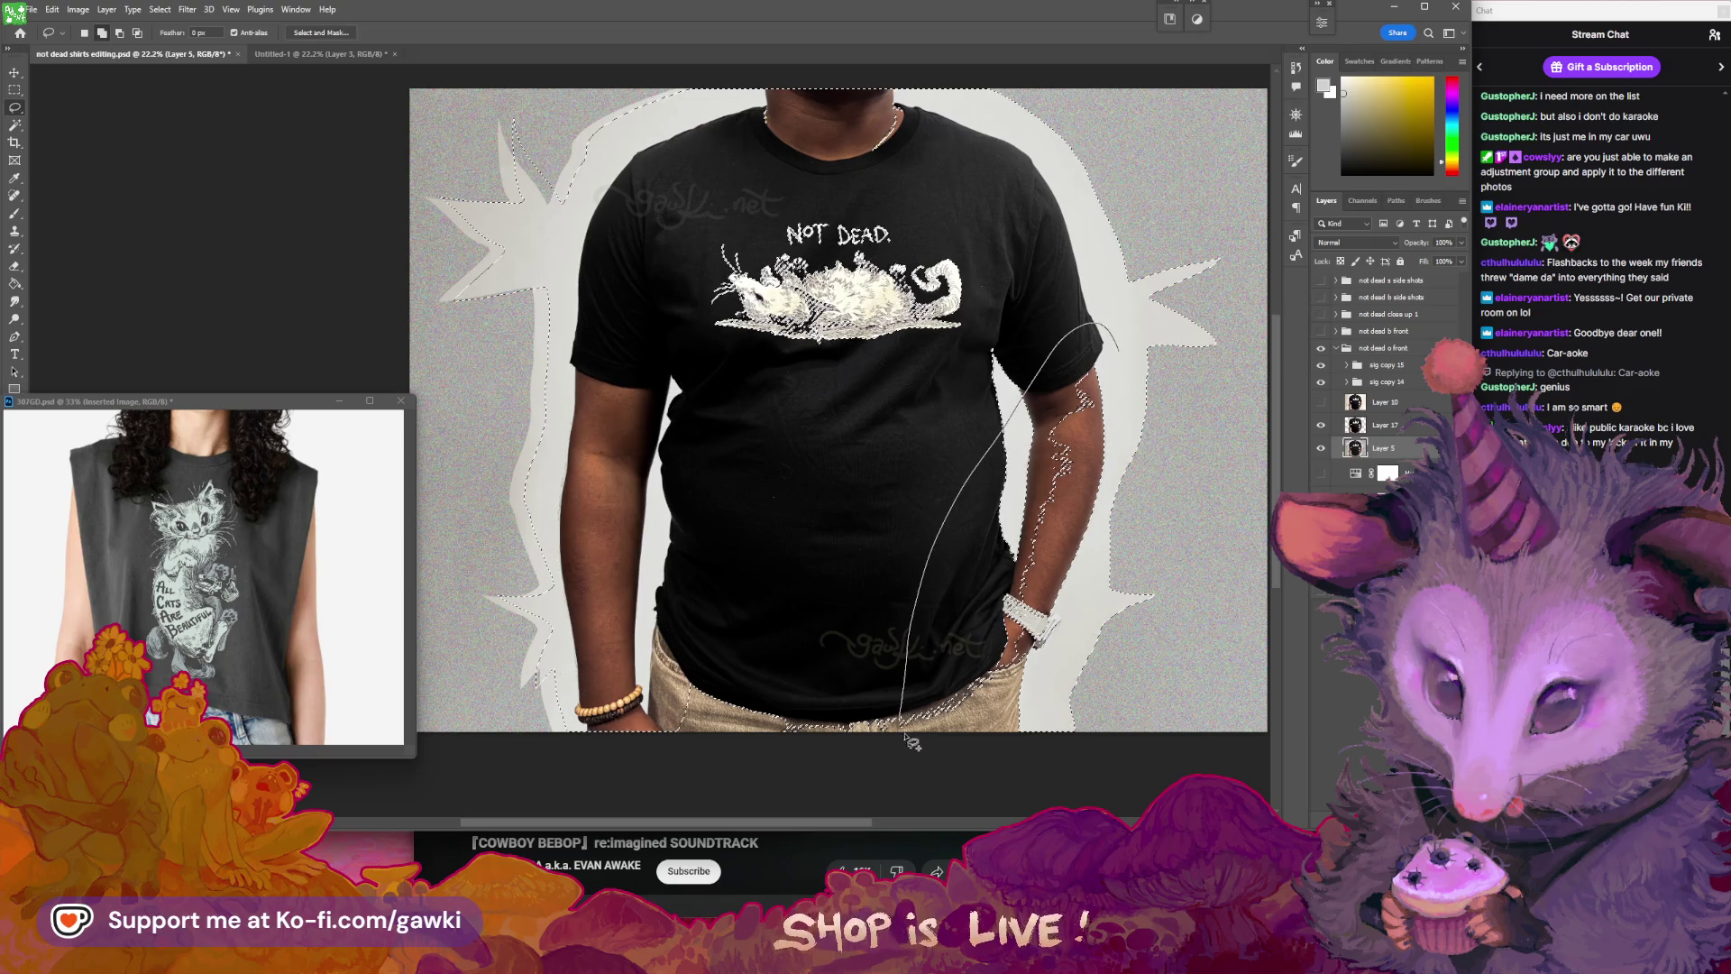
pyautogui.moveTo(911, 739); pyautogui.dragTo(913, 735)
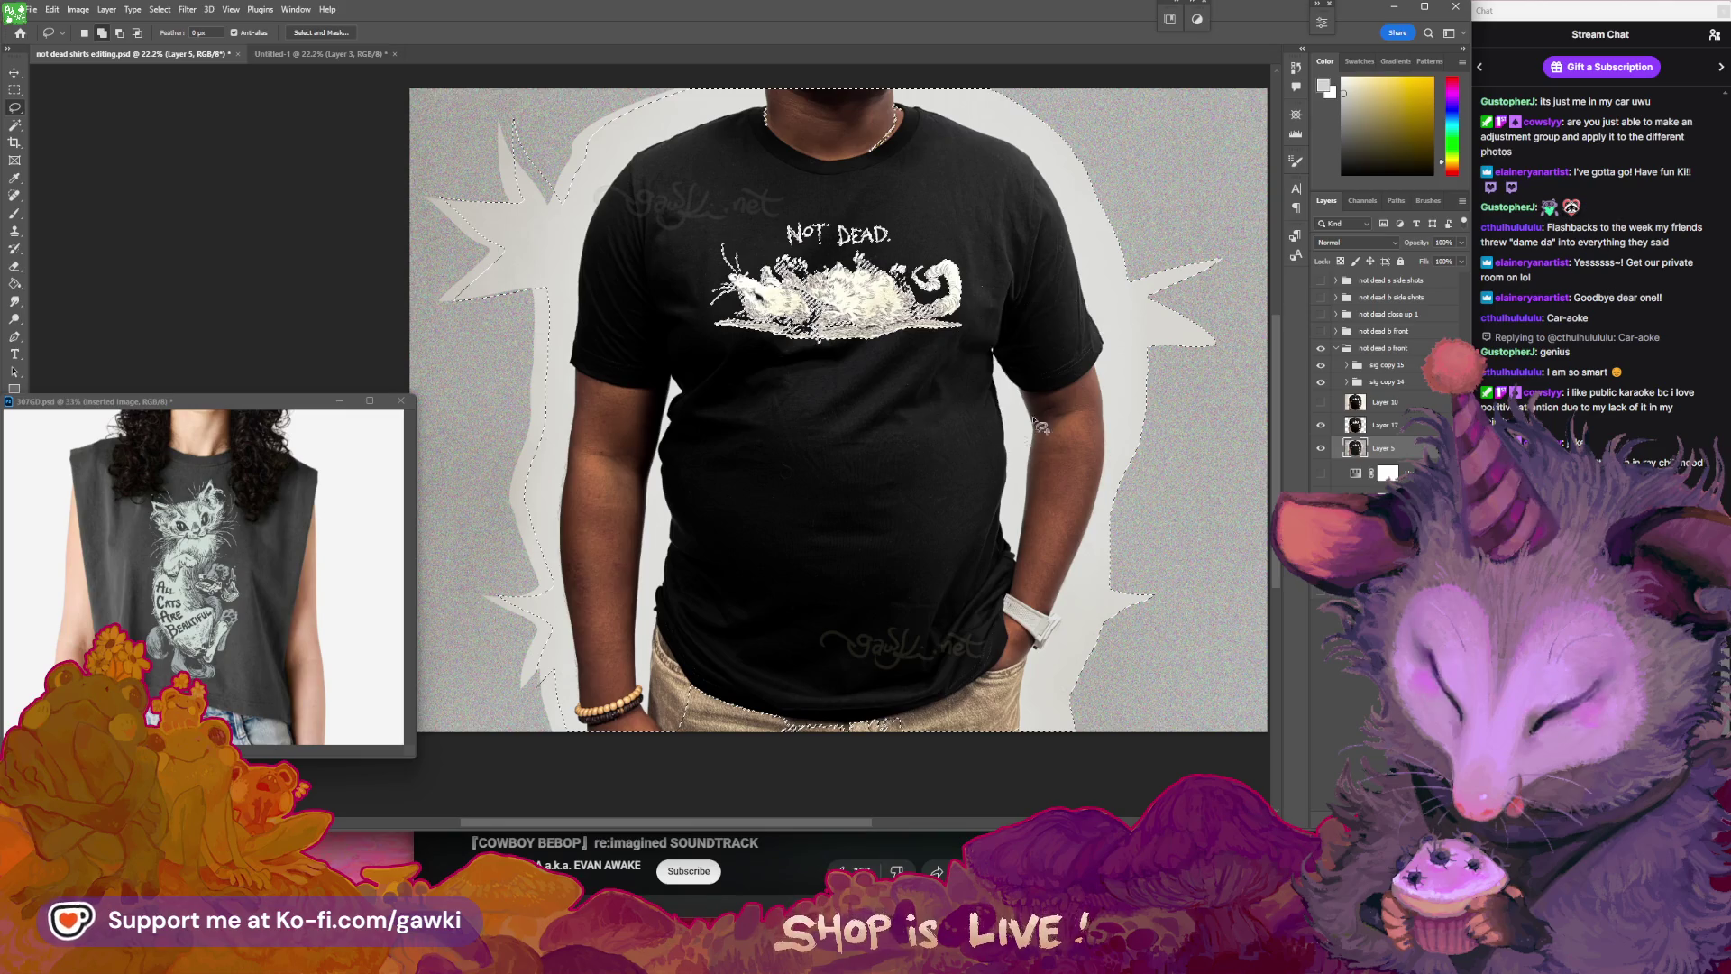
pyautogui.moveTo(987, 185); pyautogui.dragTo(995, 314)
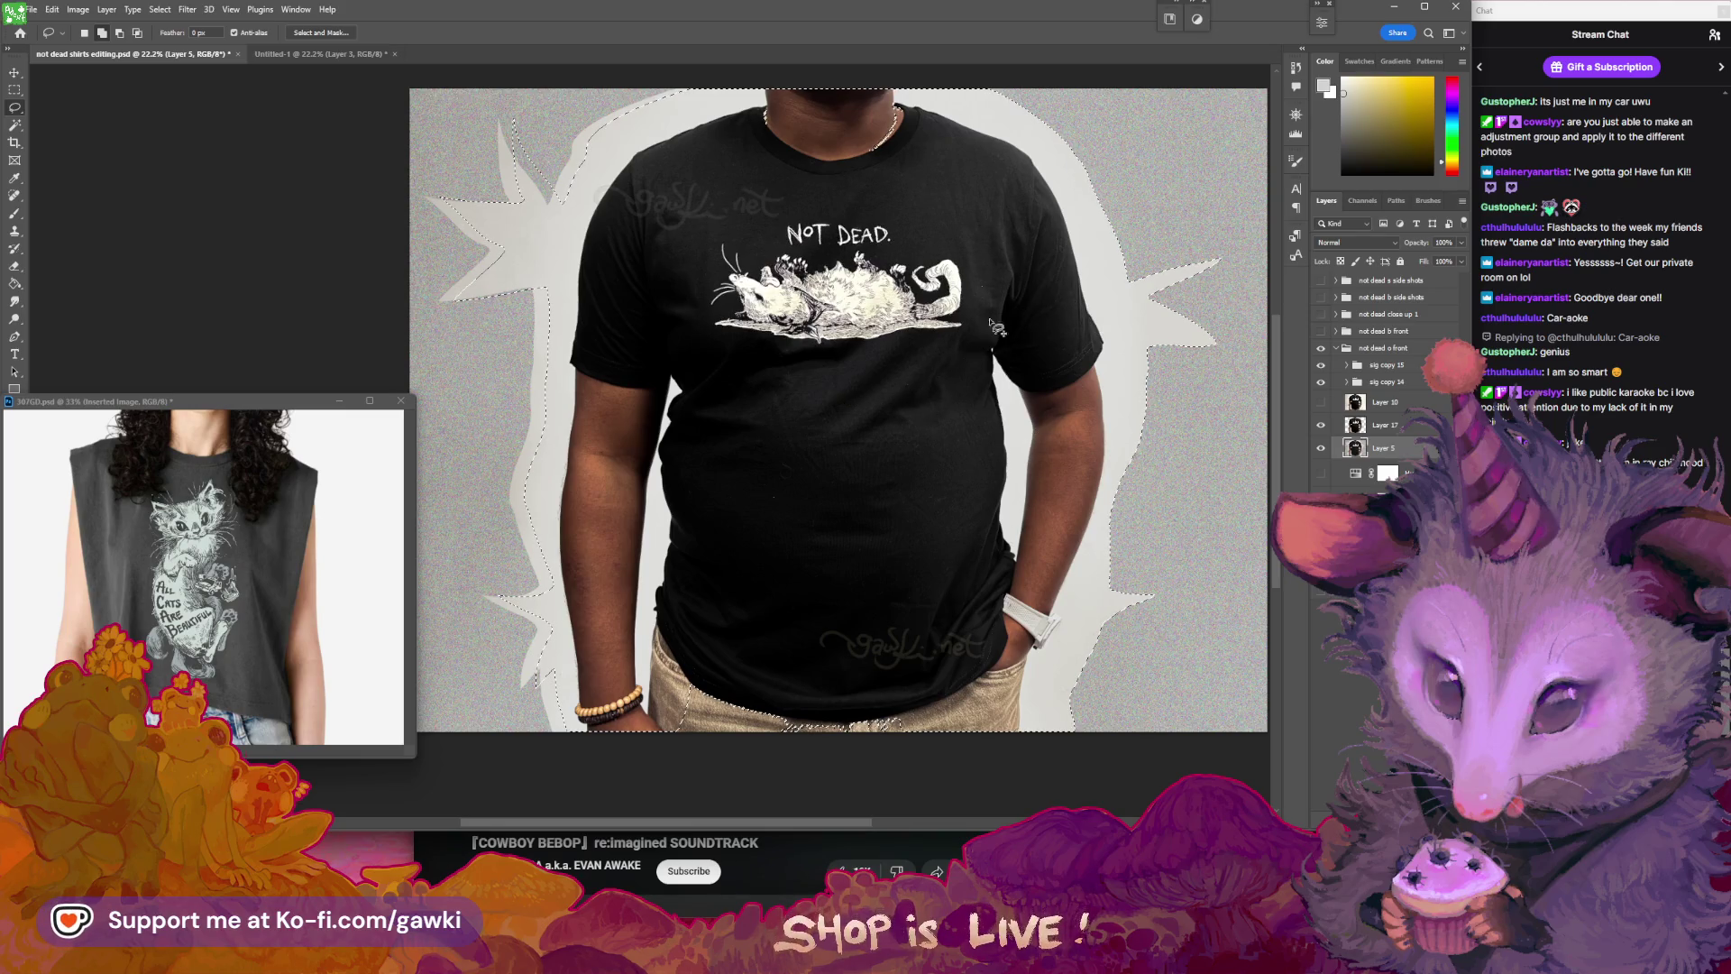
pyautogui.moveTo(997, 533); pyautogui.dragTo(708, 764)
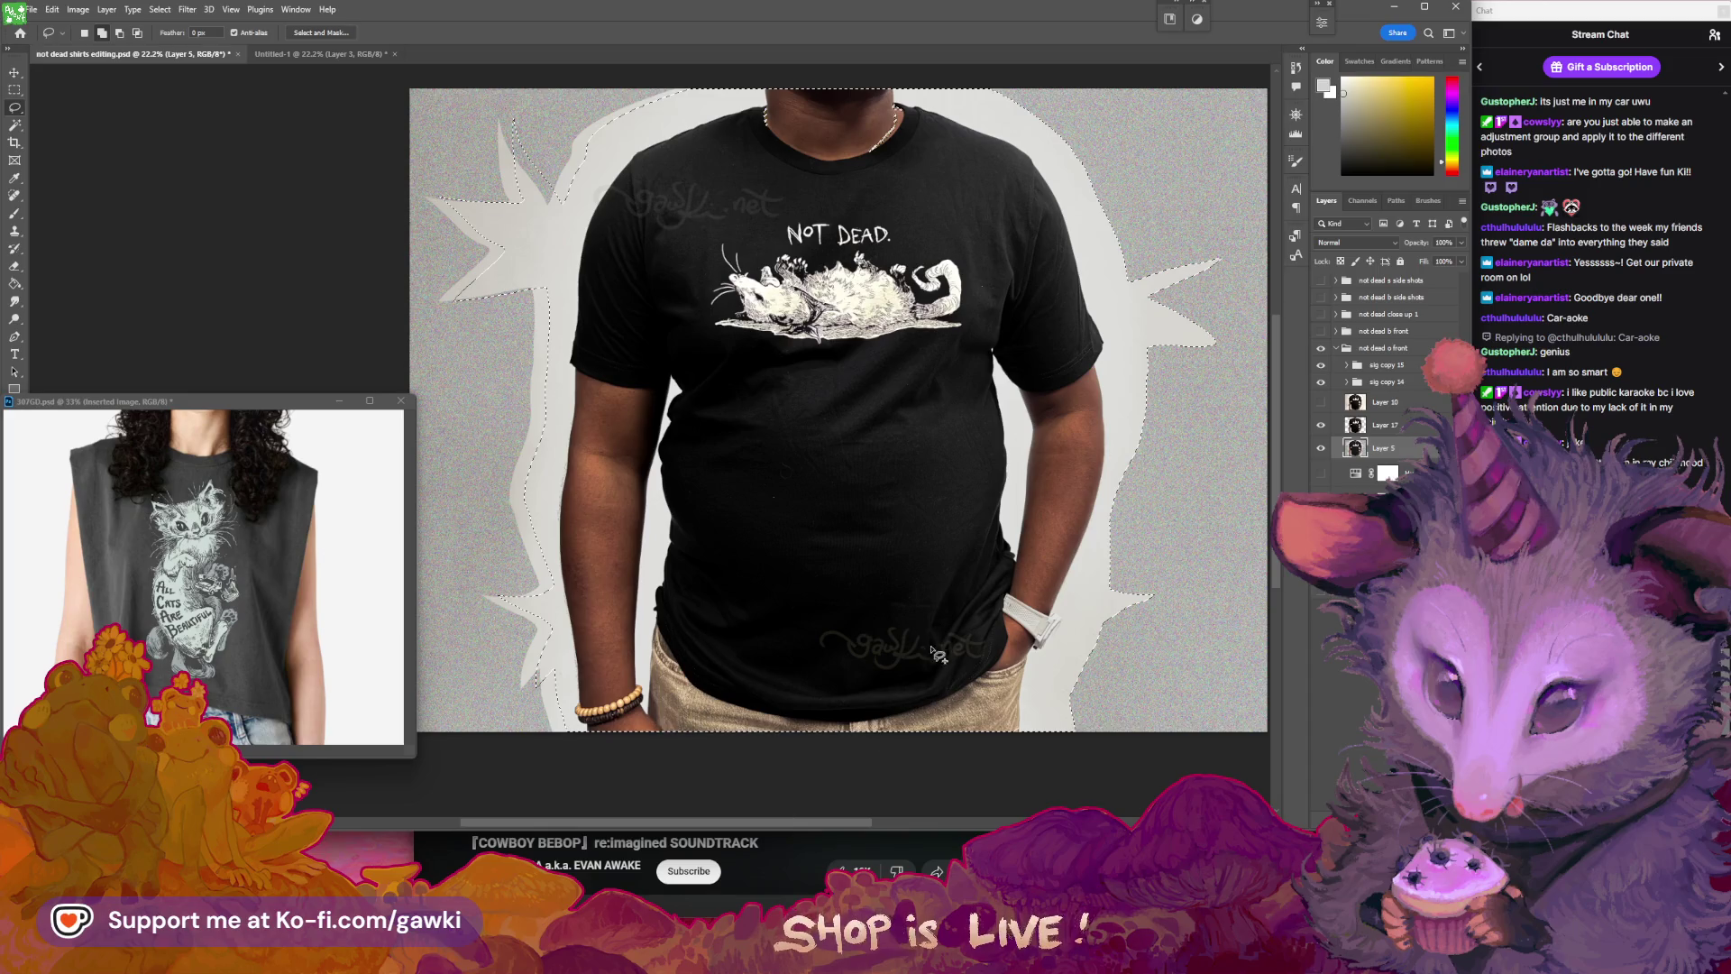
pyautogui.moveTo(975, 531); pyautogui.dragTo(950, 562)
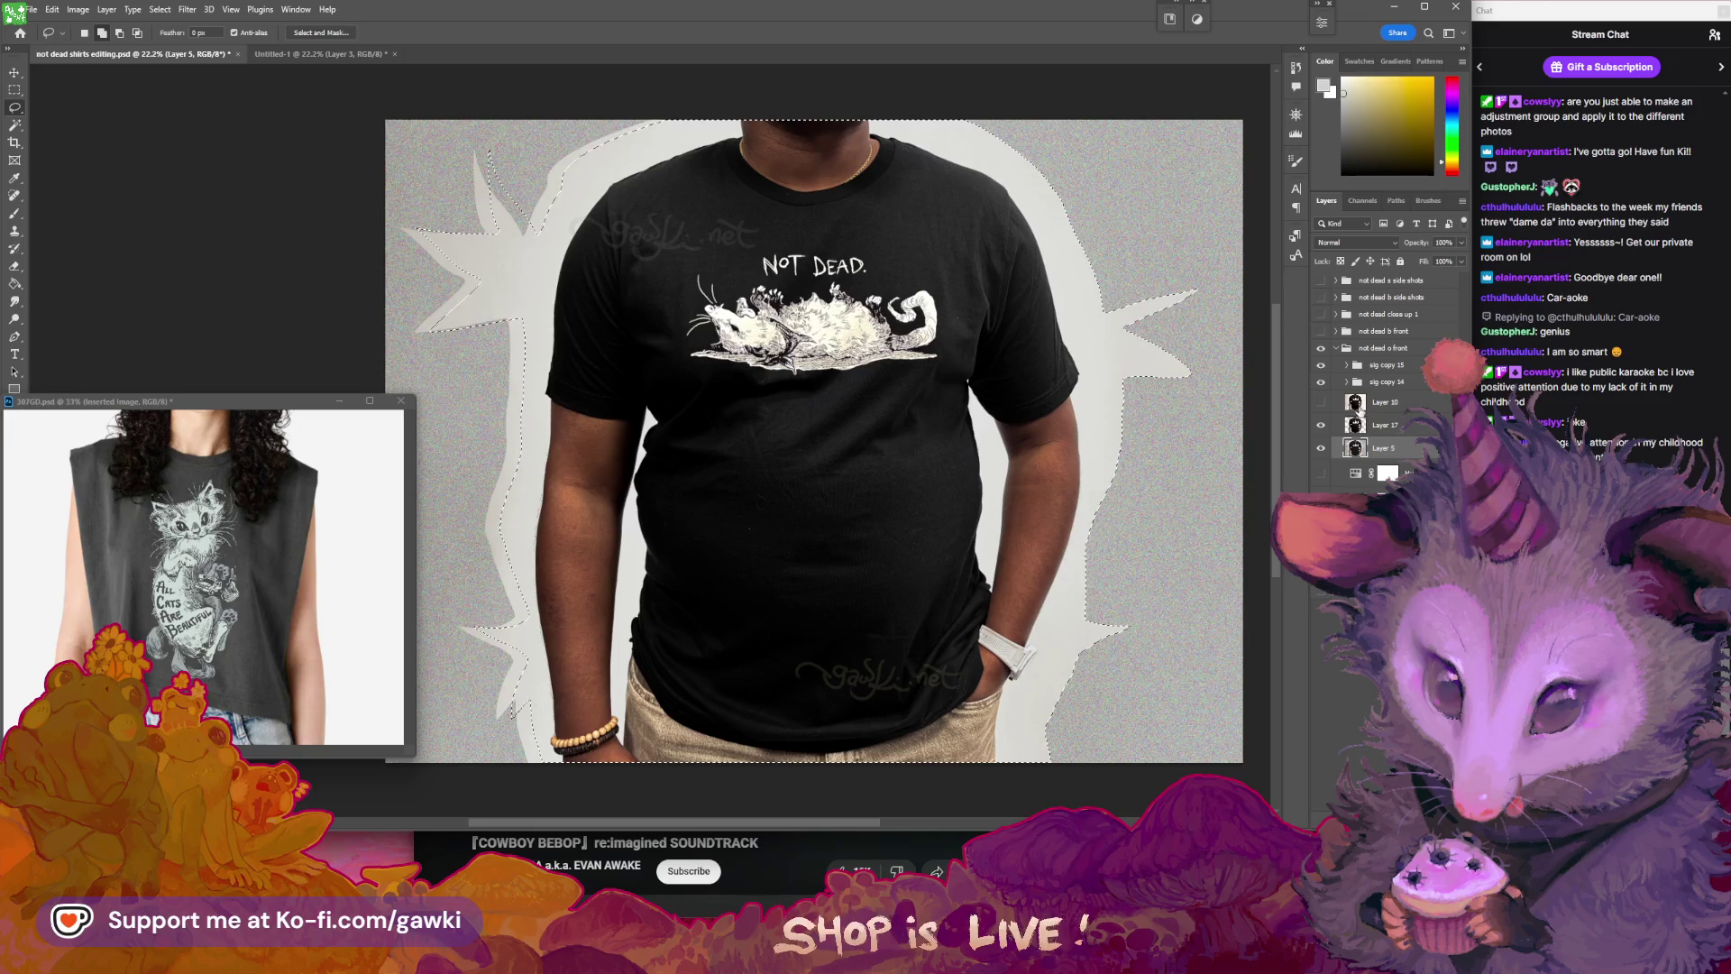
# - Toggle Layer 10 on and off to compare backgrounds, leaving it hidden
pyautogui.click(1321, 402)
pyautogui.click(1356, 406)
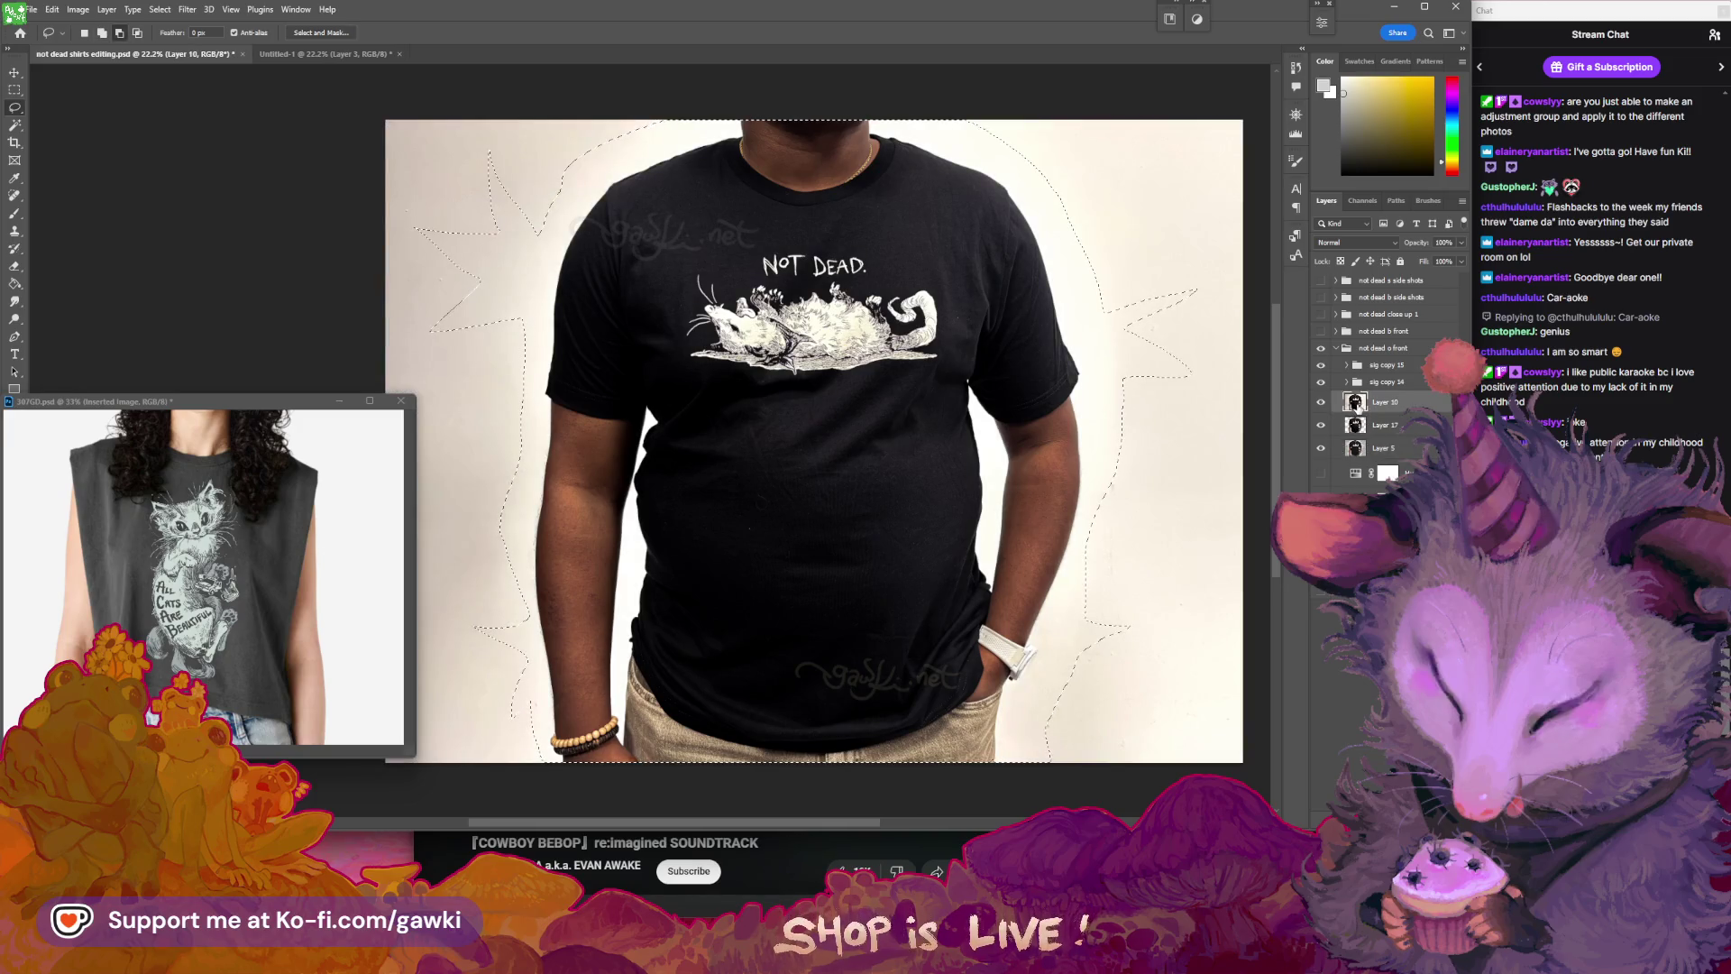
pyautogui.click(1322, 402)
pyautogui.click(1322, 404)
pyautogui.click(1324, 405)
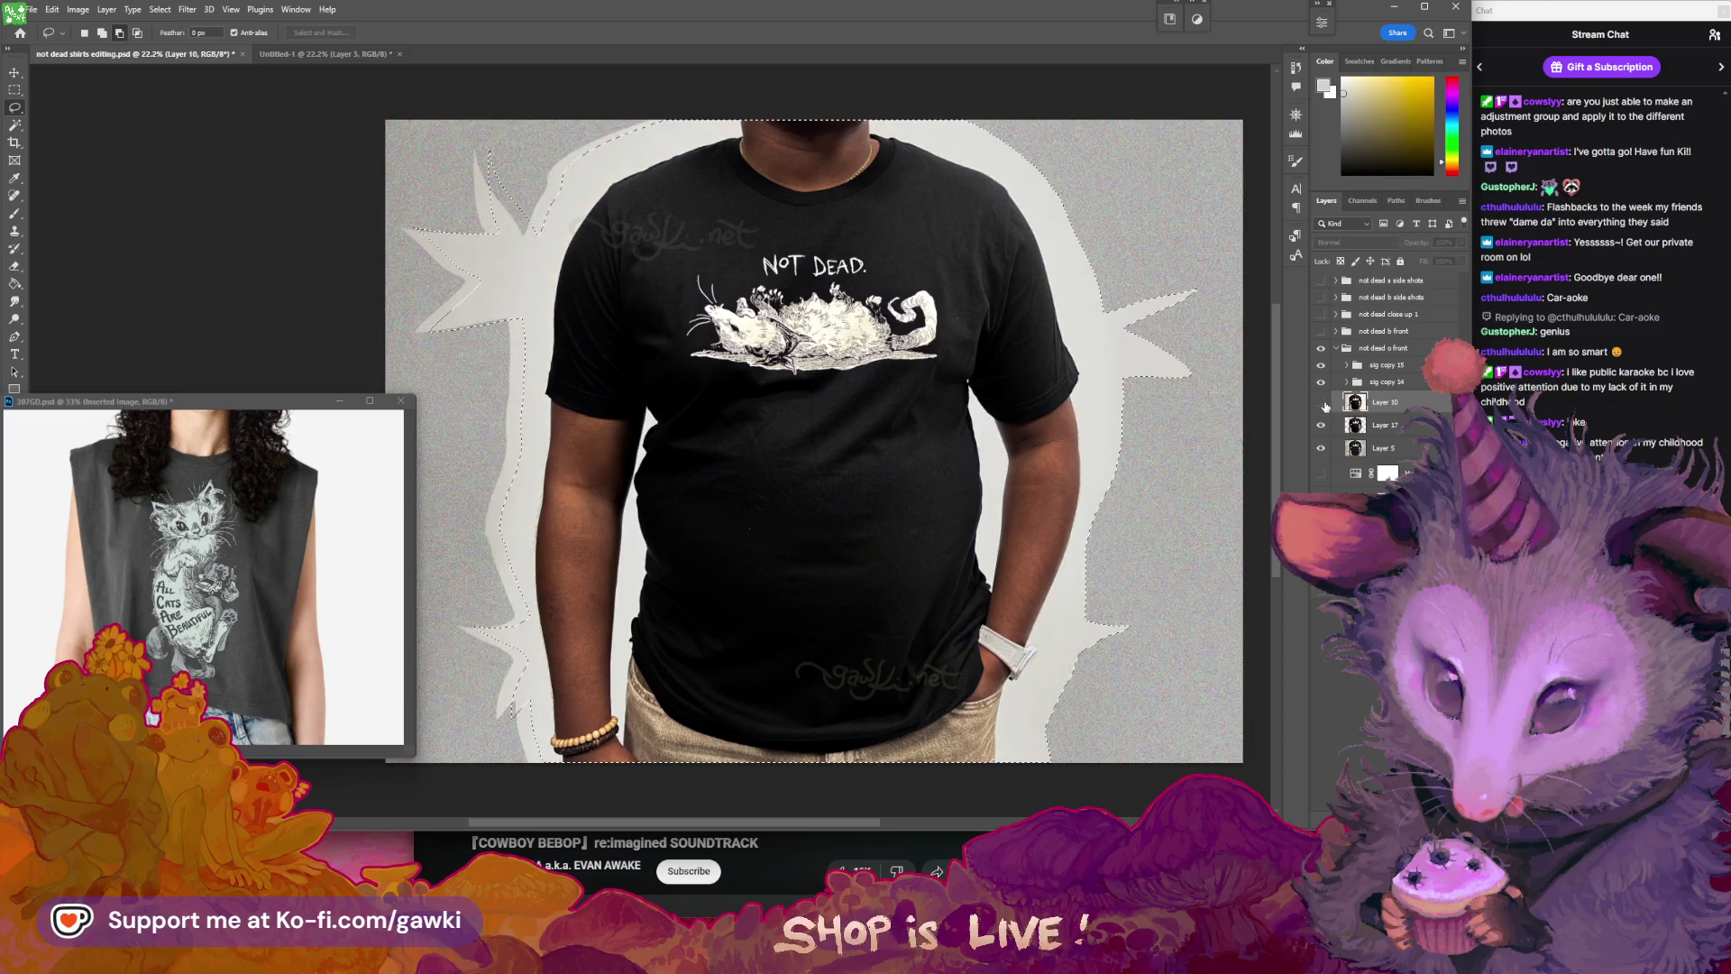
pyautogui.click(1323, 403)
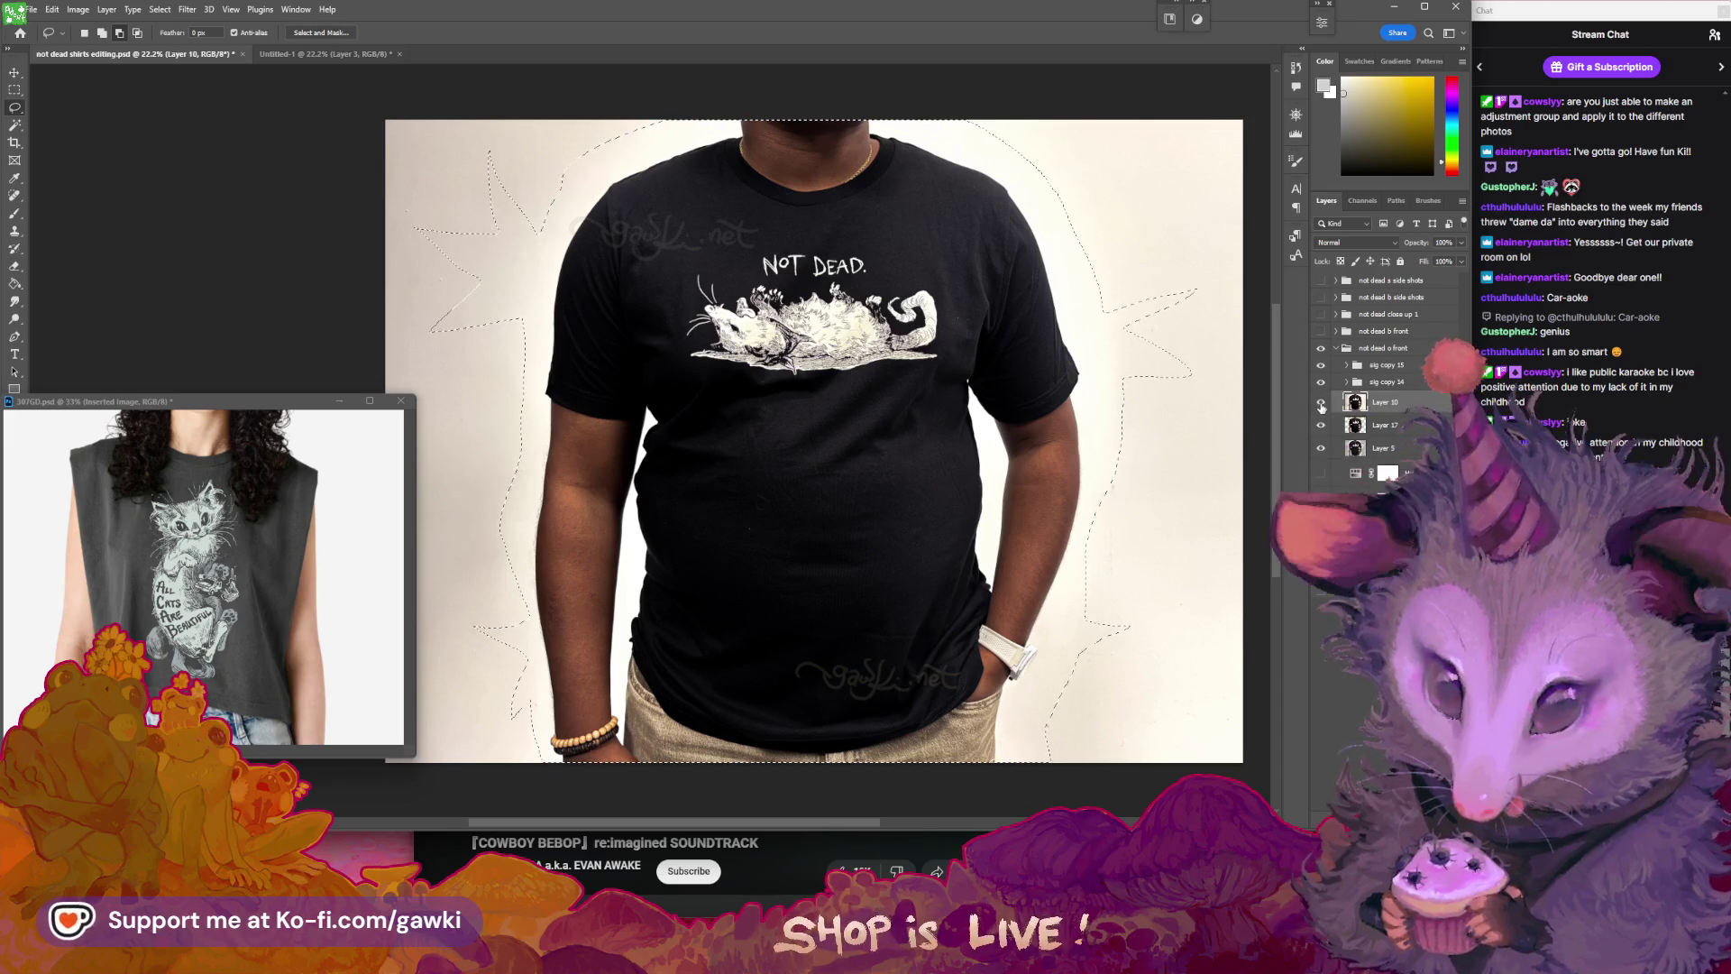
pyautogui.click(1322, 404)
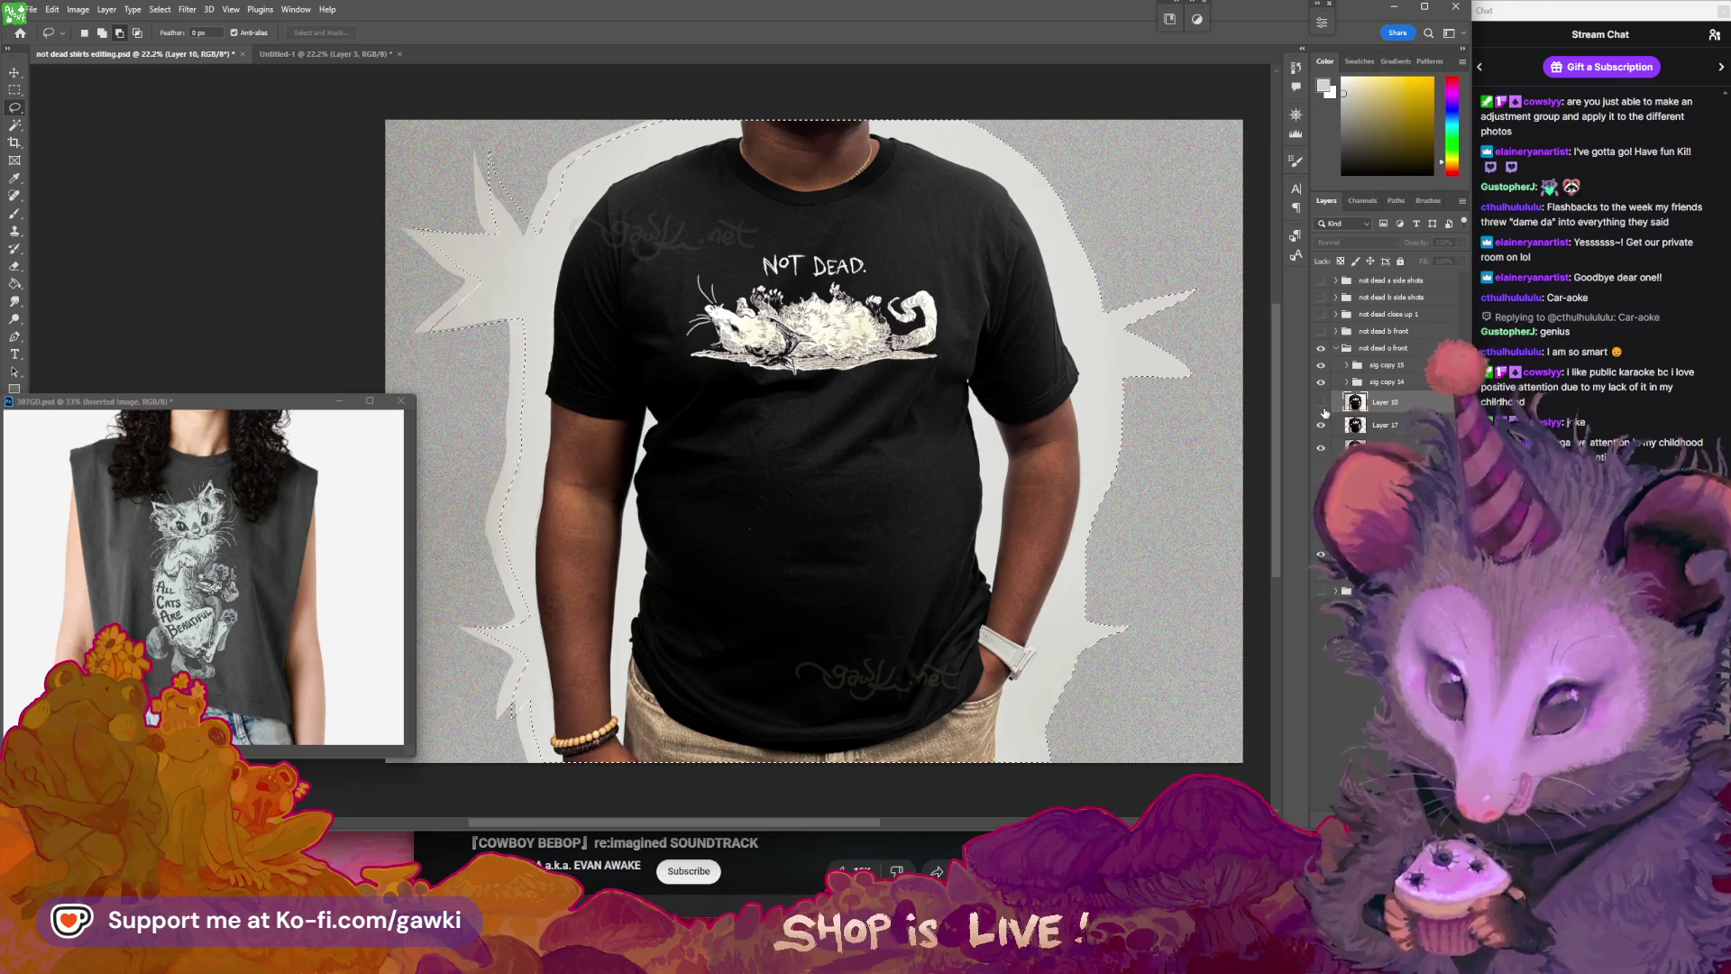
# - Create Layer 18 with the white-filled background selection and zoom in on the right side
pyautogui.hotkey('ctrl', 'j')
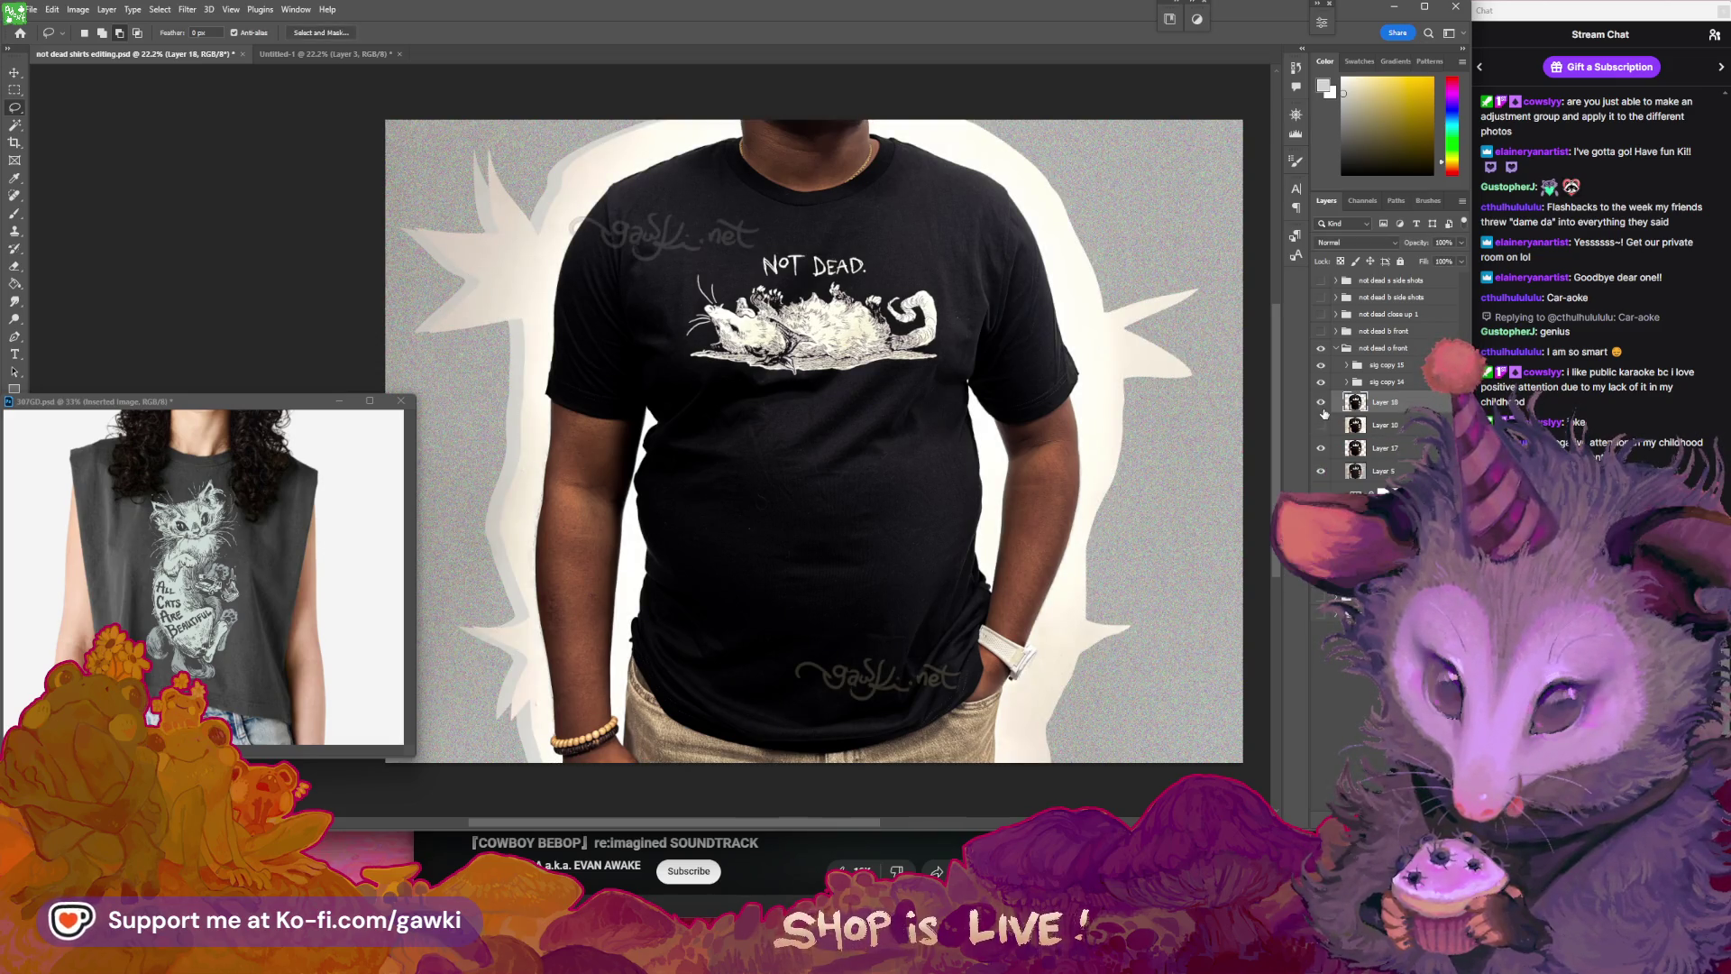
pyautogui.moveTo(705, 106)
pyautogui.mouseDown()
pyautogui.moveTo(865, 96)
pyautogui.moveTo(820, 138)
pyautogui.mouseUp()
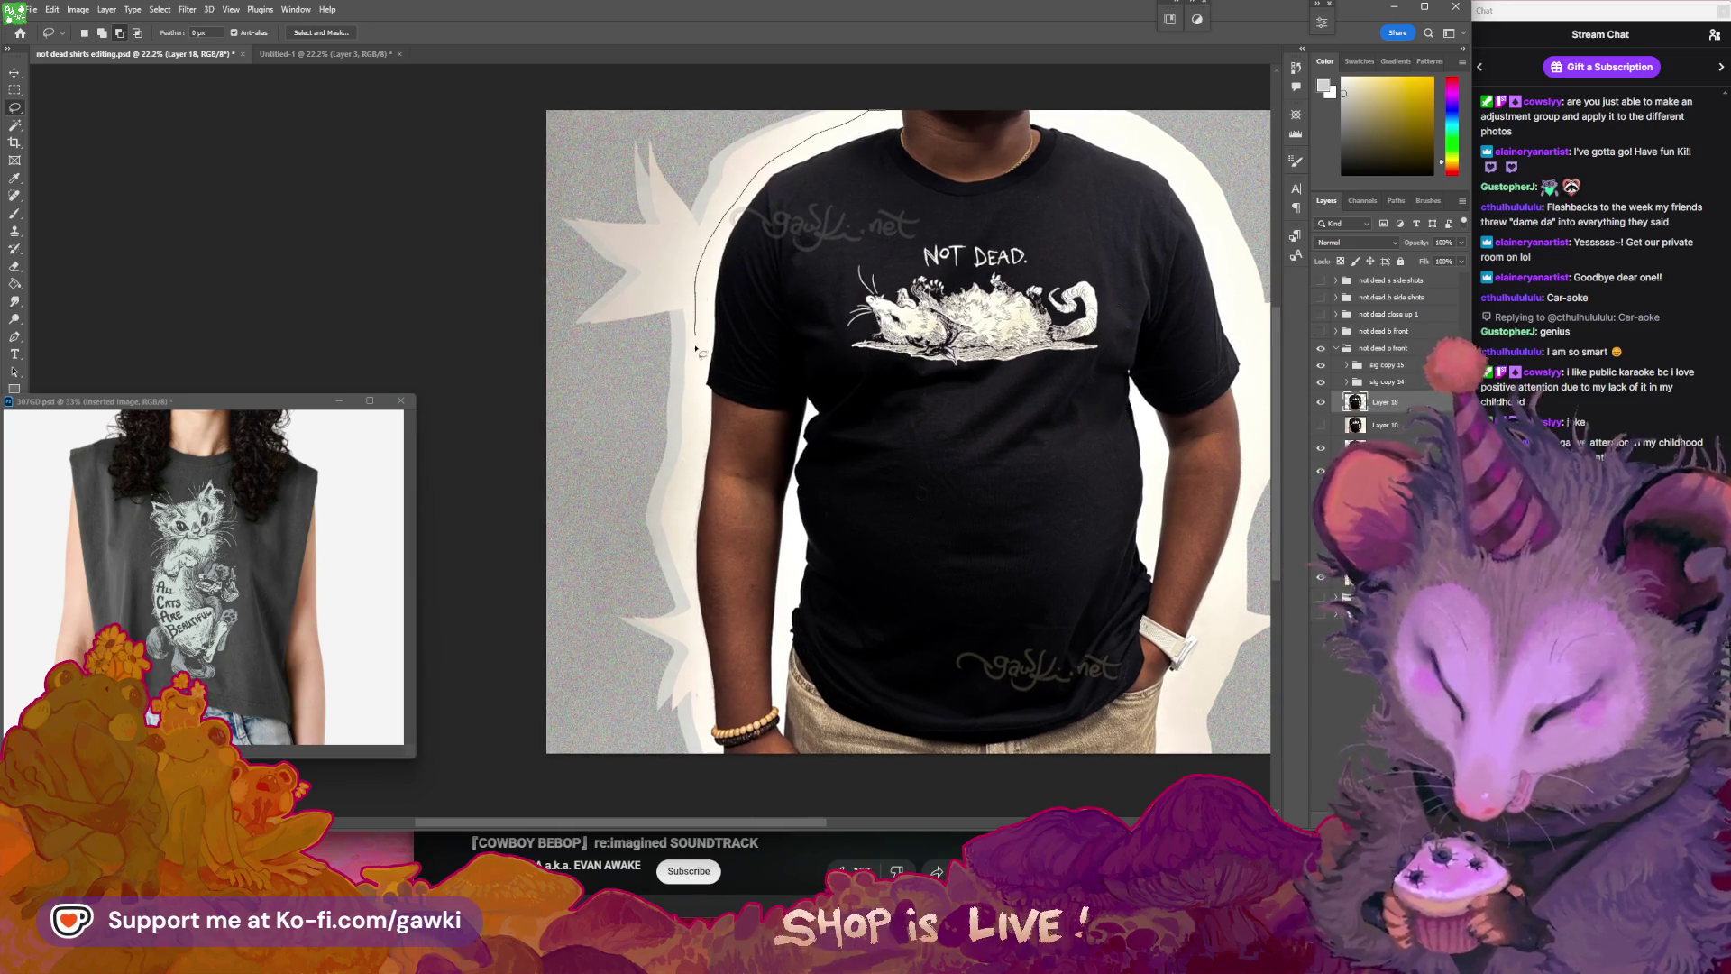
pyautogui.keyDown('alt'); pyautogui.click(891, 326); pyautogui.keyUp('alt')
pyautogui.moveTo(1206, 222); pyautogui.dragTo(1245, 222)
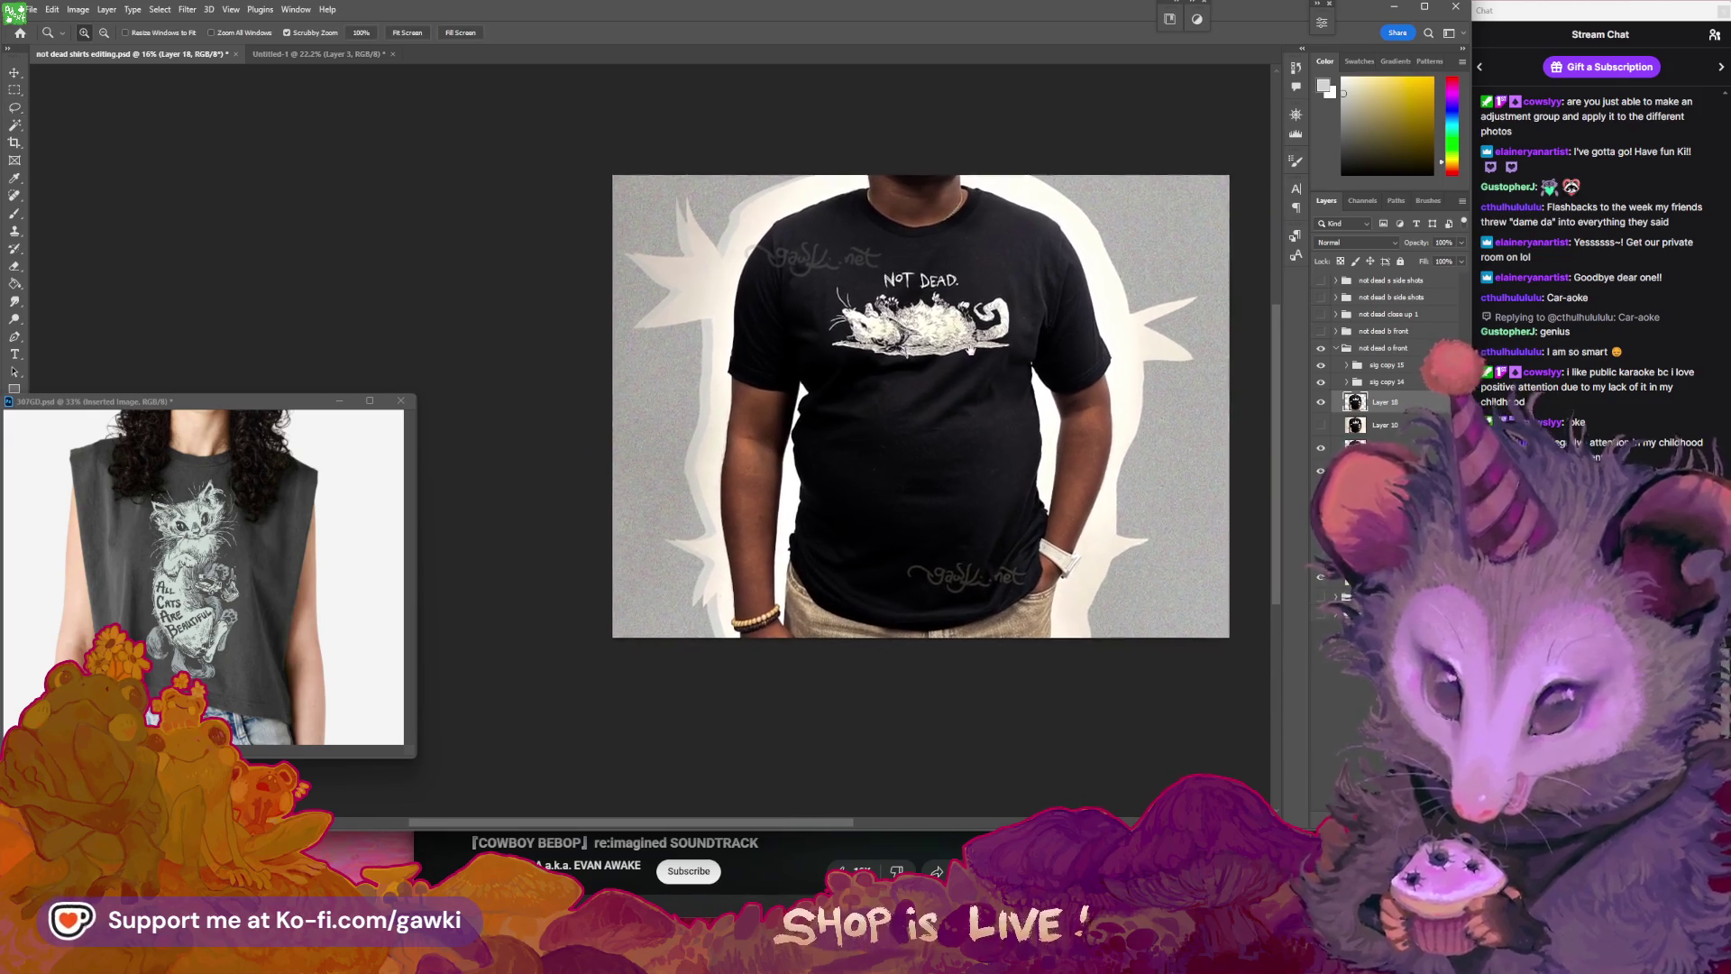
pyautogui.moveTo(1215, 514); pyautogui.dragTo(1397, 383)
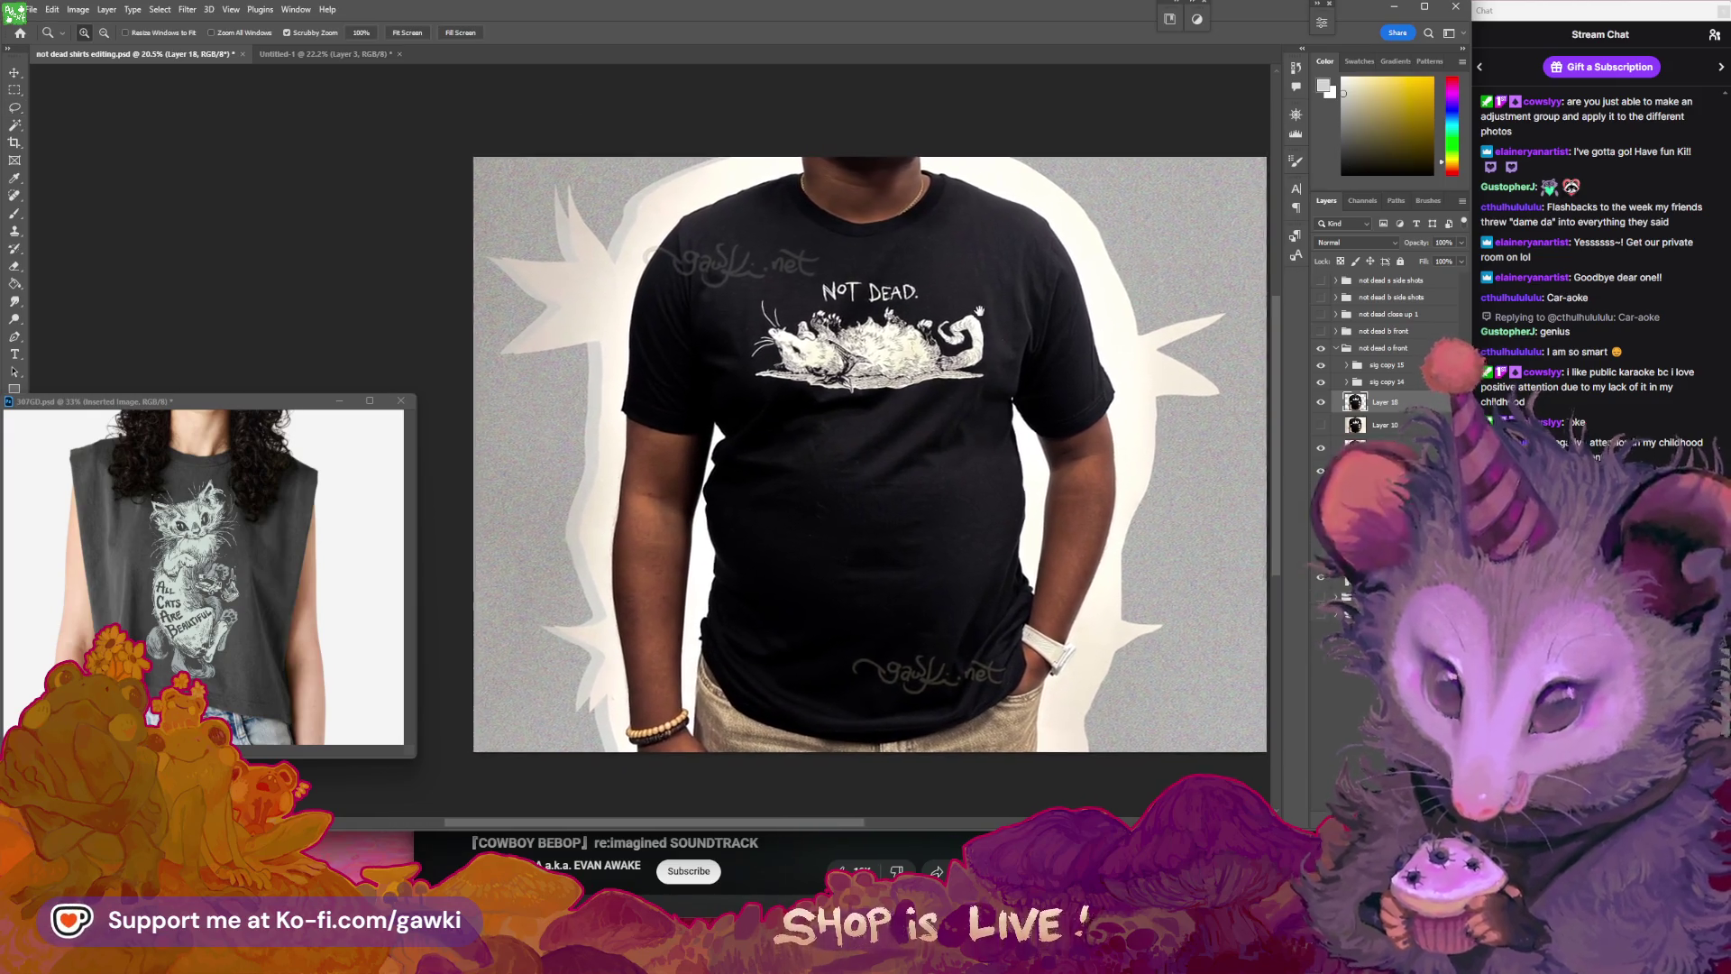
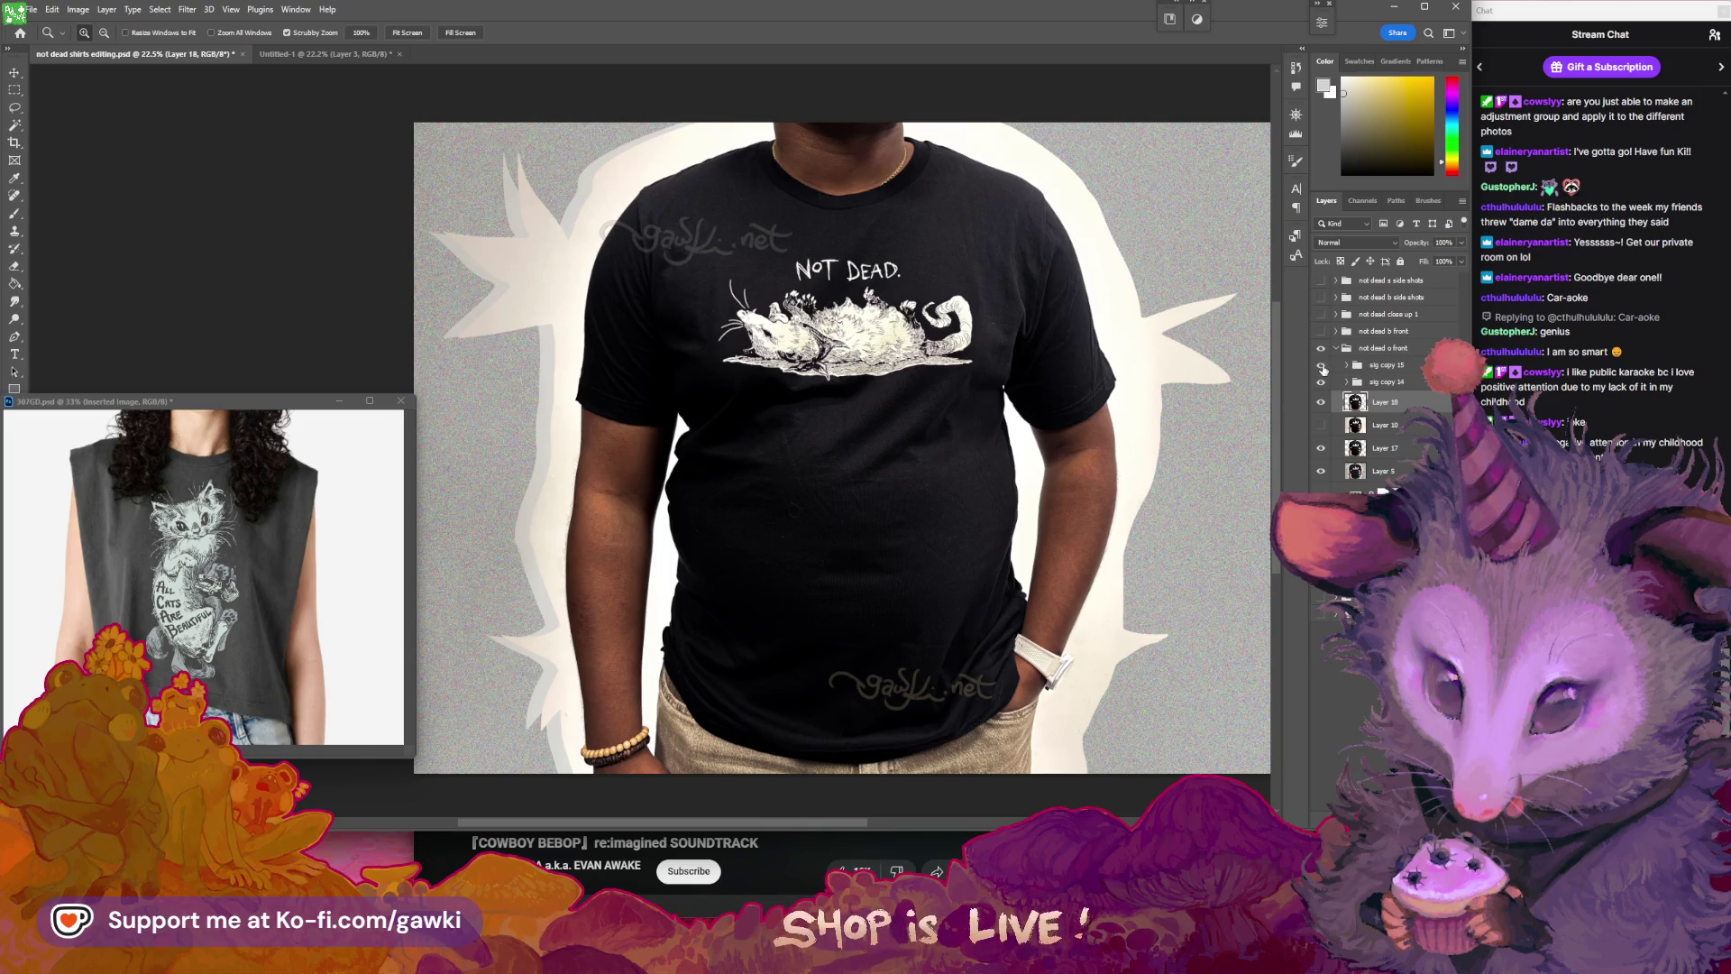
# - Select the 'not dead o front' group and check the sig copy 15 watermark's visibility
pyautogui.click(1335, 350)
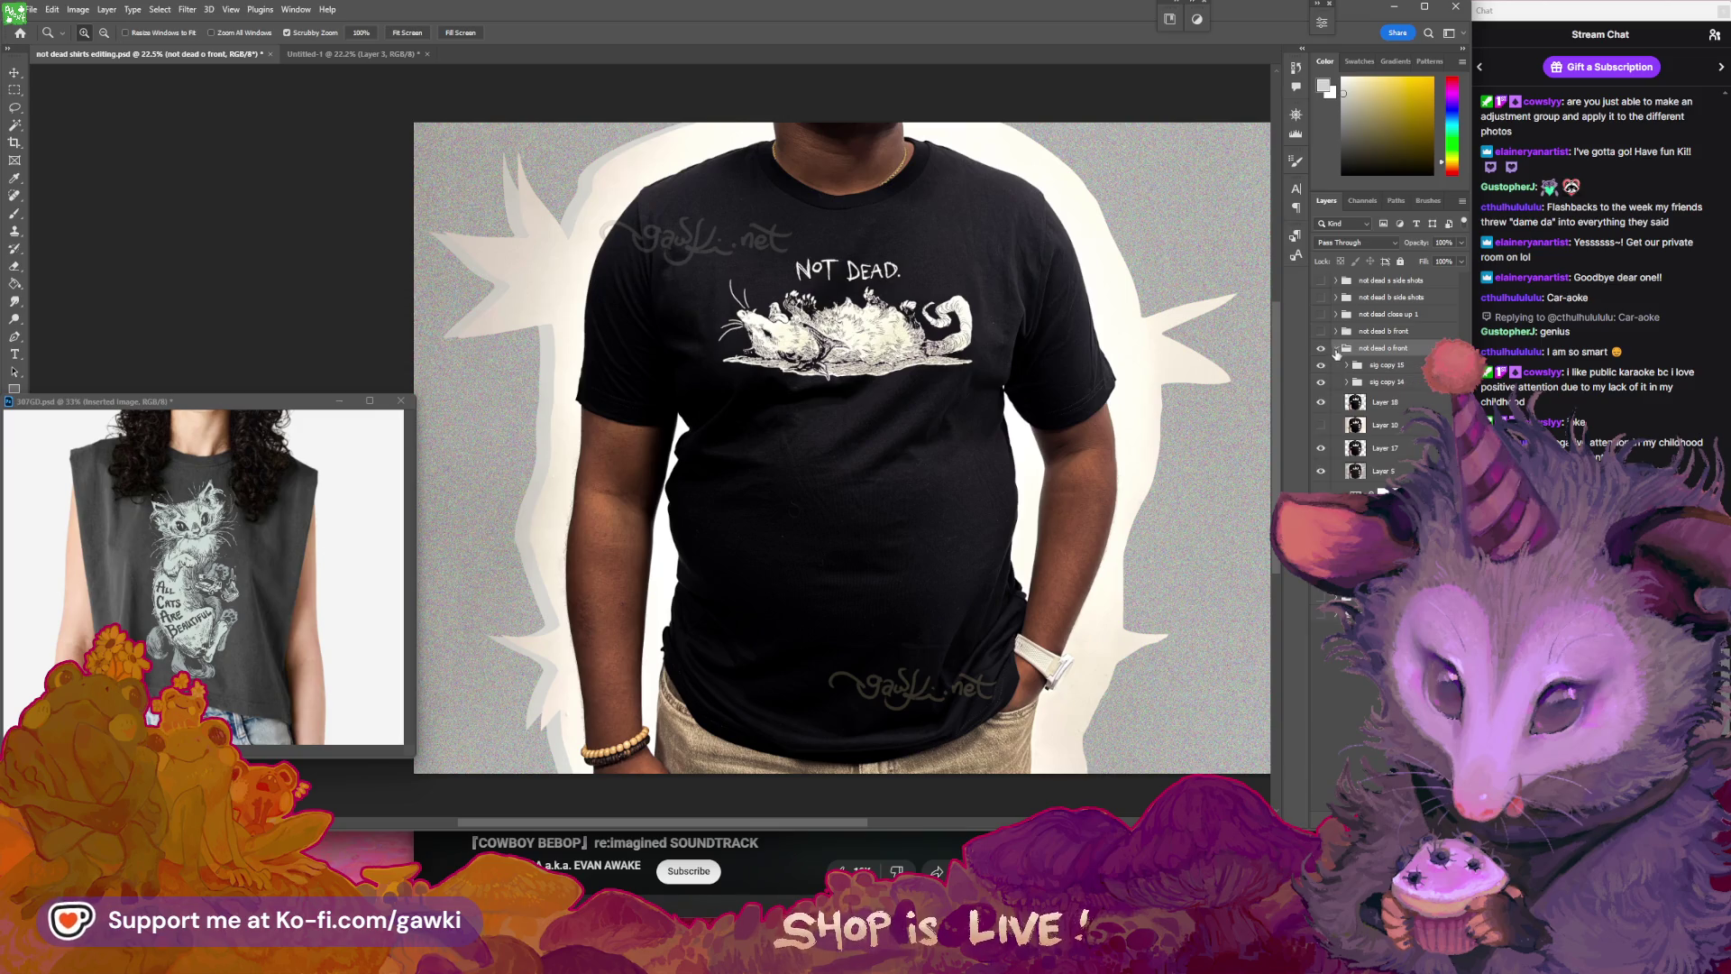
pyautogui.click(1322, 366)
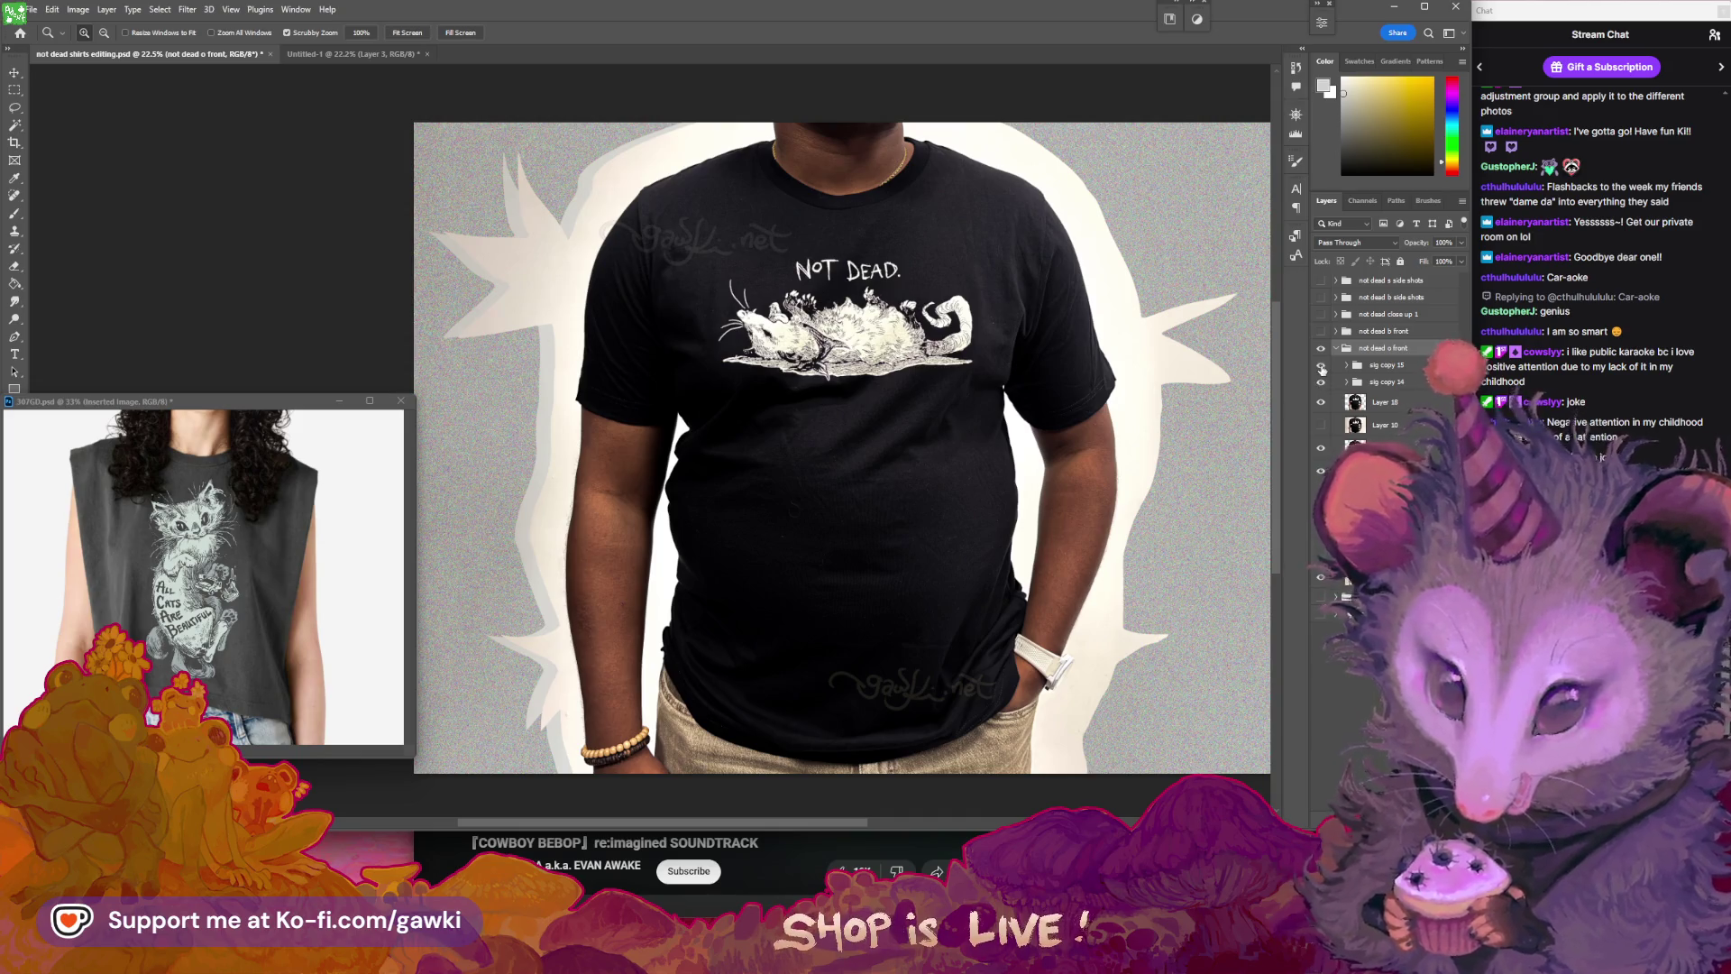
pyautogui.click(1321, 366)
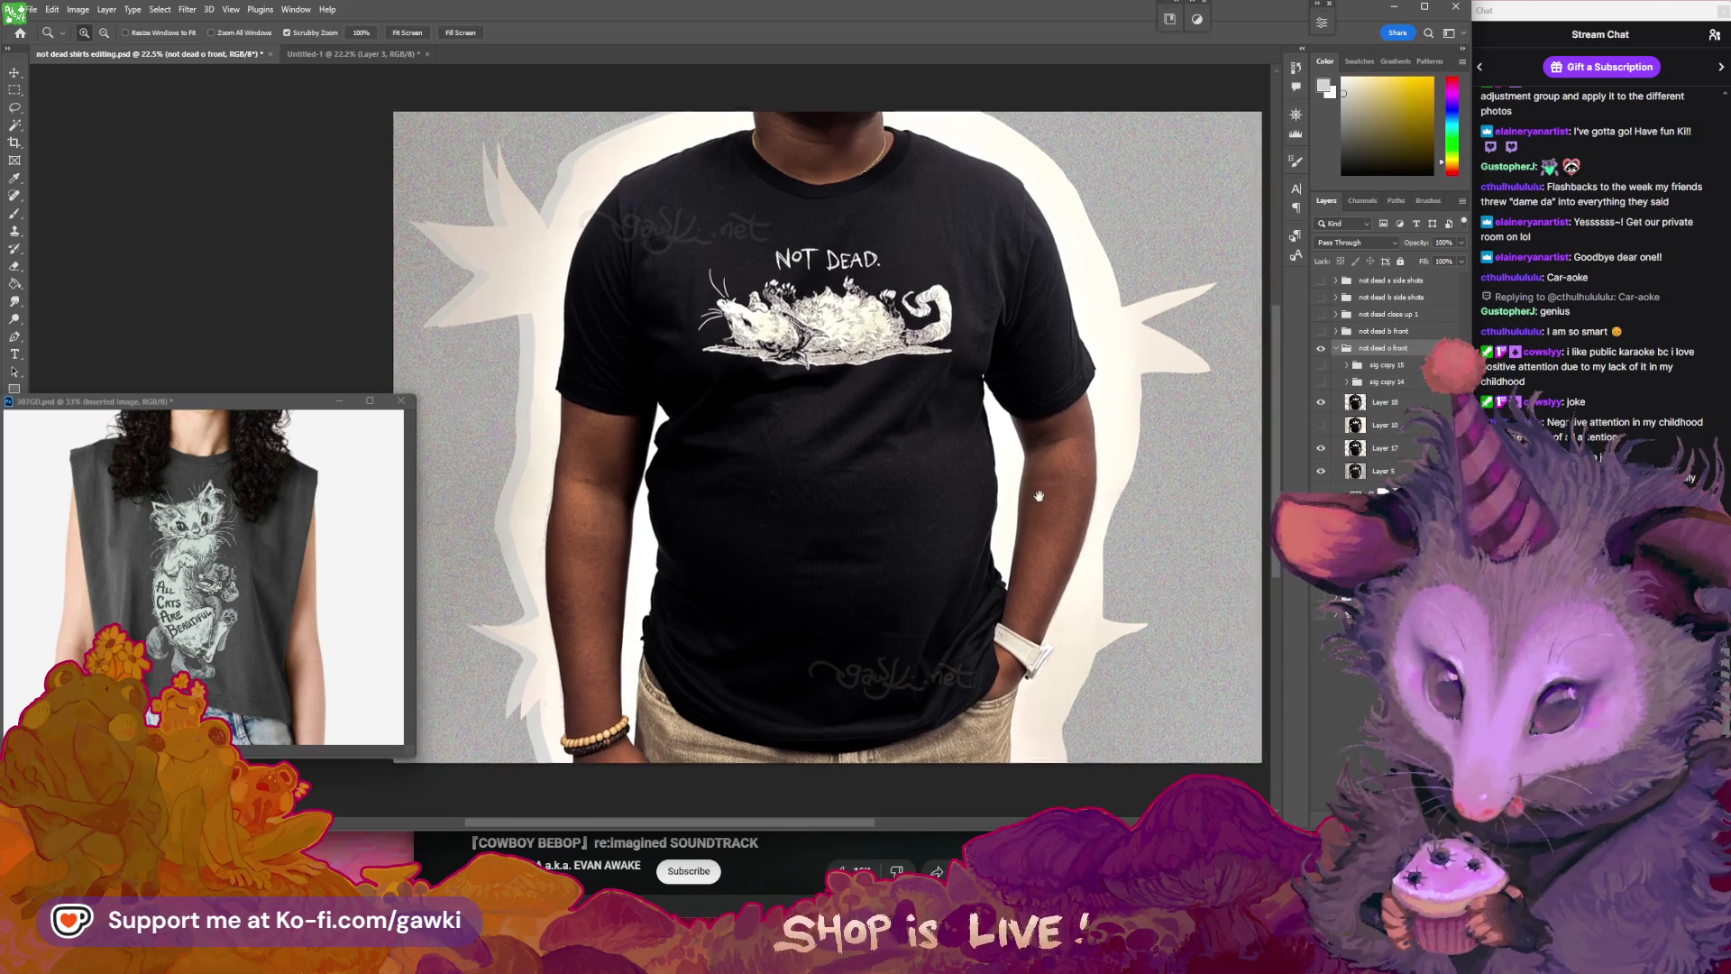
pyautogui.scroll(-3, 1075, 480)
pyautogui.scroll(1, 1076, 481)
pyautogui.scroll(1, 1073, 487)
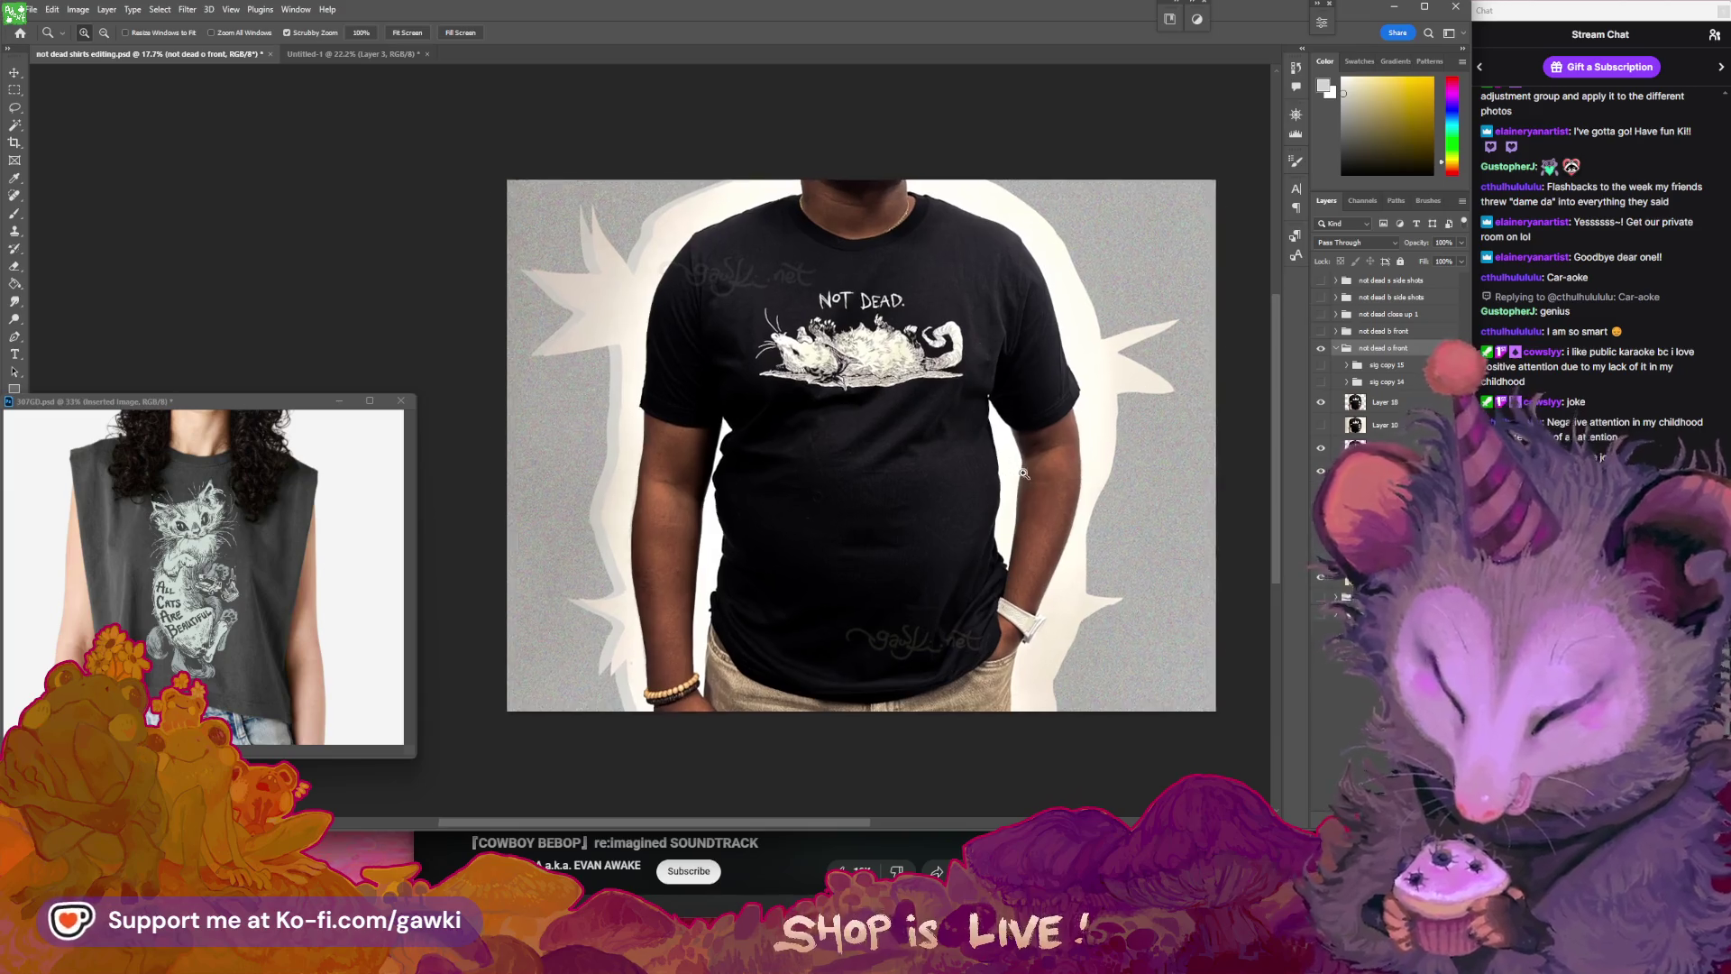
pyautogui.scroll(1, 1071, 494)
pyautogui.scroll(1, 1068, 501)
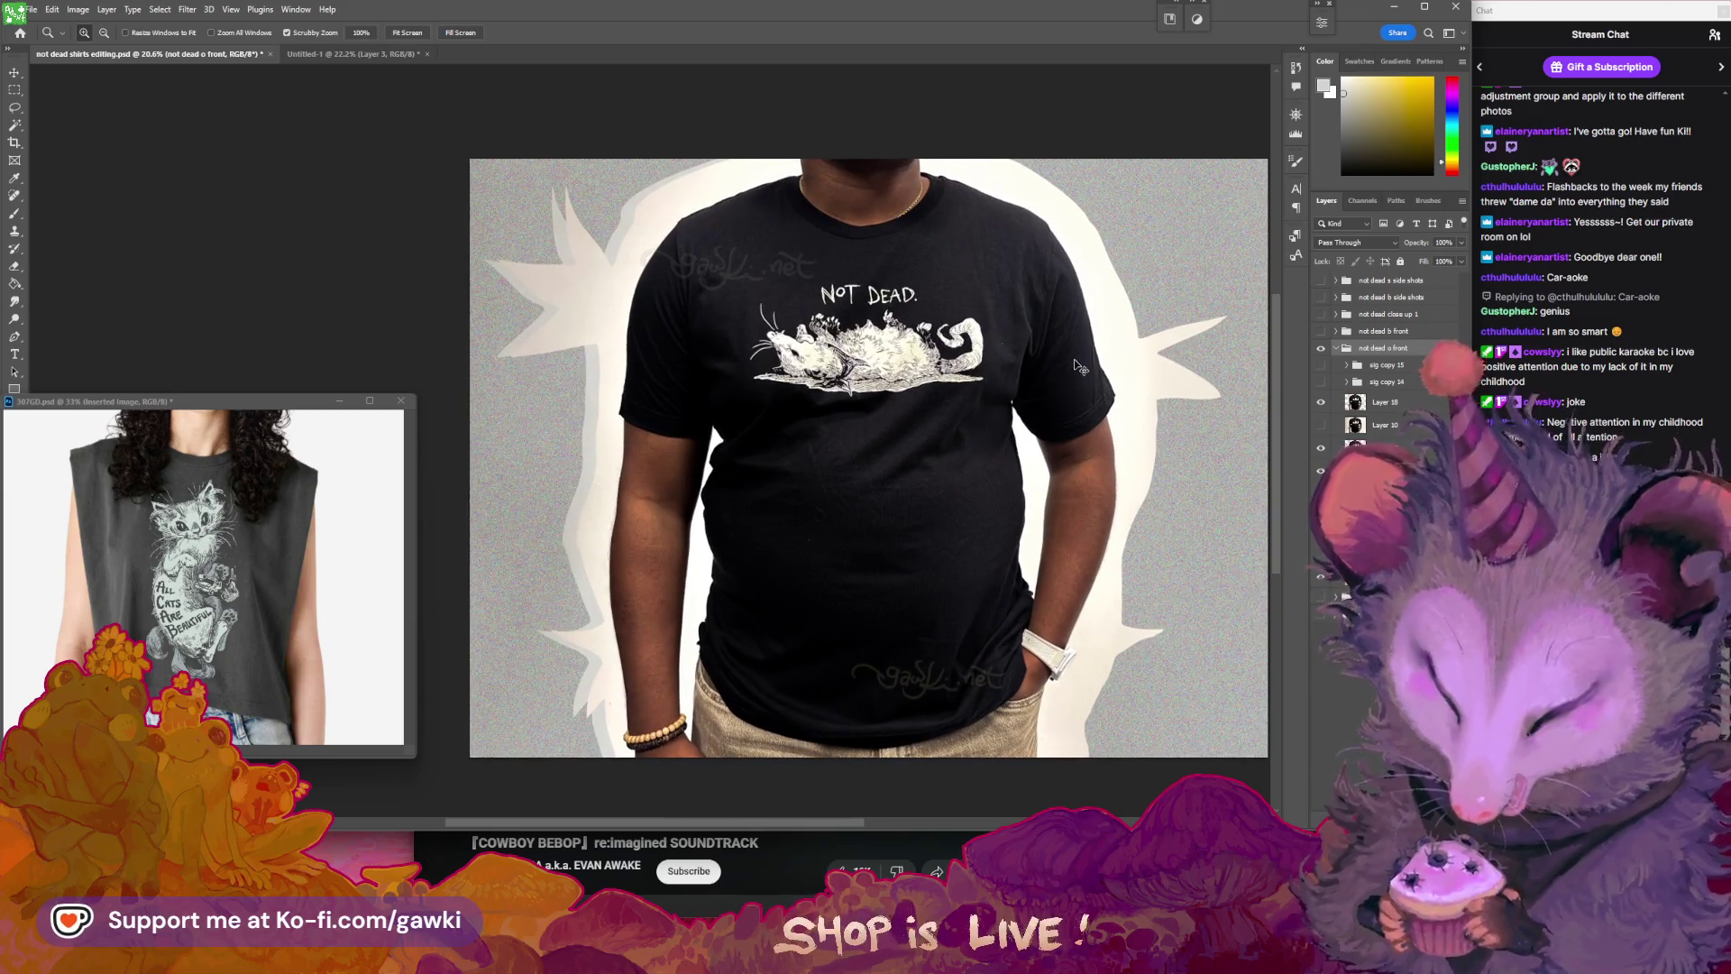
# - Copy the merged front-view shirt image and paste it into Untitled-1 as Layer 4
pyautogui.hotkey('ctrl', 'a')
pyautogui.hotkey('ctrl', 'shift', 'c')
pyautogui.click(386, 56)
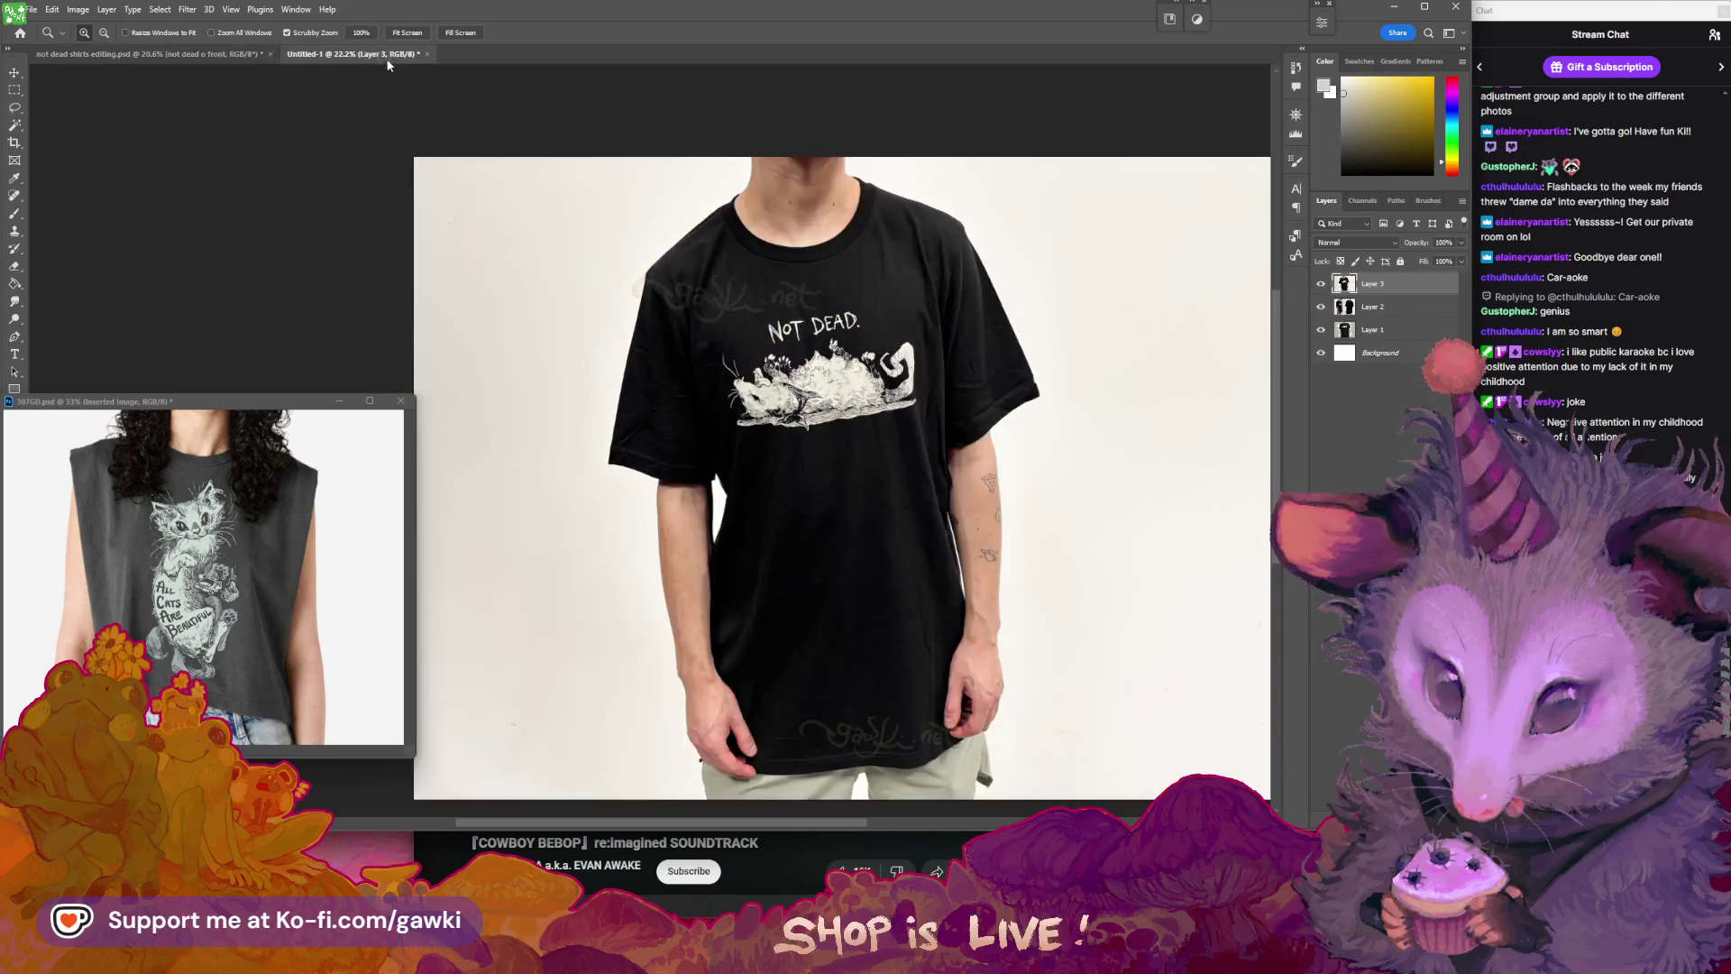
pyautogui.hotkey('ctrl', 'v')
pyautogui.moveTo(1118, 225)
pyautogui.mouseDown()
pyautogui.moveTo(1138, 246)
pyautogui.moveTo(1025, 210)
pyautogui.mouseUp()
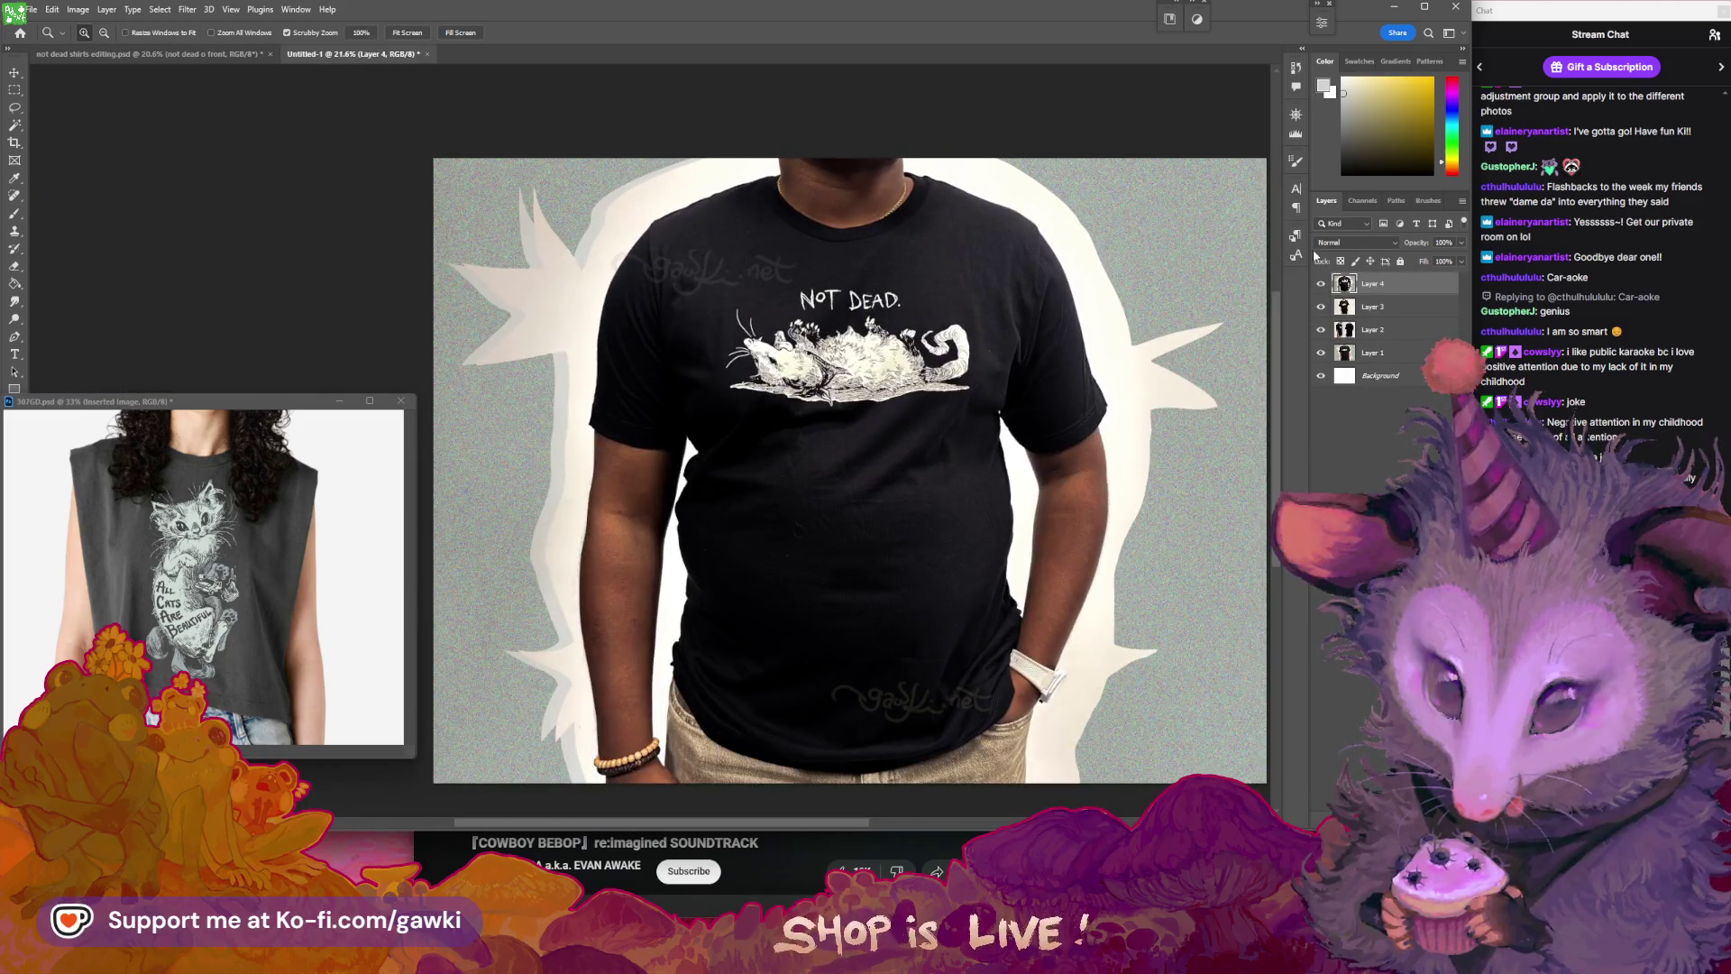
pyautogui.click(239, 54)
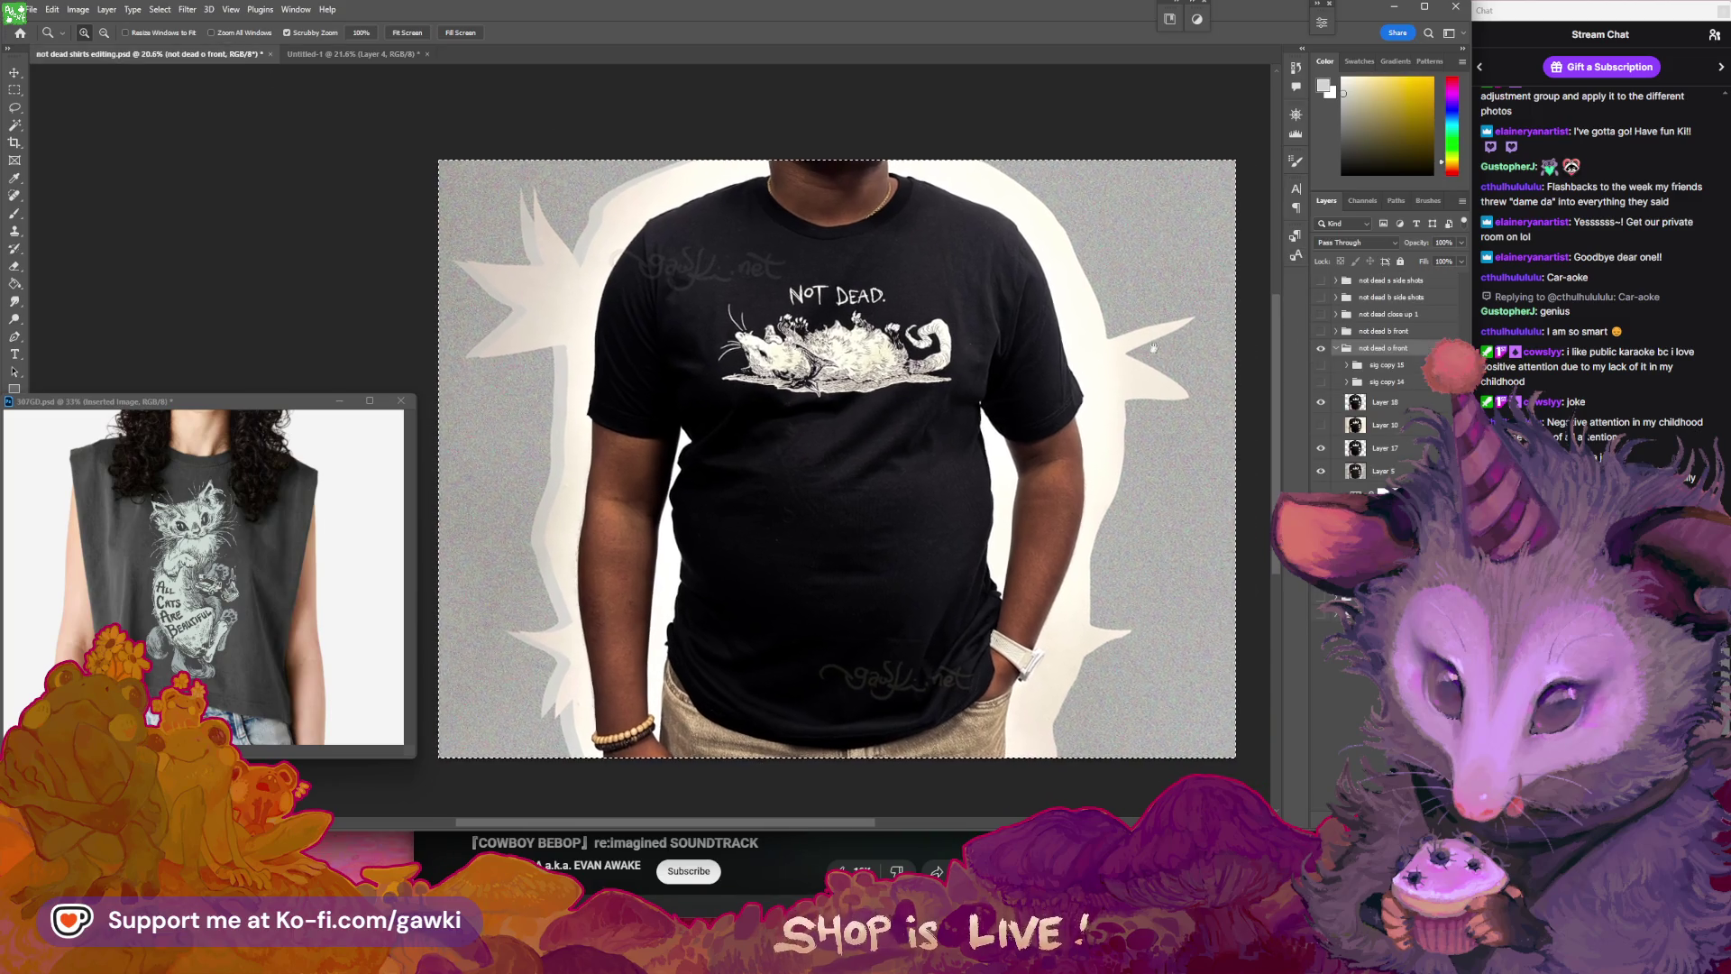
pyautogui.click(1335, 349)
# - Show the side-shots group instead of the front view, and drag sig copy 17 and 16 lower
pyautogui.click(1321, 349)
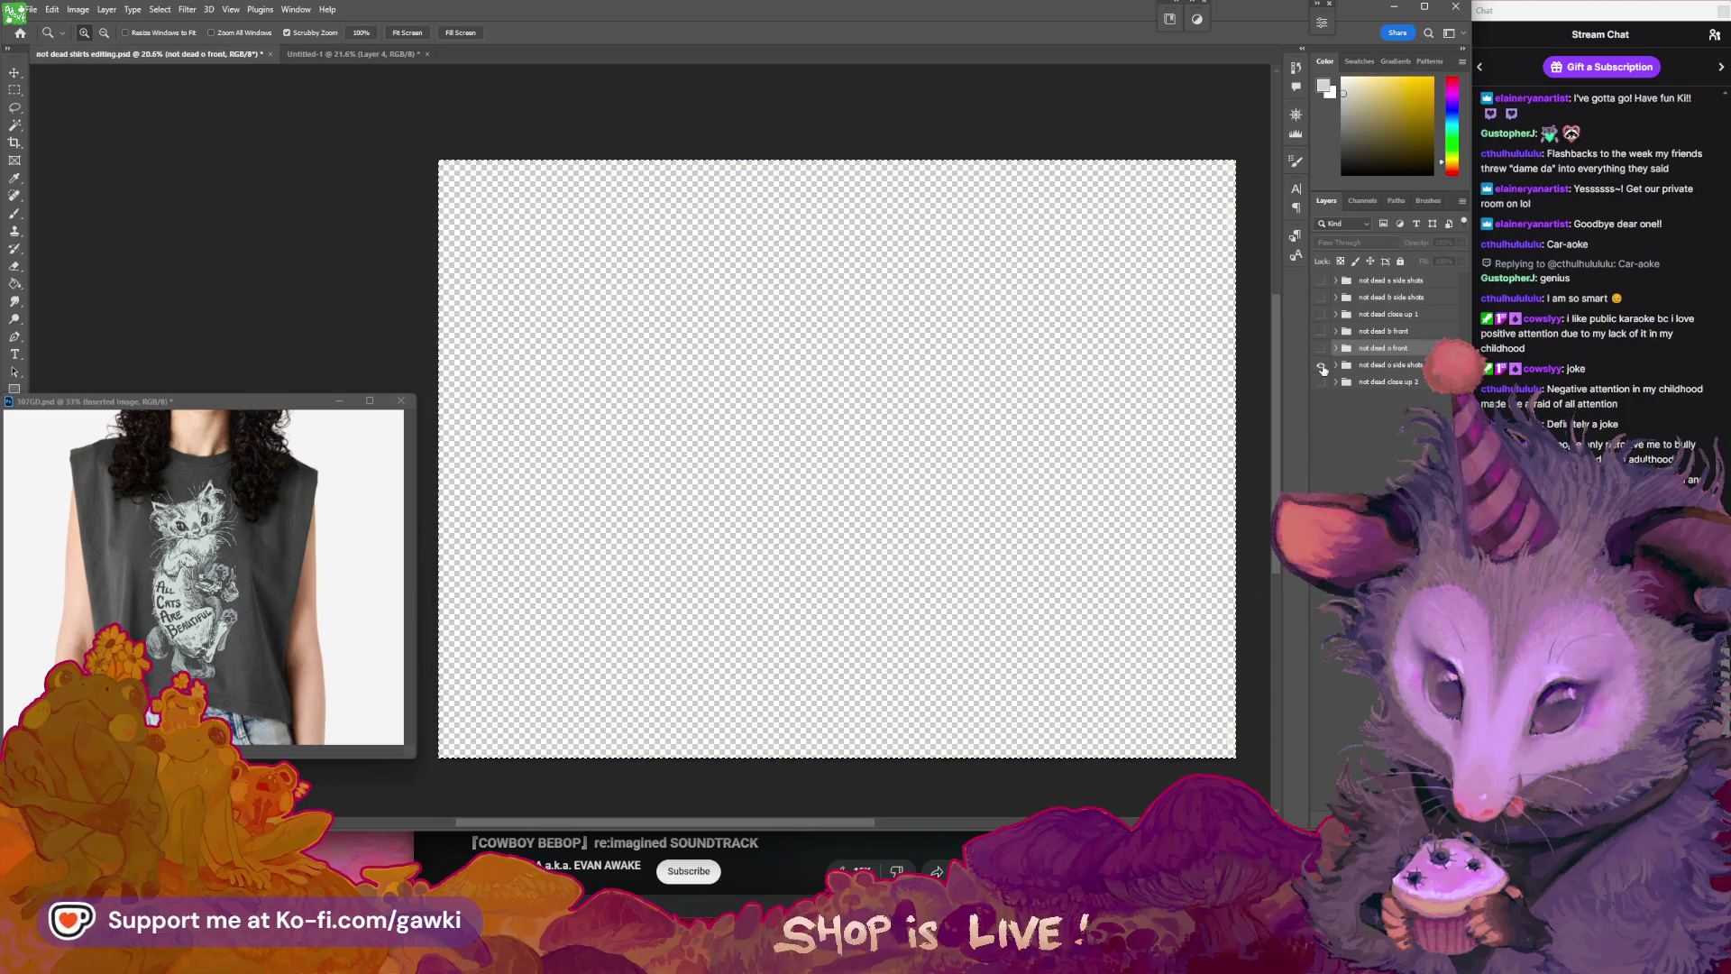
pyautogui.click(1321, 365)
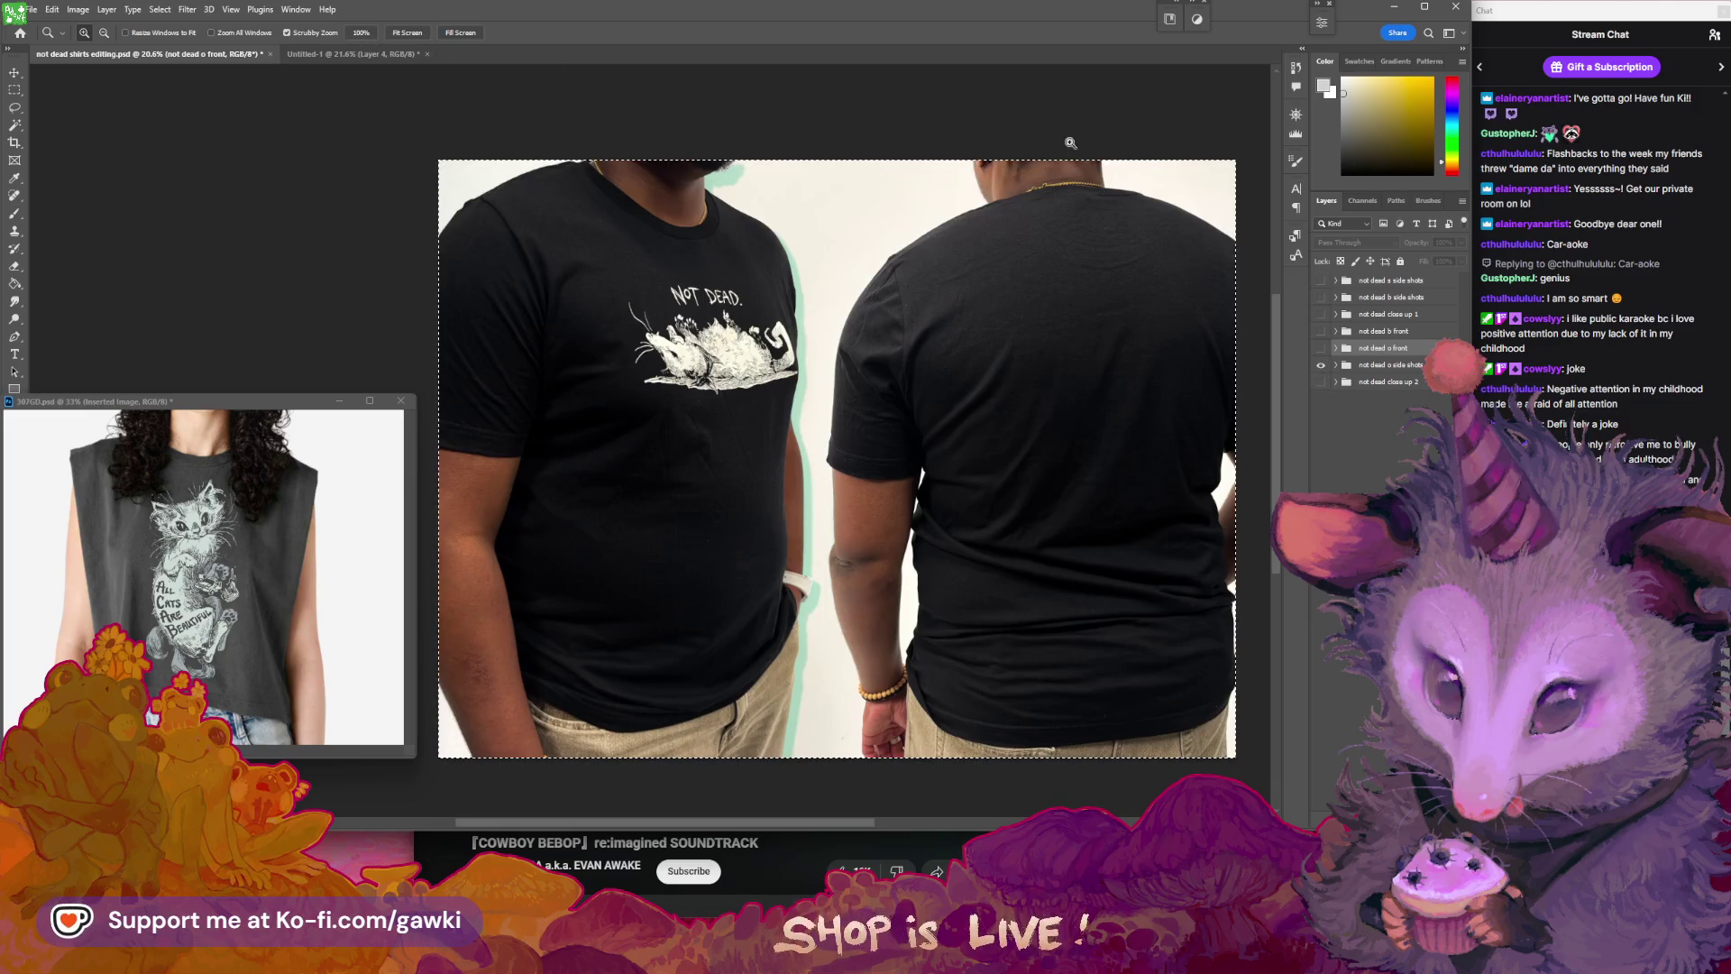
pyautogui.click(1335, 348)
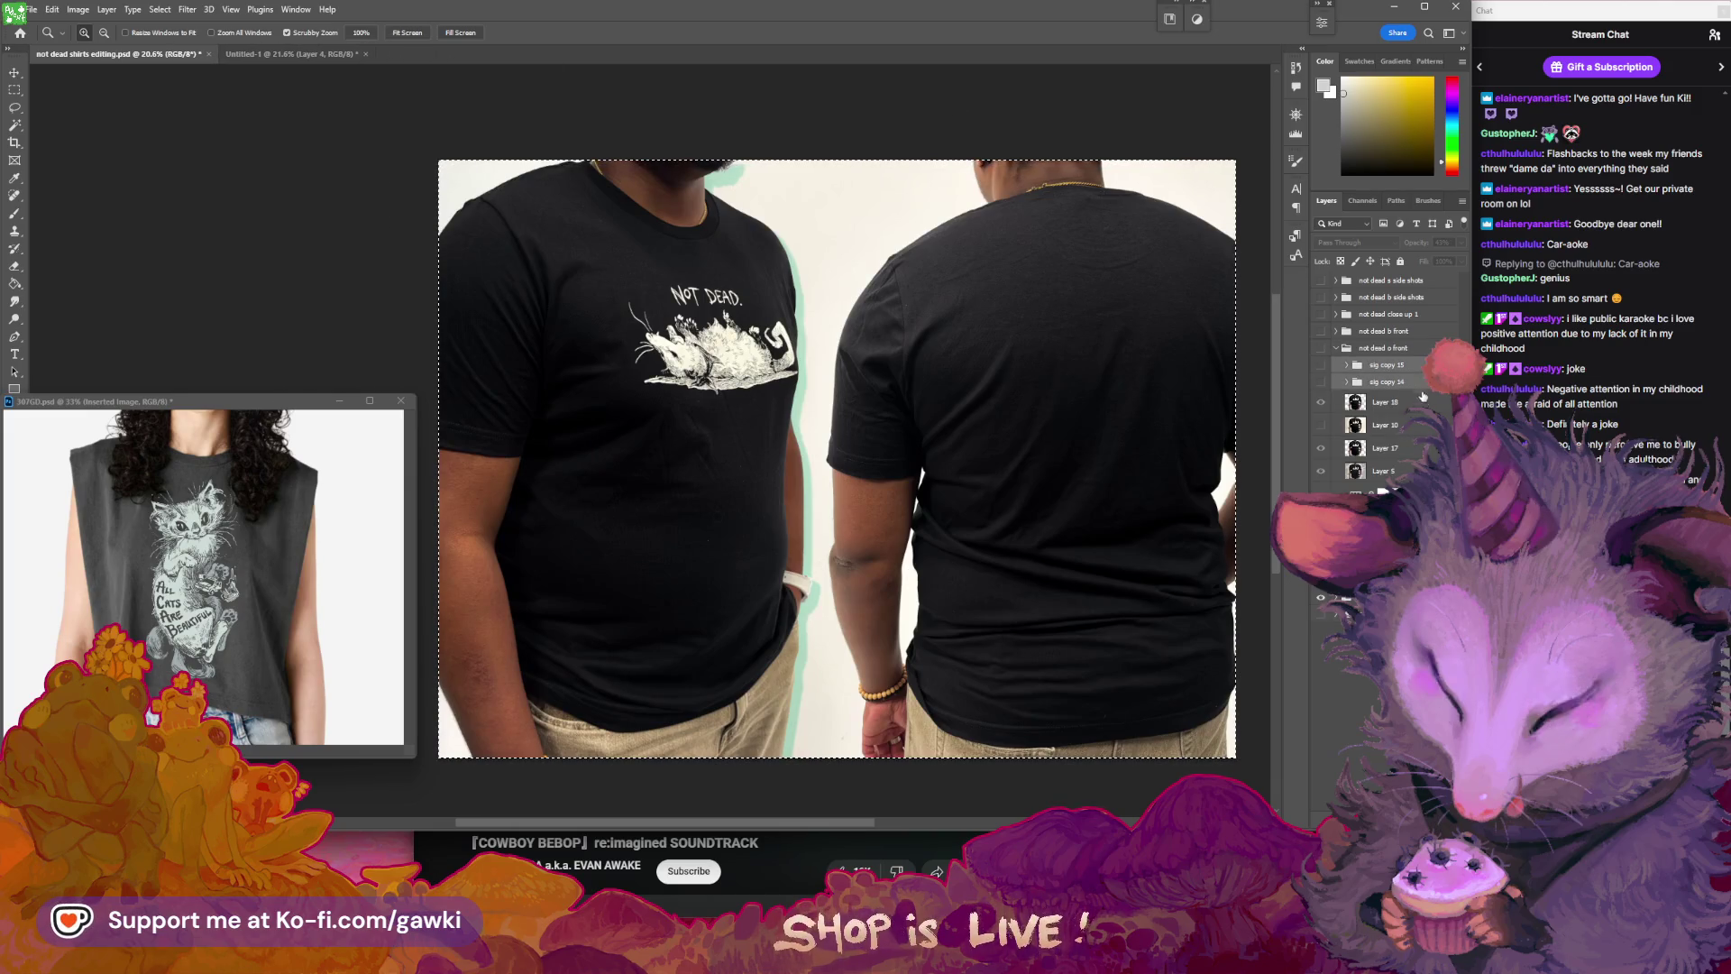
pyautogui.moveTo(1362, 505); pyautogui.dragTo(1357, 762)
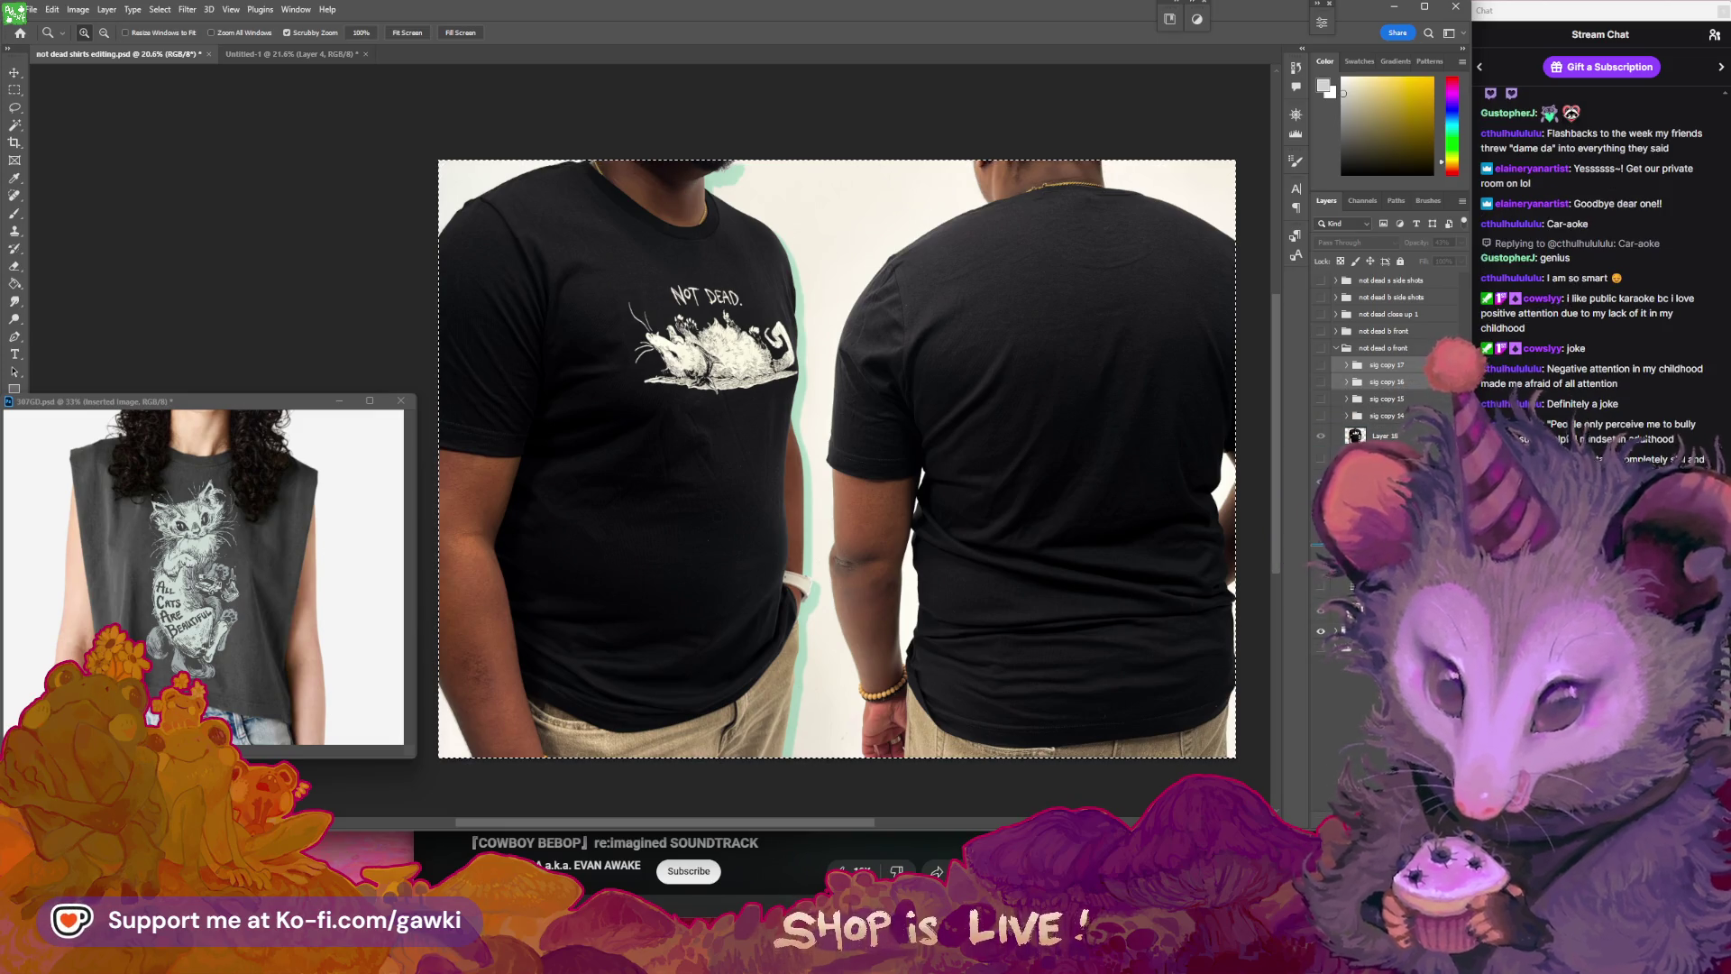
pyautogui.moveTo(1357, 762); pyautogui.dragTo(1357, 590)
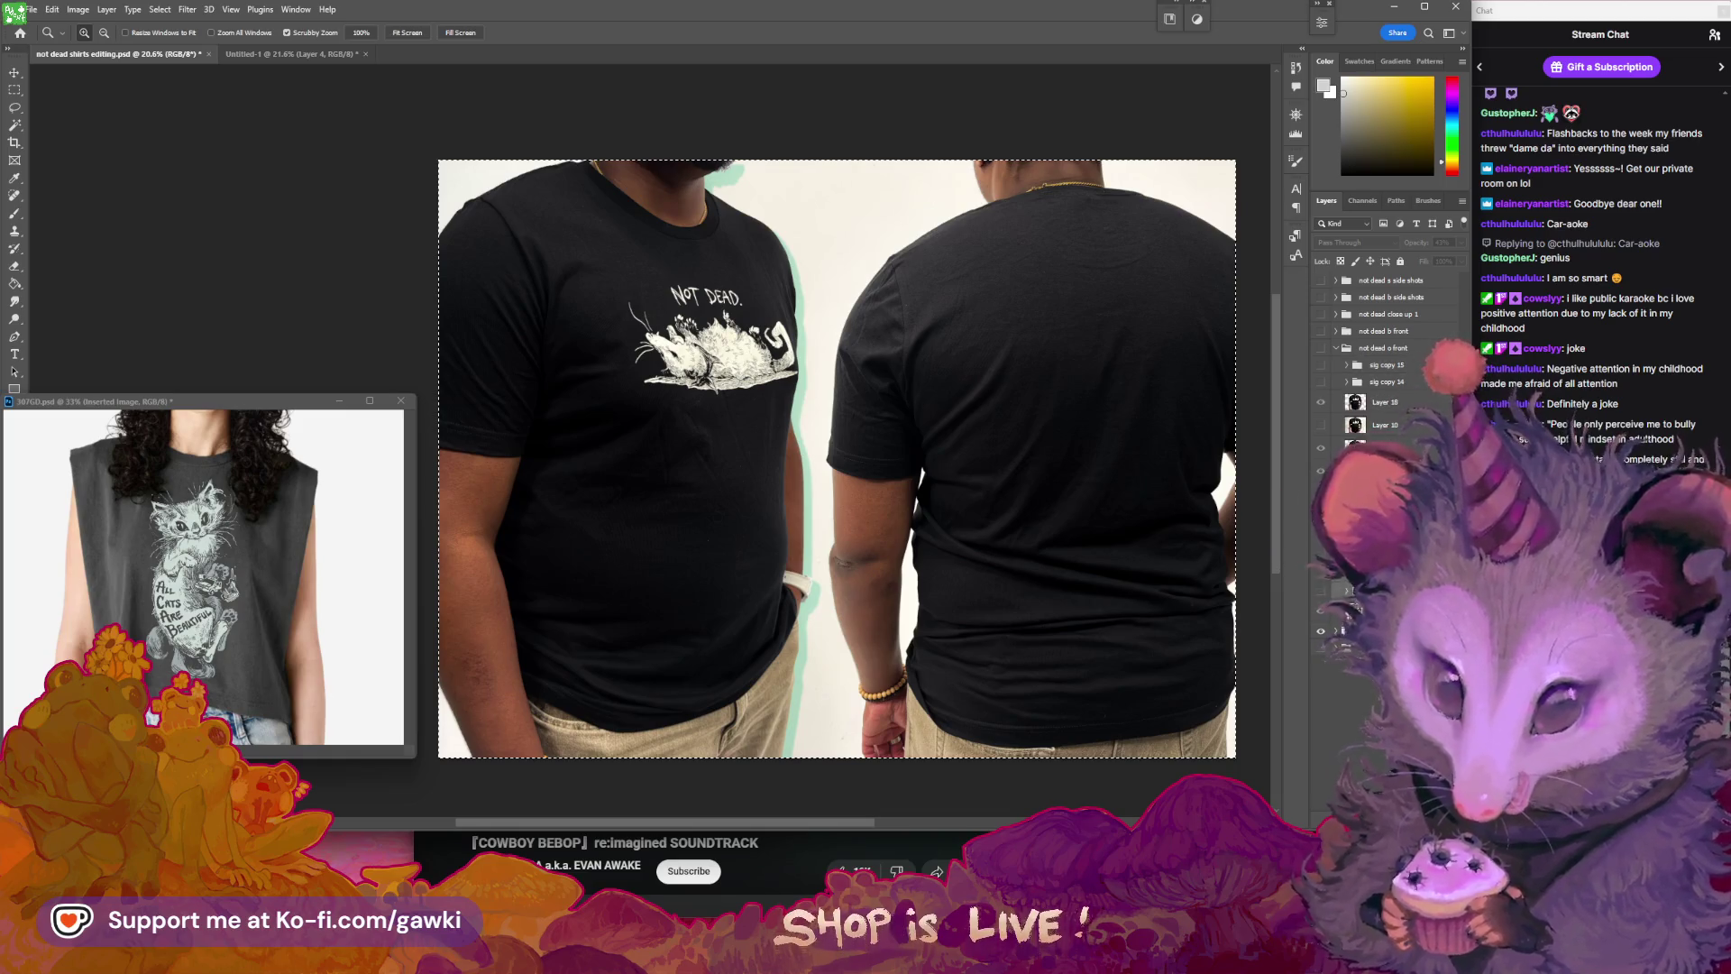
# - Deselect, zoom in on the side-shot photo, then show the front-view group again
pyautogui.press('l')
pyautogui.hotkey('ctrl', 'd')
pyautogui.press('z')
pyautogui.moveTo(1070, 438)
pyautogui.mouseDown()
pyautogui.moveTo(1042, 449)
pyautogui.moveTo(1119, 415)
pyautogui.moveTo(1101, 509)
pyautogui.moveTo(1078, 526)
pyautogui.mouseUp()
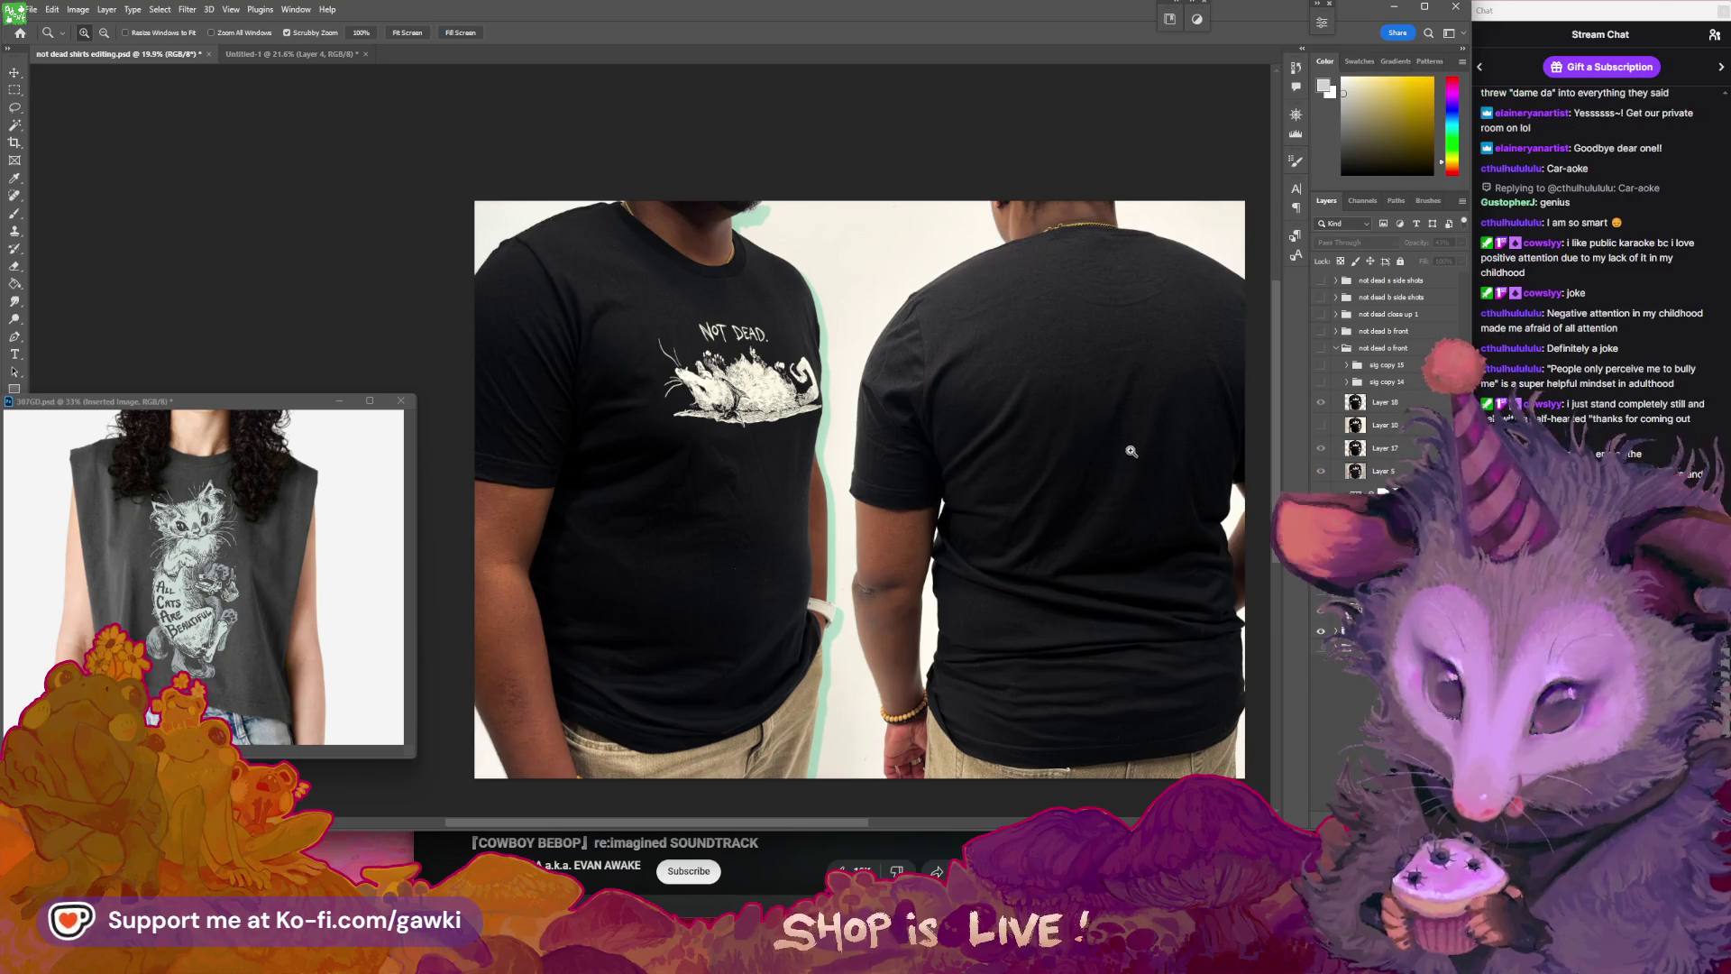
pyautogui.moveTo(1046, 460); pyautogui.dragTo(1086, 479)
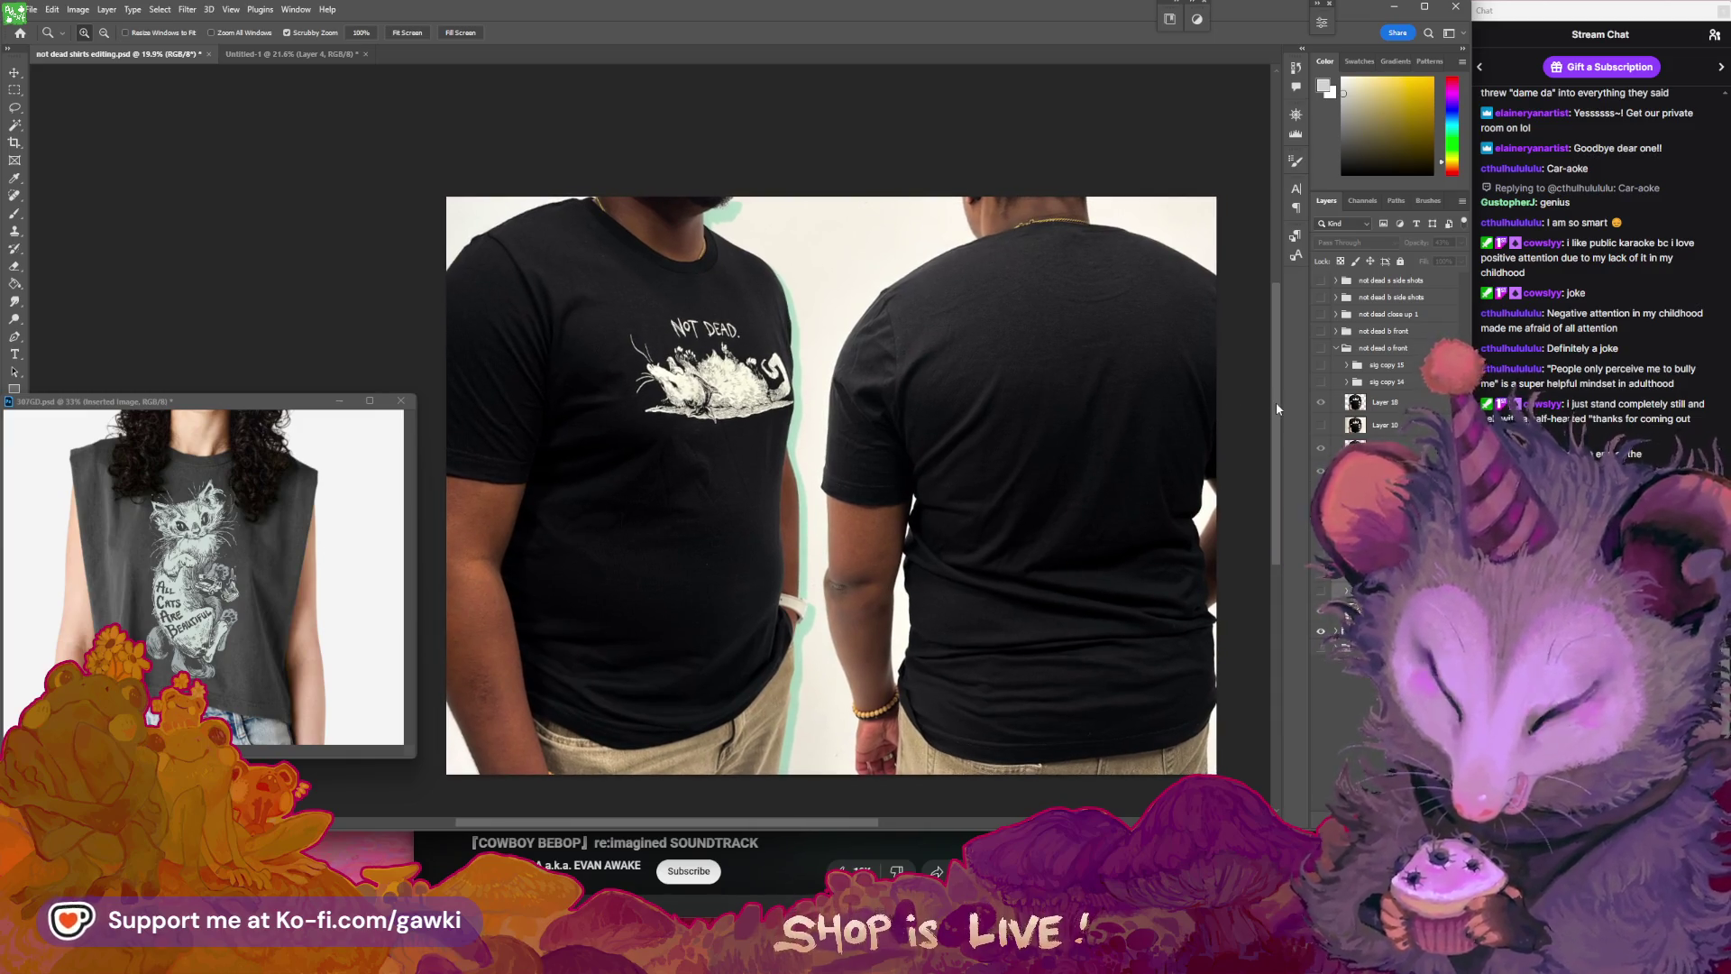
pyautogui.moveTo(1158, 474); pyautogui.dragTo(1139, 468)
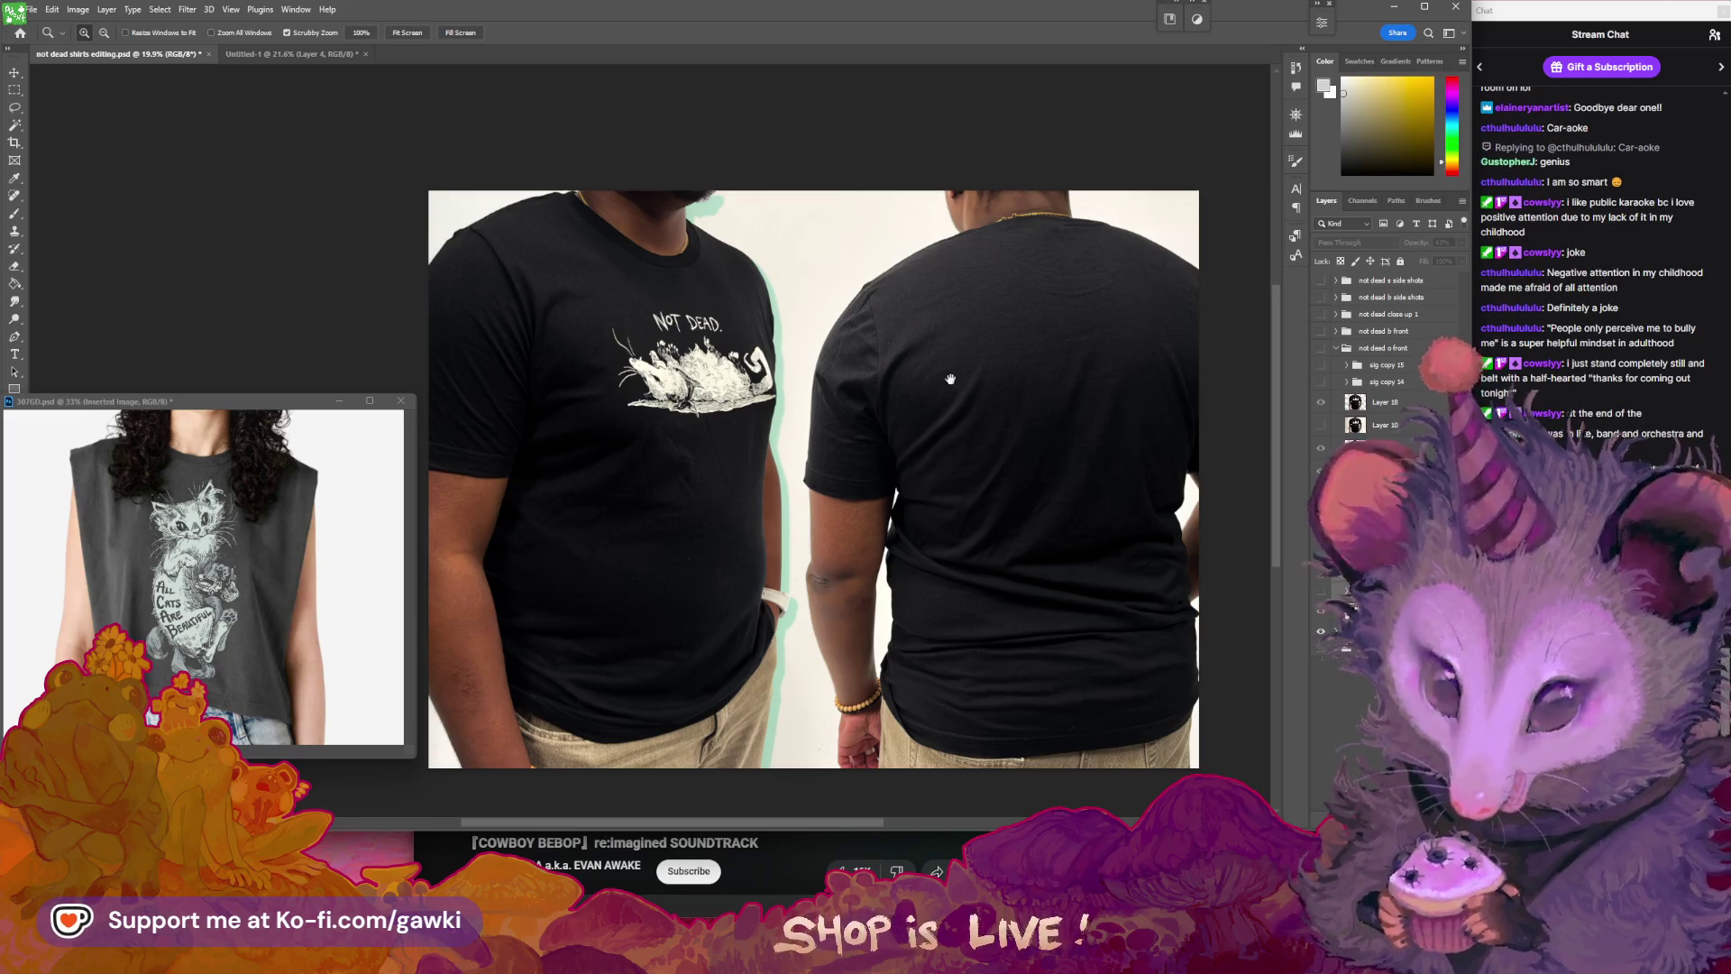
pyautogui.scroll(-1, 912, 479)
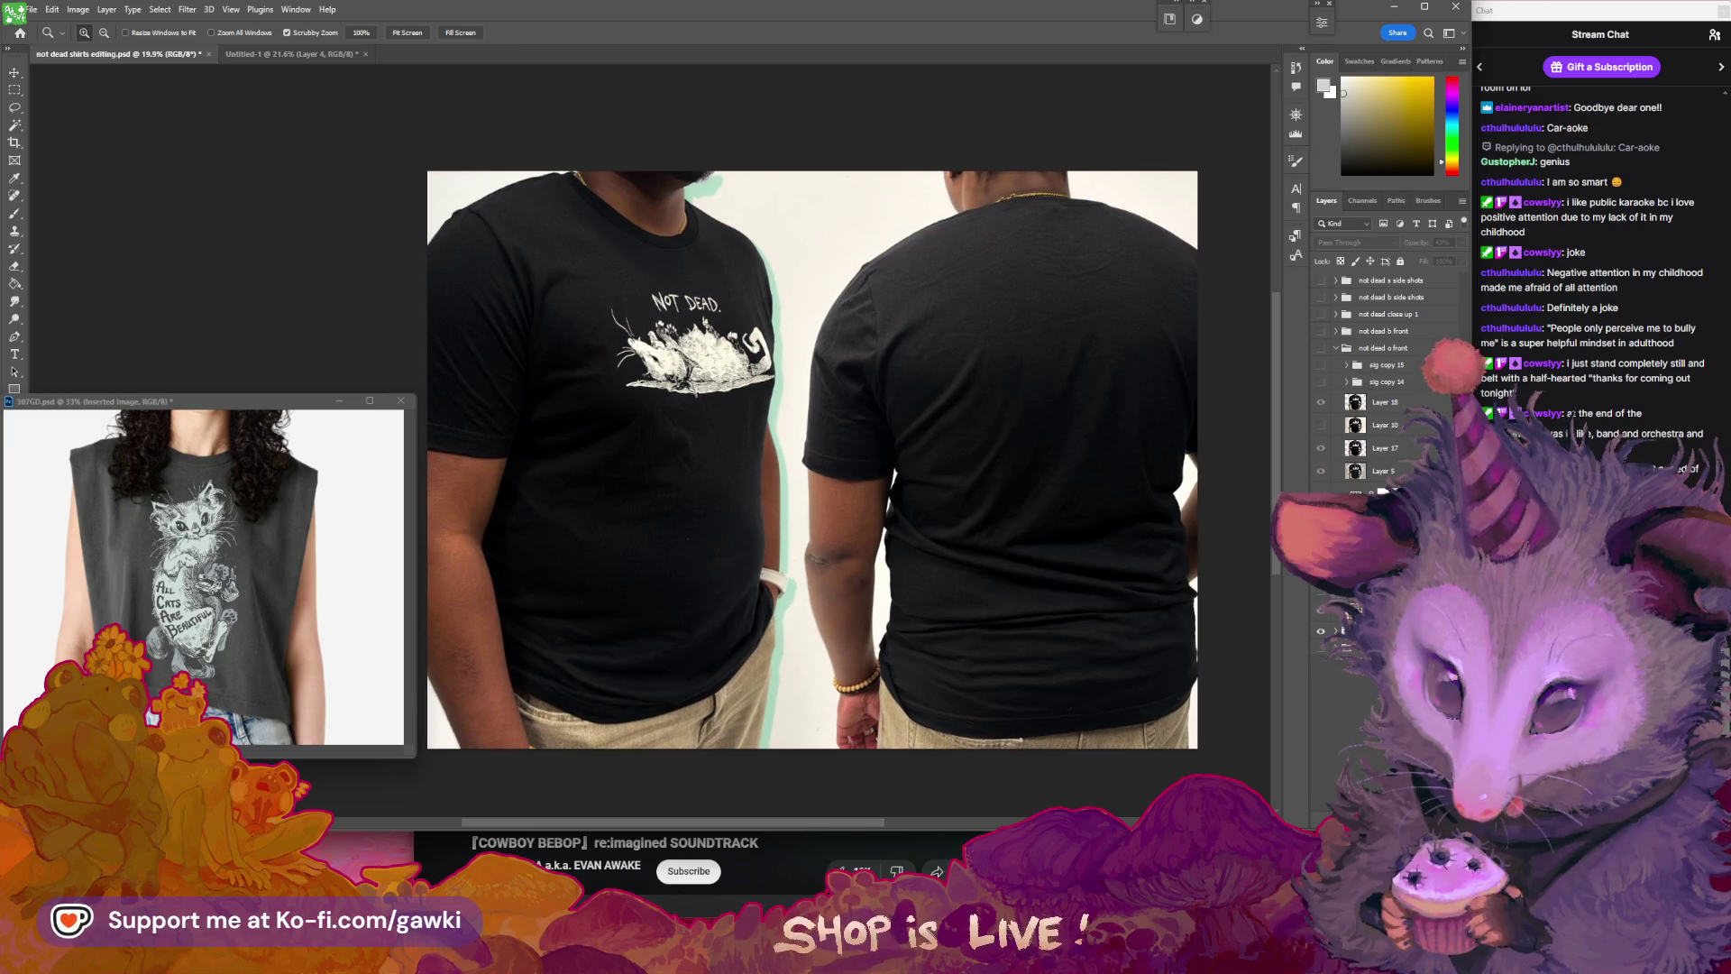
pyautogui.click(1321, 348)
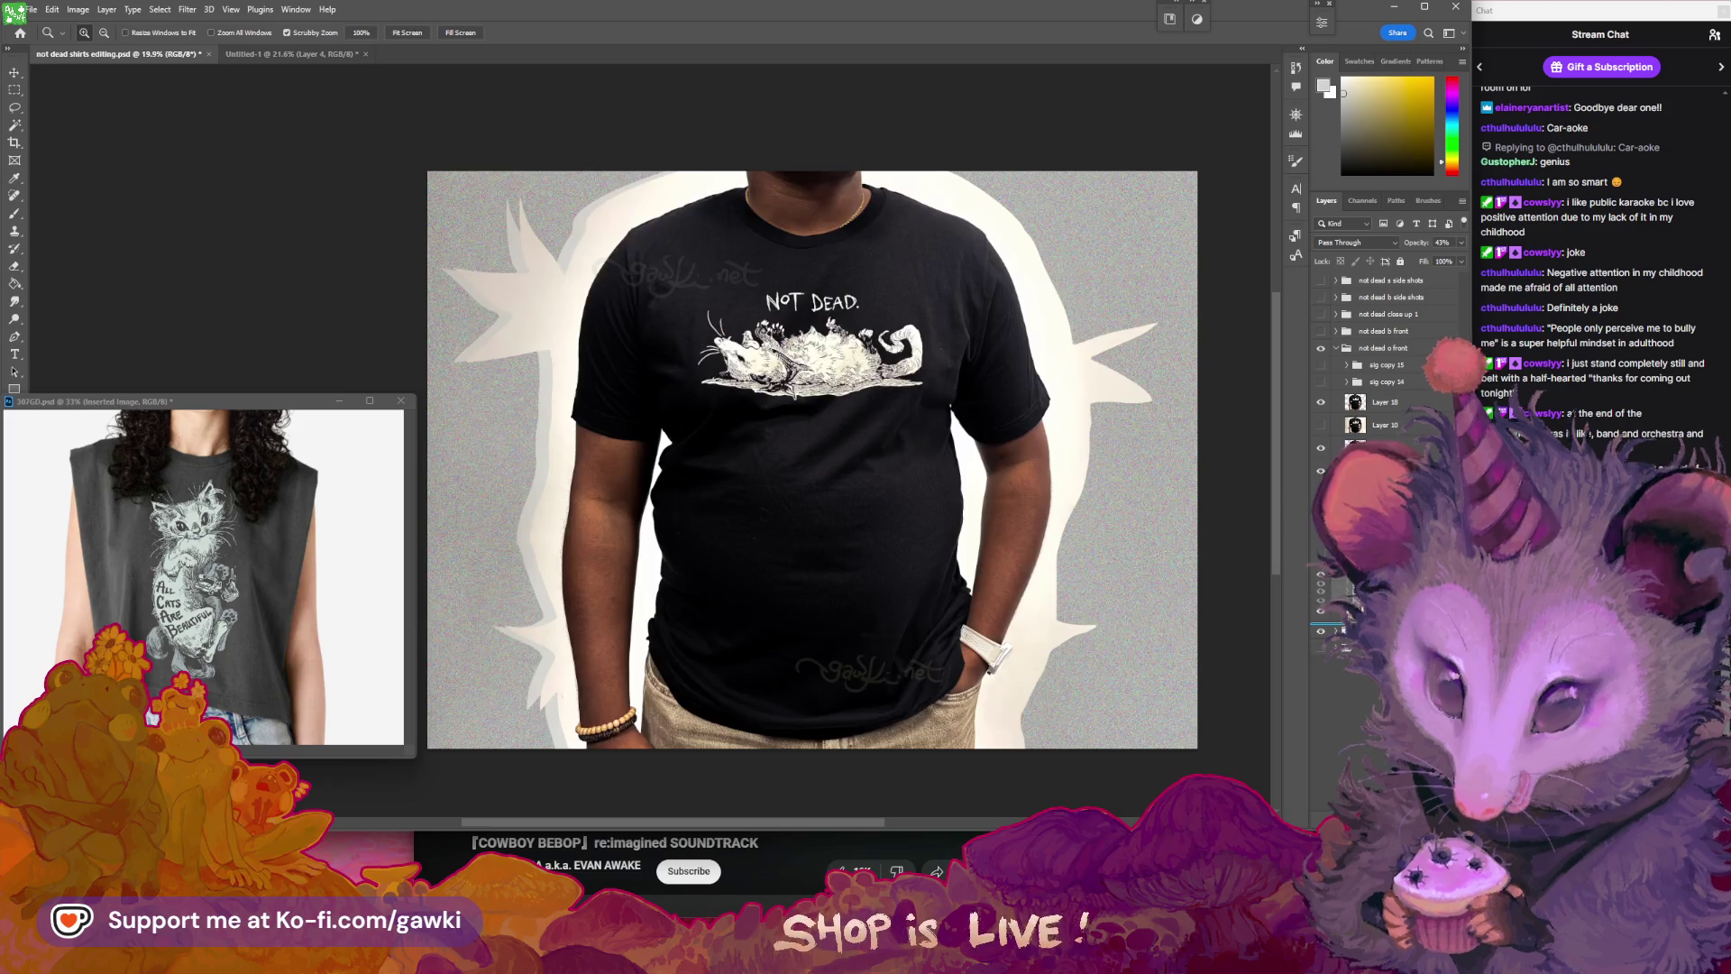
# - Hide the front-view group to reveal the side-shots photo and the sig copy 17 watermark
pyautogui.click(1371, 631)
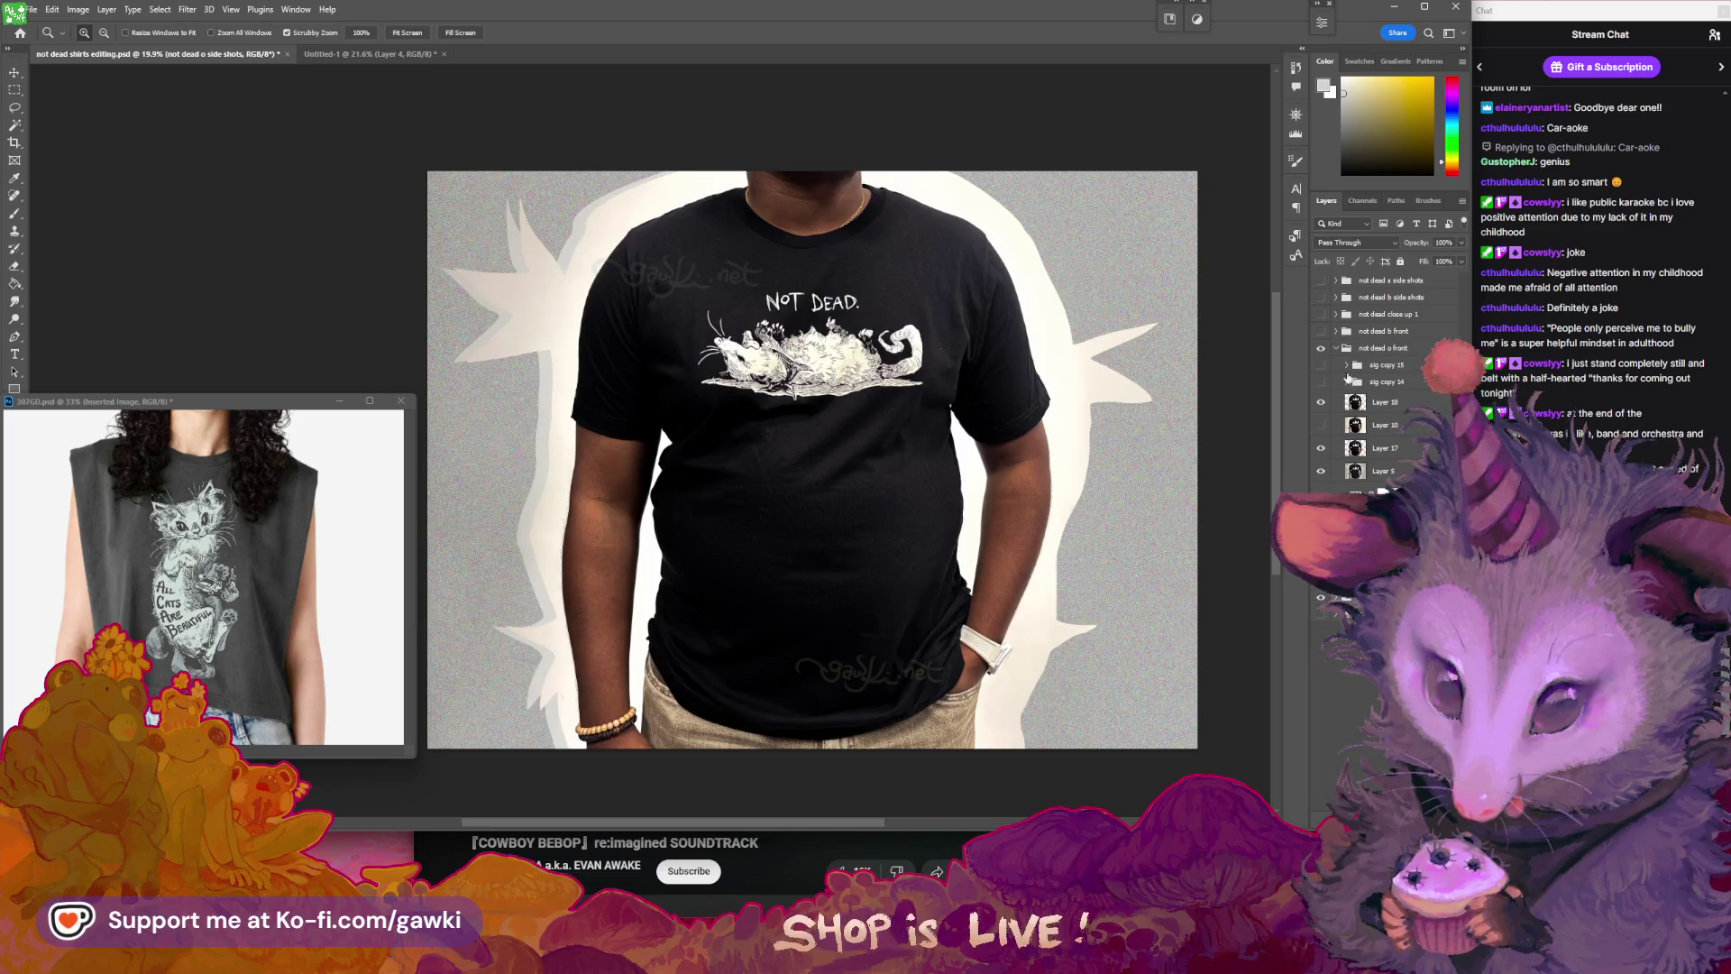
pyautogui.click(1336, 349)
pyautogui.click(1321, 348)
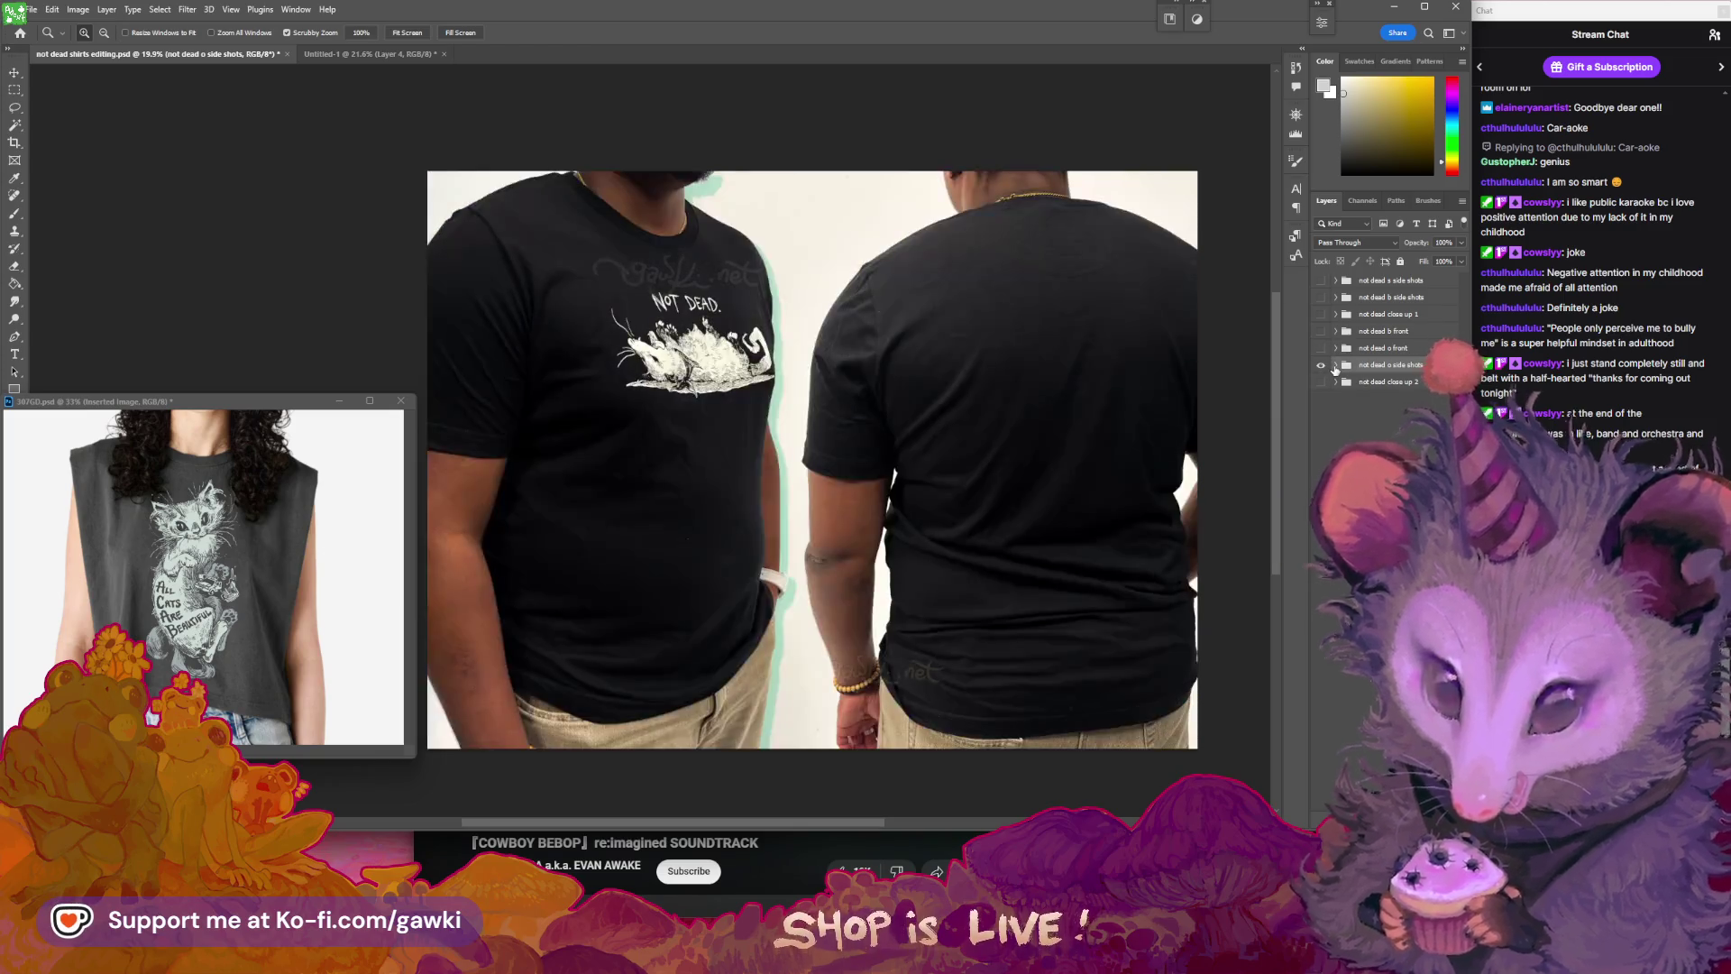
pyautogui.click(1321, 382)
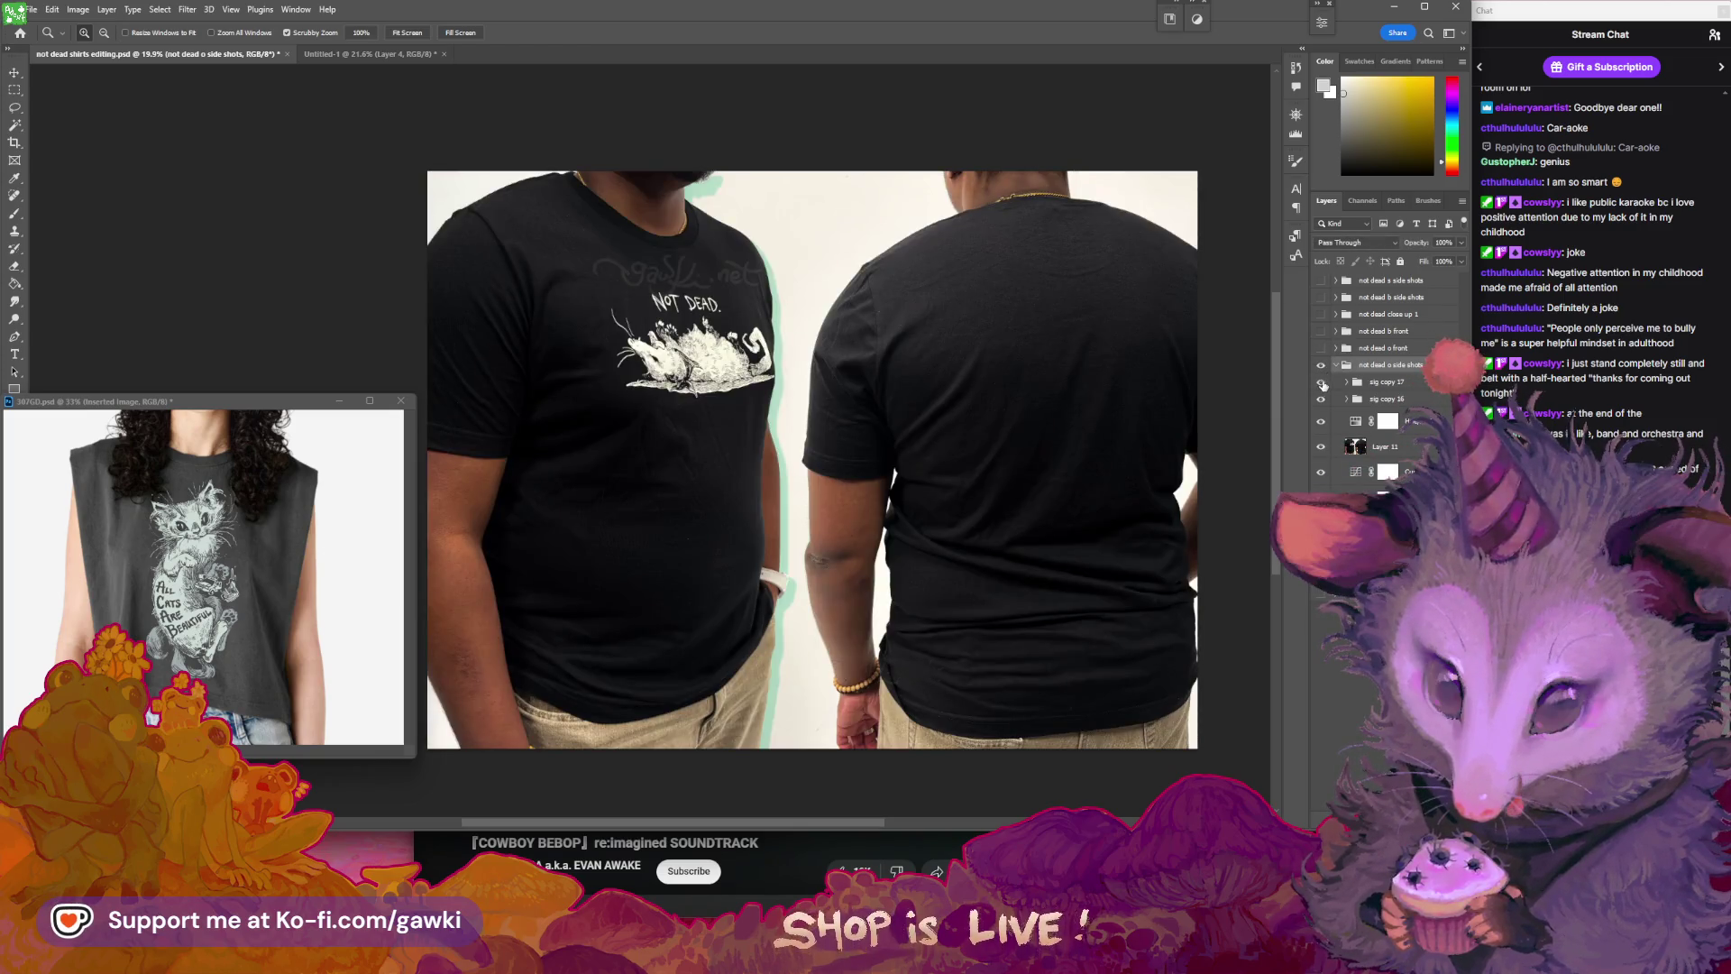
# - Reposition the sig copy 16 and 17 watermarks onto the front and back shirts
pyautogui.click(1357, 382)
pyautogui.press('v')
pyautogui.moveTo(888, 672); pyautogui.dragTo(1149, 678)
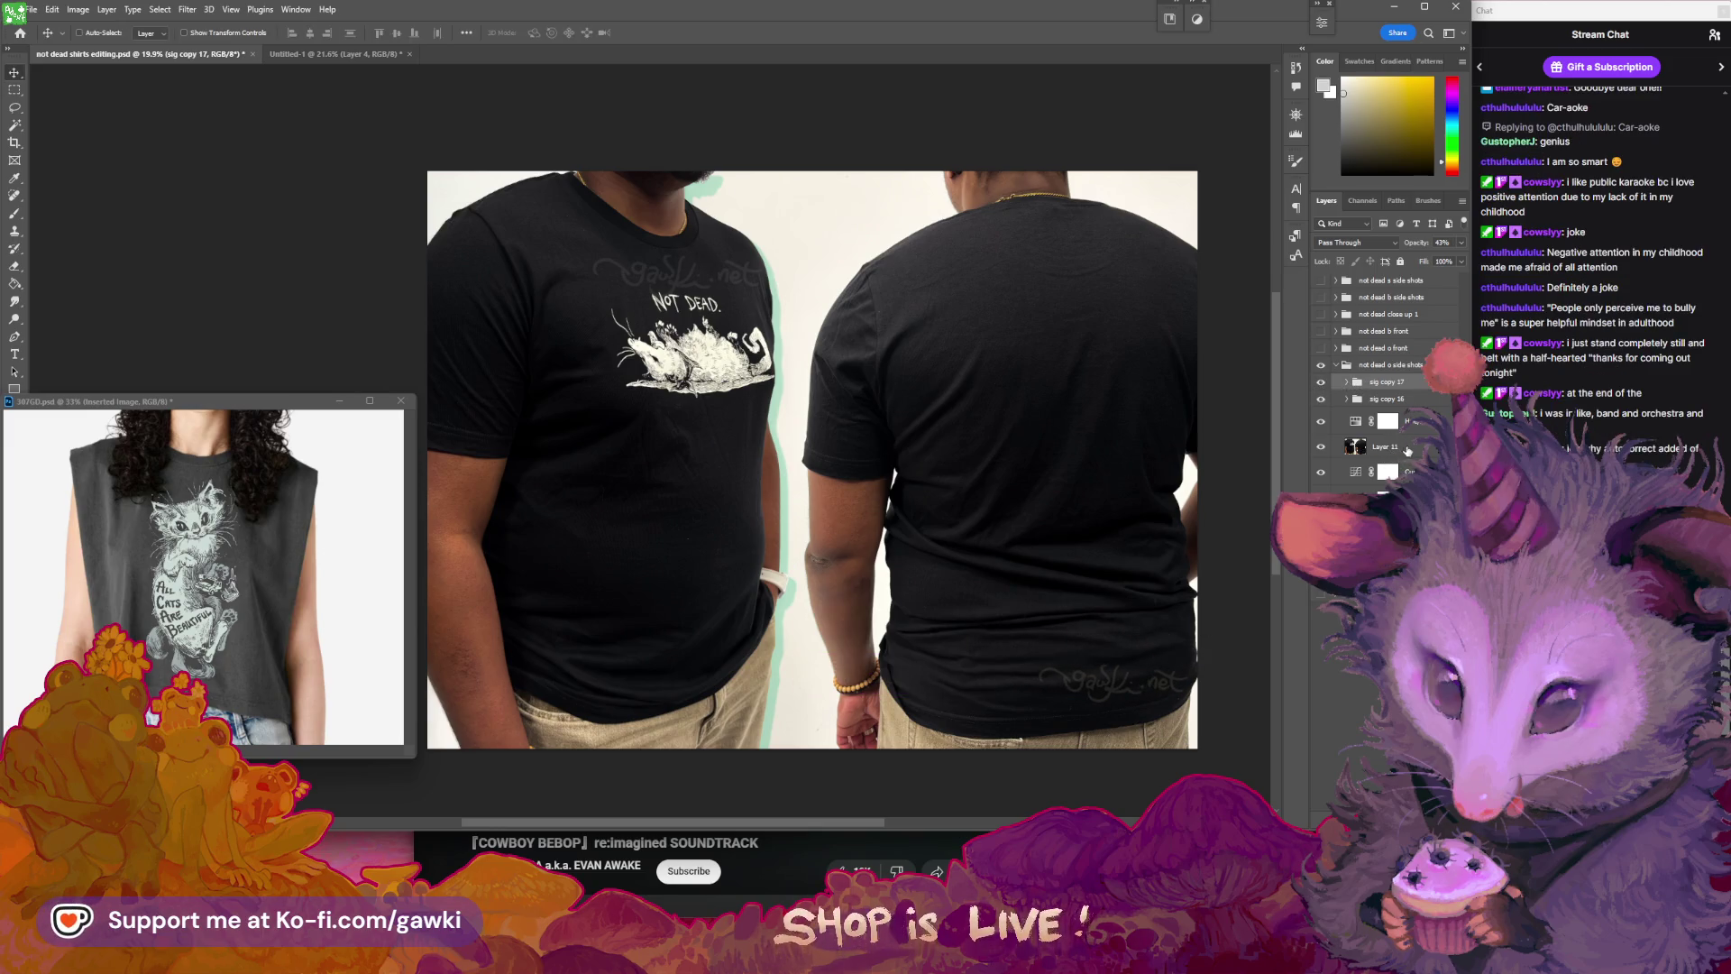
pyautogui.click(1387, 399)
pyautogui.moveTo(953, 607); pyautogui.dragTo(865, 607)
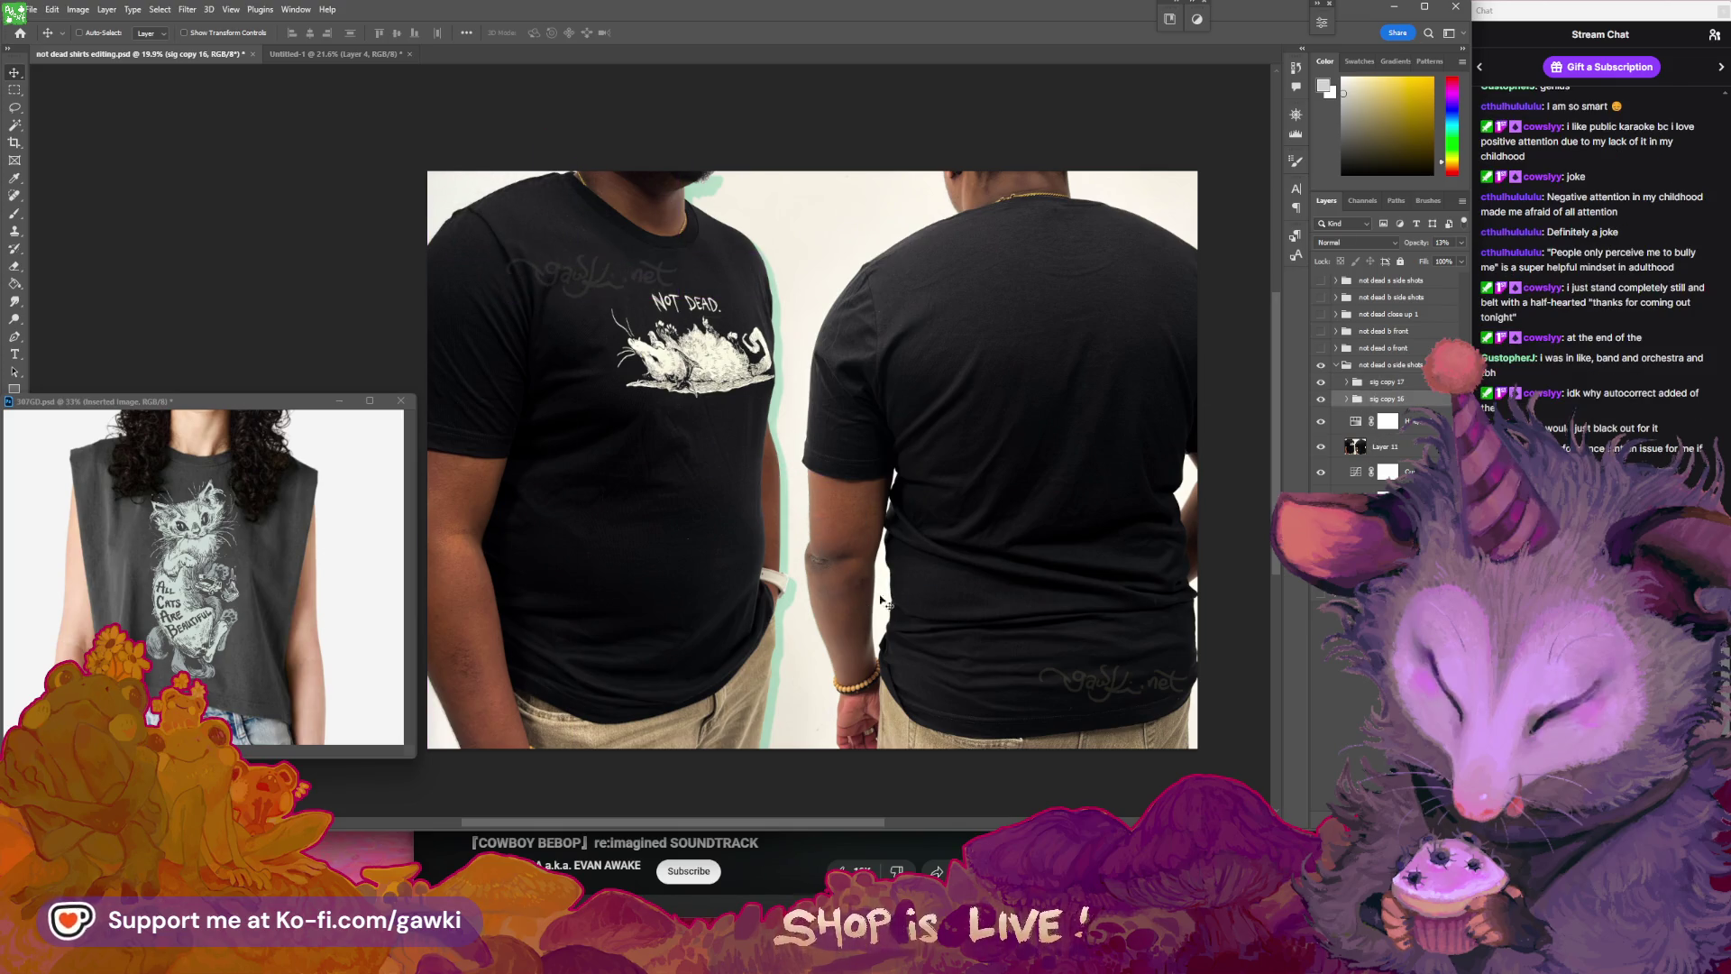
pyautogui.click(1387, 383)
pyautogui.moveTo(1157, 650); pyautogui.dragTo(1122, 649)
# - Lower the opacity of the sig copy 17 and 16 watermarks, setting sig copy 16 to 10%
pyautogui.click(1461, 243)
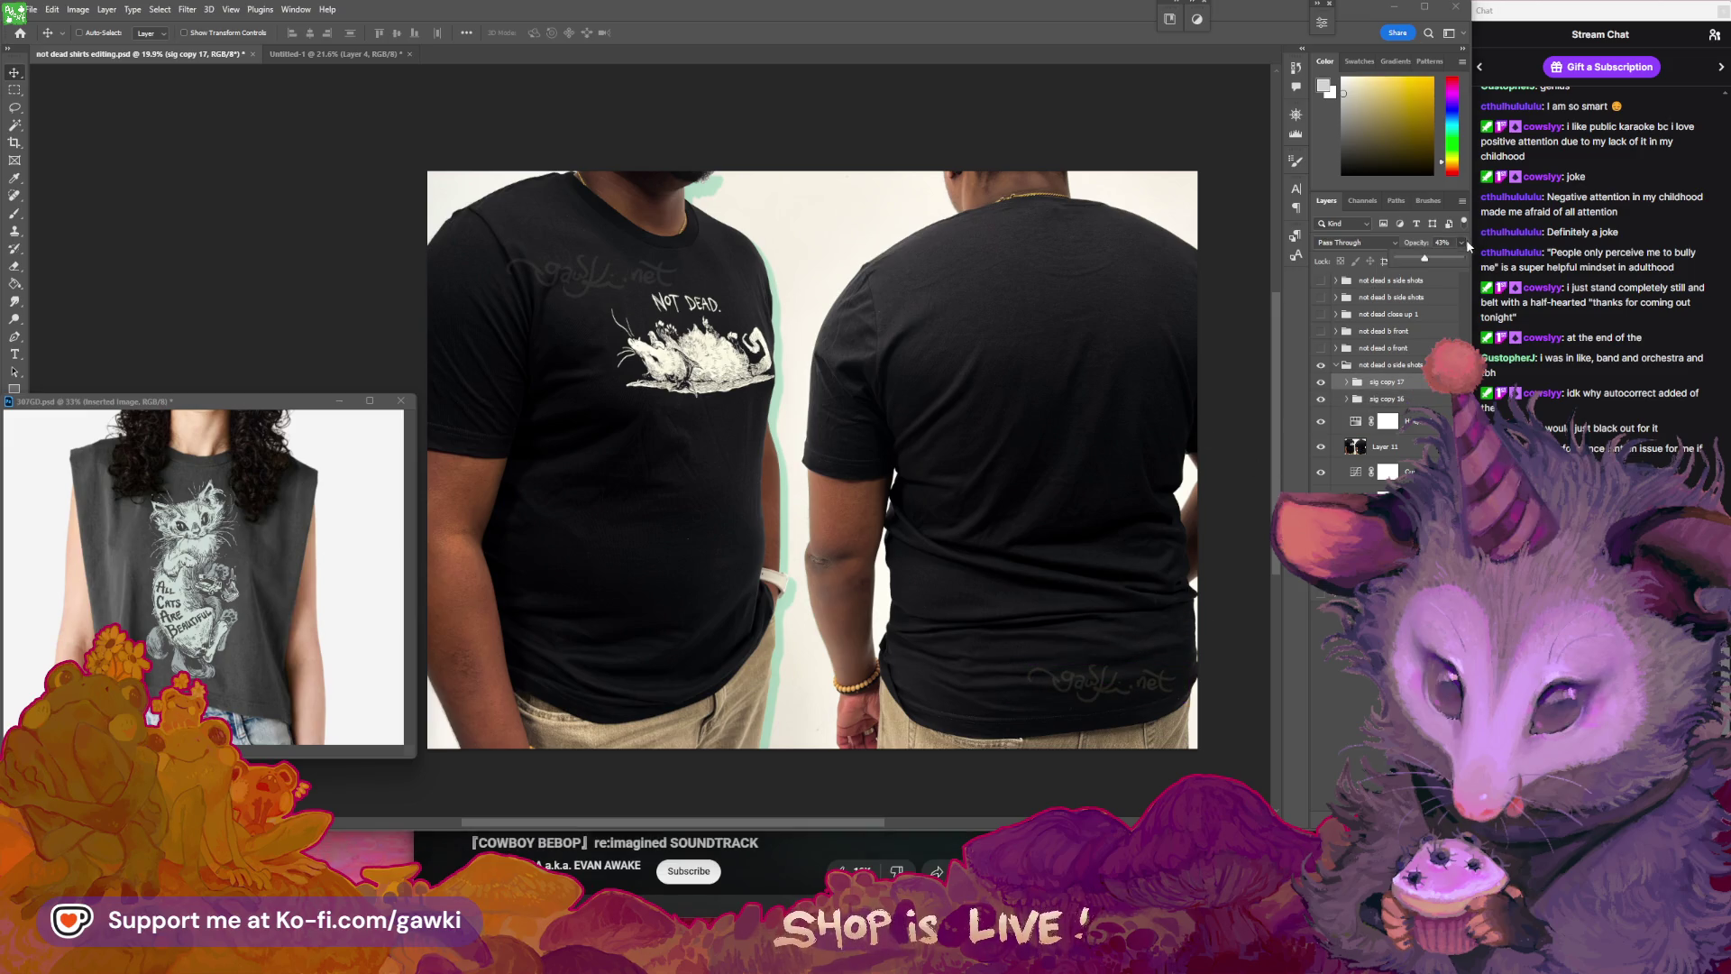
pyautogui.click(1398, 399)
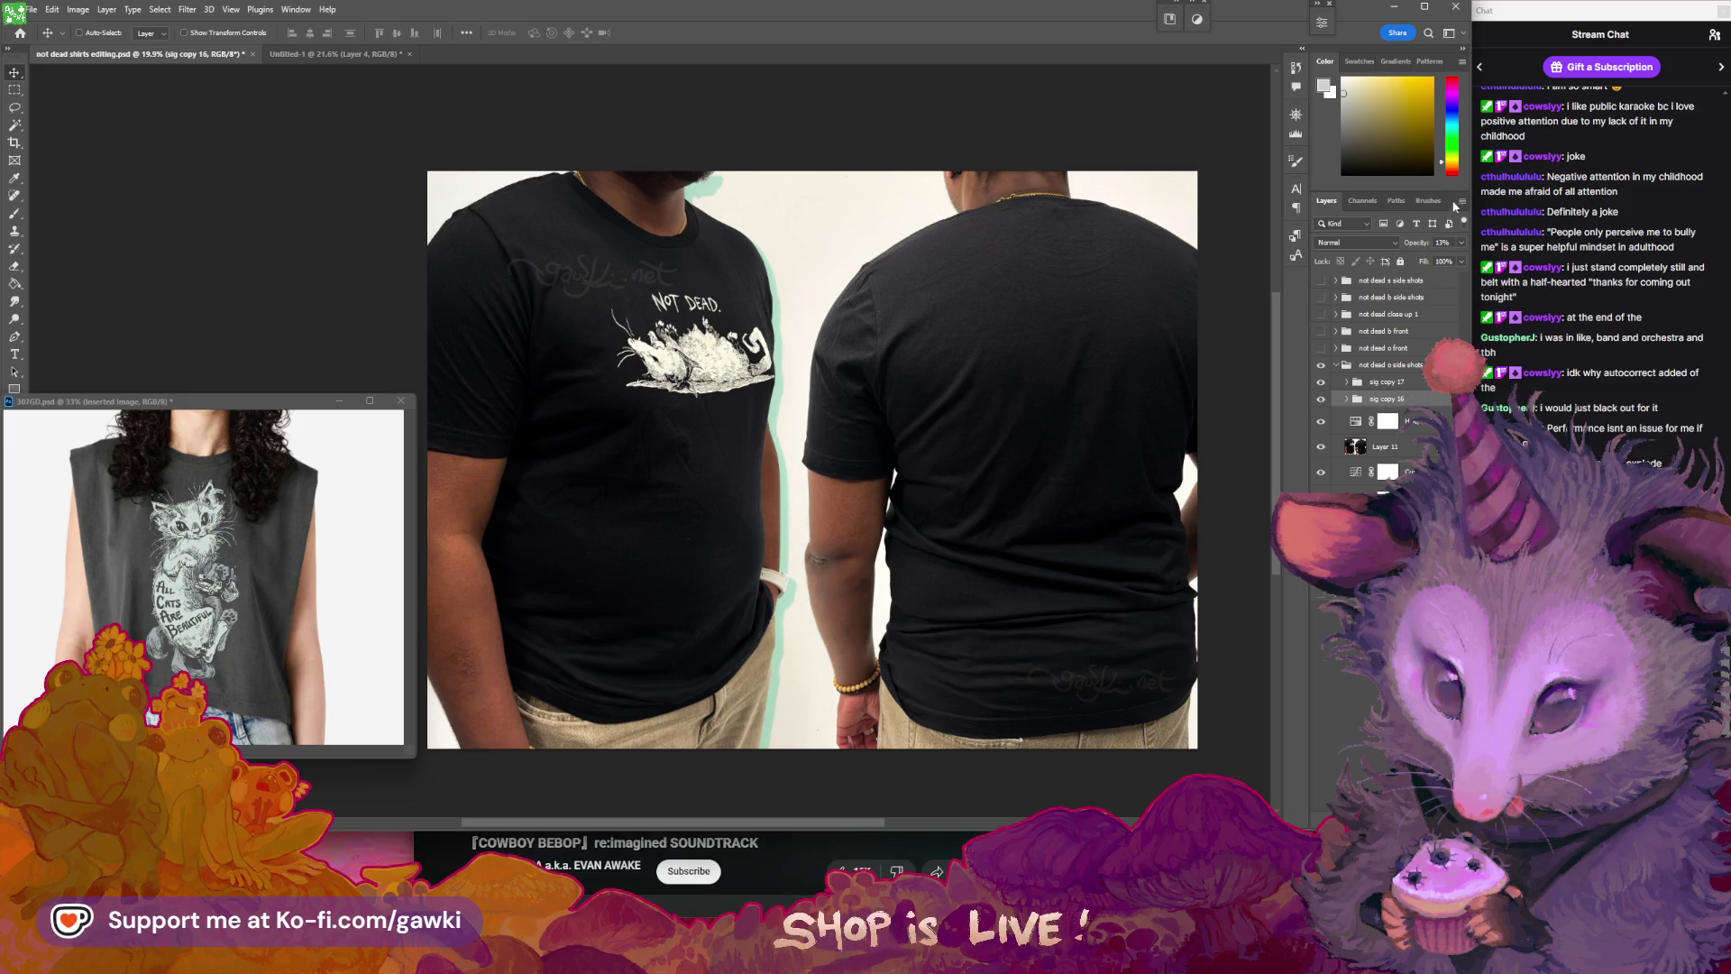
pyautogui.click(1461, 242)
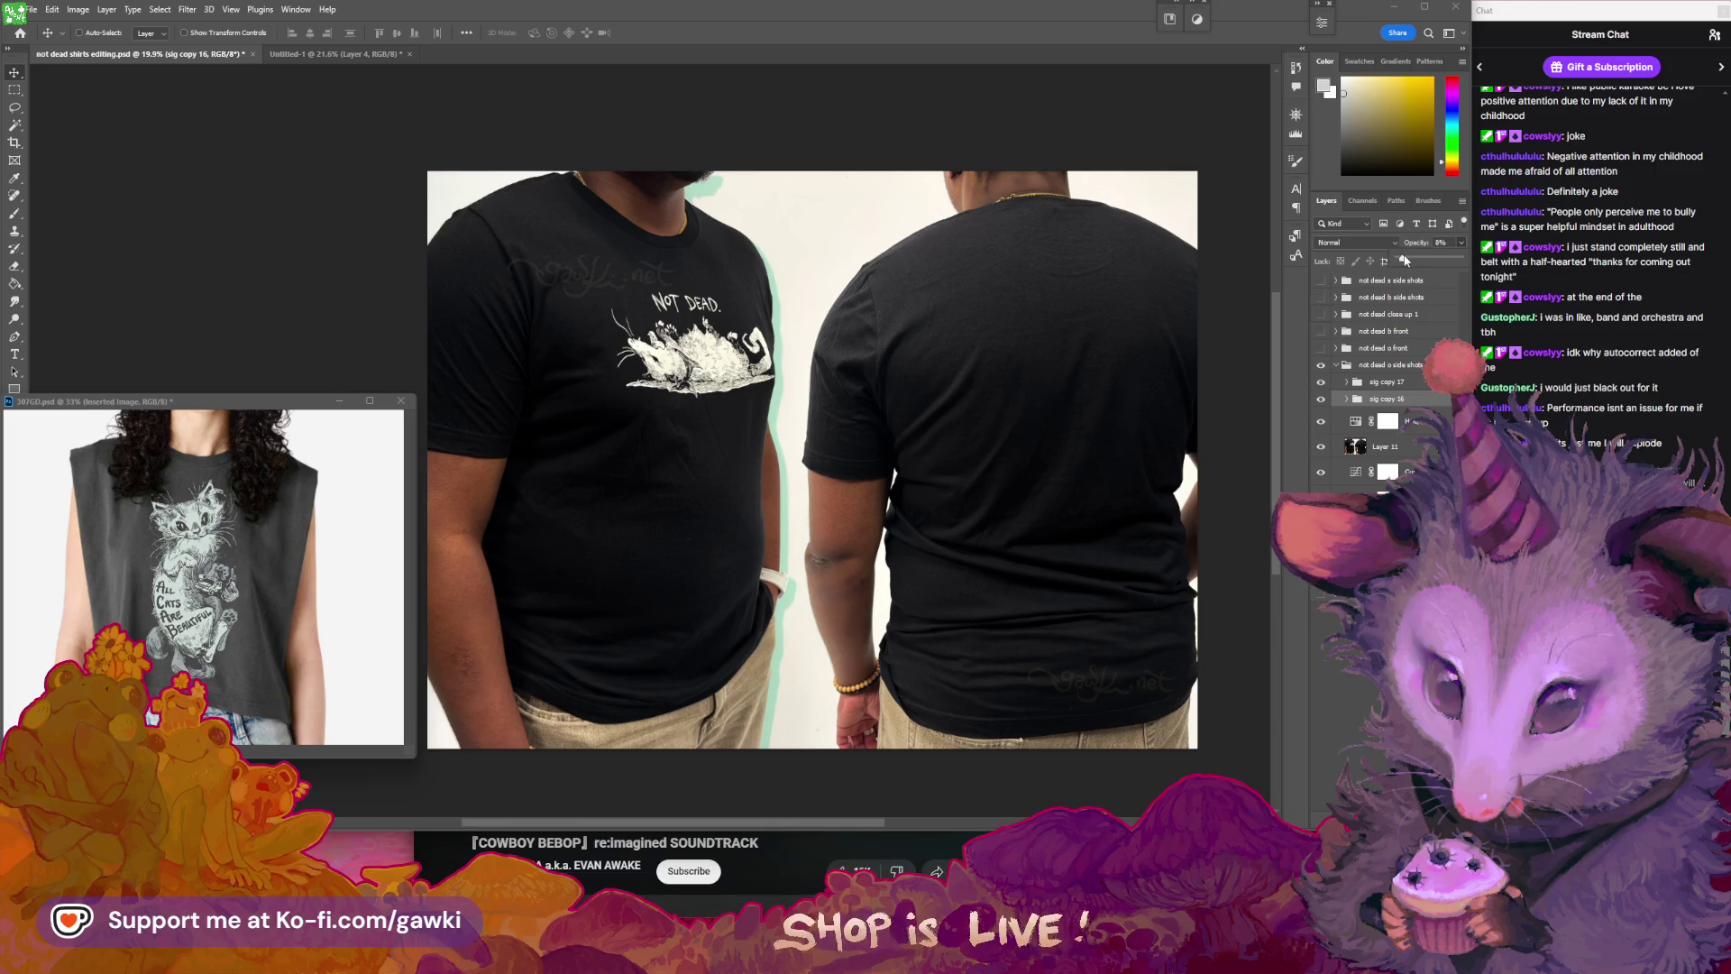
pyautogui.click(1064, 385)
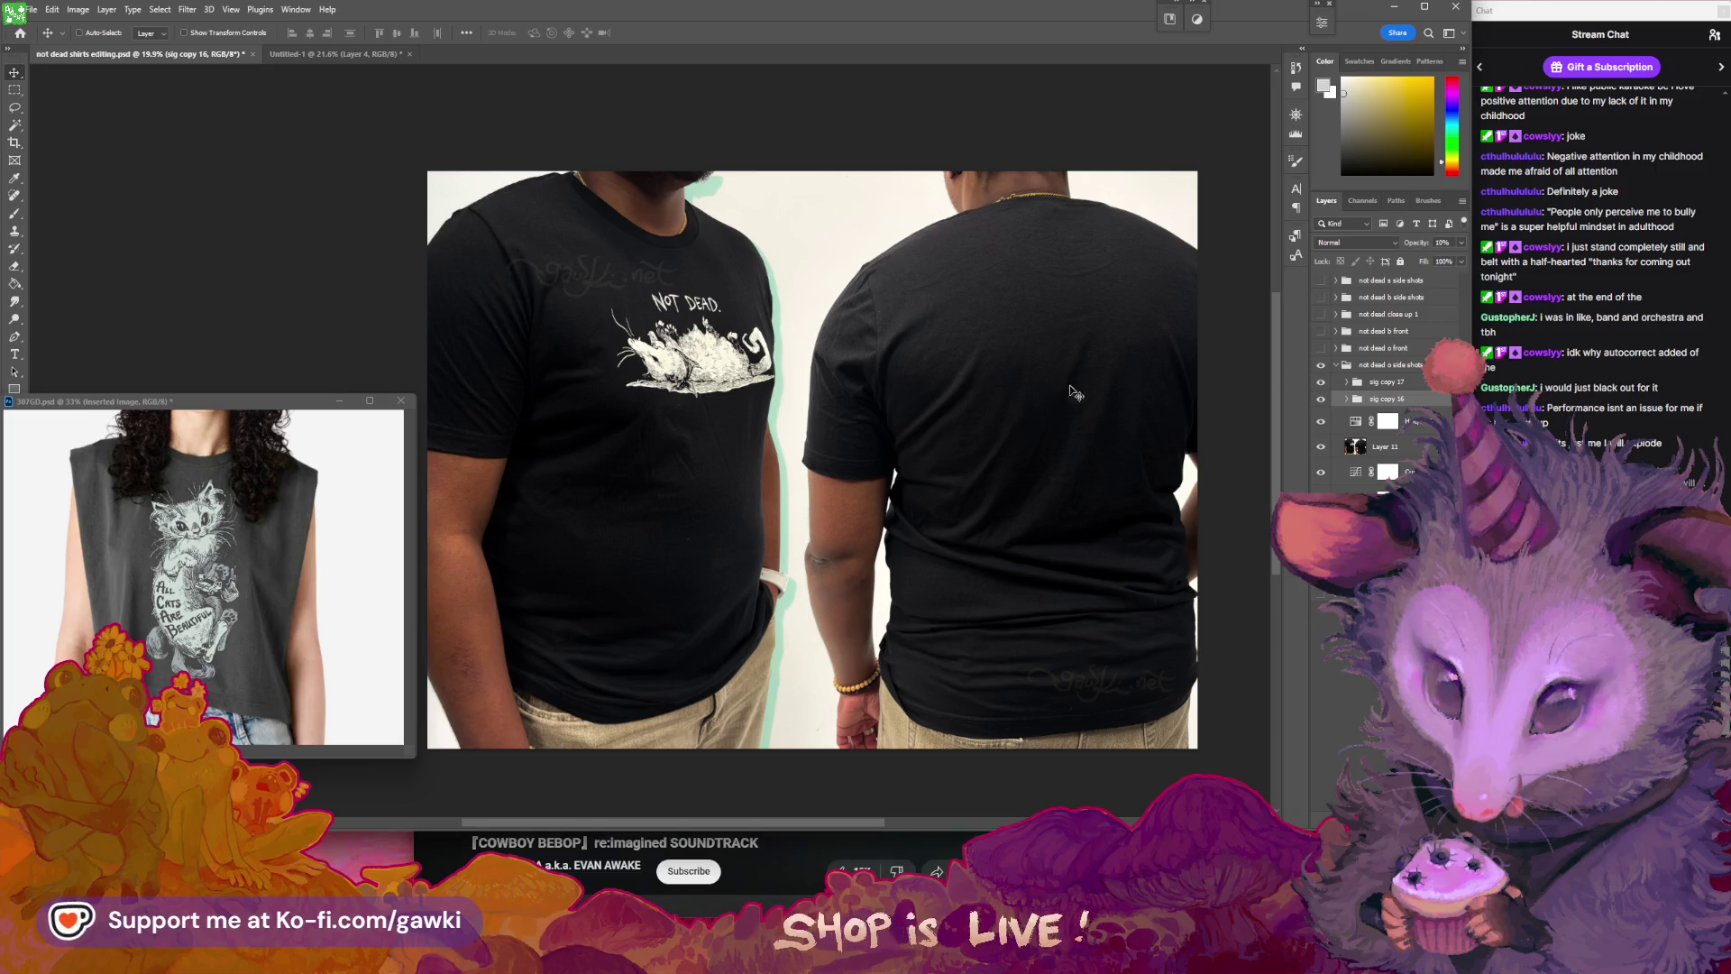
pyautogui.scroll(-2, 1153, 386)
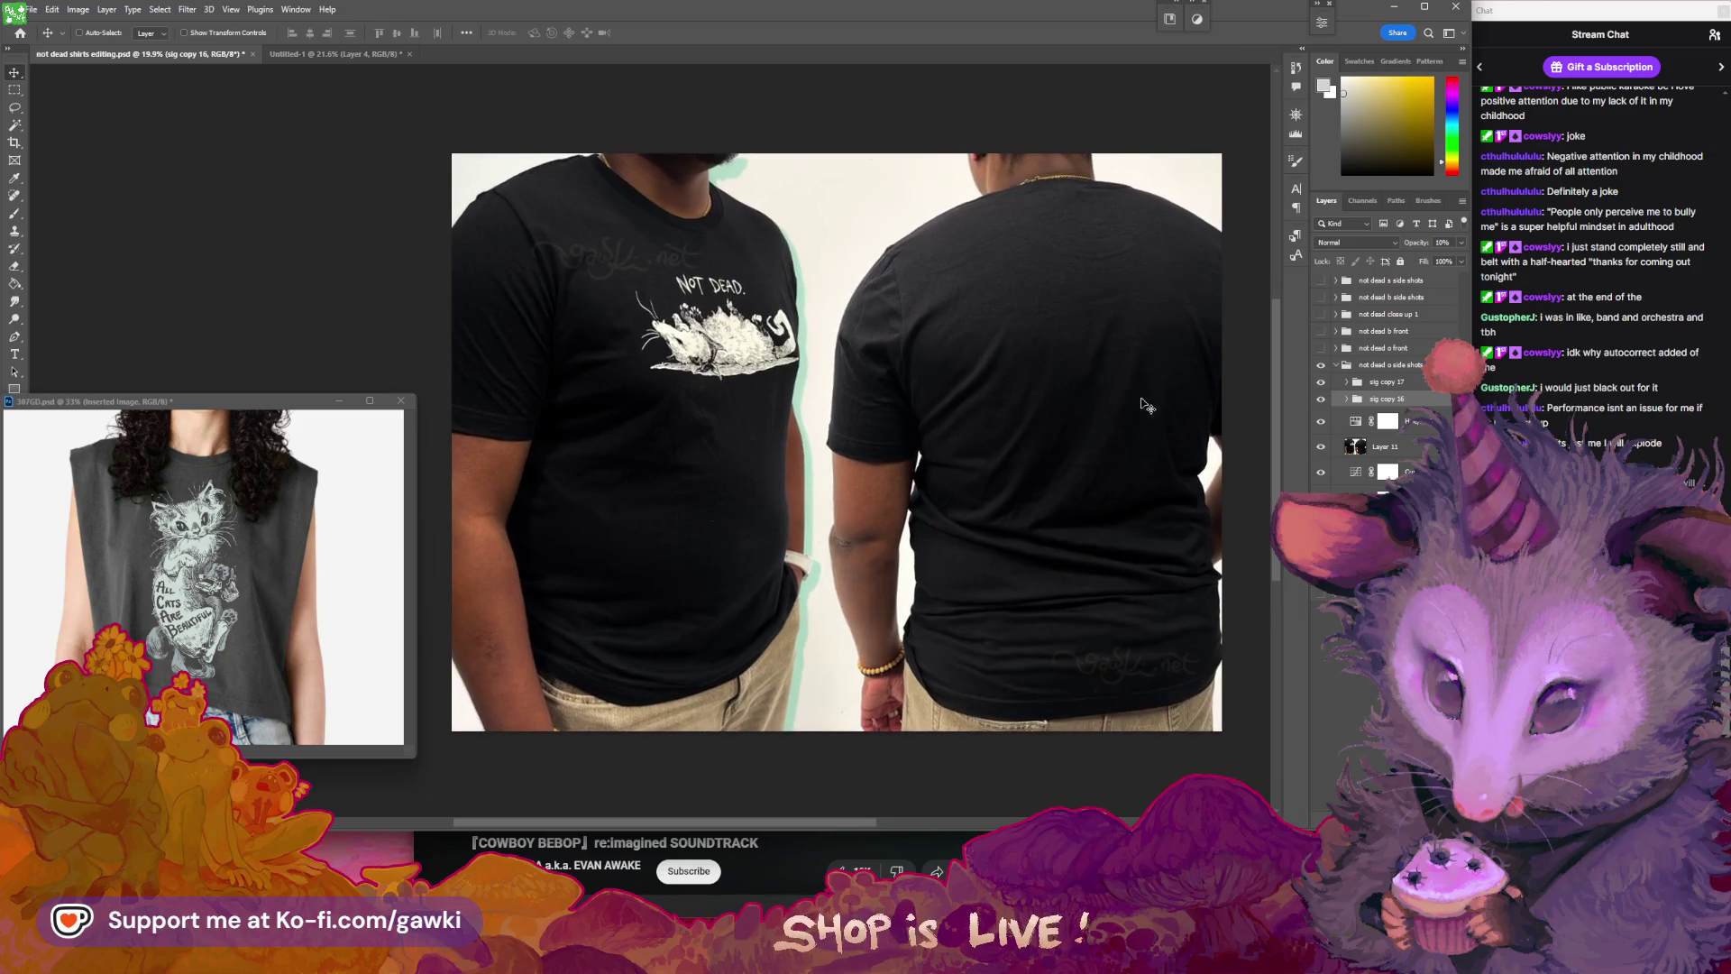
pyautogui.press('ctrl')
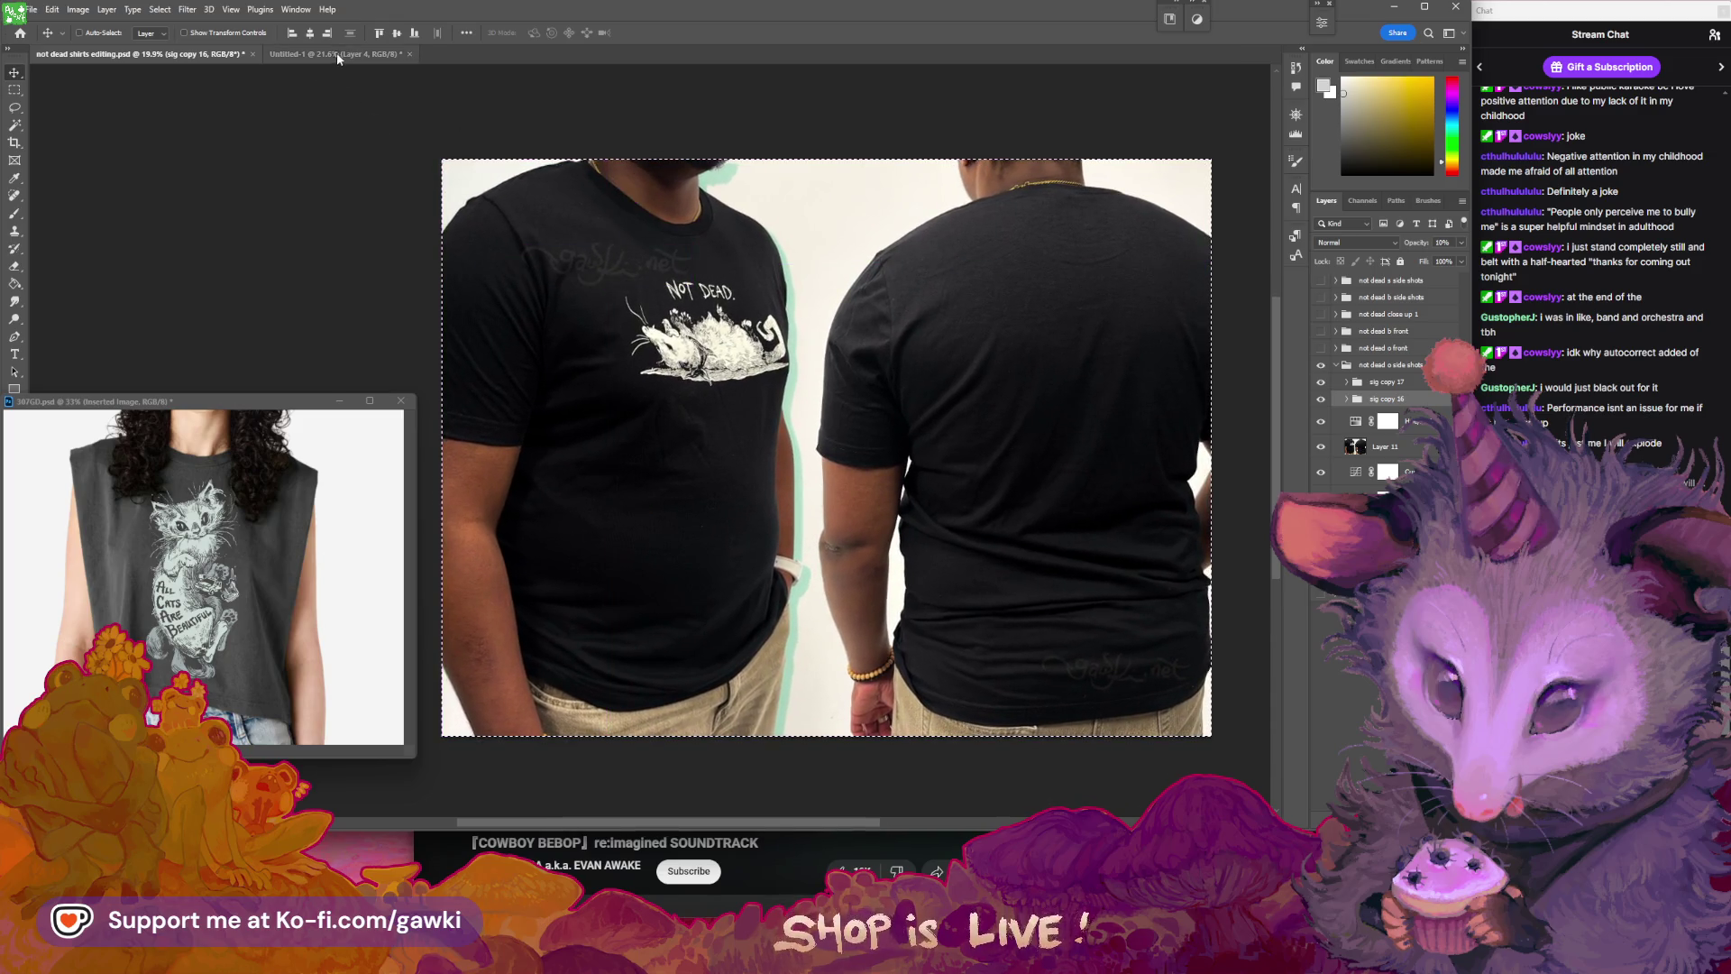
# - Return to the shirts editing file, then collapse and hide the side-shots group
pyautogui.click(337, 54)
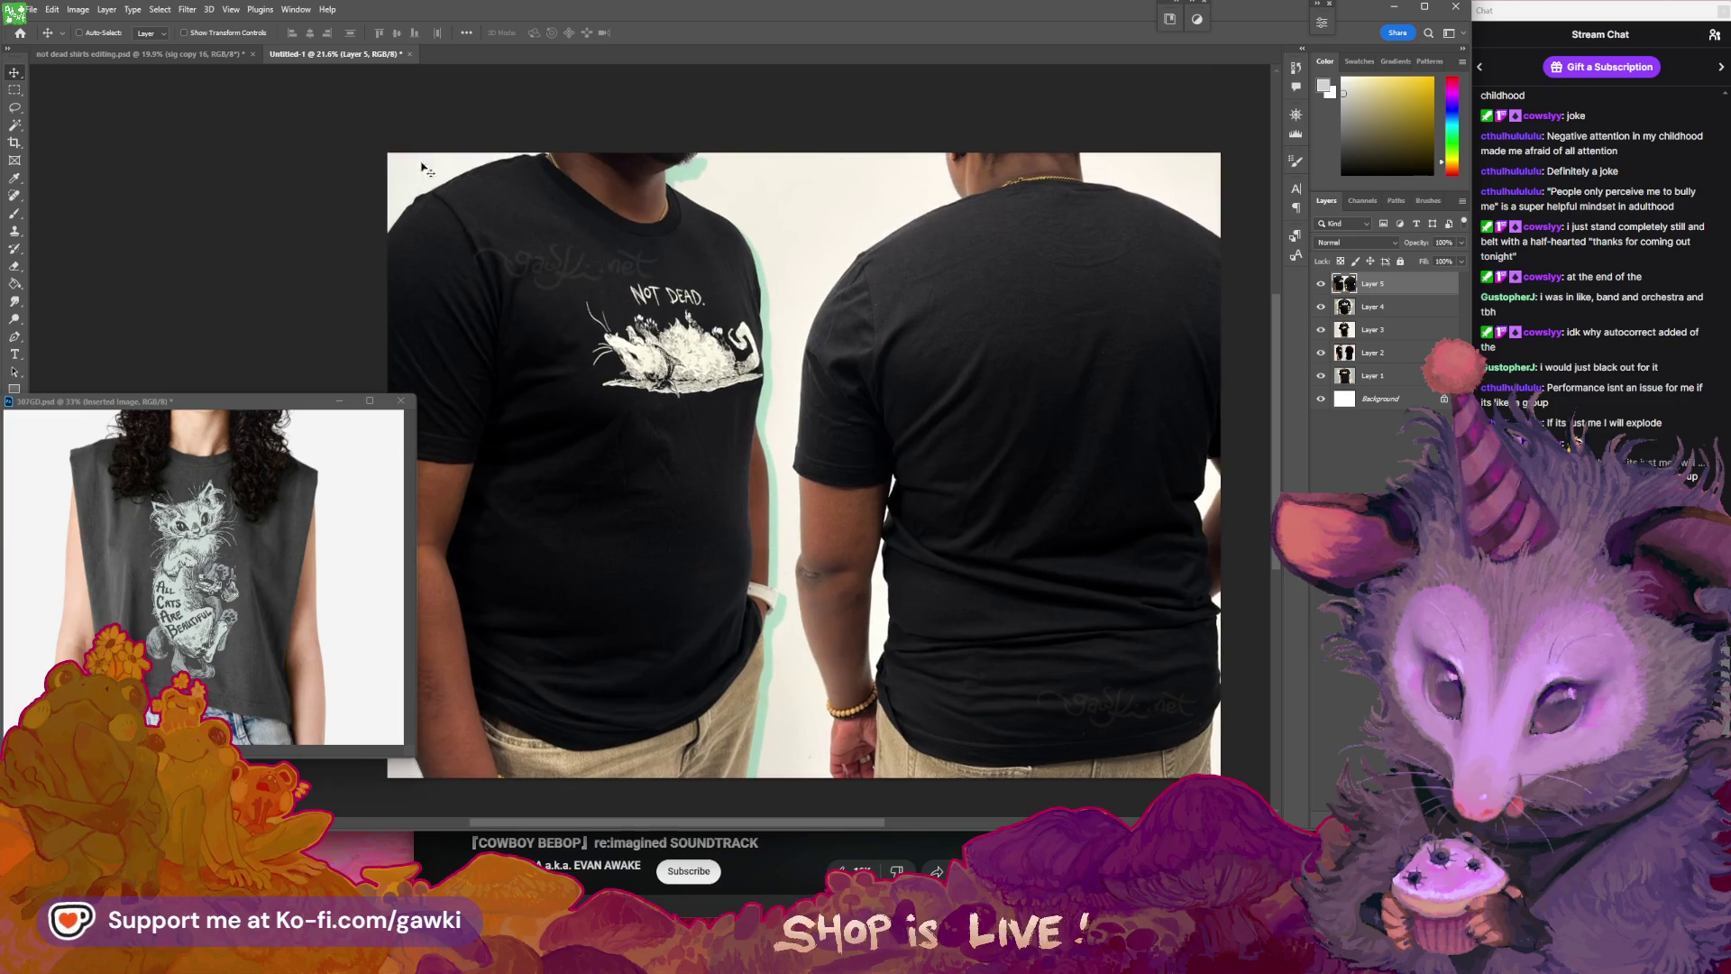
pyautogui.hotkey('ctrl', 'Tab')
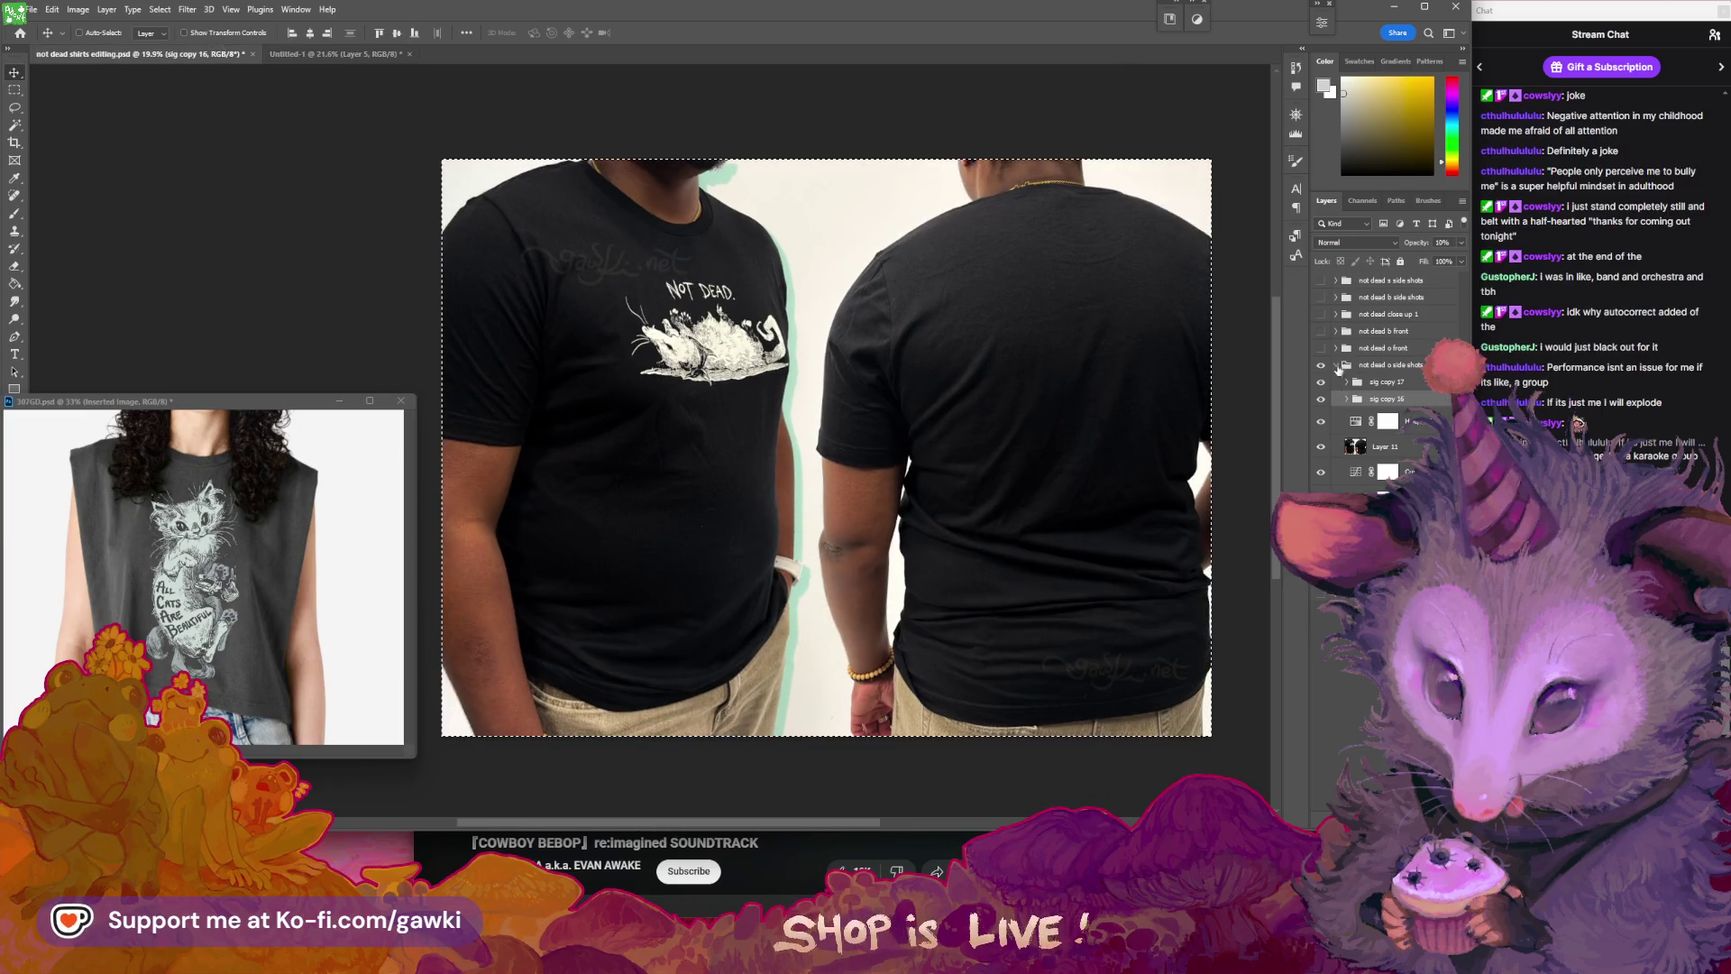
pyautogui.click(1336, 366)
pyautogui.click(1322, 370)
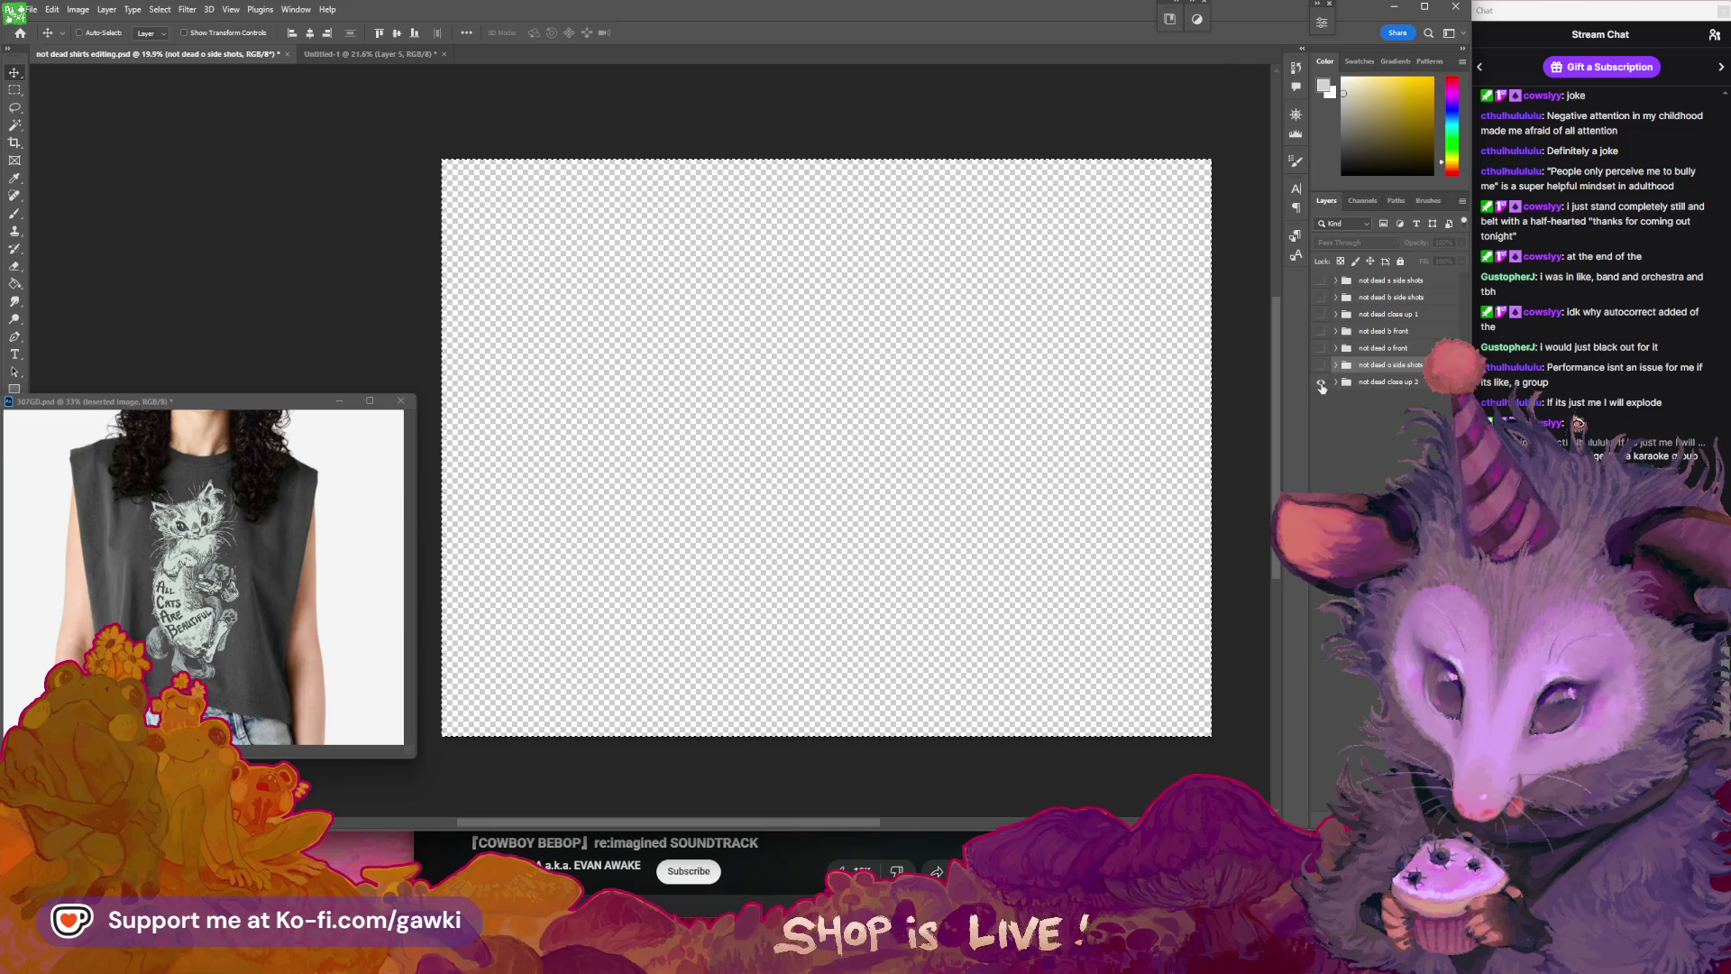
# - Show the close up 2 photo and move both signature watermark layers onto it
pyautogui.click(1322, 383)
pyautogui.click(1336, 365)
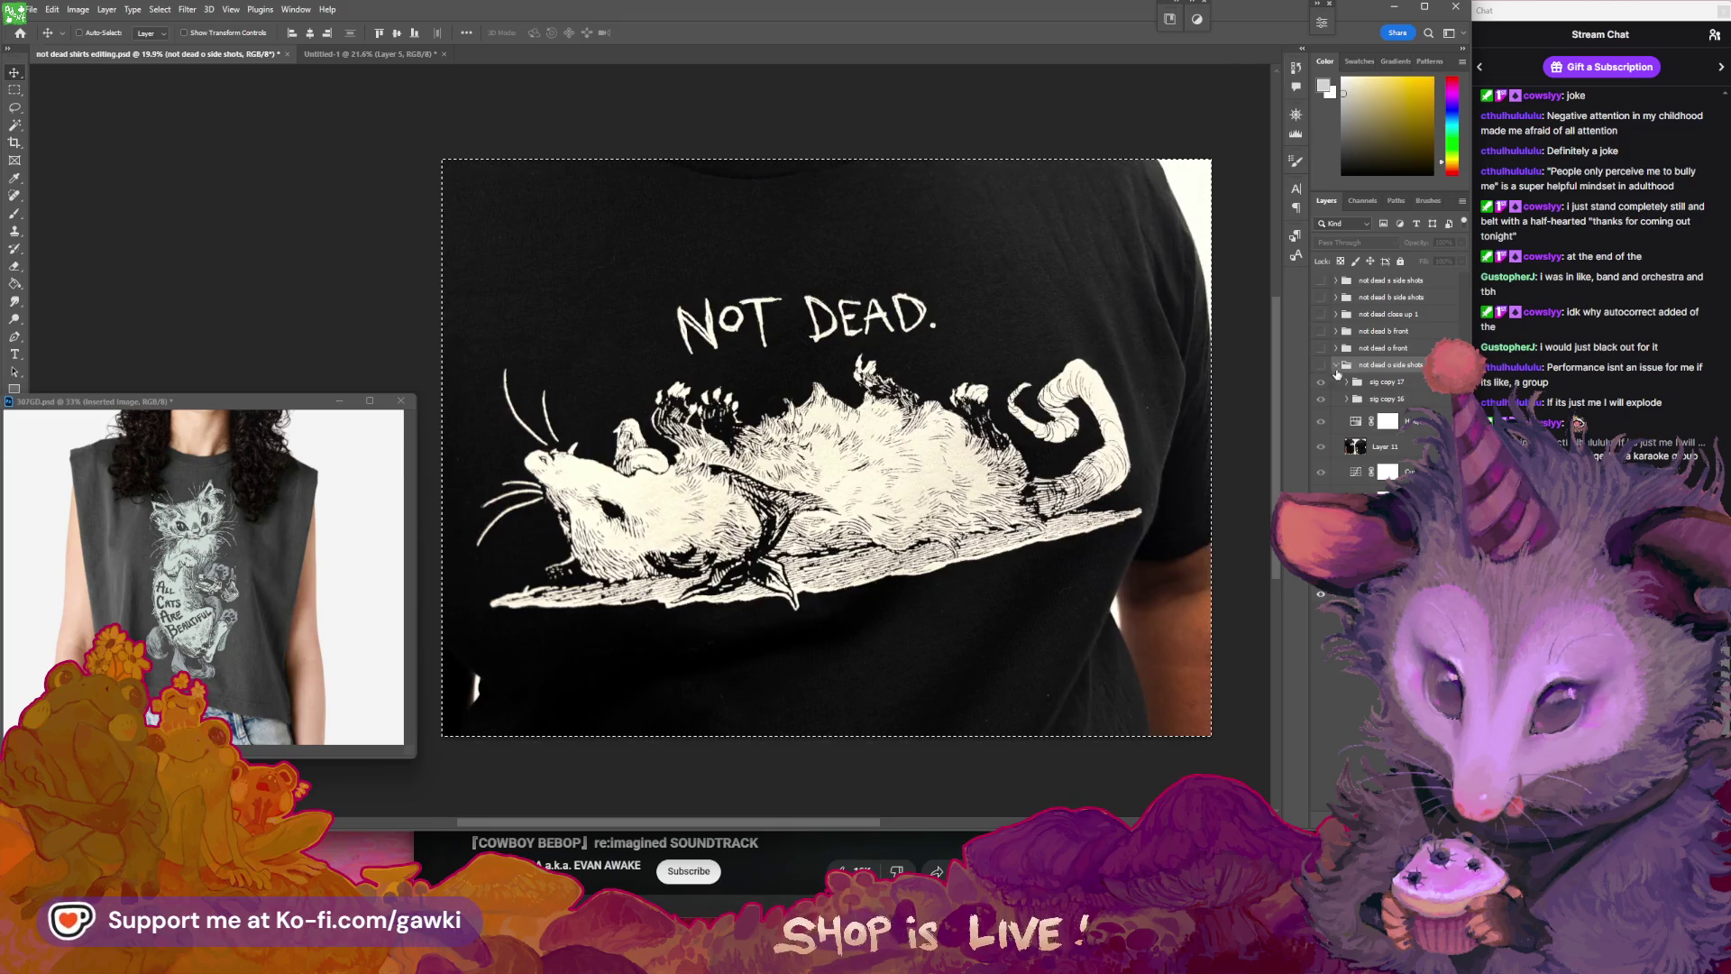
pyautogui.click(1376, 389)
pyautogui.keyDown('shift'); pyautogui.click(1380, 399); pyautogui.keyUp('shift')
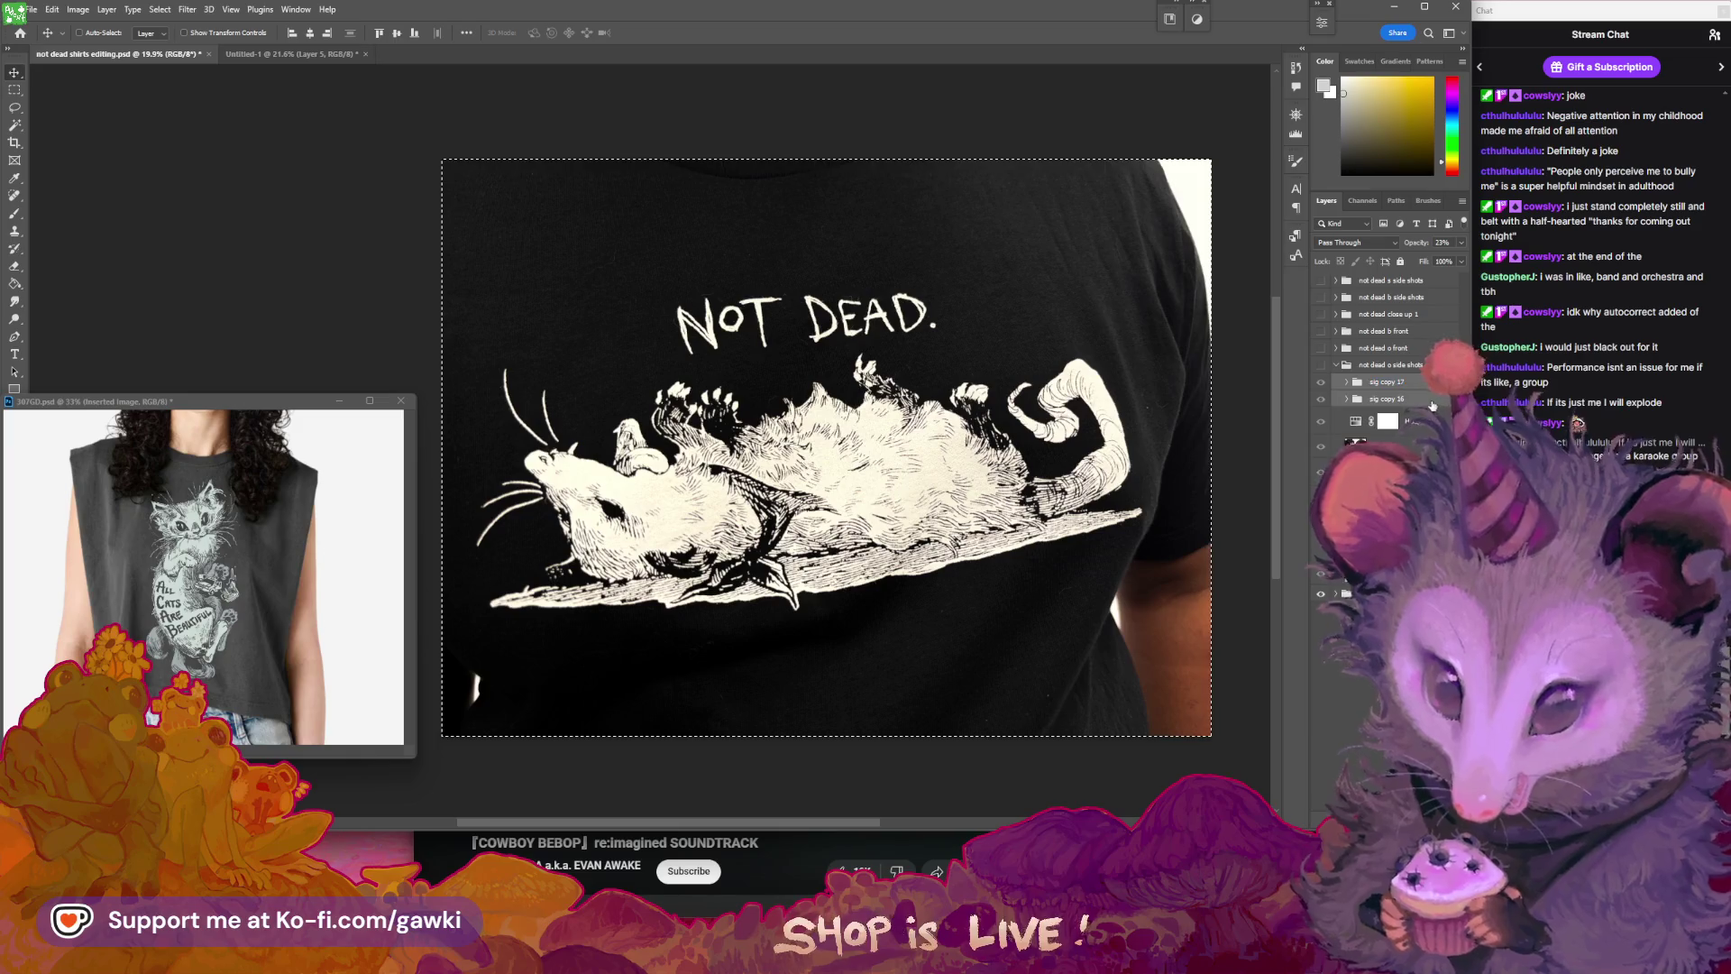
pyautogui.moveTo(1379, 394); pyautogui.dragTo(1336, 401)
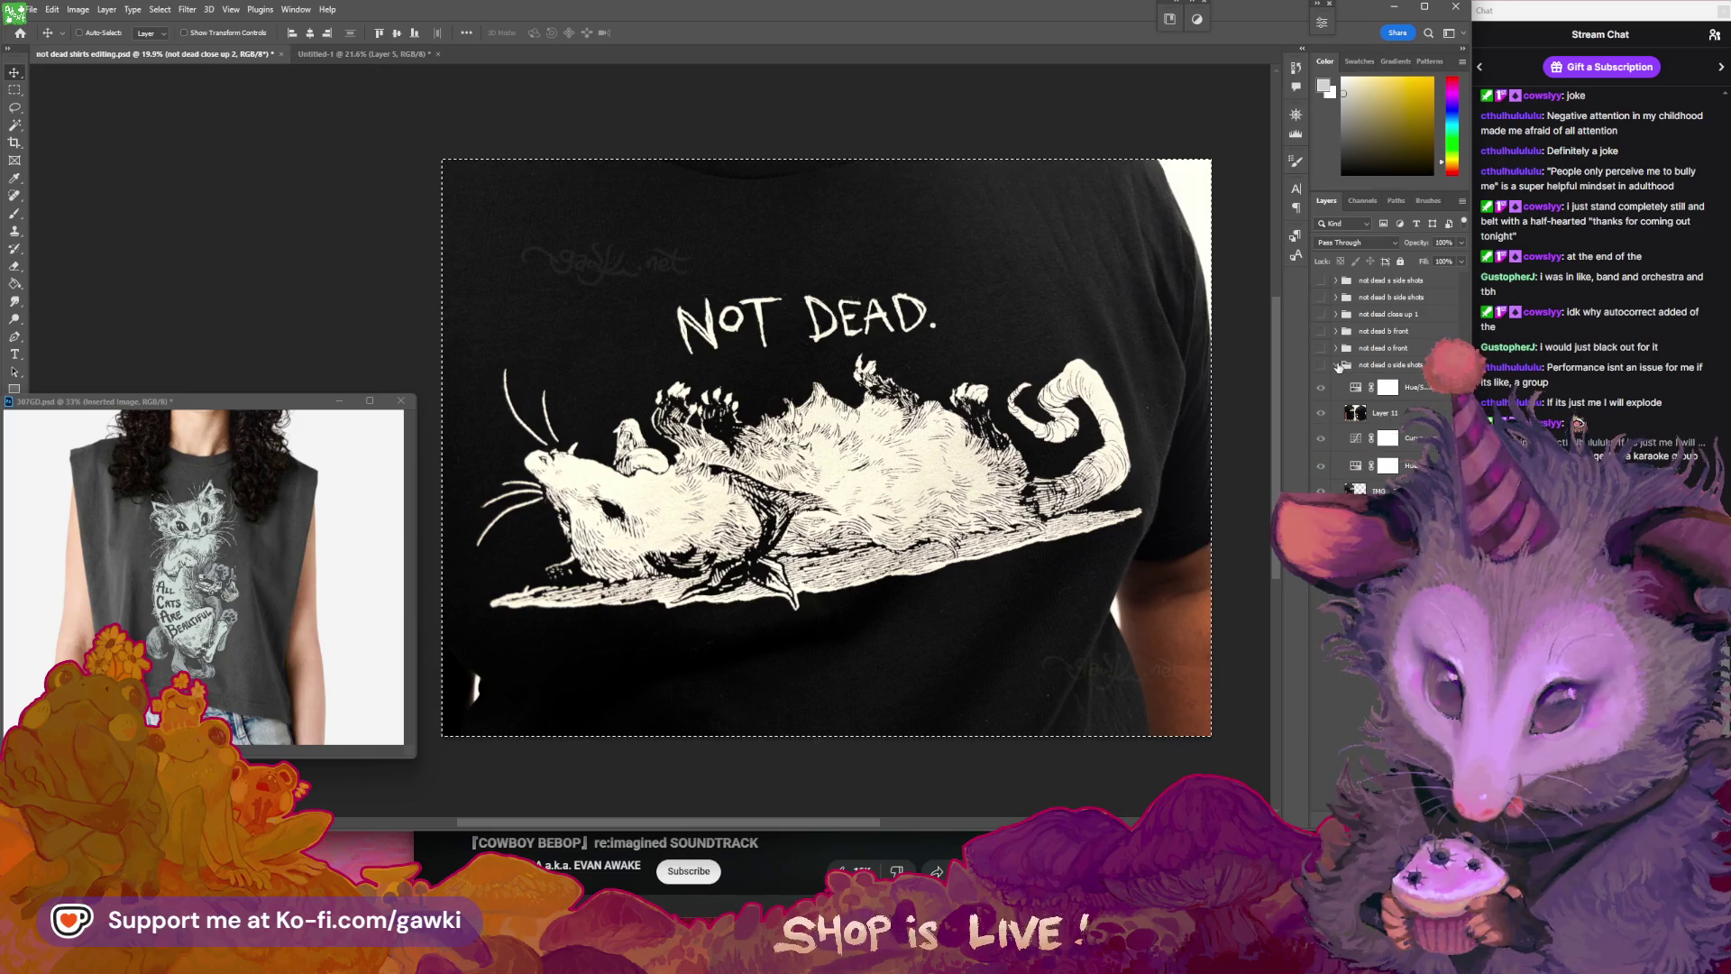
pyautogui.click(1338, 365)
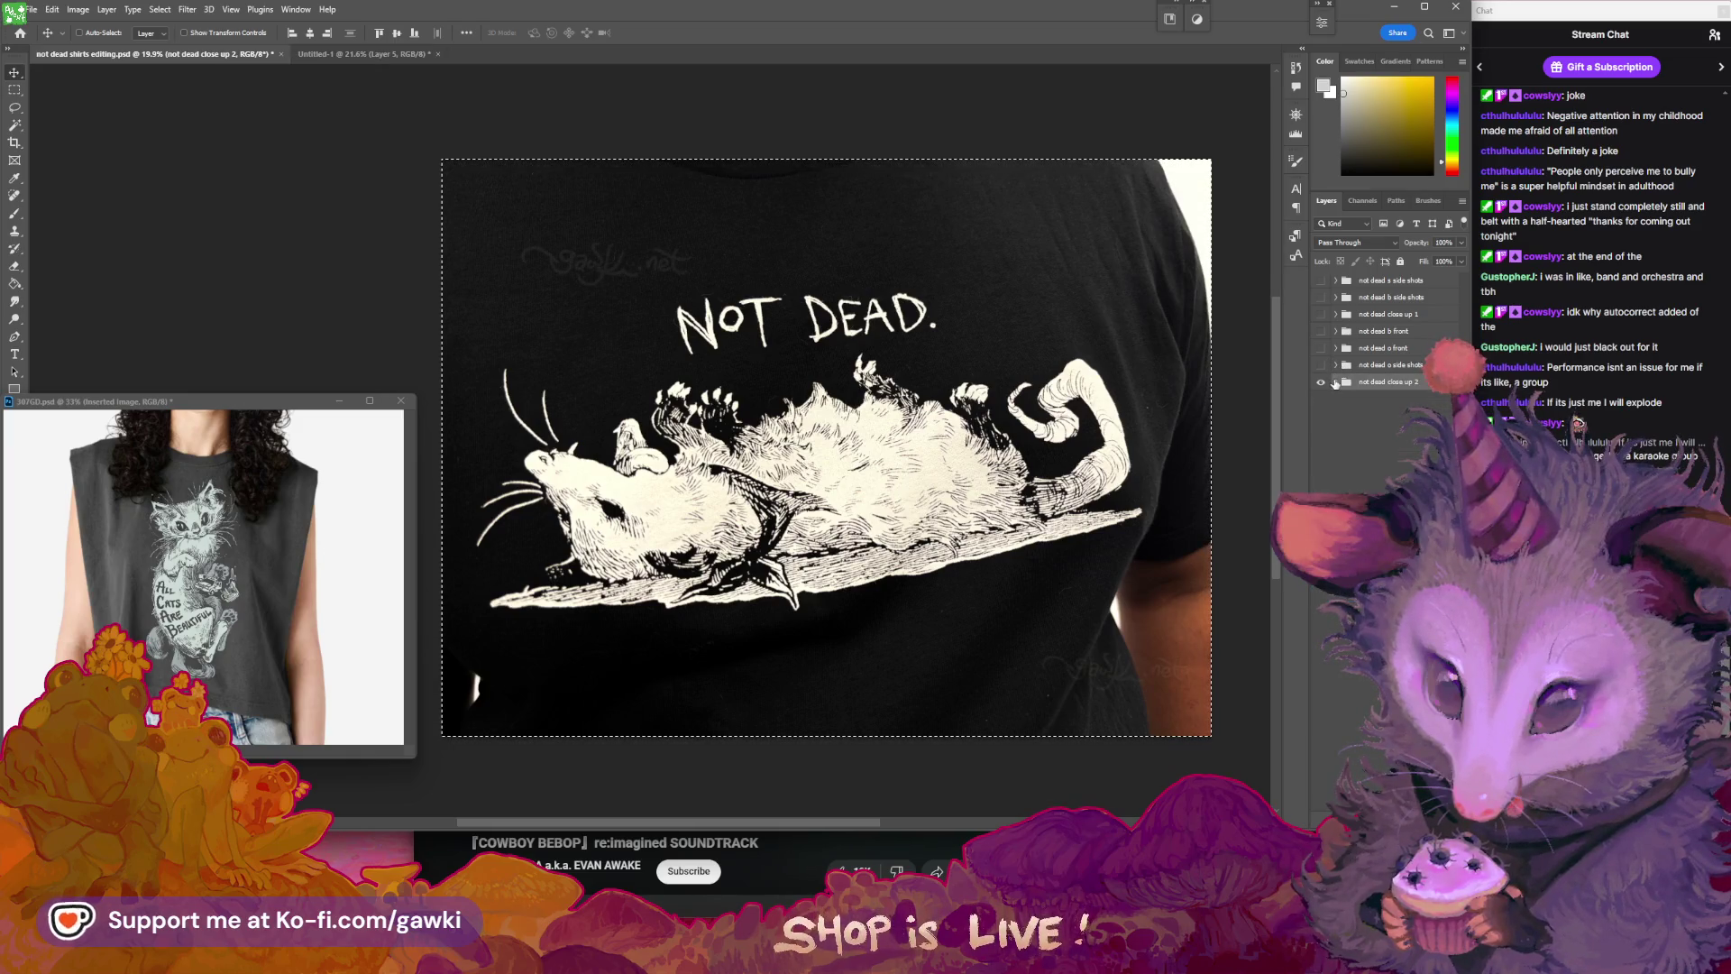
# - Position sig copy 17 and sig copy 16 watermarks on the close-up shirt, below the possum
pyautogui.click(1366, 403)
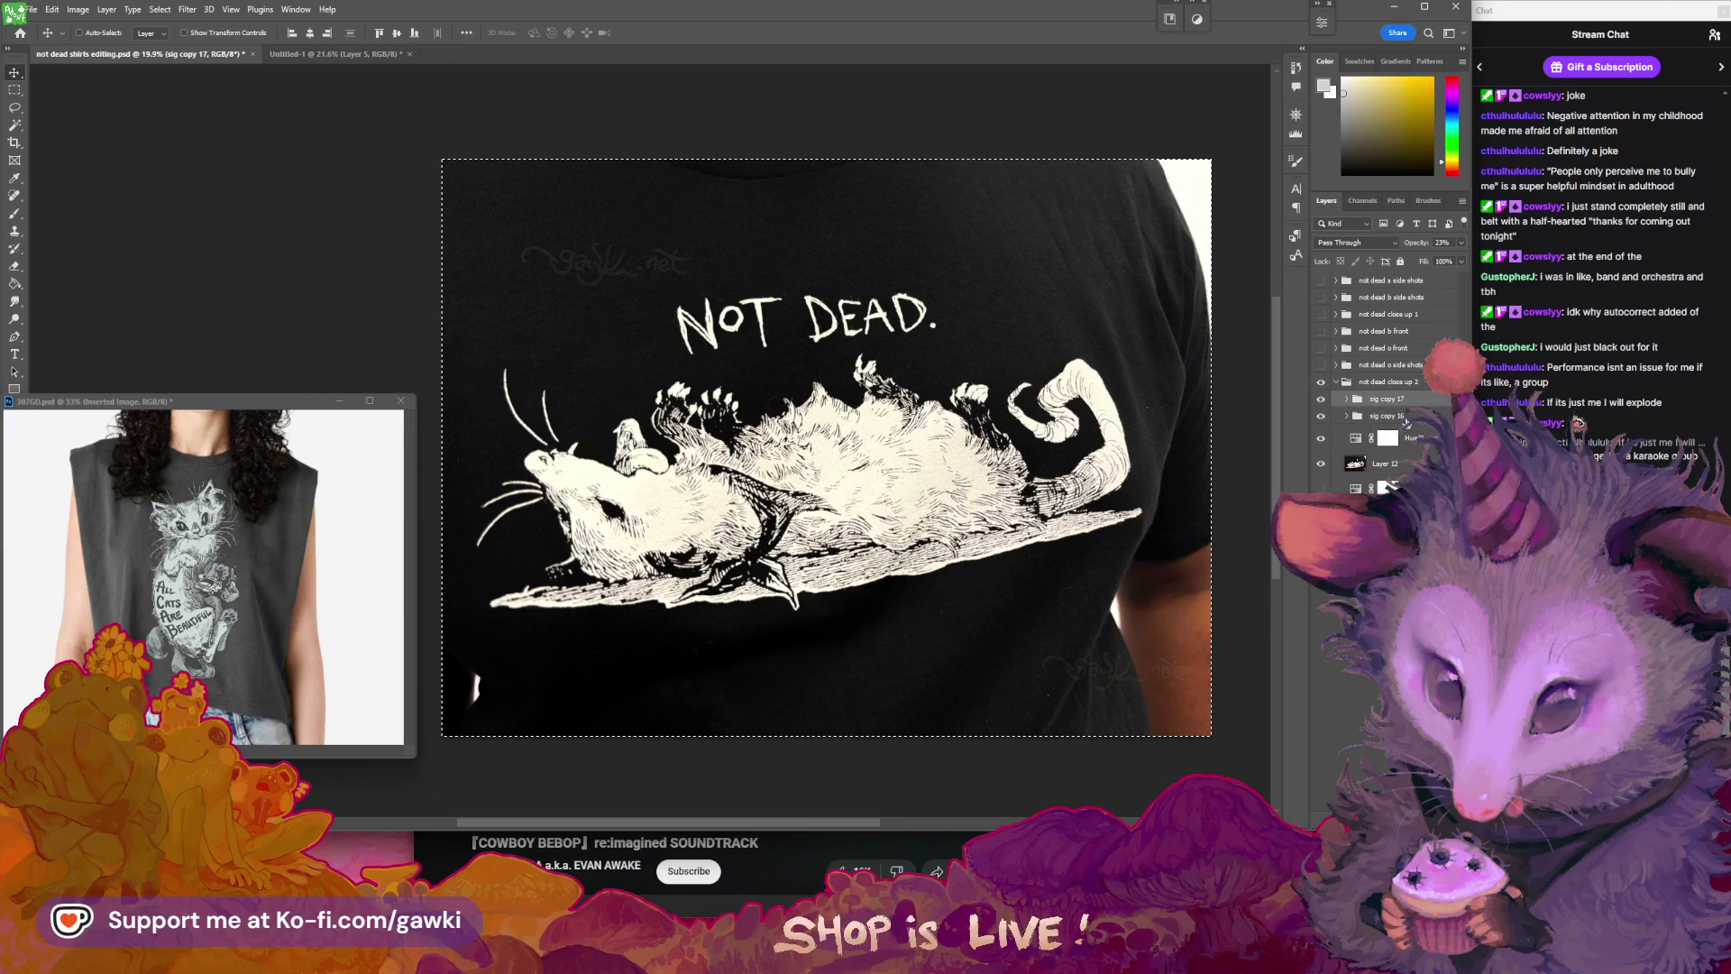
pyautogui.click(1402, 419)
pyautogui.press('Return')
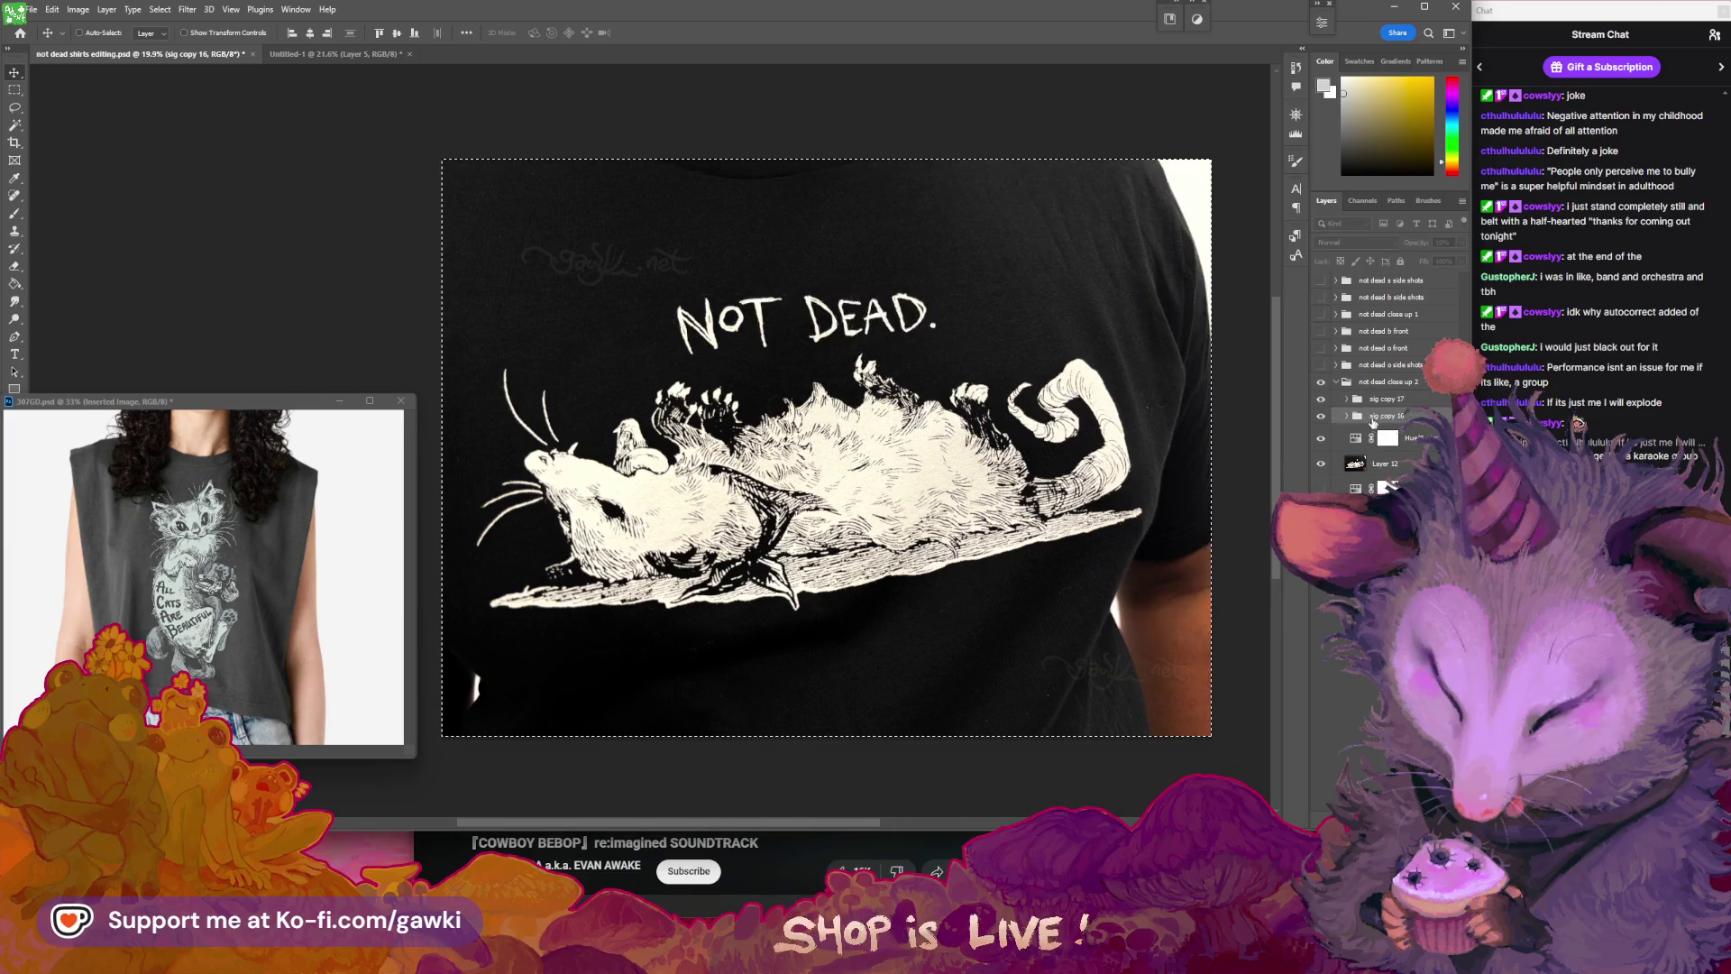
pyautogui.click(1384, 399)
pyautogui.click(919, 349)
pyautogui.moveTo(921, 352)
pyautogui.mouseDown()
pyautogui.moveTo(784, 234)
pyautogui.moveTo(722, 281)
pyautogui.mouseUp()
pyautogui.click(1386, 416)
pyautogui.moveTo(686, 388)
pyautogui.mouseDown()
pyautogui.moveTo(722, 367)
pyautogui.moveTo(708, 363)
pyautogui.mouseUp()
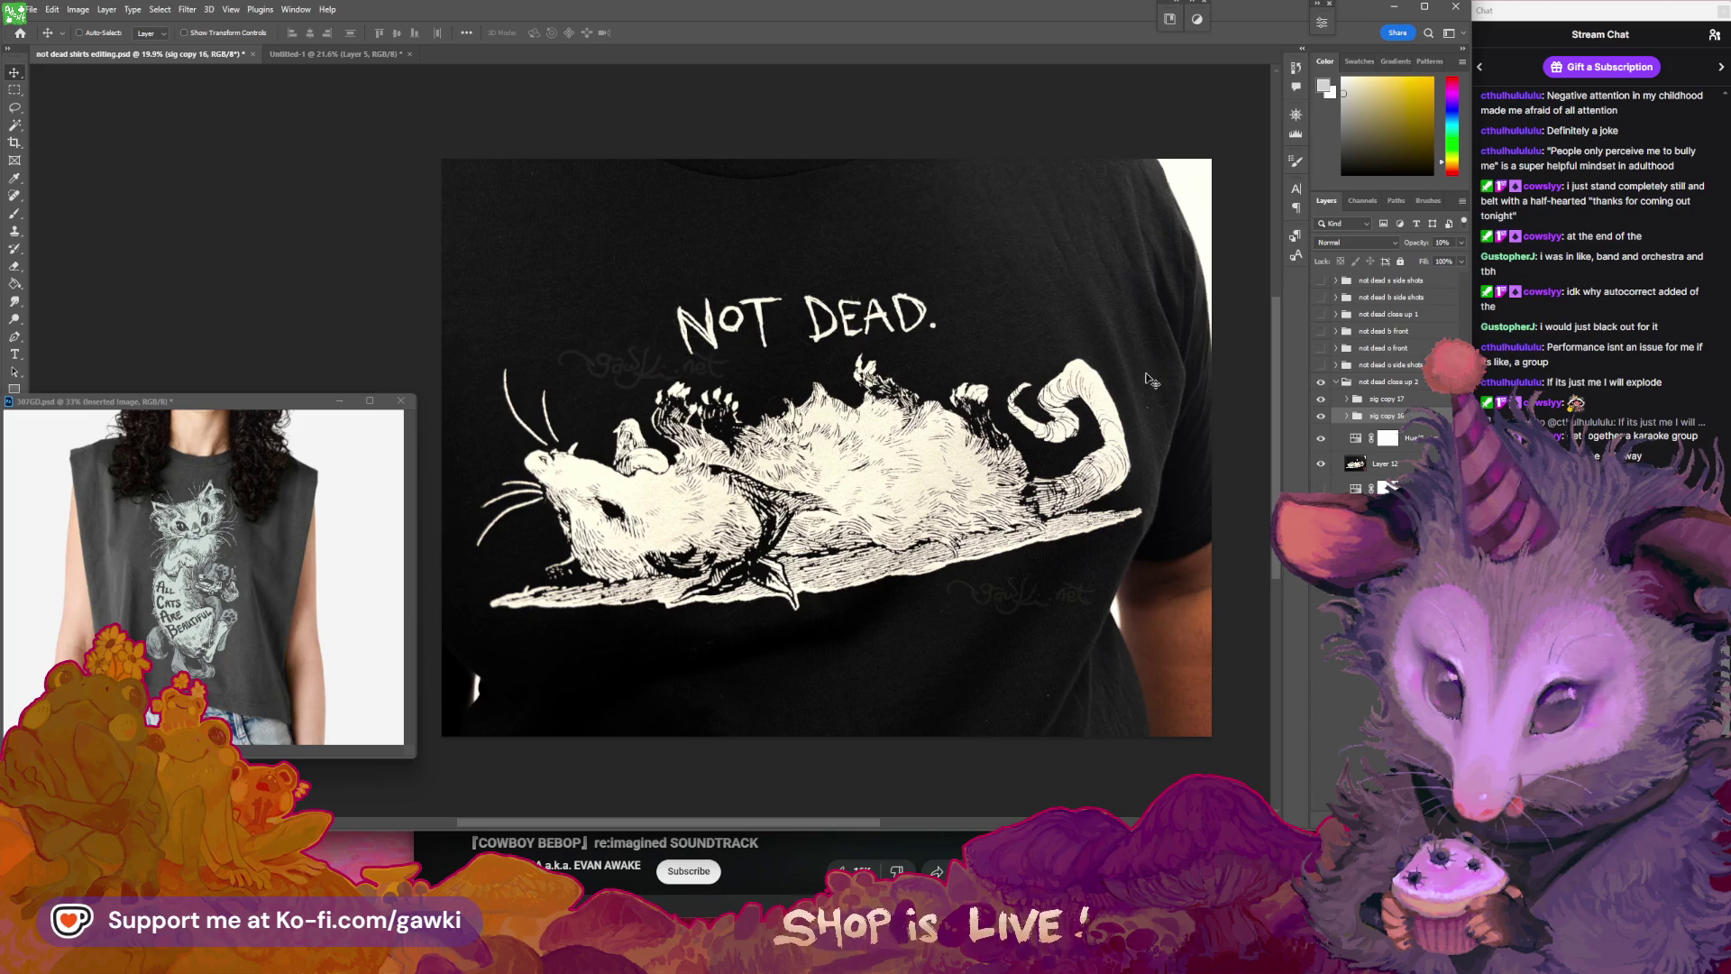
pyautogui.hotkey('alt', ']')
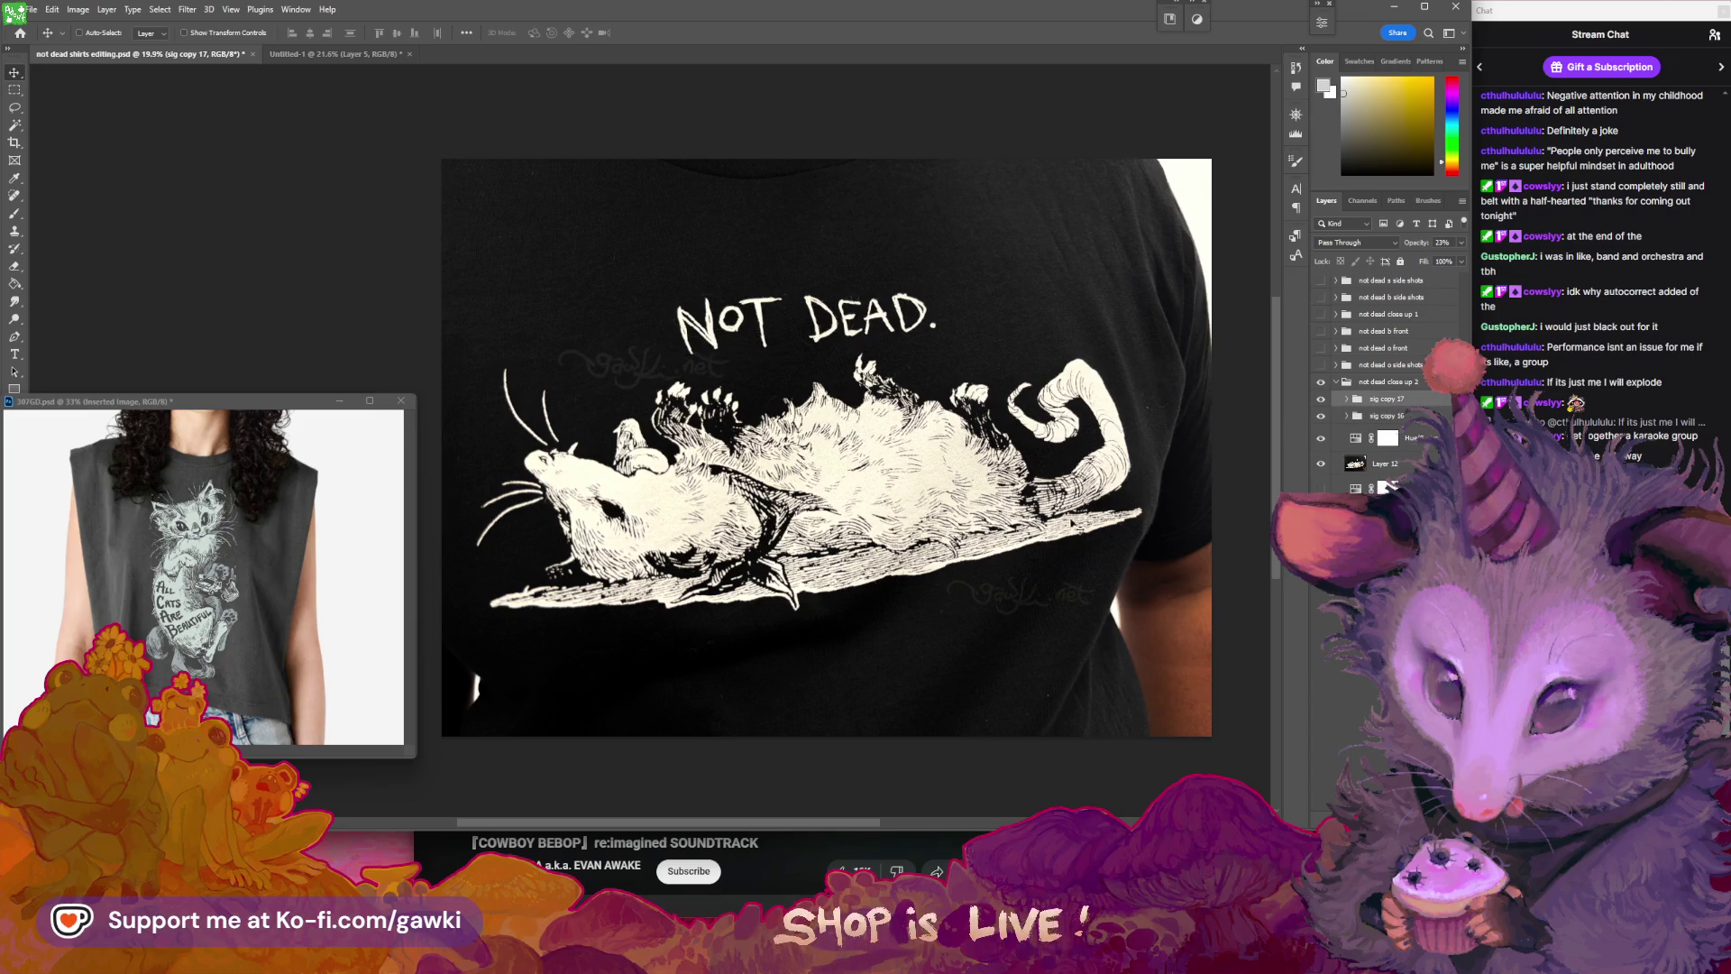
pyautogui.moveTo(1058, 522); pyautogui.dragTo(1060, 528)
# - Copy the merged close-up image and paste it into Untitled-1 as Layer 6
pyautogui.hotkey('ctrl', 'a')
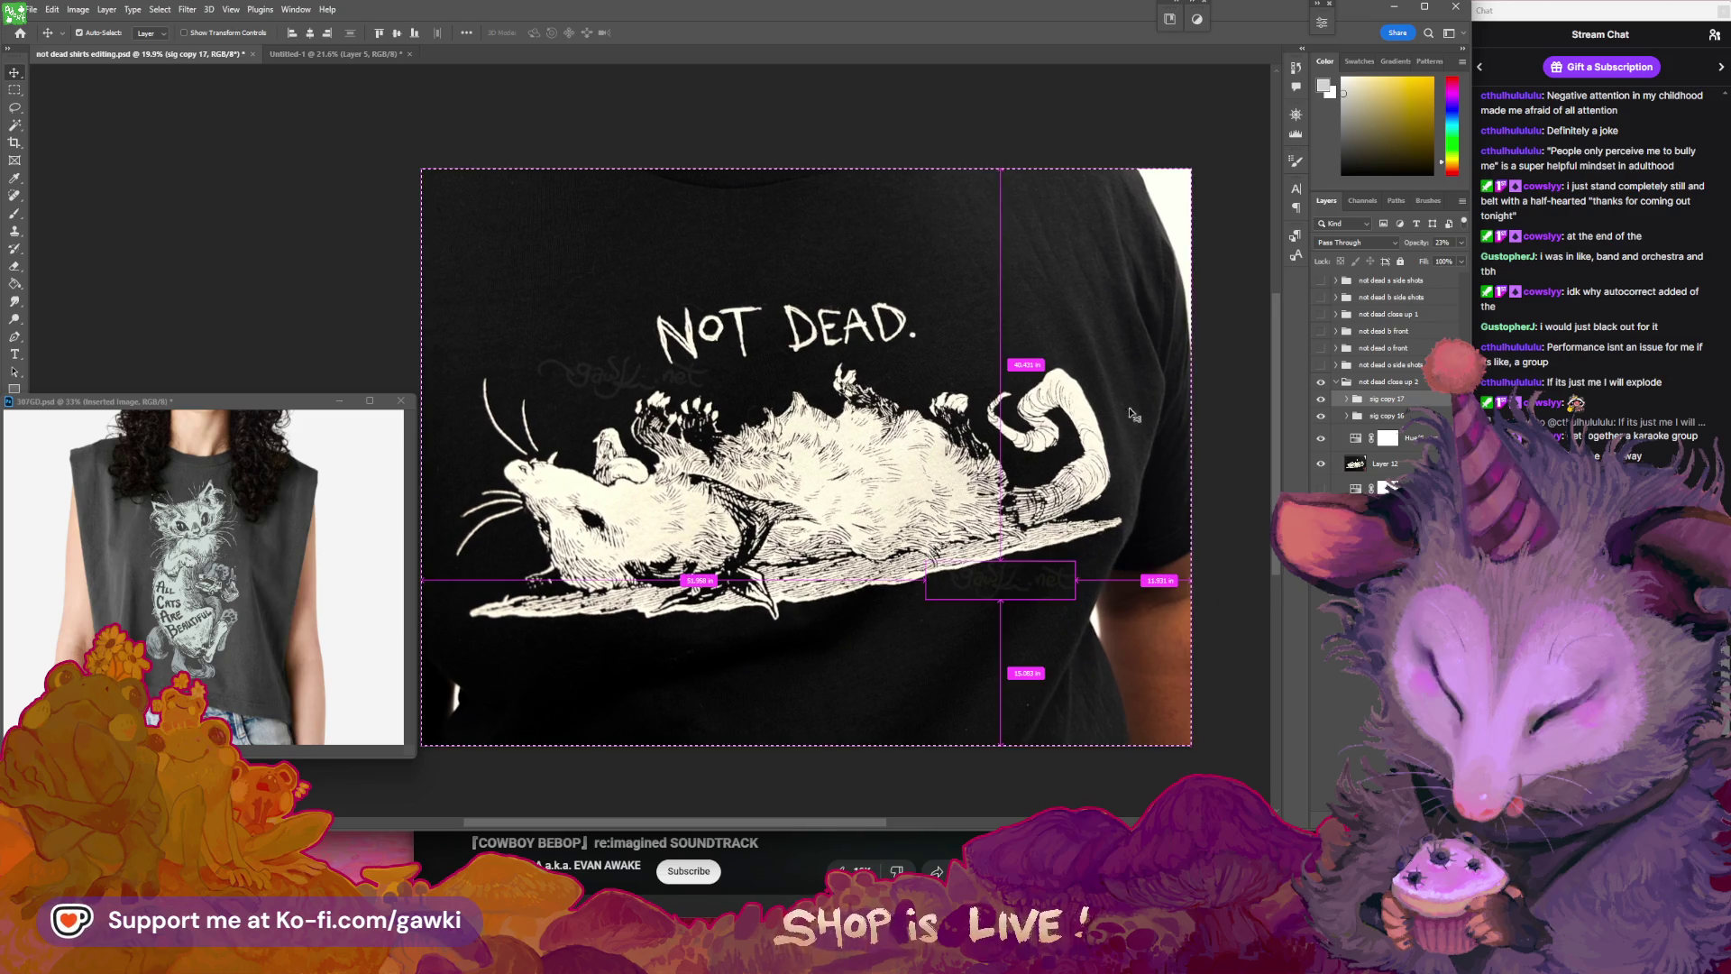
pyautogui.hotkey('ctrl', 'shift', 'c')
pyautogui.click(347, 54)
pyautogui.hotkey('ctrl', 'v')
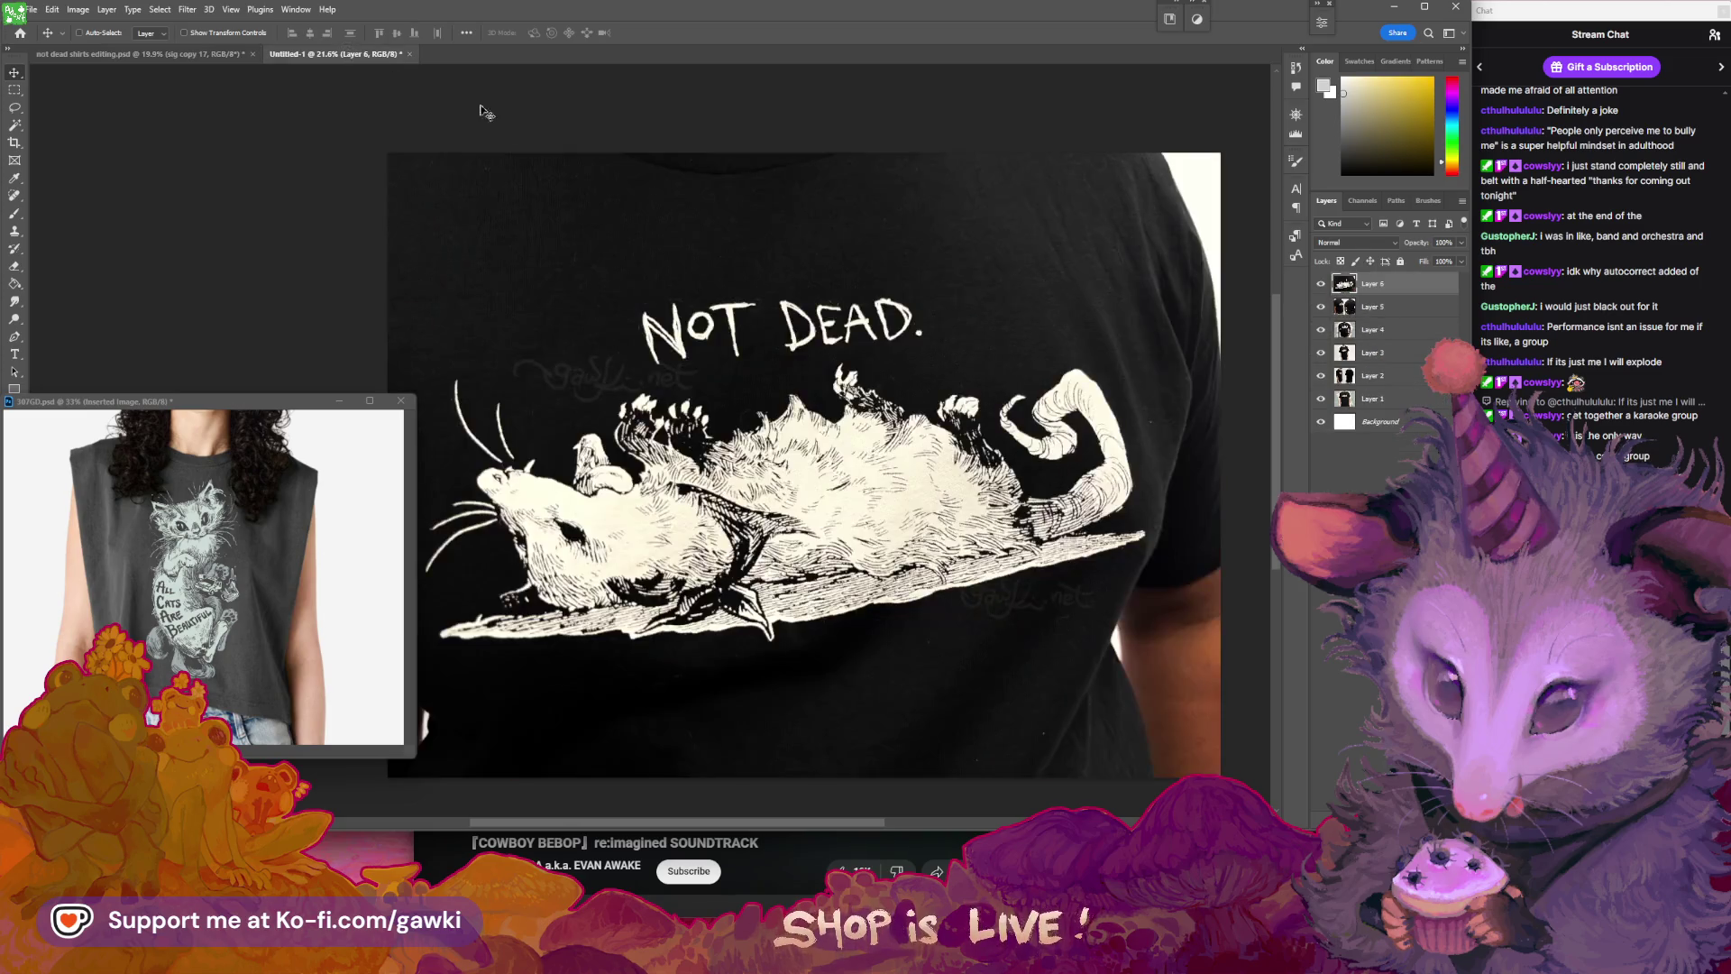
pyautogui.hotkey('ctrl', '-')
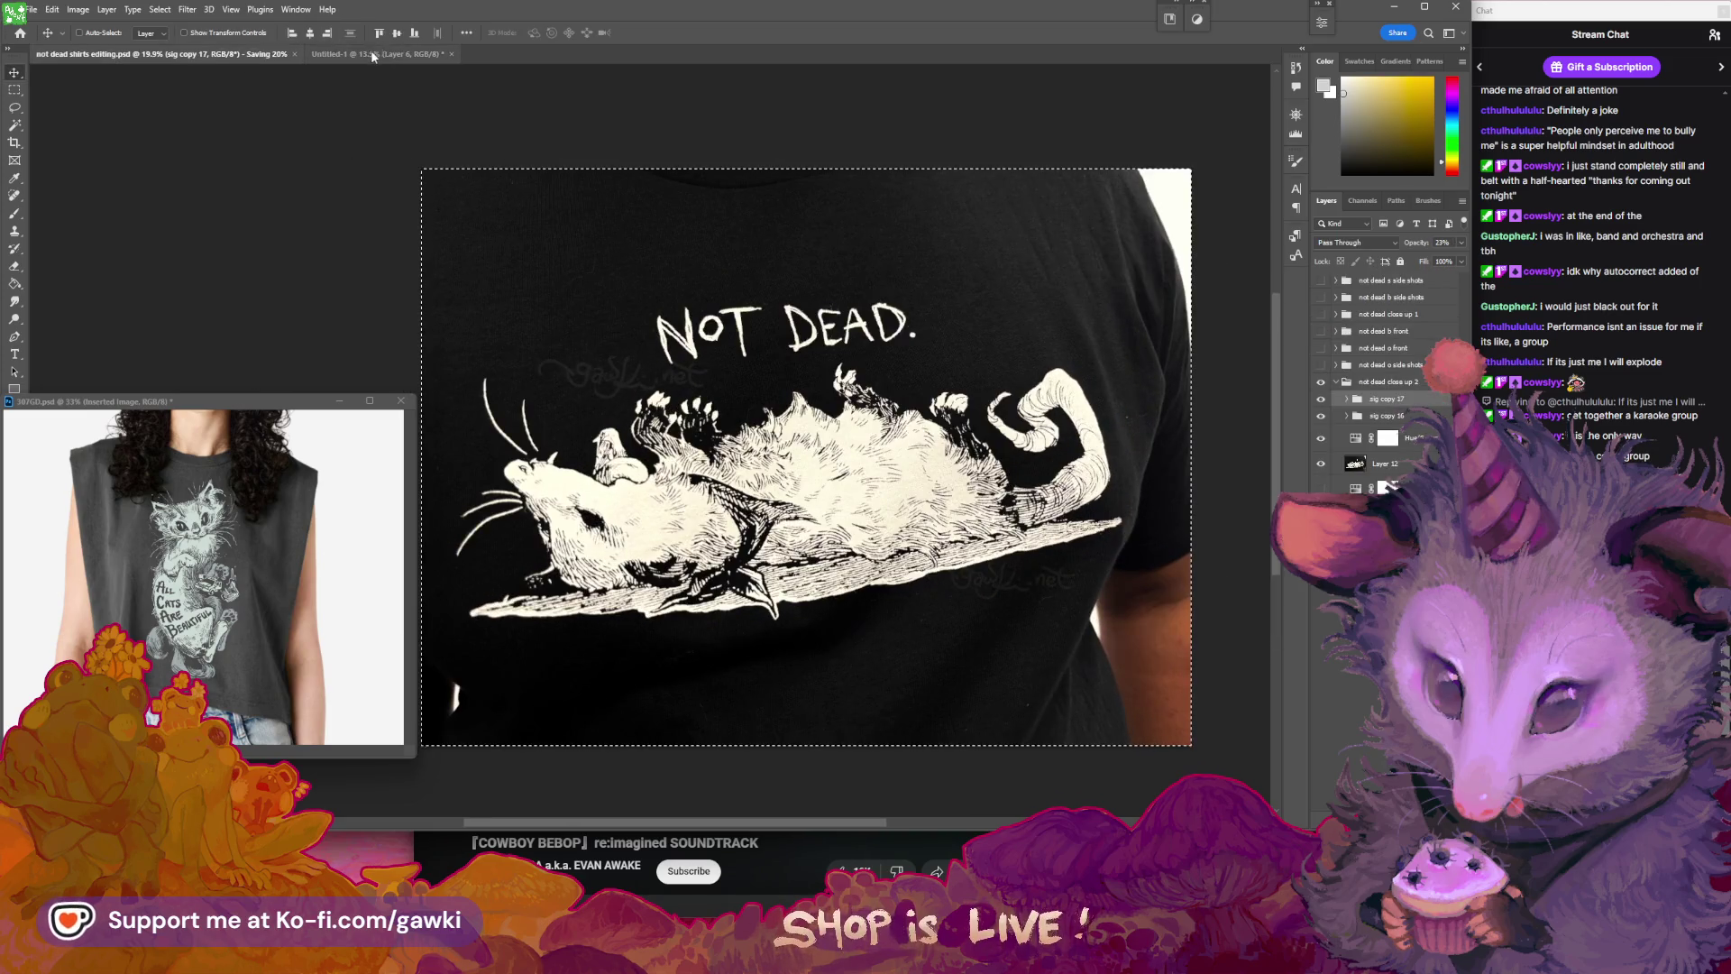
pyautogui.click(80, 9)
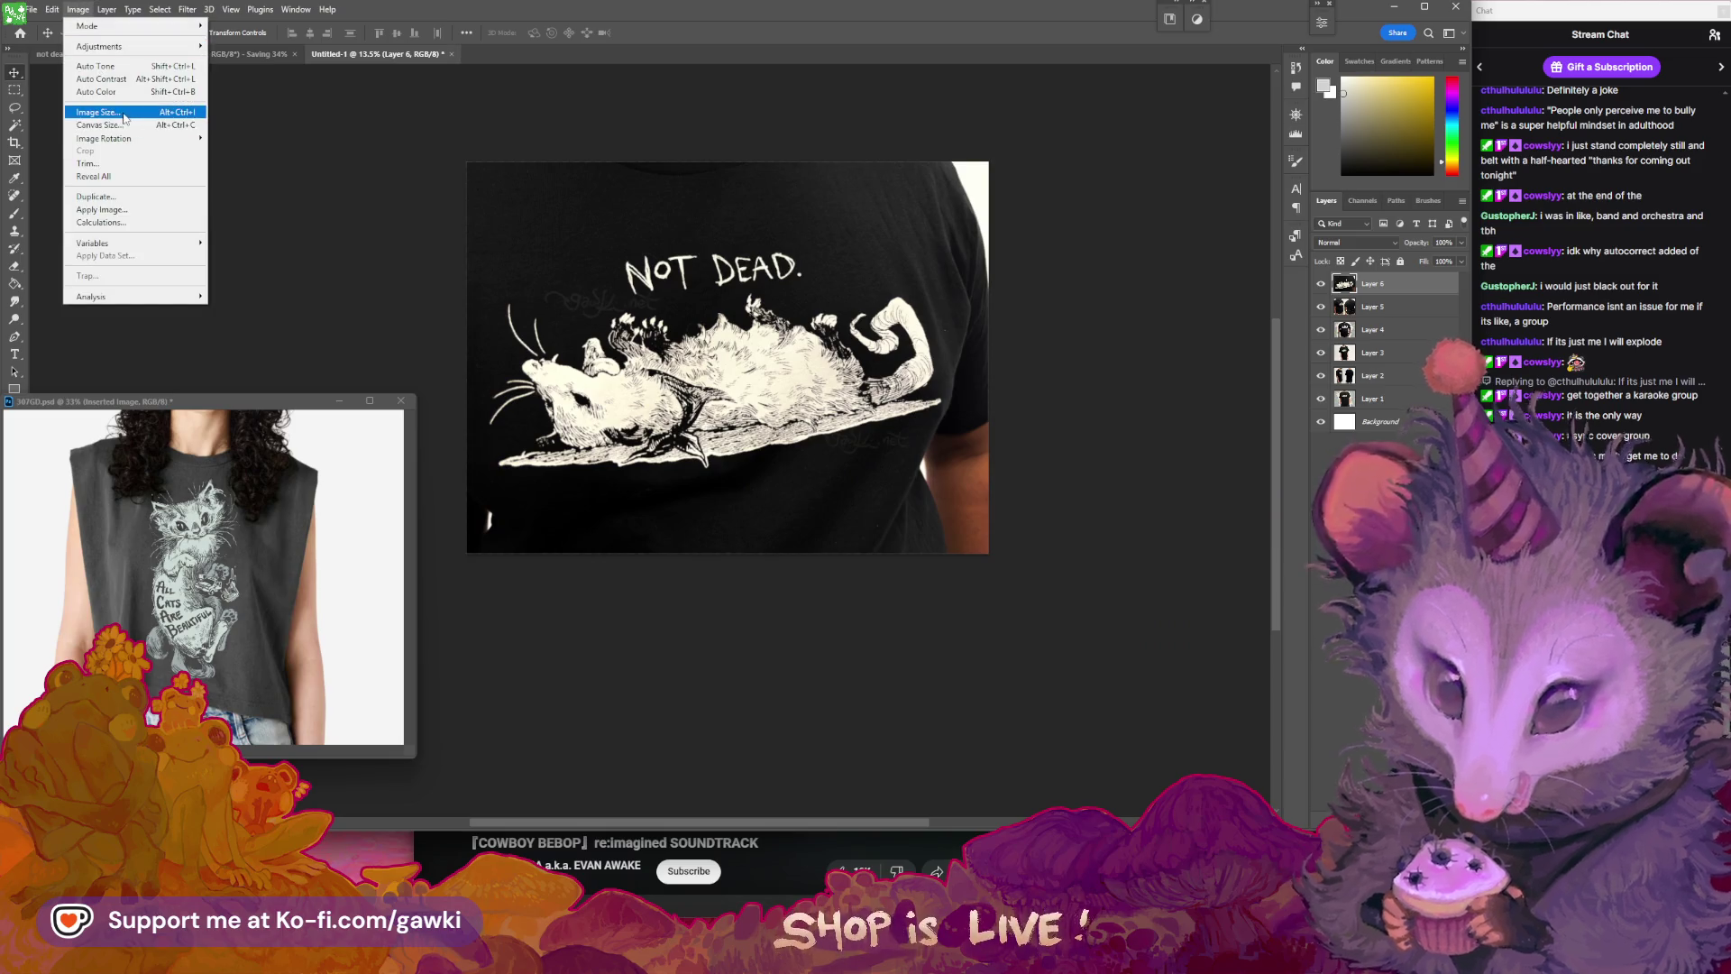
# - Resize Untitled-1 to a width of 2500 px
pyautogui.click(97, 111)
pyautogui.write('25')
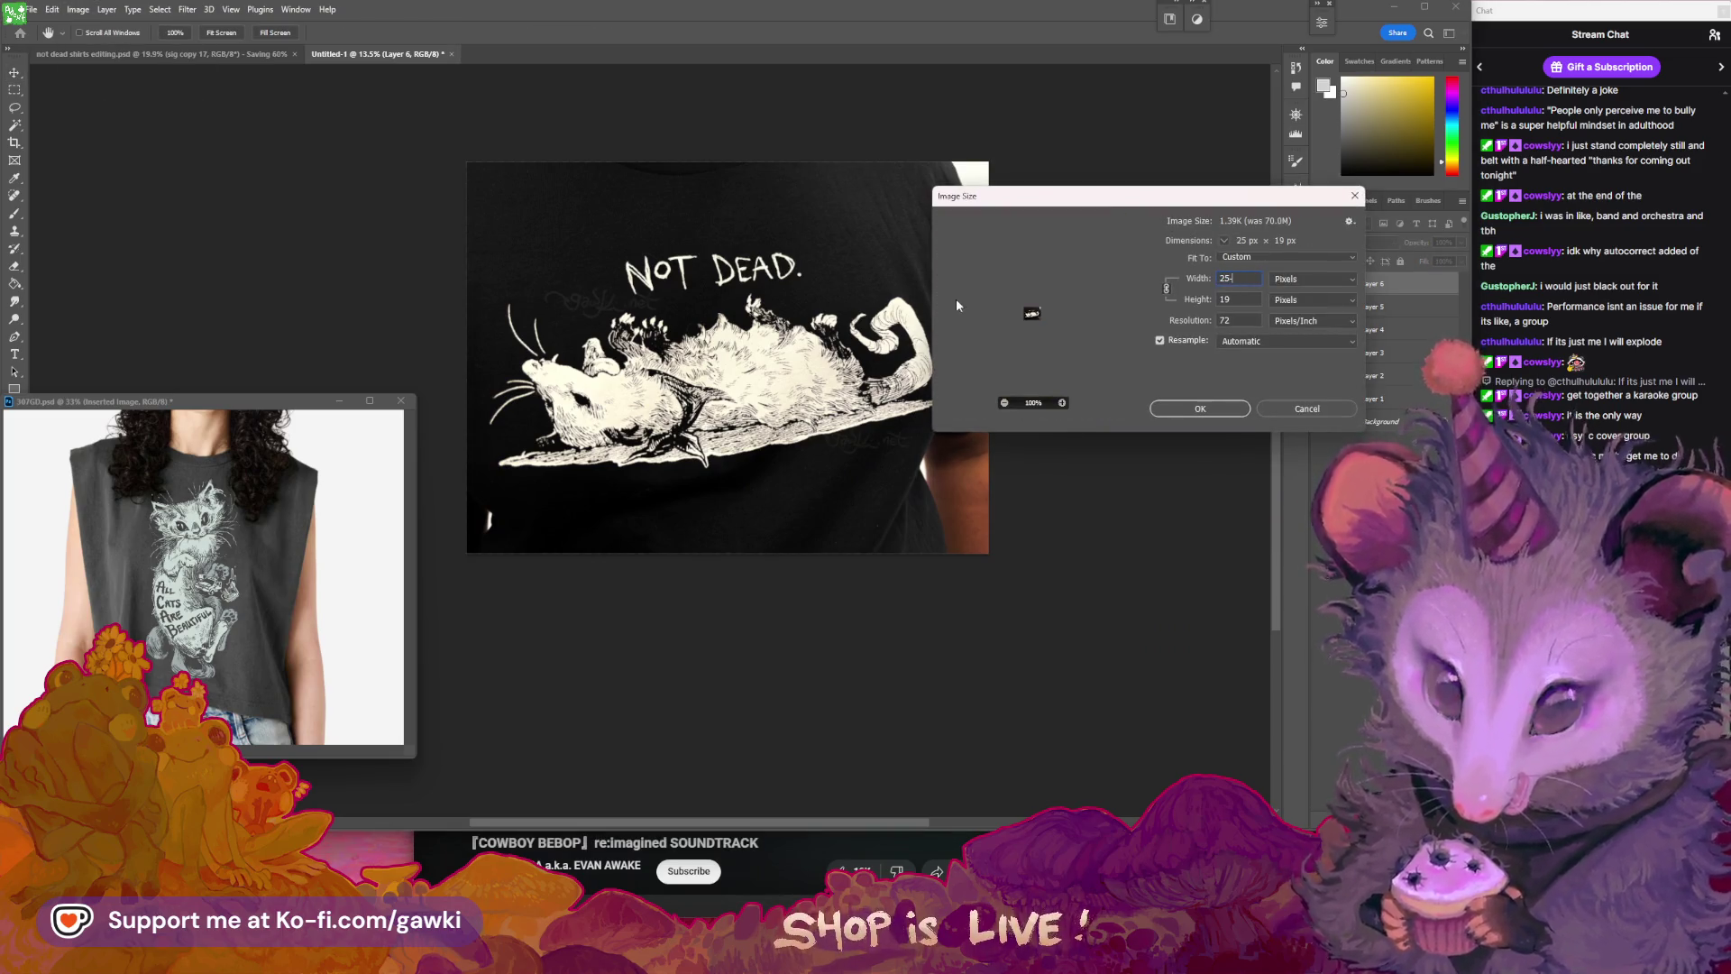
pyautogui.press('BackSpace')
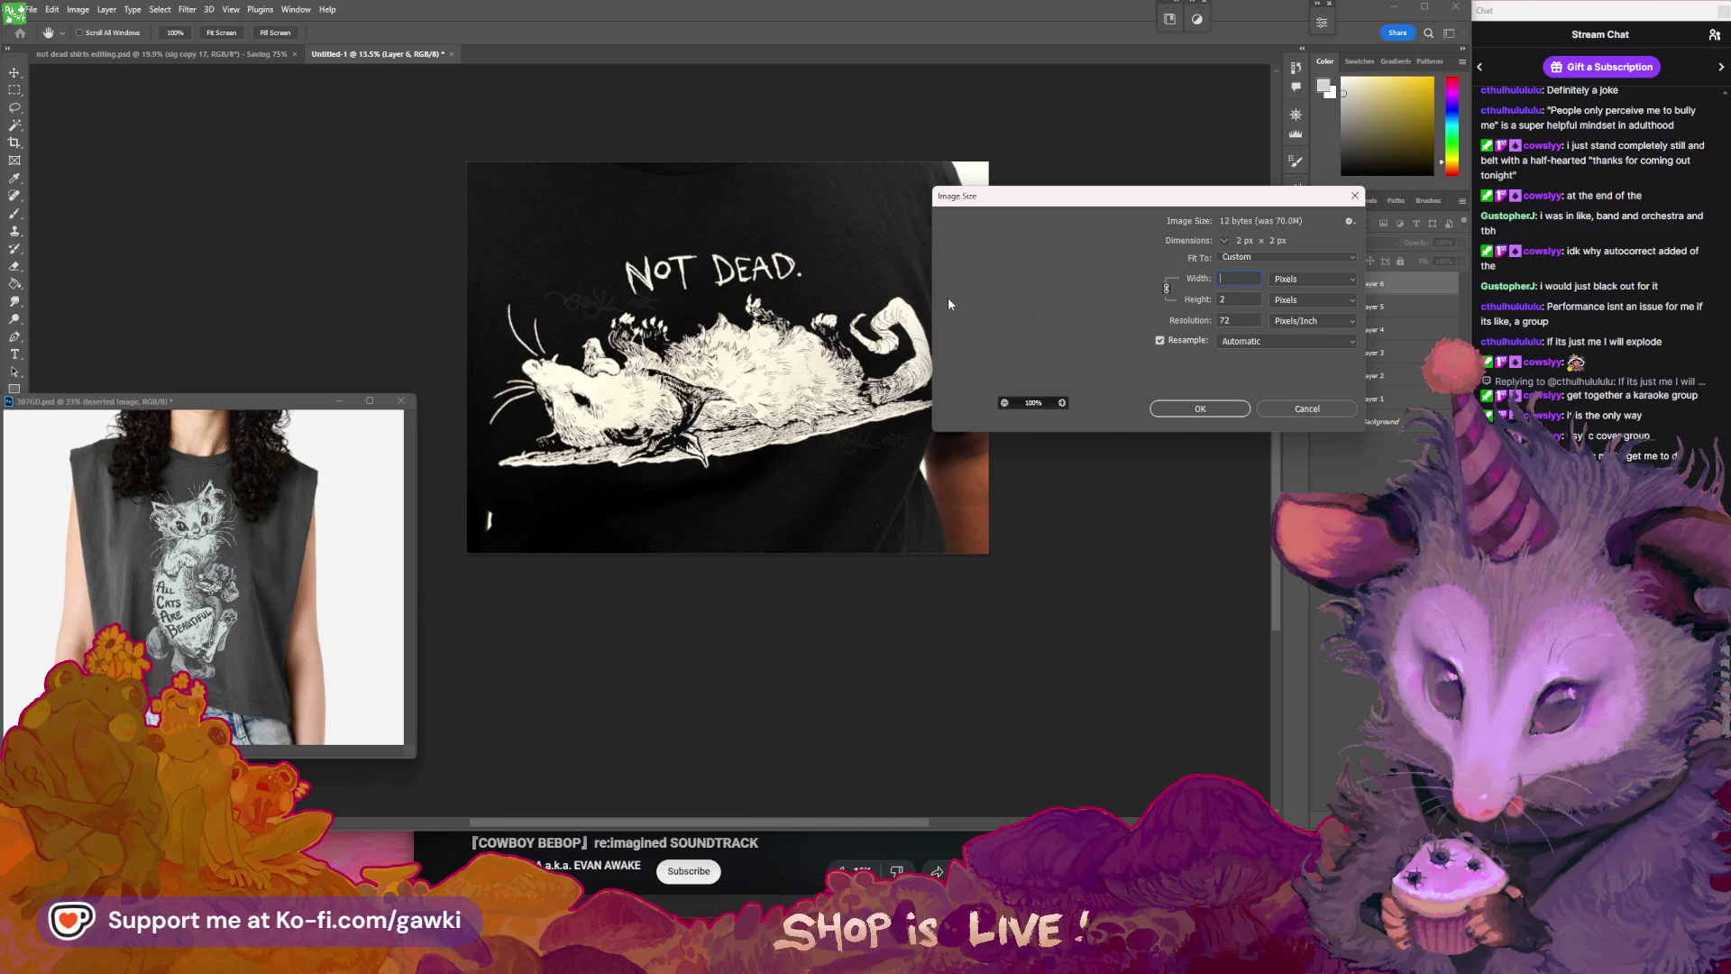
pyautogui.write('2500')
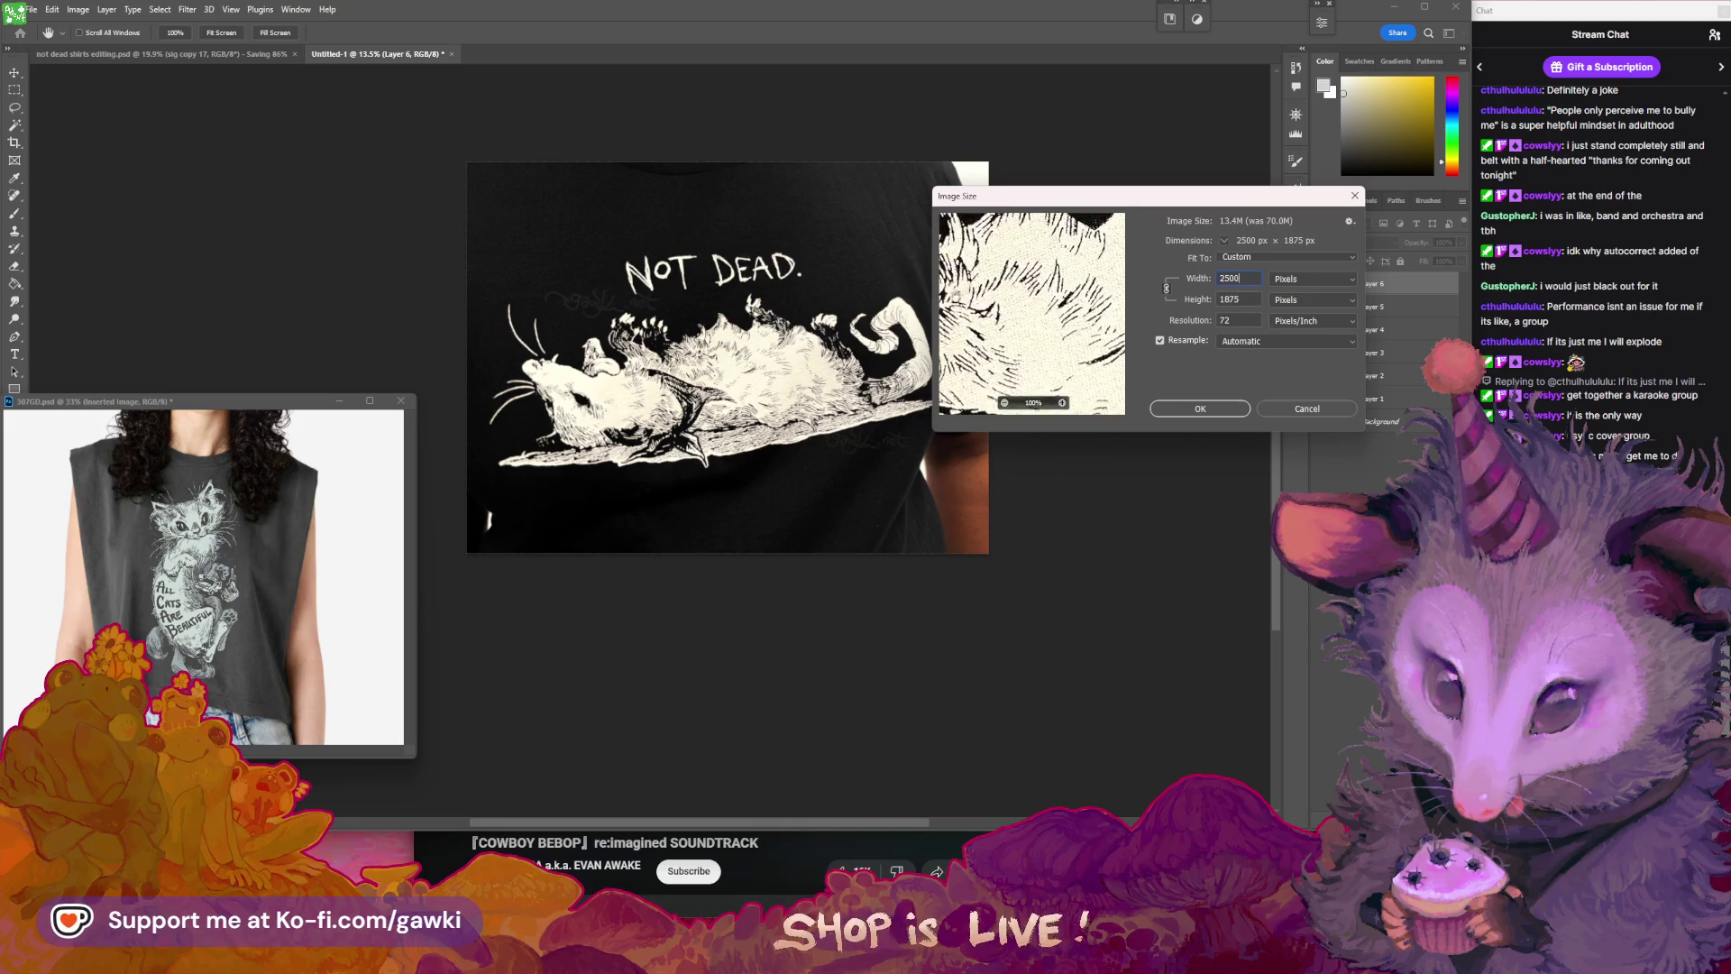
pyautogui.press('Return')
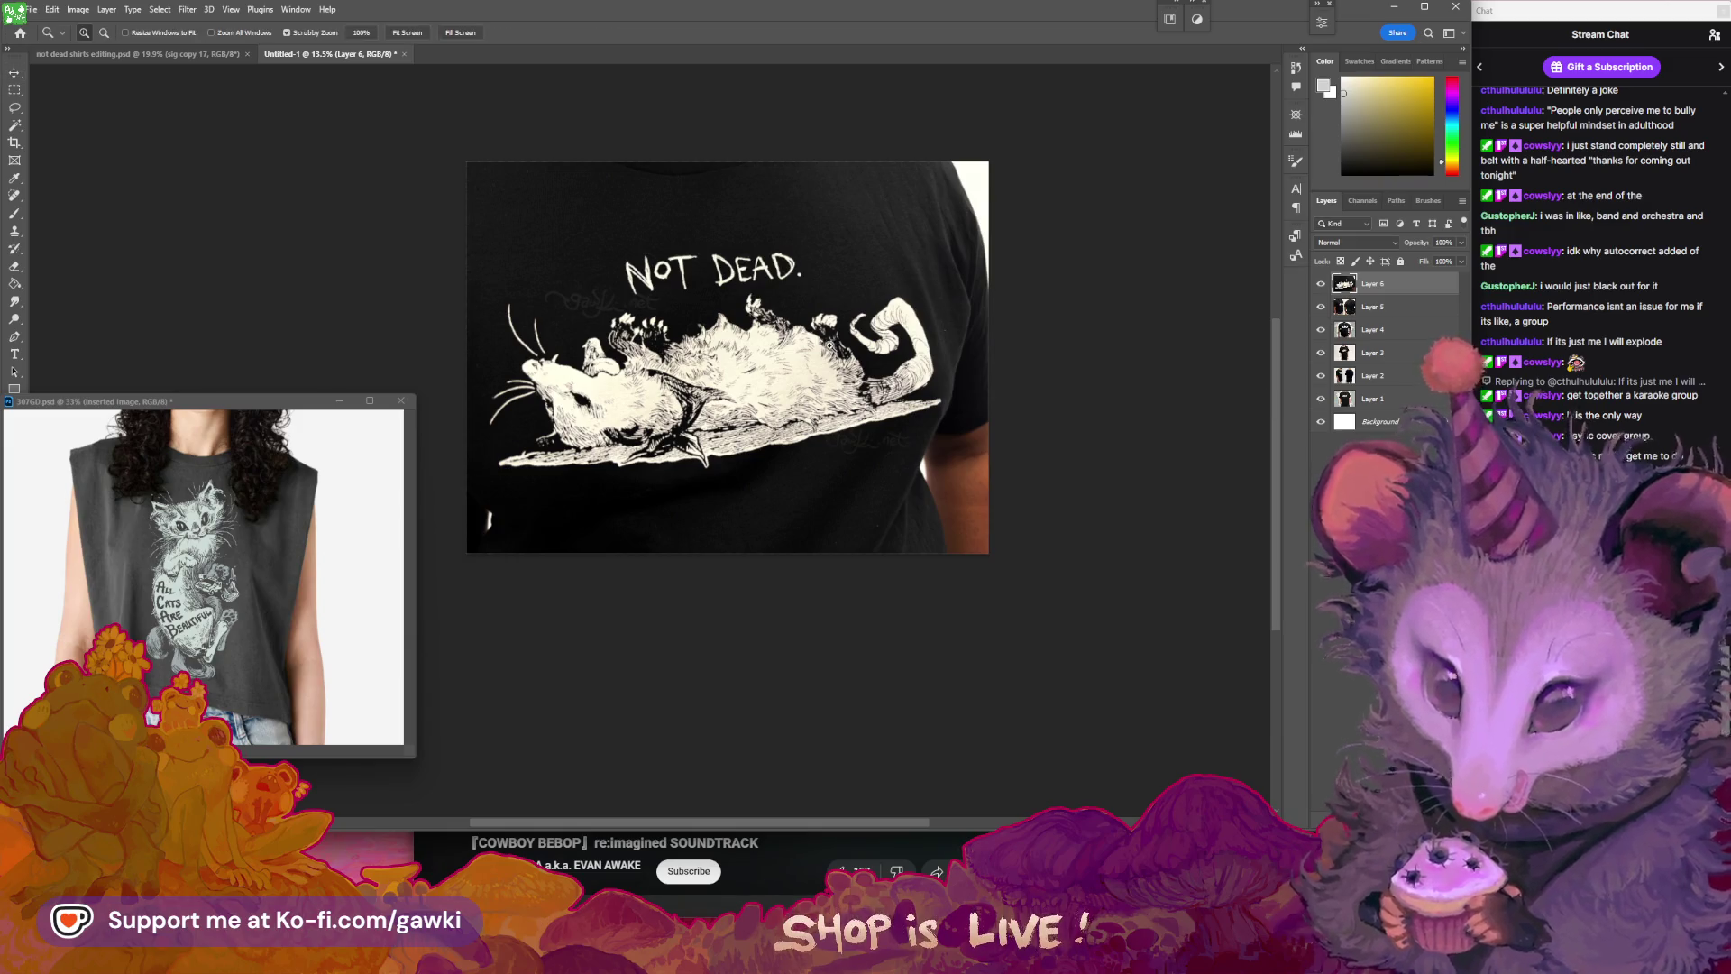
pyautogui.keyDown('alt'); pyautogui.click(814, 360); pyautogui.keyUp('alt')
pyautogui.moveTo(814, 361); pyautogui.dragTo(834, 361)
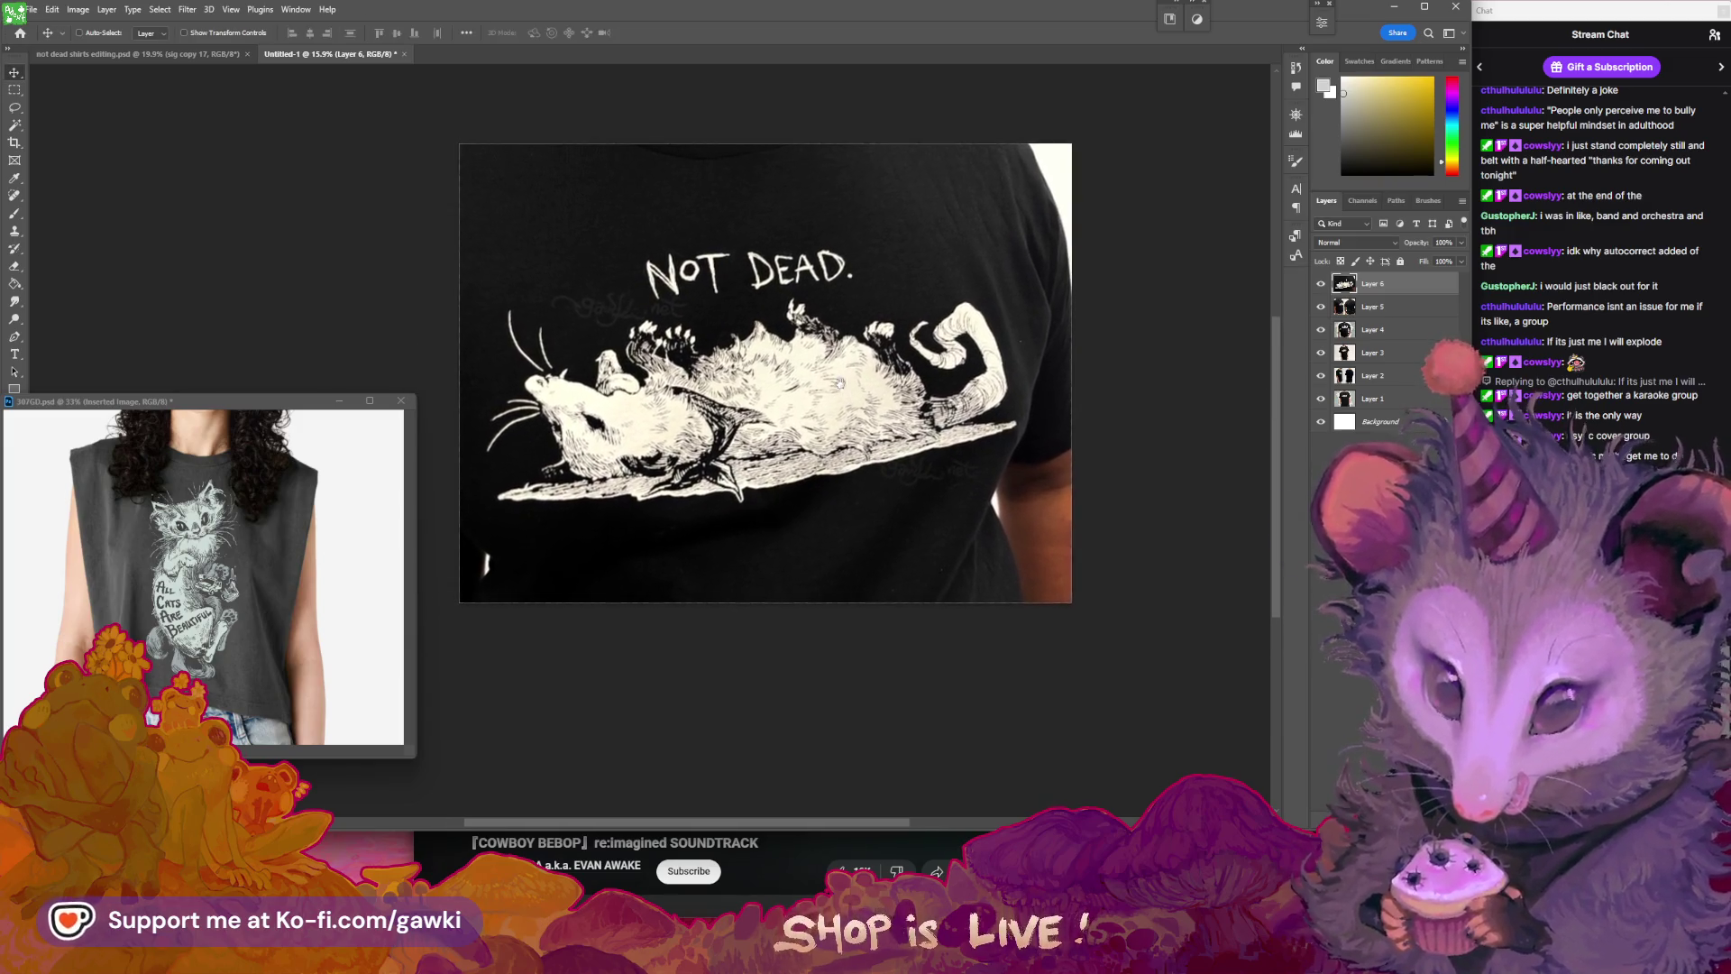
pyautogui.press('v')
# - Hide Layers 6, 5, 4 and 3 to preview, then delete Layer 3 from Untitled-1
pyautogui.click(156, 55)
pyautogui.press('z')
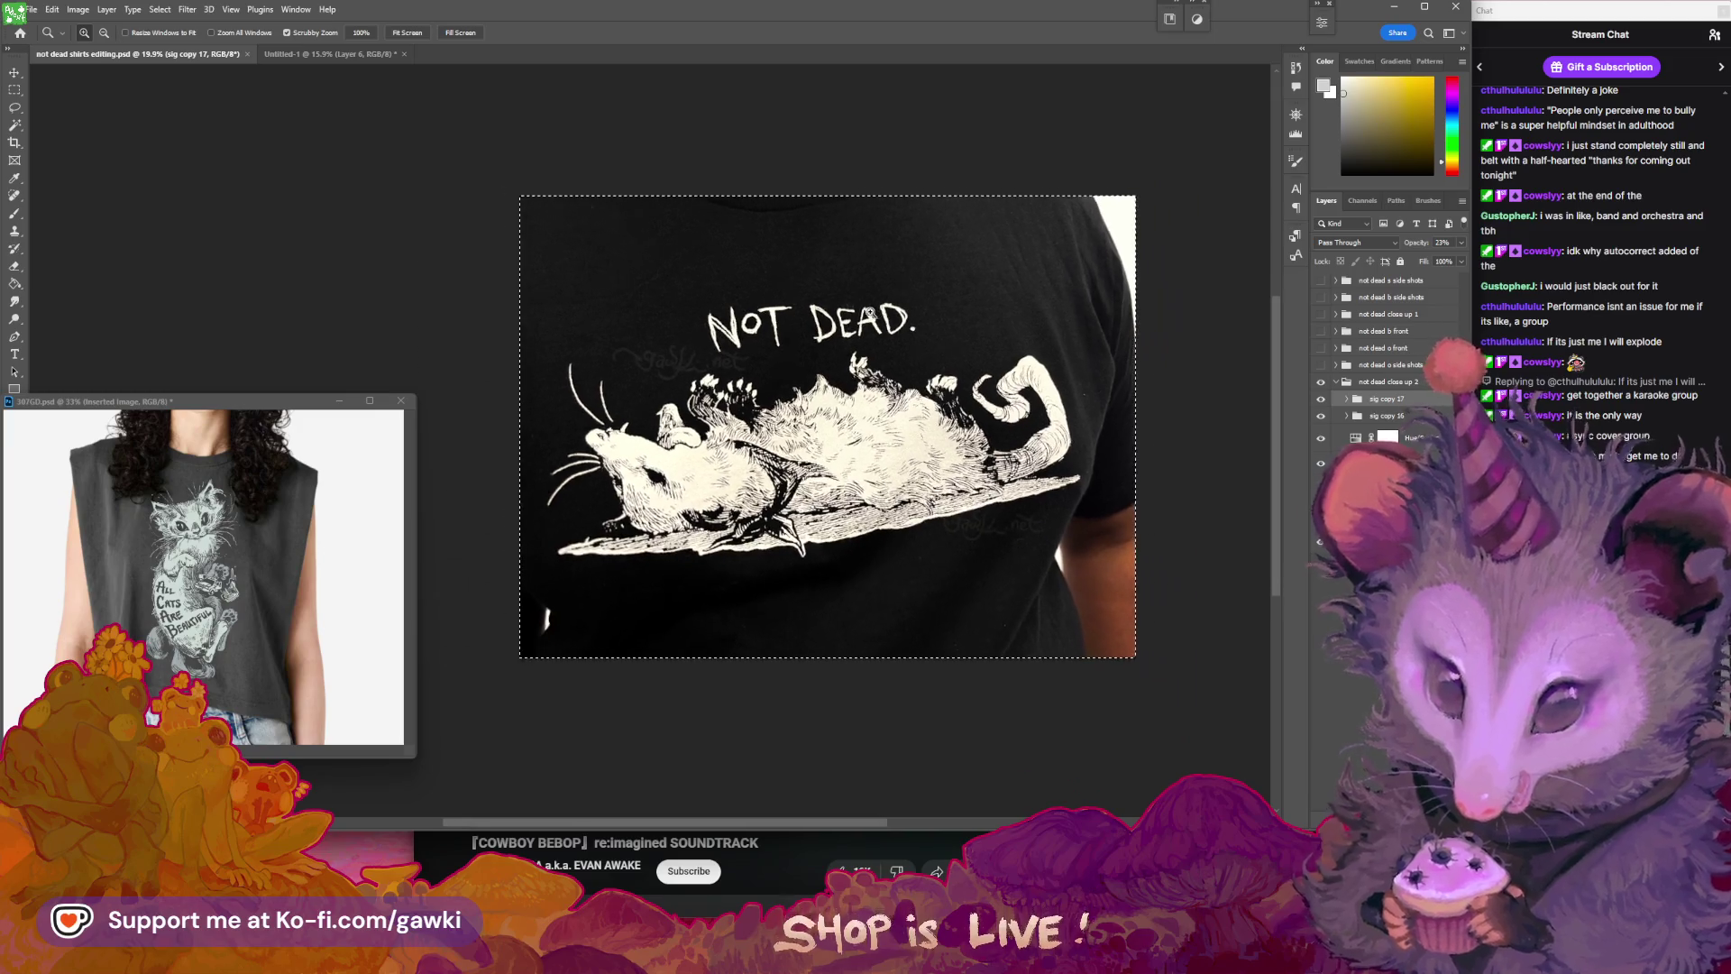
pyautogui.moveTo(829, 252); pyautogui.dragTo(809, 251)
pyautogui.click(351, 54)
pyautogui.press('v')
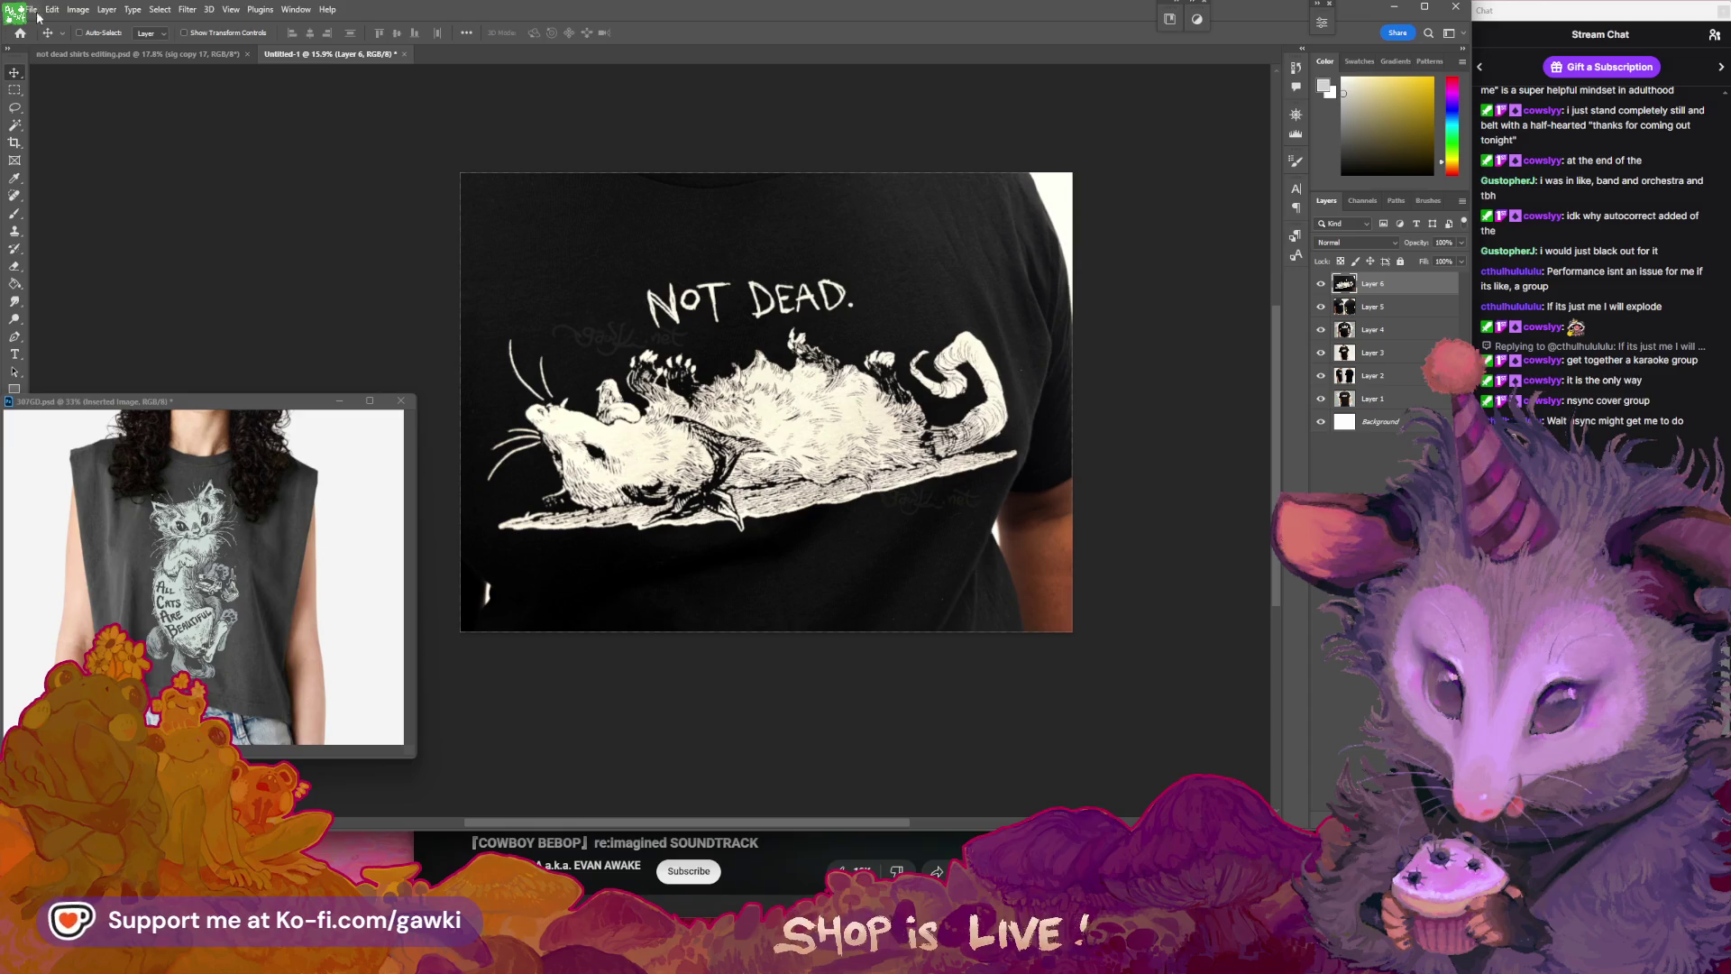
pyautogui.click(1374, 400)
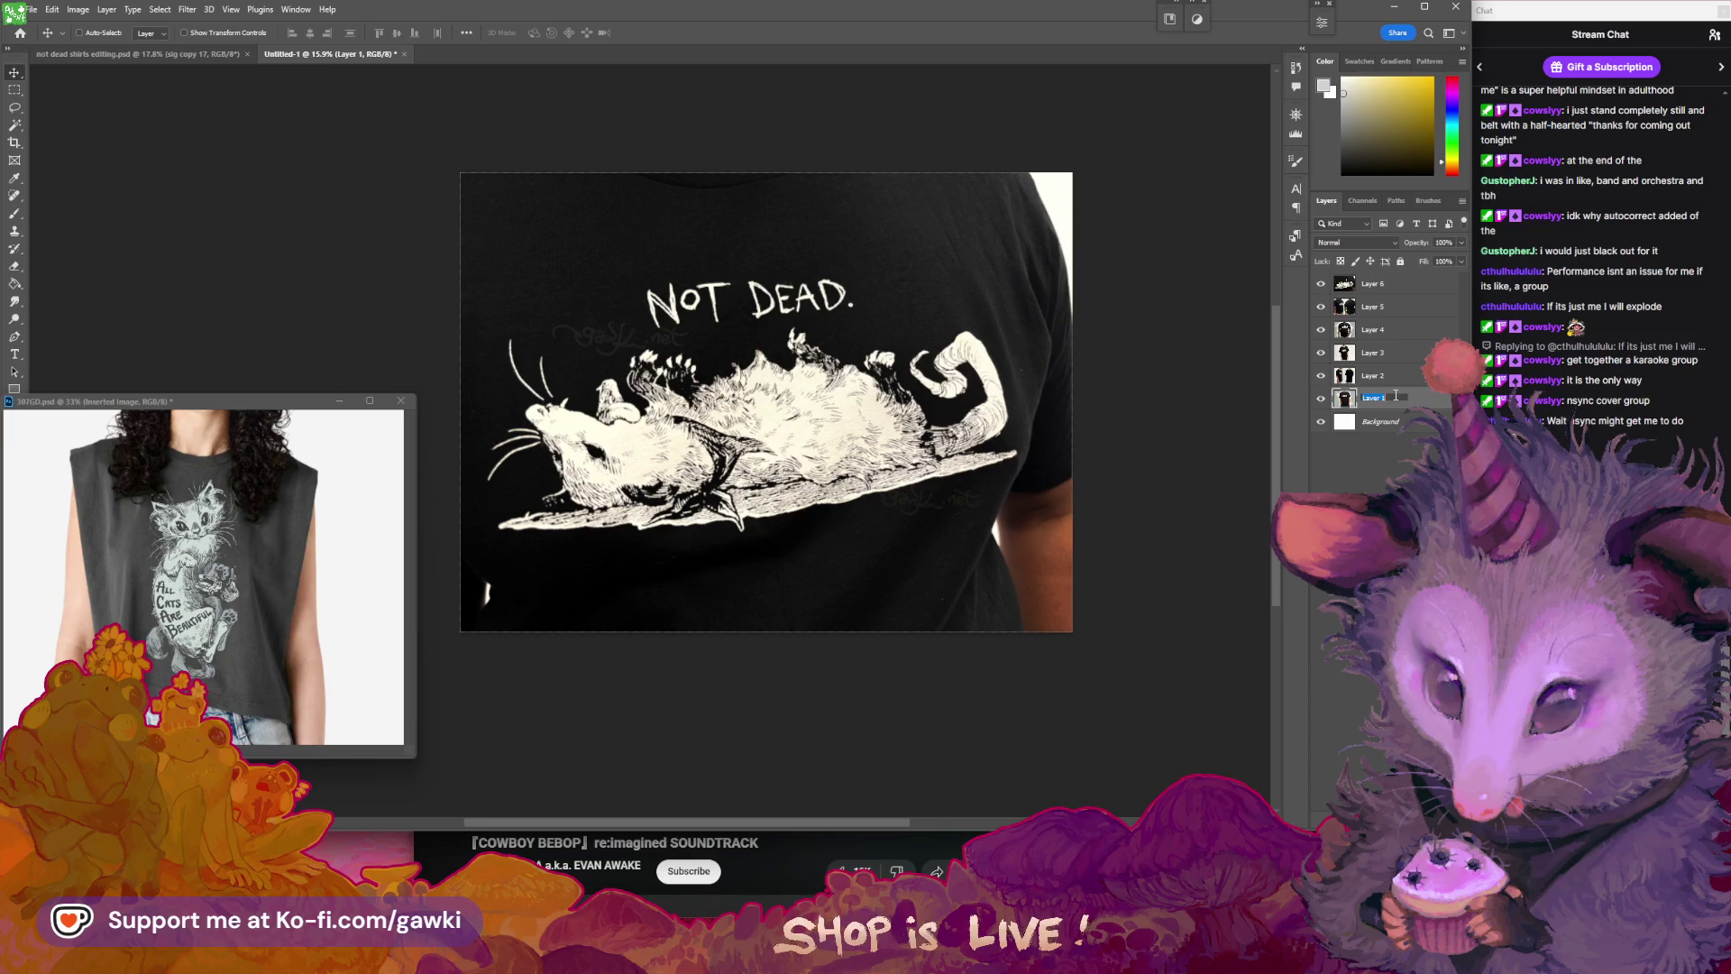
pyautogui.click(1363, 470)
pyautogui.moveTo(1321, 284); pyautogui.dragTo(1324, 351)
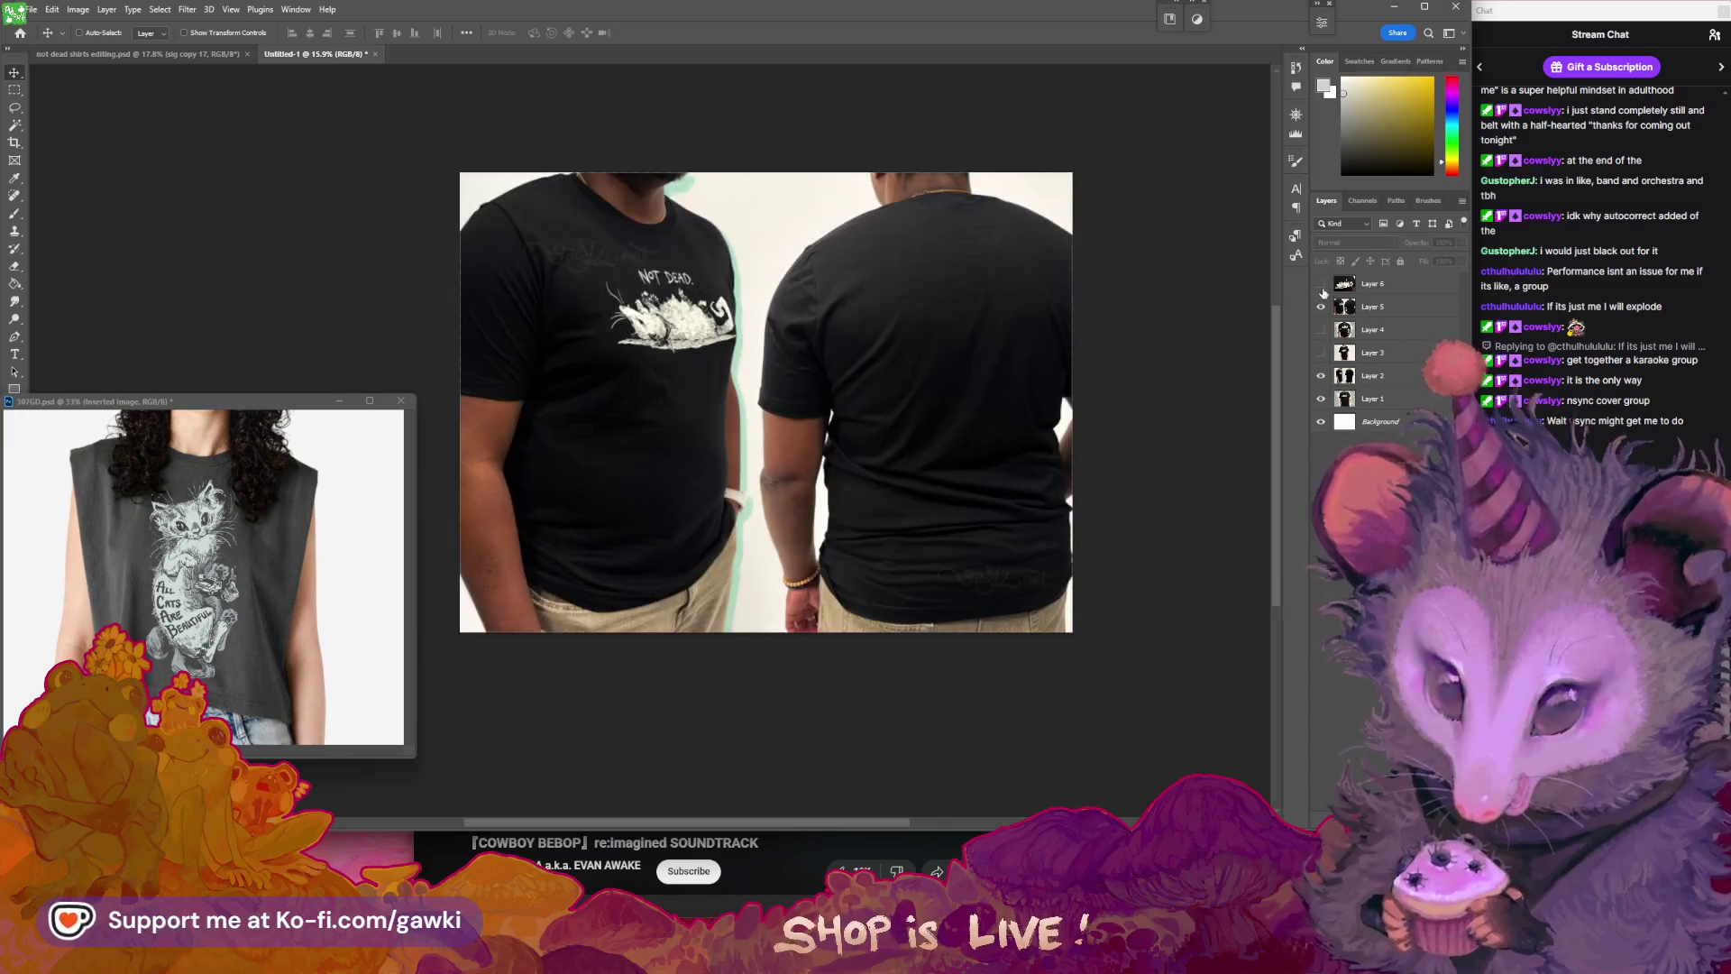
pyautogui.click(1321, 352)
pyautogui.click(1321, 352)
pyautogui.click(1393, 365)
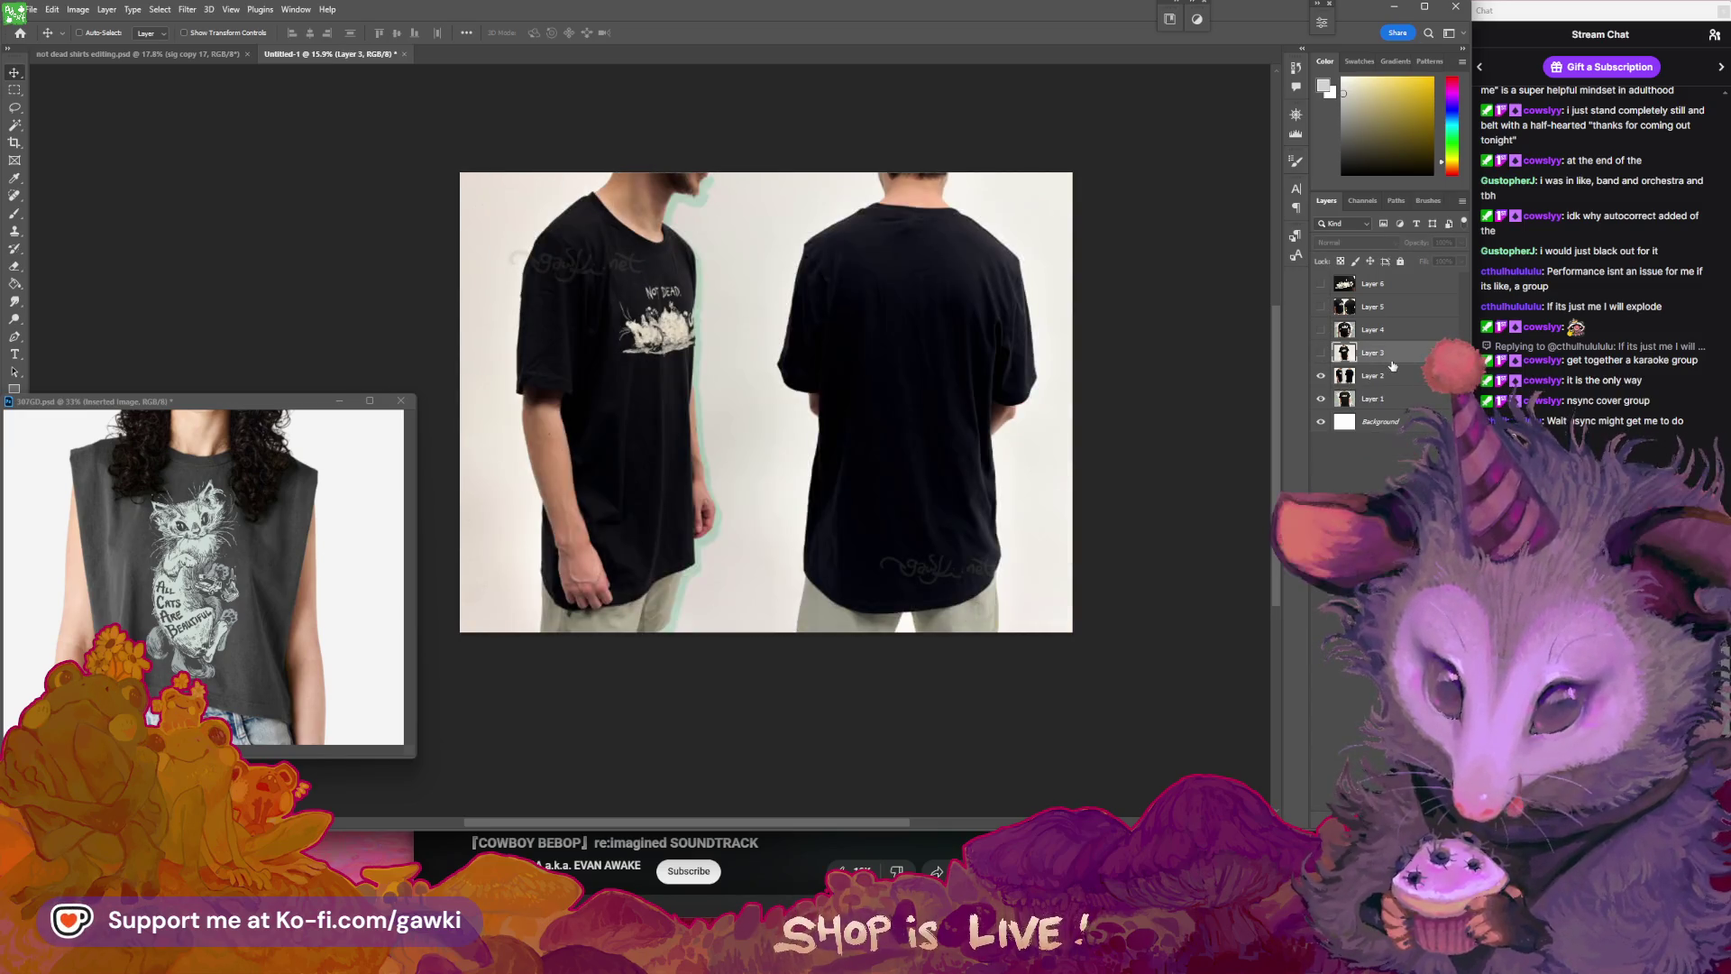
pyautogui.press('Delete')
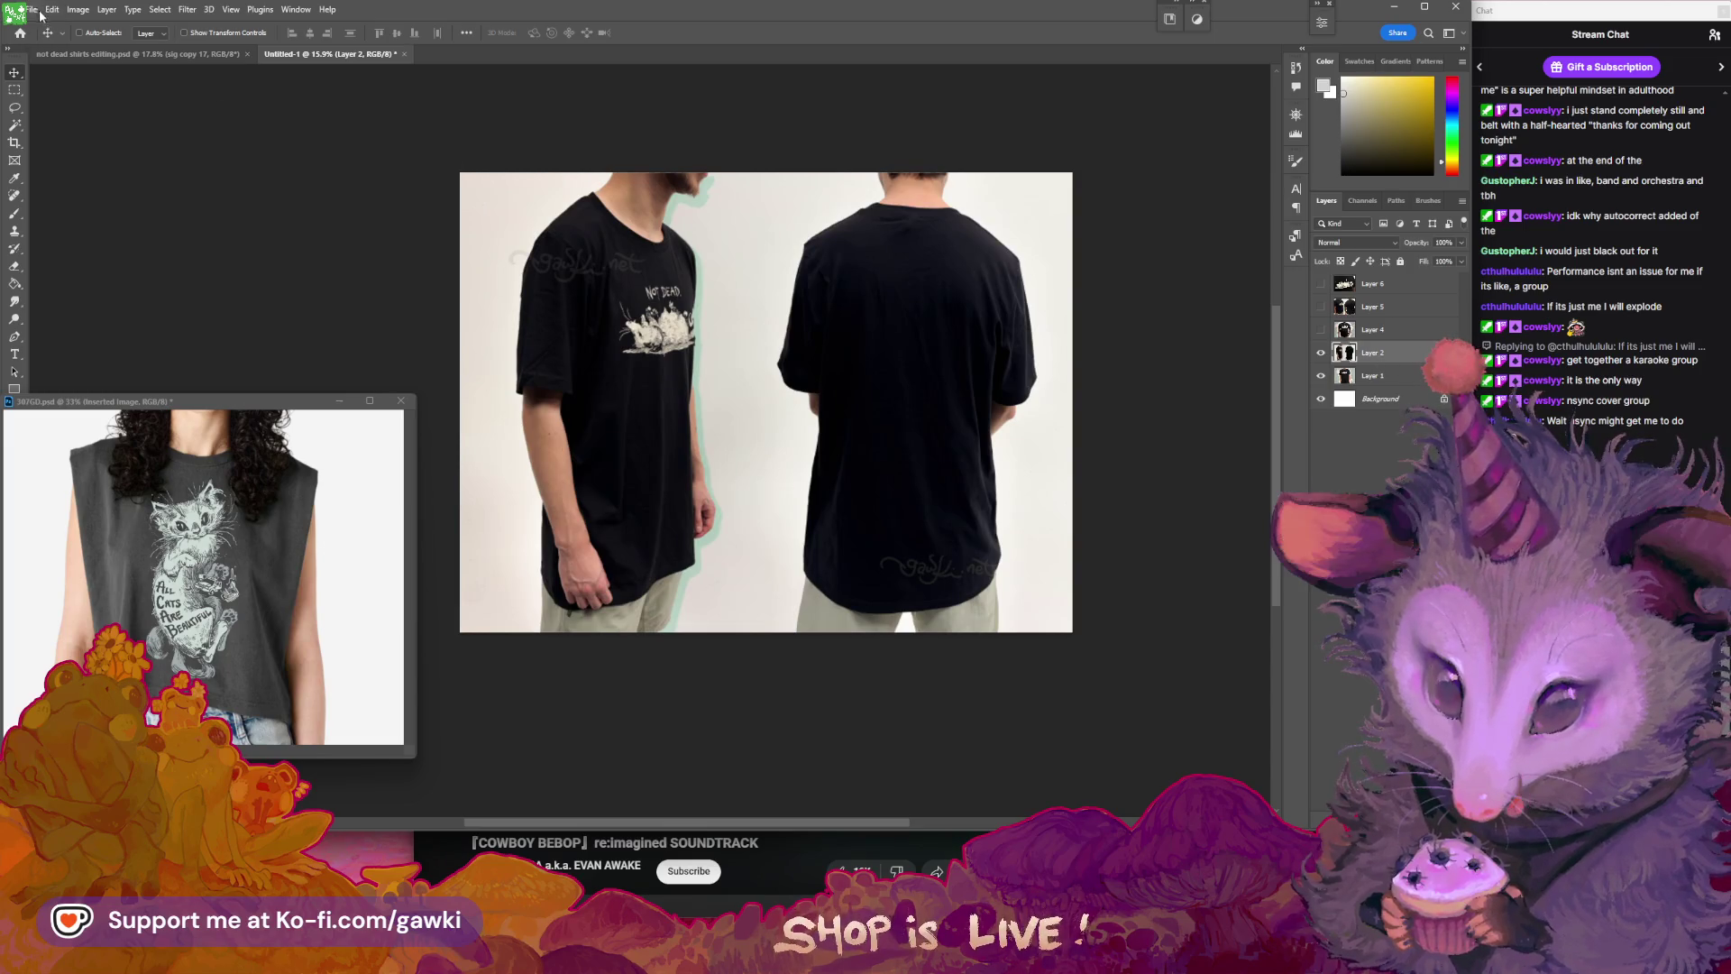
# - In the editing file, hide close up 2 and show the 'not dead b front' group's Layer 4
pyautogui.click(250, 52)
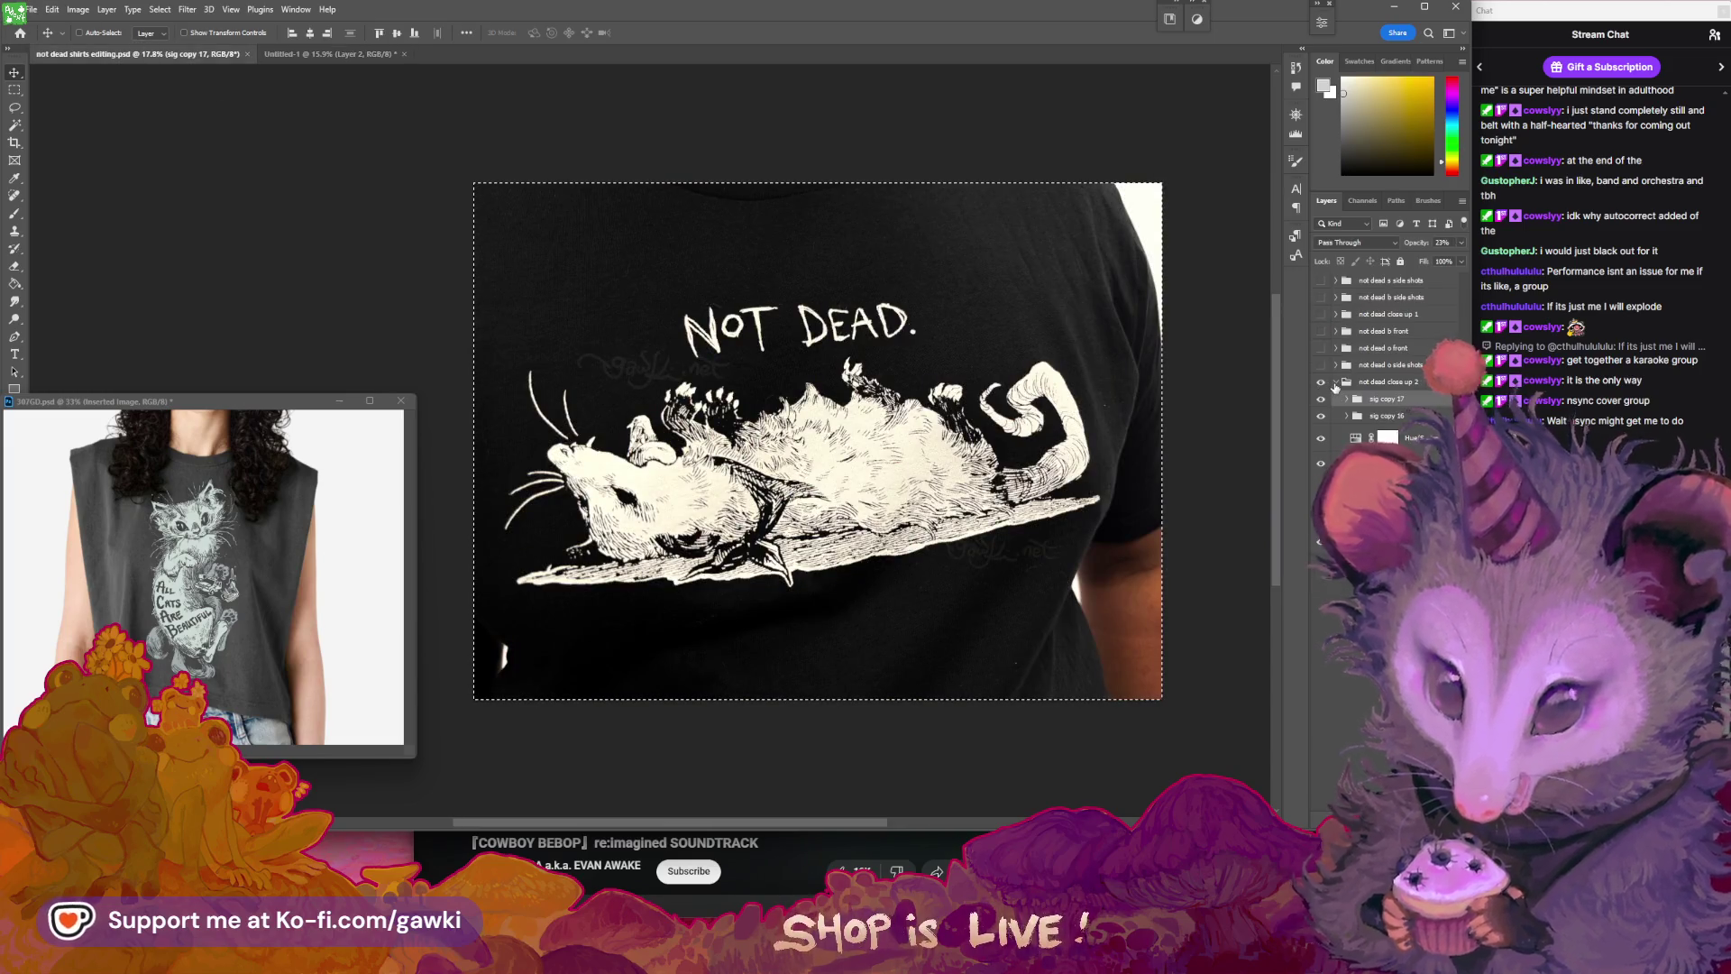
pyautogui.click(1321, 365)
pyautogui.click(1341, 380)
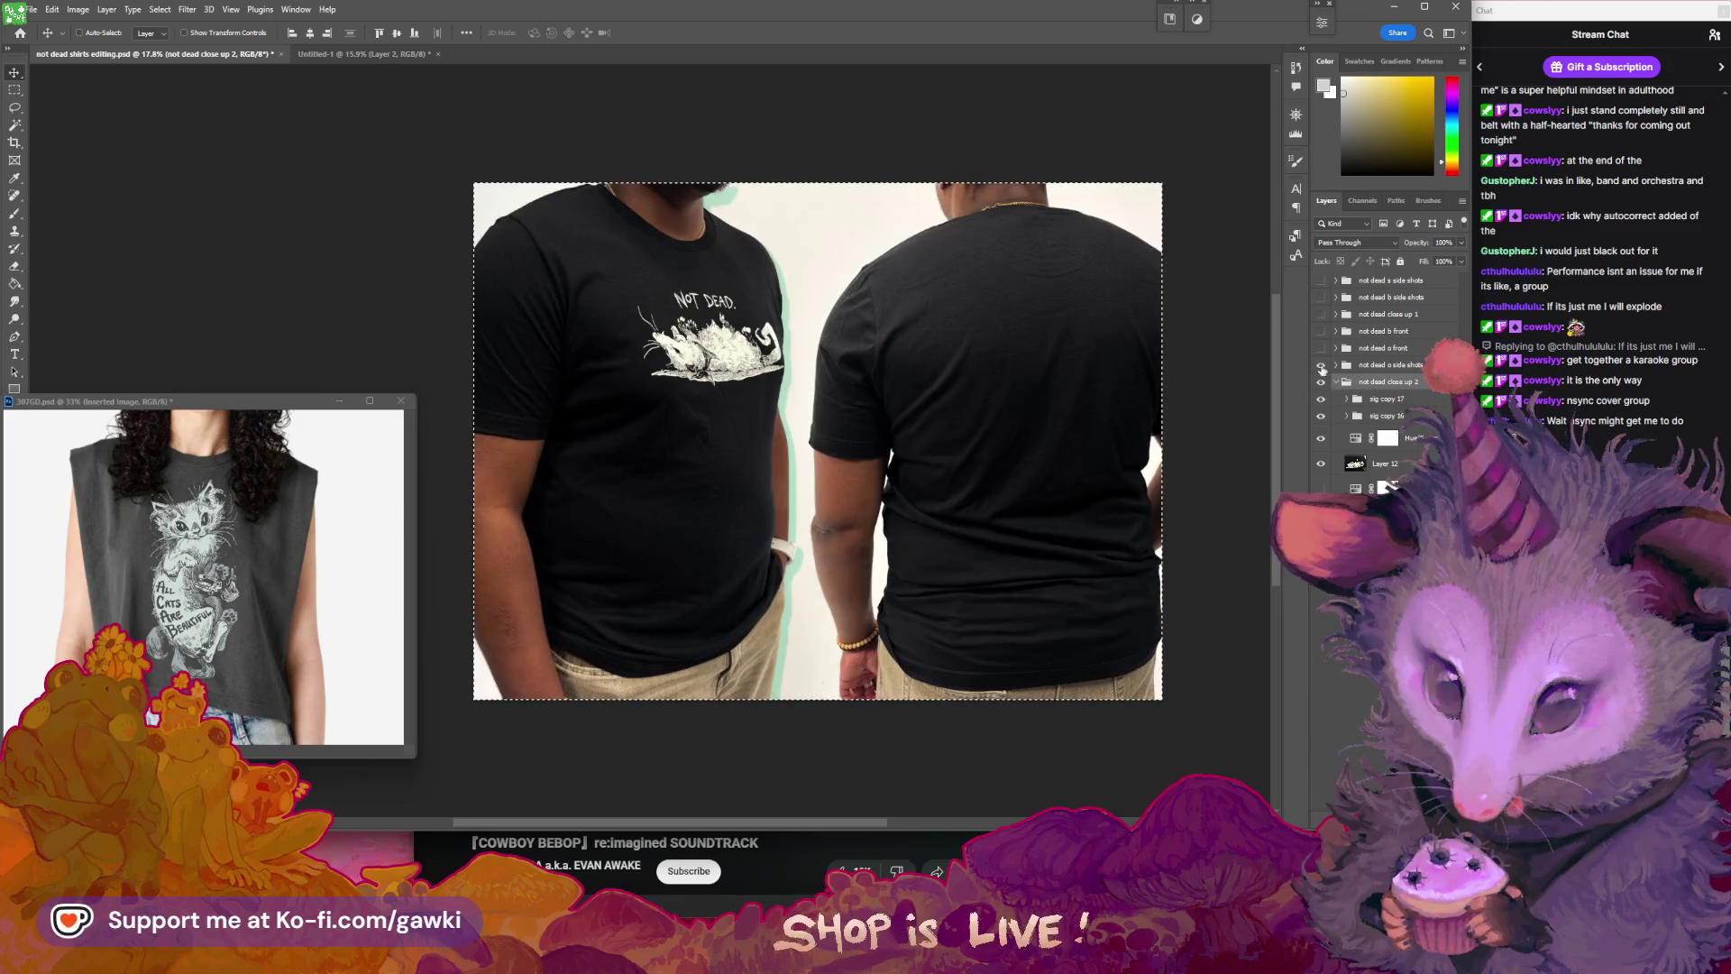
pyautogui.click(1321, 382)
pyautogui.click(1321, 347)
pyautogui.click(1321, 347)
pyautogui.click(1321, 331)
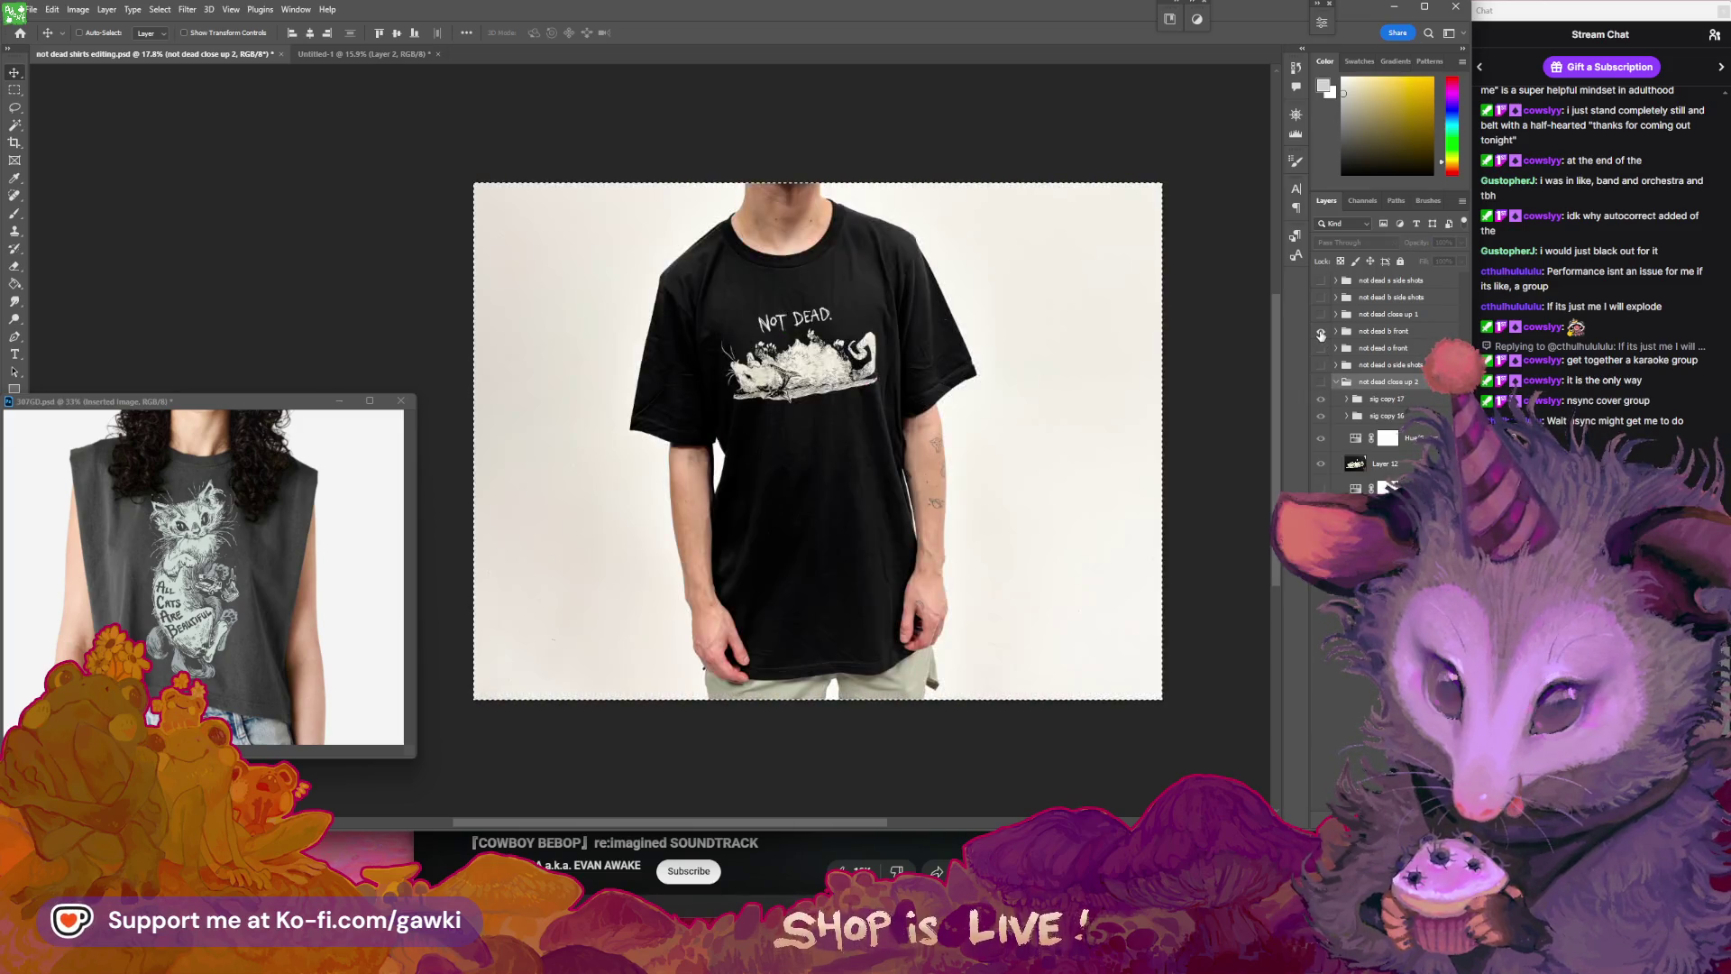
pyautogui.click(1335, 330)
pyautogui.click(1363, 354)
pyautogui.click(1380, 374)
pyautogui.click(1321, 351)
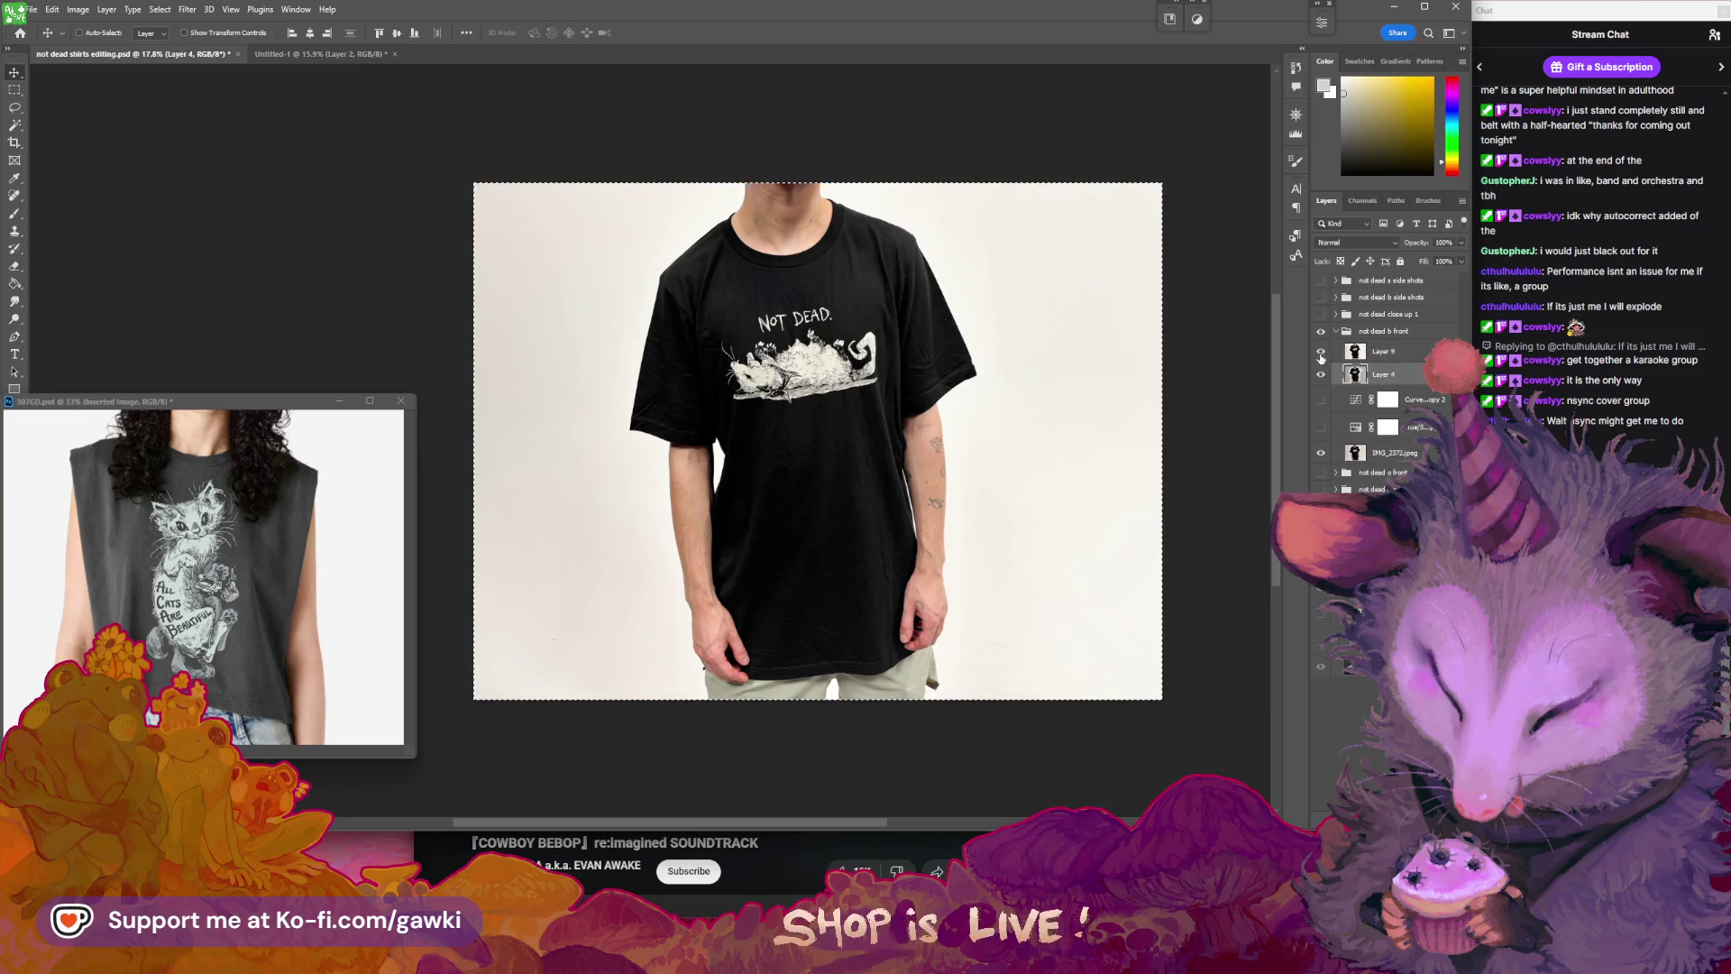
# - Hide Layer 9 and select the shirt and model with Magic Wand, refining it with Lasso
pyautogui.click(1321, 374)
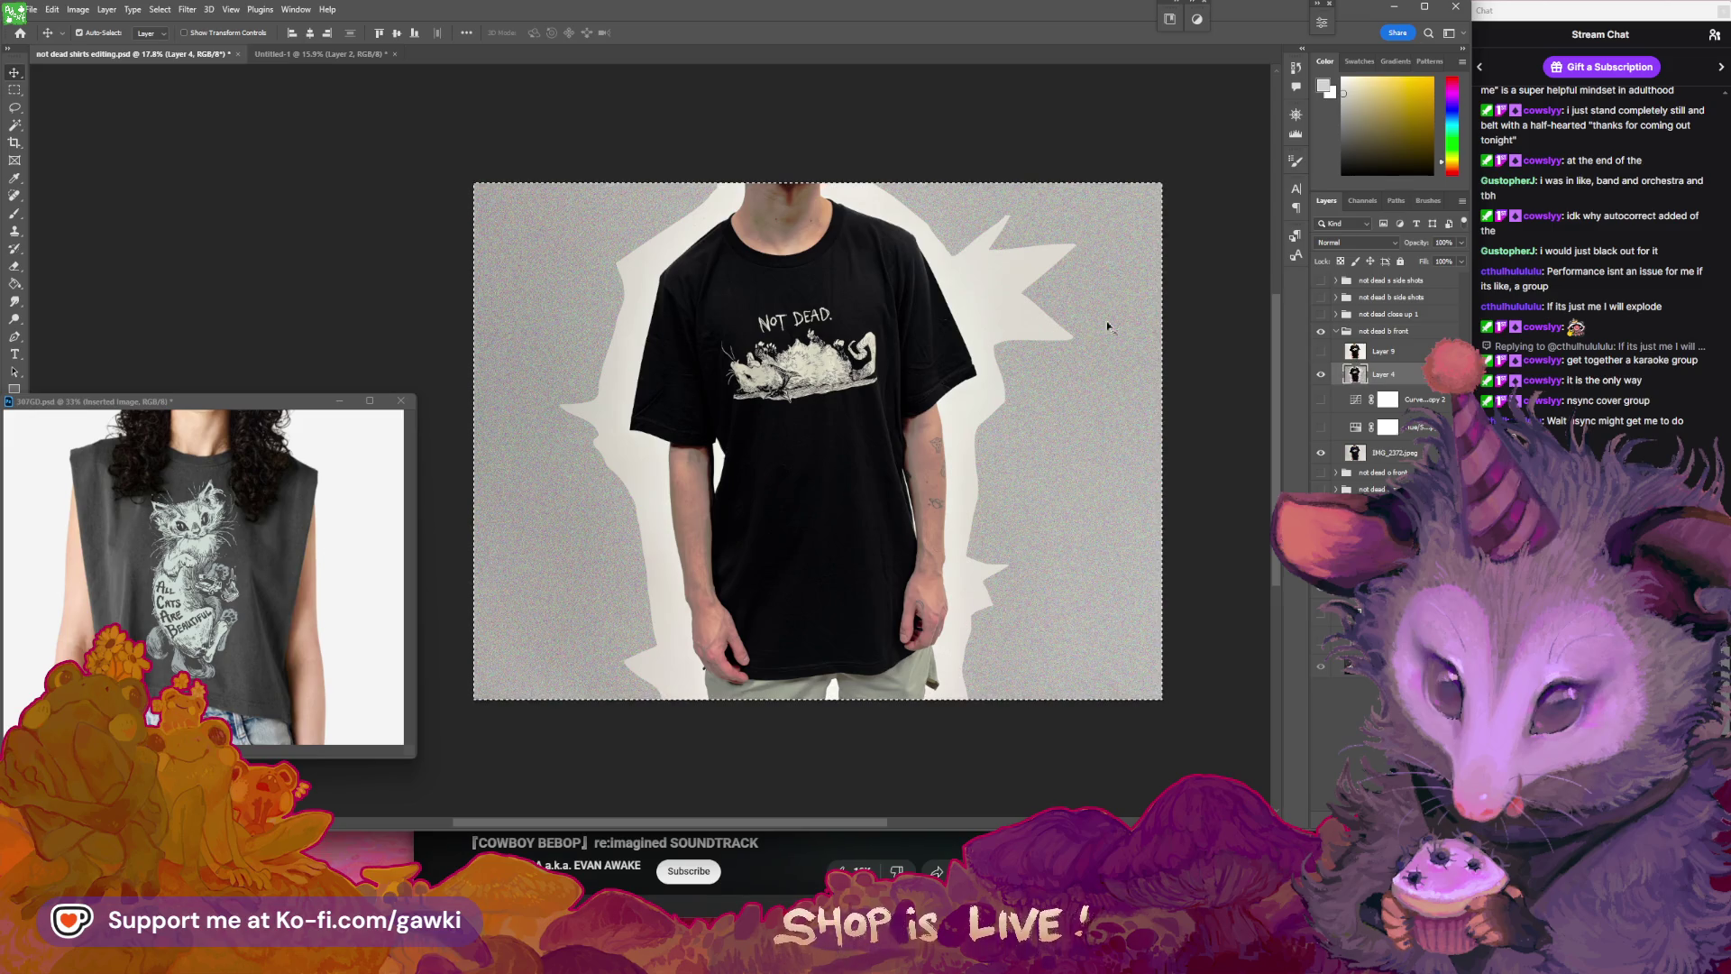
pyautogui.click(15, 124)
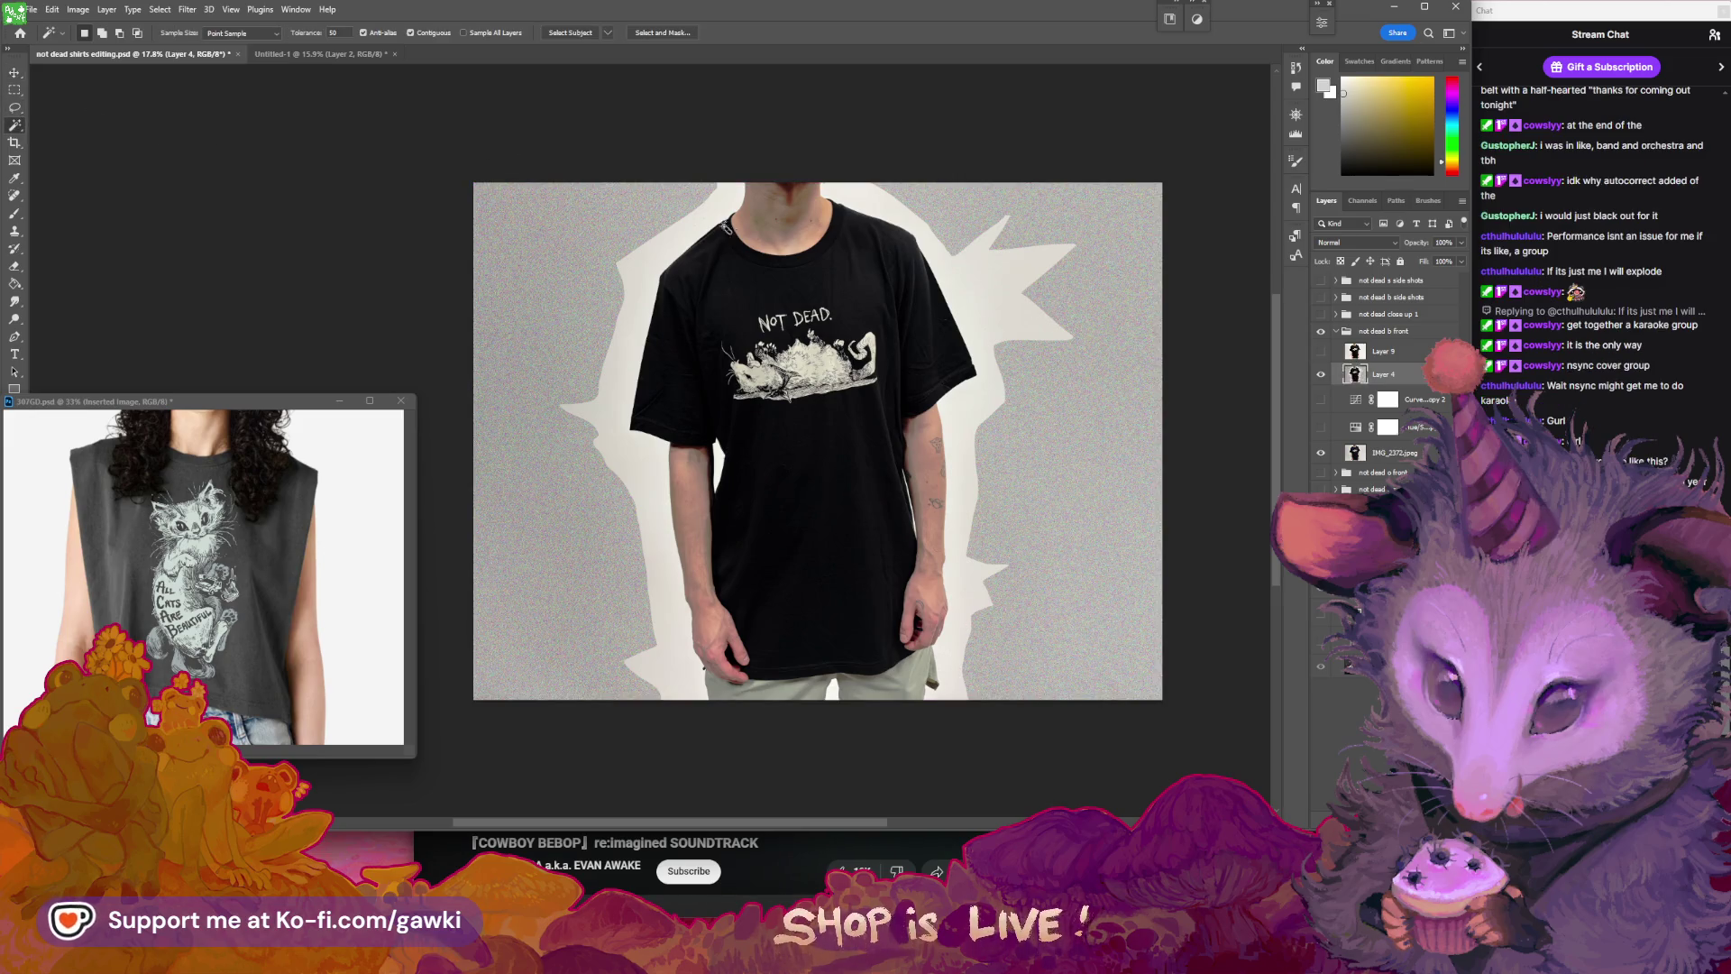
pyautogui.click(737, 276)
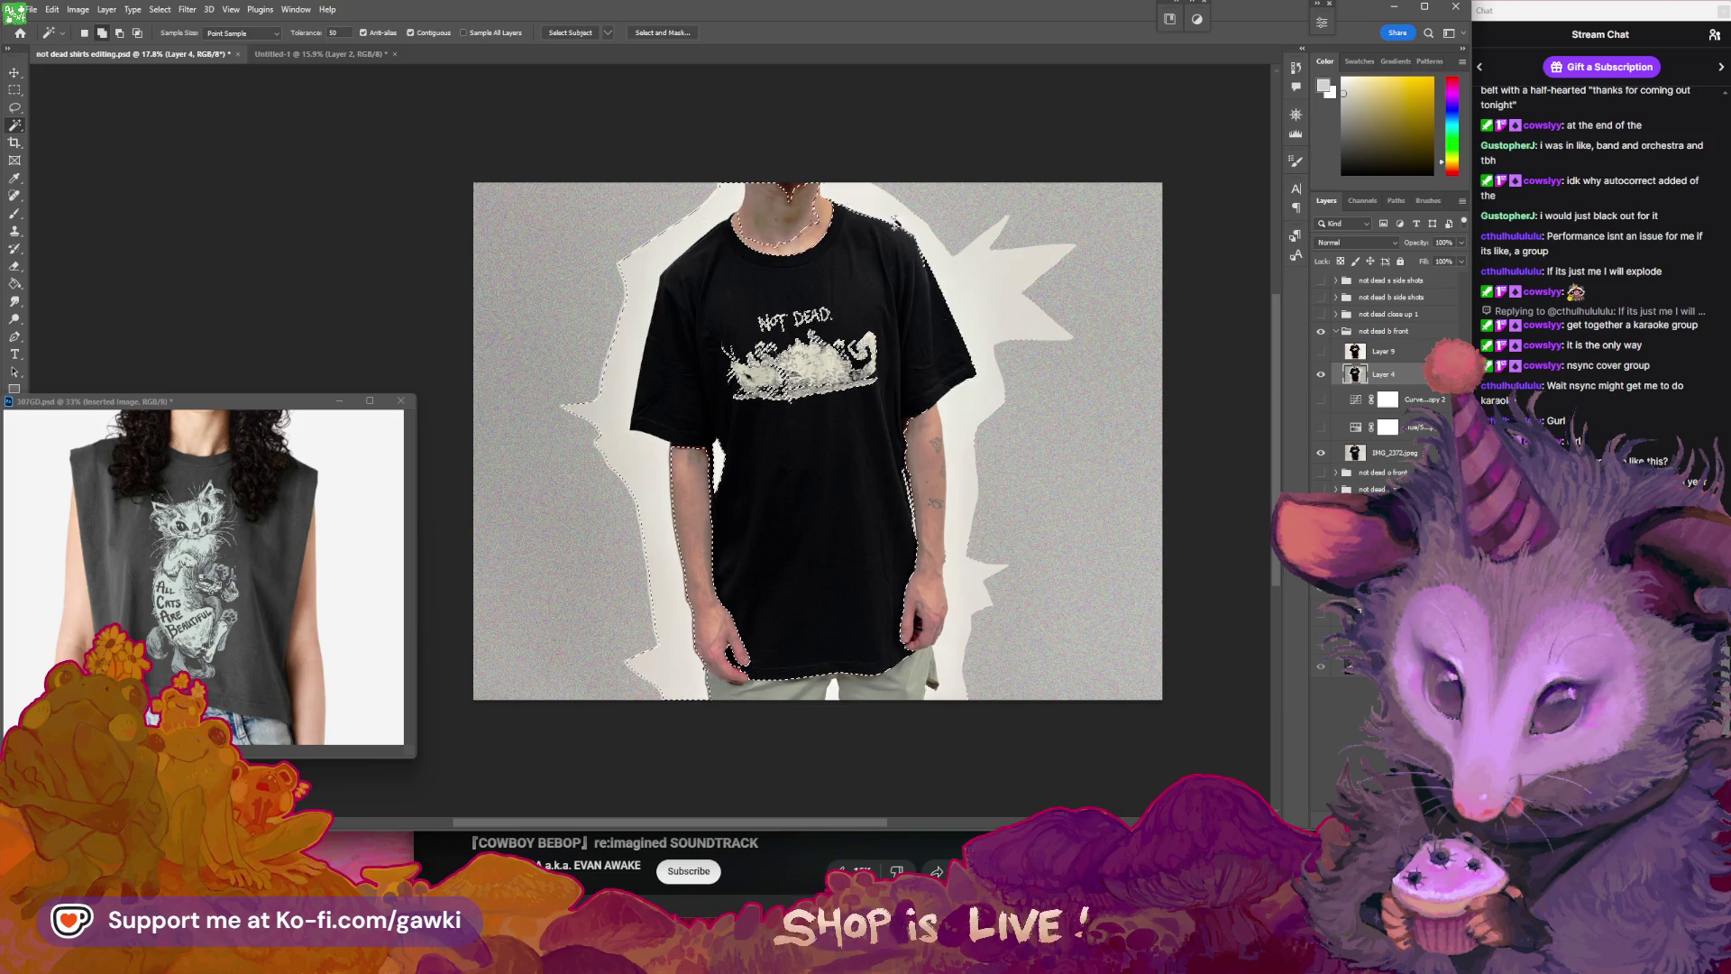
pyautogui.press('l')
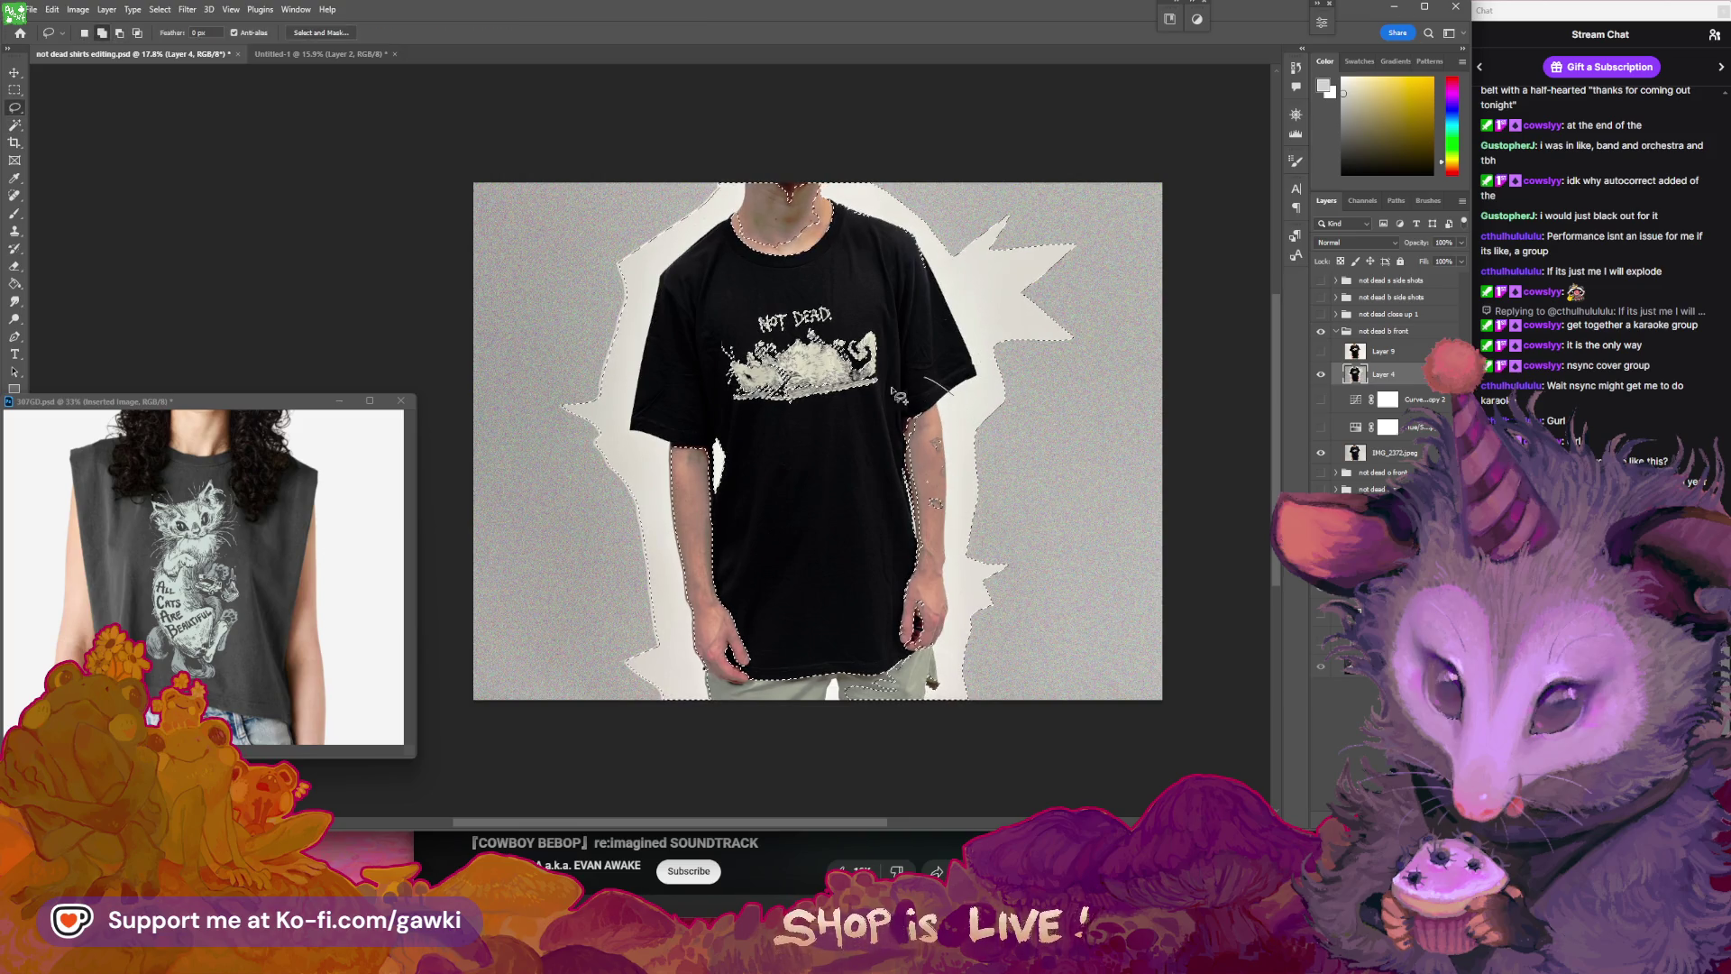
pyautogui.moveTo(945, 667); pyautogui.dragTo(948, 669)
pyautogui.moveTo(951, 578); pyautogui.dragTo(767, 721)
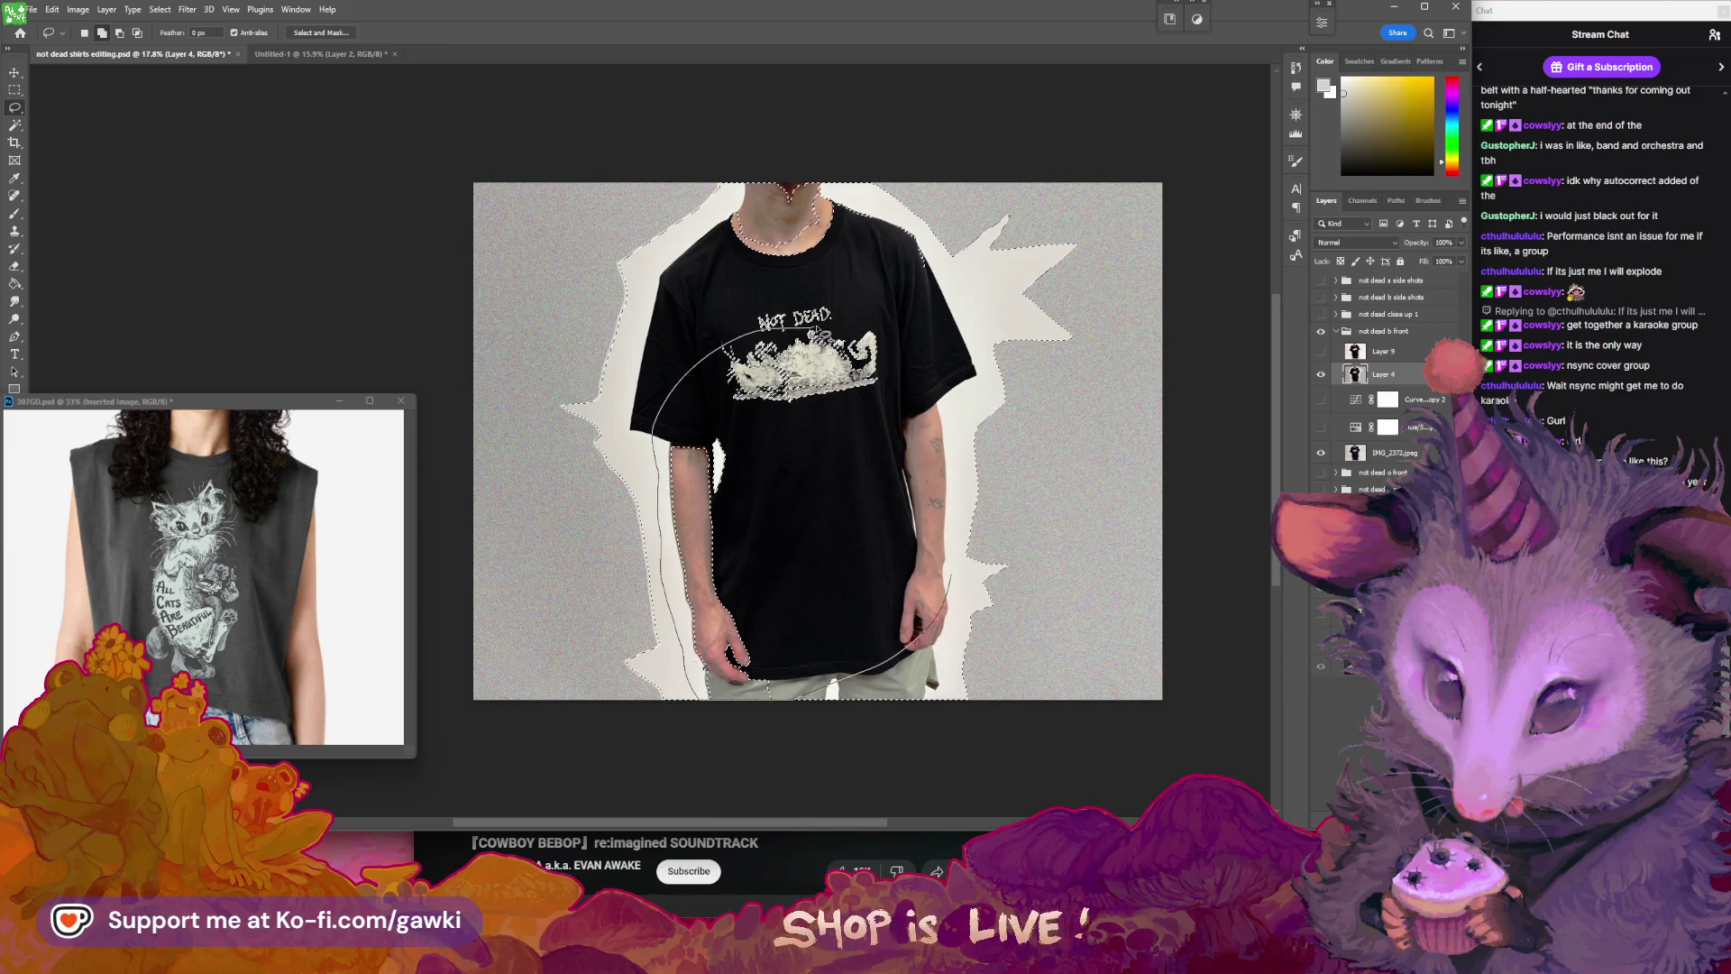
pyautogui.moveTo(874, 428); pyautogui.dragTo(877, 430)
pyautogui.moveTo(819, 278); pyautogui.dragTo(748, 303)
pyautogui.moveTo(749, 168); pyautogui.dragTo(871, 194)
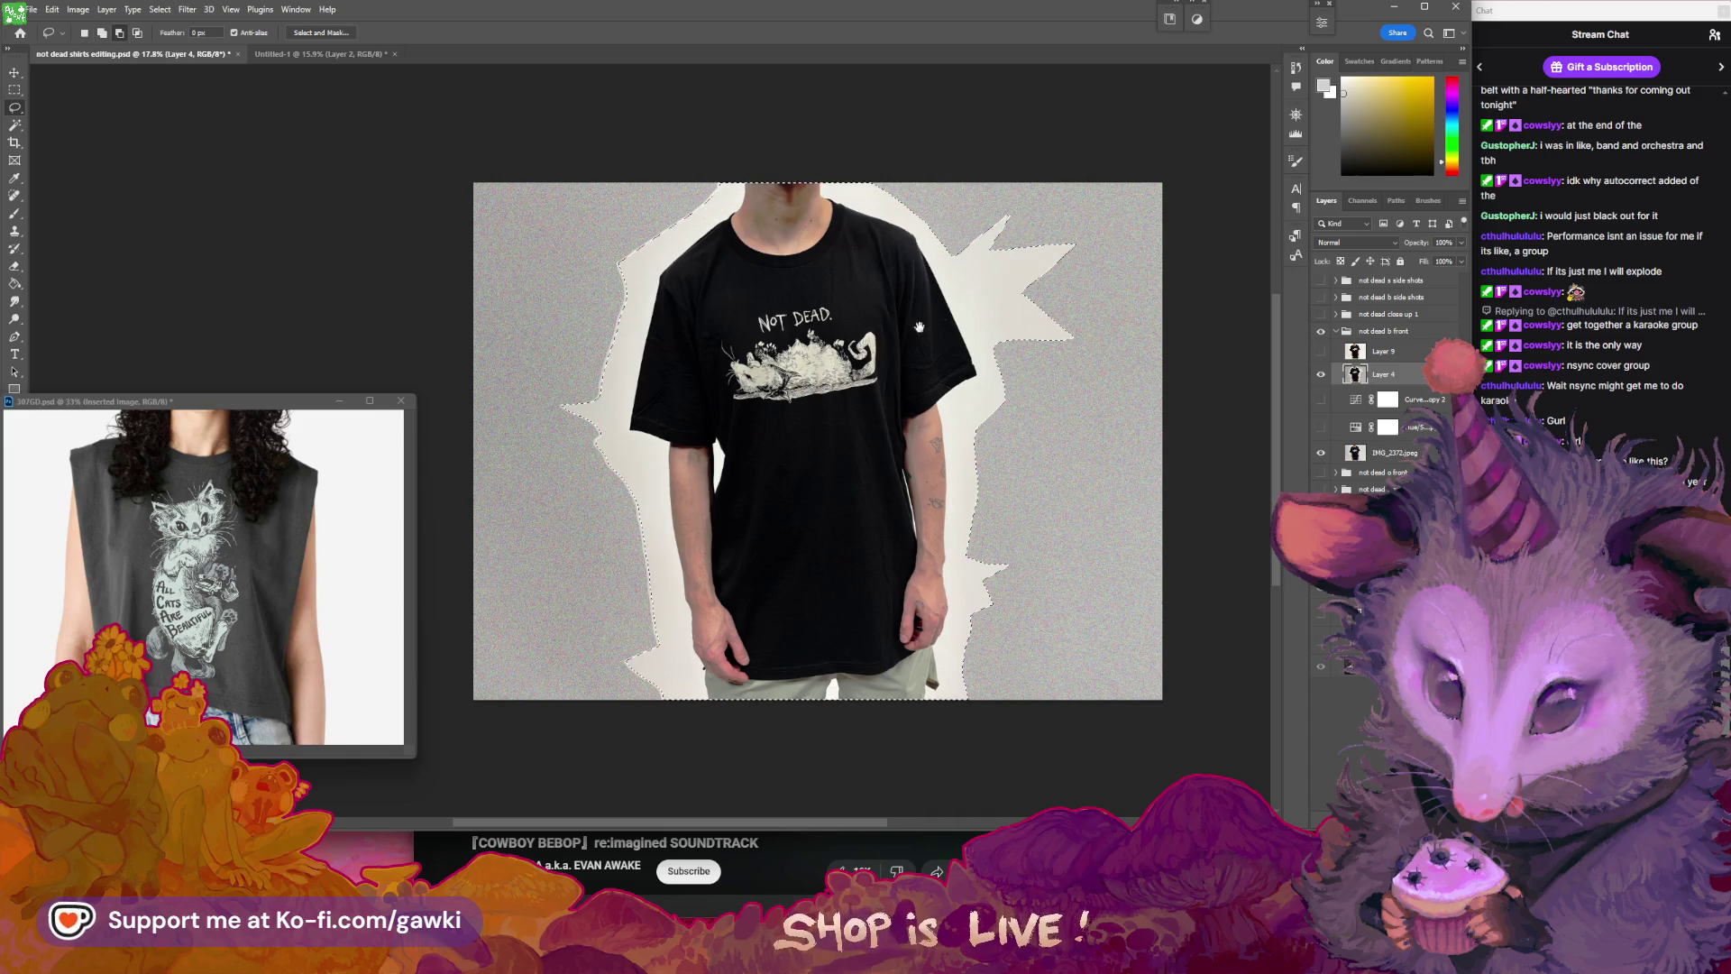
pyautogui.moveTo(913, 314); pyautogui.dragTo(892, 314)
# - Invert the selection and copy the grey background onto a new layer with Ctrl+J
pyautogui.click(107, 9)
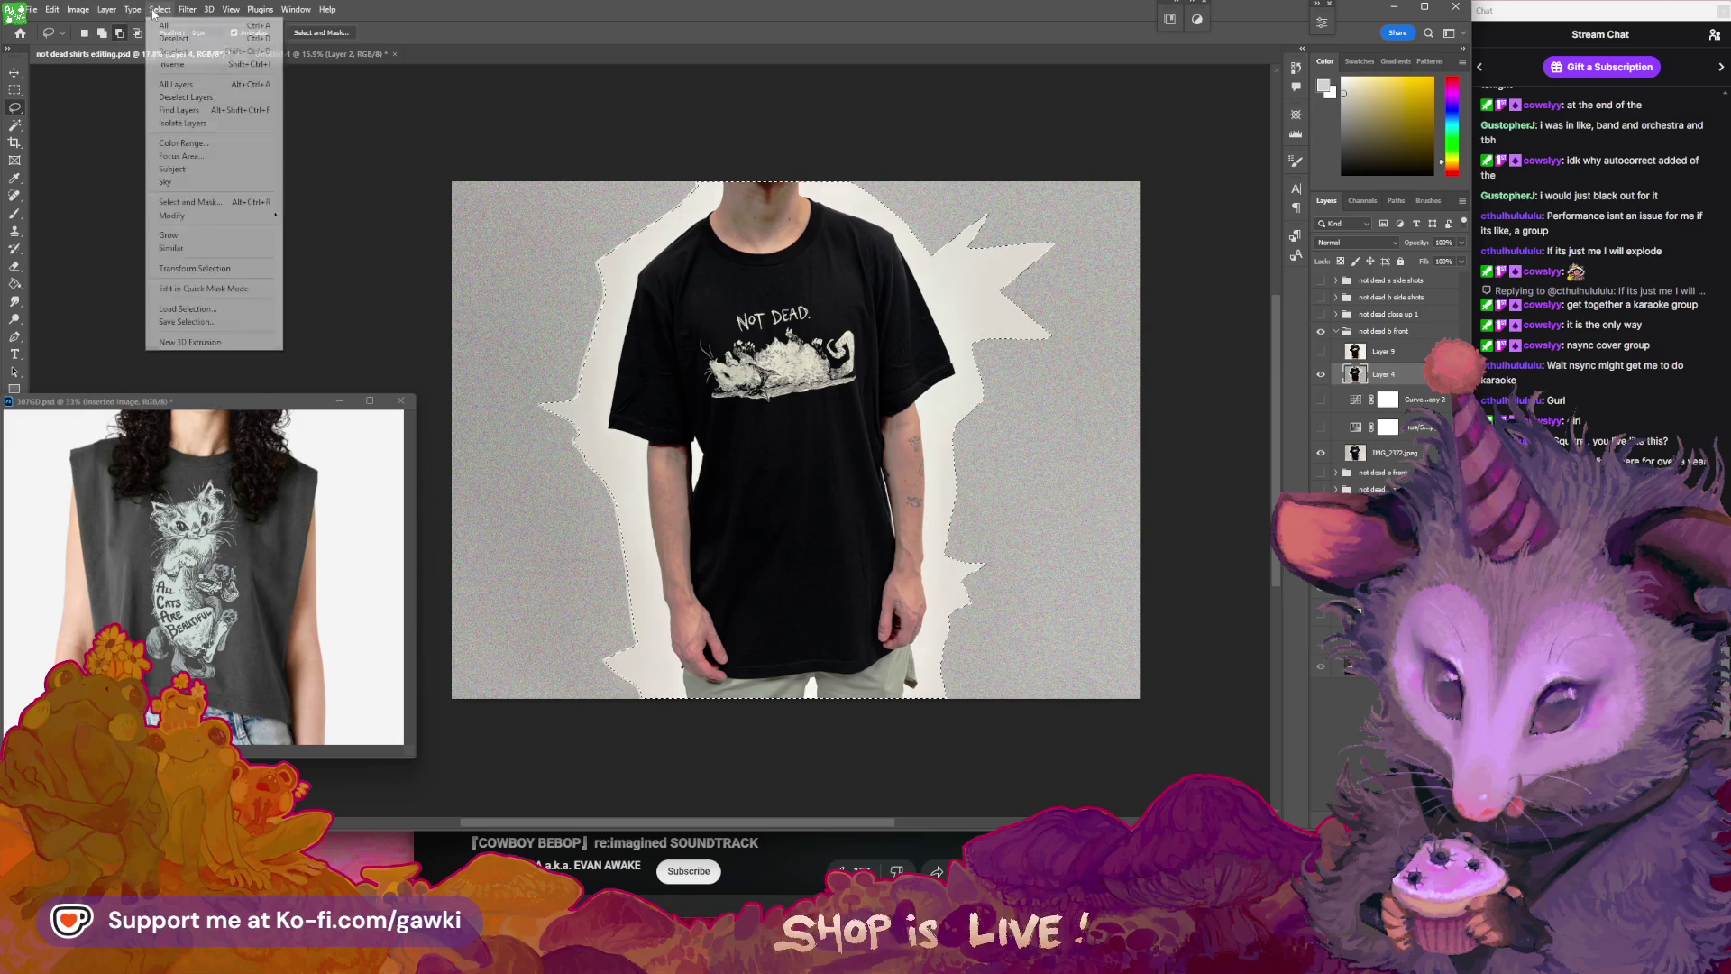
pyautogui.click(187, 64)
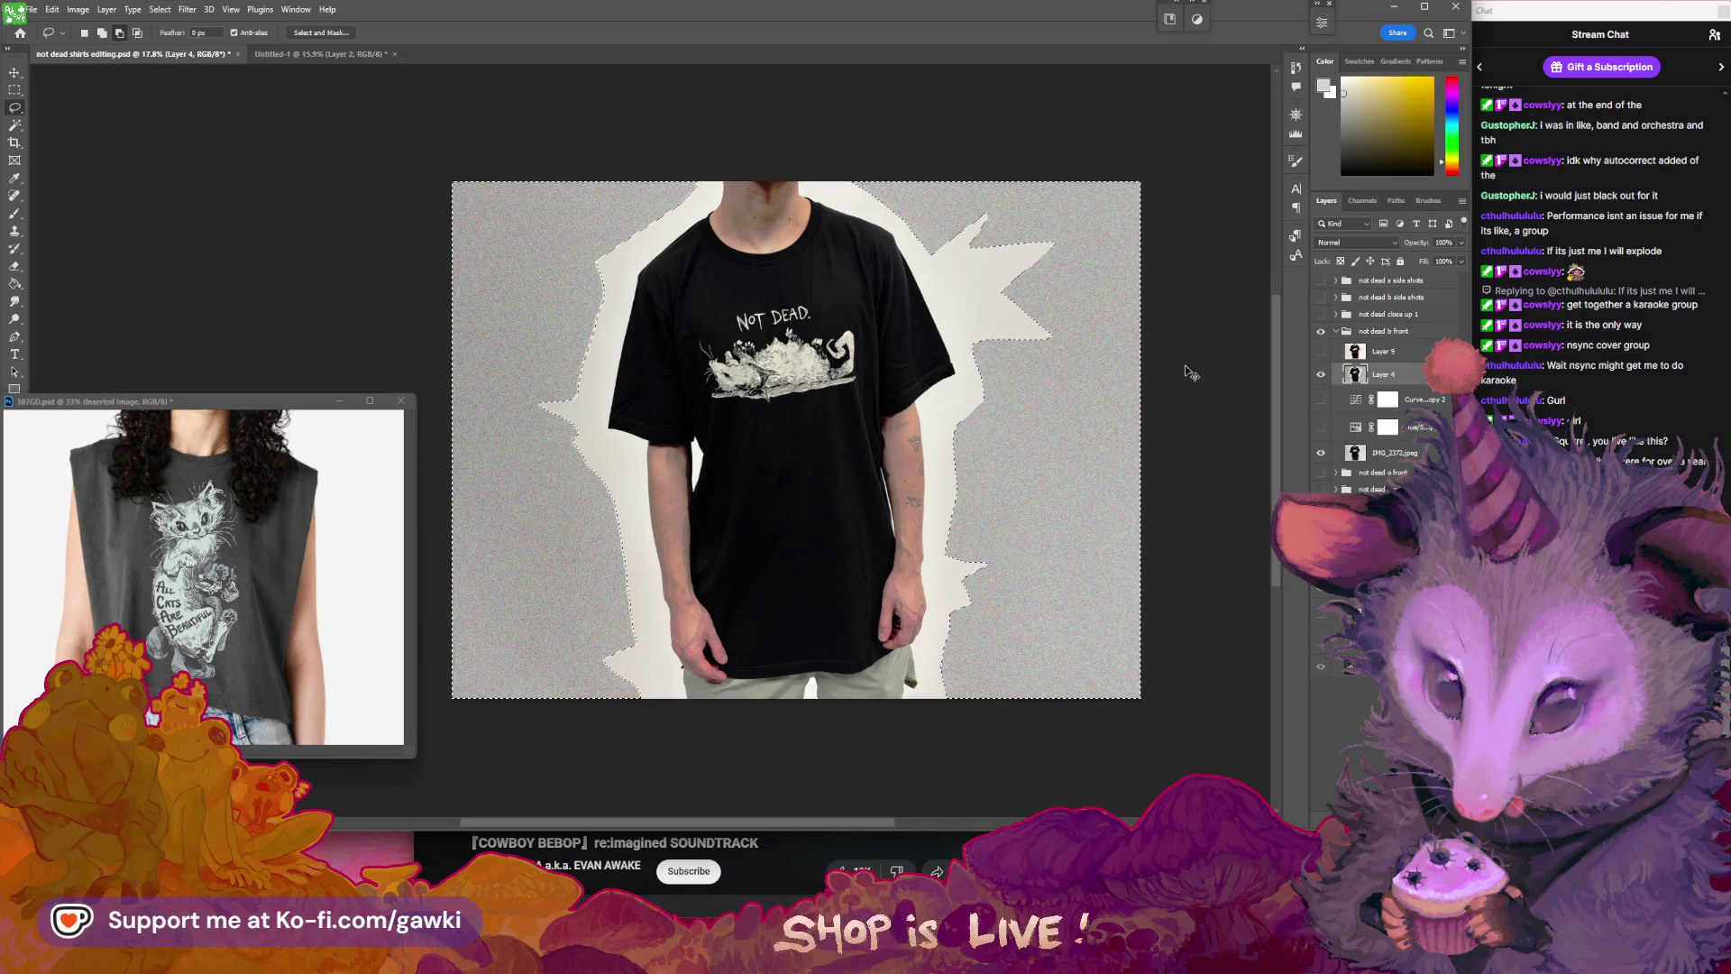
pyautogui.click(1362, 353)
pyautogui.hotkey('ctrl', 'j')
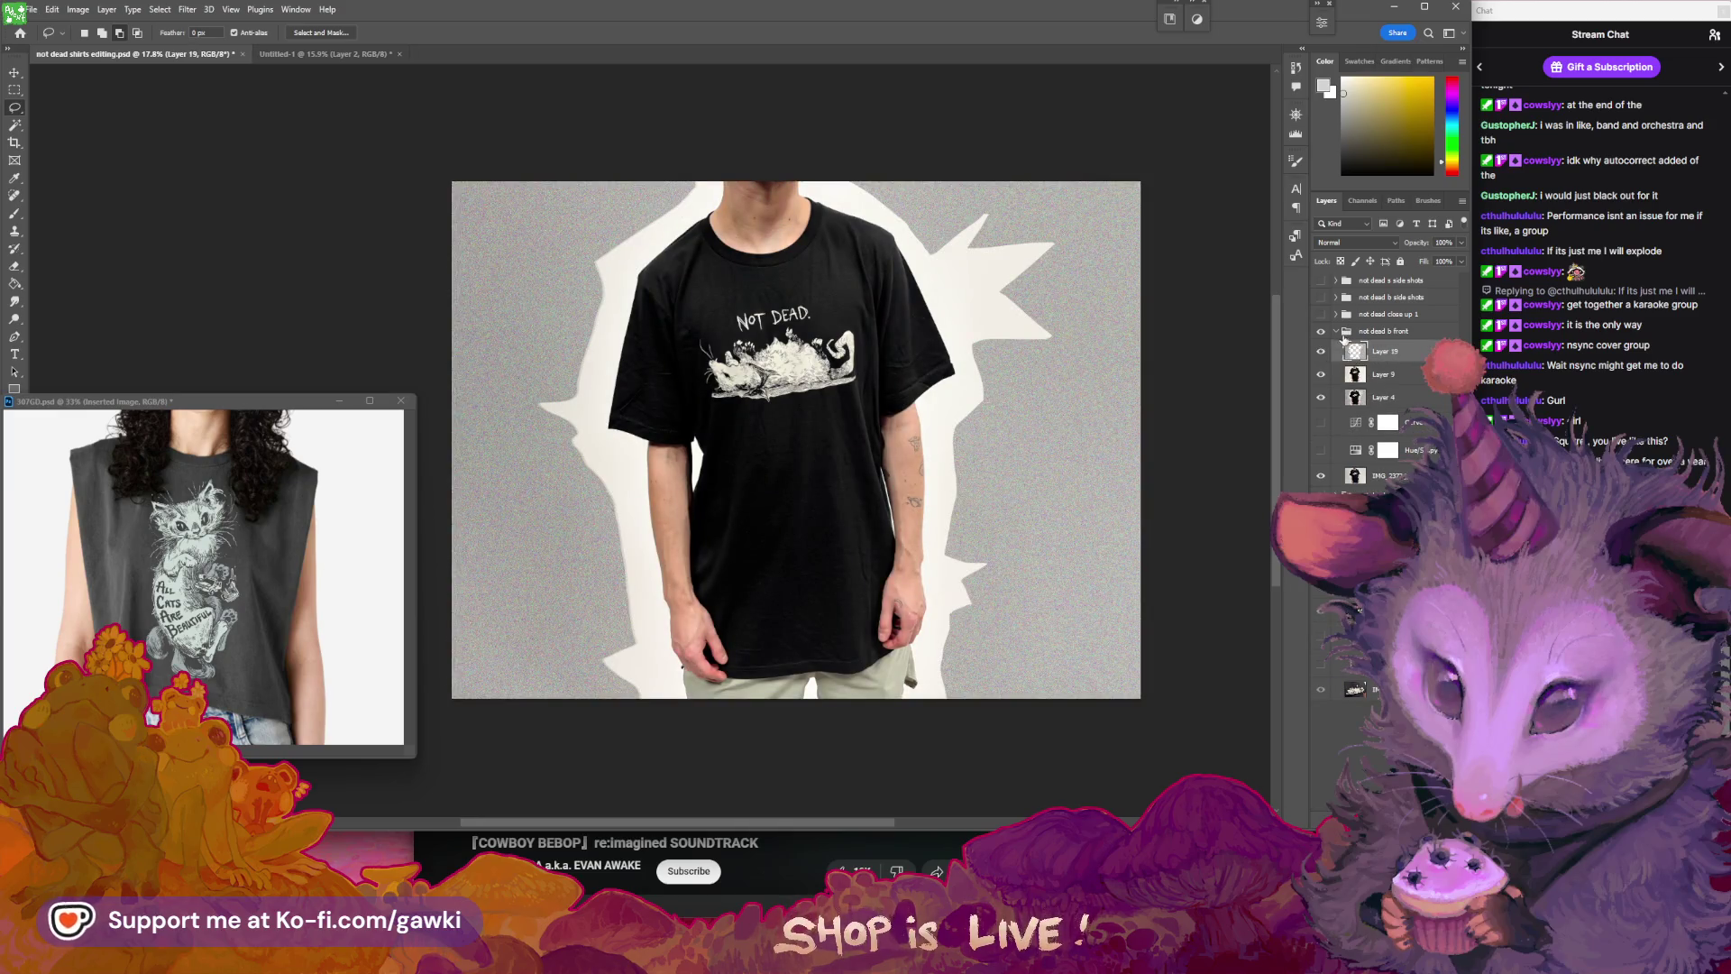
# - Move the signature watermark groups into the front-shot group and position sig copy 19 and 18
pyautogui.click(1337, 313)
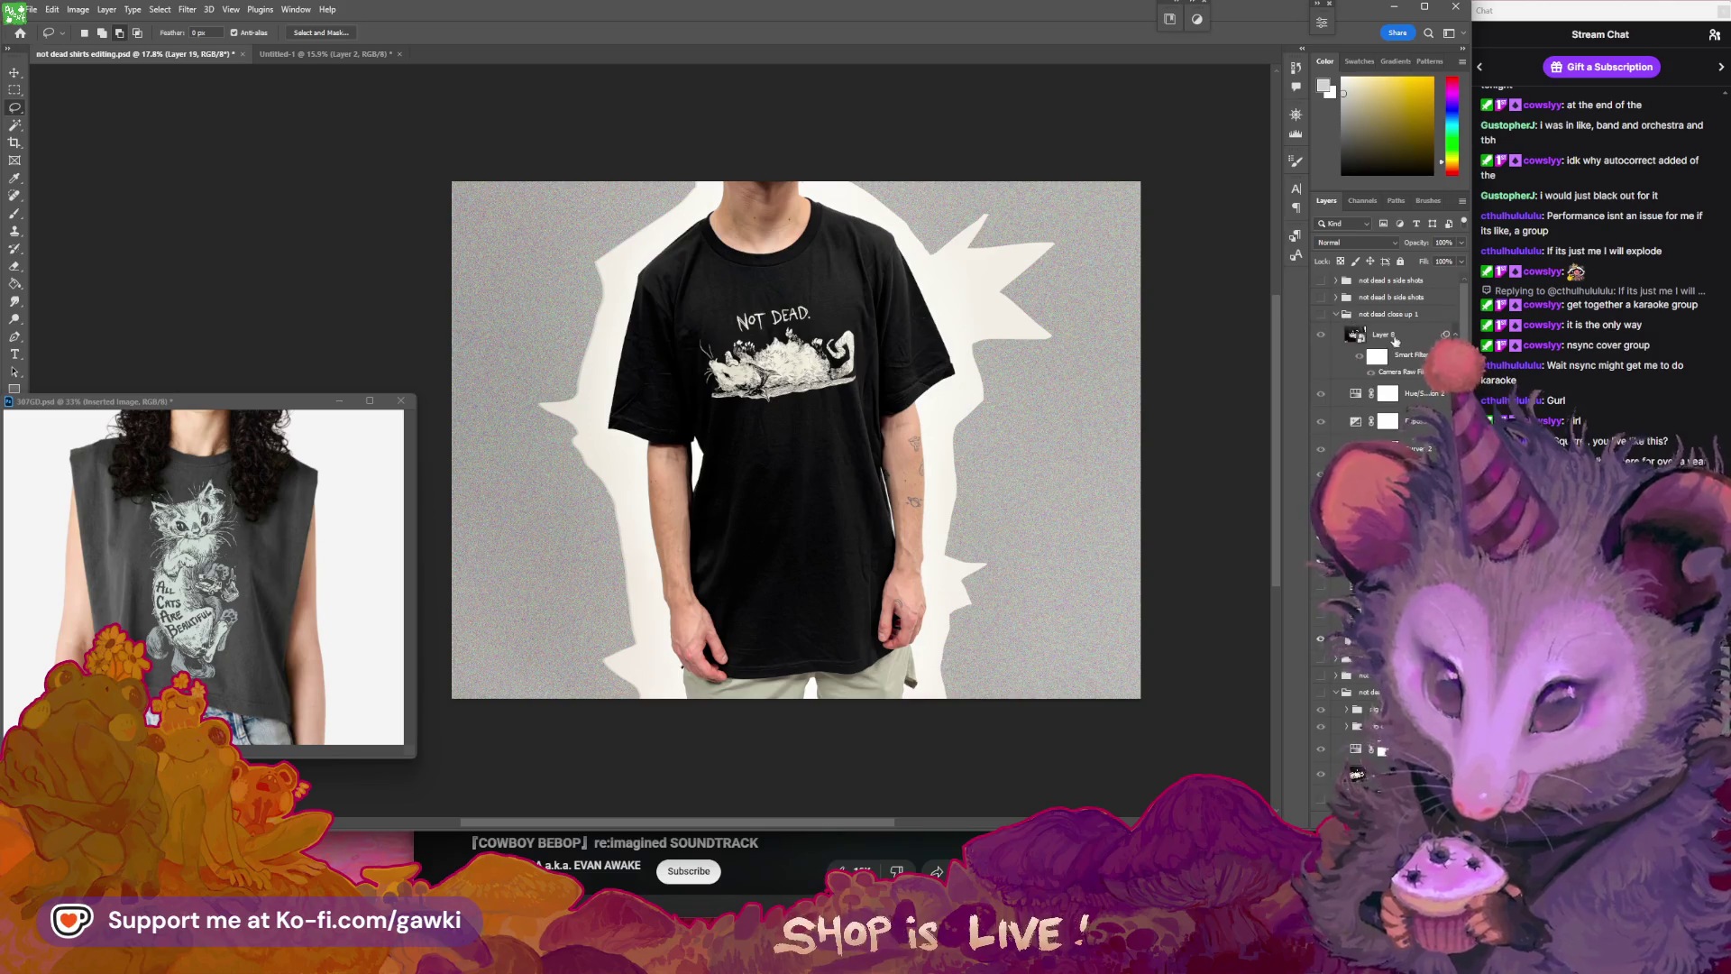
pyautogui.click(1337, 314)
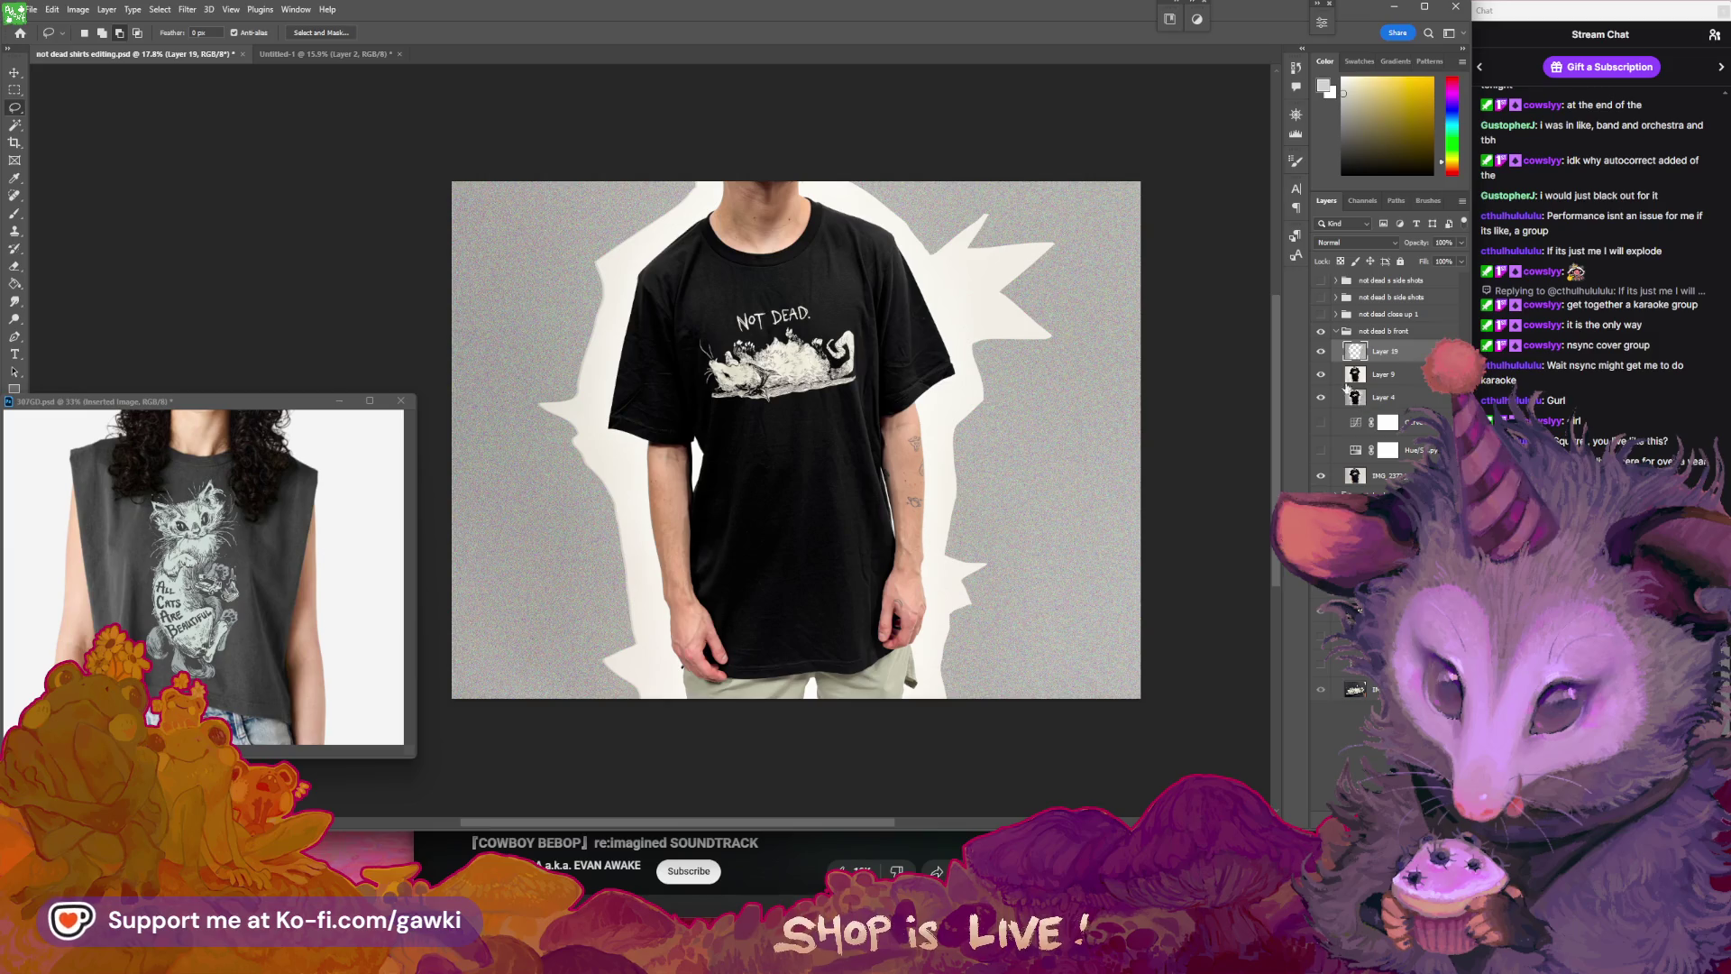
pyautogui.click(1389, 559)
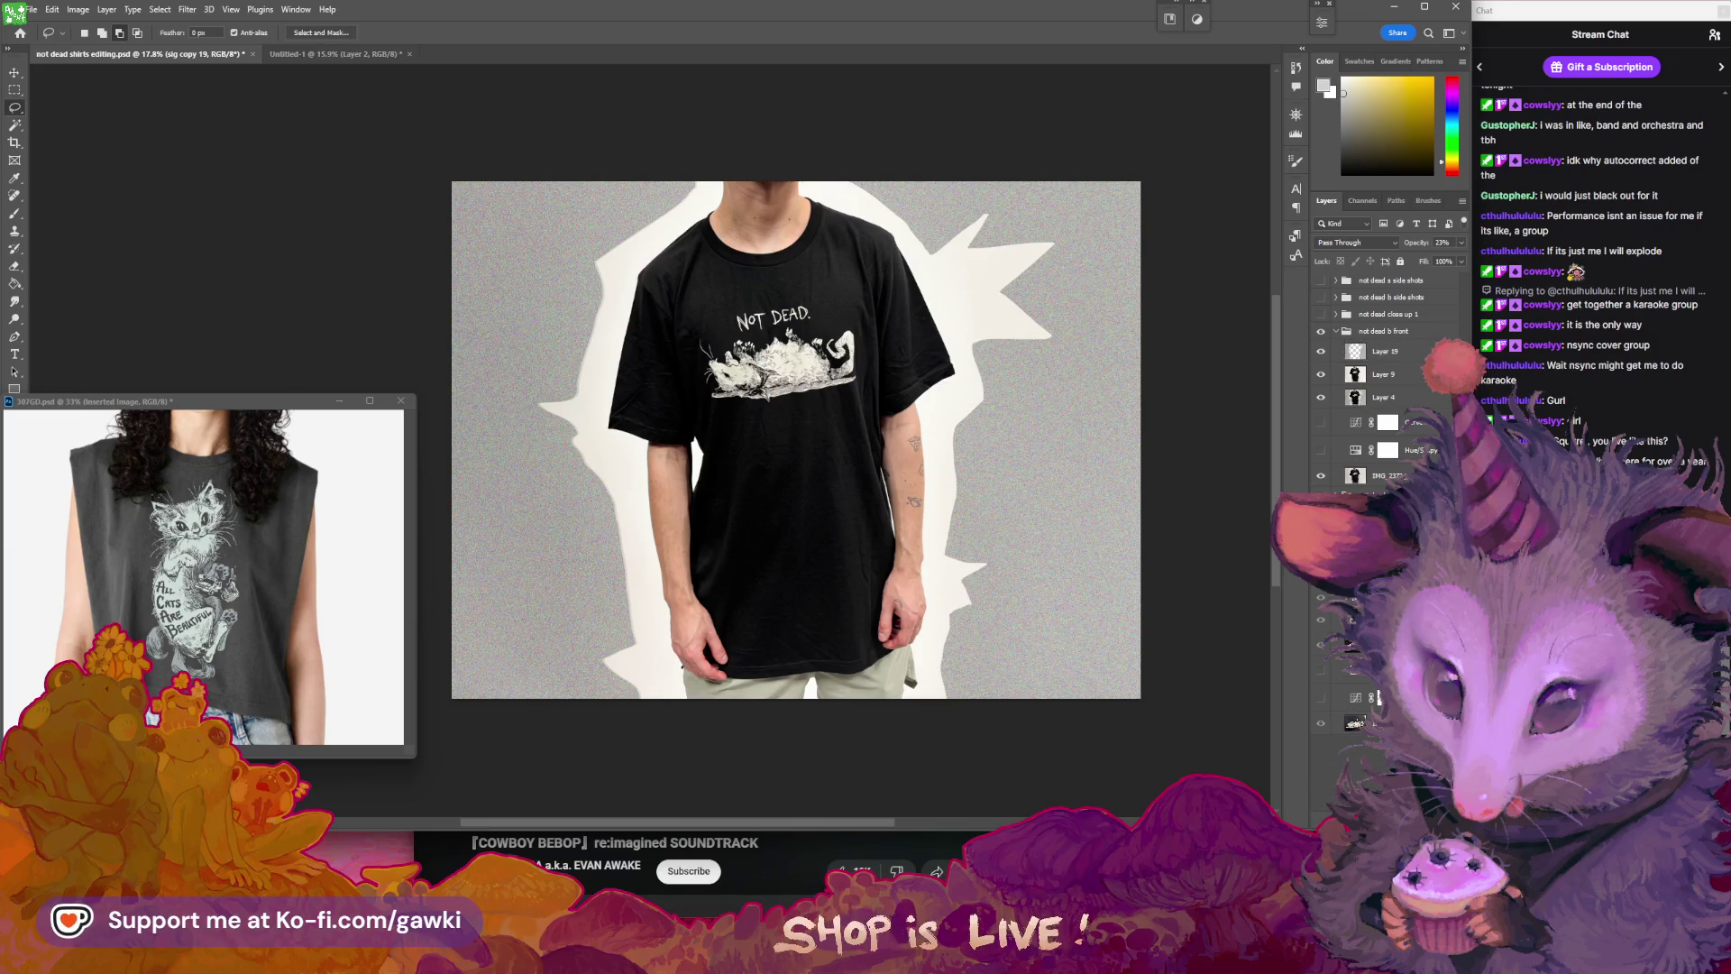
pyautogui.doubleClick(1355, 422)
pyautogui.press('Escape')
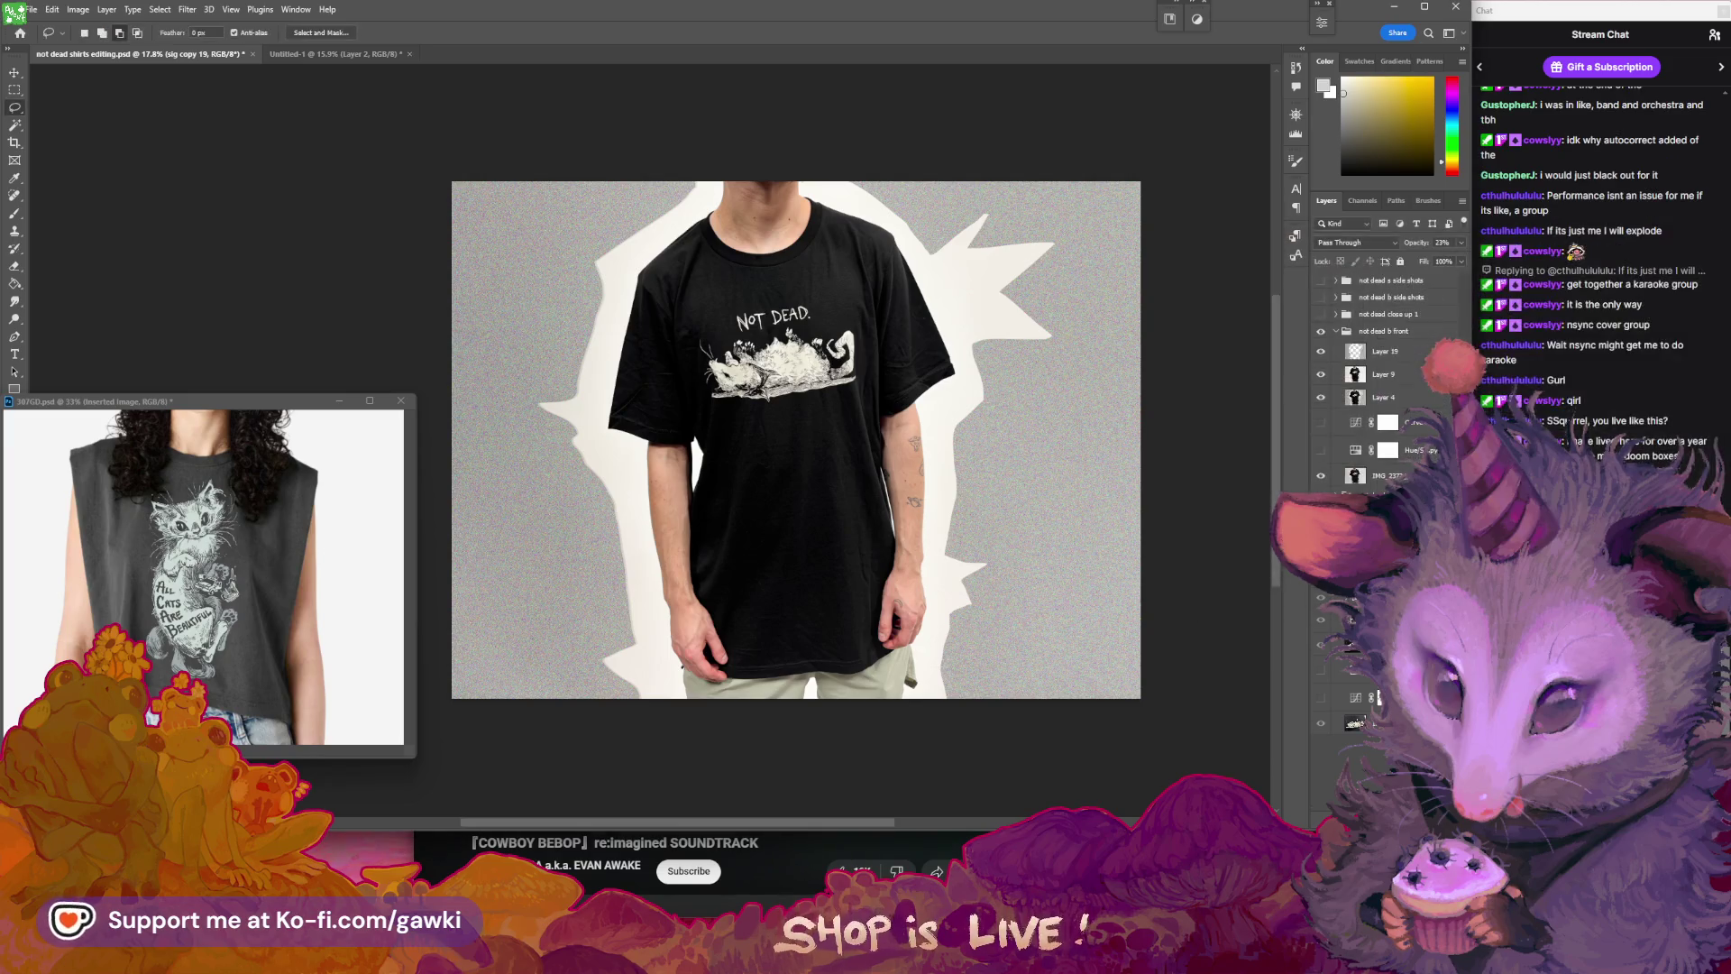
pyautogui.moveTo(1380, 455)
pyautogui.mouseDown()
pyautogui.moveTo(1403, 344)
pyautogui.moveTo(1353, 354)
pyautogui.mouseUp()
pyautogui.click(1364, 350)
pyautogui.press('v')
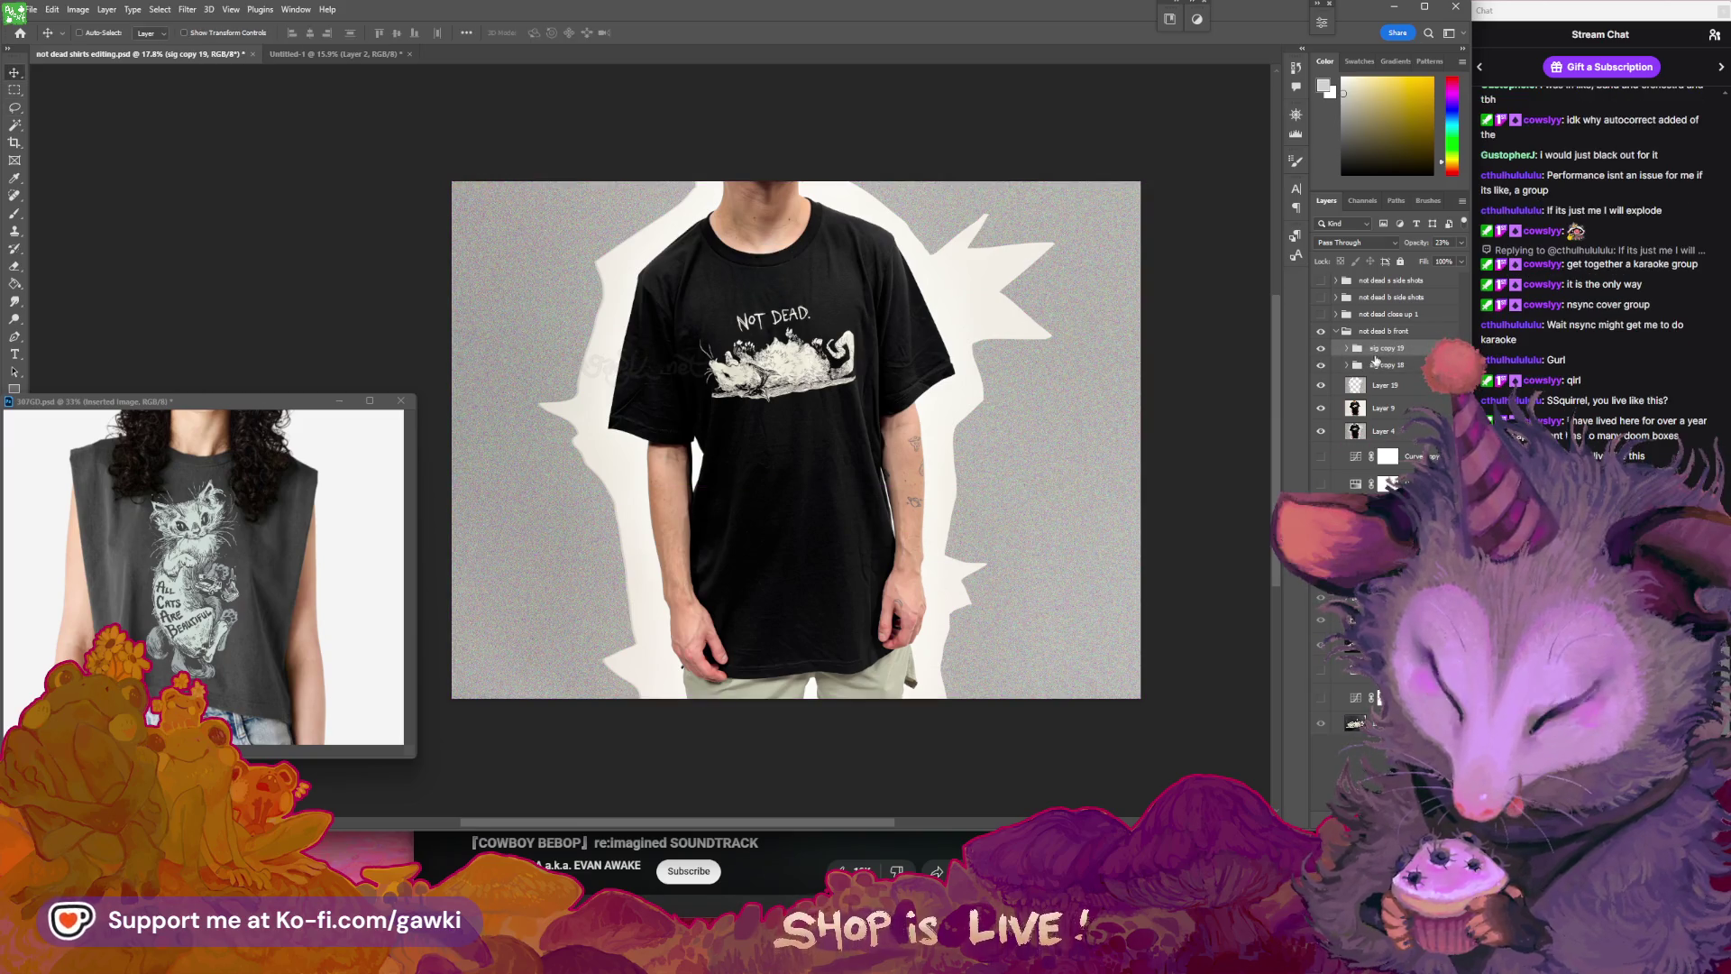
pyautogui.press('ctrl')
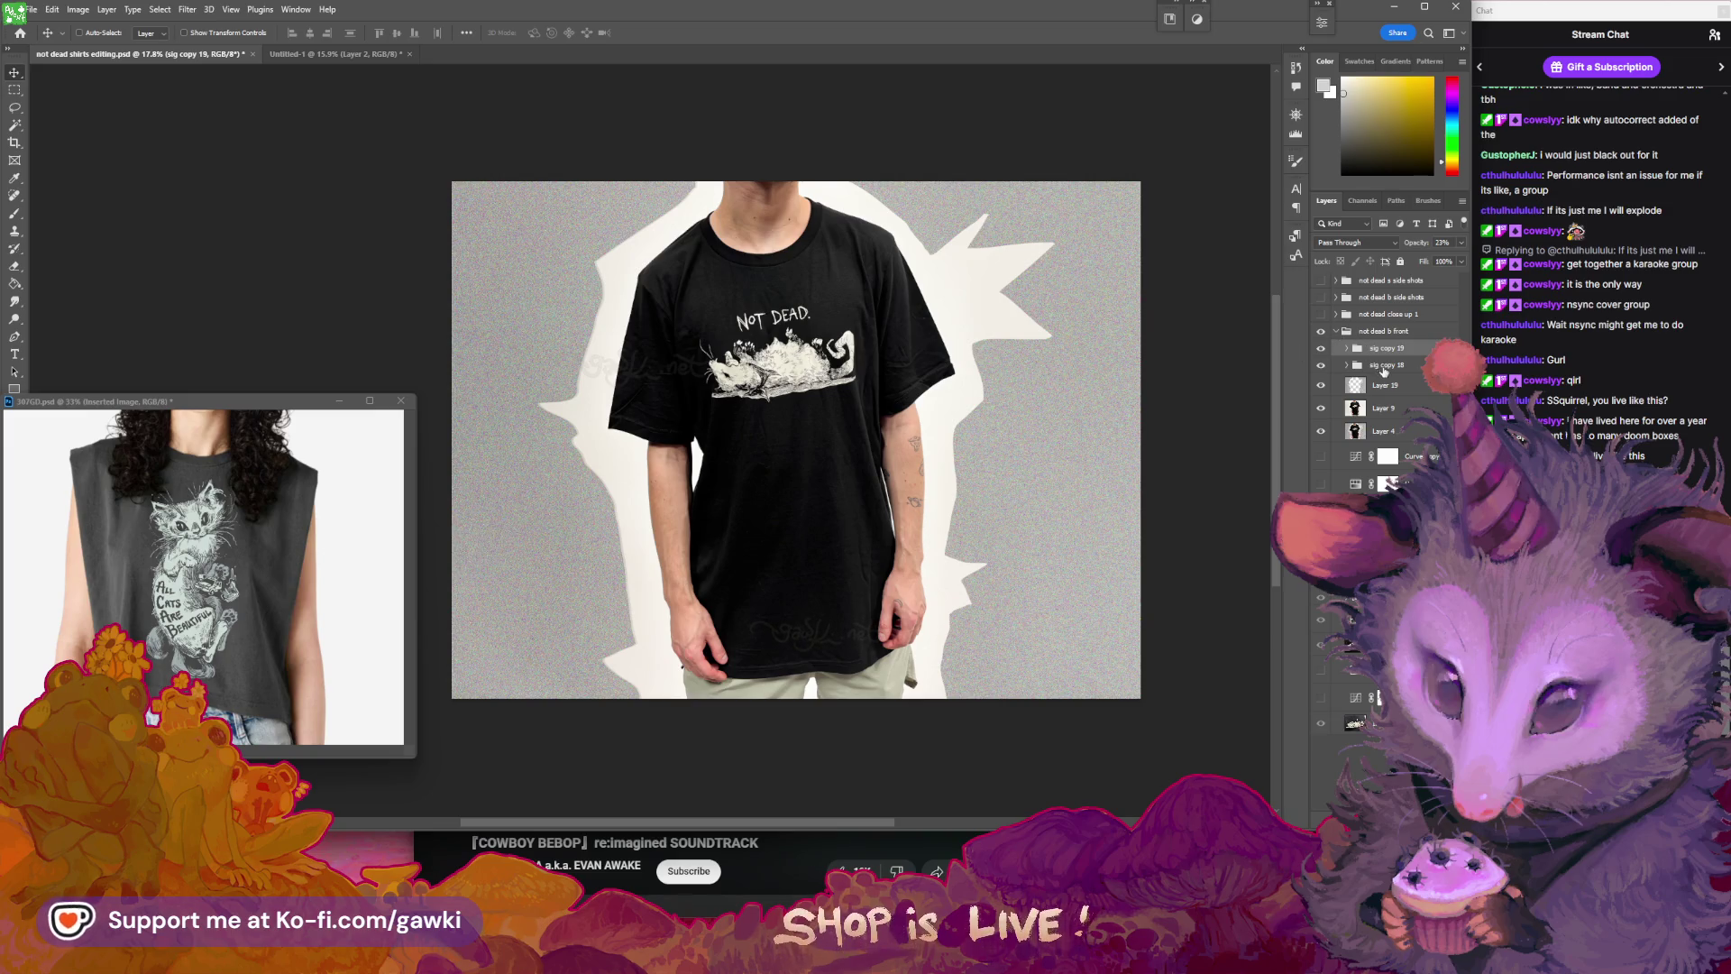
pyautogui.click(1384, 368)
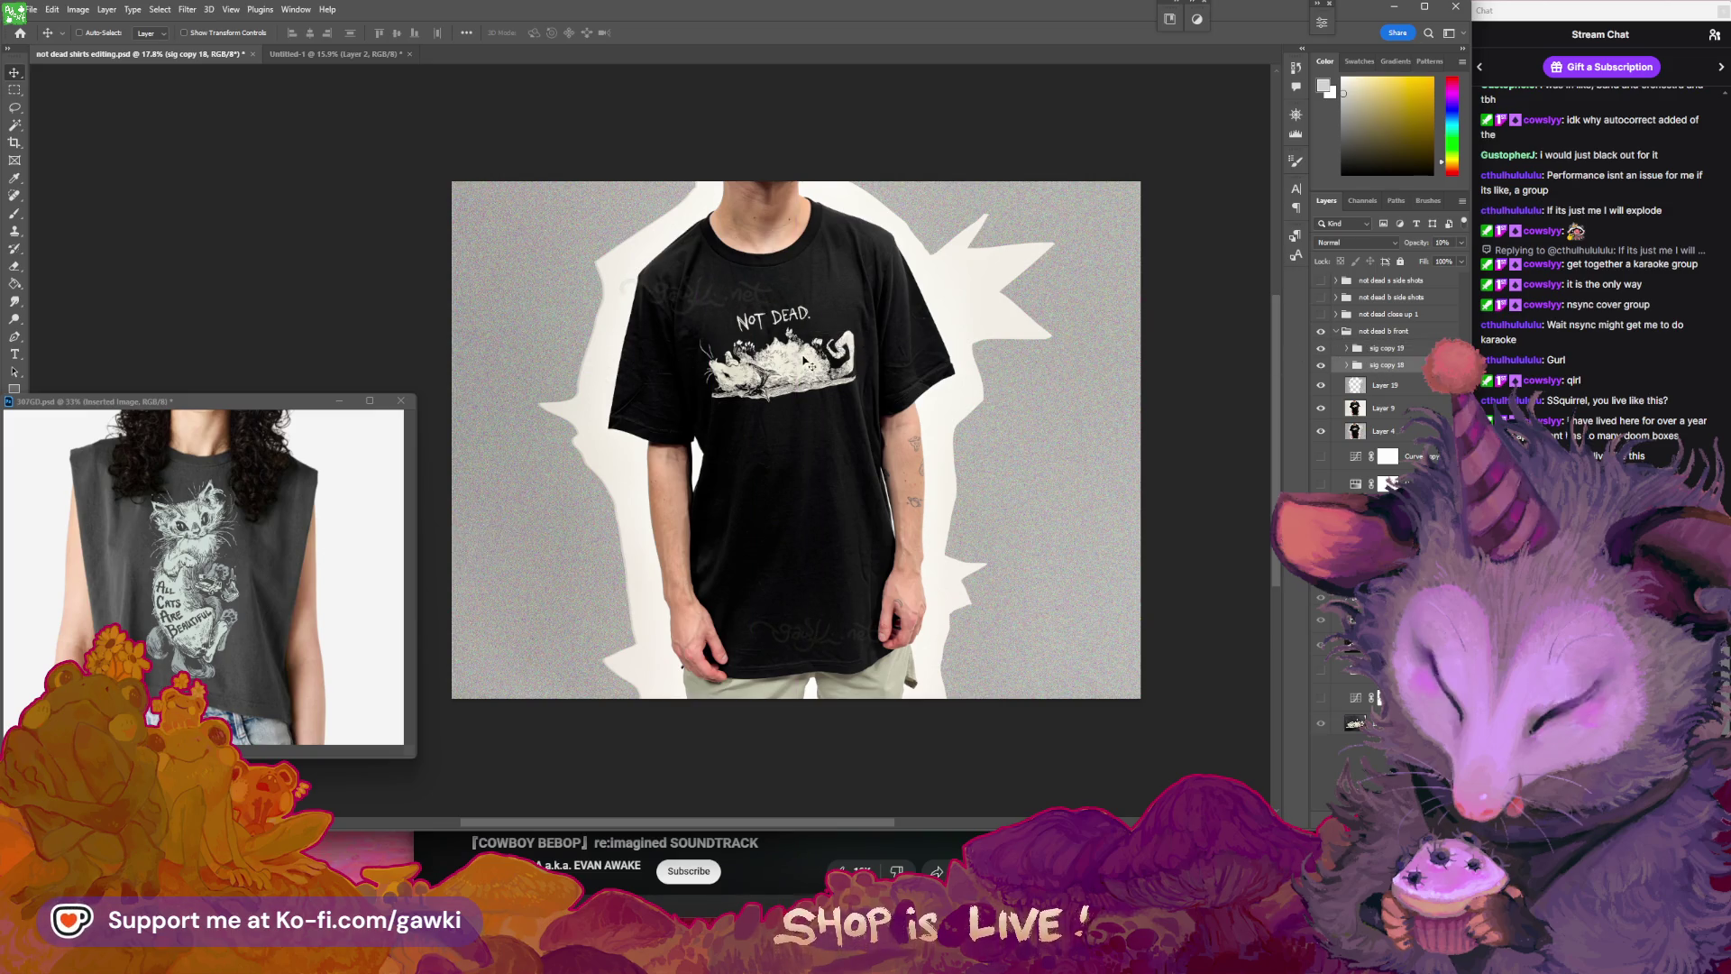
# - Save the editing file and paste the watermarked front photo into Untitled-1 as Layer 7
pyautogui.hotkey('ctrl', 's')
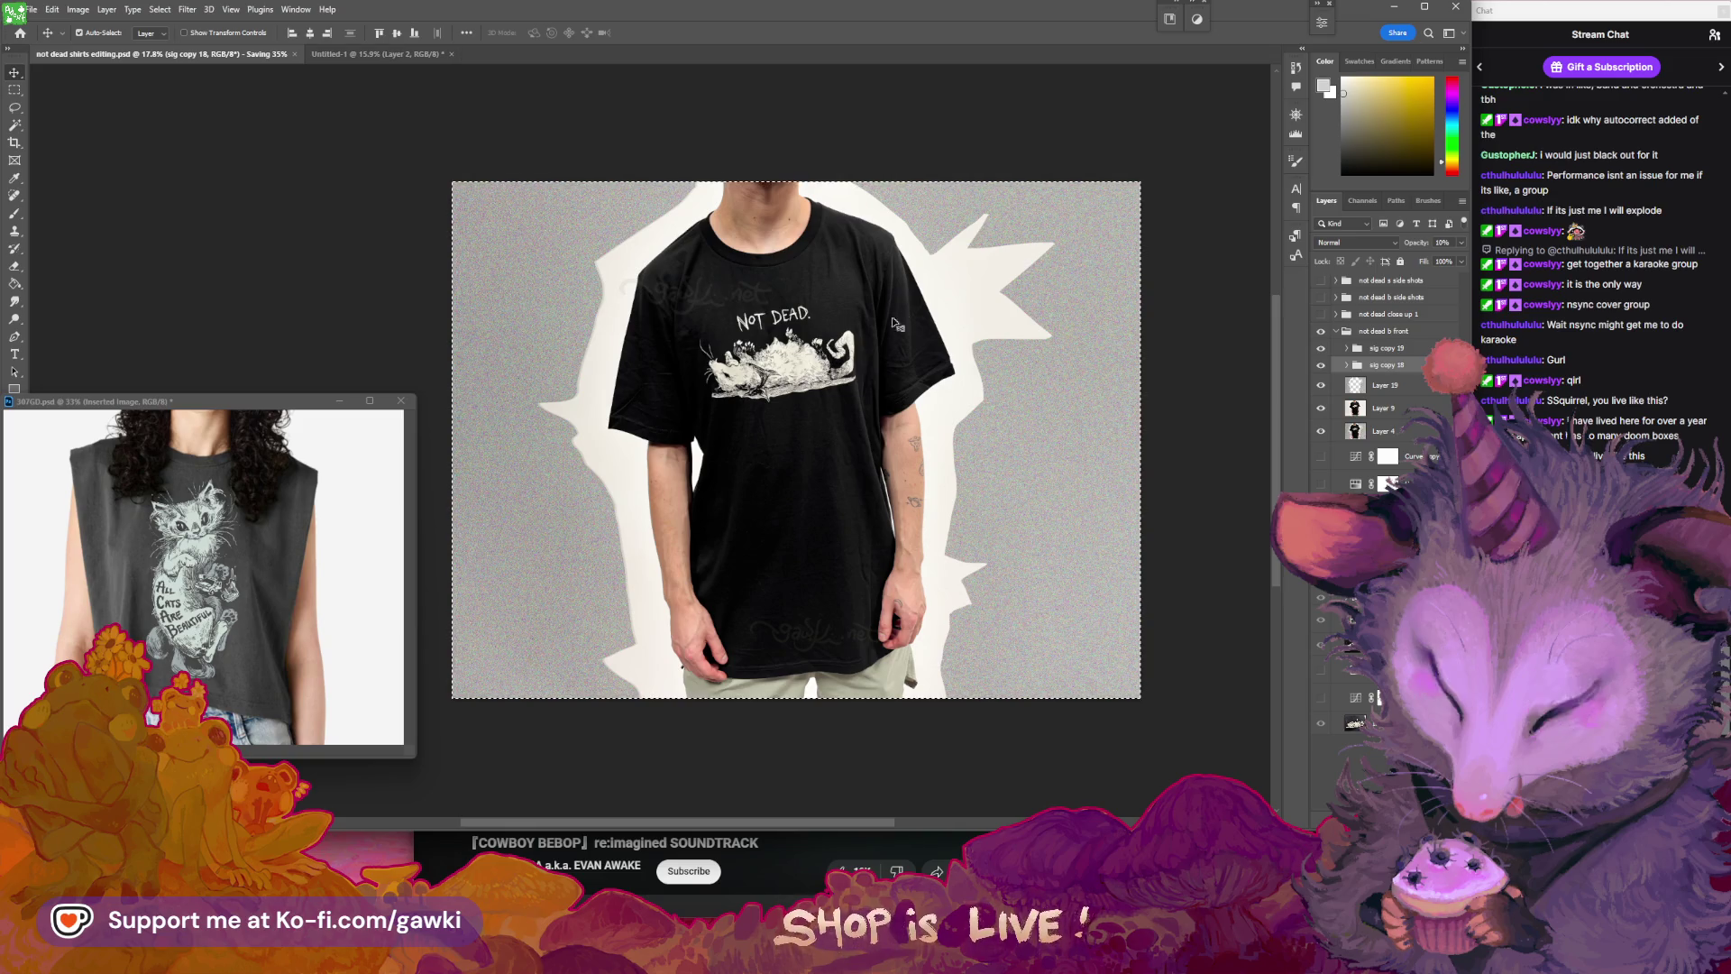
pyautogui.hotkey('ctrl', 'Tab')
pyautogui.hotkey('ctrl', 'v')
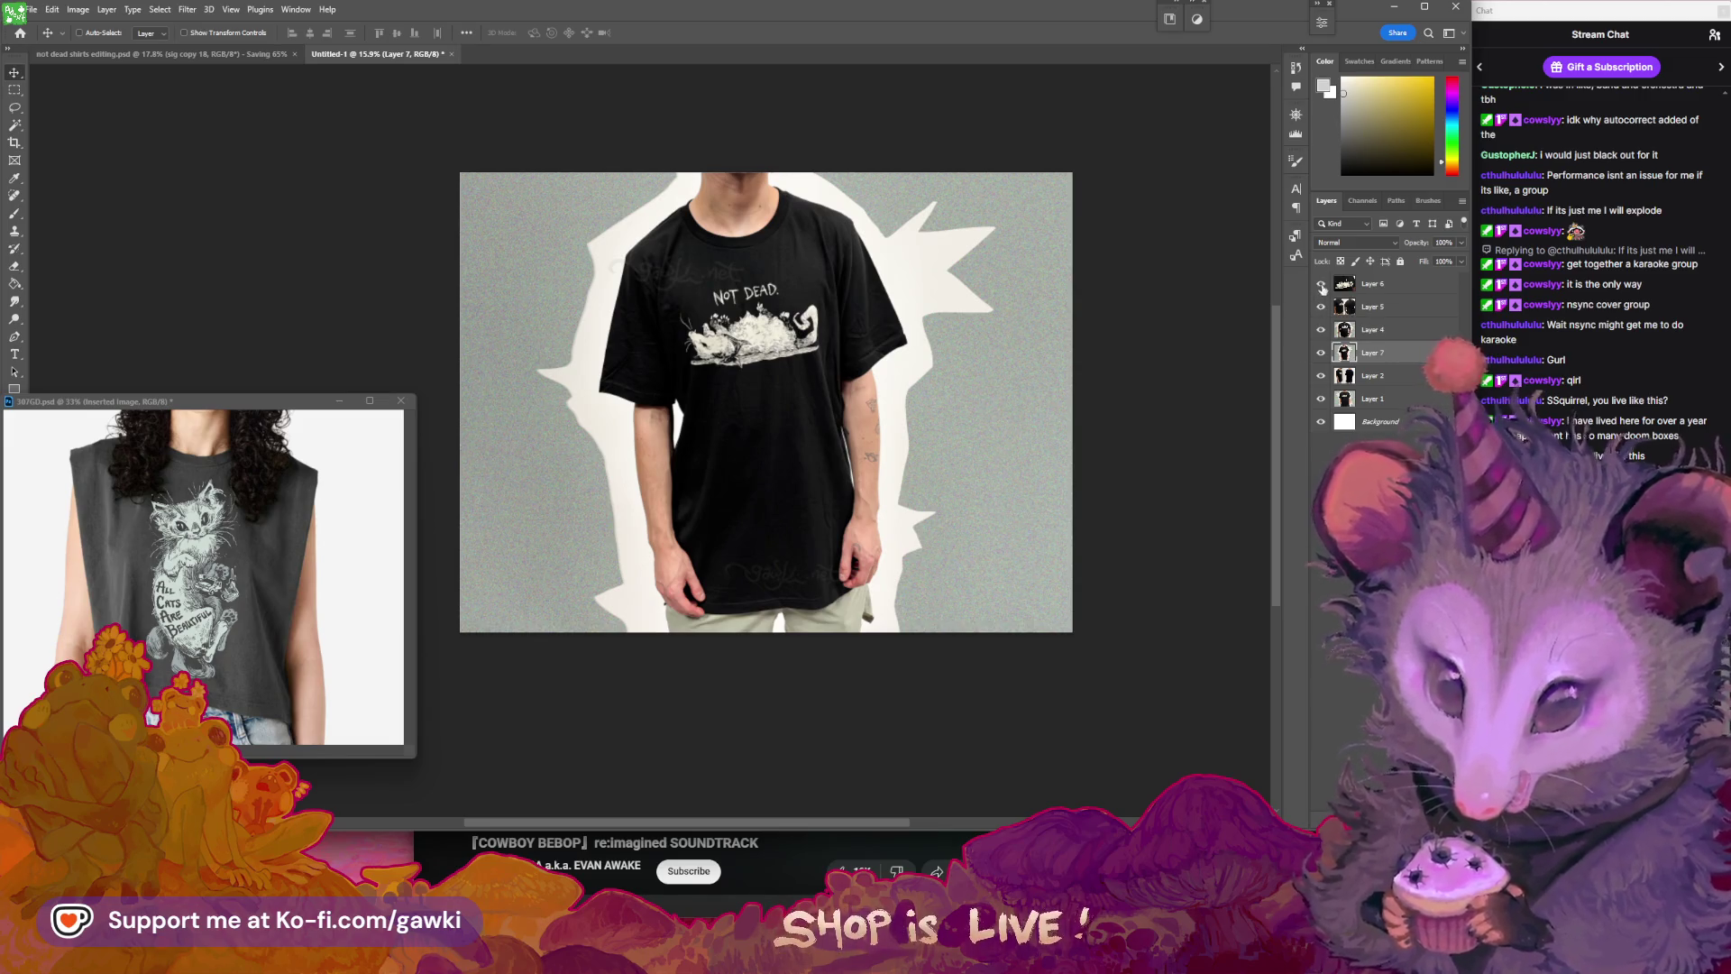
# - Rename and hide the layers 'not dead close up 1', 'not dead side shots o' and 'not dead front o'
pyautogui.moveTo(1322, 335); pyautogui.dragTo(1321, 283)
pyautogui.doubleClick(1372, 283)
pyautogui.write('not dead close up 1')
pyautogui.press('Return')
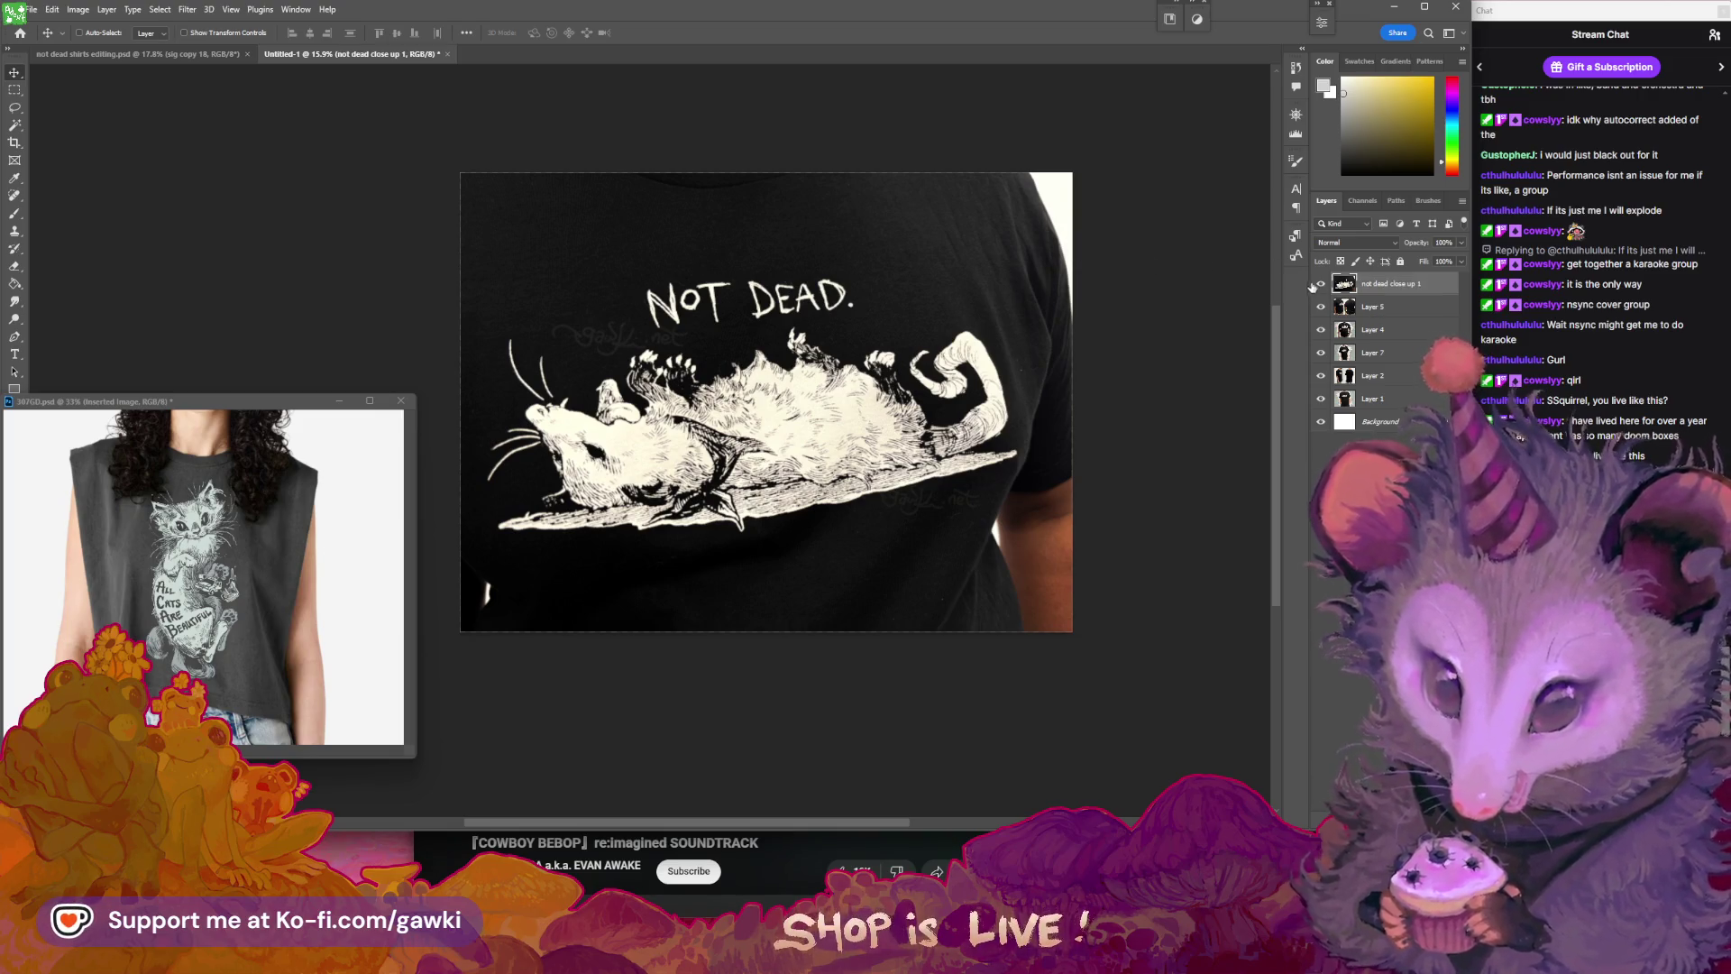
pyautogui.click(1321, 283)
pyautogui.doubleClick(1374, 307)
pyautogui.write('not dead')
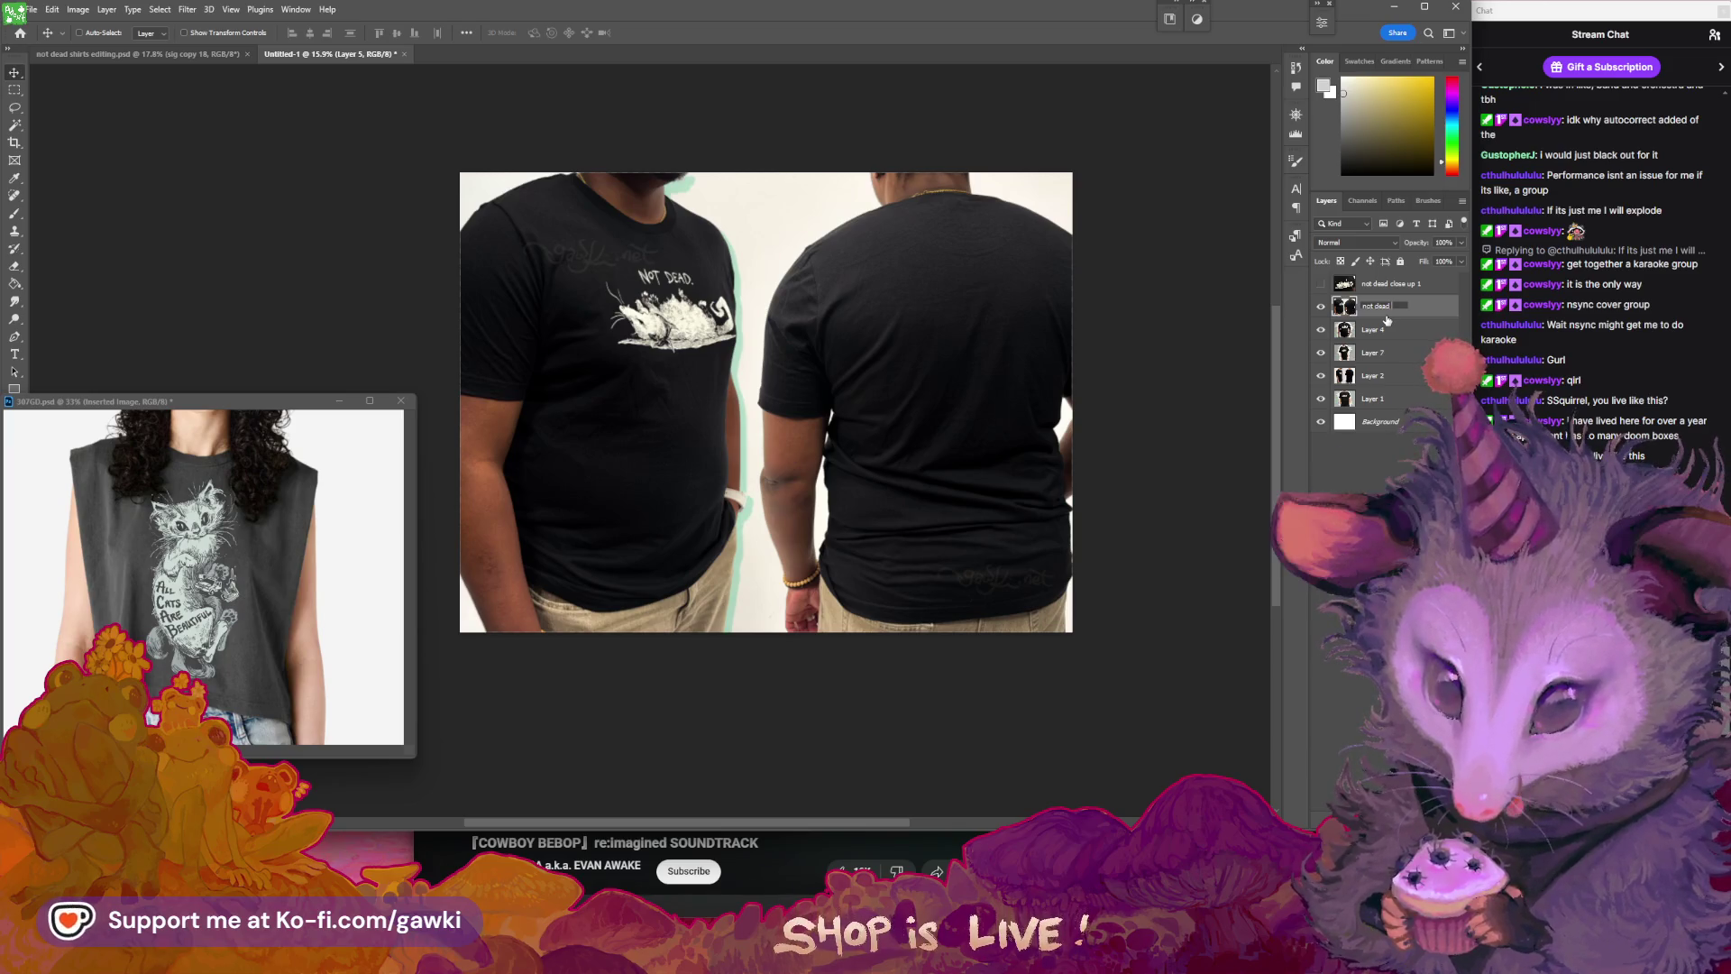
pyautogui.write(' side shots o')
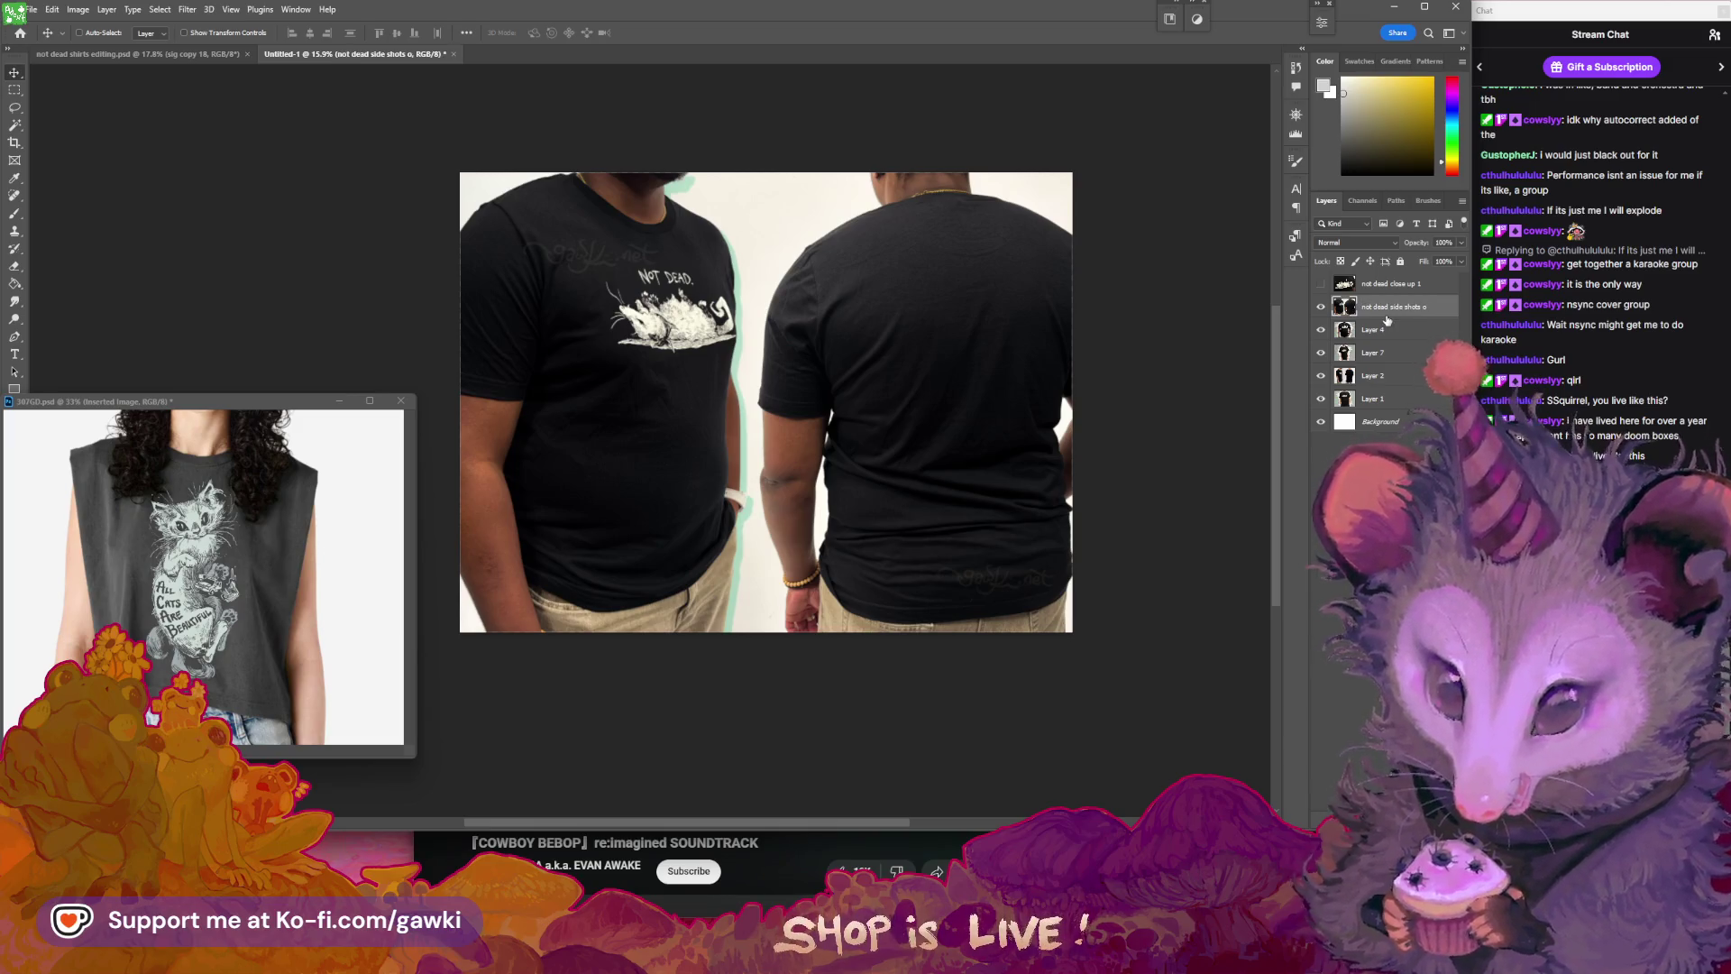
pyautogui.click(1321, 306)
pyautogui.click(1377, 336)
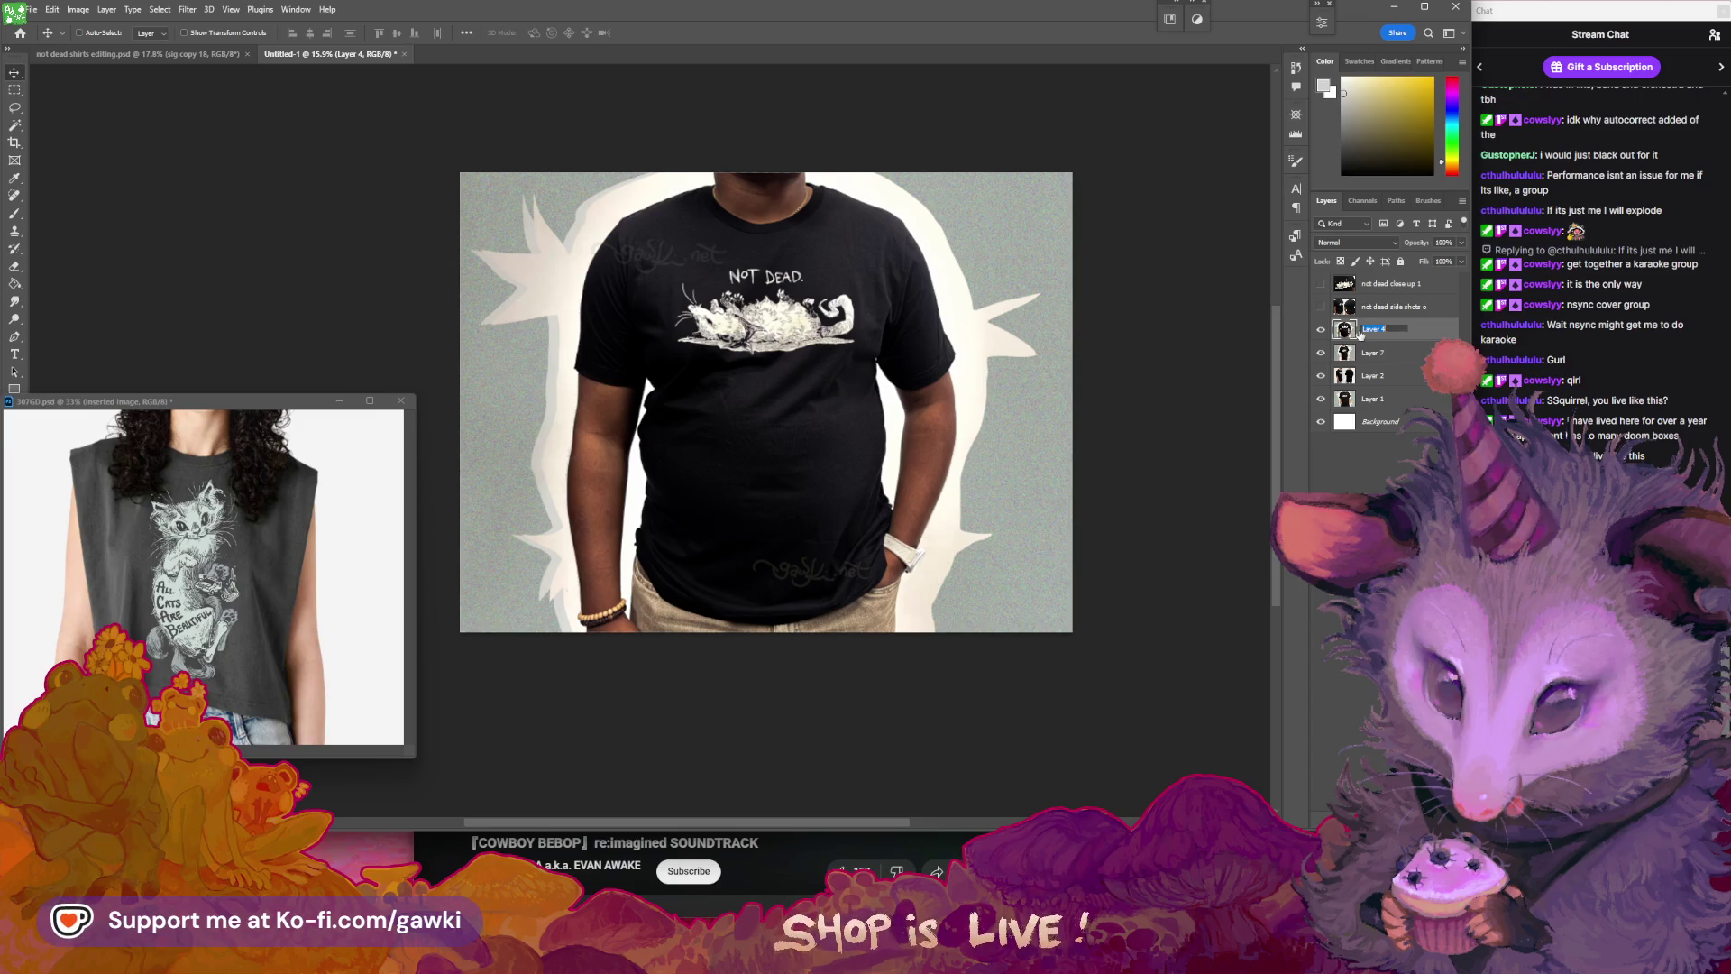
pyautogui.write('not dead f')
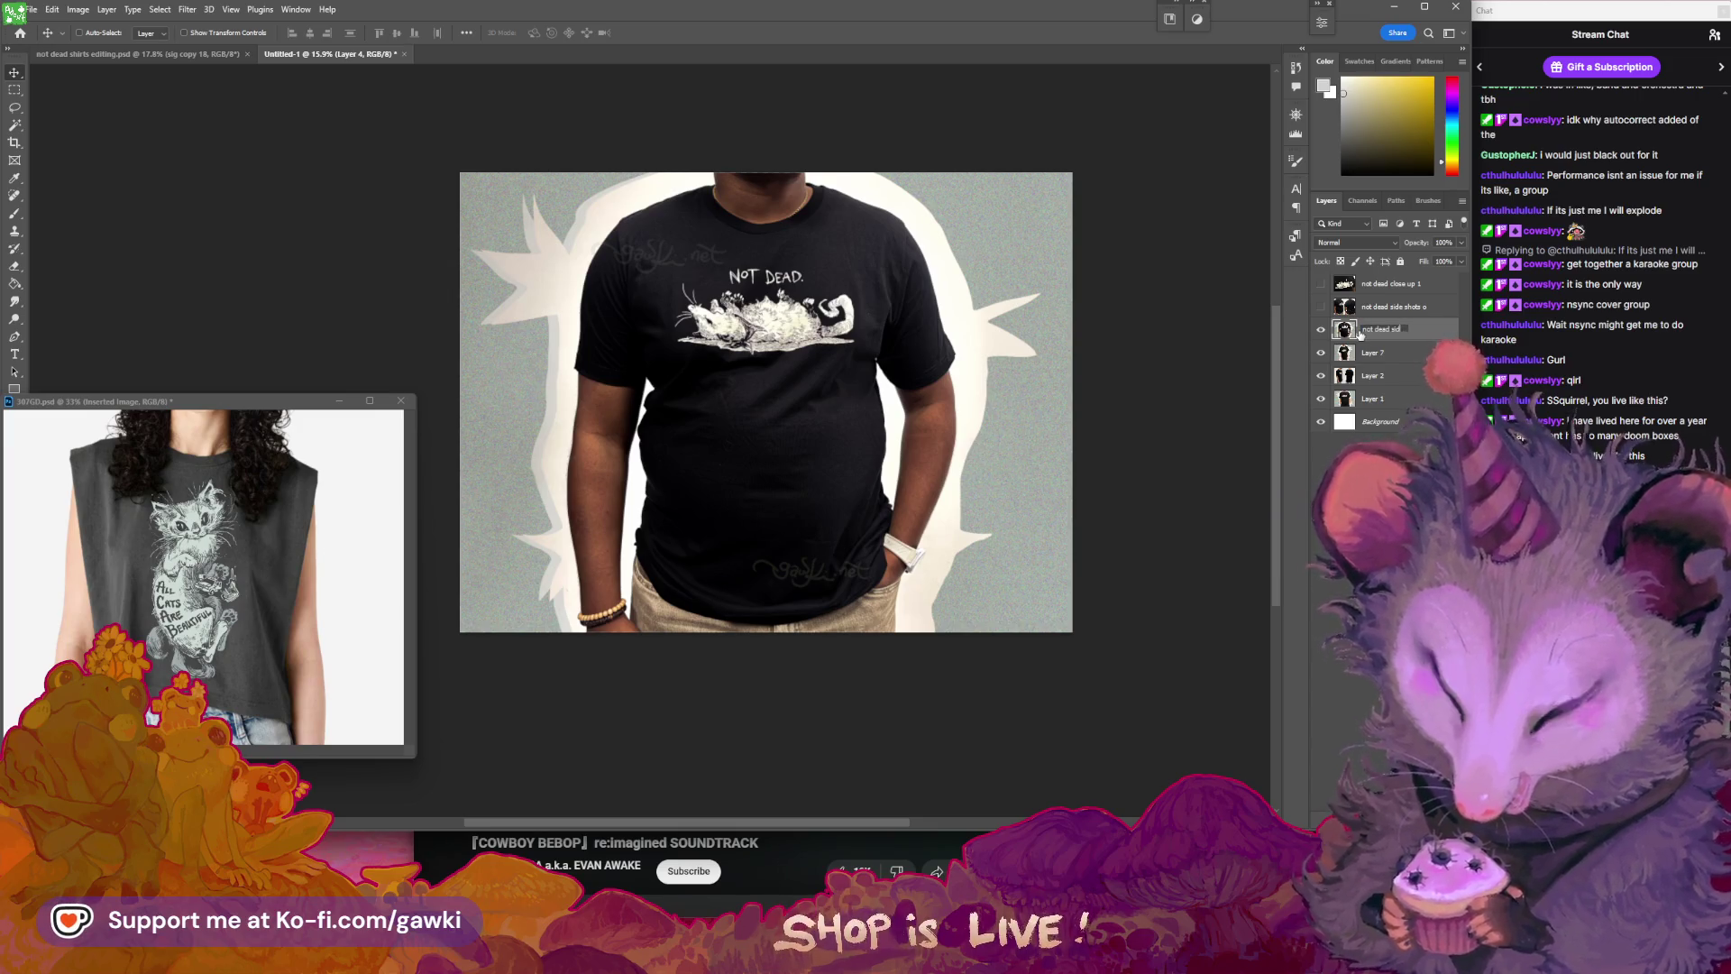
pyautogui.write('ront')
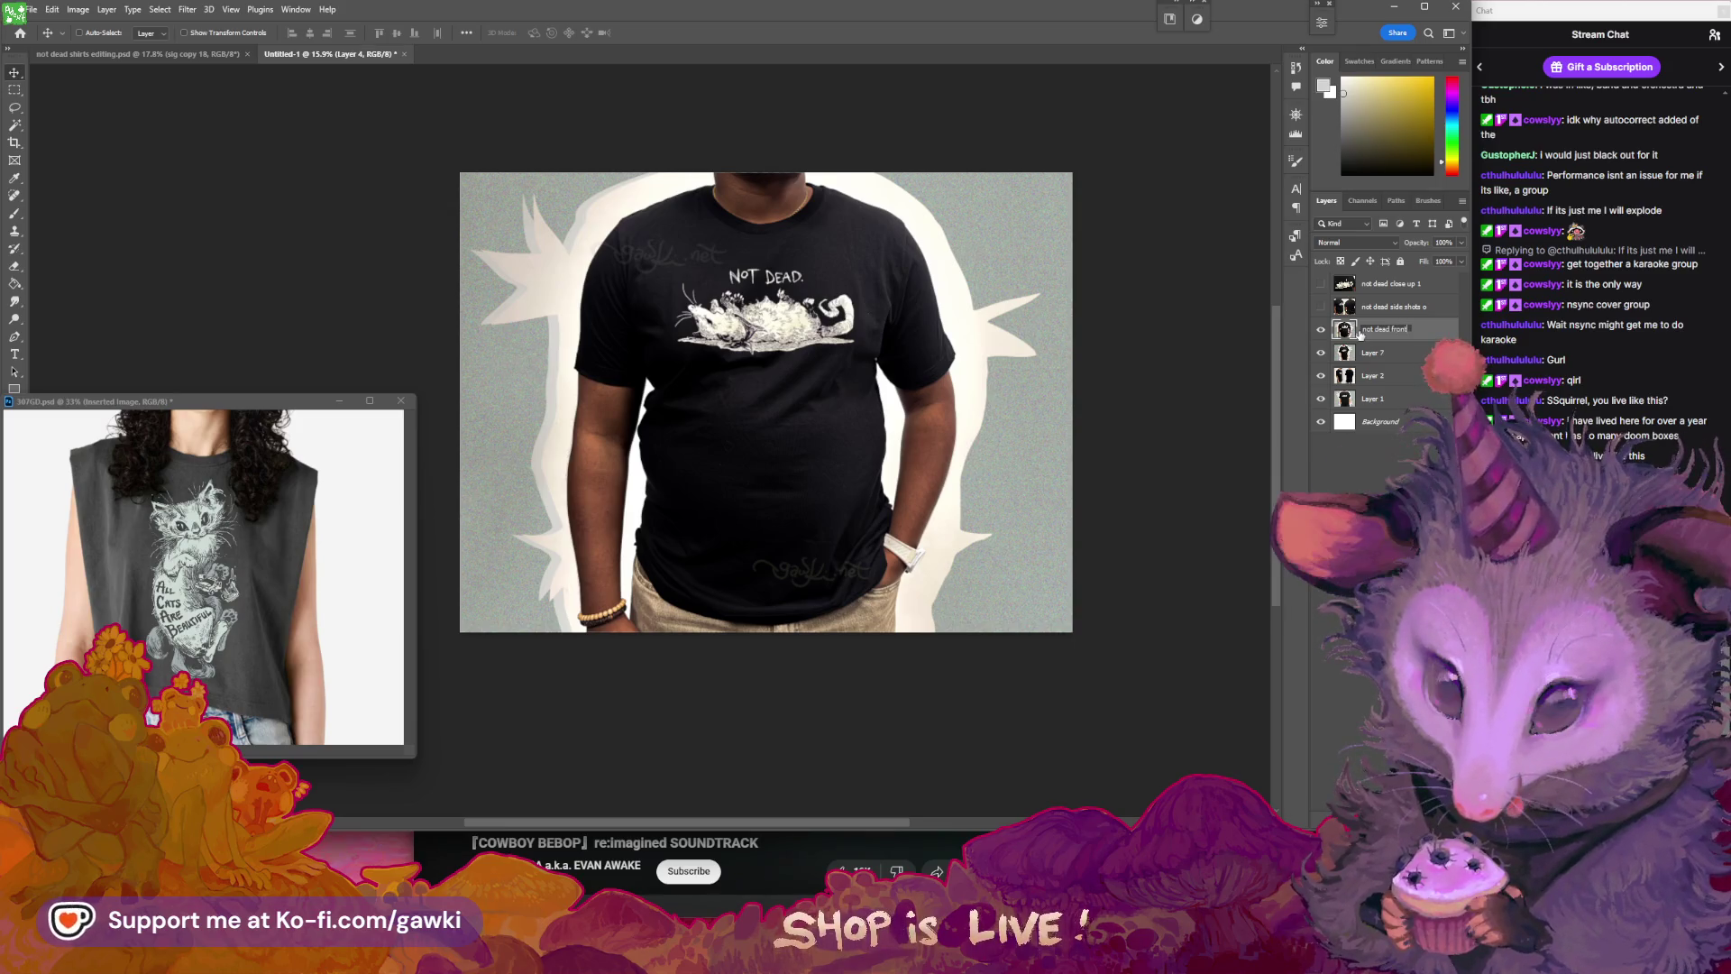
pyautogui.press('Return')
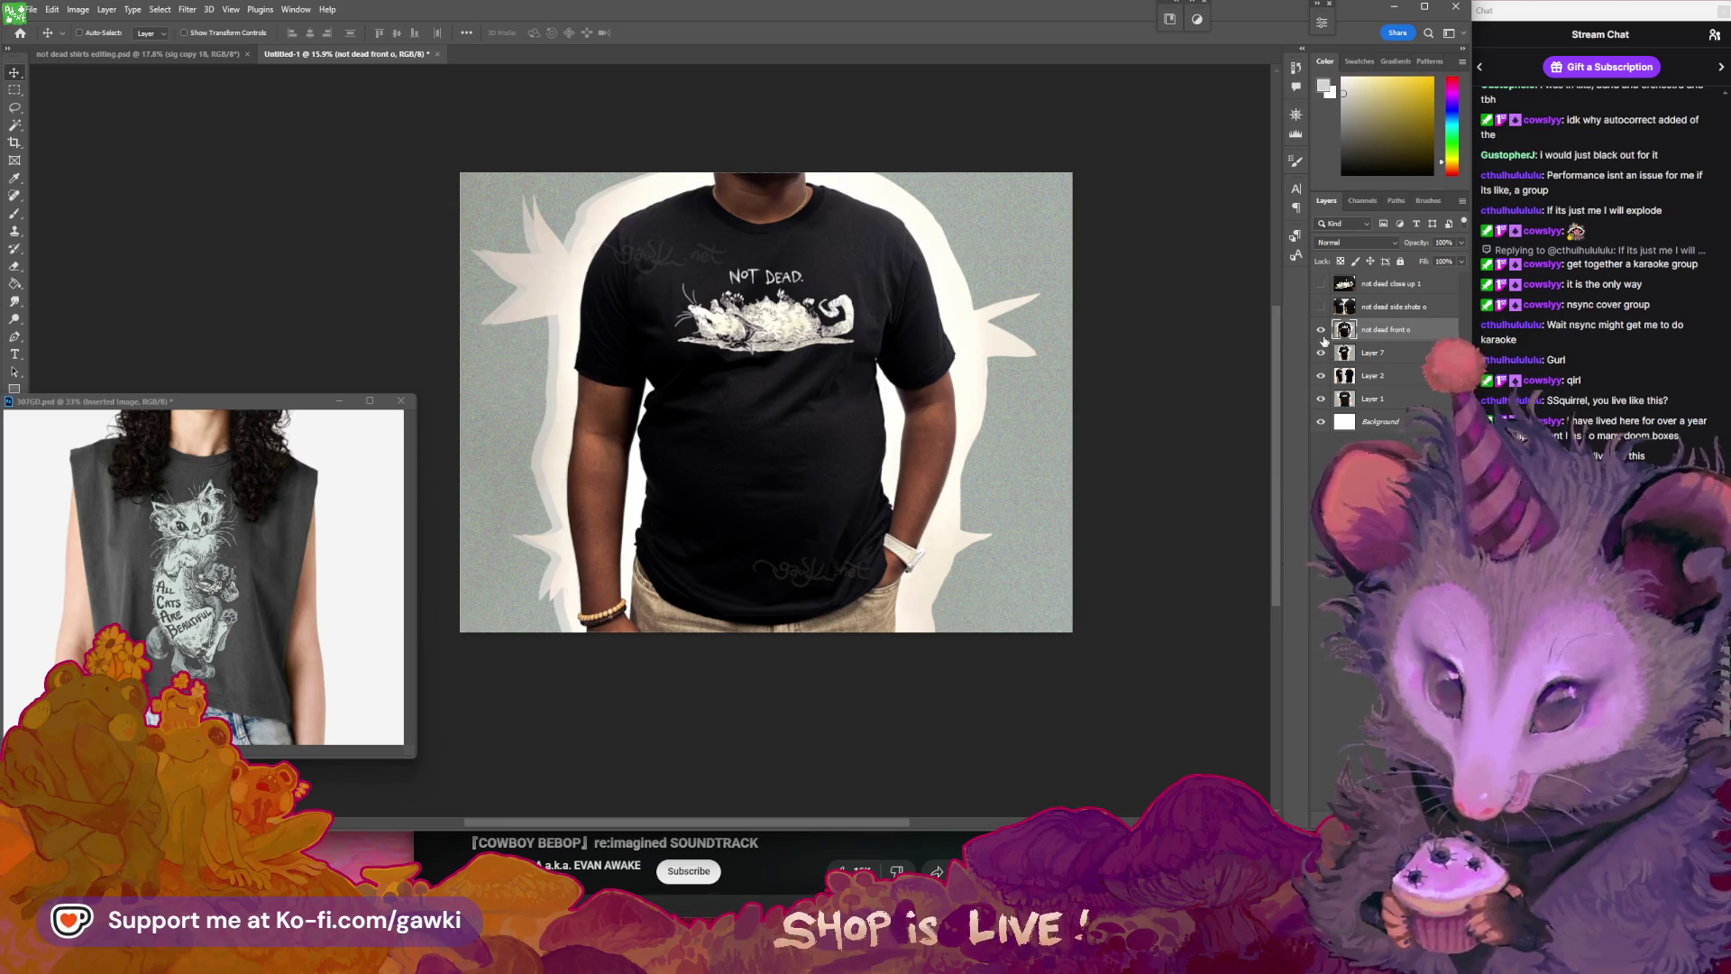
pyautogui.click(1322, 331)
# - Rename Layers 7, 2 and 1 to 'not dead front b', 'not dead side shots b' and 'not dead front s'
pyautogui.doubleClick(1377, 353)
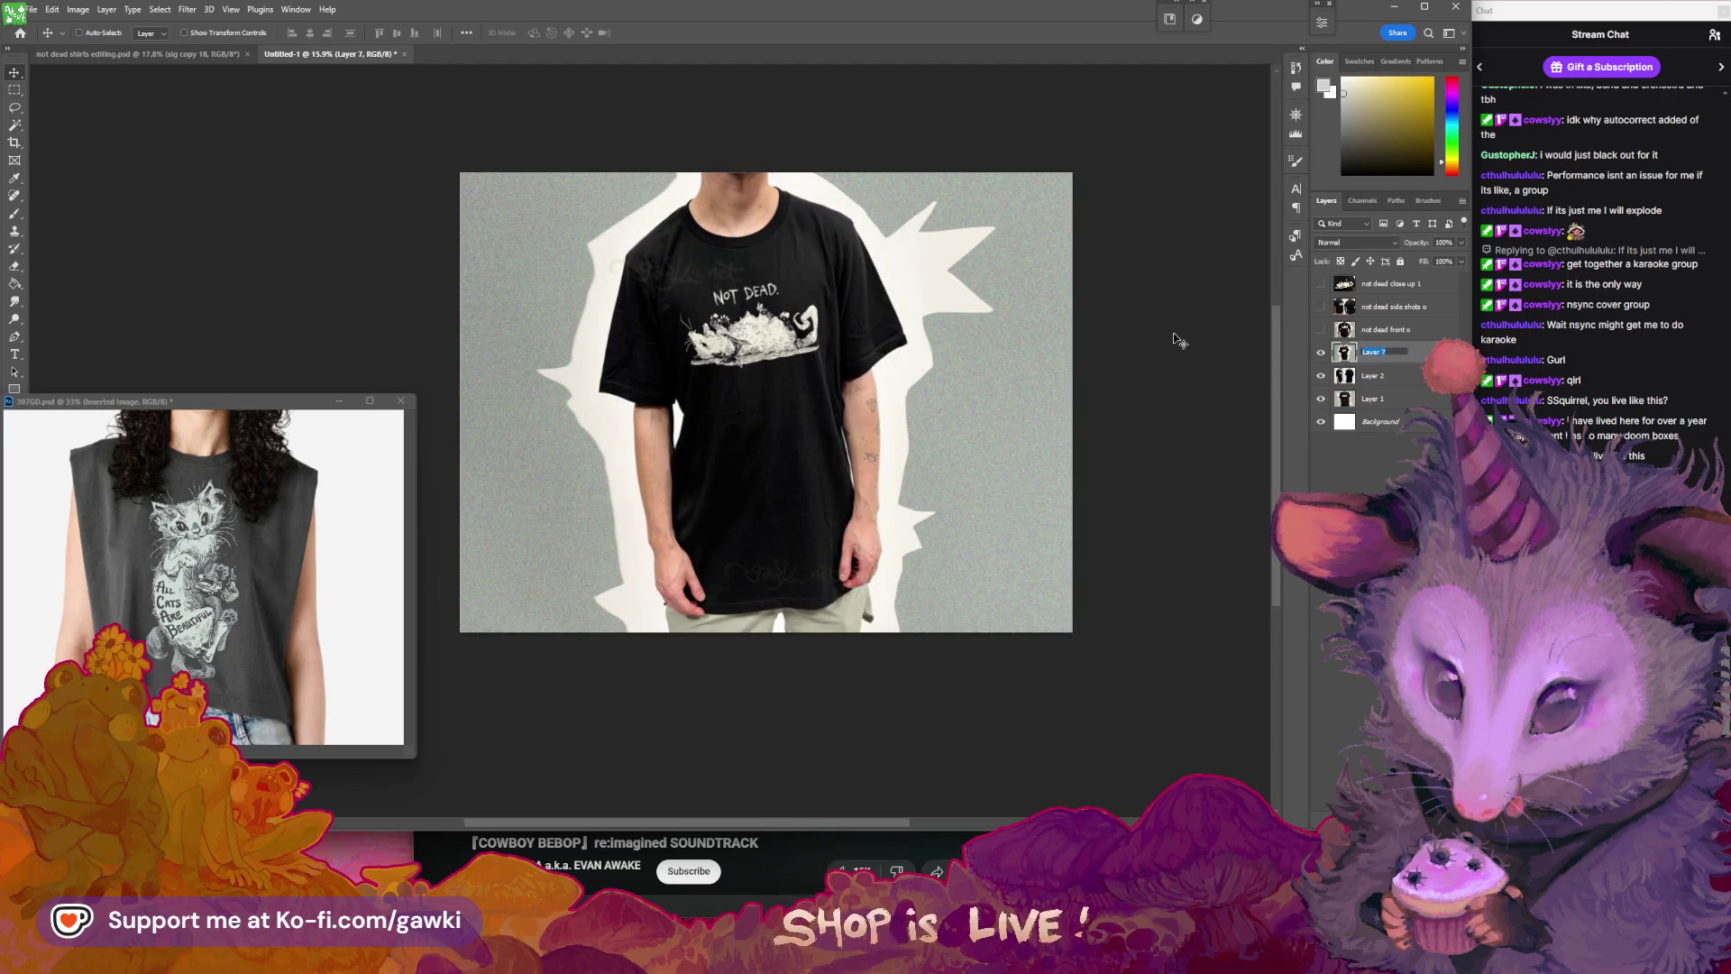
pyautogui.write('not dead front b')
pyautogui.press('Return')
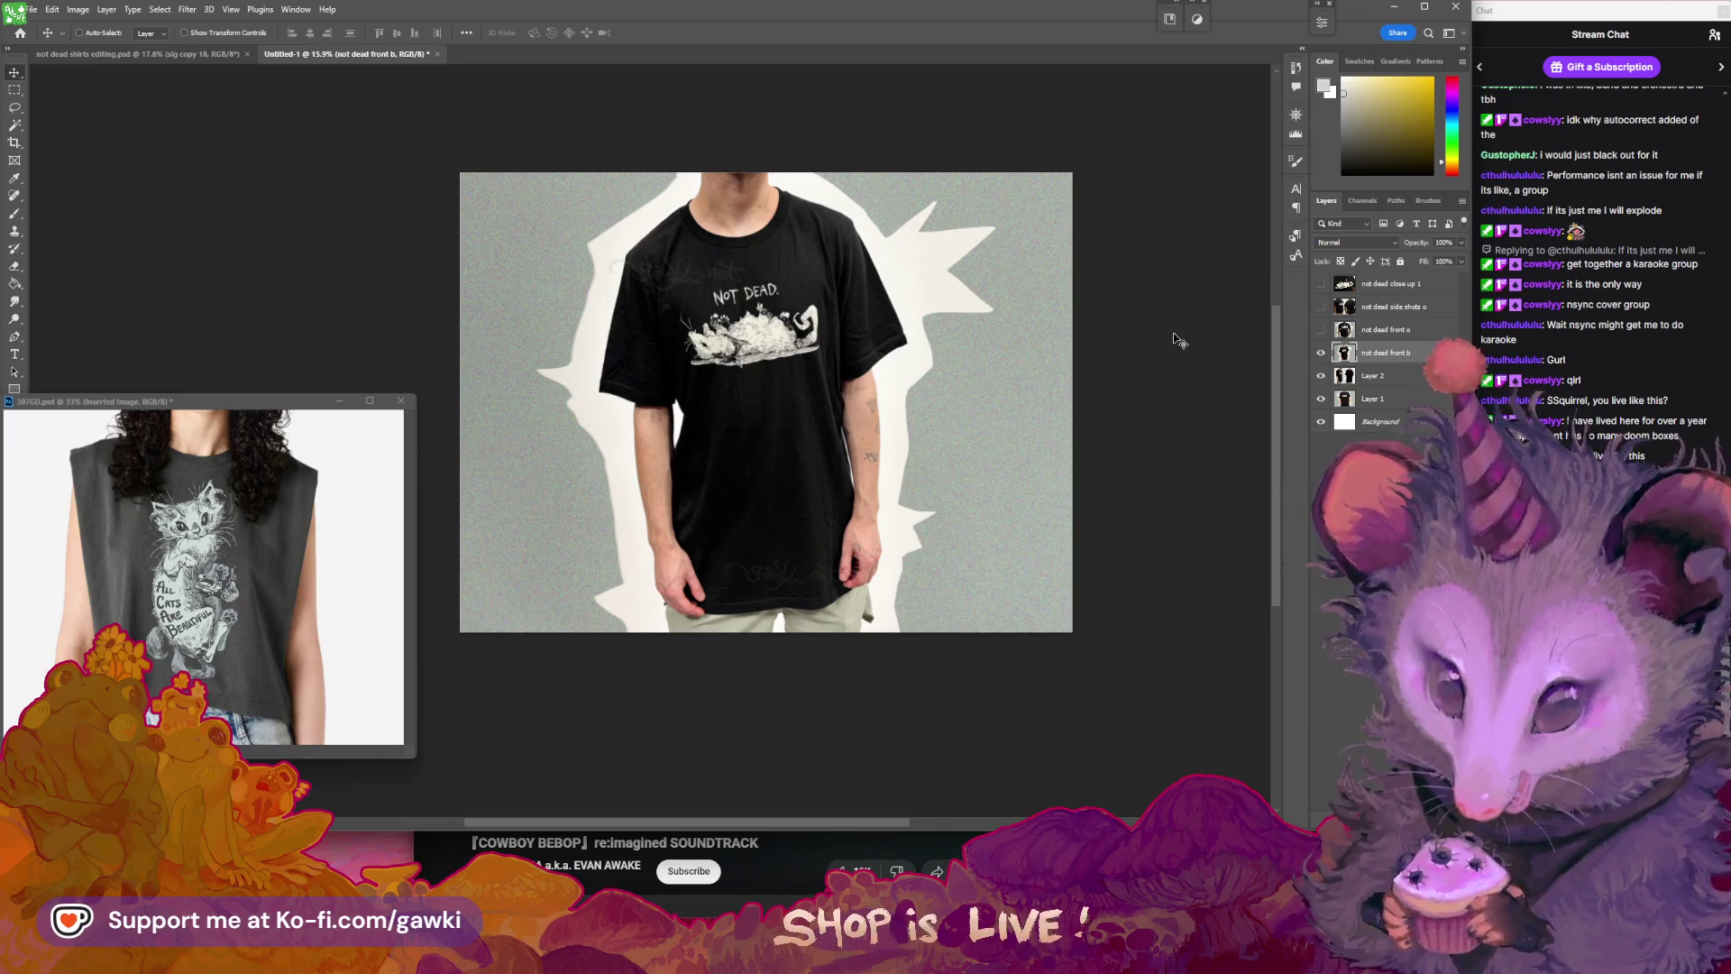
pyautogui.click(1321, 353)
pyautogui.doubleClick(1373, 375)
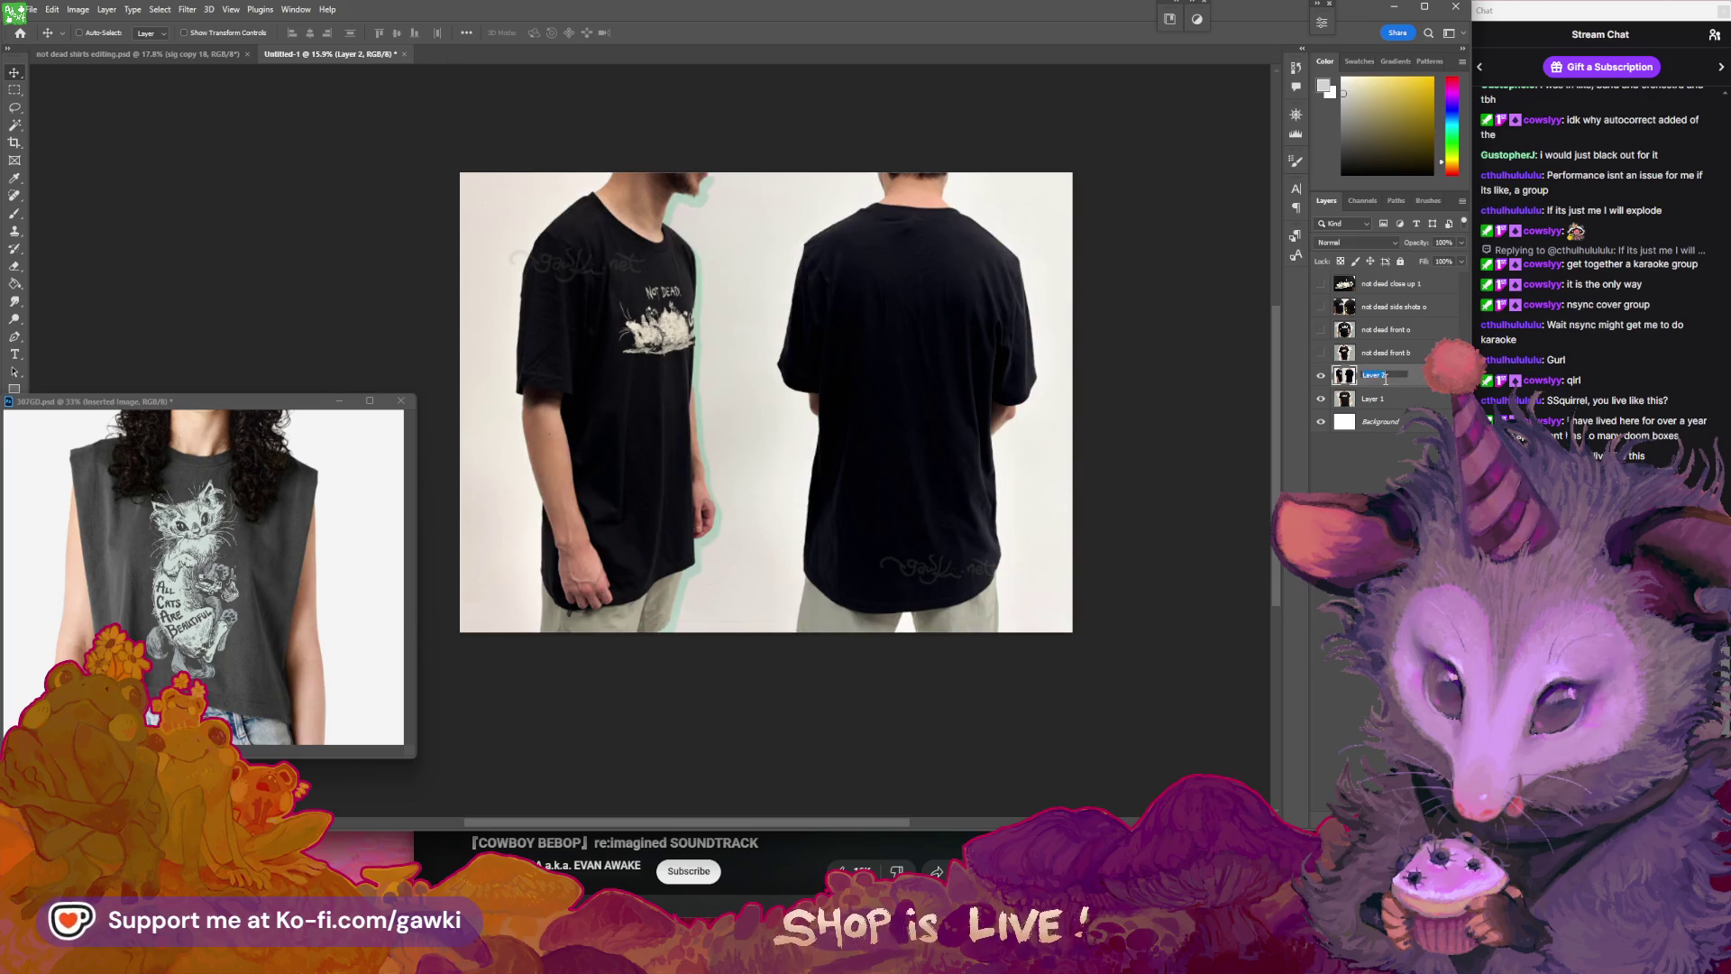
pyautogui.write('notdead side shots')
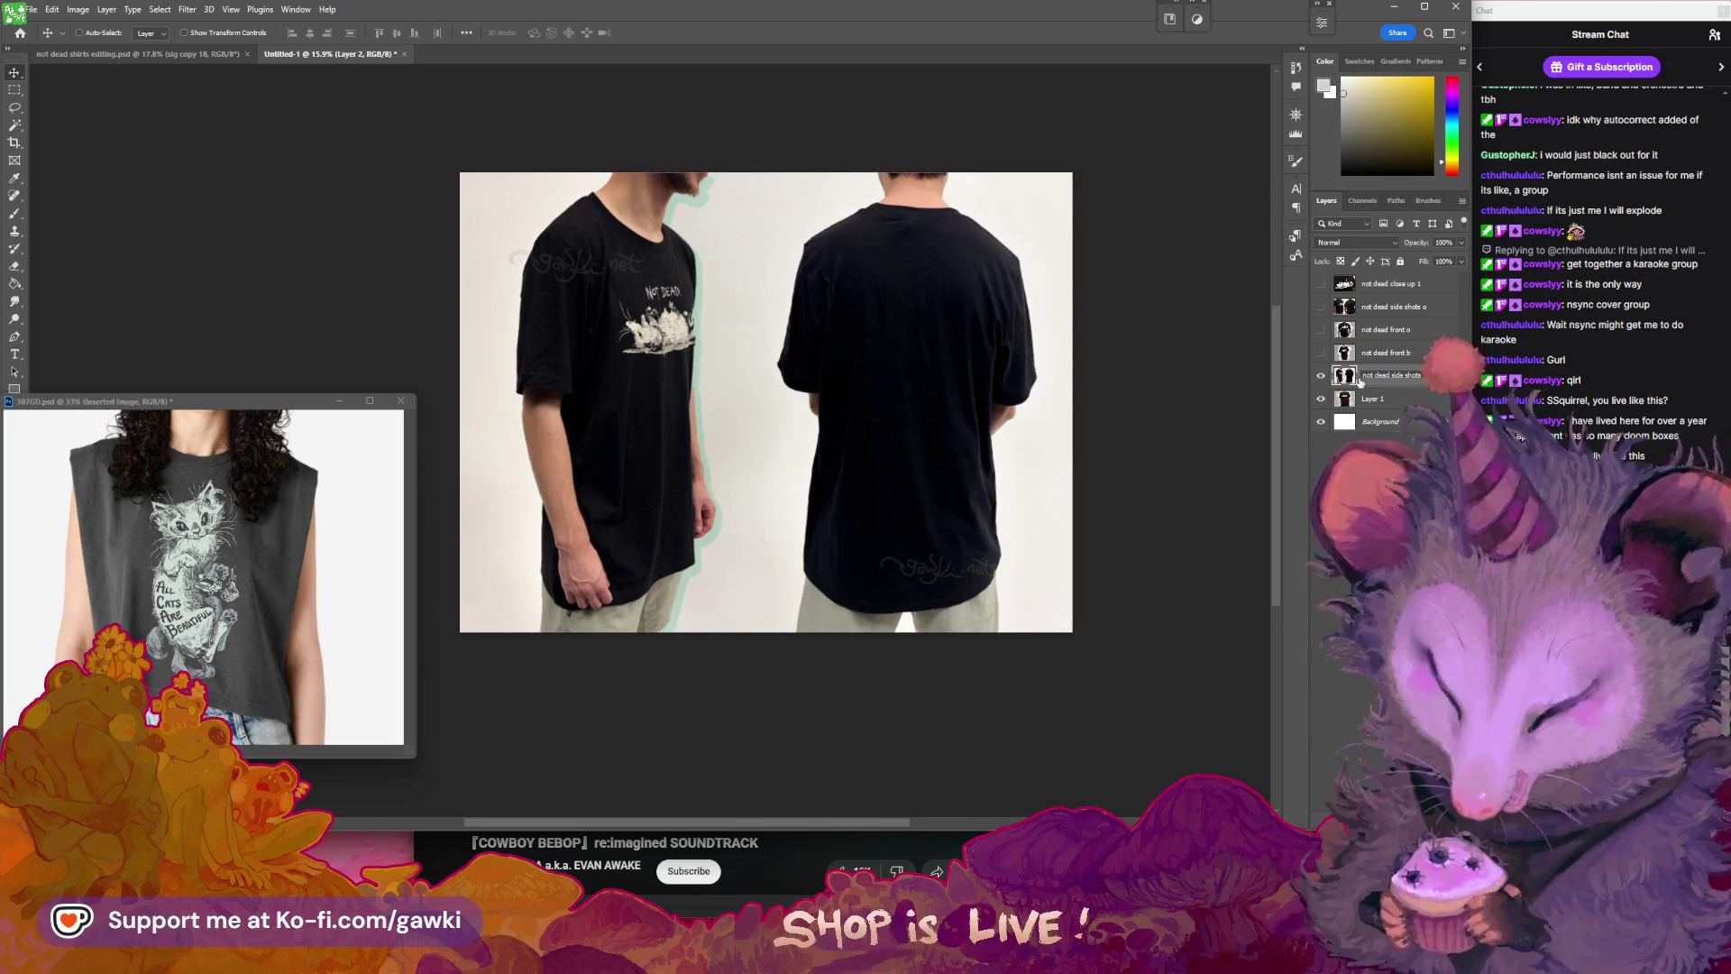
pyautogui.write(' b')
pyautogui.press('Return')
pyautogui.click(1321, 375)
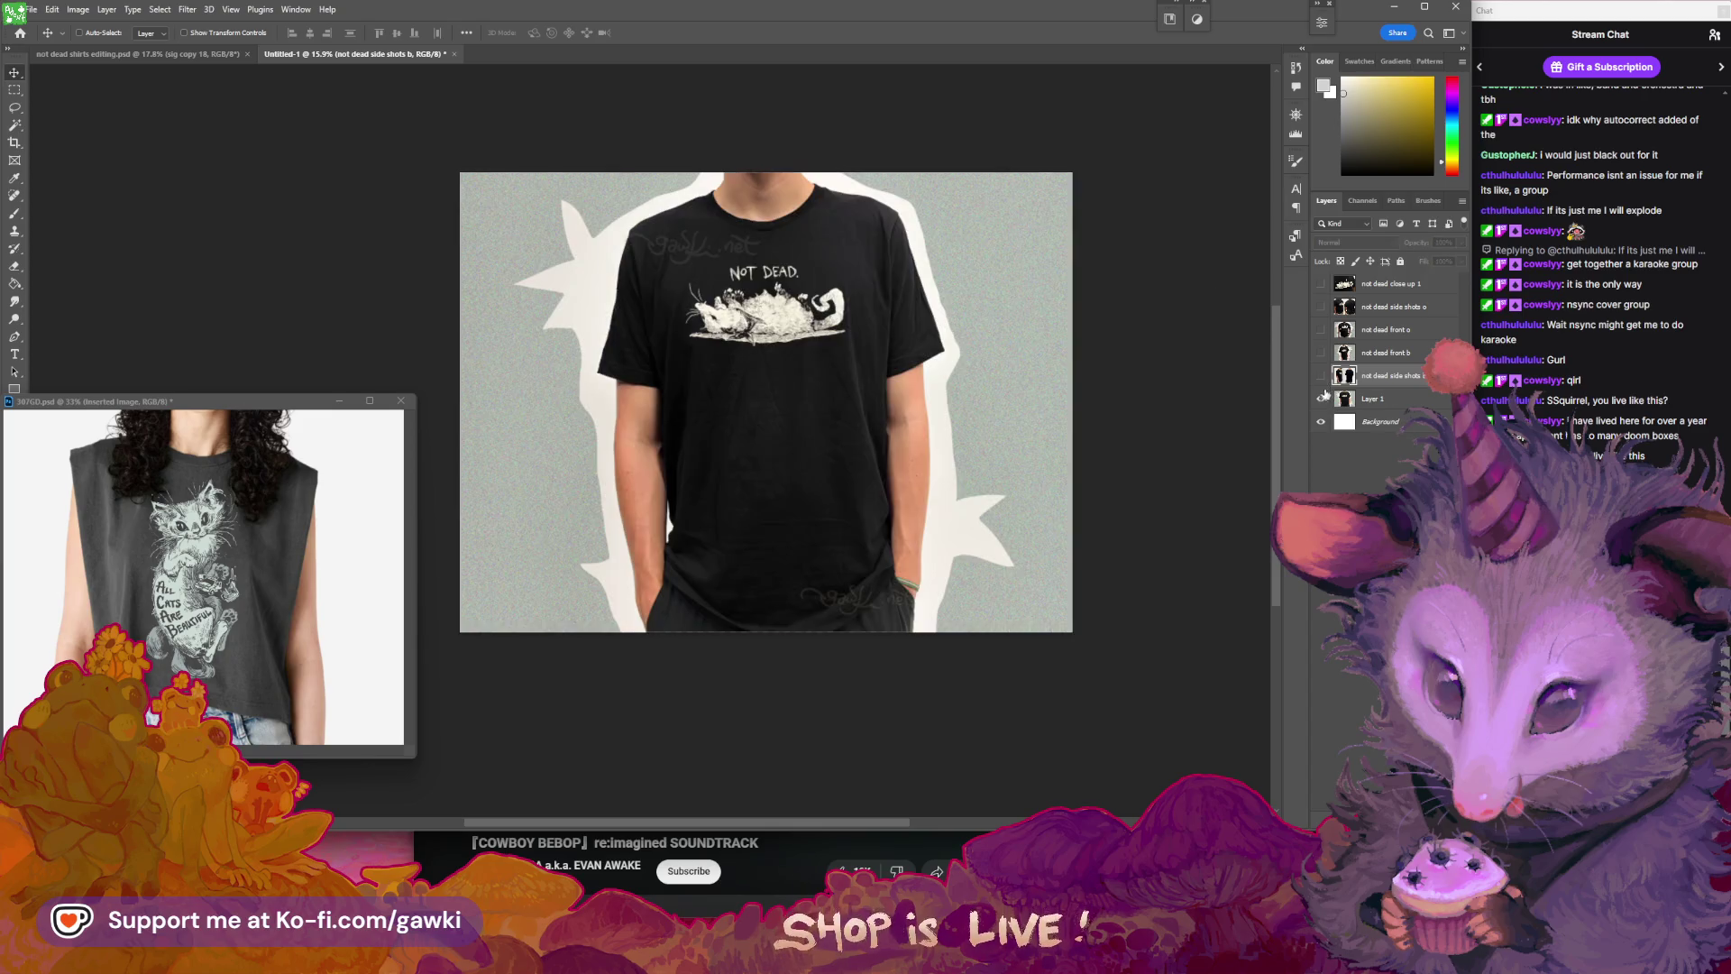
pyautogui.doubleClick(1370, 399)
pyautogui.write('not dead fron')
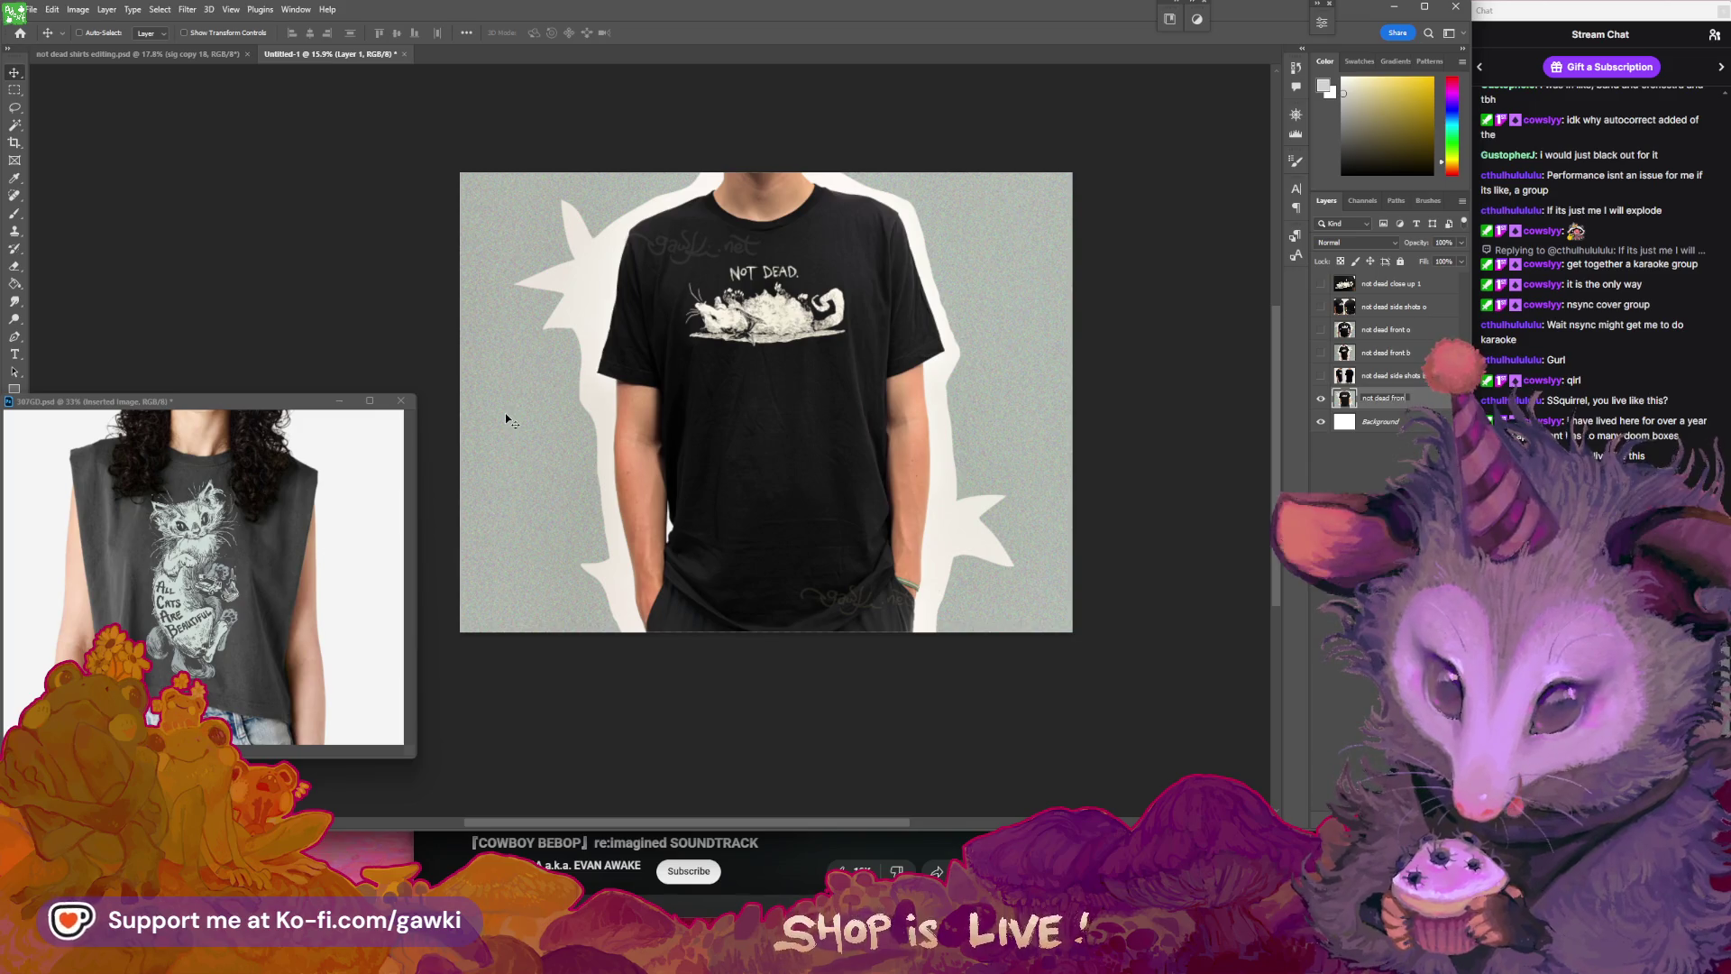
pyautogui.write('t s')
pyautogui.press('Return')
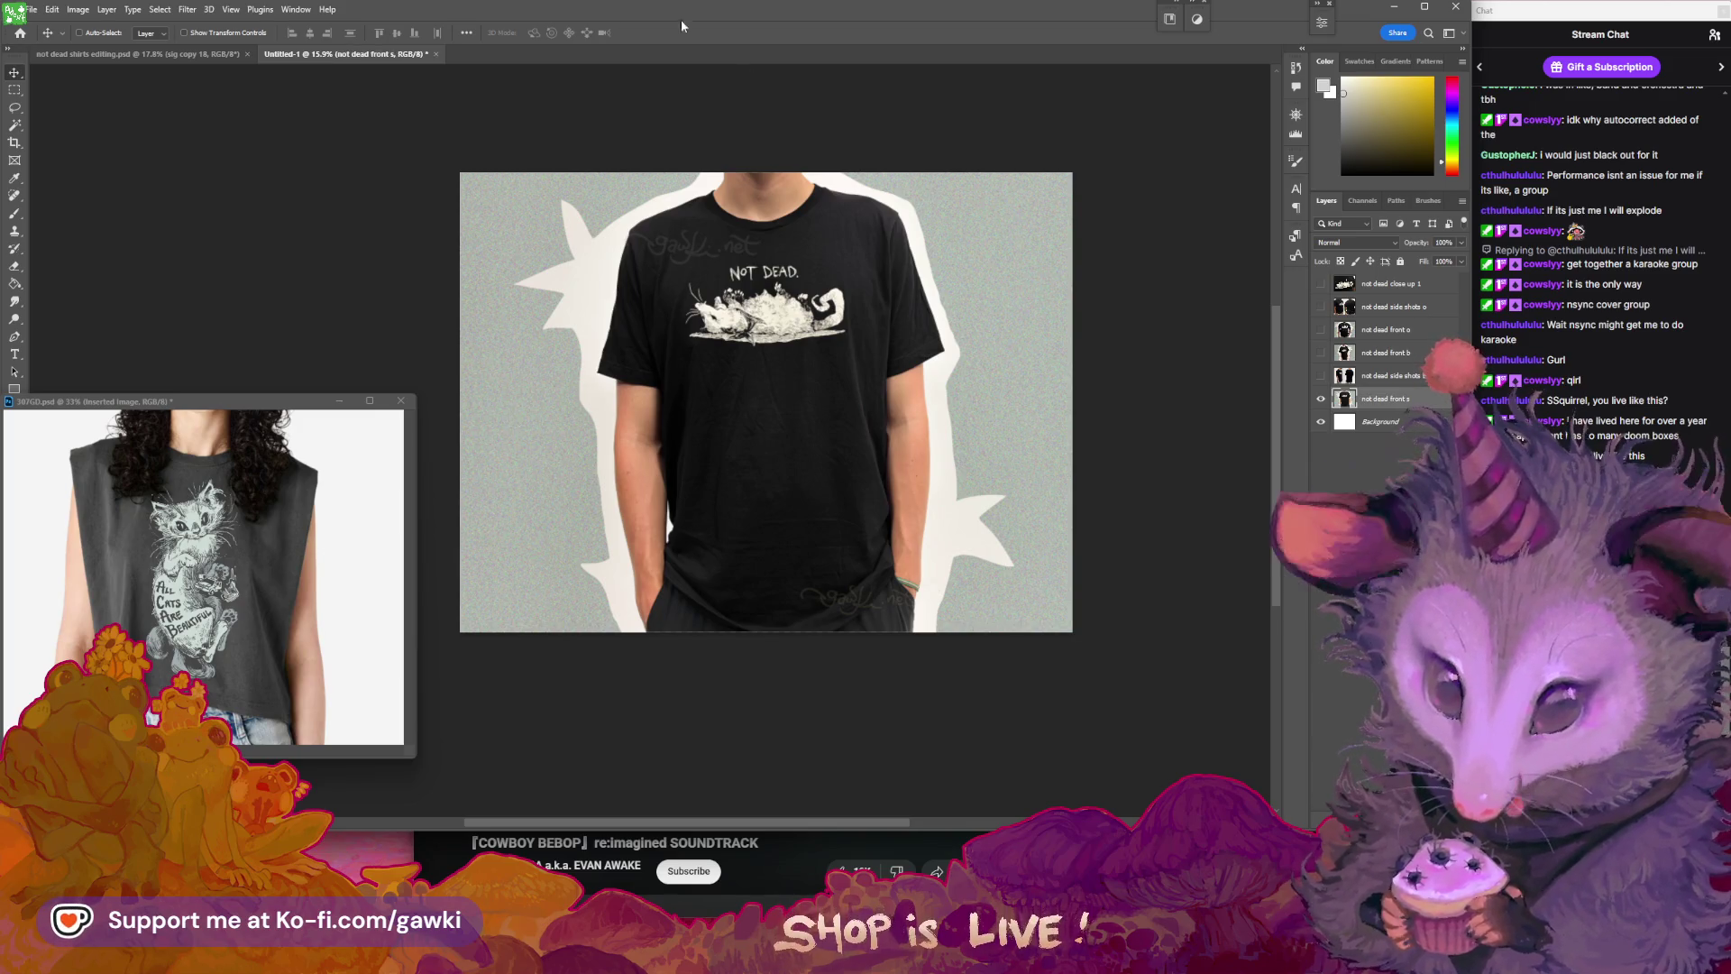
# - Hide the b front group and show b side shots in the shirts file, and show Untitled-1's side shots layer
pyautogui.click(168, 55)
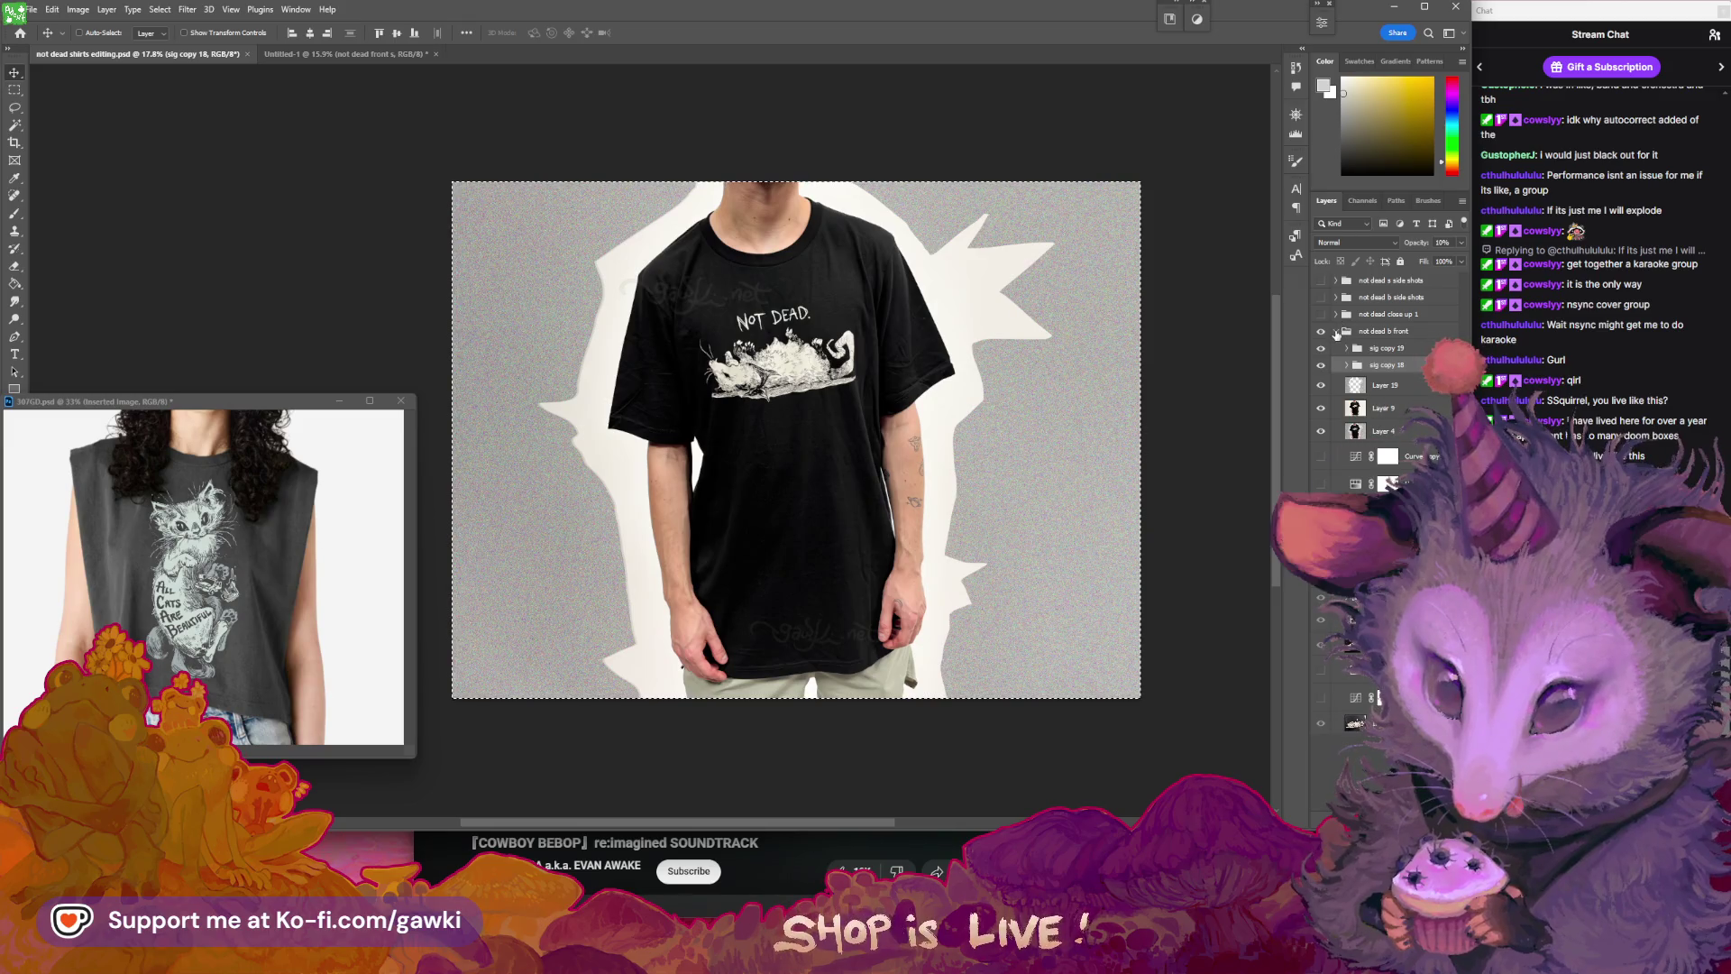
pyautogui.click(1336, 332)
pyautogui.click(1322, 331)
pyautogui.click(1322, 299)
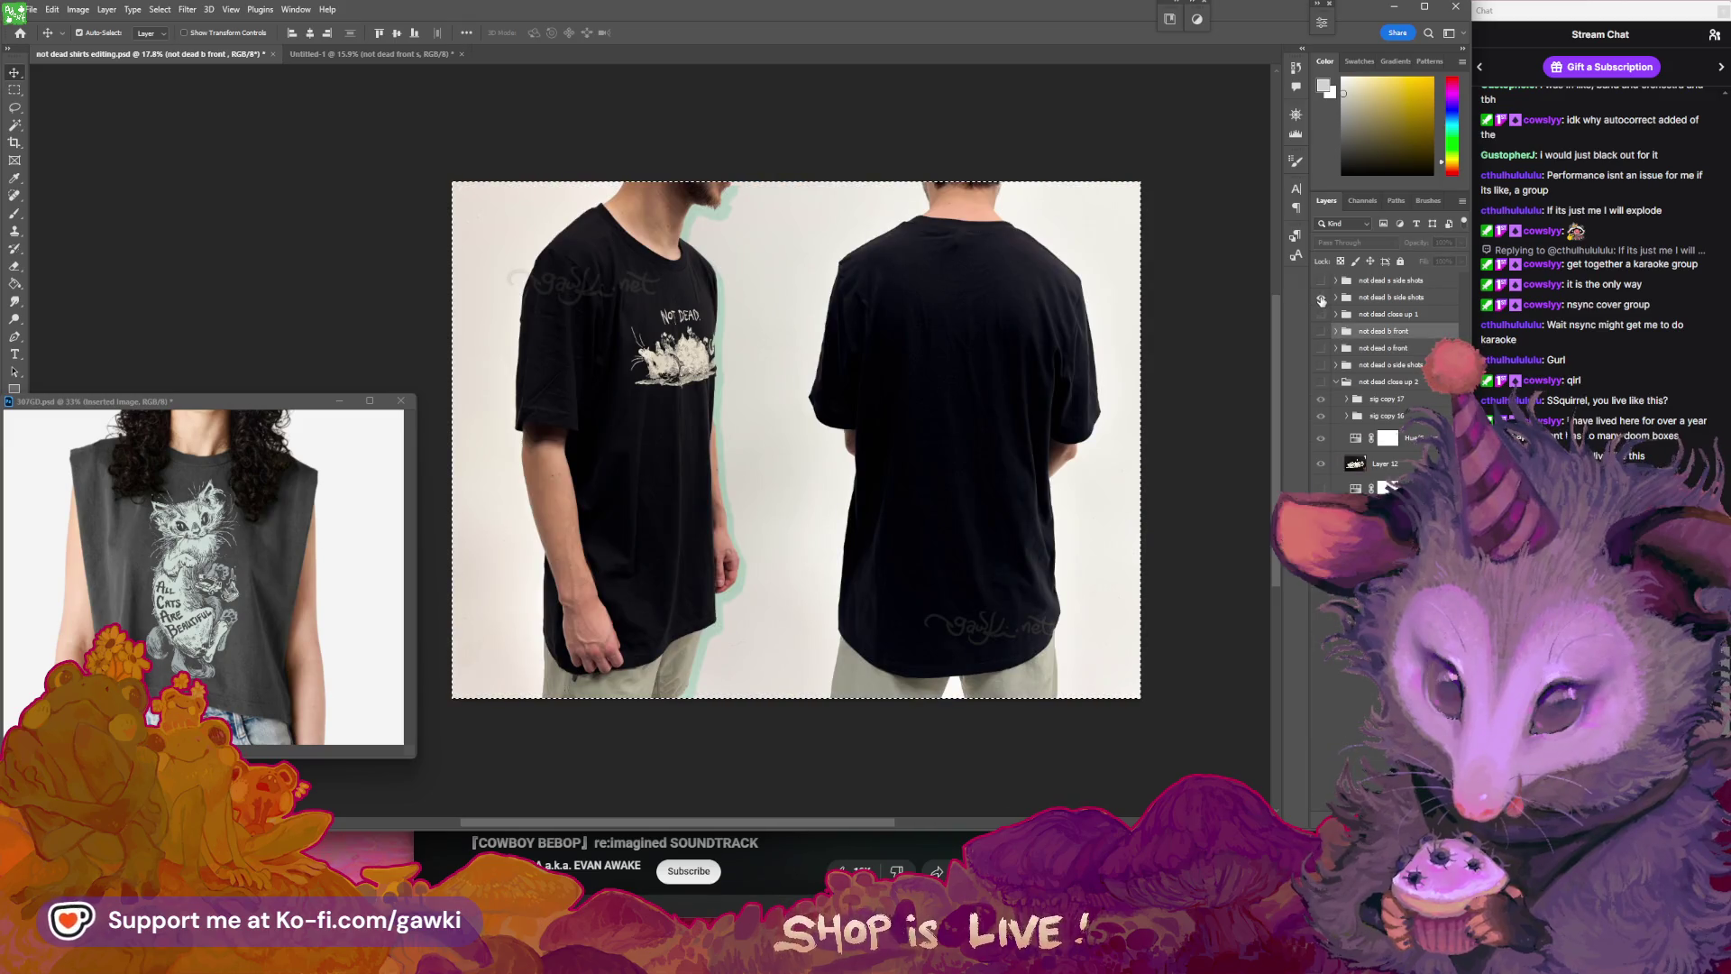
pyautogui.click(430, 52)
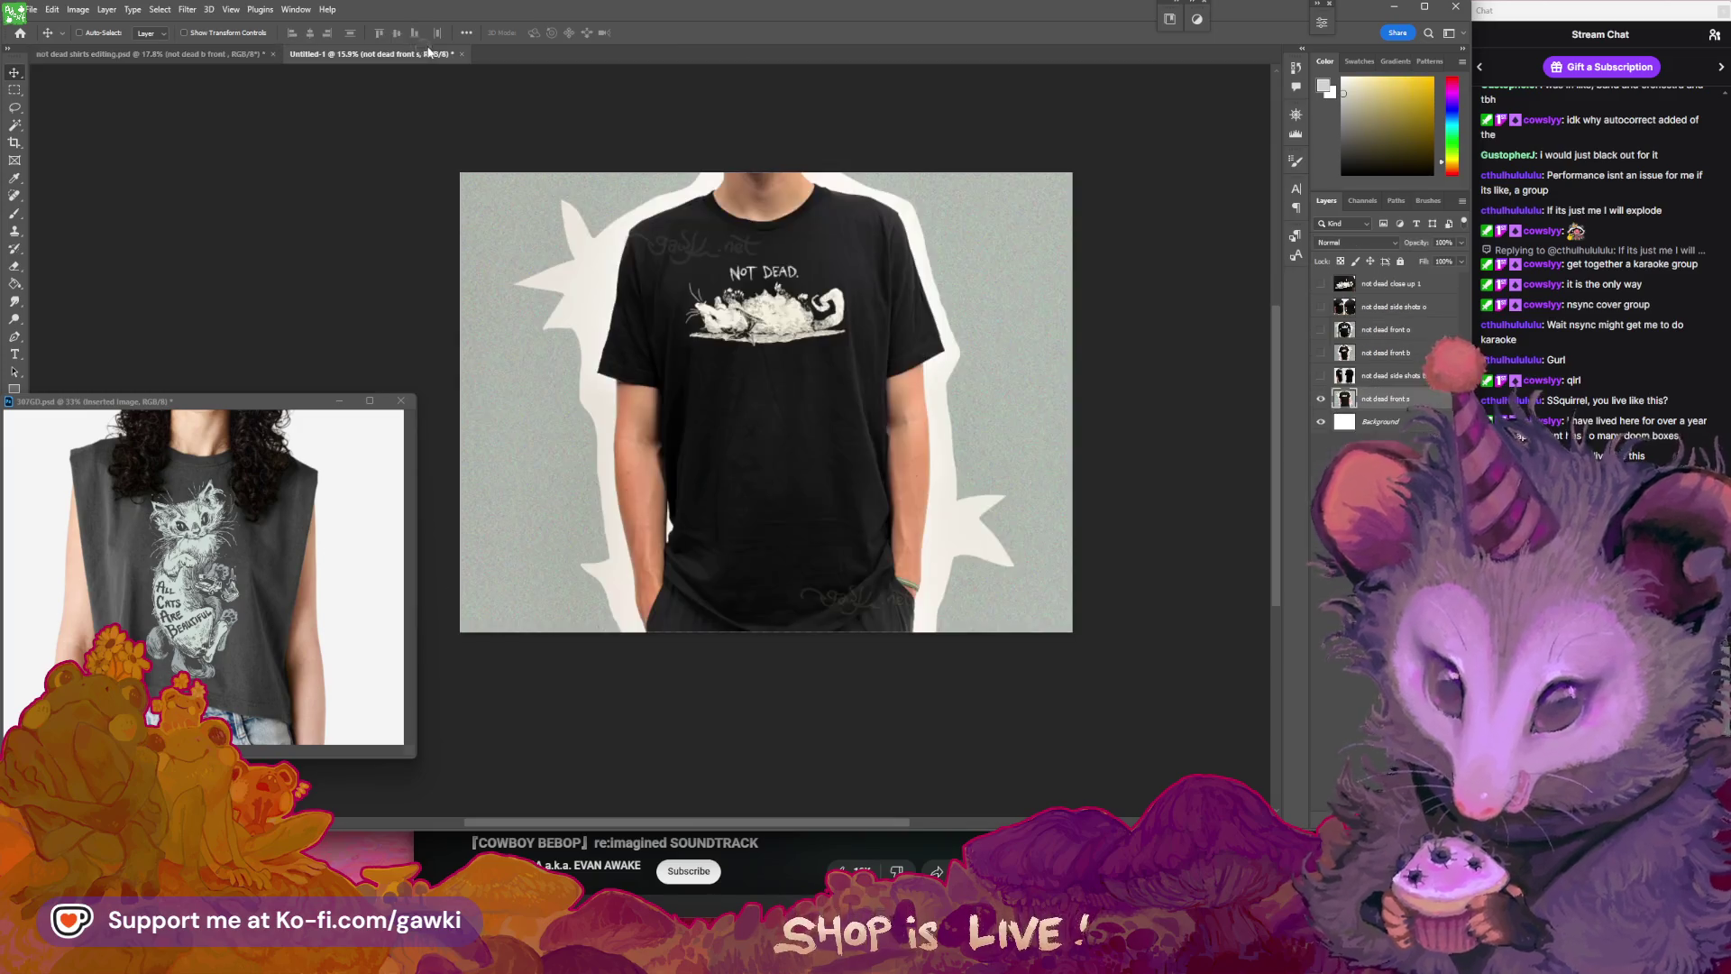
pyautogui.click(1321, 374)
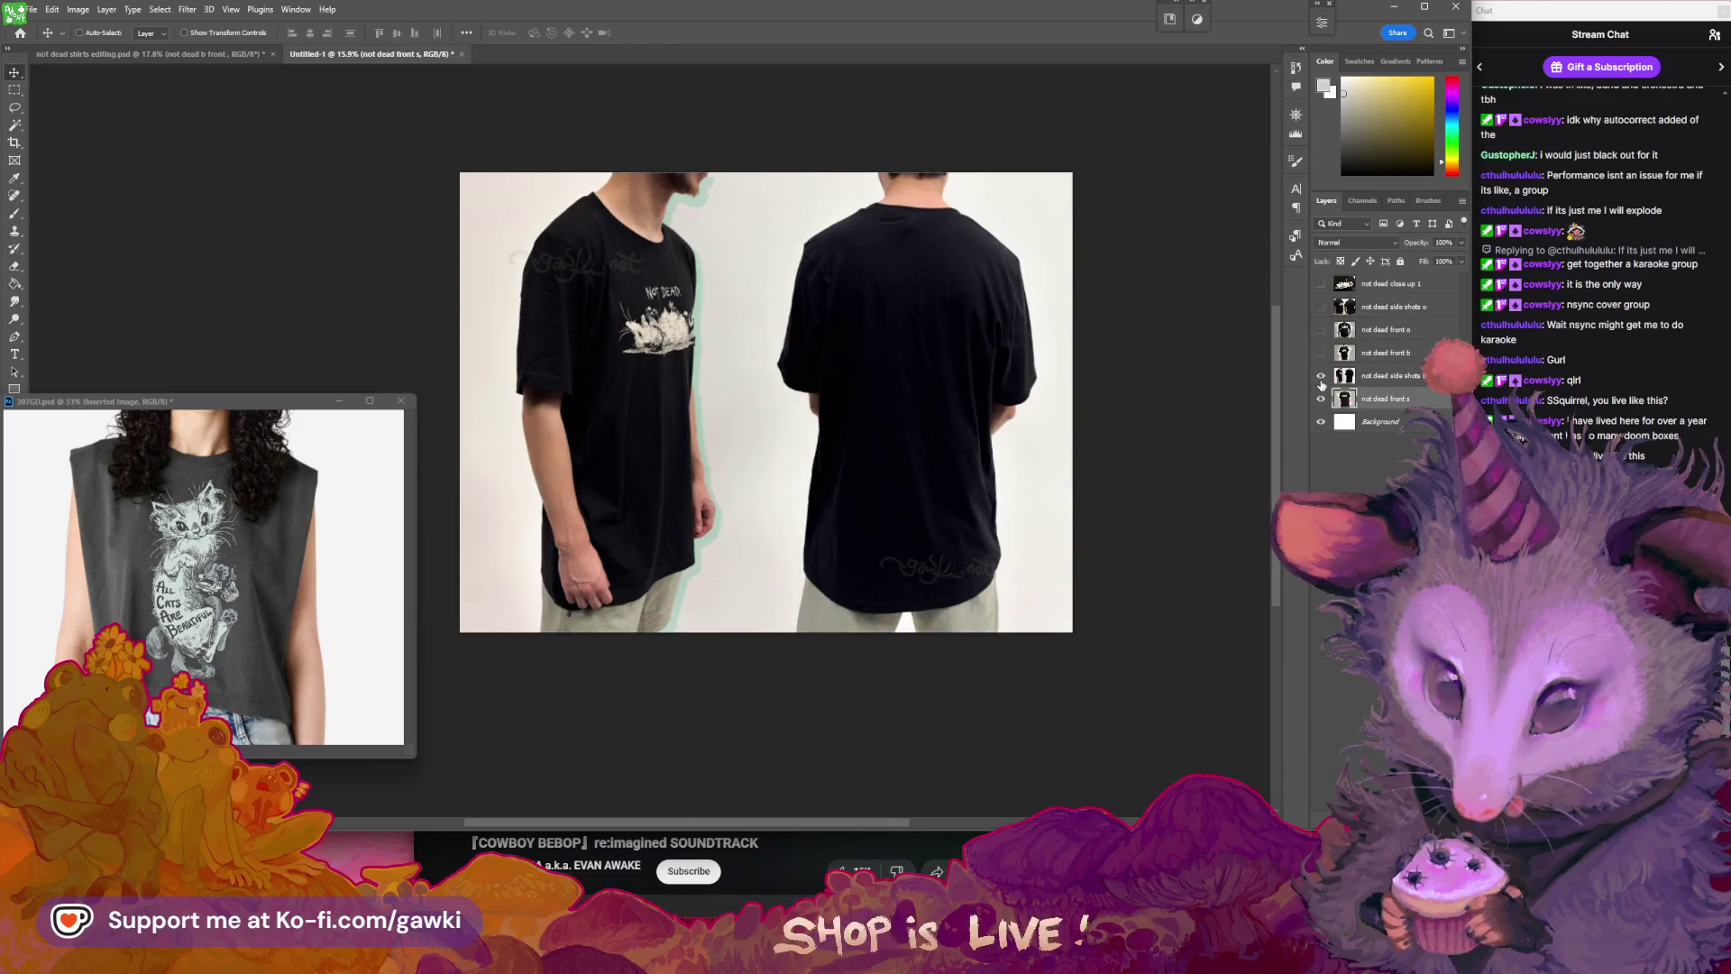
pyautogui.click(151, 54)
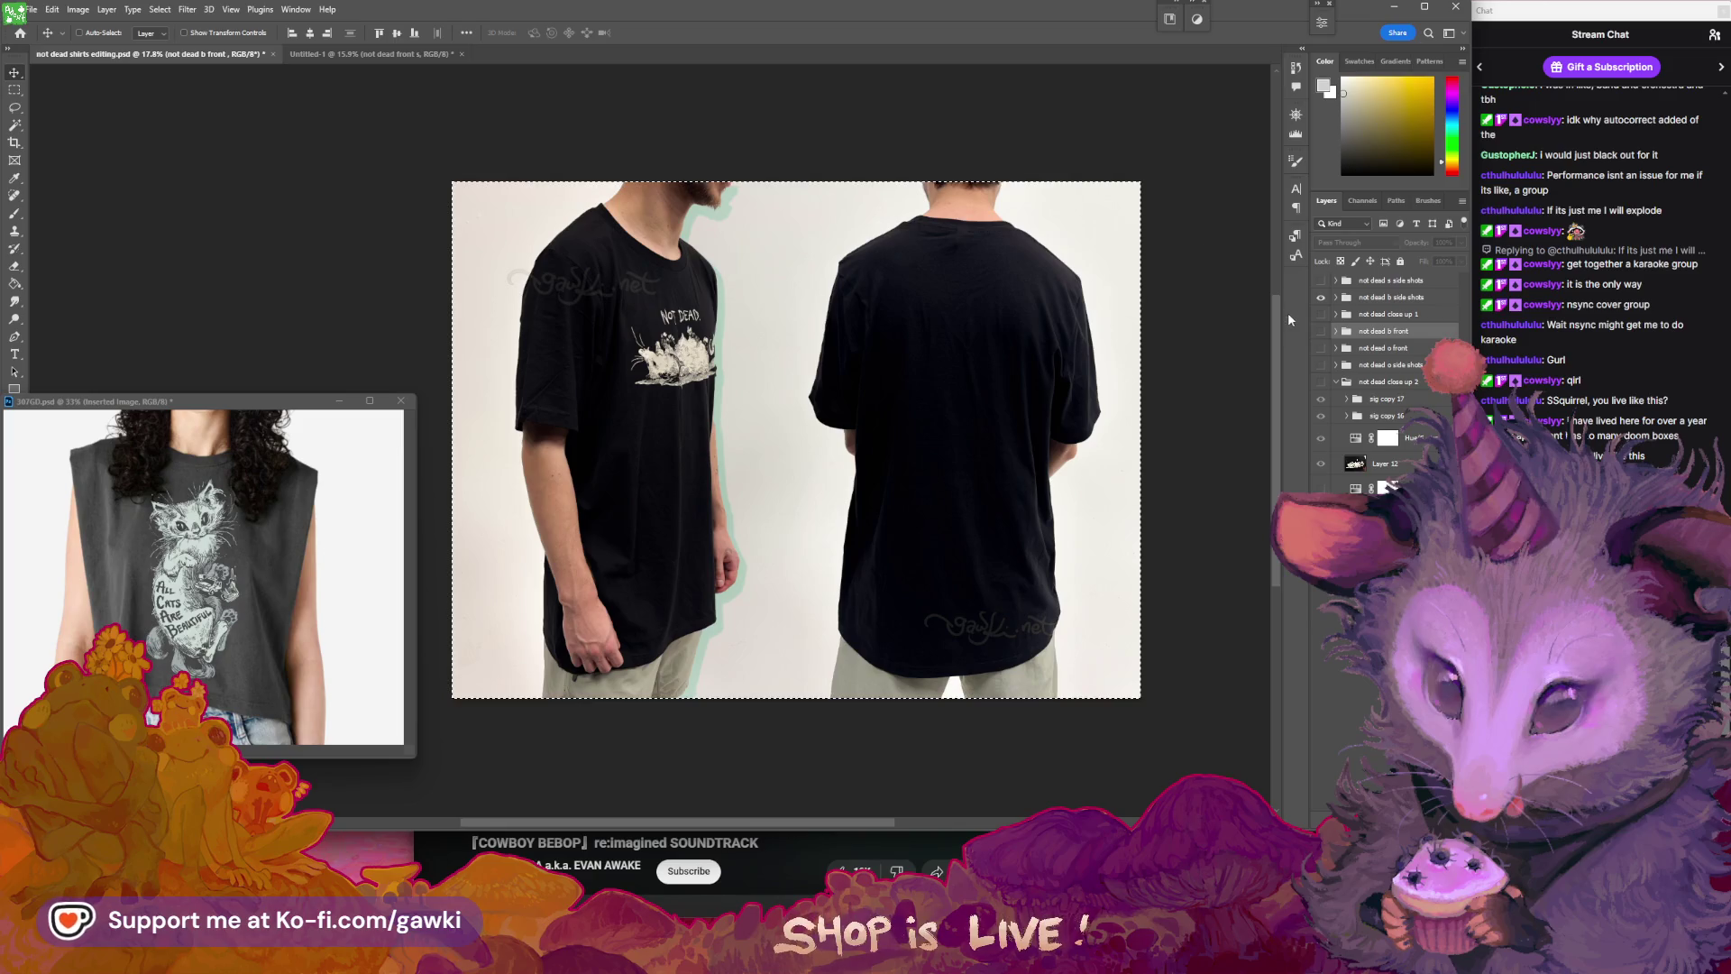
# - Show only the s side shots group, hiding the grey splat background and adjustments
pyautogui.click(1321, 296)
pyautogui.click(1321, 348)
pyautogui.click(1321, 347)
pyautogui.click(1321, 364)
pyautogui.click(1321, 364)
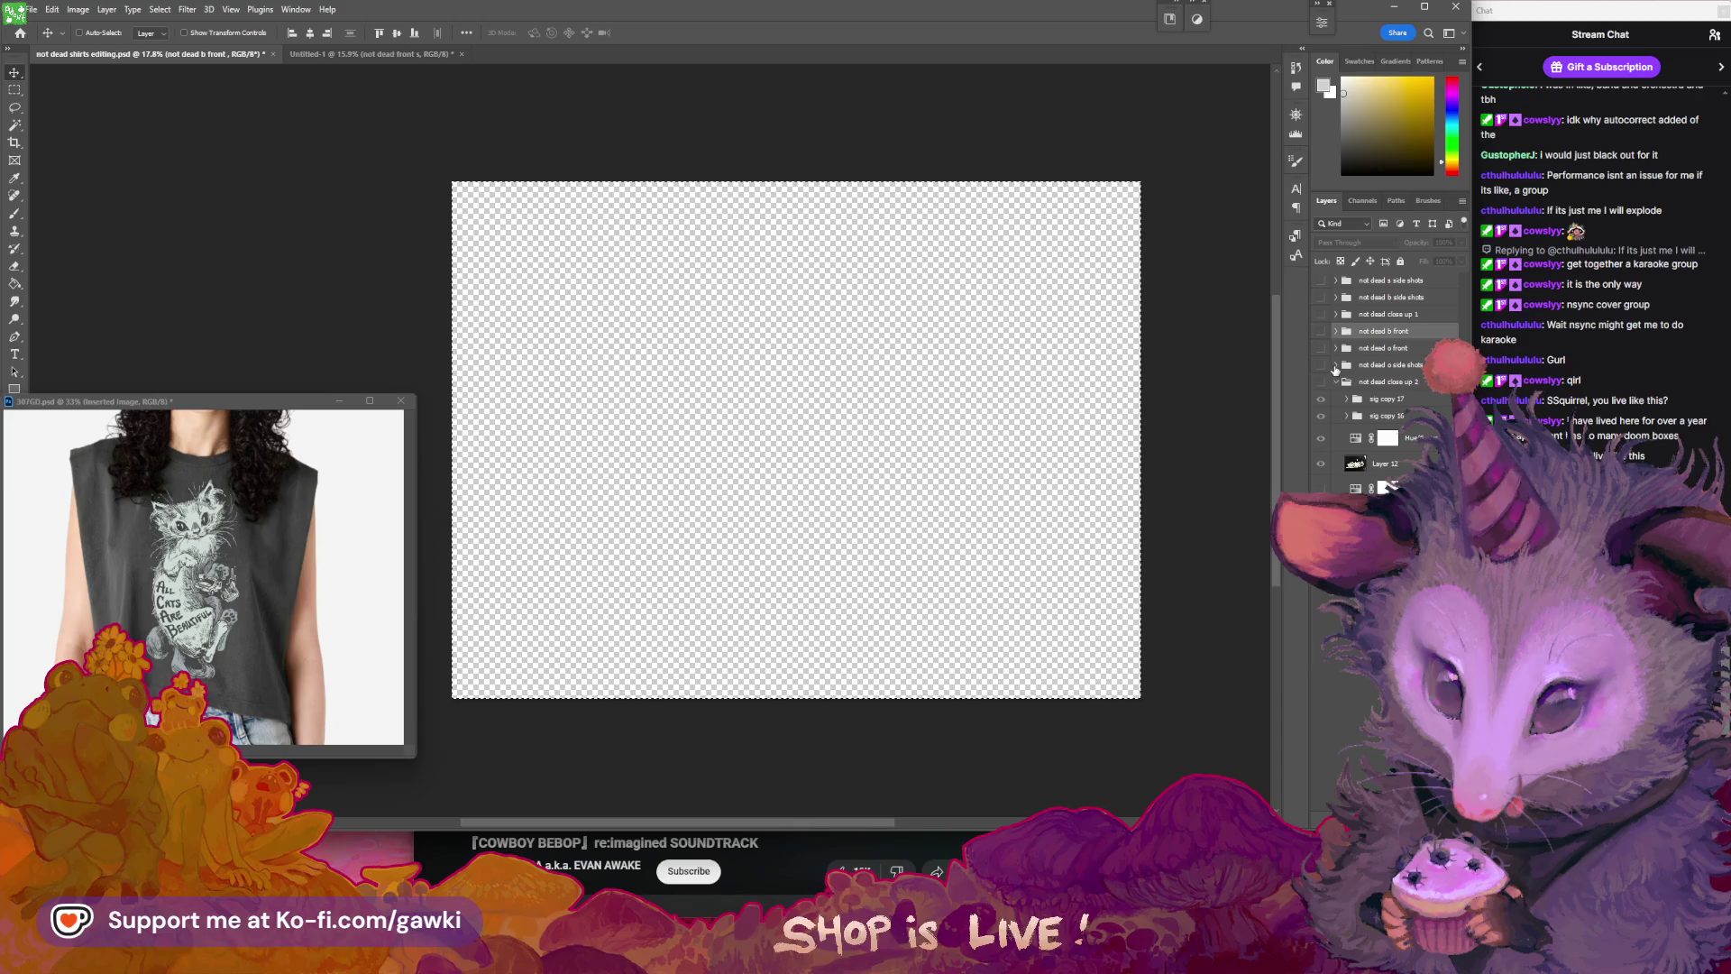
pyautogui.click(1336, 364)
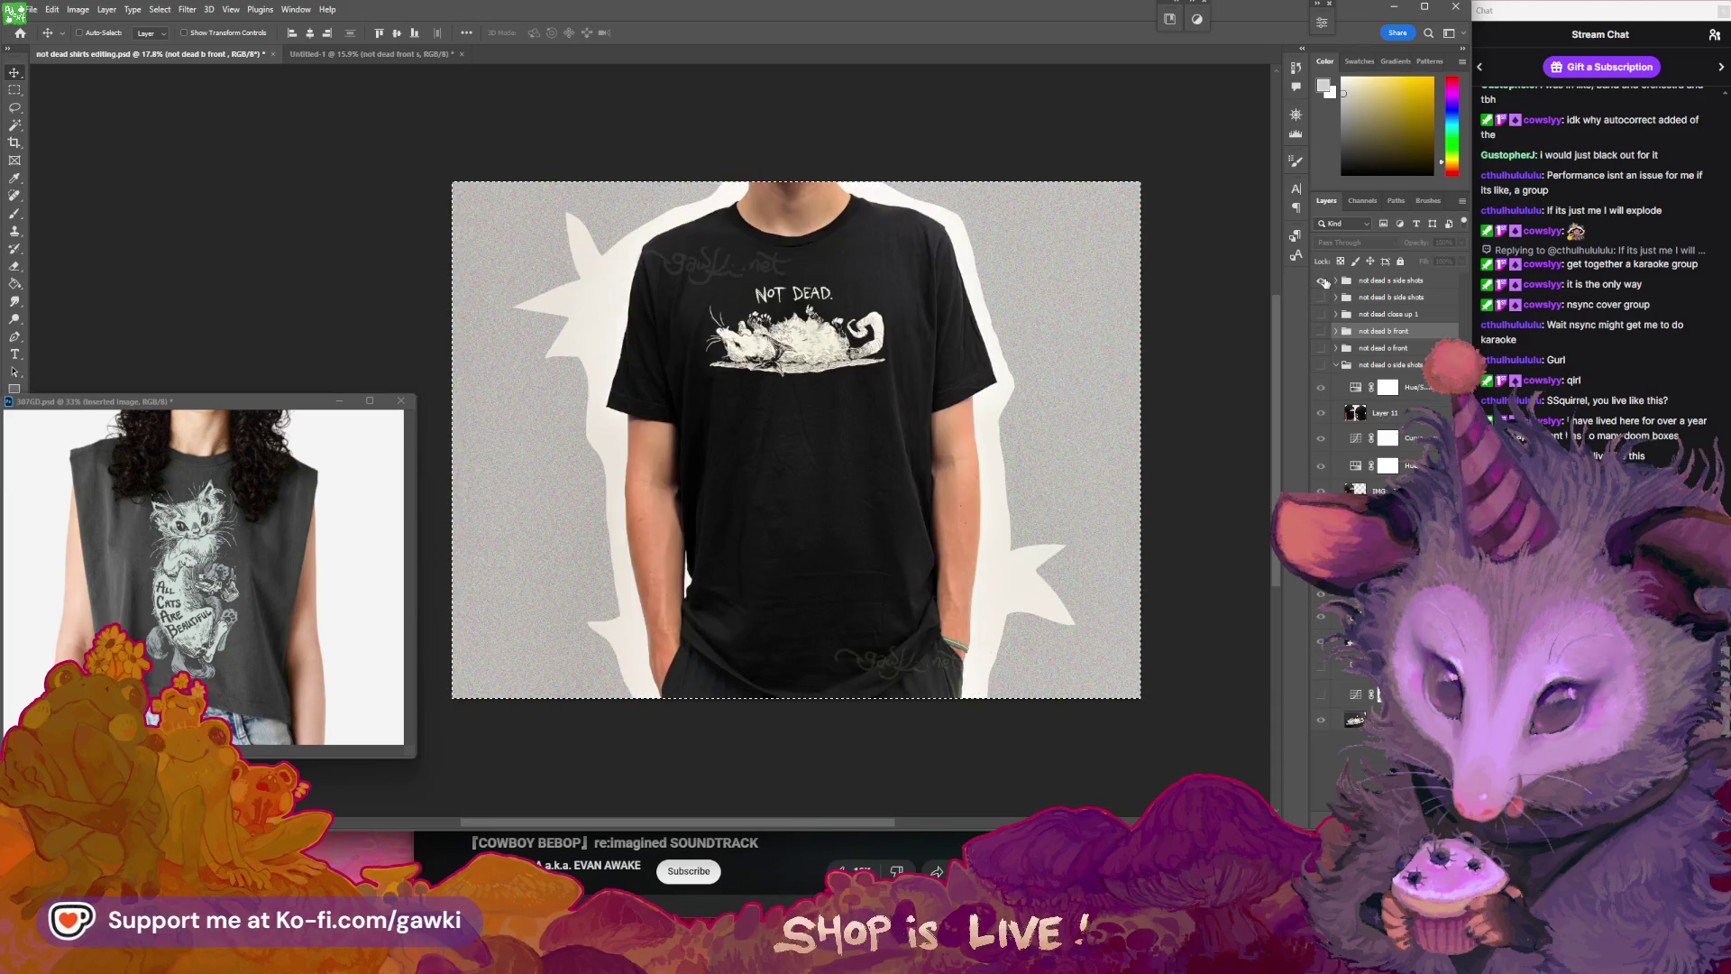
pyautogui.click(1336, 280)
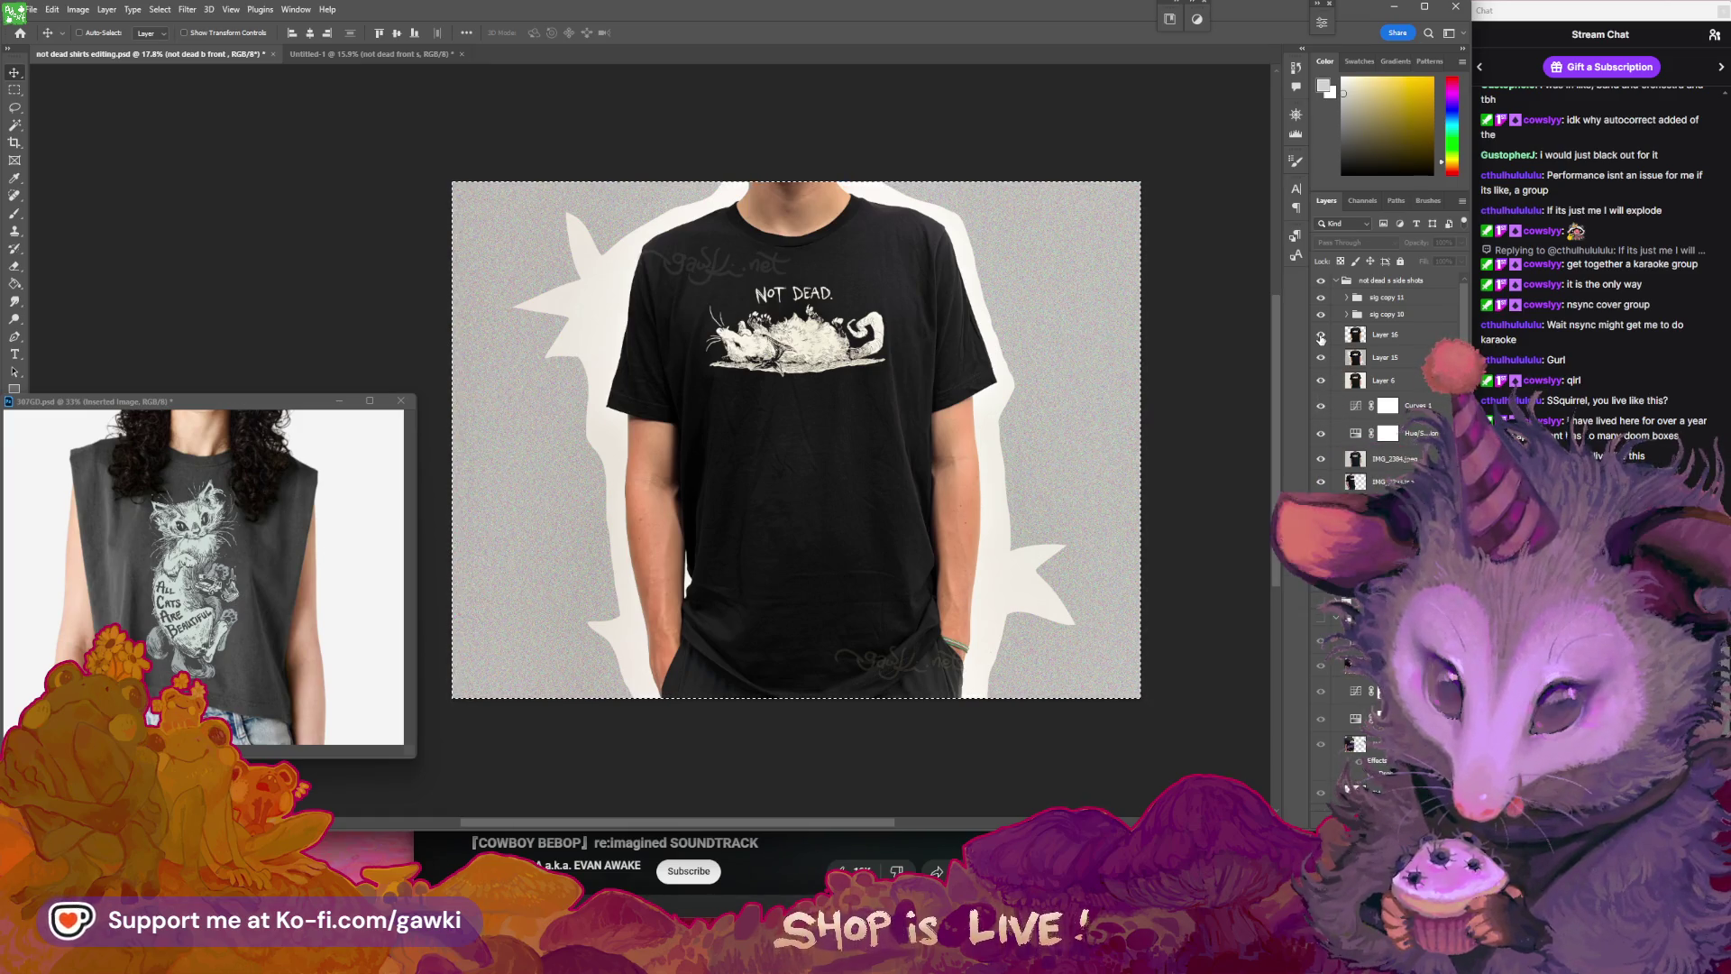
pyautogui.click(1322, 382)
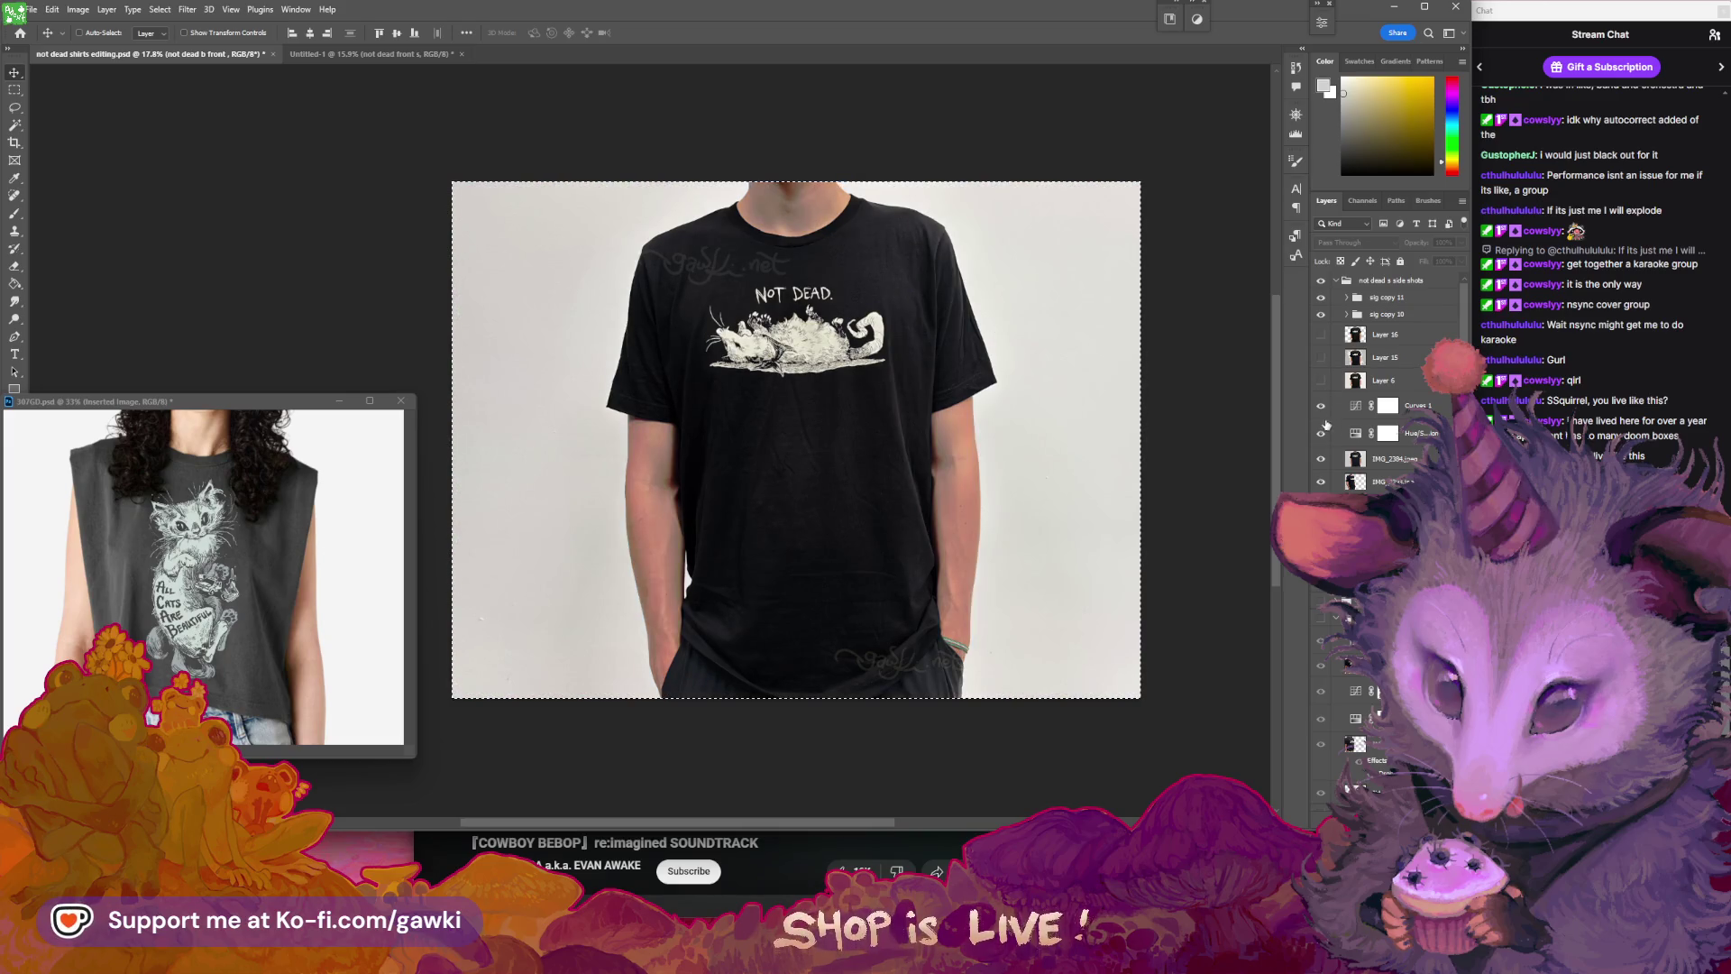
pyautogui.moveTo(1323, 407); pyautogui.dragTo(1324, 461)
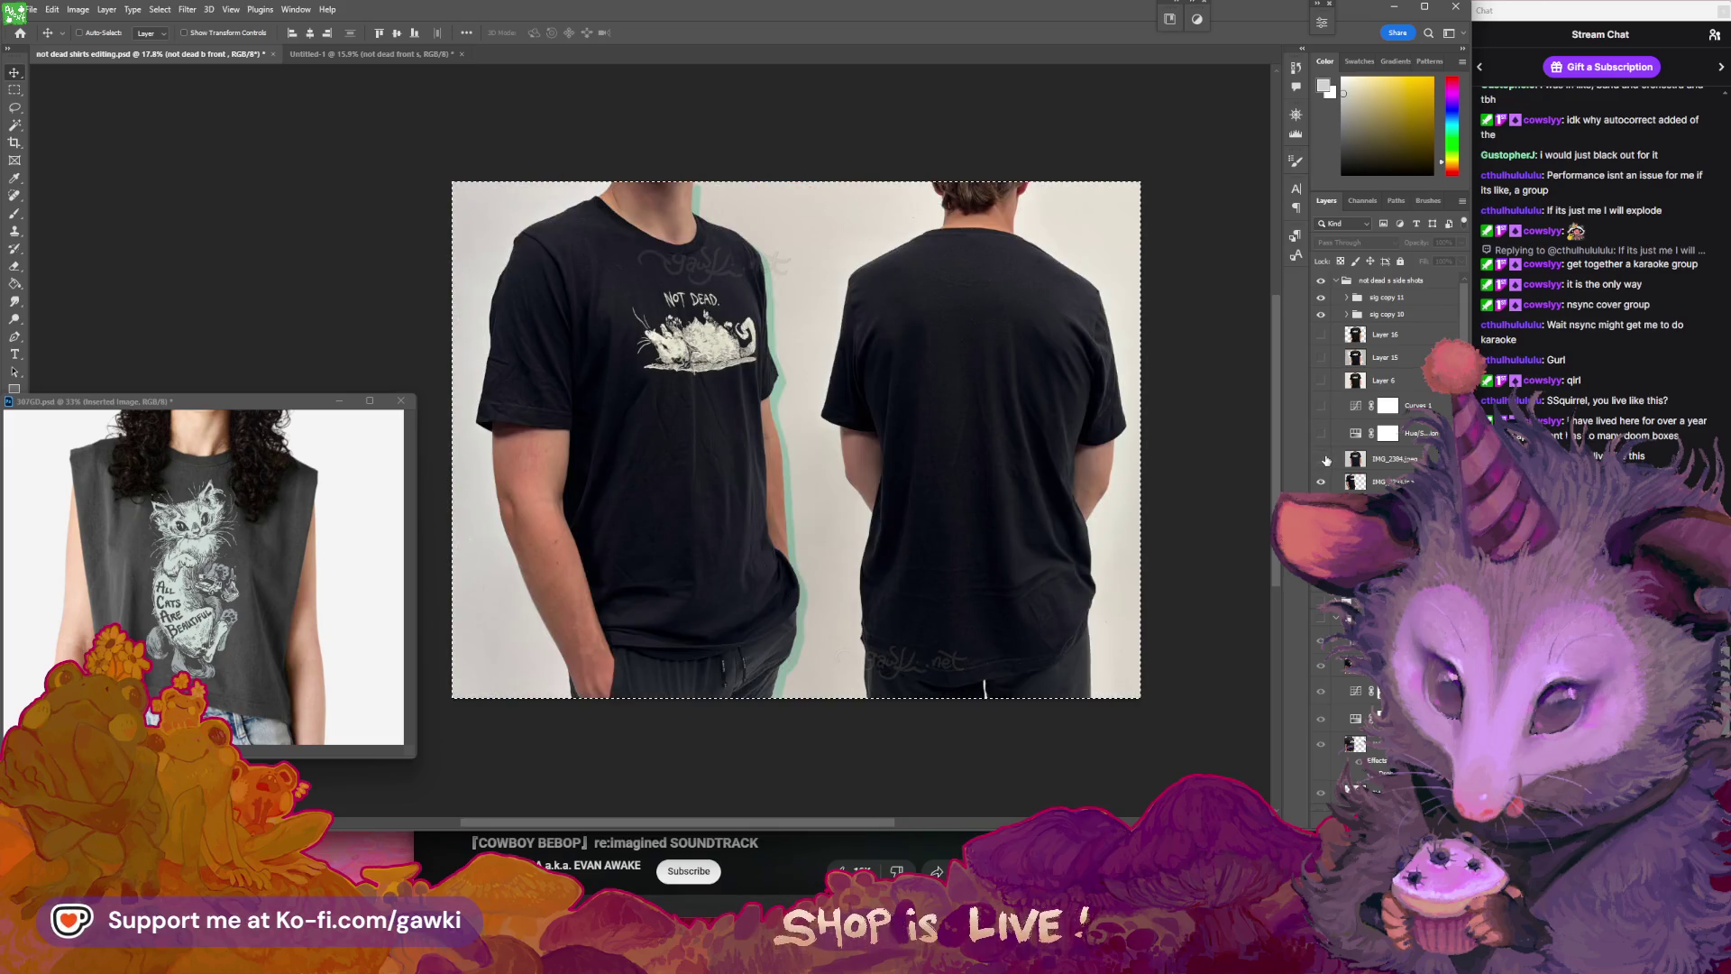
# - Swap the visible photo from IMG_2384 to IMG_2393 and nudge it slightly up-left
pyautogui.click(1327, 461)
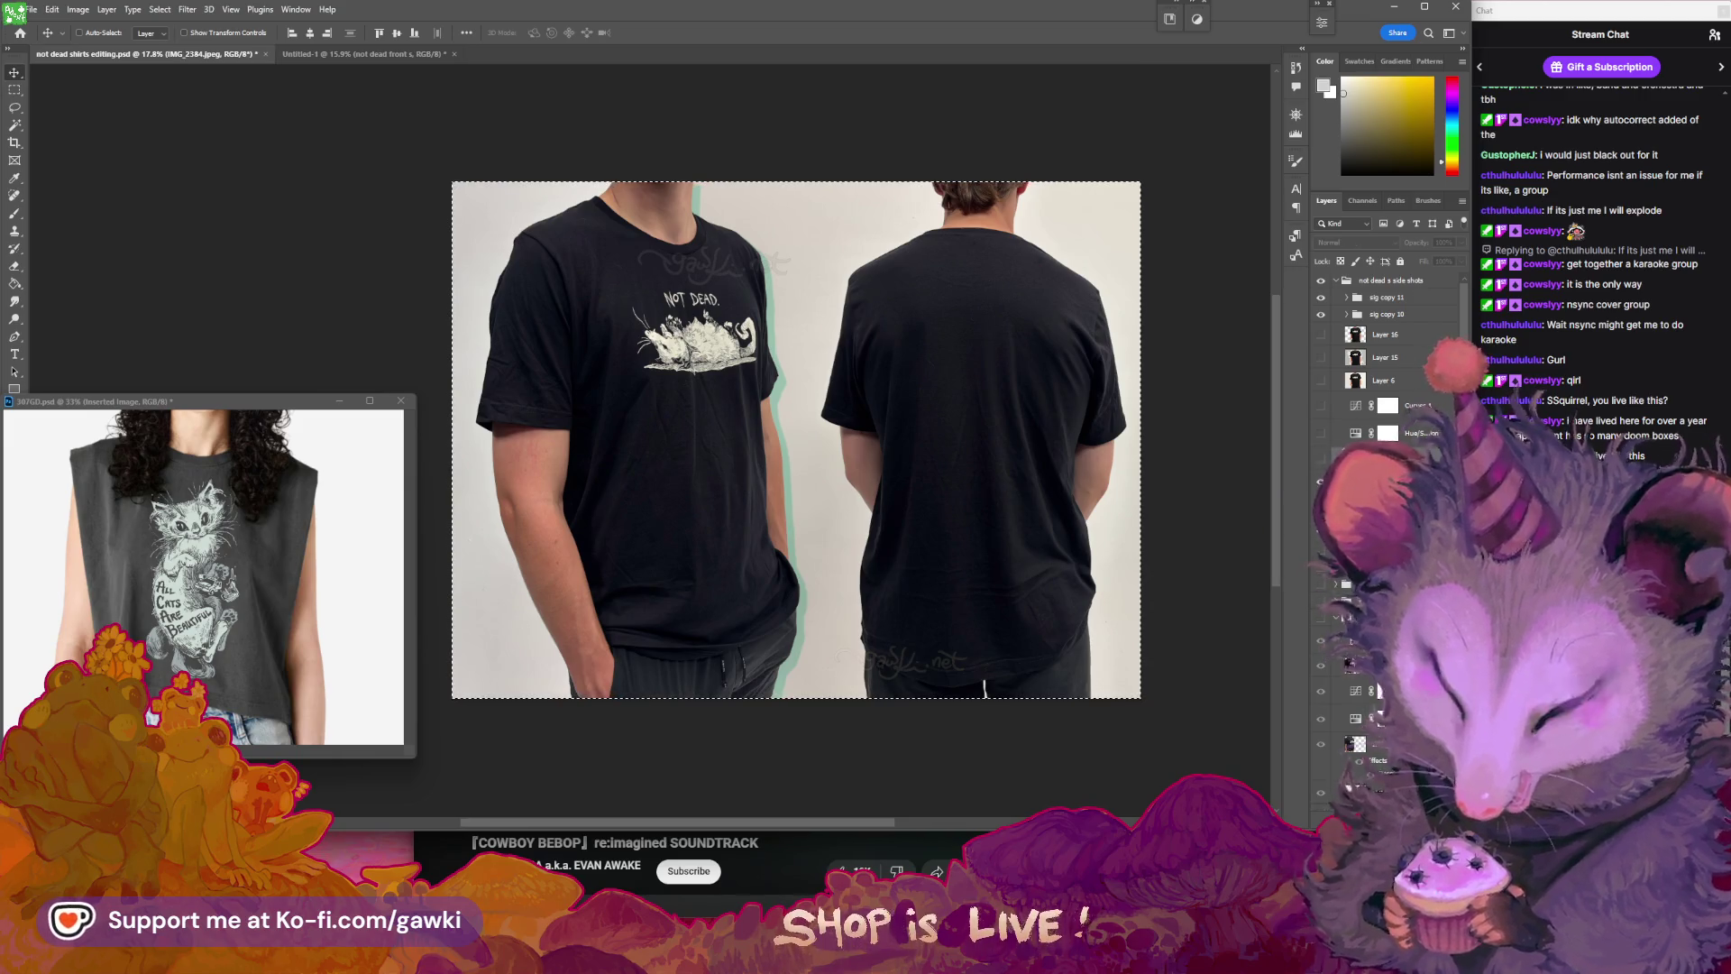
pyautogui.moveTo(1322, 461); pyautogui.dragTo(1322, 482)
pyautogui.click(1380, 482)
pyautogui.moveTo(1143, 441); pyautogui.dragTo(1109, 421)
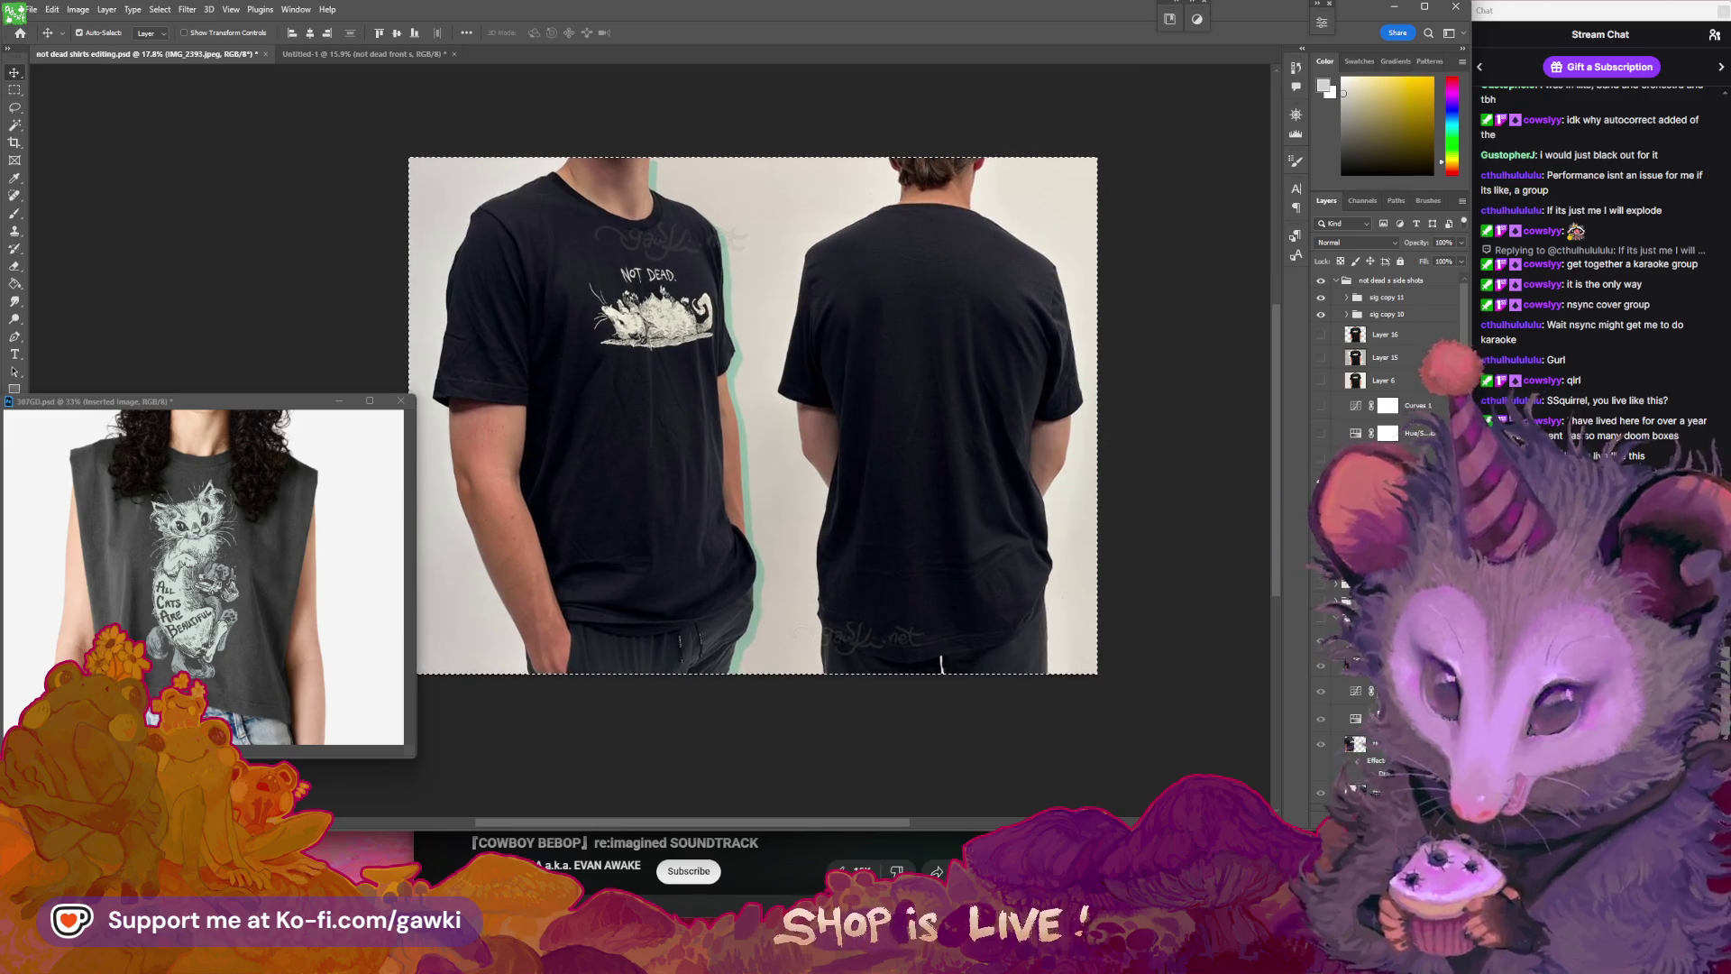
# - Turn the sig copy watermarks back on and show Layer 15's front shirt on grey
pyautogui.moveTo(1321, 297); pyautogui.dragTo(1322, 315)
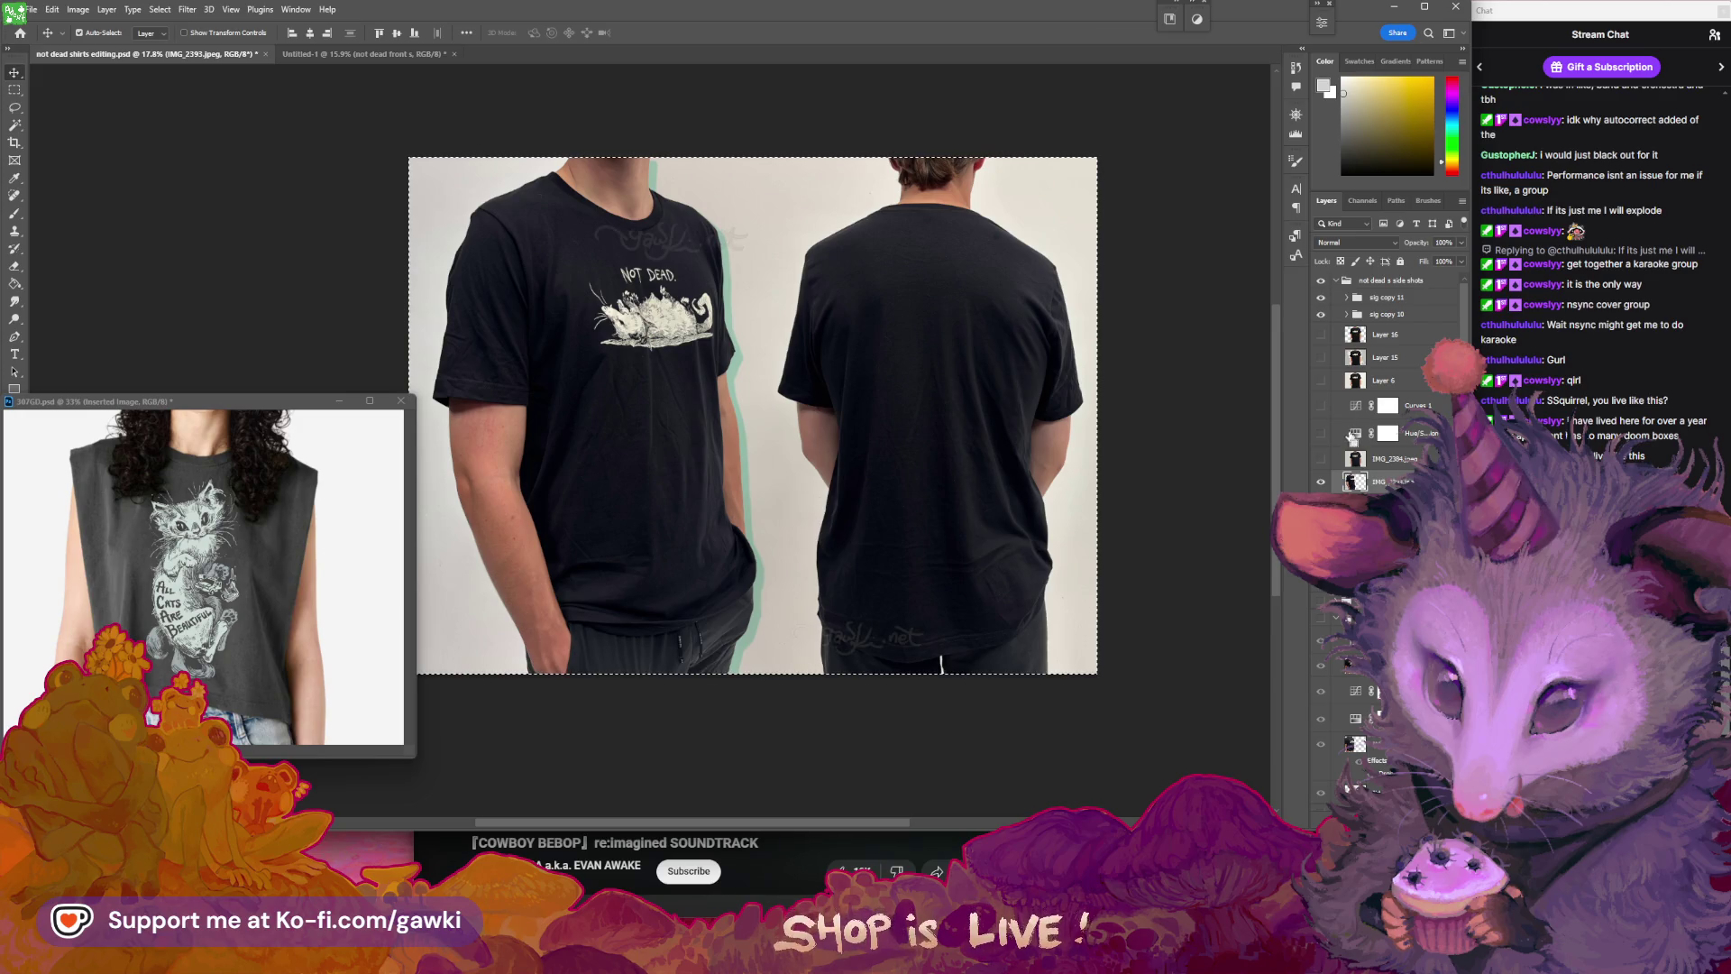
pyautogui.moveTo(1321, 297); pyautogui.dragTo(1321, 314)
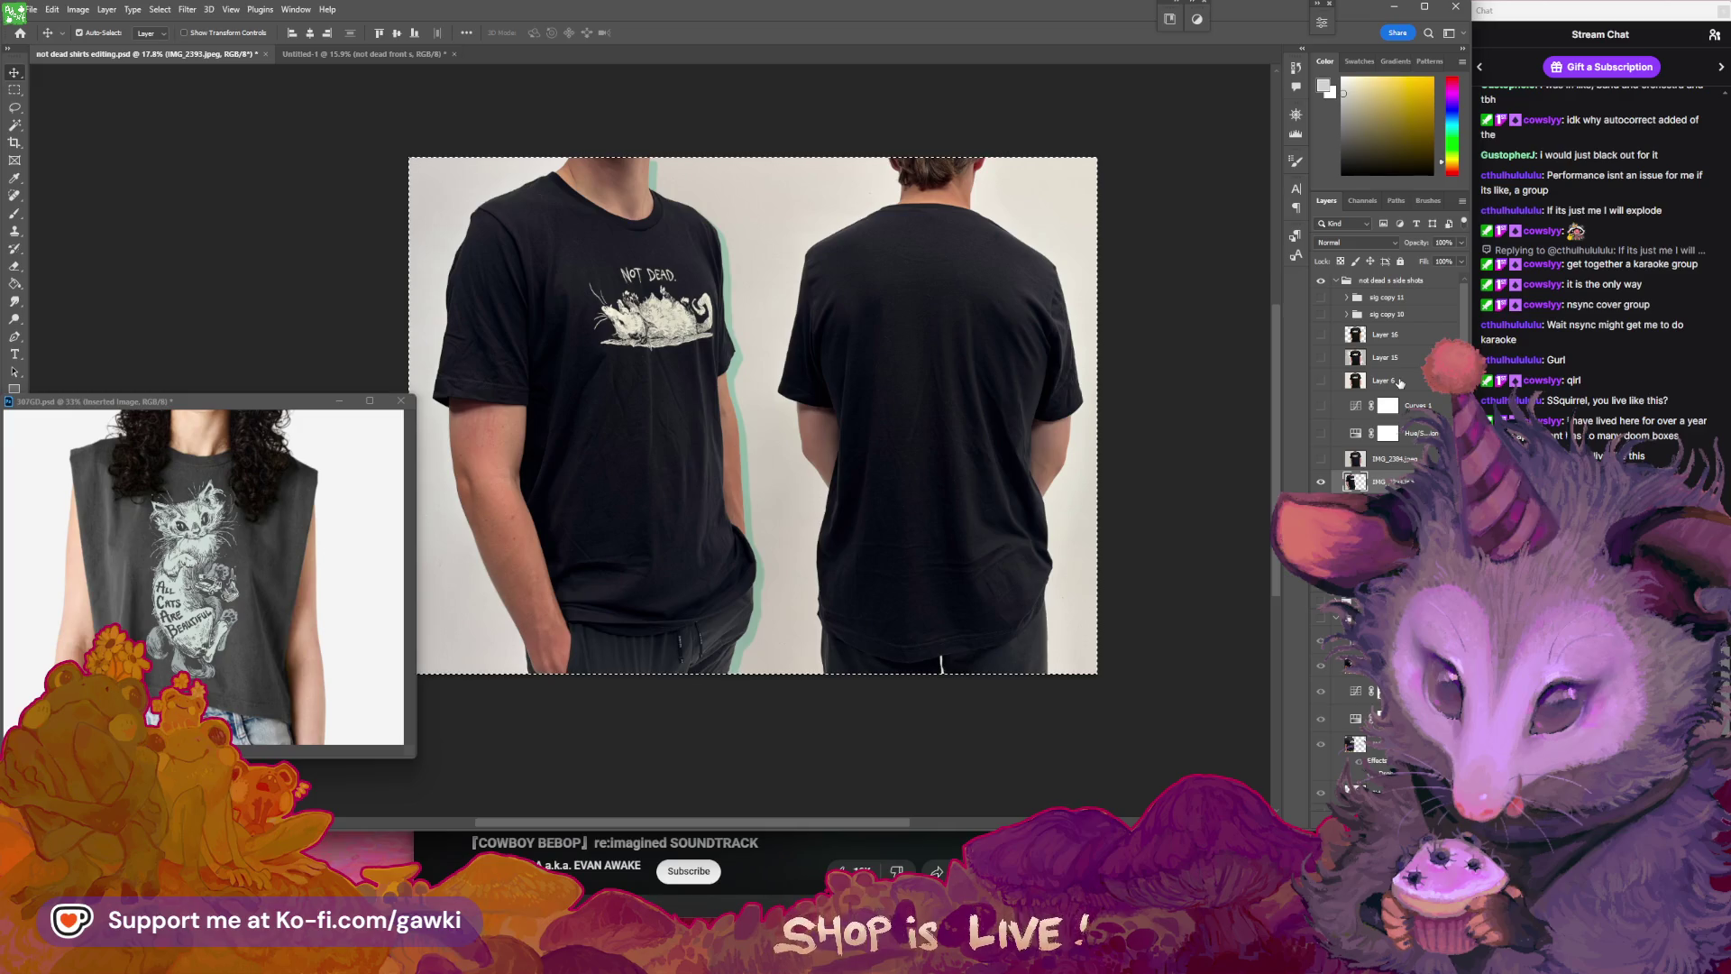
pyautogui.click(1320, 335)
pyautogui.click(1320, 337)
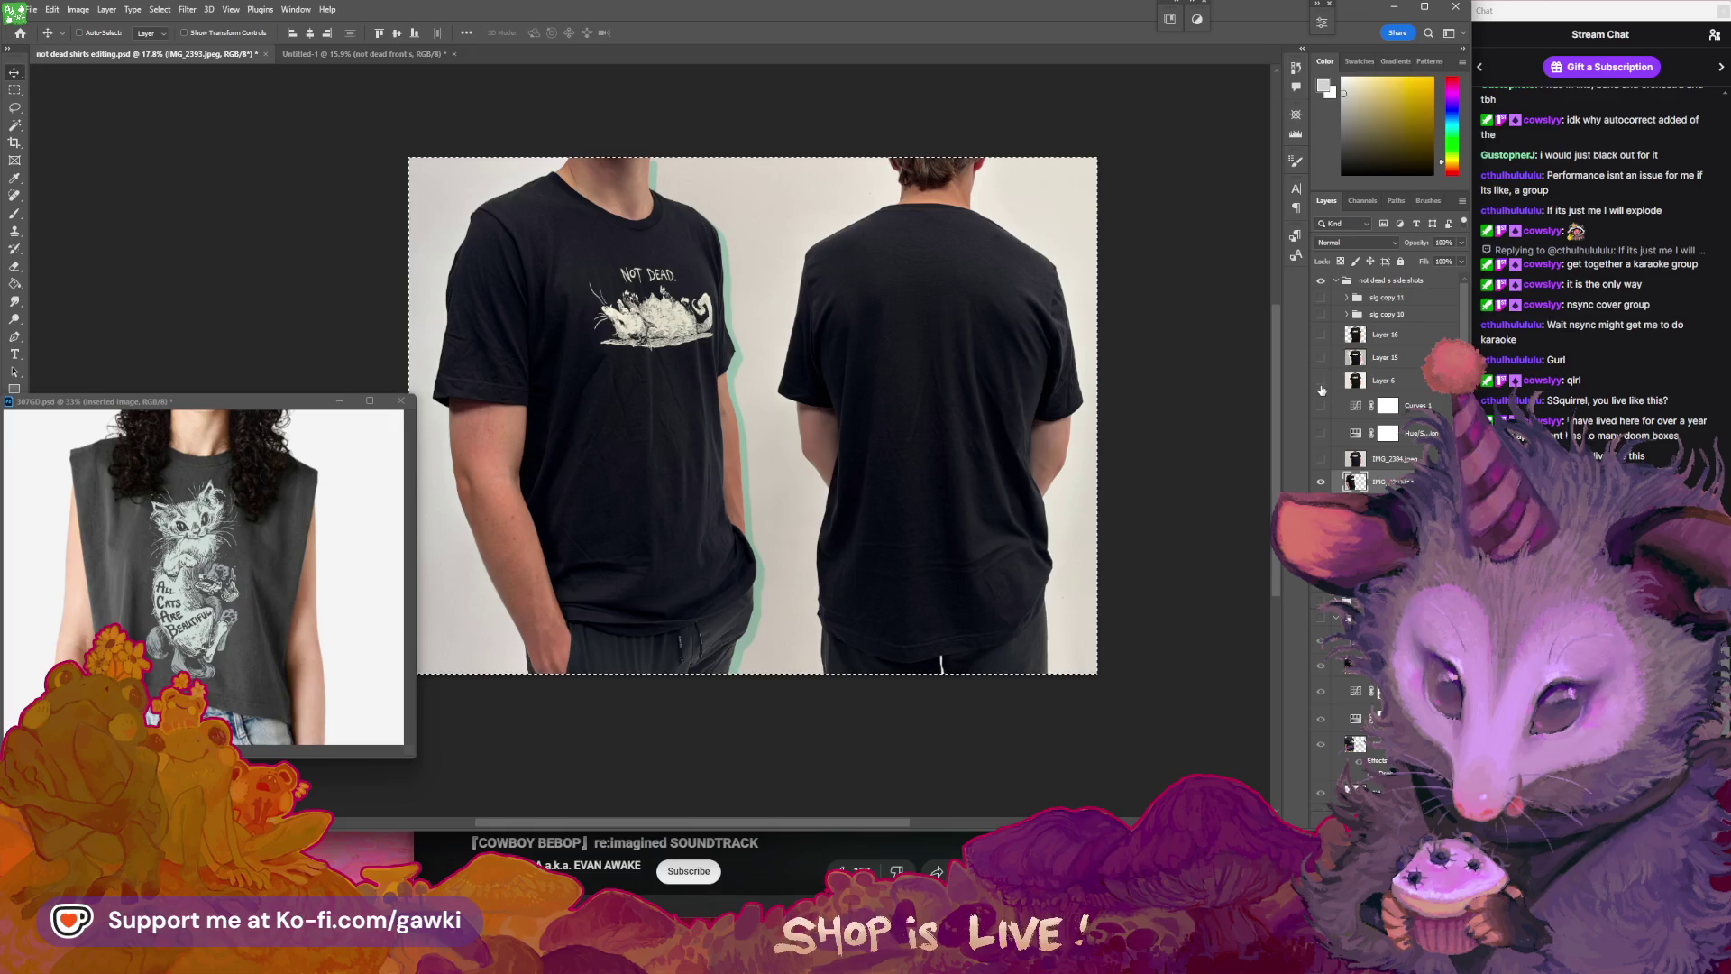
pyautogui.click(1321, 358)
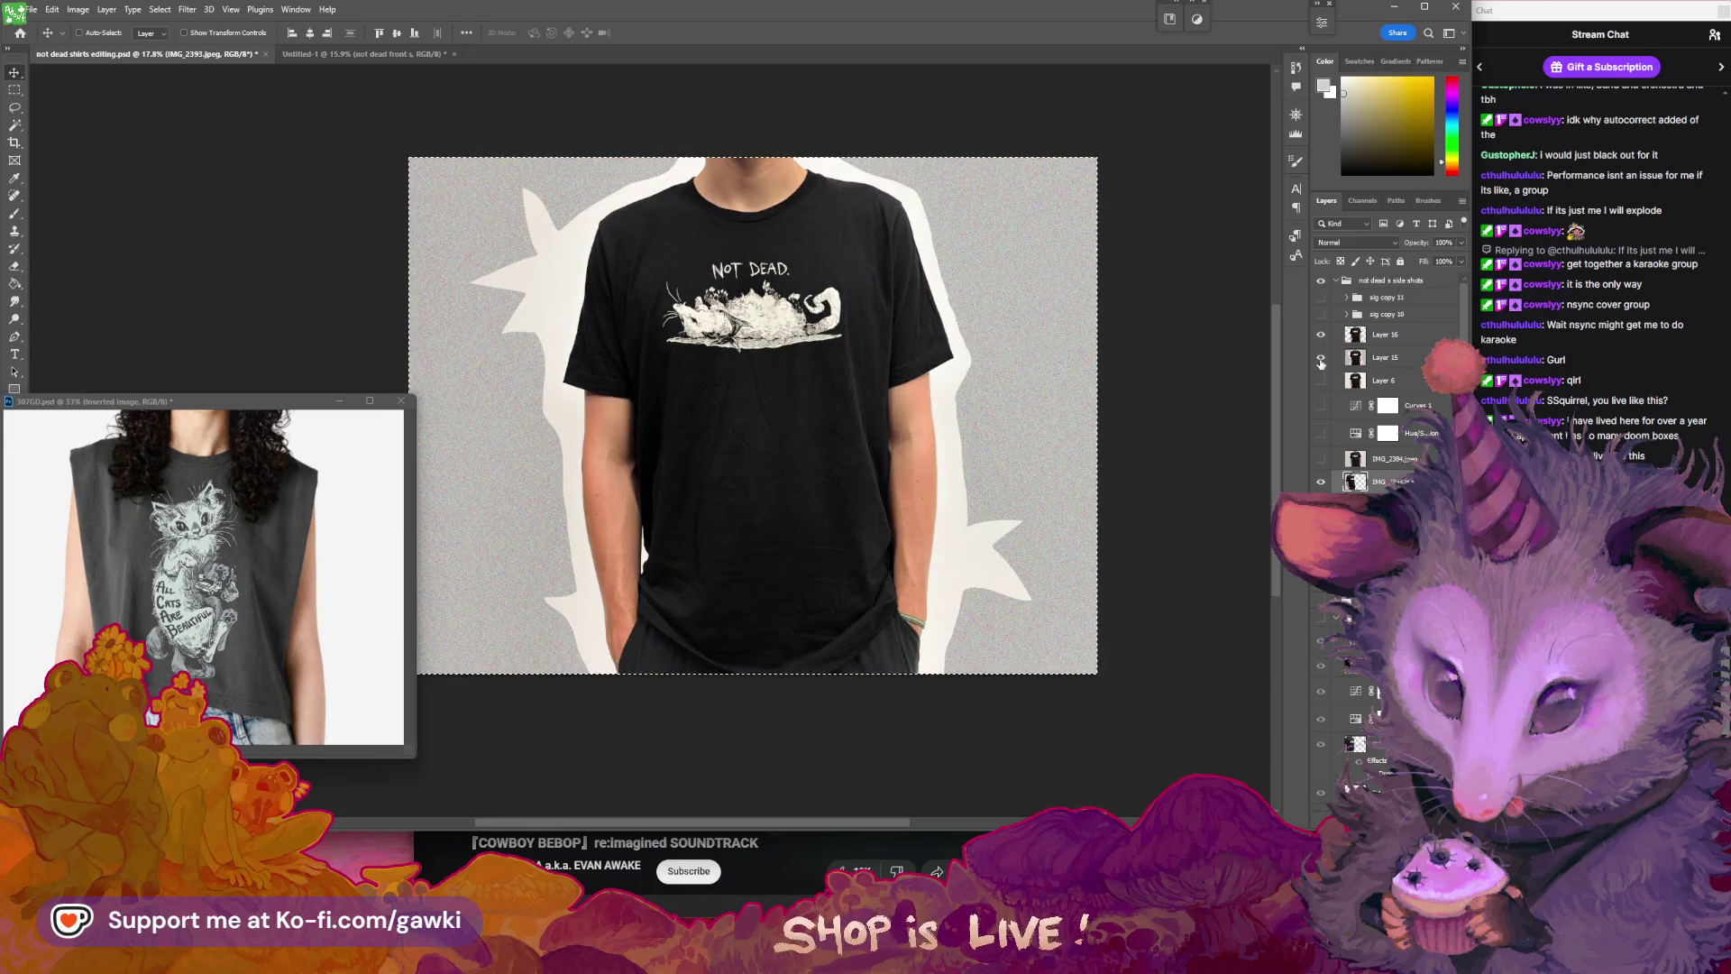
pyautogui.click(1320, 301)
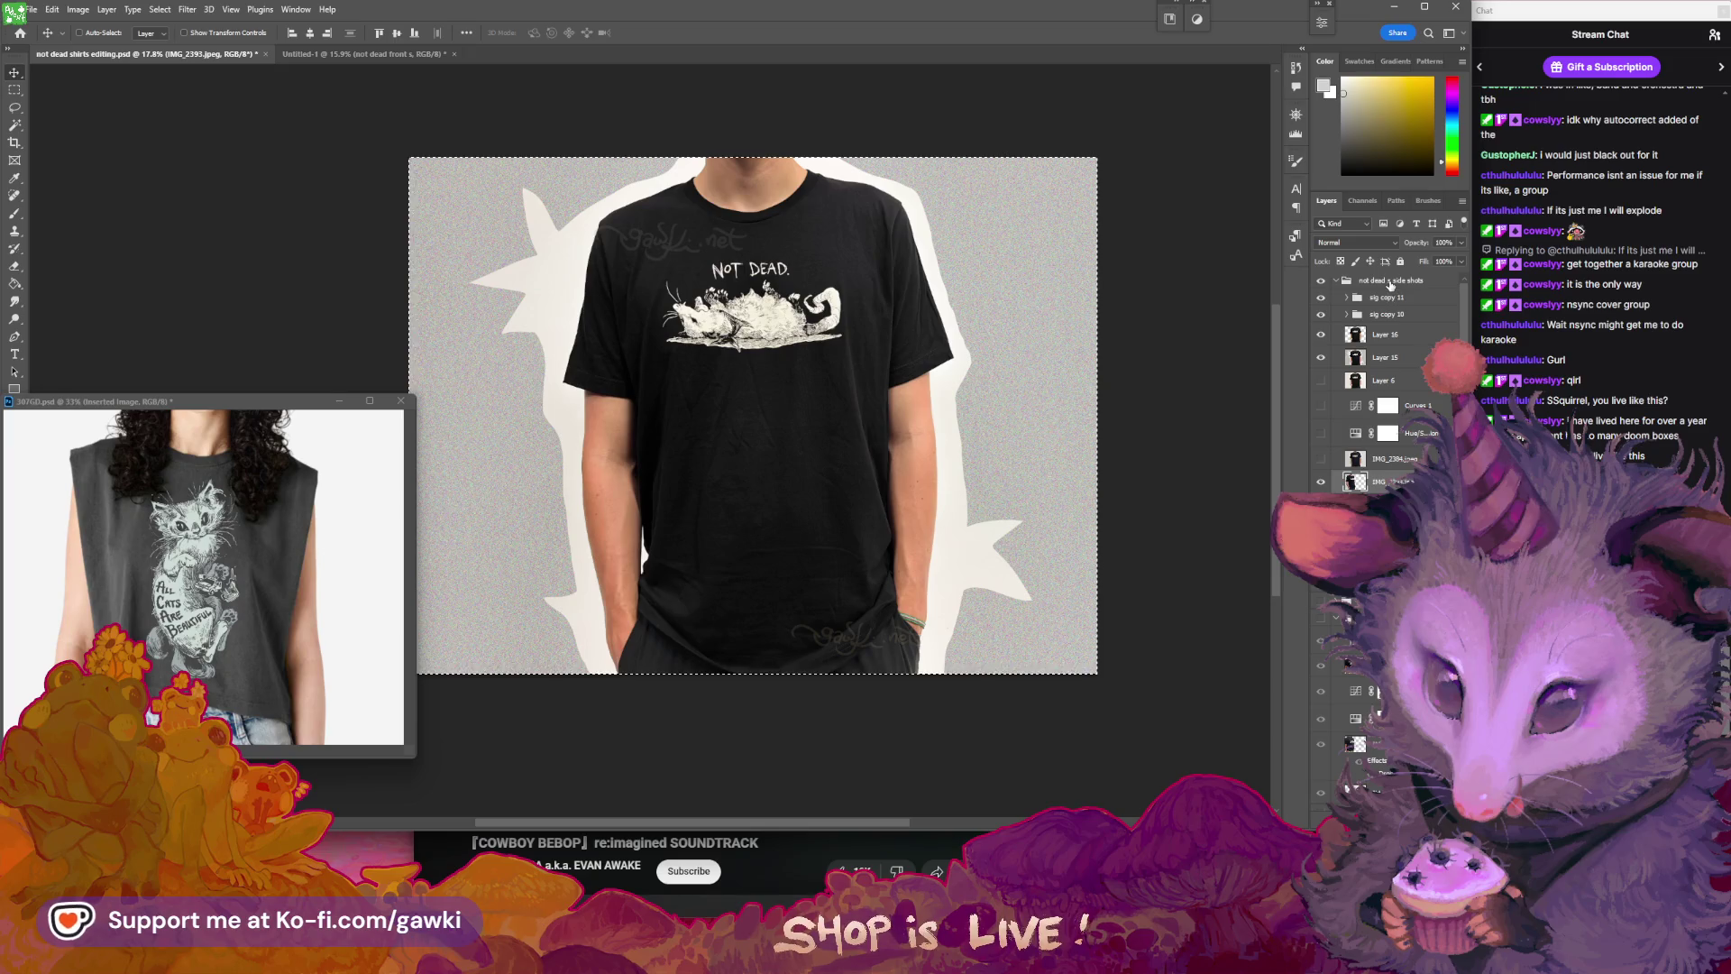
# - Select layers in the s side shots group, from the watermark groups to the IMG_2384 and IMG_2393 photos
pyautogui.click(1397, 283)
pyautogui.click(1397, 296)
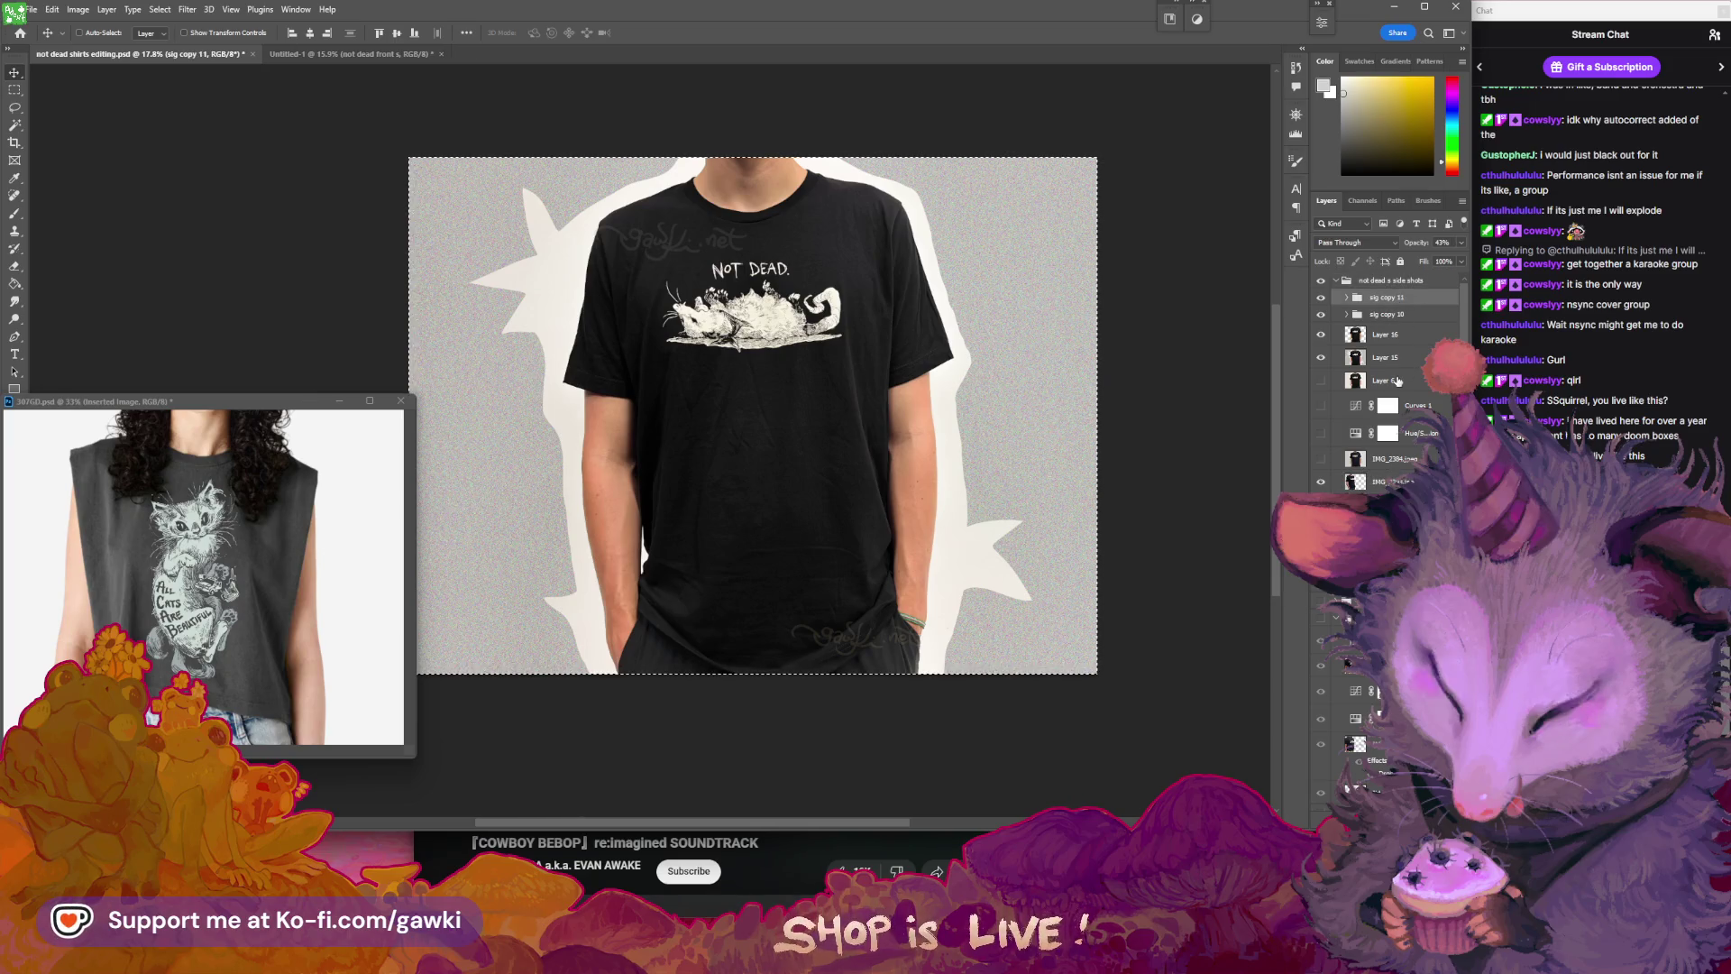
pyautogui.keyDown('shift'); pyautogui.click(1398, 382); pyautogui.keyUp('shift')
pyautogui.keyDown('shift'); pyautogui.click(1414, 311); pyautogui.keyUp('shift')
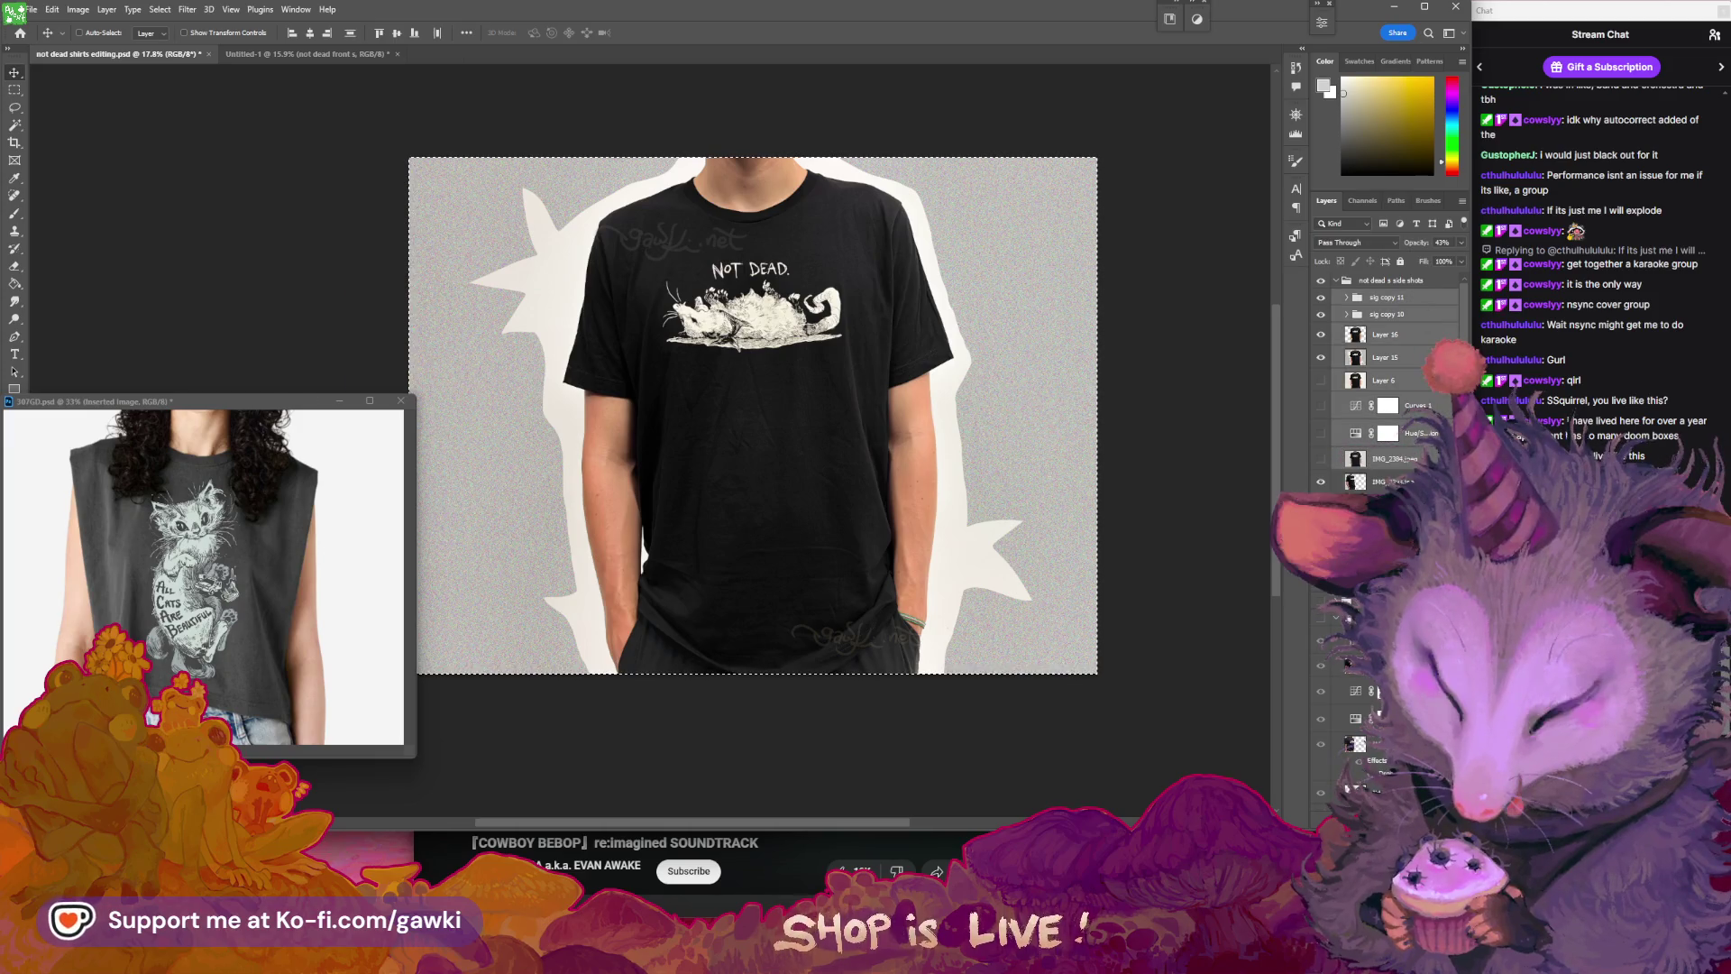
pyautogui.click(1424, 304)
pyautogui.click(1422, 457)
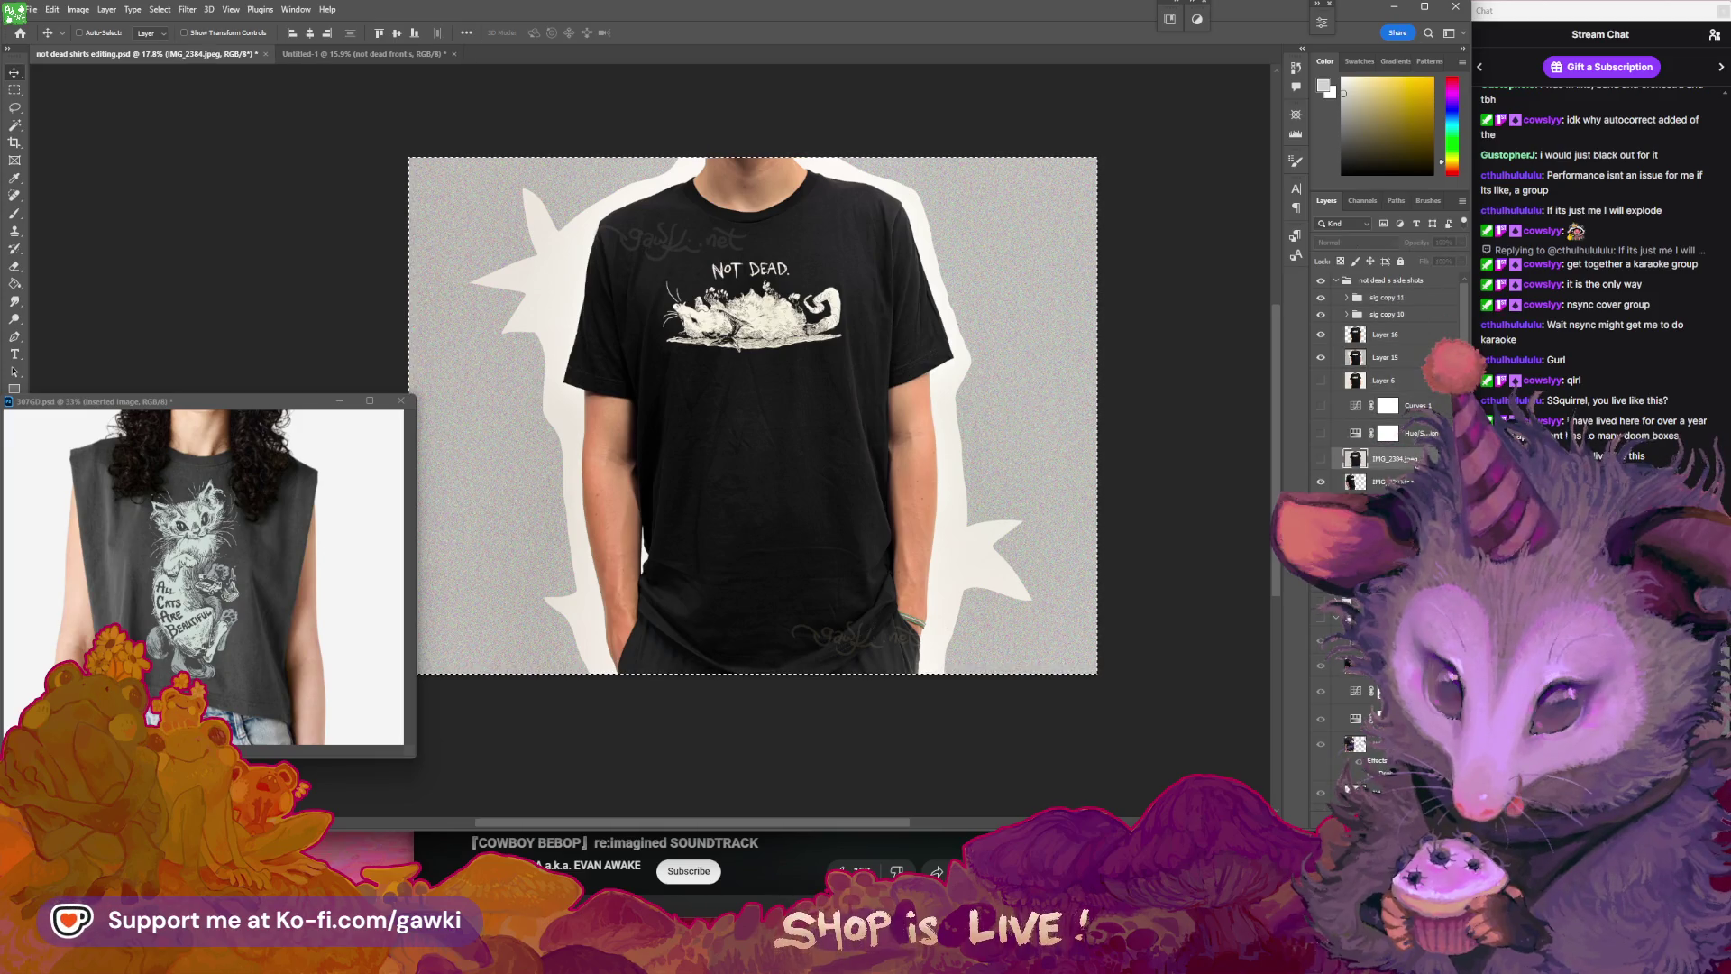
pyautogui.click(1393, 481)
pyautogui.keyDown('ctrl'); pyautogui.click(1393, 481); pyautogui.keyUp('ctrl')
pyautogui.click(1397, 284)
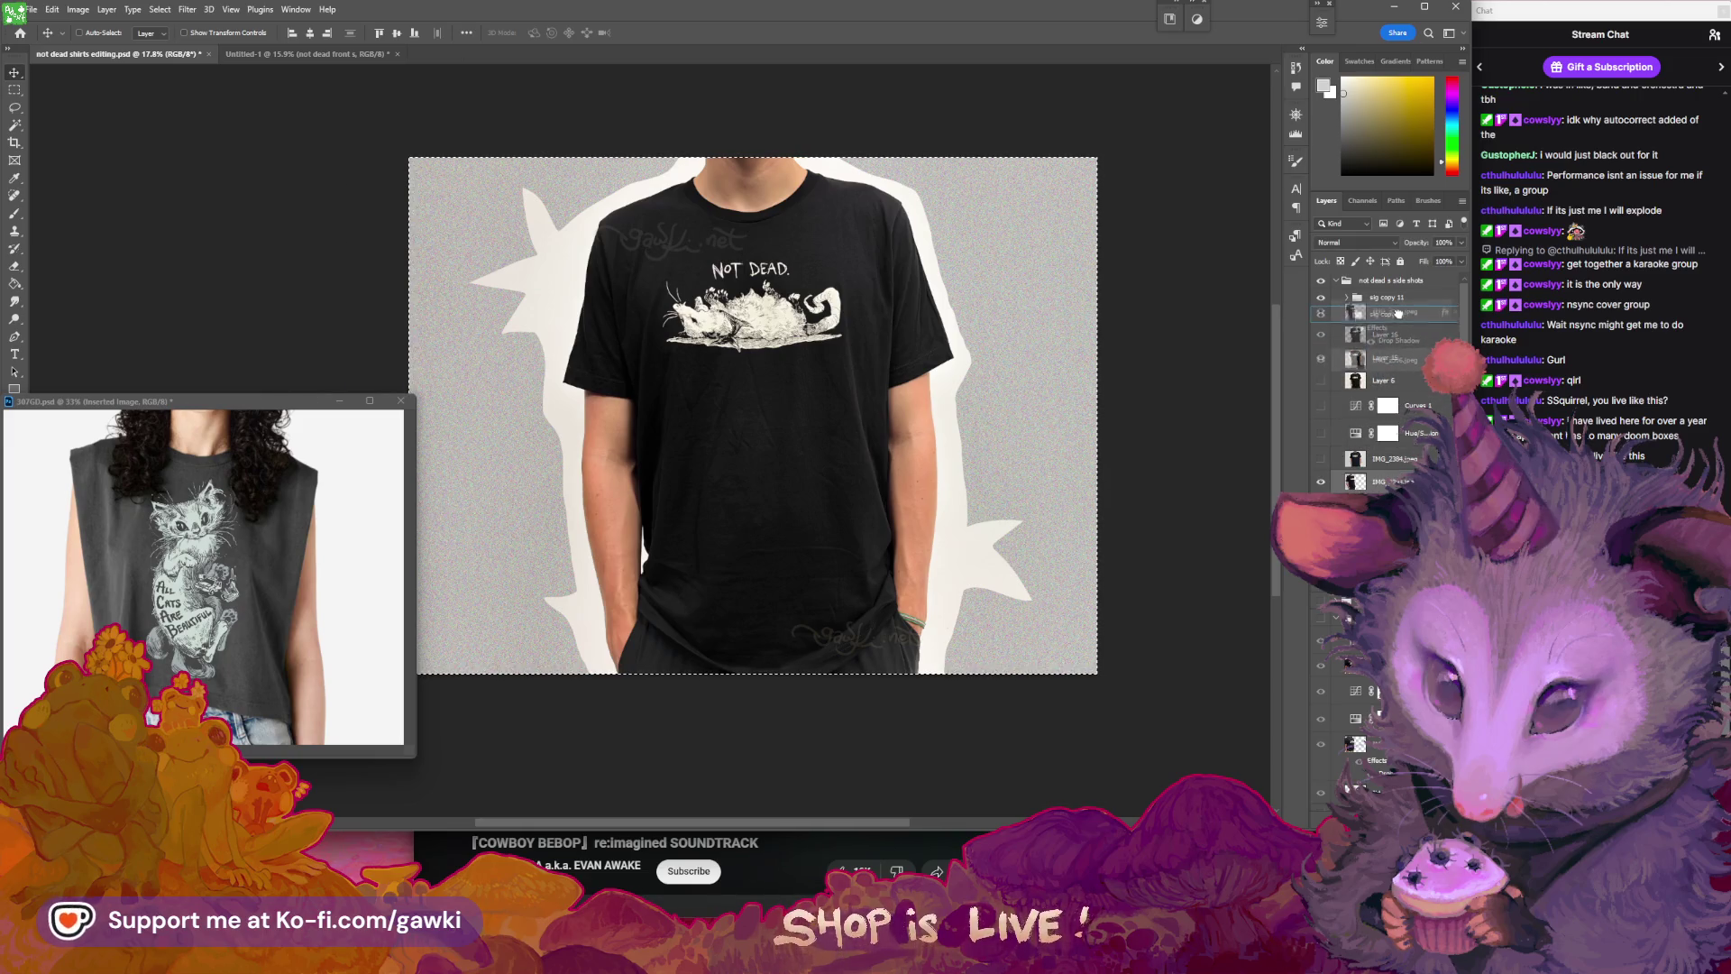
# - Move IMG_2393 and IMG_2396 out of the group and rename the group 'not dead s front'
pyautogui.moveTo(1397, 274); pyautogui.dragTo(1399, 280)
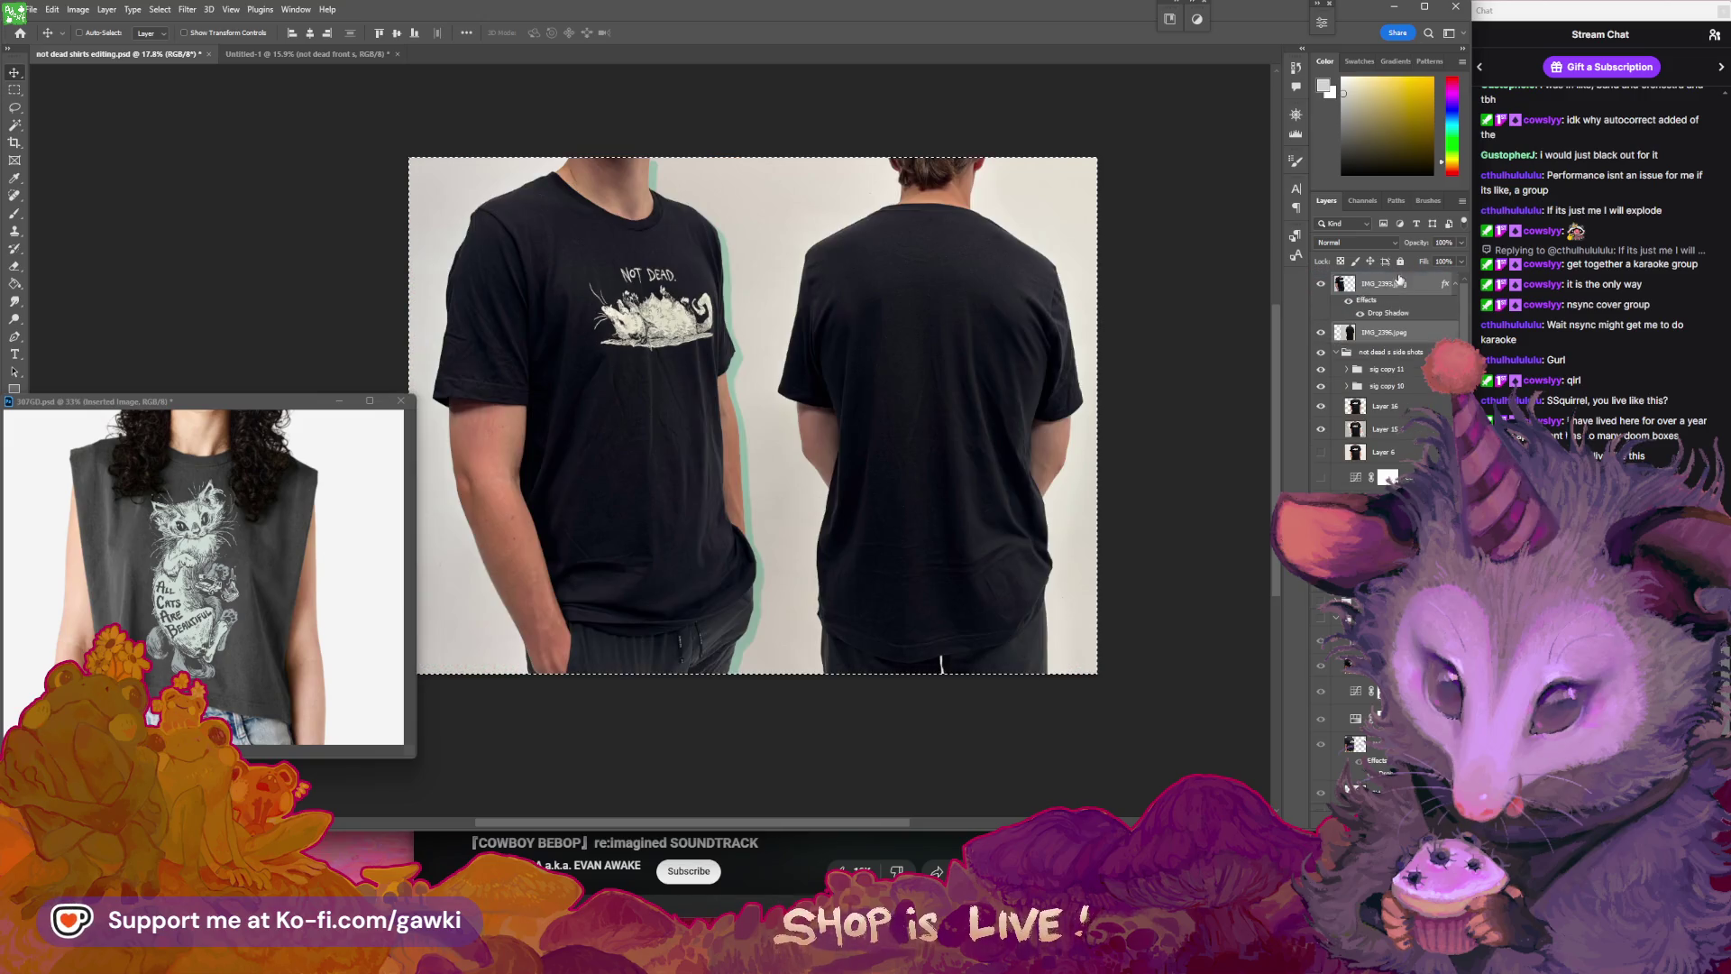
pyautogui.doubleClick(1407, 351)
pyautogui.write('fron')
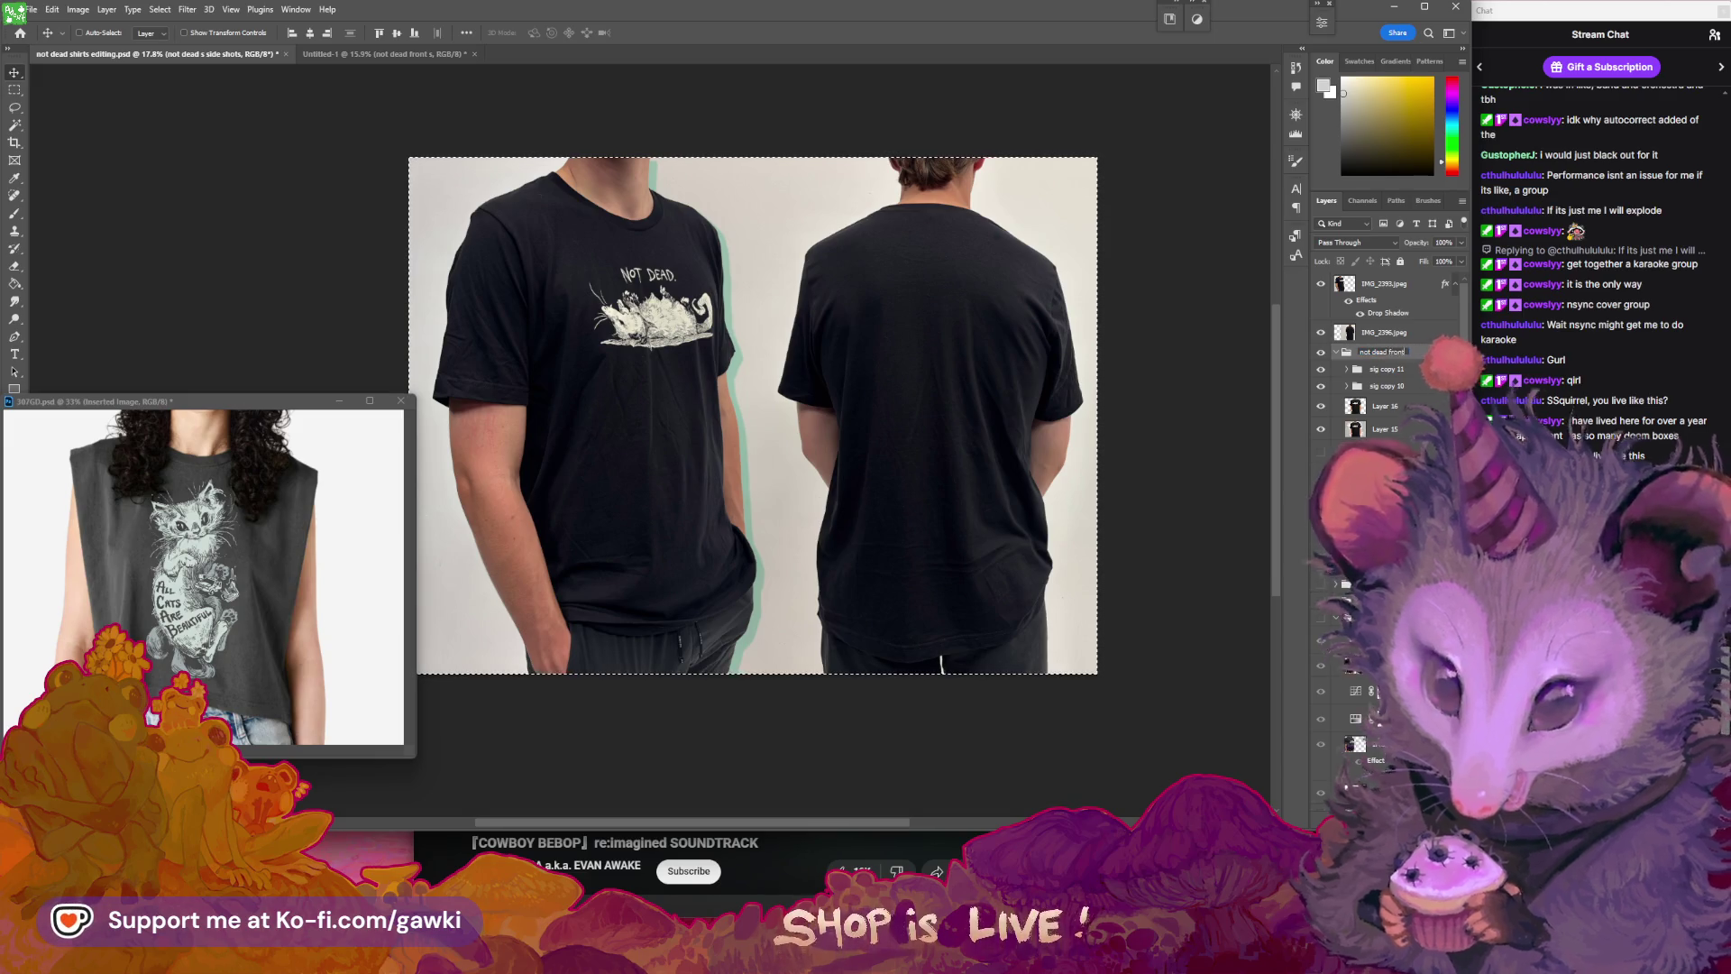
pyautogui.press('BackSpace')
pyautogui.write('s front')
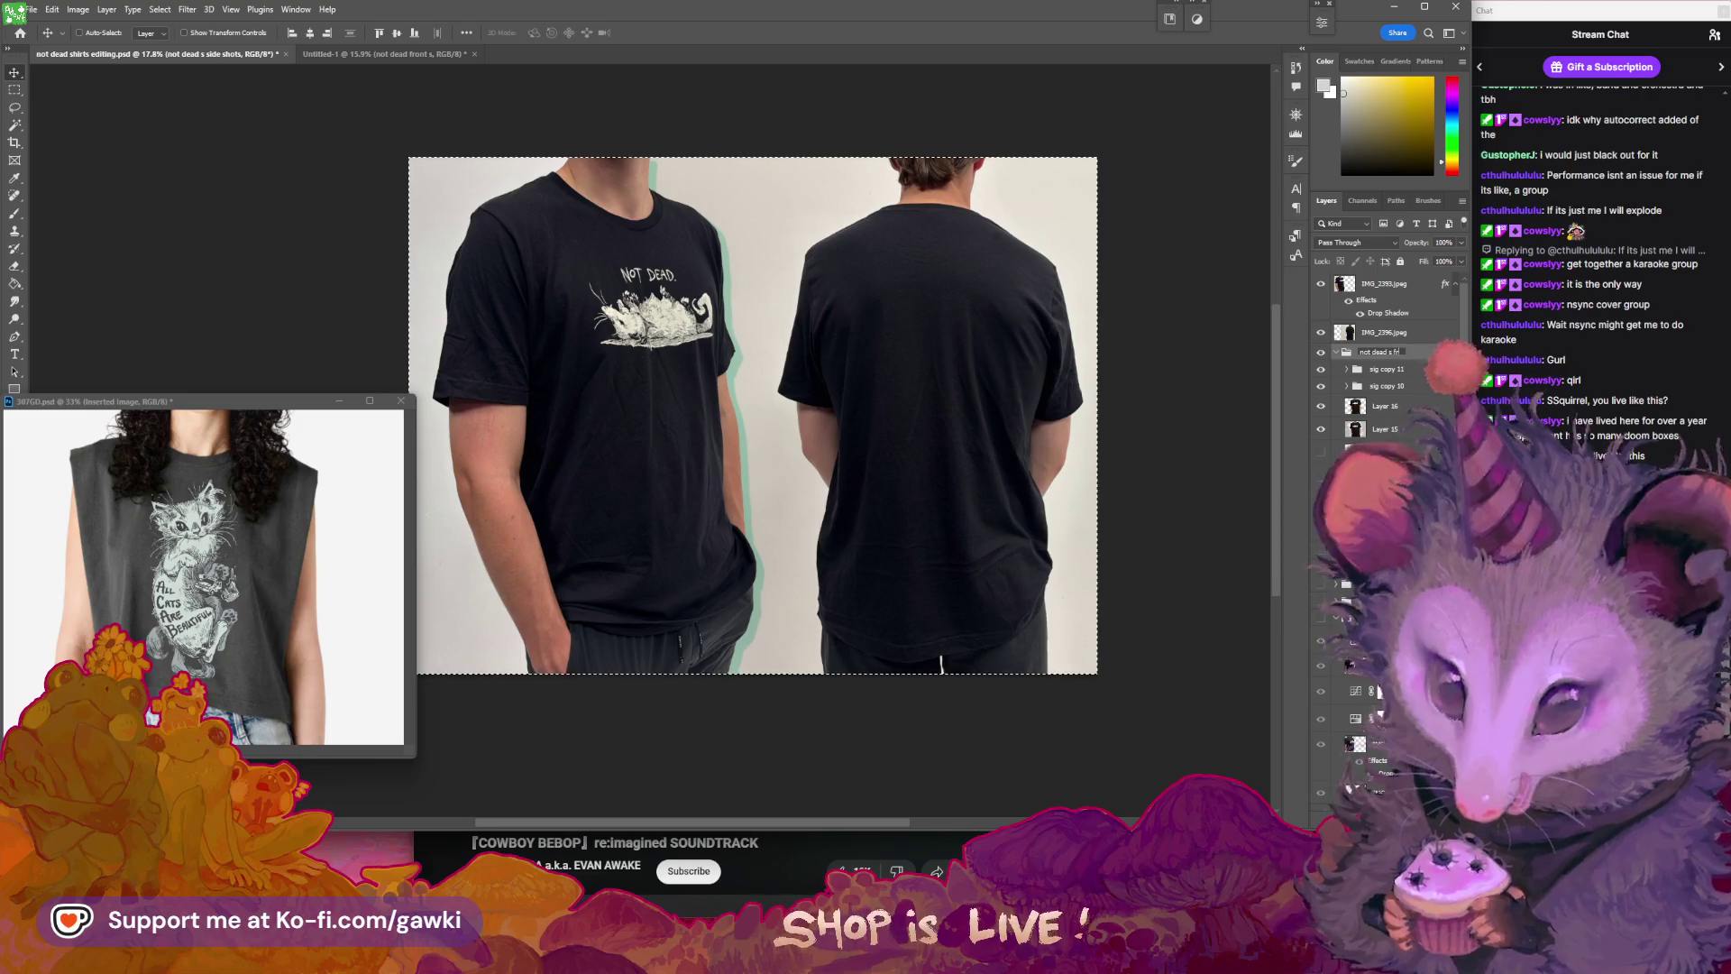
pyautogui.press('Return')
# - Group IMG_2393, IMG_2396 and a new Layer 20 into a group named 'not dead side shots s'
pyautogui.click(1383, 322)
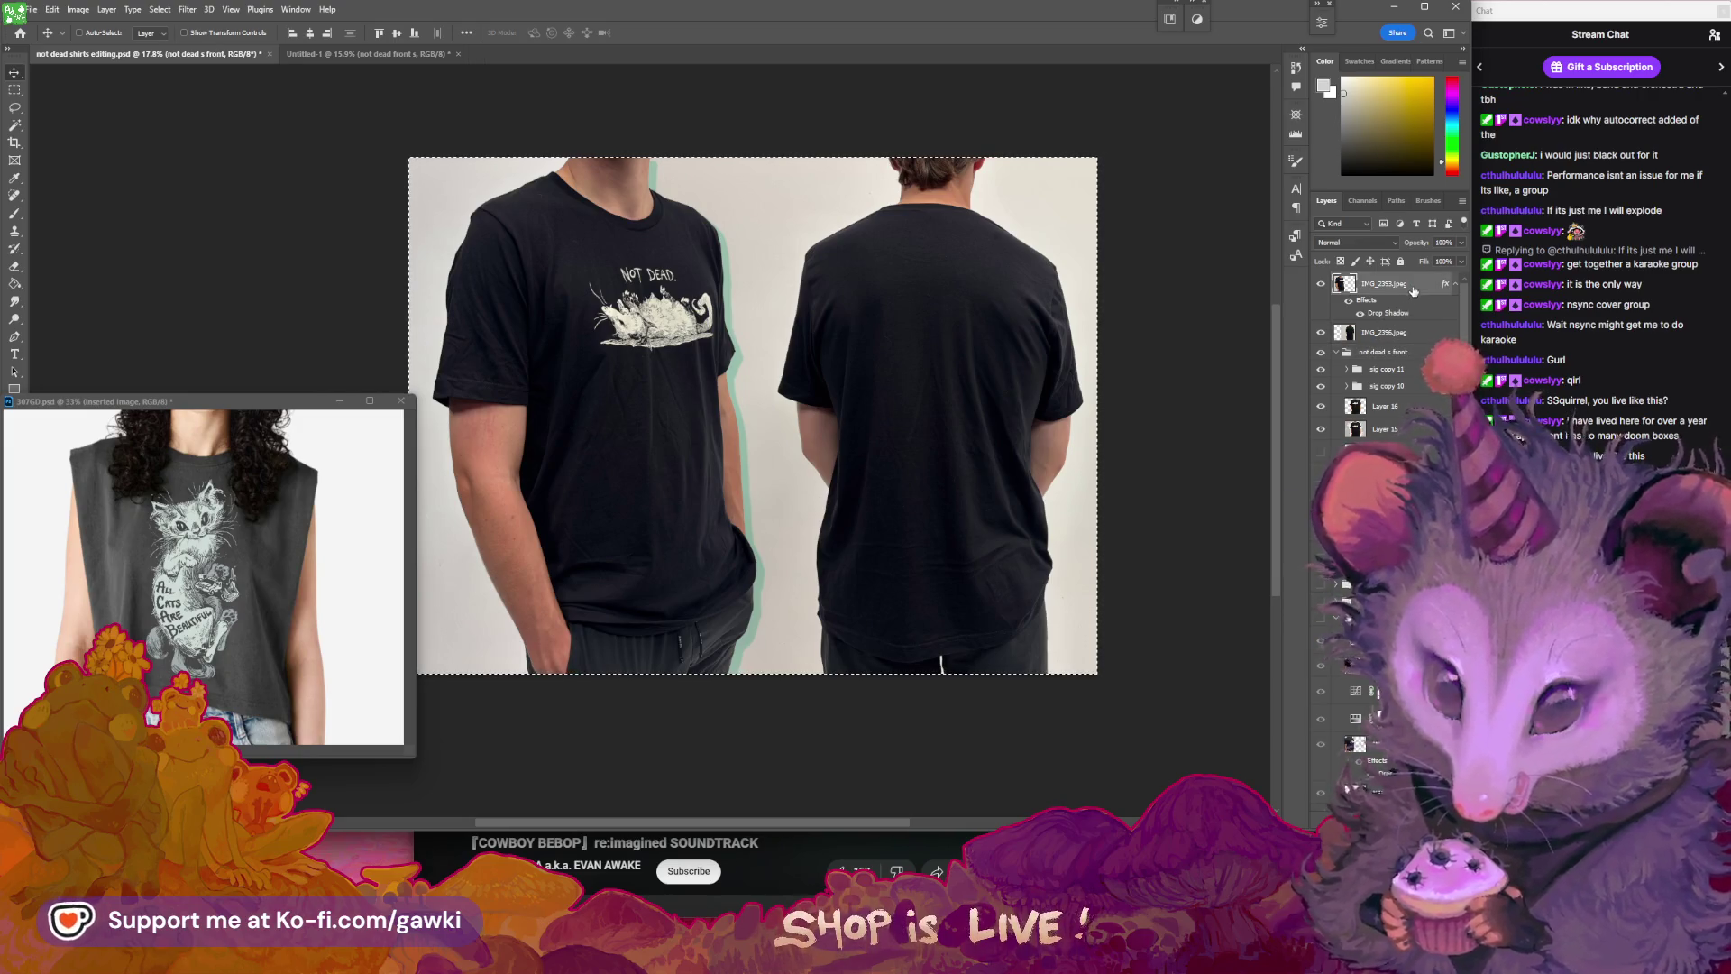
pyautogui.keyDown('ctrl'); pyautogui.click(1417, 332); pyautogui.keyUp('ctrl')
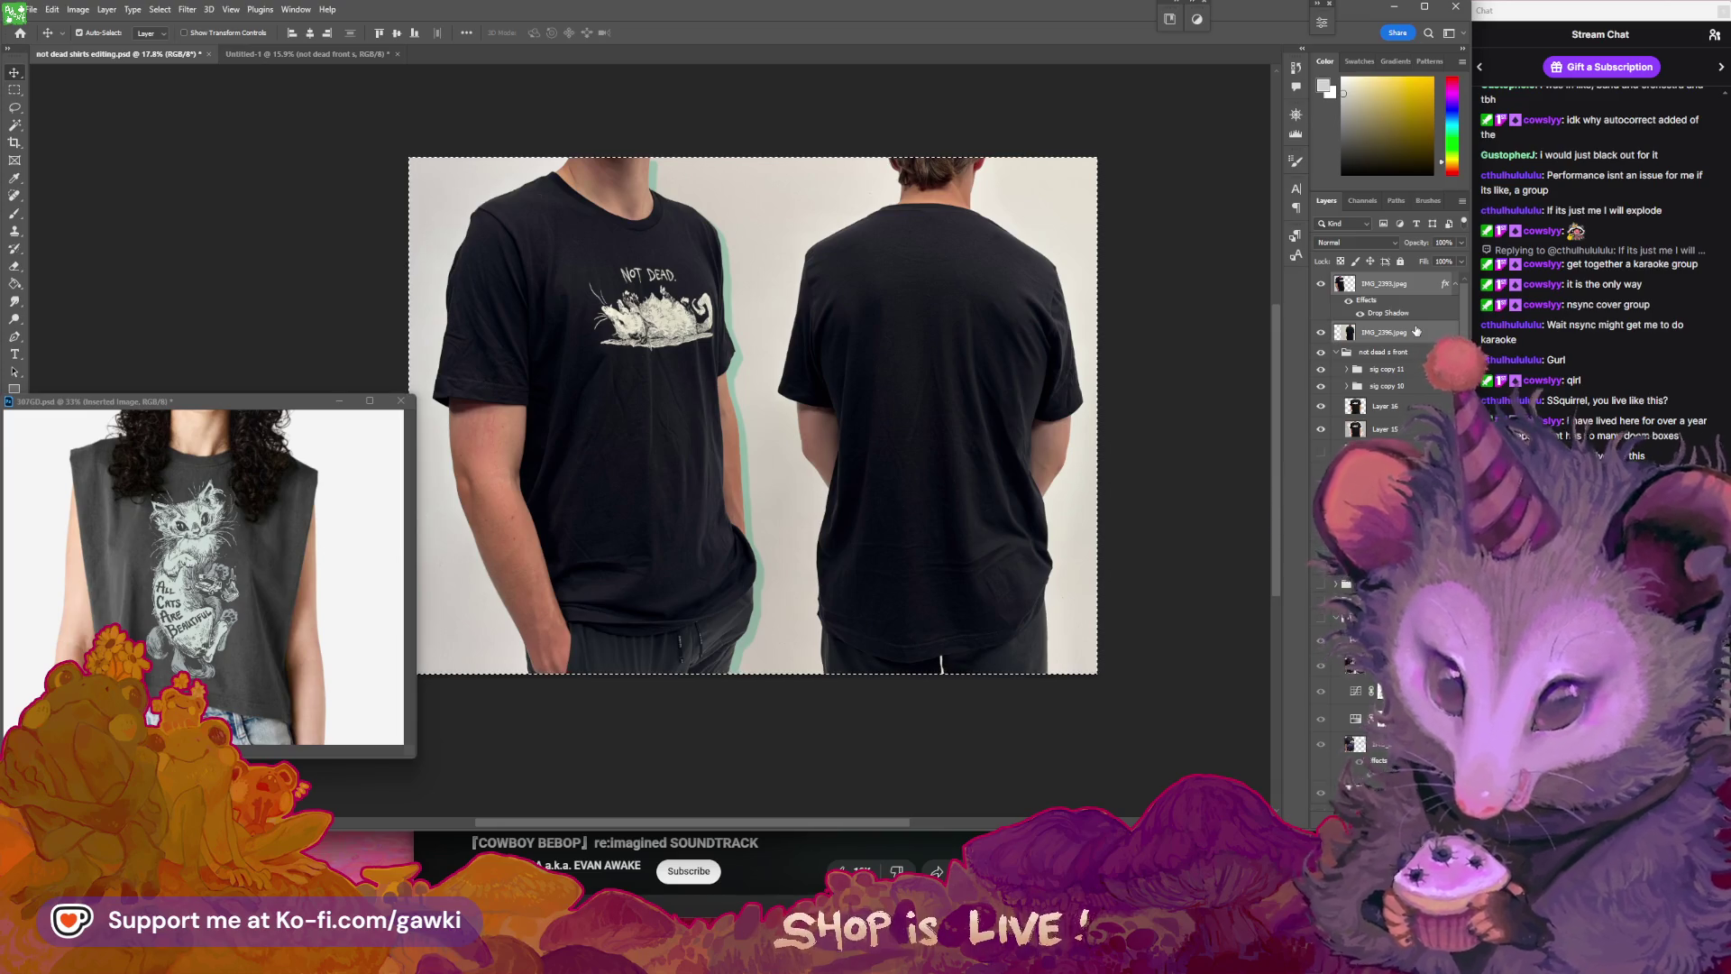
pyautogui.hotkey('ctrl', 'j')
pyautogui.keyDown('shift'); pyautogui.click(1404, 355); pyautogui.keyUp('shift')
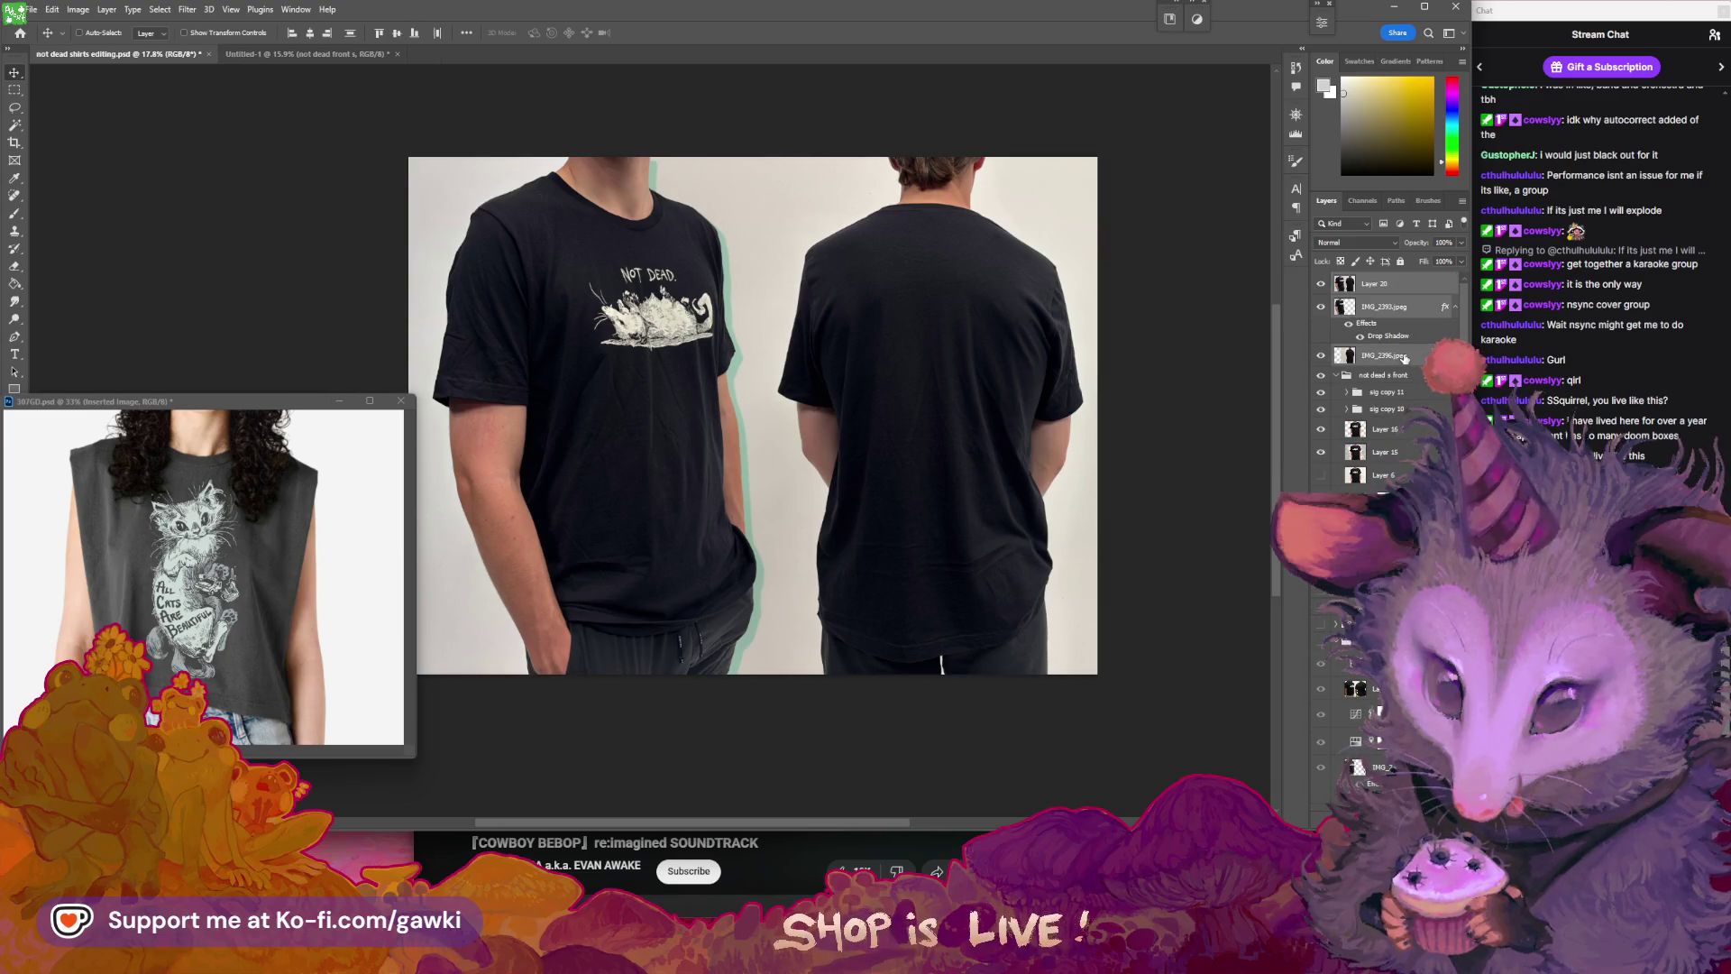
pyautogui.hotkey('ctrl', 'g')
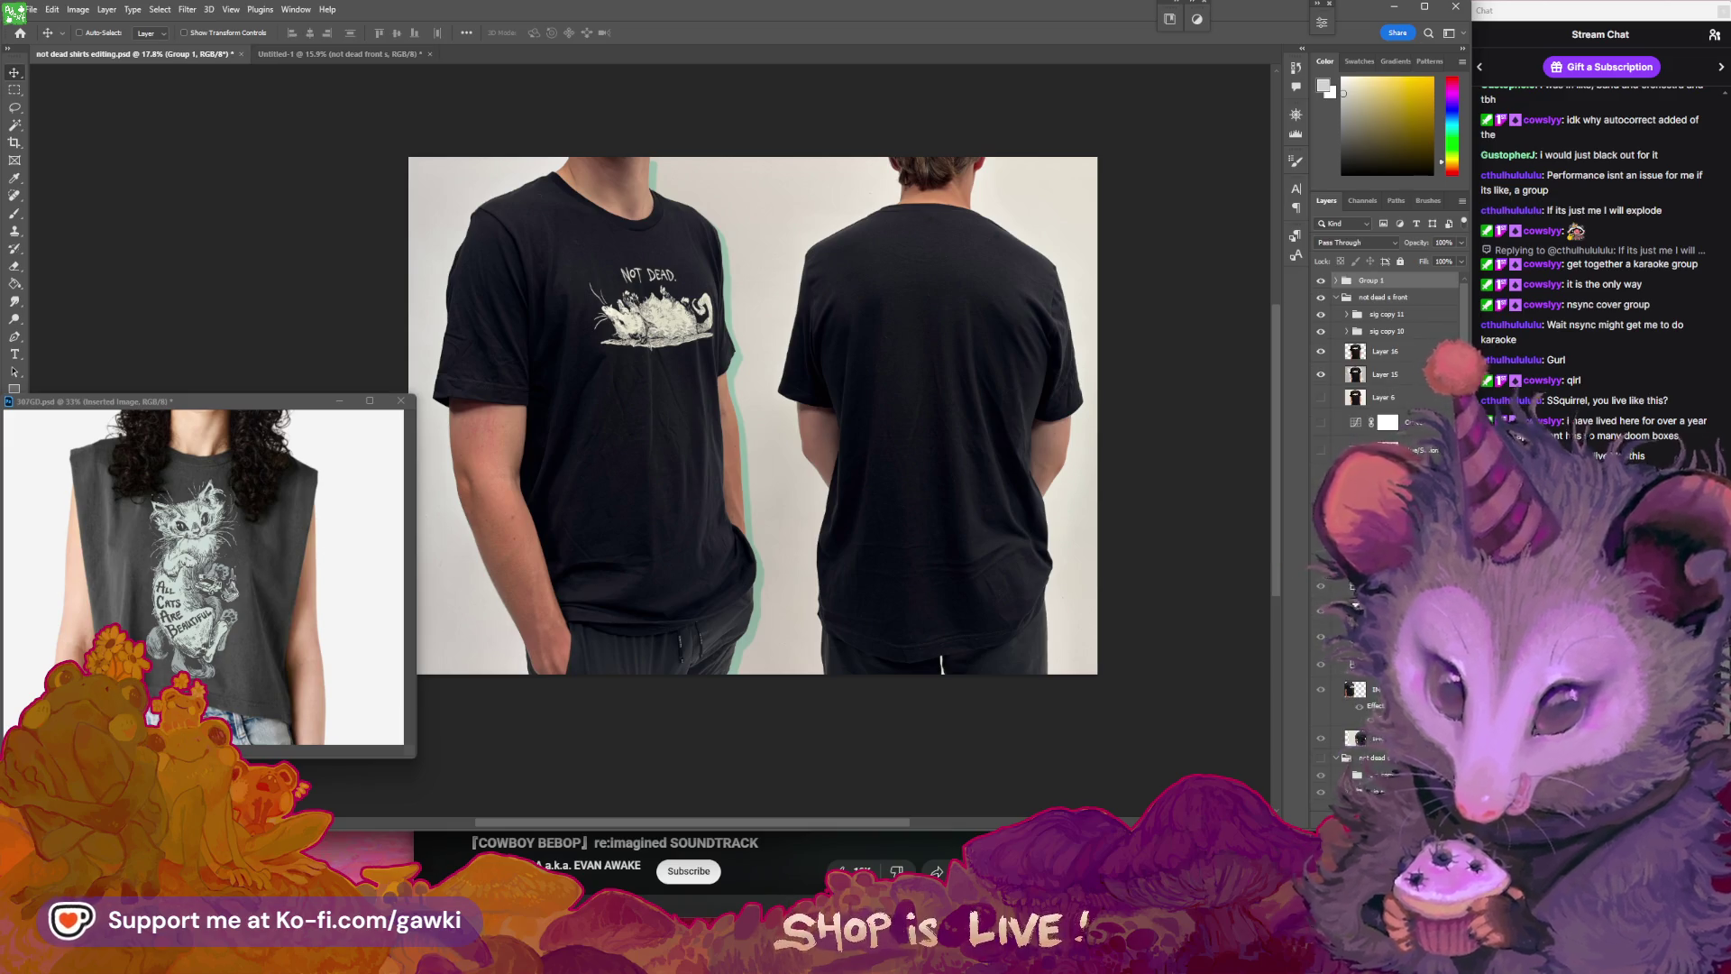
pyautogui.doubleClick(1370, 281)
pyautogui.write('not dead side shots s')
pyautogui.press('Return')
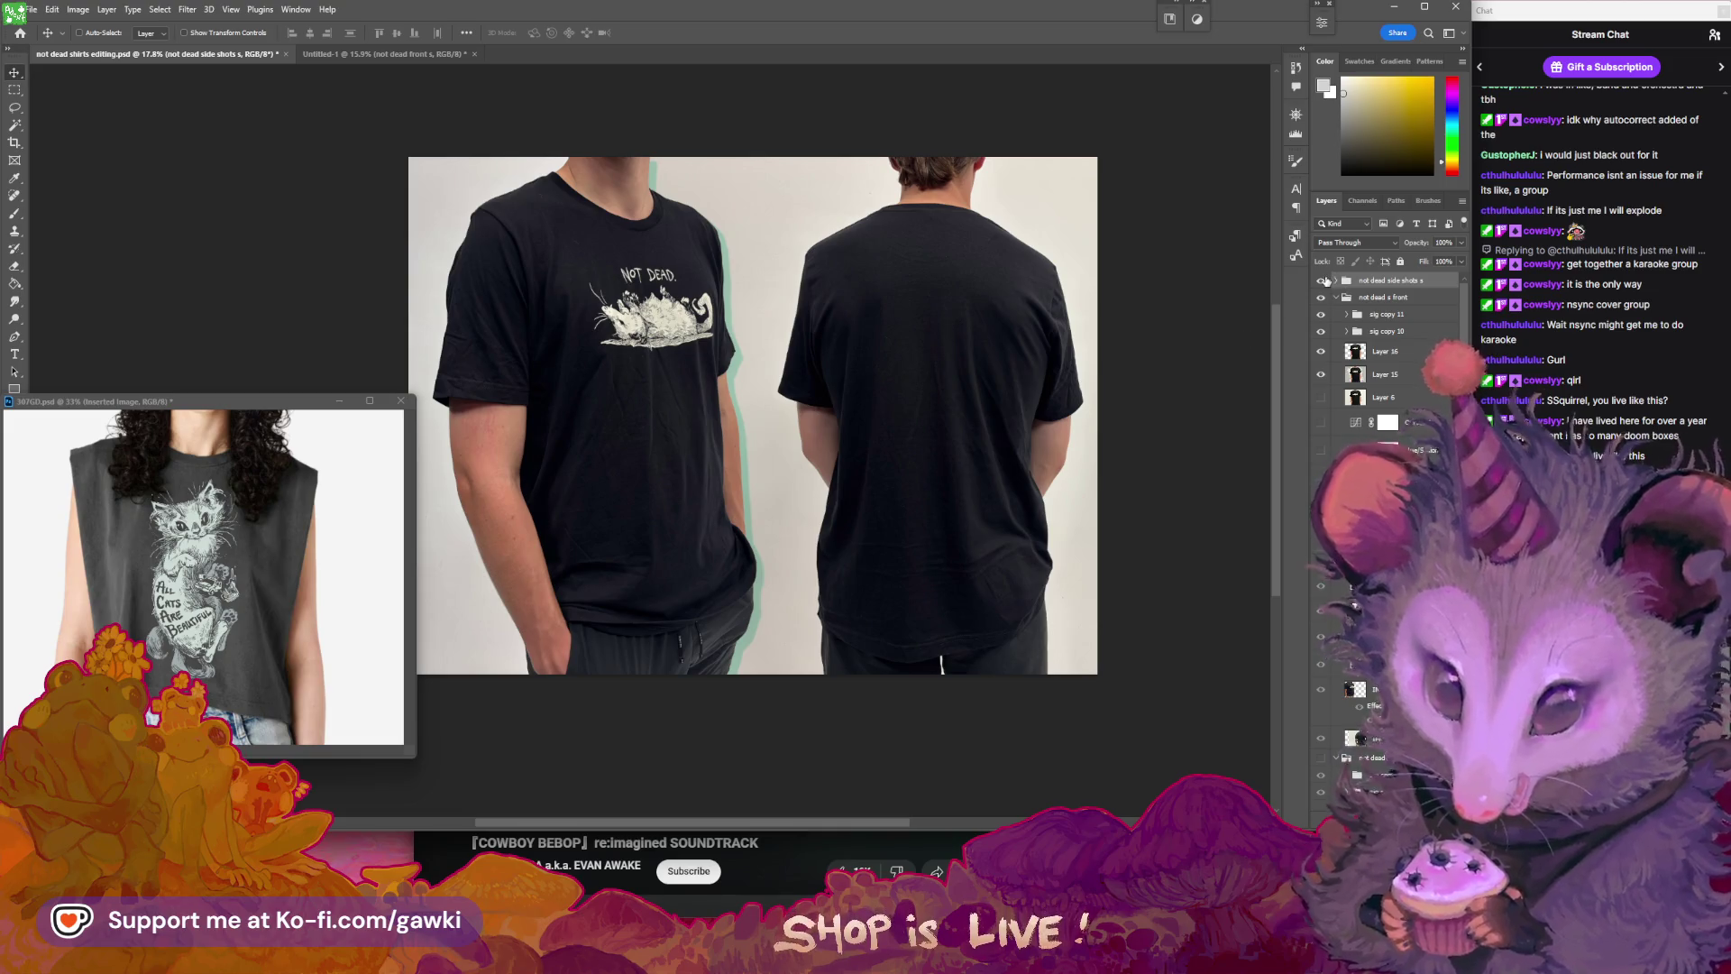
# - Expand the 'not dead side shots s' group and right-click Layer 20 inside it
pyautogui.click(1336, 280)
pyautogui.click(1336, 282)
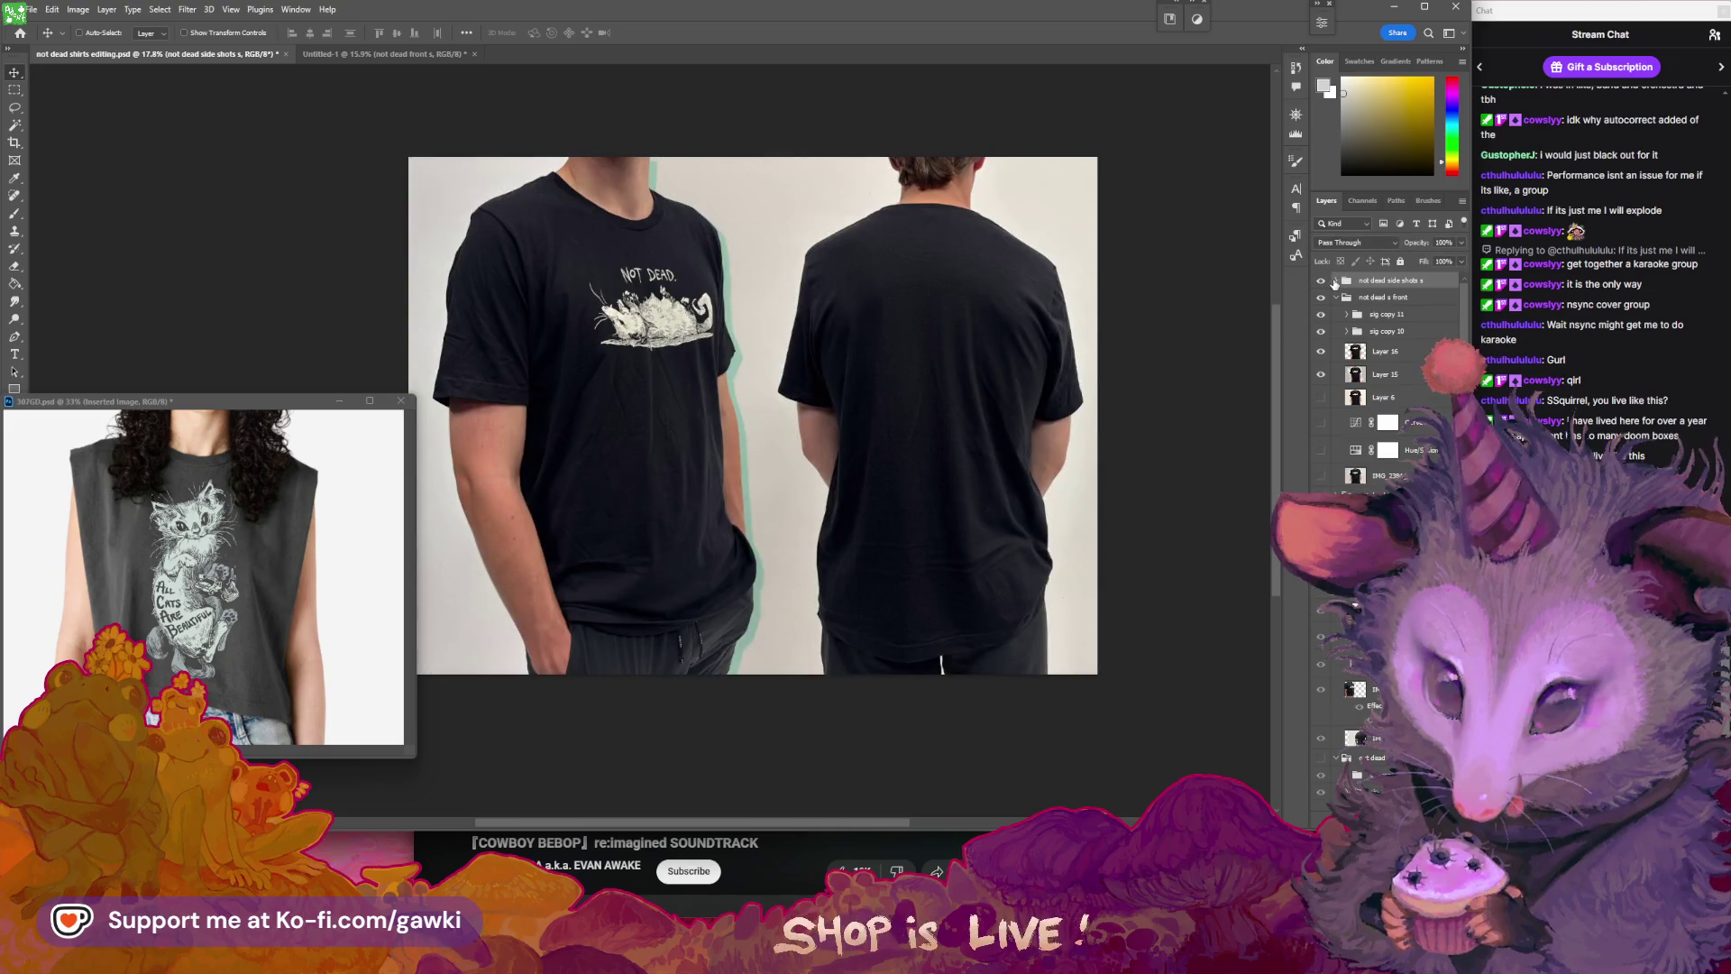
pyautogui.click(1335, 281)
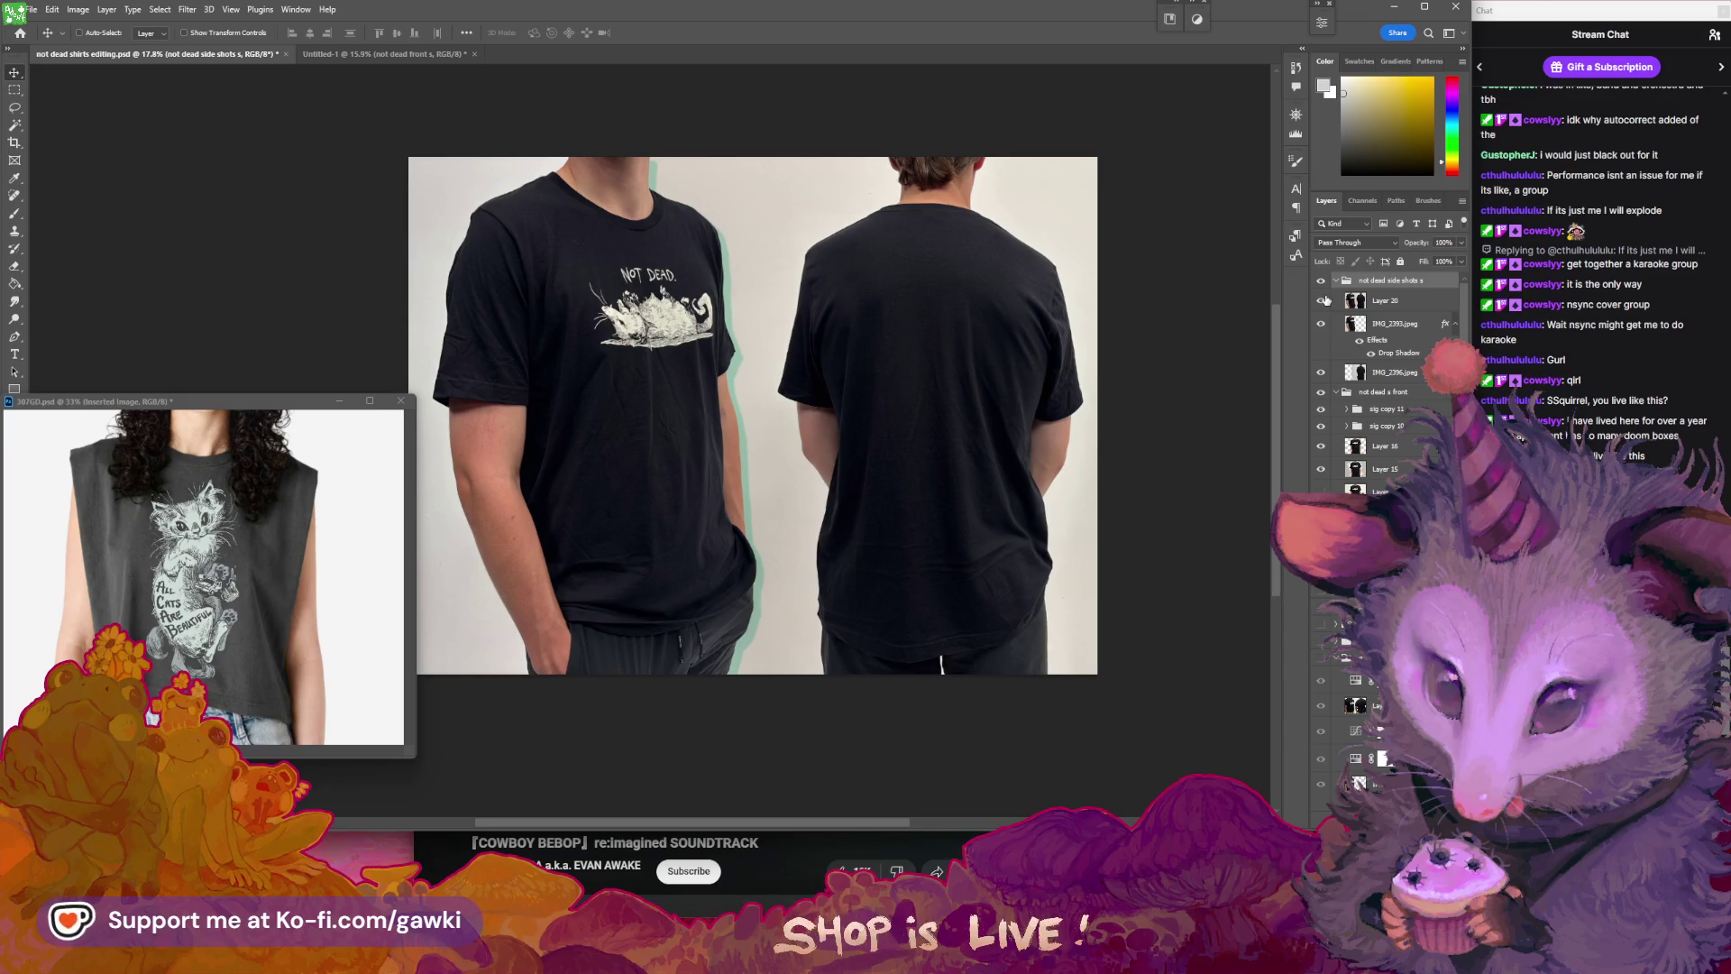
pyautogui.click(1337, 281)
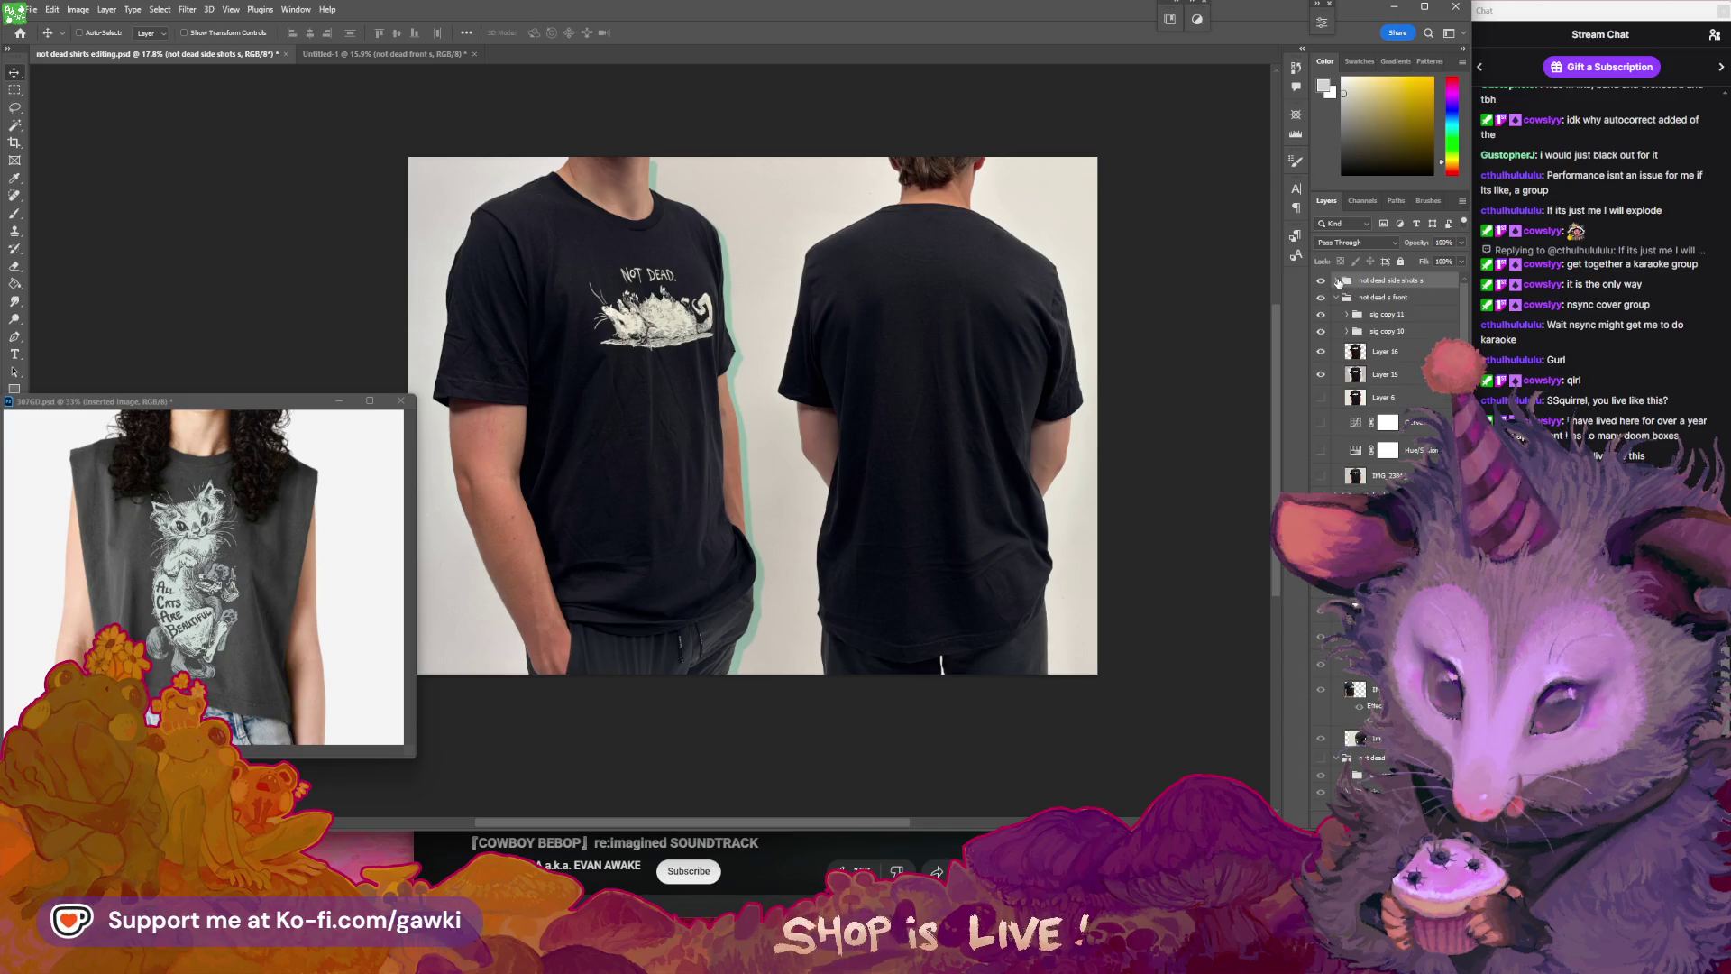
pyautogui.click(1337, 281)
pyautogui.click(1373, 302)
pyautogui.rightClick(1404, 308)
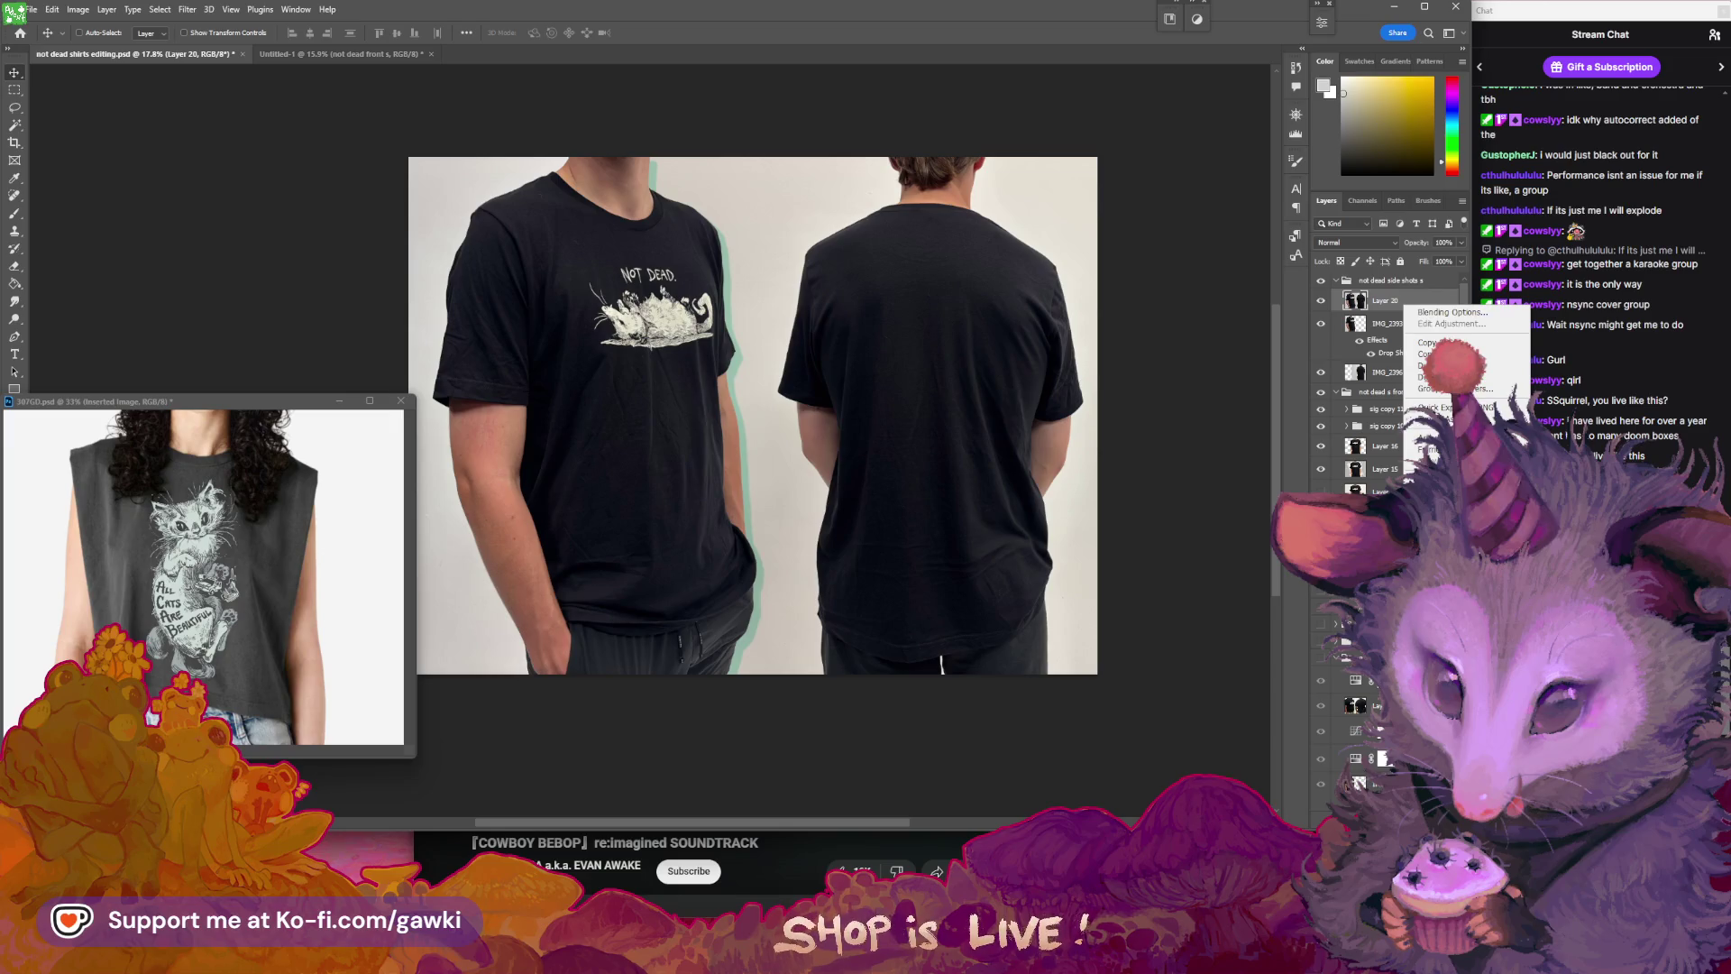
# - Apply Camera Raw to Layer 20: exposure +0.15, contrast +35, highlights +24, whites +31, slightly warmer
pyautogui.press('Escape')
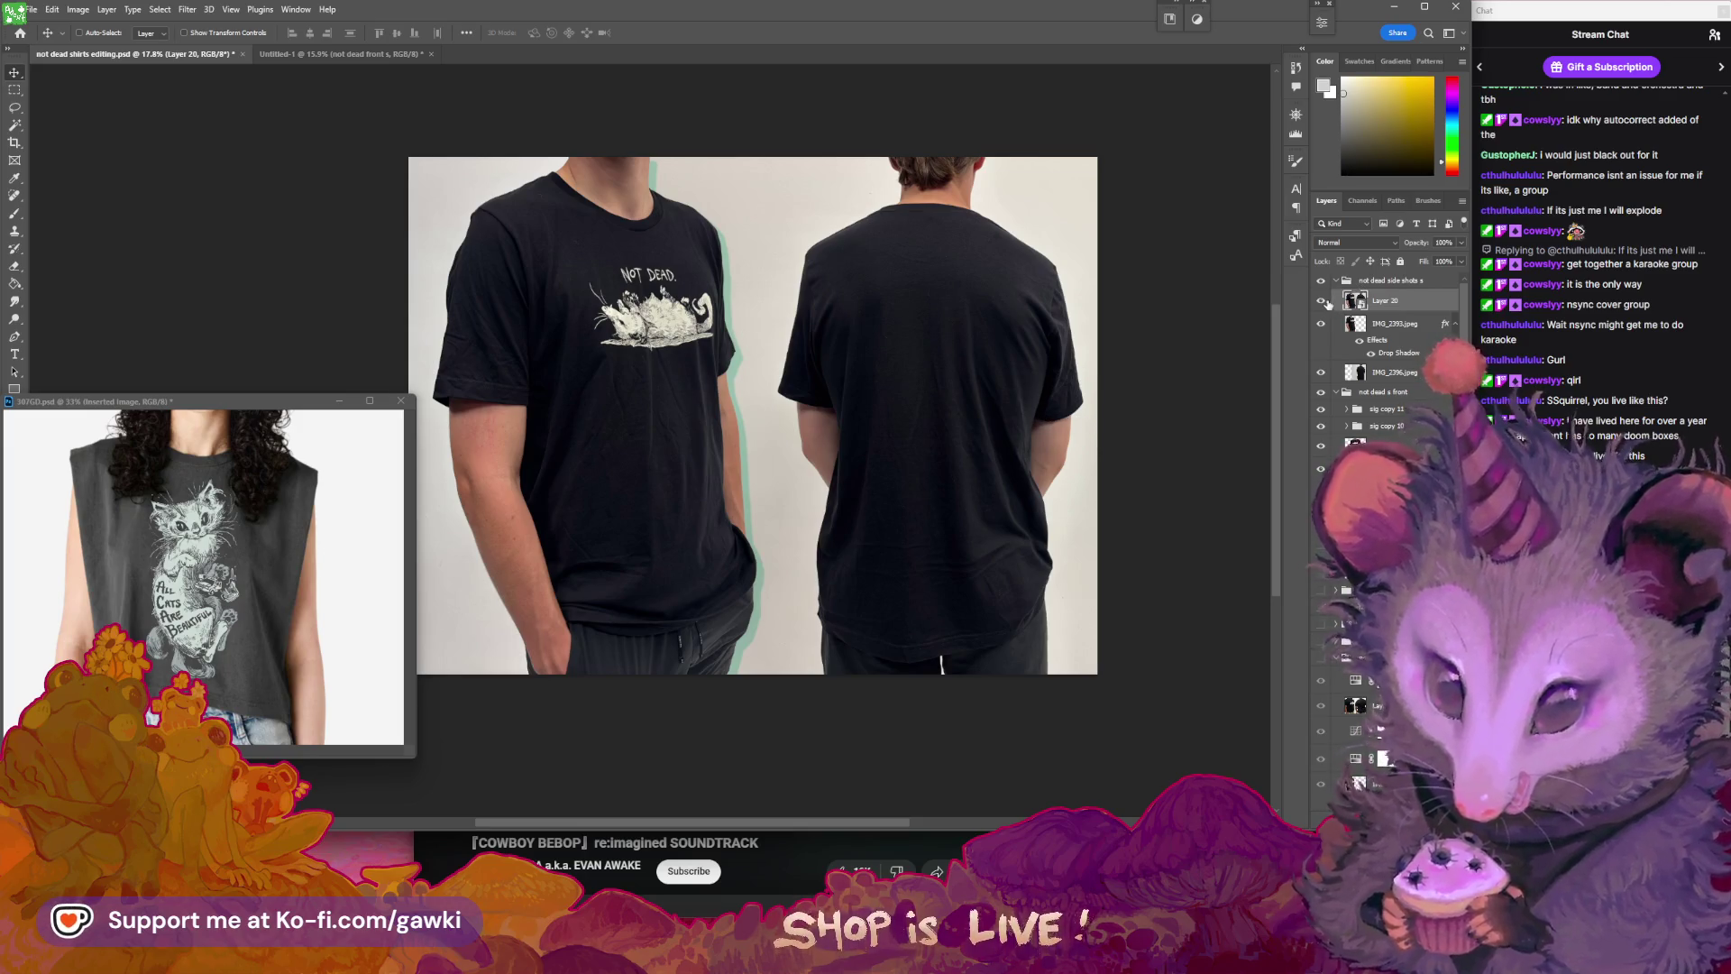
pyautogui.rightClick(1403, 305)
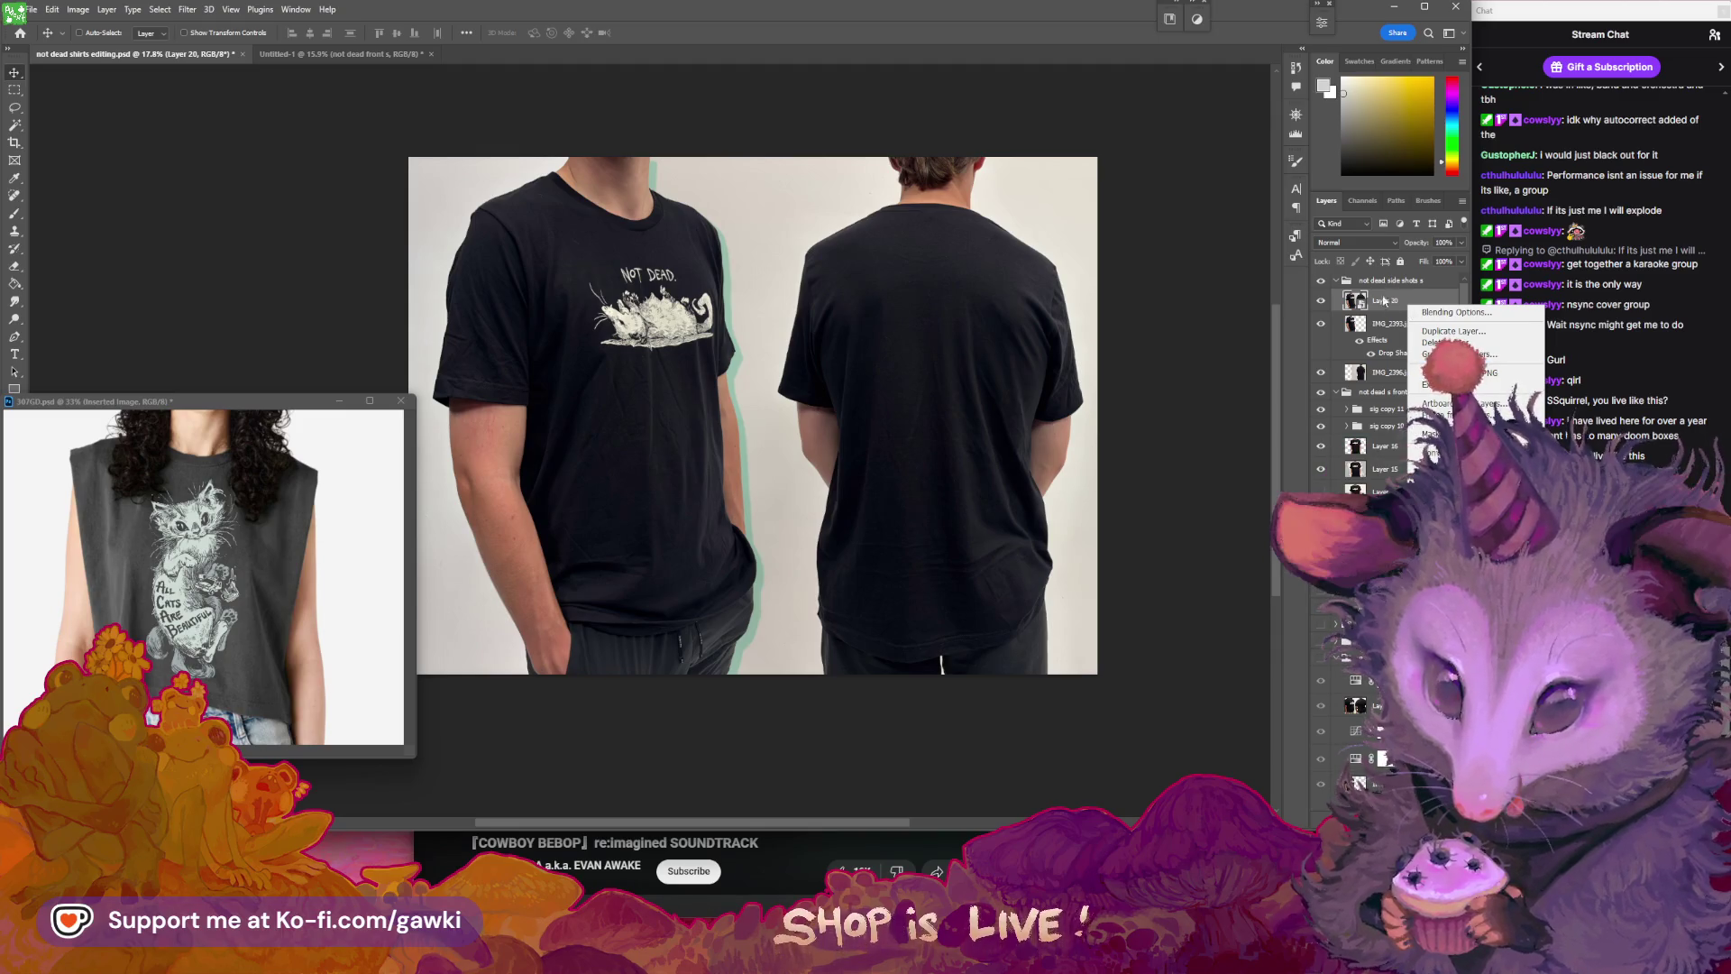
pyautogui.press('Escape')
pyautogui.click(188, 9)
pyautogui.click(216, 142)
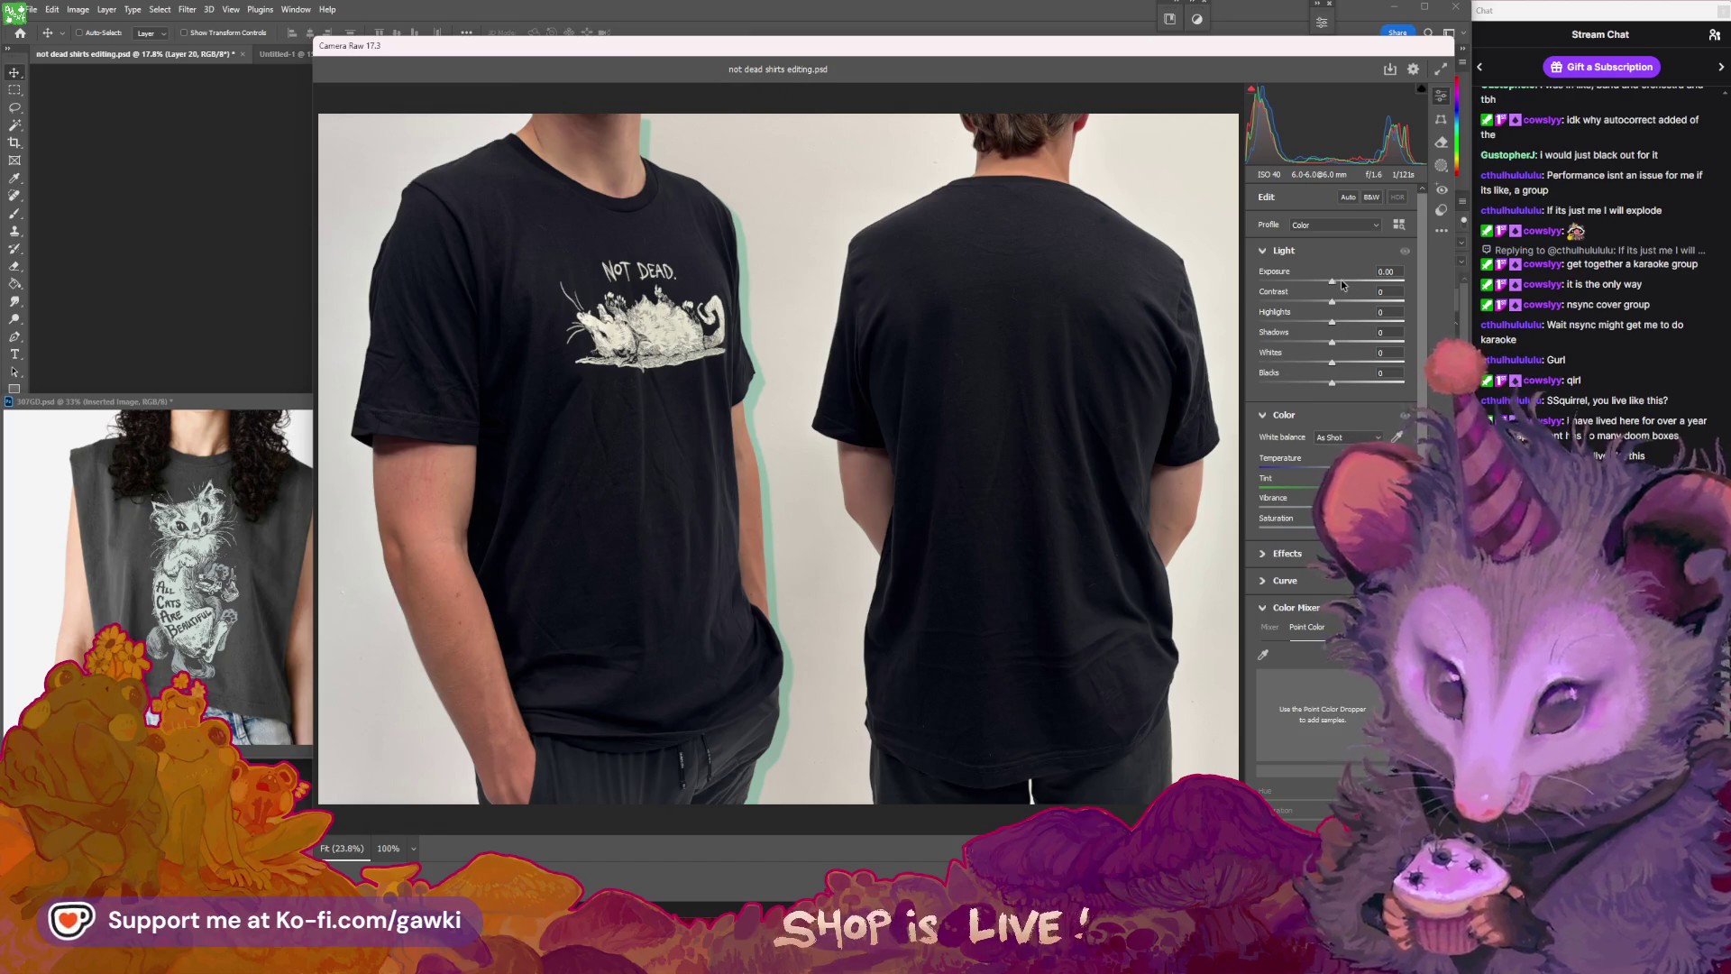
pyautogui.moveTo(1334, 282); pyautogui.dragTo(1360, 308)
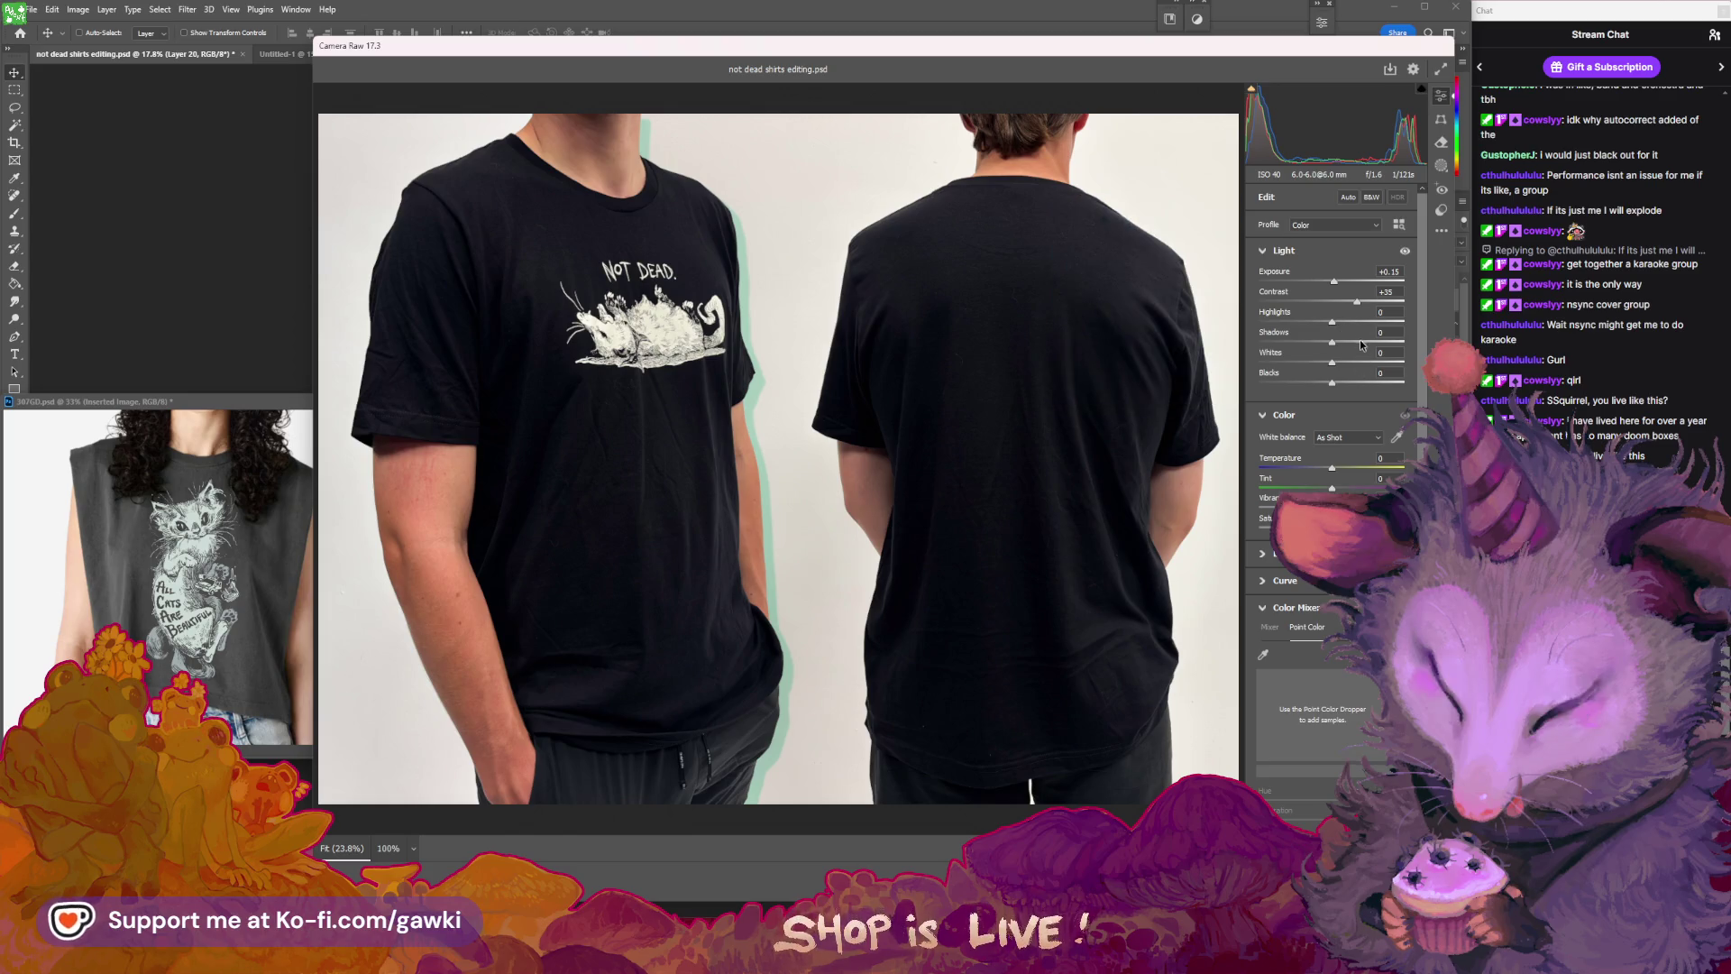
pyautogui.moveTo(1333, 323)
pyautogui.mouseDown()
pyautogui.moveTo(1351, 323)
pyautogui.moveTo(1325, 385)
pyautogui.moveTo(1334, 345)
pyautogui.mouseUp()
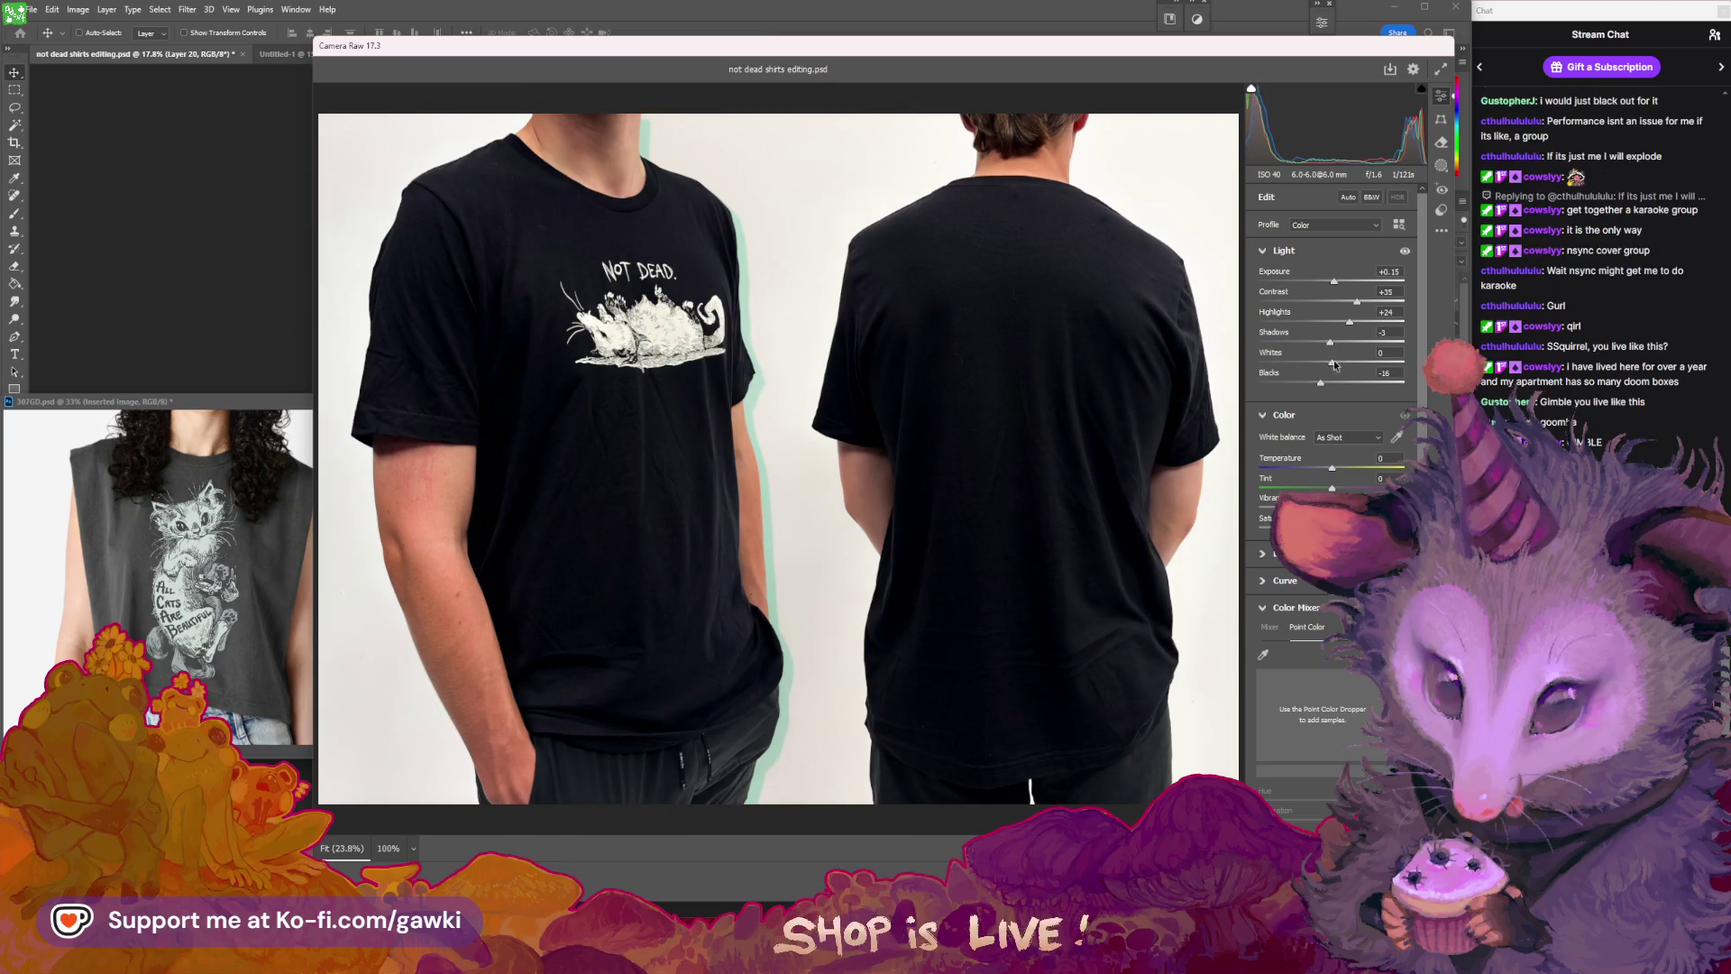
pyautogui.moveTo(1350, 363); pyautogui.dragTo(1354, 364)
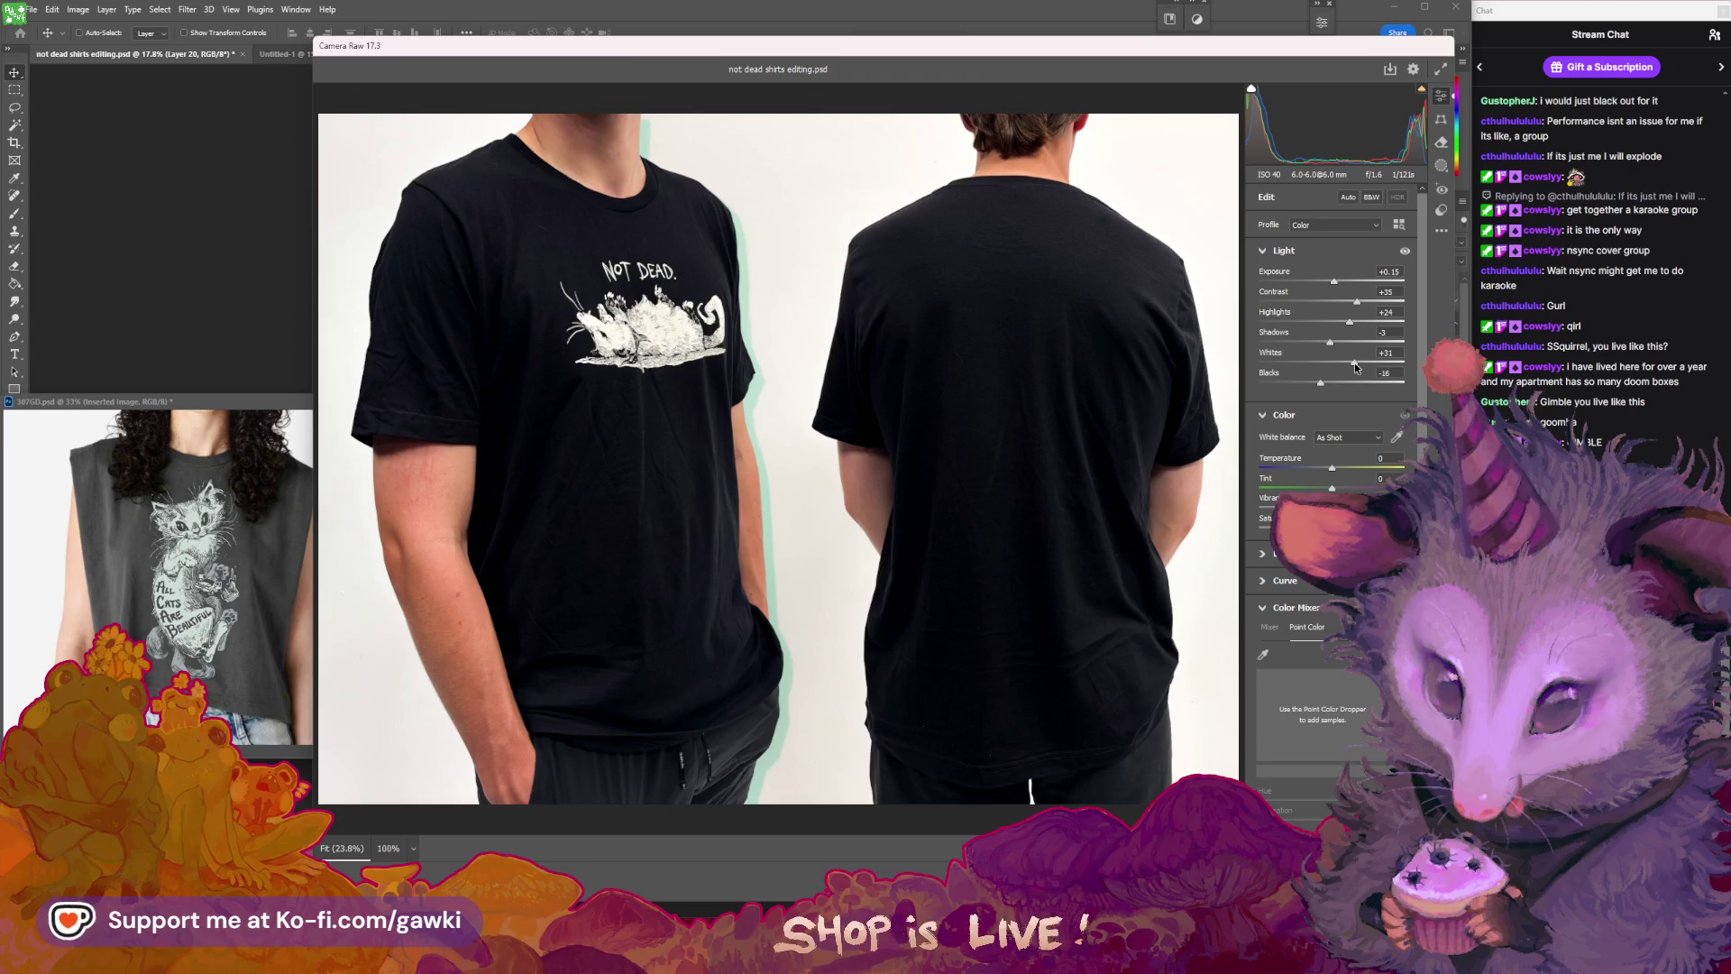
pyautogui.moveTo(1330, 463); pyautogui.dragTo(1337, 469)
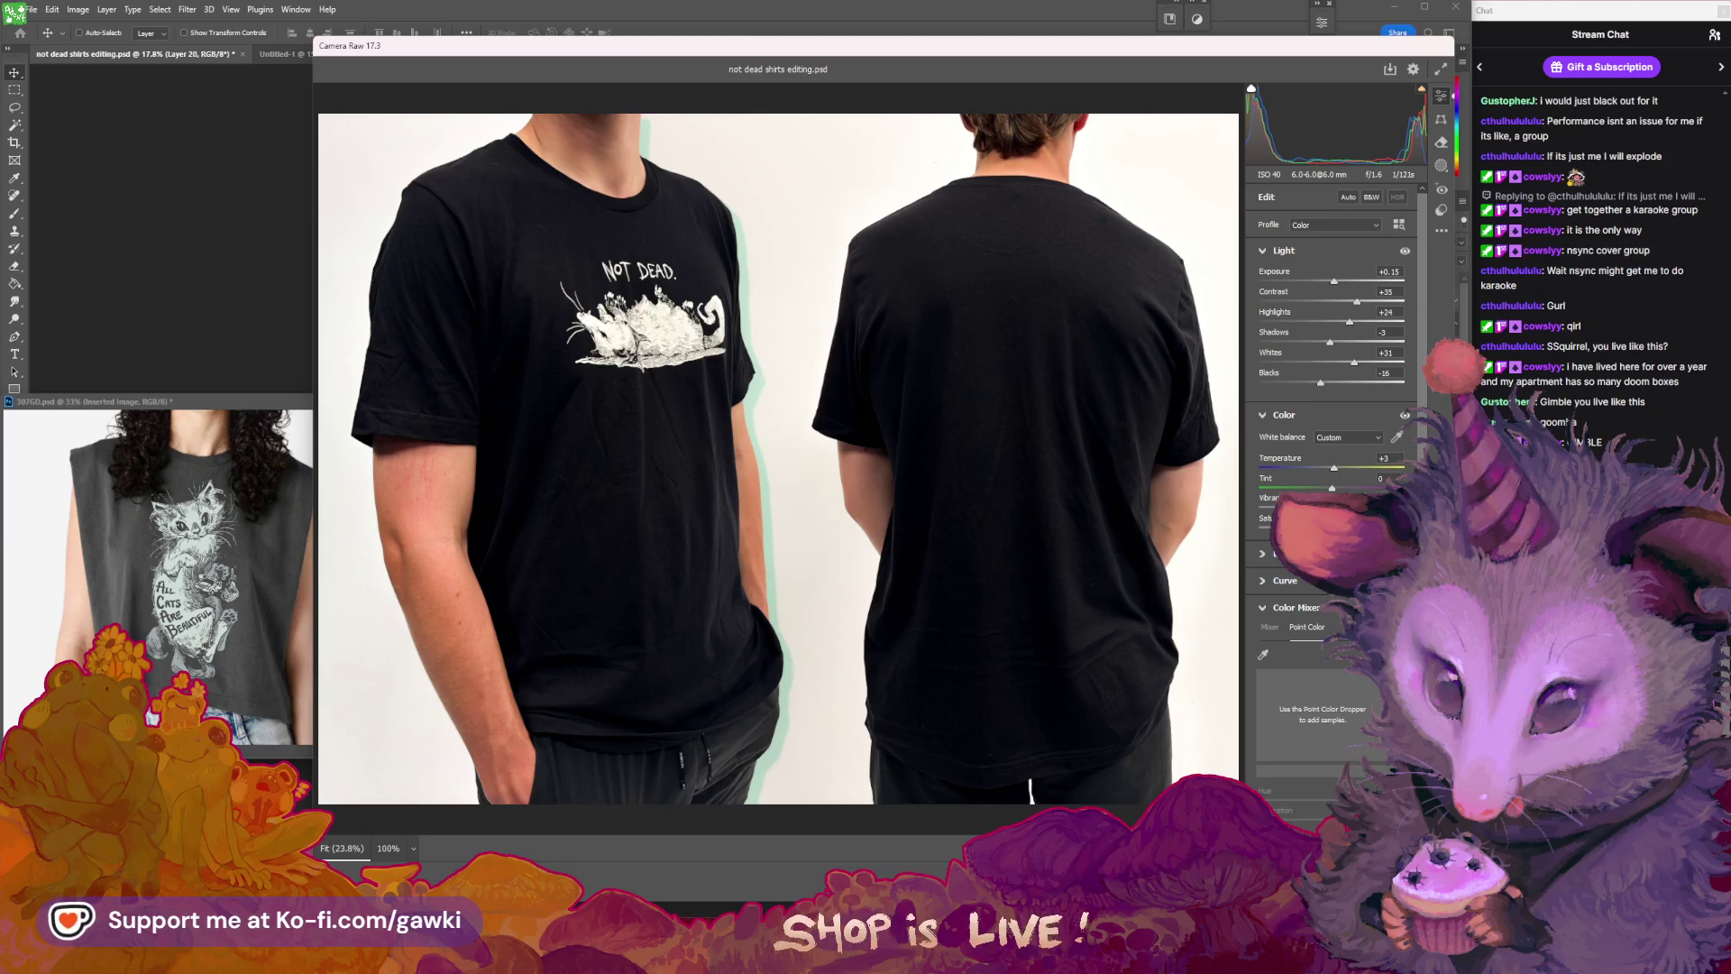
pyautogui.press('Return')
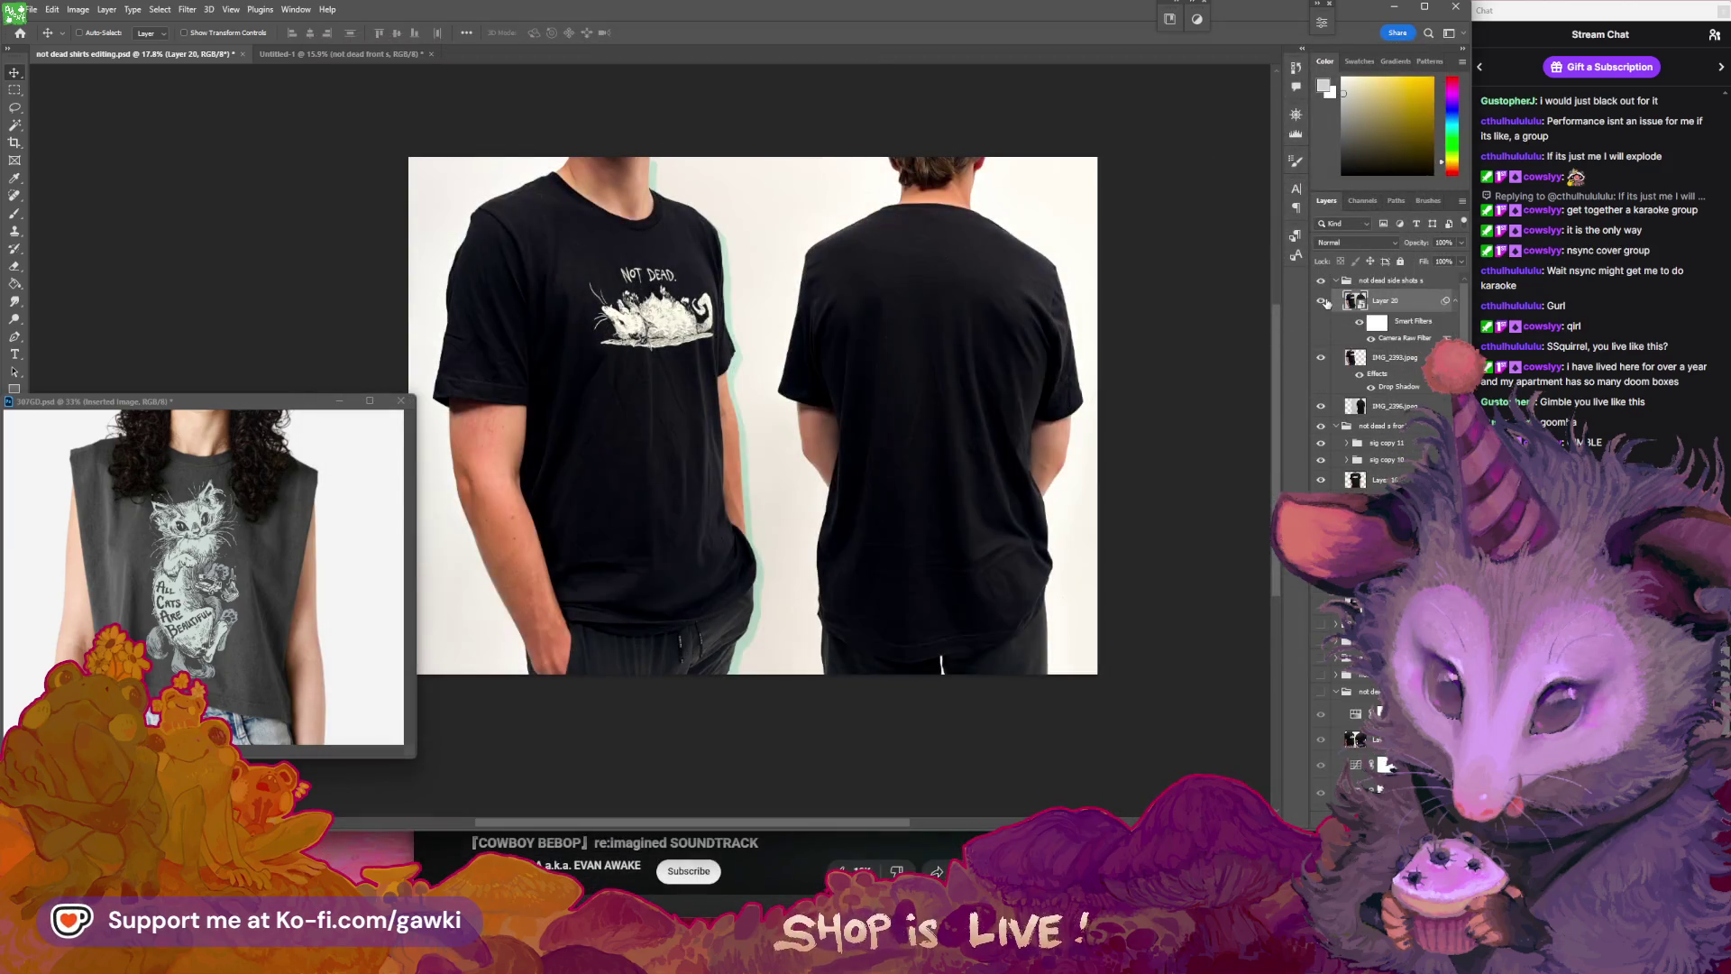
# - Add a Hue/Saturation adjustment layer that fully desaturates the Blues (-100)
pyautogui.click(1324, 303)
pyautogui.click(1324, 302)
pyautogui.click(1324, 302)
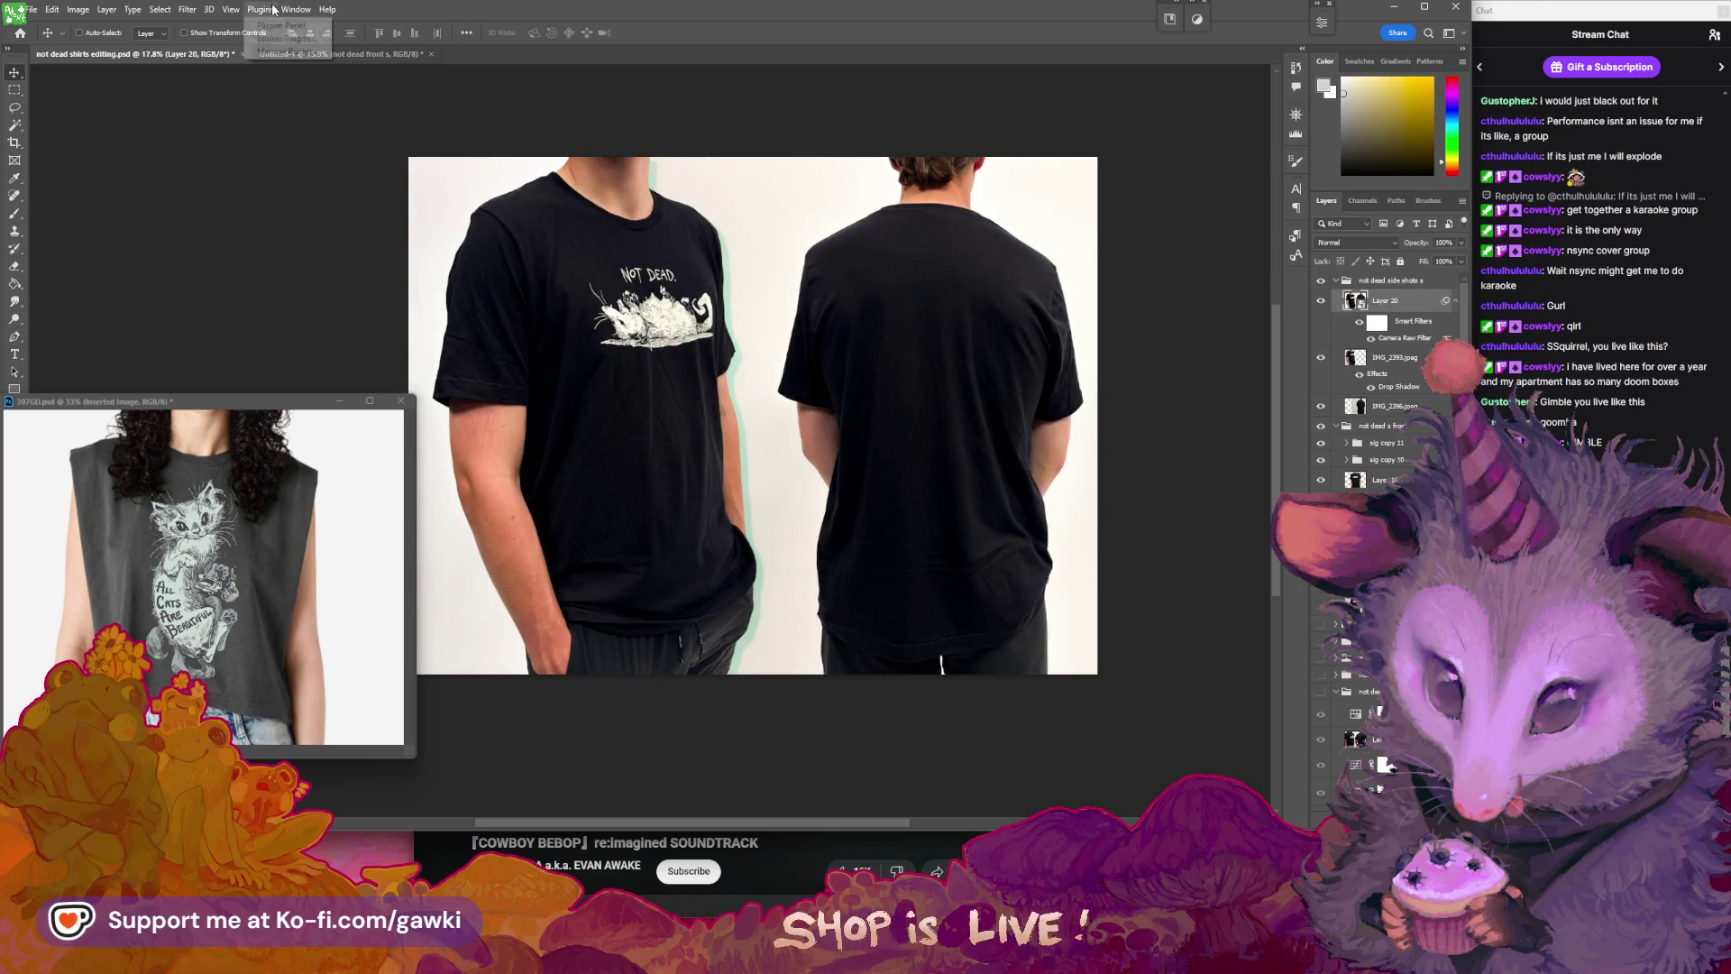
pyautogui.click(296, 9)
pyautogui.moveTo(106, 9)
pyautogui.moveTo(225, 199)
pyautogui.click(307, 261)
pyautogui.press('Return')
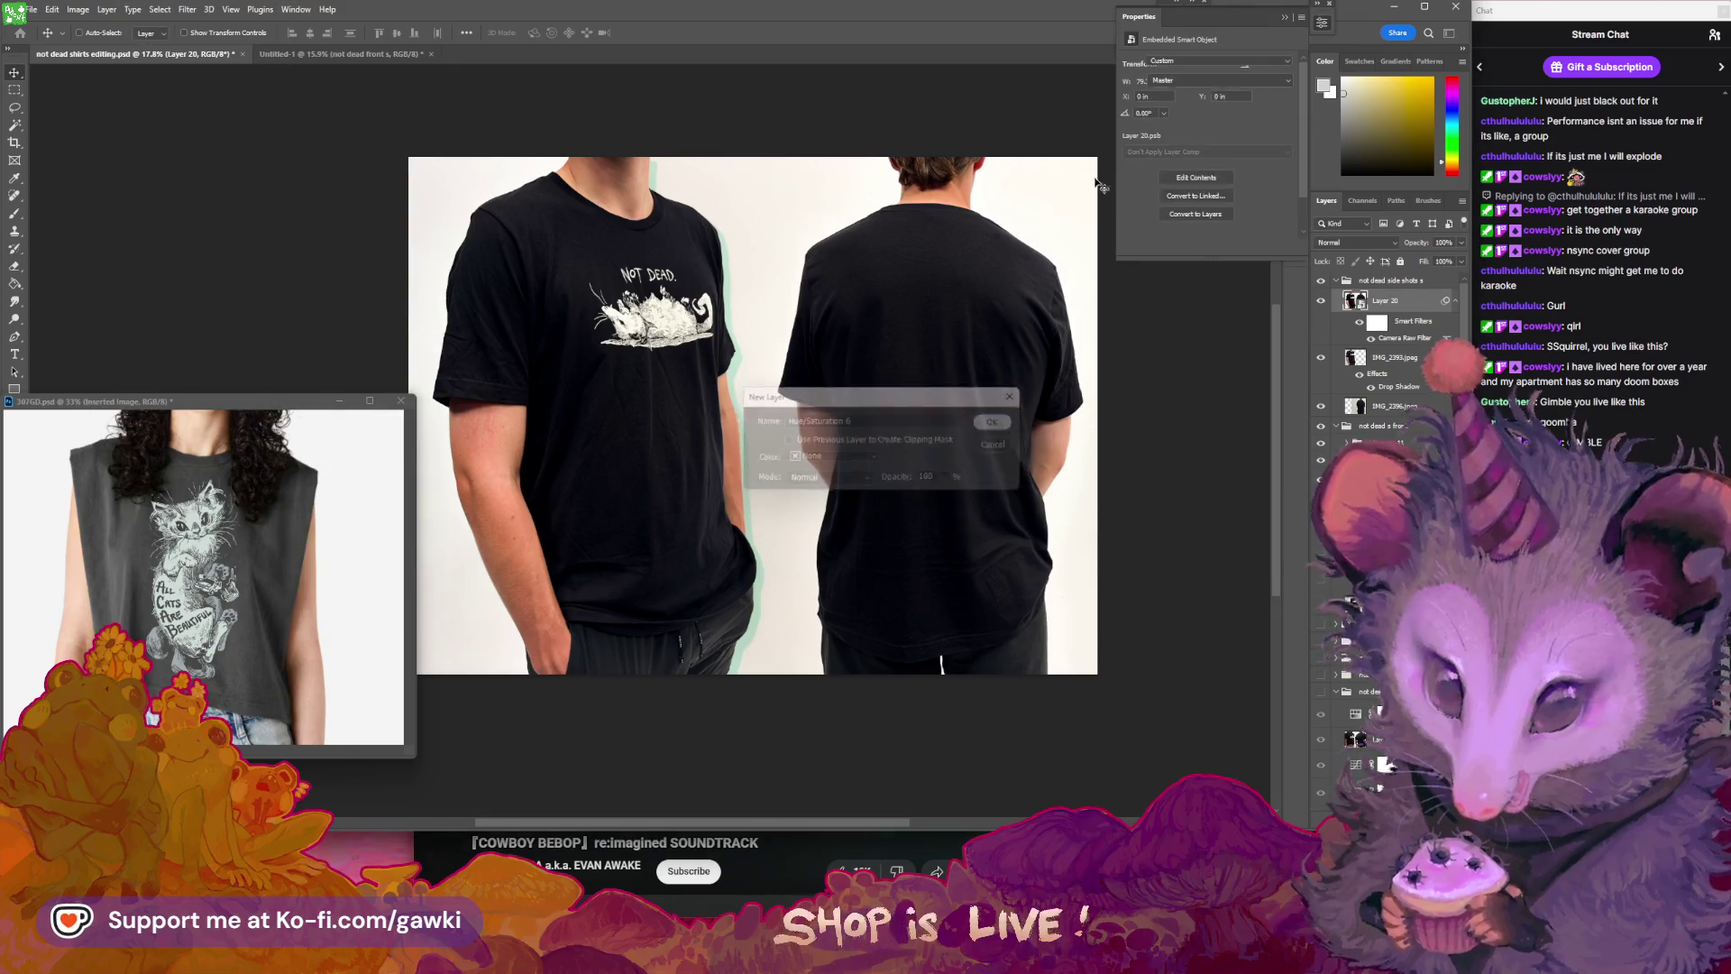
pyautogui.click(1131, 79)
pyautogui.moveTo(586, 232); pyautogui.dragTo(498, 236)
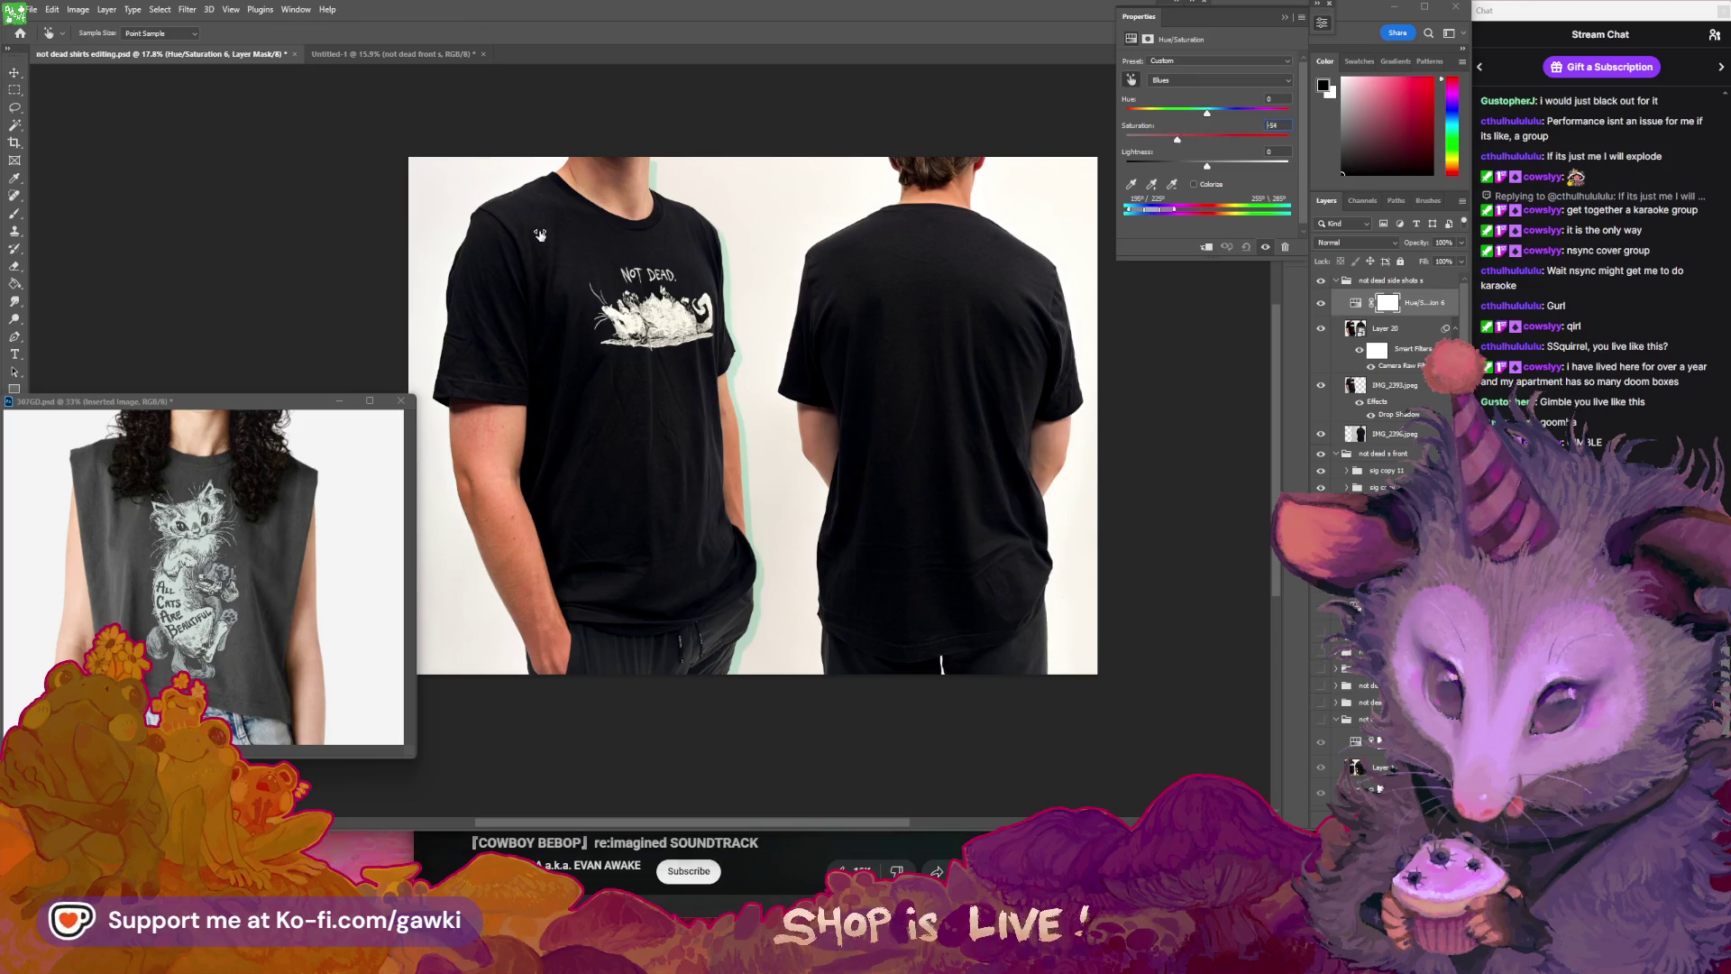
pyautogui.click(1285, 18)
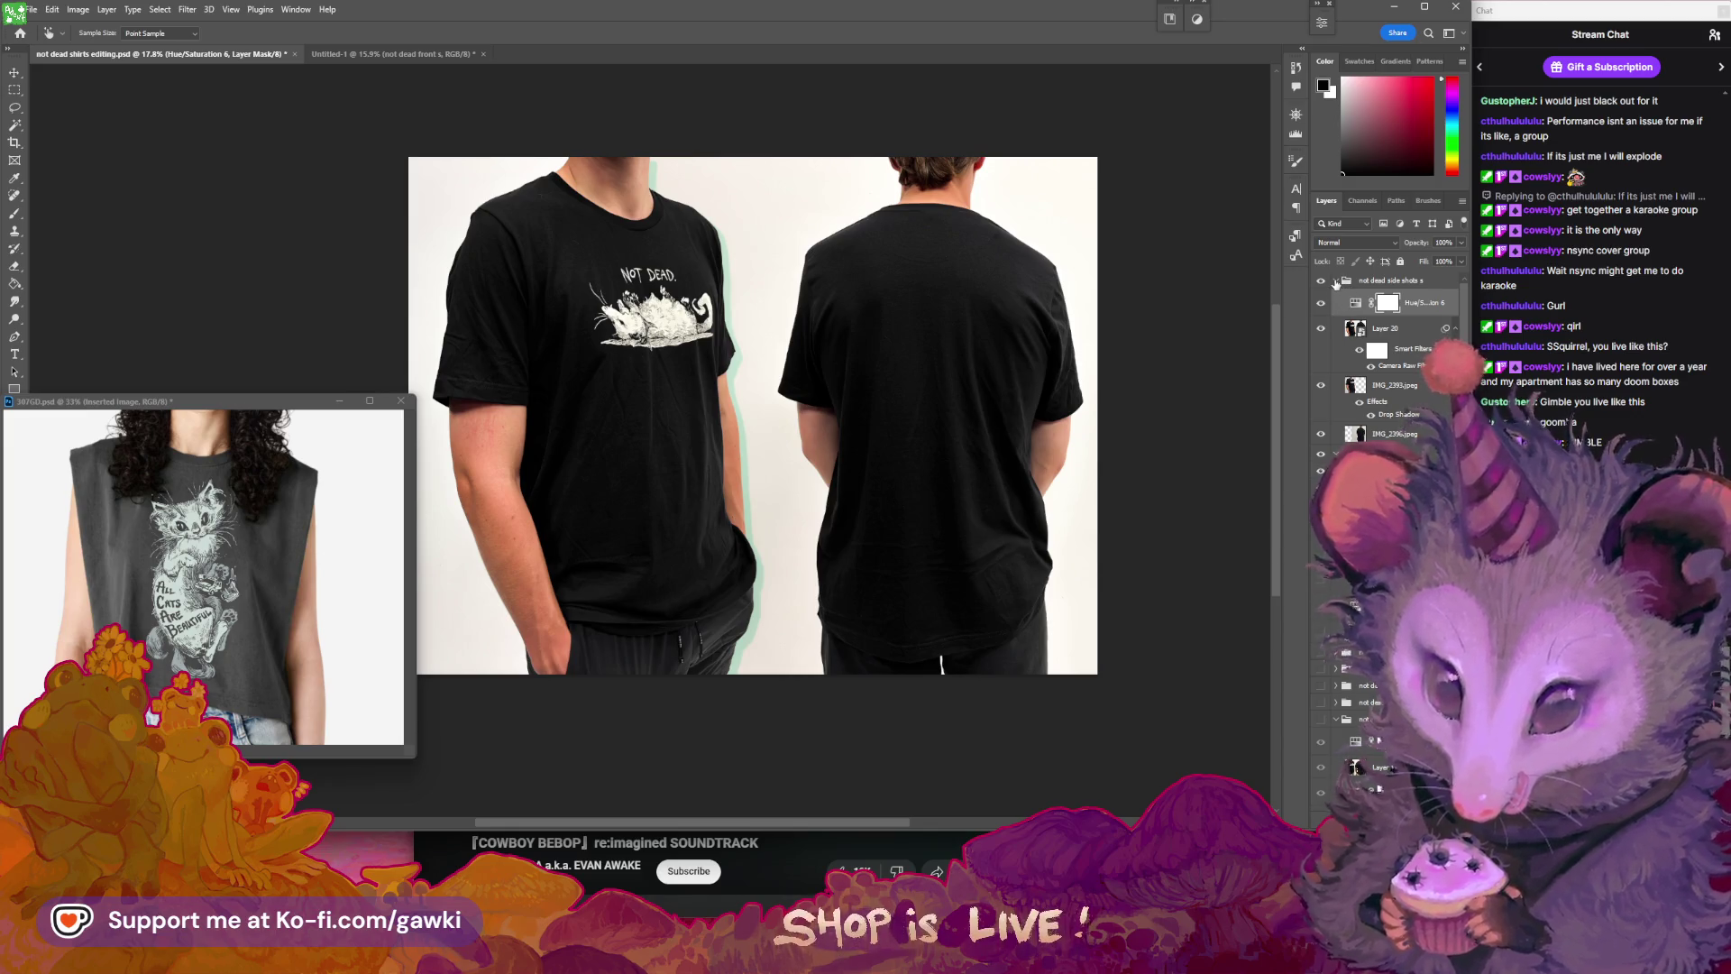
# - Move the watermark groups into the side-shots group, shifting sig copy 21 right and sig copy 20 left
pyautogui.click(1379, 487)
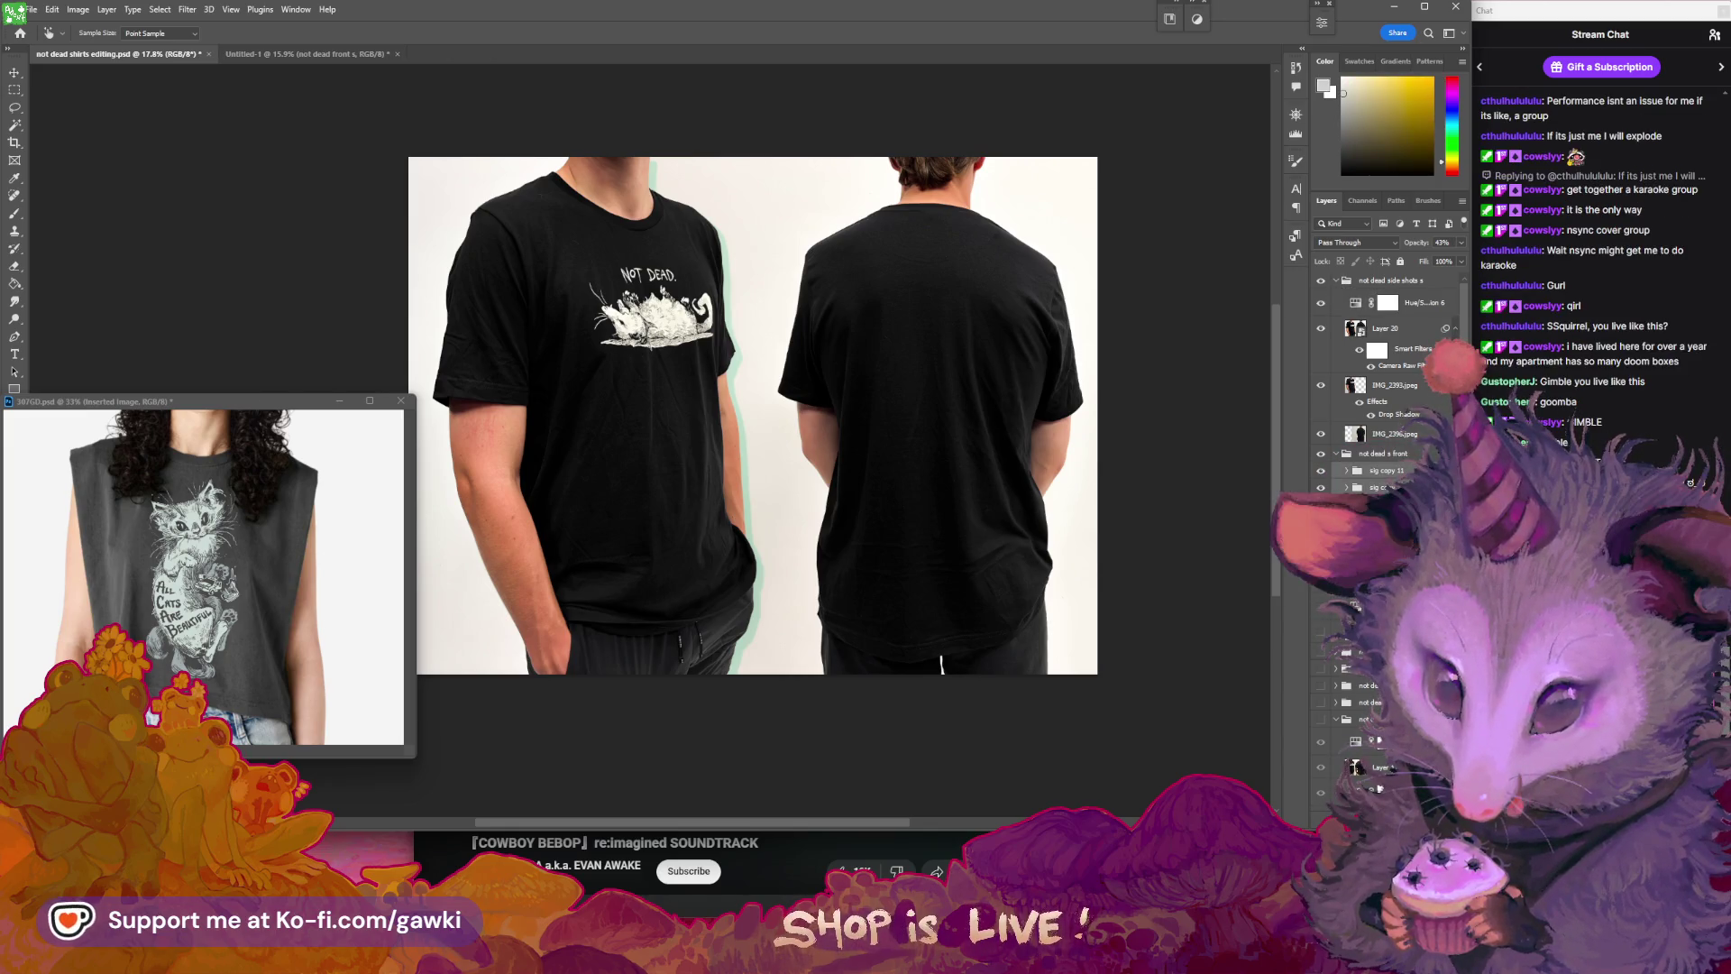
pyautogui.moveTo(1379, 487); pyautogui.dragTo(1401, 295)
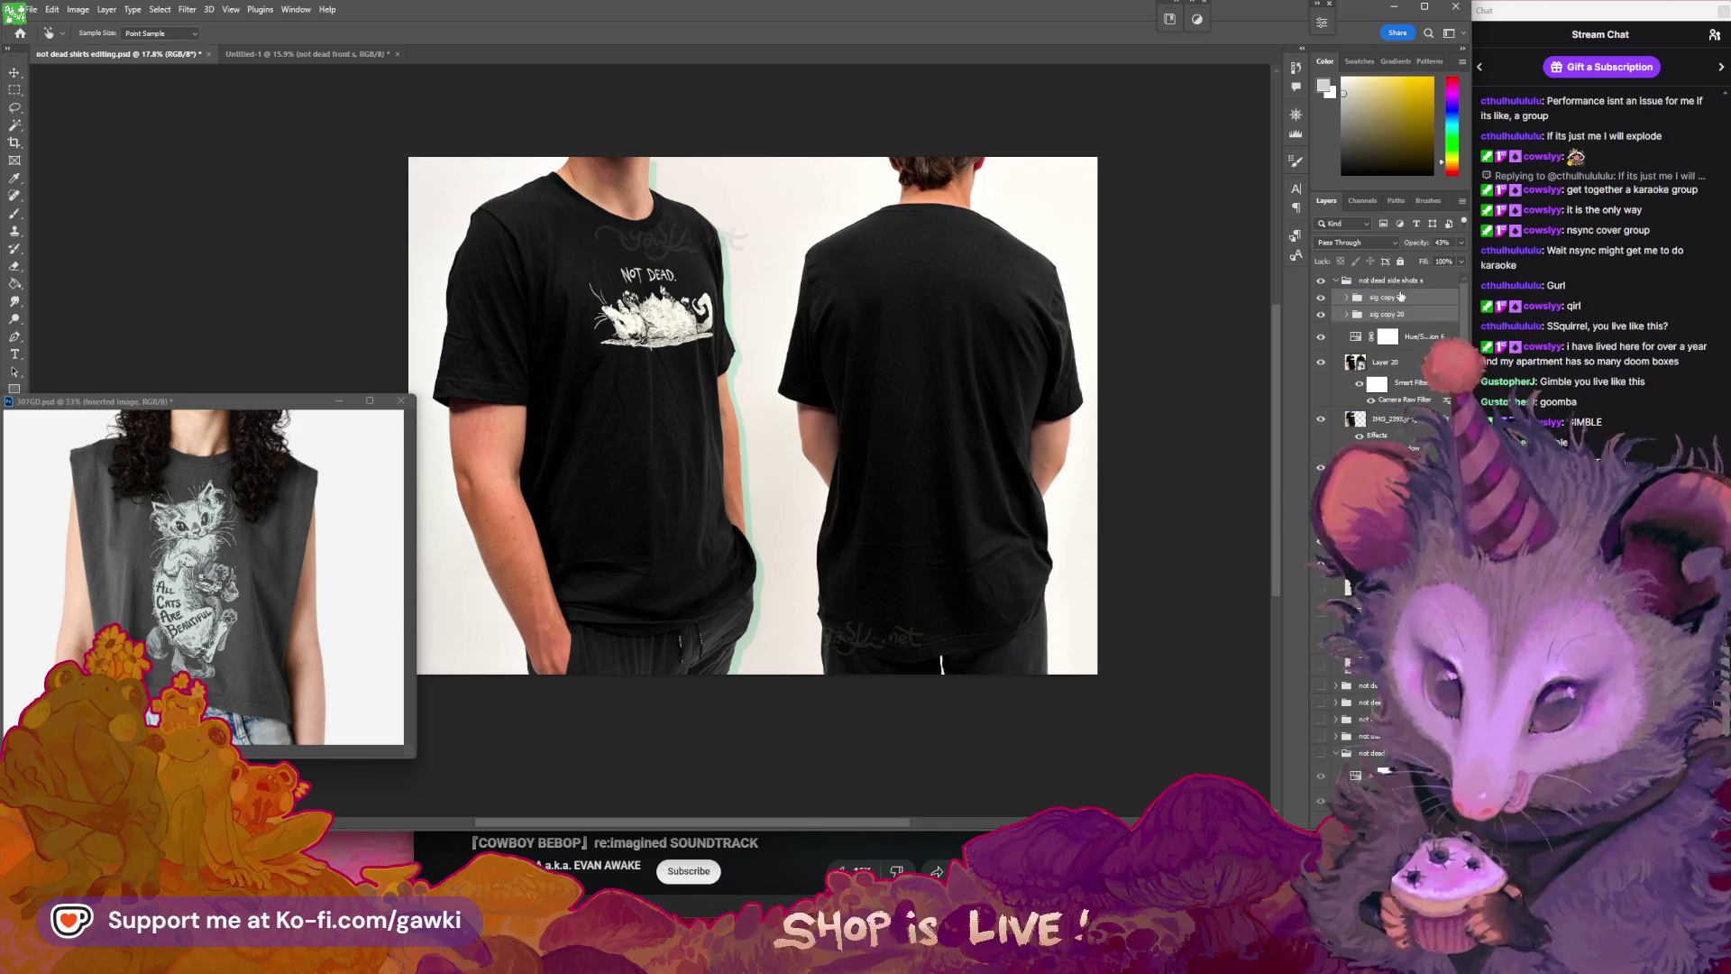
pyautogui.click(1386, 298)
pyautogui.press('v')
pyautogui.moveTo(676, 216); pyautogui.dragTo(777, 222)
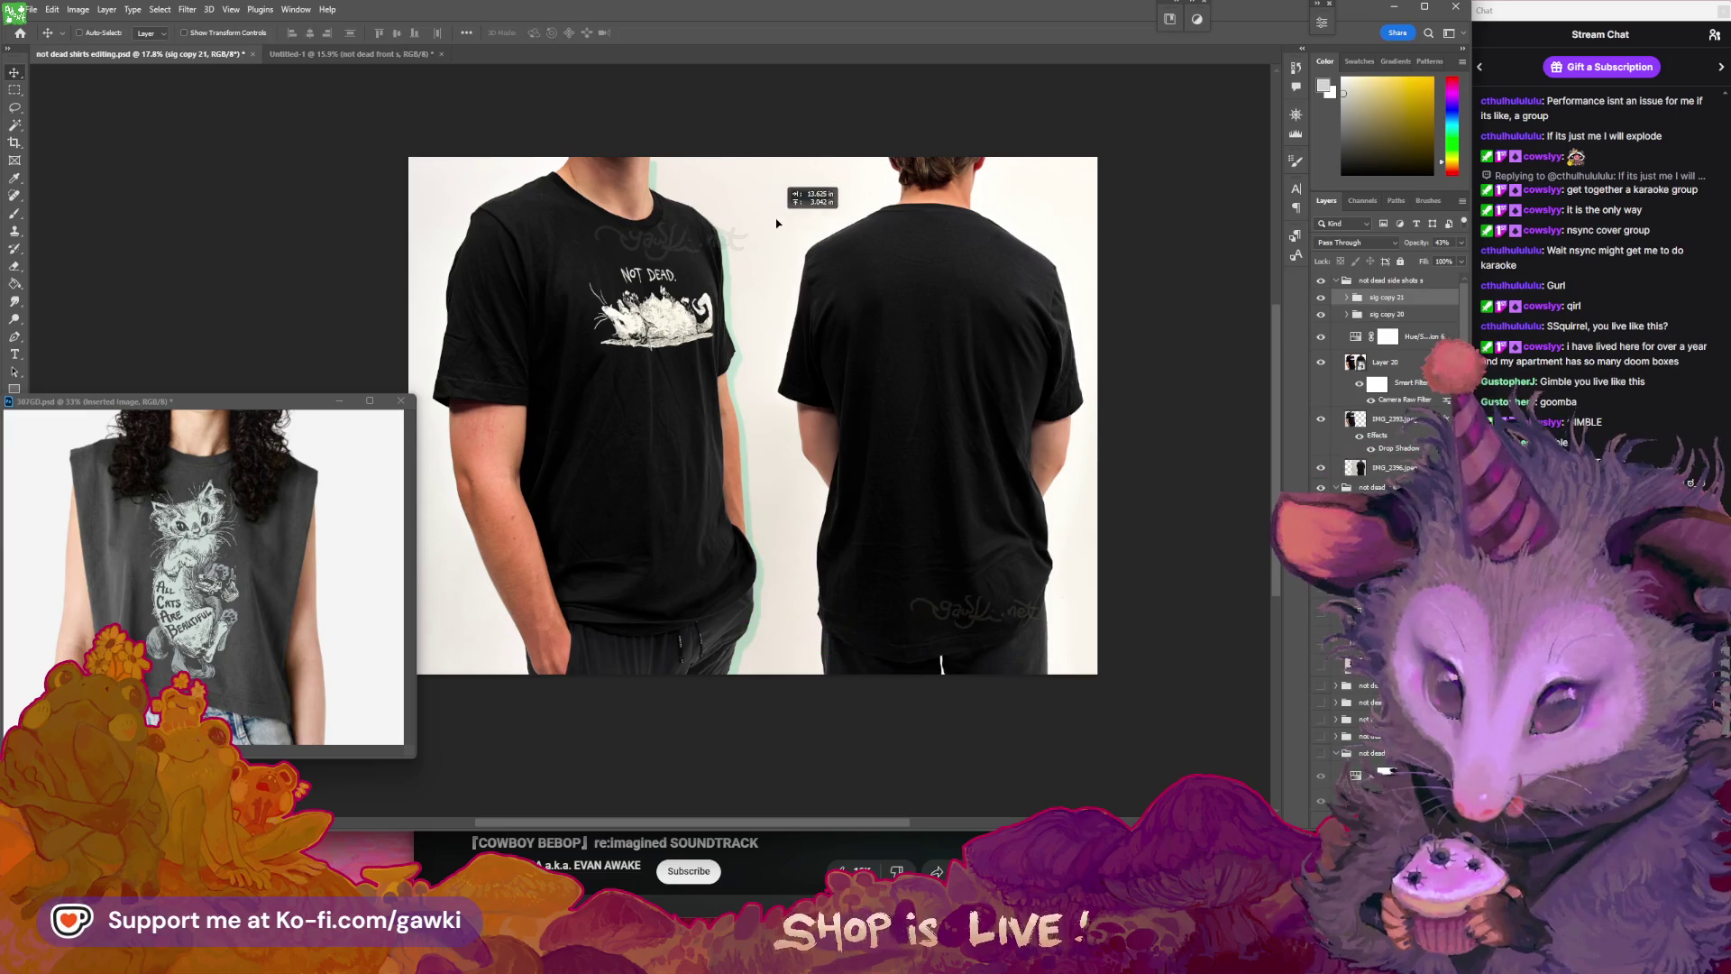
pyautogui.click(1417, 313)
pyautogui.moveTo(630, 270); pyautogui.dragTo(498, 270)
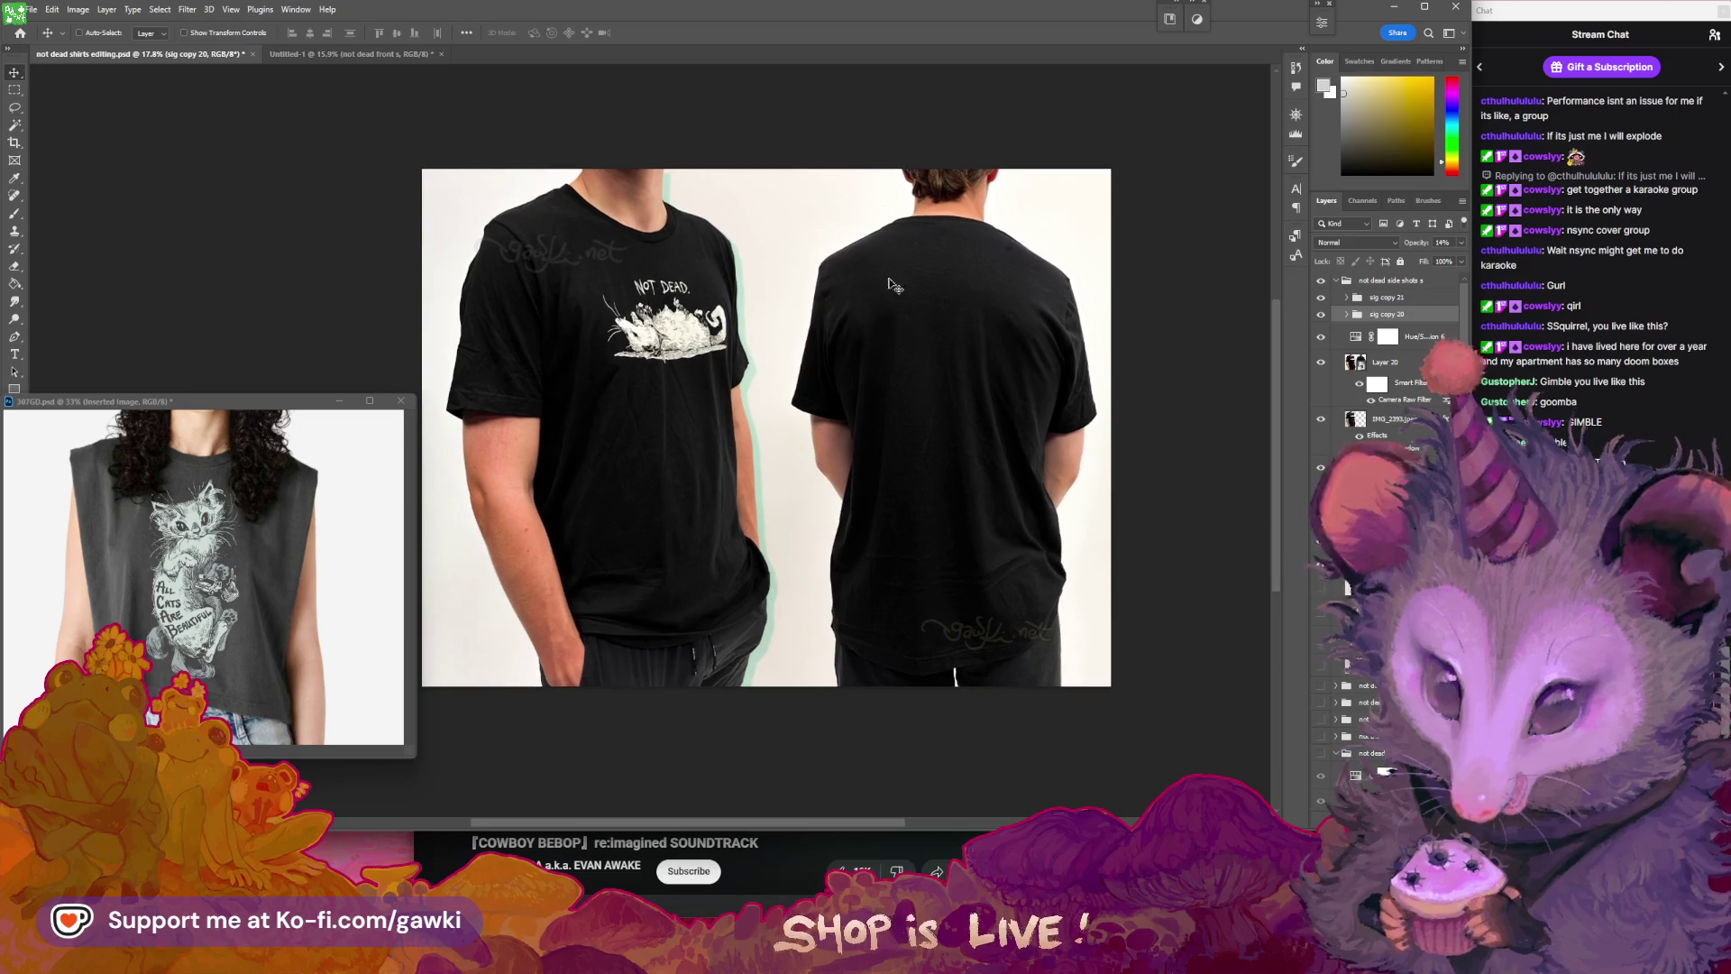
# - Paste the side-shots image into Untitled-1 above 'not dead side shots b', and save the shirts file
pyautogui.click(388, 55)
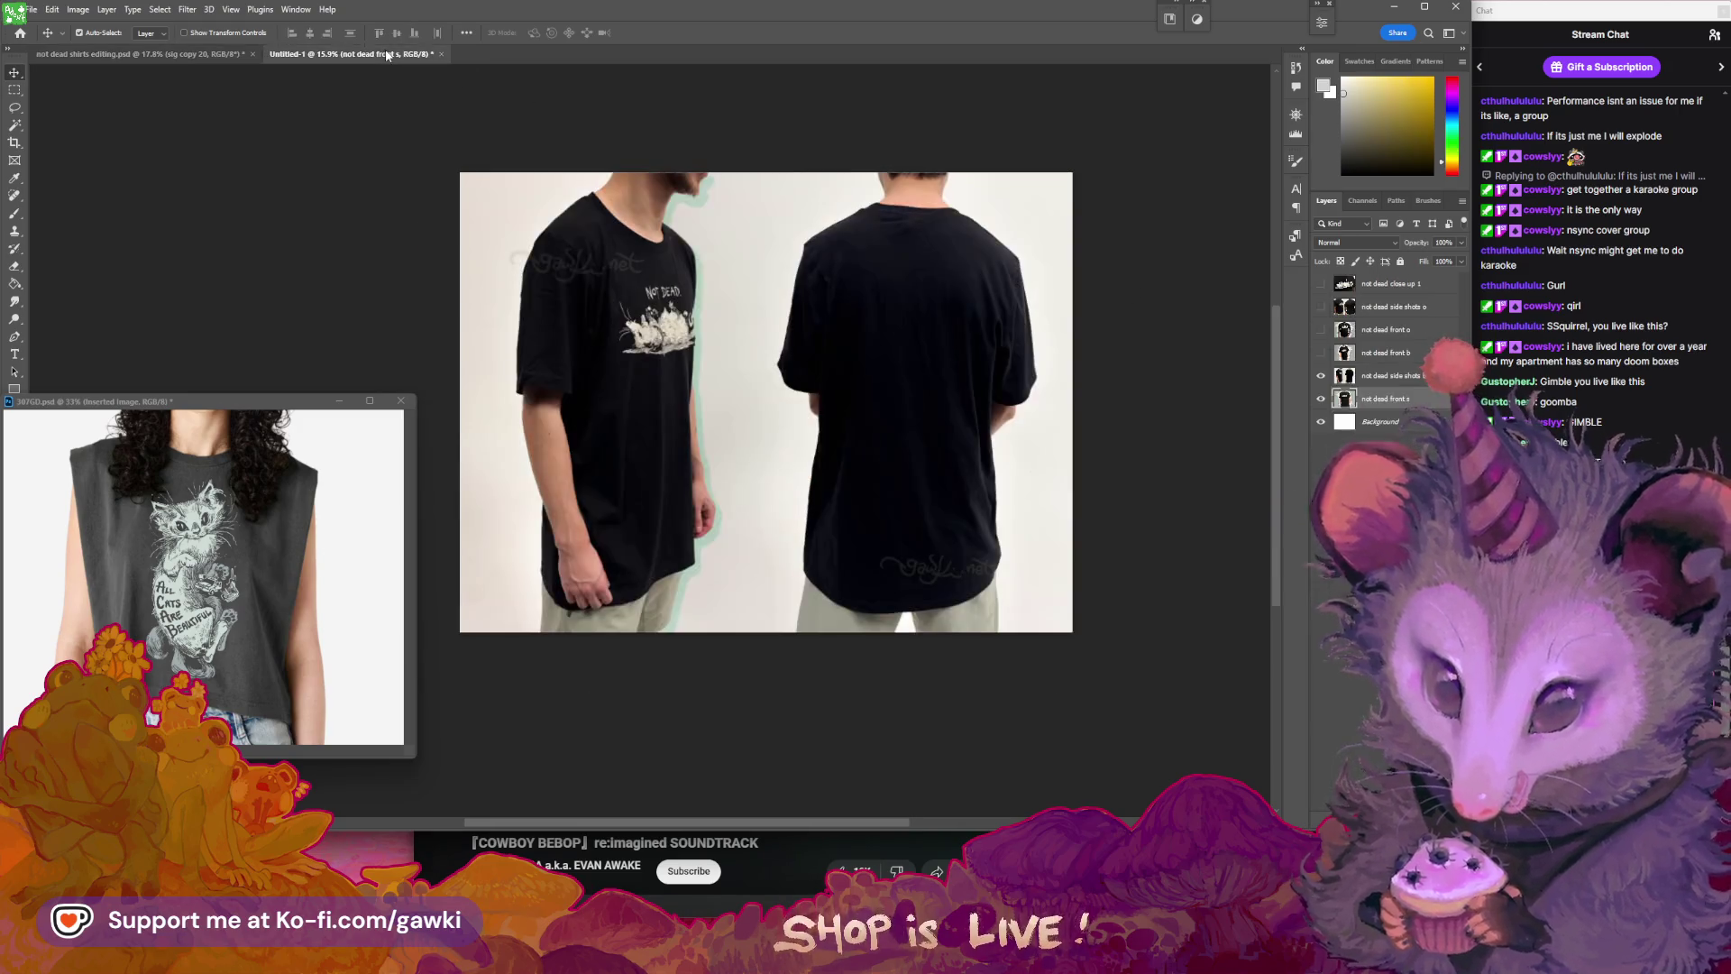
pyautogui.hotkey('ctrl', 'v')
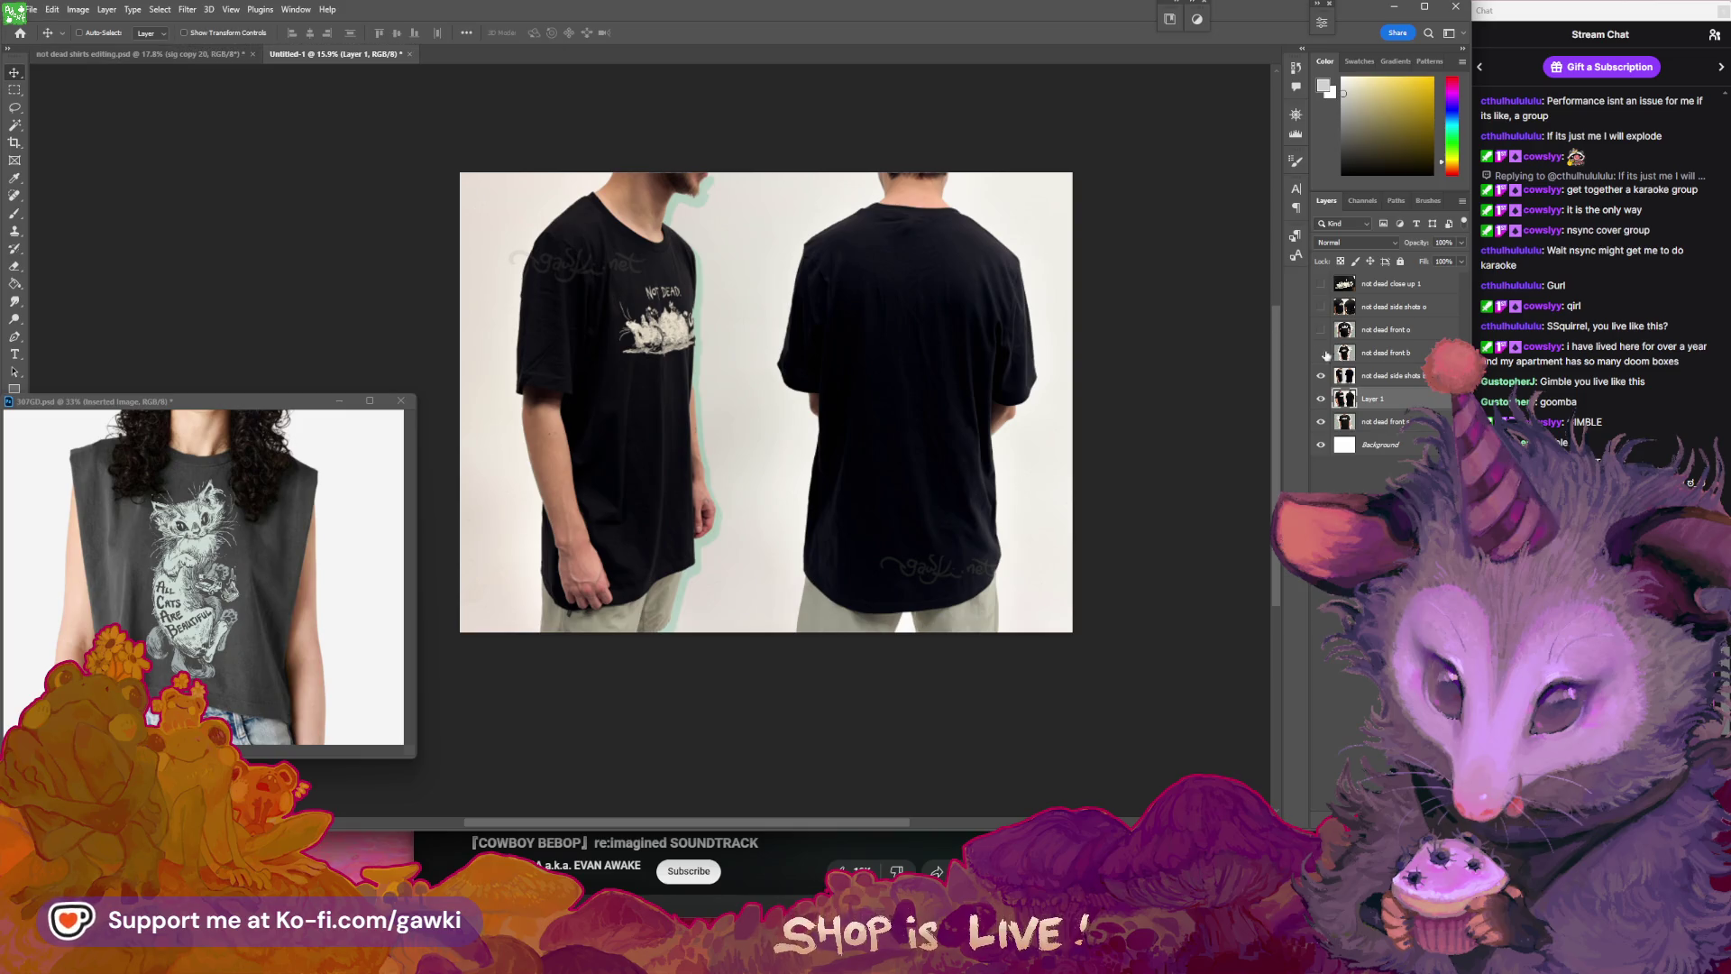
pyautogui.moveTo(1372, 399); pyautogui.dragTo(1364, 376)
pyautogui.click(180, 55)
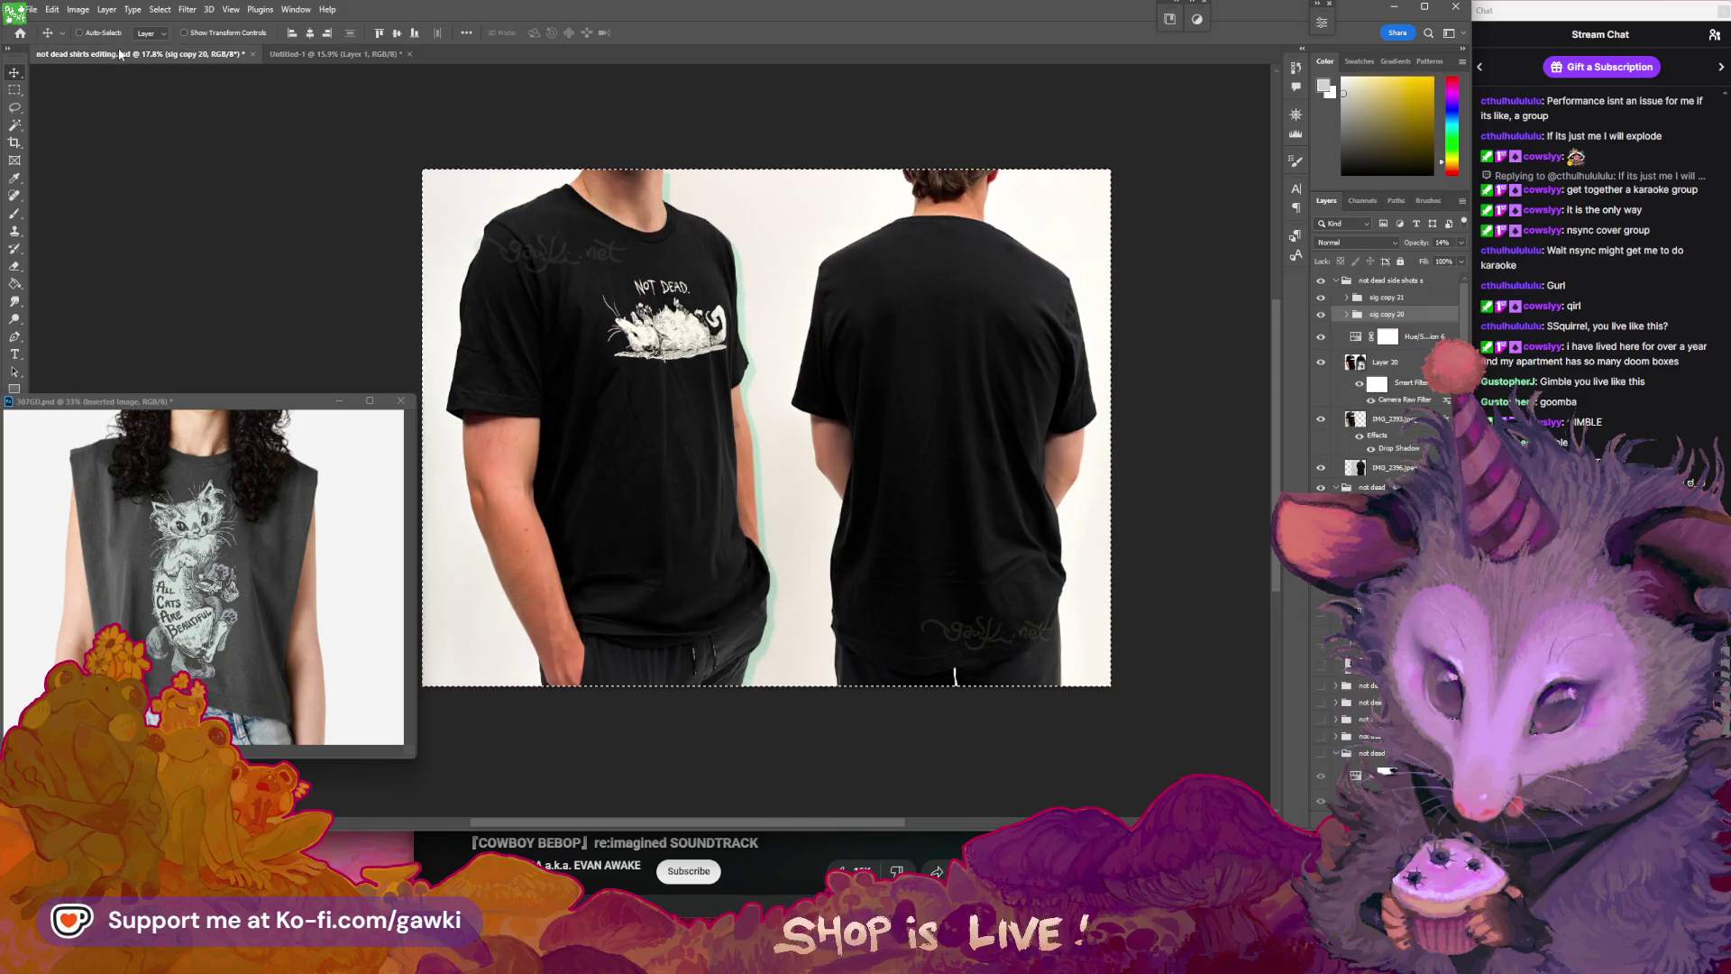
pyautogui.hotkey('ctrl', 's')
# - Compare Untitled-1 with Layer 1 on and off, leave it hidden, and select 'not dead side shots b'
pyautogui.click(374, 54)
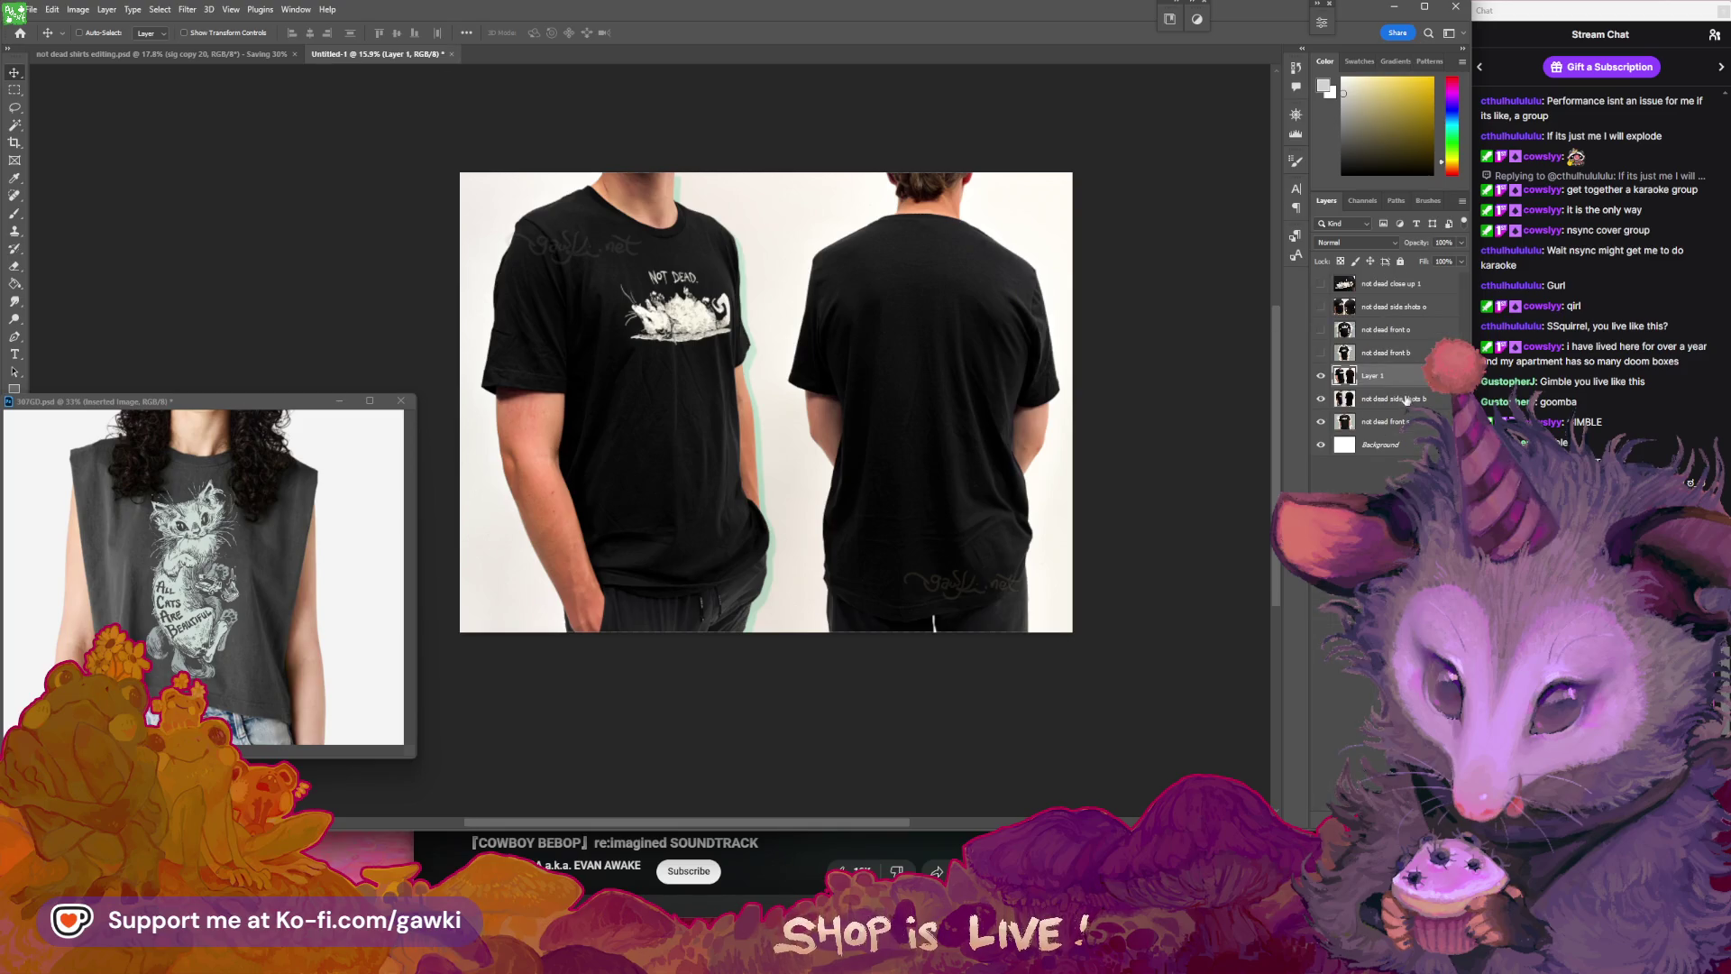
pyautogui.click(1322, 379)
pyautogui.click(1322, 380)
pyautogui.click(1322, 380)
pyautogui.click(1322, 380)
pyautogui.click(1322, 380)
pyautogui.click(1322, 379)
pyautogui.click(1322, 380)
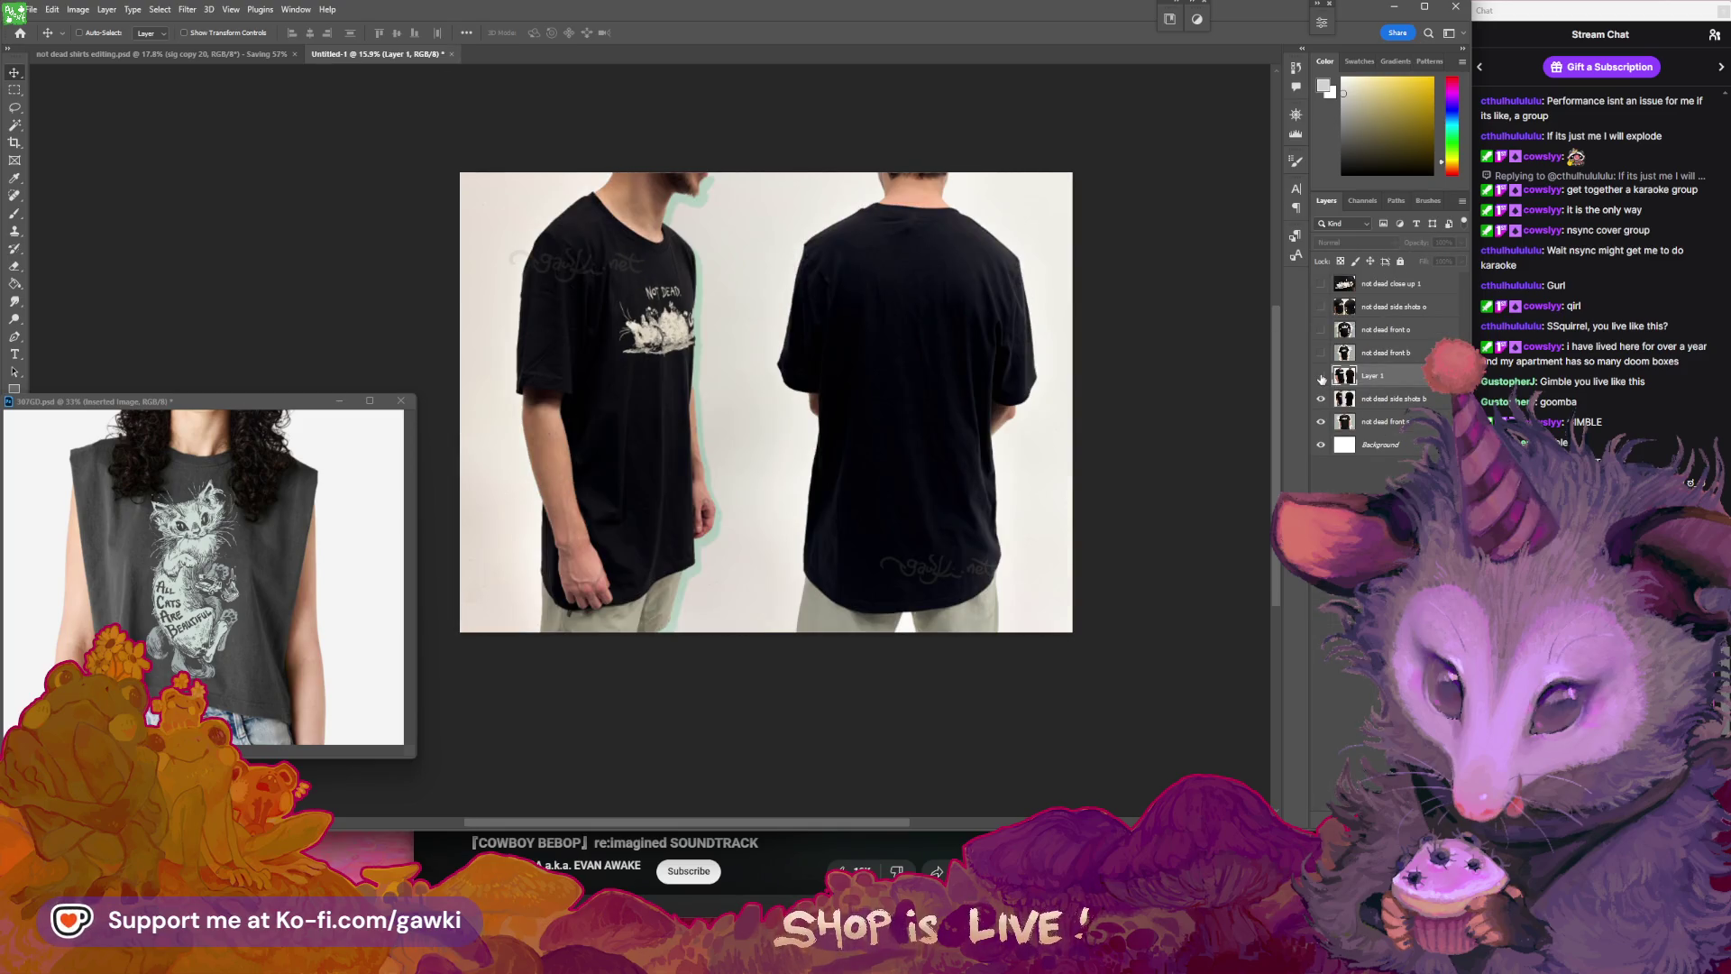
pyautogui.scroll(2, 893, 314)
pyautogui.click(1392, 400)
pyautogui.click(159, 9)
# - Add a Hue/Saturation 1 adjustment layer to Untitled-1 and save the shirts file as a large-document PSB
pyautogui.moveTo(107, 9)
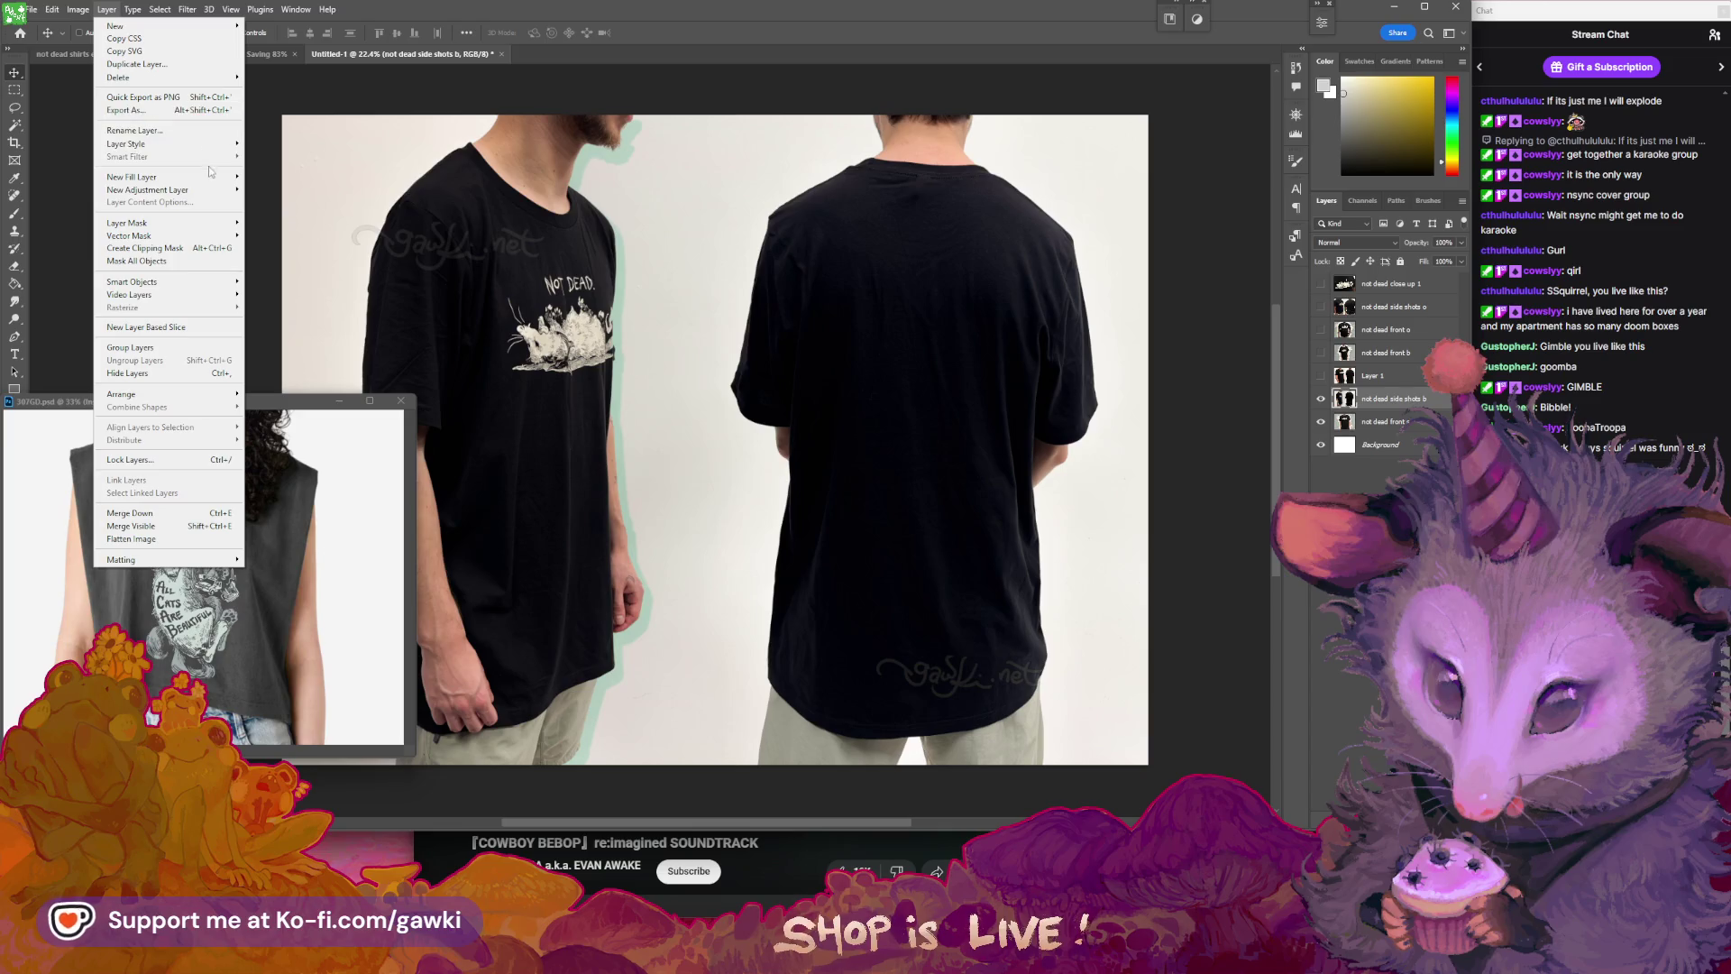
pyautogui.moveTo(190, 190)
pyautogui.click(292, 261)
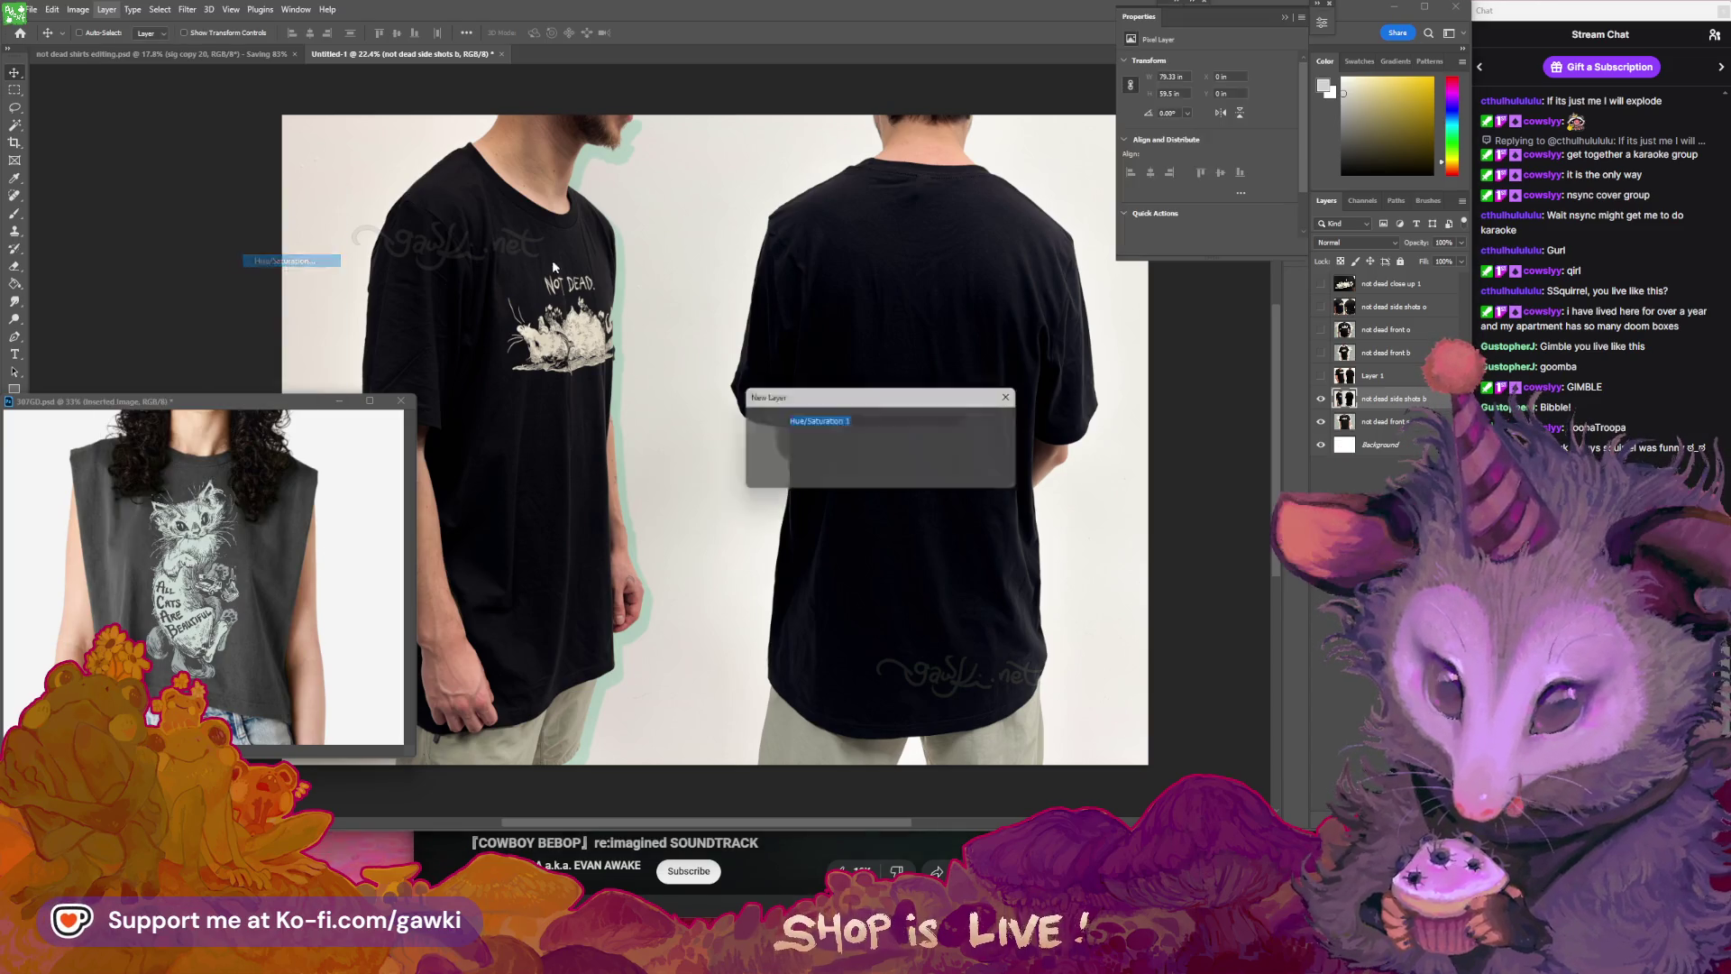
pyautogui.click(989, 424)
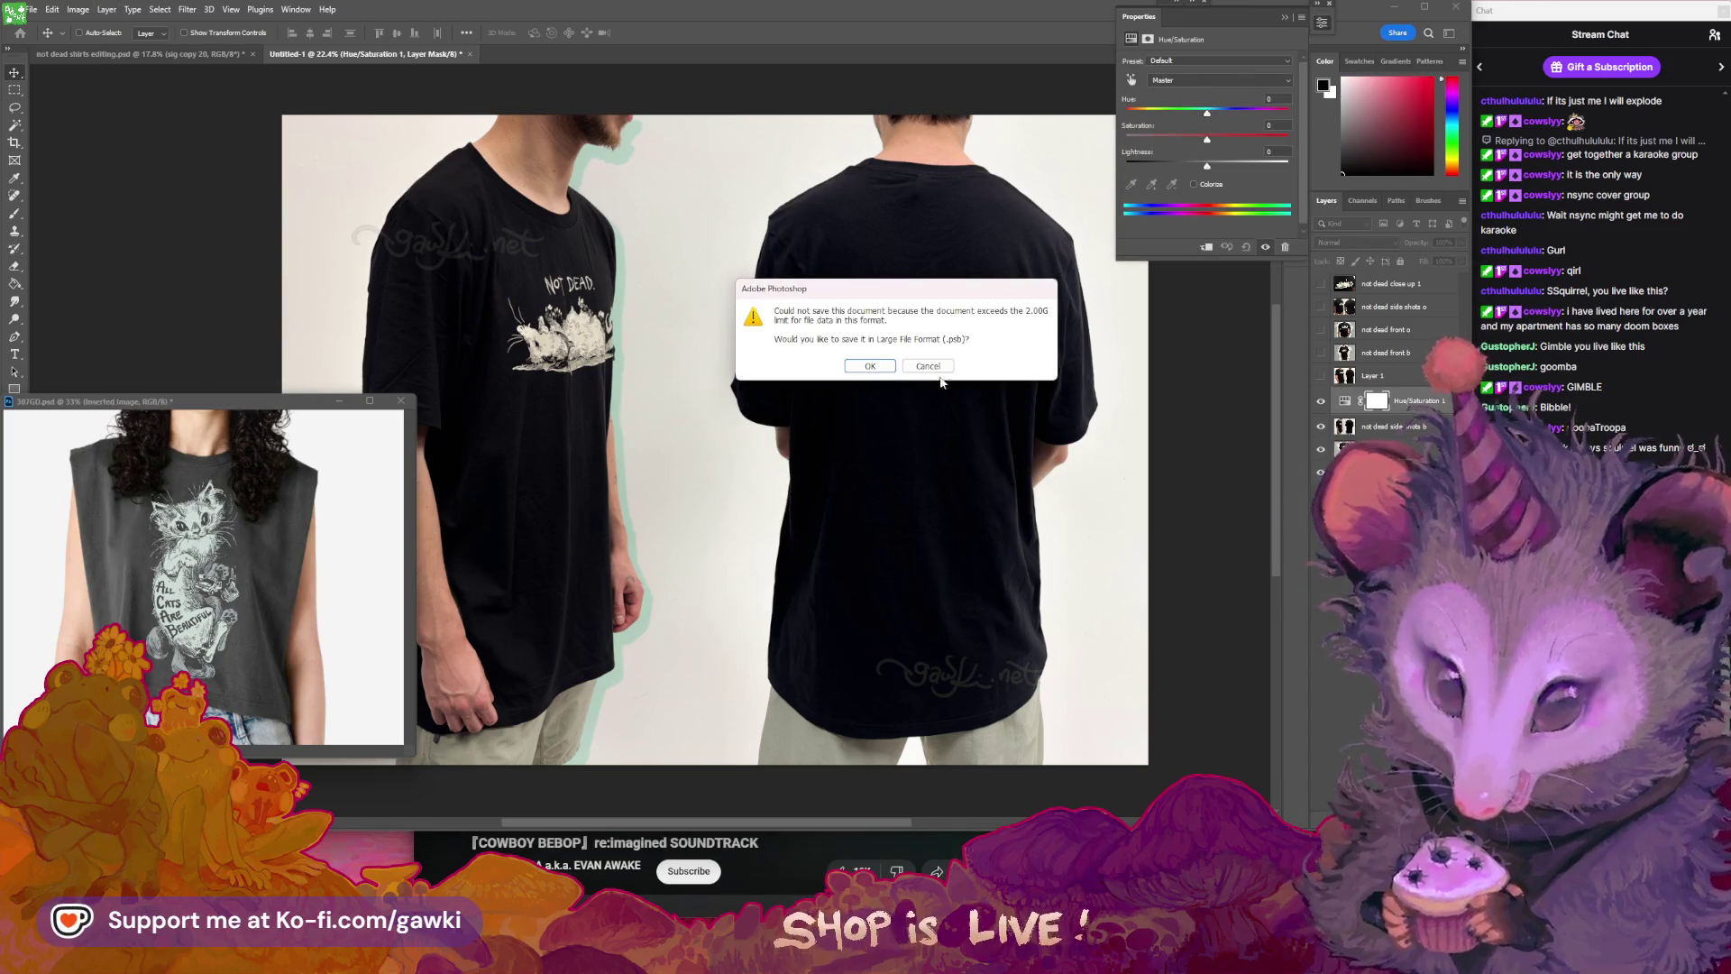
pyautogui.click(887, 365)
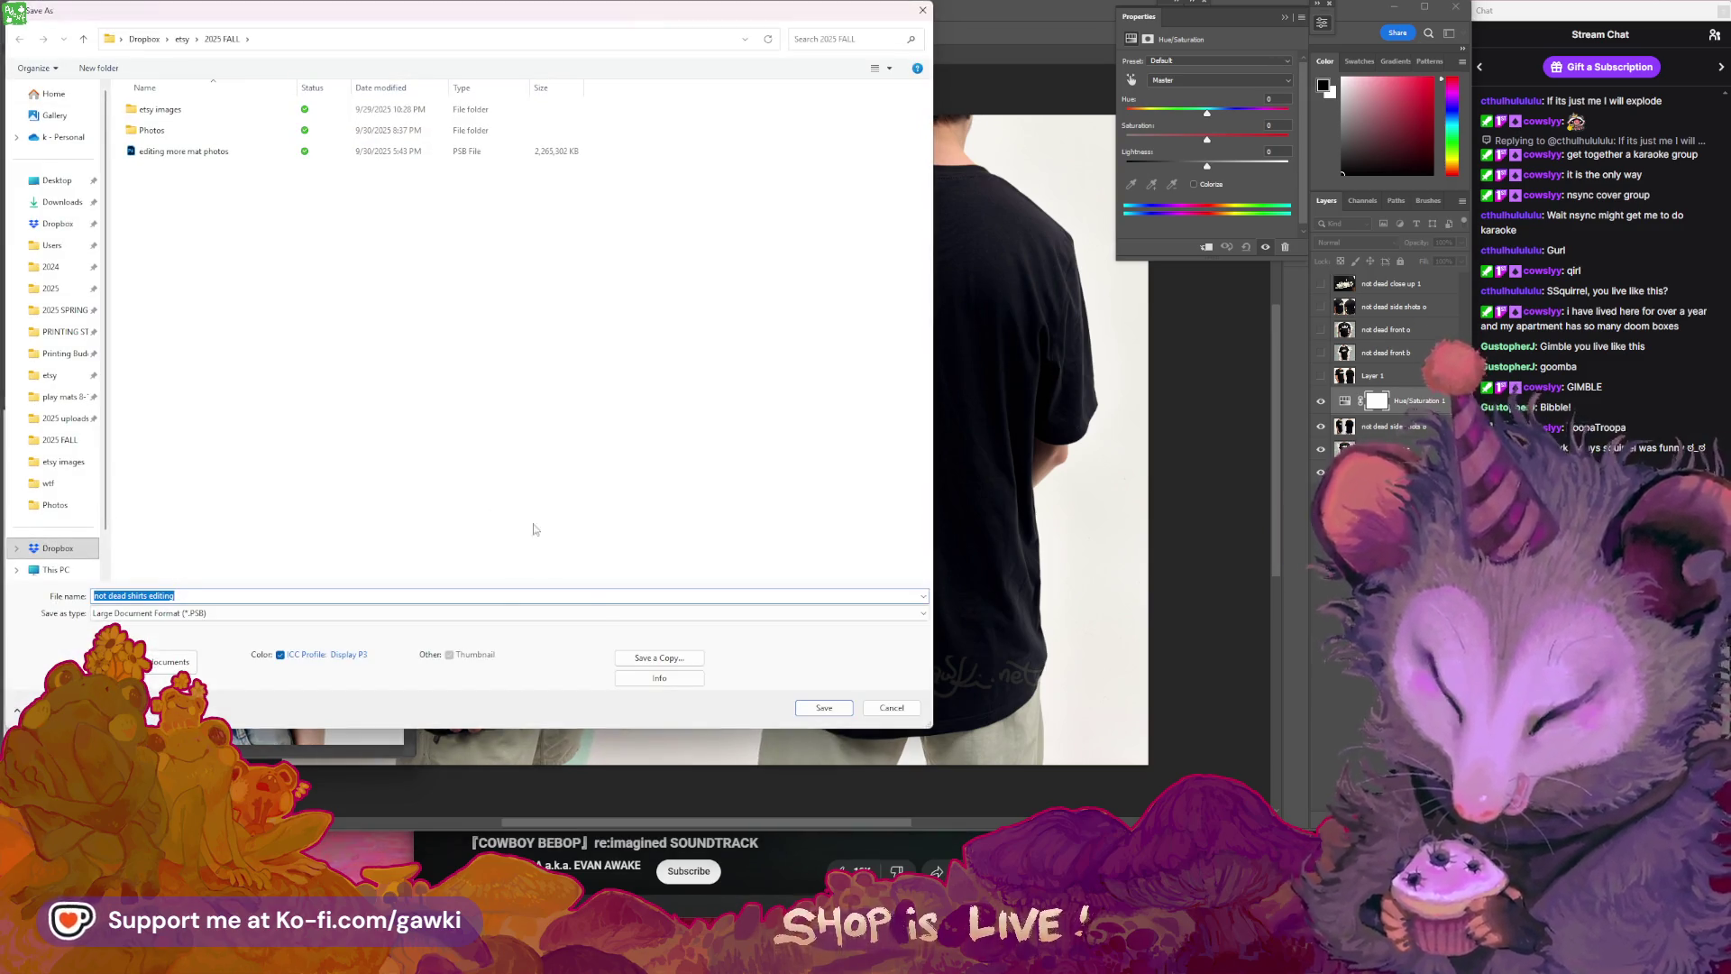
pyautogui.click(824, 709)
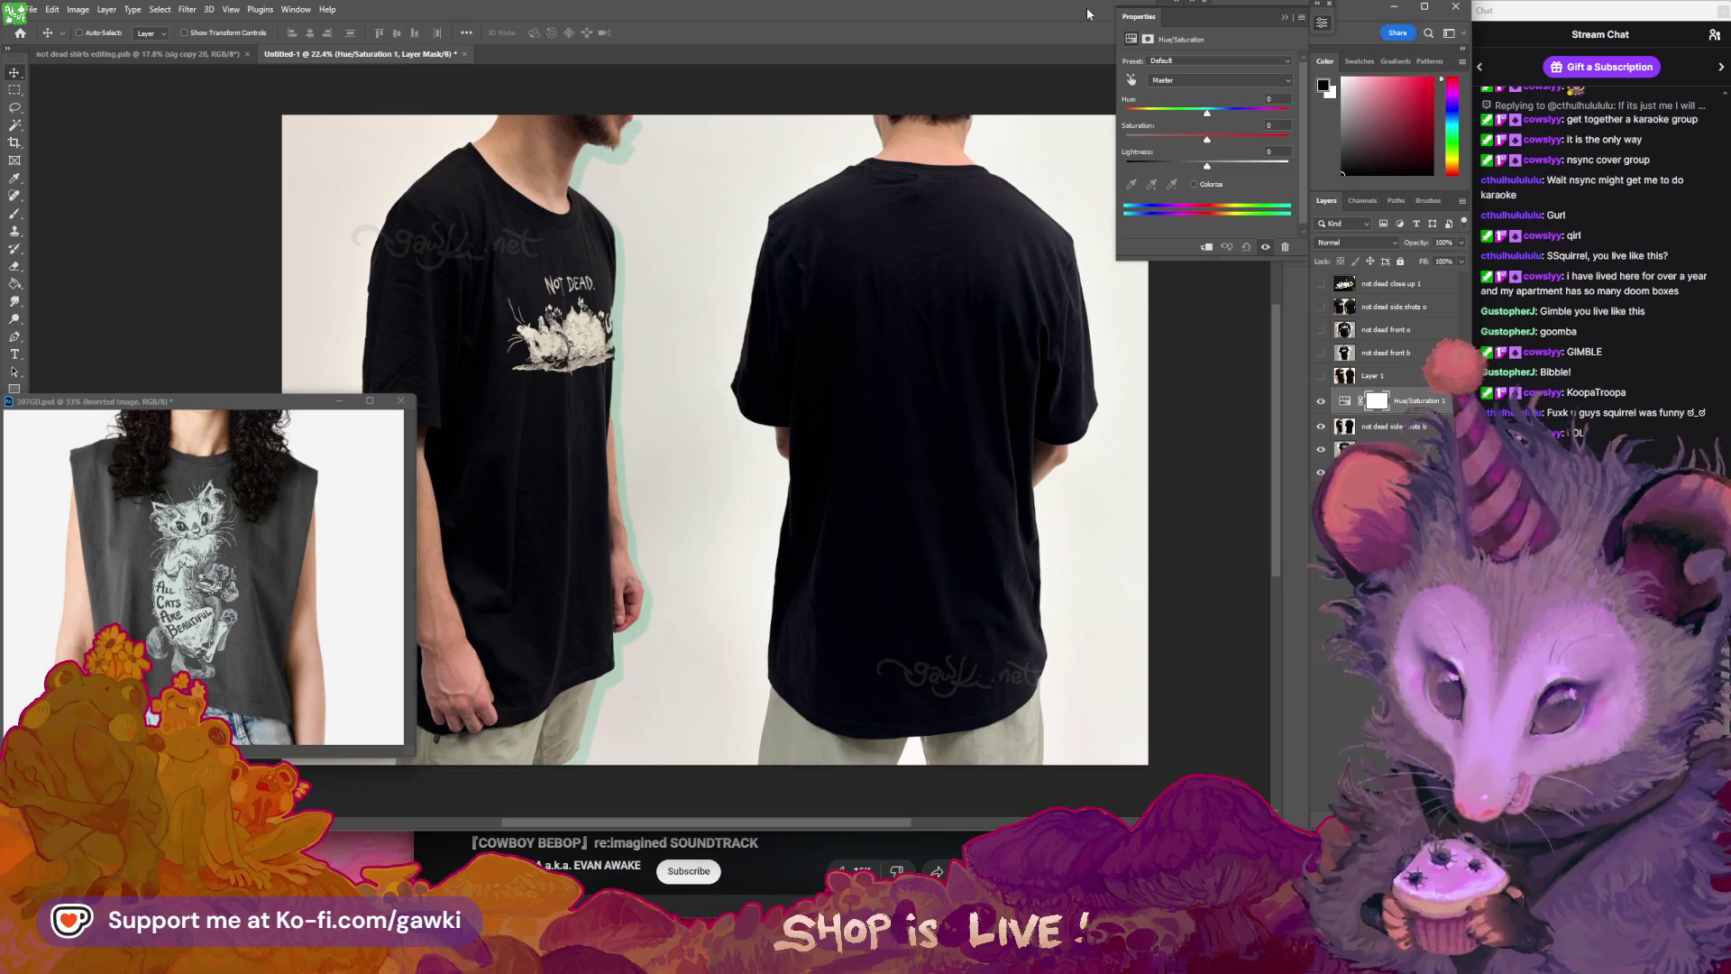
# - Compare Hue/Saturation 1 on and off, then drain the Blues saturation to -100
pyautogui.click(1285, 22)
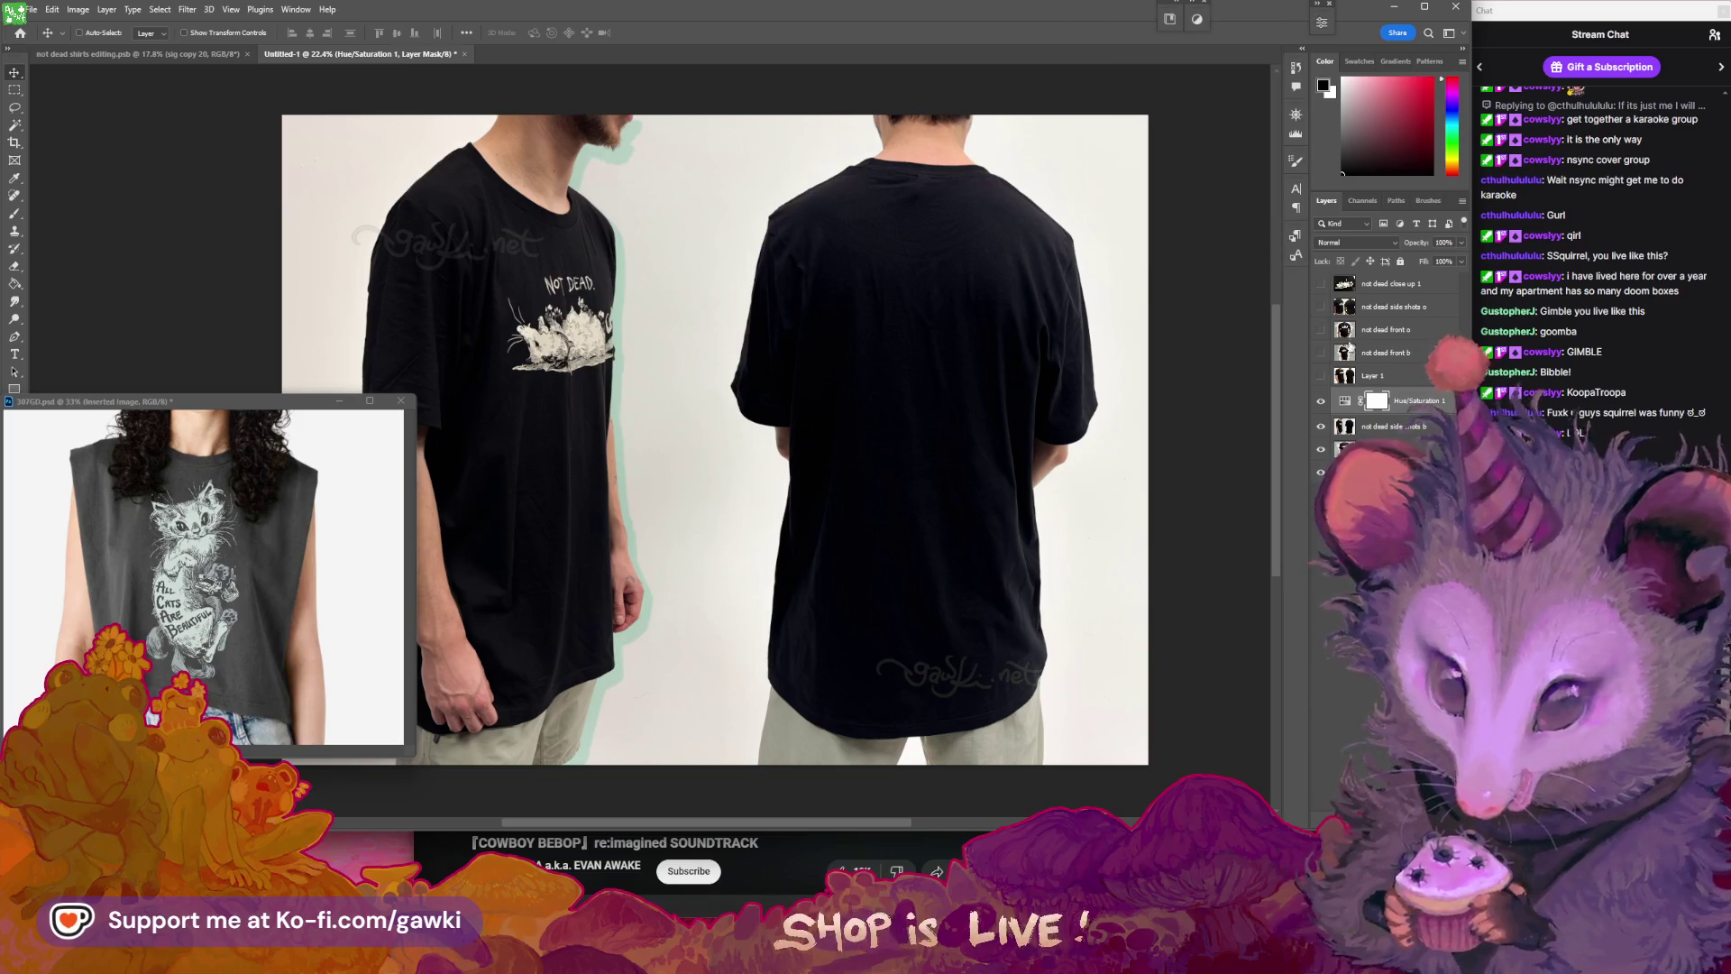
pyautogui.click(1344, 403)
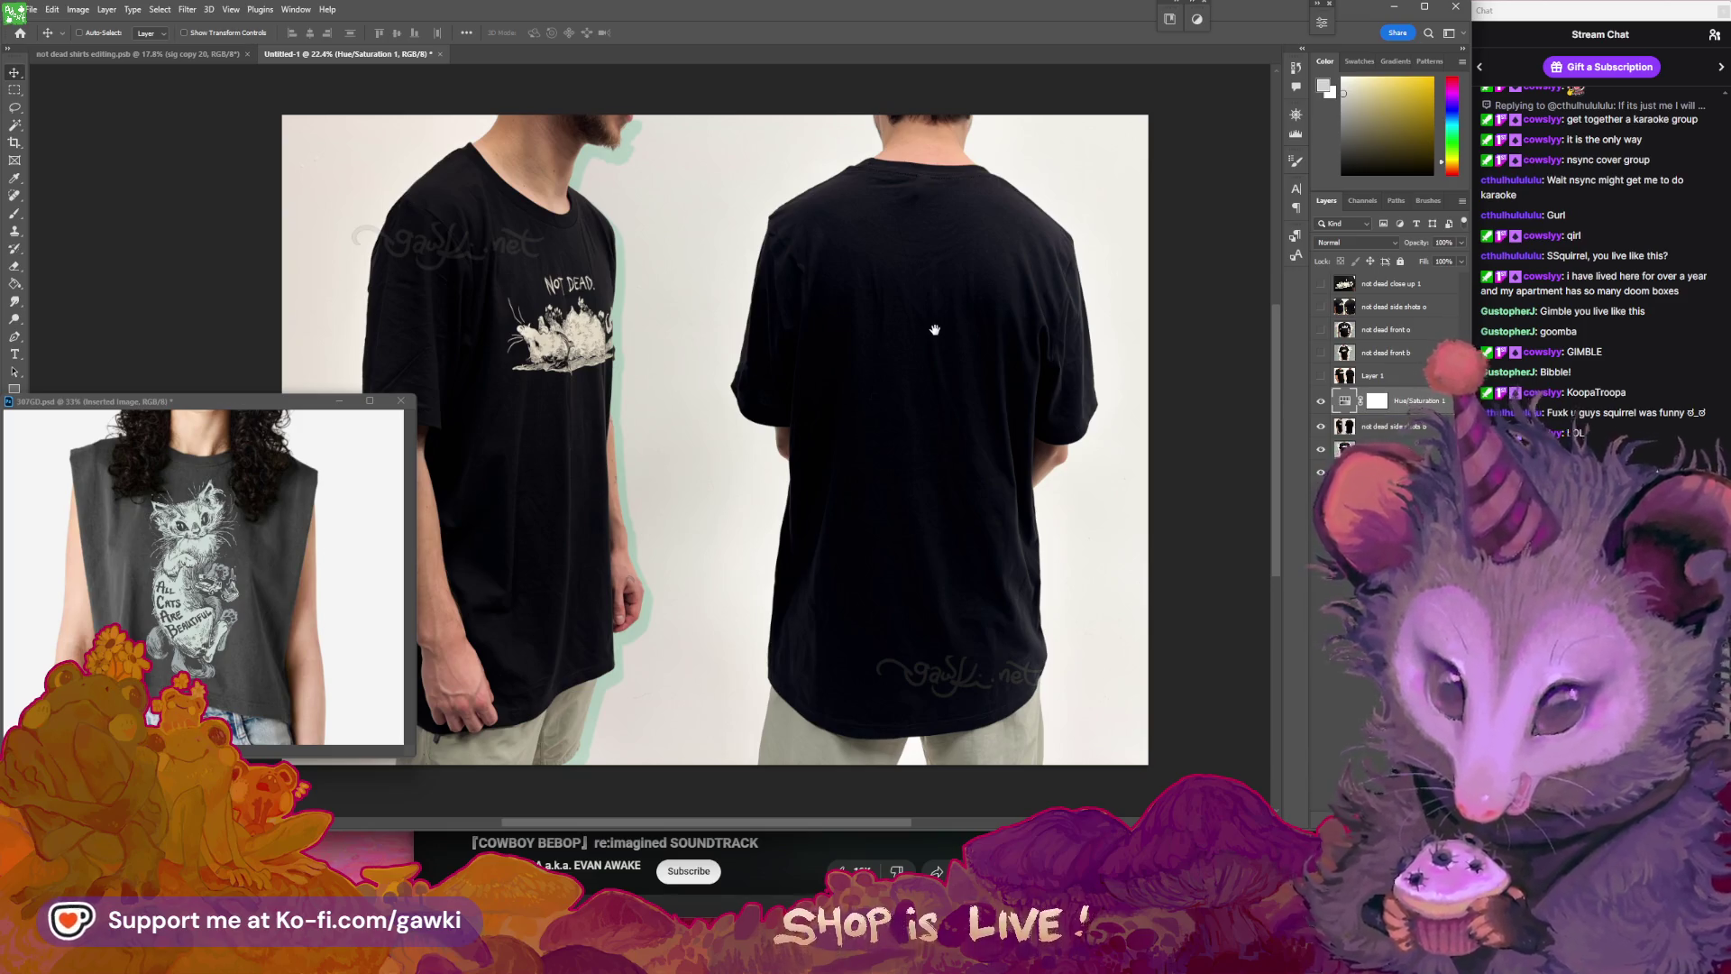
pyautogui.click(1322, 401)
pyautogui.click(1322, 401)
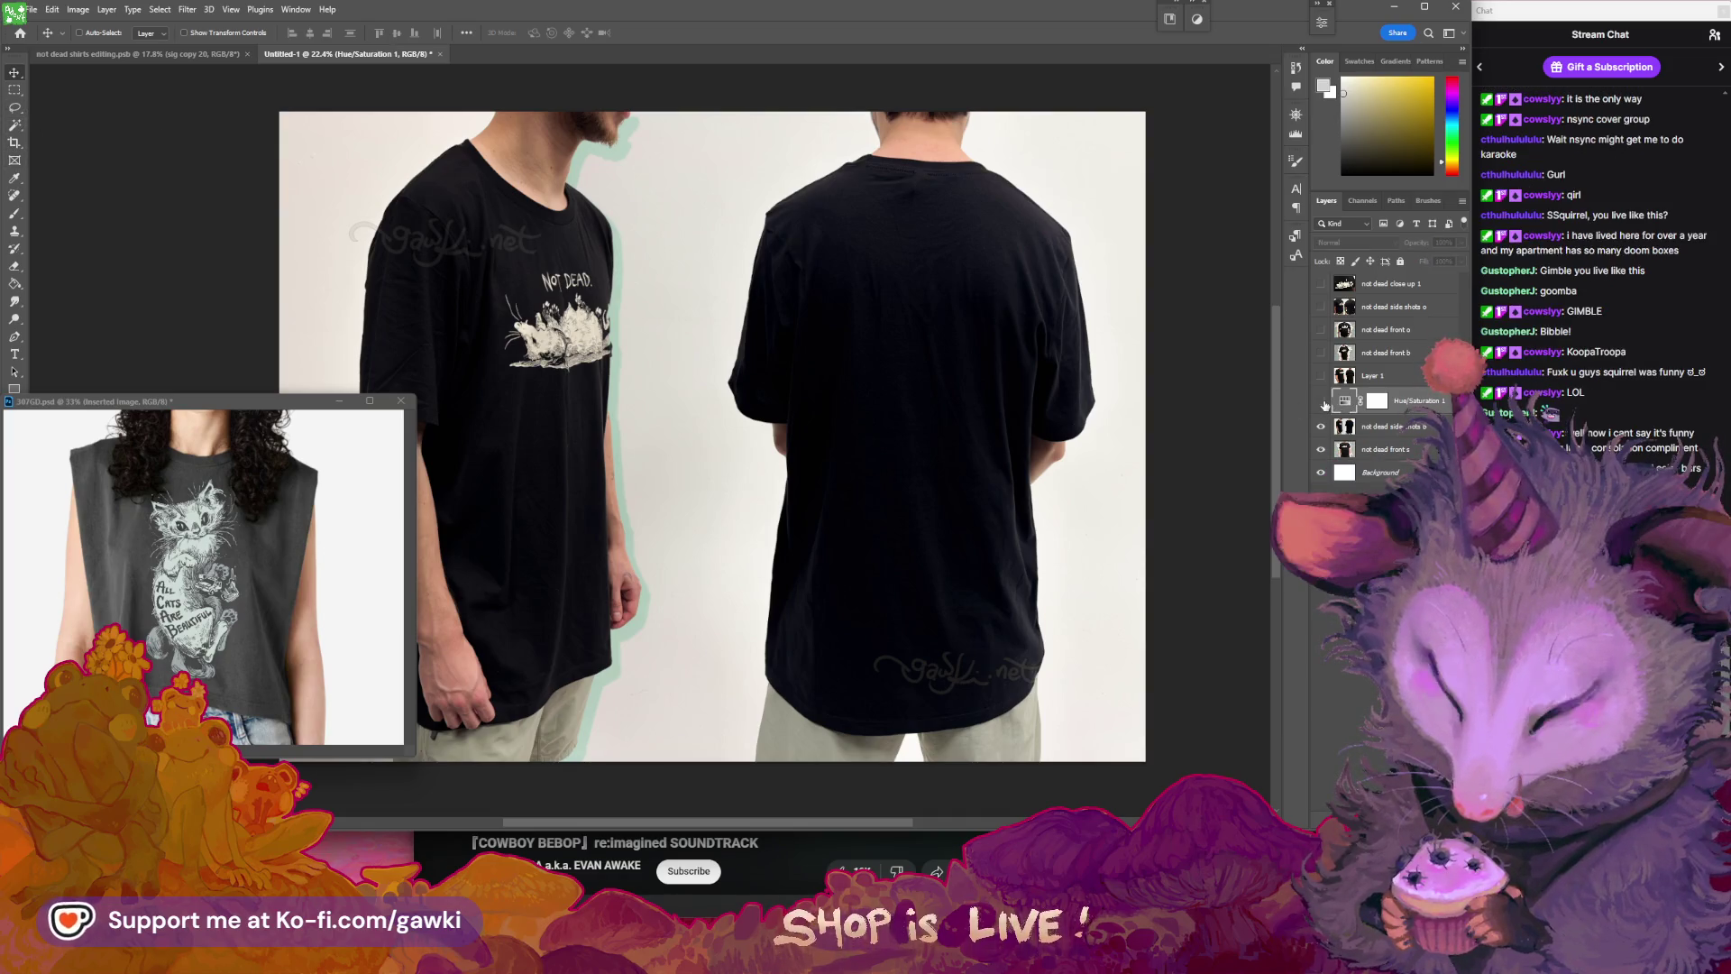
pyautogui.doubleClick(1352, 403)
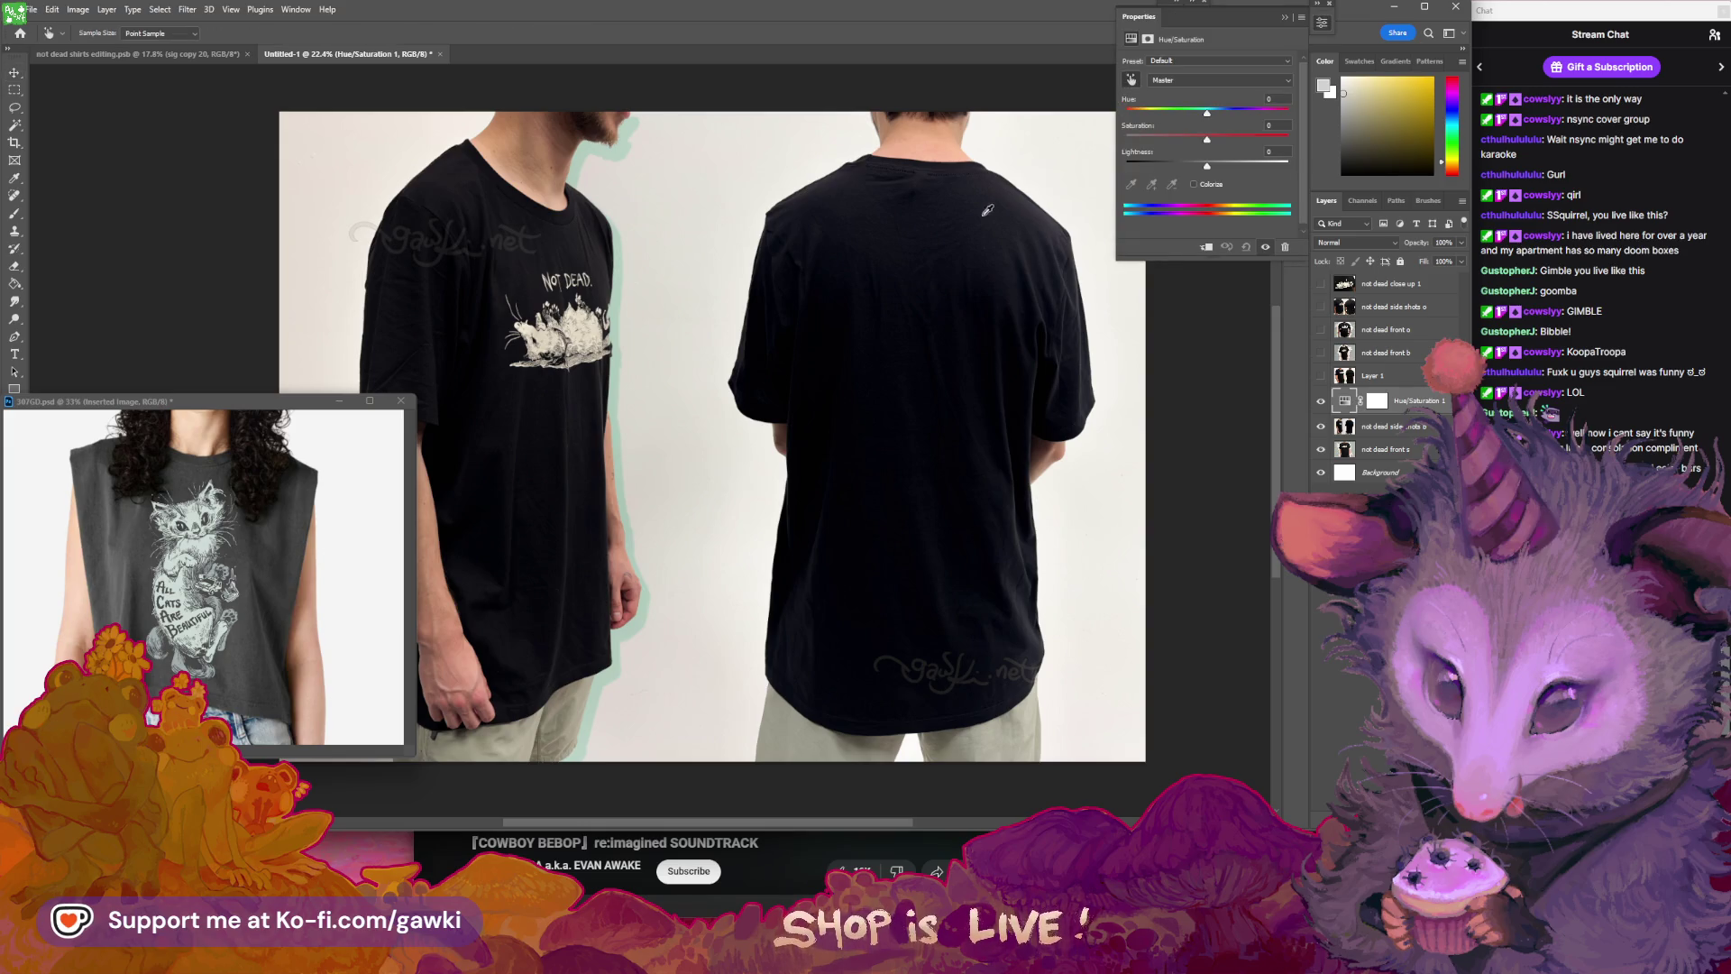
pyautogui.moveTo(992, 206); pyautogui.dragTo(864, 226)
pyautogui.click(1285, 19)
# - Delete the Hue/Saturation 1 layer and hide the side shots to reveal the front photo
pyautogui.hscroll(-2, 1141, 327)
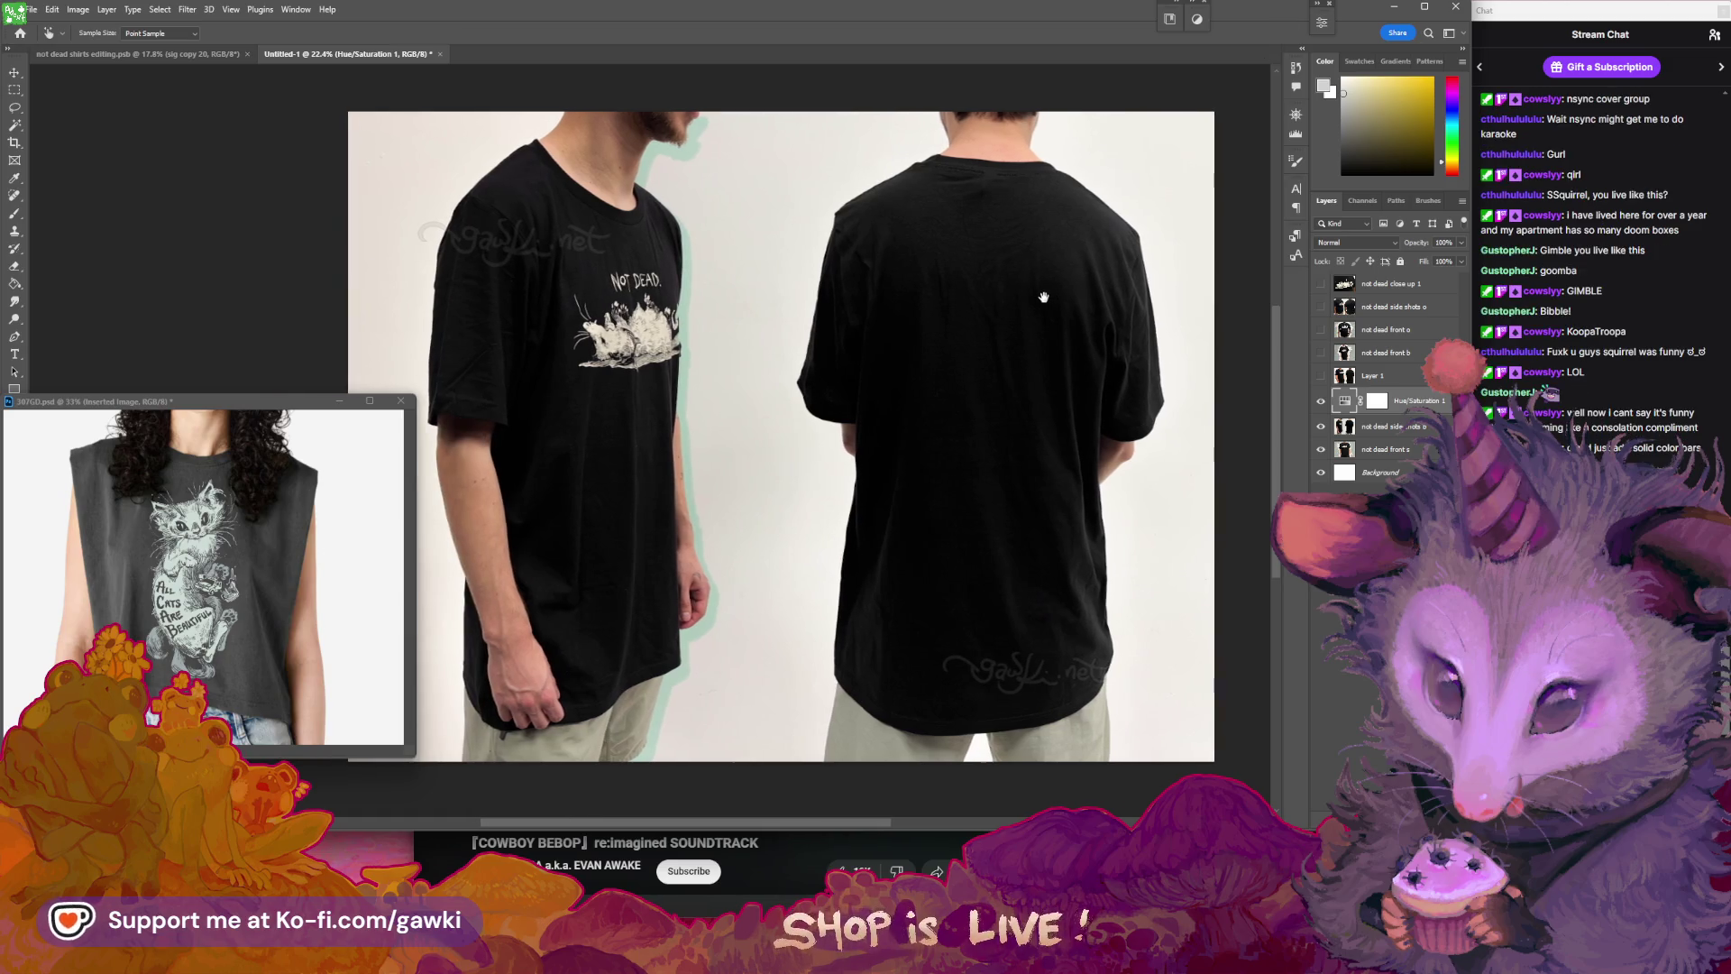
pyautogui.press('Delete')
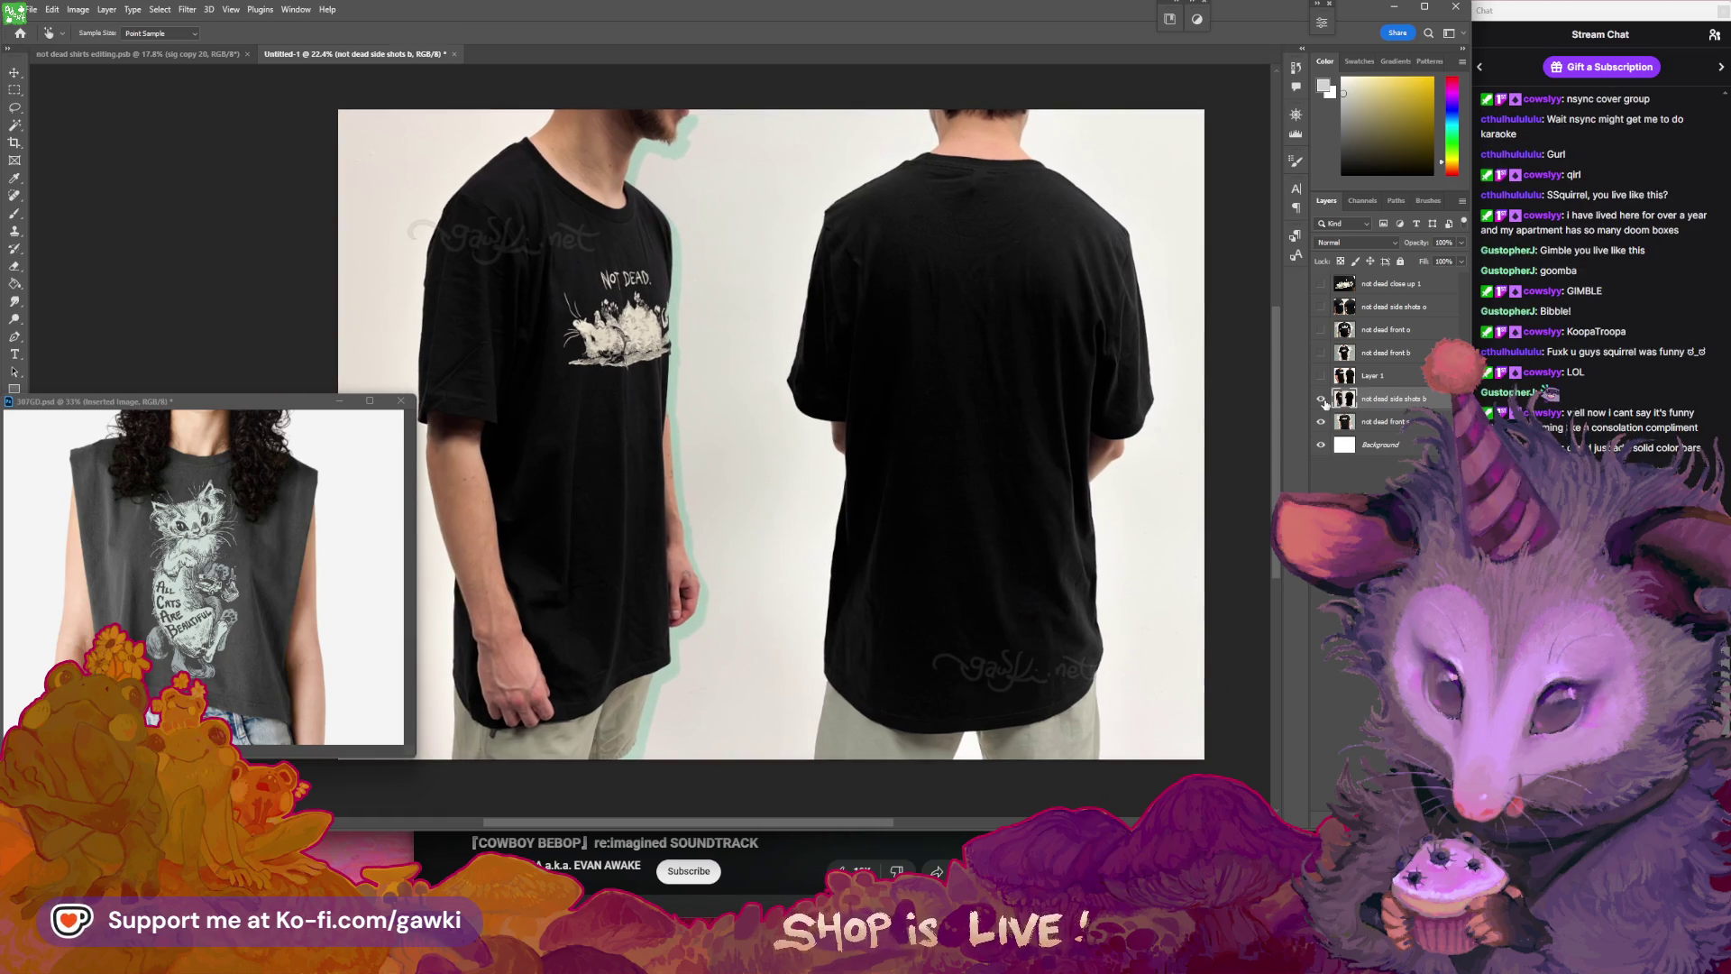
pyautogui.click(1322, 399)
pyautogui.click(1322, 398)
pyautogui.click(1322, 398)
pyautogui.click(1388, 421)
# - Add a trial Hue/Saturation adjustment layer at -75 saturation, then delete it
pyautogui.press('v')
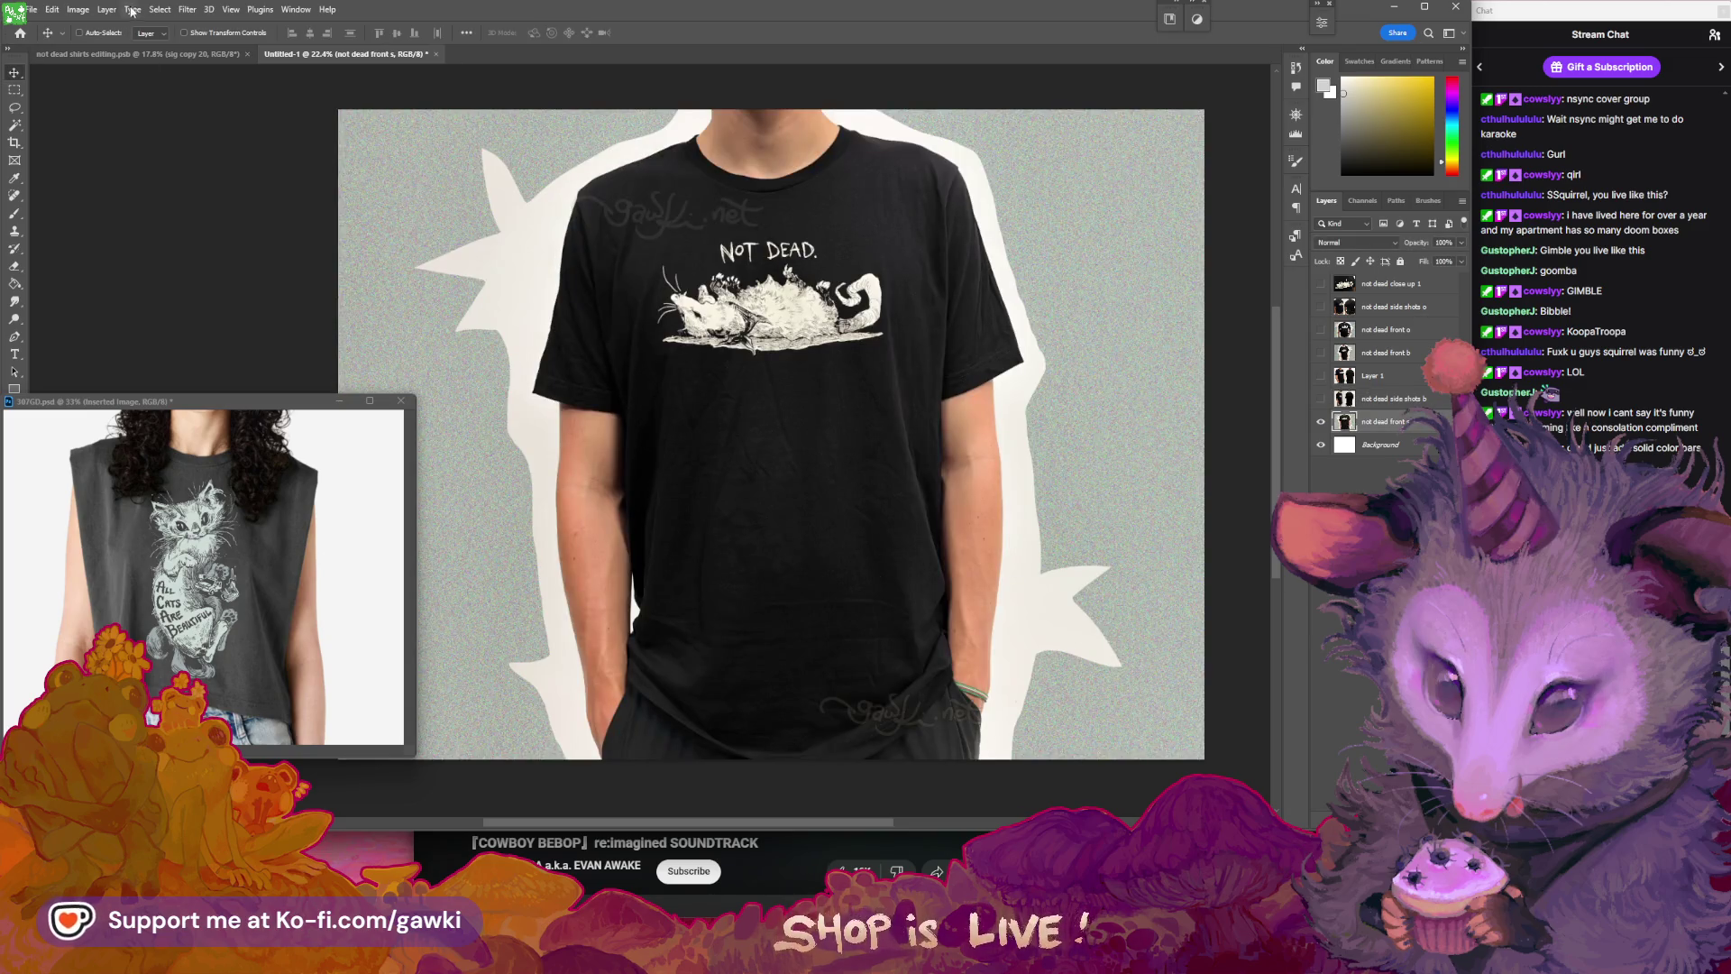
pyautogui.click(106, 9)
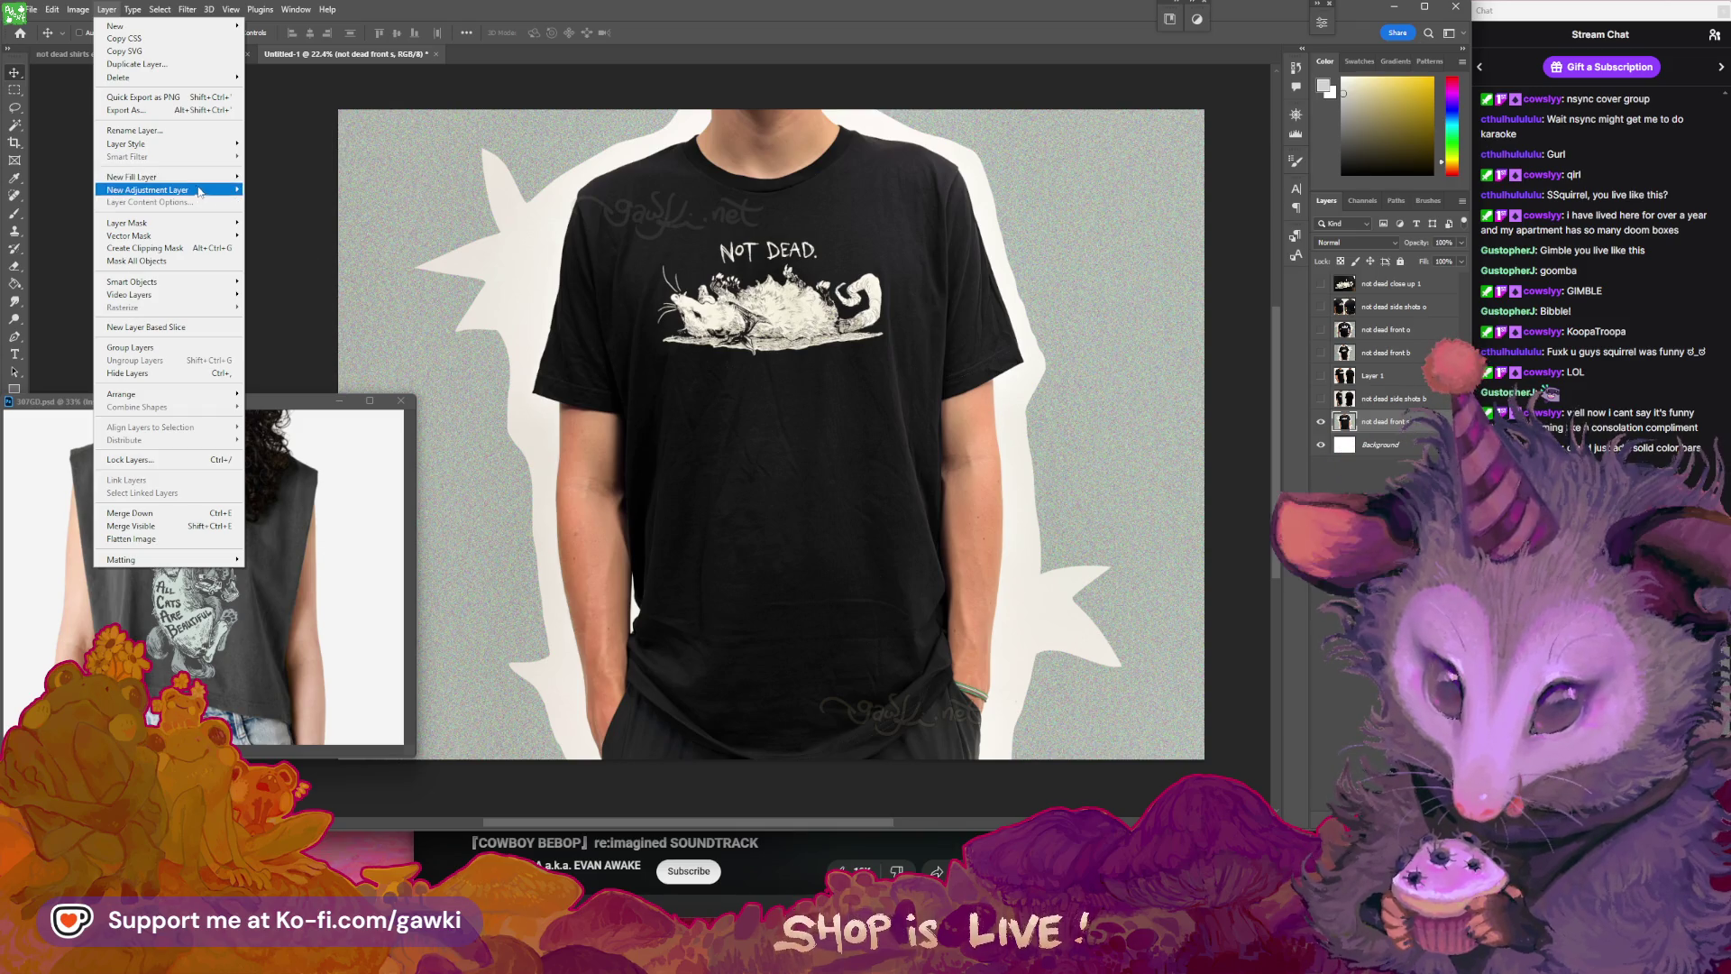
pyautogui.moveTo(198, 190)
pyautogui.click(282, 262)
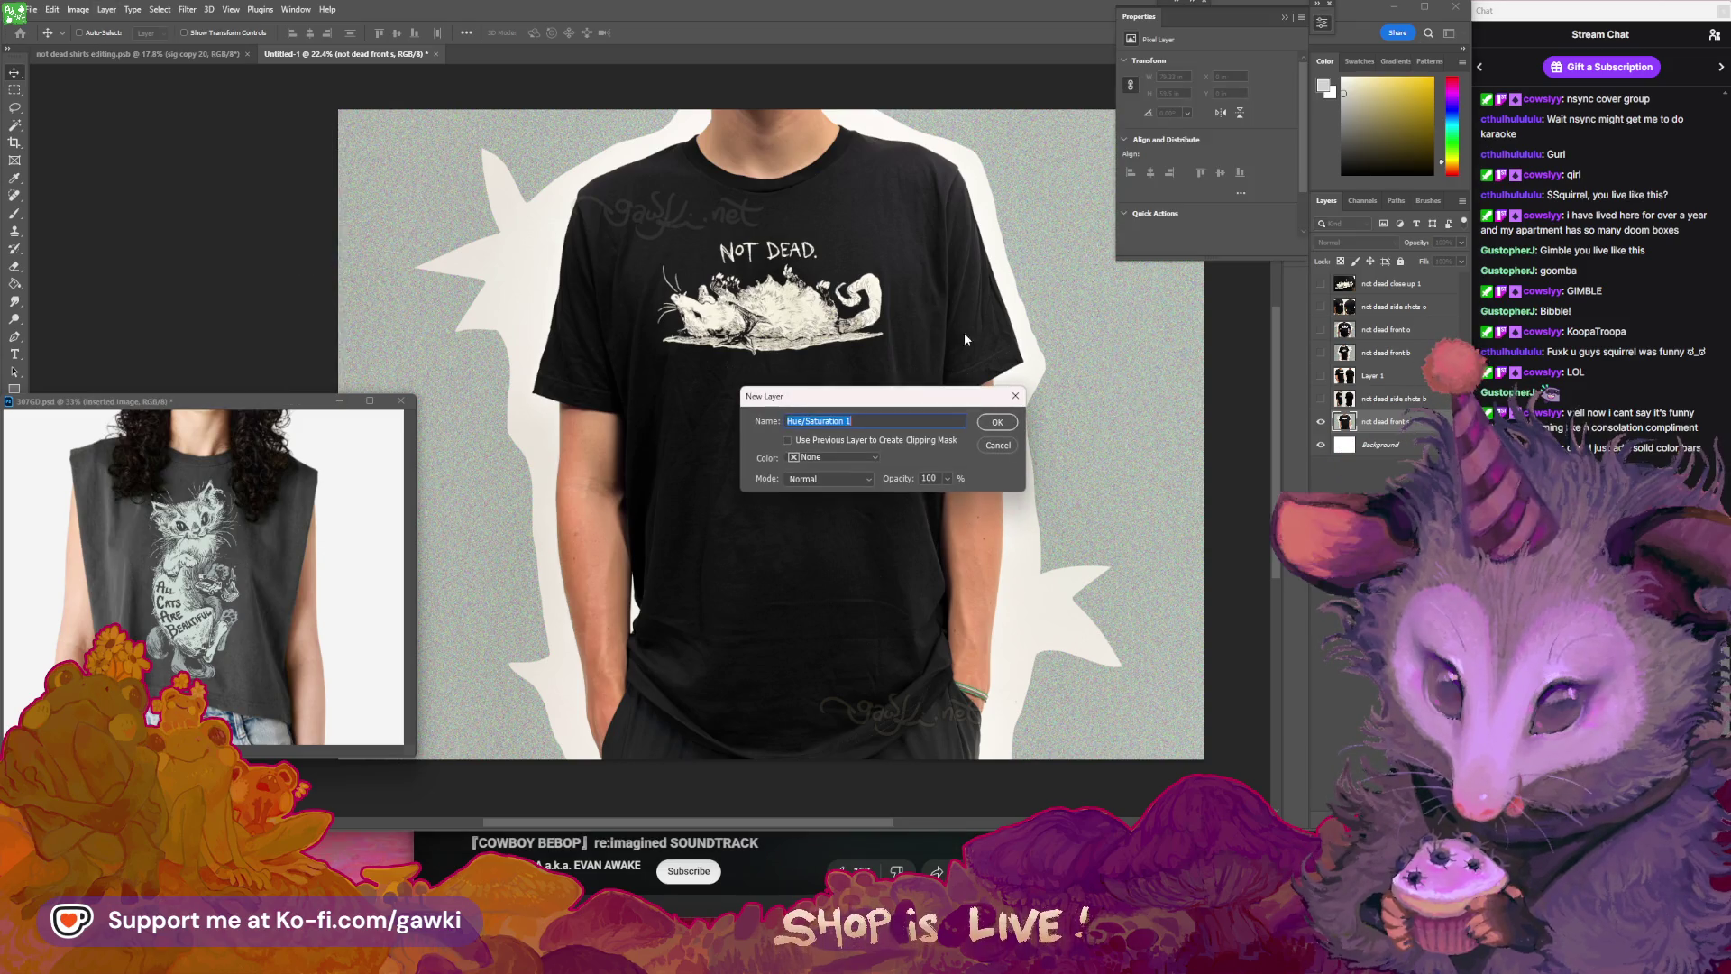
pyautogui.click(999, 428)
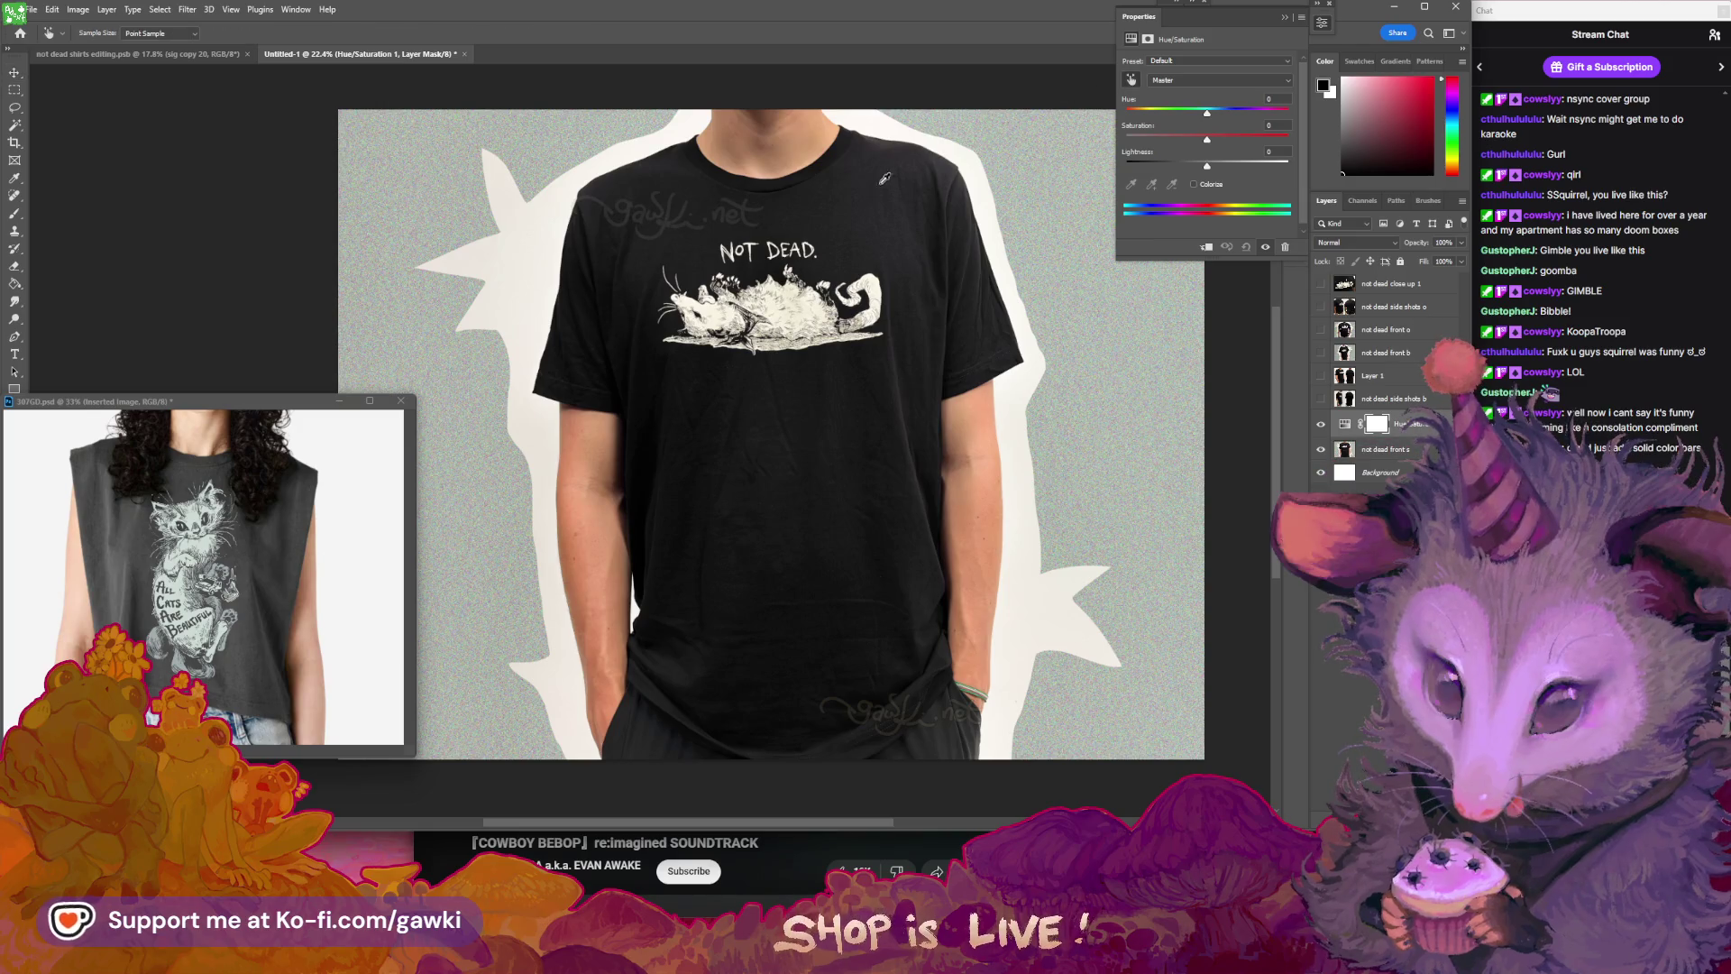
pyautogui.moveTo(1200, 143); pyautogui.dragTo(1146, 140)
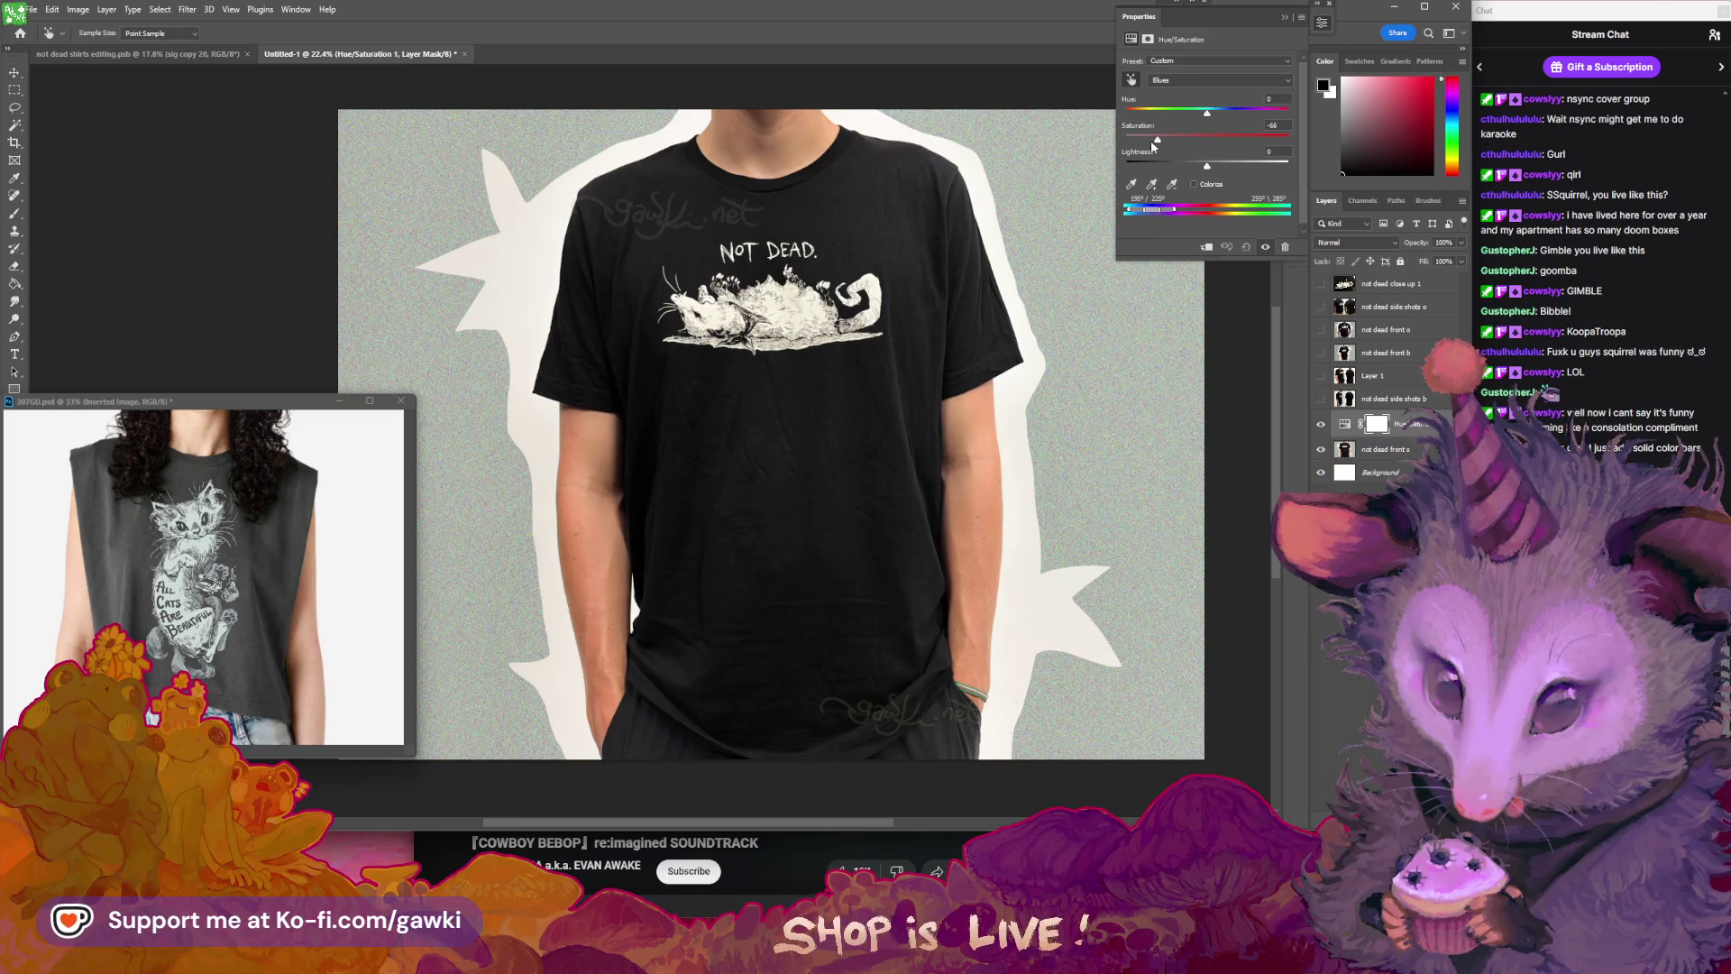
pyautogui.click(1288, 18)
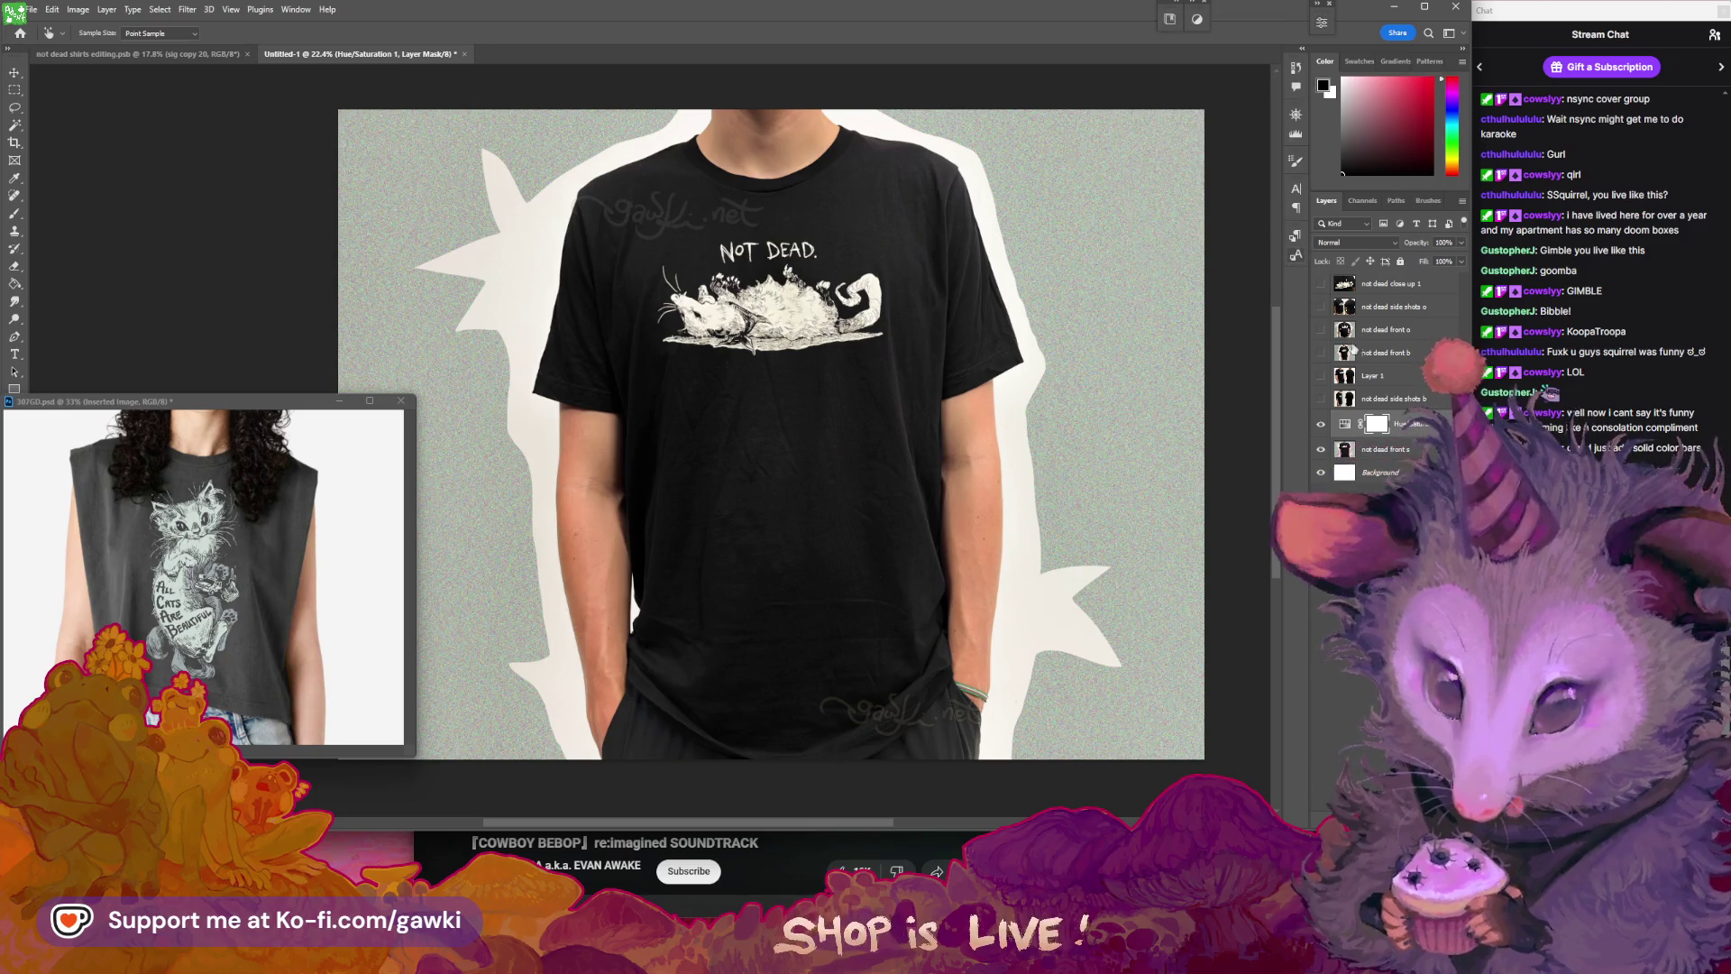
pyautogui.press('Delete')
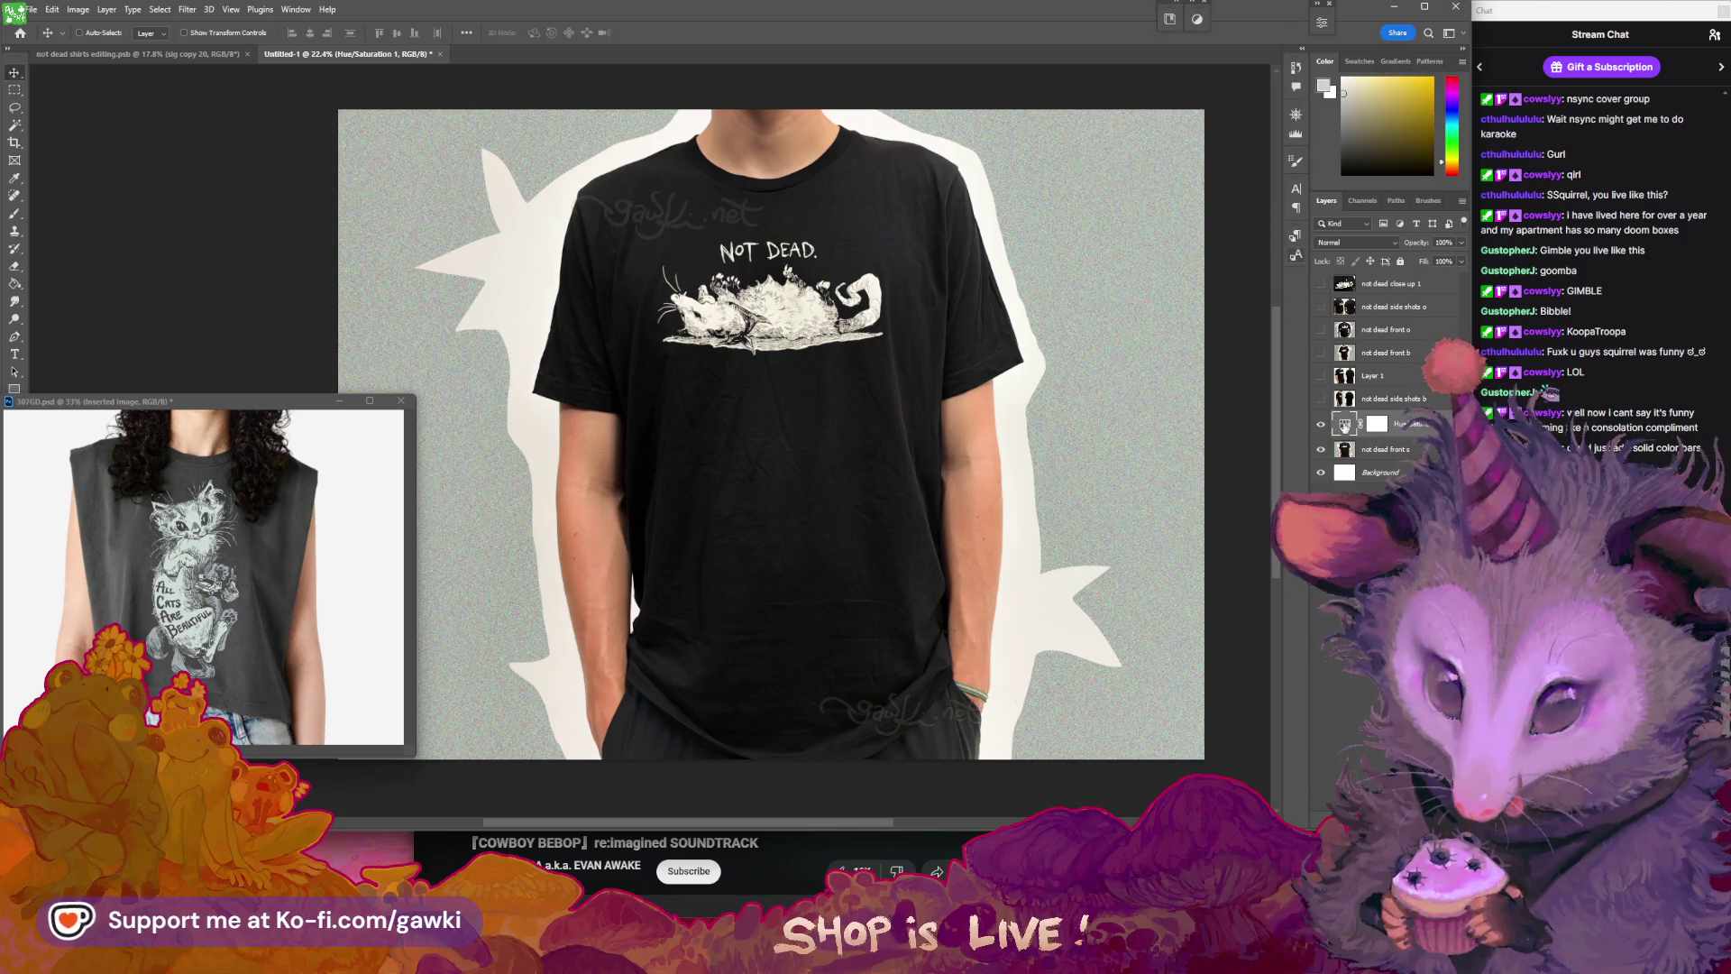
# - Show side shots b, Layer 1, front b and front o, keep close-up and side shots o hidden
pyautogui.click(1321, 398)
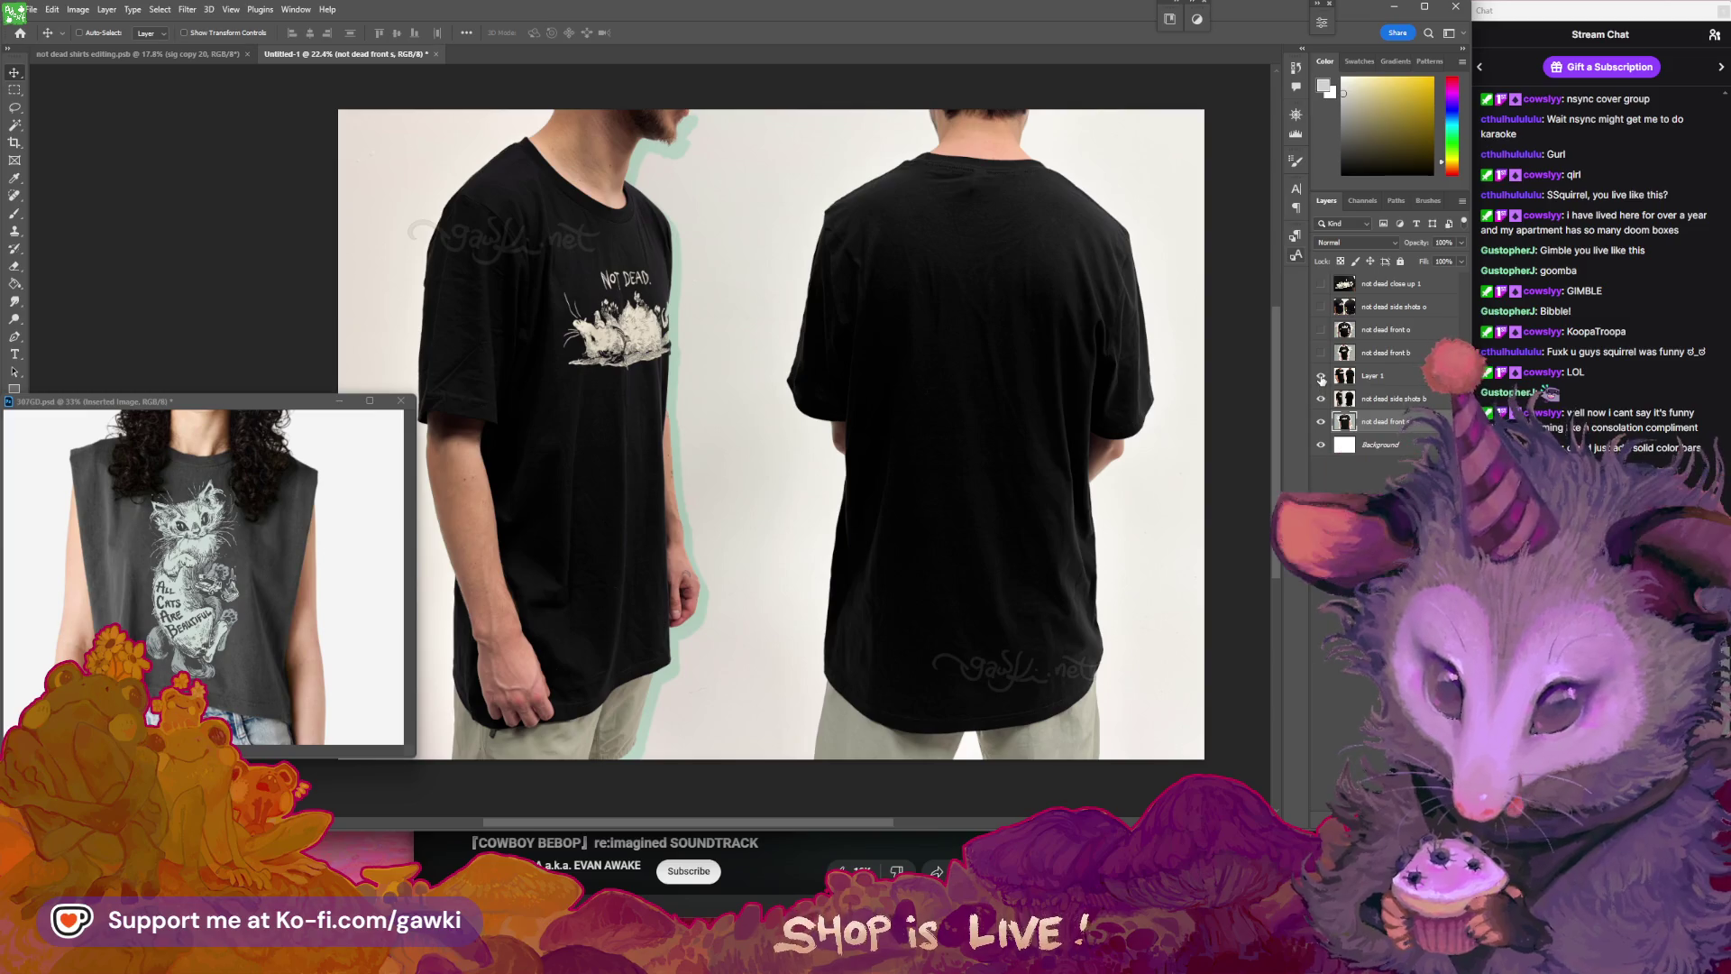
pyautogui.click(1321, 375)
pyautogui.click(1322, 353)
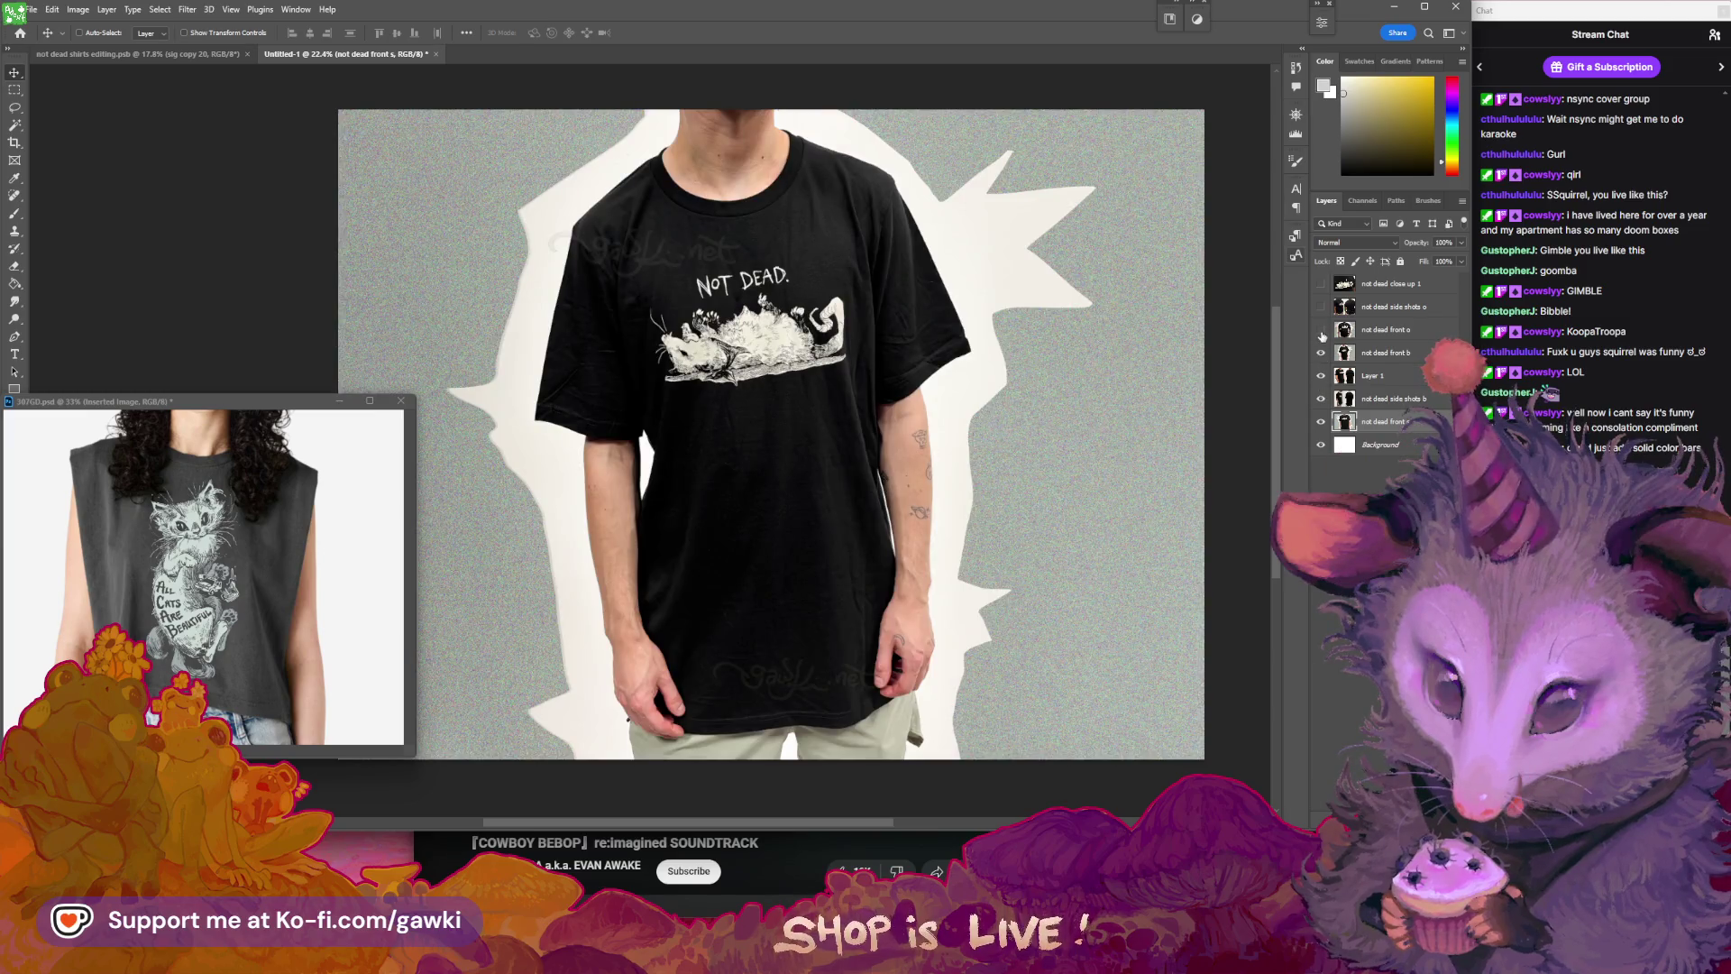
pyautogui.click(1322, 330)
pyautogui.click(1321, 307)
pyautogui.click(1321, 284)
pyautogui.click(1321, 284)
pyautogui.click(1321, 307)
pyautogui.click(1344, 330)
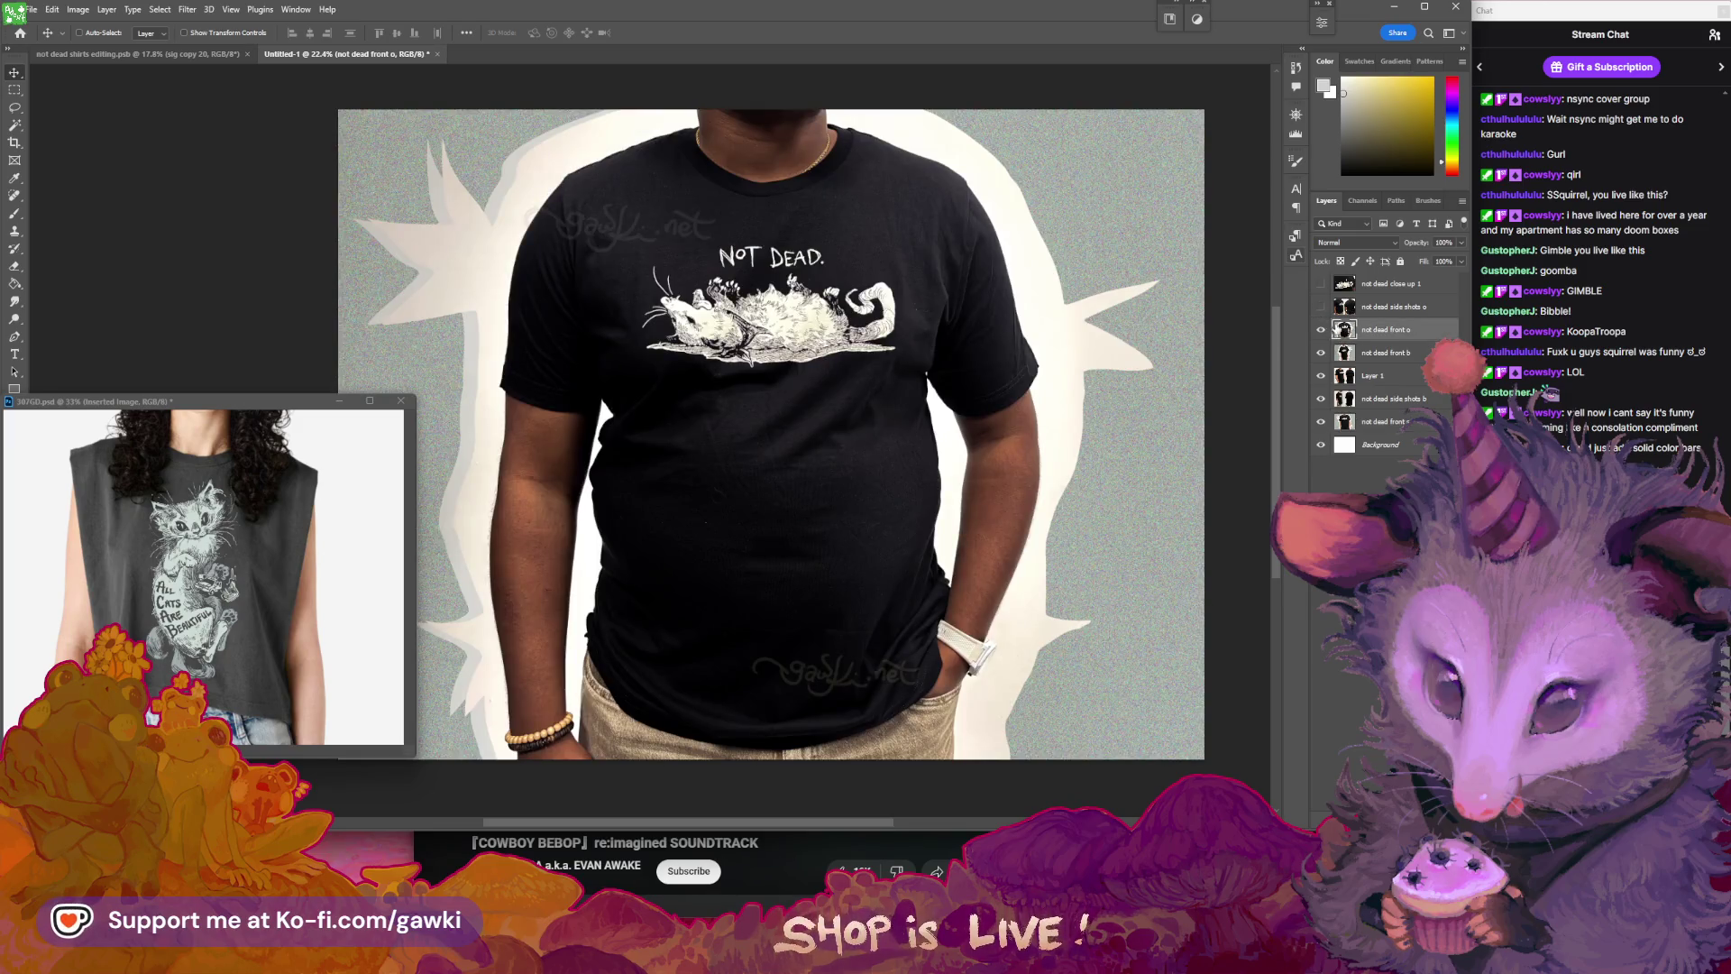
# - Try a Hue/Saturation with blues at -21 above front o, then delete it and hide front o
pyautogui.click(107, 9)
pyautogui.moveTo(208, 195)
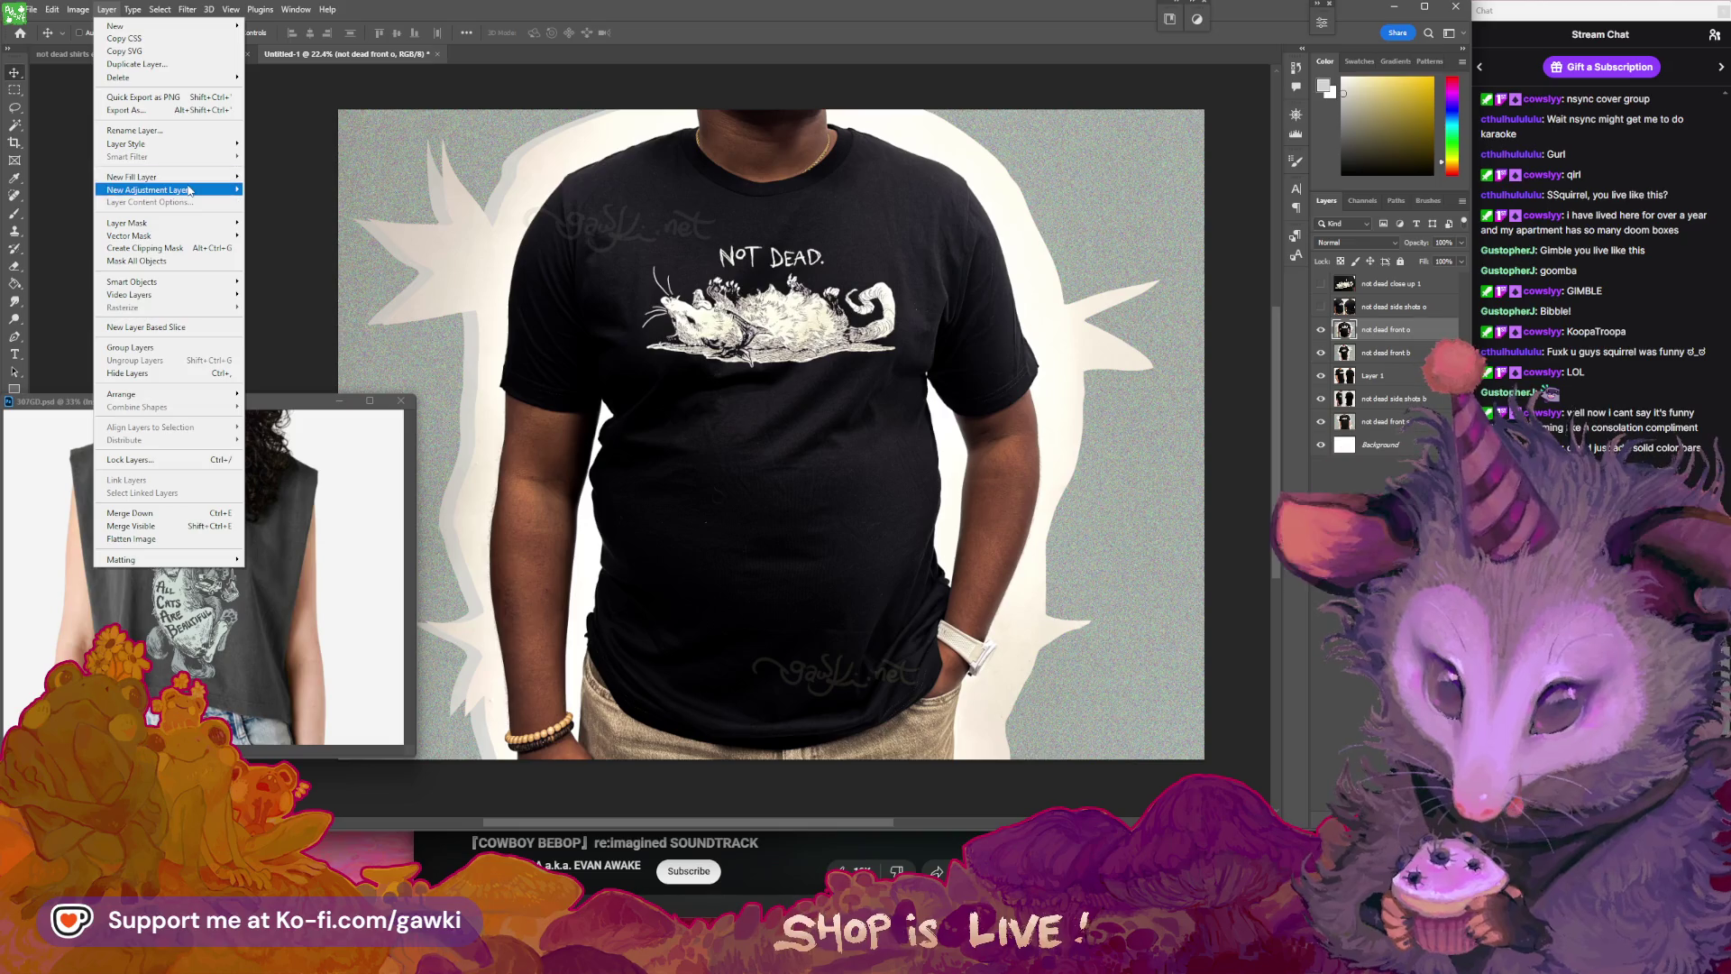
pyautogui.click(285, 261)
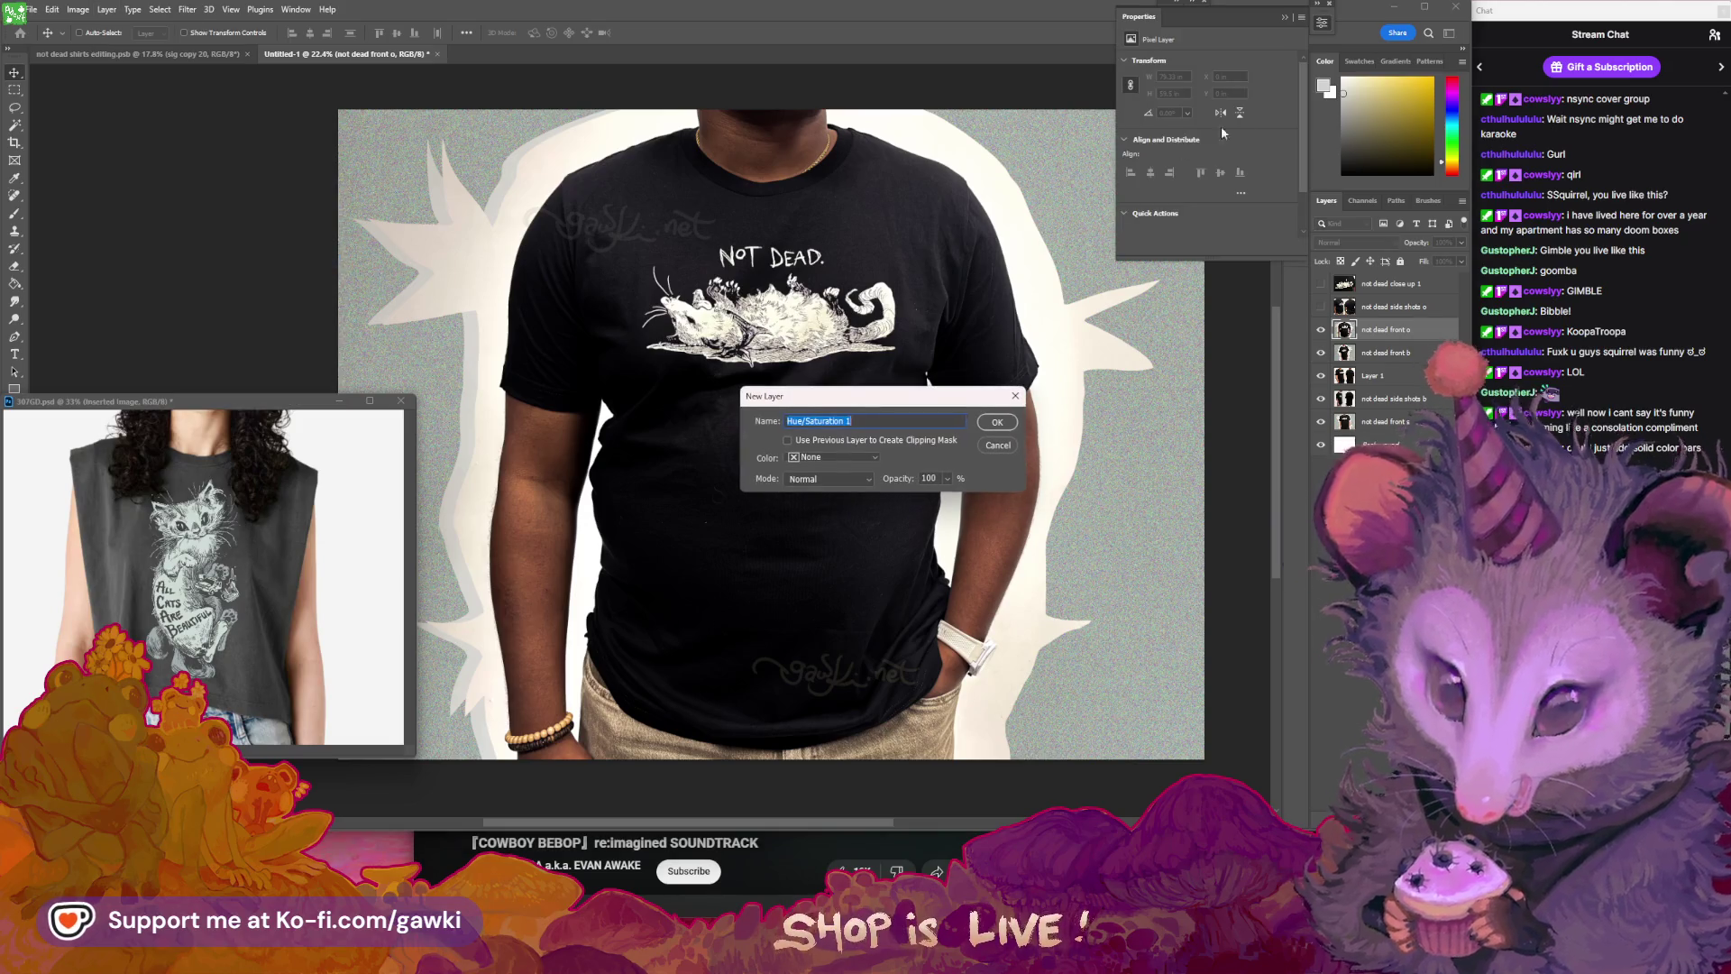
pyautogui.click(997, 416)
pyautogui.click(1131, 80)
pyautogui.moveTo(934, 230); pyautogui.dragTo(913, 230)
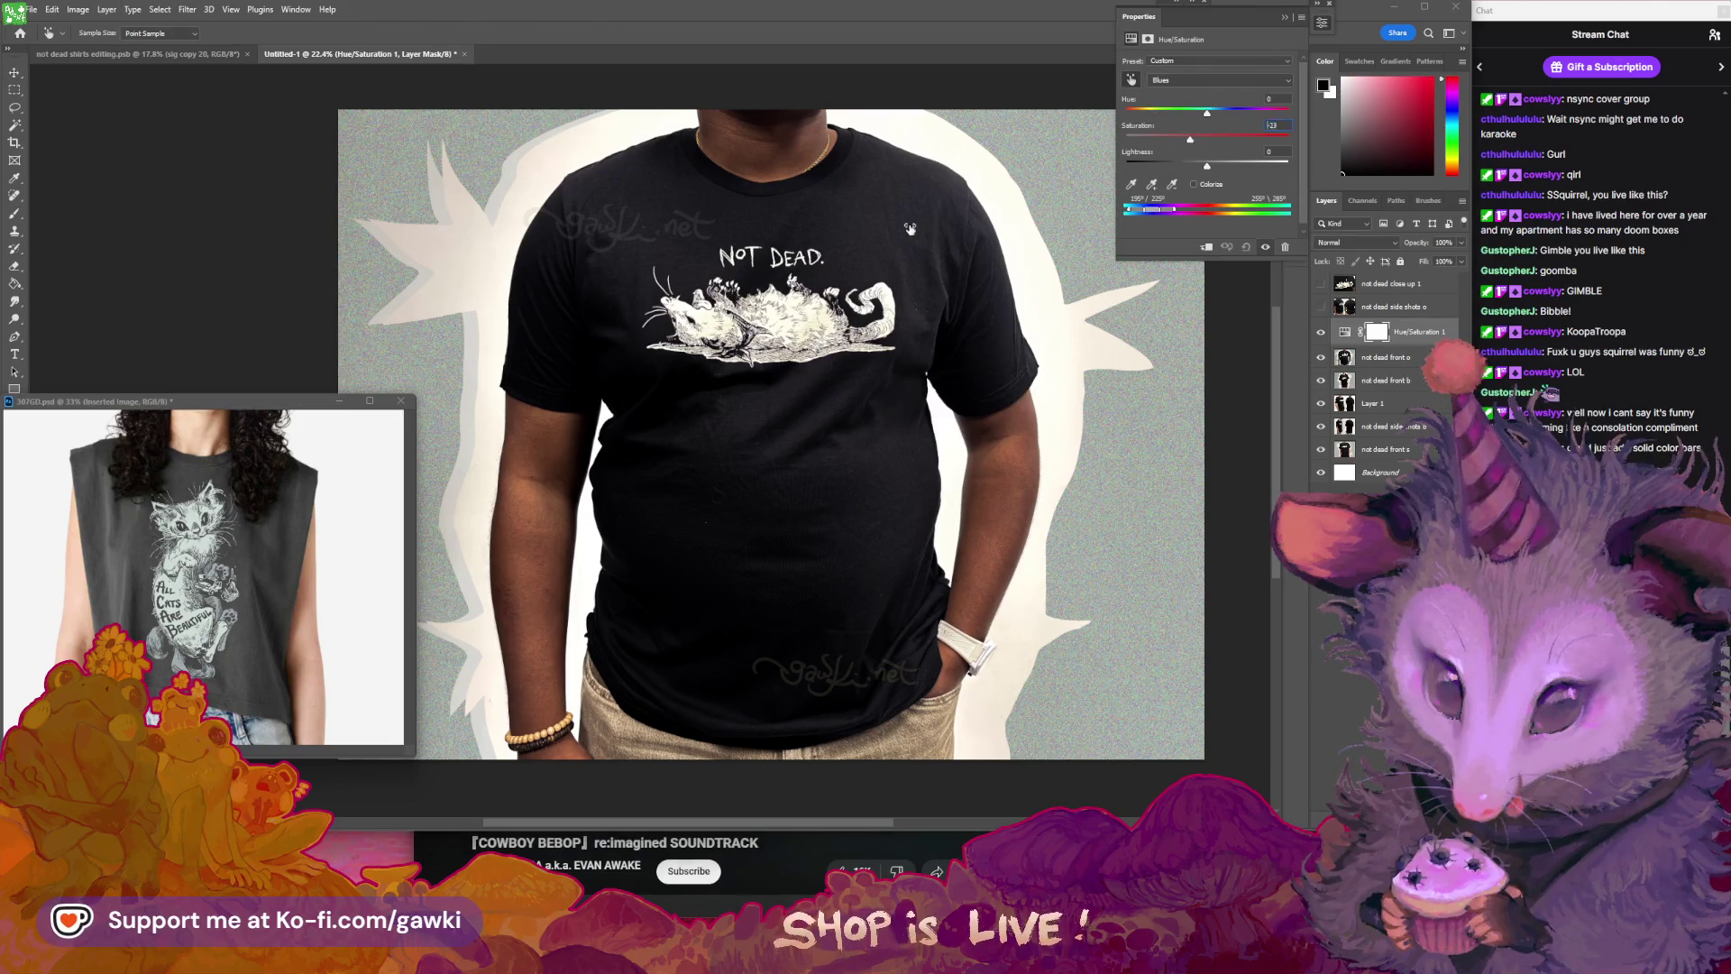
pyautogui.click(1285, 16)
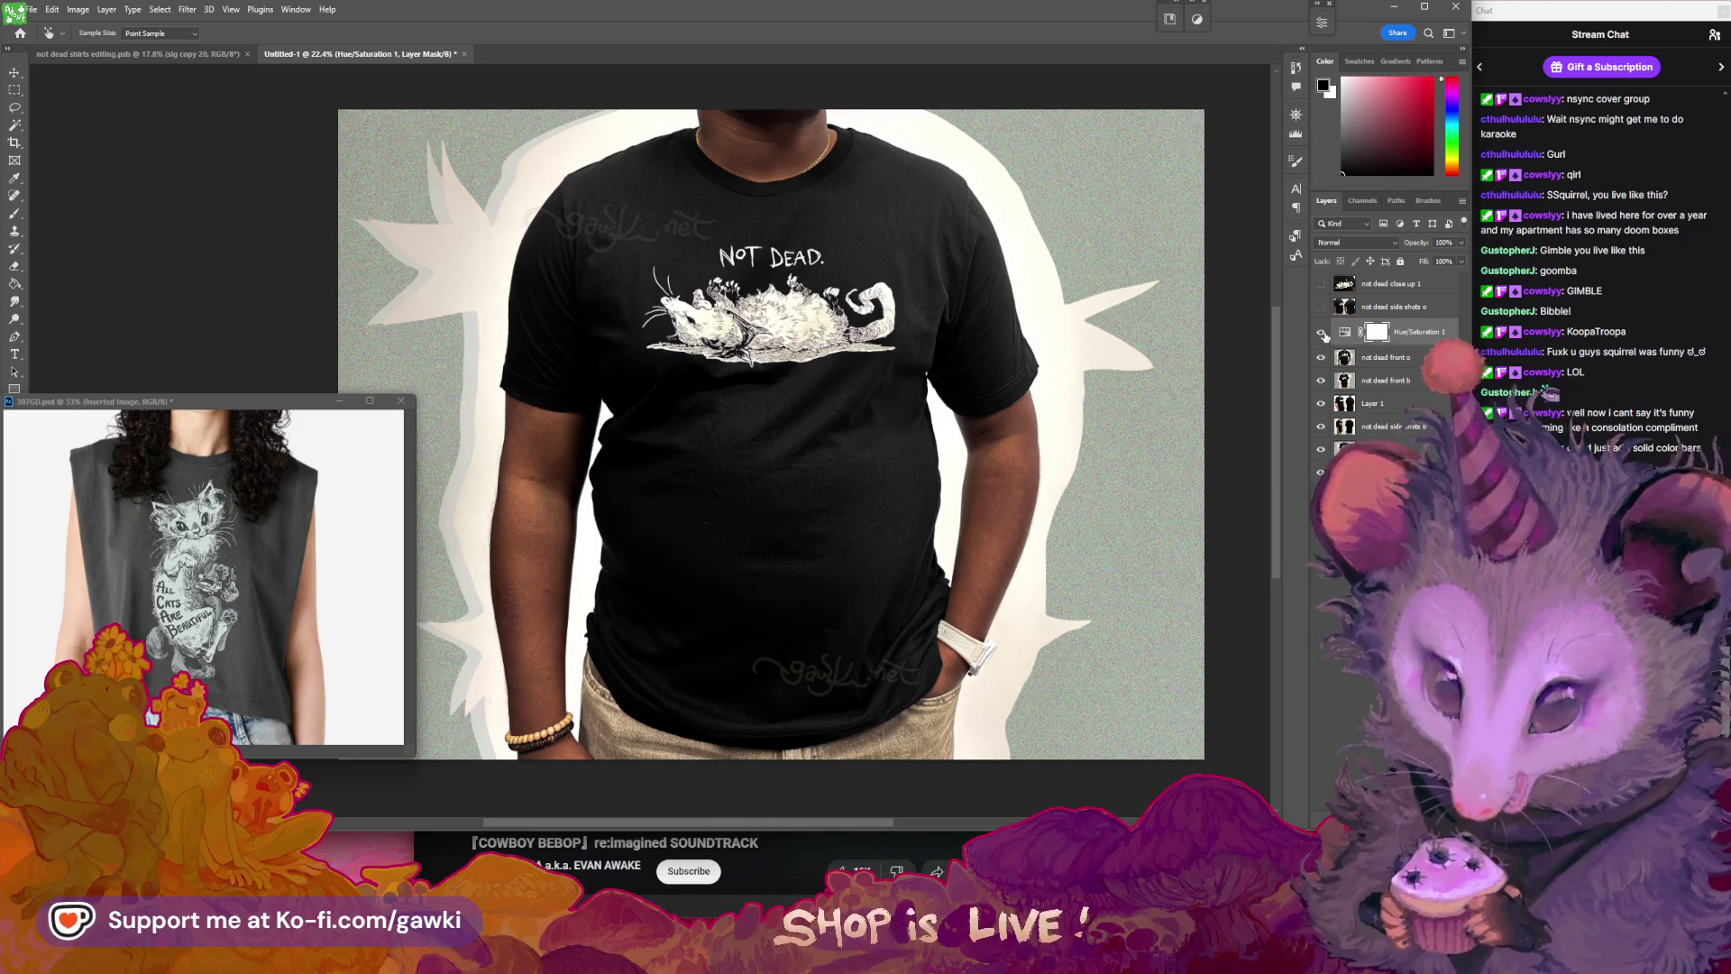
pyautogui.press('Delete')
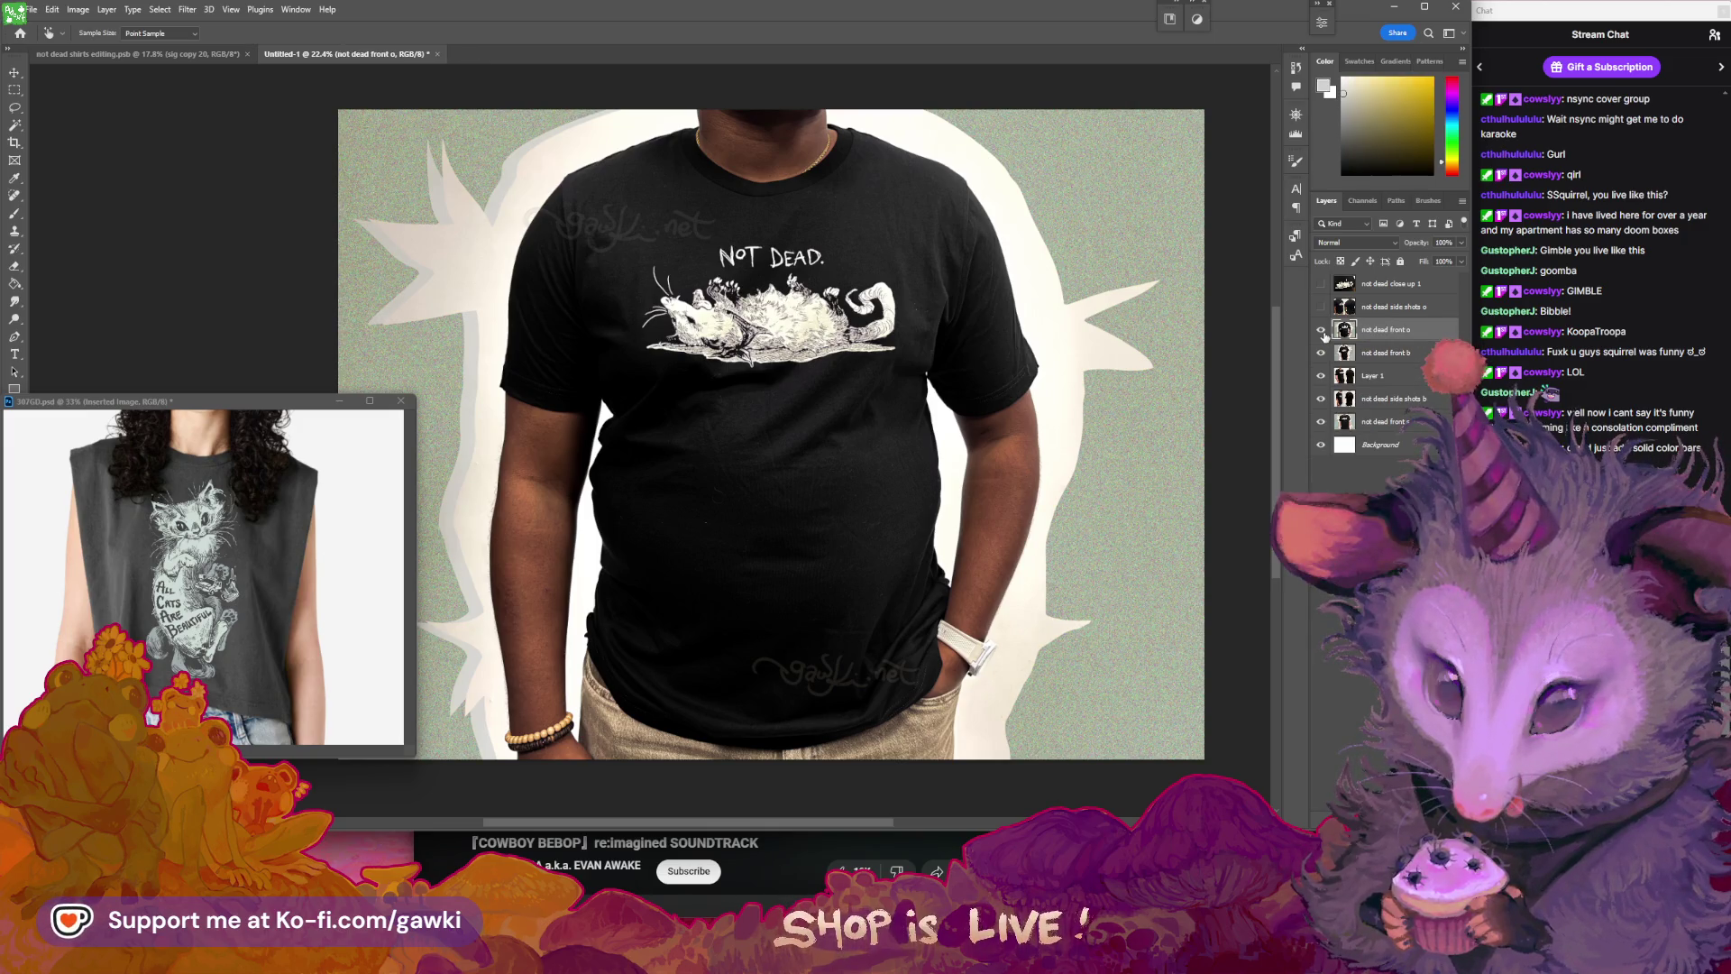
pyautogui.click(1322, 330)
# - Toggle the front o, front b, side shots o and close-up layers to compare shirt photos
pyautogui.click(1322, 330)
pyautogui.click(1322, 331)
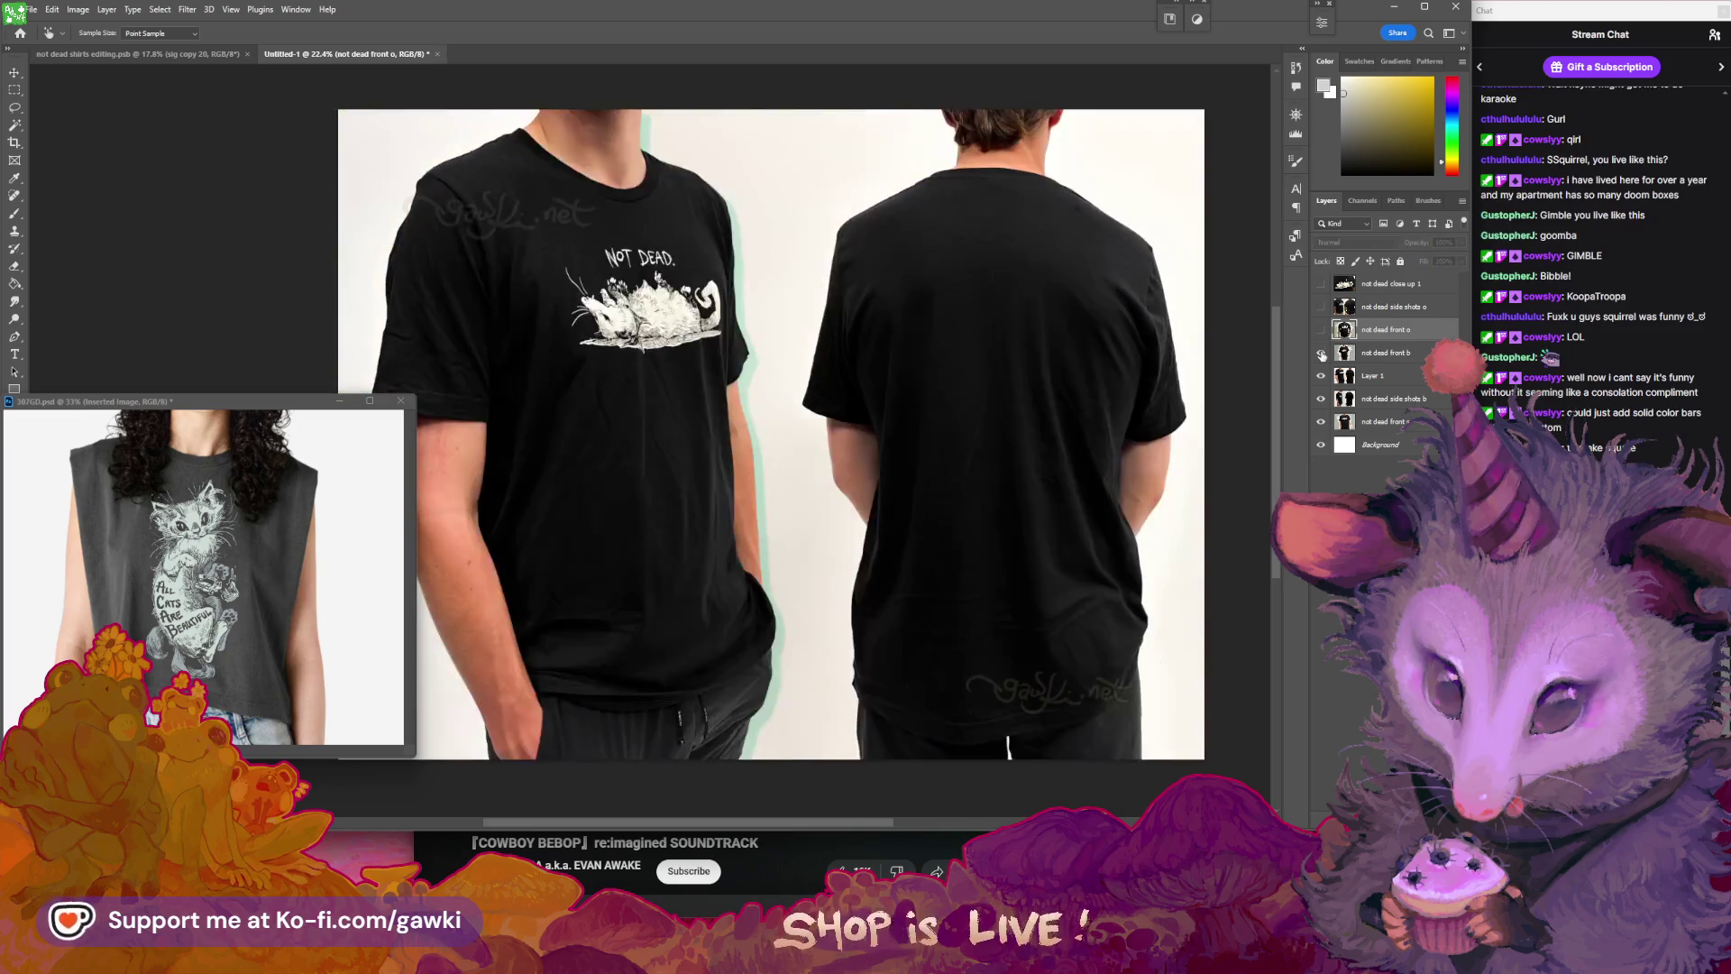
pyautogui.click(1321, 353)
pyautogui.click(1322, 330)
pyautogui.click(1322, 330)
pyautogui.click(1322, 330)
pyautogui.click(1322, 330)
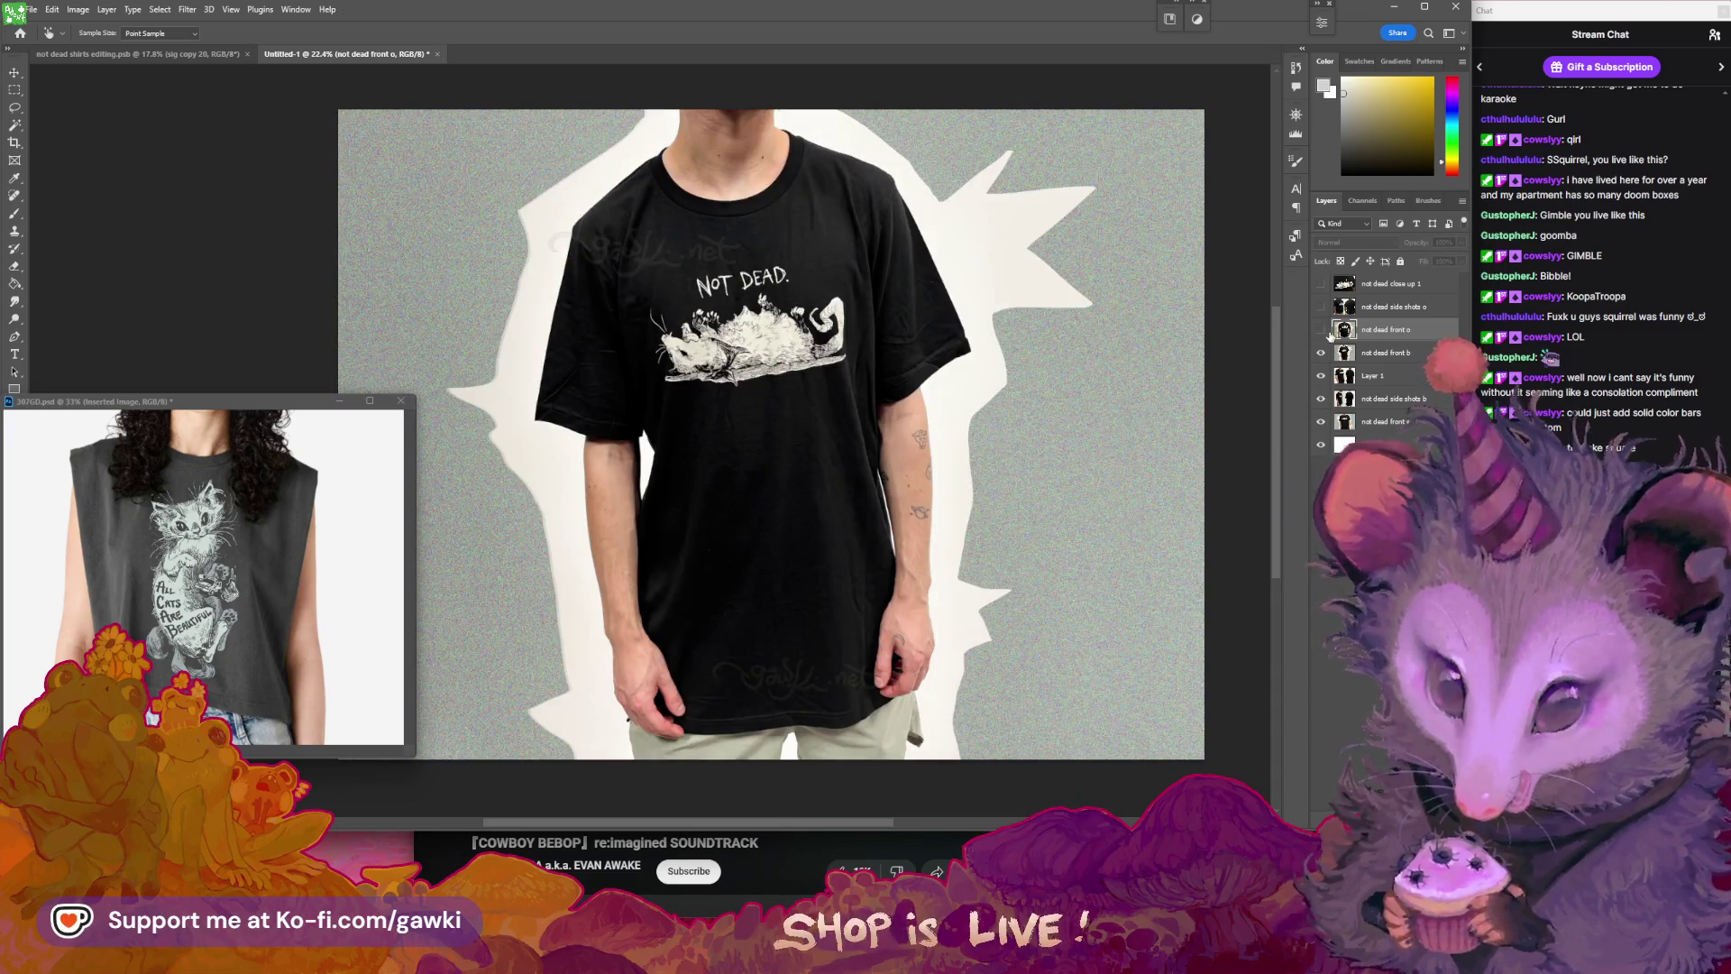
pyautogui.click(1322, 330)
pyautogui.click(1322, 307)
pyautogui.click(1322, 283)
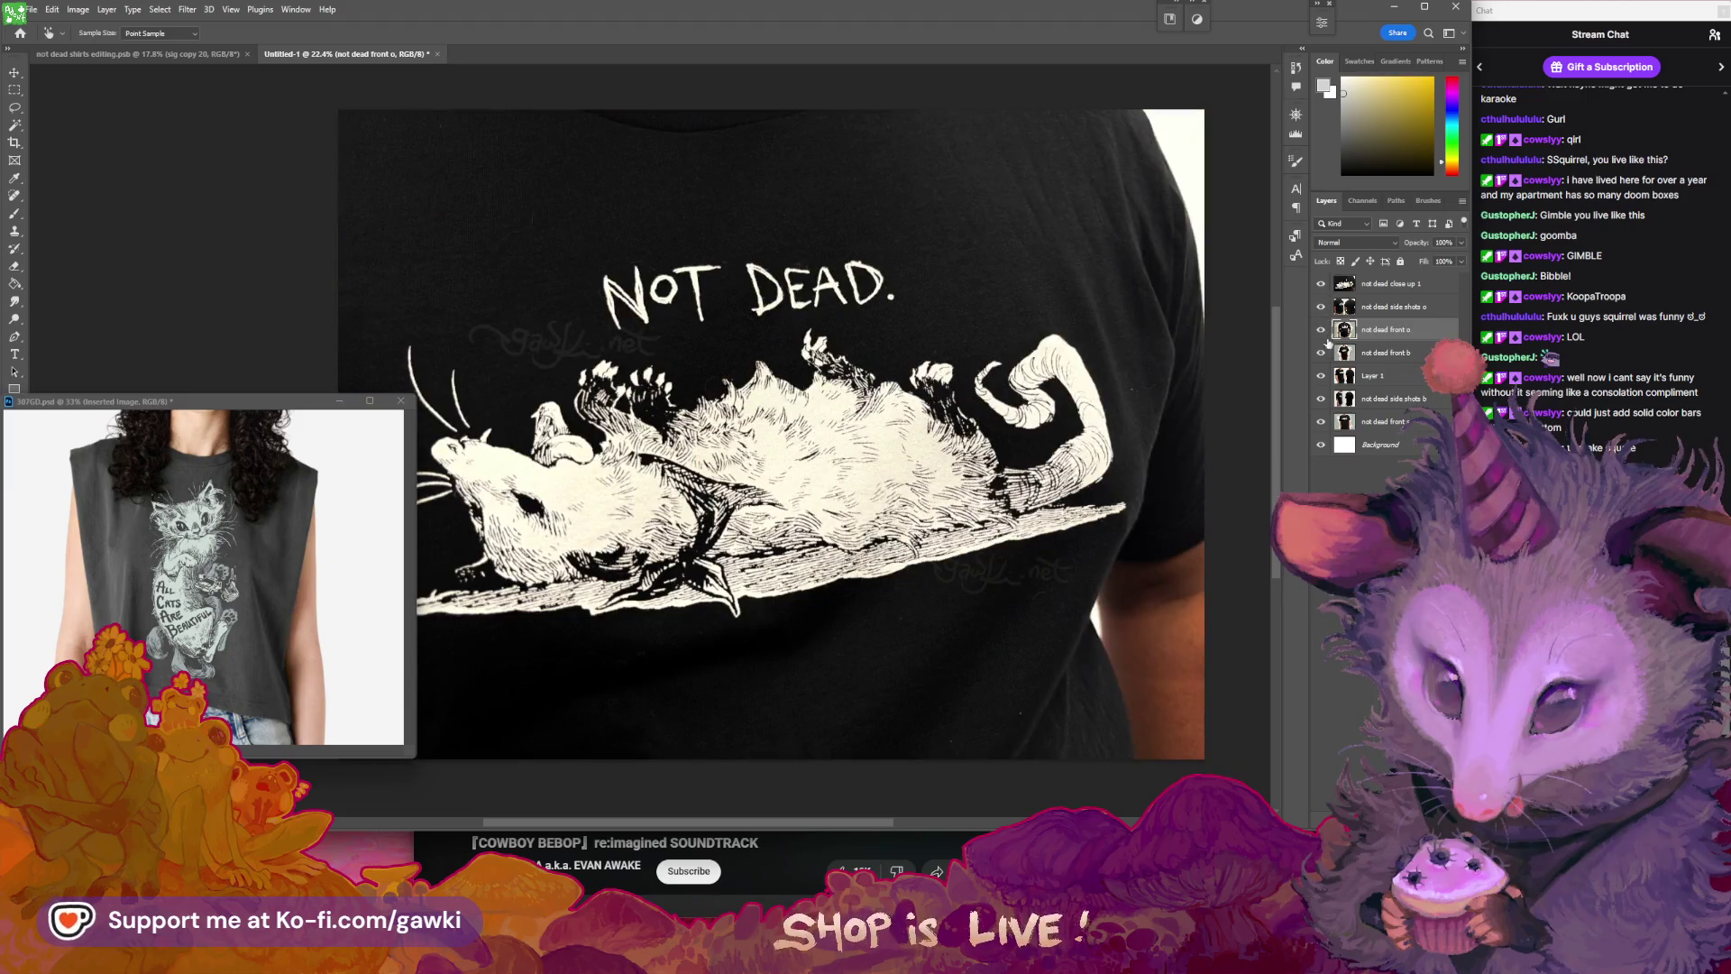
pyautogui.moveTo(1322, 283); pyautogui.dragTo(1322, 310)
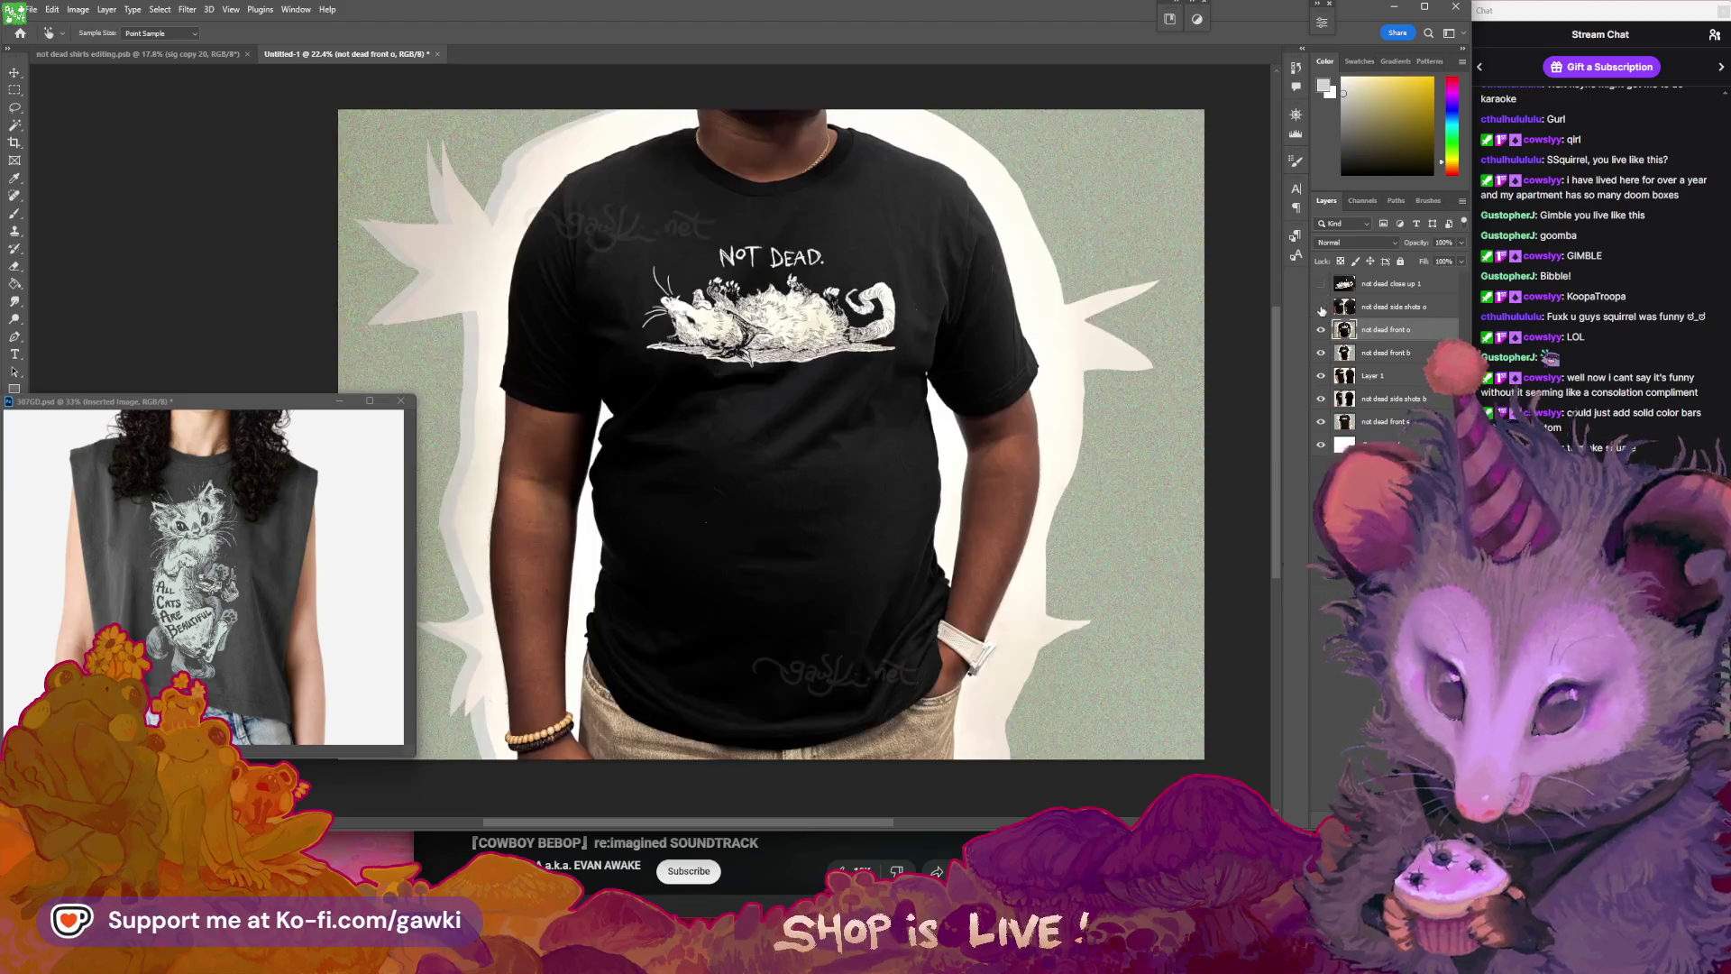
pyautogui.scroll(5, 1054, 269)
pyautogui.scroll(-6, 1054, 270)
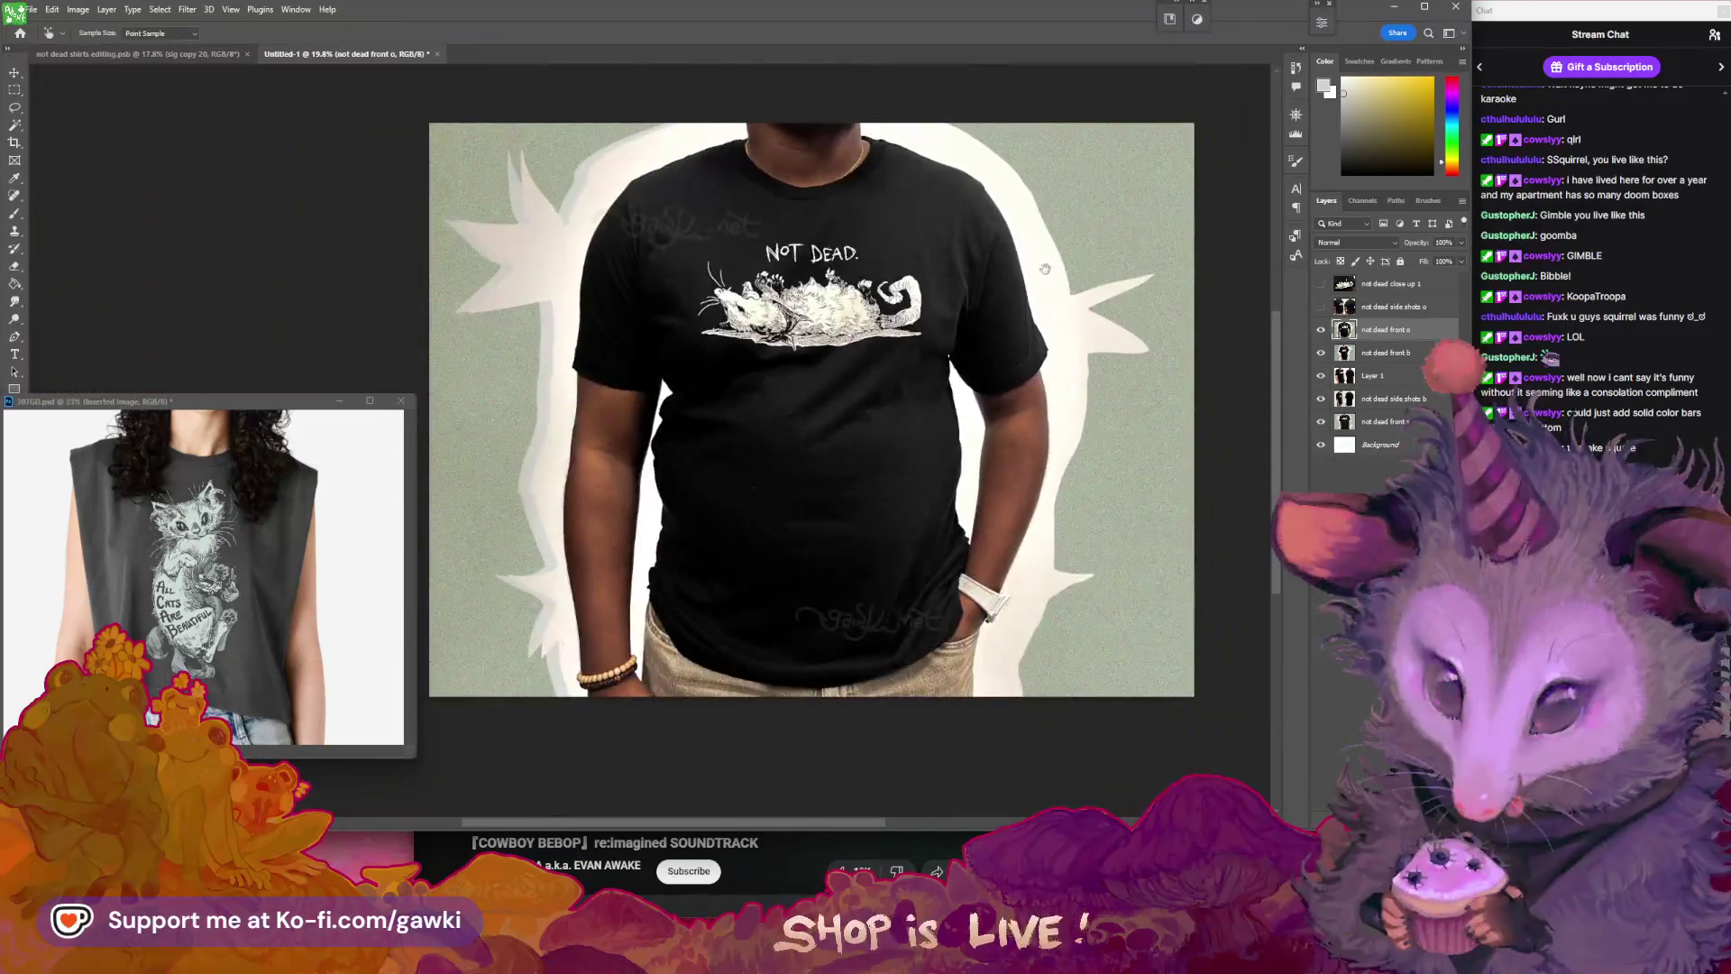
pyautogui.scroll(2, 1054, 270)
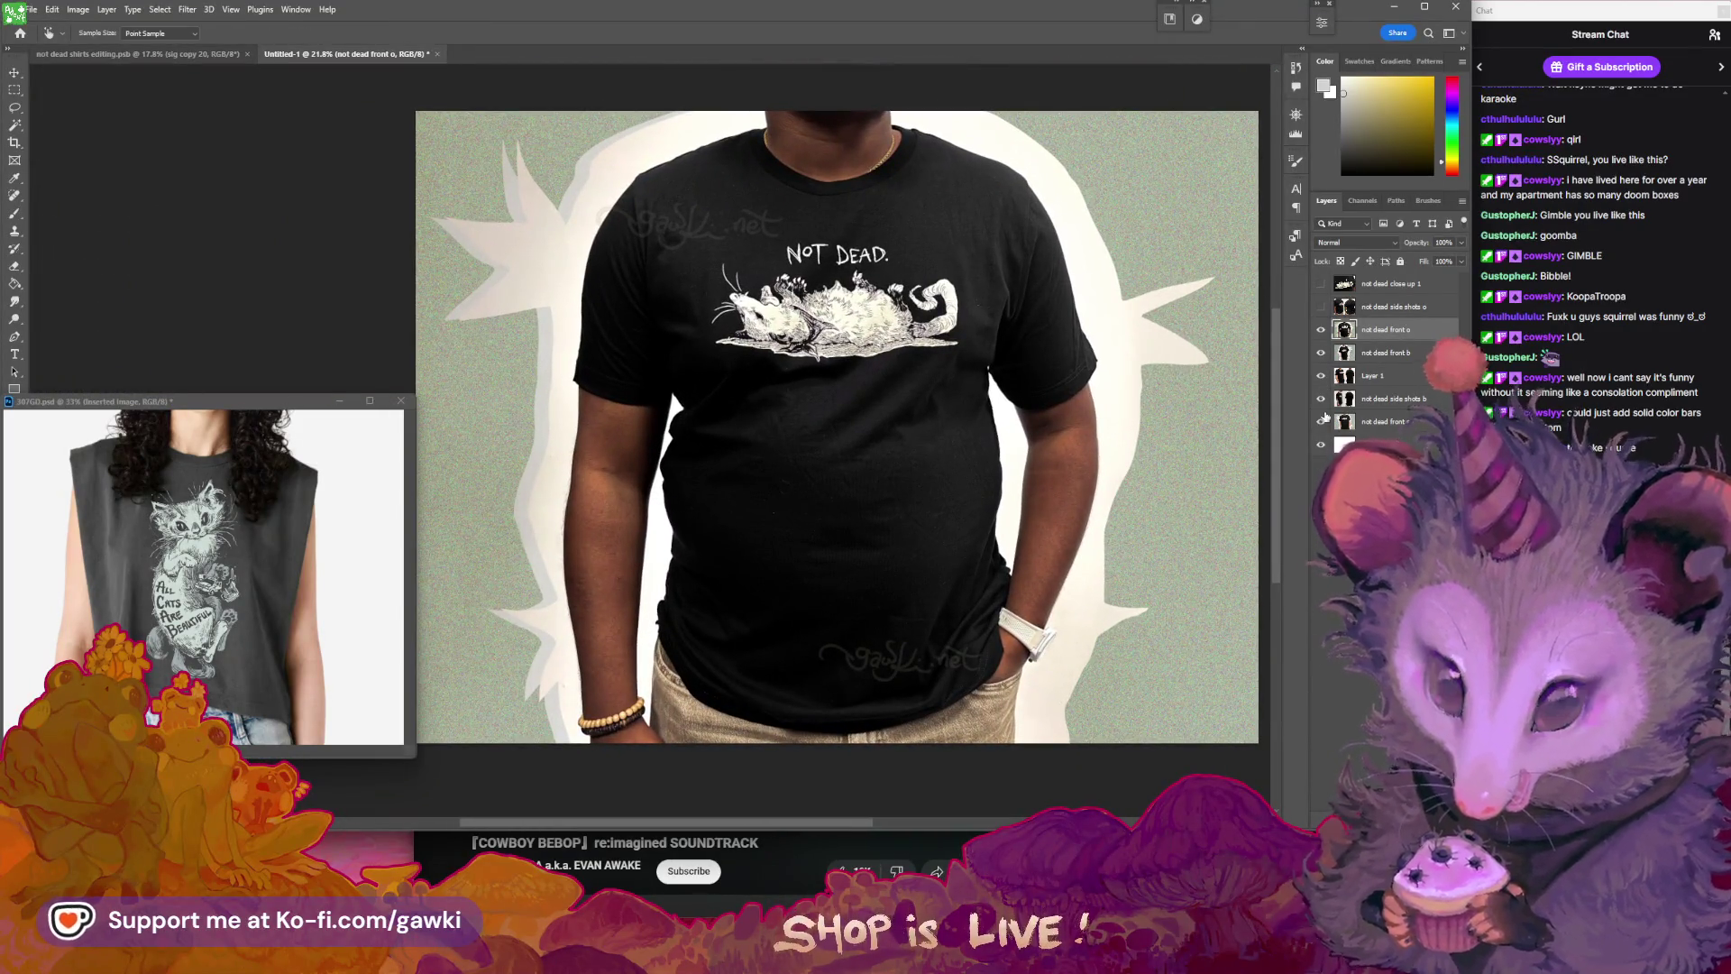
# - Compare the two front photos, ending on the white-background one, and show side shots b
pyautogui.click(1322, 335)
pyautogui.click(1322, 334)
pyautogui.click(1322, 335)
pyautogui.click(1322, 334)
pyautogui.click(1322, 335)
pyautogui.click(1322, 335)
pyautogui.click(1322, 335)
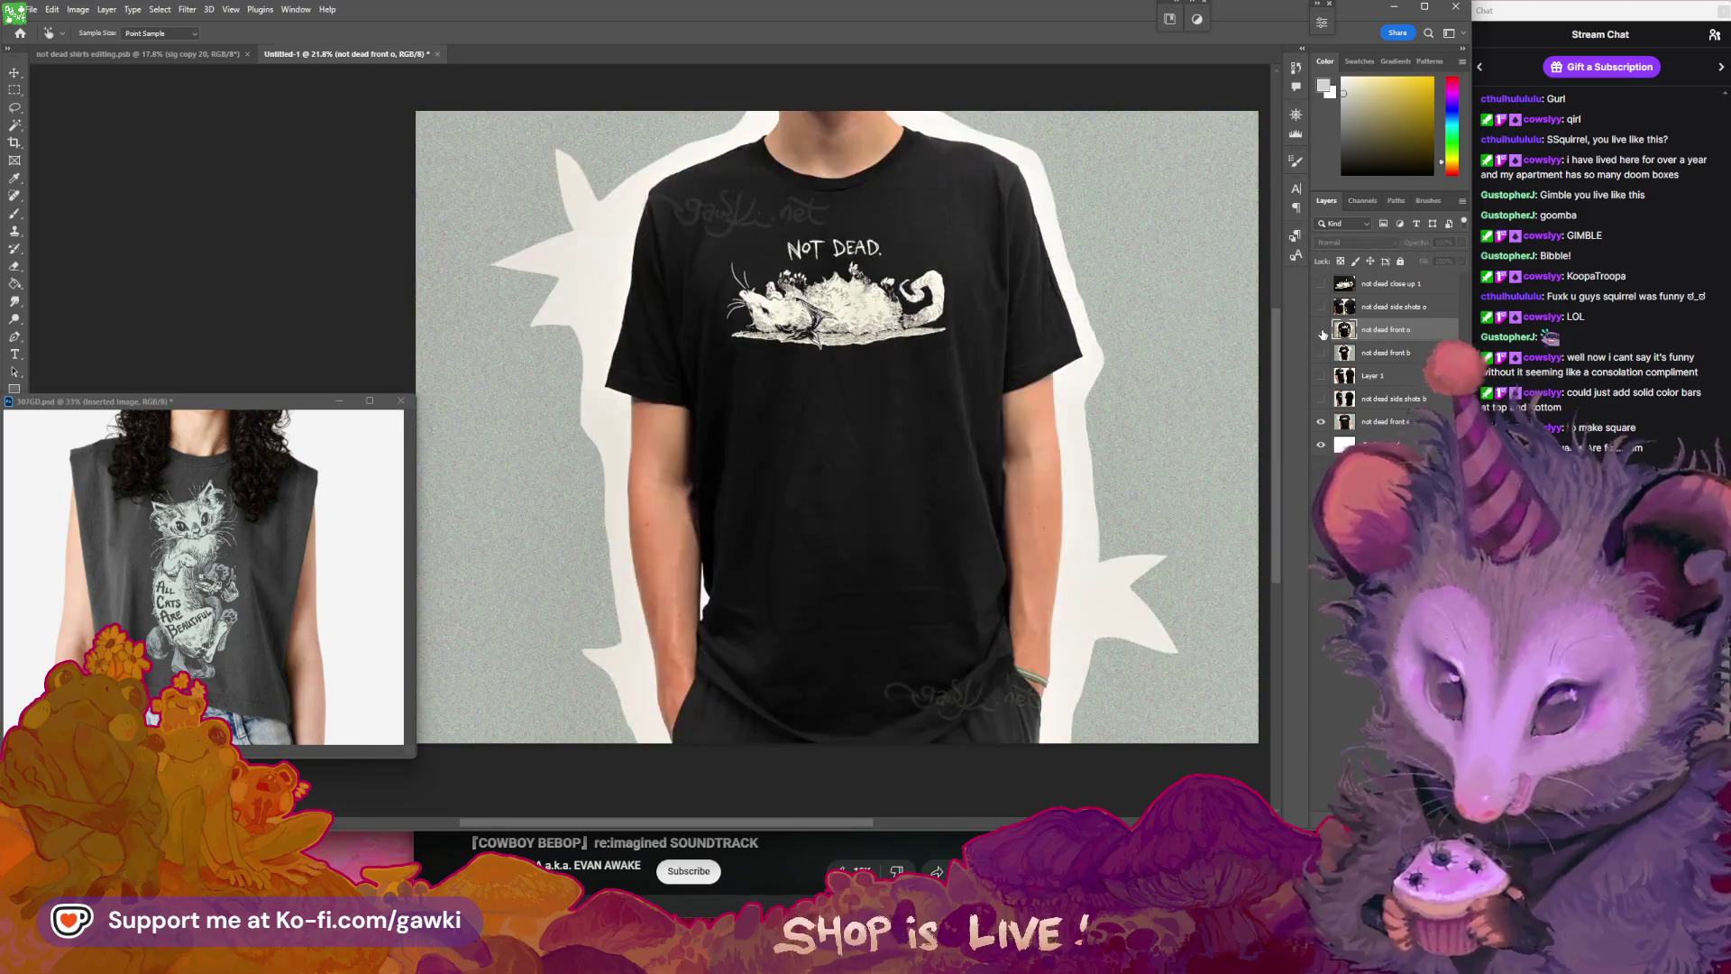
pyautogui.click(1320, 400)
pyautogui.click(1322, 331)
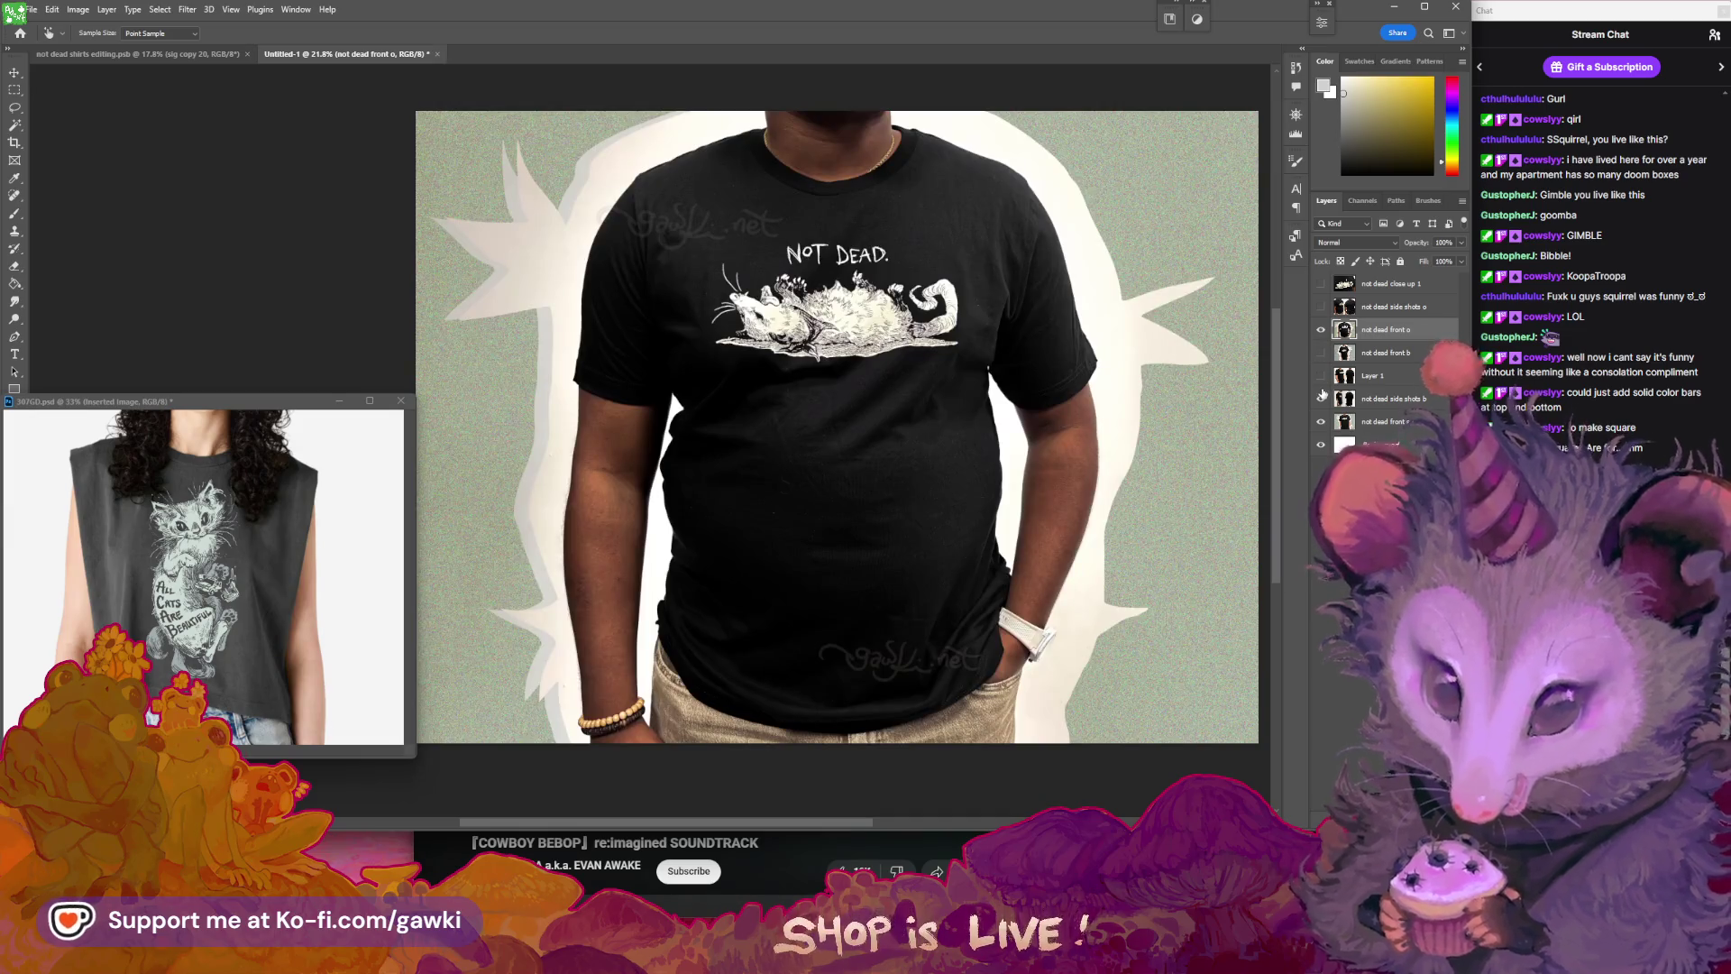
pyautogui.click(1322, 330)
pyautogui.click(1322, 354)
pyautogui.click(1322, 354)
# - Compare the full-body and closer front photos and pan the shirt within the view
pyautogui.click(1321, 354)
pyautogui.click(1322, 354)
pyautogui.click(1322, 354)
pyautogui.click(1322, 354)
pyautogui.click(1322, 353)
pyautogui.click(1322, 353)
pyautogui.click(1322, 354)
pyautogui.click(1321, 353)
pyautogui.click(1322, 353)
pyautogui.click(1322, 354)
pyautogui.click(1322, 353)
pyautogui.click(1322, 353)
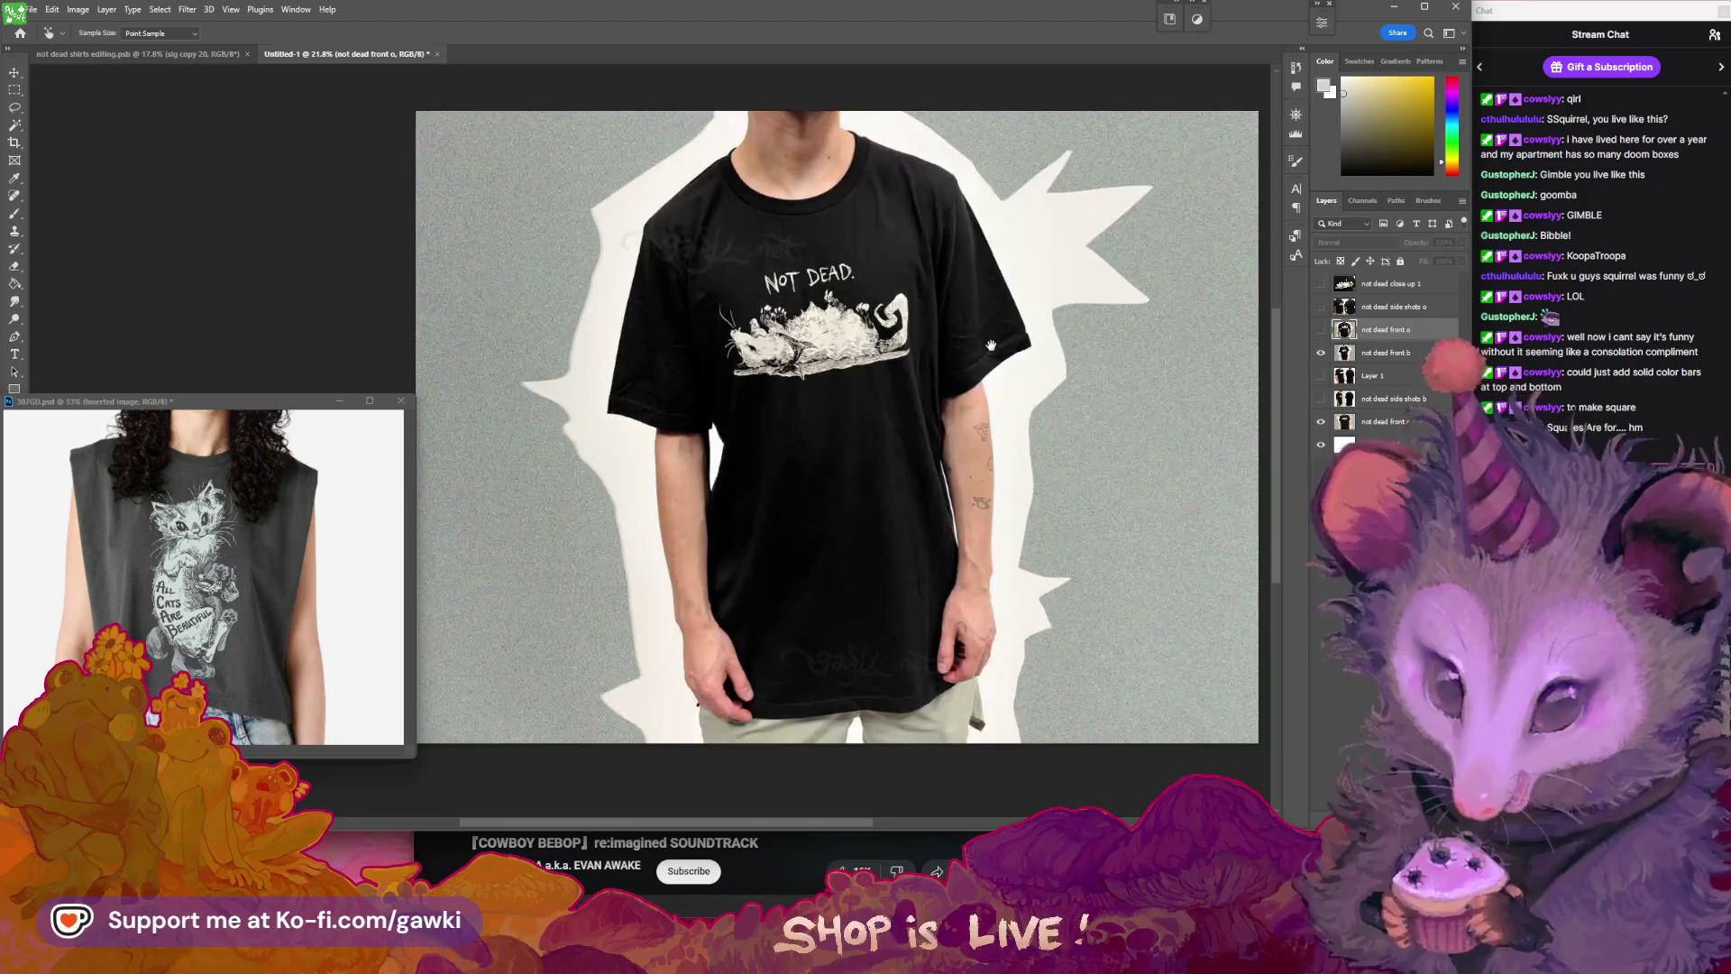
pyautogui.moveTo(1074, 346)
pyautogui.mouseDown()
pyautogui.moveTo(1051, 355)
pyautogui.moveTo(1110, 368)
pyautogui.mouseUp()
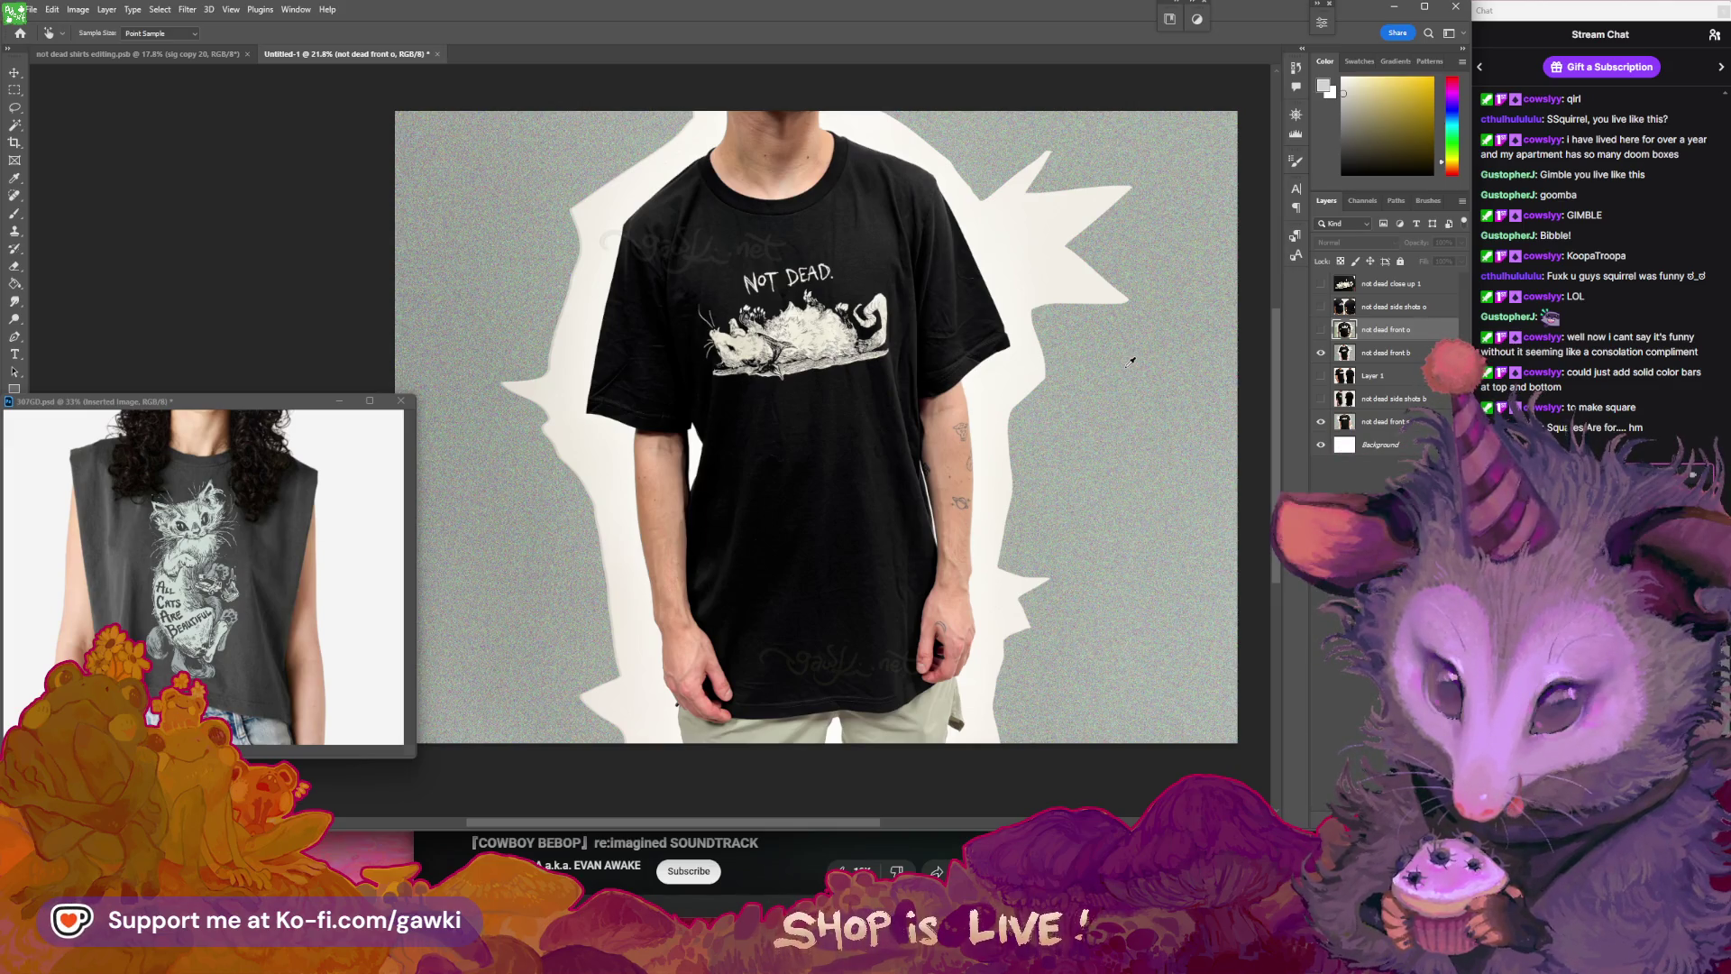
pyautogui.moveTo(1172, 364); pyautogui.dragTo(1192, 361)
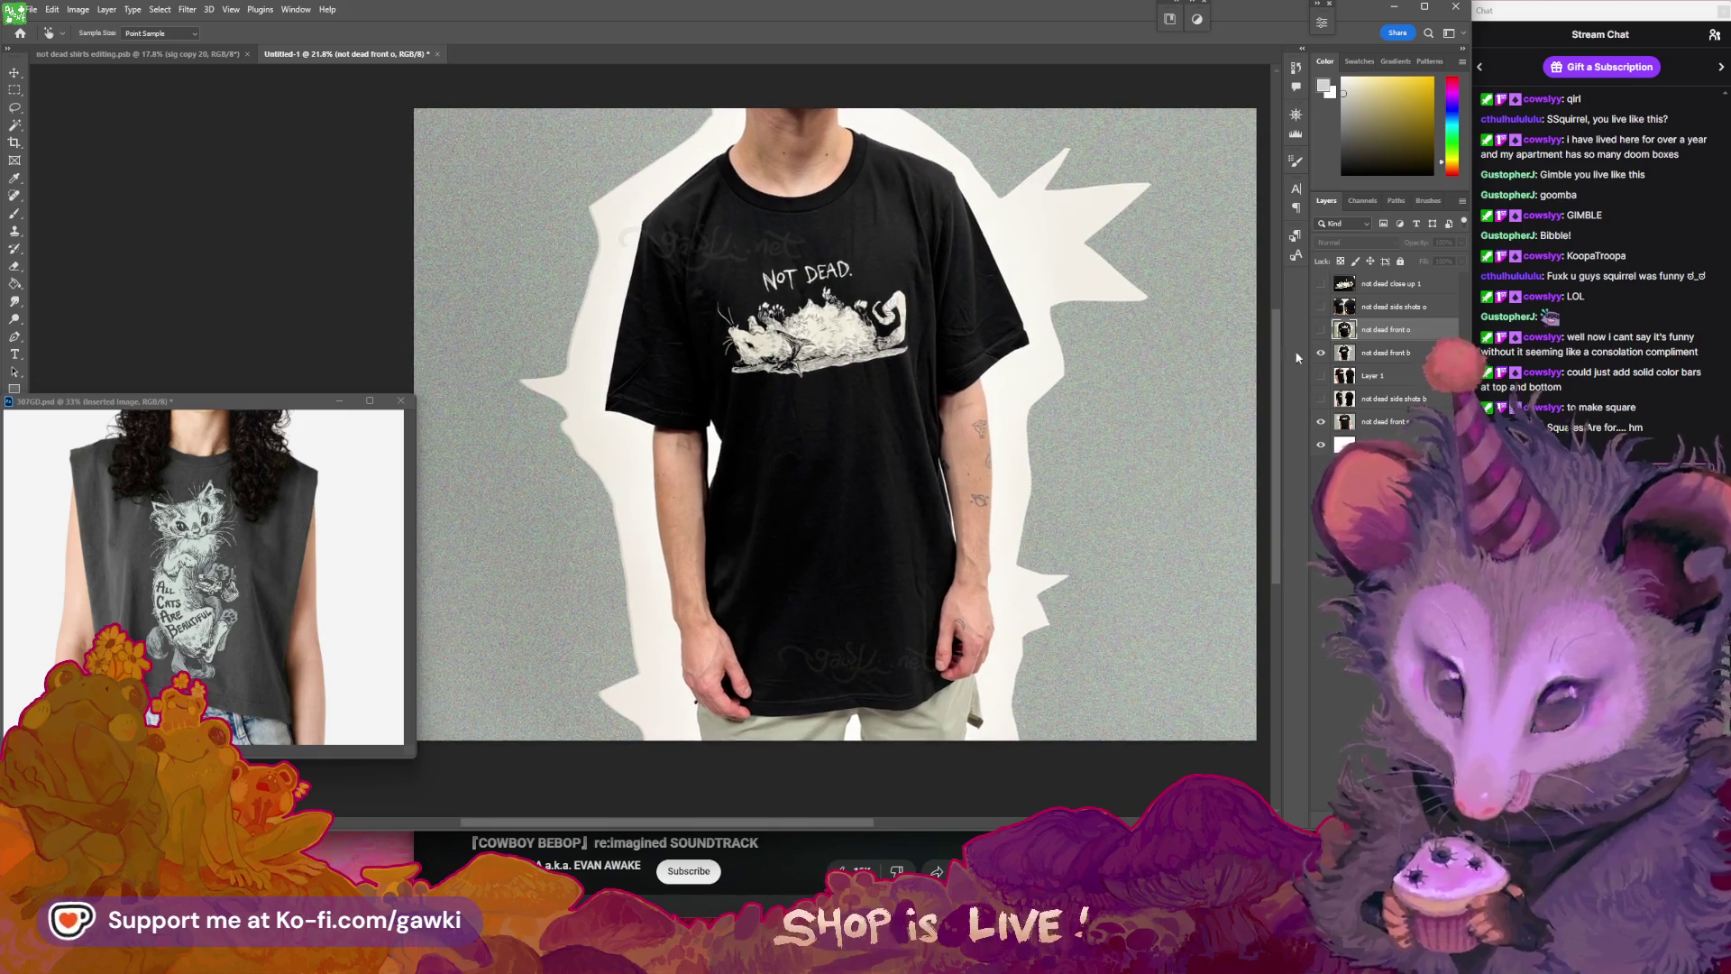
# - Turn on the front o, side shots and close-up layers so the NOT DEAD close-up shows
pyautogui.click(1321, 330)
pyautogui.click(1321, 307)
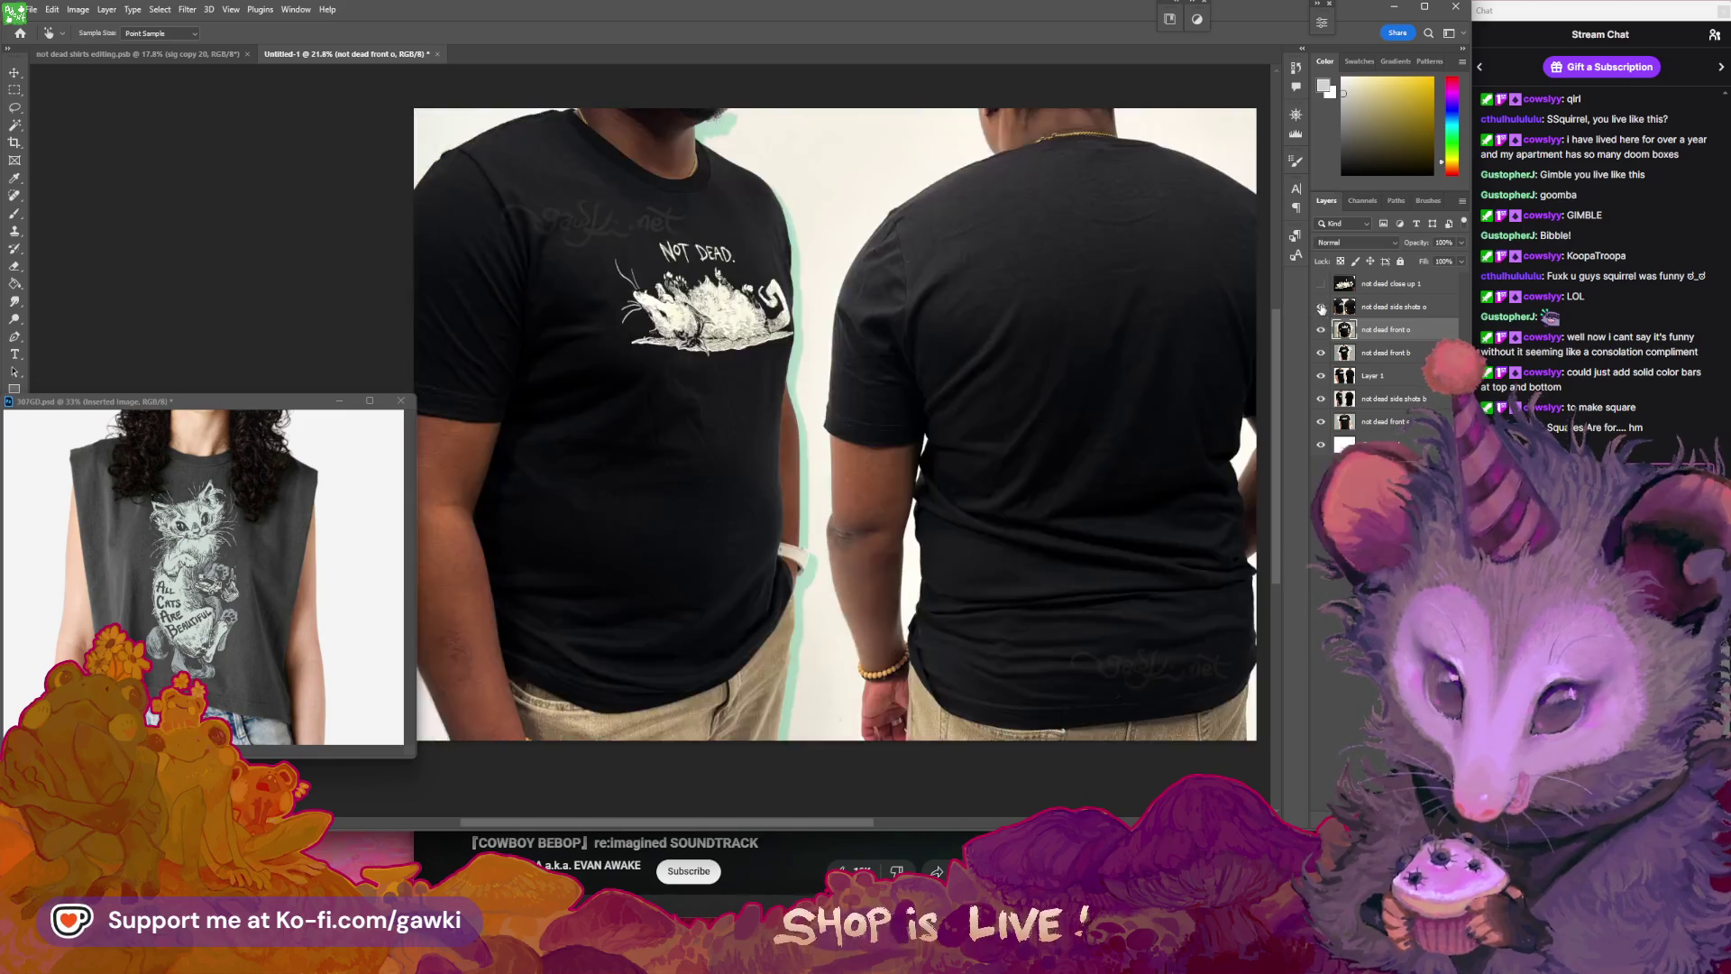
pyautogui.click(1321, 283)
pyautogui.moveTo(1144, 368); pyautogui.dragTo(1131, 377)
pyautogui.scroll(2, 1100, 373)
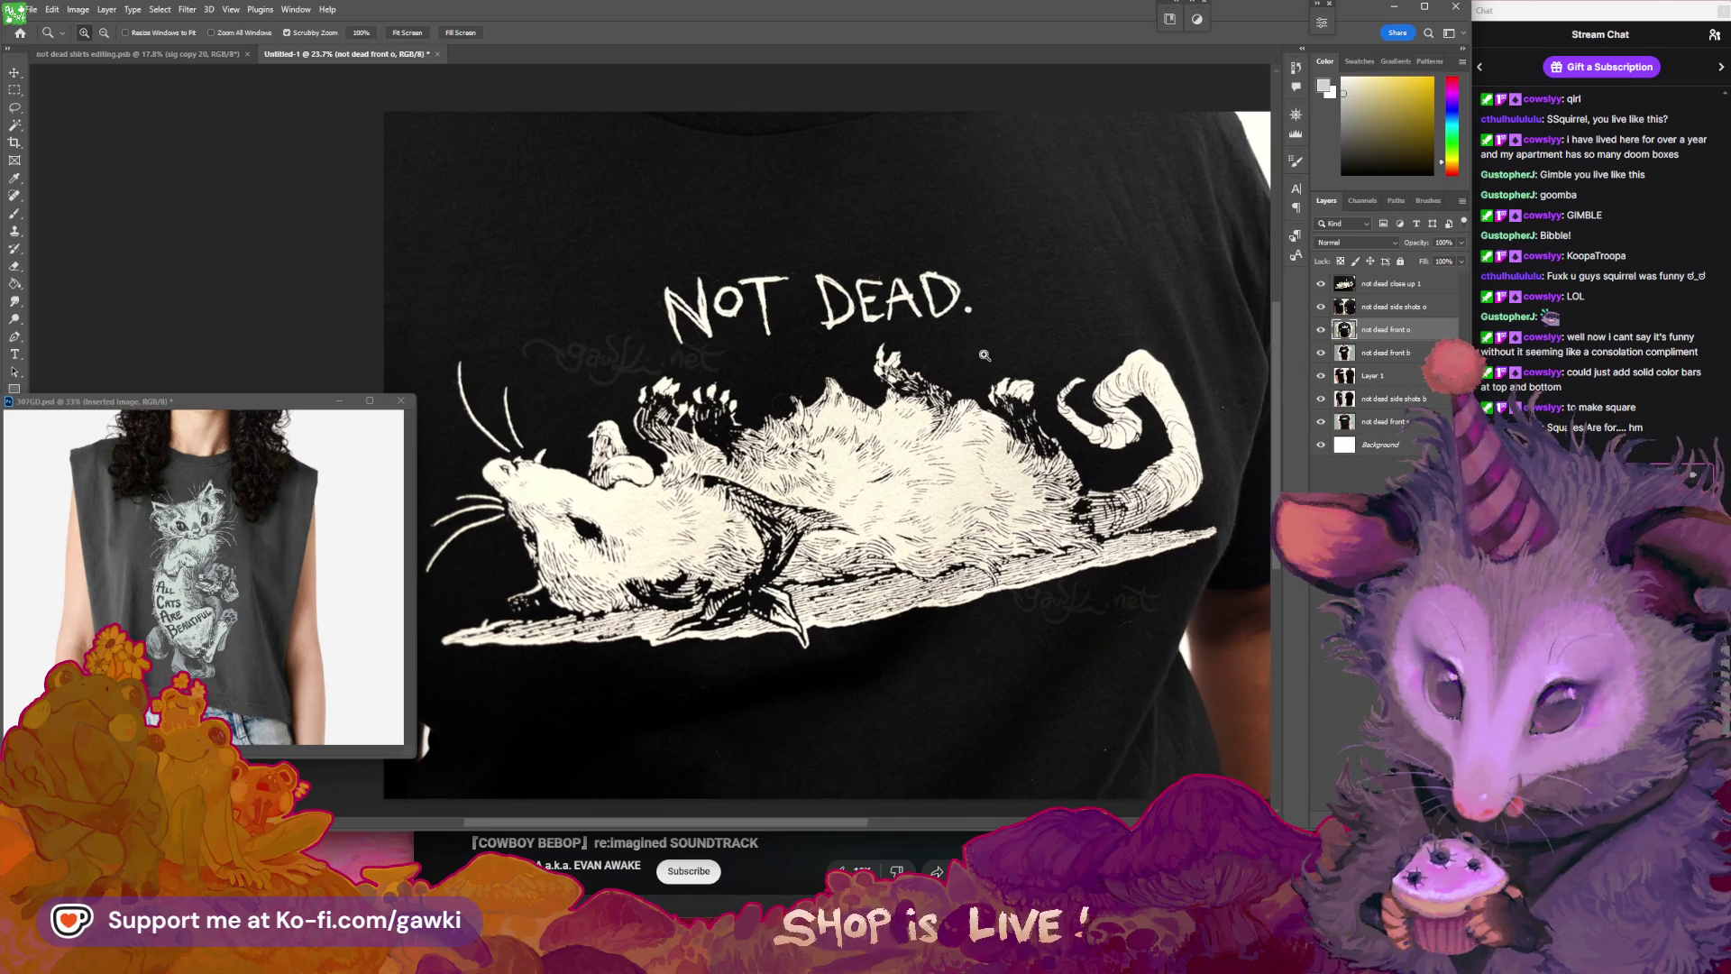
pyautogui.scroll(-3, 752, 405)
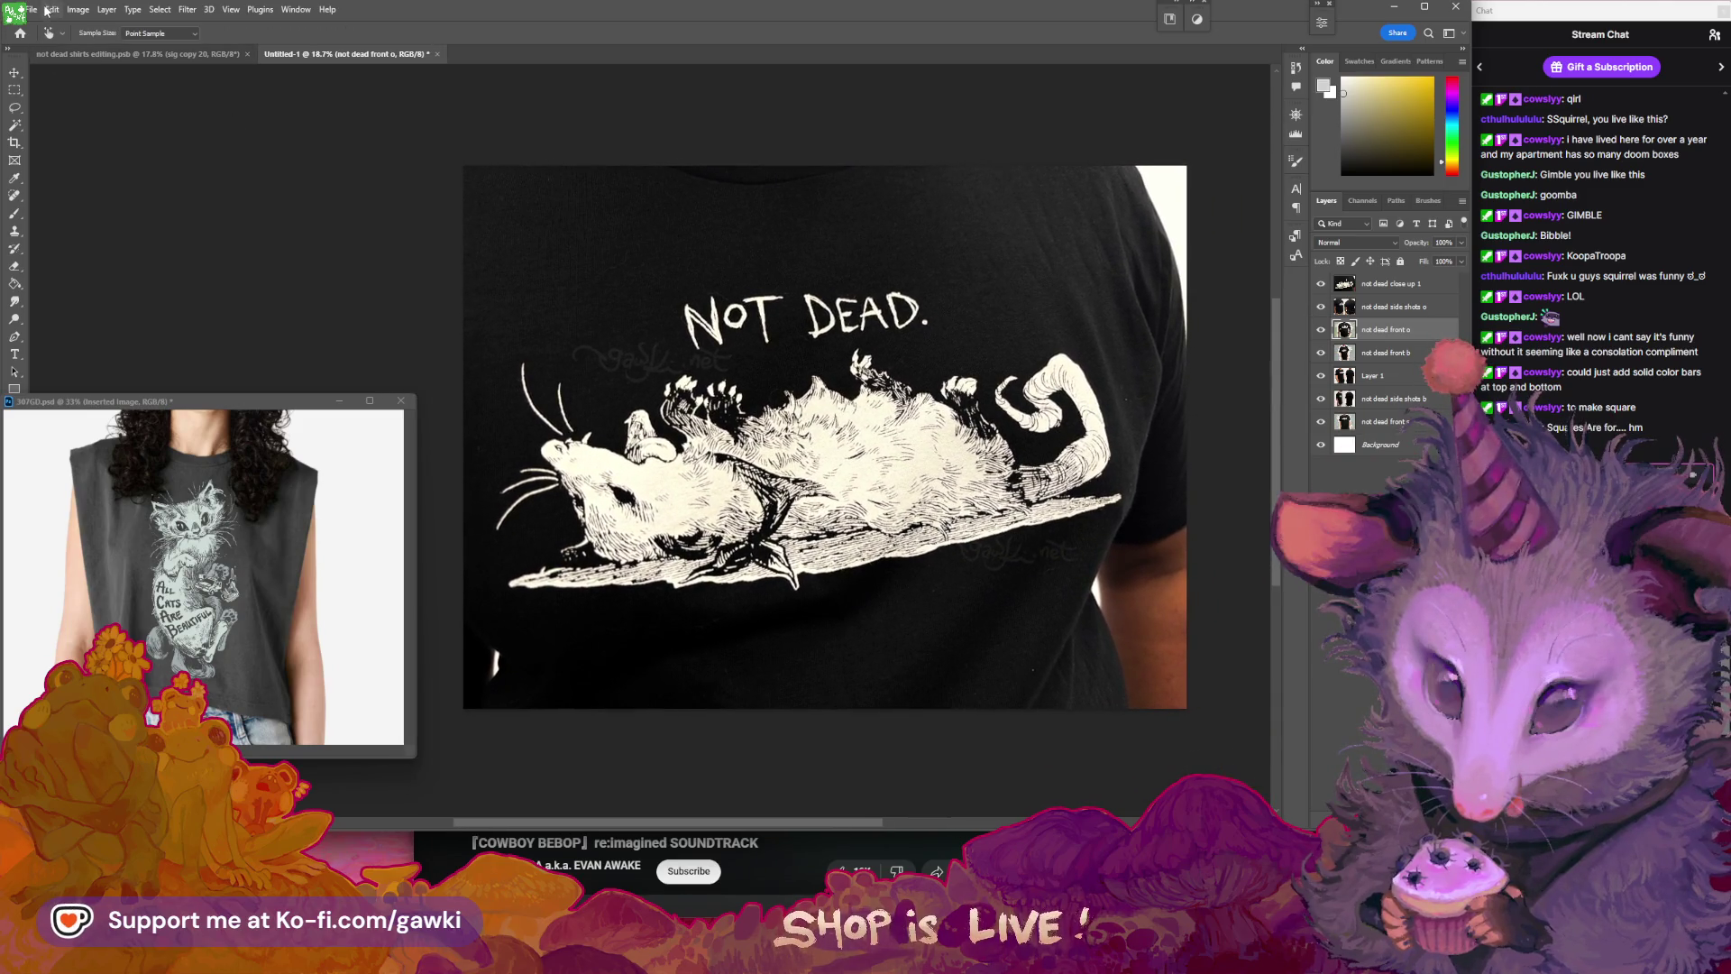
pyautogui.click(34, 10)
pyautogui.moveTo(77, 9)
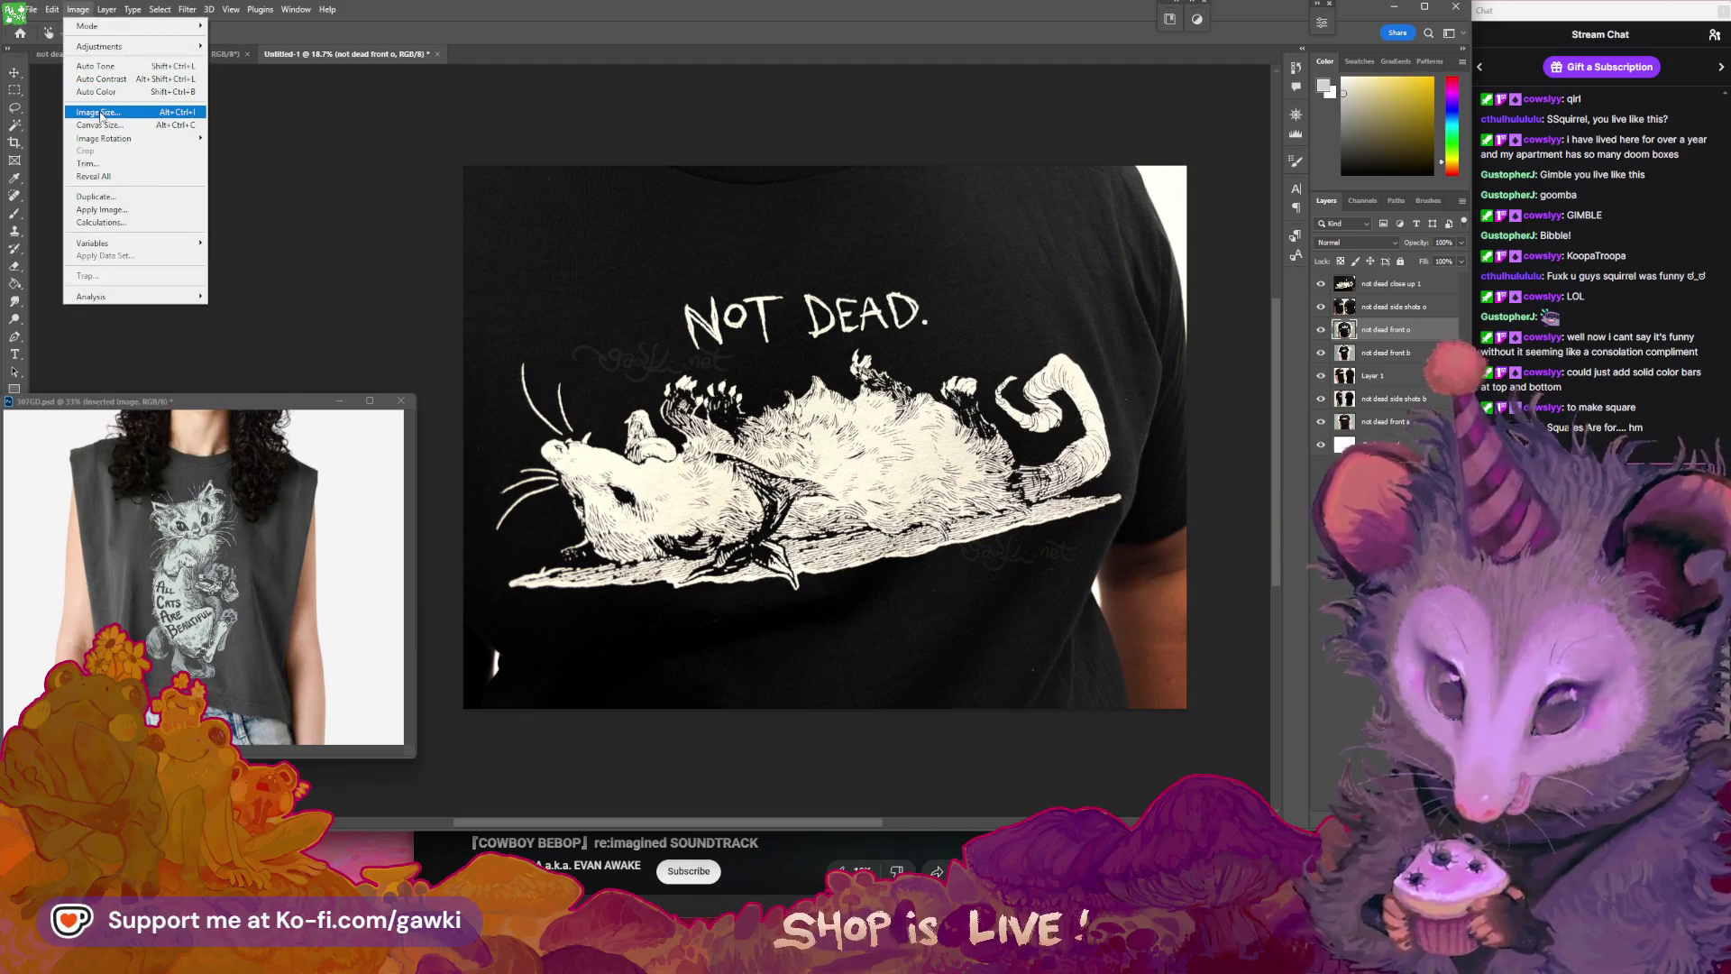
pyautogui.click(1372, 376)
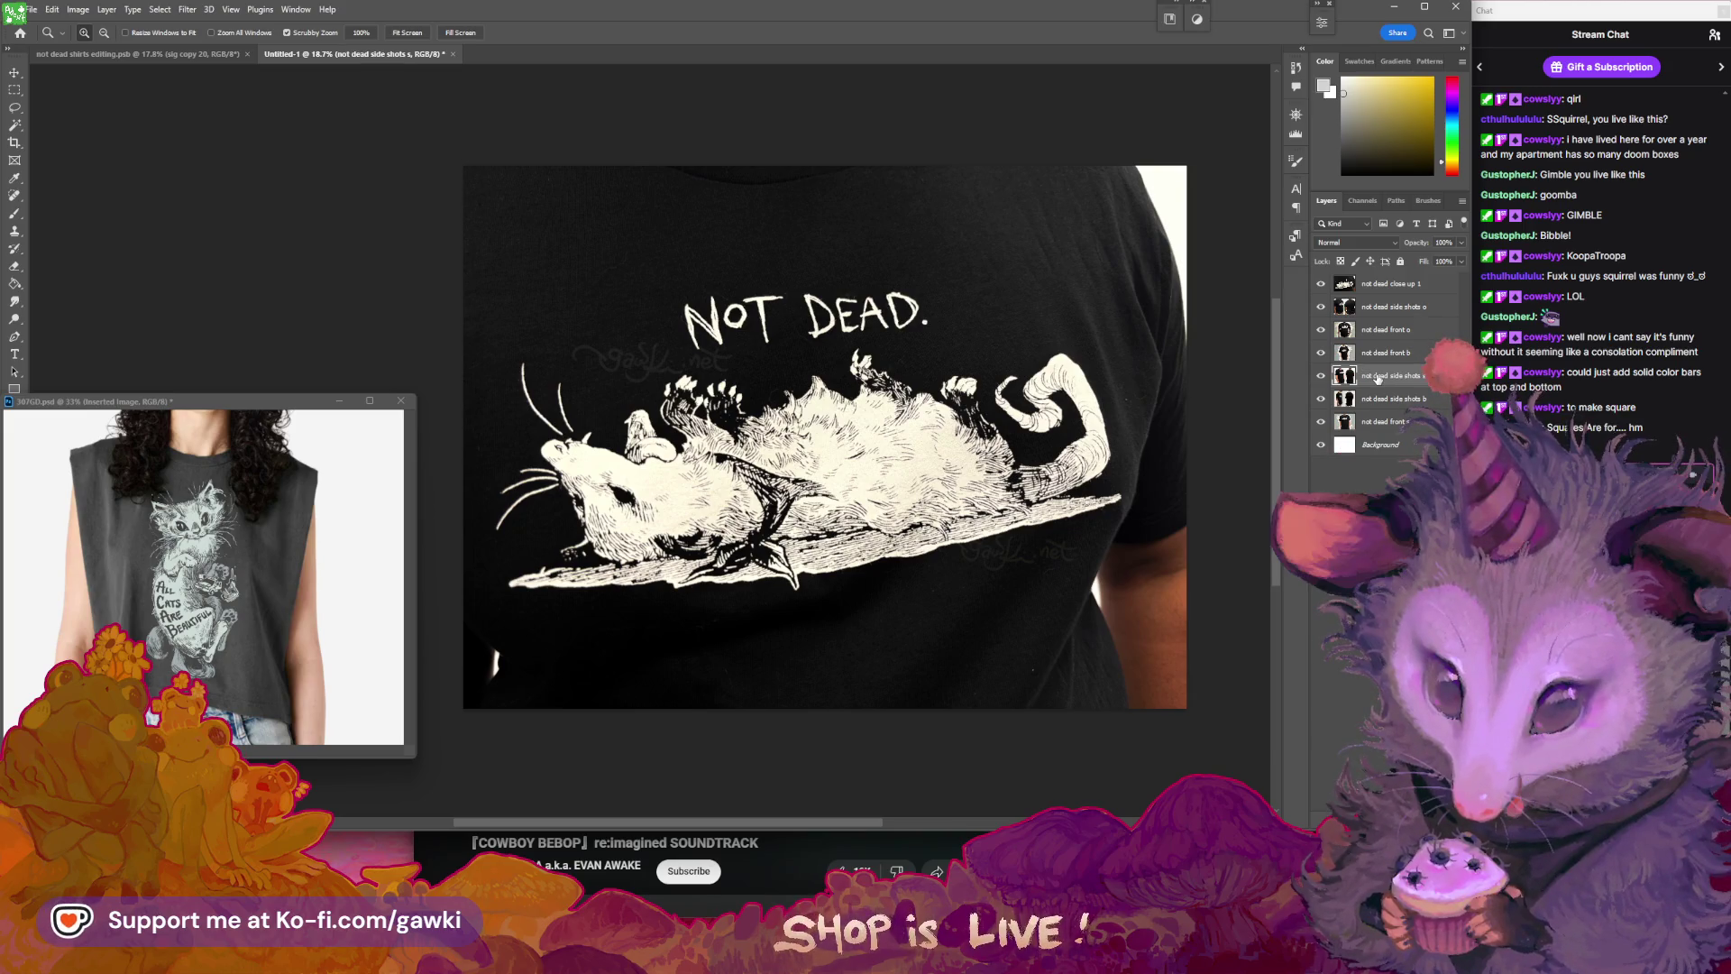
pyautogui.keyDown('shift'); pyautogui.click(1381, 286); pyautogui.keyUp('shift')
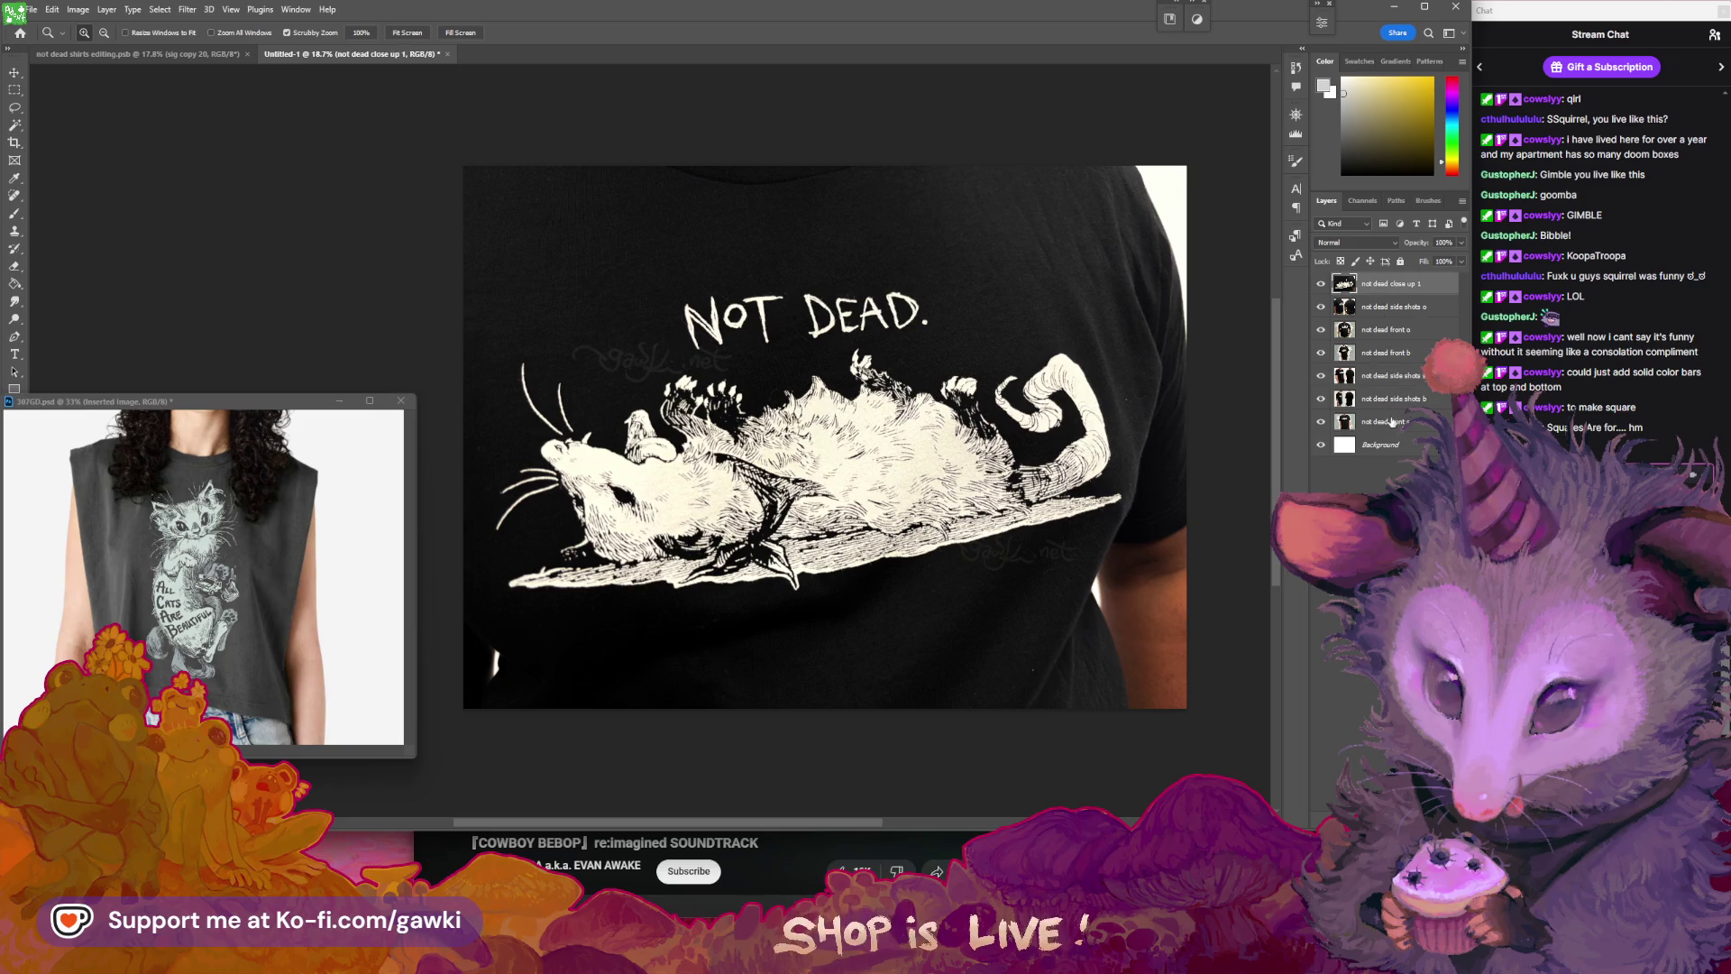
pyautogui.click(32, 9)
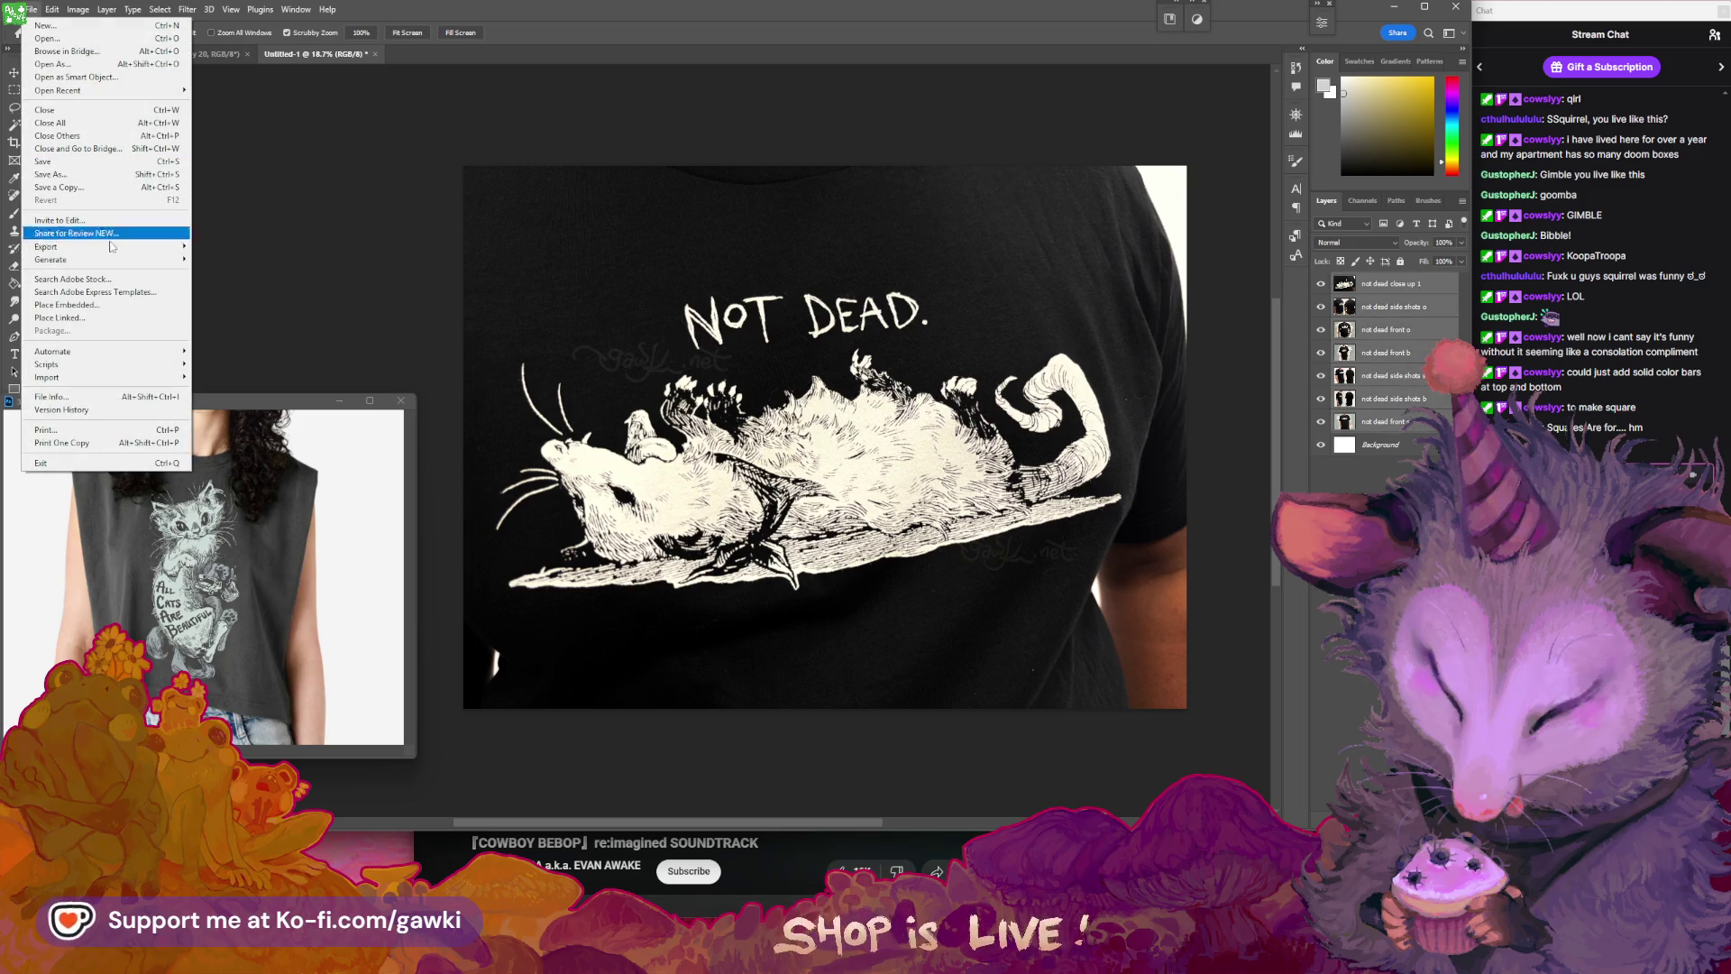
pyautogui.moveTo(108, 247)
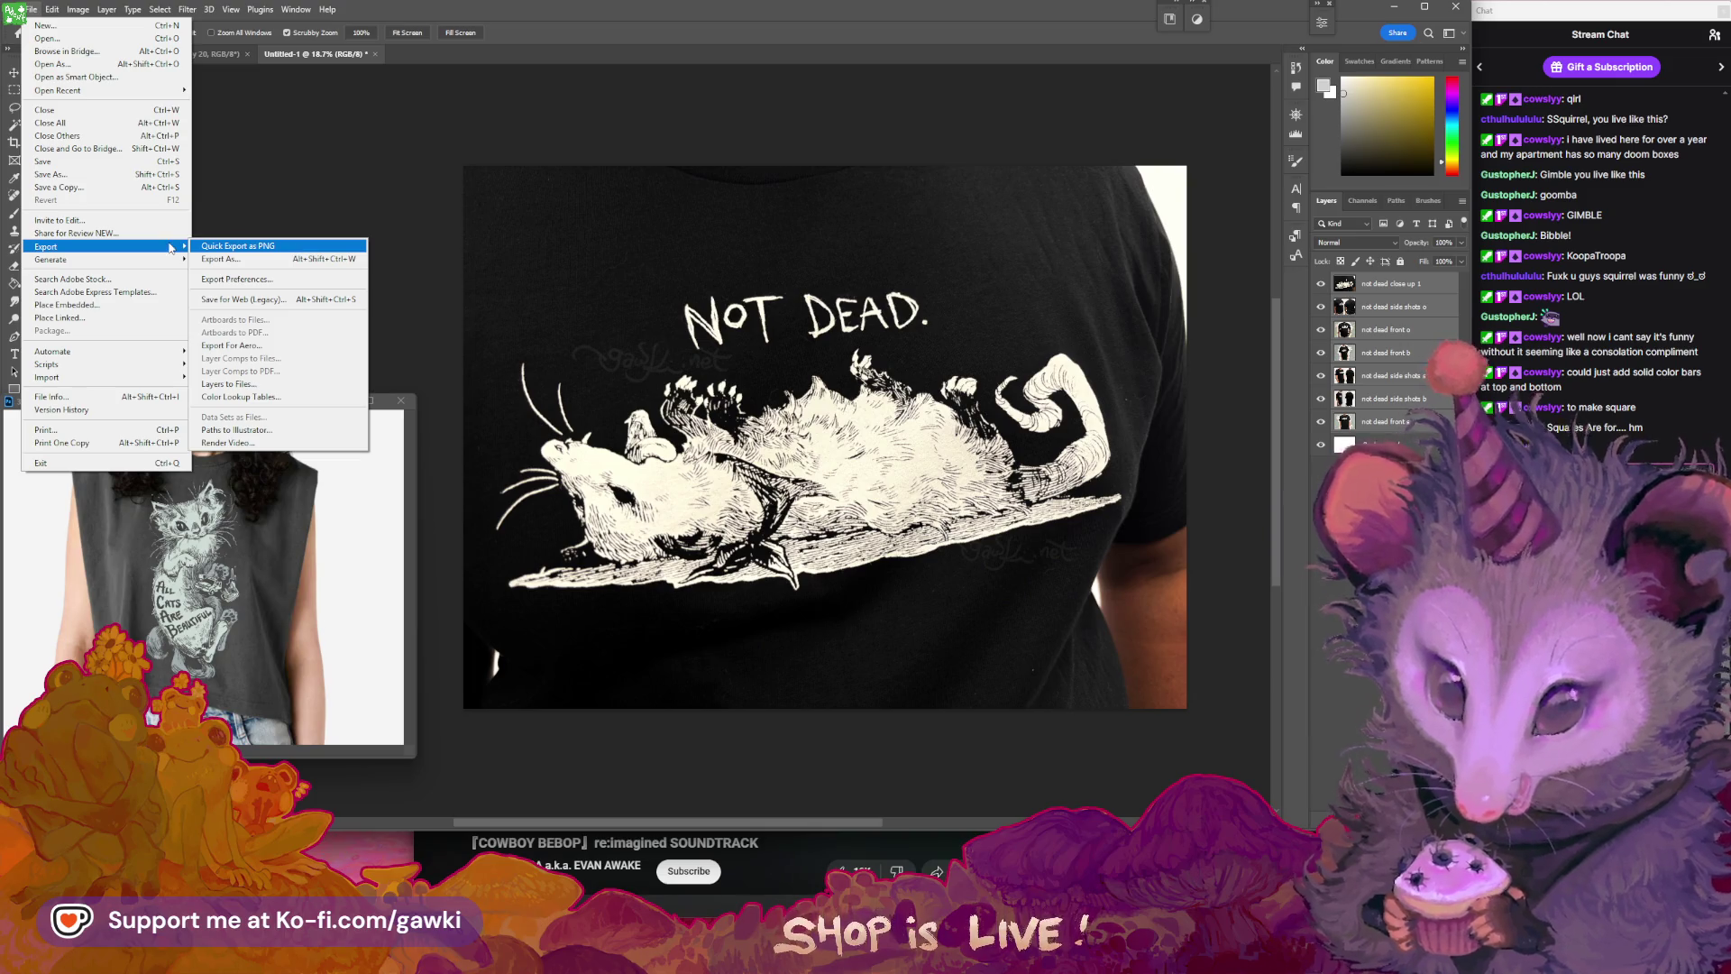
pyautogui.moveTo(153, 364)
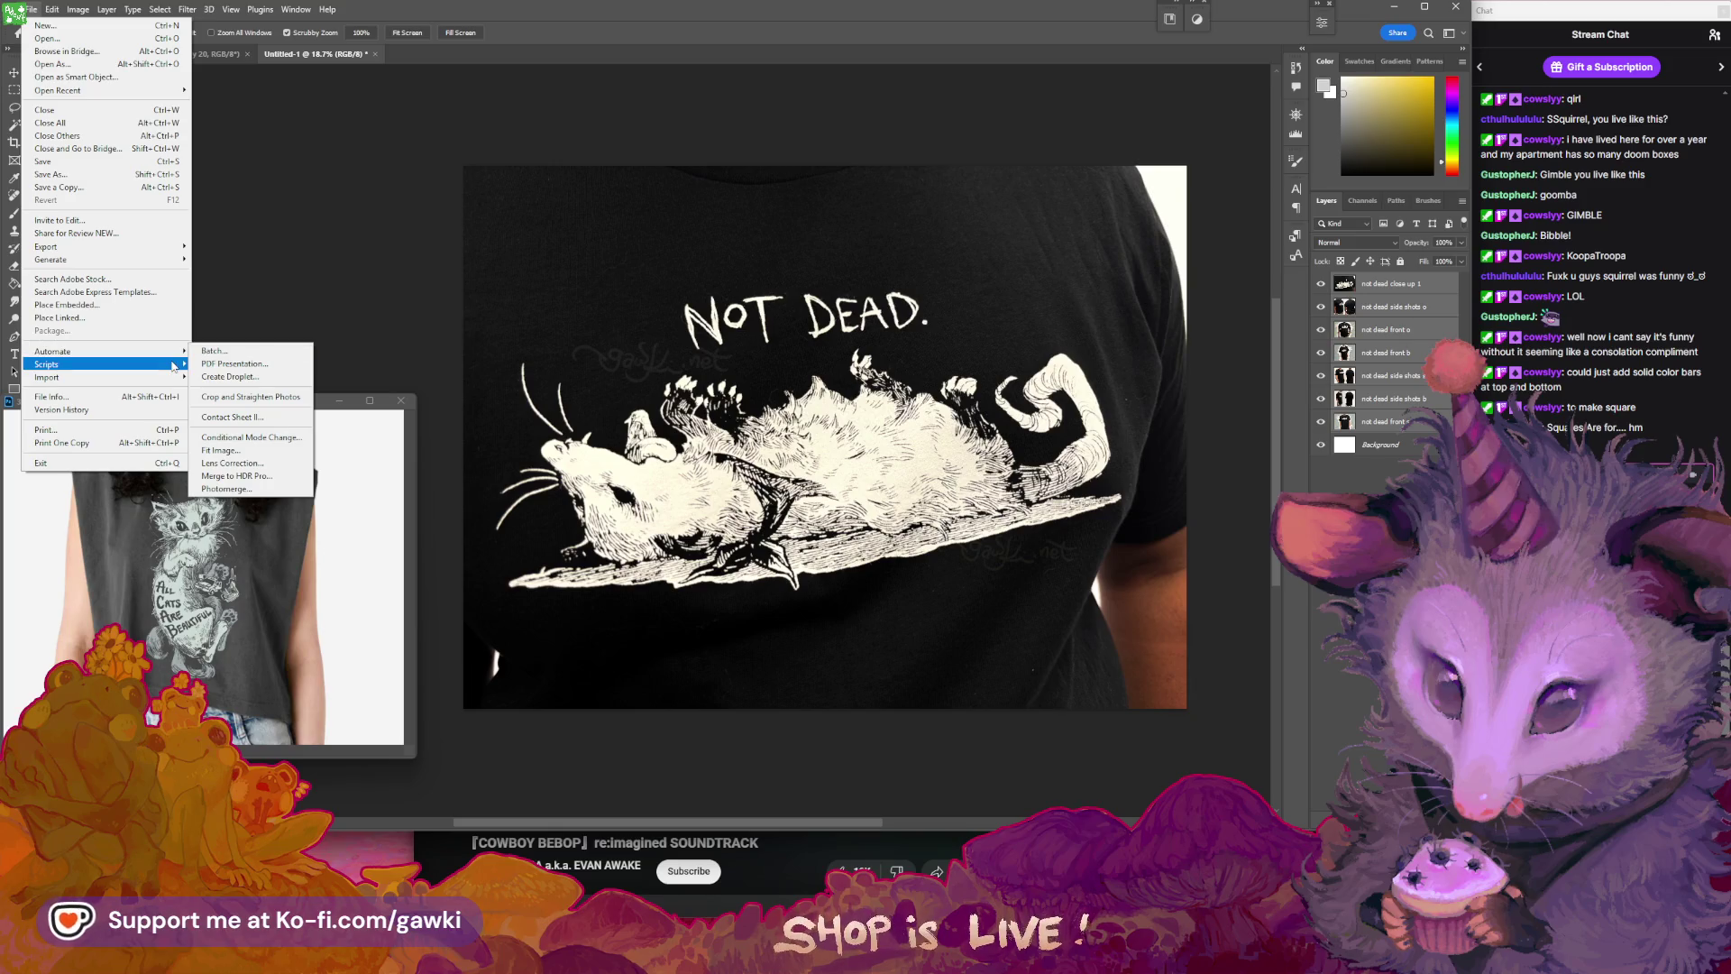
pyautogui.click(250, 354)
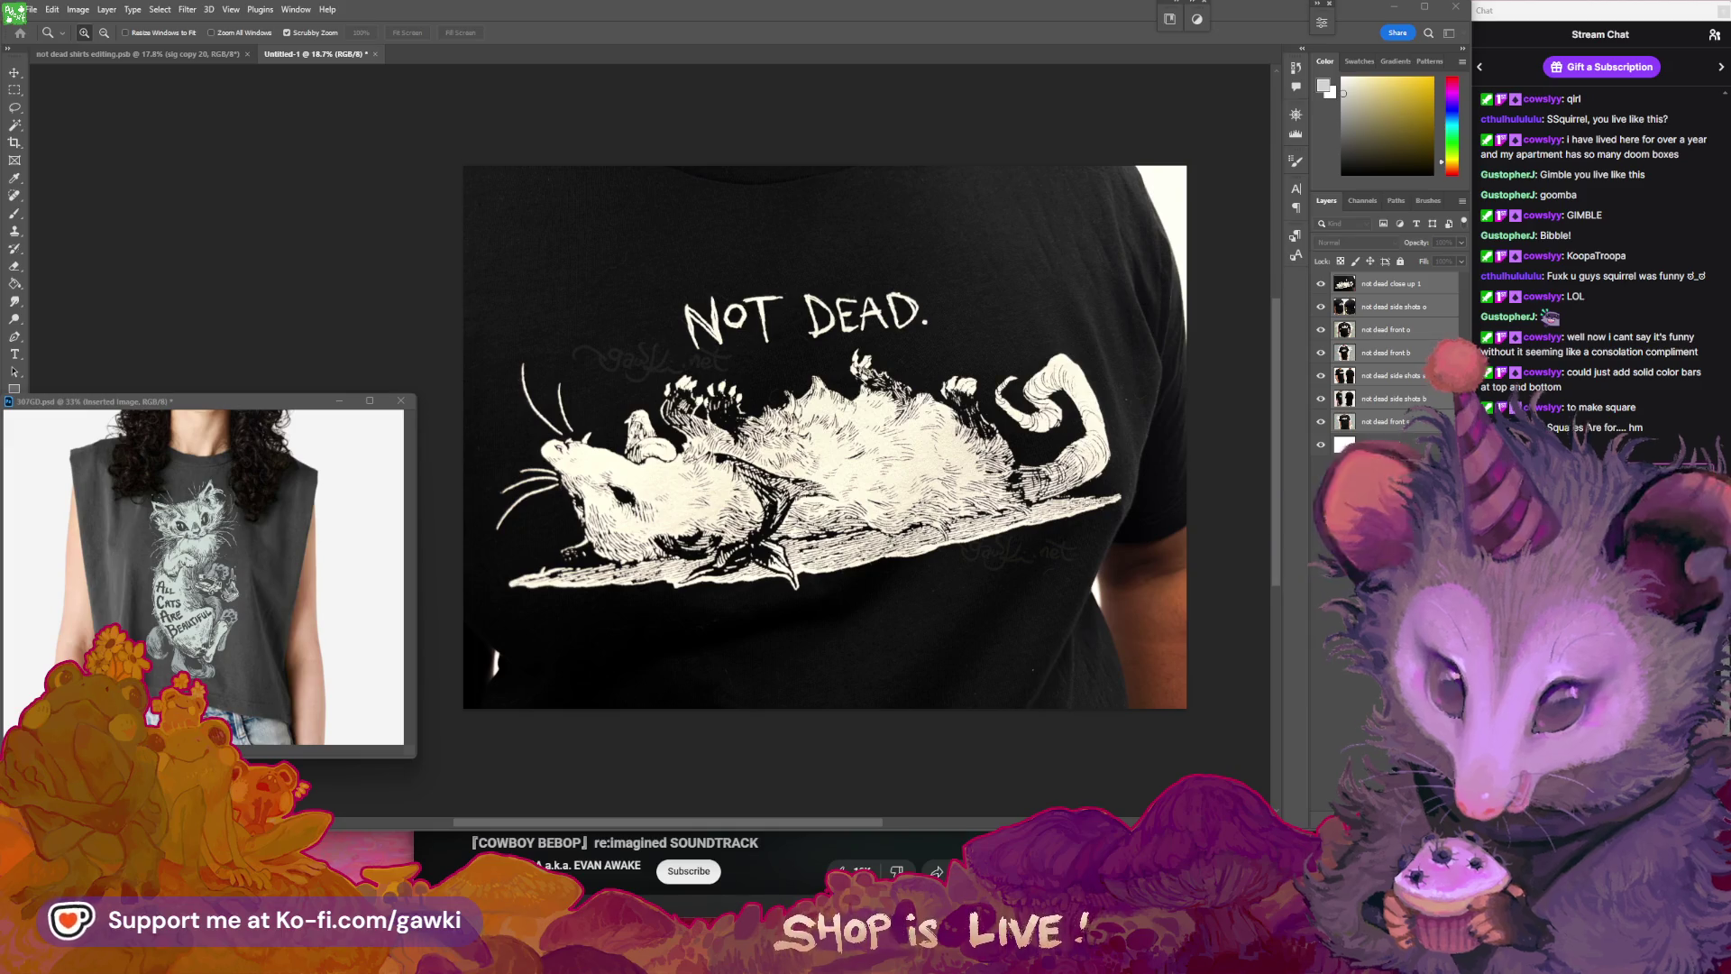
pyautogui.click(35, 9)
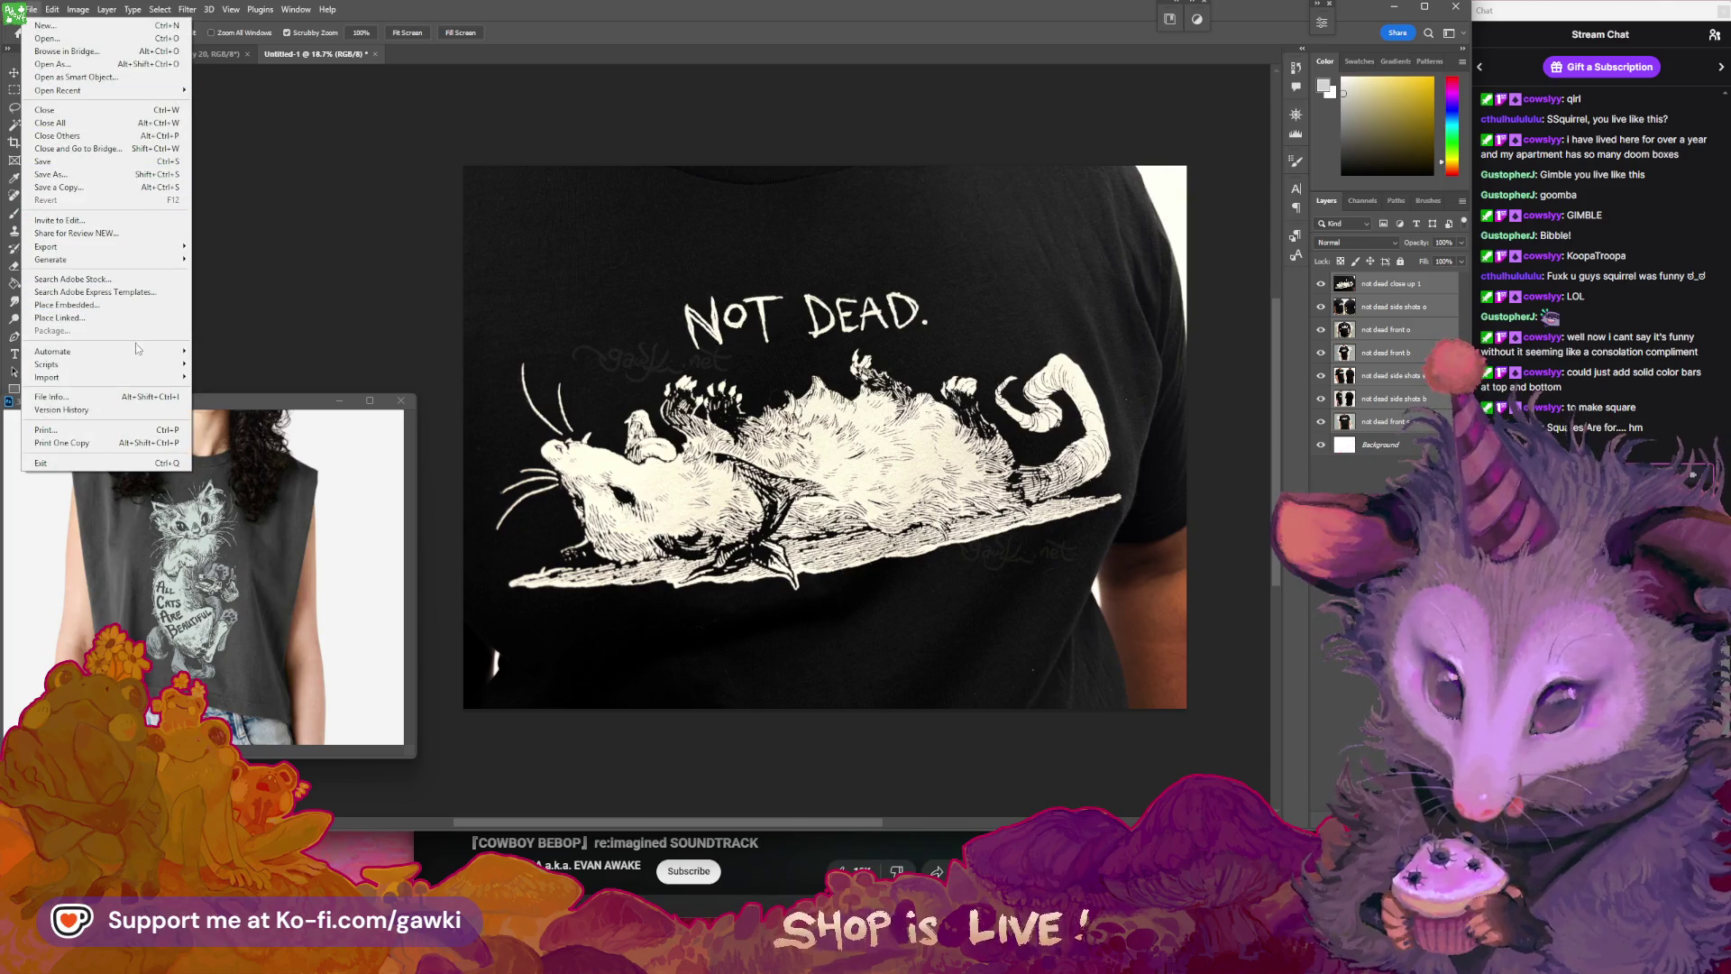
pyautogui.moveTo(138, 351)
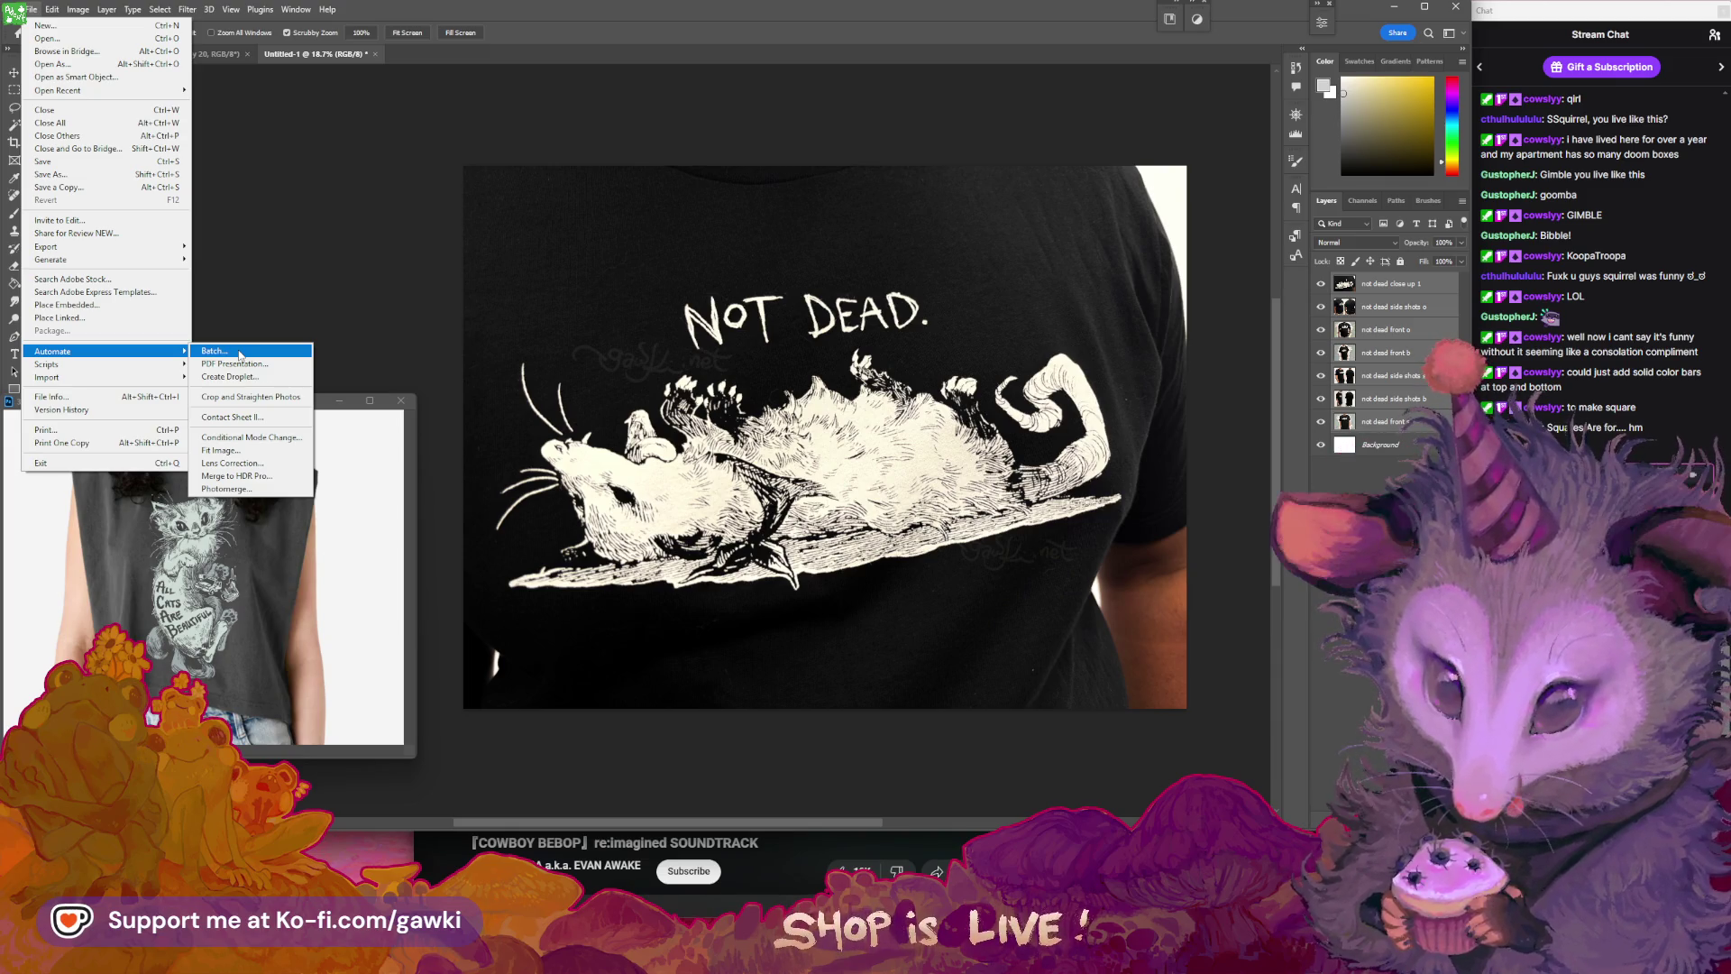
pyautogui.click(240, 351)
pyautogui.click(31, 9)
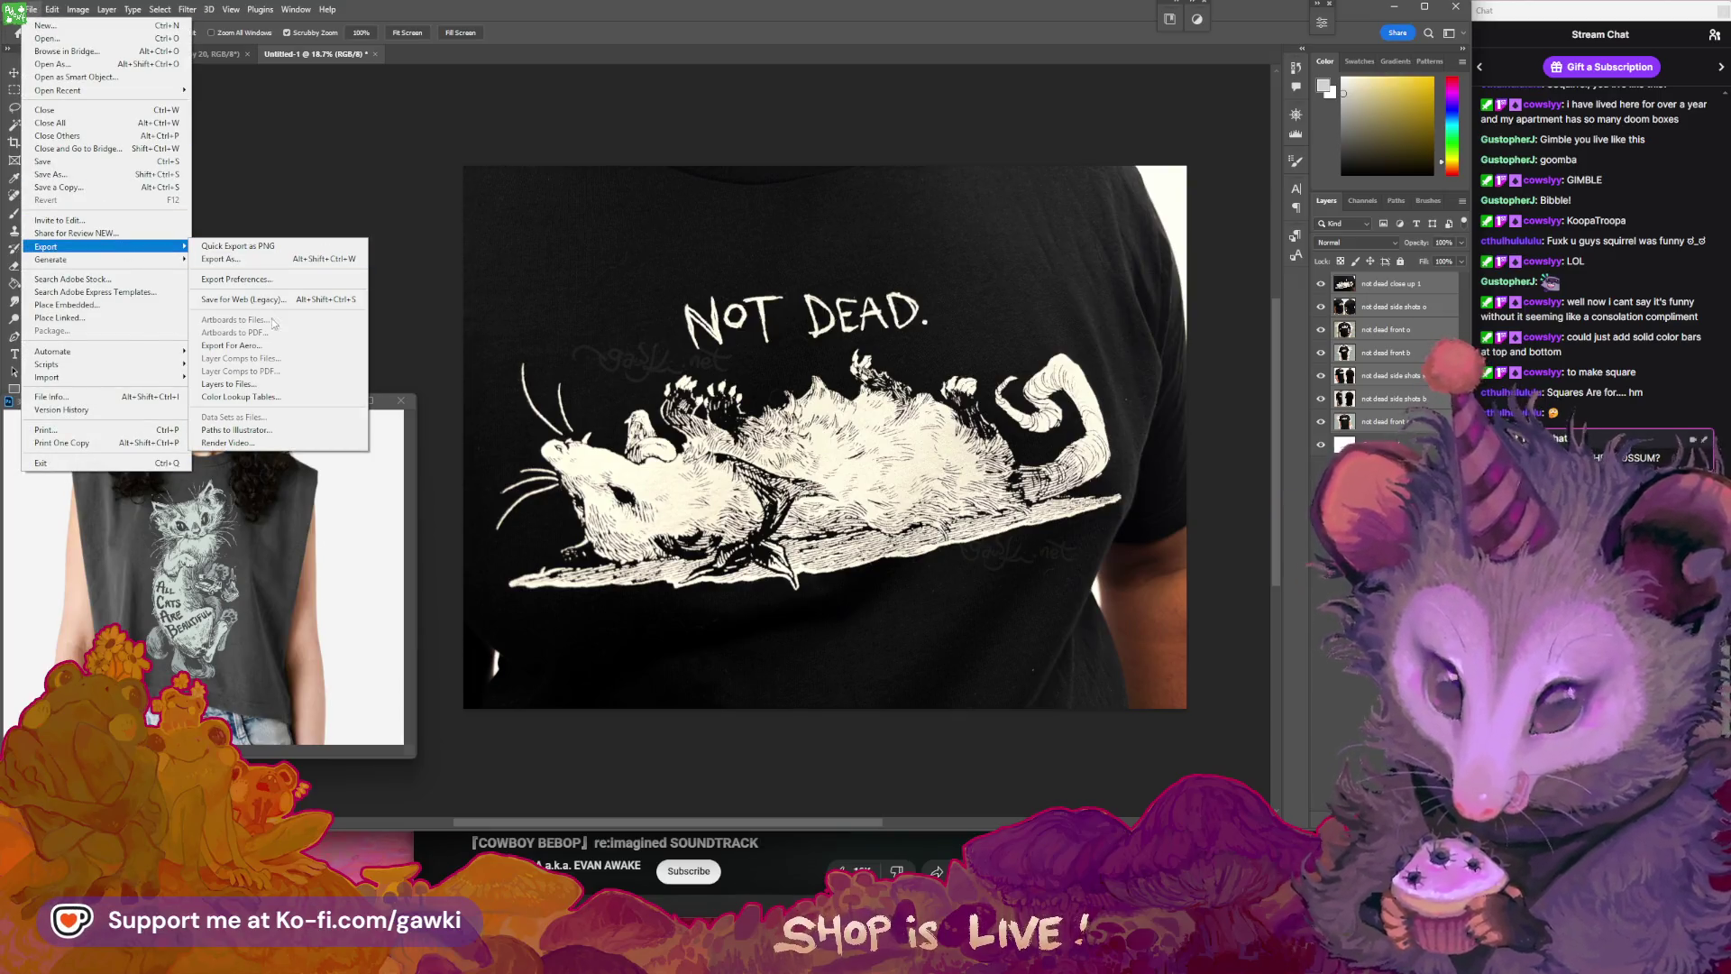
pyautogui.click(268, 384)
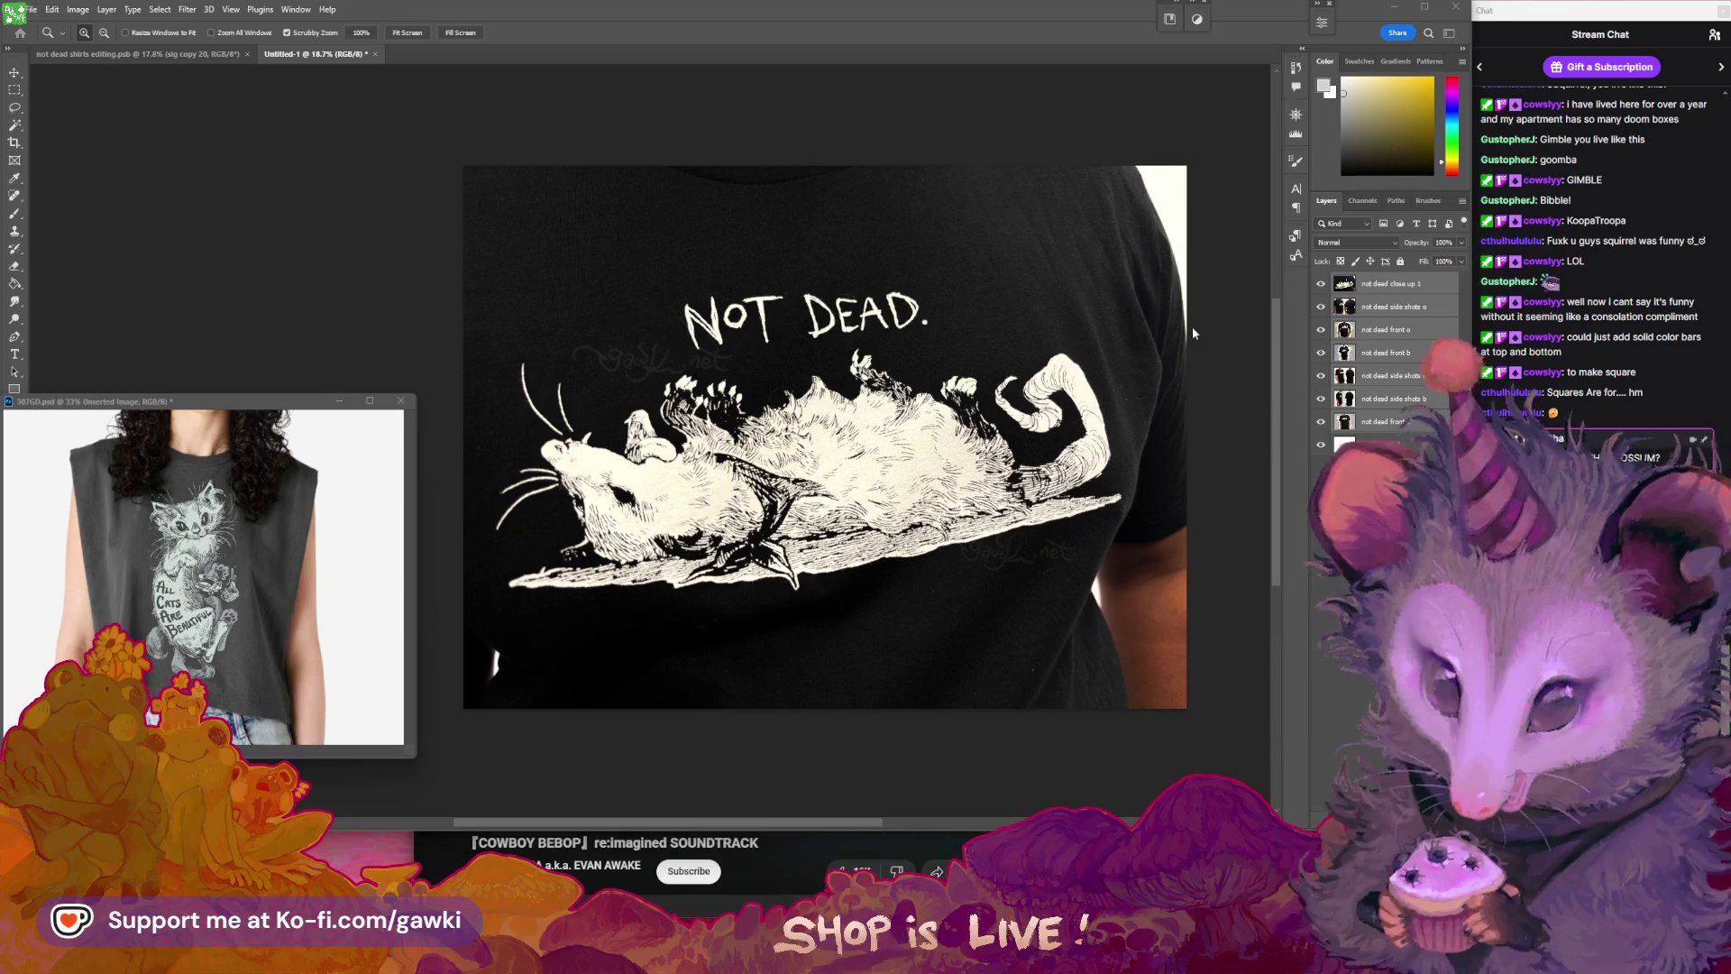
pyautogui.click(859, 375)
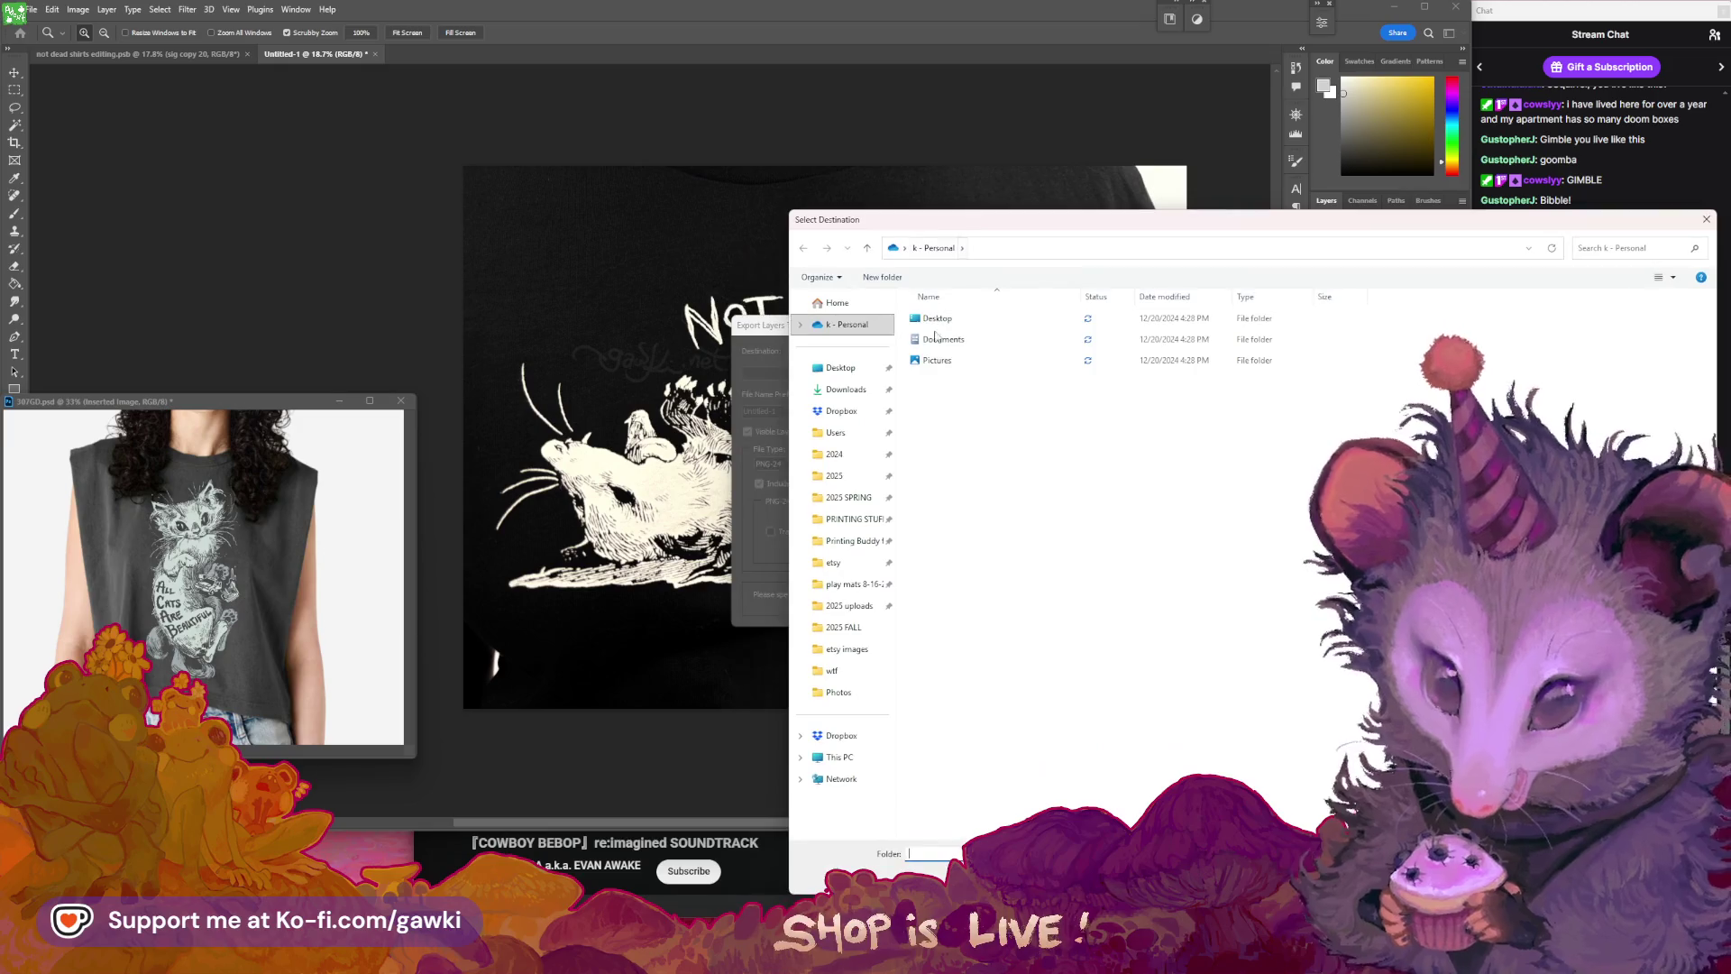
pyautogui.click(844, 627)
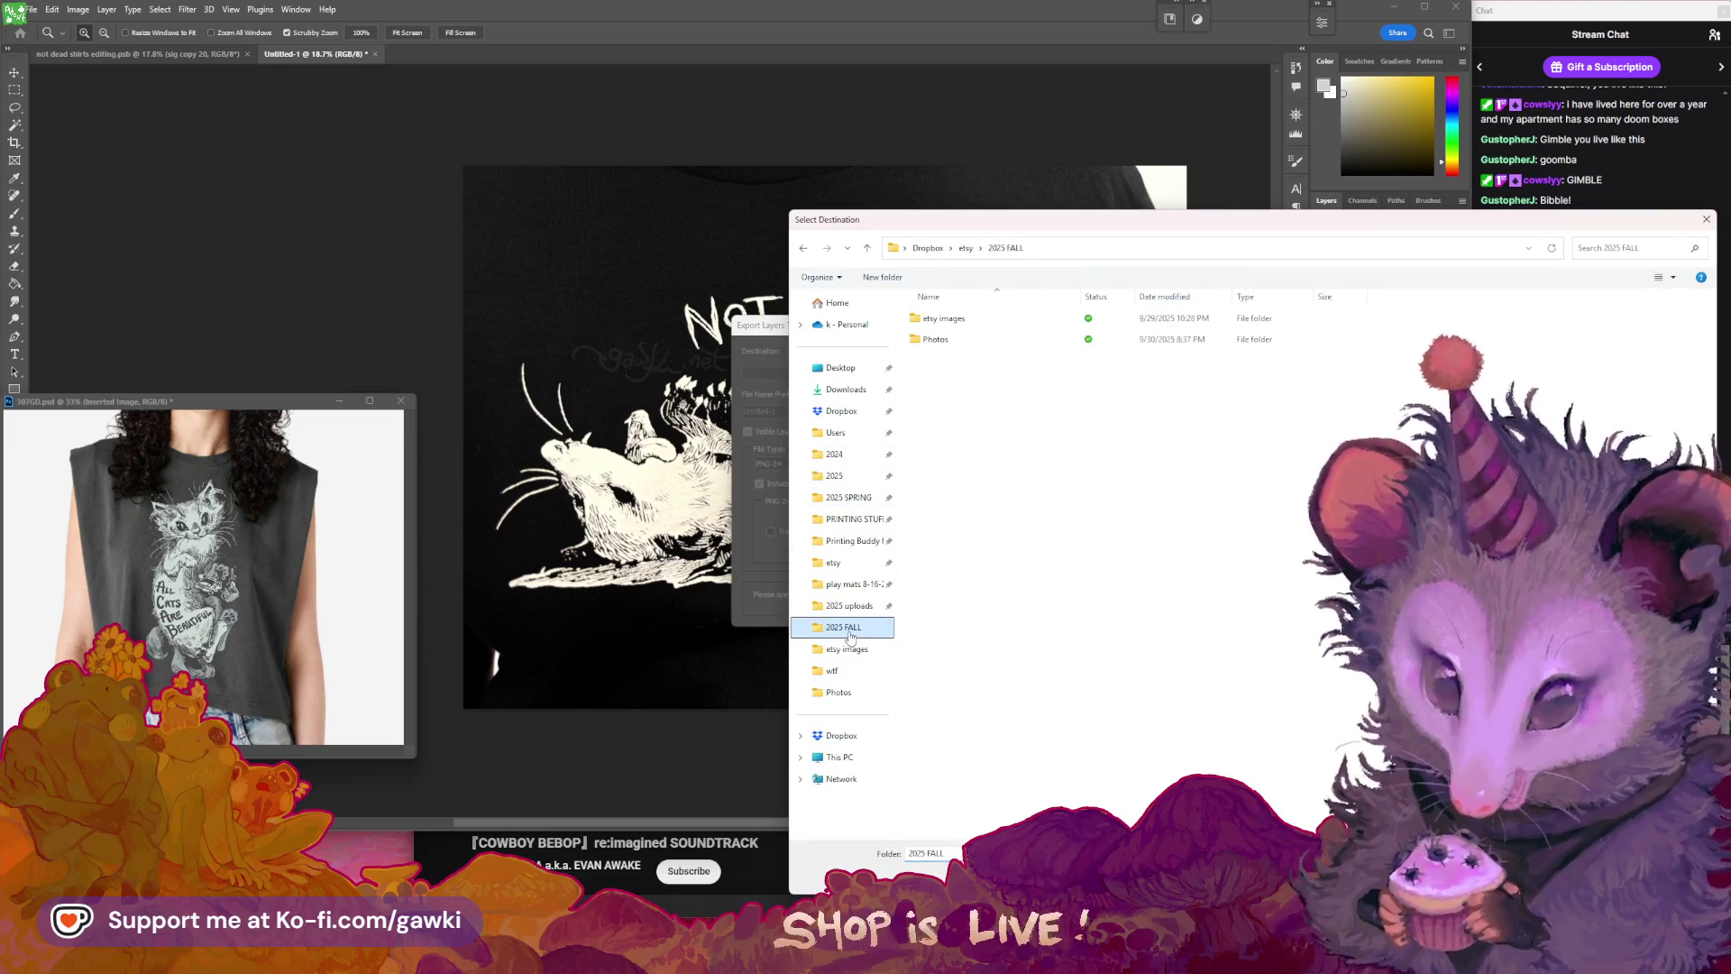
pyautogui.doubleClick(991, 325)
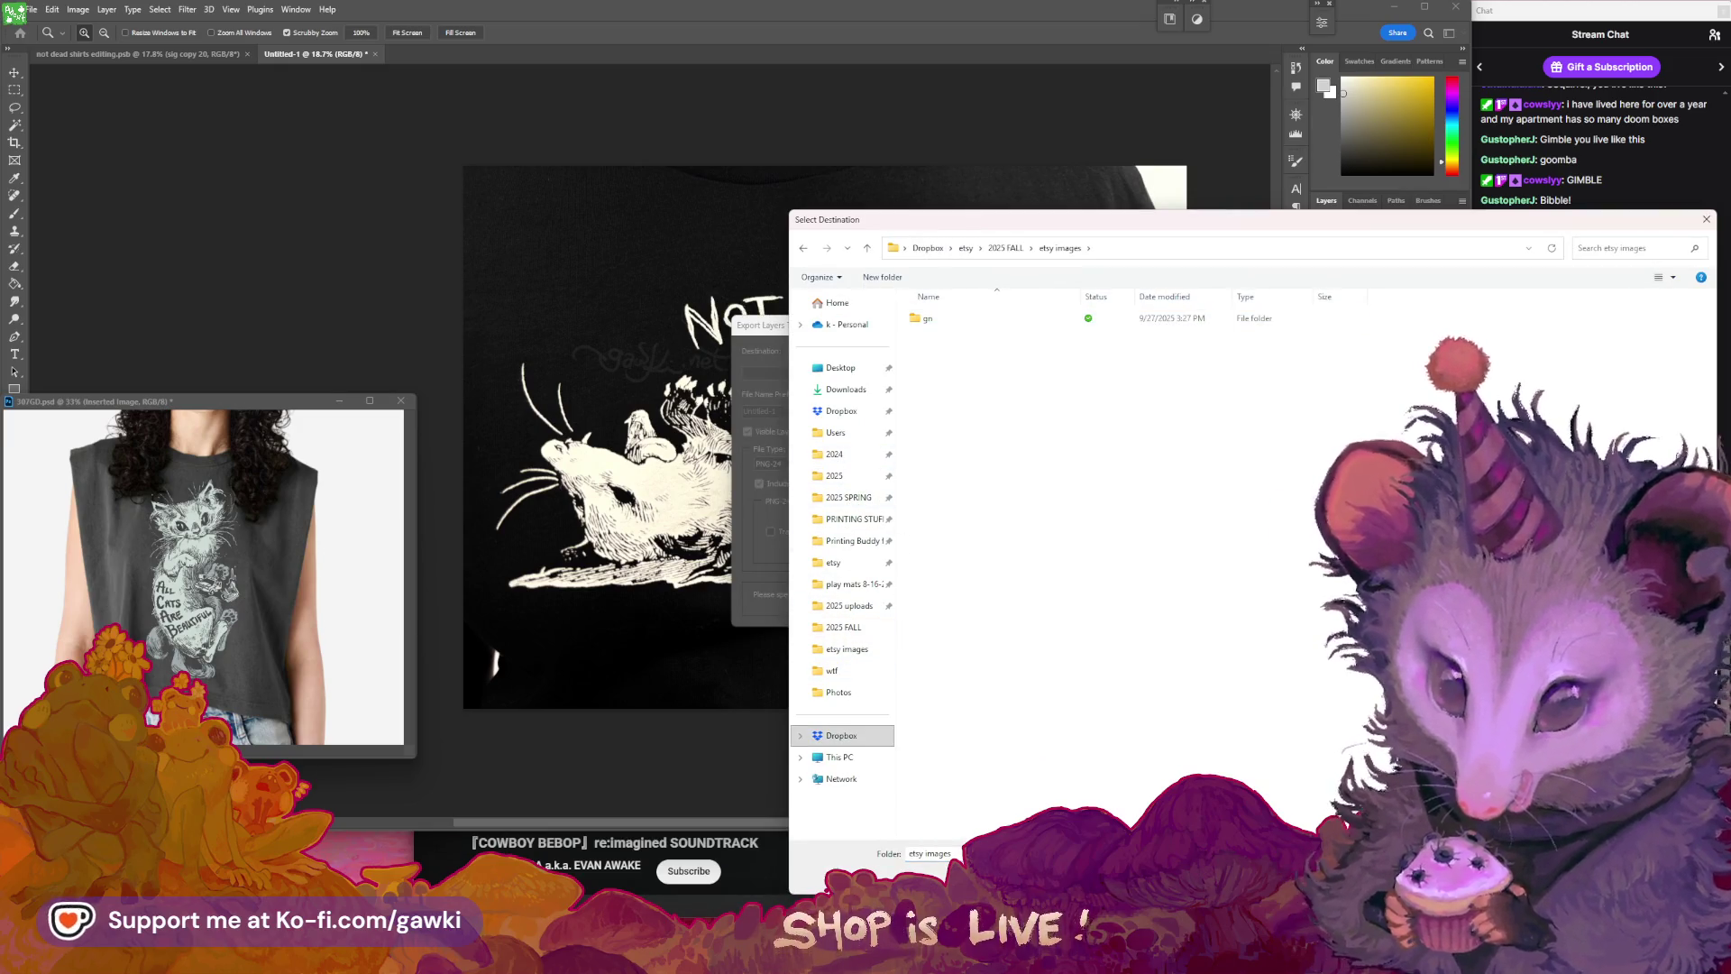
pyautogui.press('Return')
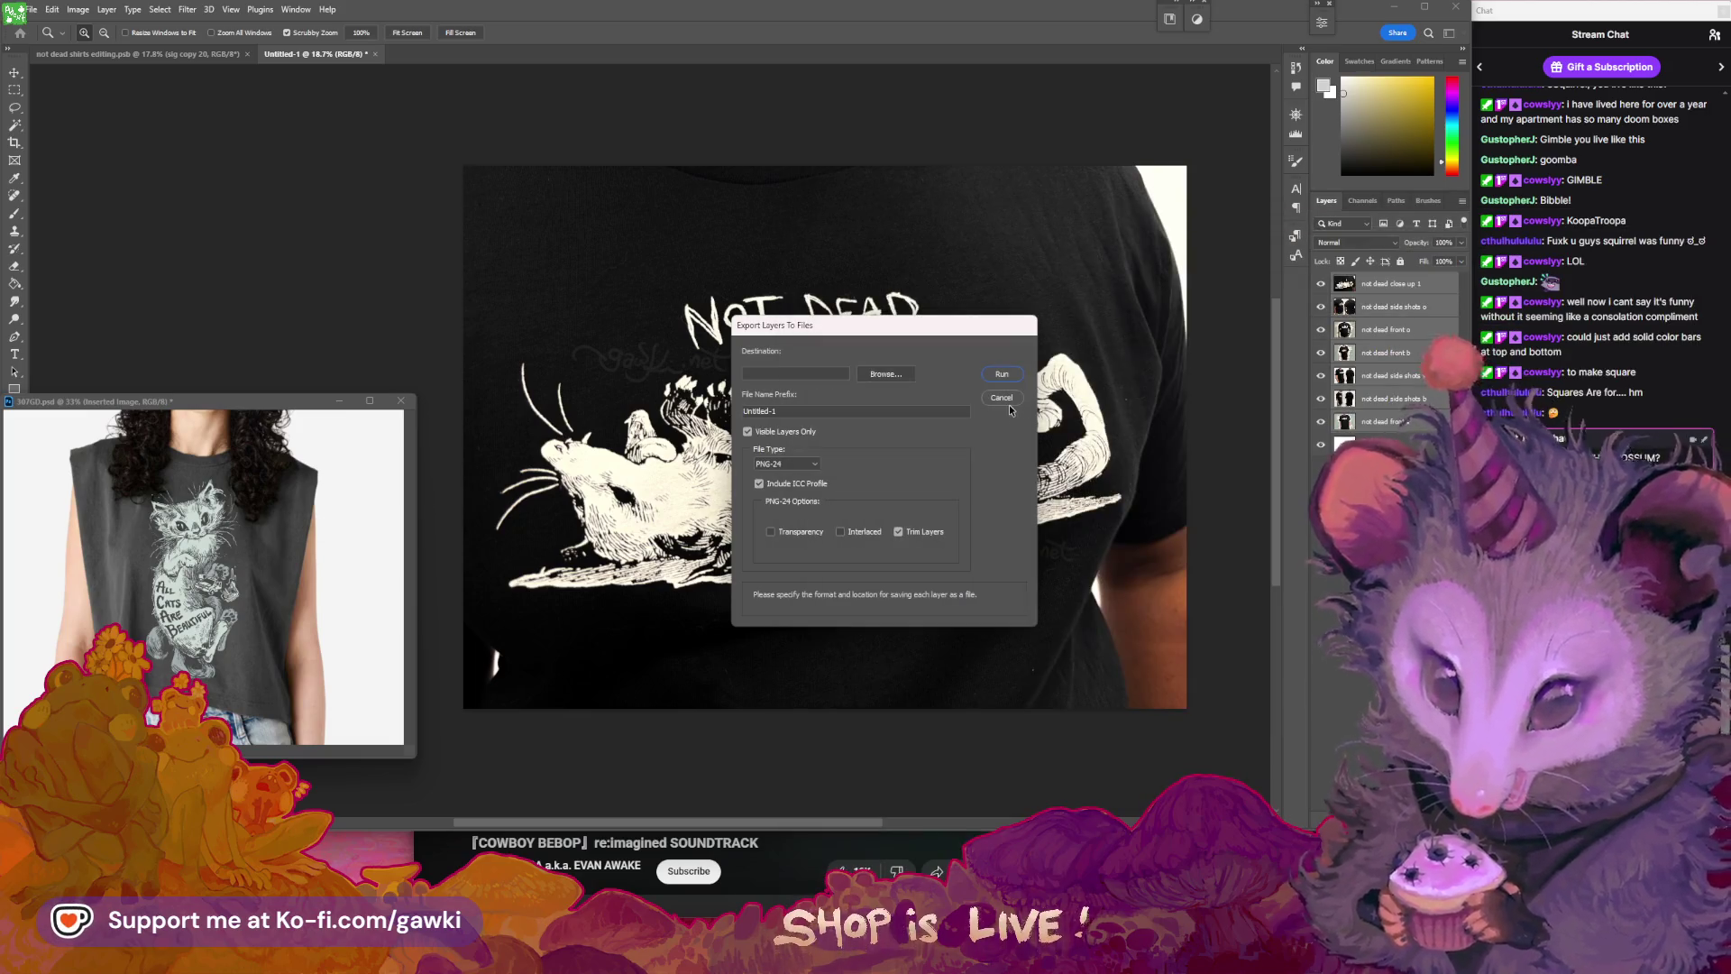
pyautogui.click(1004, 399)
pyautogui.click(80, 10)
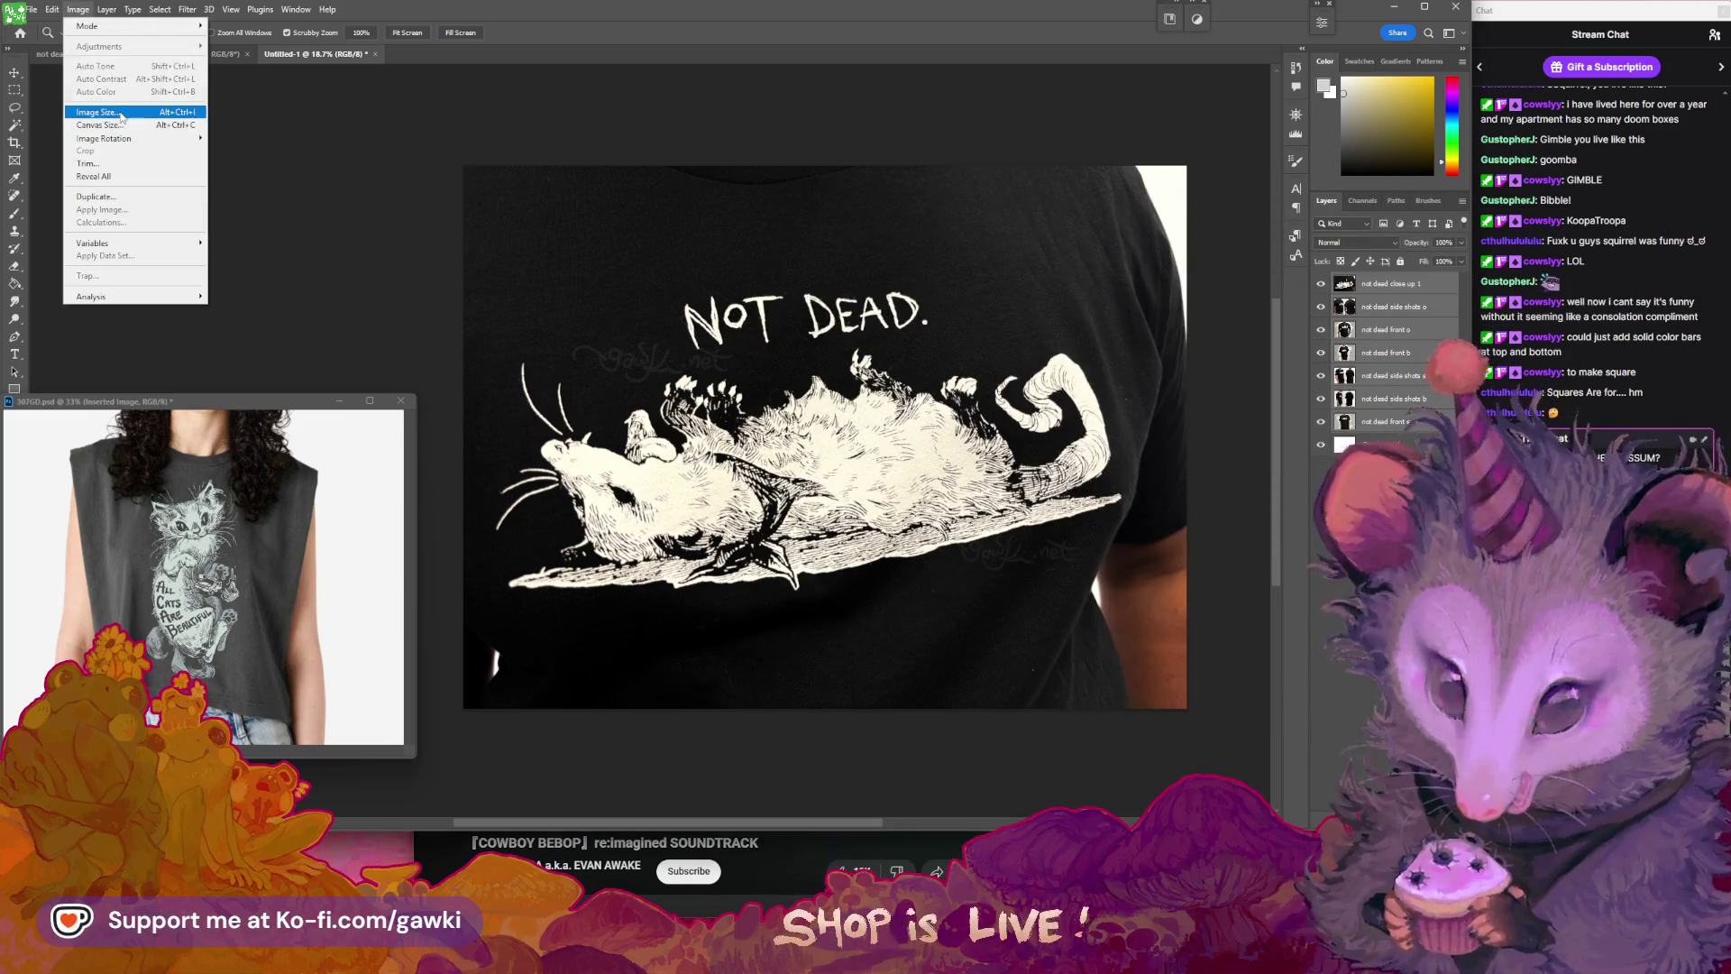
pyautogui.click(122, 114)
pyautogui.write('2500')
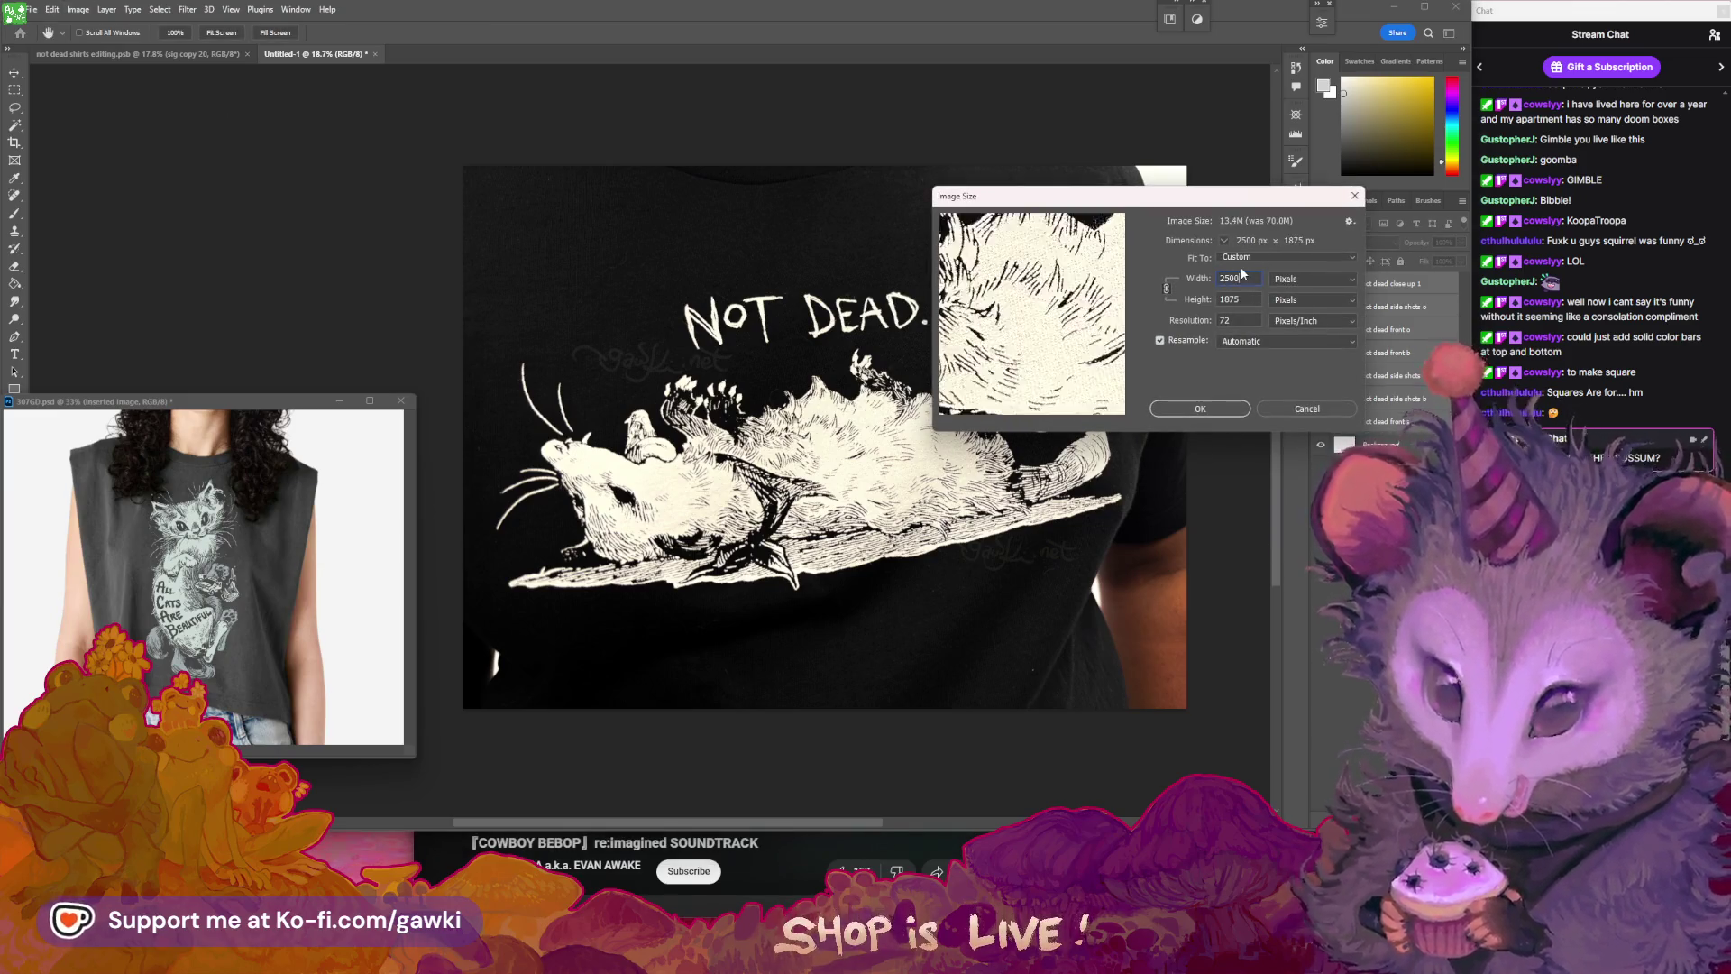
pyautogui.press('Return')
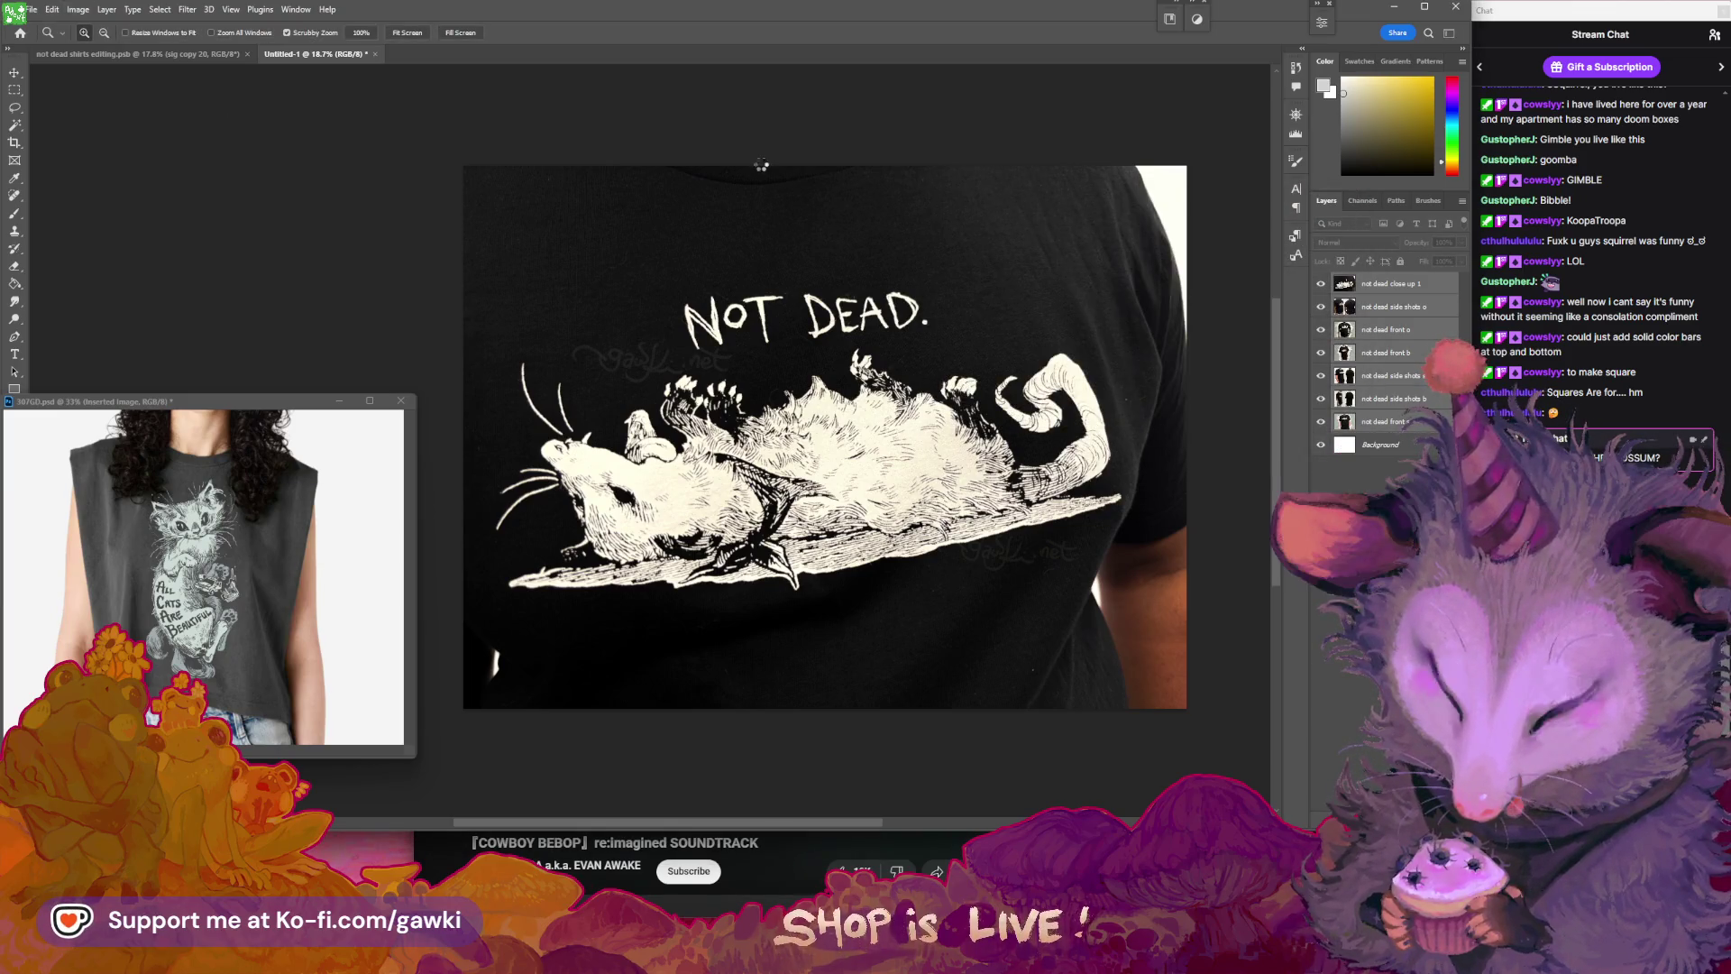
pyautogui.click(78, 10)
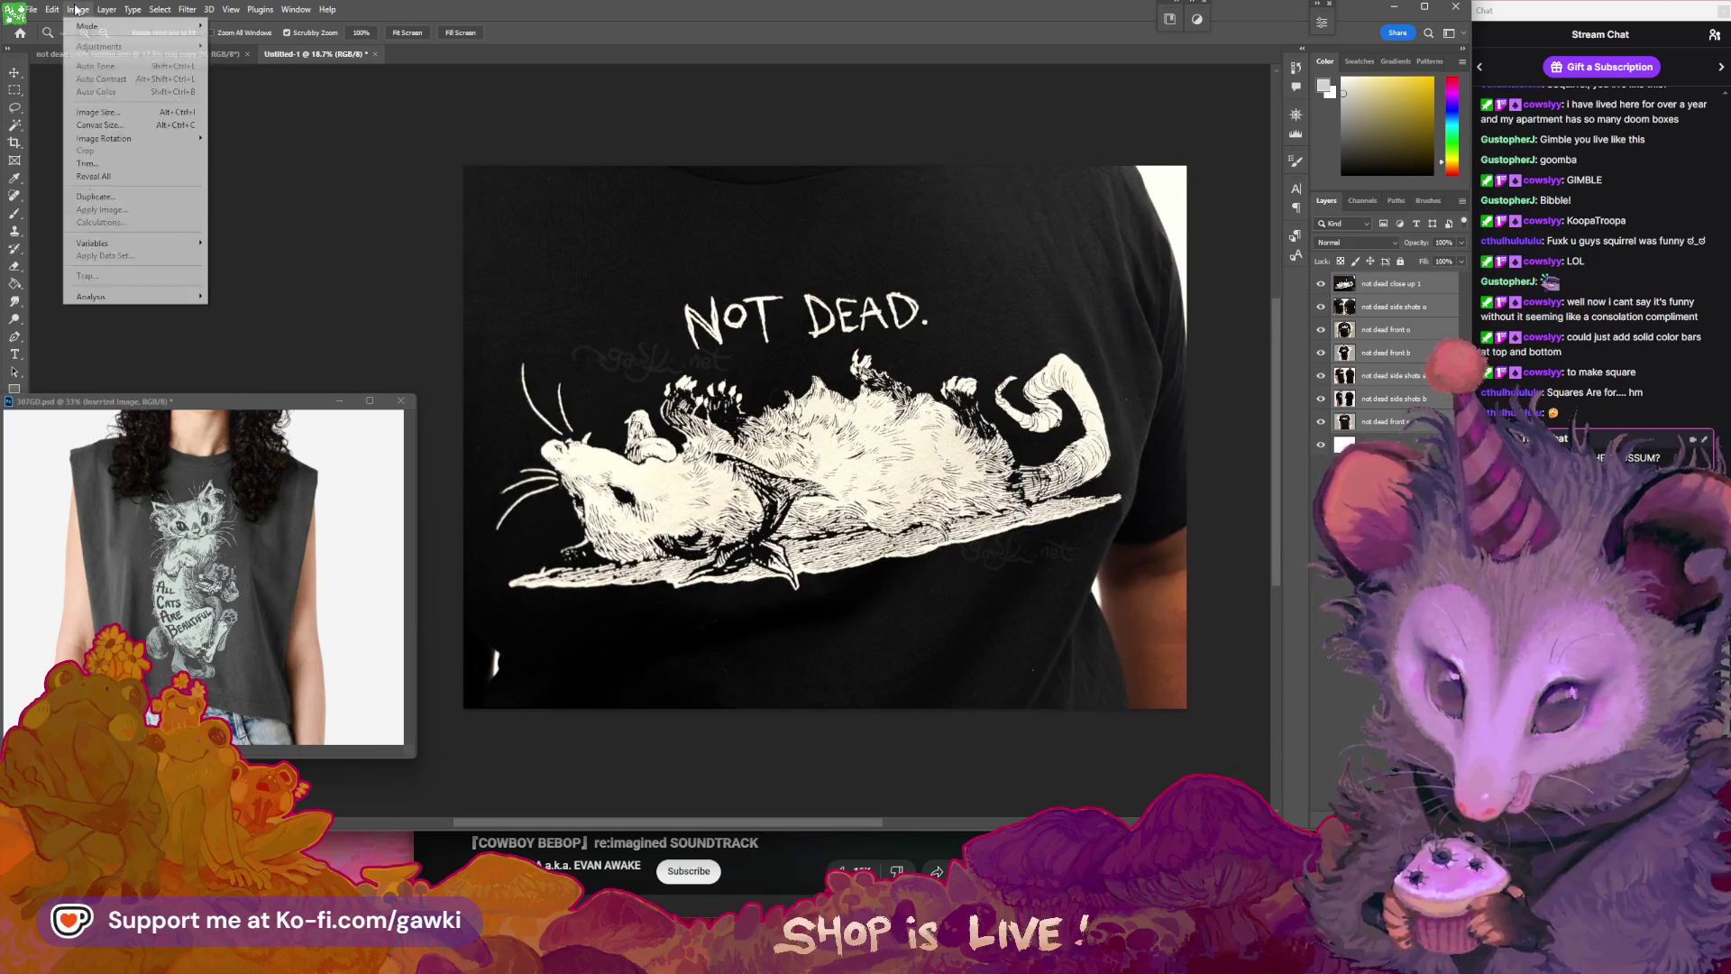
pyautogui.click(125, 115)
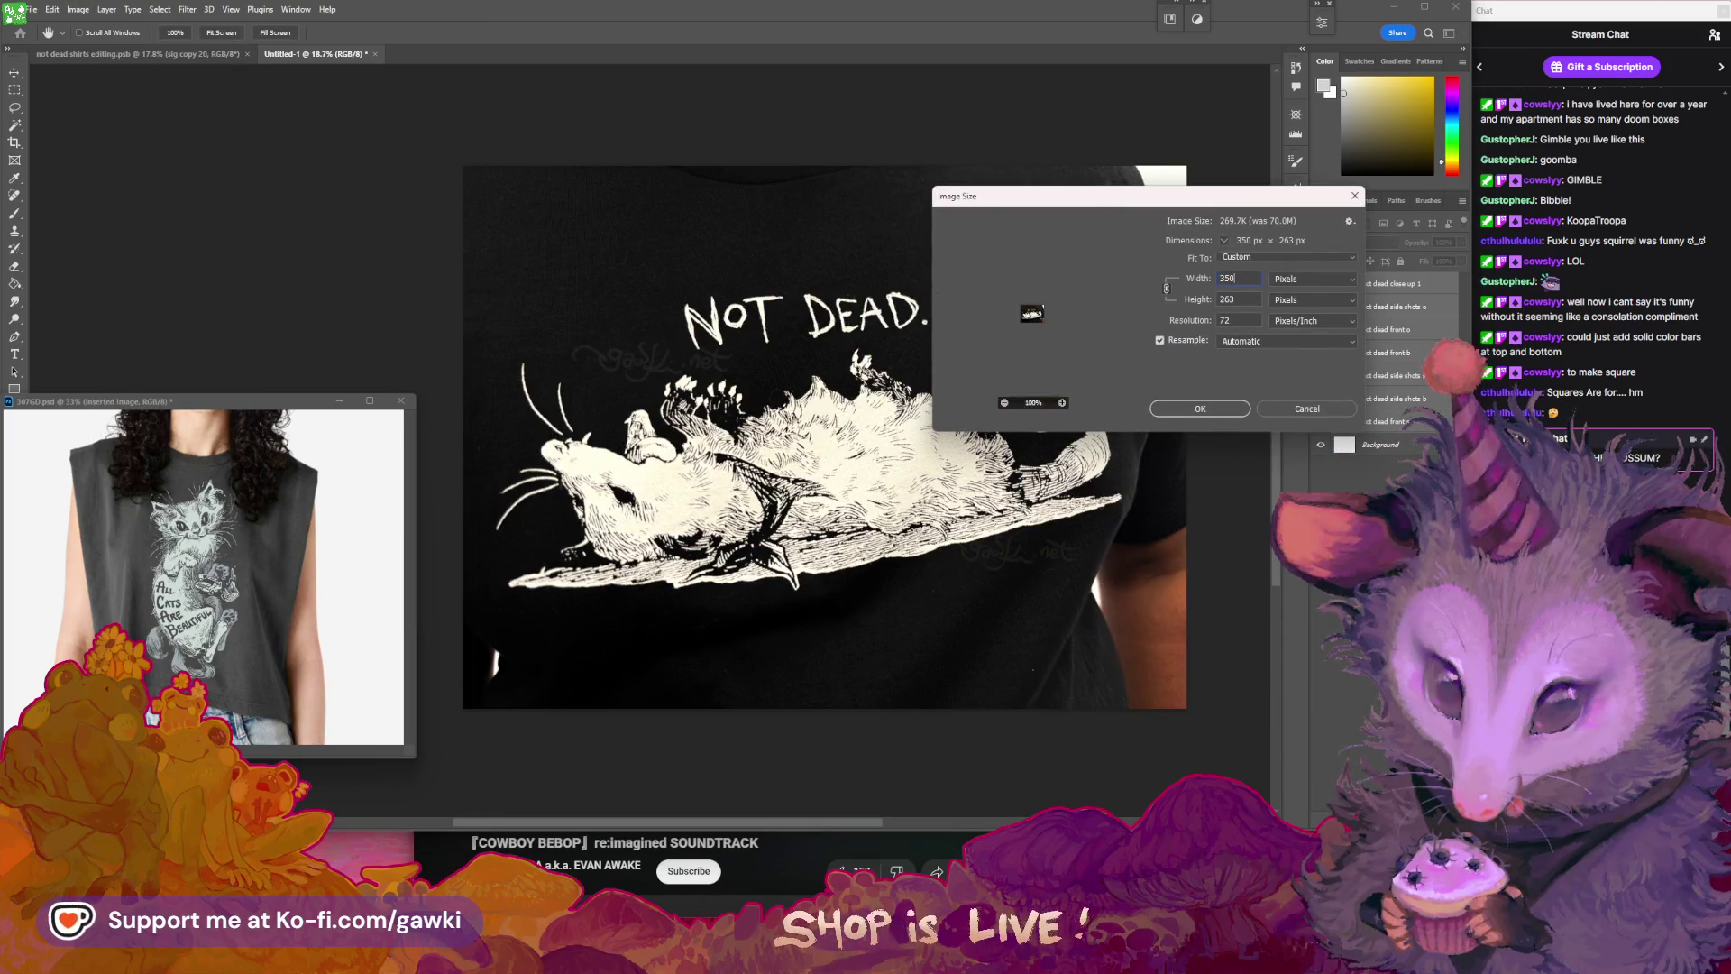
pyautogui.press('Return')
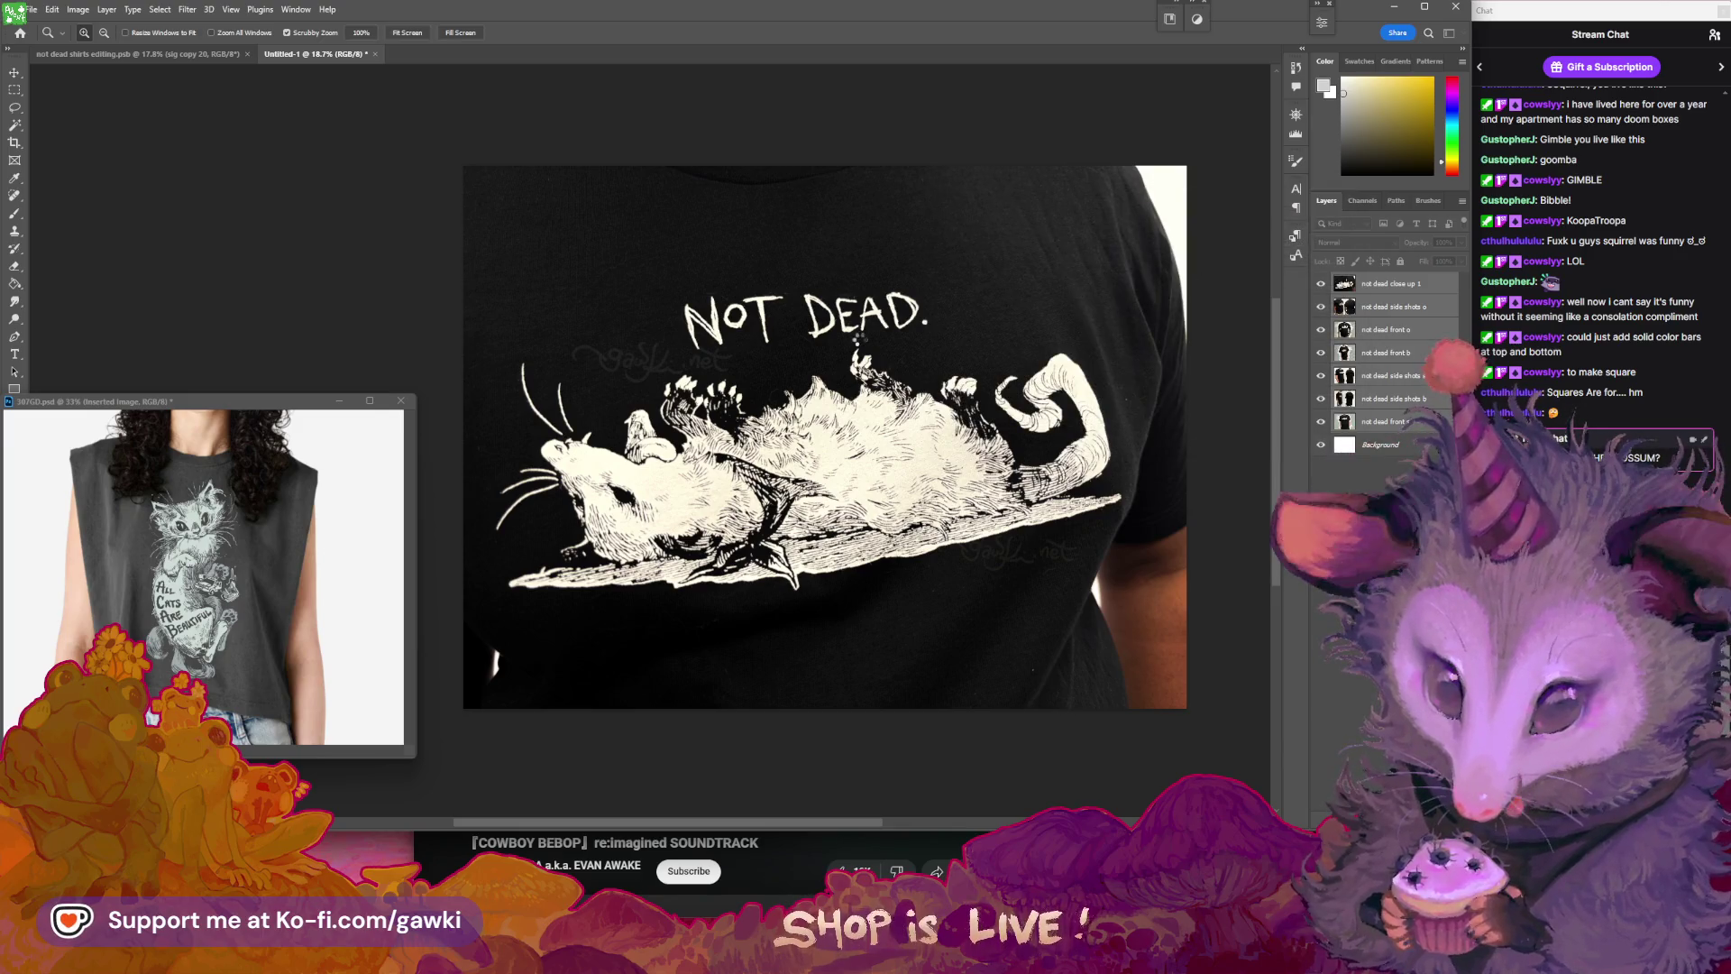
pyautogui.click(807, 288)
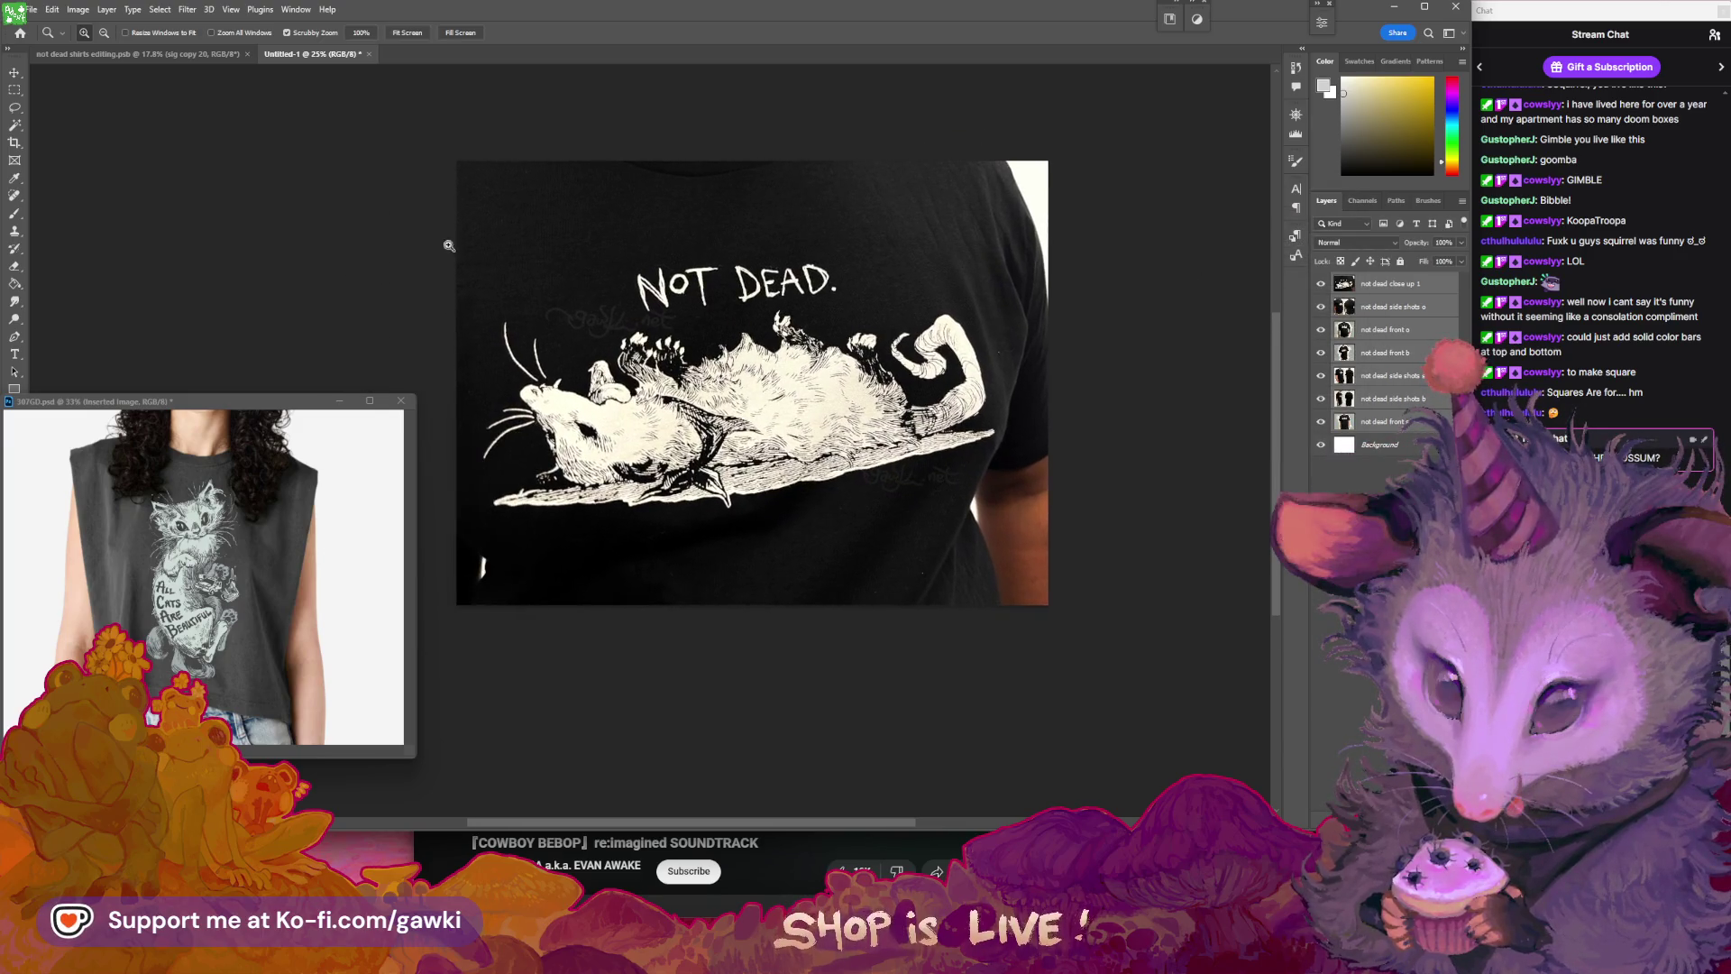
# - Start Export Layers to Files with the 2025 FALL\etsy images folder as destination
pyautogui.click(32, 9)
pyautogui.moveTo(99, 246)
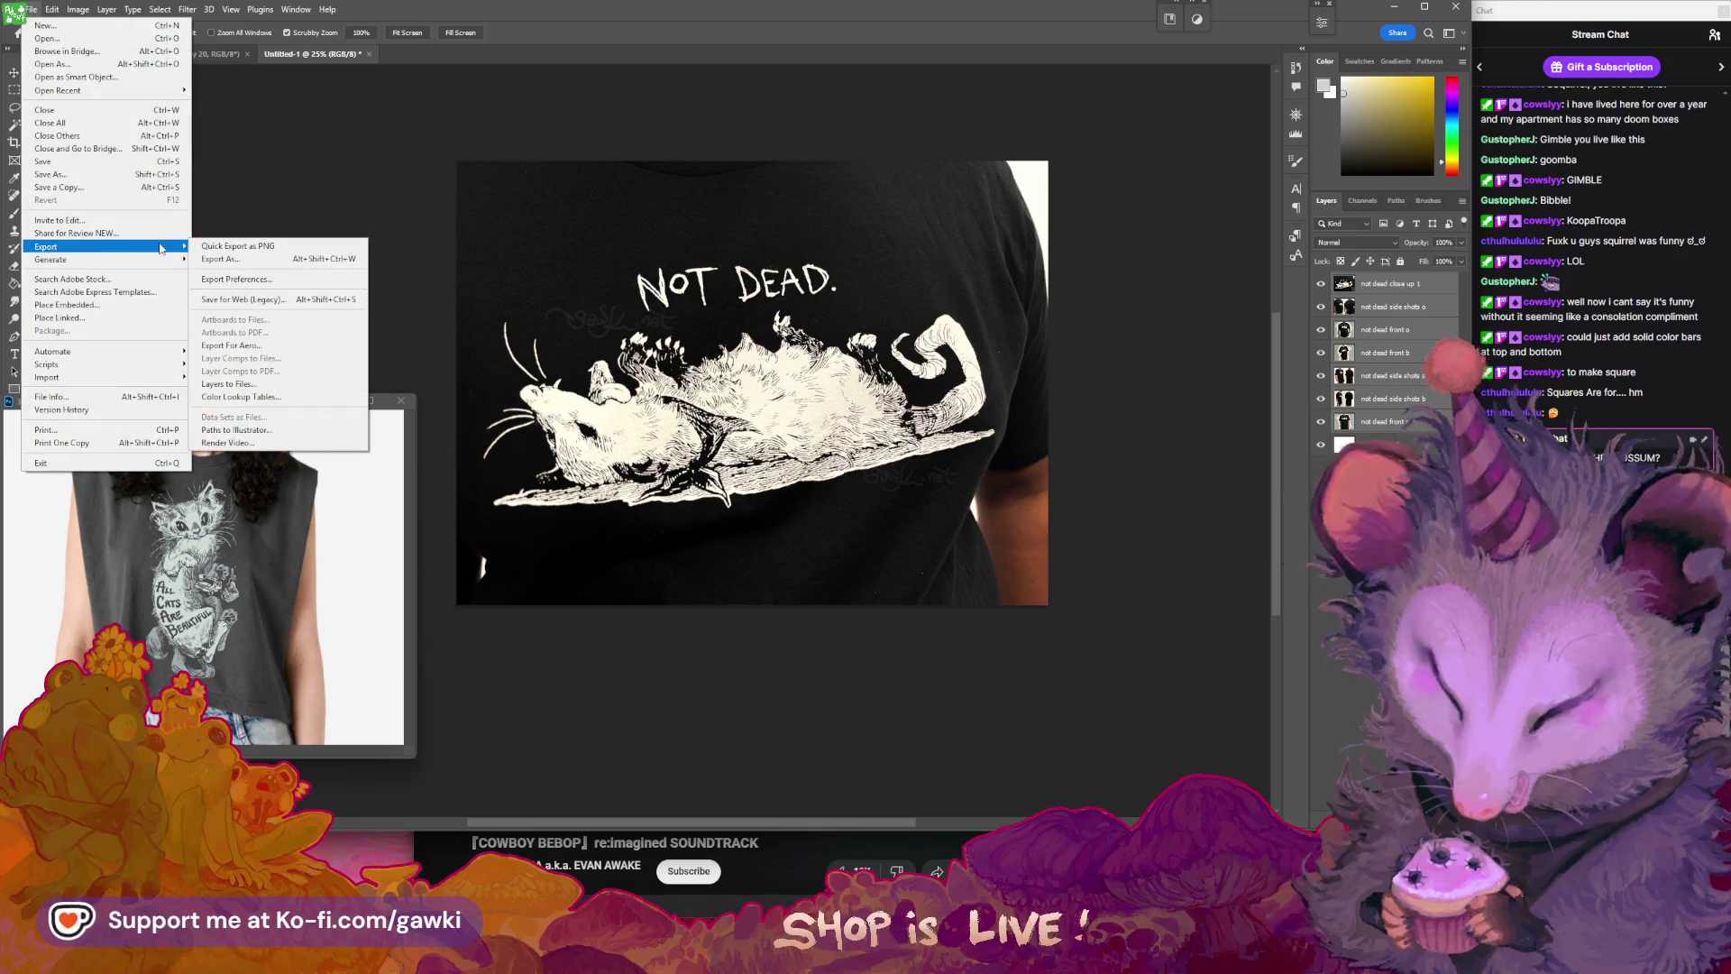
pyautogui.click(229, 384)
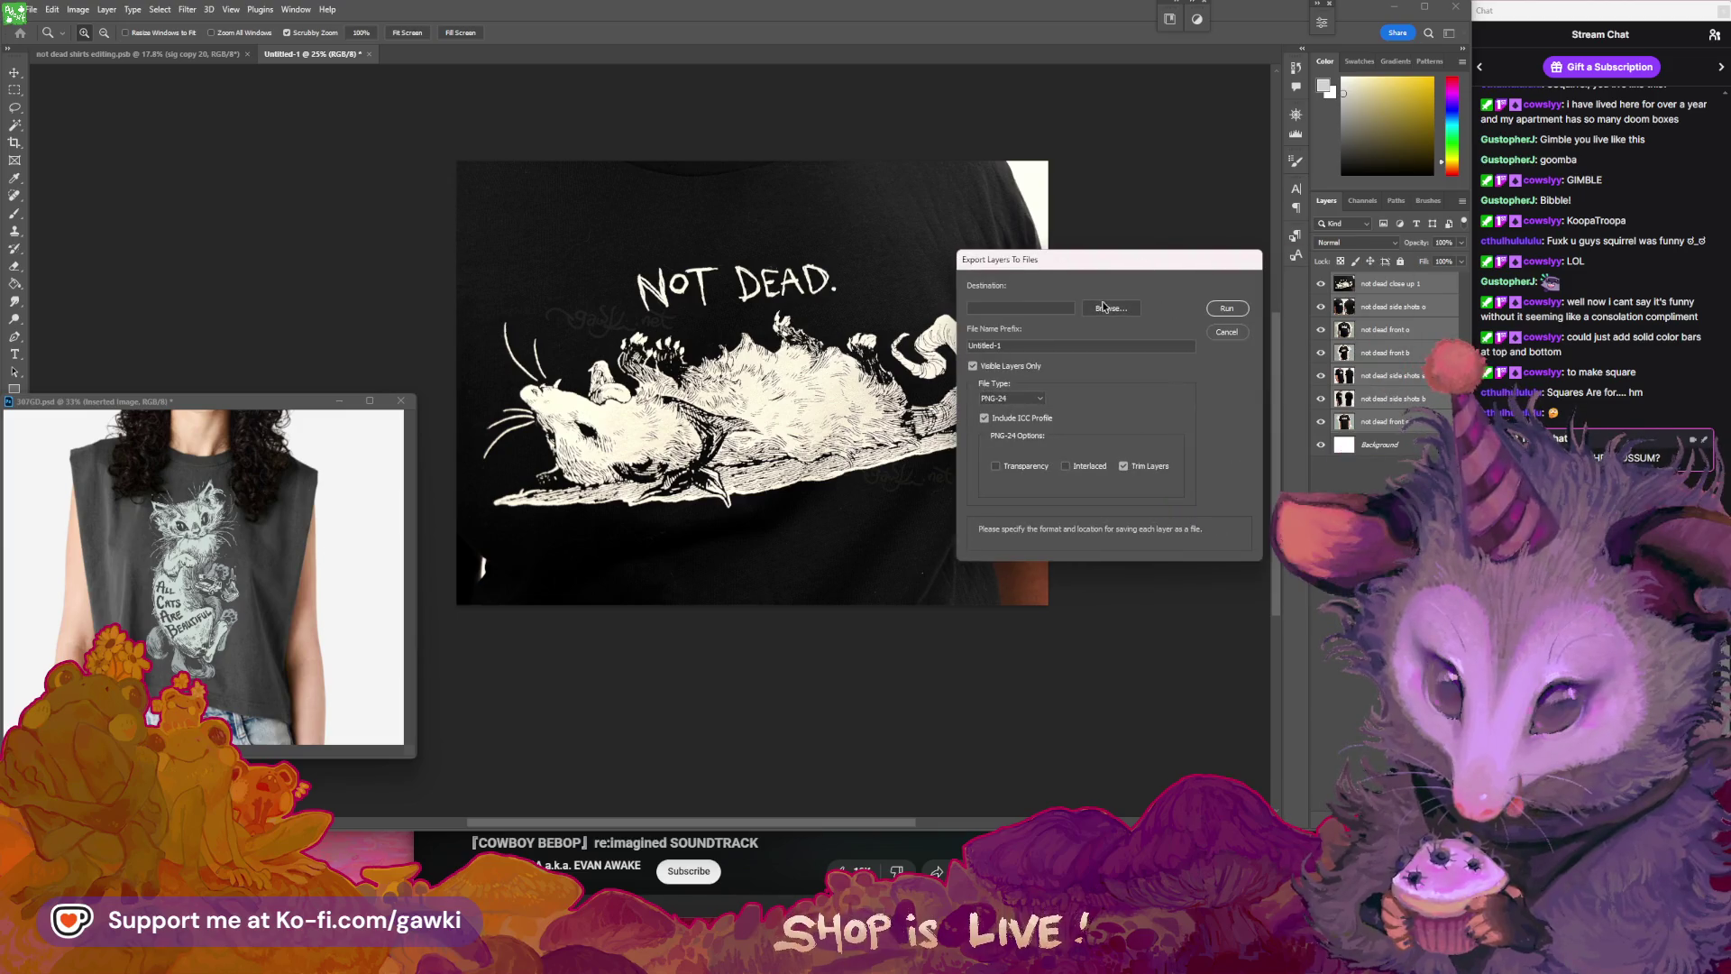
pyautogui.click(1105, 307)
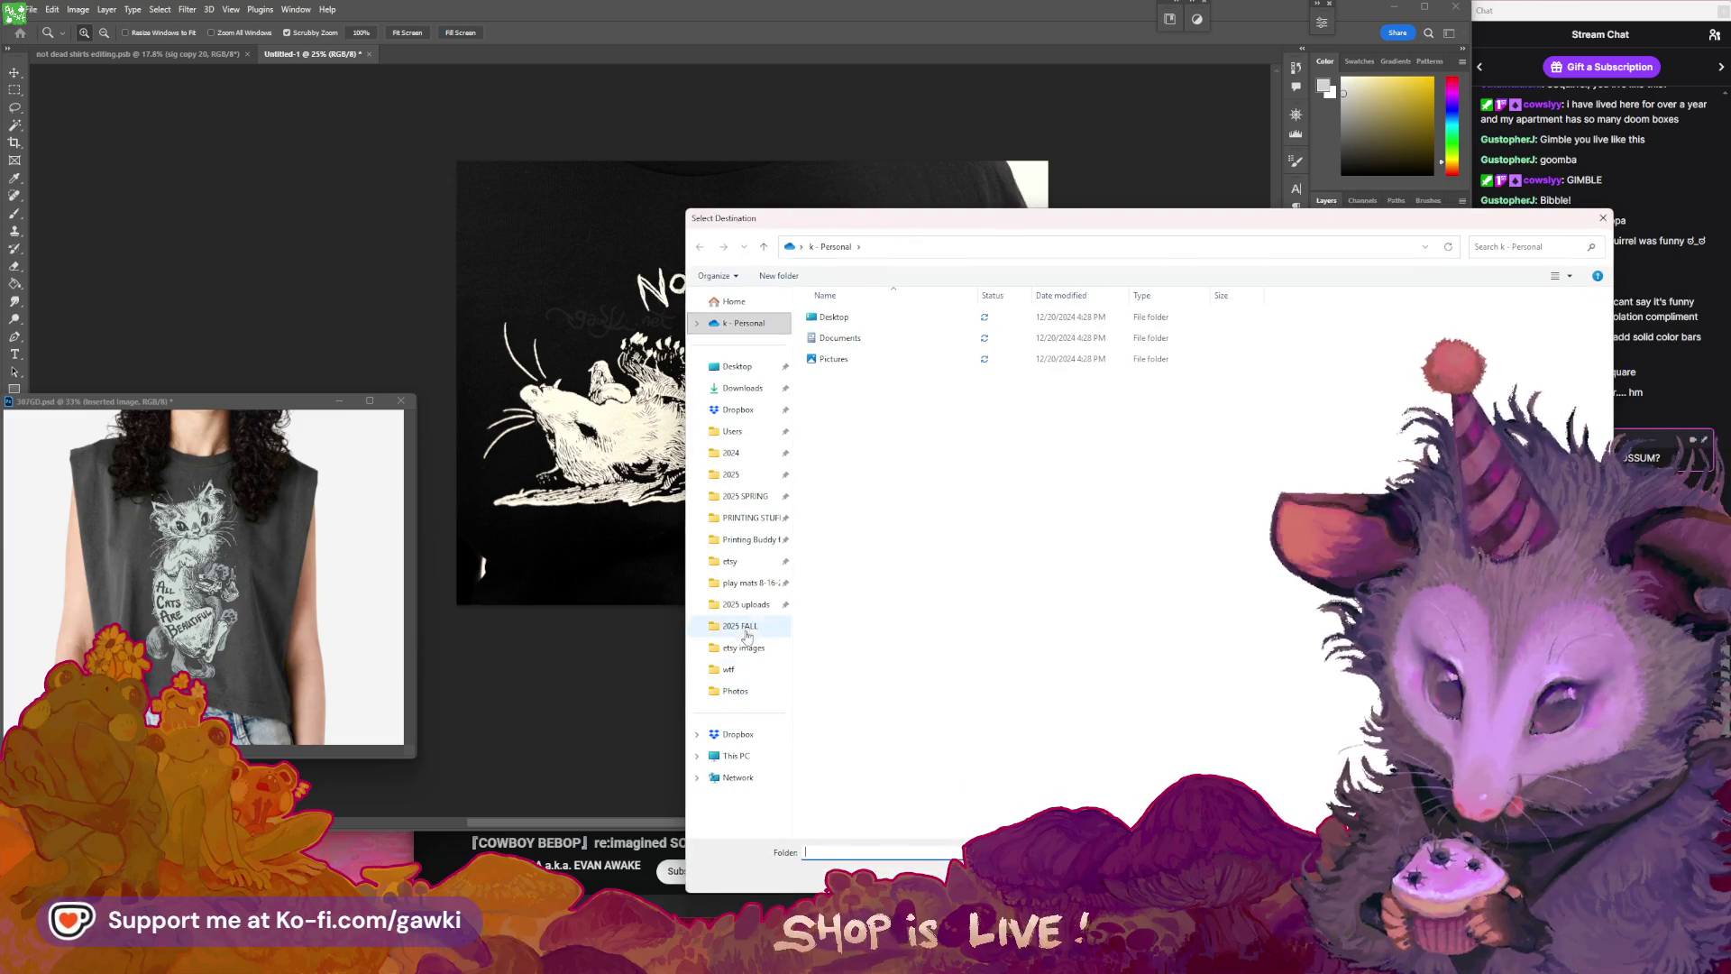
pyautogui.click(741, 626)
pyautogui.click(869, 320)
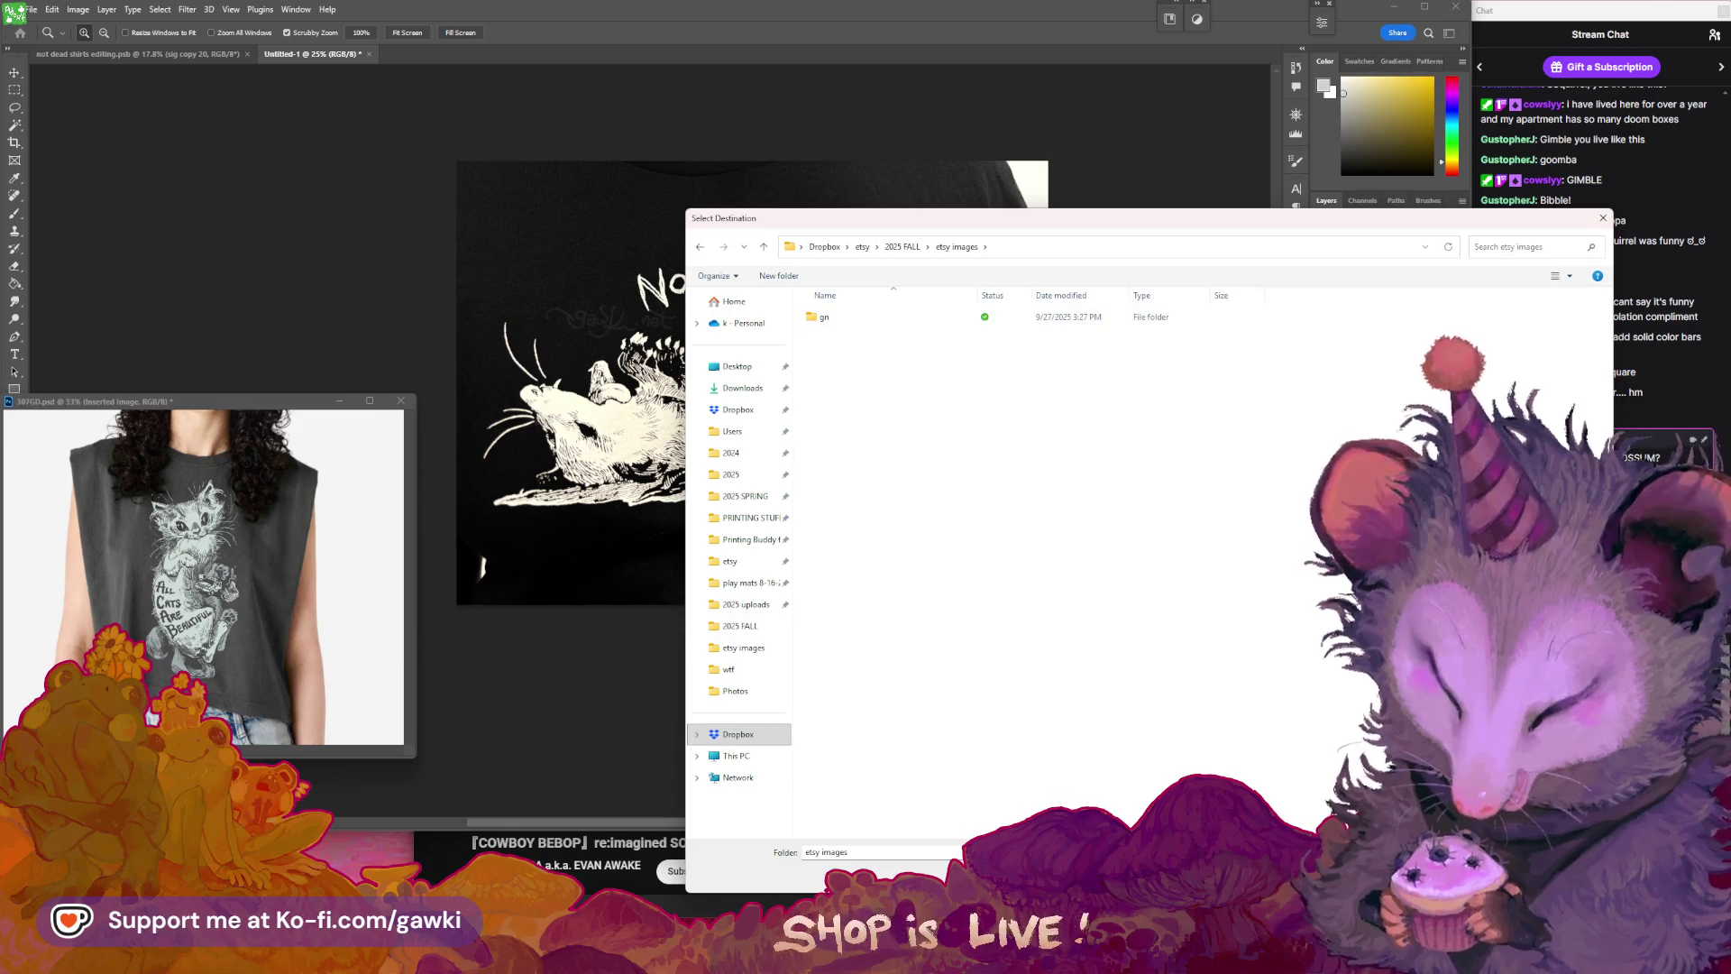
pyautogui.press('Return')
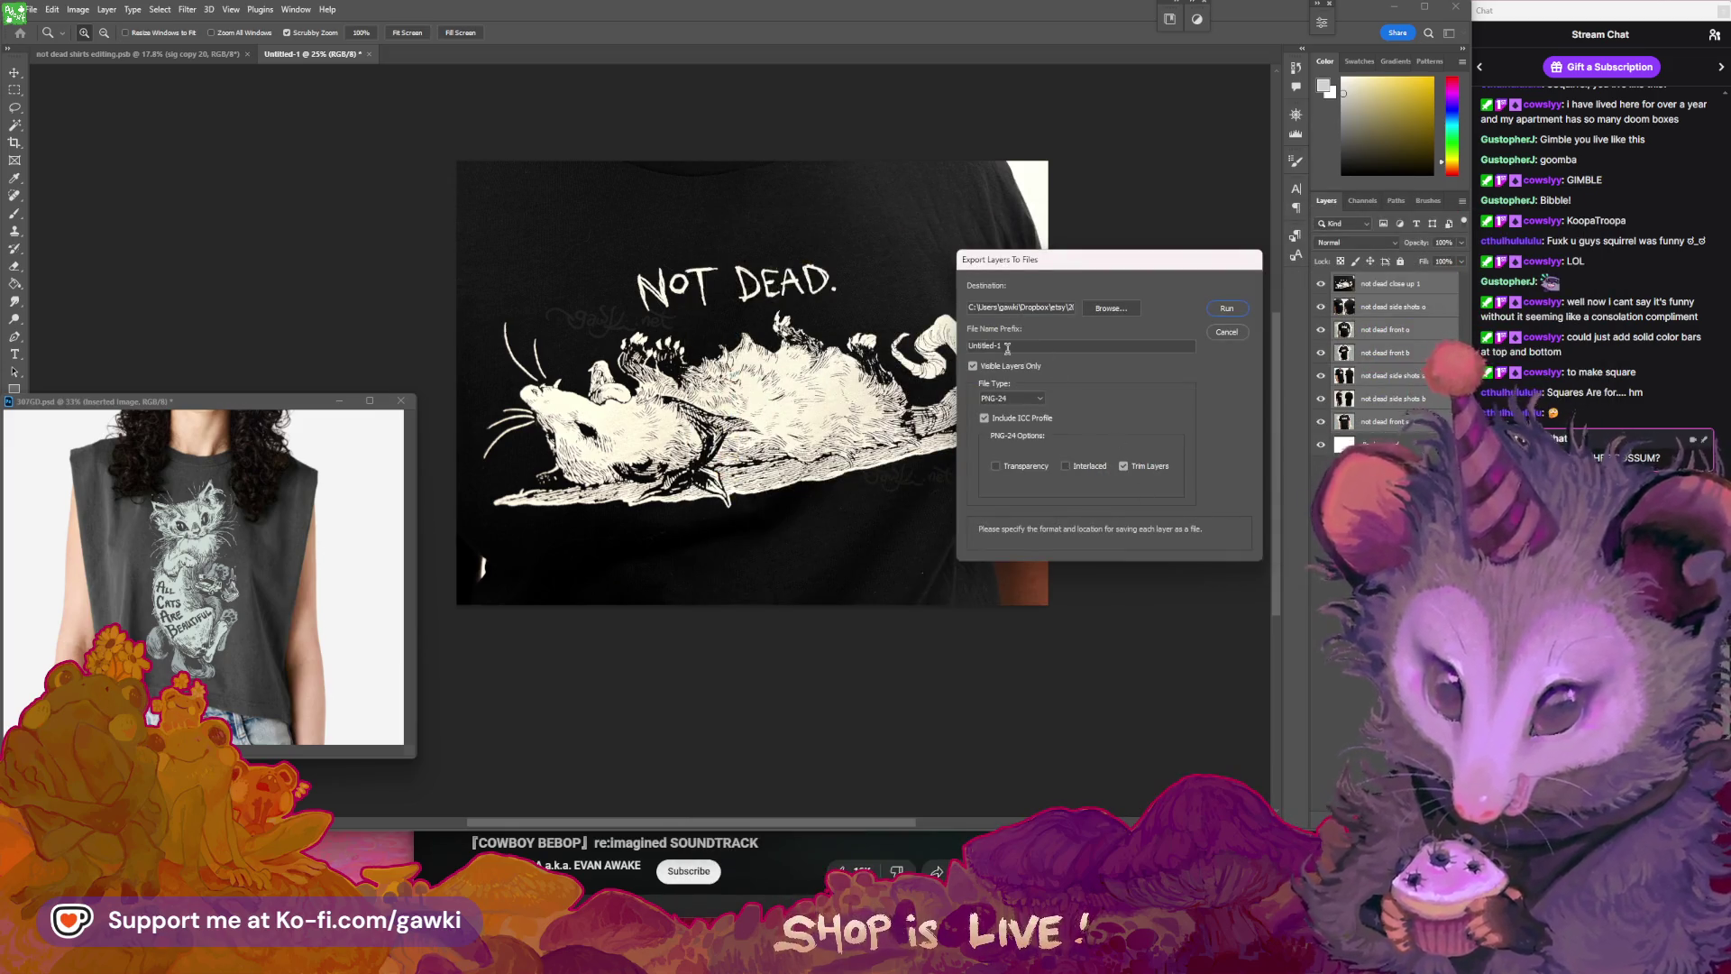
# - Clear the file name prefix, run the PNG-24 export, and dismiss the success message
pyautogui.moveTo(1012, 347); pyautogui.dragTo(943, 354)
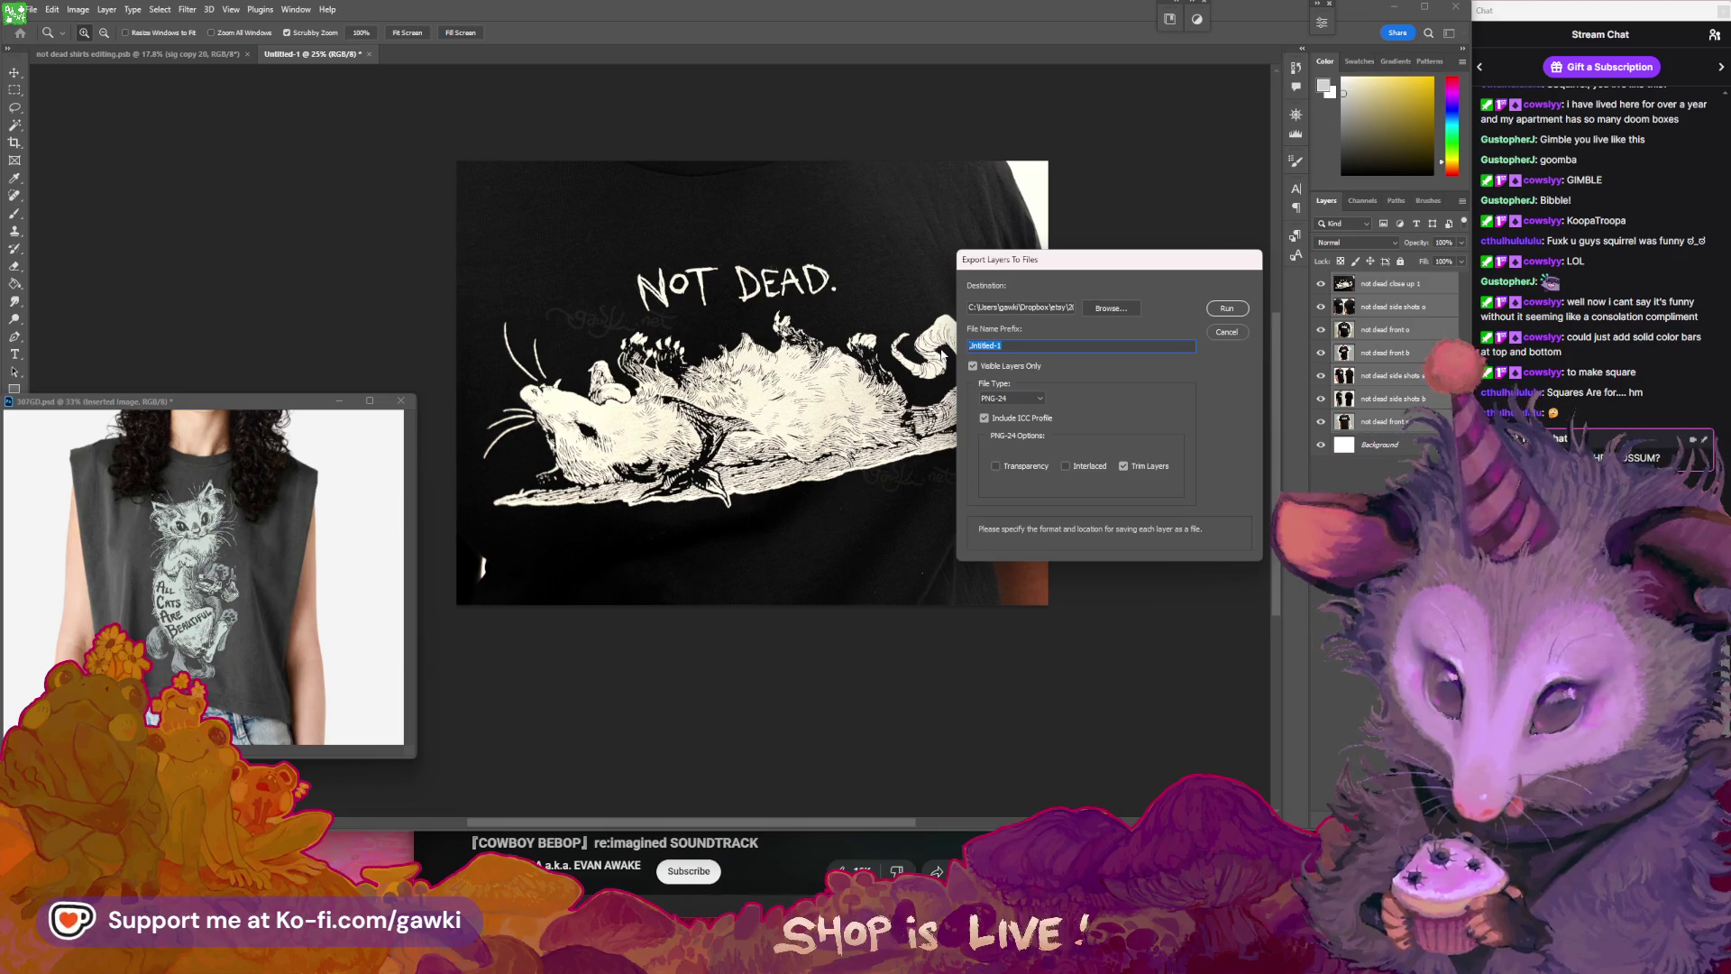
pyautogui.press('BackSpace')
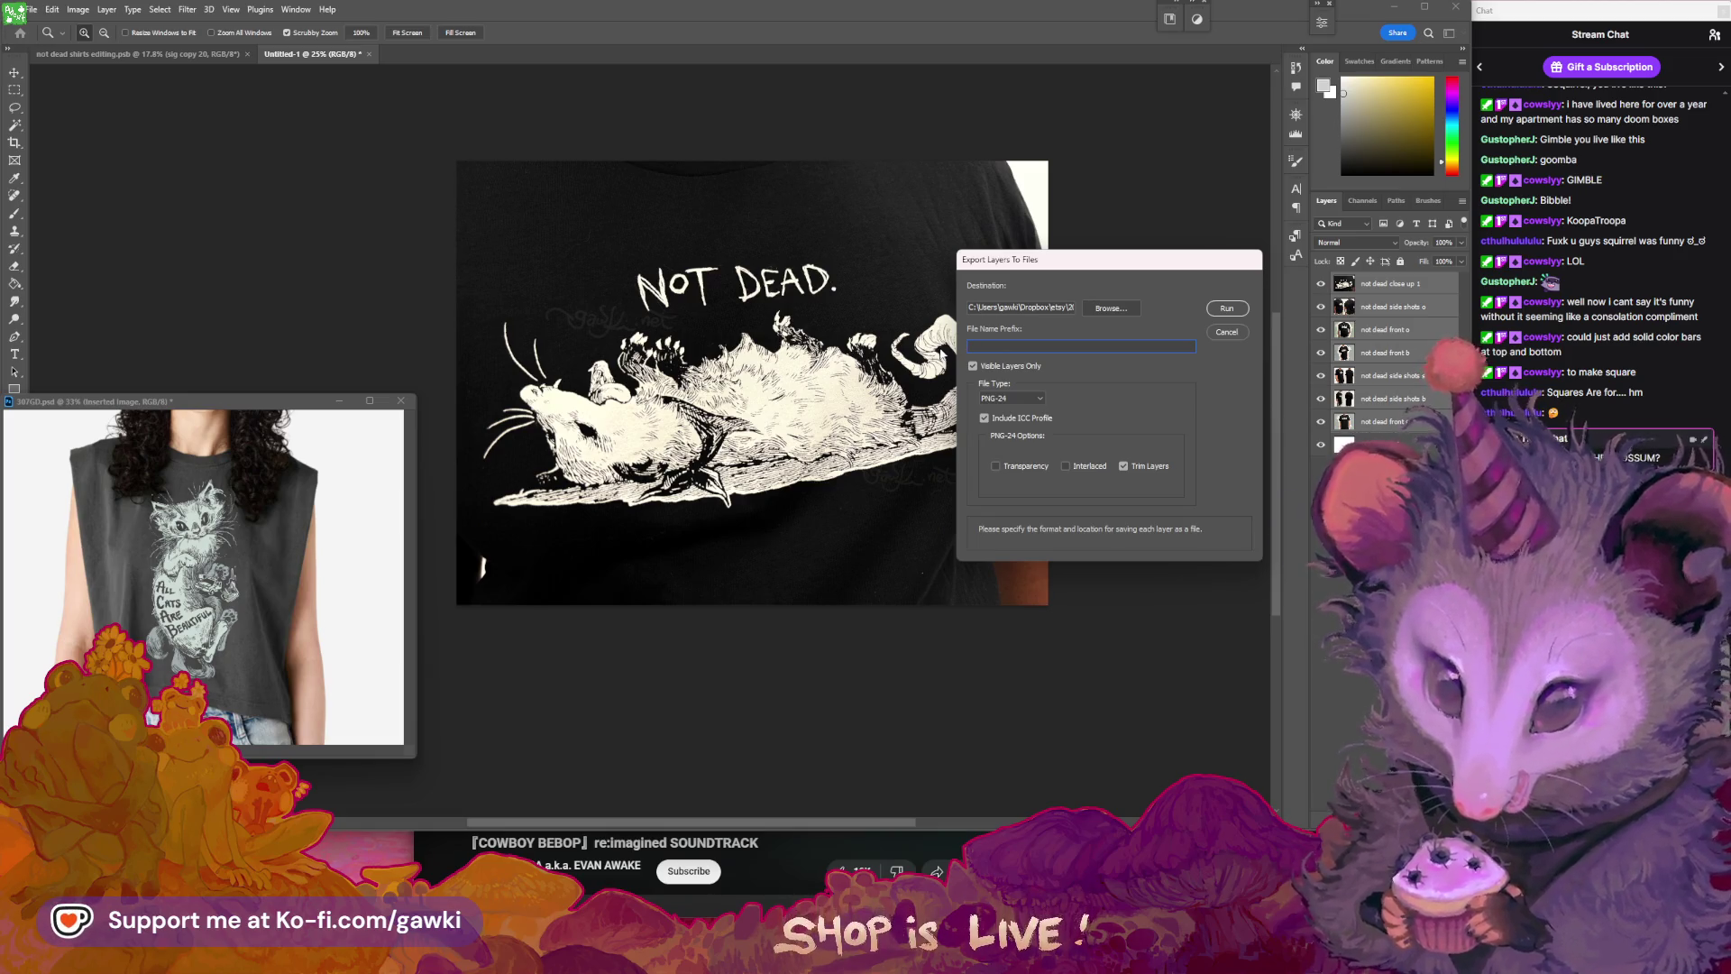
pyautogui.click(1223, 310)
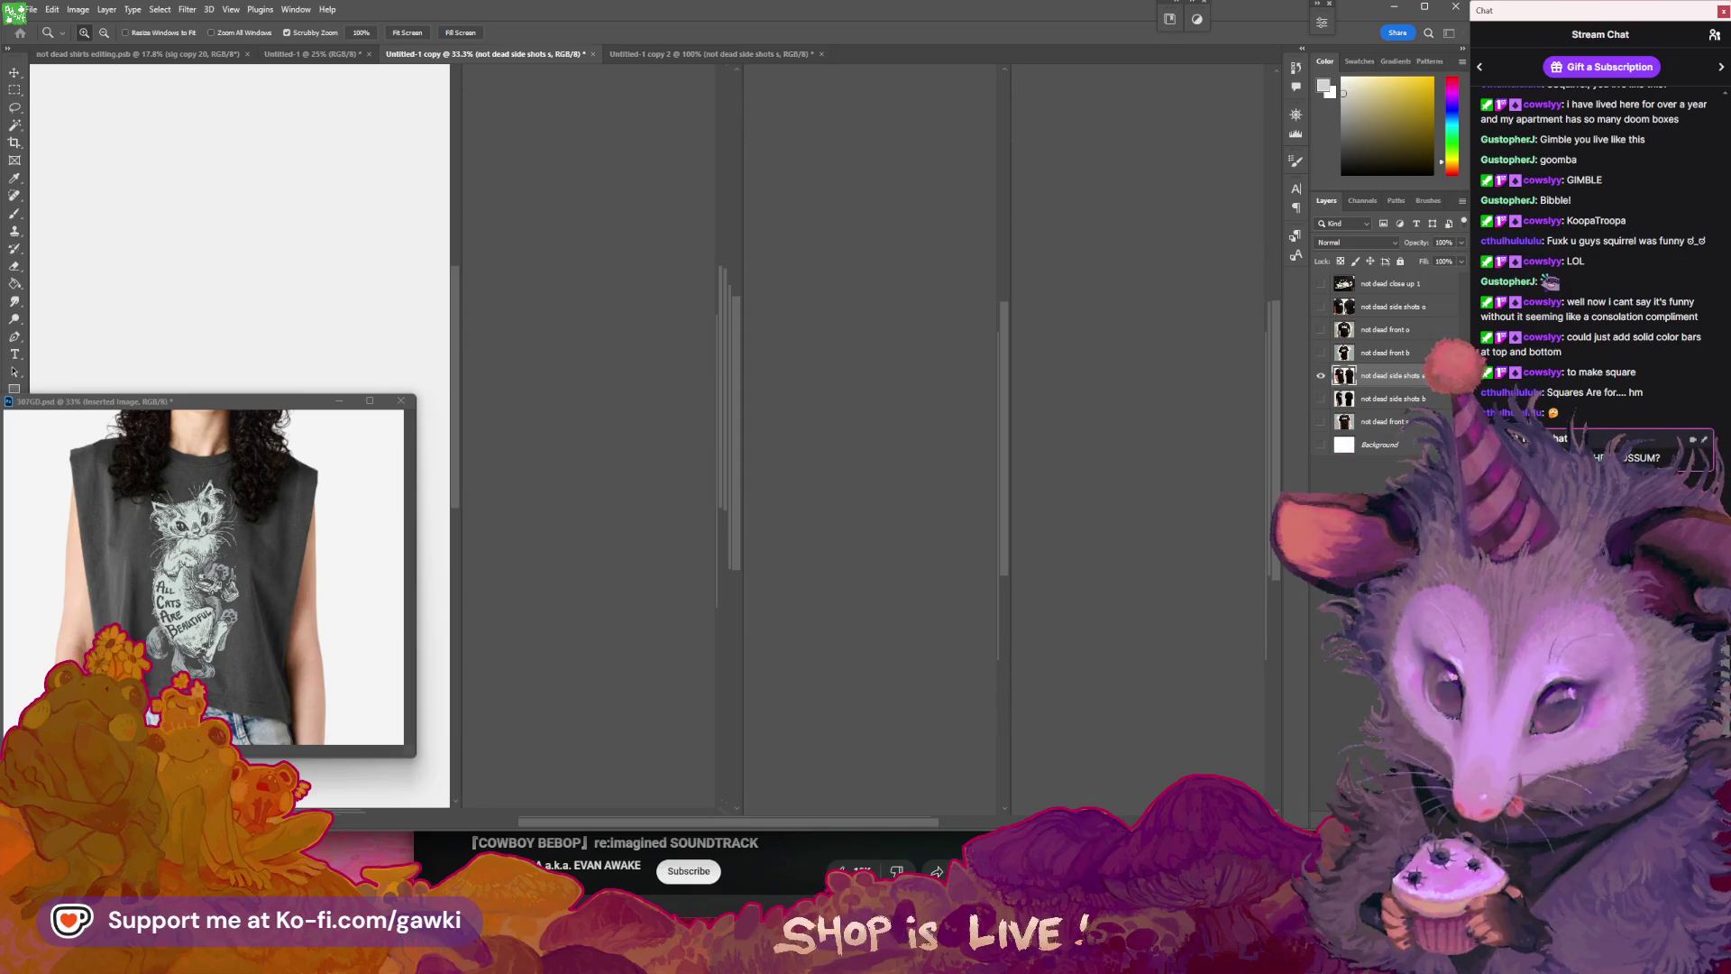
pyautogui.hotkey('alt', '[')
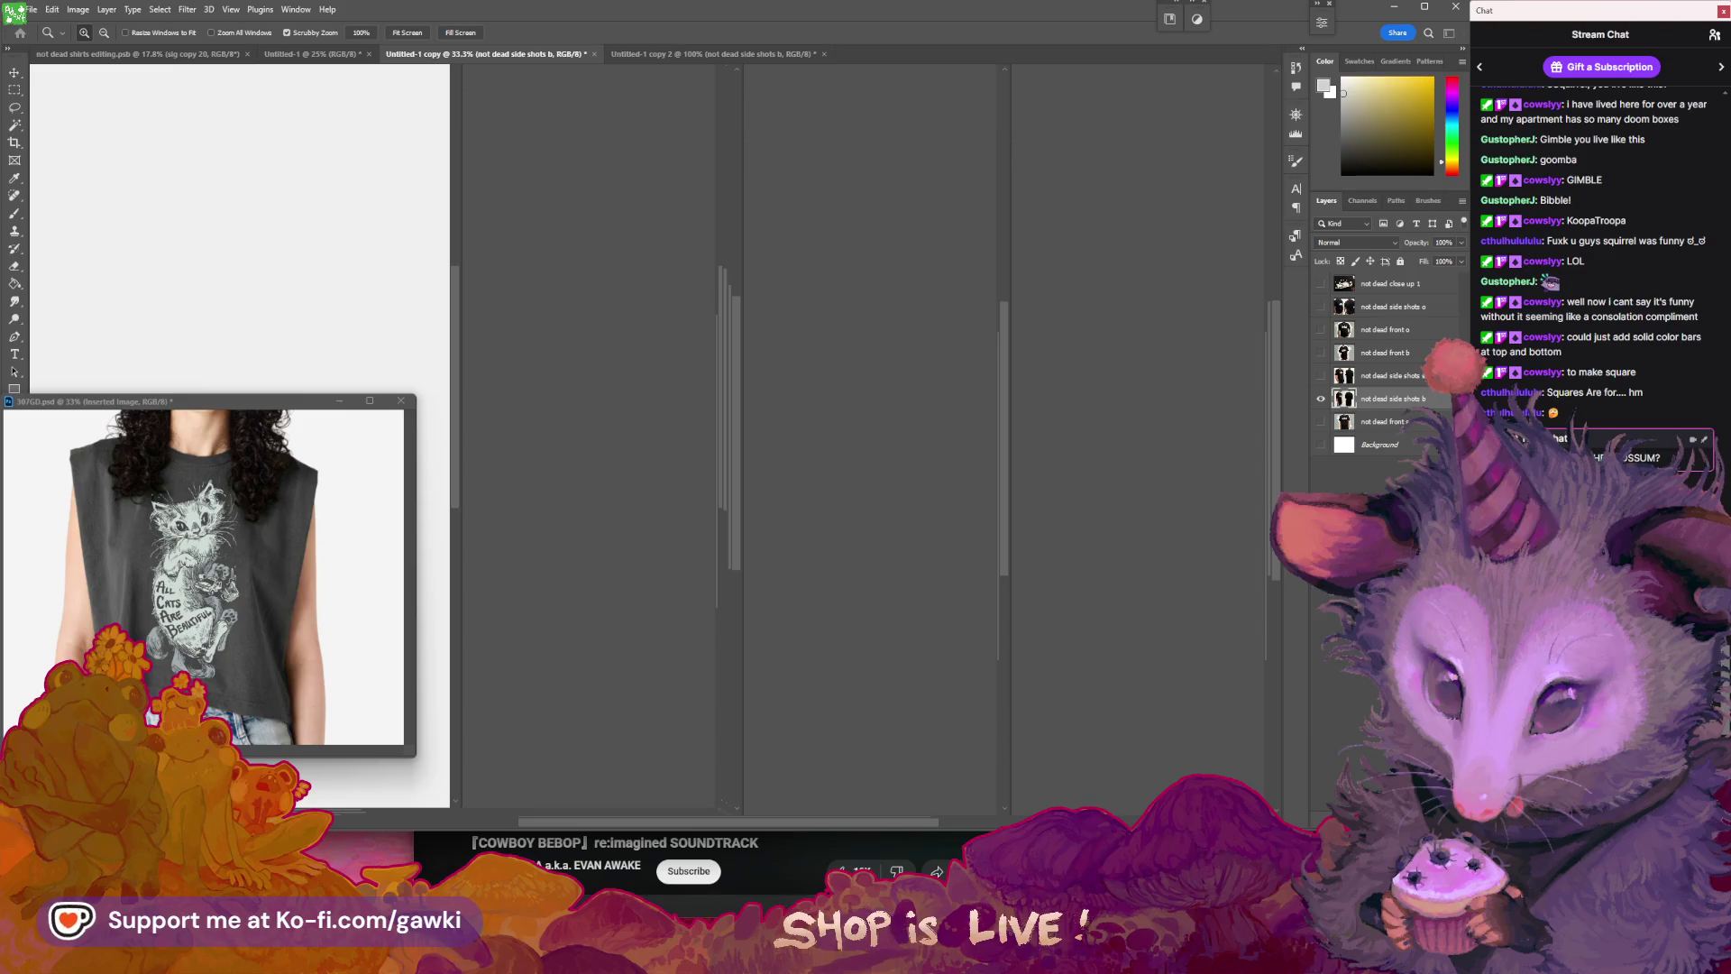
pyautogui.hotkey('alt', '[')
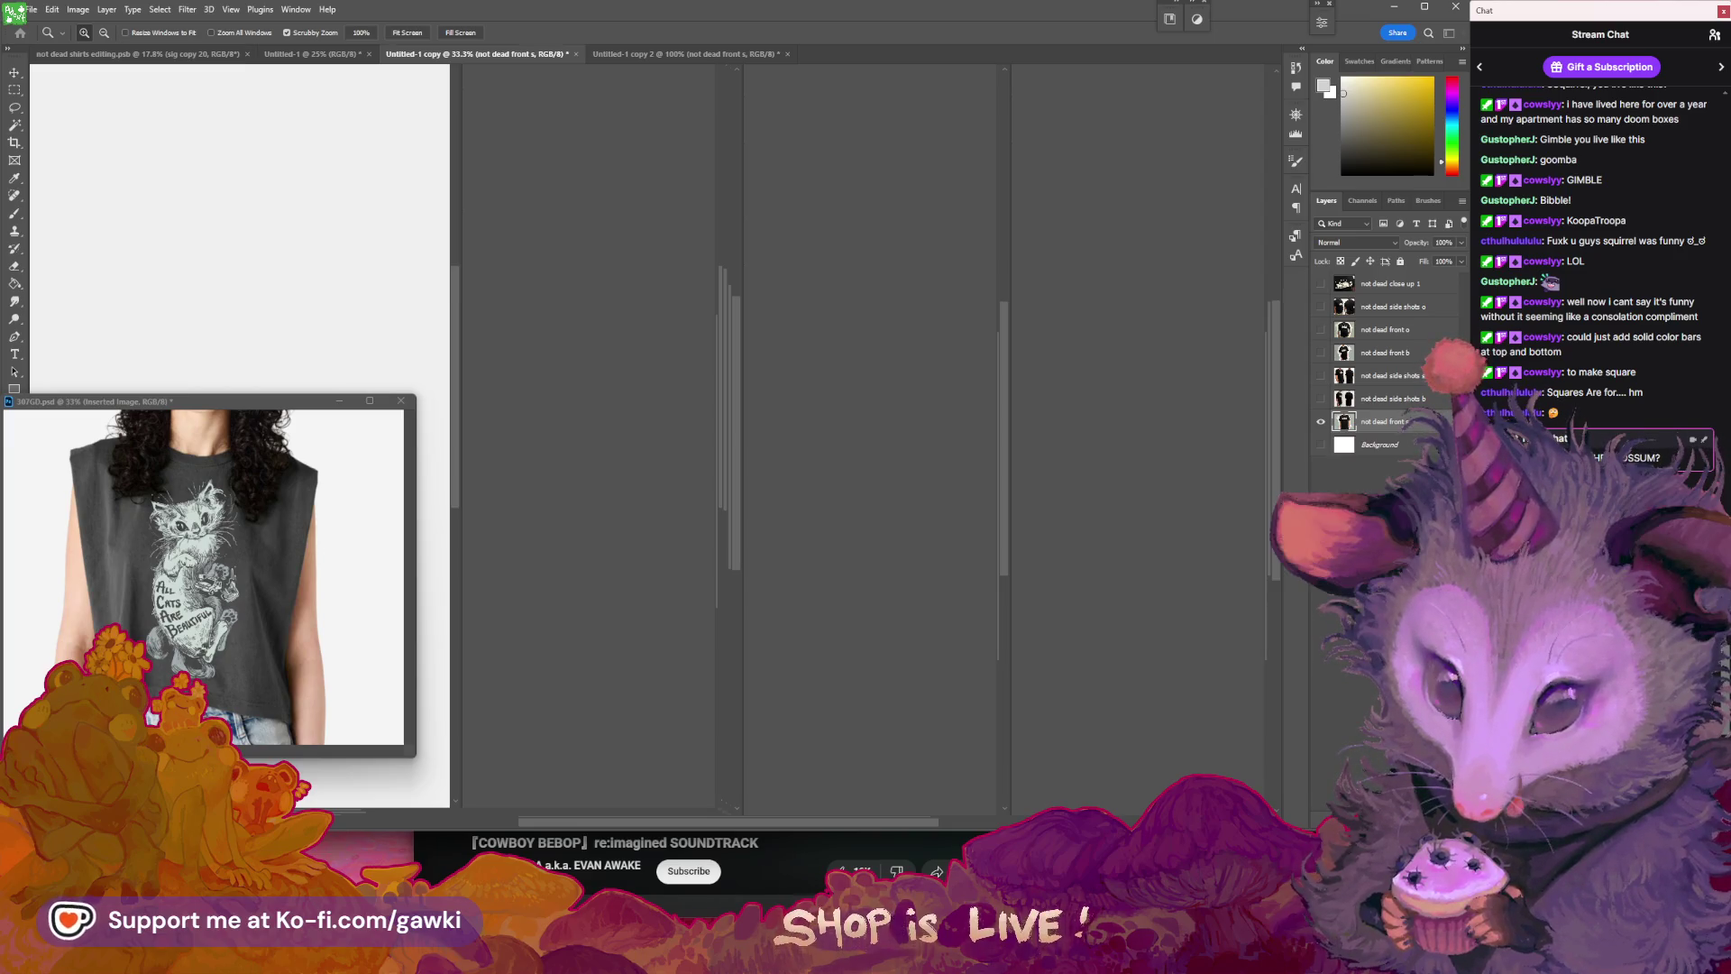
pyautogui.hotkey('alt', '[')
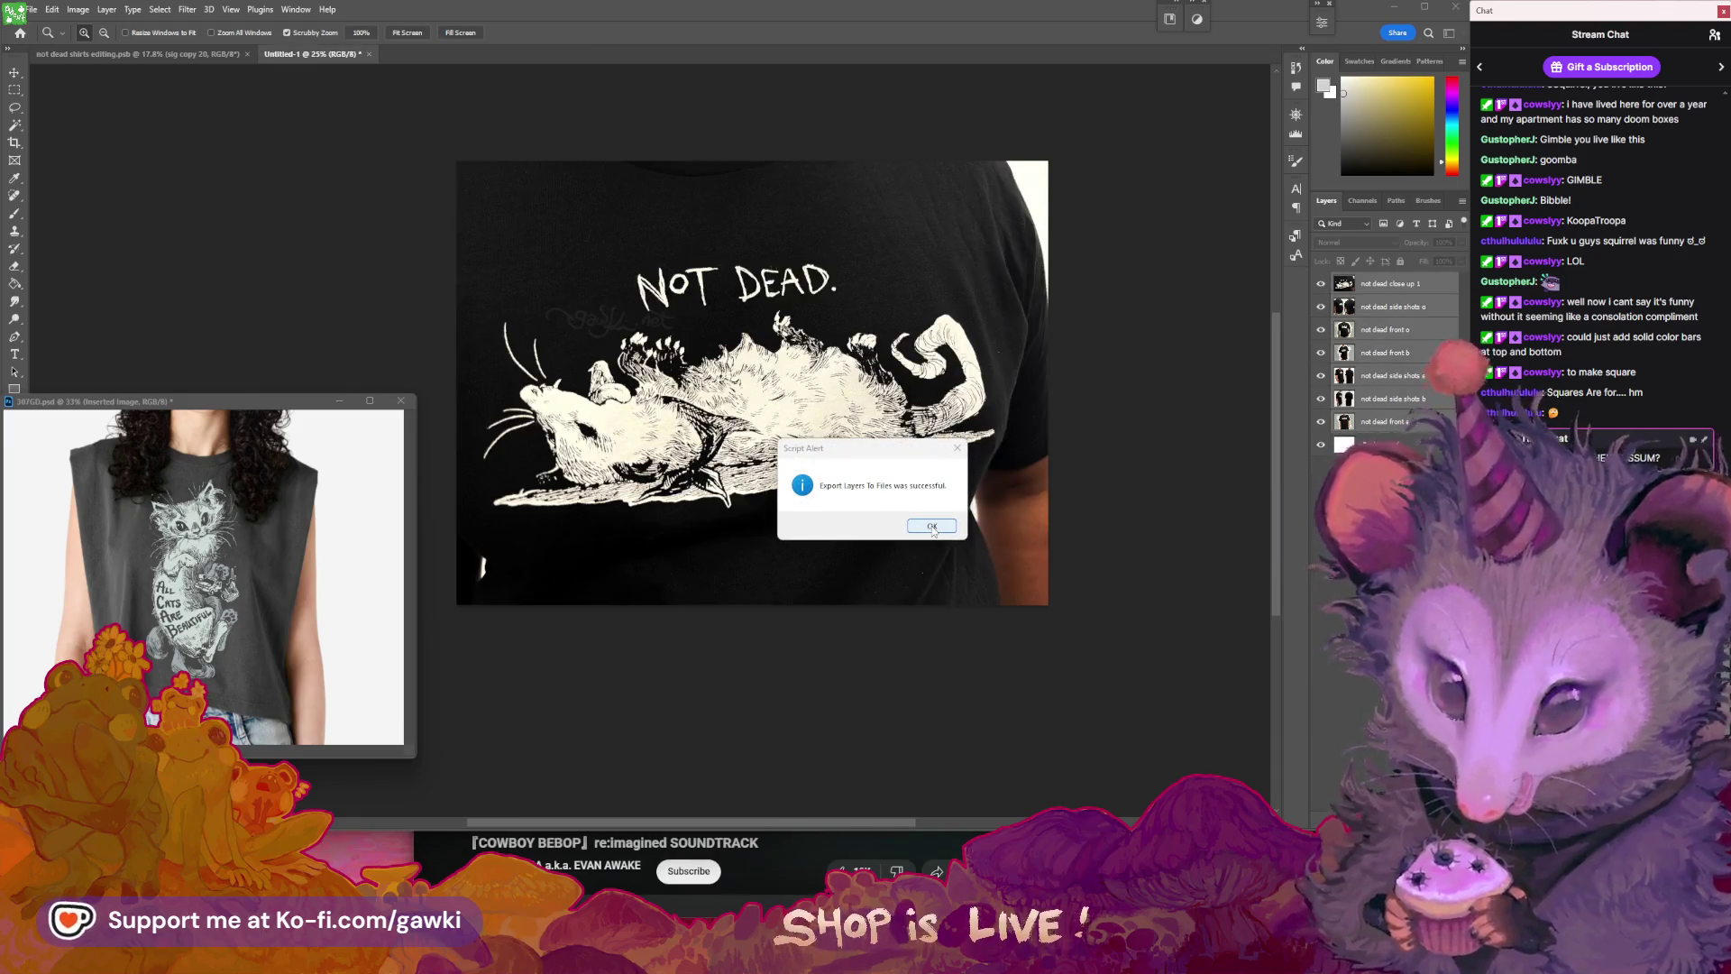
pyautogui.click(933, 530)
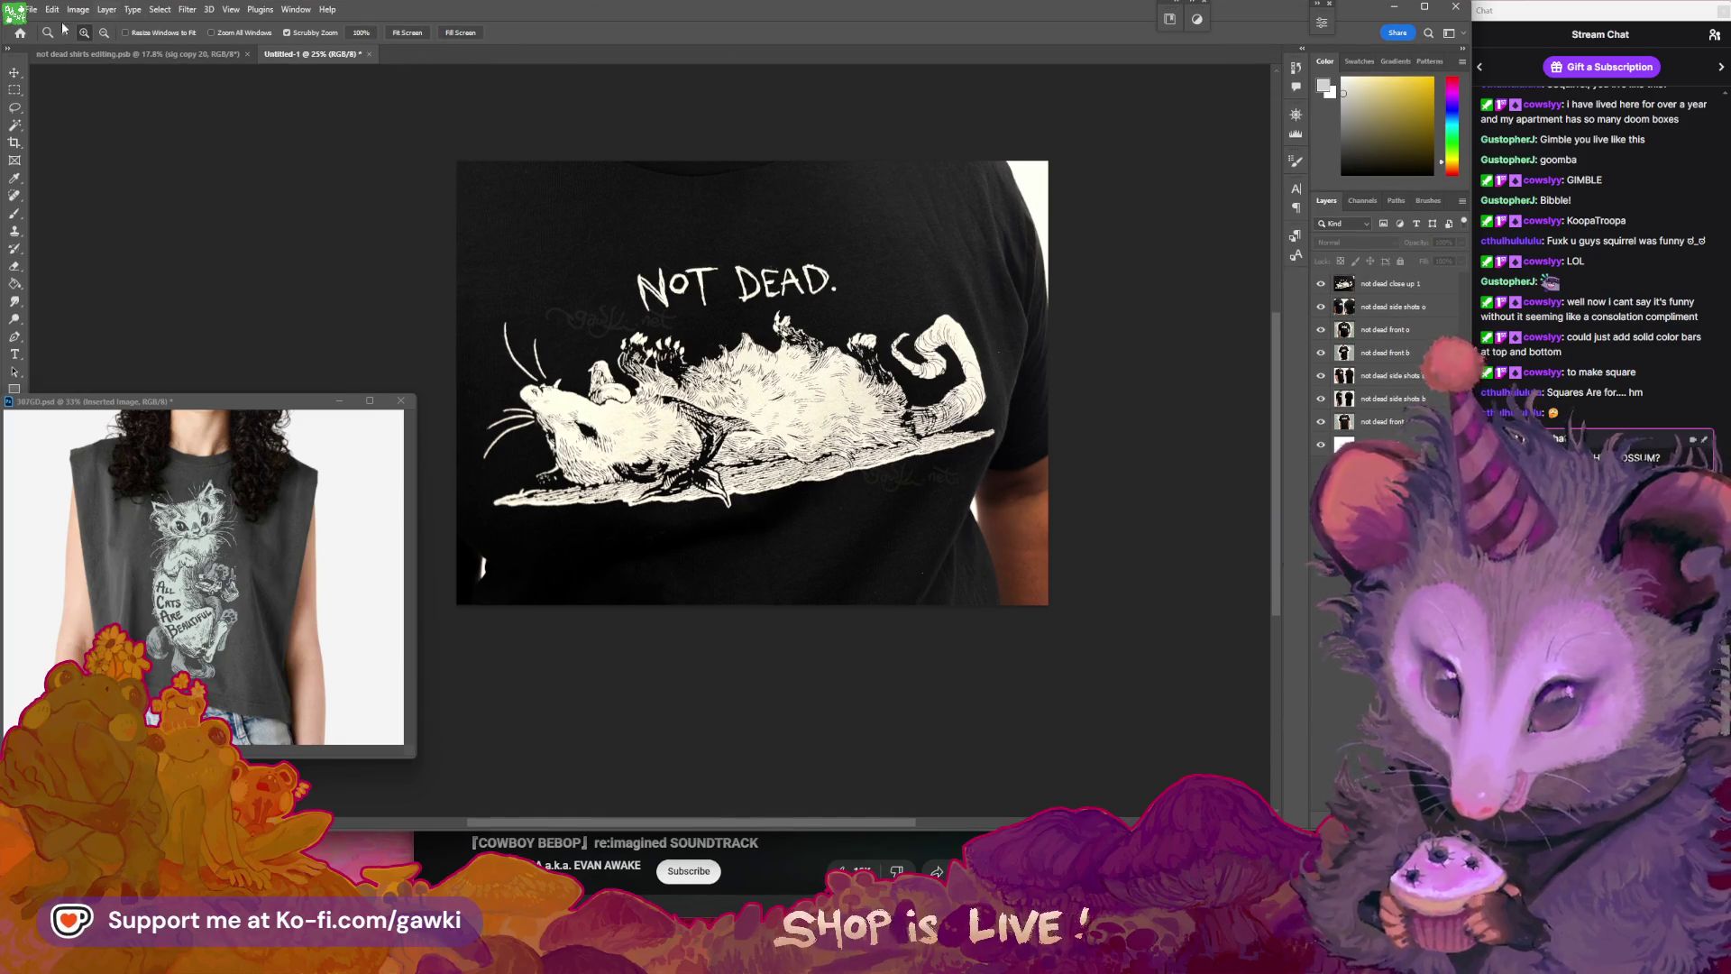
pyautogui.click(32, 9)
# - Check the exported files in the etsy images folder via File > Open, cancel, then switch to the browser
pyautogui.click(54, 43)
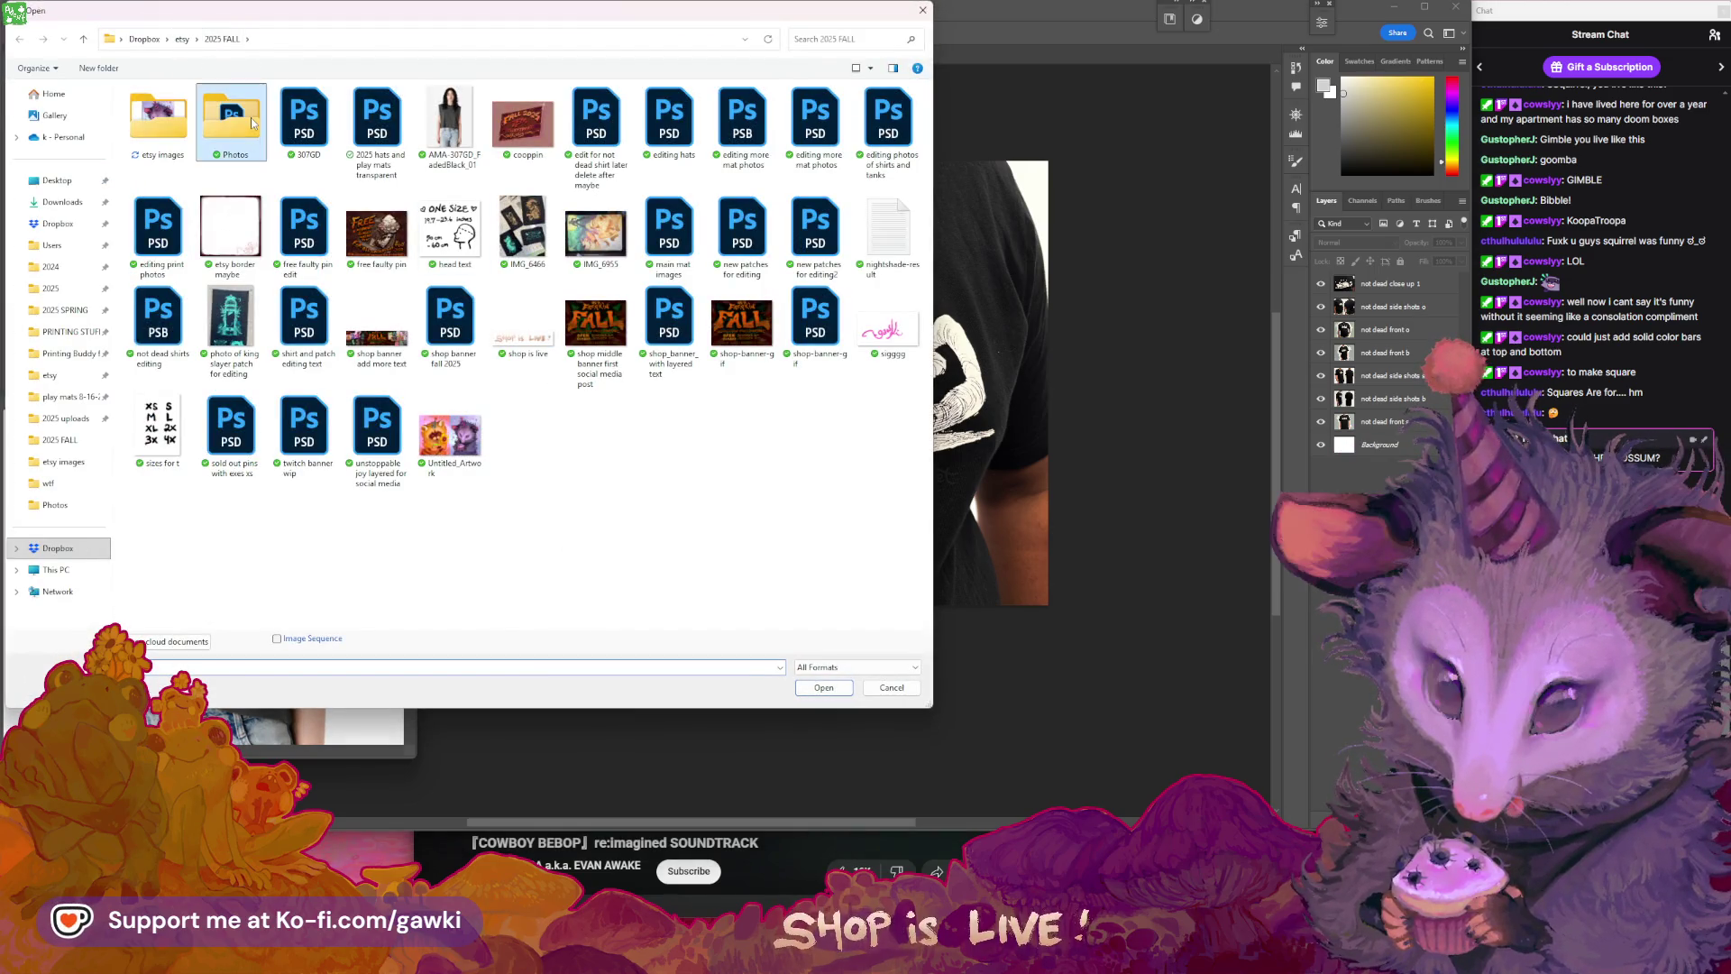
pyautogui.doubleClick(253, 124)
pyautogui.click(221, 39)
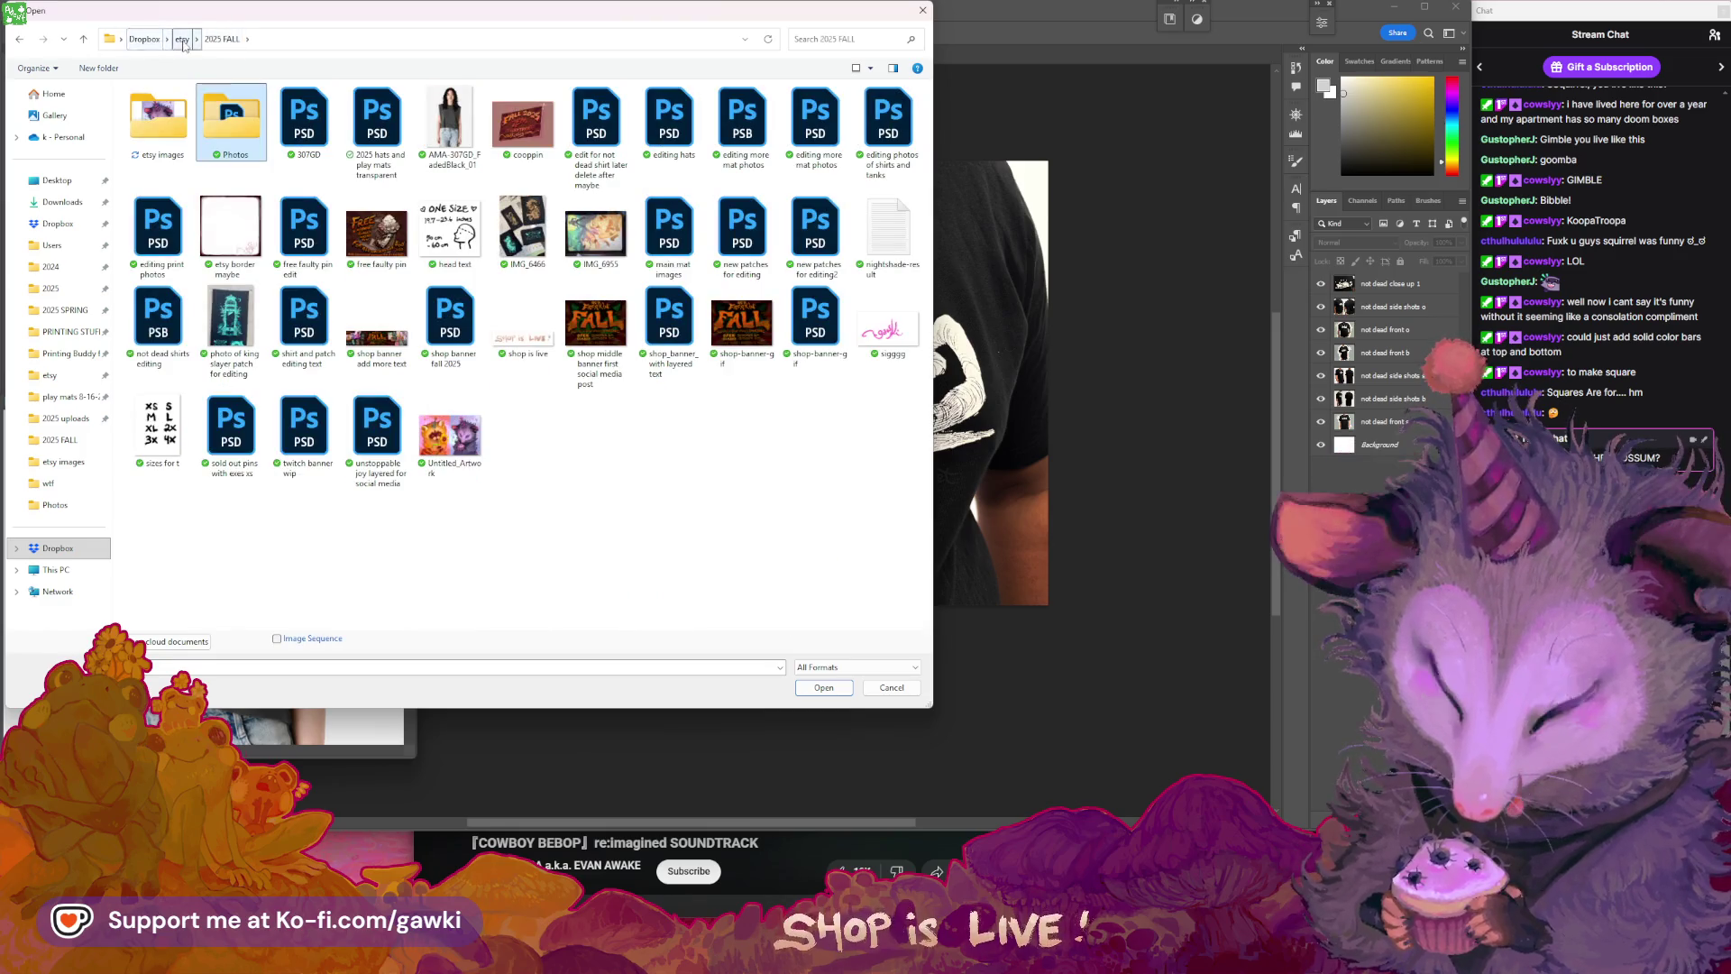
pyautogui.doubleClick(158, 120)
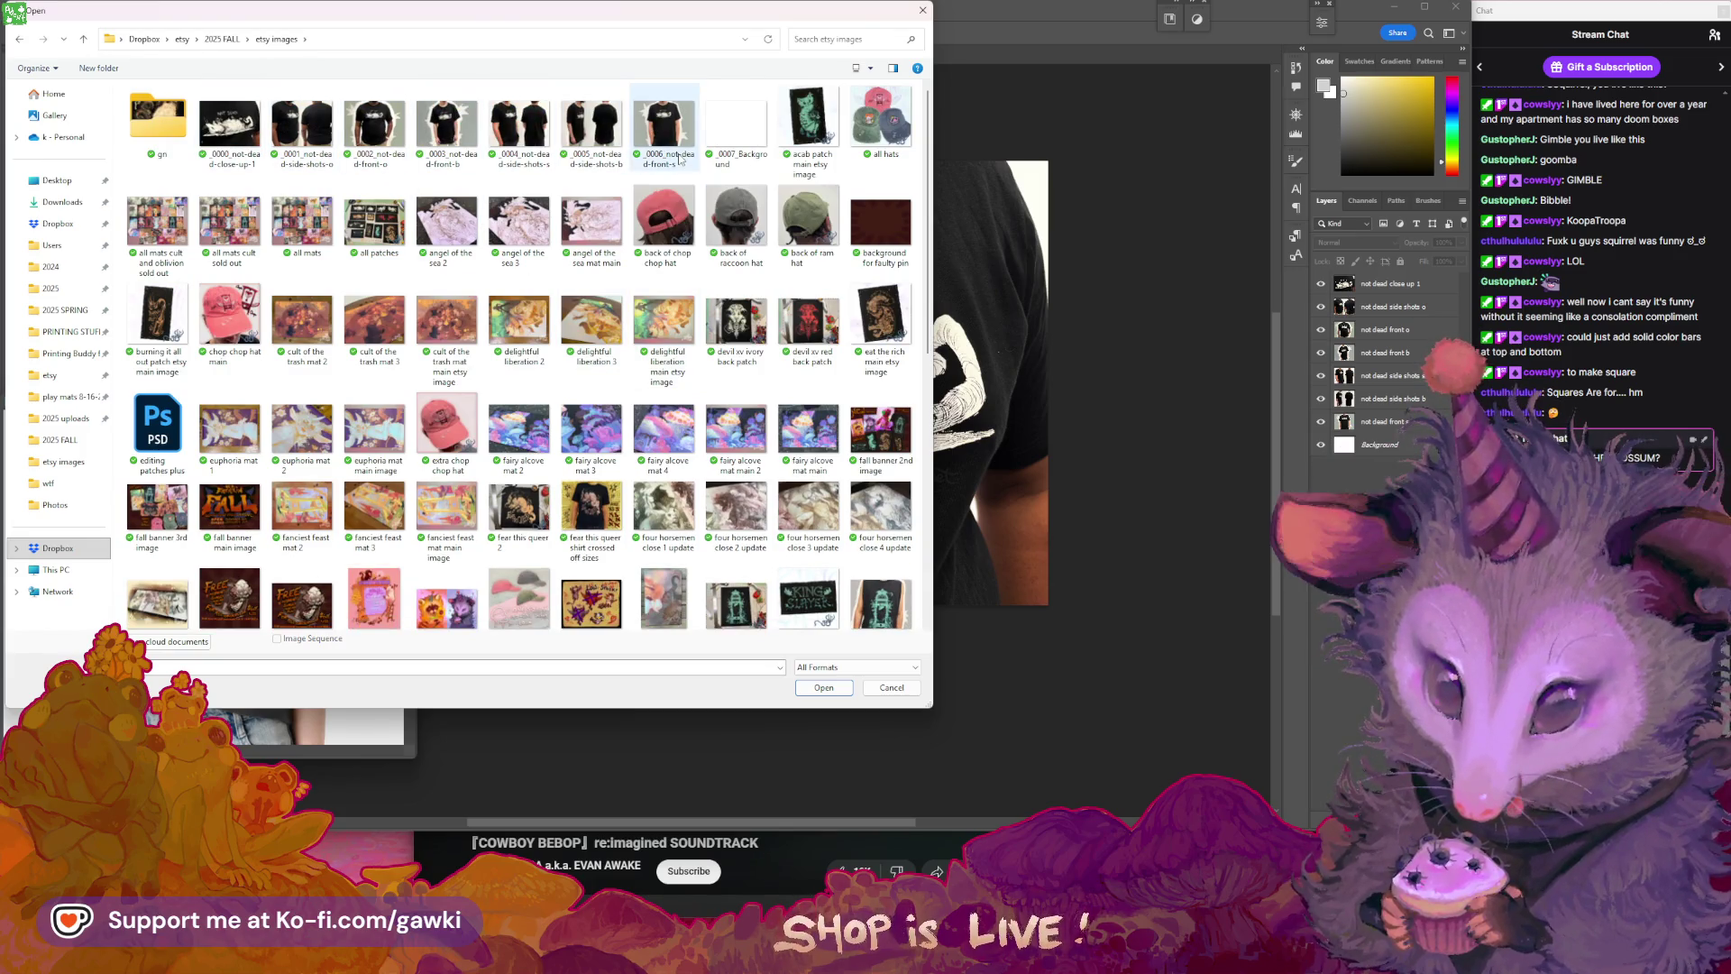
pyautogui.click(890, 690)
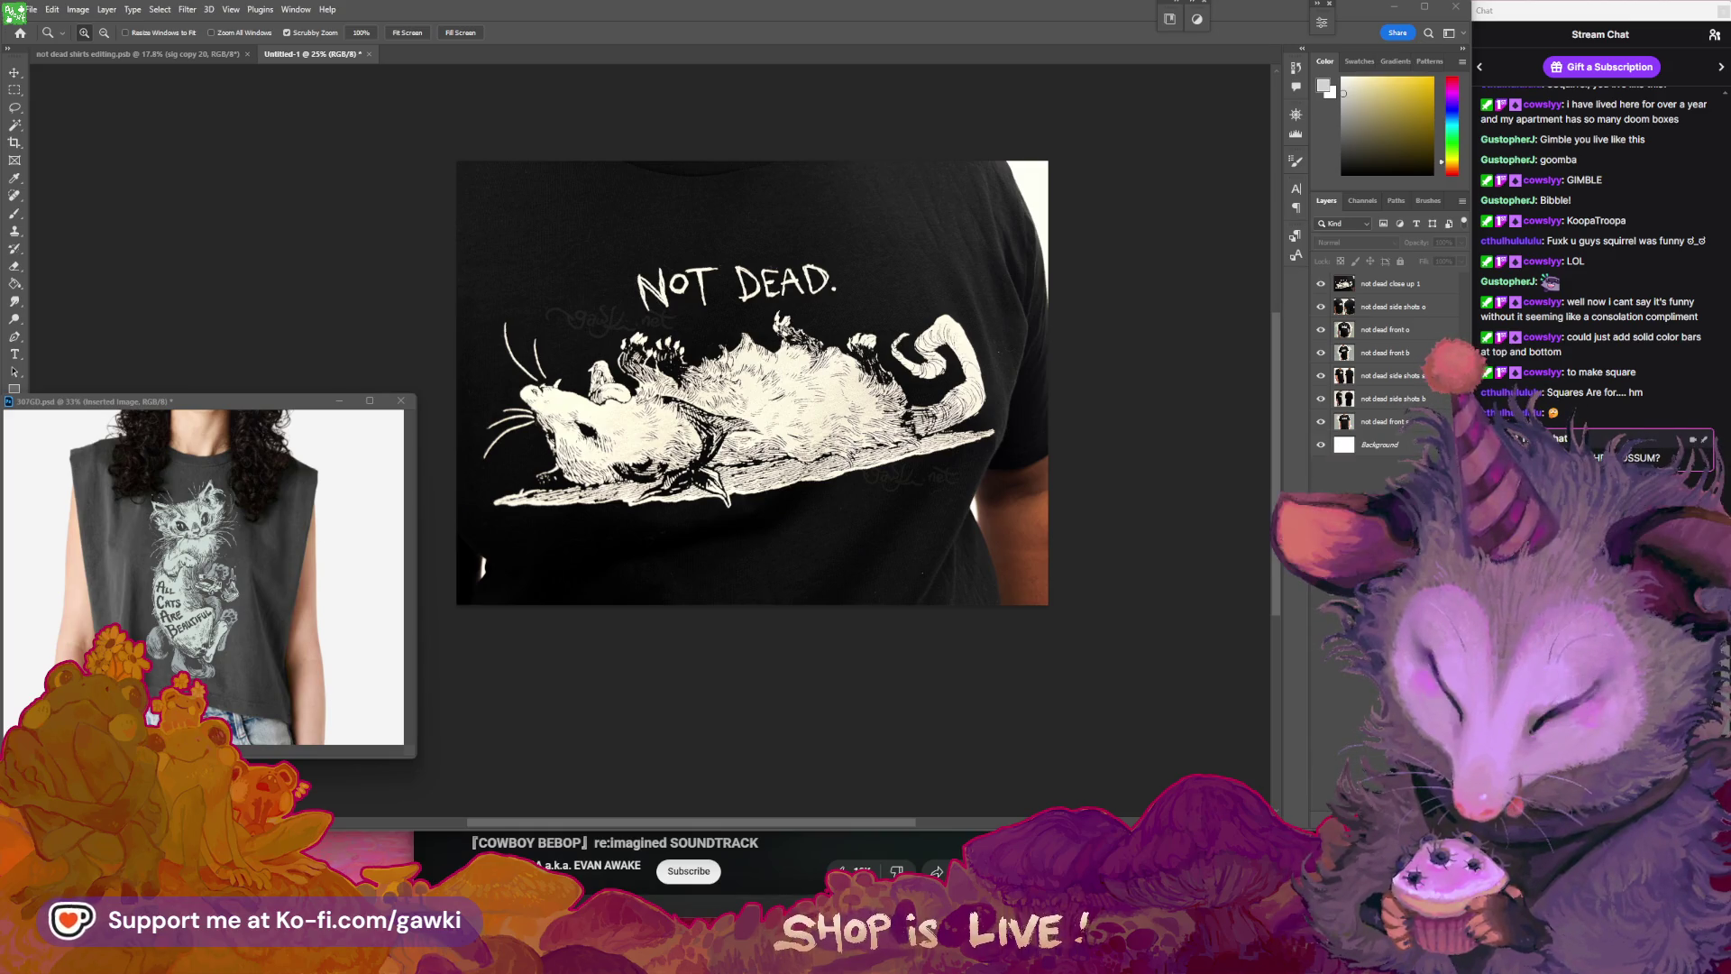
pyautogui.hotkey('alt', 'Tab')
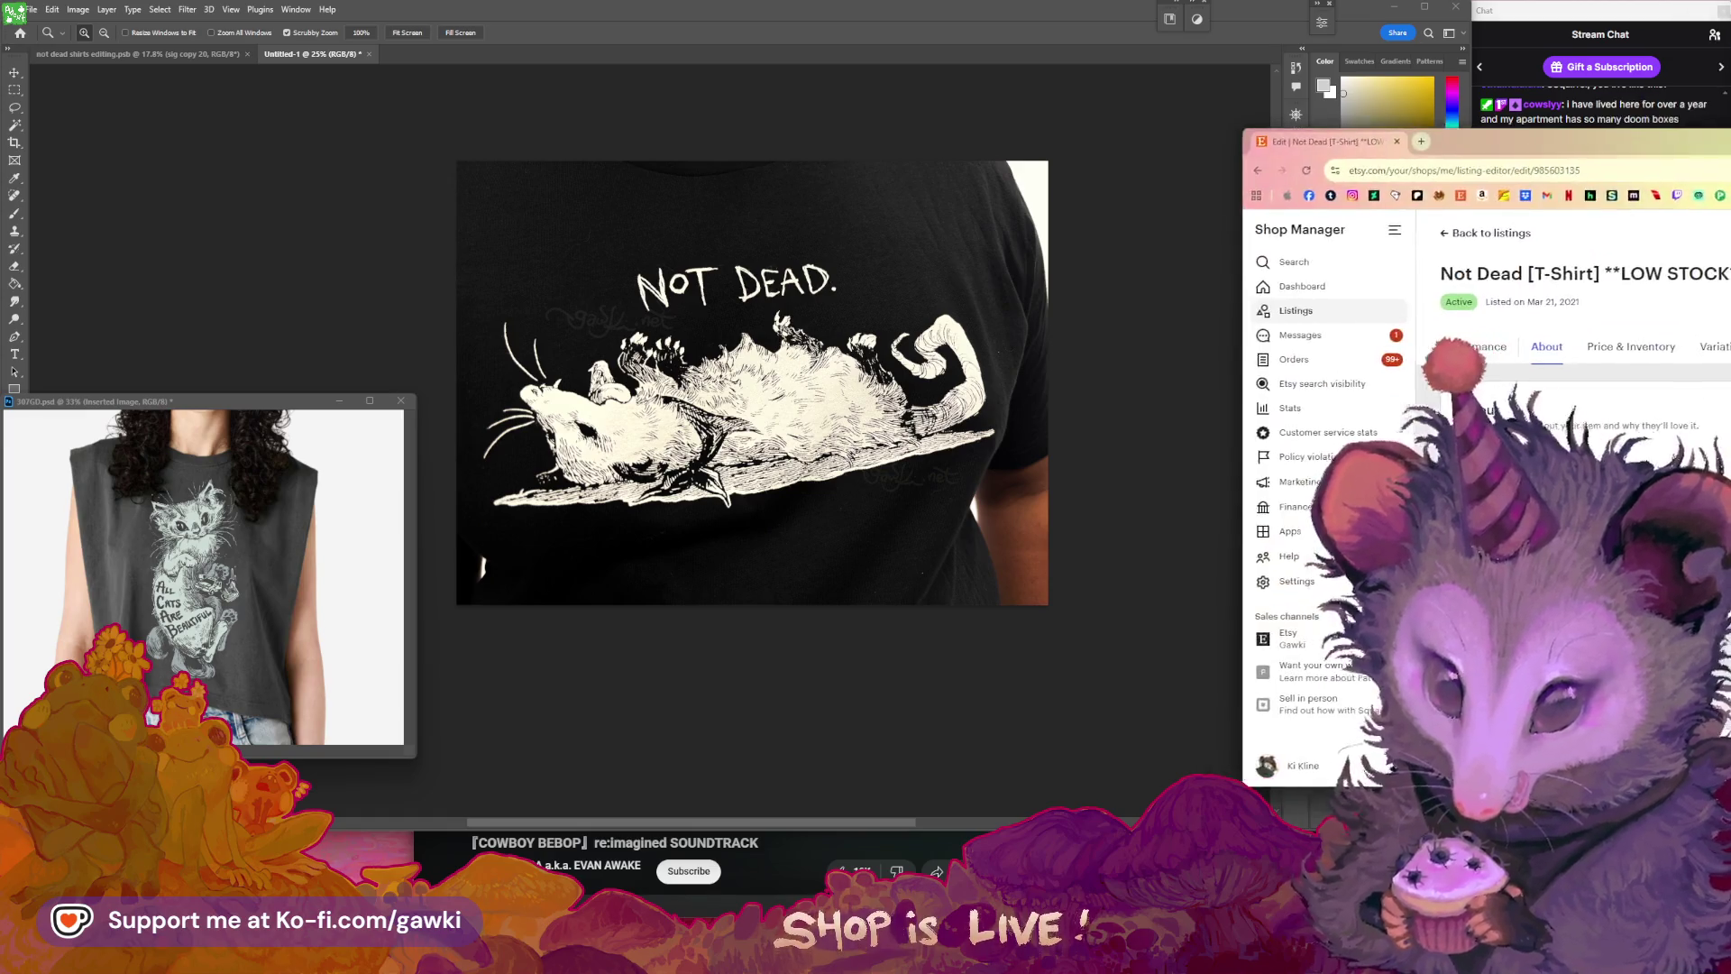
# - Scroll through the Not Dead listing's Description and Variations sections
pyautogui.scroll(-4, 1138, 489)
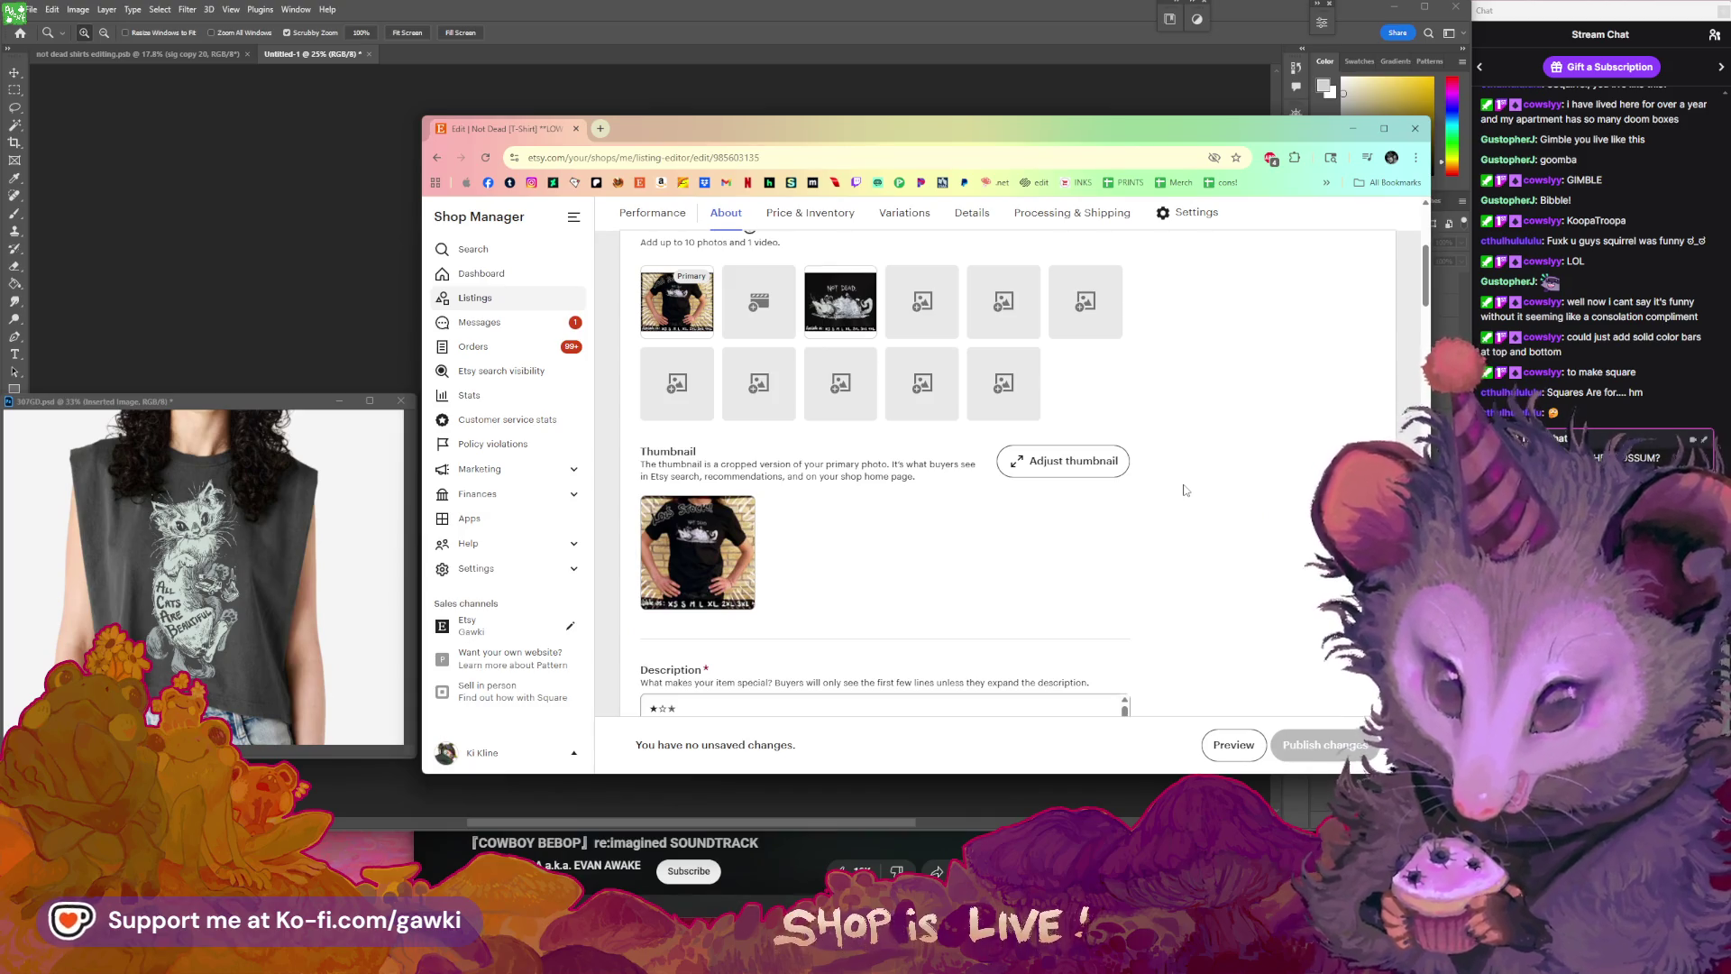
pyautogui.scroll(-2, 1185, 489)
pyautogui.scroll(-2, 1186, 490)
pyautogui.scroll(-1, 1186, 490)
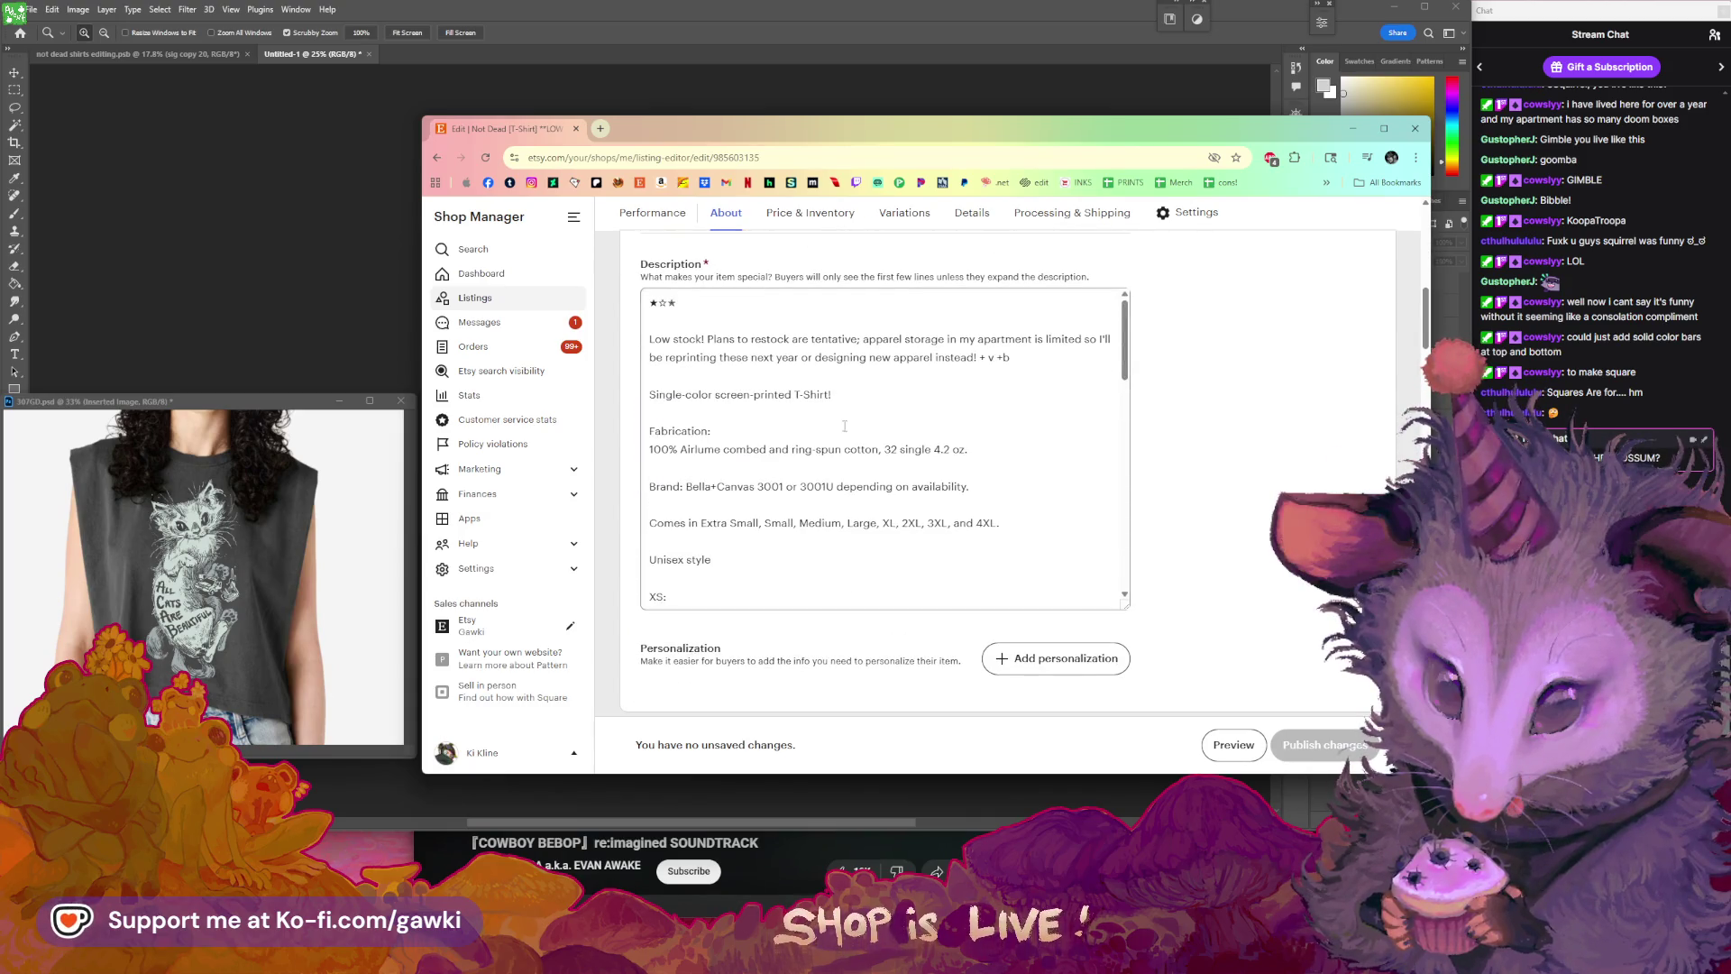
pyautogui.scroll(-3, 861, 429)
pyautogui.scroll(-3, 861, 430)
pyautogui.scroll(-5, 992, 451)
pyautogui.scroll(-4, 1157, 477)
pyautogui.scroll(-4, 1155, 478)
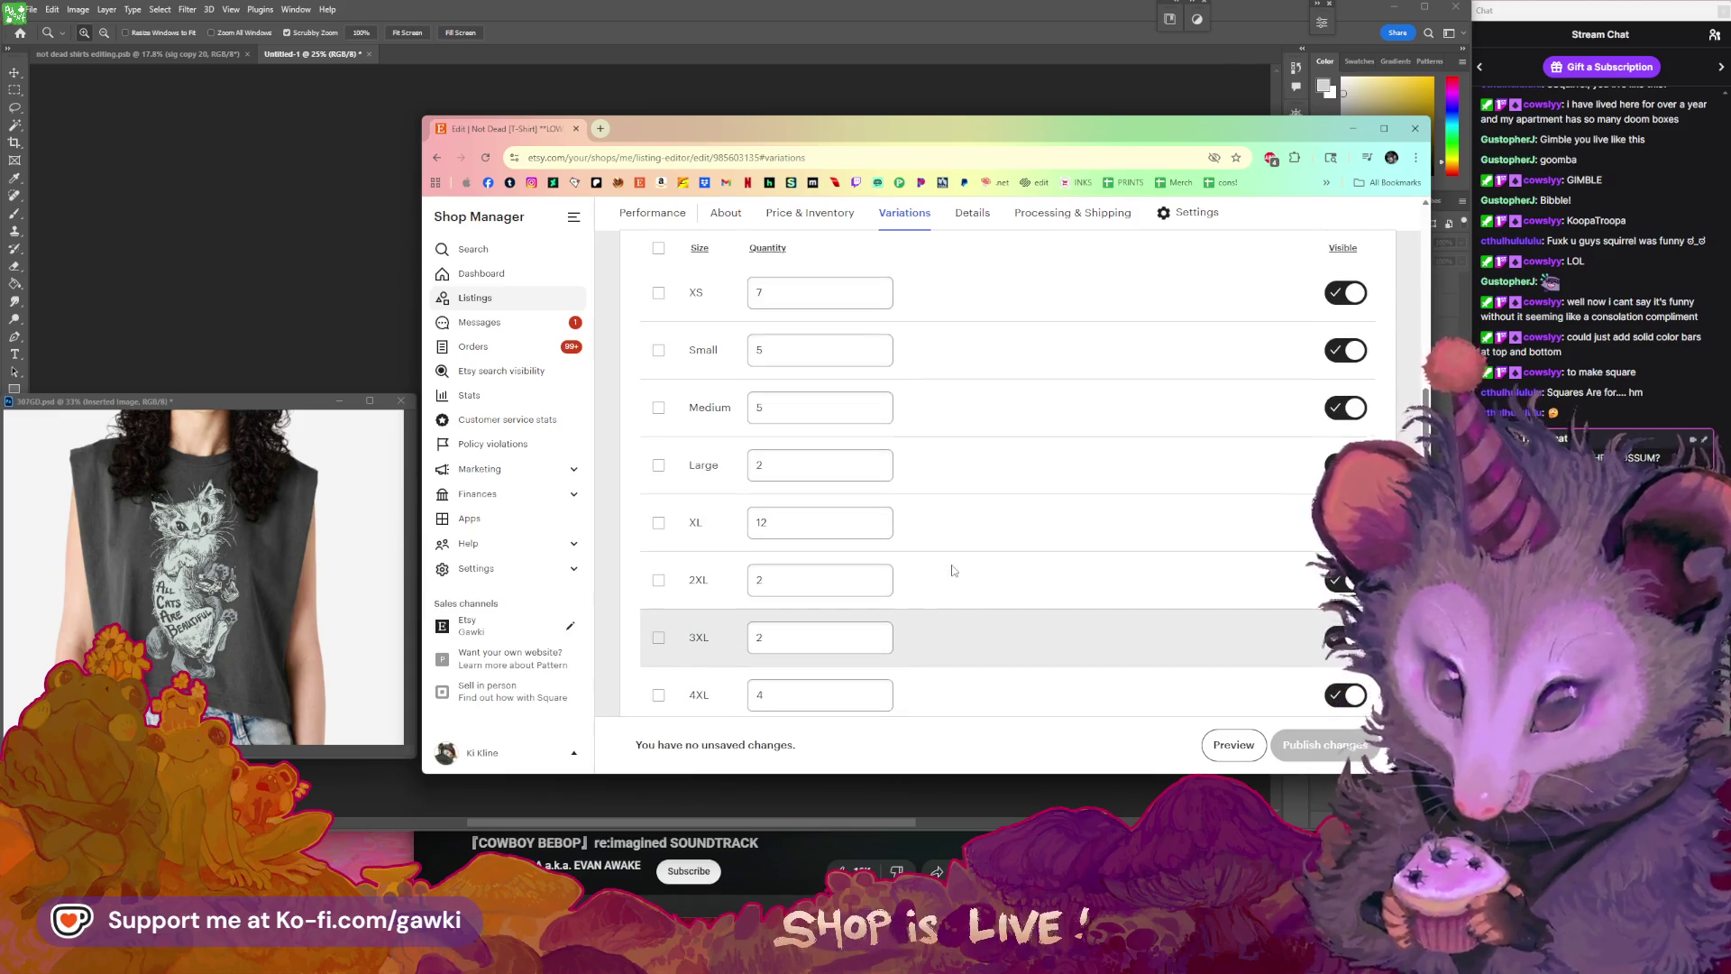
pyautogui.scroll(1, 801, 431)
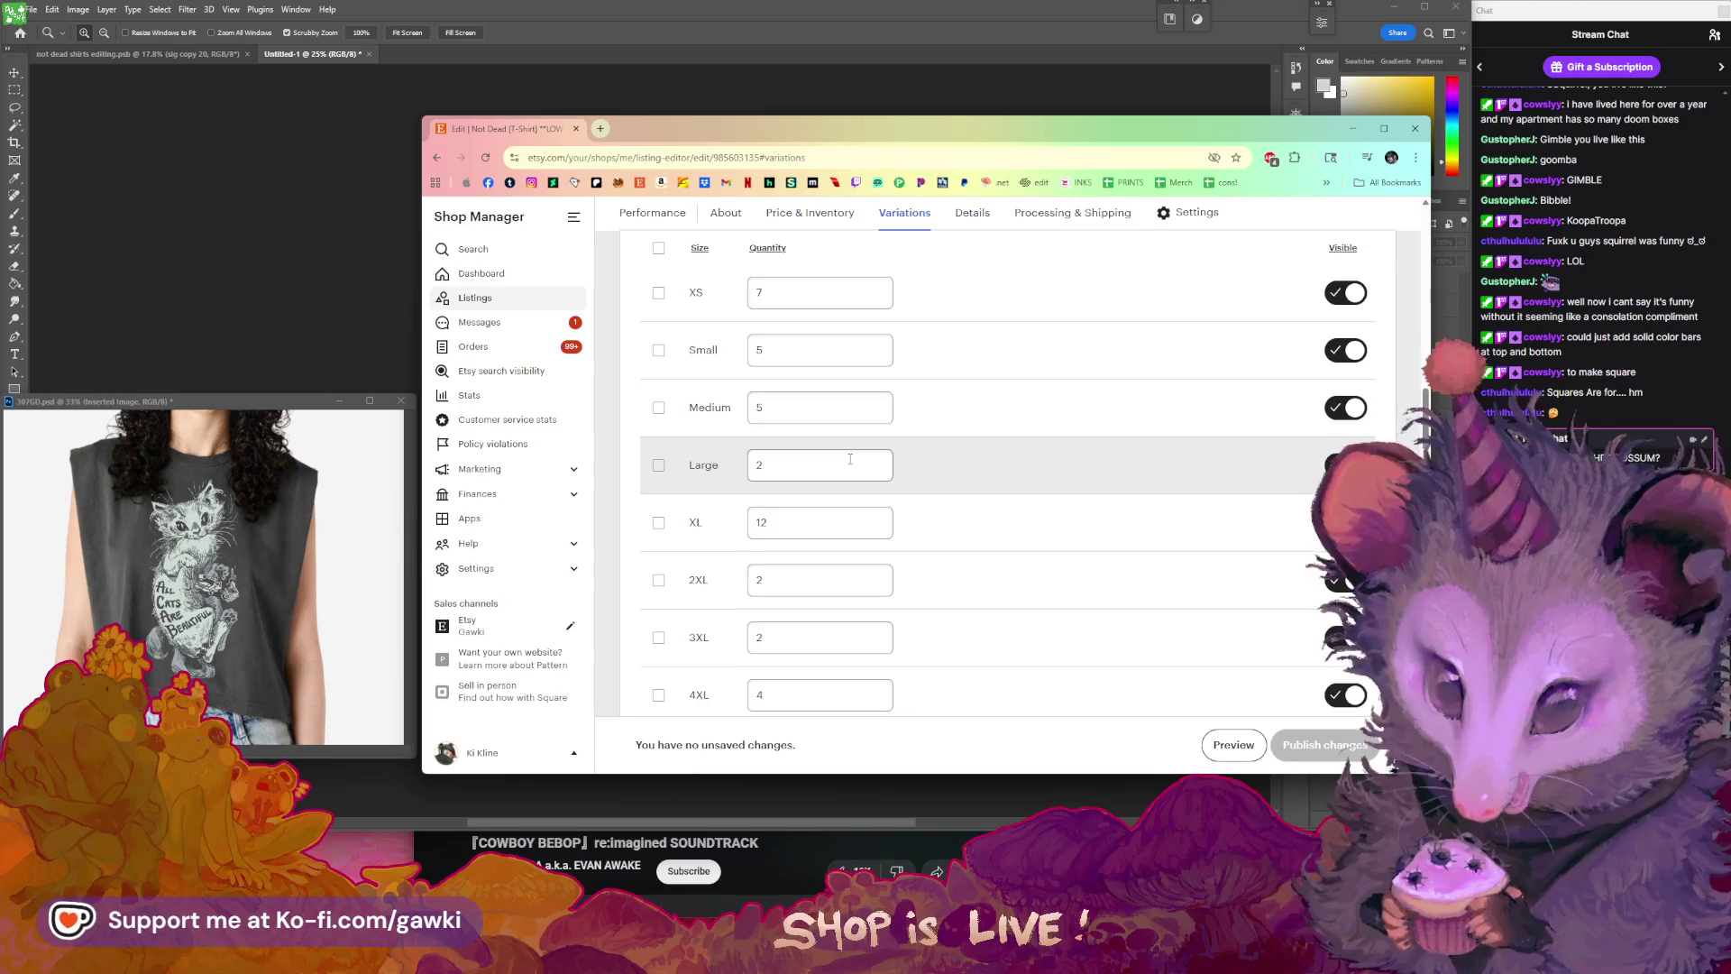
pyautogui.scroll(-1, 850, 458)
# - Check the XL quantity of 12, then delete the third photo from the listing
pyautogui.click(767, 456)
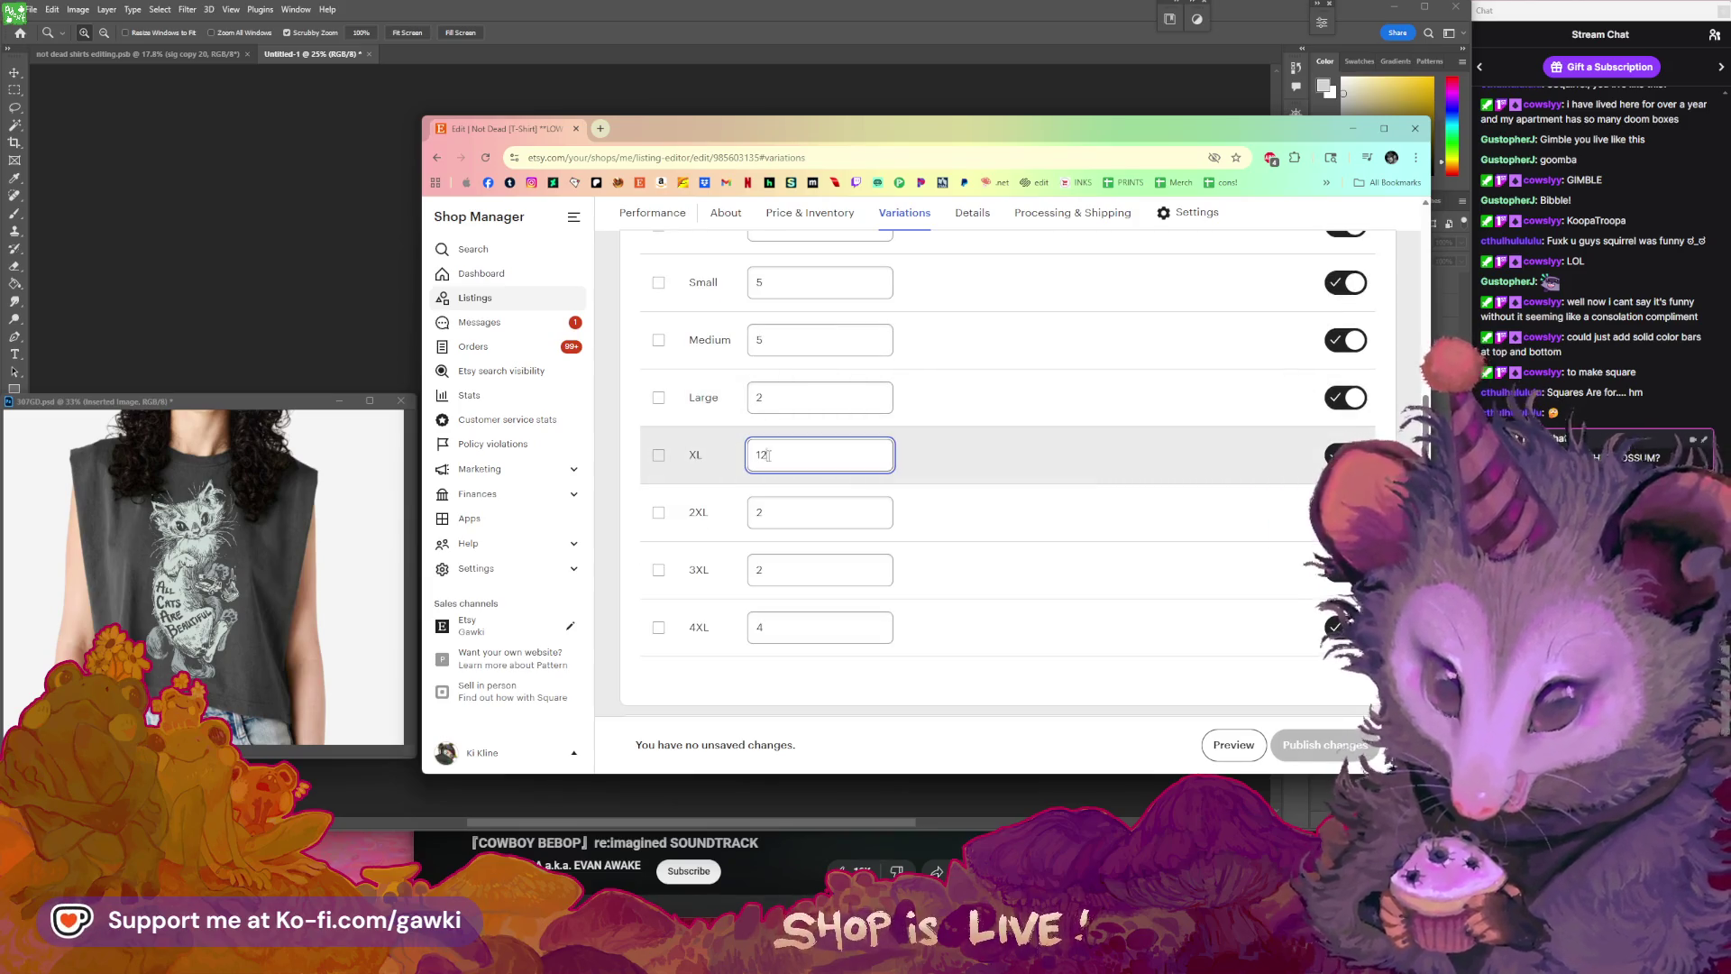
pyautogui.scroll(15, 986, 471)
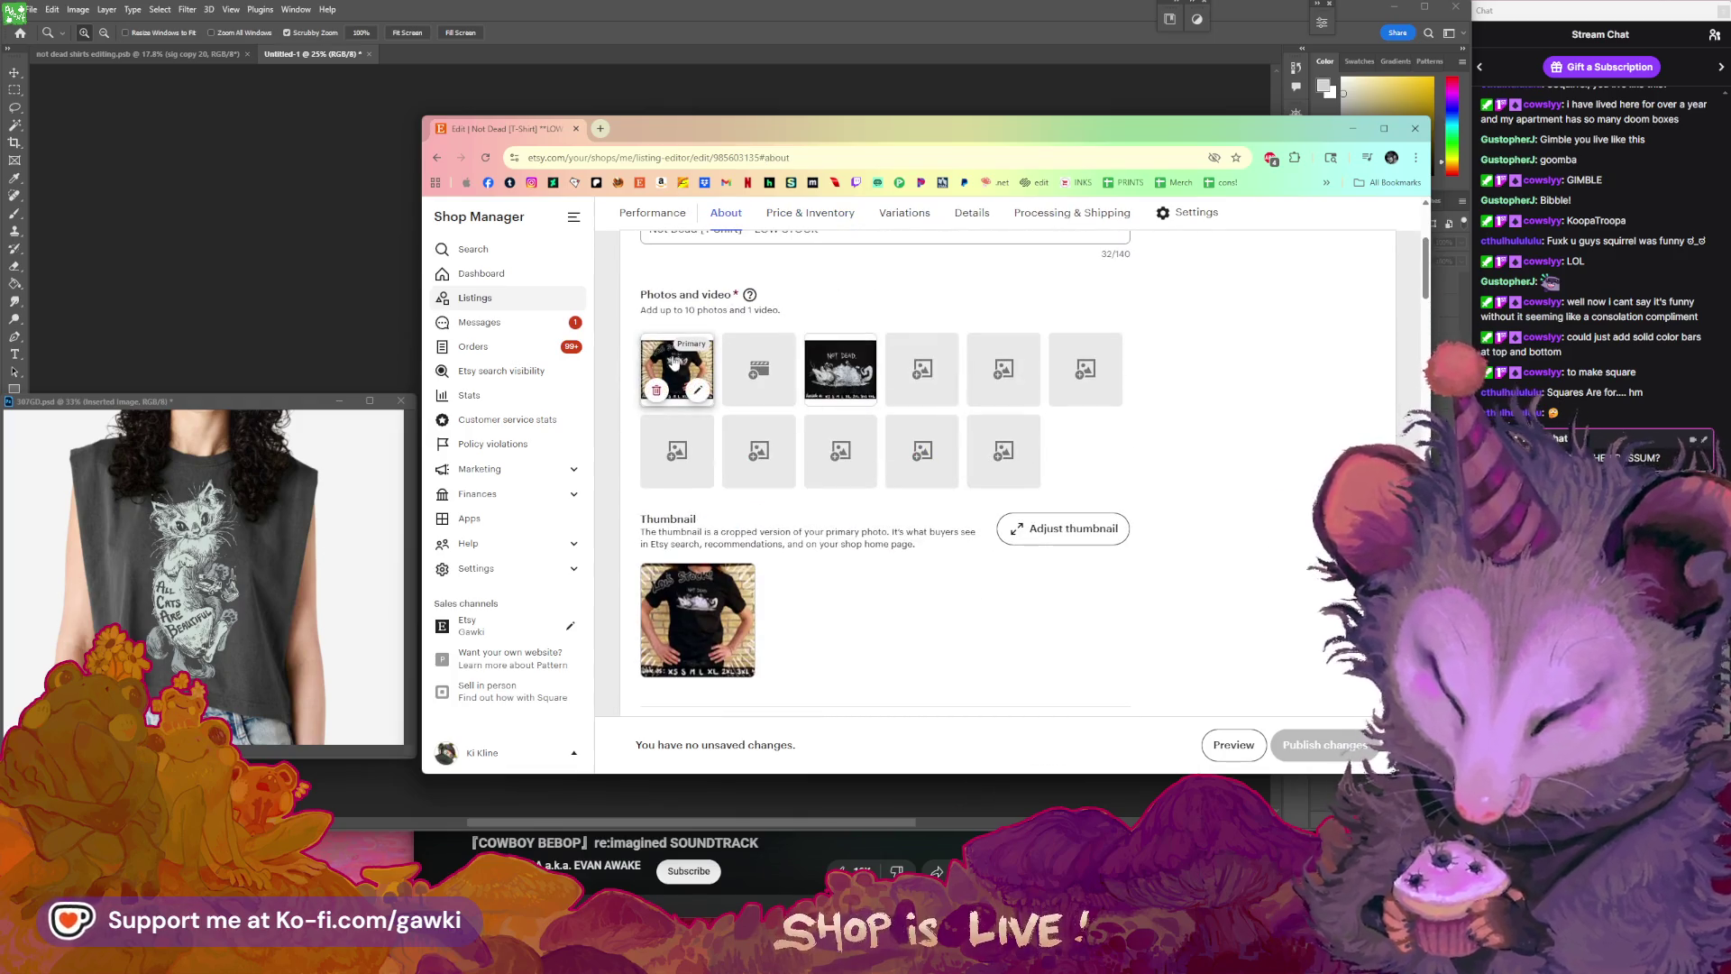
pyautogui.click(820, 390)
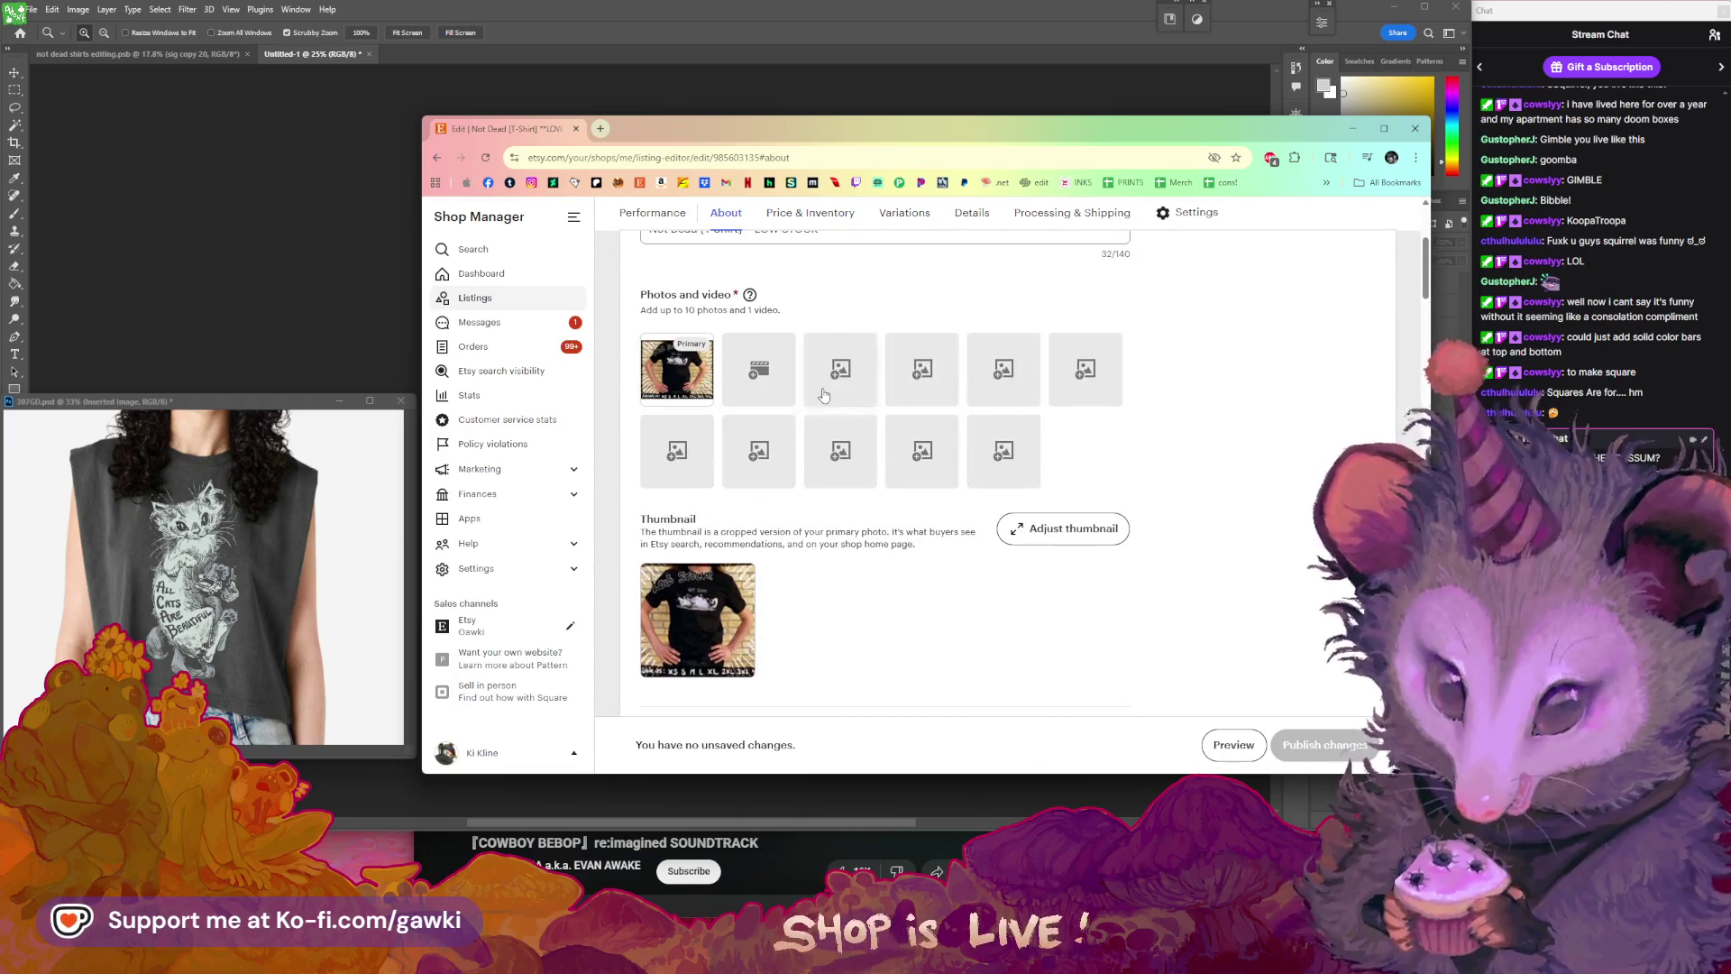
# - Upload the seven exported _000x not-dead shirt images from etsy images into the empty photo slots
pyautogui.click(691, 390)
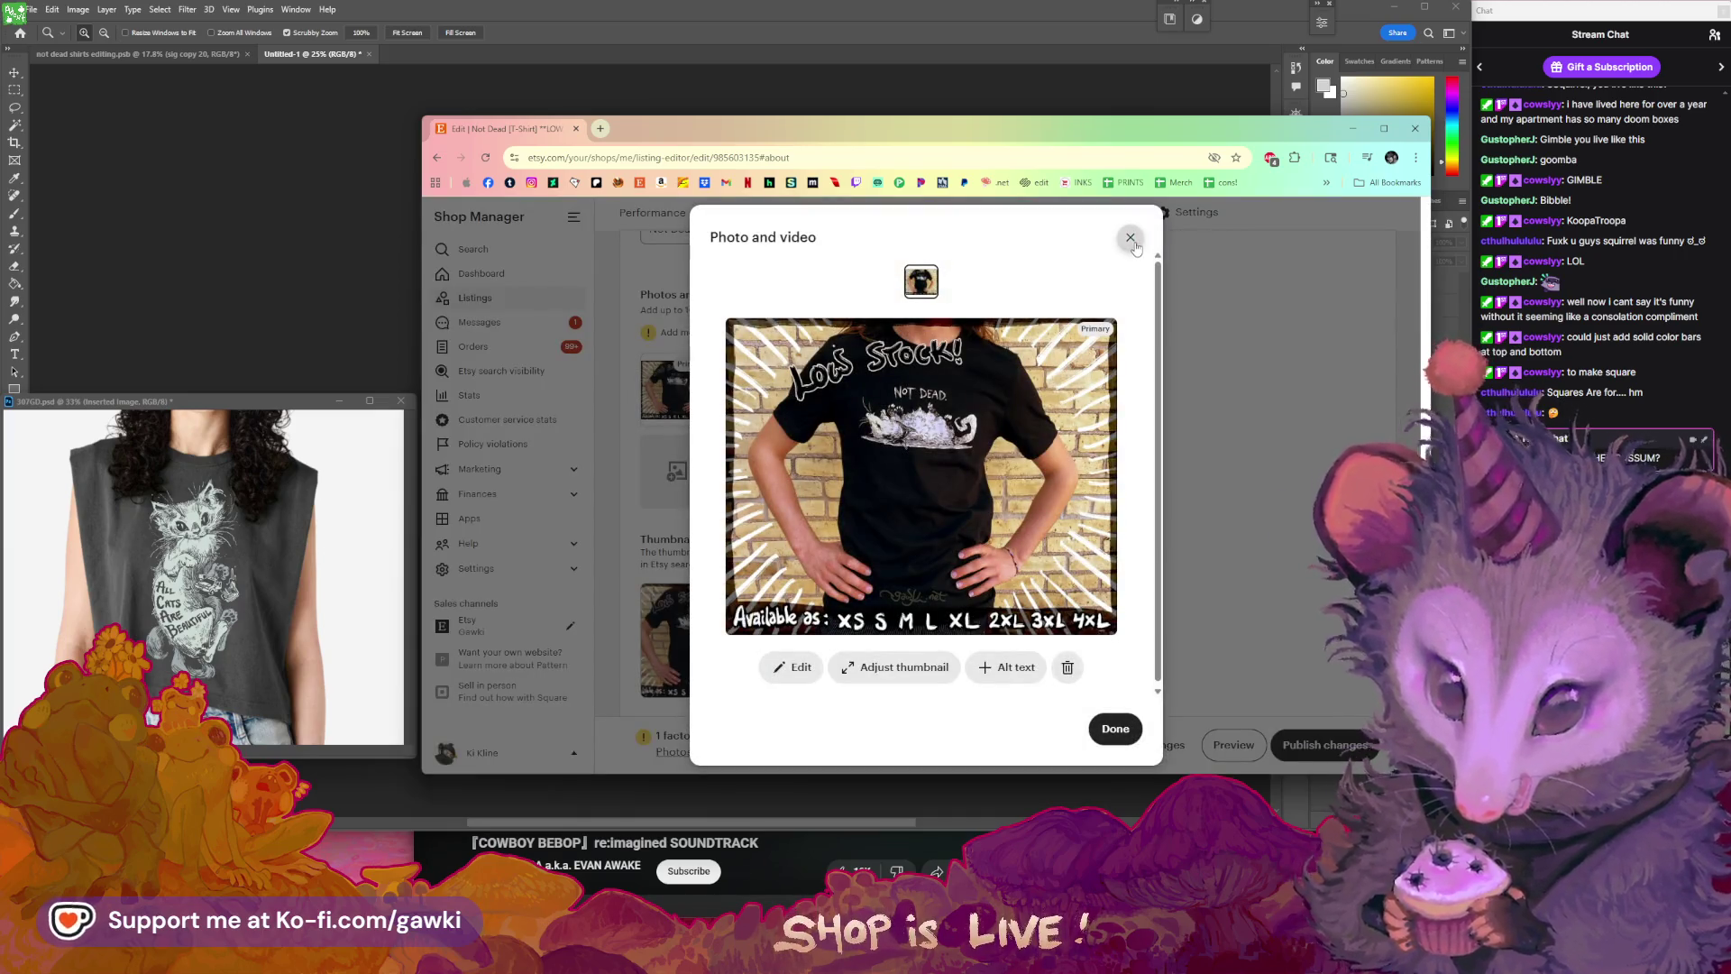
pyautogui.press('Escape')
pyautogui.click(841, 390)
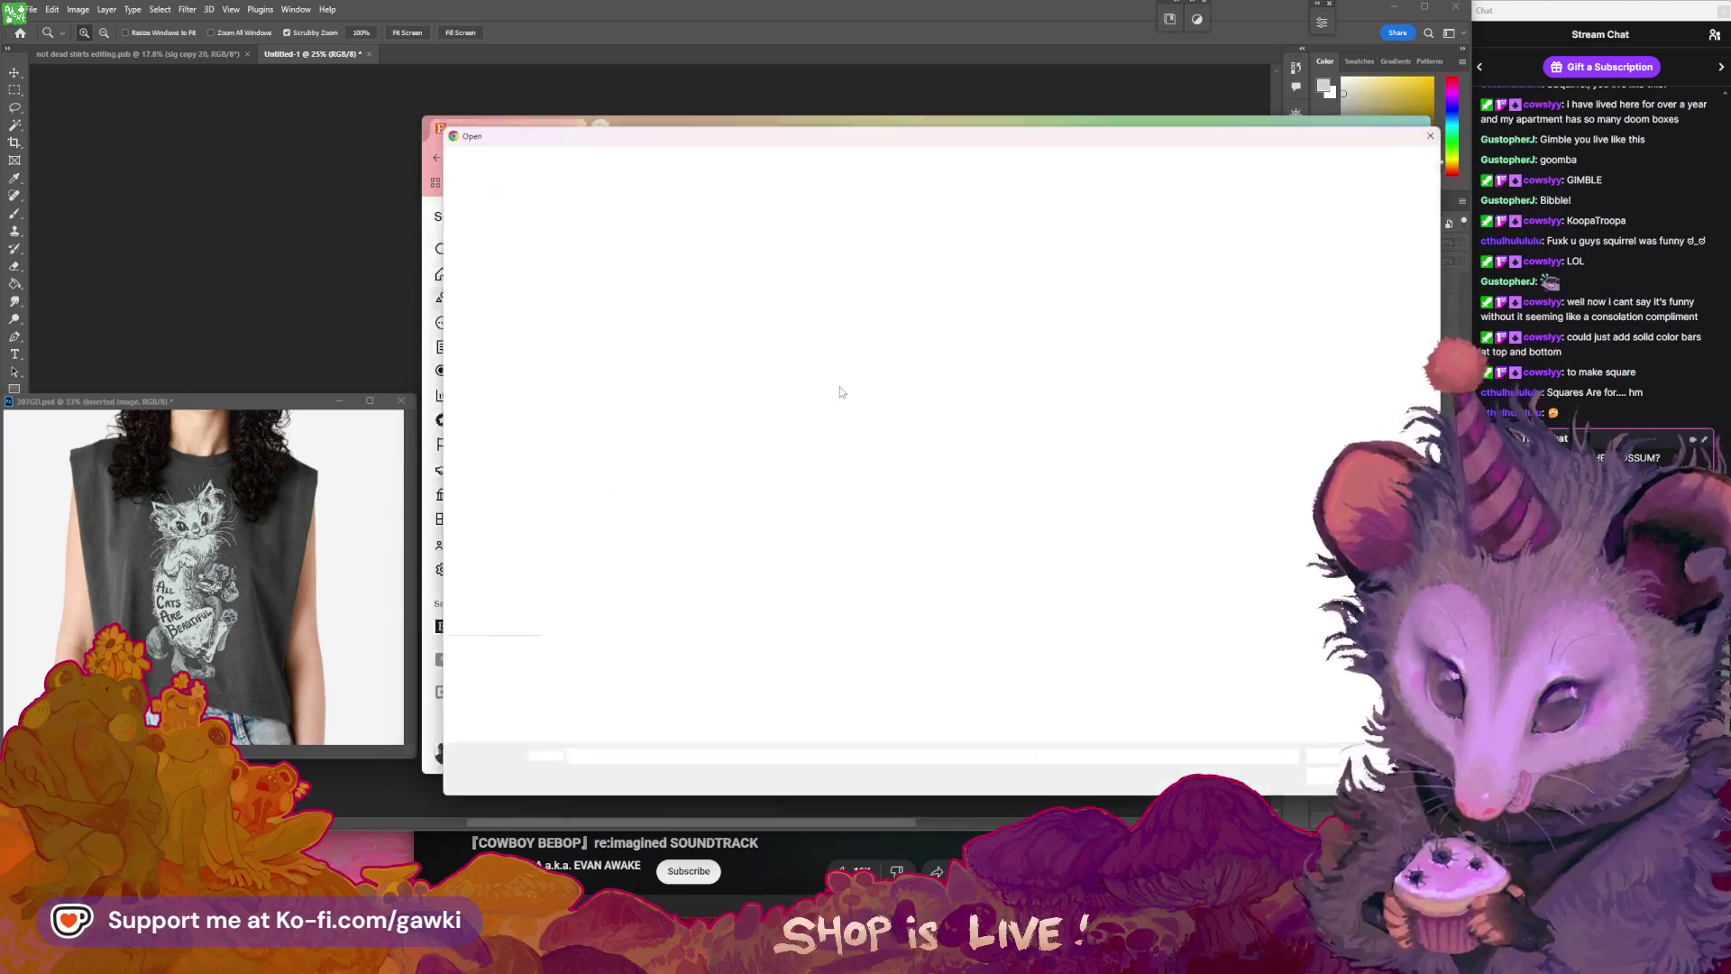
pyautogui.moveTo(646, 288); pyautogui.dragTo(1055, 243)
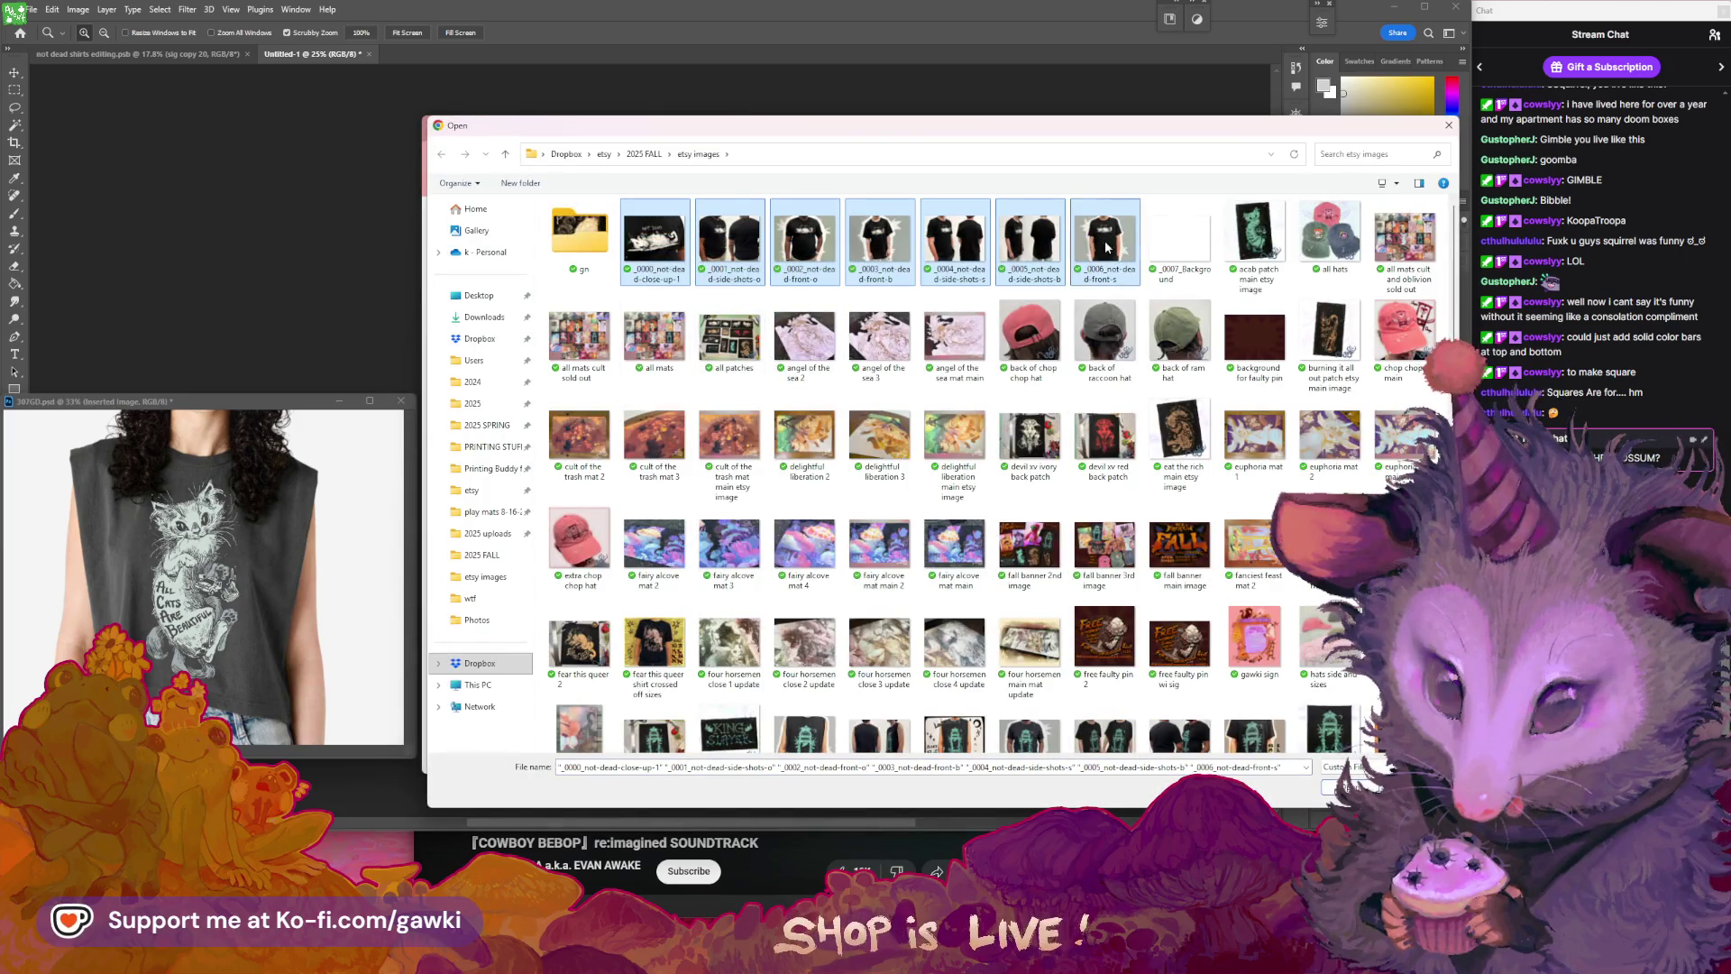
pyautogui.press('Return')
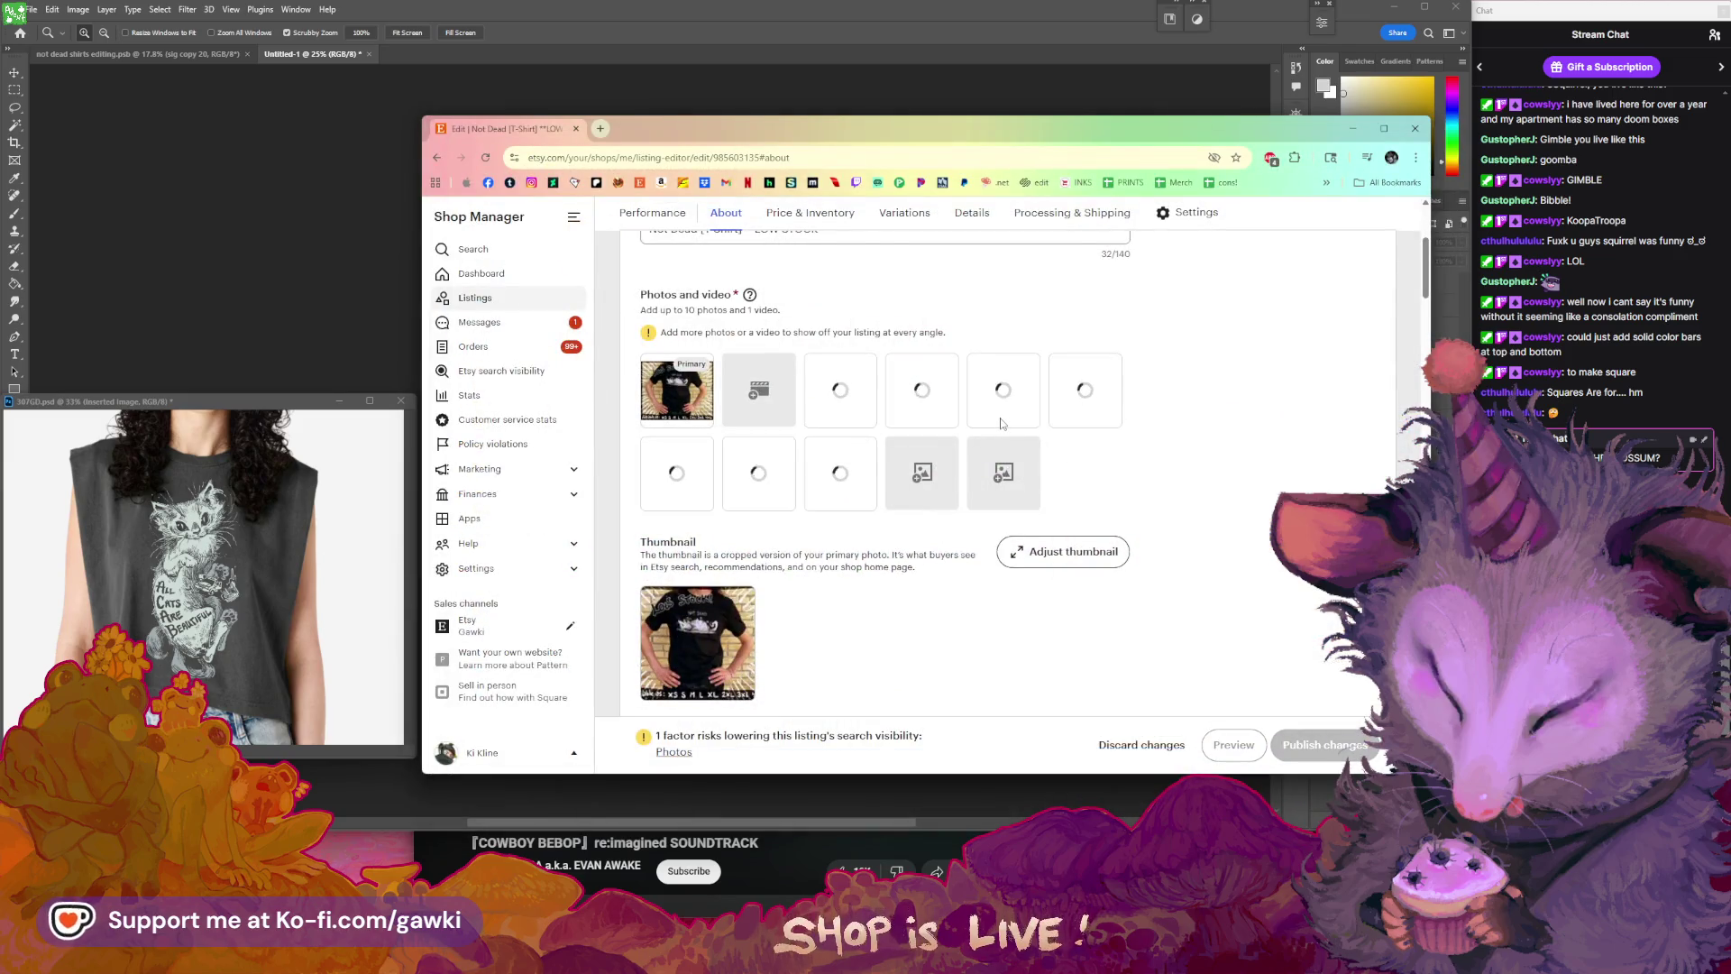
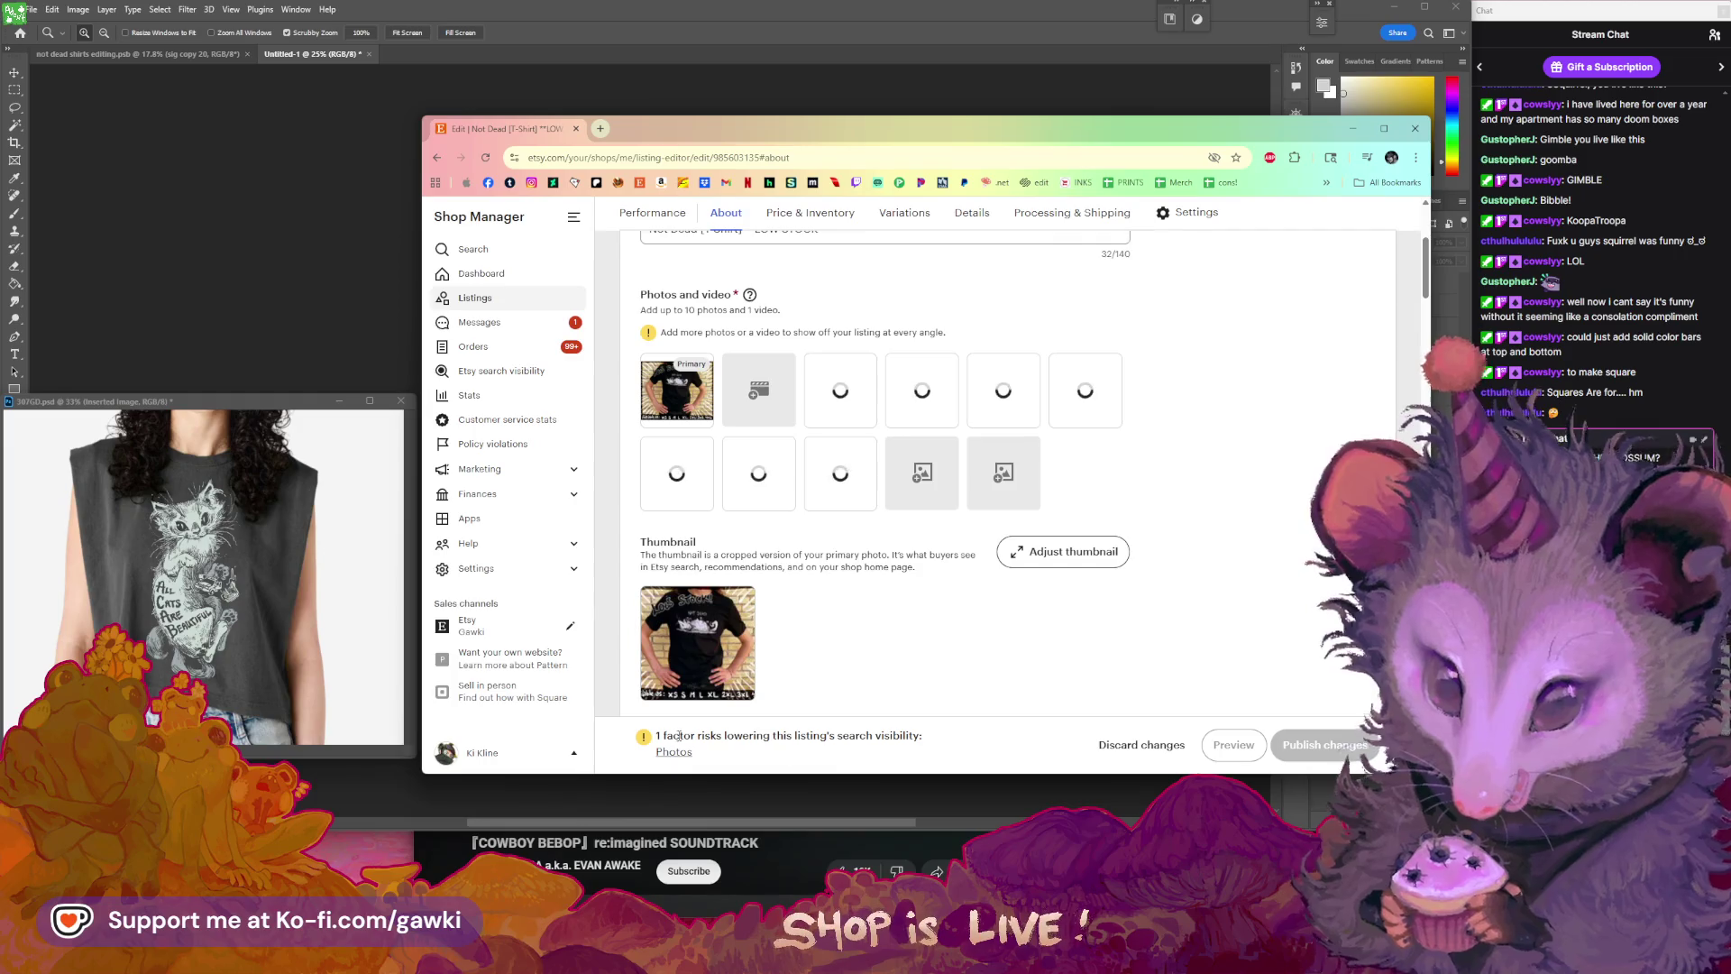
# - Dismiss the upload error and upload a first batch of not-dead shirt photos
pyautogui.moveTo(675, 735); pyautogui.dragTo(904, 747)
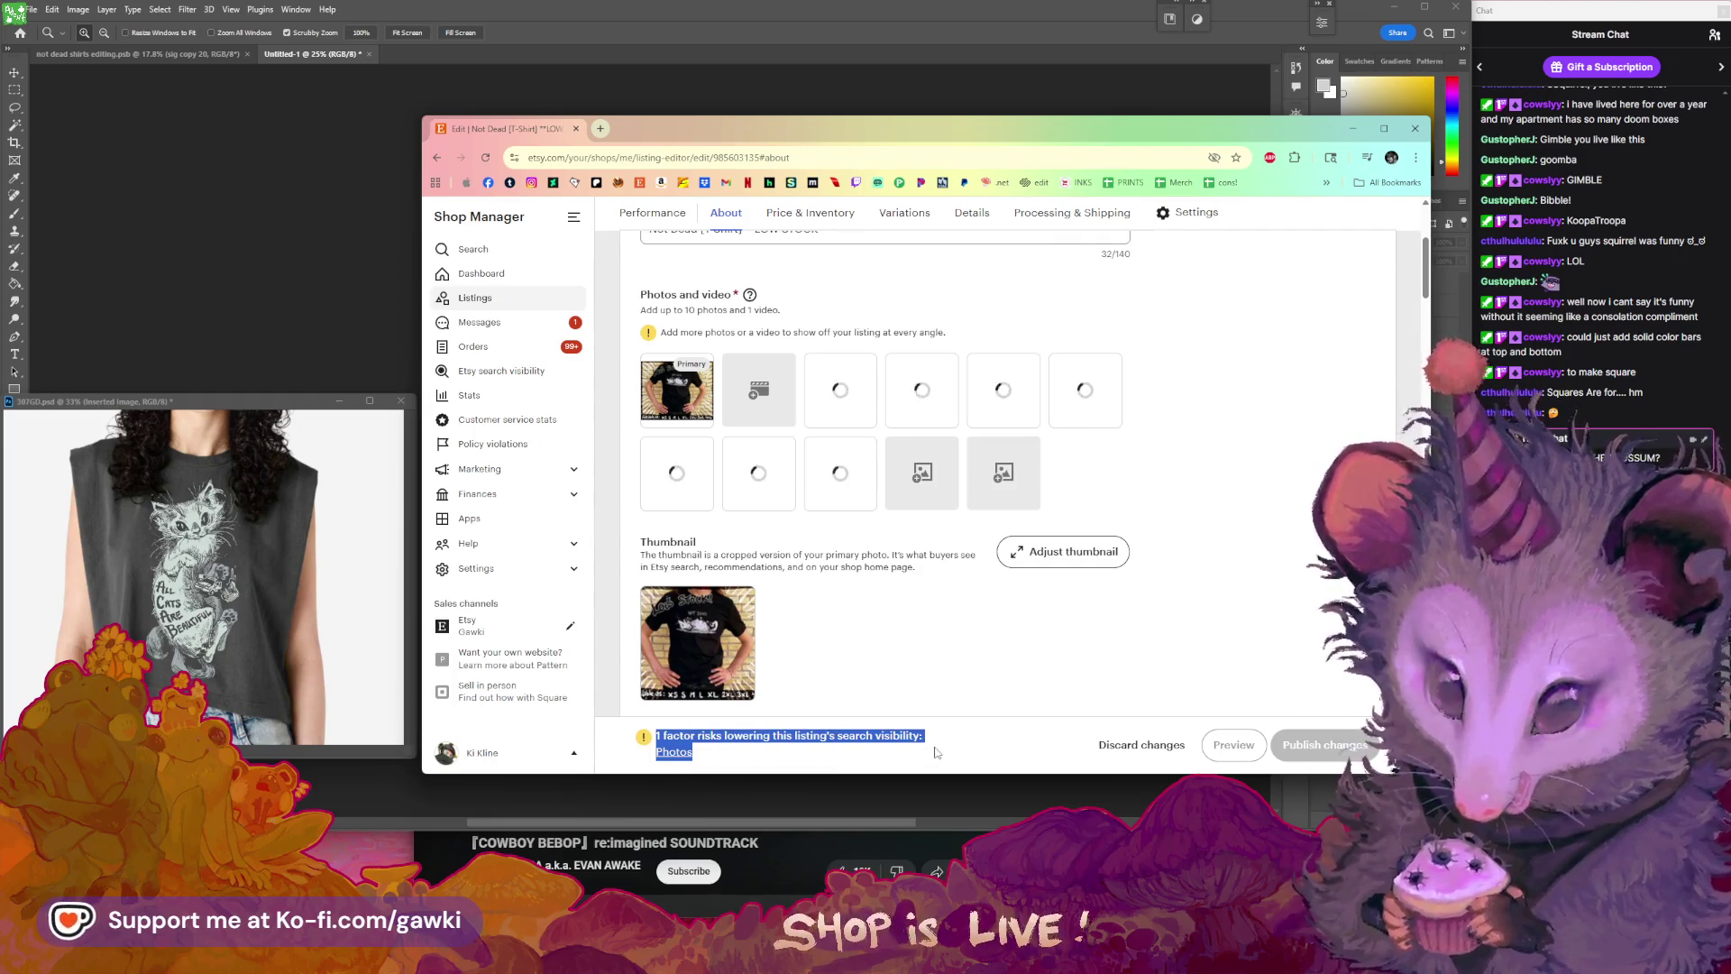
pyautogui.click(934, 748)
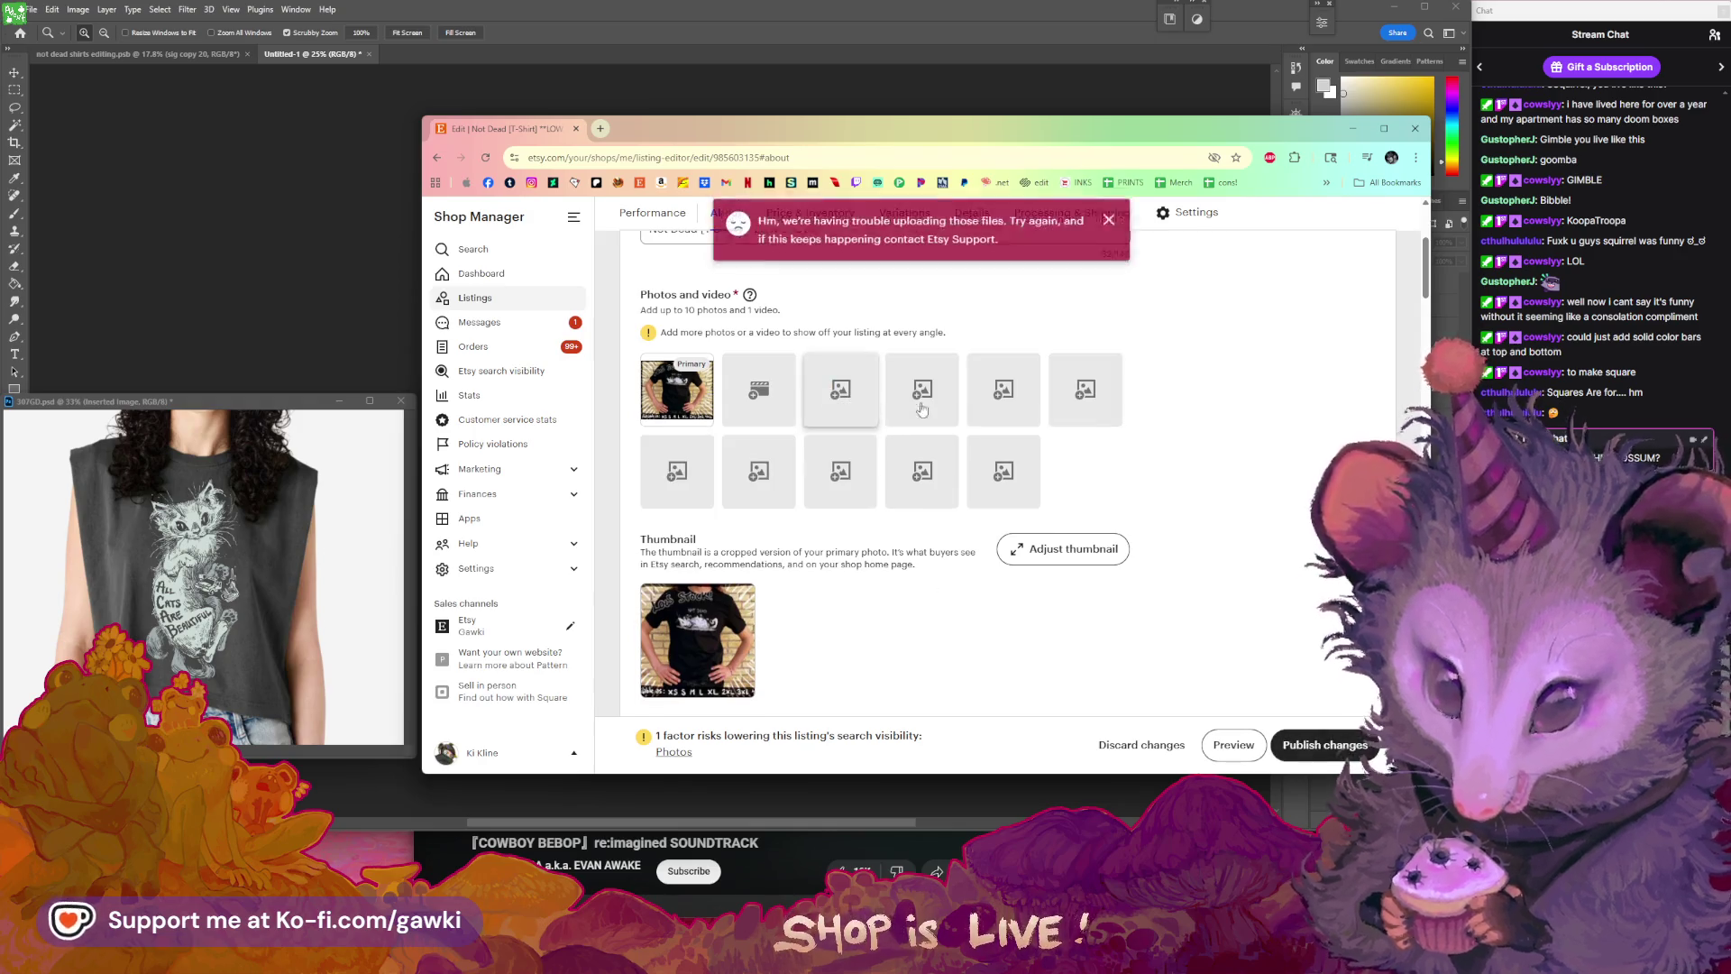
pyautogui.click(1112, 219)
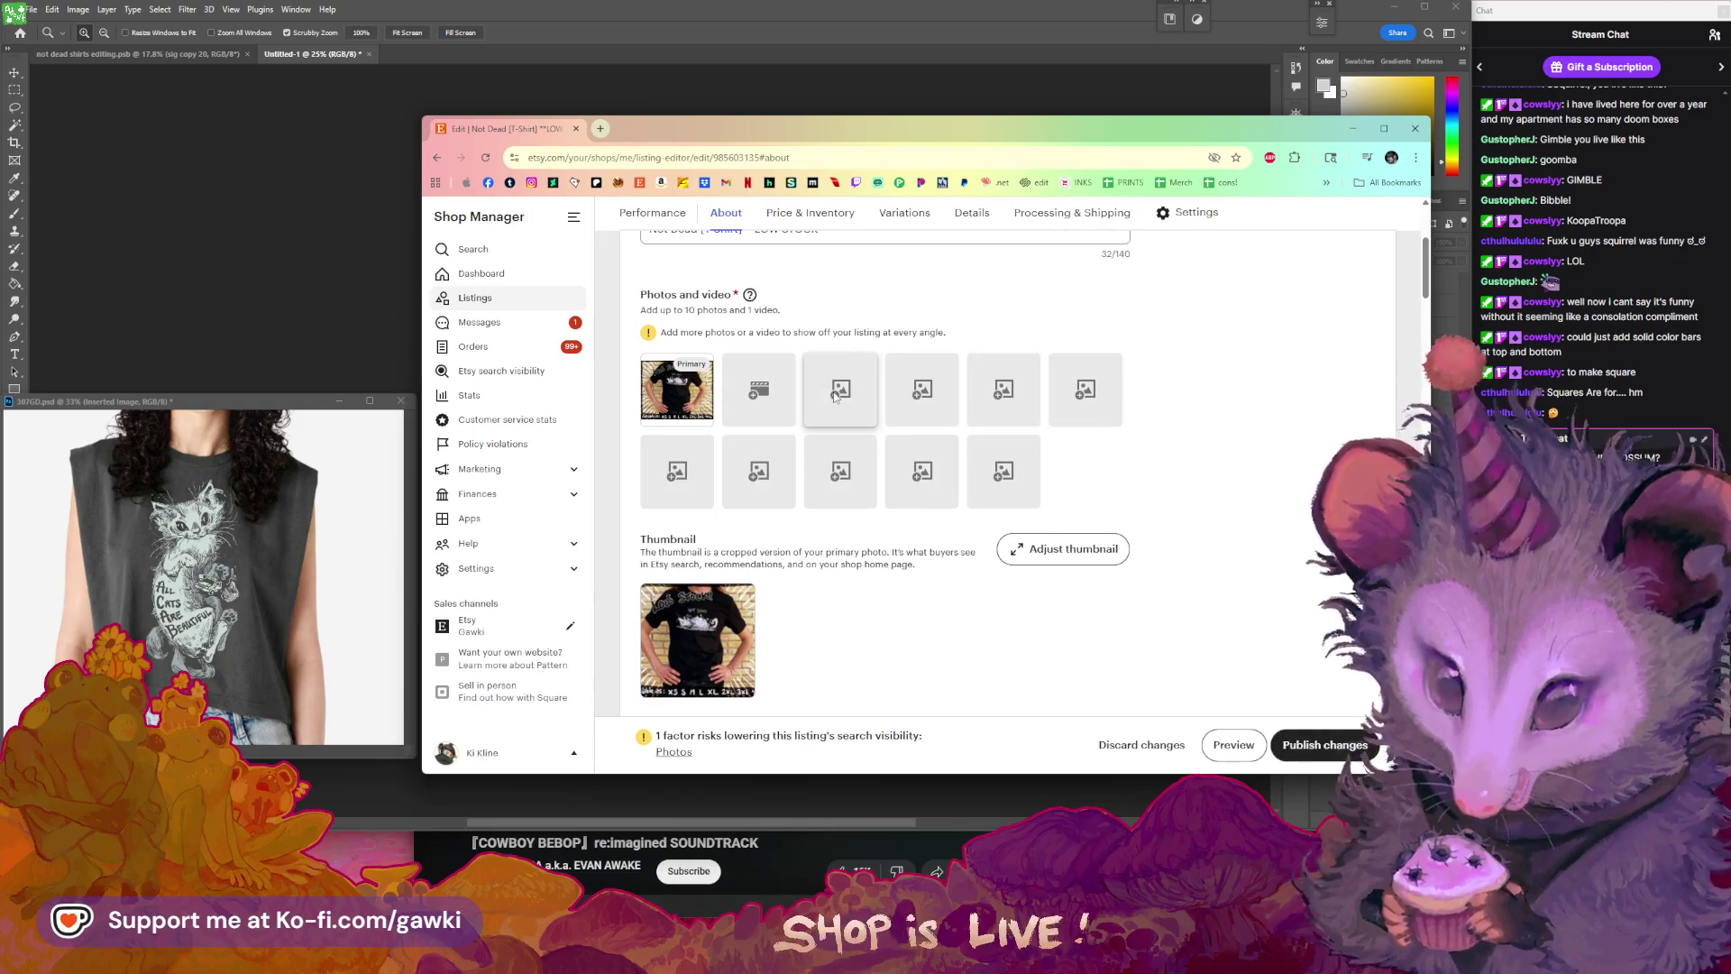
pyautogui.click(838, 389)
pyautogui.keyDown('ctrl'); pyautogui.click(805, 239); pyautogui.keyUp('ctrl')
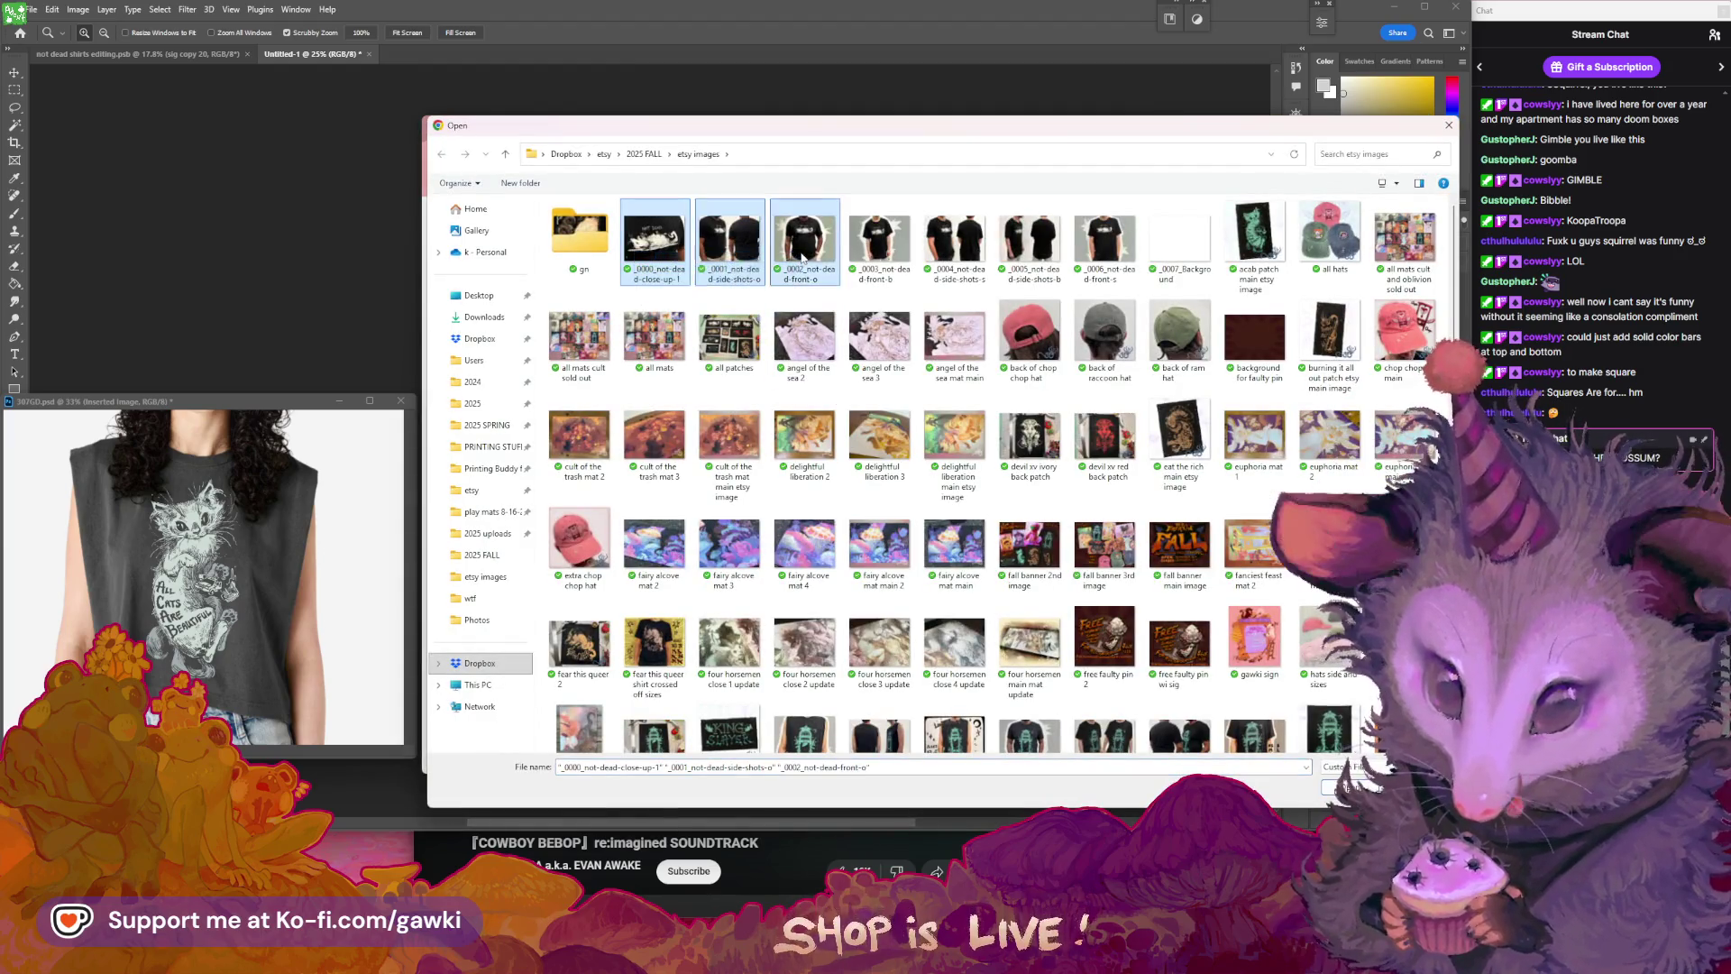
pyautogui.click(1335, 787)
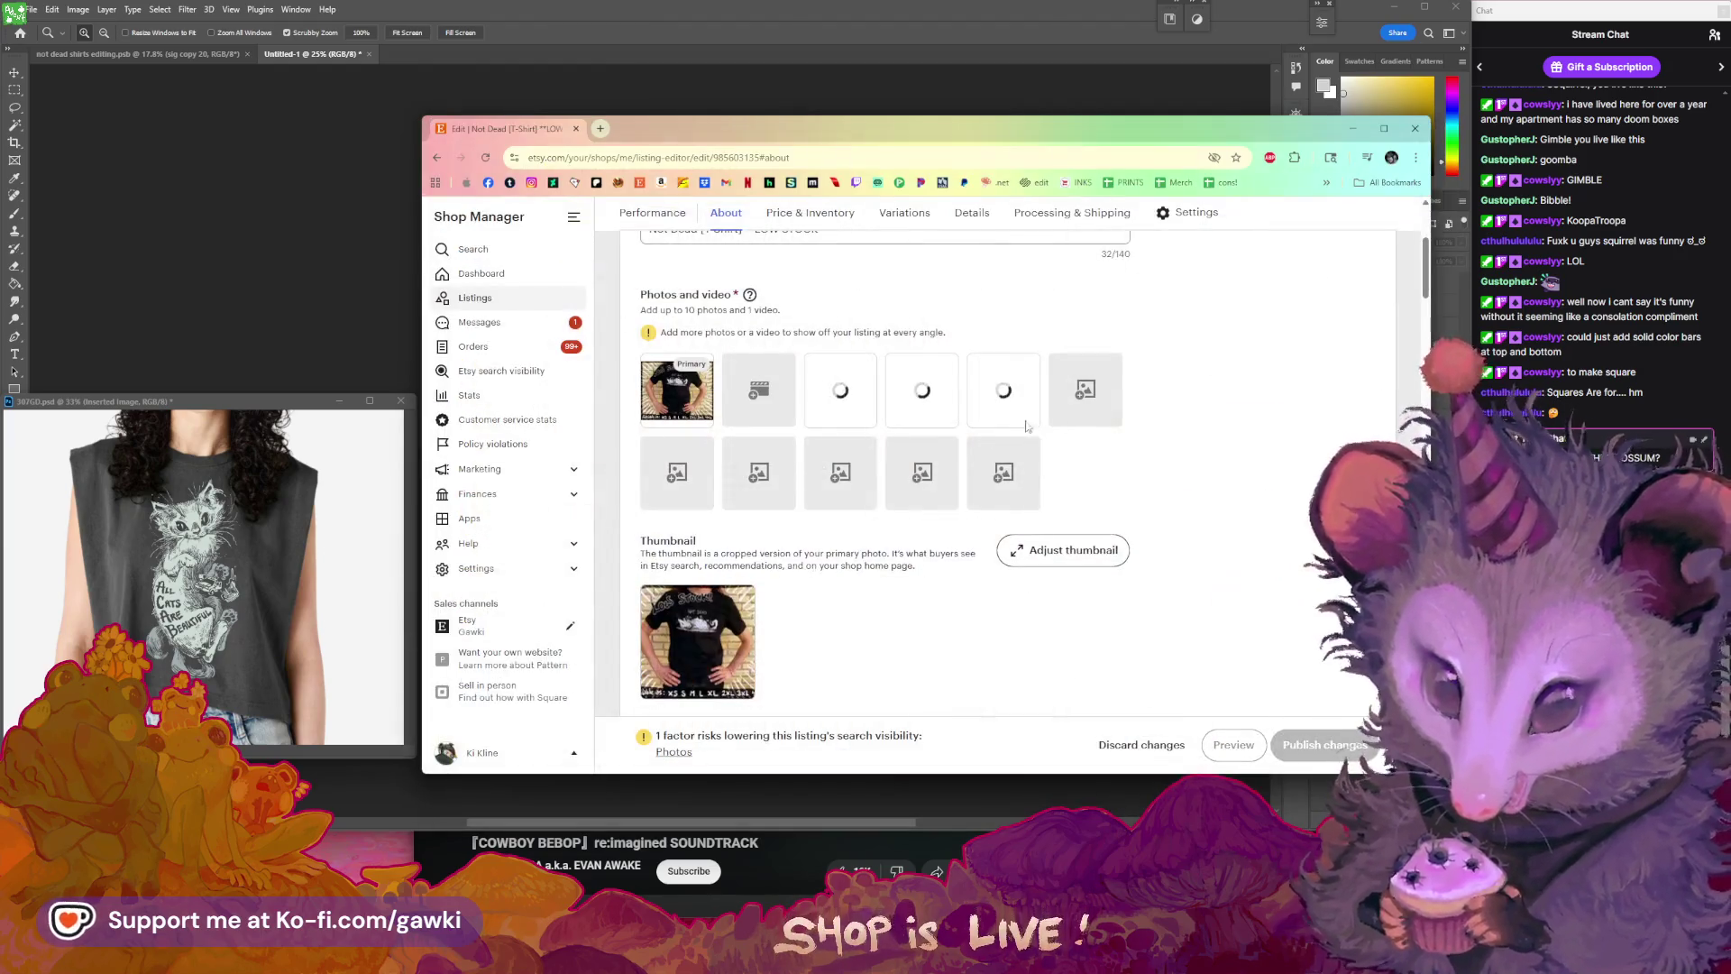
# - Multi-select the _0004–_0006 not-dead shirt shots and upload them to the listing
pyautogui.click(931, 343)
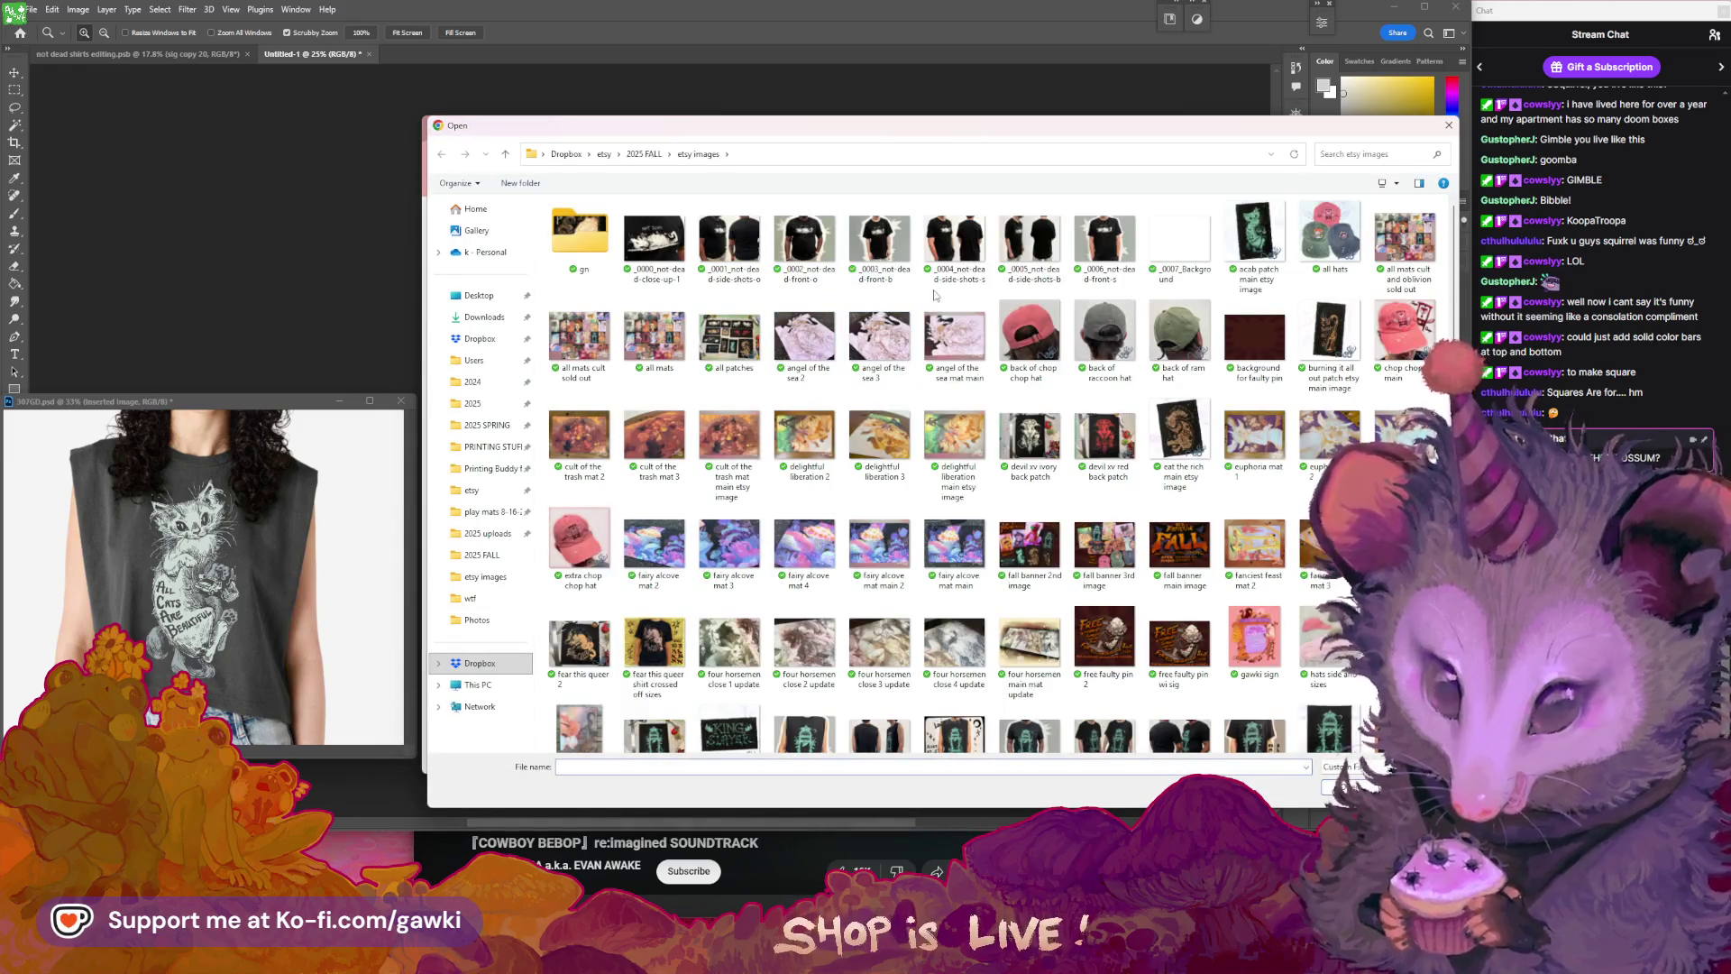
pyautogui.click(954, 239)
pyautogui.keyDown('shift'); pyautogui.click(1106, 239); pyautogui.keyUp('shift')
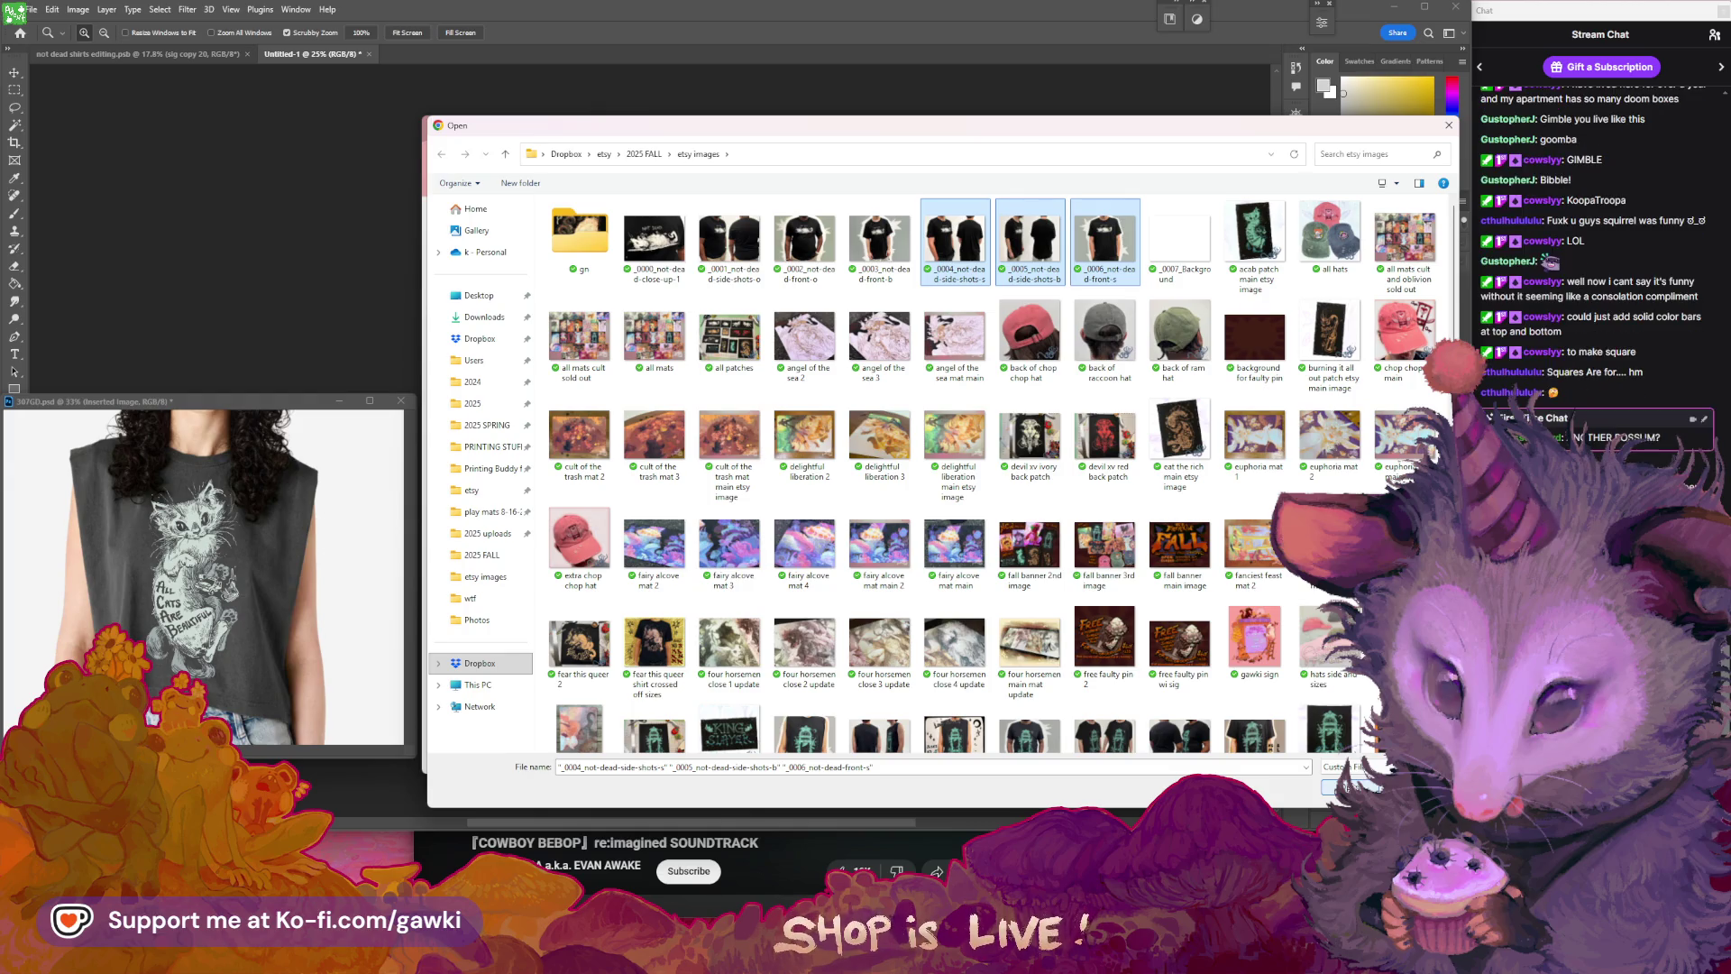
pyautogui.press('Return')
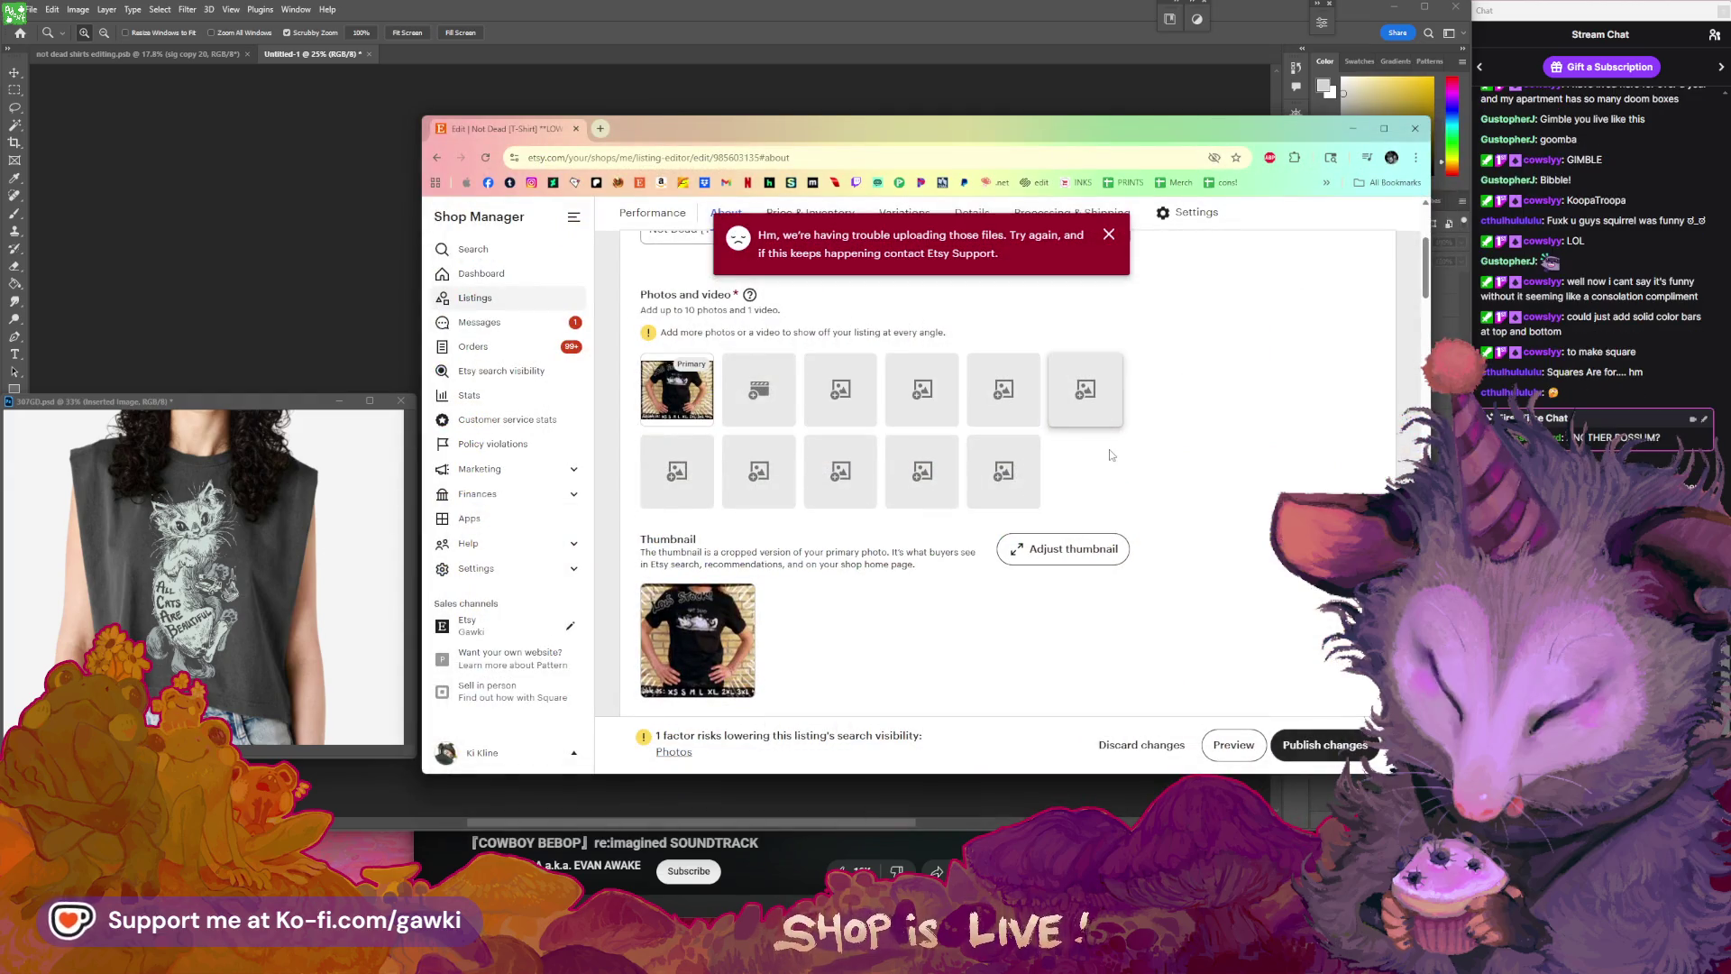
# - Dismiss the error and upload the _0000 close-up and _0001 side-shots shirt photos
pyautogui.click(1109, 234)
pyautogui.click(888, 374)
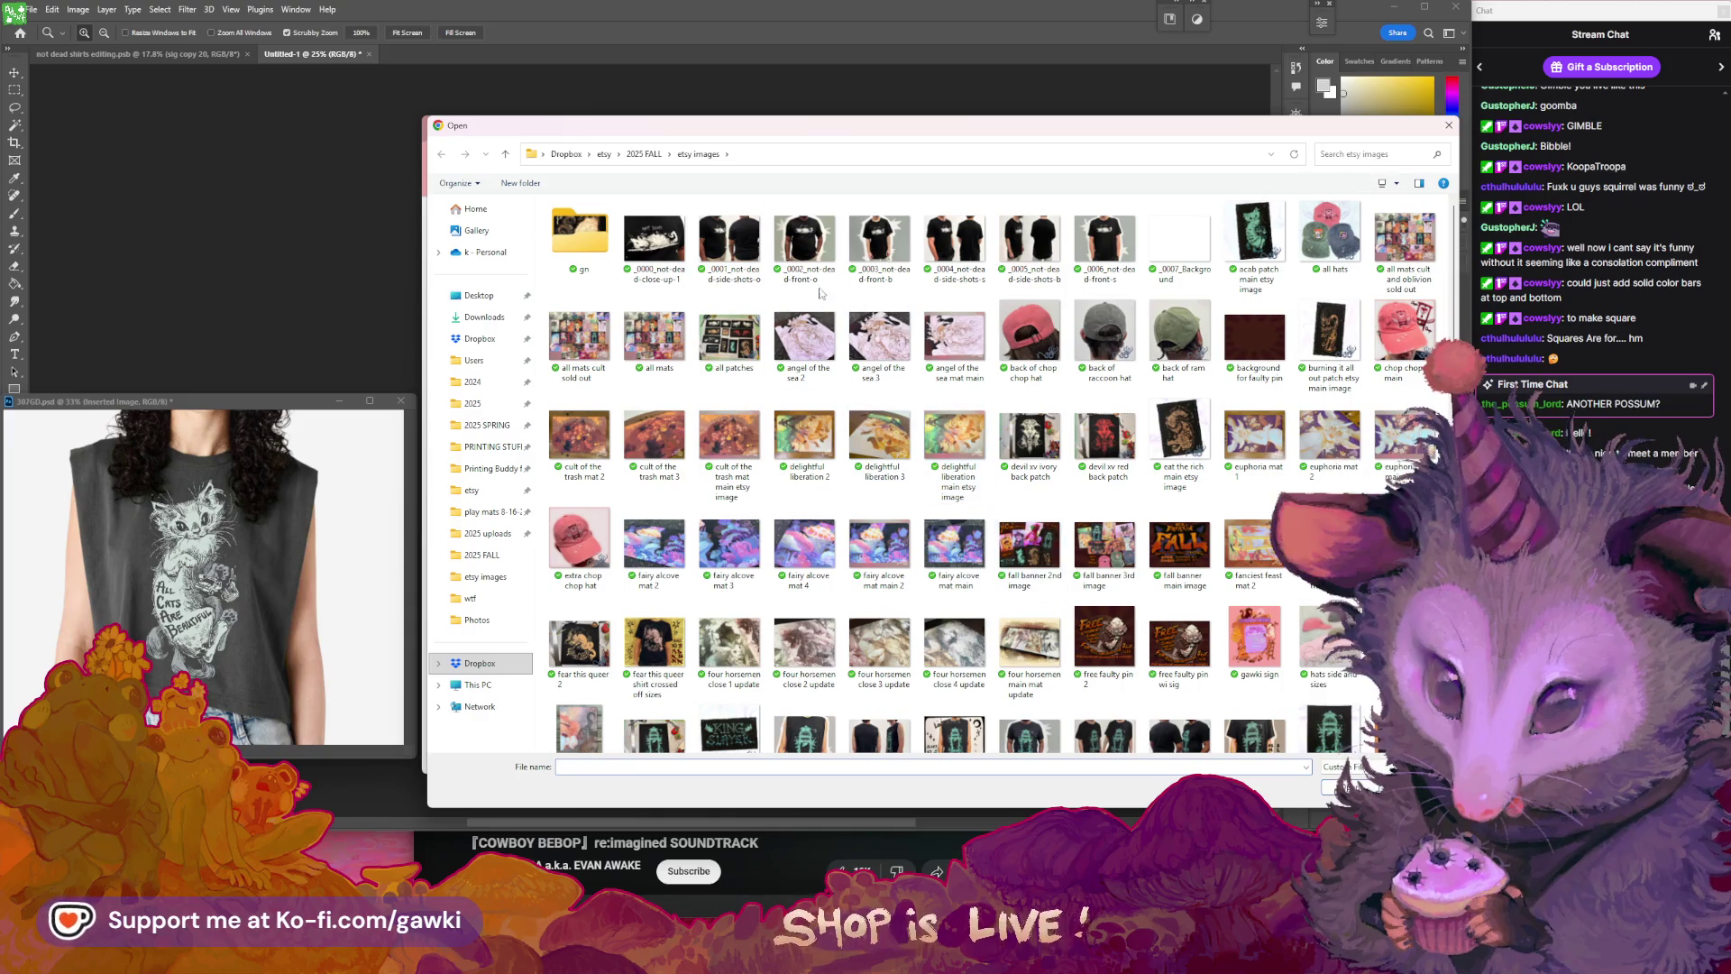
pyautogui.click(676, 248)
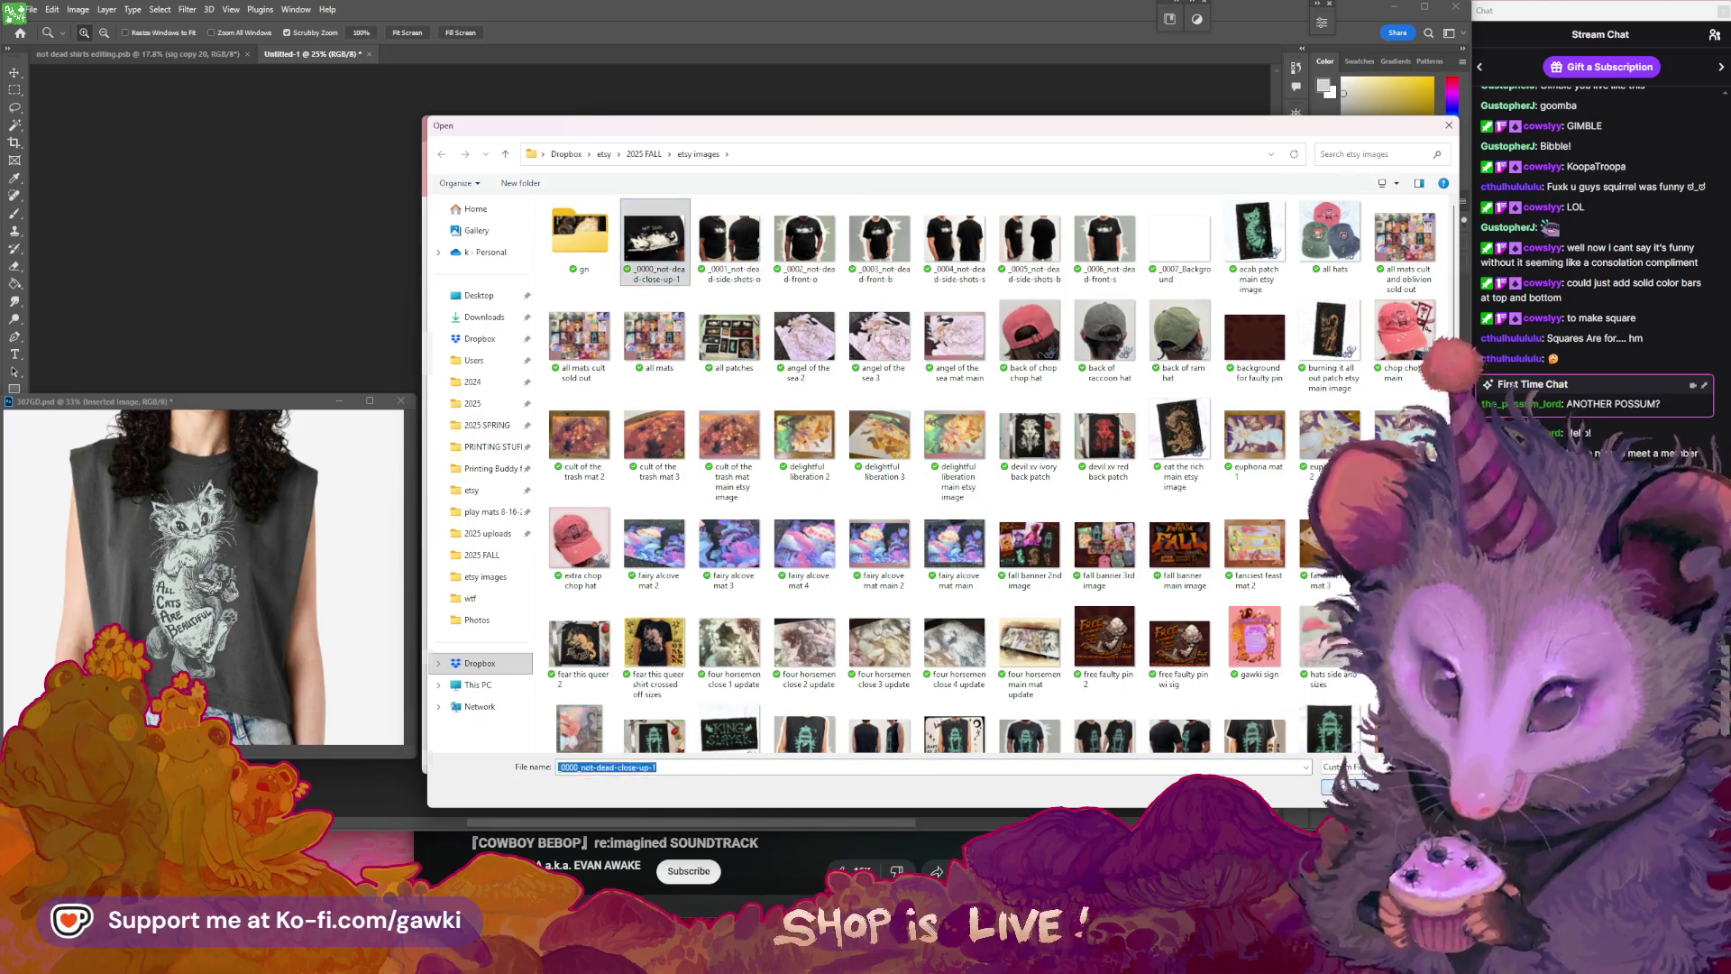
pyautogui.doubleClick(678, 249)
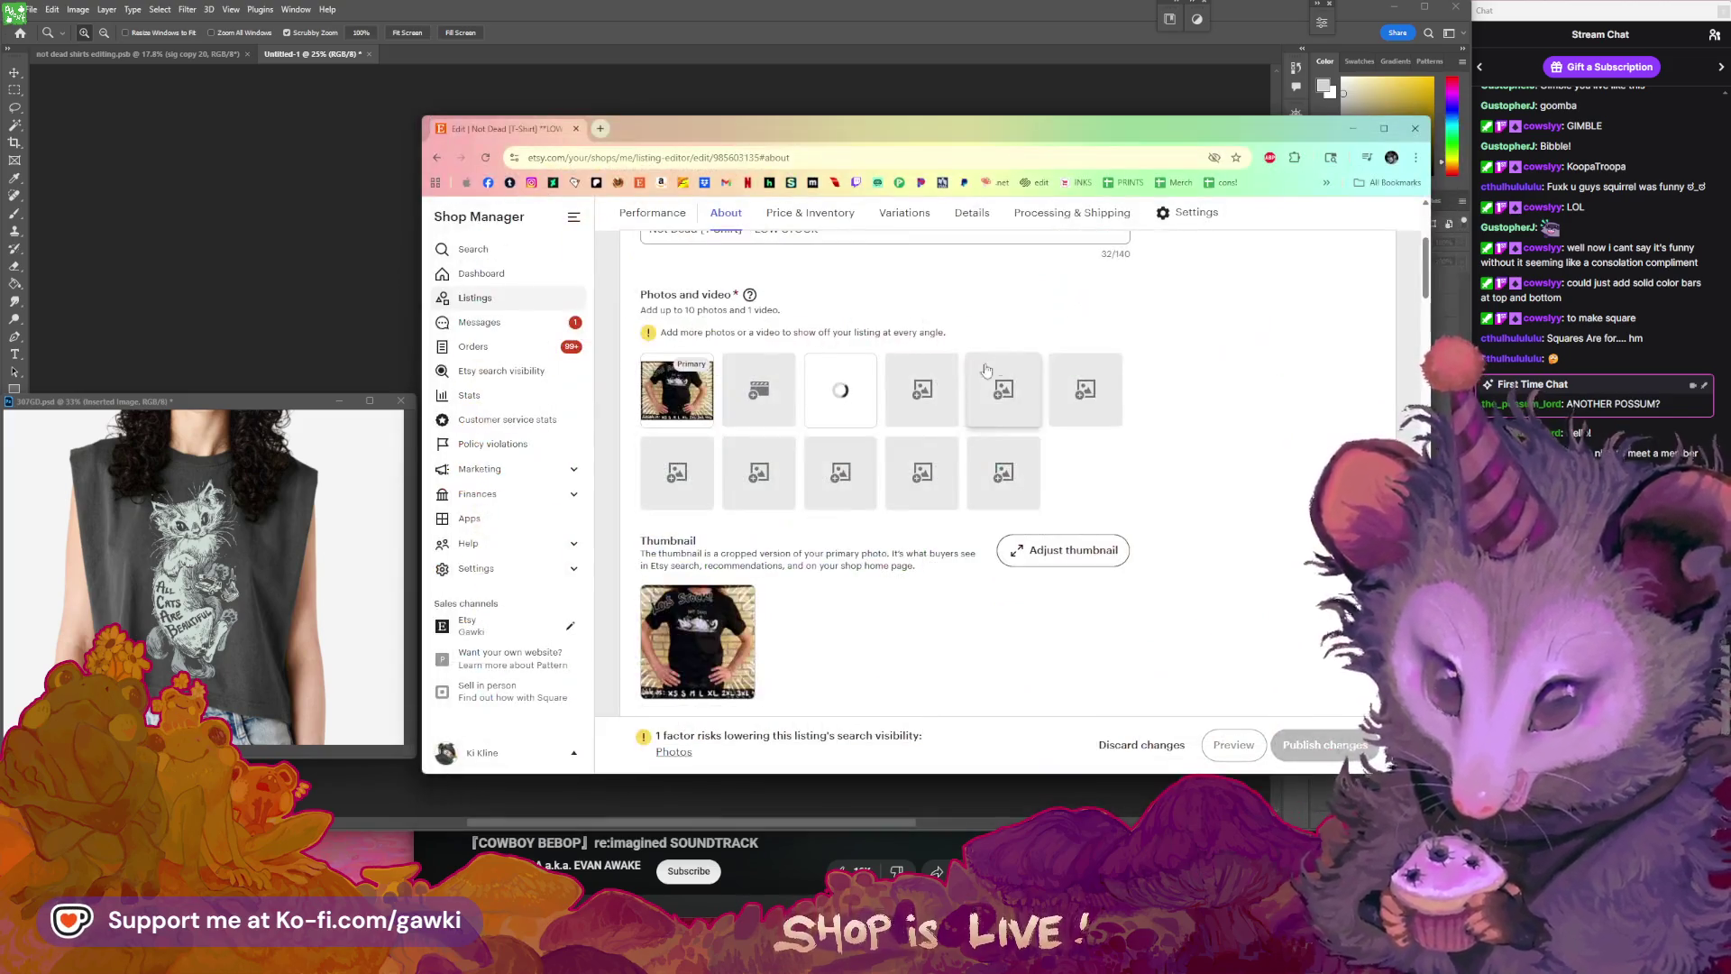
pyautogui.click(937, 381)
pyautogui.click(742, 243)
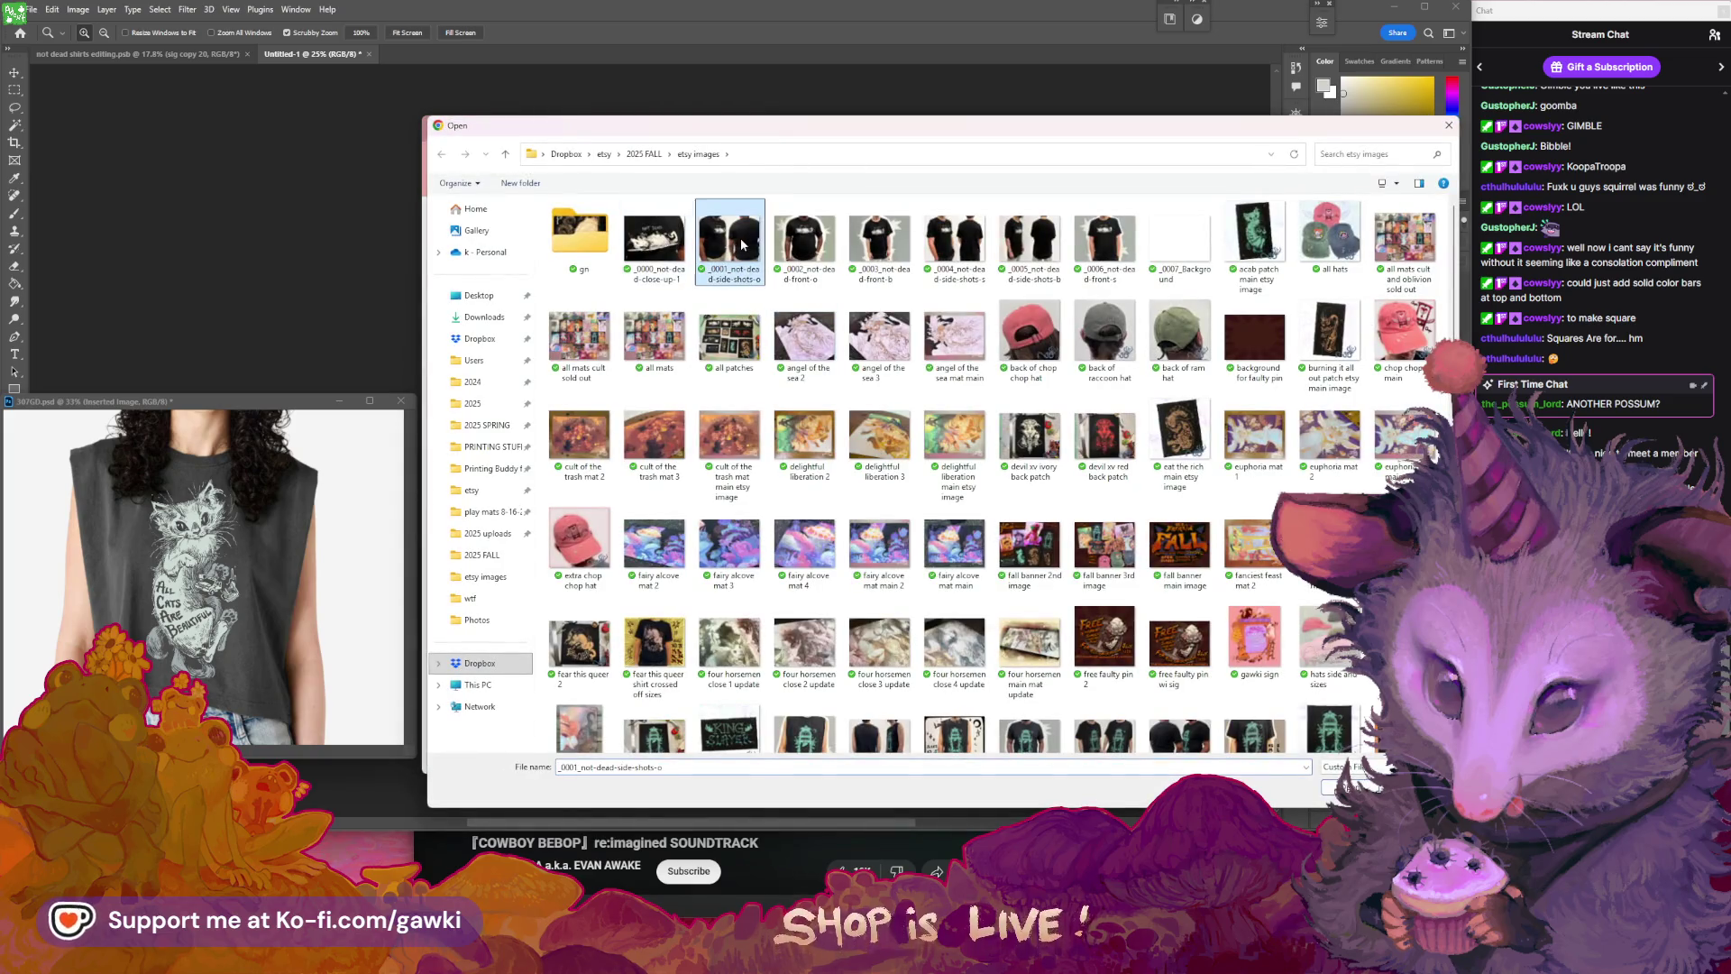
pyautogui.doubleClick(730, 240)
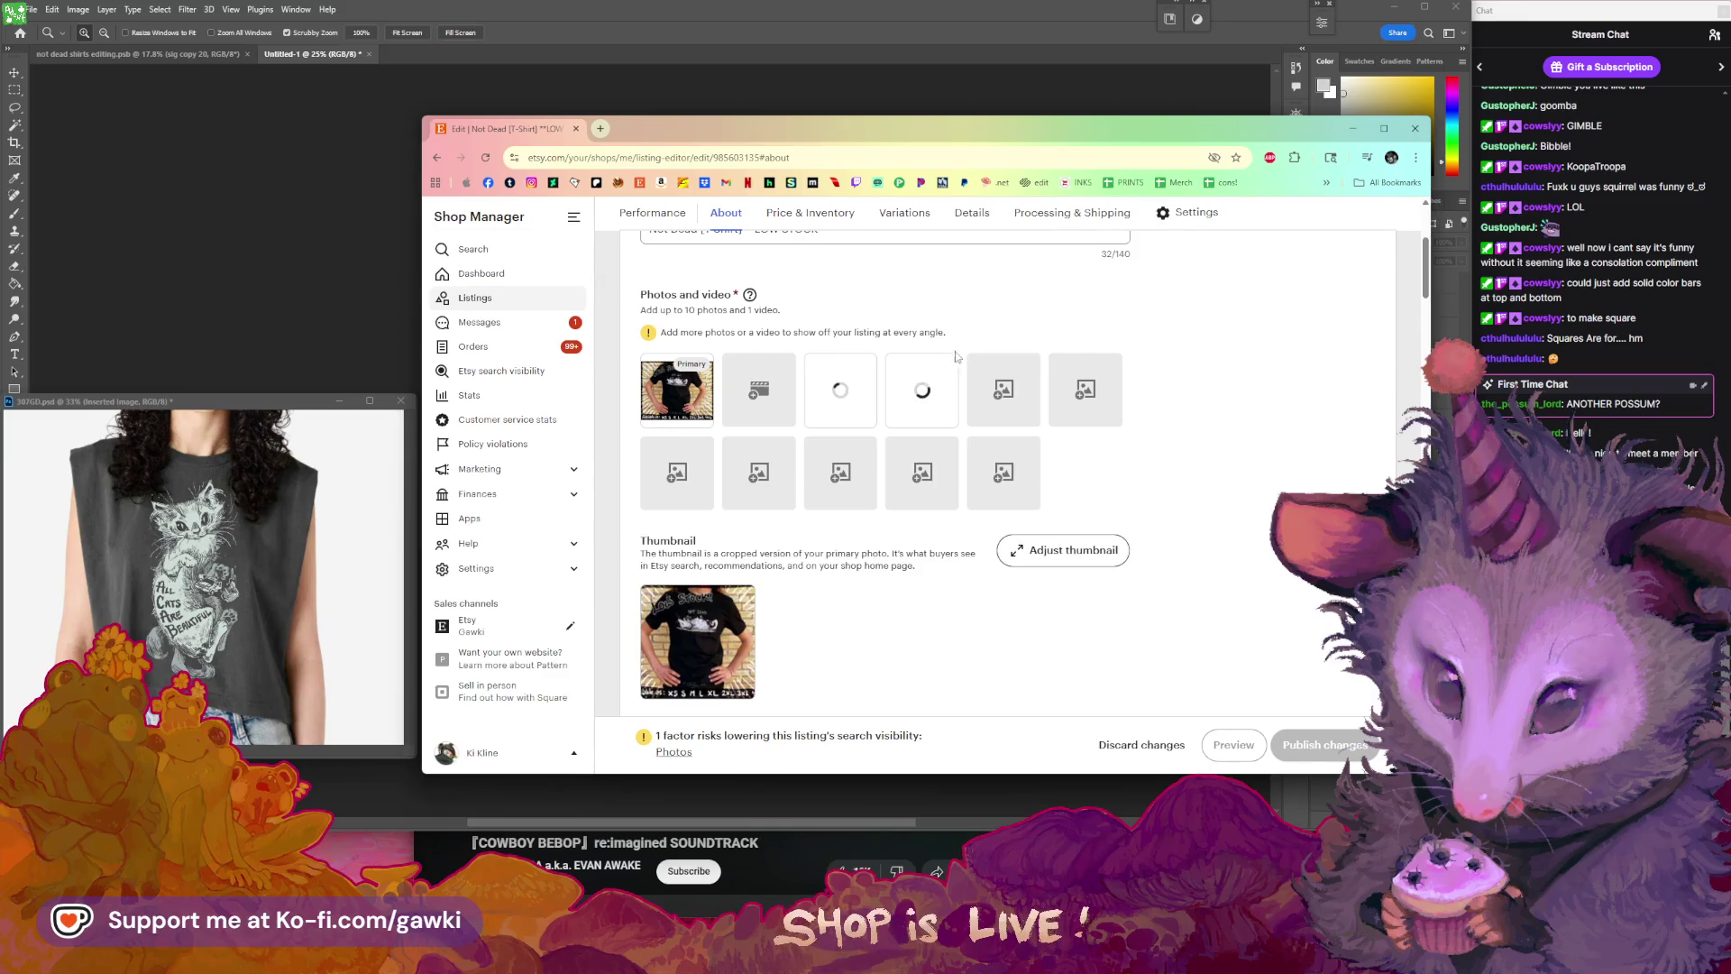
# - Upload the _0002_not-dead-front-o and _0004_not-dead-side-shots-s photos into empty slots
pyautogui.click(840, 300)
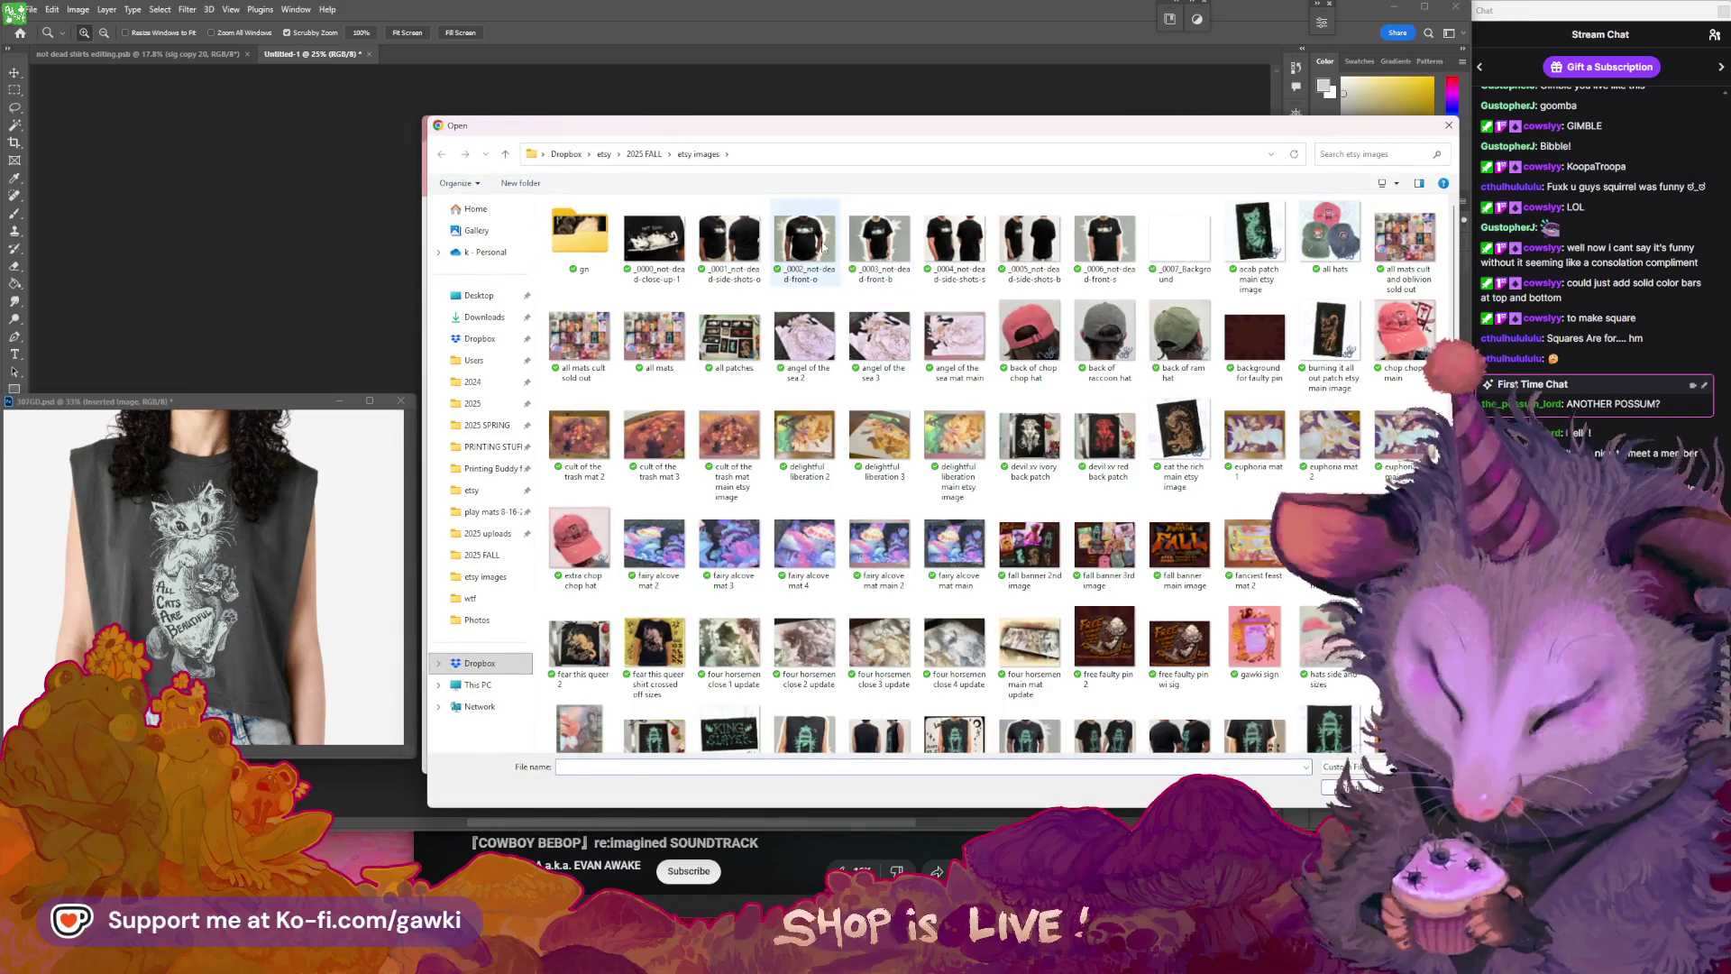
pyautogui.doubleClick(804, 239)
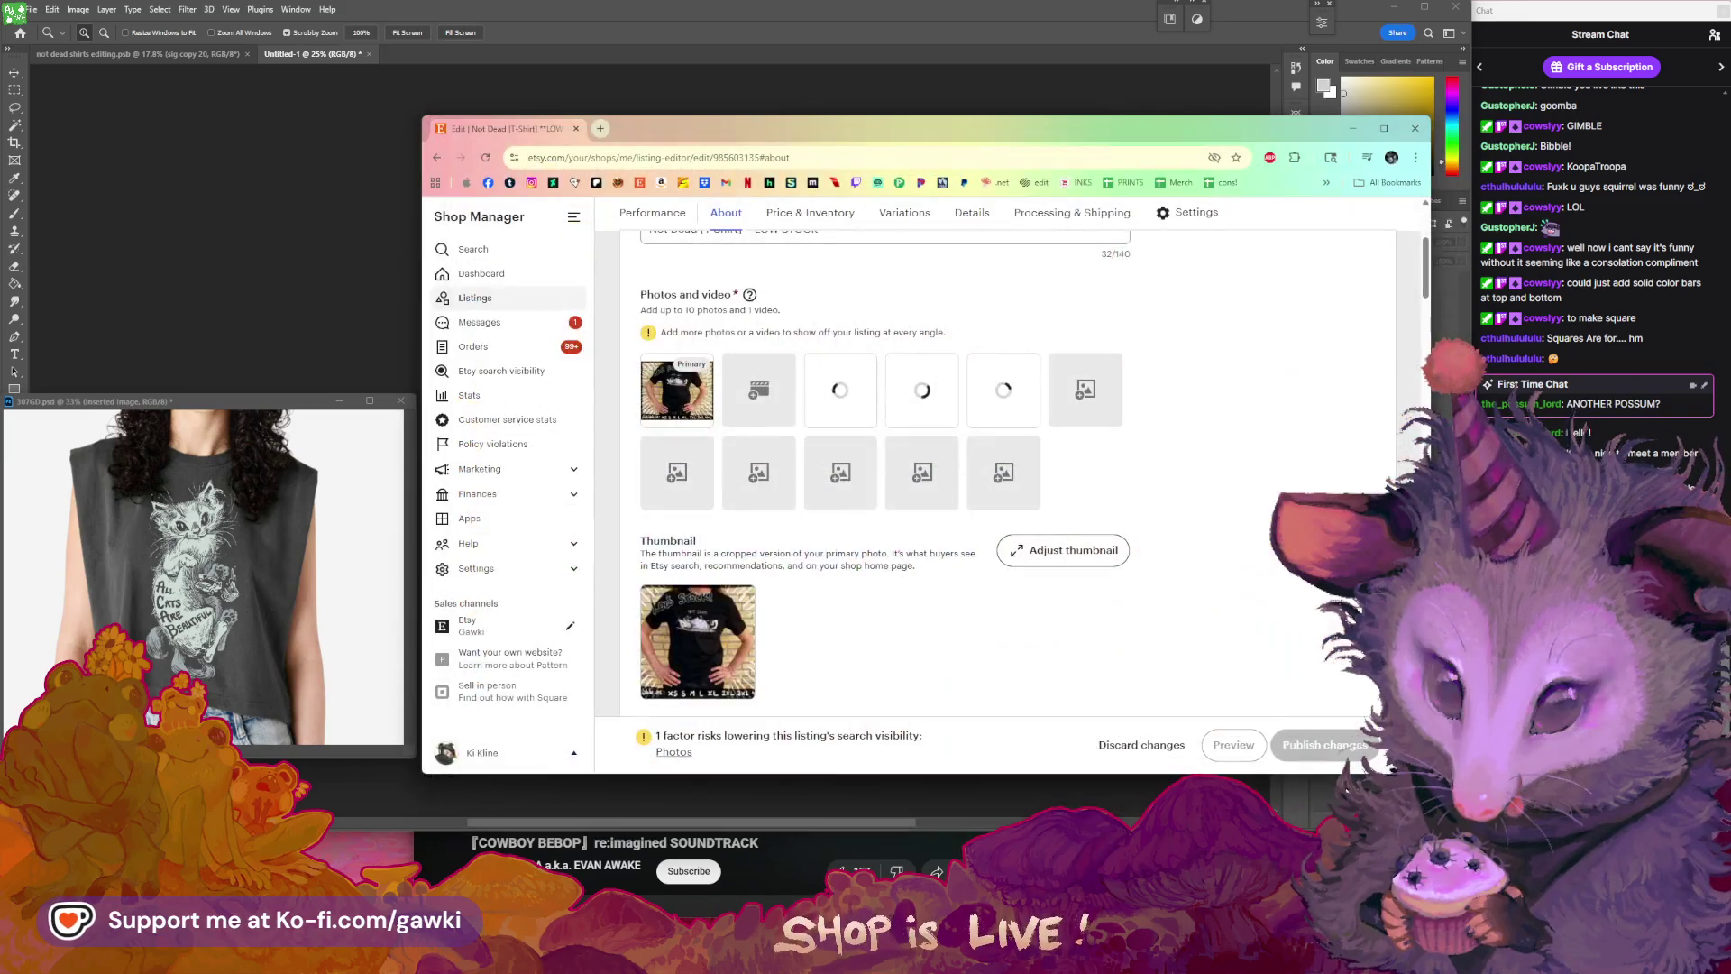
pyautogui.click(1087, 389)
pyautogui.click(984, 242)
pyautogui.doubleClick(956, 239)
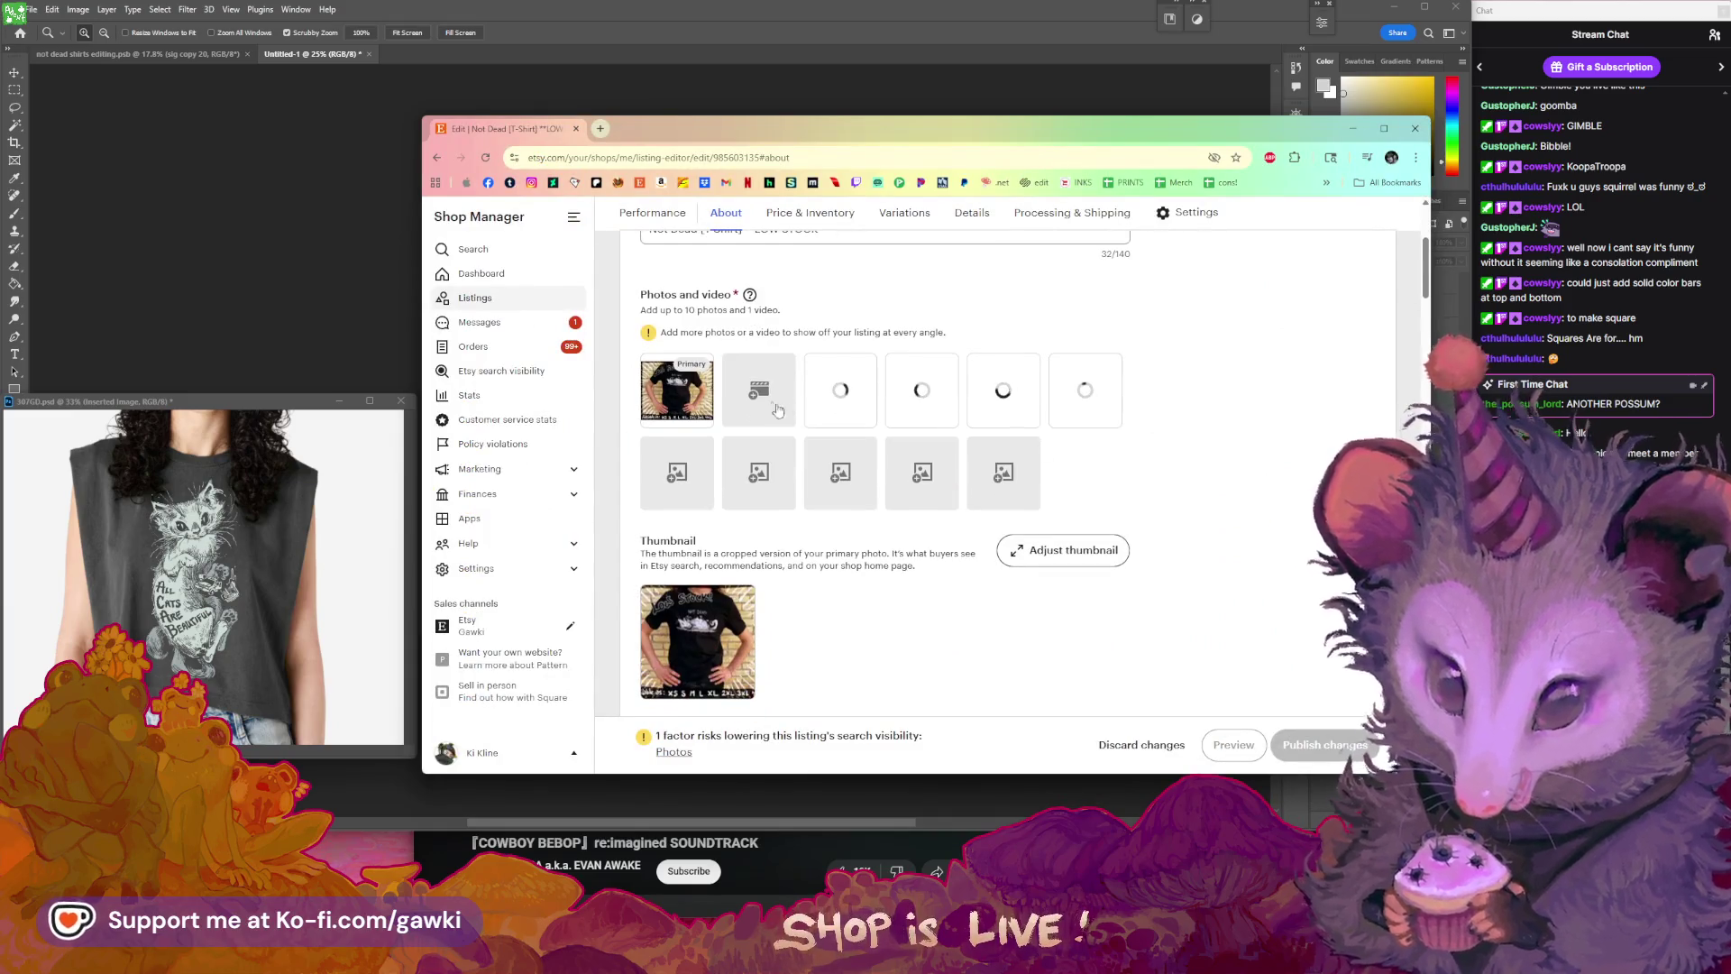
pyautogui.scroll(1, 1199, 484)
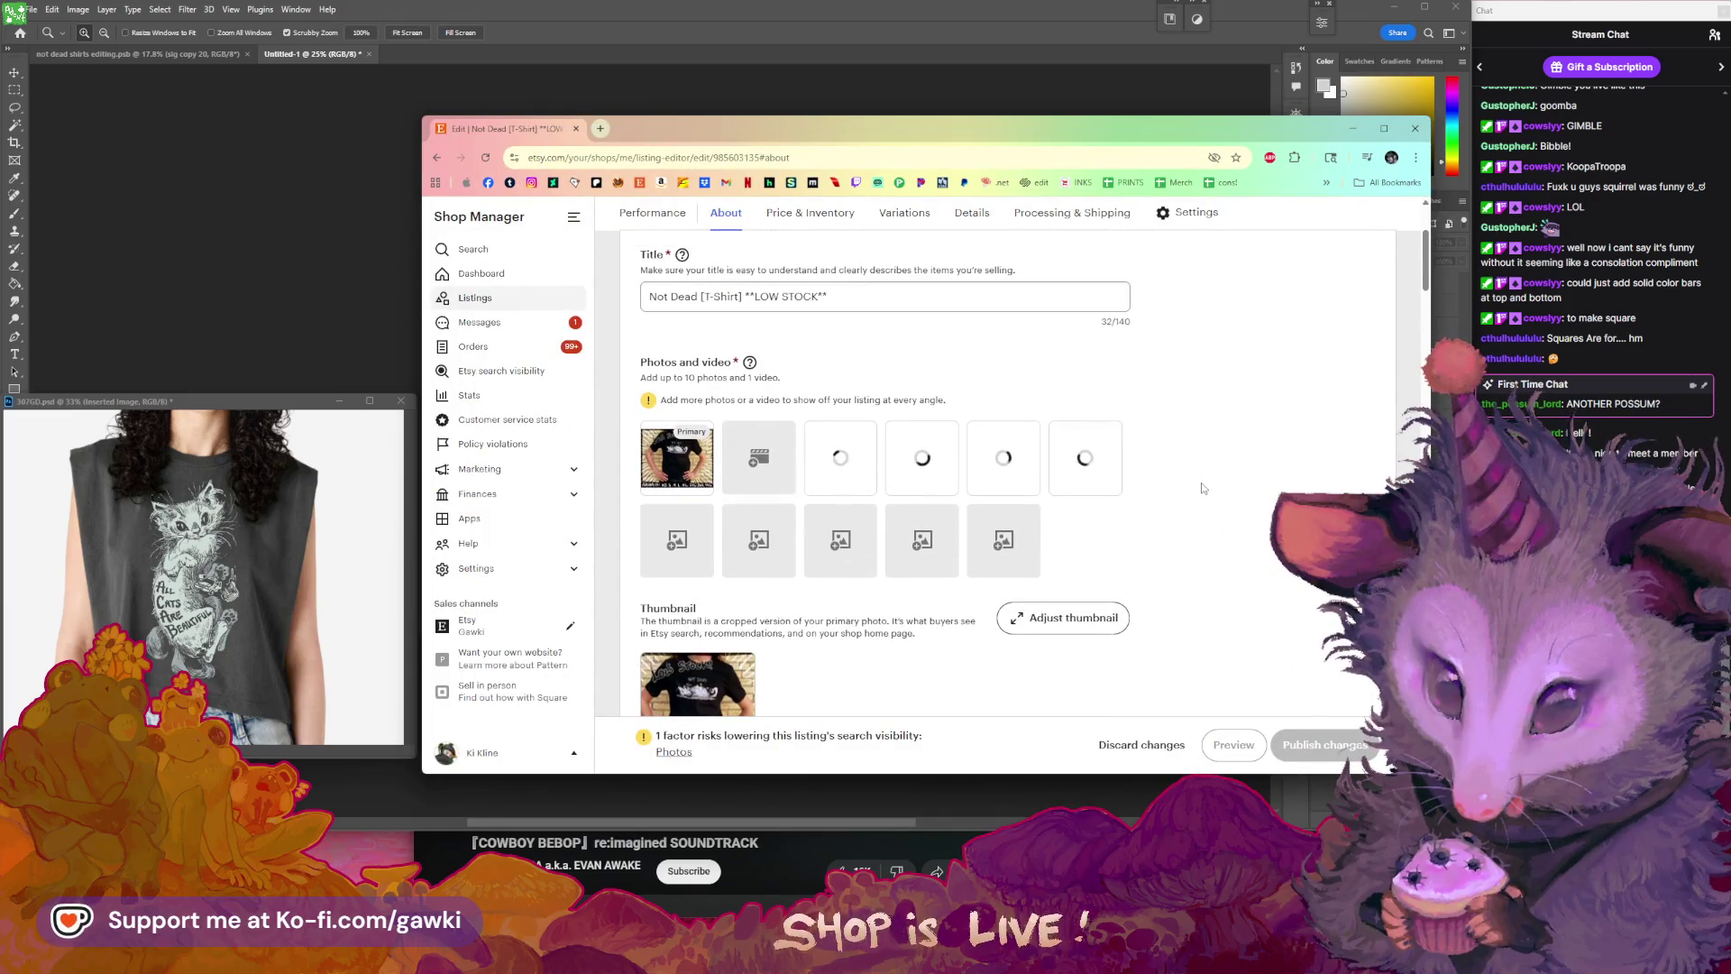
pyautogui.scroll(-2, 1202, 488)
pyautogui.scroll(1, 1202, 488)
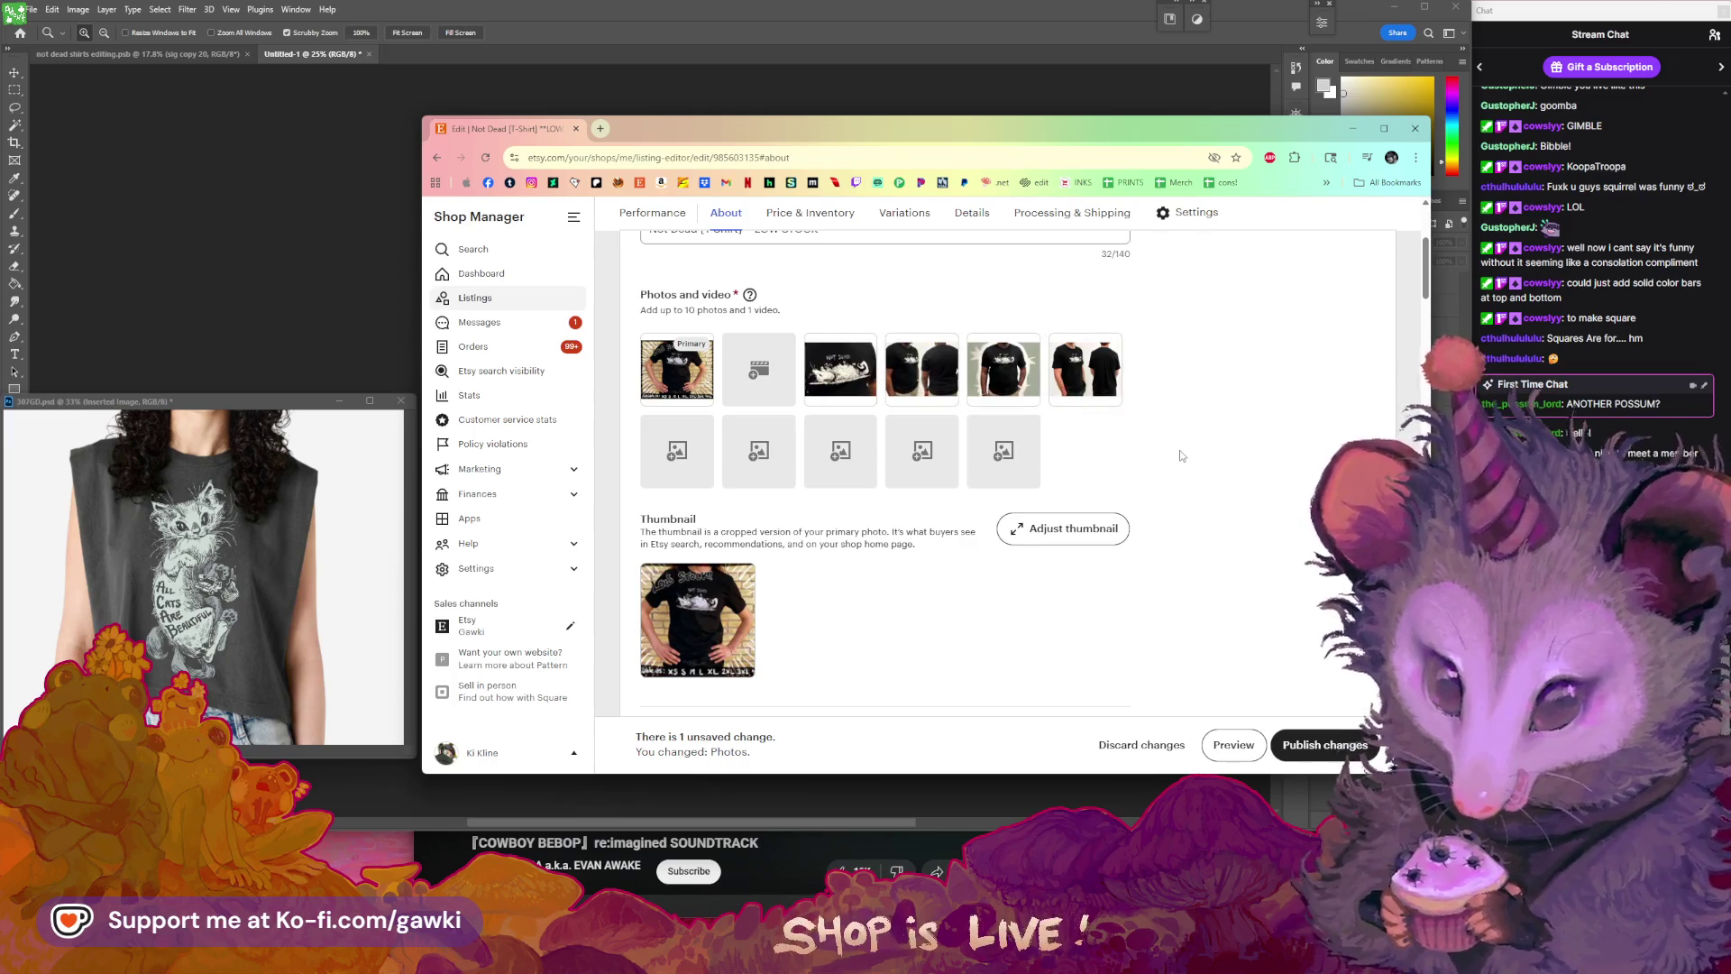
# - Upload the _0006_not-dead-front-s shirt photo into an empty slot
pyautogui.scroll(1, 1181, 455)
pyautogui.click(704, 512)
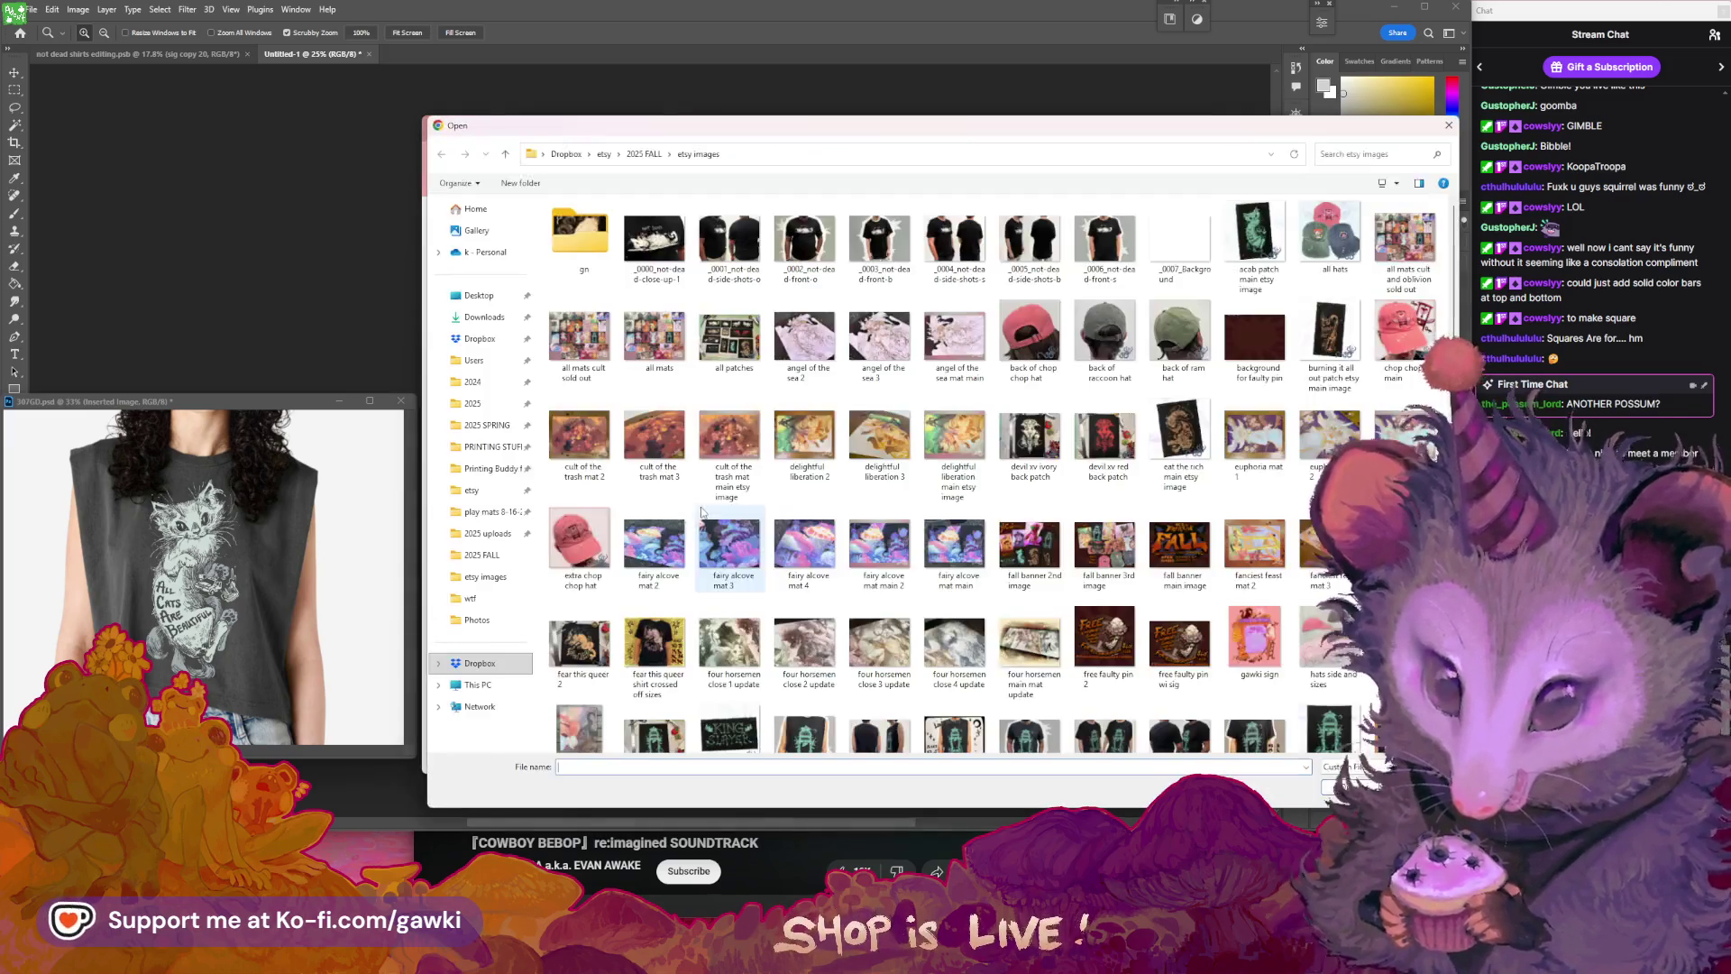
pyautogui.moveTo(971, 143)
pyautogui.mouseDown()
pyautogui.moveTo(1118, 552)
pyautogui.moveTo(1032, 261)
pyautogui.moveTo(1134, 499)
pyautogui.moveTo(1127, 251)
pyautogui.mouseUp()
pyautogui.click(1139, 365)
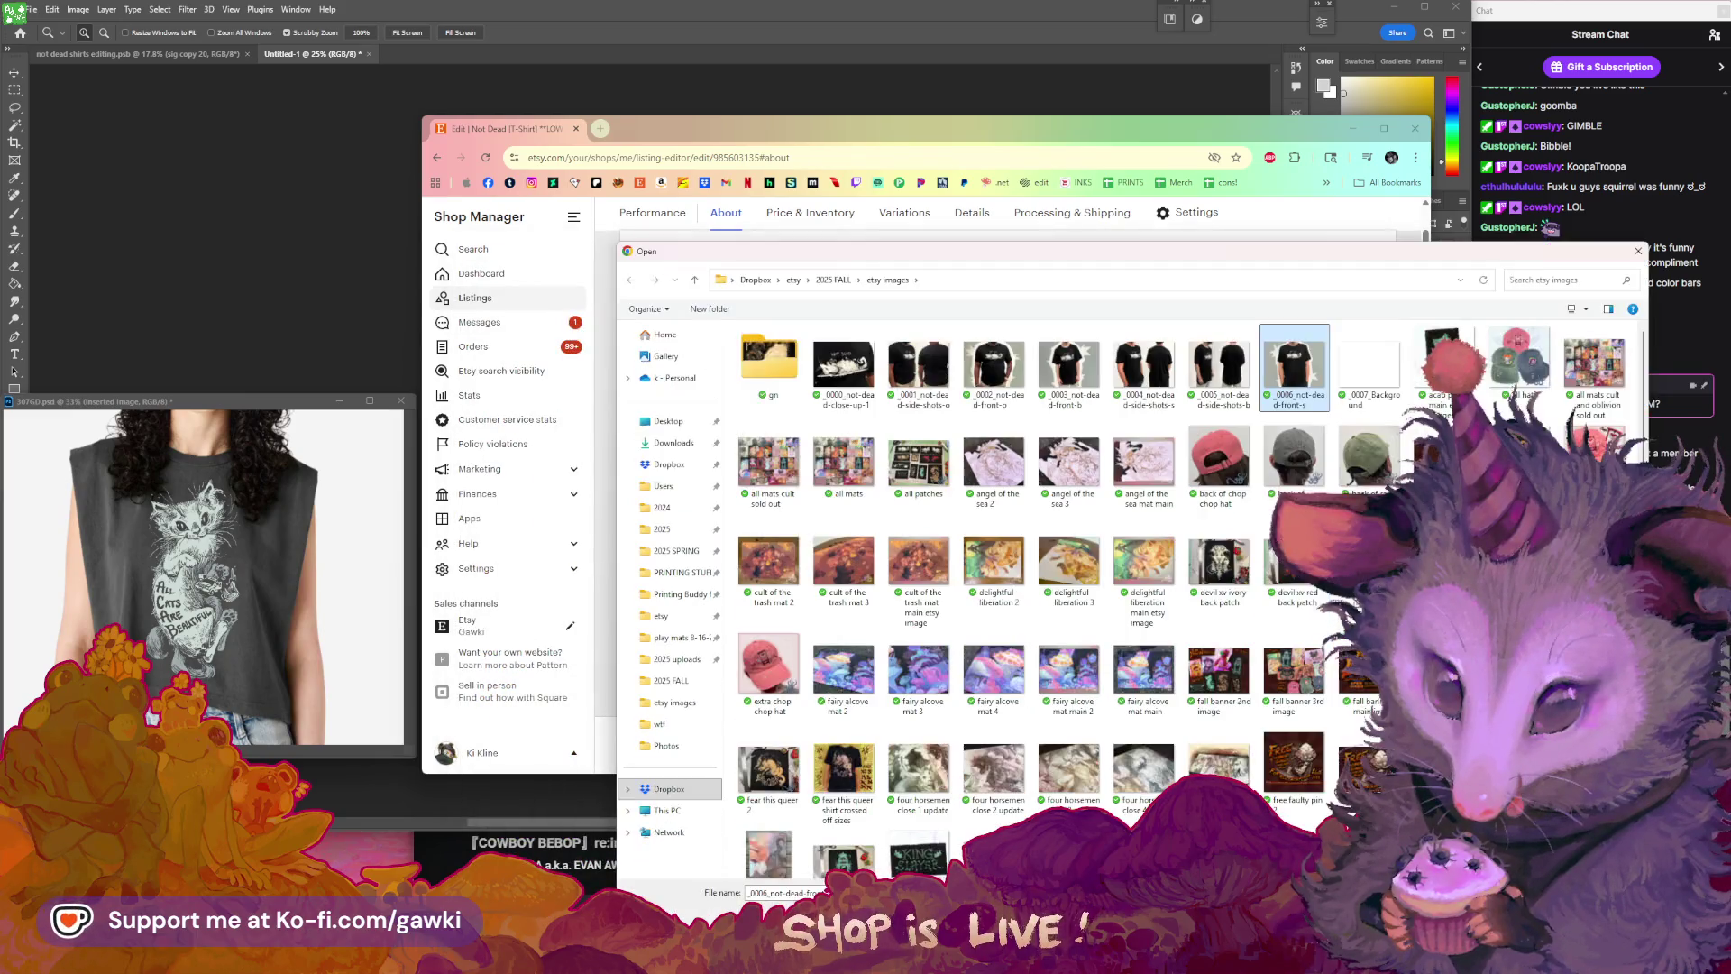
pyautogui.doubleClick(1294, 365)
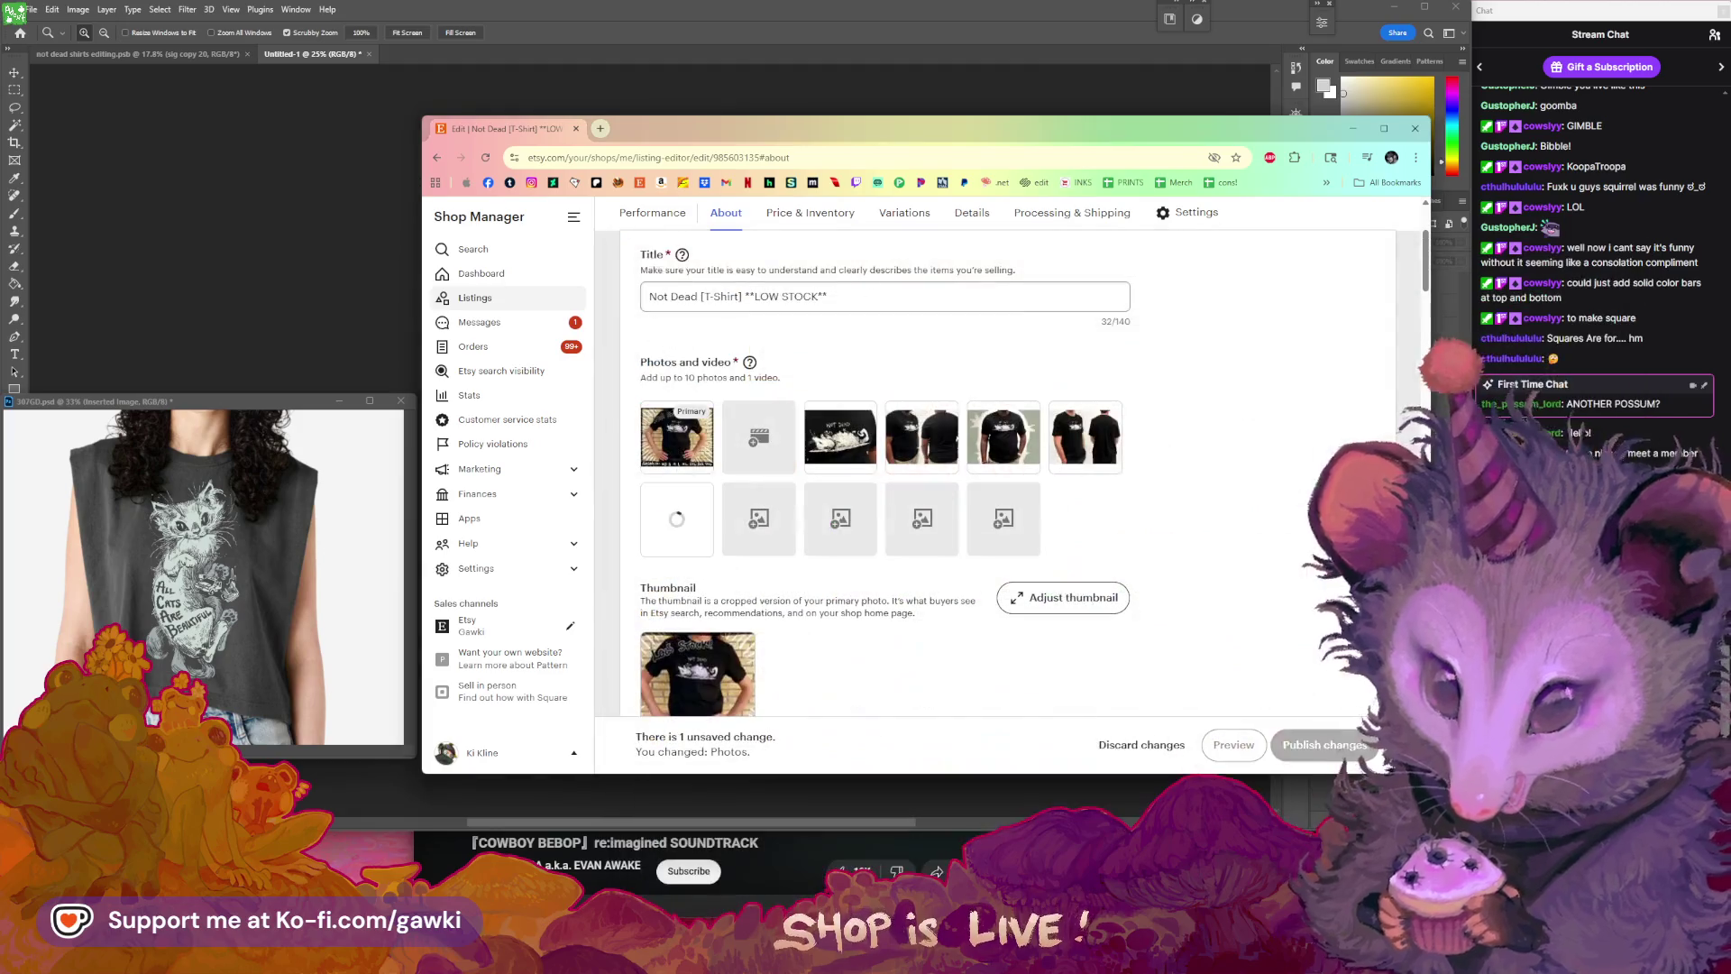
# - Upload the _0003_not-dead-front-b shirt photo into the next empty slot
pyautogui.click(779, 521)
pyautogui.moveTo(1064, 262); pyautogui.dragTo(1050, 656)
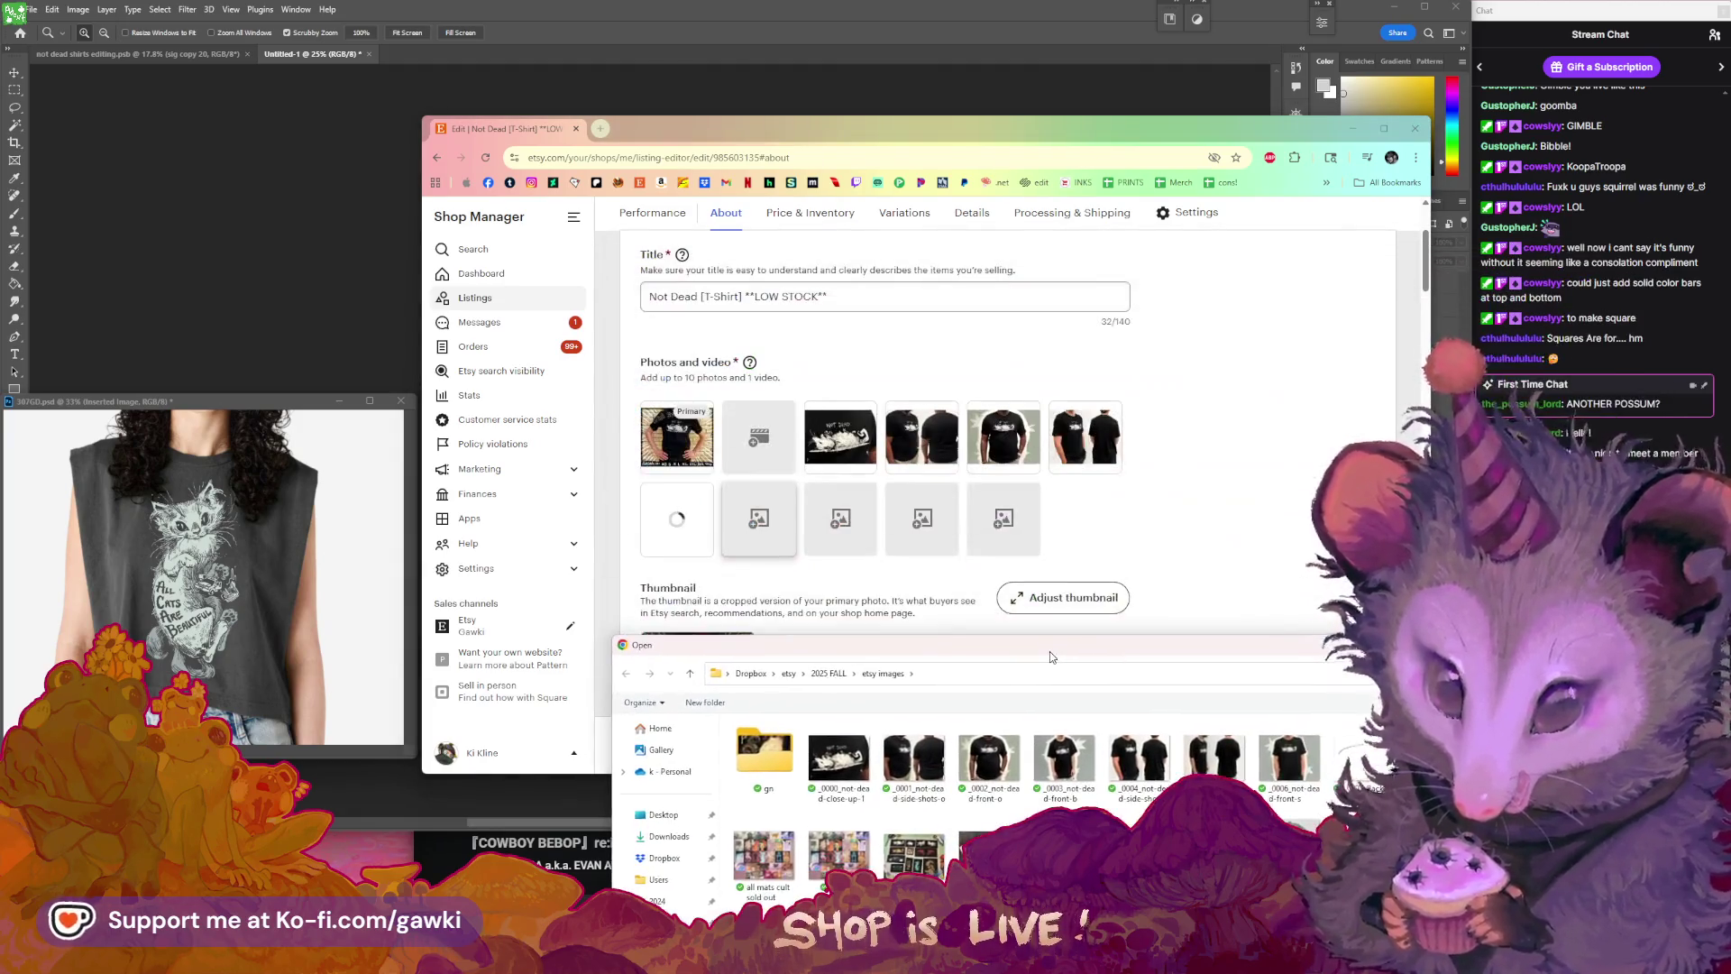
pyautogui.click(1066, 690)
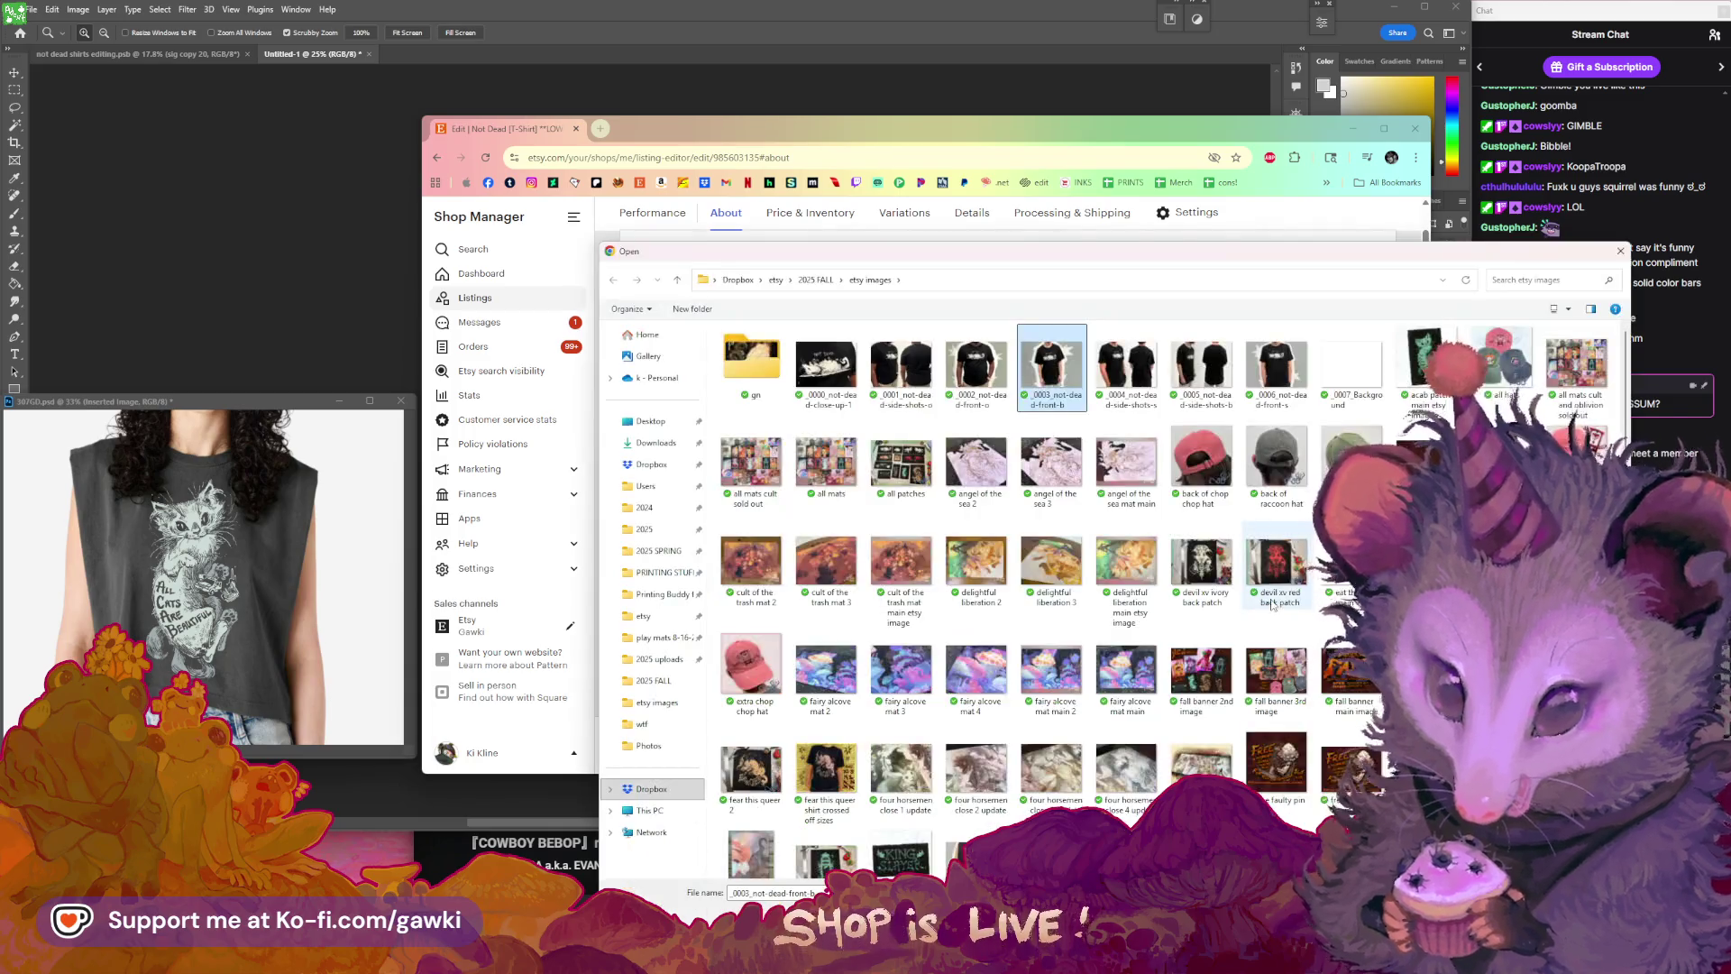
pyautogui.moveTo(1196, 263)
pyautogui.mouseDown()
pyautogui.moveTo(1064, 609)
pyautogui.moveTo(1043, 338)
pyautogui.moveTo(1034, 558)
pyautogui.moveTo(956, 217)
pyautogui.mouseUp()
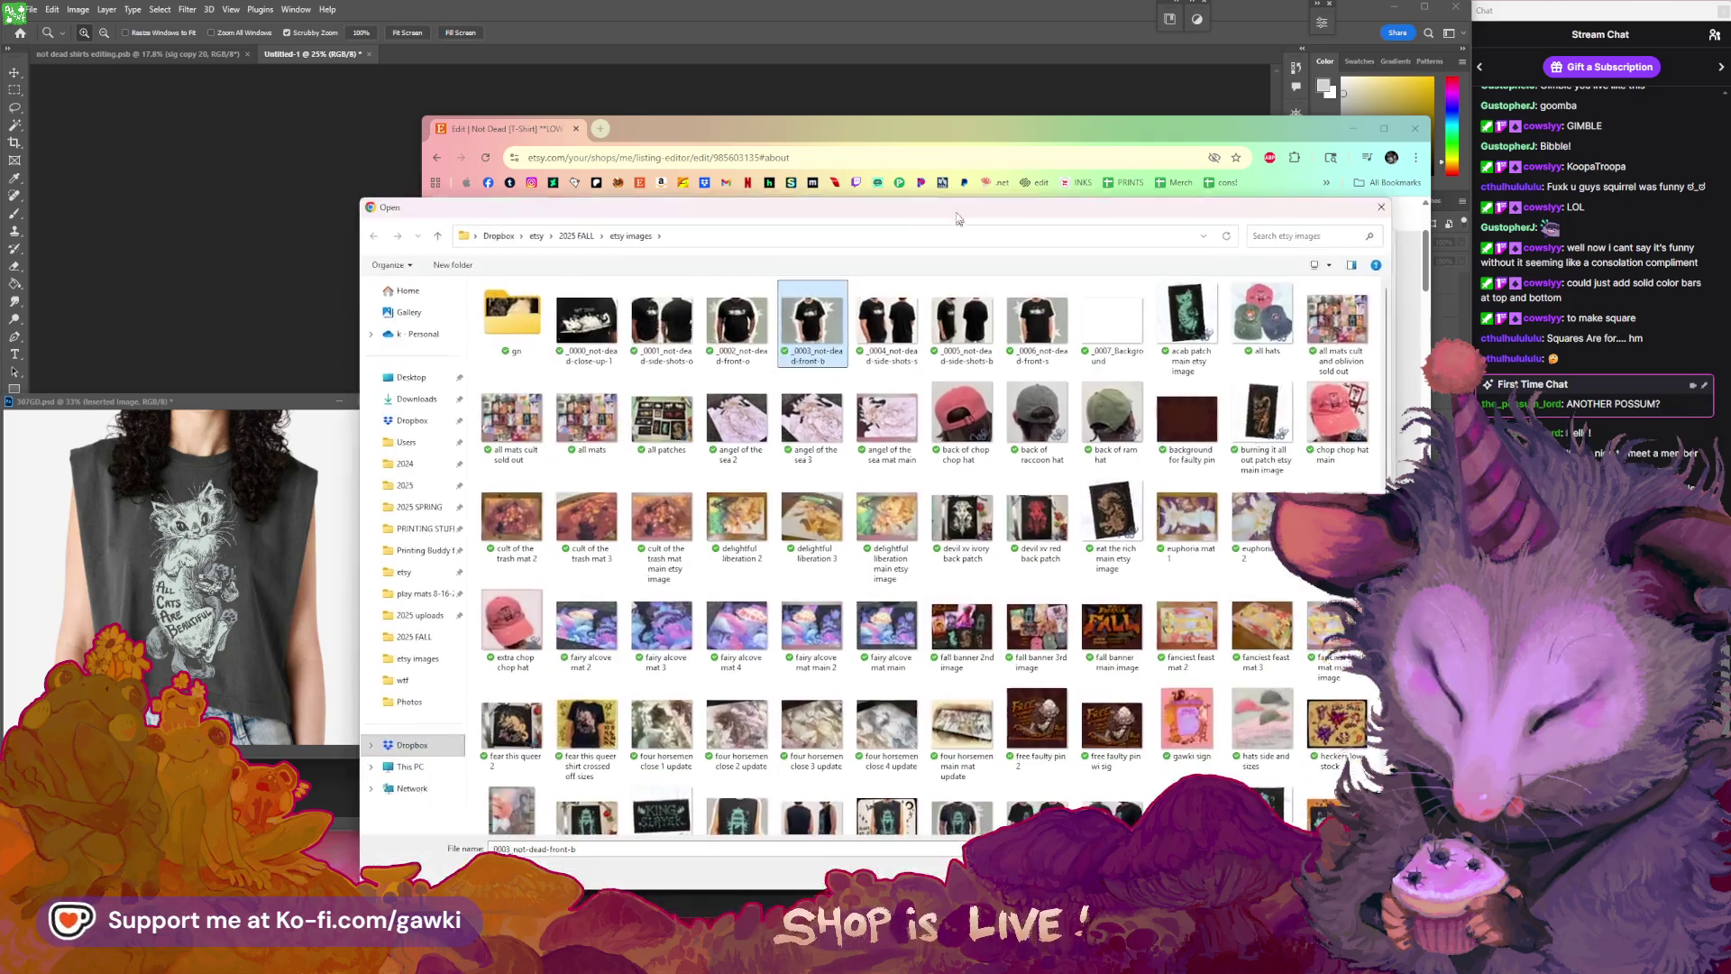
pyautogui.press('Return')
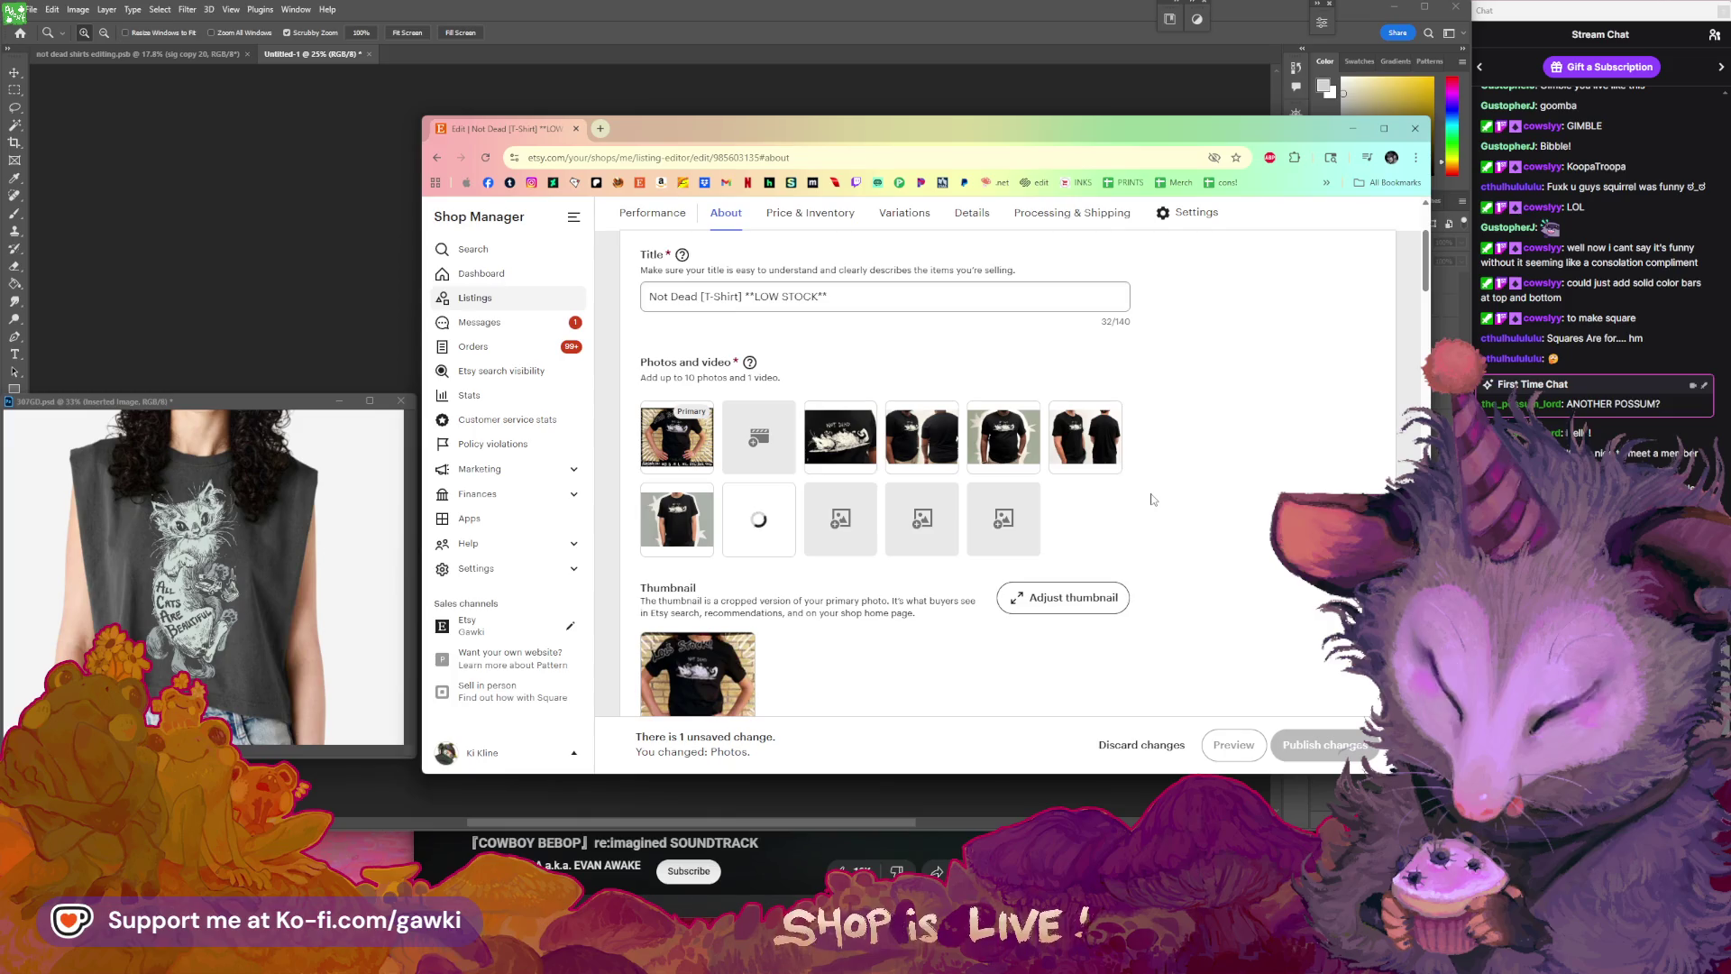
pyautogui.scroll(-1, 1214, 542)
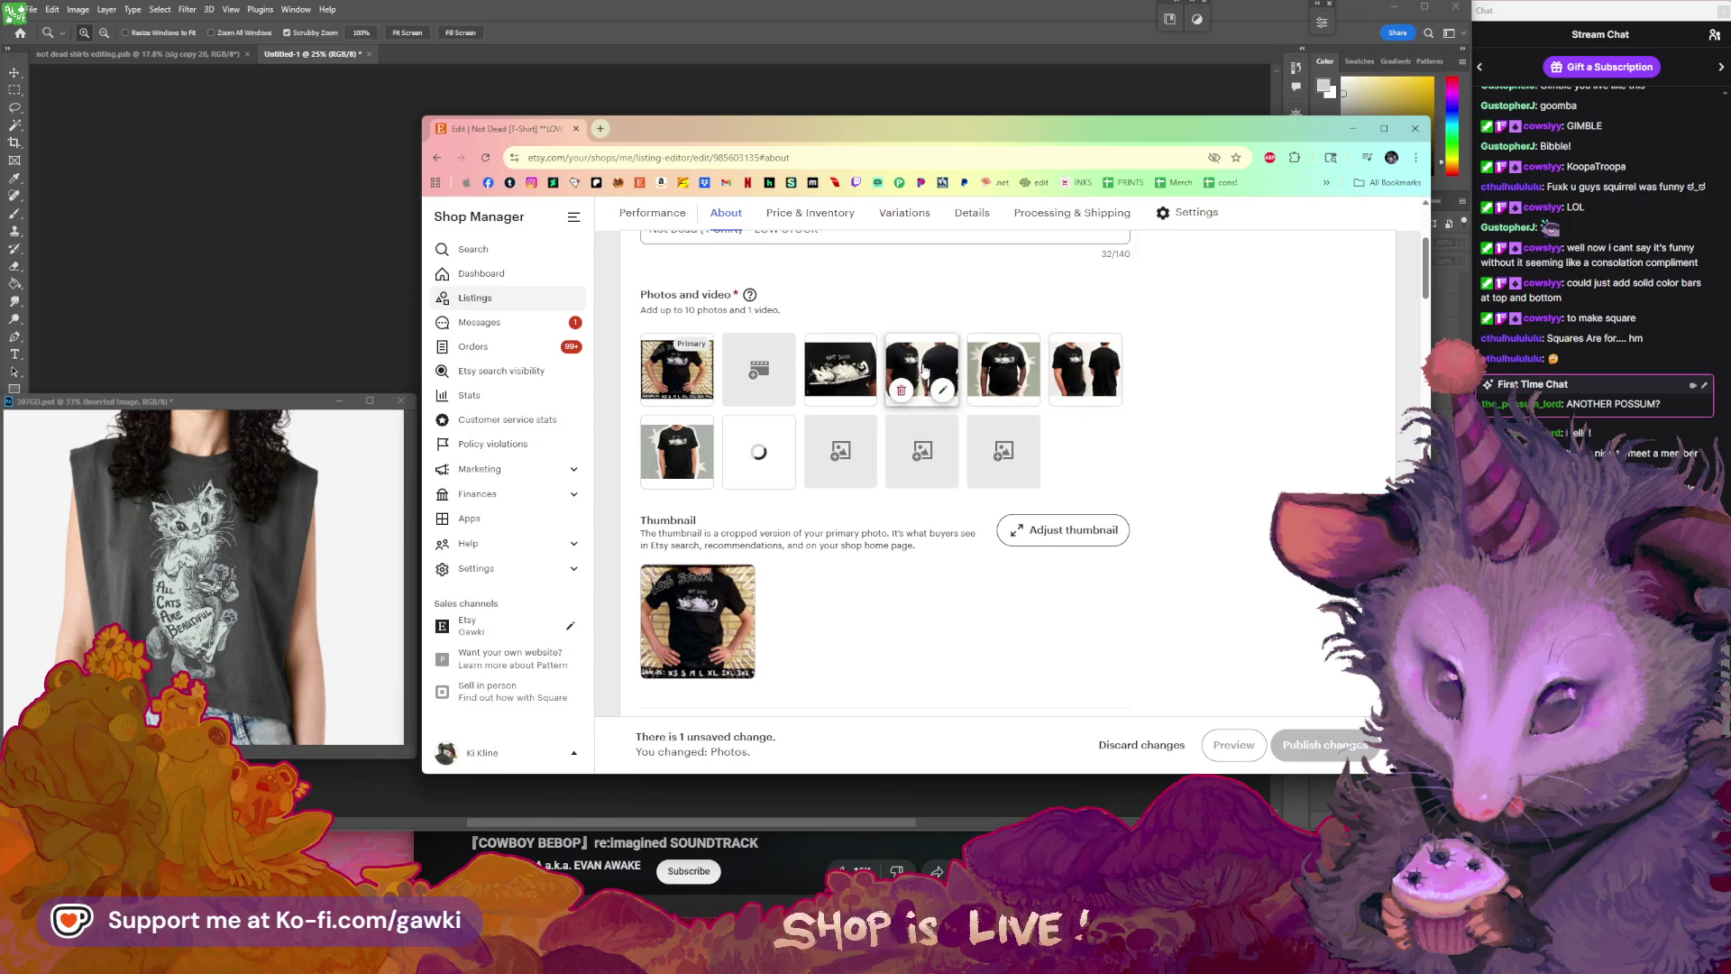
pyautogui.scroll(-5, 863, 420)
# - Extend the description: the 2nd model wears large, the 3rd and 4th models wear XL
pyautogui.click(869, 411)
pyautogui.write('S')
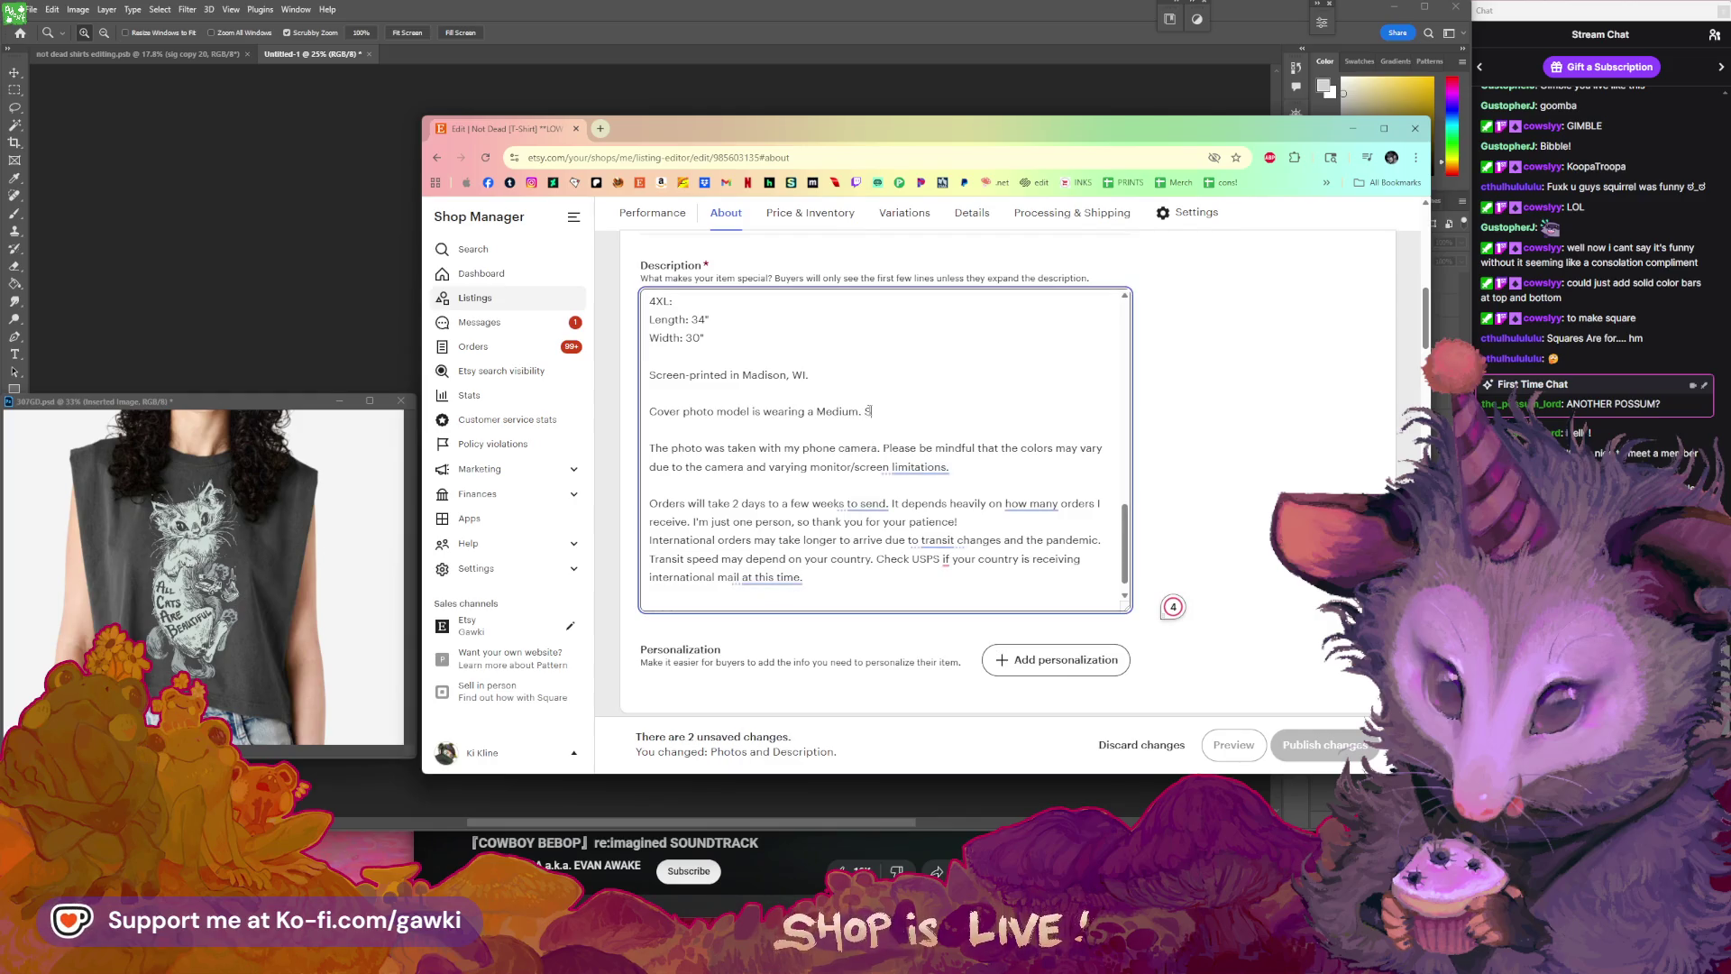
pyautogui.write('aring')
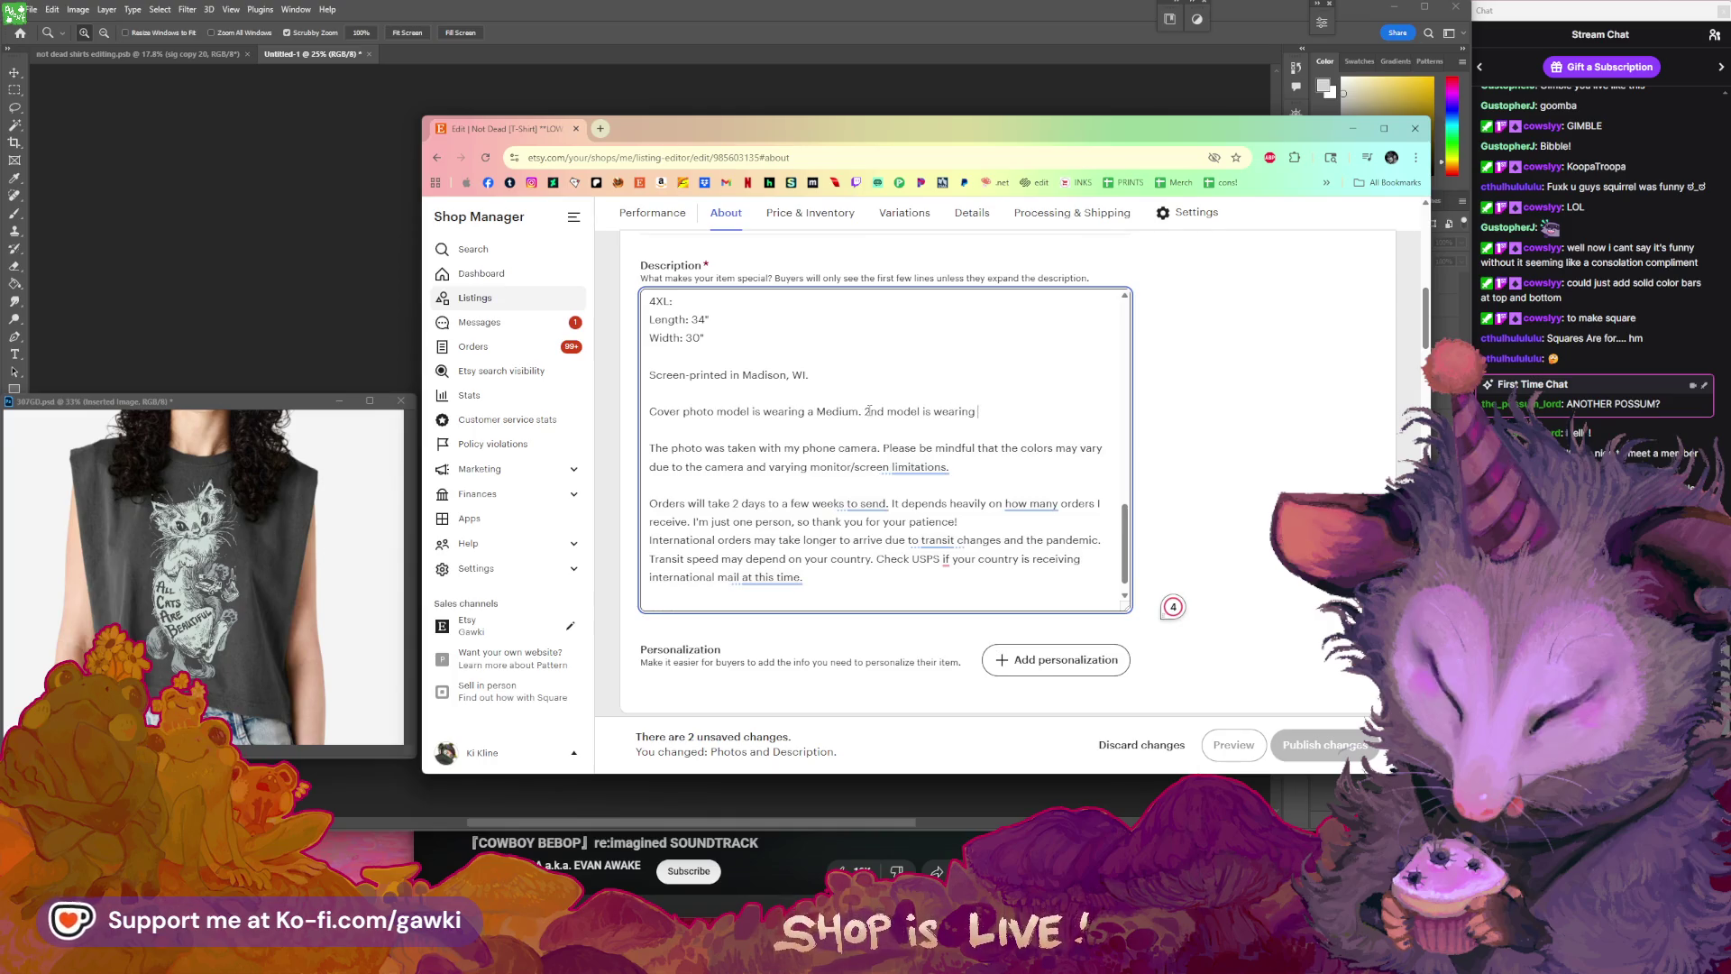
pyautogui.write('arge.')
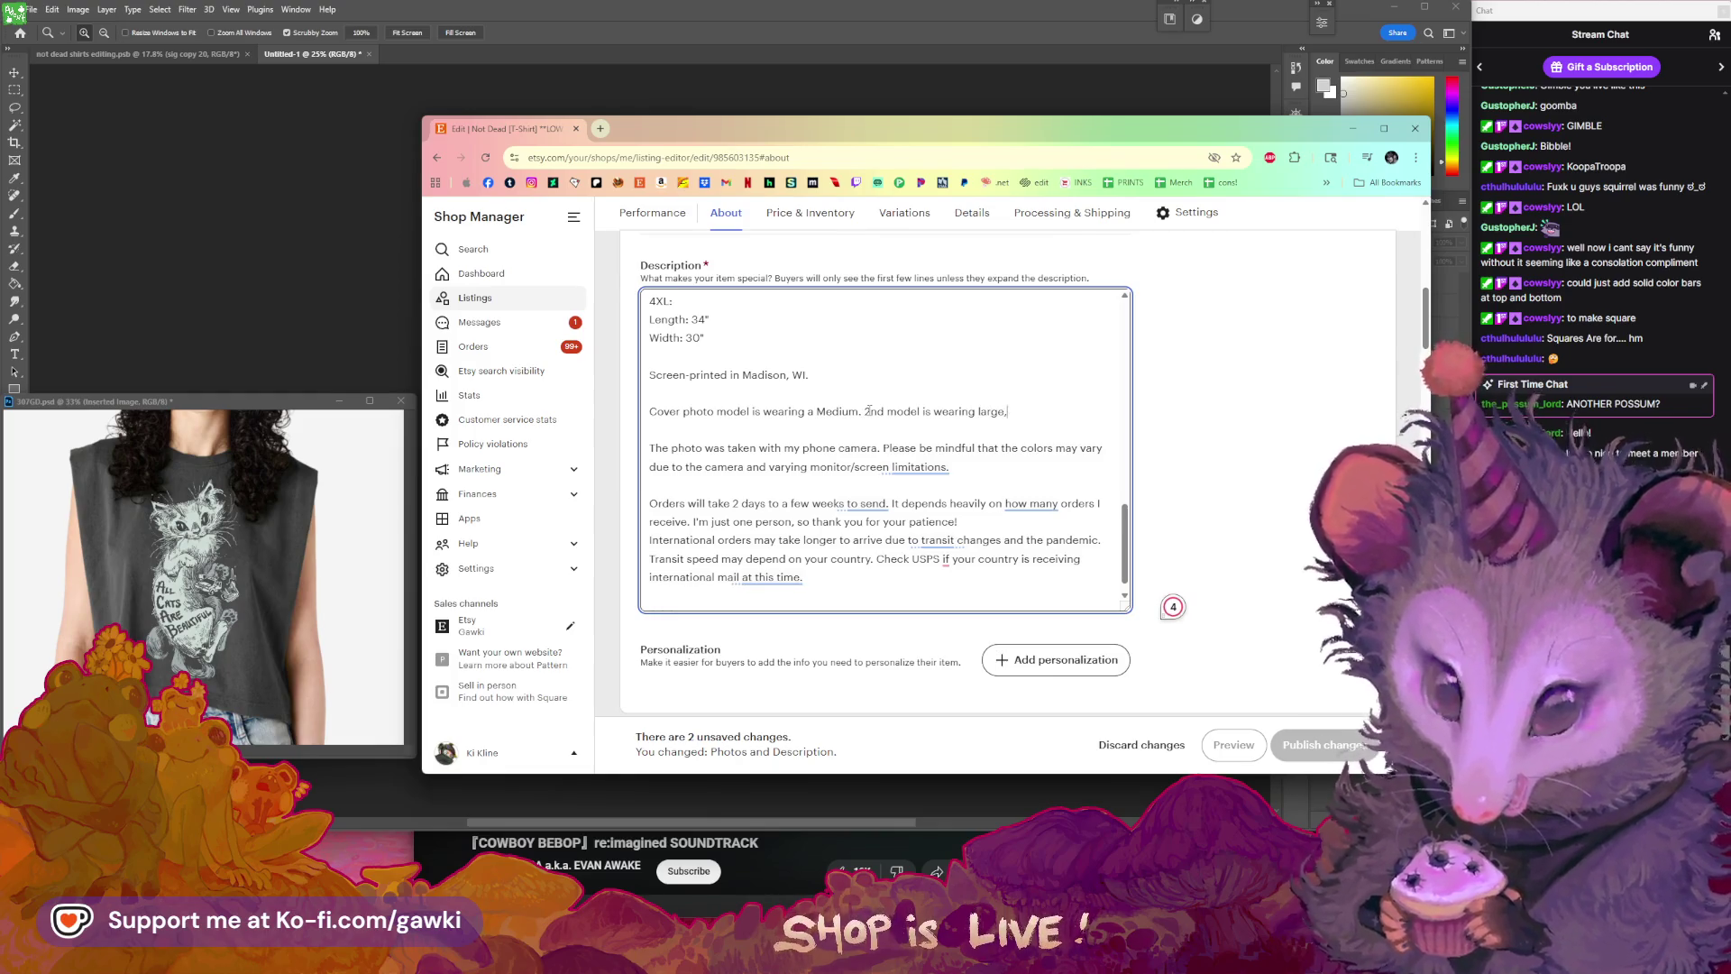
pyautogui.write(', and 3rd and')
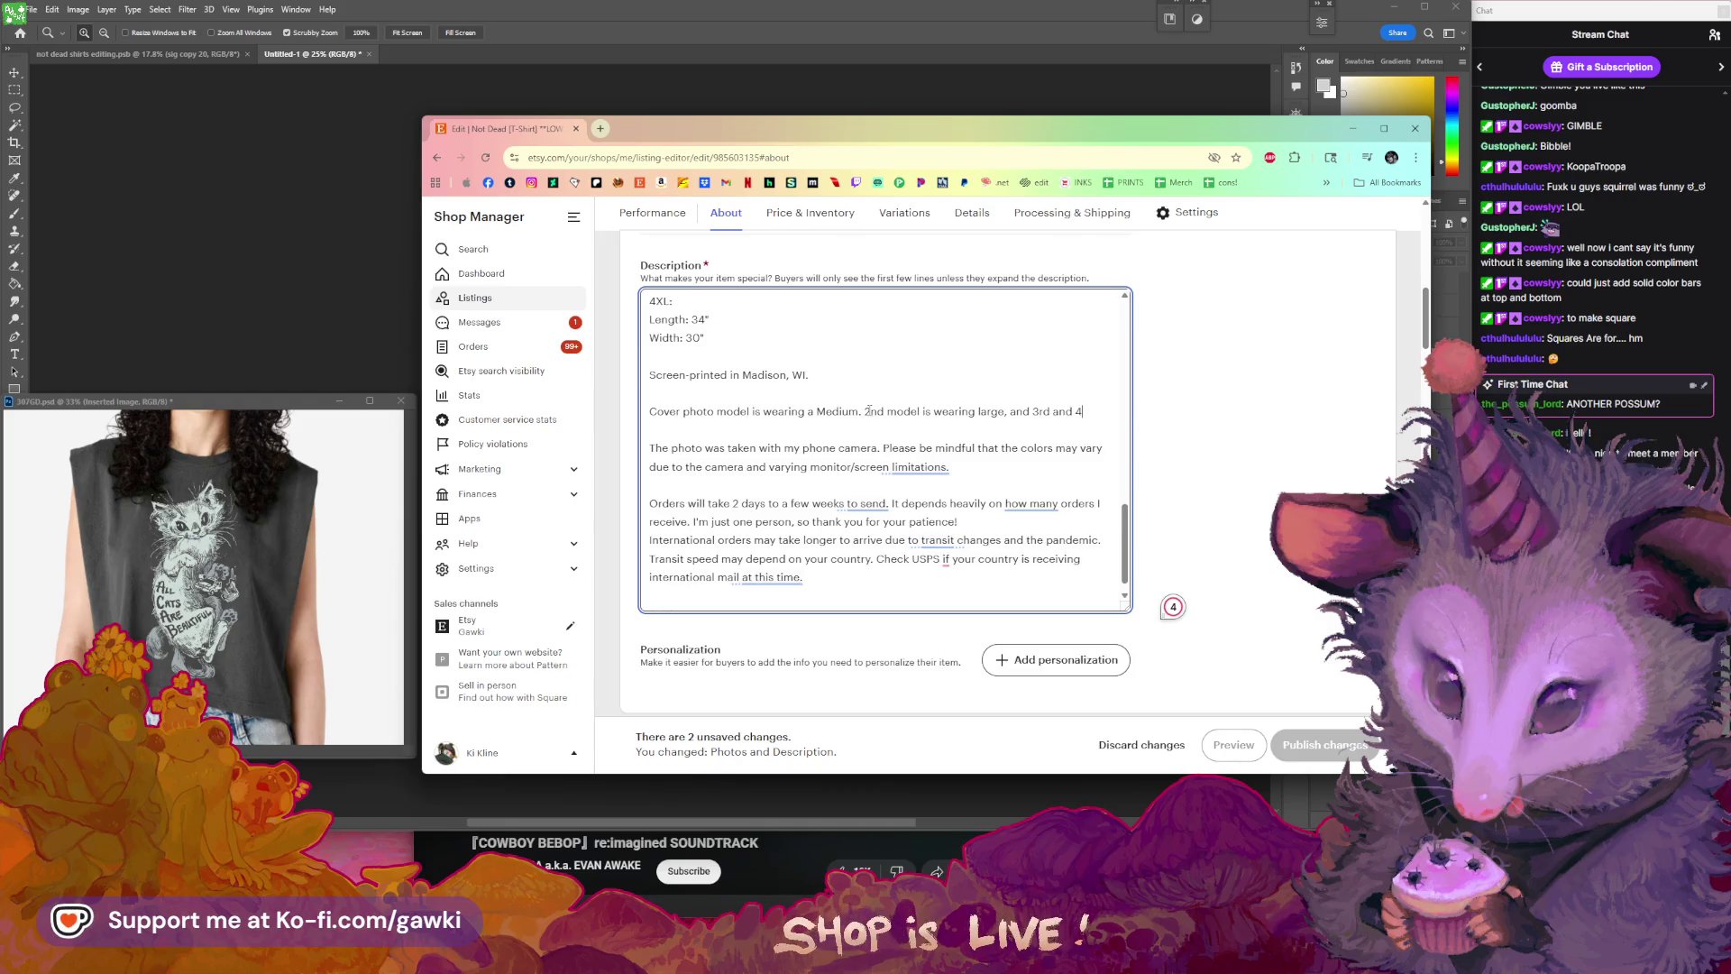
pyautogui.write('4th models are wearing XL.')
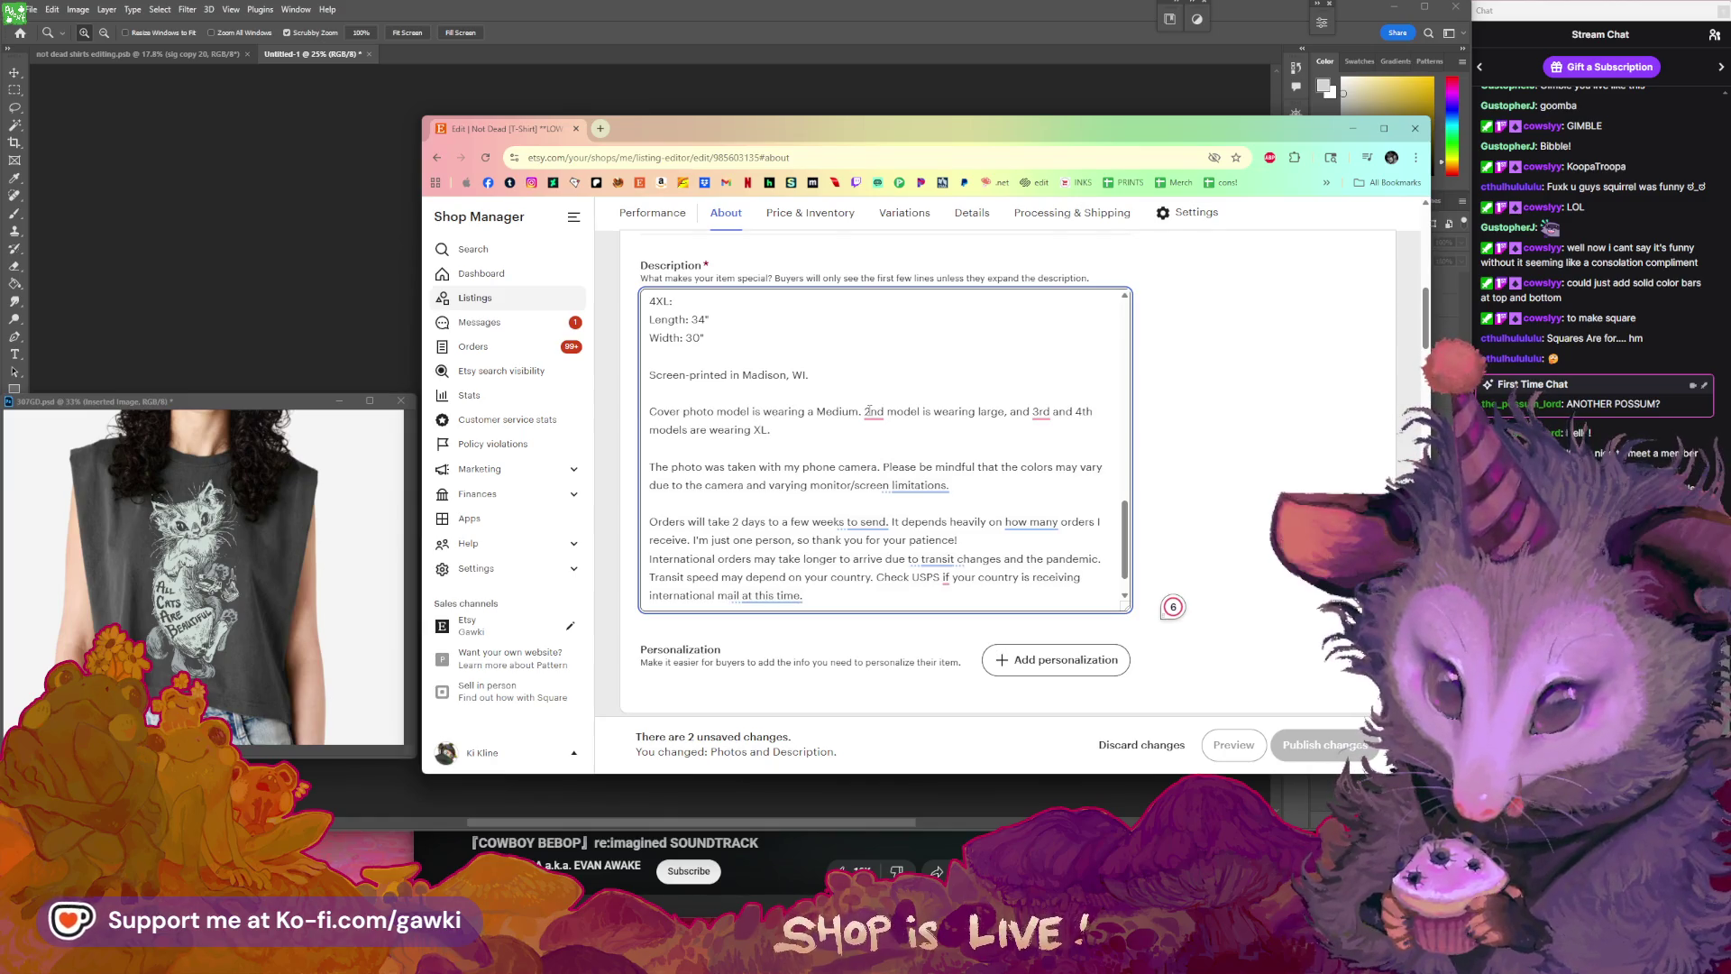
pyautogui.scroll(8, 1248, 488)
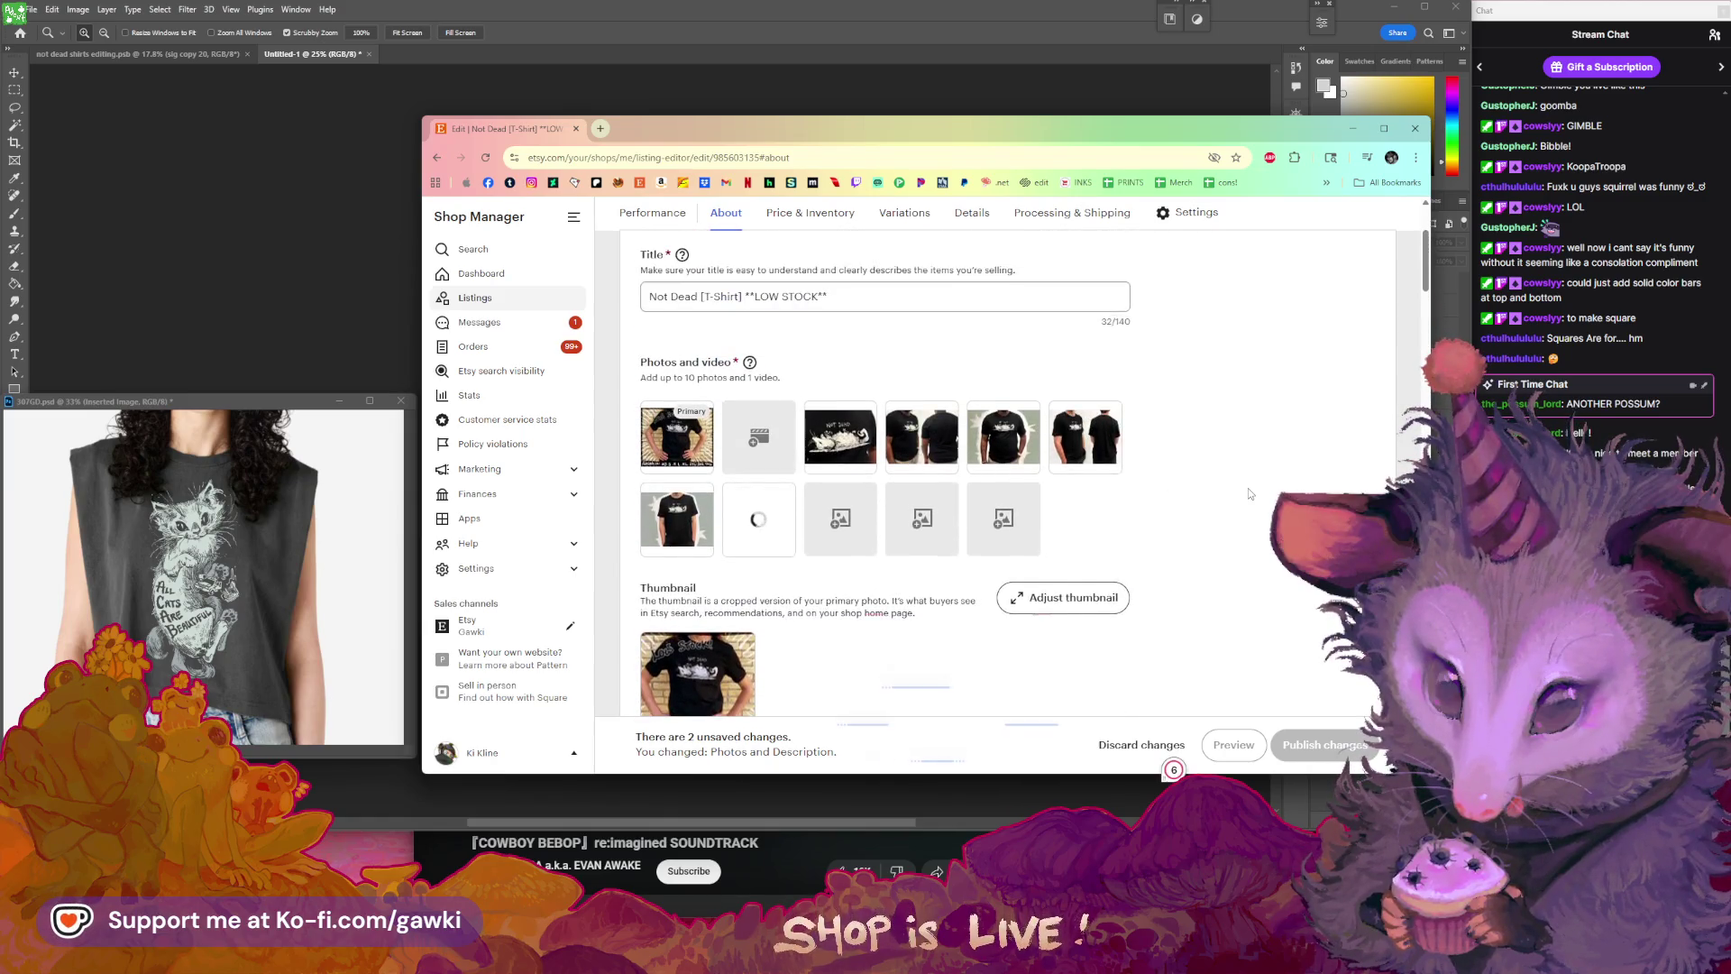
# - Upload the _0005_not-dead-side-shots-b and _0003_not-dead-front-b photos to the second row
pyautogui.scroll(-3, 1248, 489)
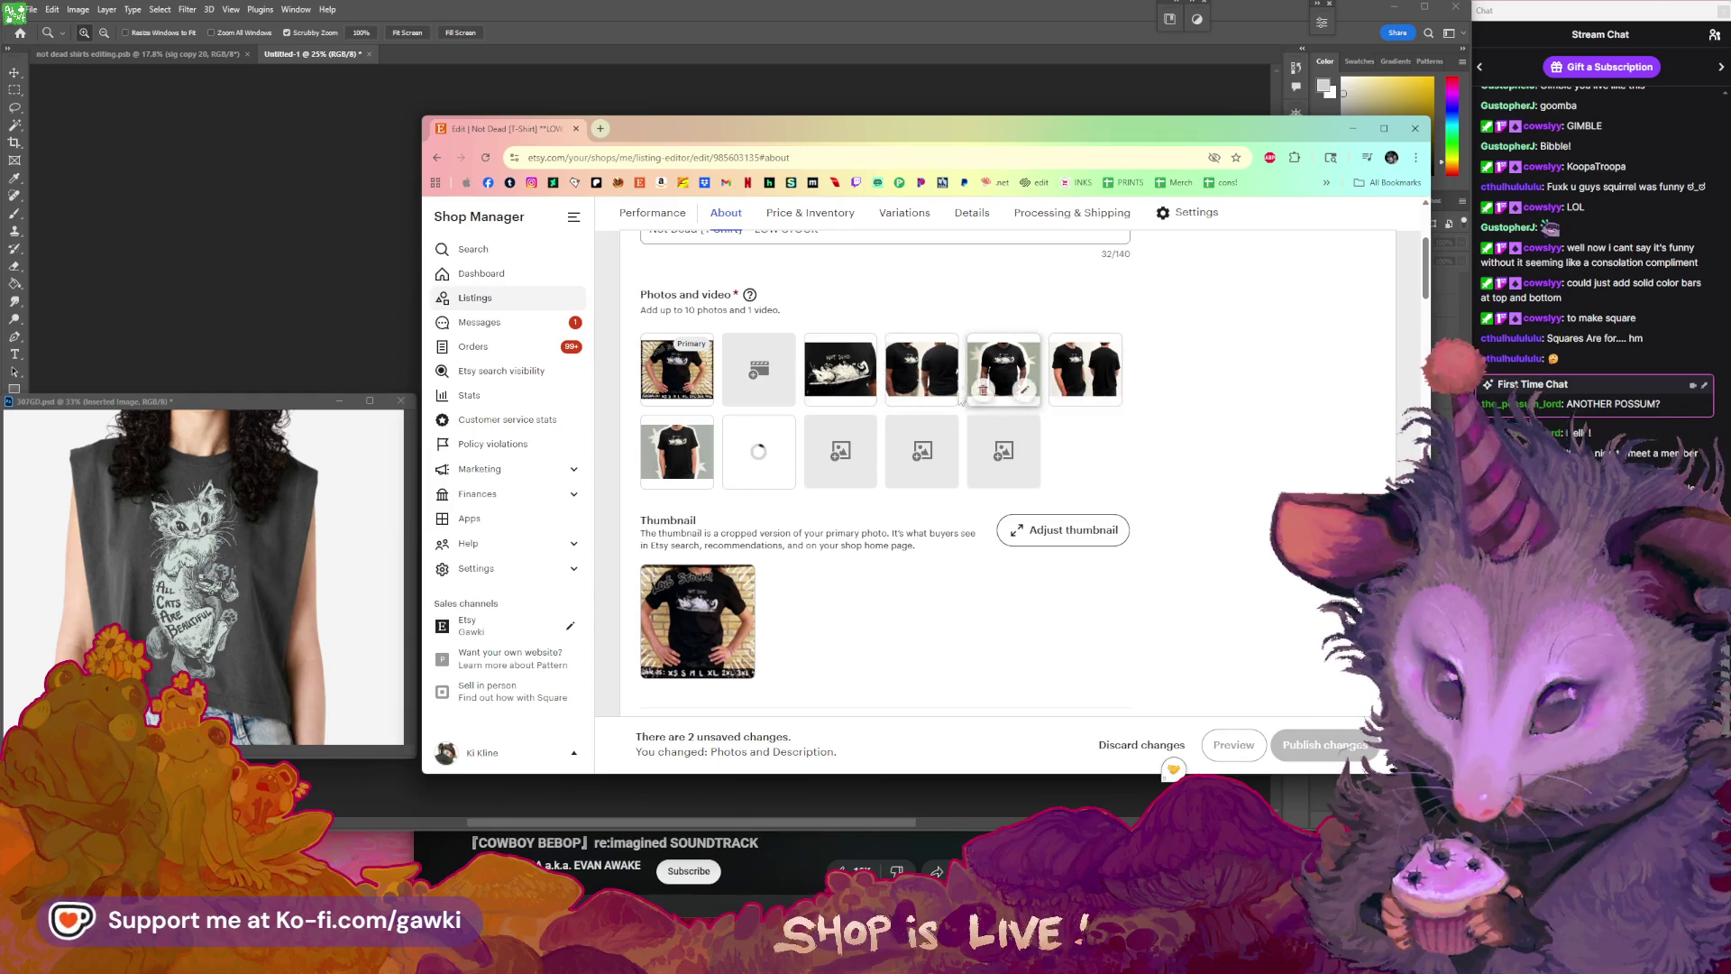
pyautogui.click(846, 454)
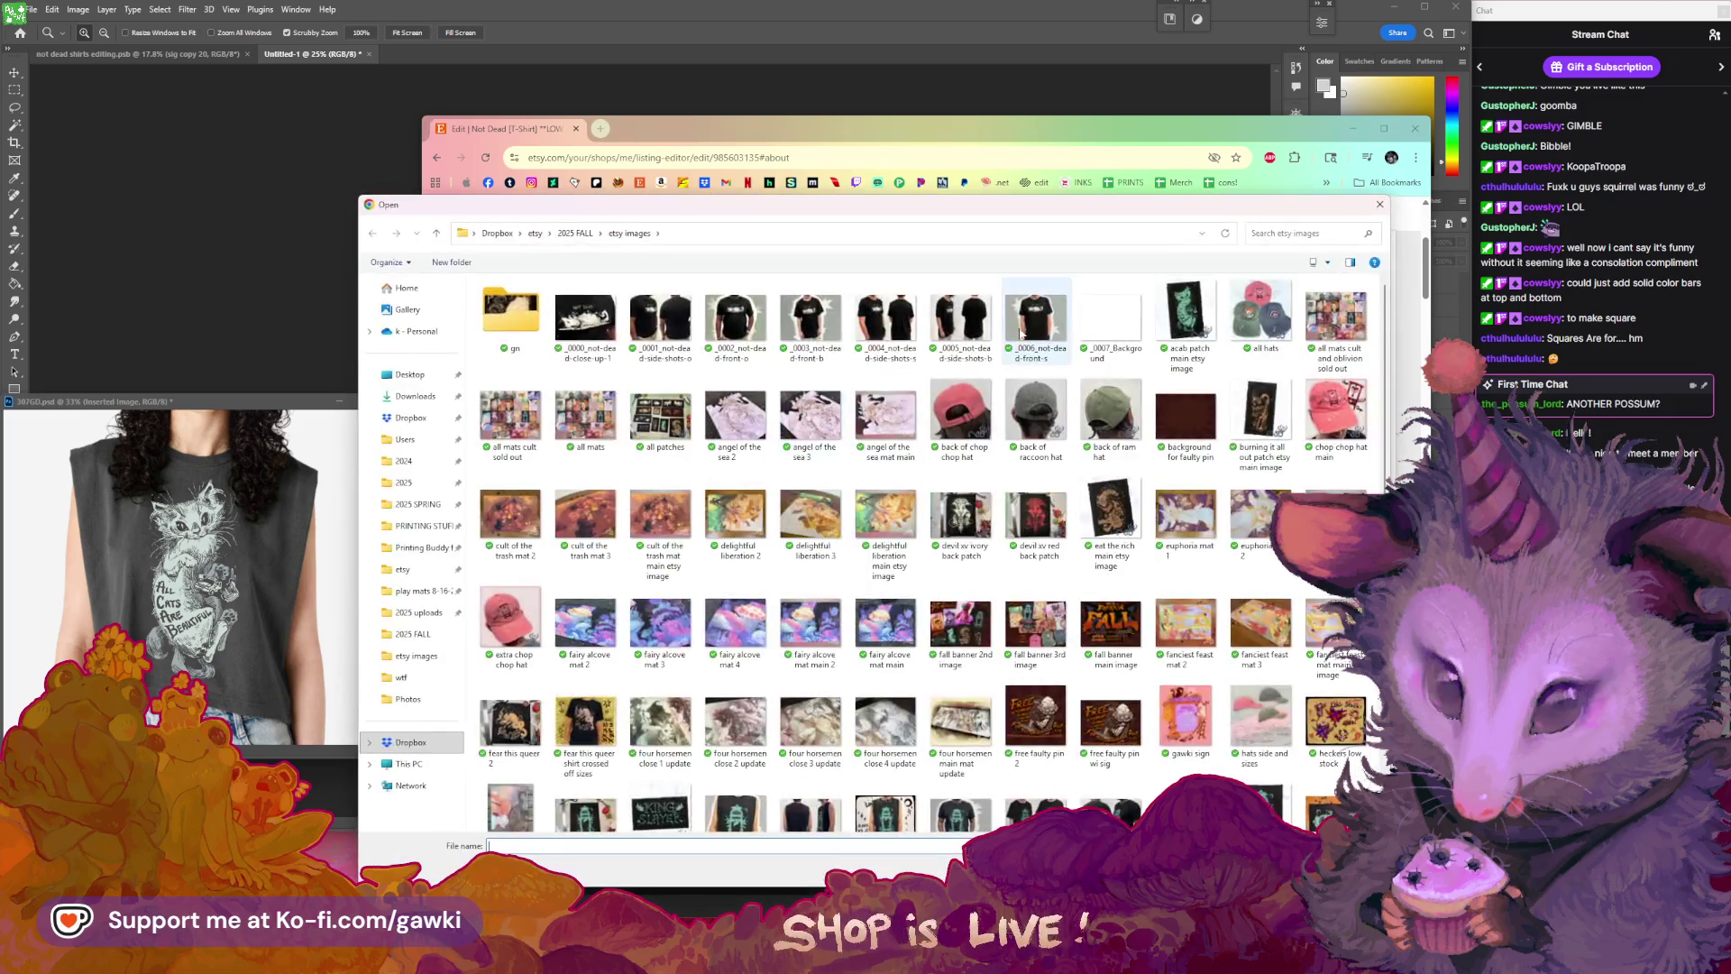
pyautogui.click(963, 317)
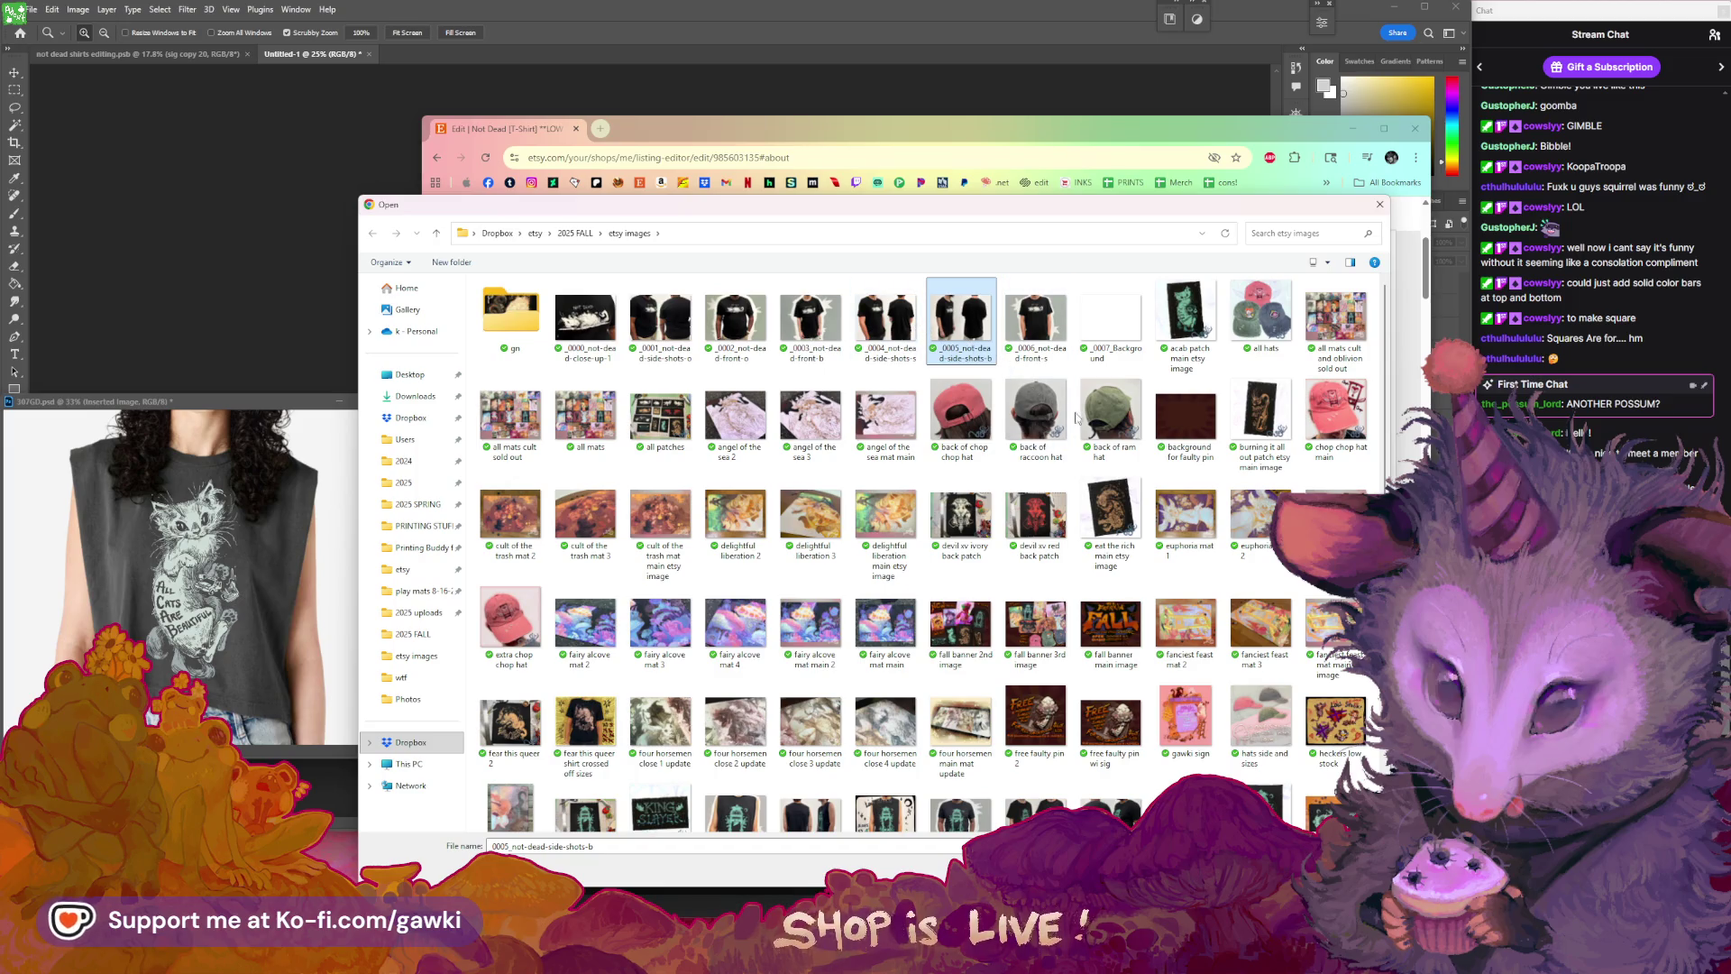
pyautogui.press('Return')
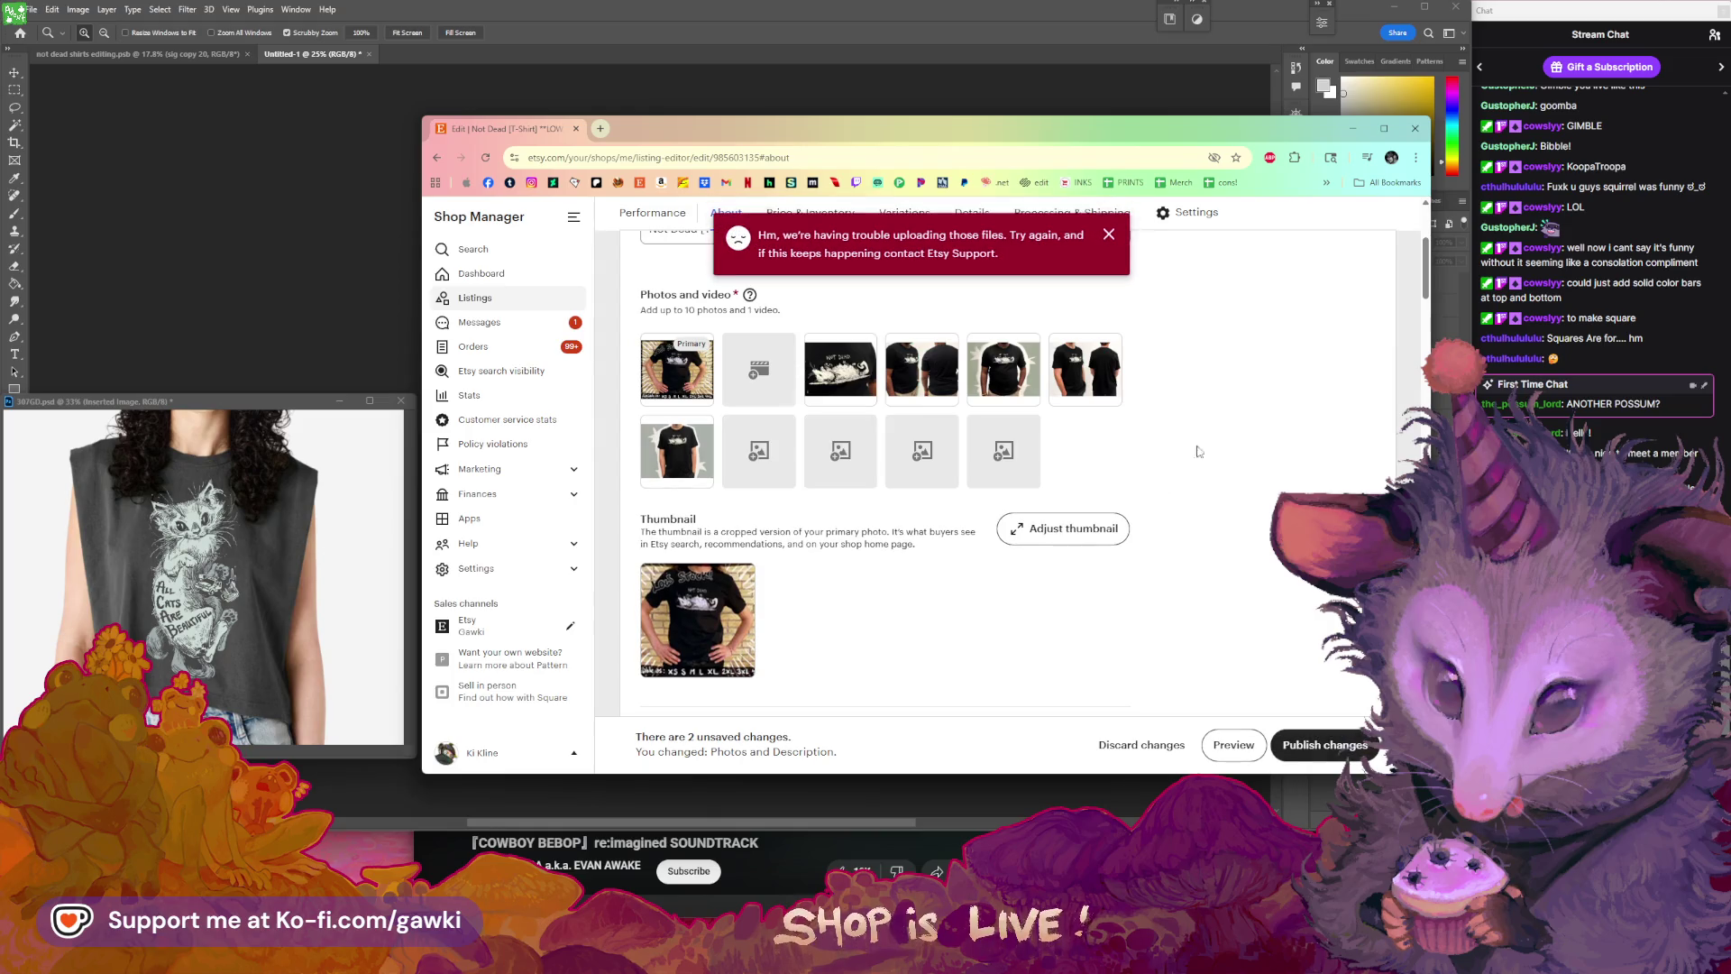
pyautogui.click(758, 451)
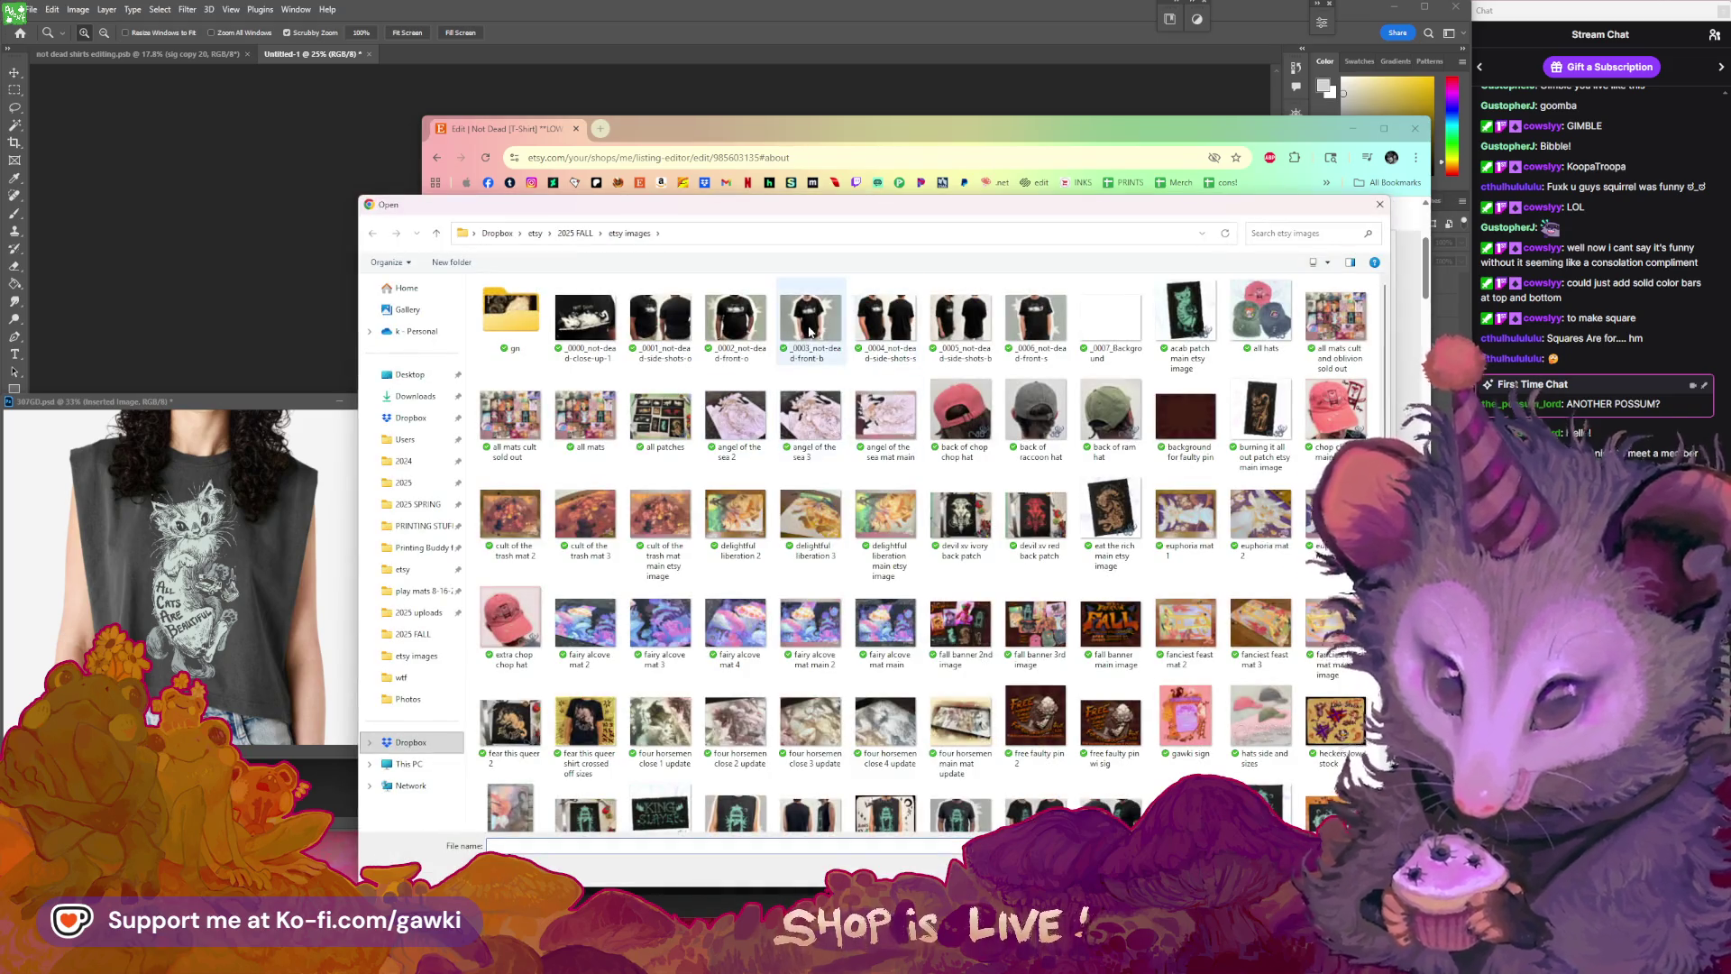
pyautogui.click(812, 329)
pyautogui.doubleClick(811, 325)
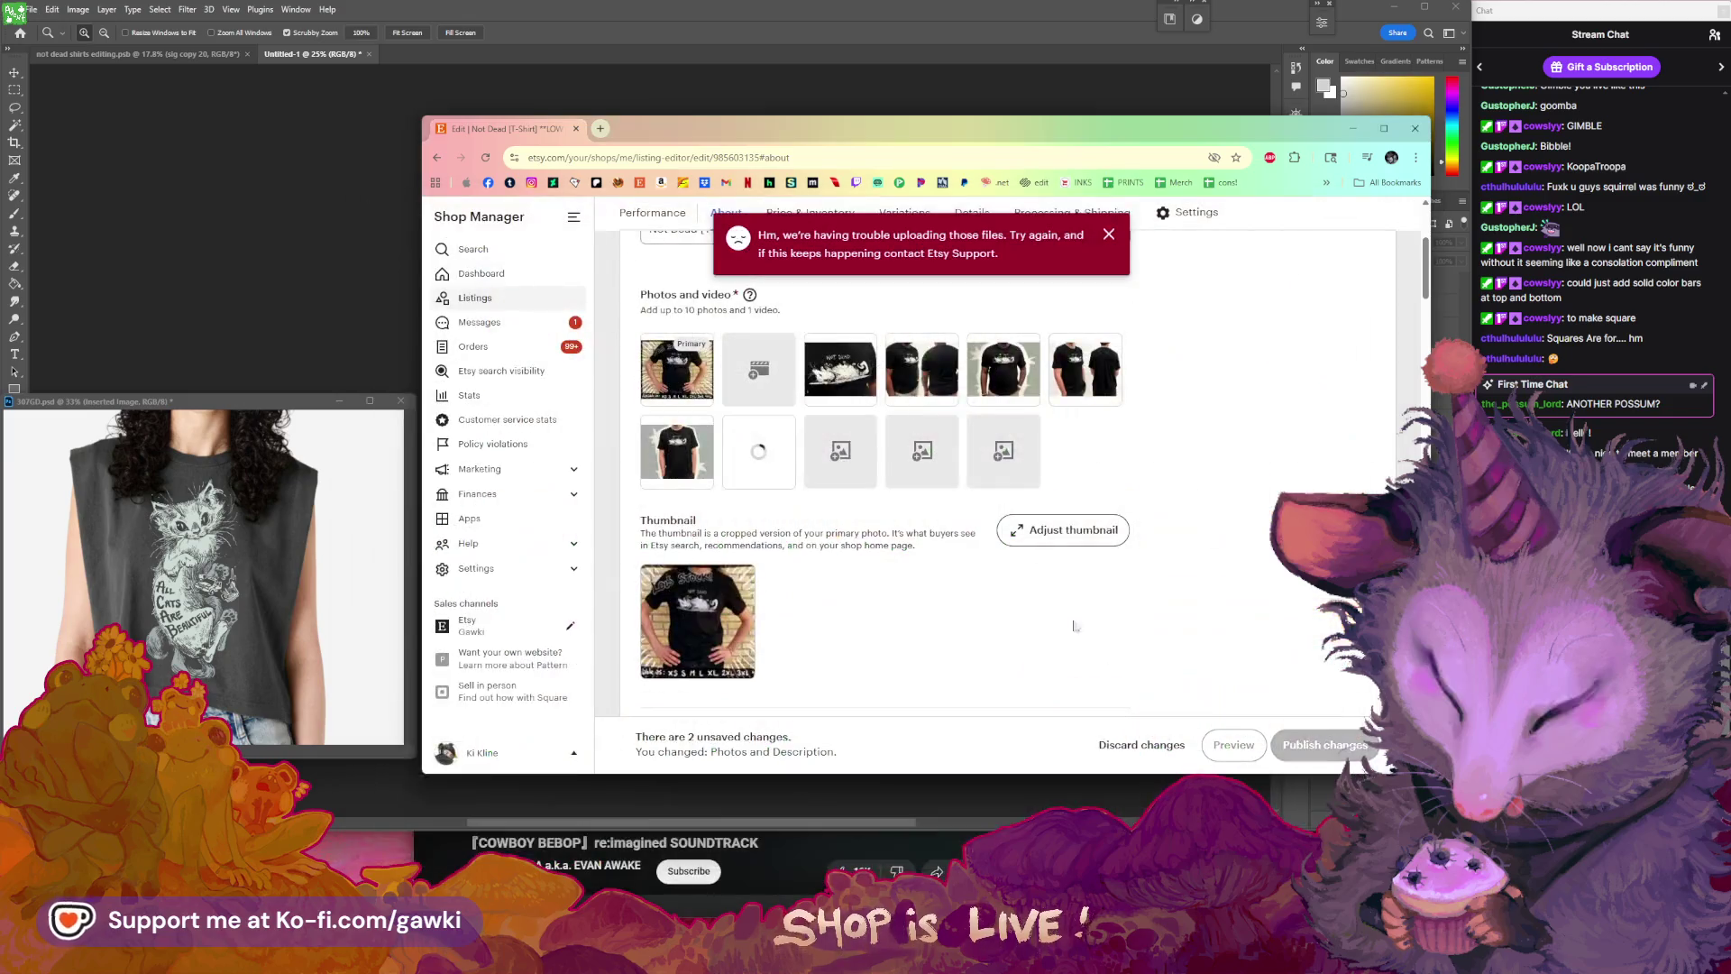
# - Dismiss the upload error and retry uploading the side-shots-b photo
pyautogui.click(840, 448)
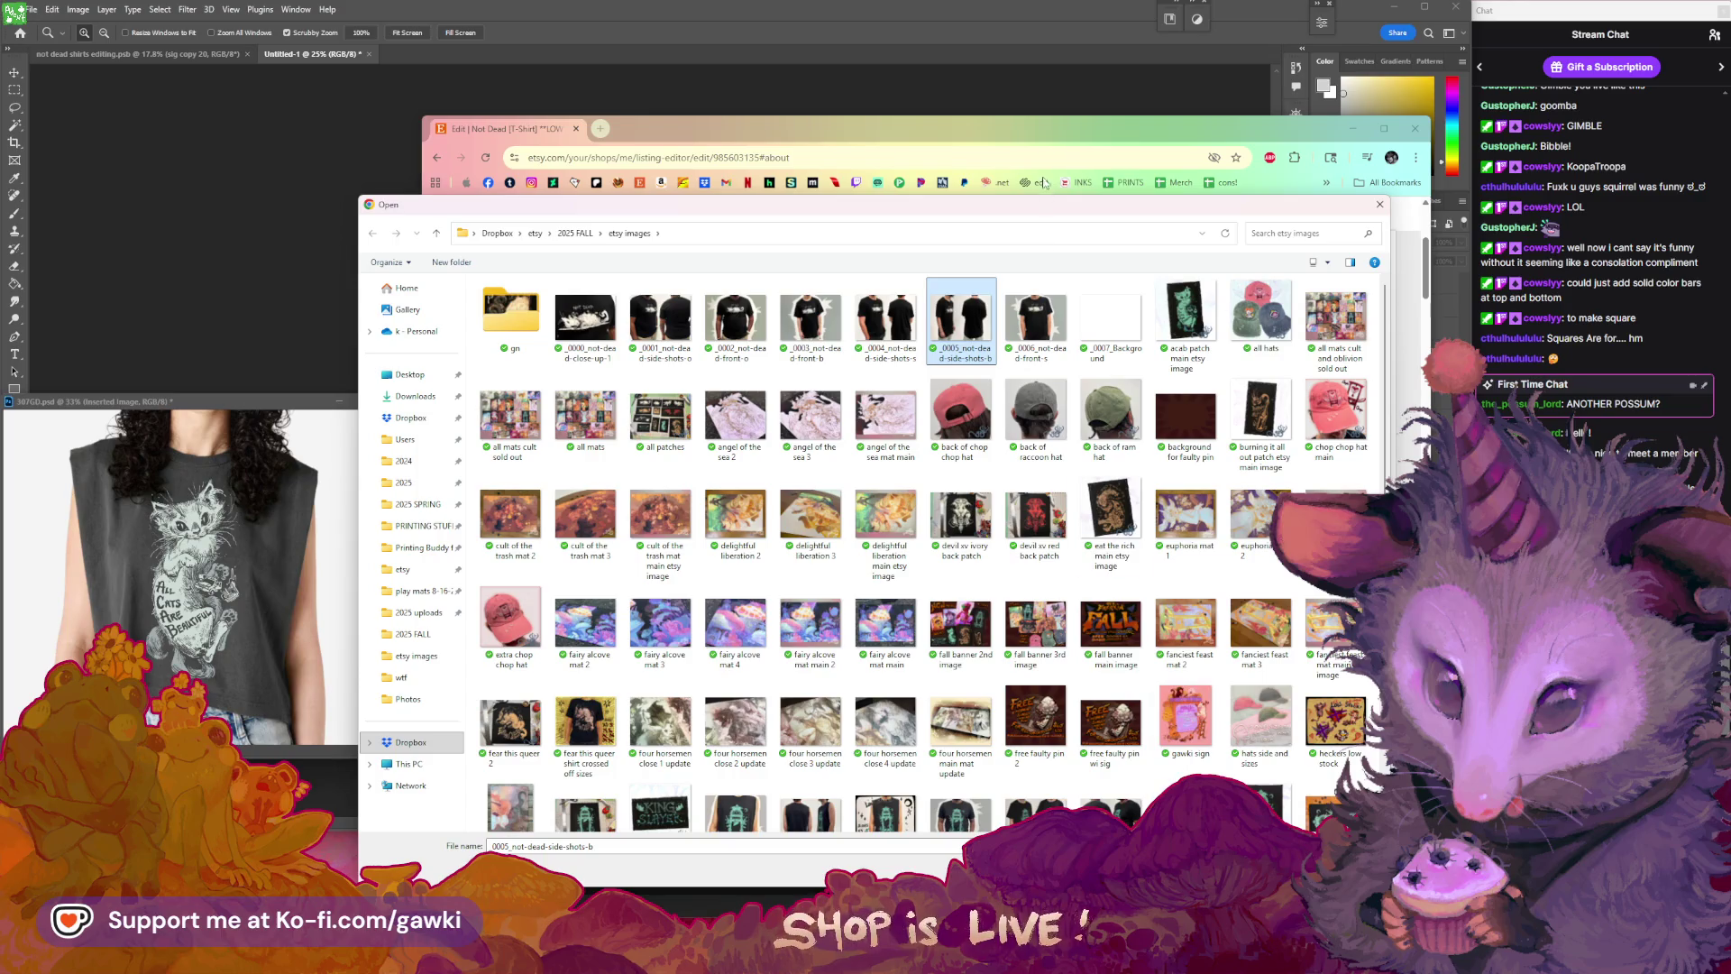
pyautogui.moveTo(1143, 207); pyautogui.dragTo(1203, 537)
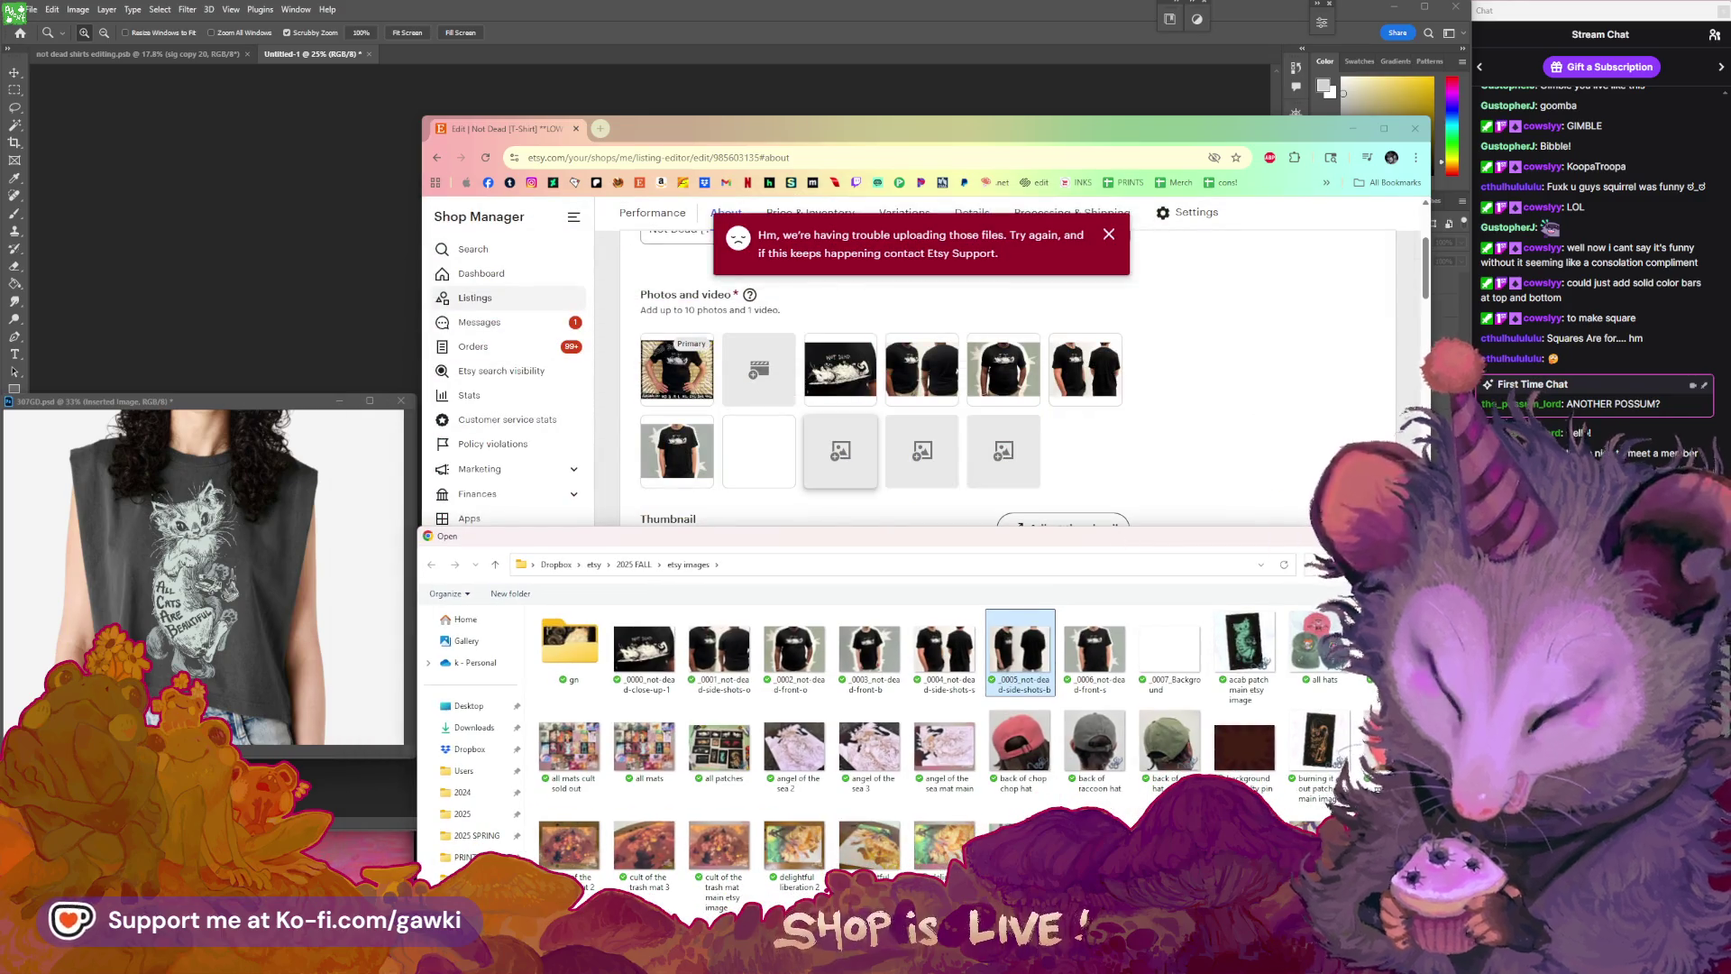
pyautogui.press('Escape')
pyautogui.click(1109, 234)
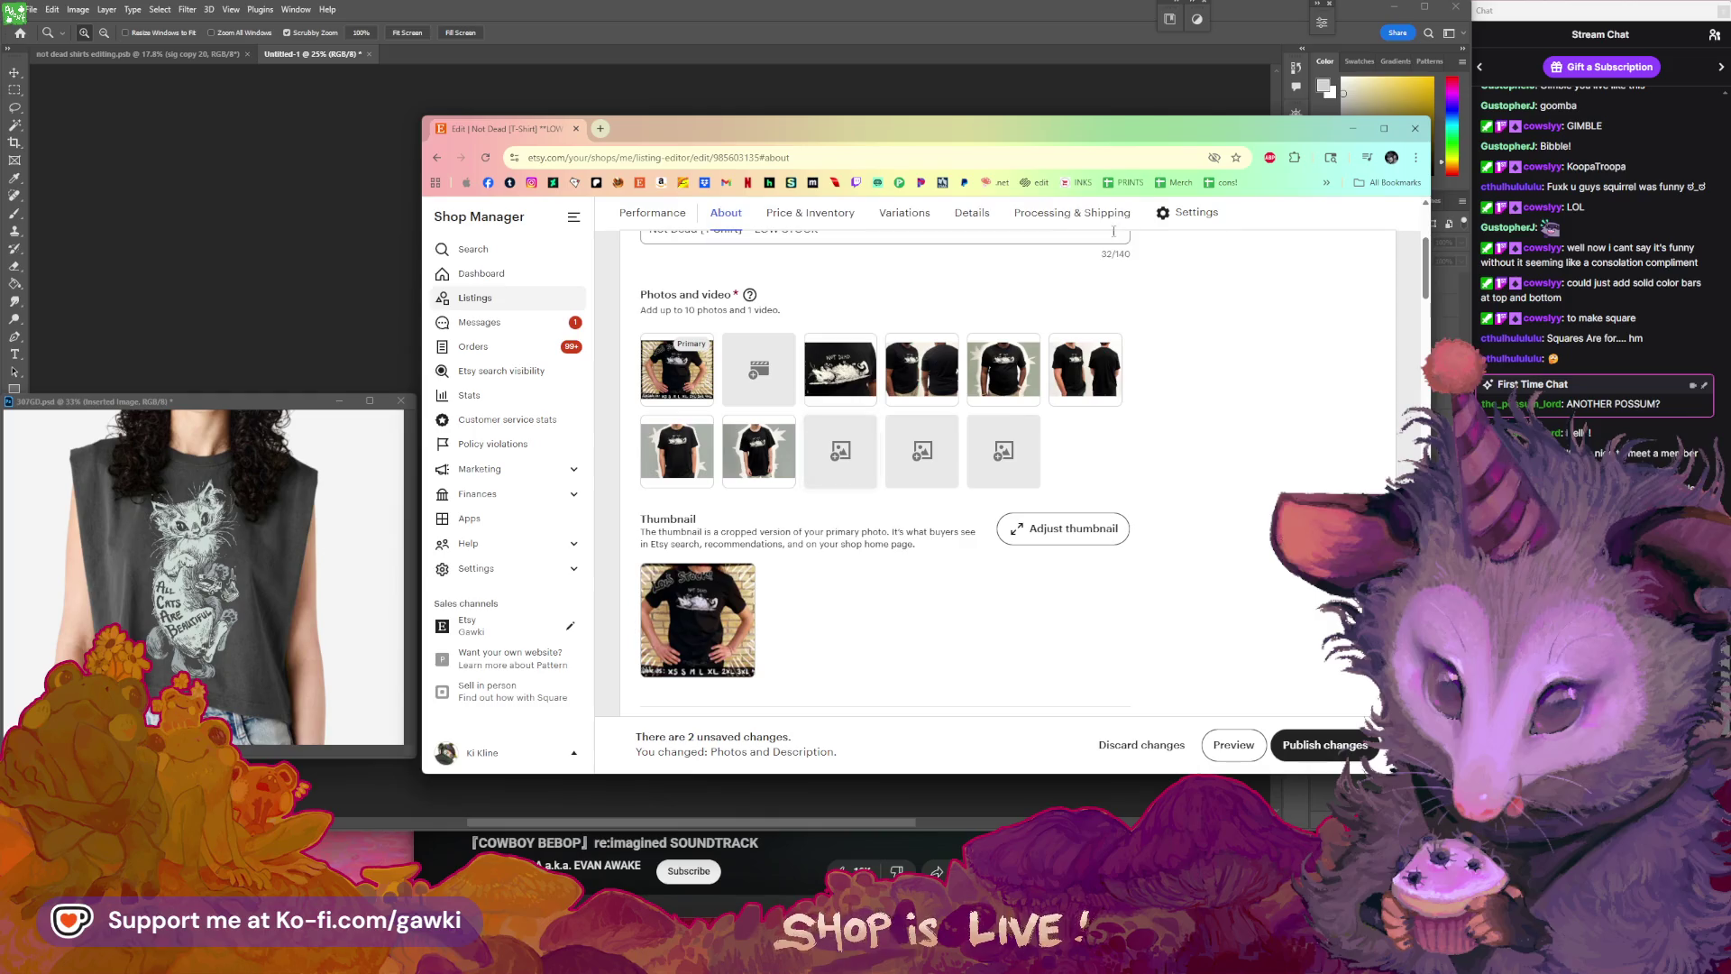
pyautogui.click(1004, 450)
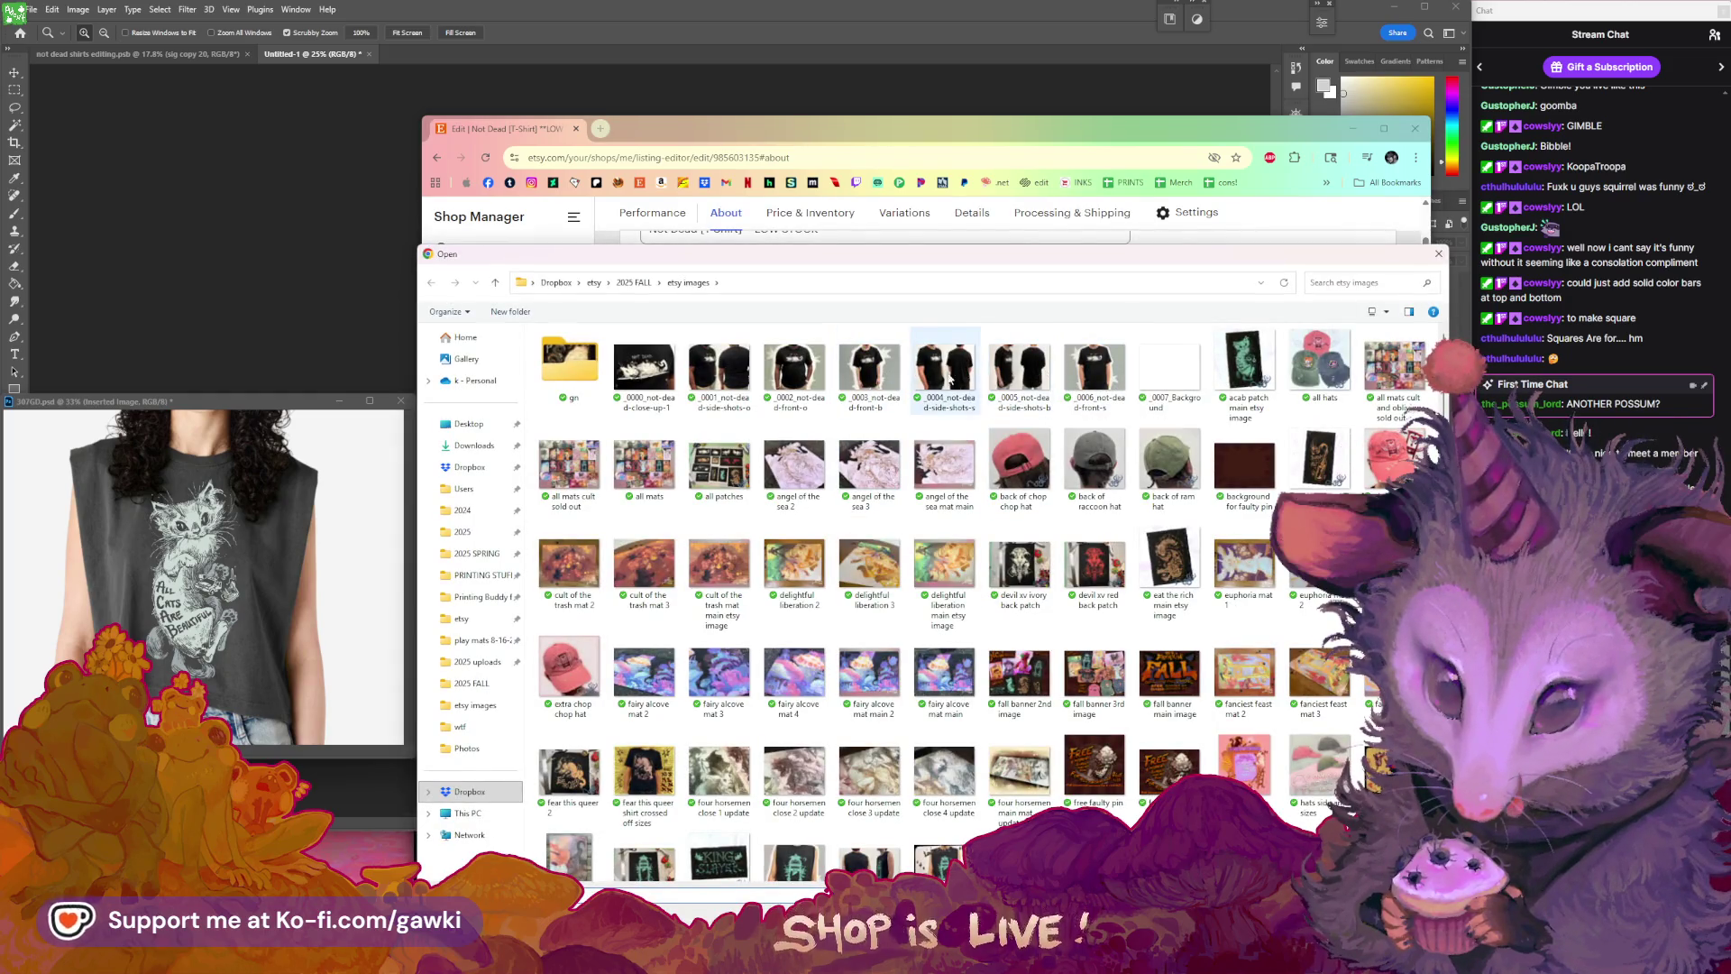
pyautogui.doubleClick(1013, 386)
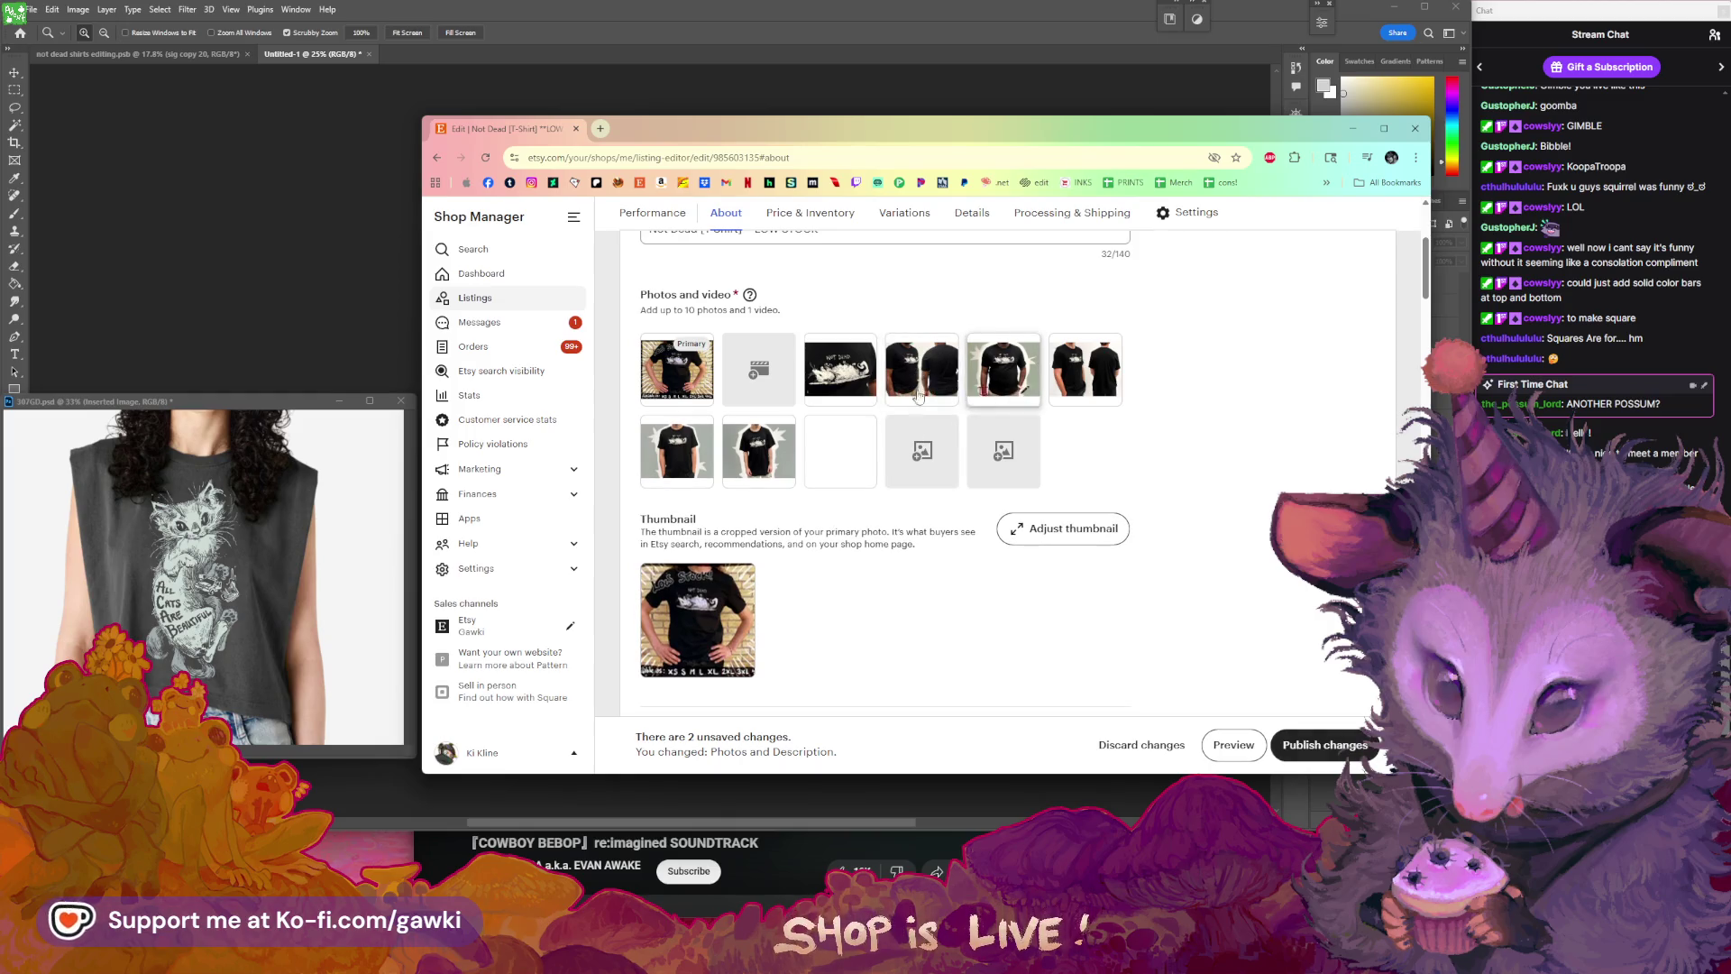
# - Reorder the thumbnails: possum Not Dead artwork third, grey-background shirt shots rearranged in row two
pyautogui.moveTo(762, 450); pyautogui.dragTo(805, 426)
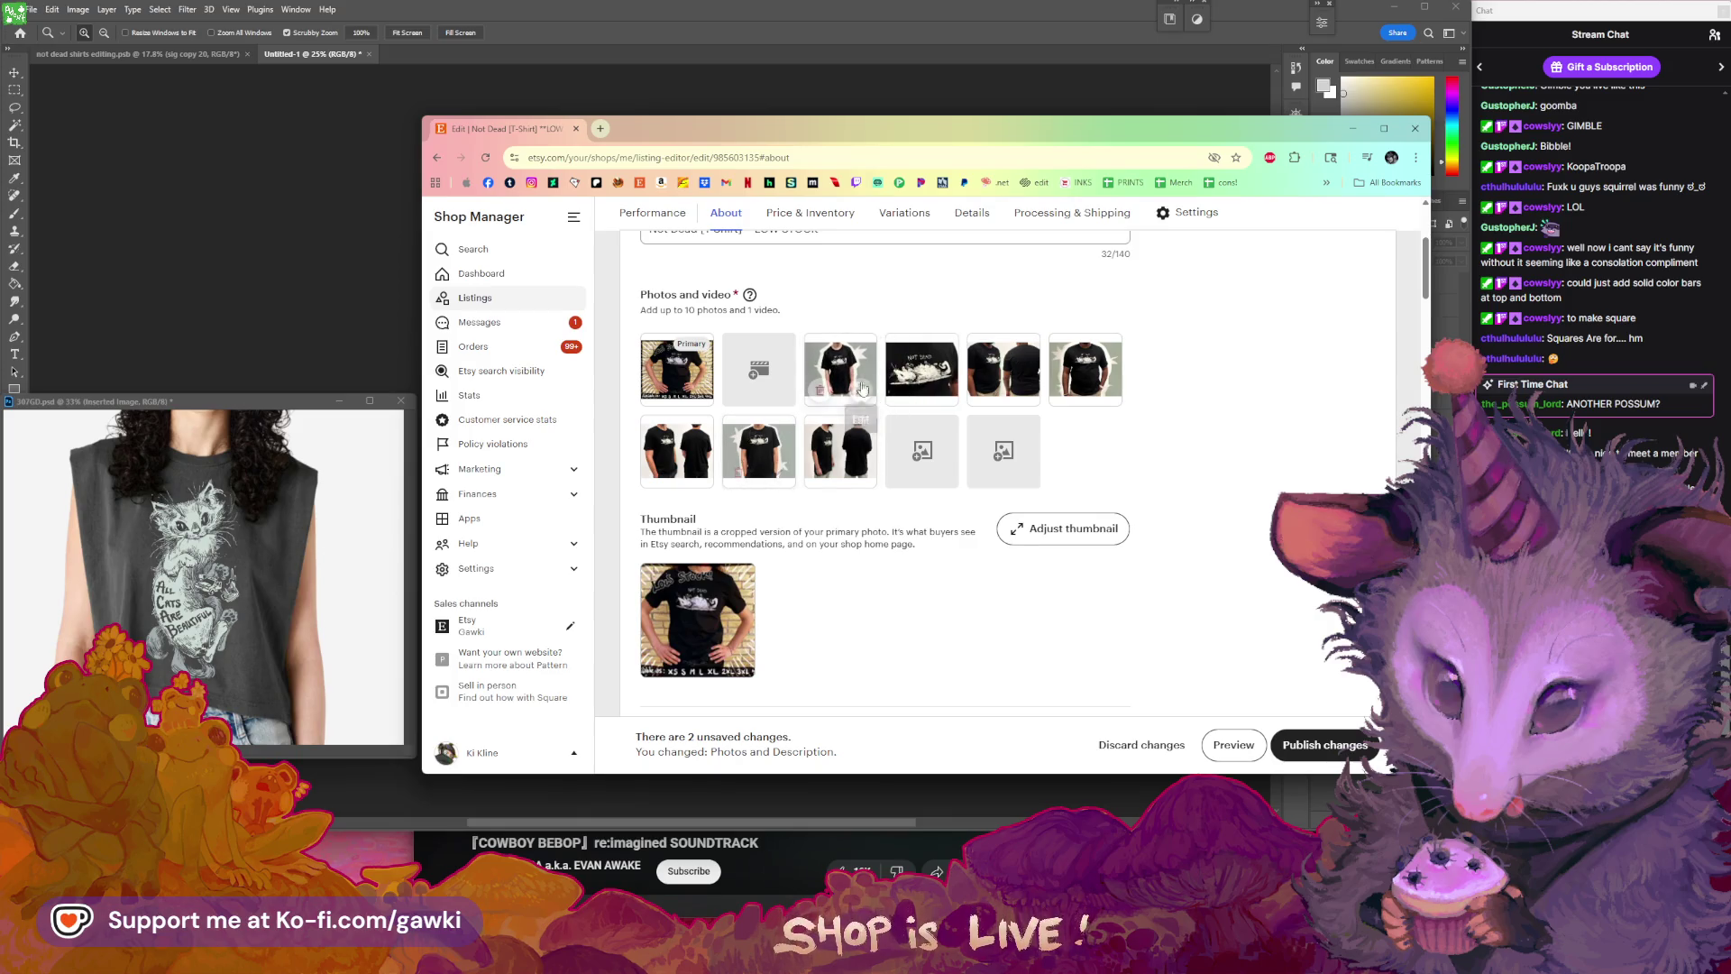
pyautogui.moveTo(945, 372); pyautogui.dragTo(941, 397)
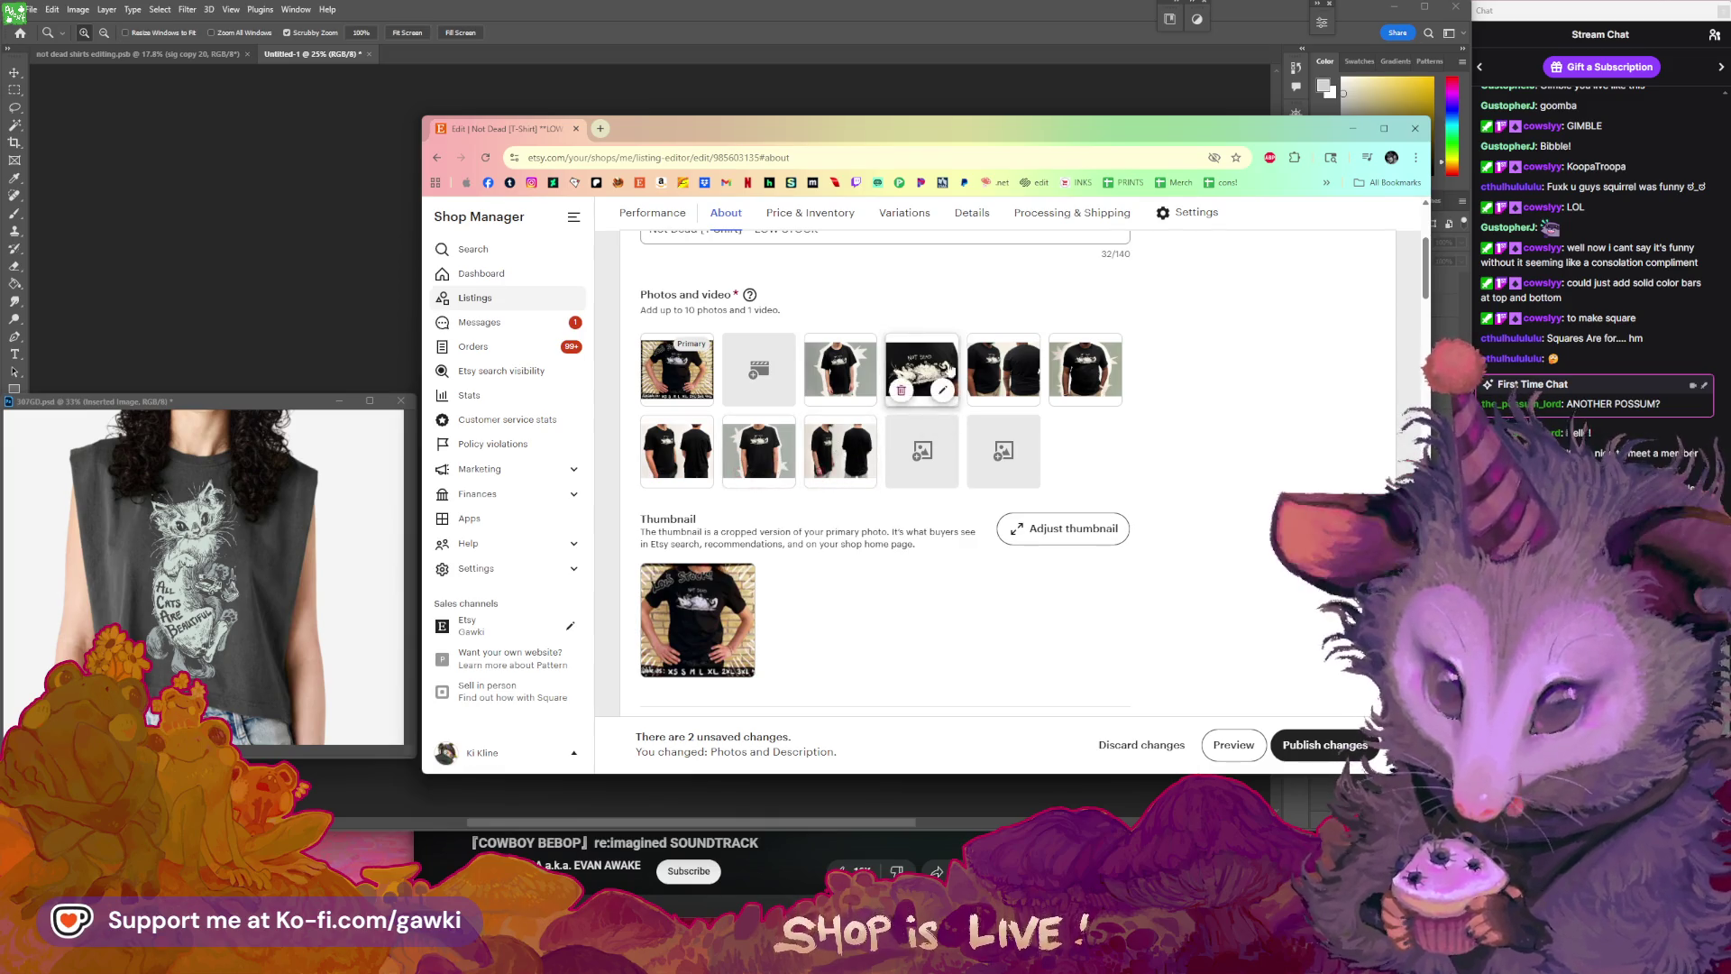
pyautogui.moveTo(938, 368); pyautogui.dragTo(857, 370)
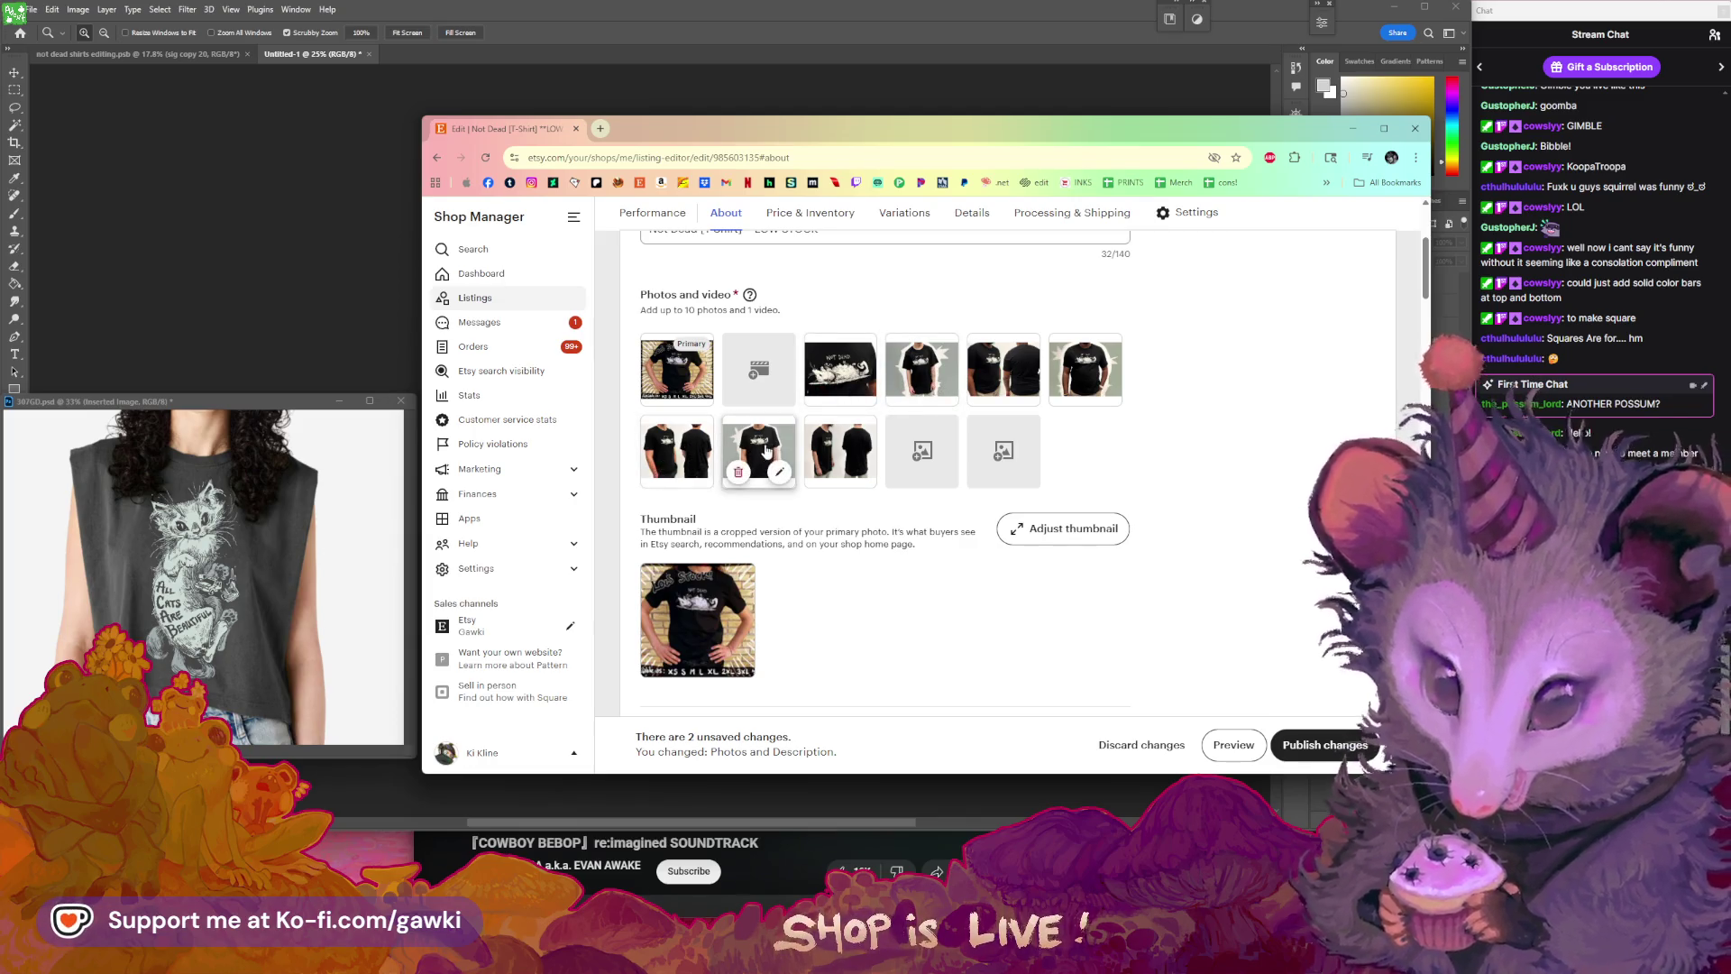
pyautogui.moveTo(757, 451); pyautogui.dragTo(678, 451)
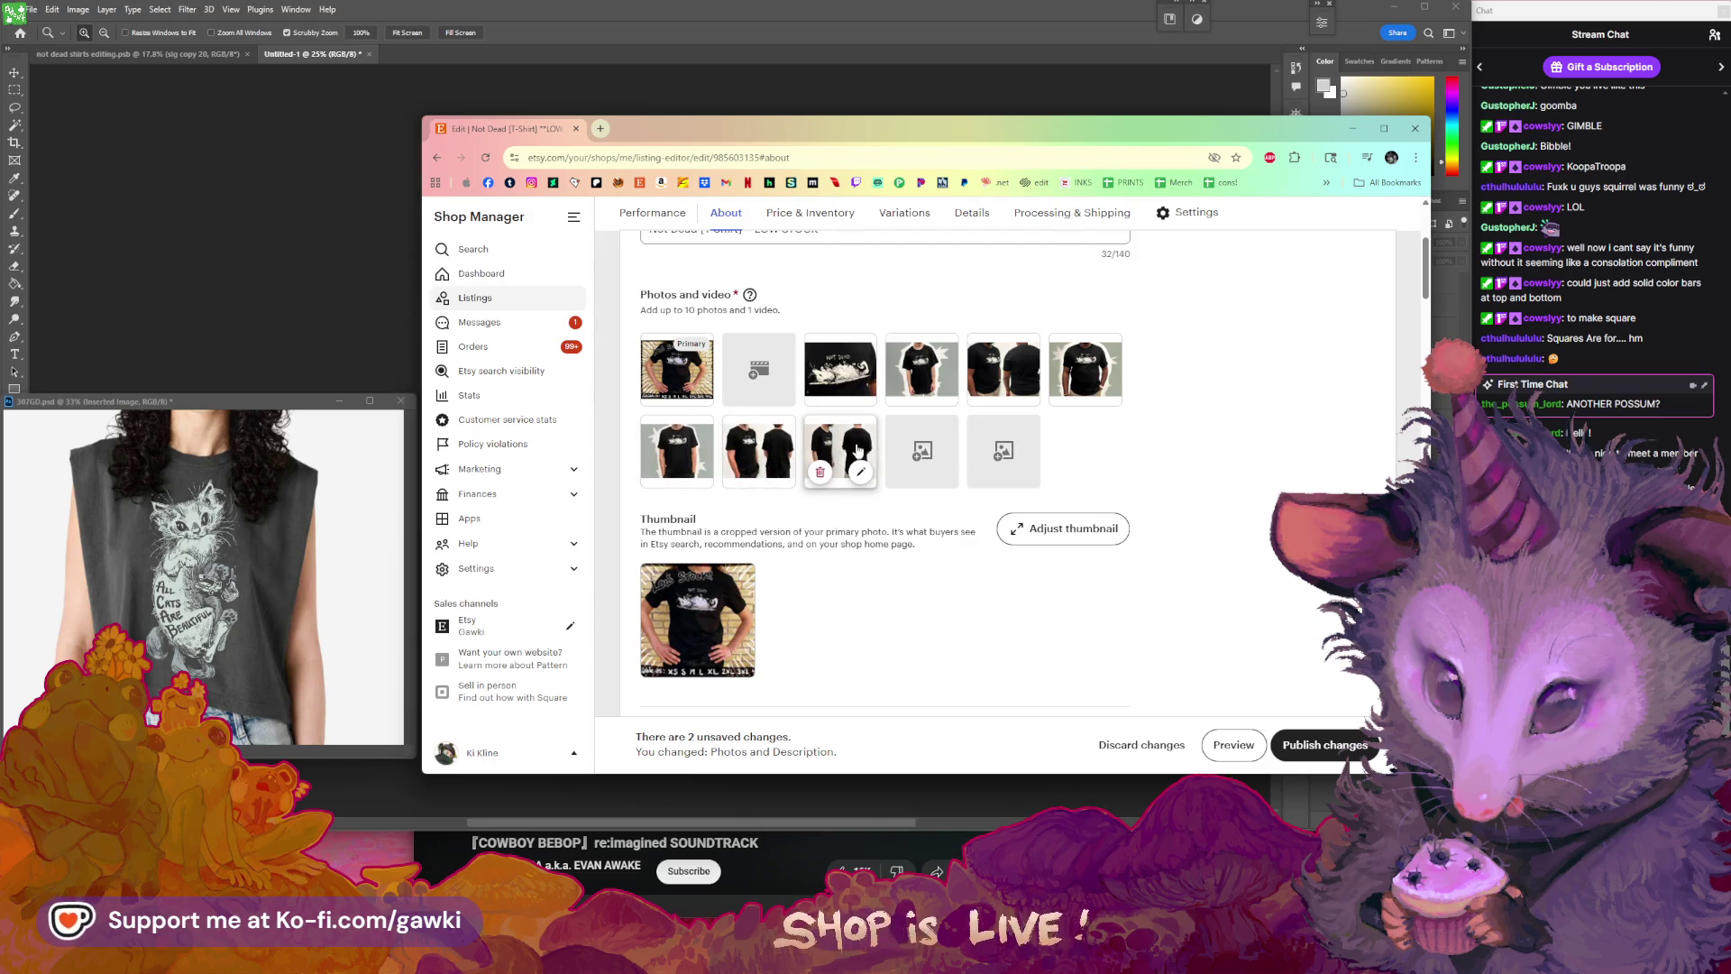
pyautogui.moveTo(888, 427); pyautogui.dragTo(1183, 417)
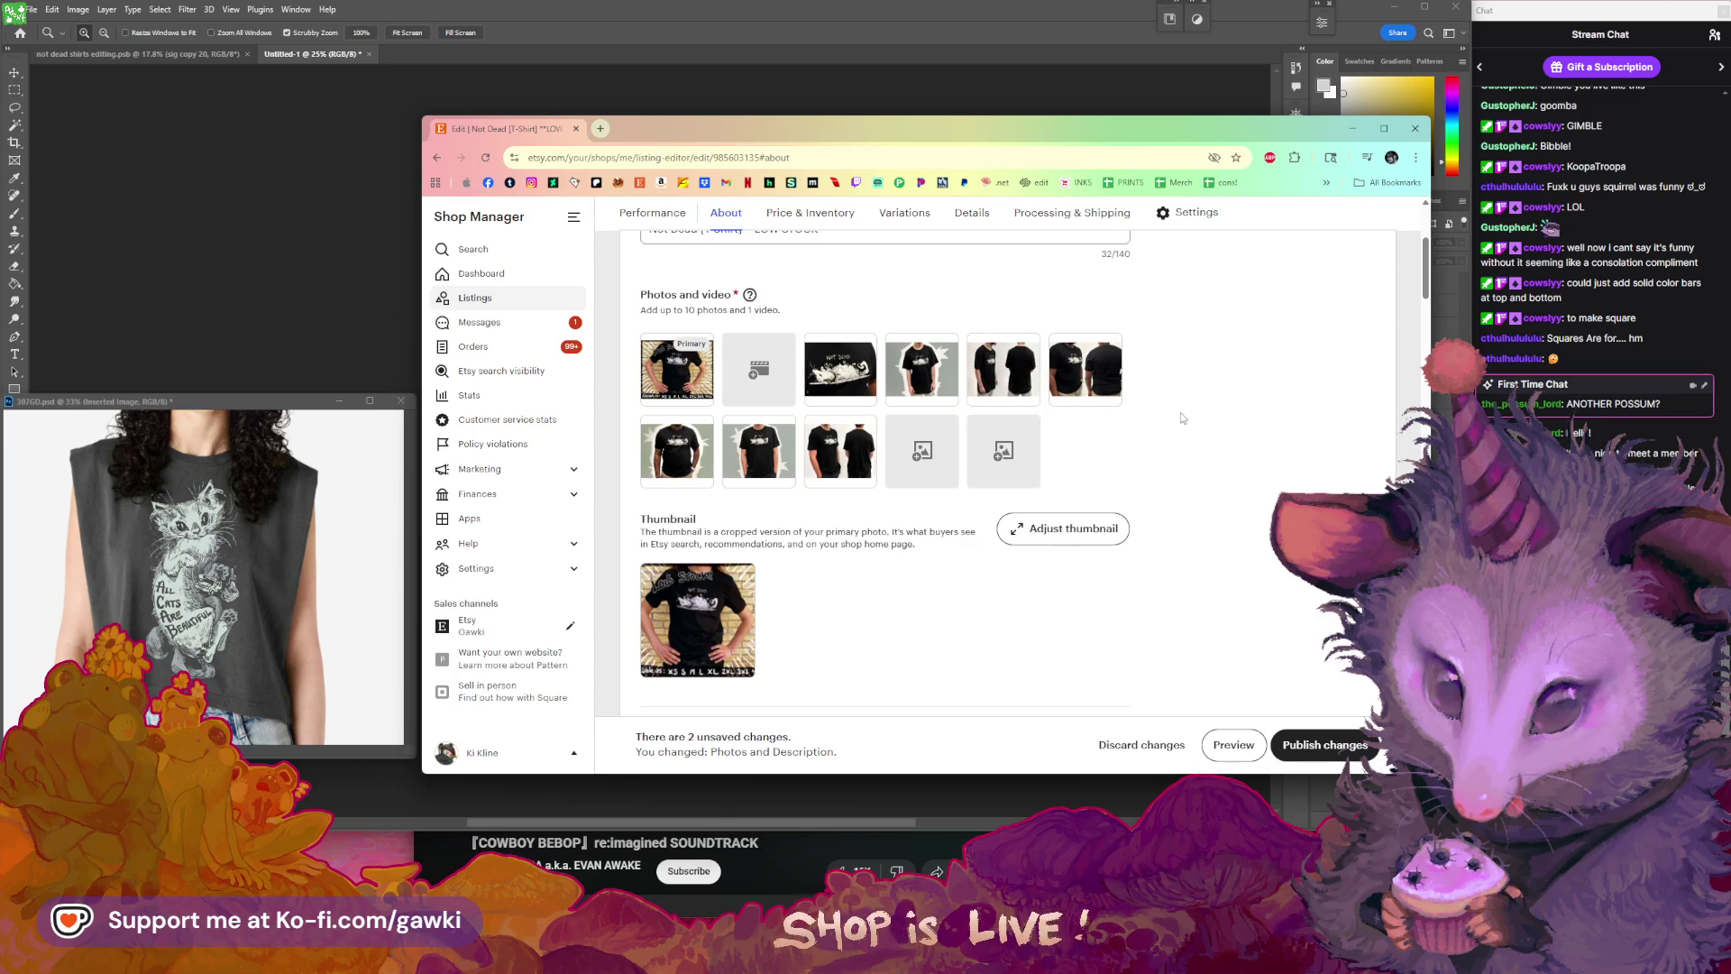
pyautogui.moveTo(676, 451); pyautogui.dragTo(1118, 366)
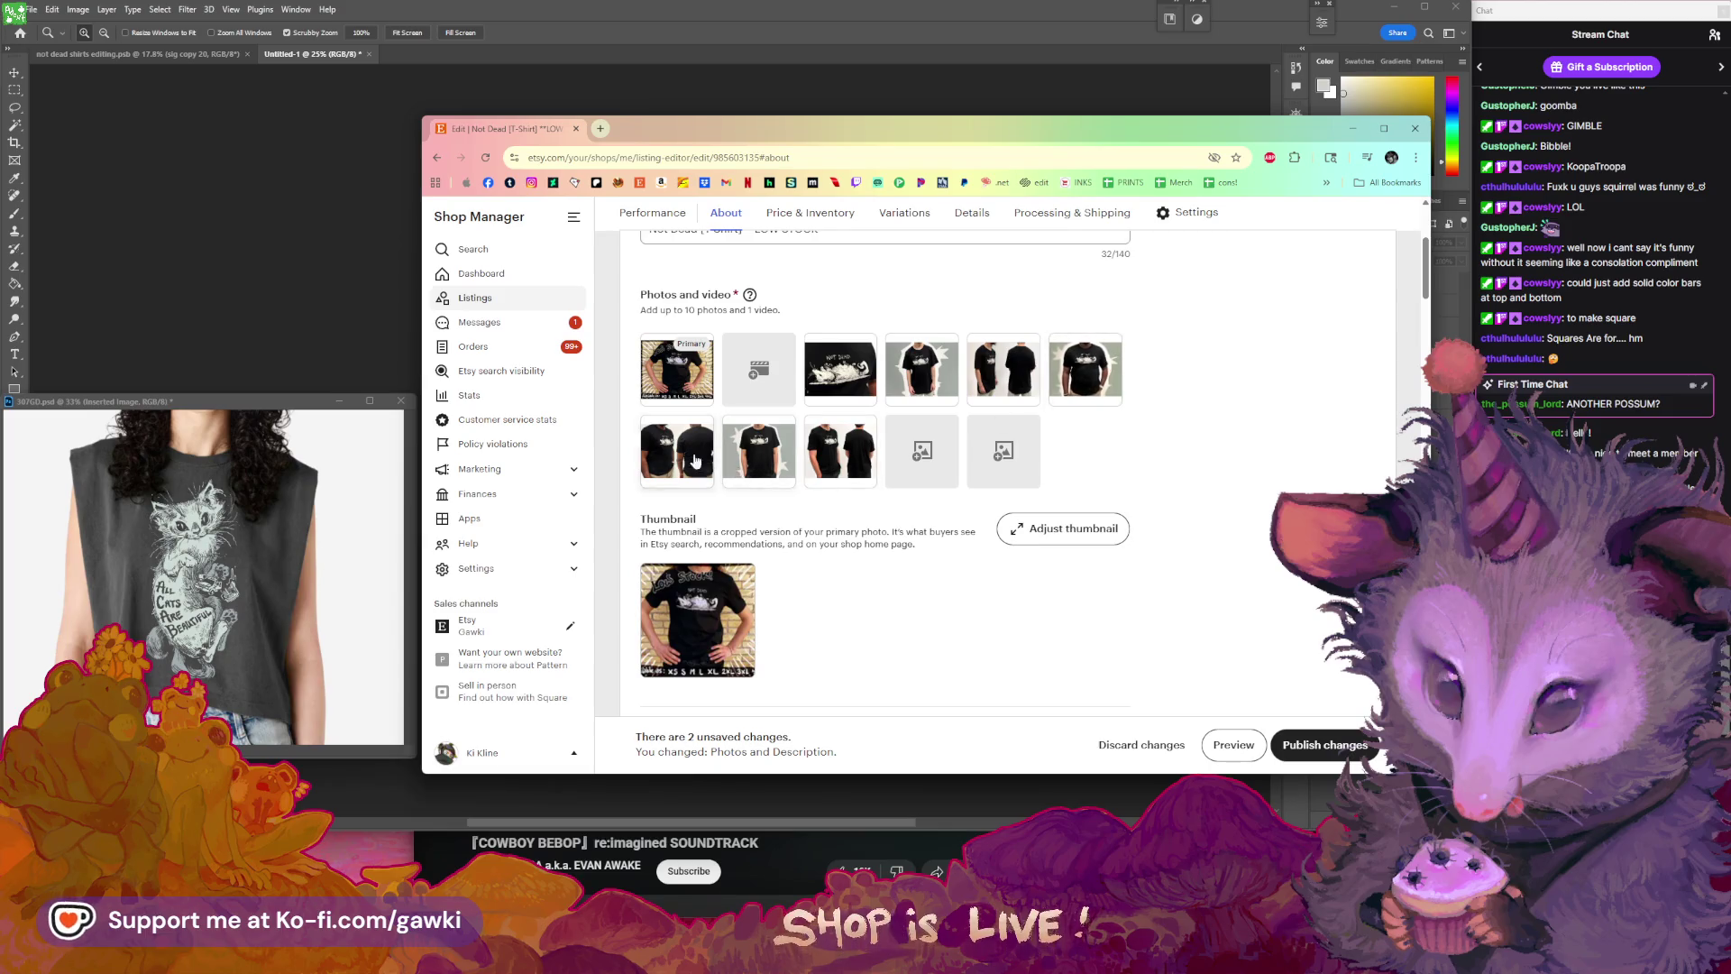
pyautogui.scroll(1, 1213, 554)
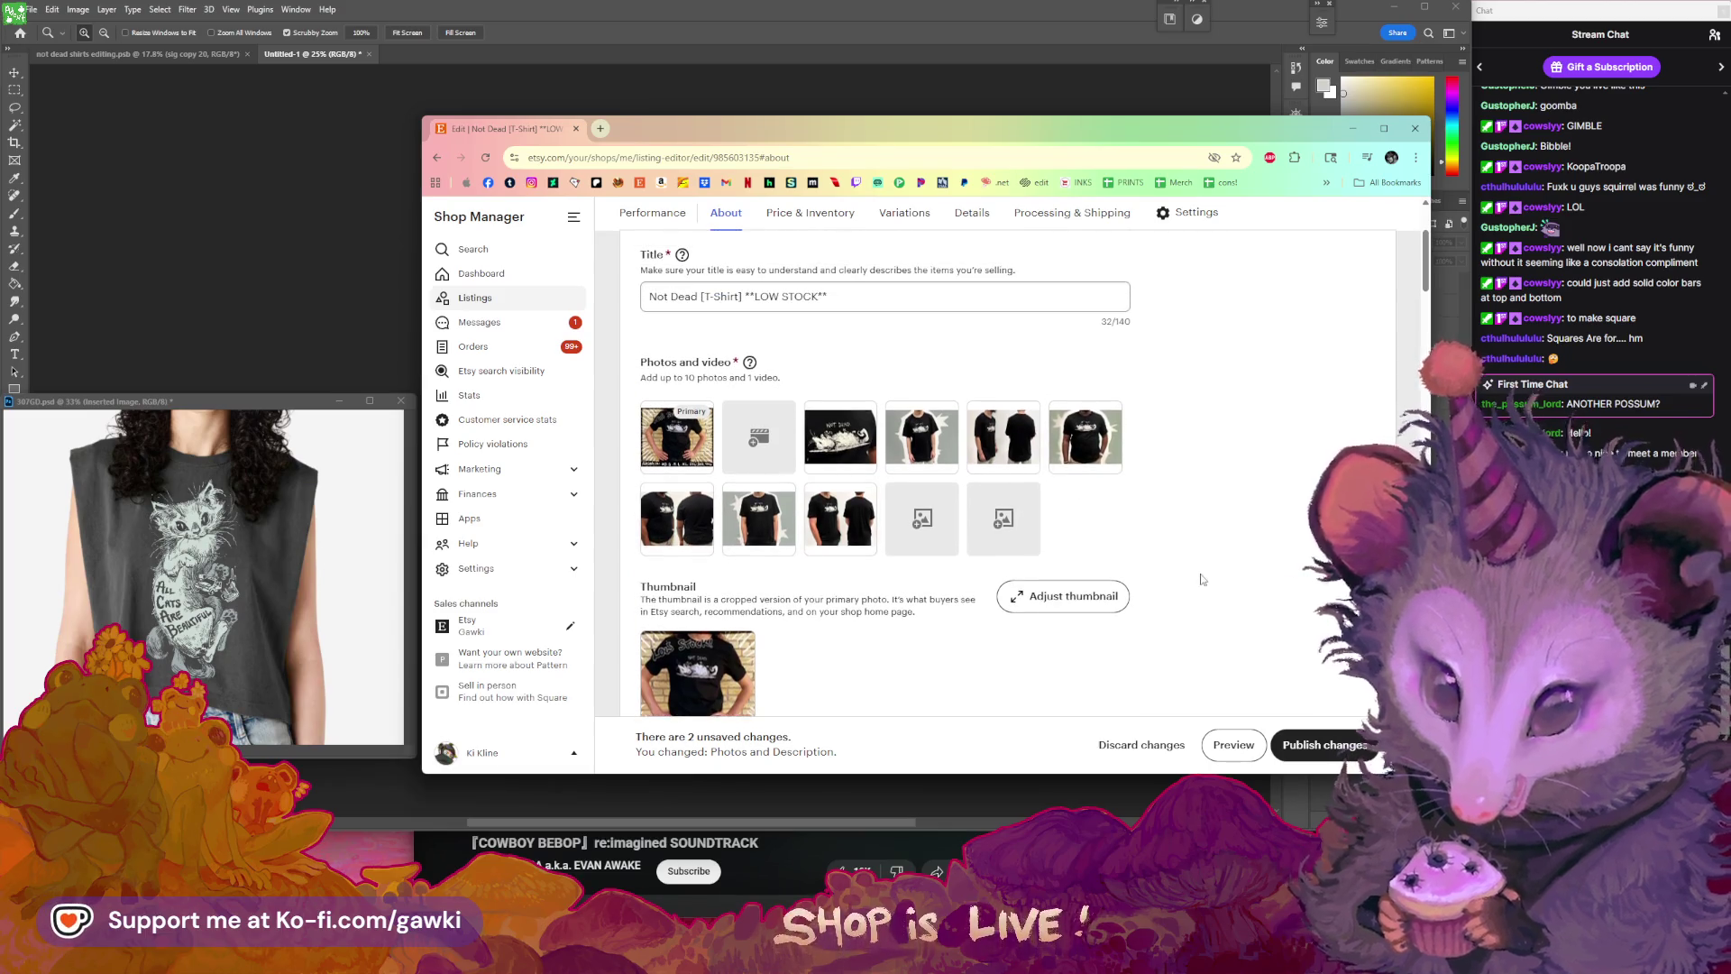
pyautogui.scroll(-2, 1208, 580)
pyautogui.scroll(-1, 1203, 505)
pyautogui.scroll(3, 1205, 505)
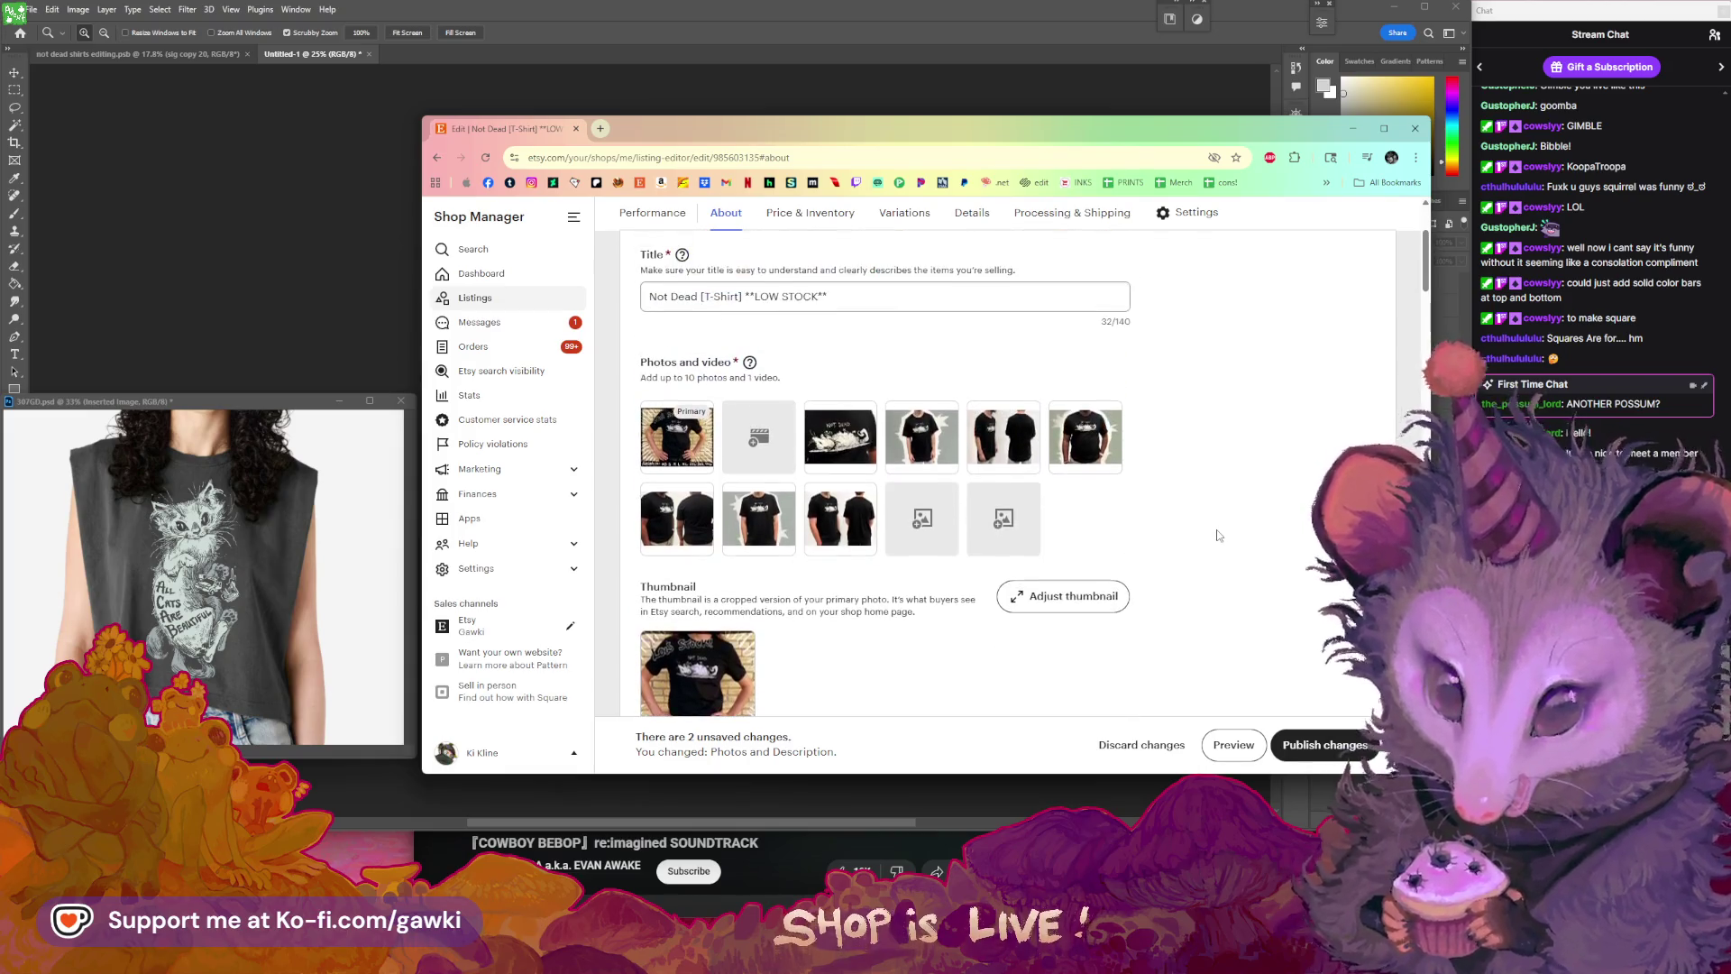
pyautogui.scroll(-1, 1228, 550)
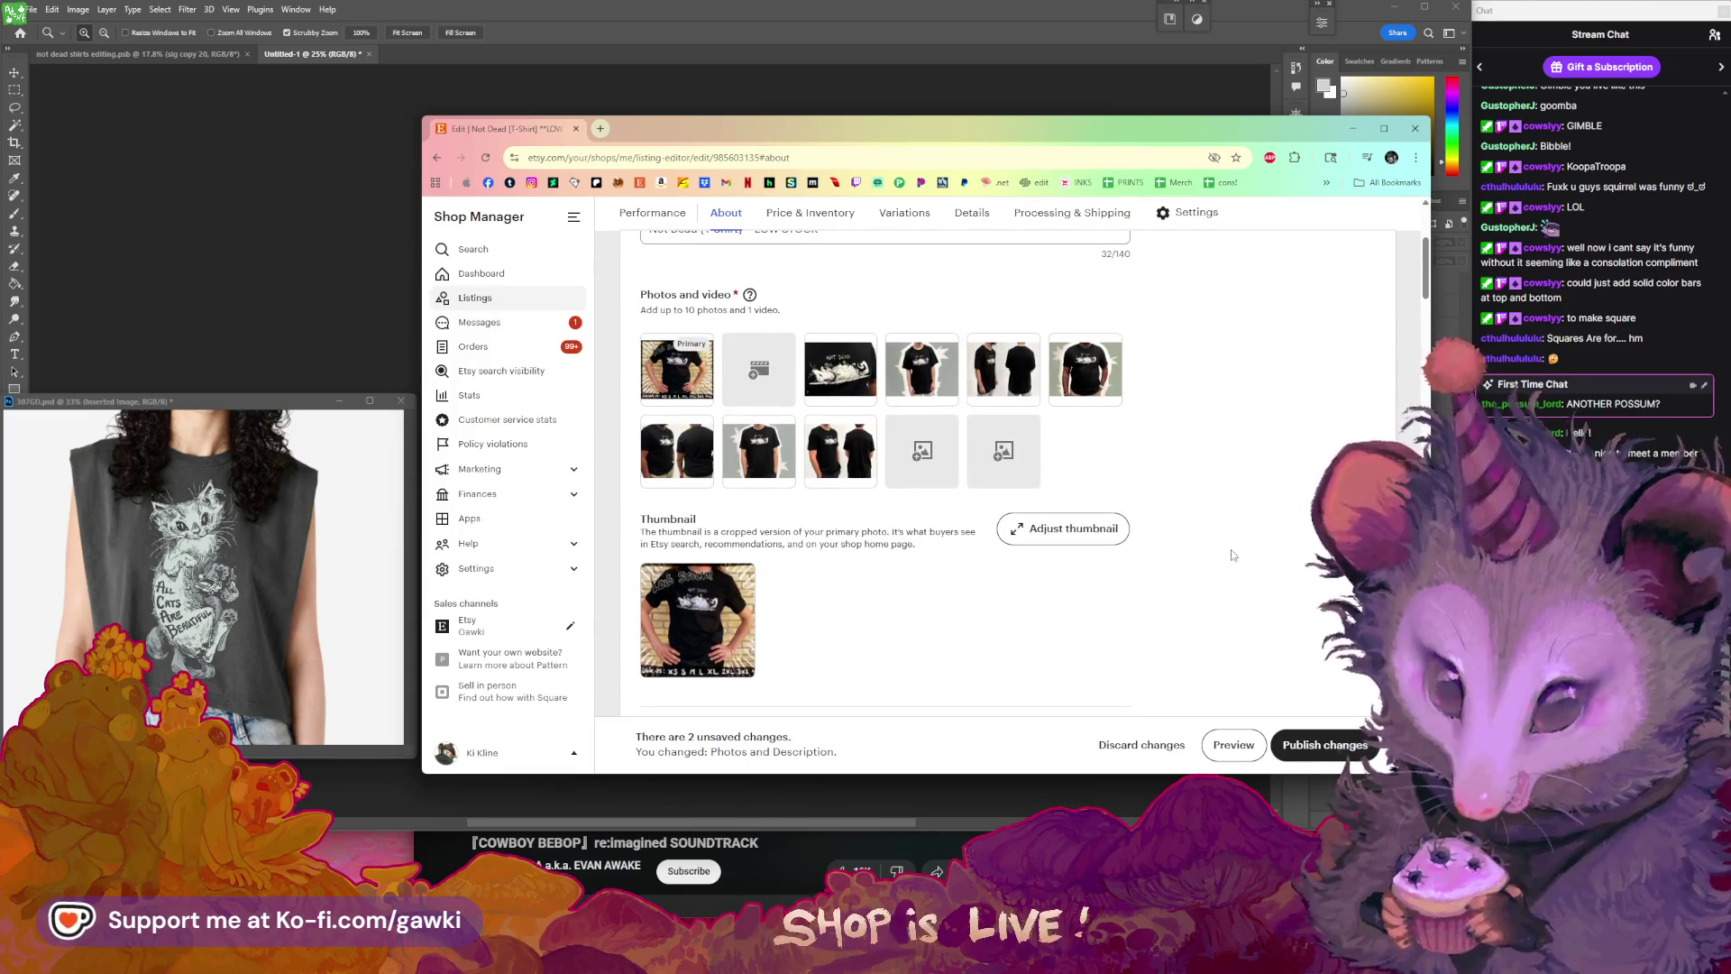
pyautogui.scroll(-1, 1232, 557)
pyautogui.scroll(-1, 1234, 556)
pyautogui.scroll(1, 1233, 563)
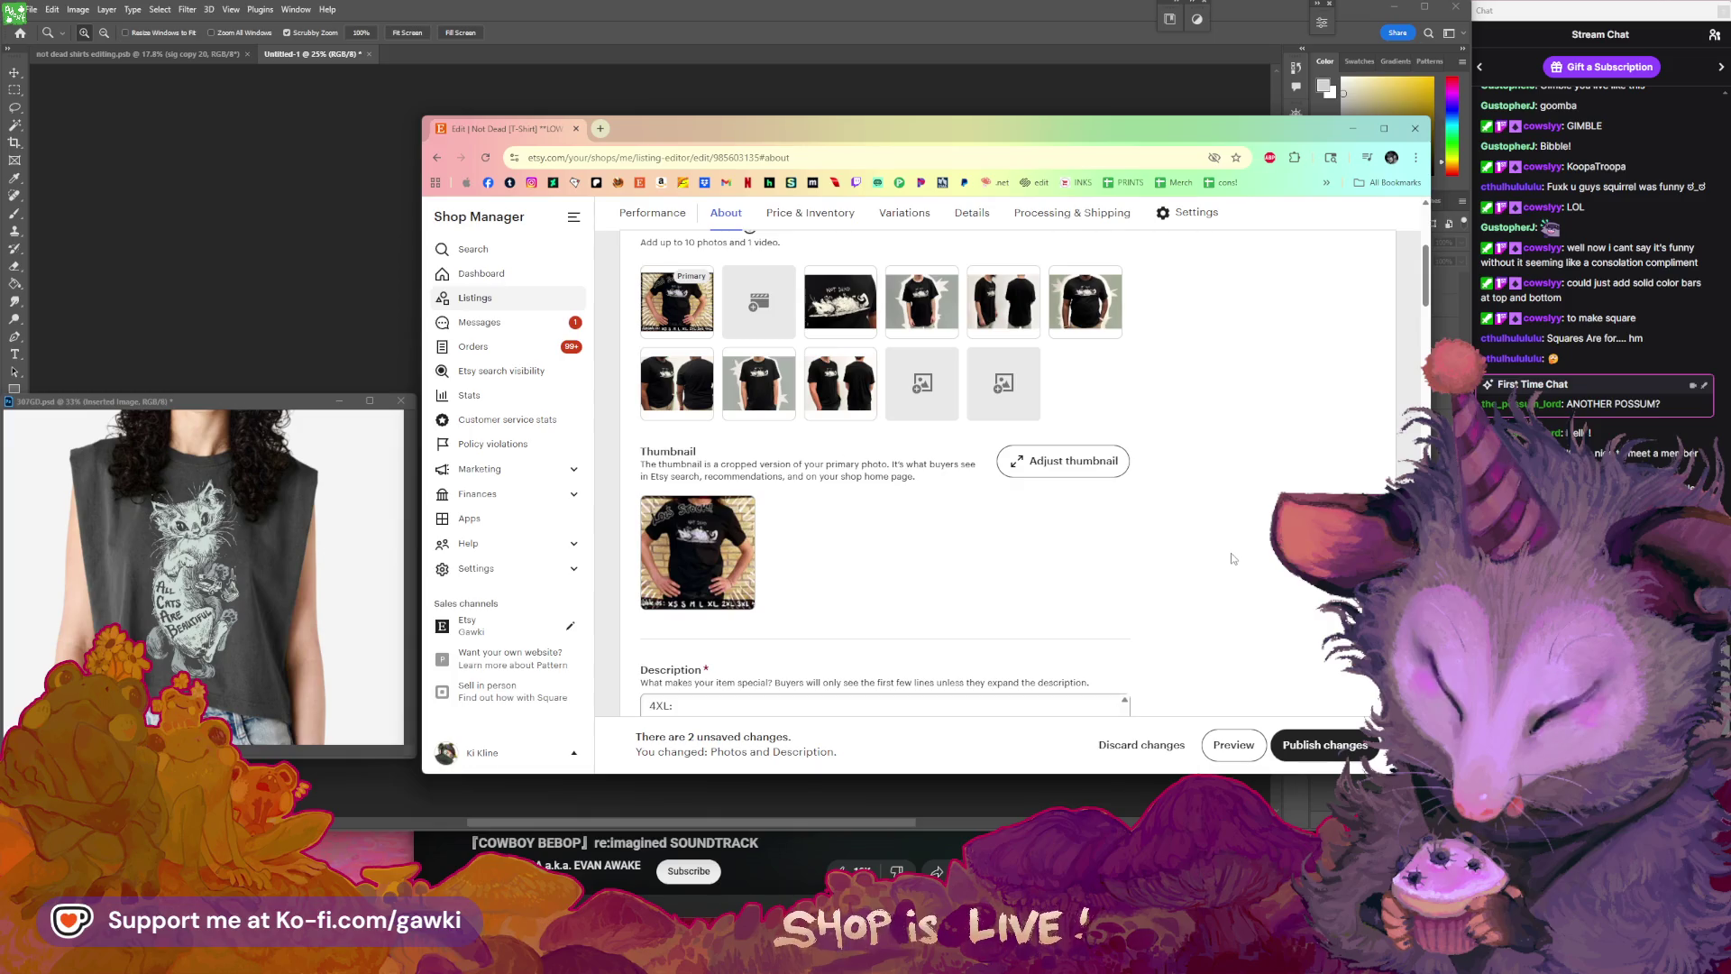
pyautogui.scroll(1, 1233, 569)
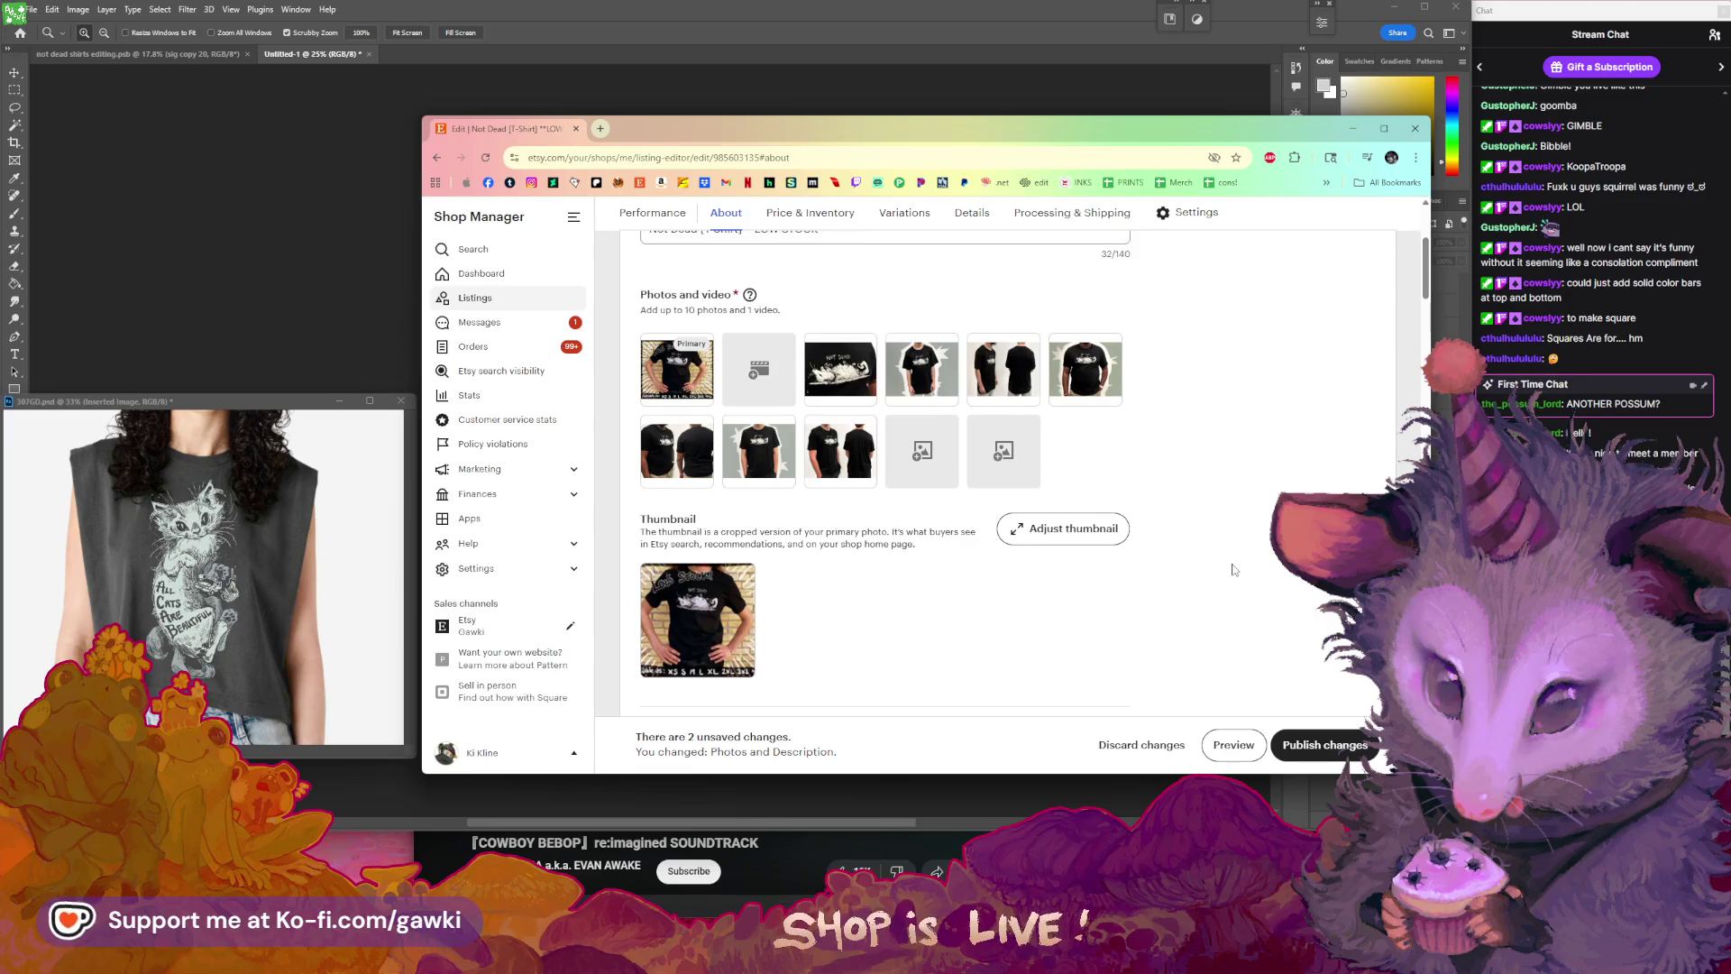
pyautogui.scroll(-1, 1234, 570)
pyautogui.scroll(-3, 1233, 569)
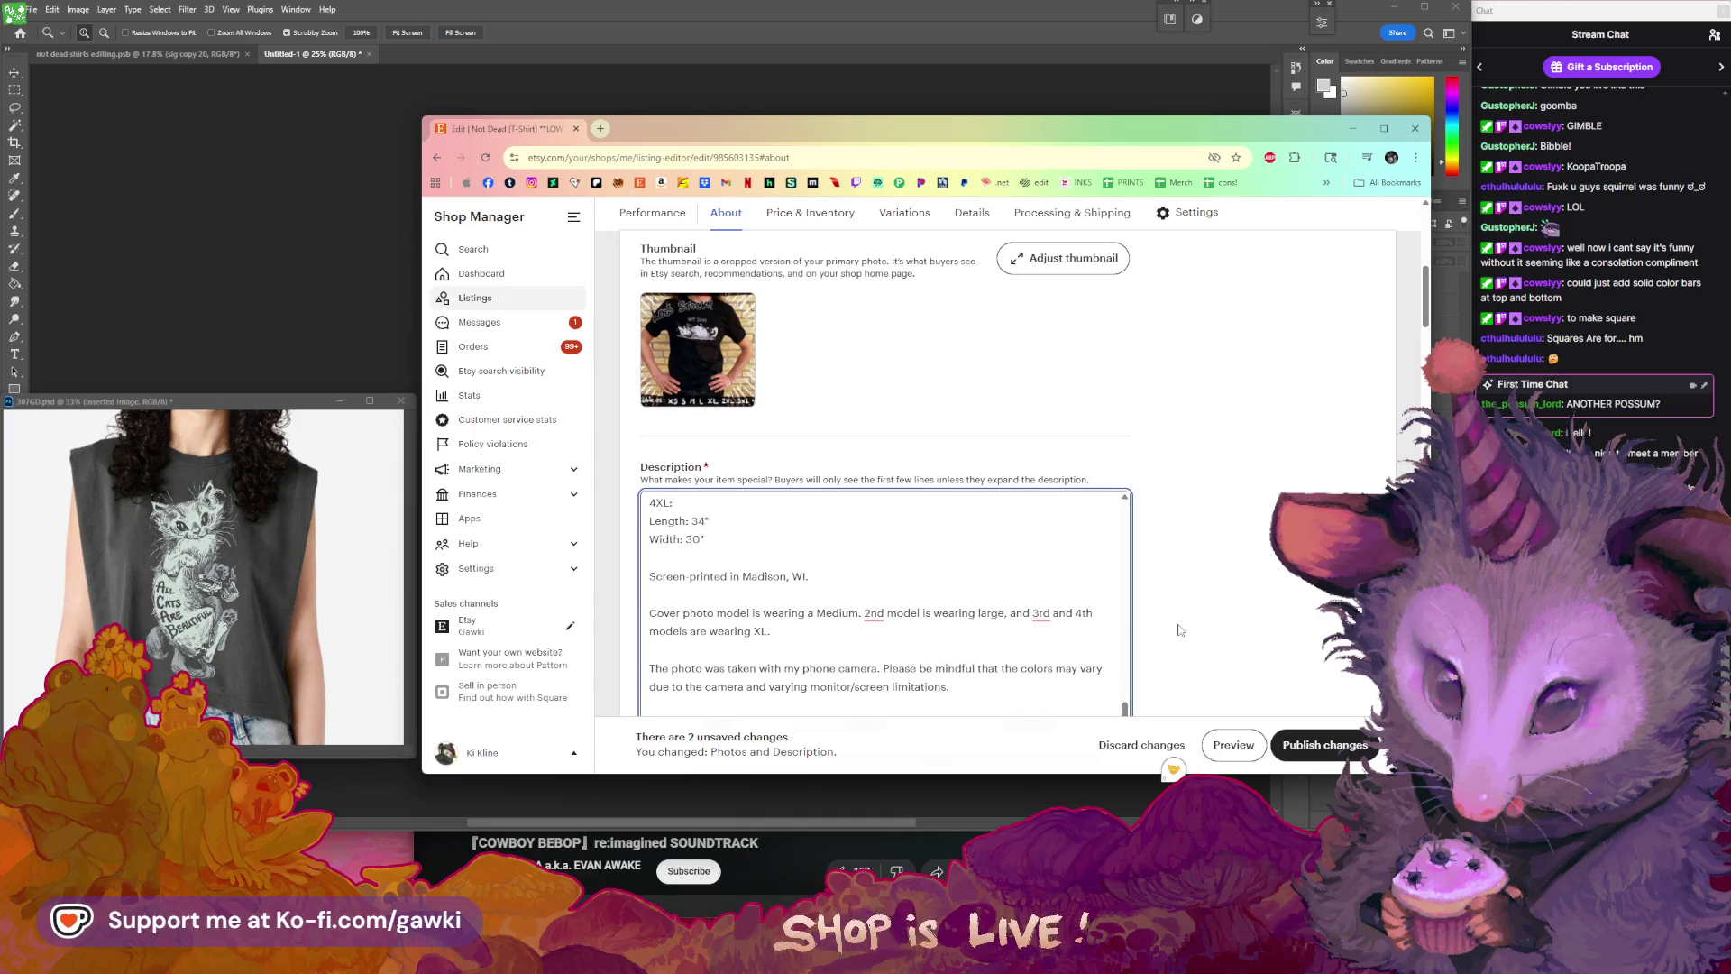
pyautogui.scroll(-1, 1183, 630)
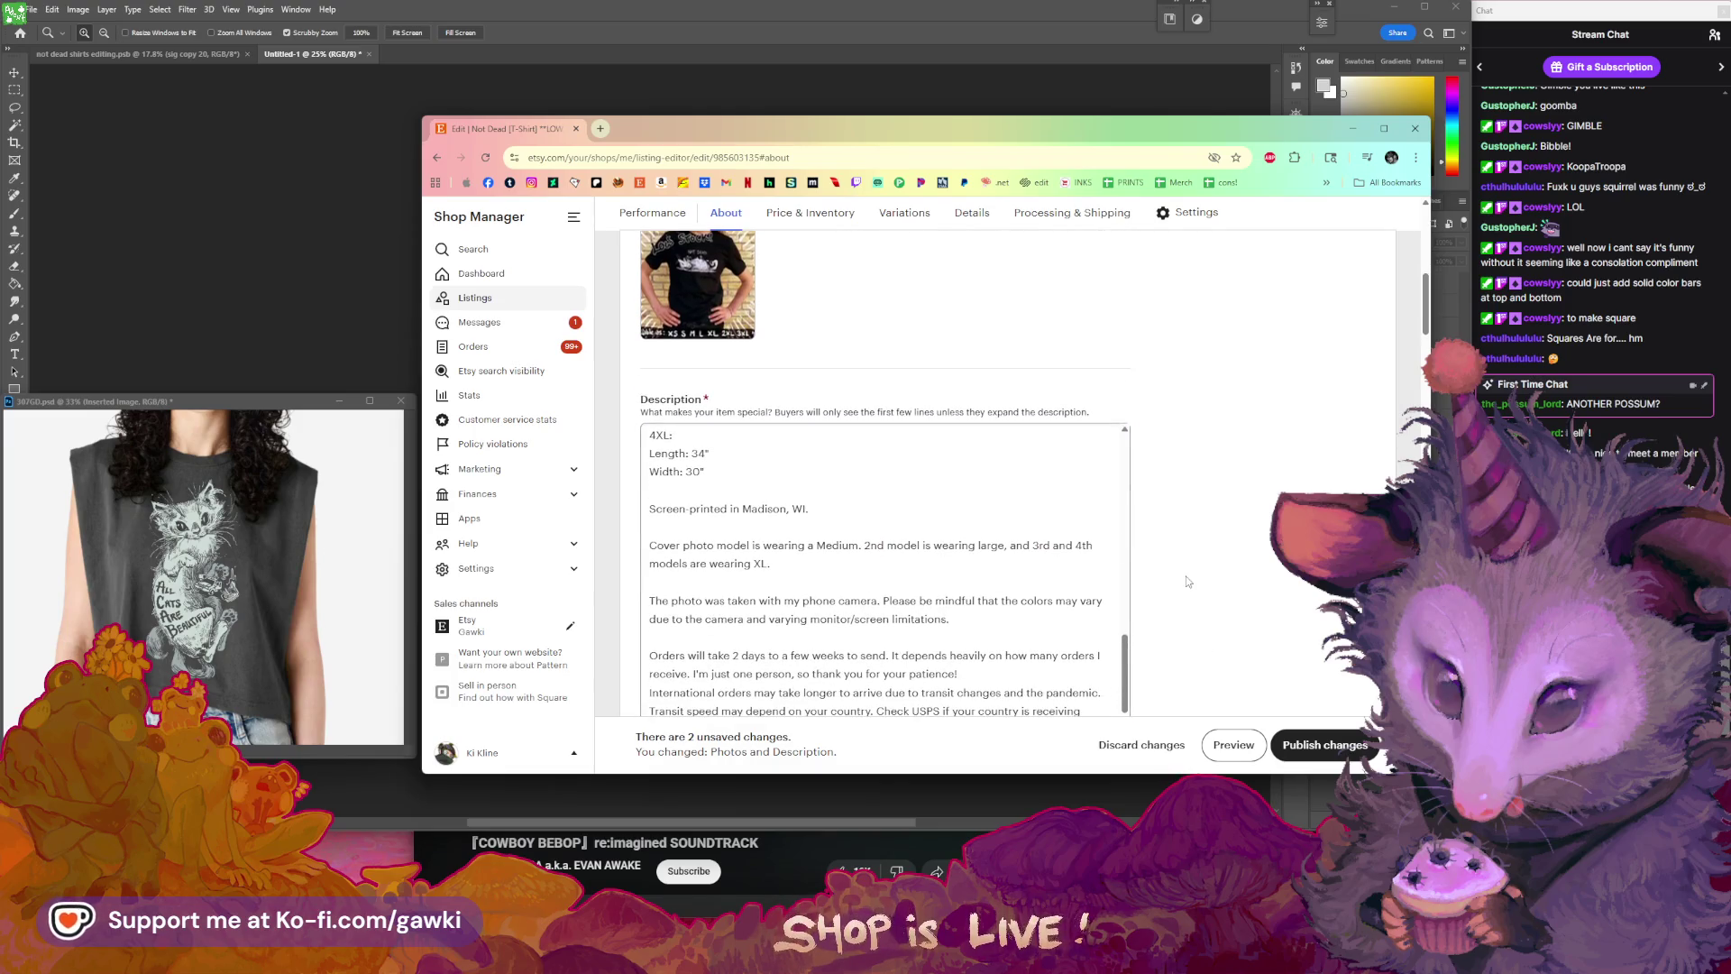
pyautogui.scroll(5, 1187, 582)
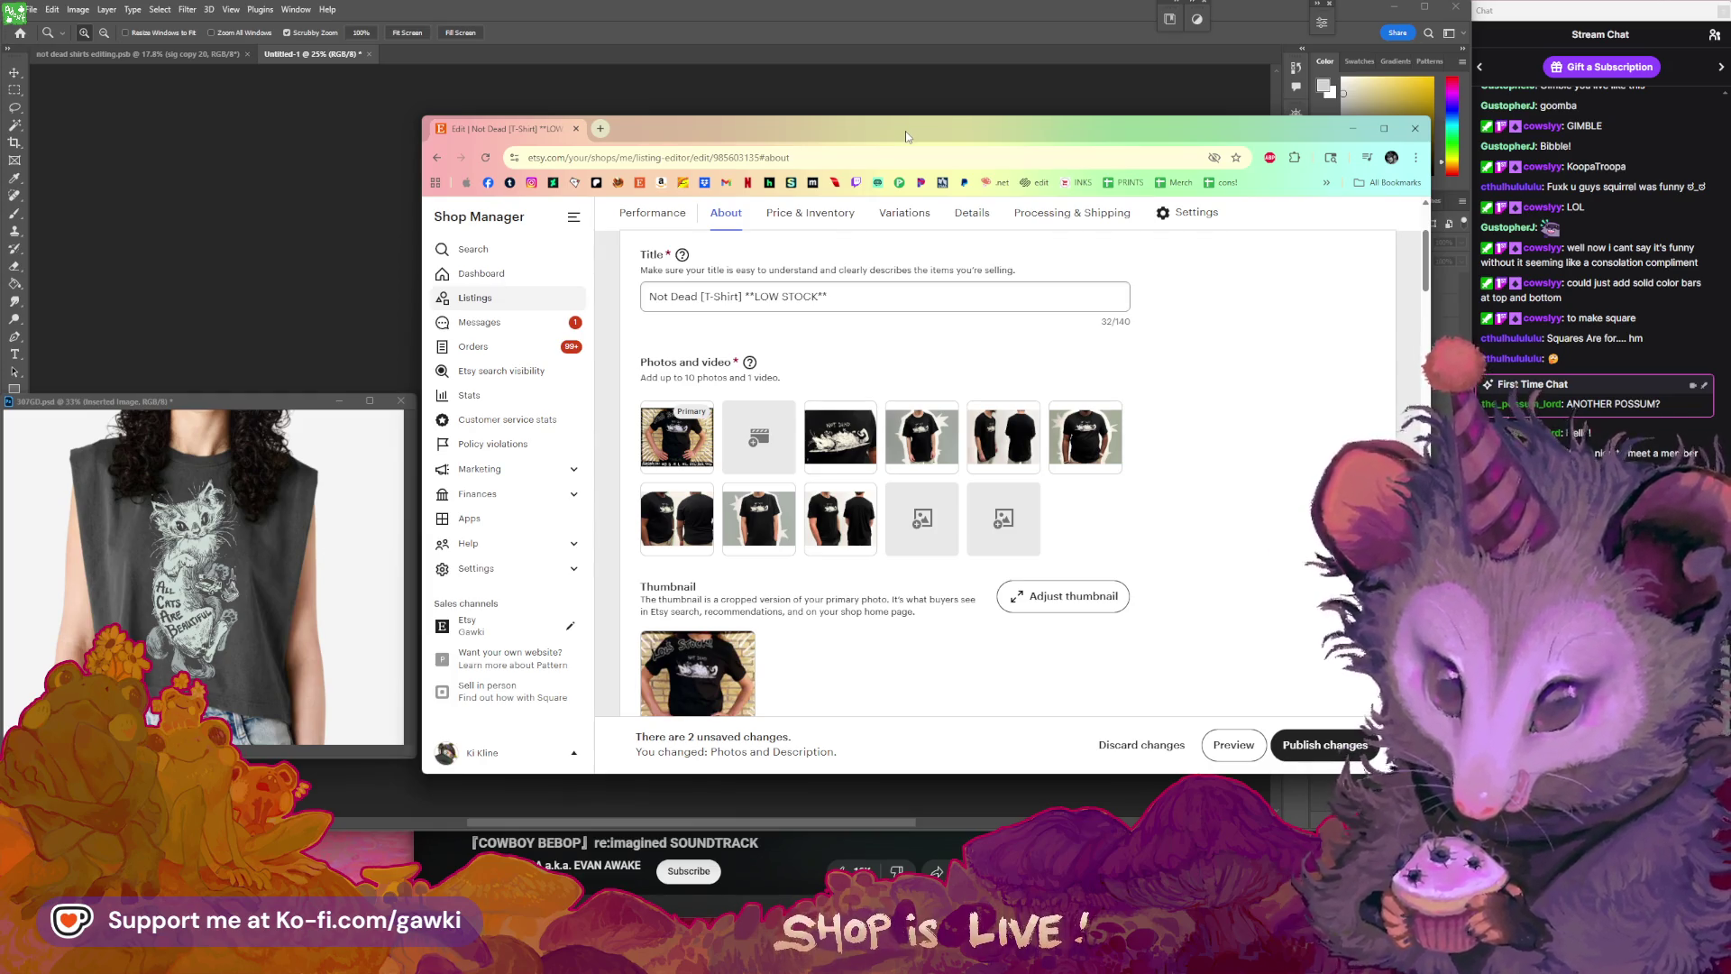
# - Publish the listing's photo and description changes
pyautogui.click(1311, 747)
pyautogui.moveTo(1030, 127); pyautogui.dragTo(1027, 137)
pyautogui.moveTo(751, 132)
pyautogui.mouseDown()
pyautogui.moveTo(817, 161)
pyautogui.moveTo(797, 128)
pyautogui.mouseUp()
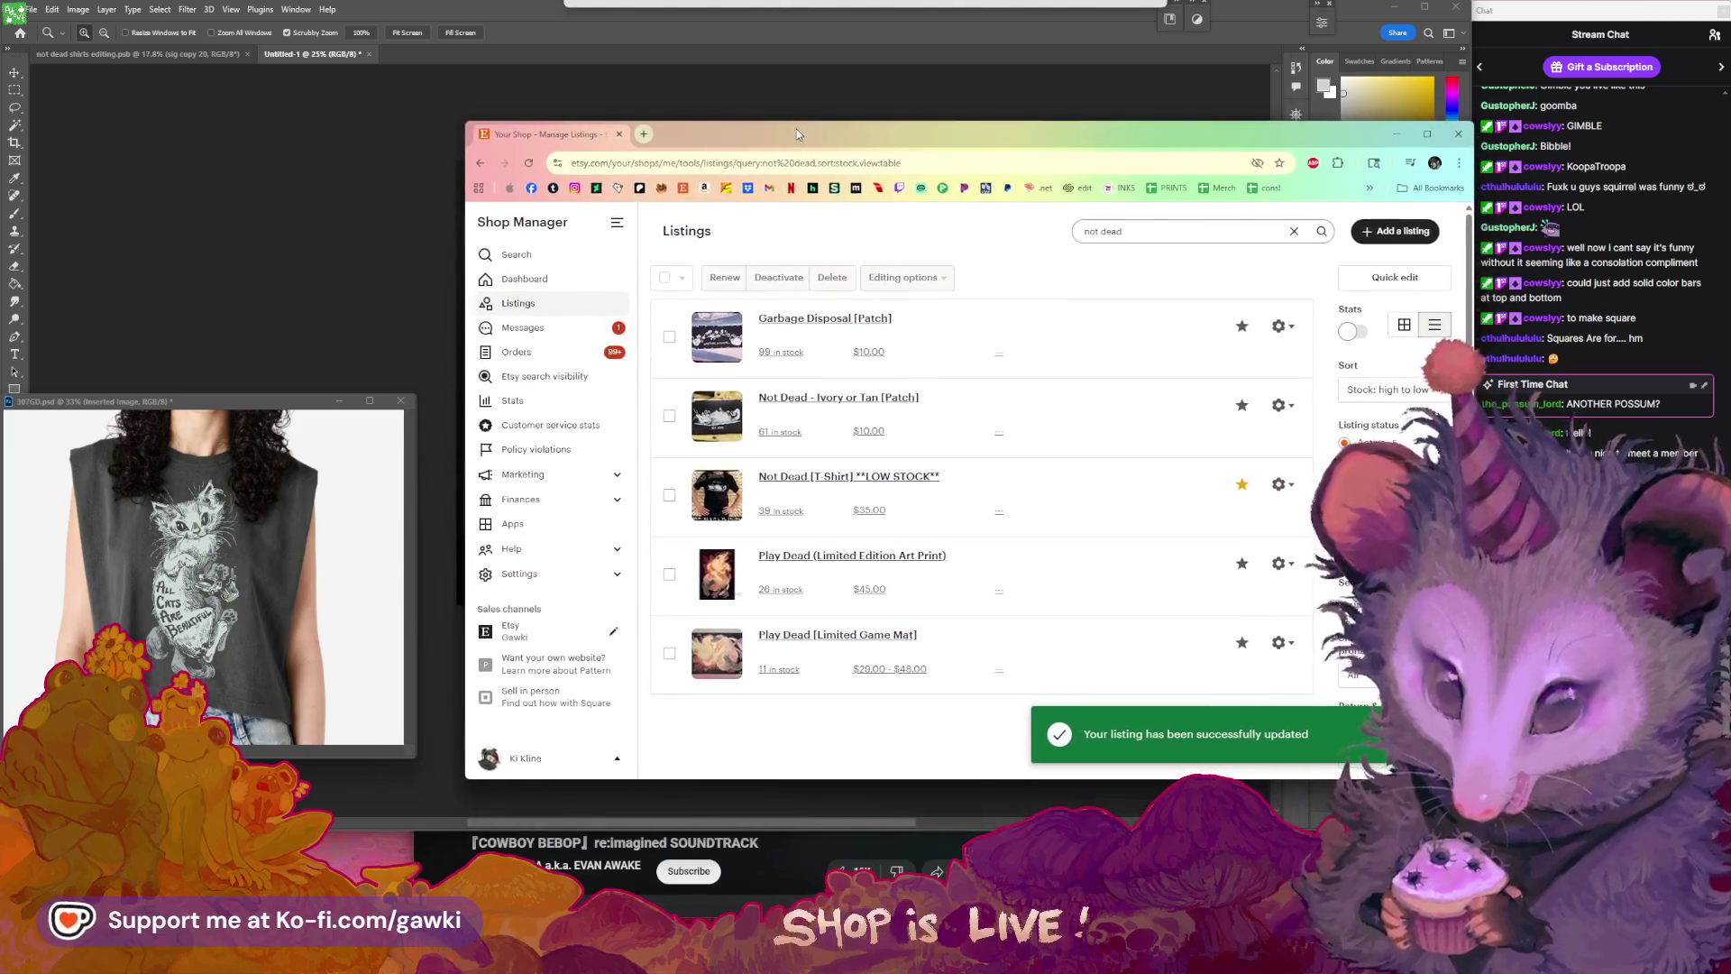
# - Open the public shop storefront and the Not Dead T-Shirt listing page
pyautogui.click(682, 190)
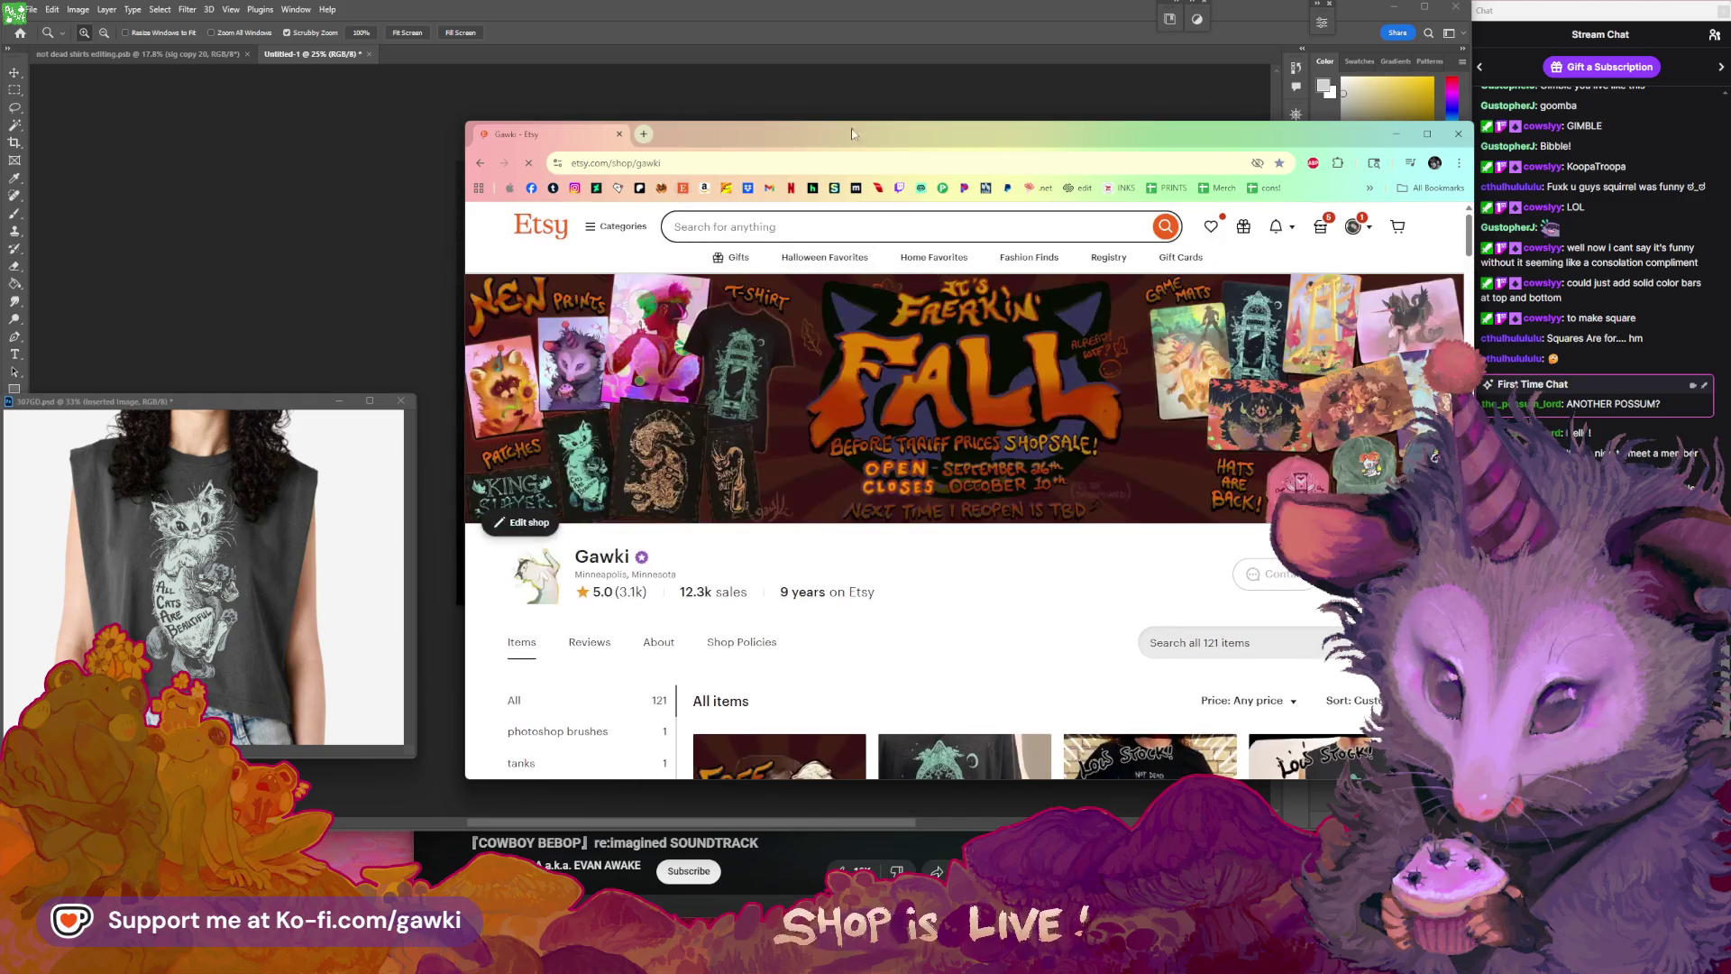
pyautogui.scroll(-4, 1174, 466)
pyautogui.click(1174, 465)
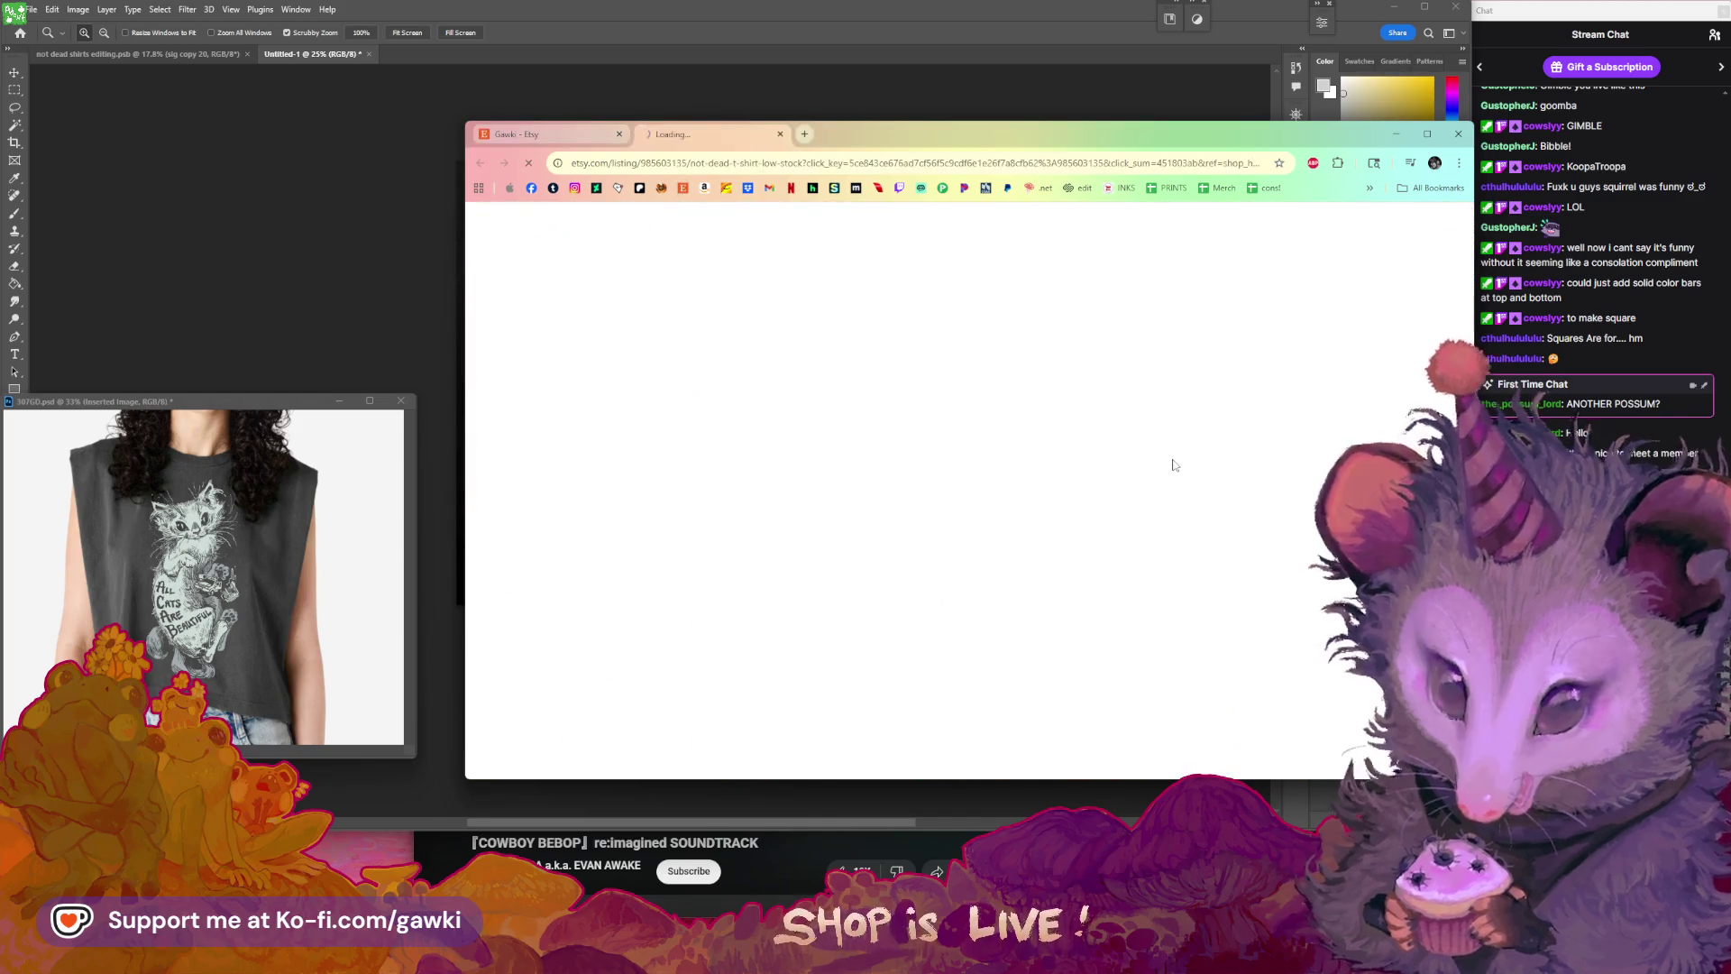
# - Page through the listing's six product photos, then enlarge one in the full-screen viewer
pyautogui.scroll(-2, 1071, 492)
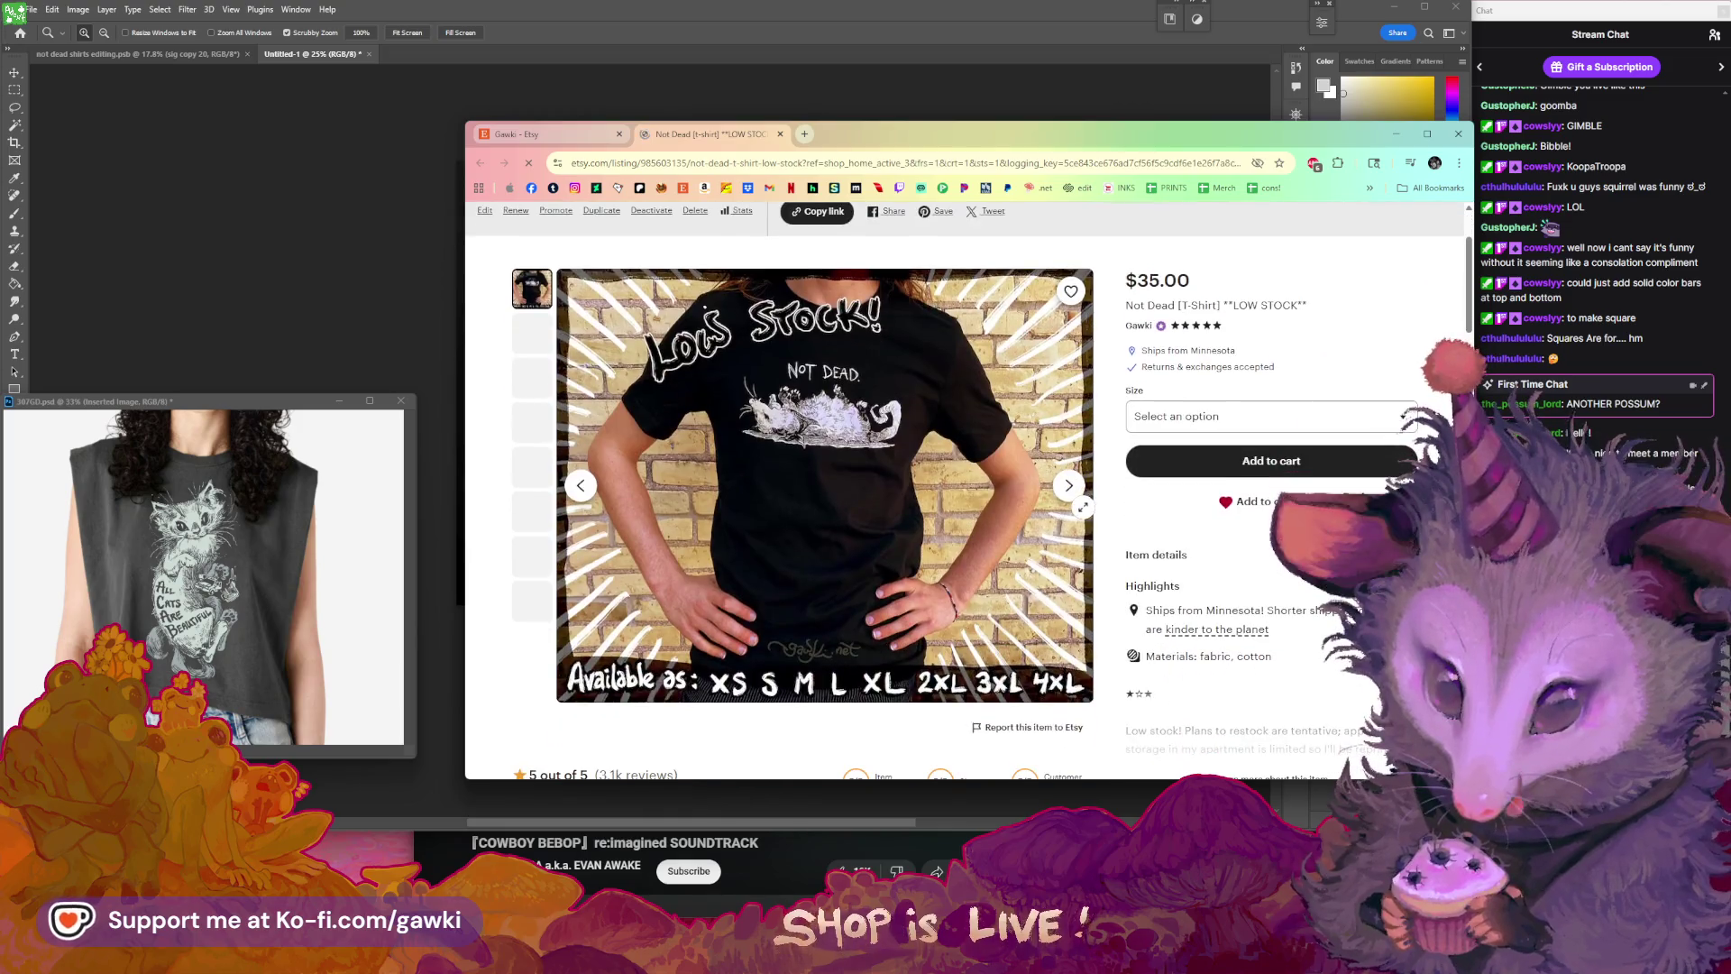
pyautogui.click(1069, 487)
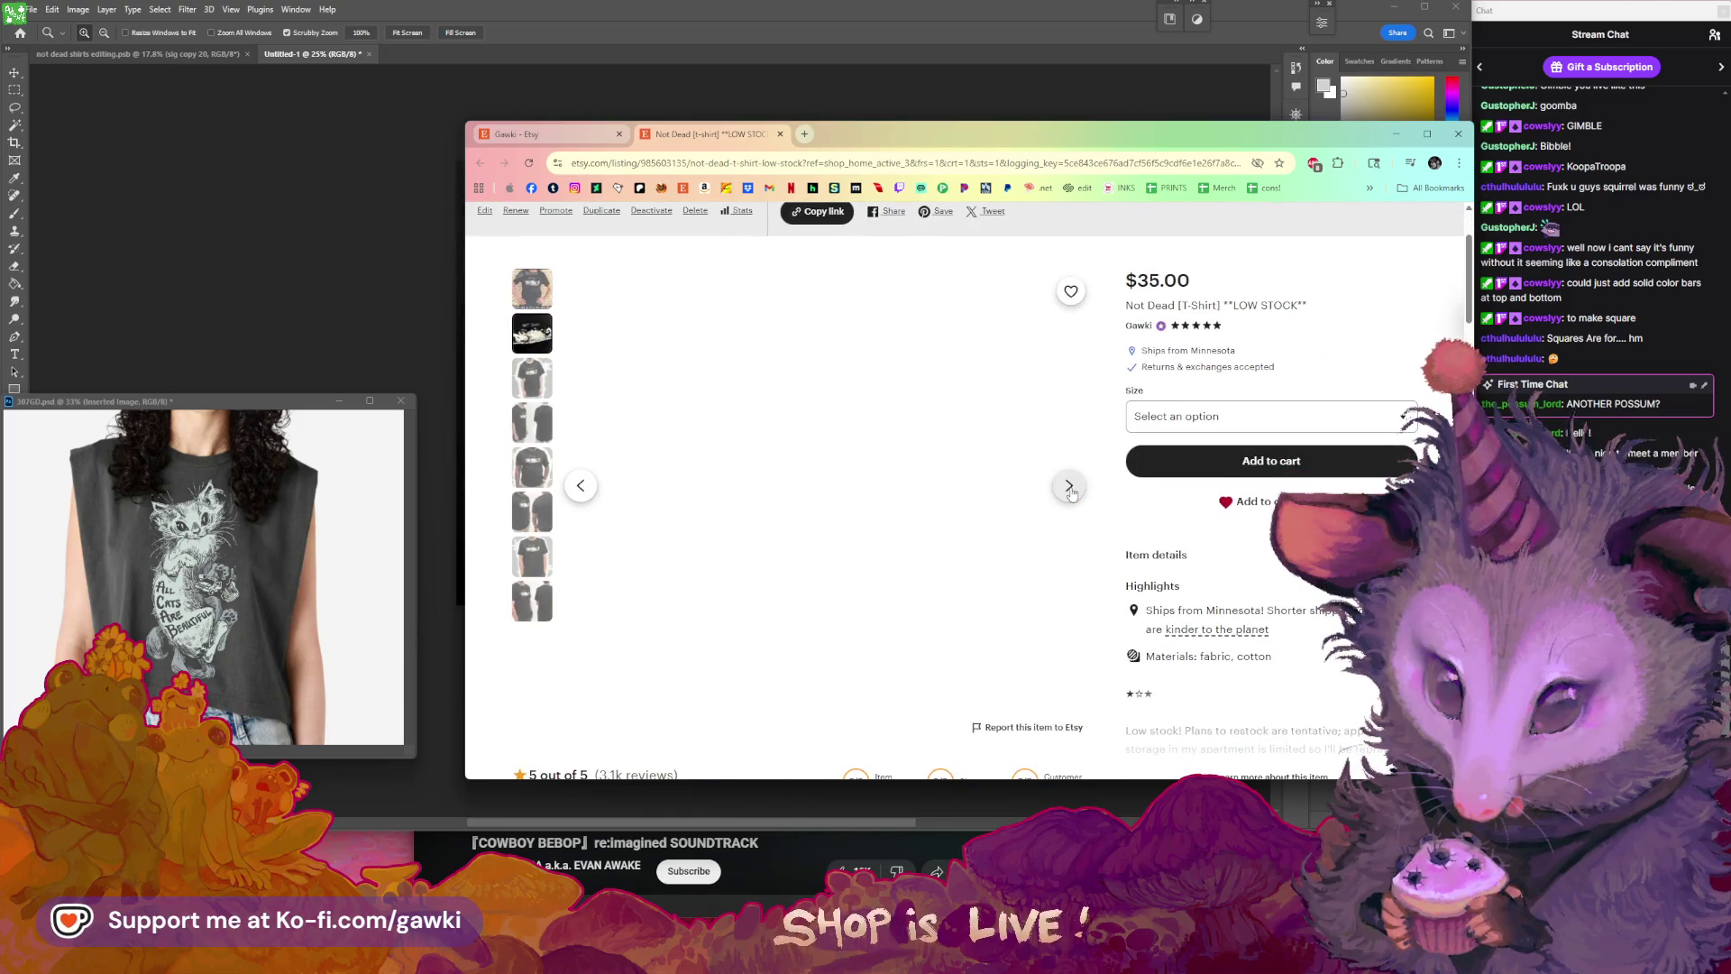
pyautogui.click(1069, 487)
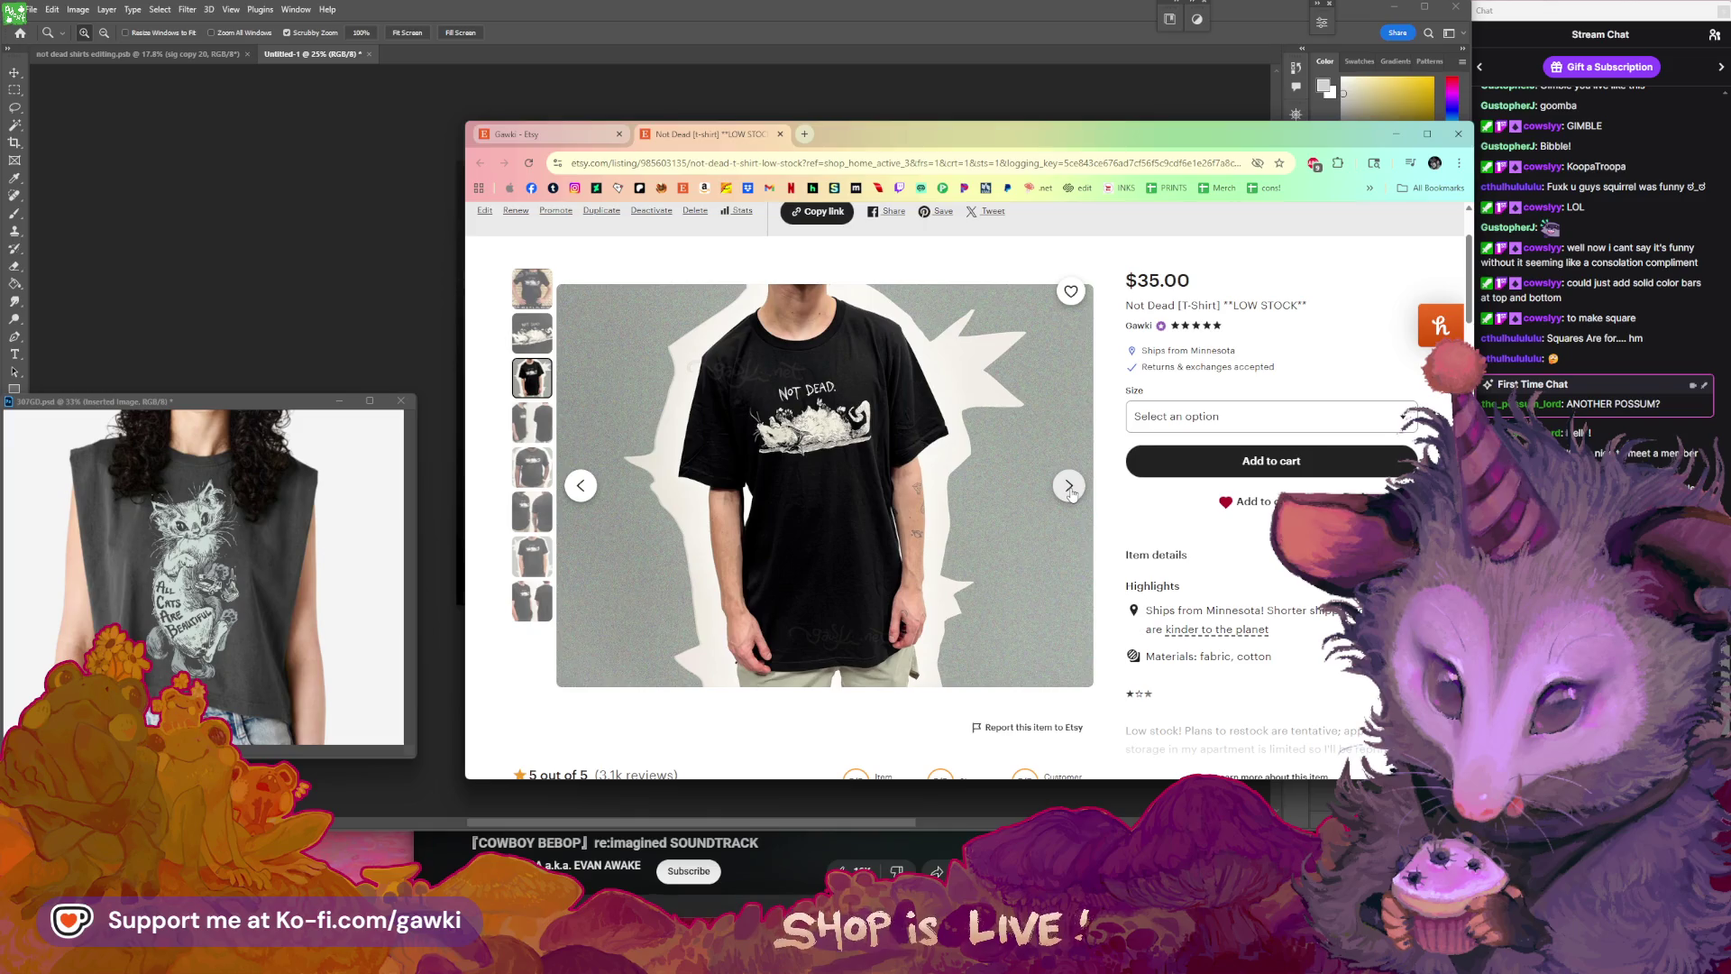
pyautogui.click(1069, 487)
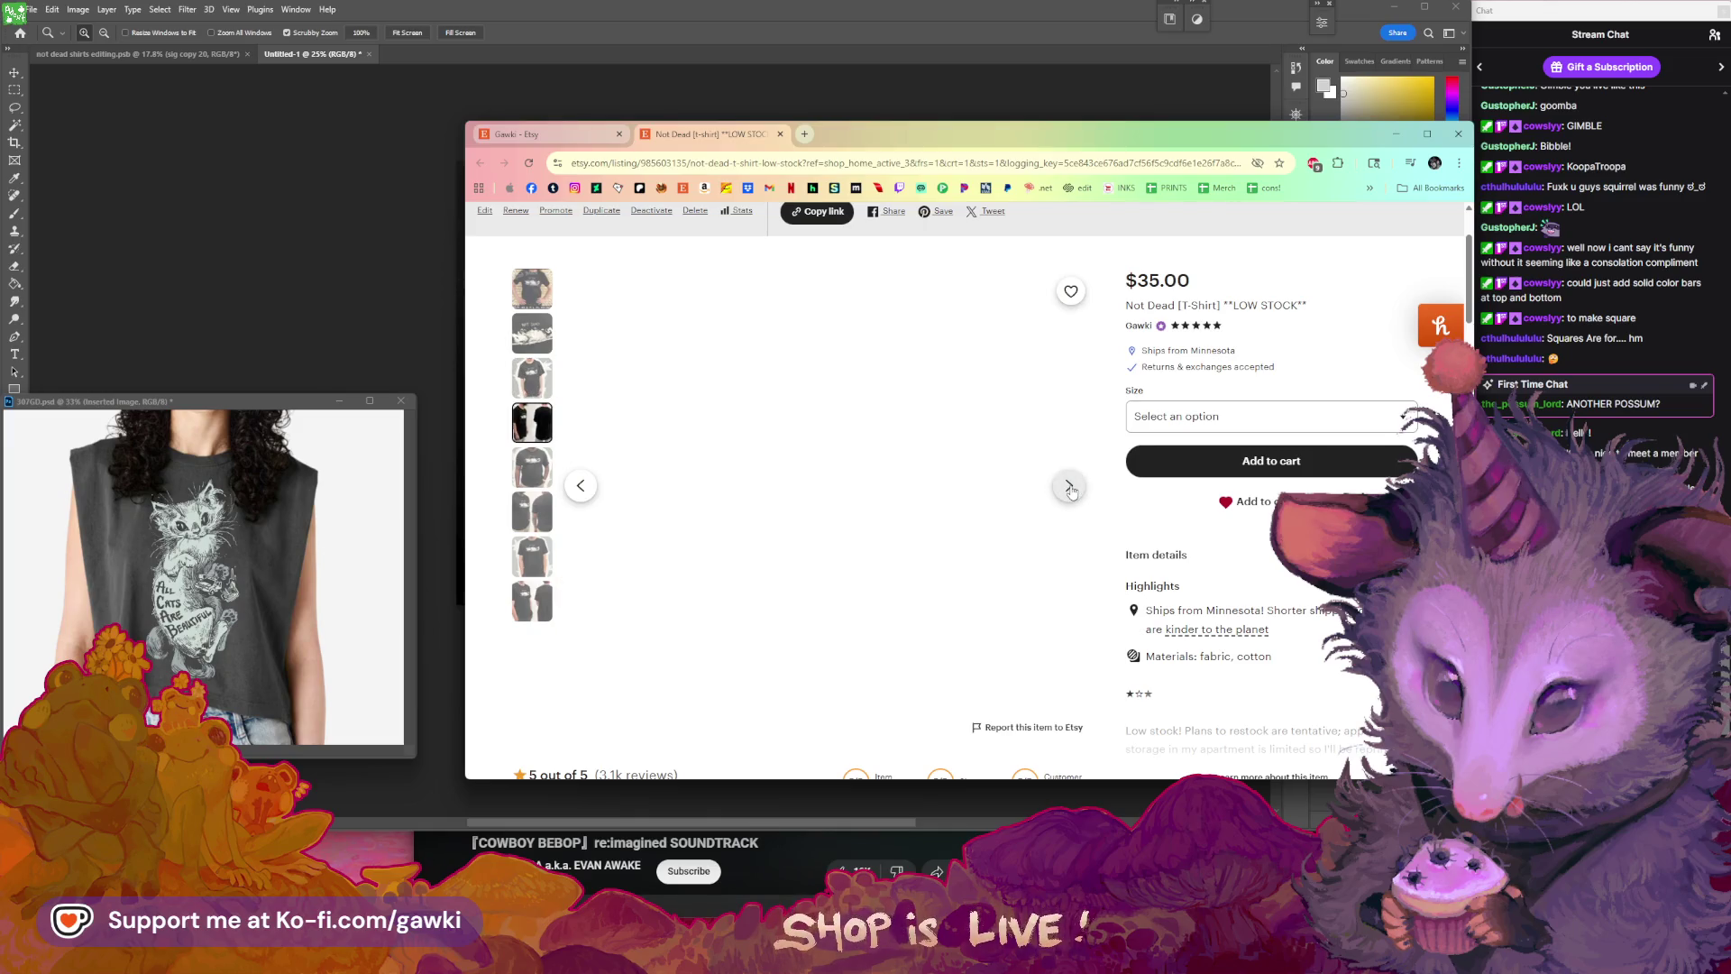
pyautogui.click(1069, 487)
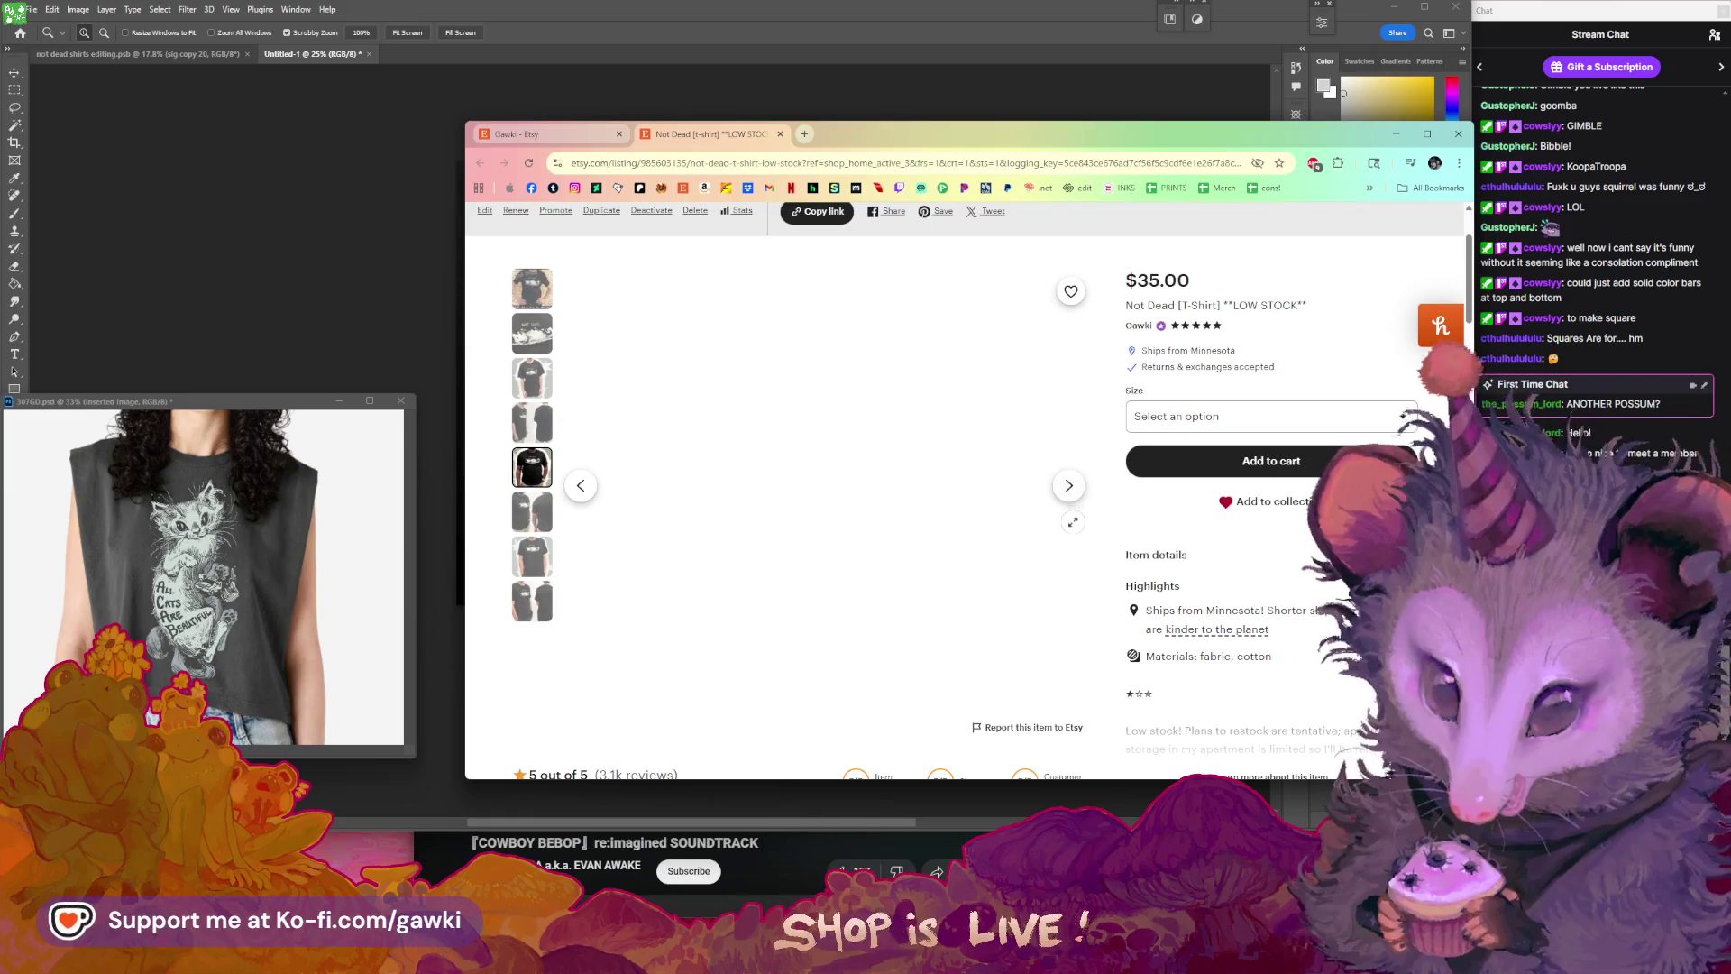
pyautogui.click(1066, 487)
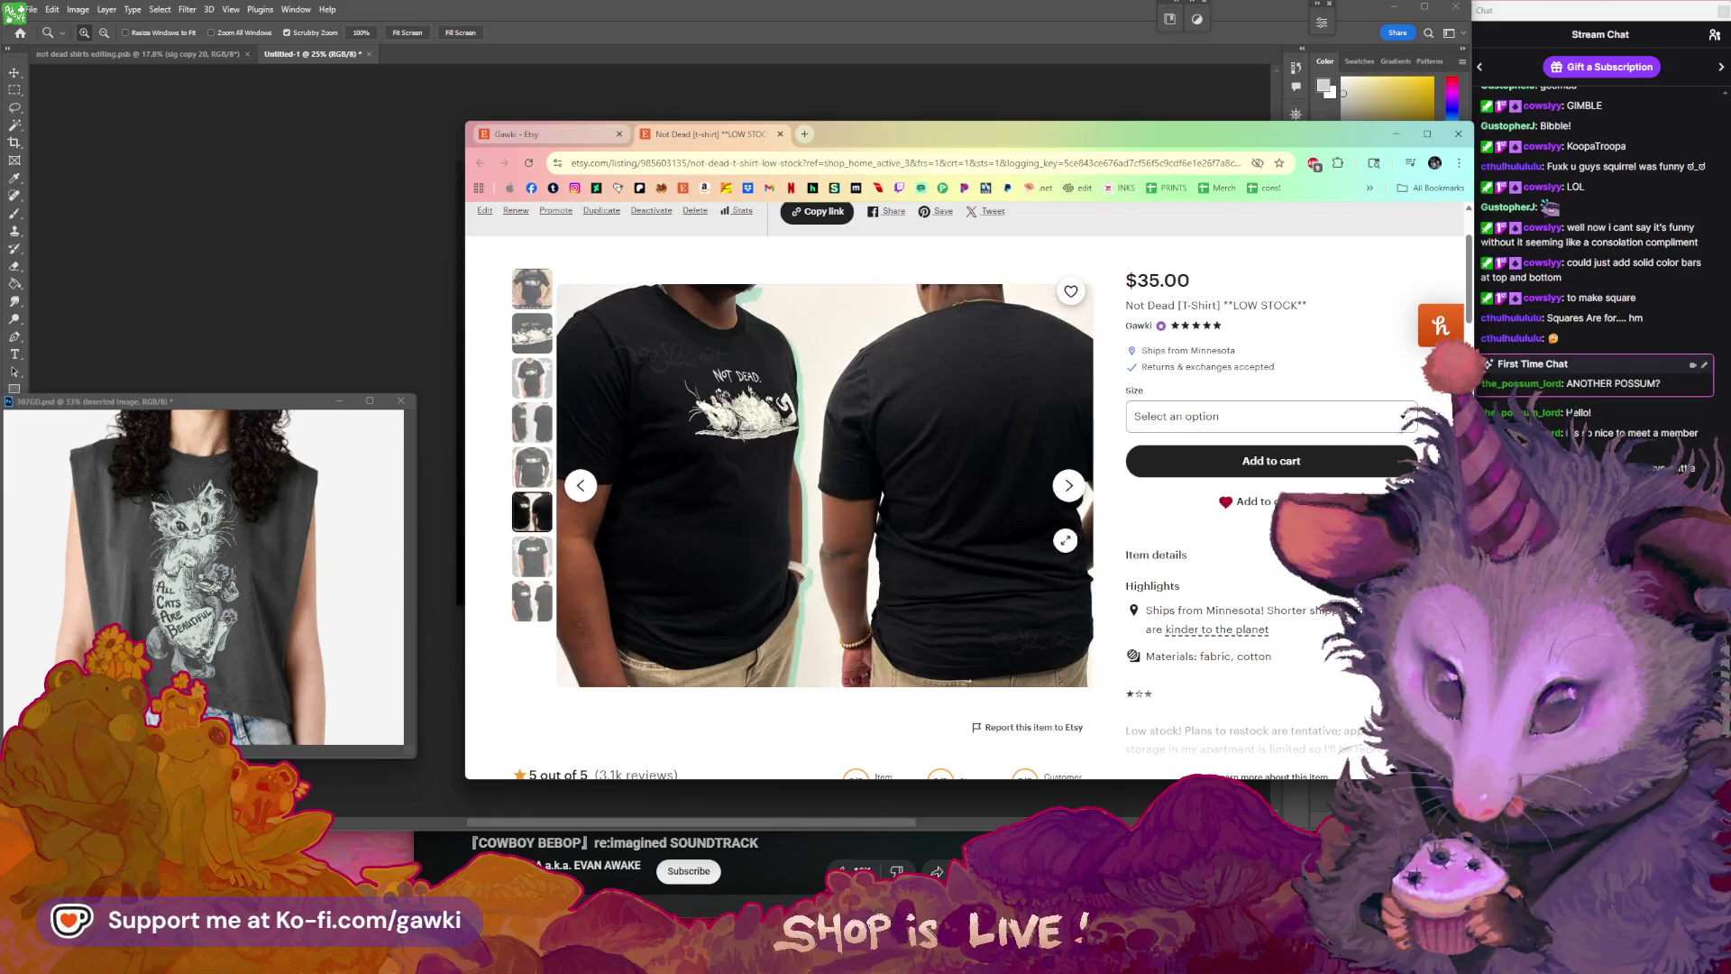
pyautogui.scroll(2, 1028, 541)
pyautogui.scroll(-2, 1009, 556)
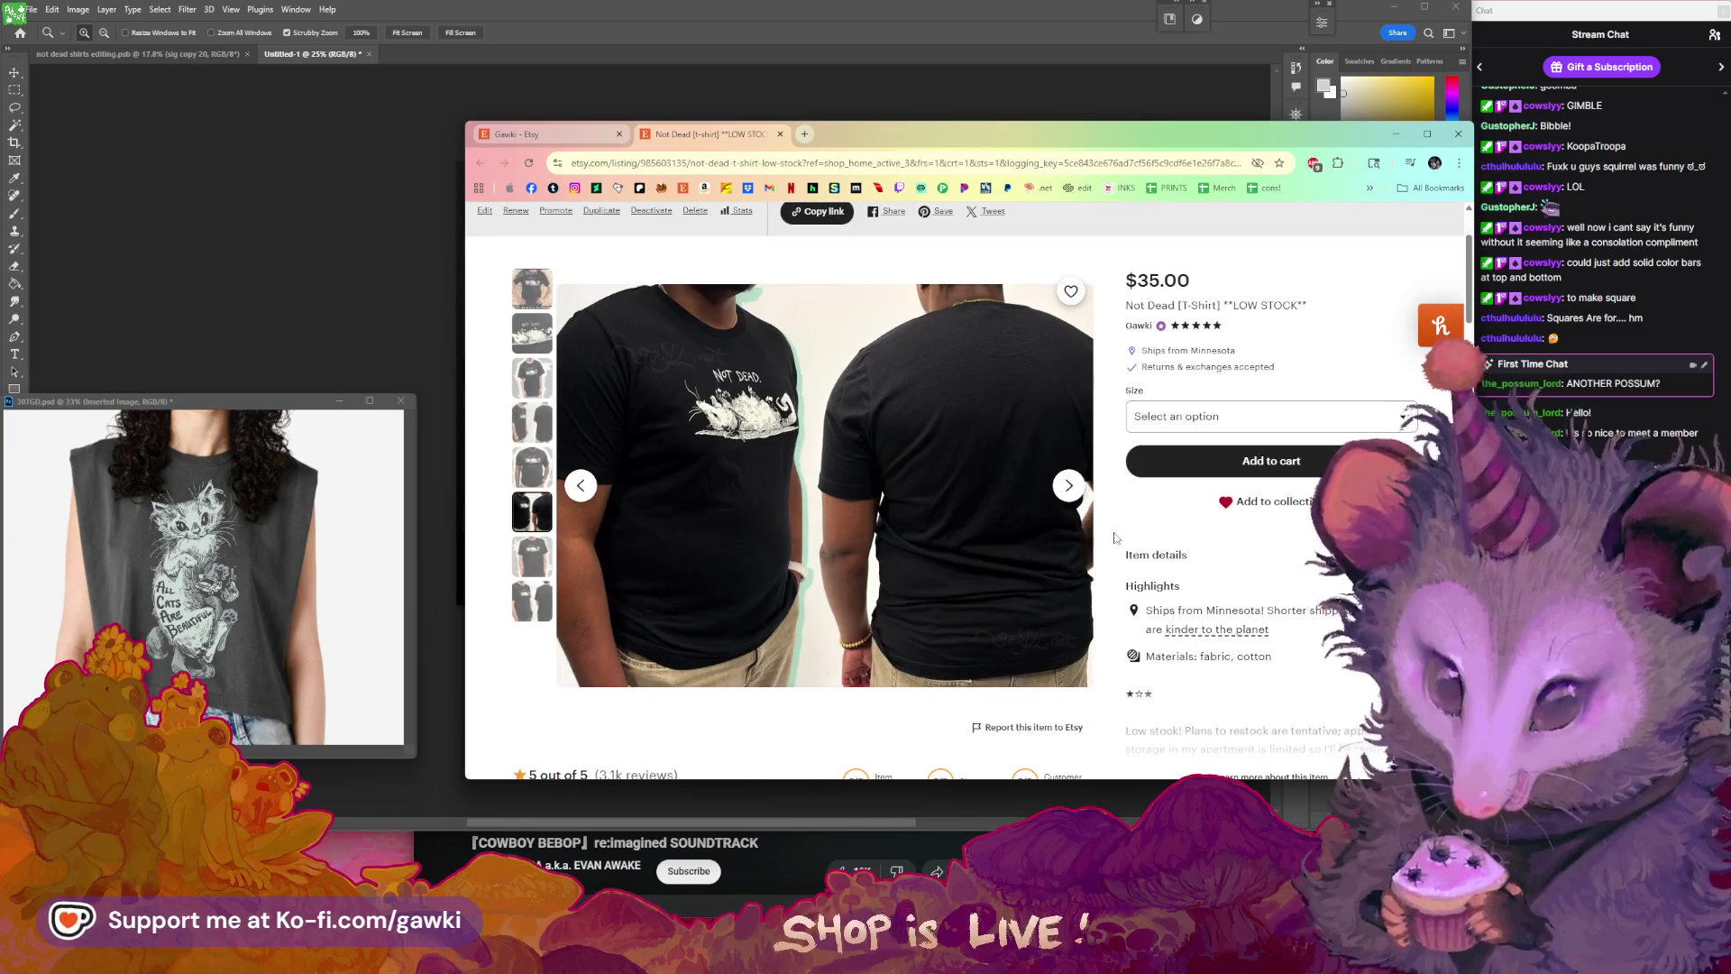
pyautogui.scroll(1, 1009, 557)
pyautogui.click(934, 551)
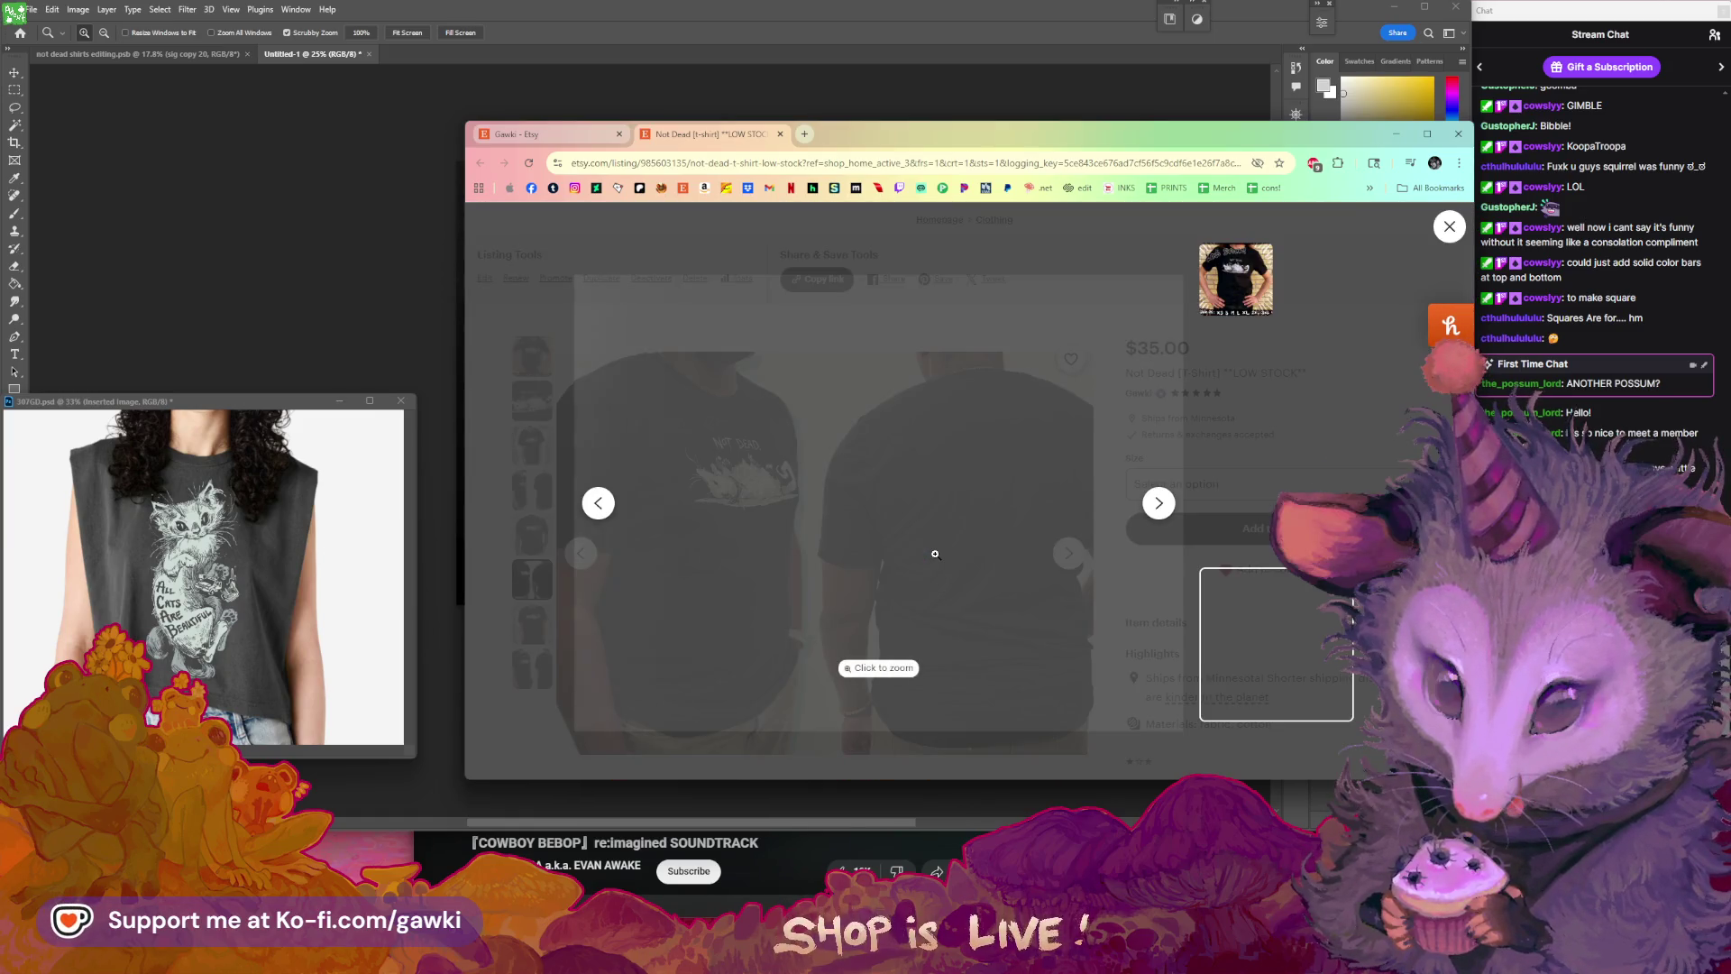
# - Zoom the enlarged photo and compare the front-view and Low Stock! shirt photos
pyautogui.click(780, 425)
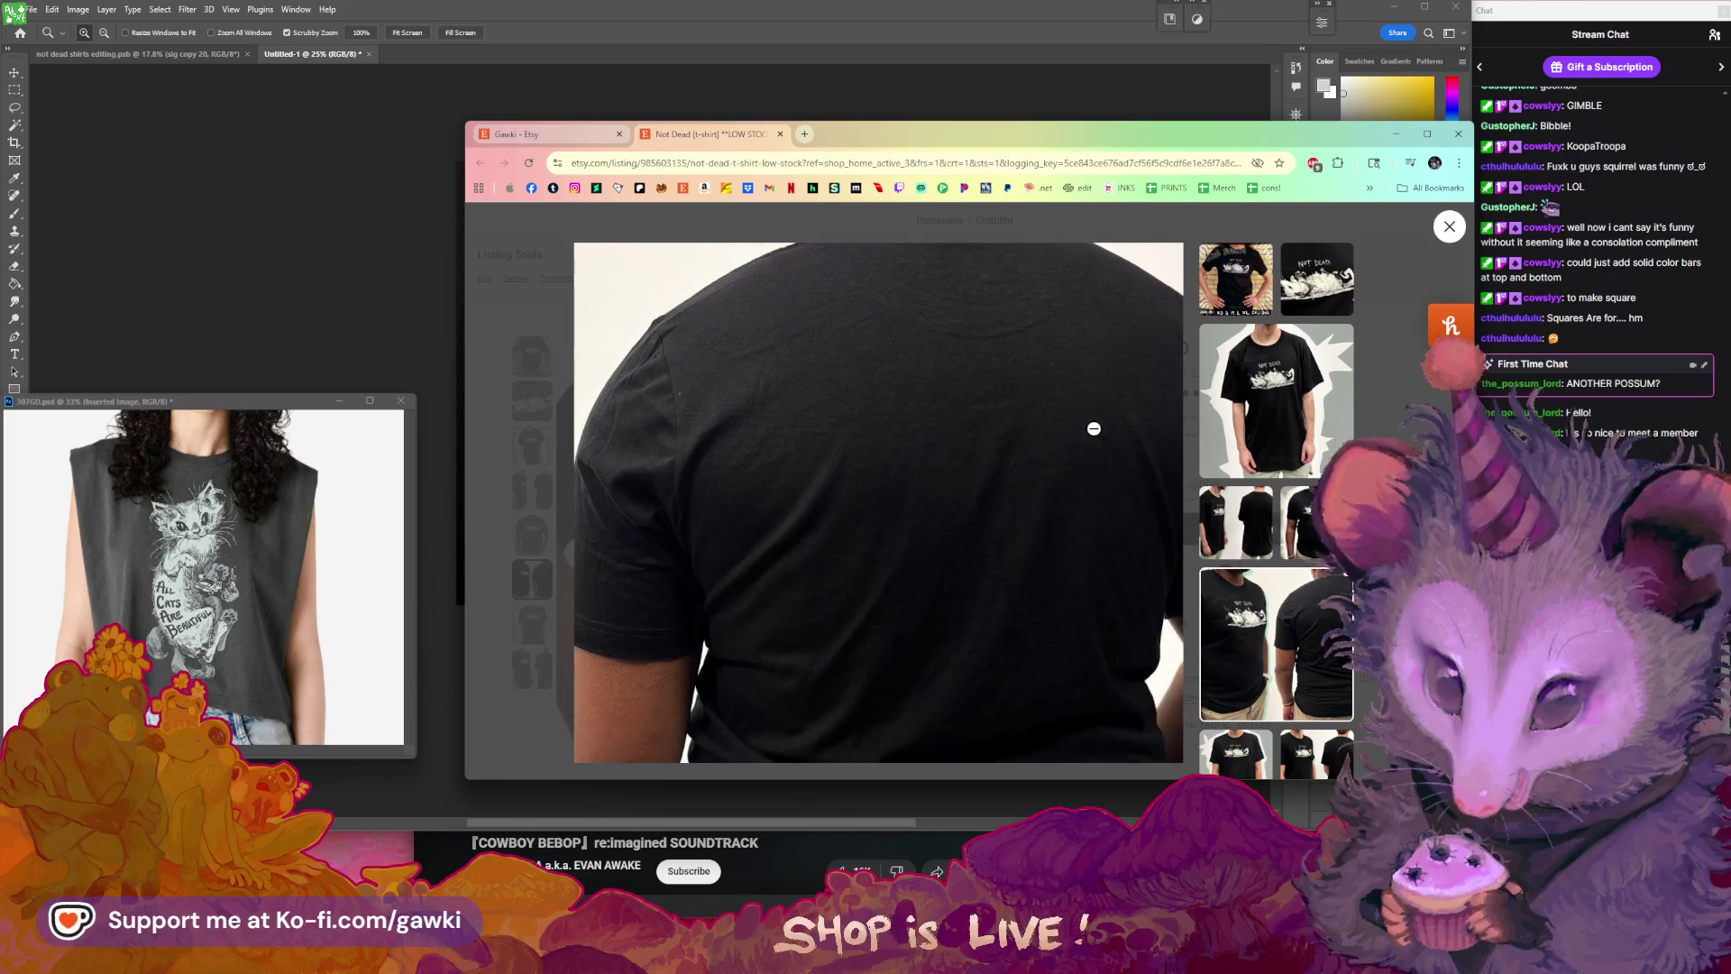
pyautogui.click(1270, 381)
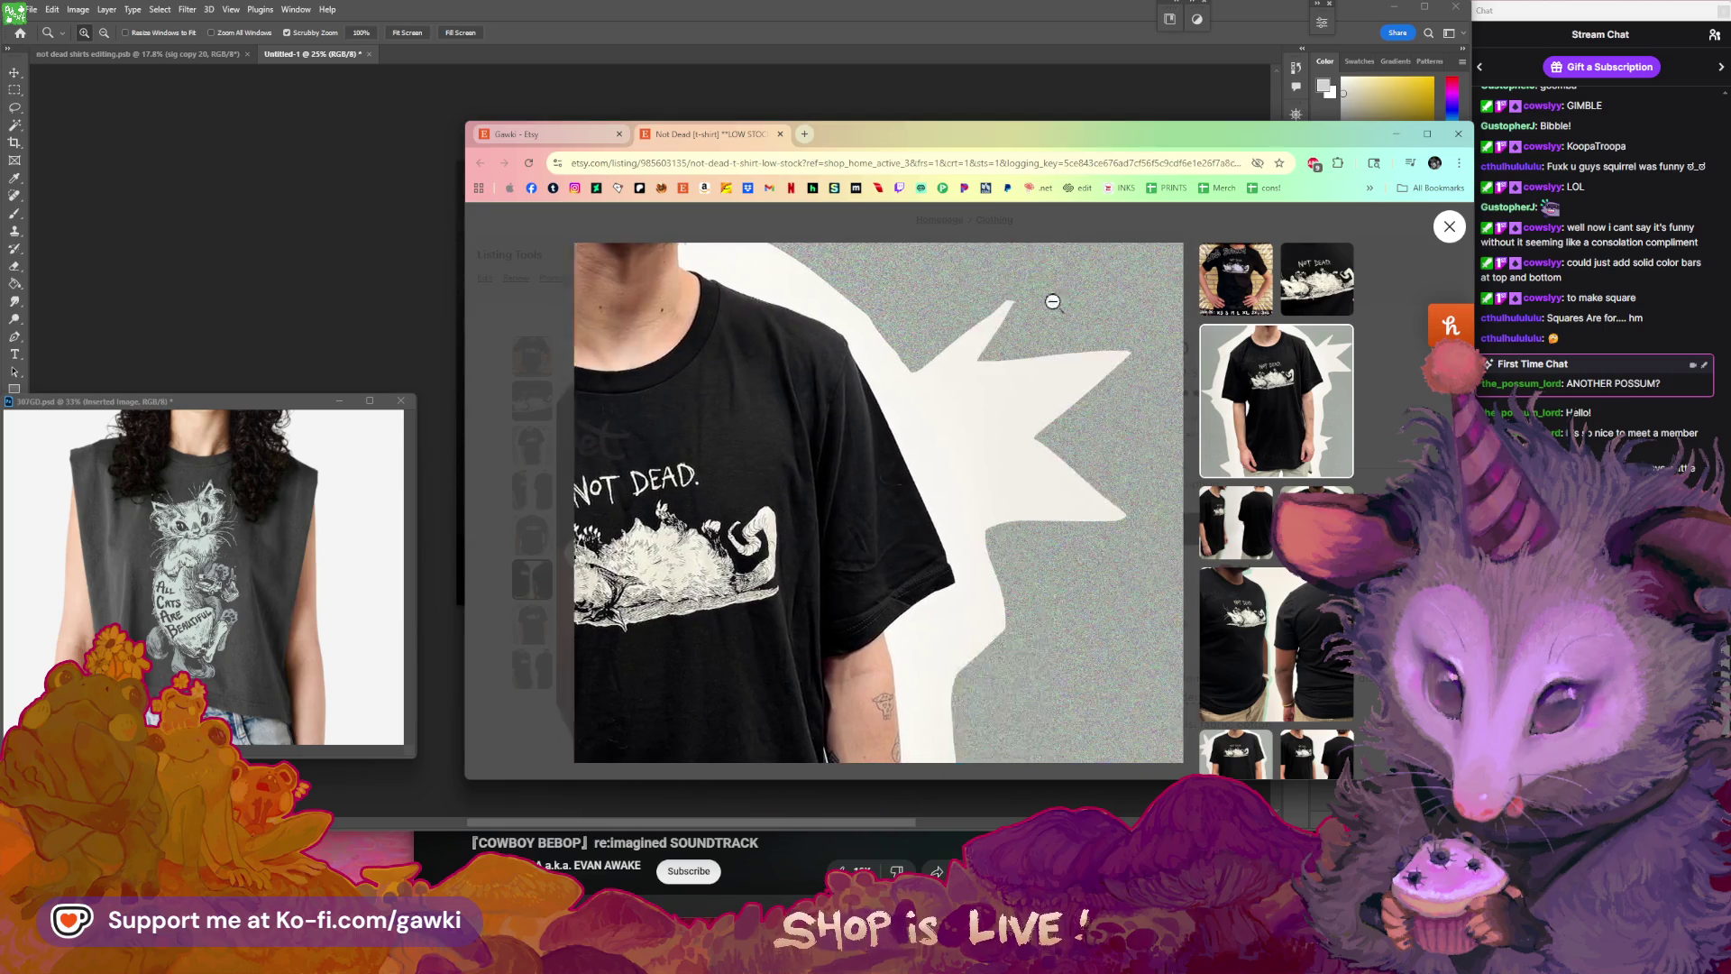
pyautogui.click(1249, 290)
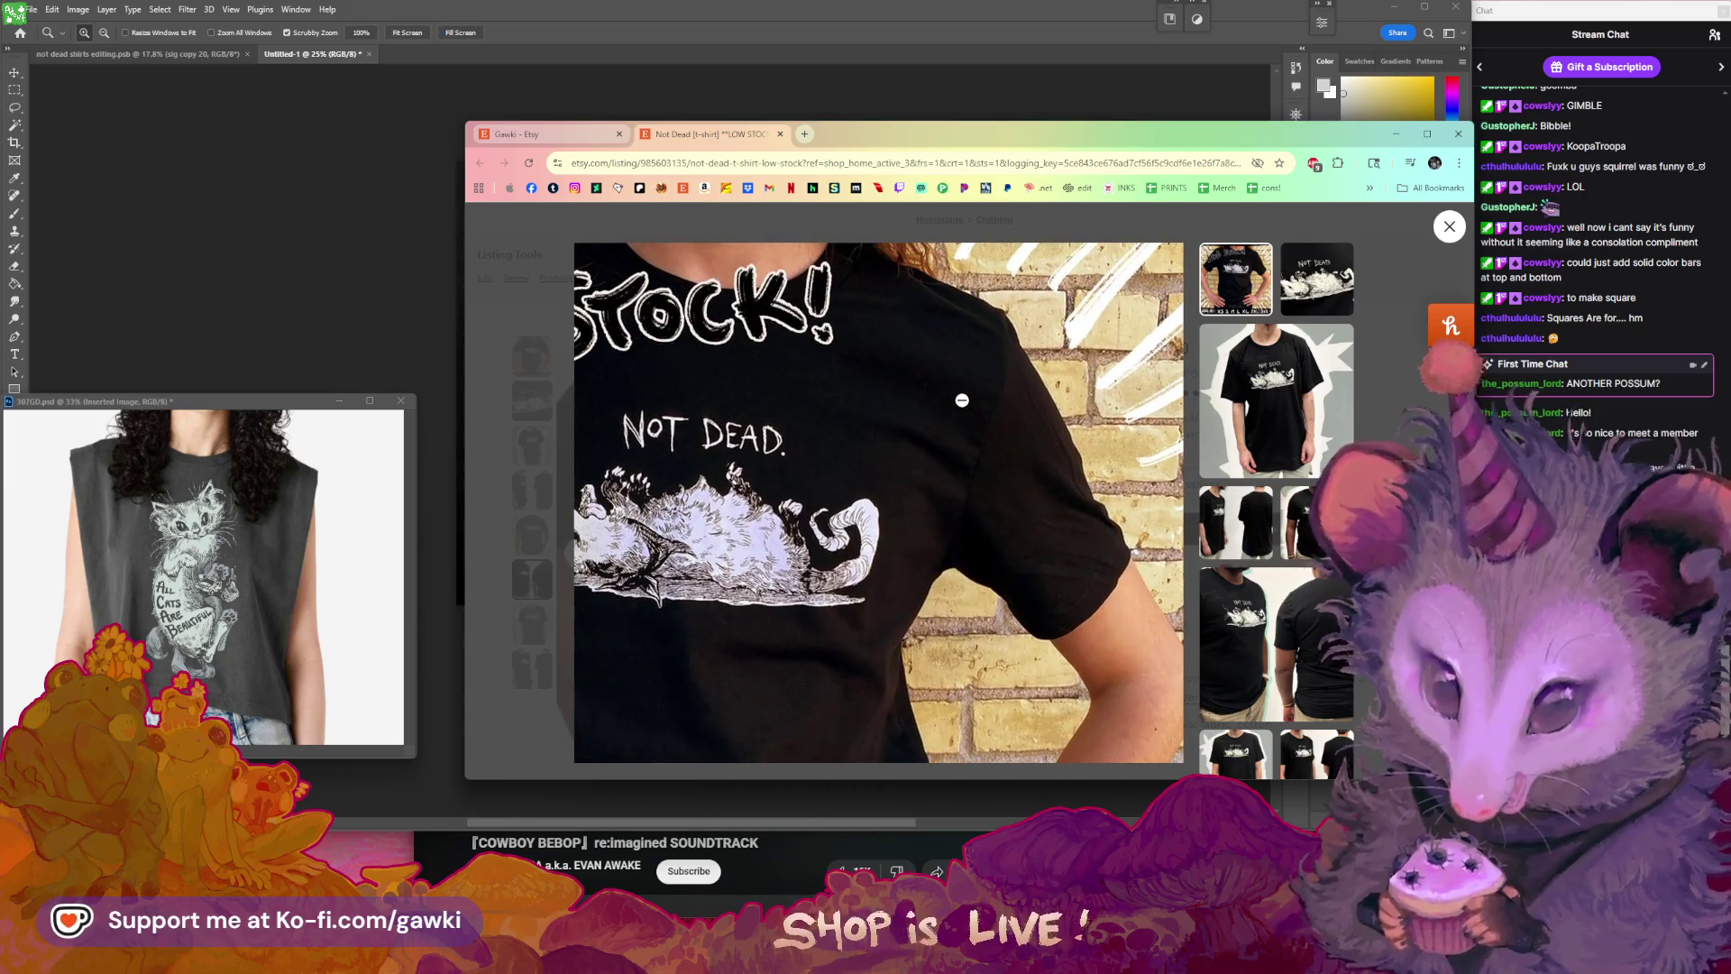
pyautogui.click(983, 378)
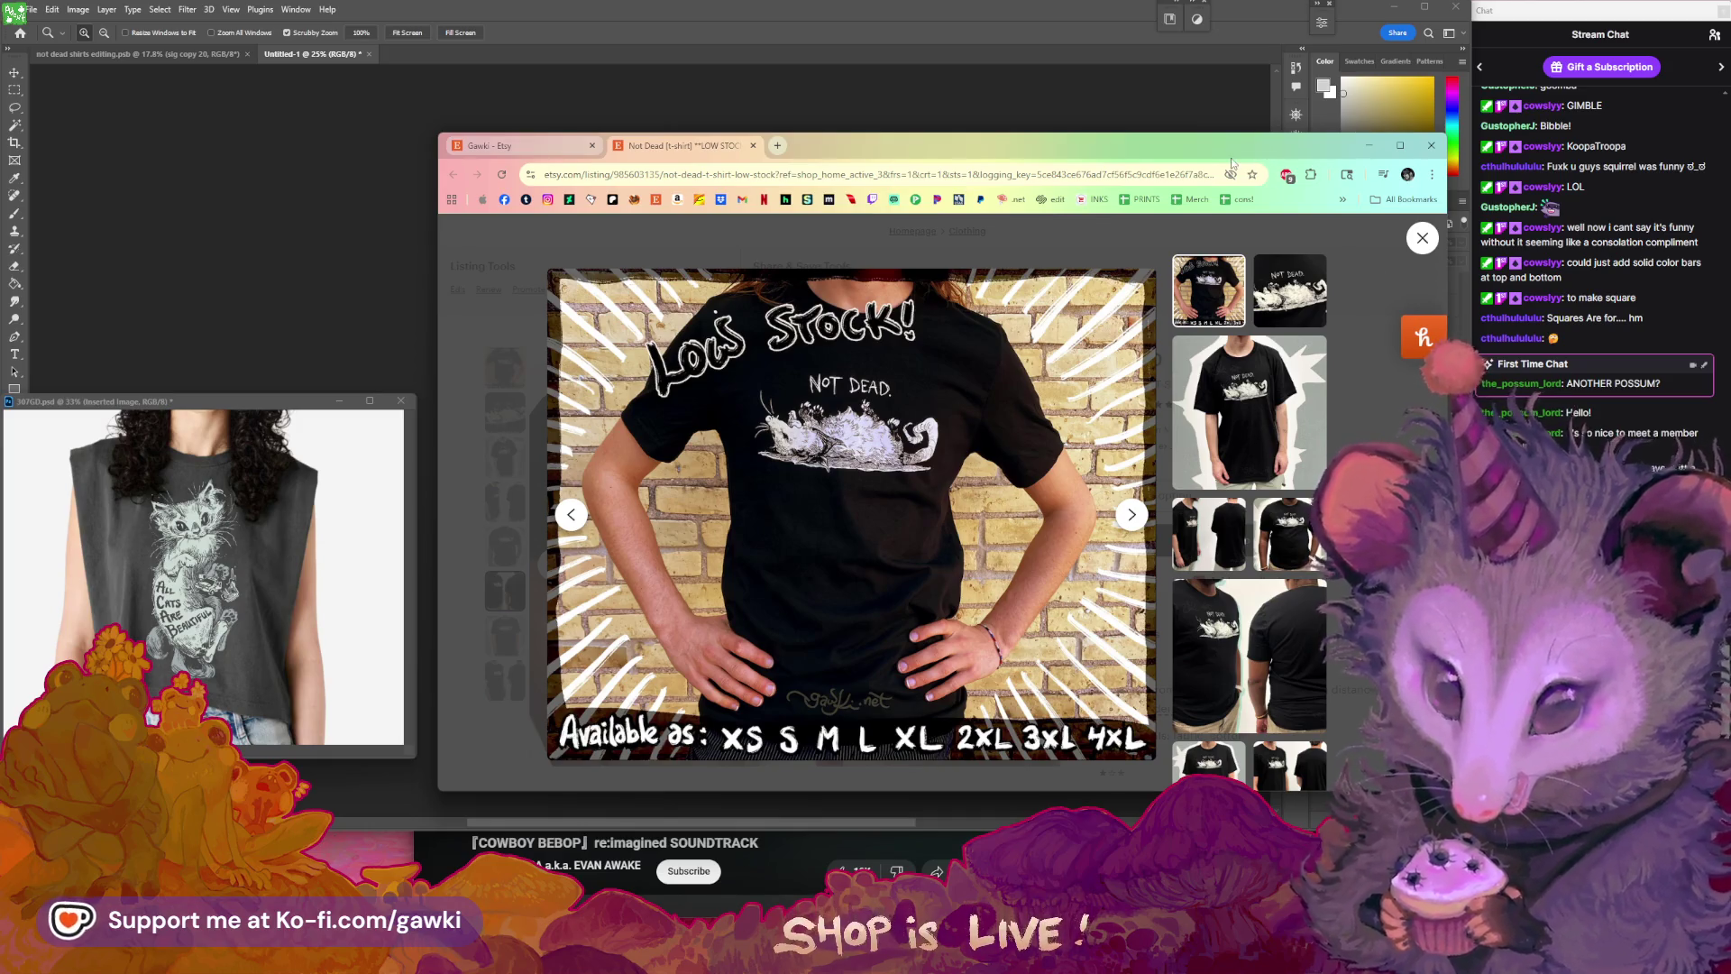
# - Close the photo viewer and bring the tank-top mockup document to the front
pyautogui.moveTo(1233, 160); pyautogui.dragTo(1227, 150)
pyautogui.moveTo(884, 142); pyautogui.dragTo(835, 168)
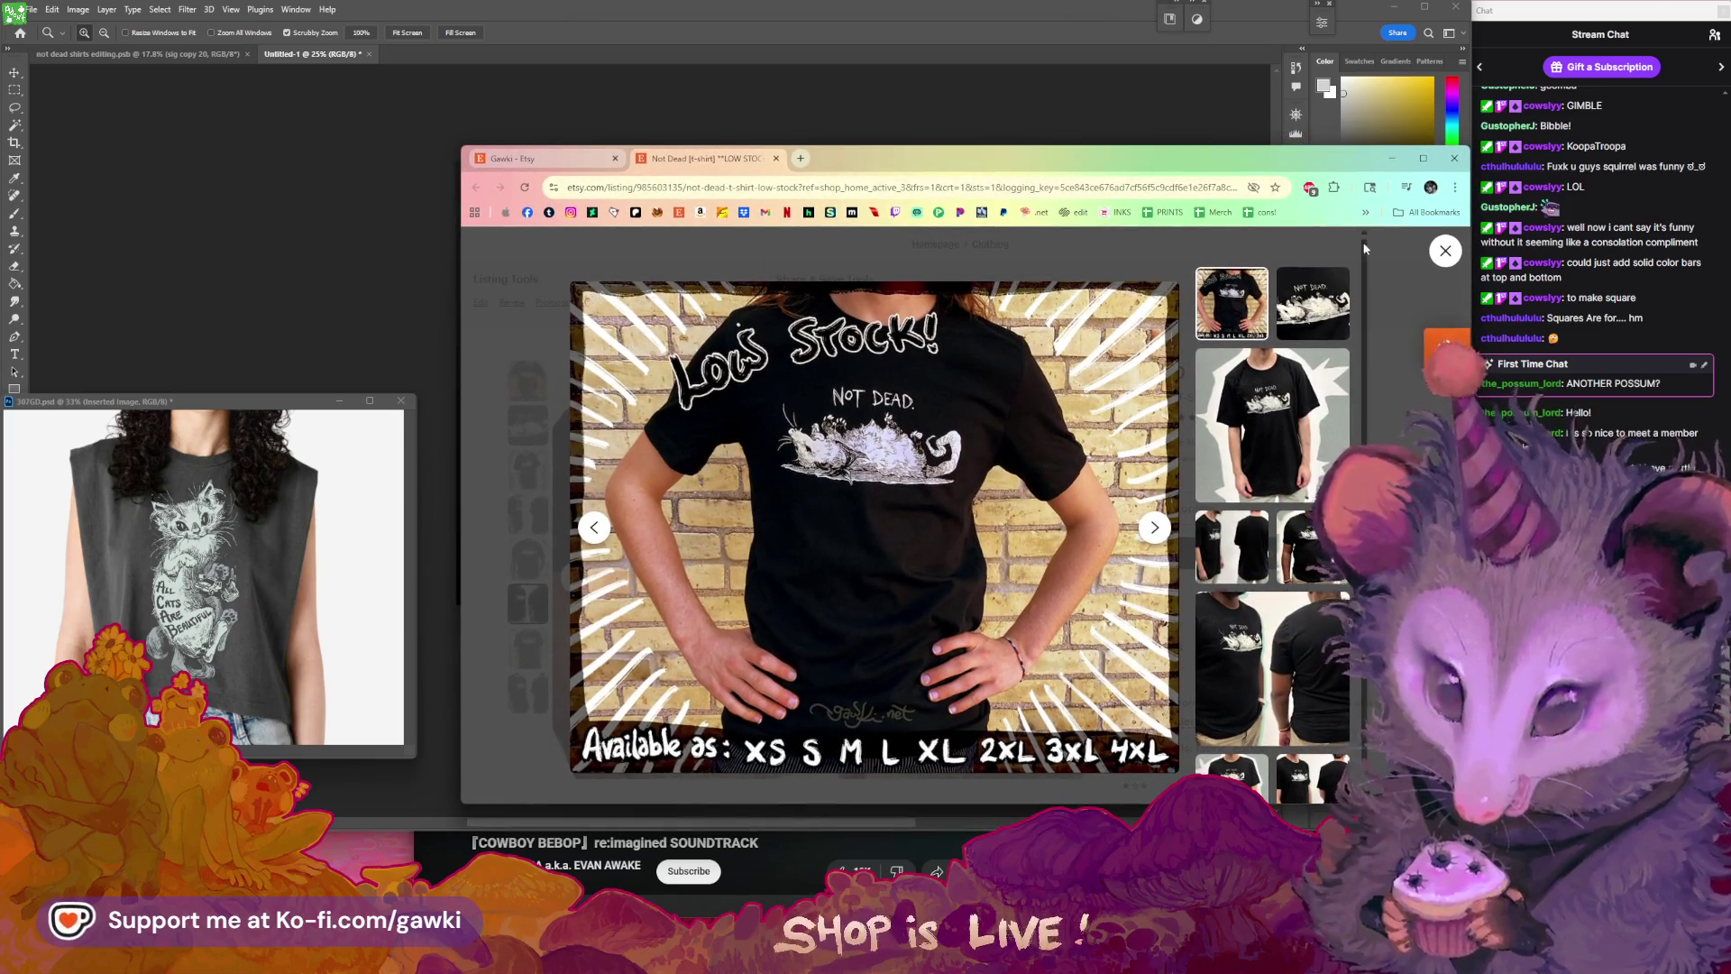
pyautogui.click(1445, 253)
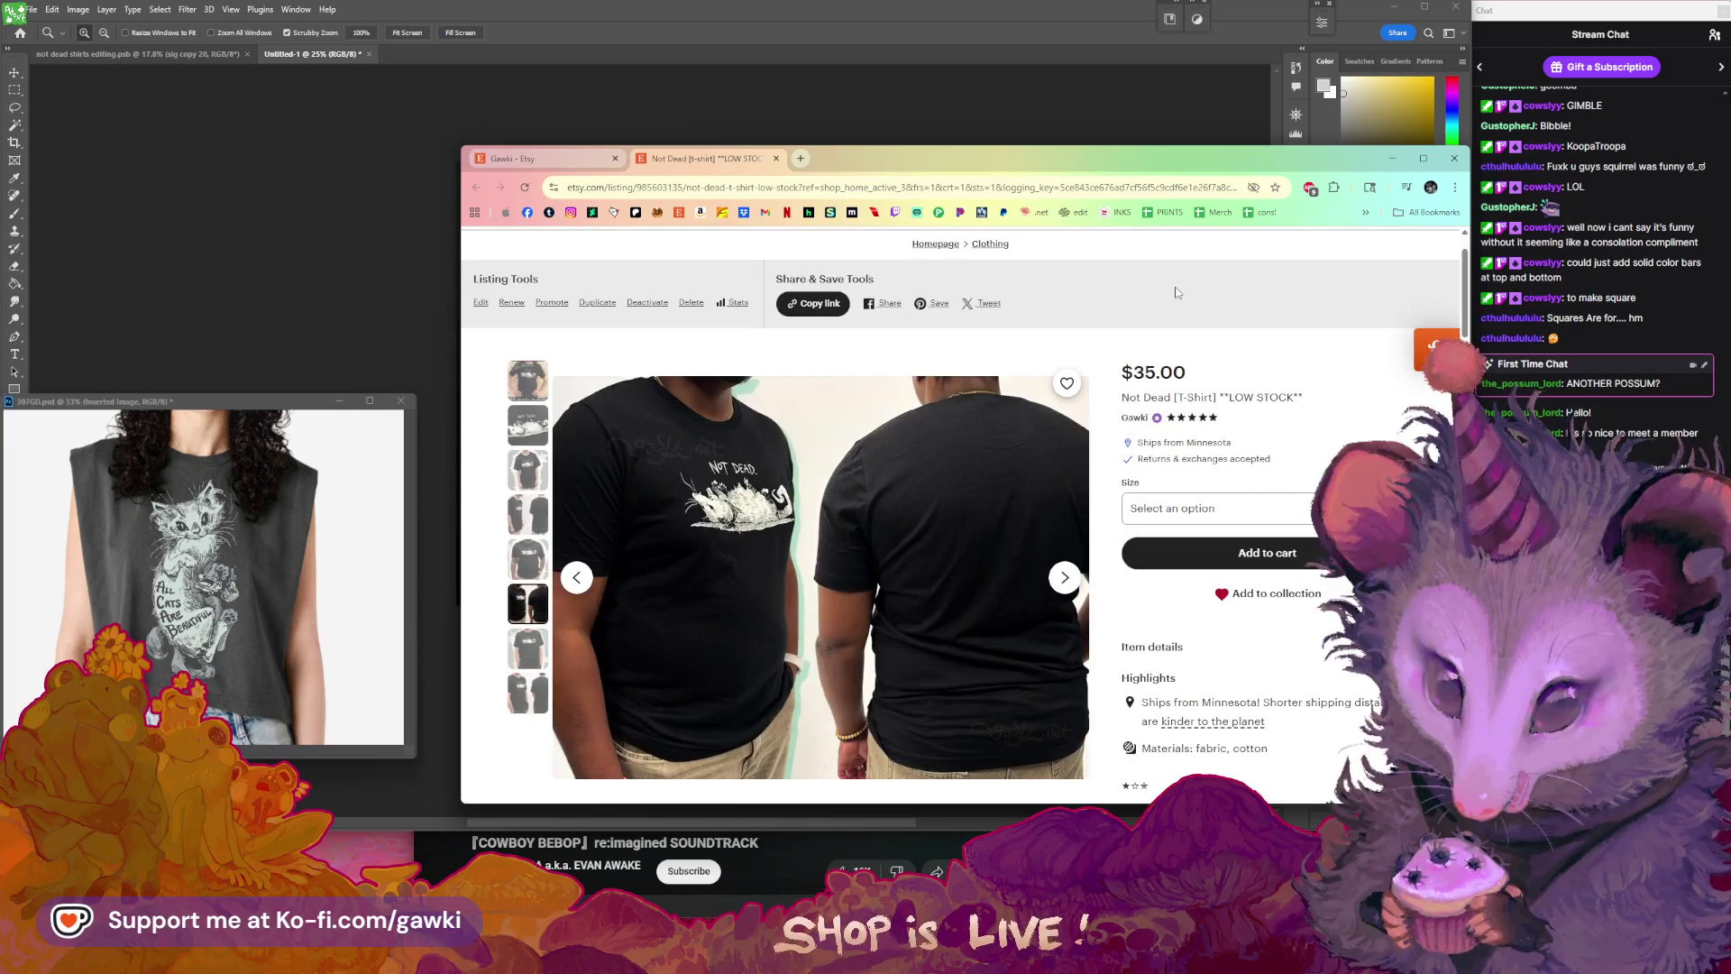
pyautogui.moveTo(180, 408); pyautogui.dragTo(440, 58)
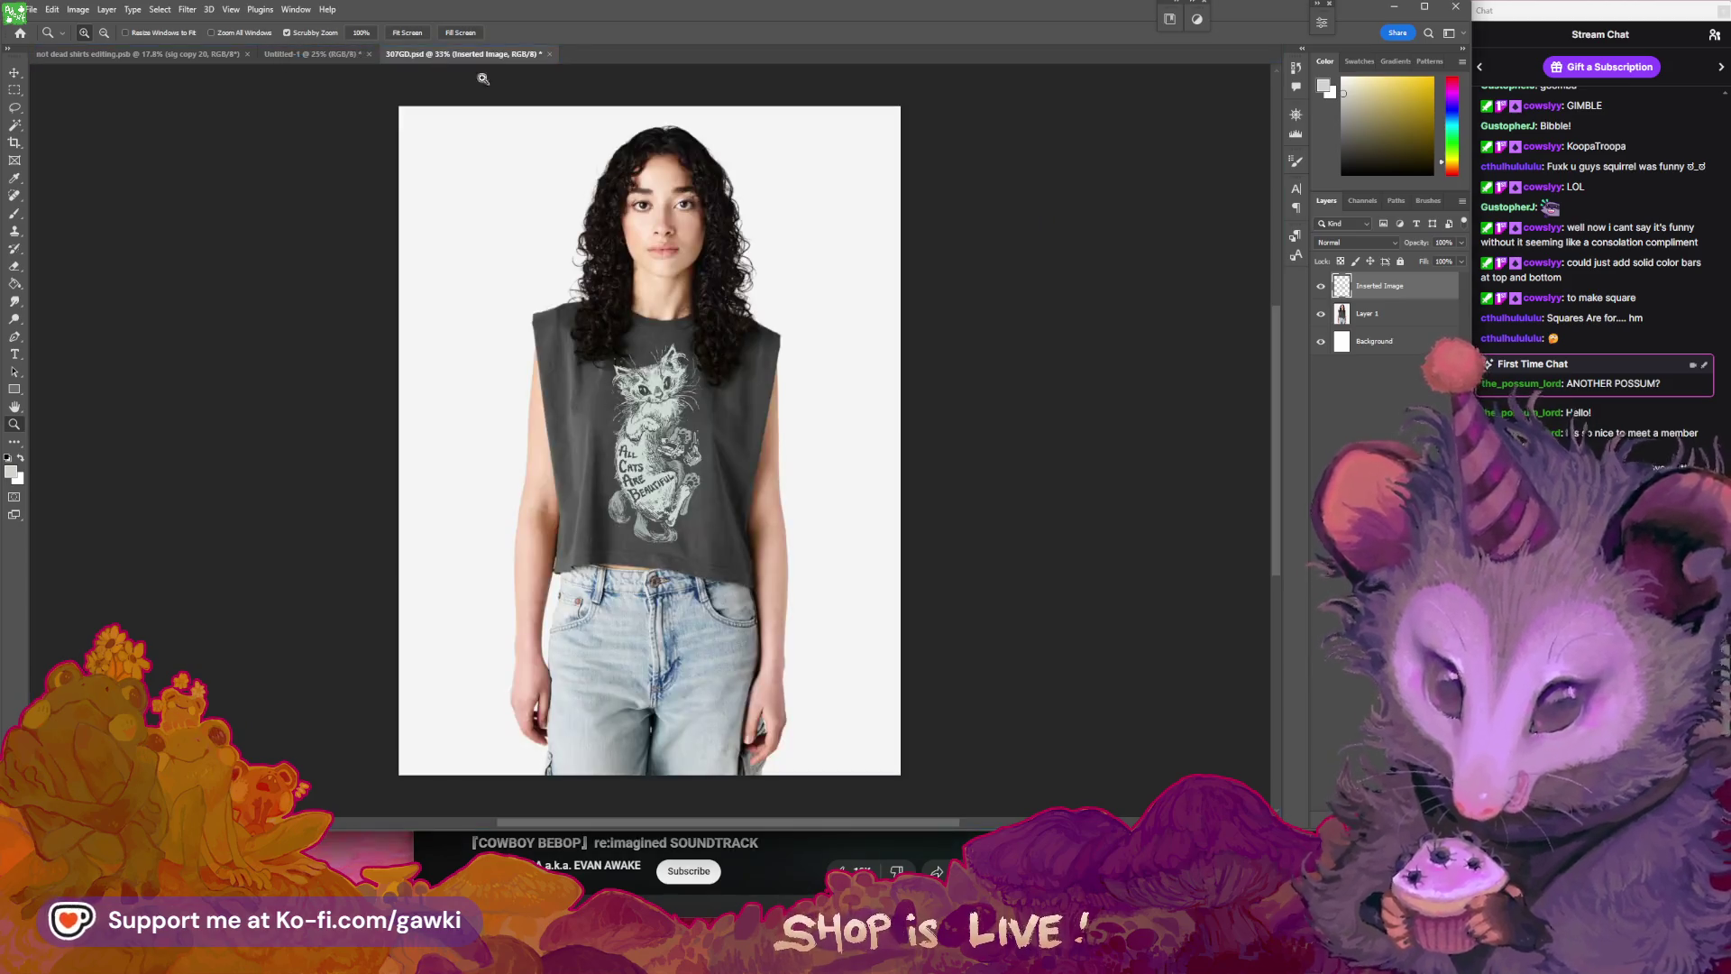
# - Zoom in on the cat graphic printed on the tank top
pyautogui.moveTo(683, 386)
pyautogui.mouseDown()
pyautogui.moveTo(731, 405)
pyautogui.moveTo(642, 441)
pyautogui.mouseUp()
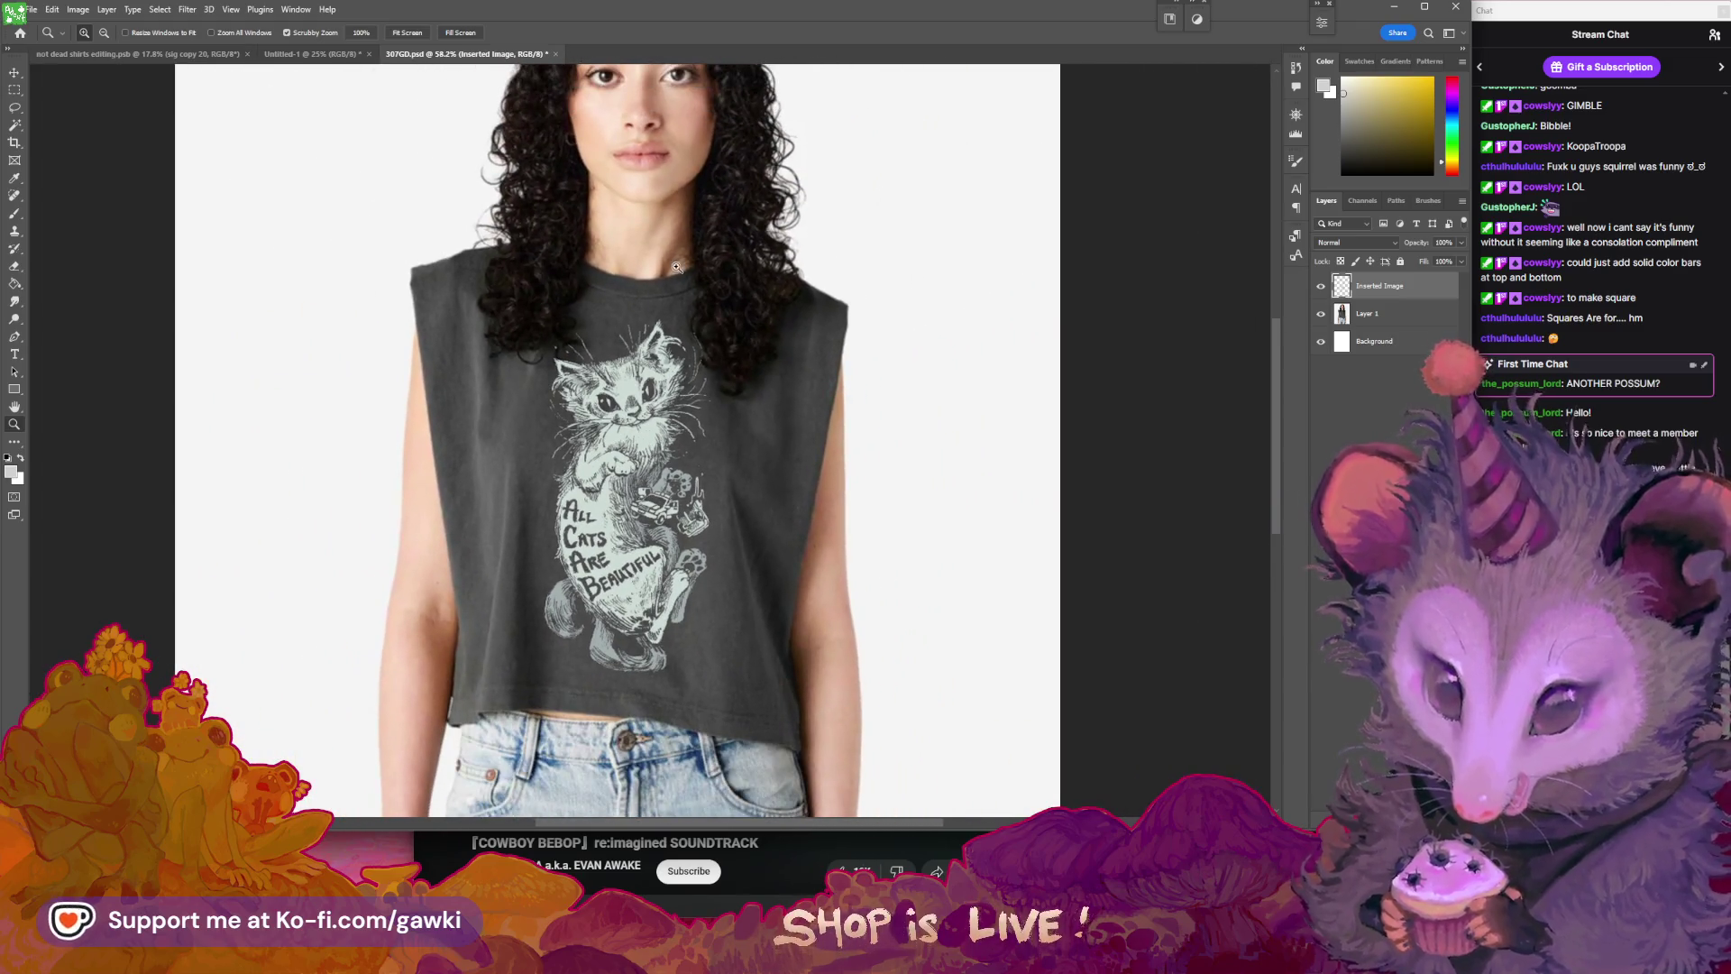
pyautogui.moveTo(642, 441); pyautogui.dragTo(728, 440)
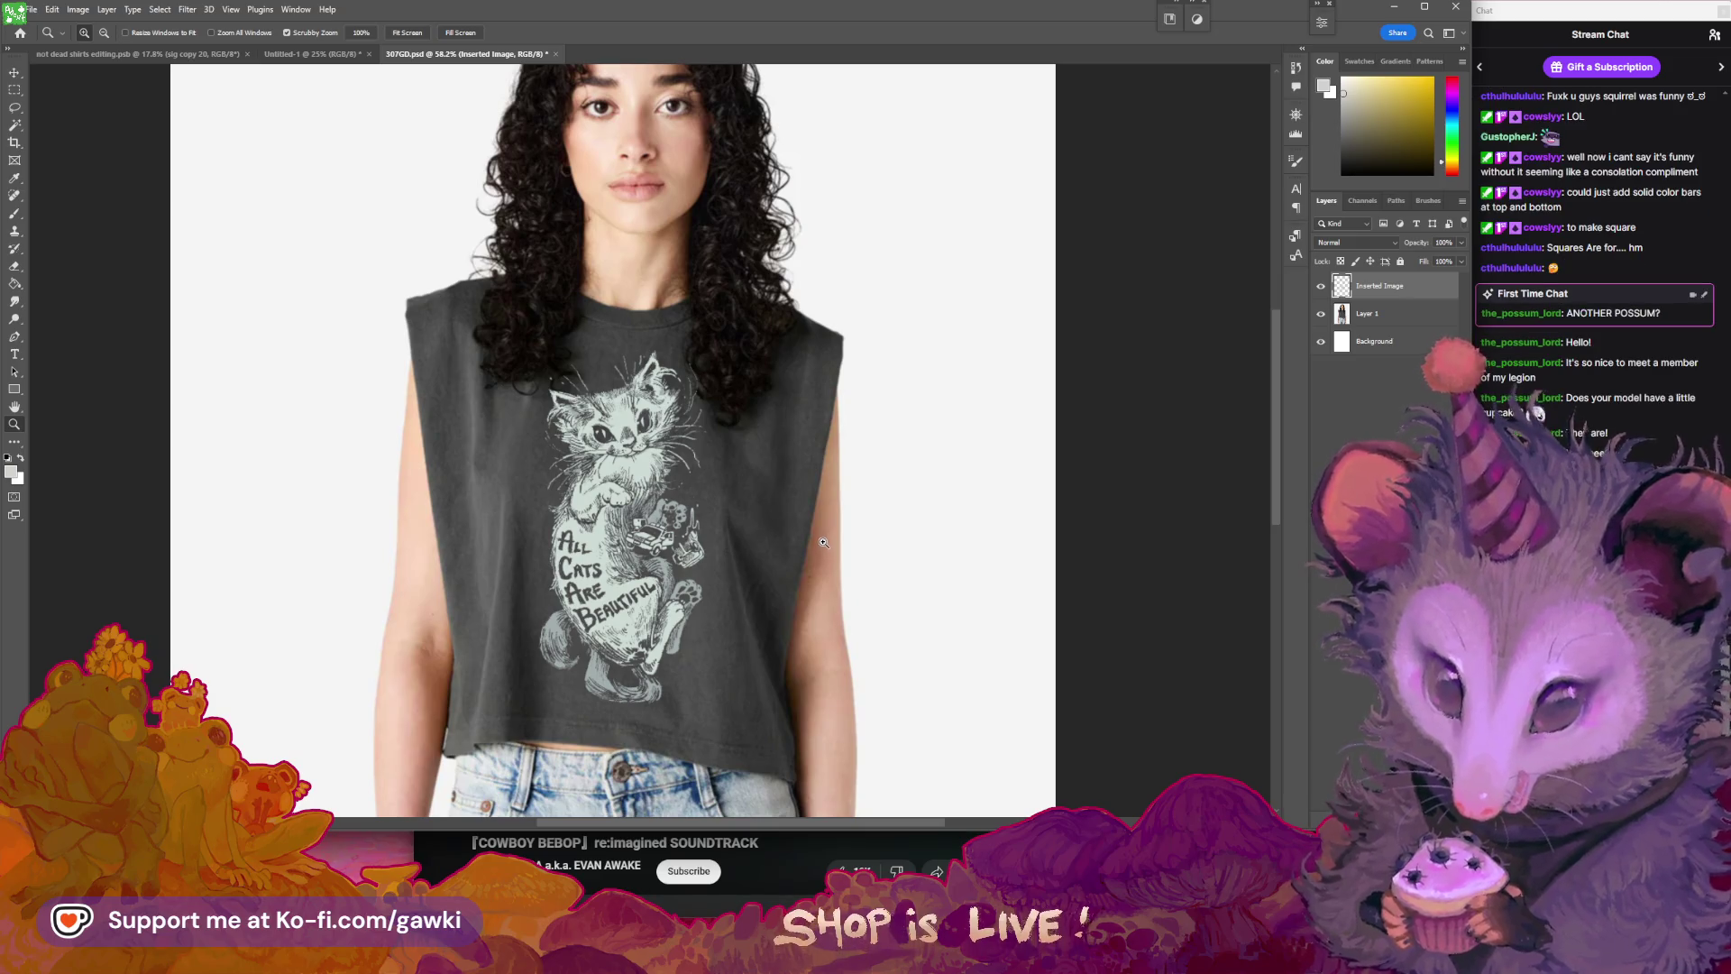
pyautogui.click(833, 605)
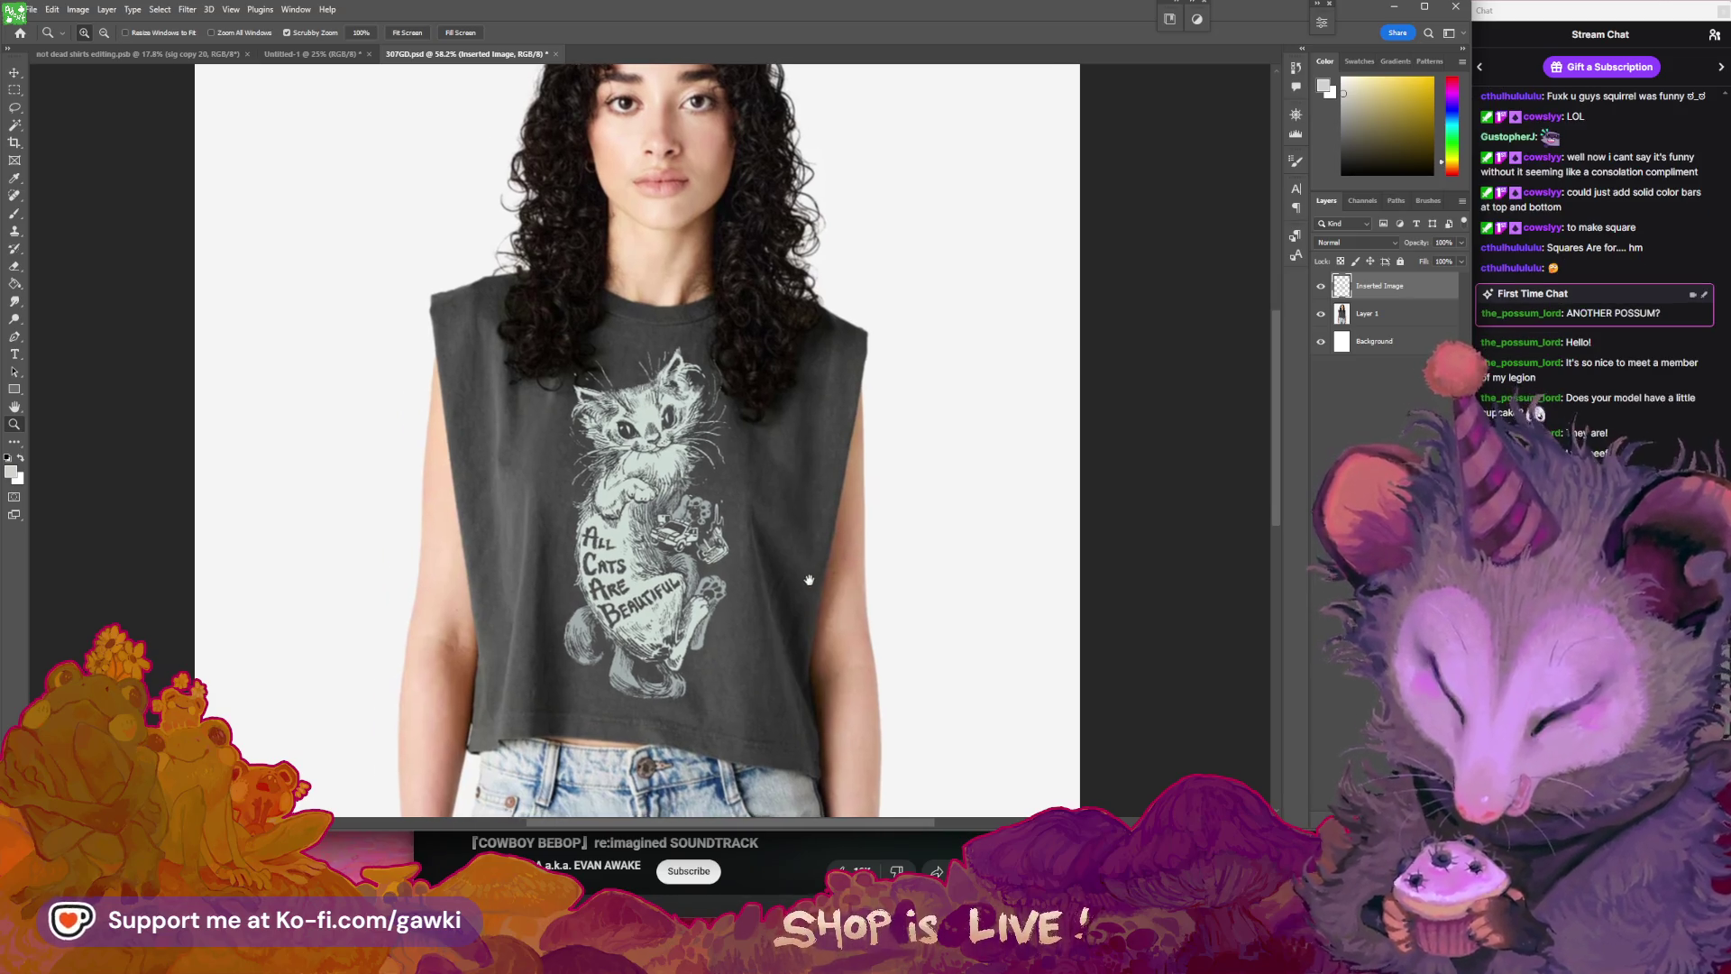
pyautogui.click(803, 478)
pyautogui.click(814, 475)
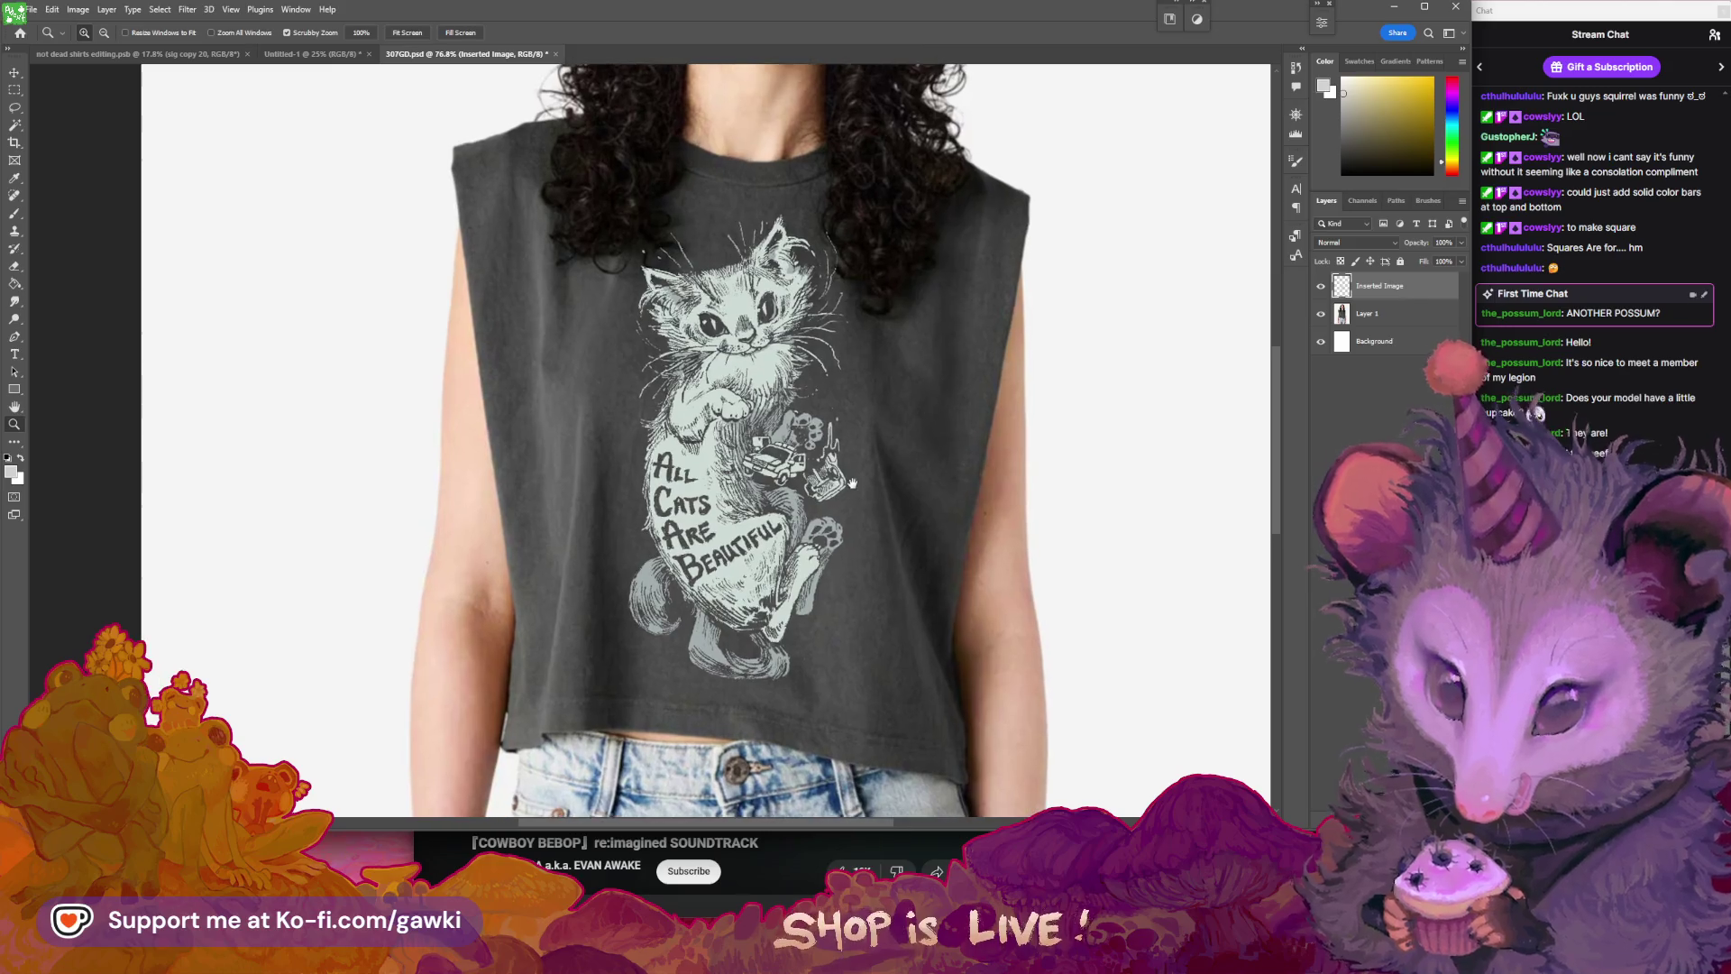
# - Toggle the Inserted Image layer's visibility to compare bare and printed shirt, ending visible
pyautogui.click(1321, 286)
pyautogui.click(1321, 286)
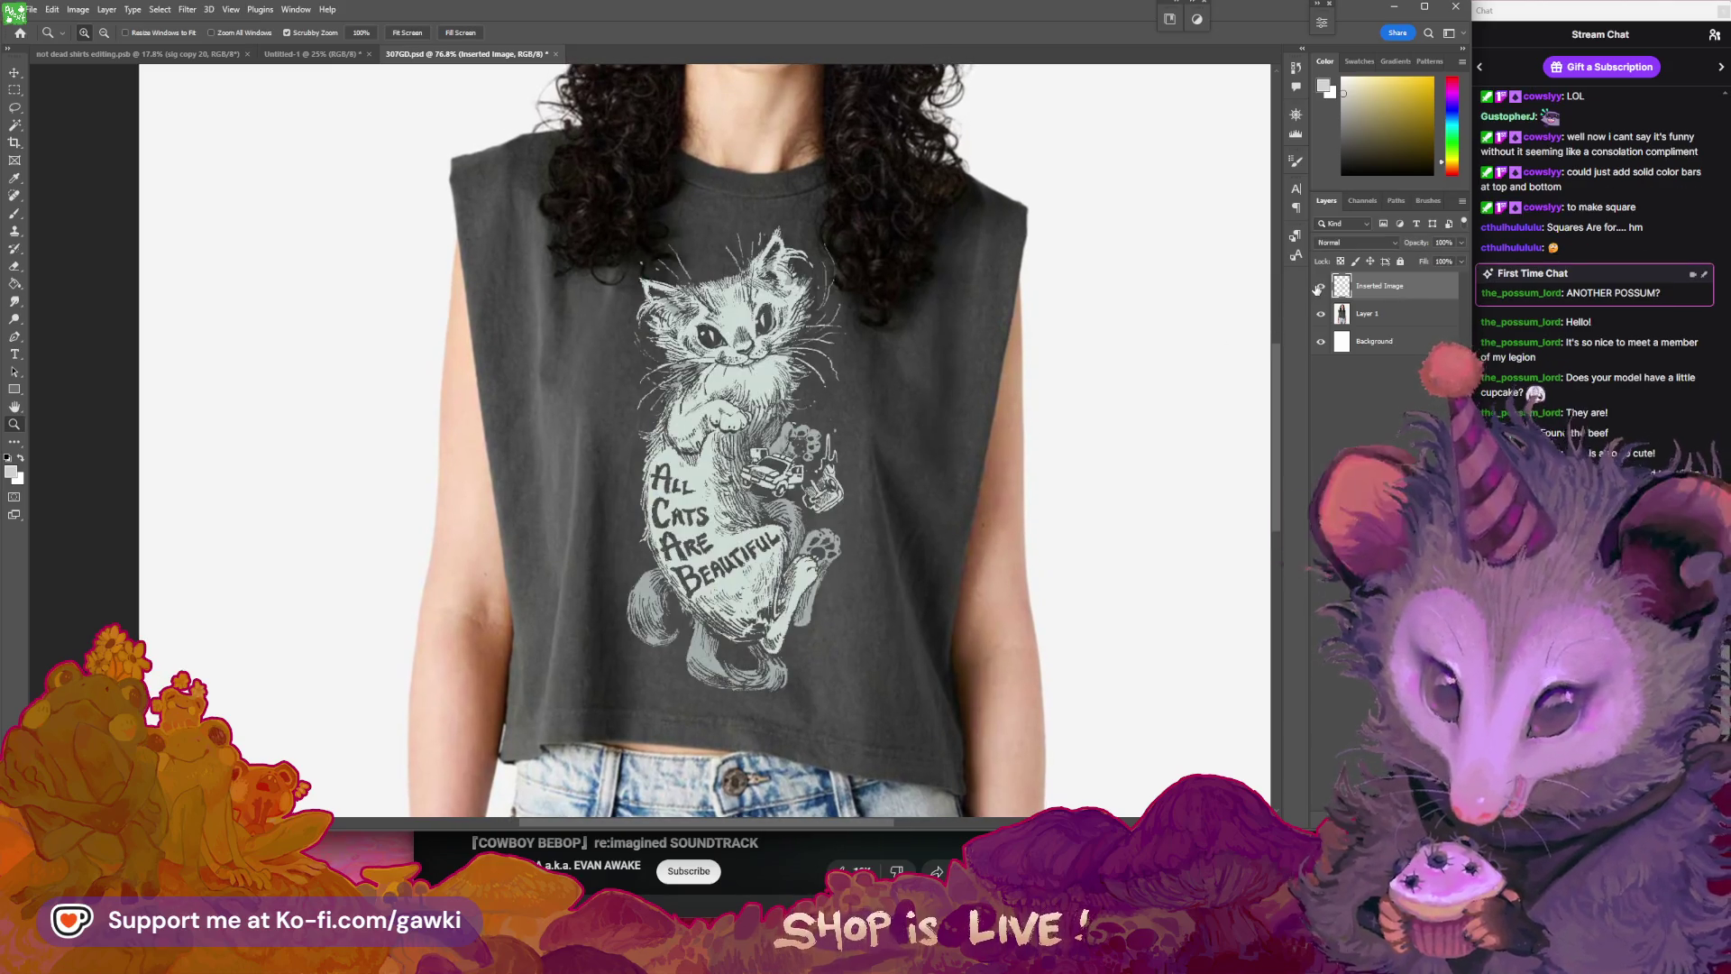
pyautogui.click(1321, 286)
pyautogui.click(1321, 286)
pyautogui.moveTo(807, 348); pyautogui.dragTo(814, 384)
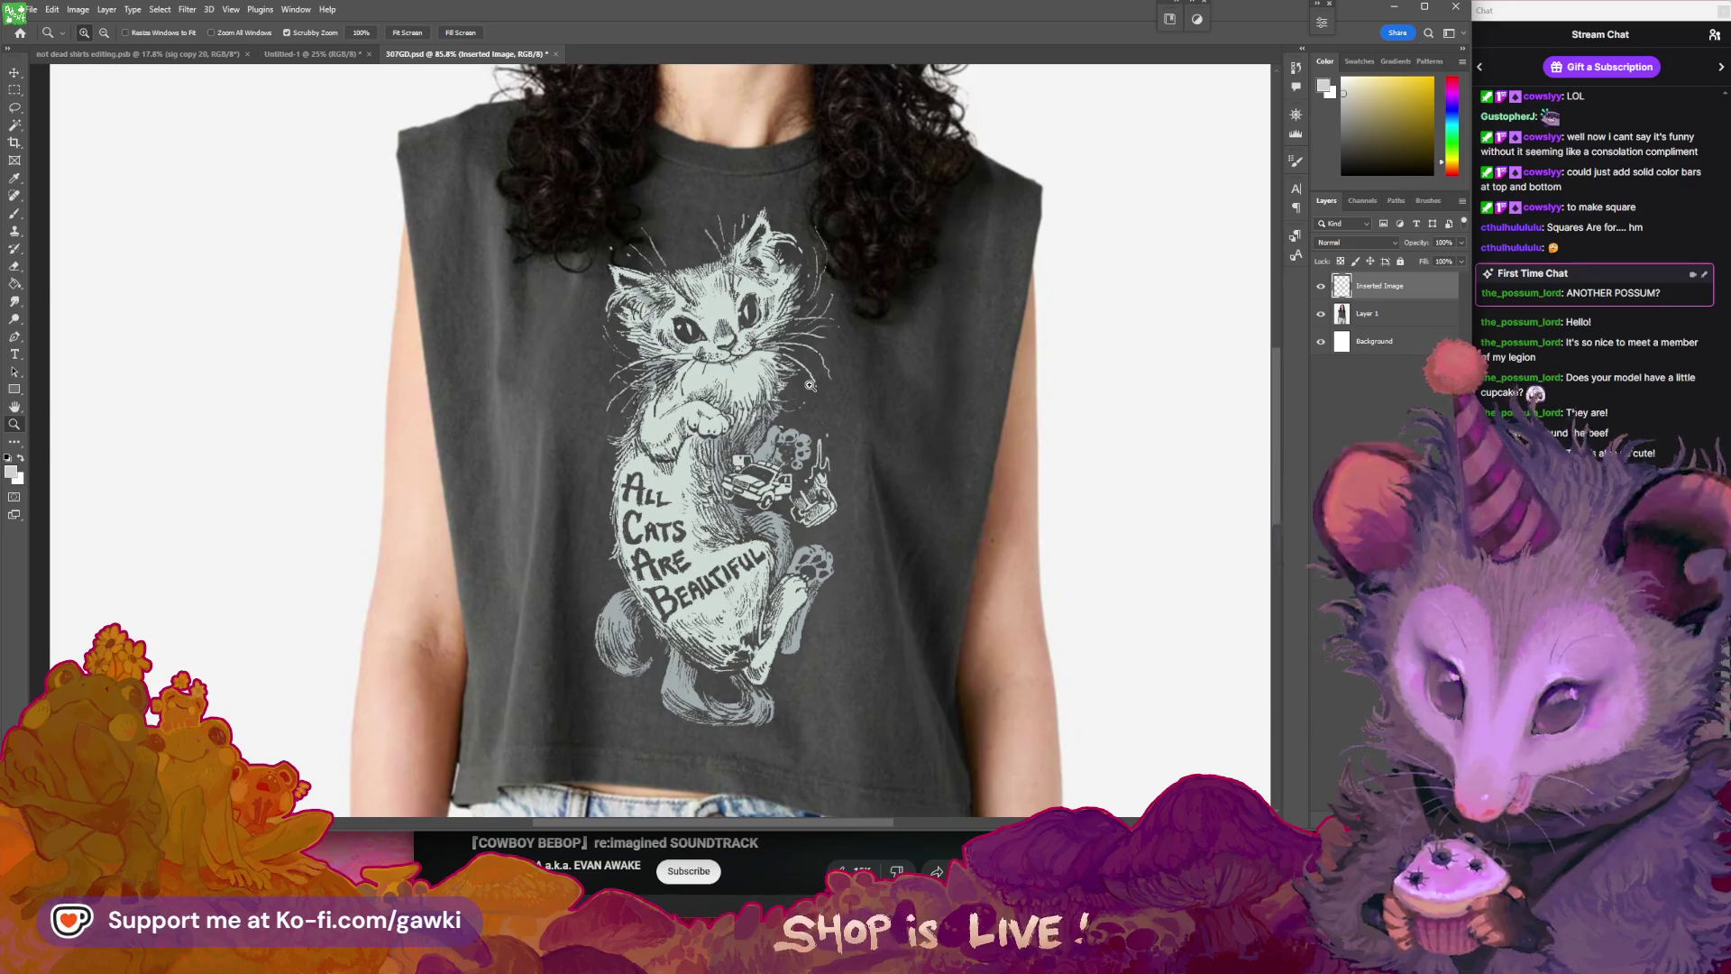
pyautogui.moveTo(872, 414)
pyautogui.mouseDown()
pyautogui.moveTo(822, 423)
pyautogui.moveTo(870, 429)
pyautogui.mouseUp()
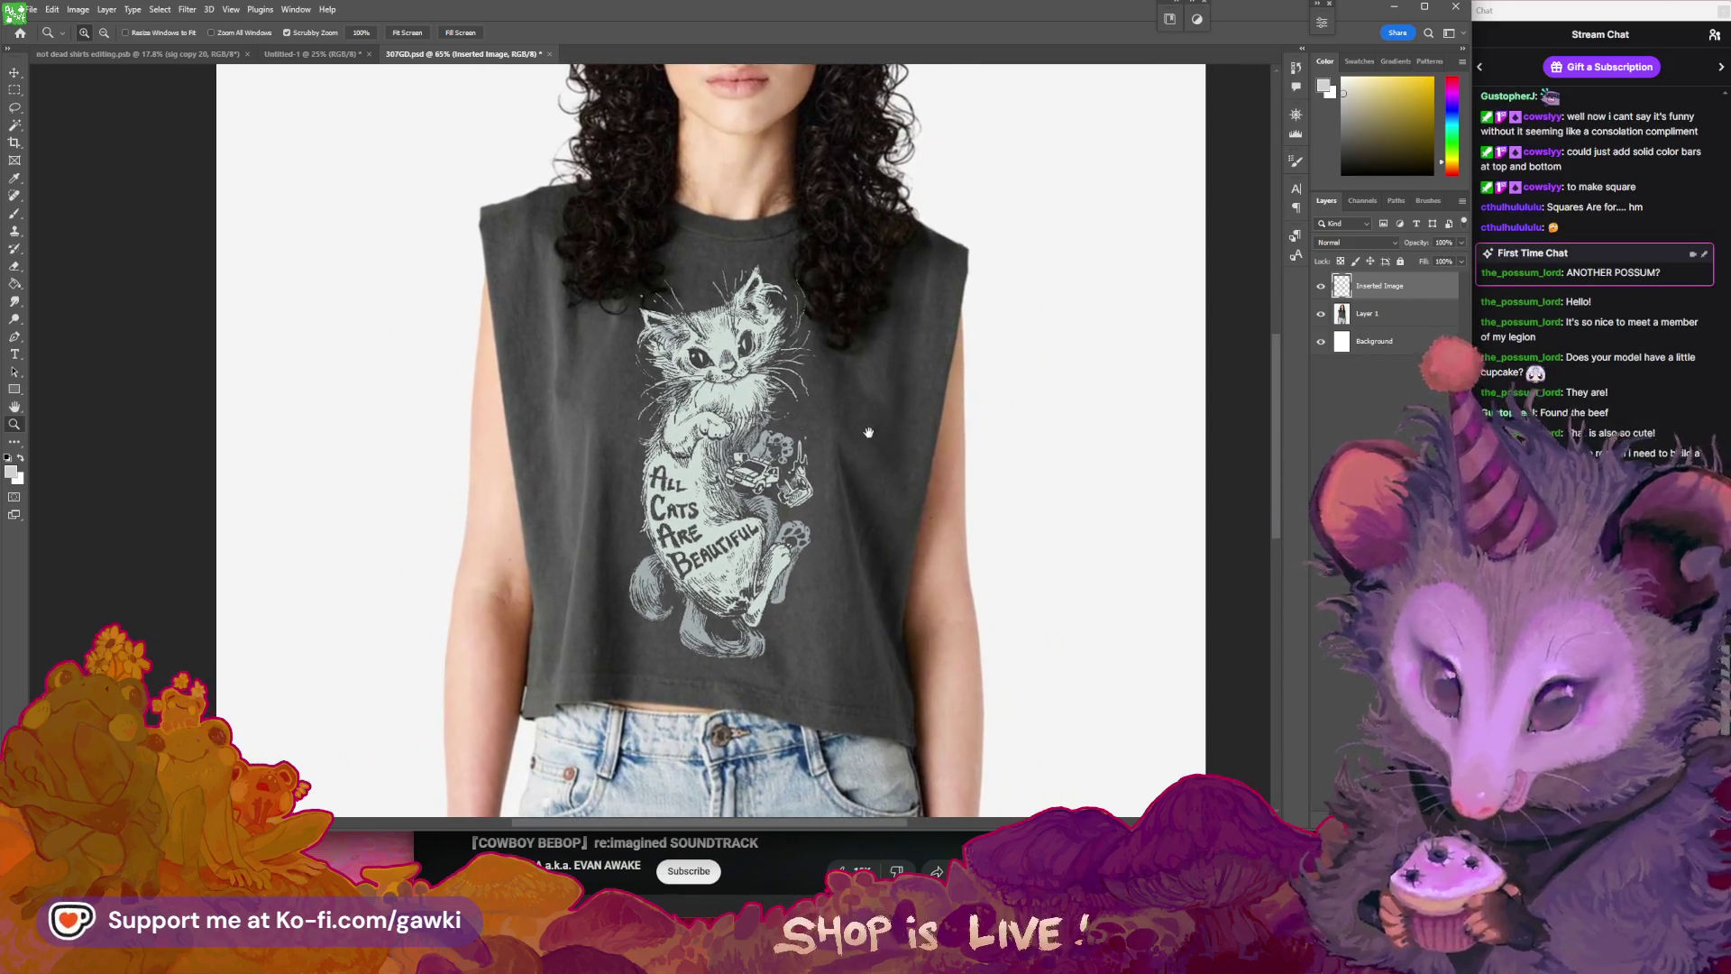
pyautogui.moveTo(1141, 371); pyautogui.dragTo(1102, 367)
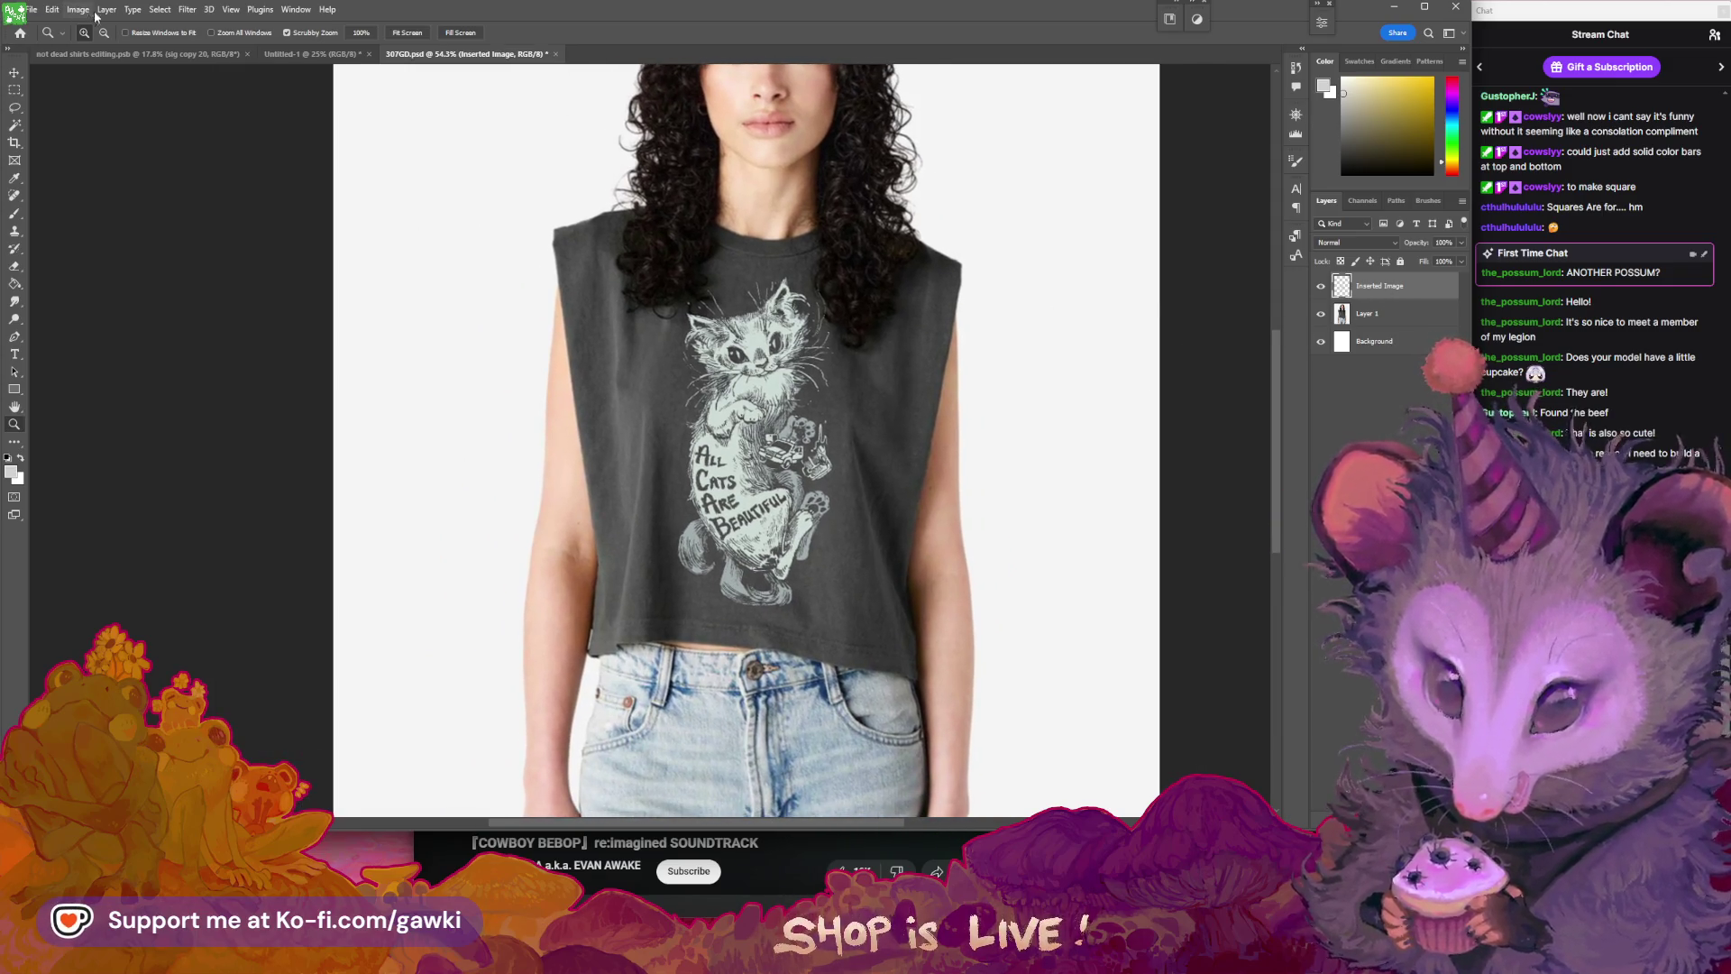
pyautogui.moveTo(842, 288); pyautogui.dragTo(863, 345)
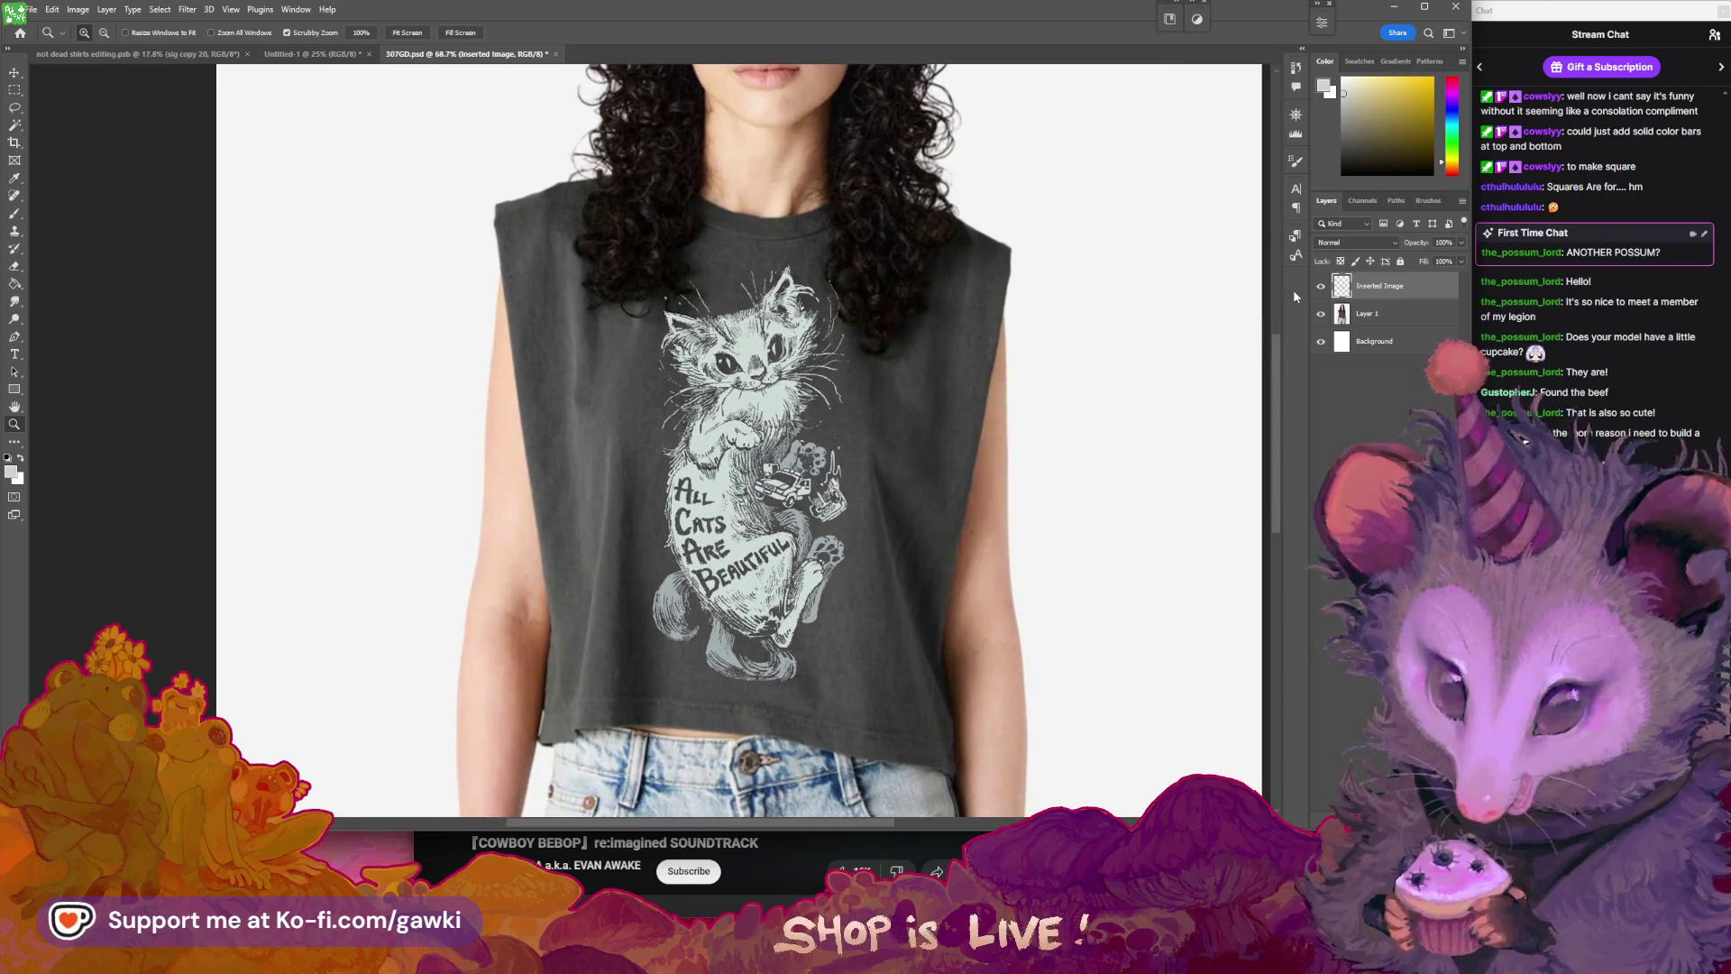
pyautogui.scroll(-4, 1080, 370)
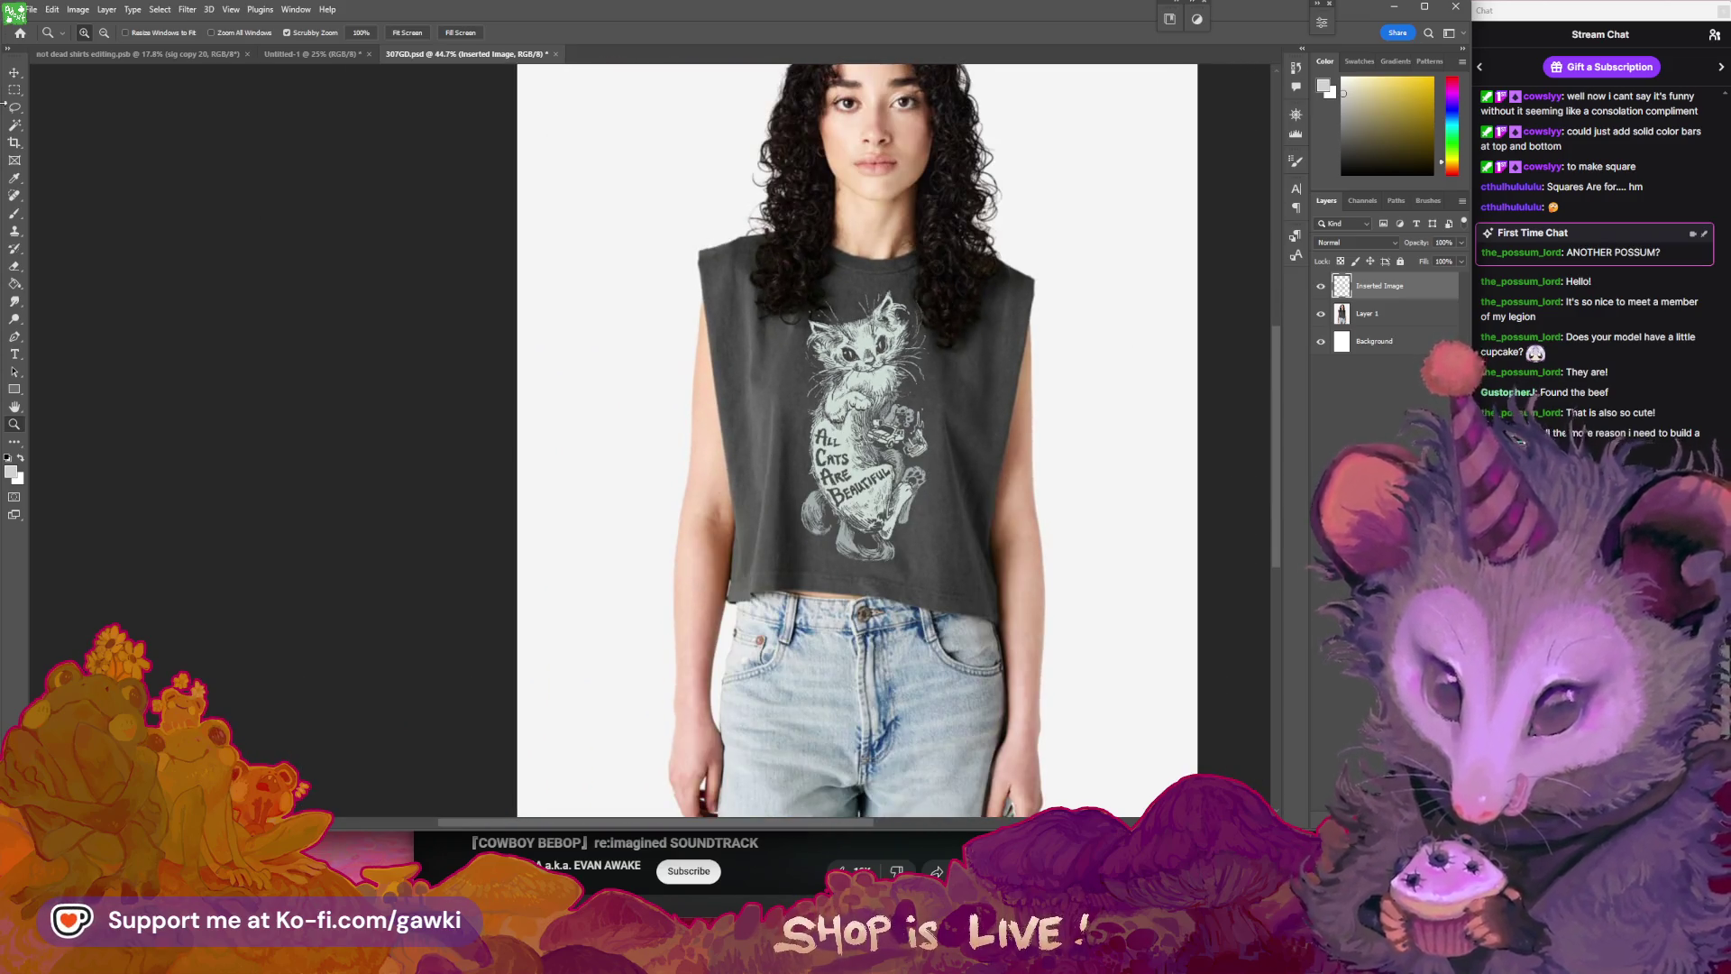
# - Open Image Size, cancel without changes, and reopen the Image menu
pyautogui.click(63, 9)
pyautogui.click(90, 114)
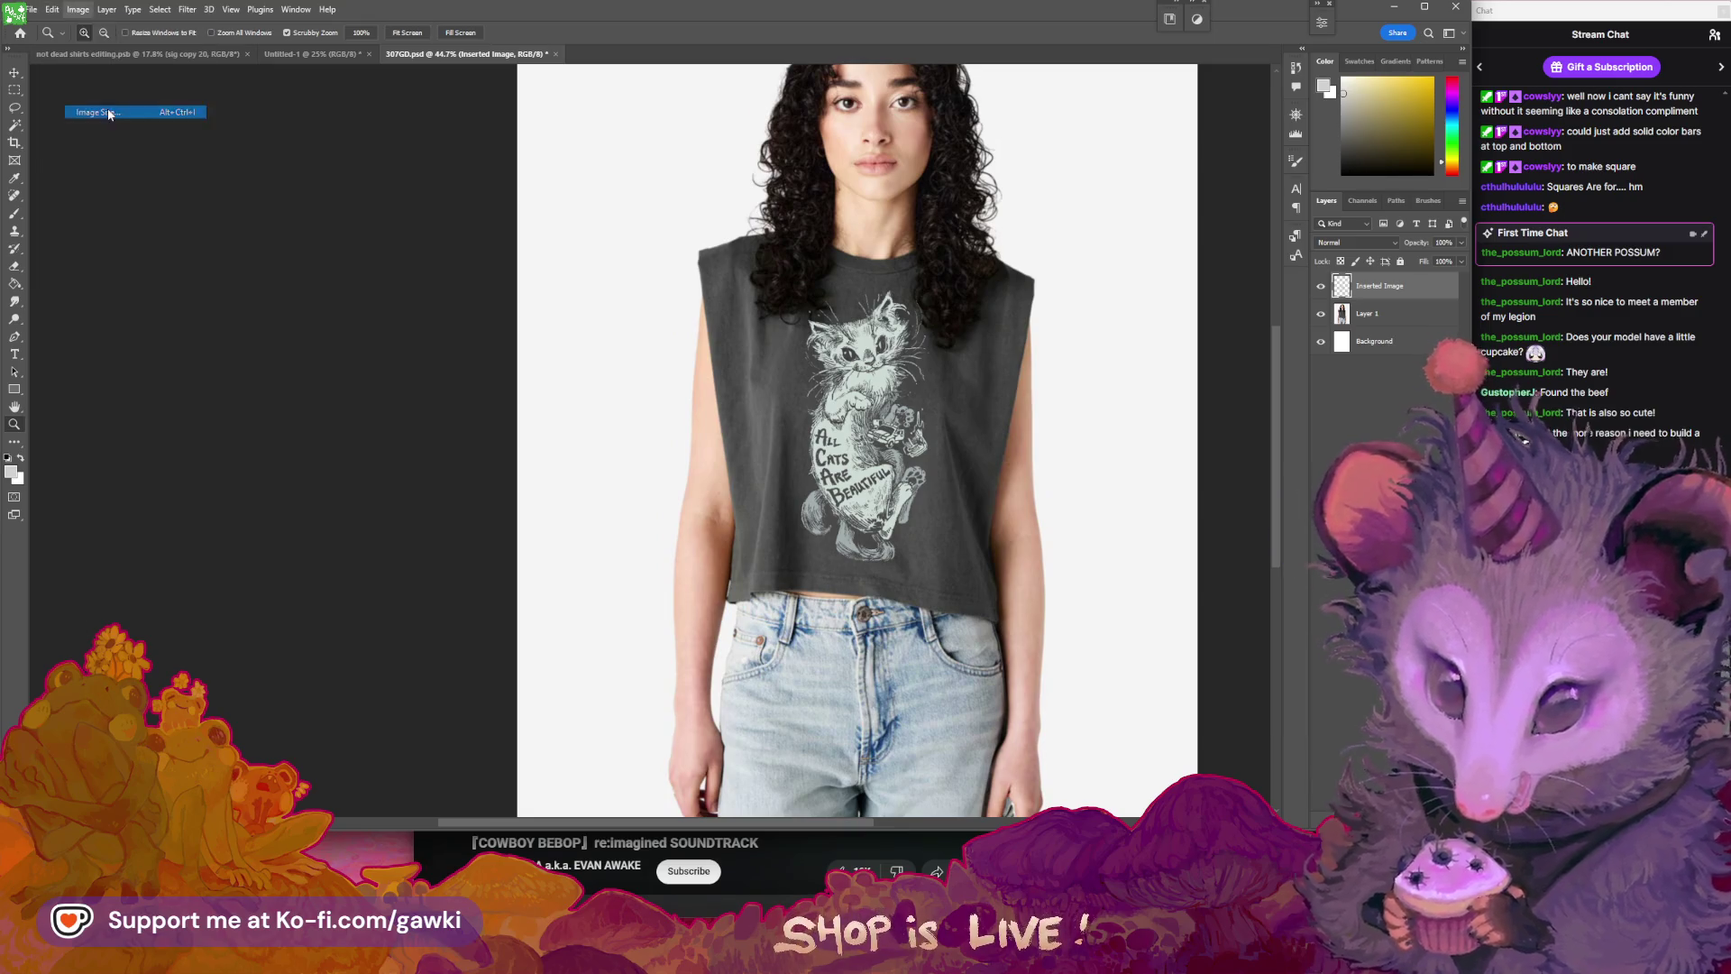
pyautogui.click(1308, 409)
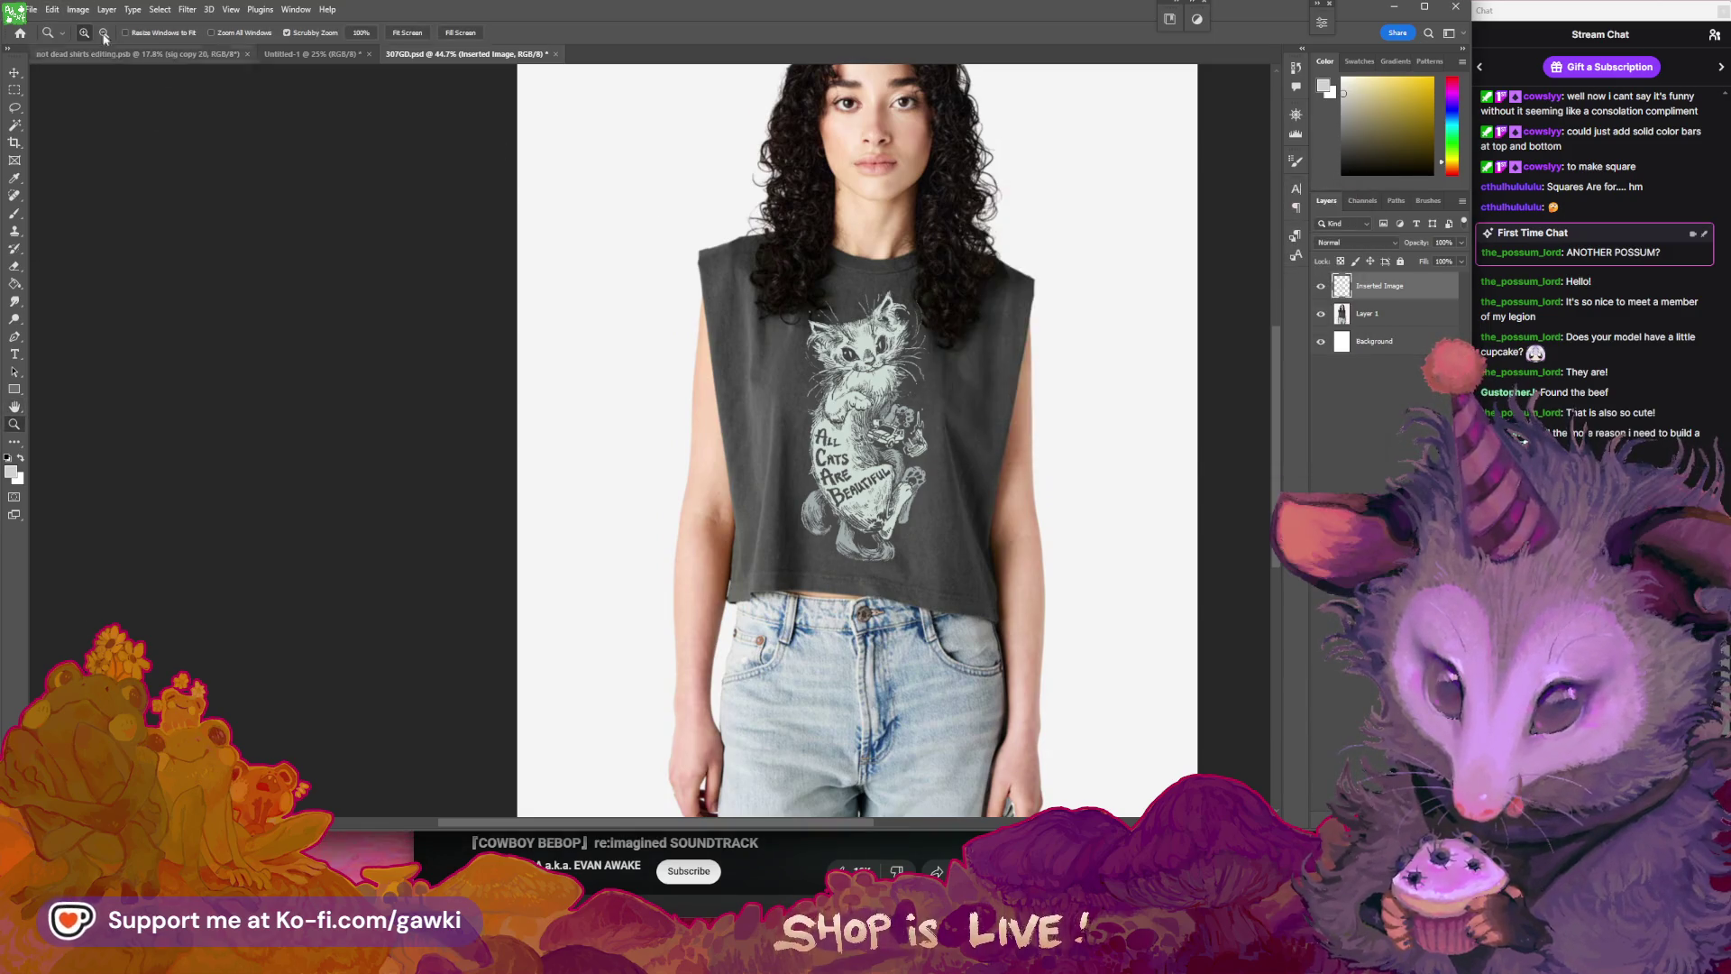
pyautogui.click(78, 9)
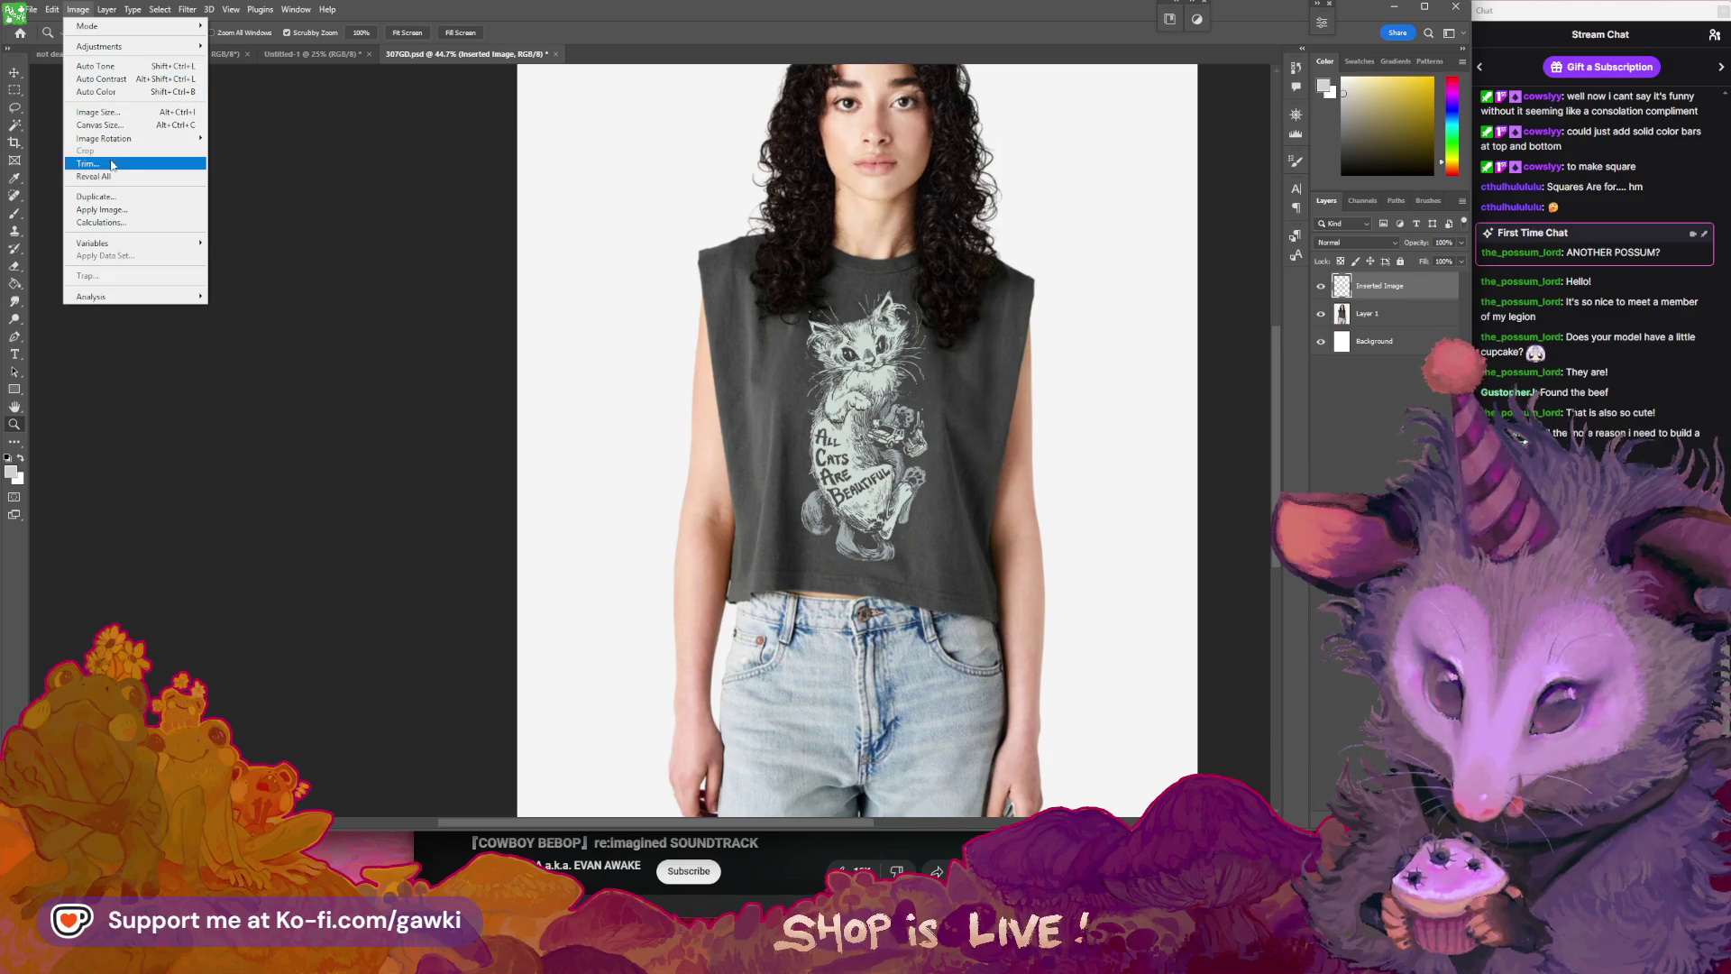
# - Resize the canvas to 2500 × 2500 pixels, accepting that it will clip
pyautogui.click(406, 170)
pyautogui.moveTo(763, 241); pyautogui.dragTo(714, 246)
pyautogui.click(74, 10)
pyautogui.click(95, 127)
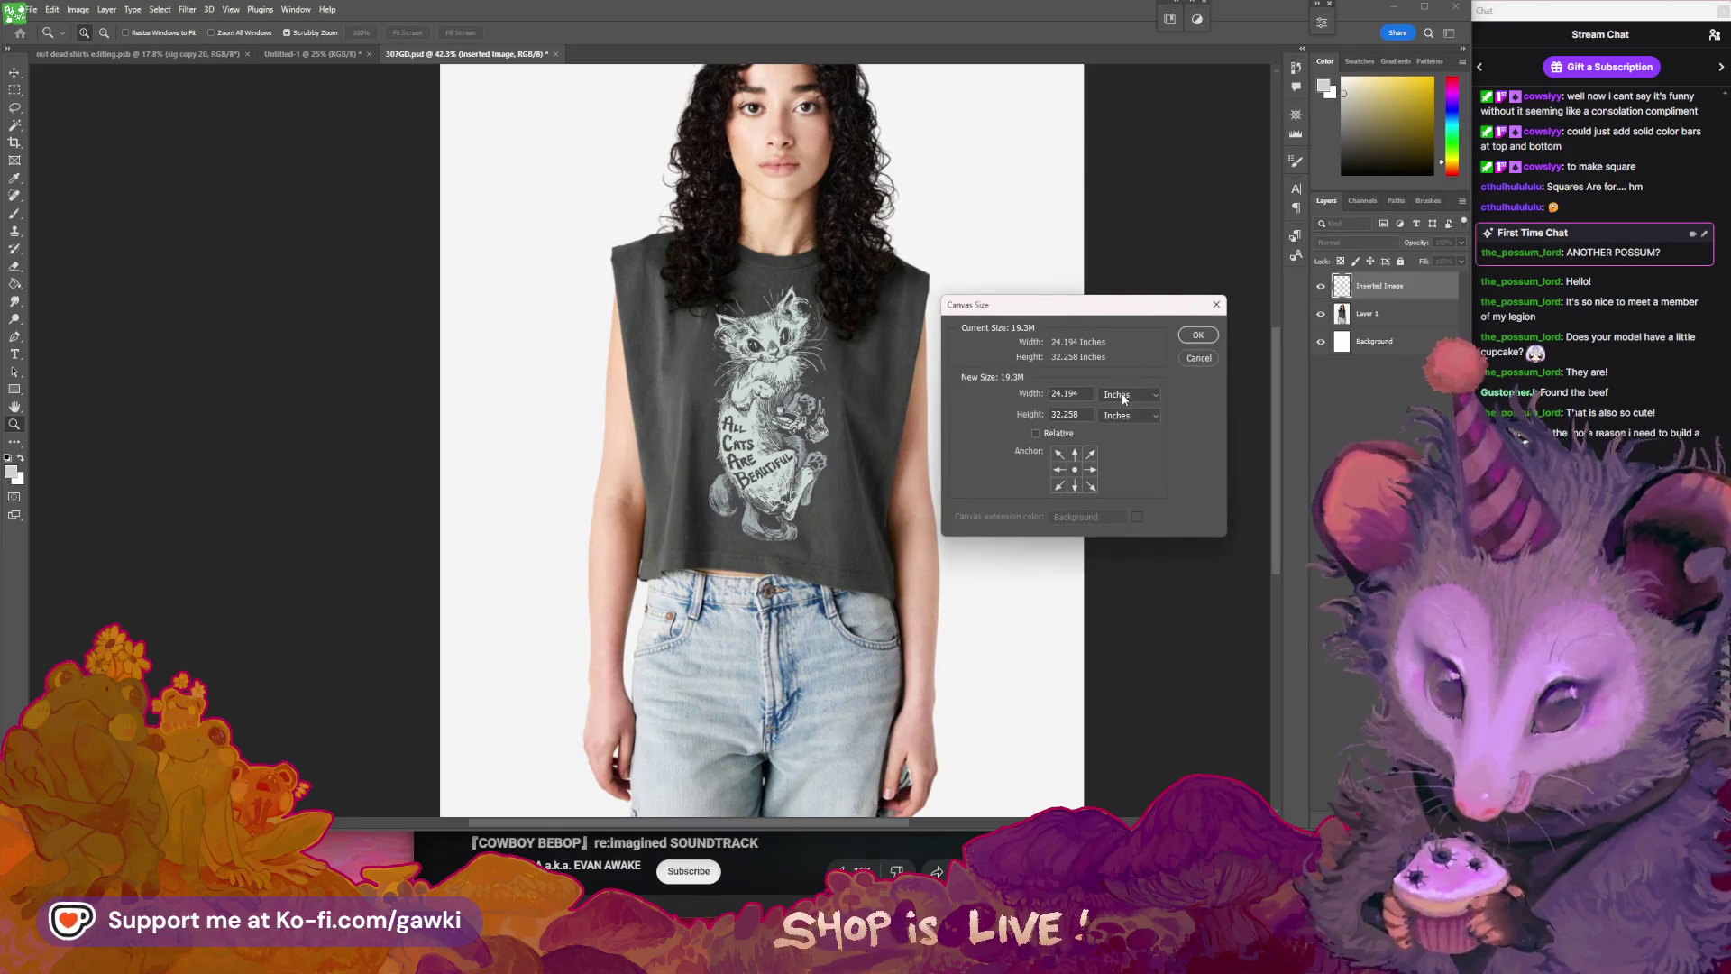
pyautogui.click(1126, 397)
pyautogui.click(1122, 407)
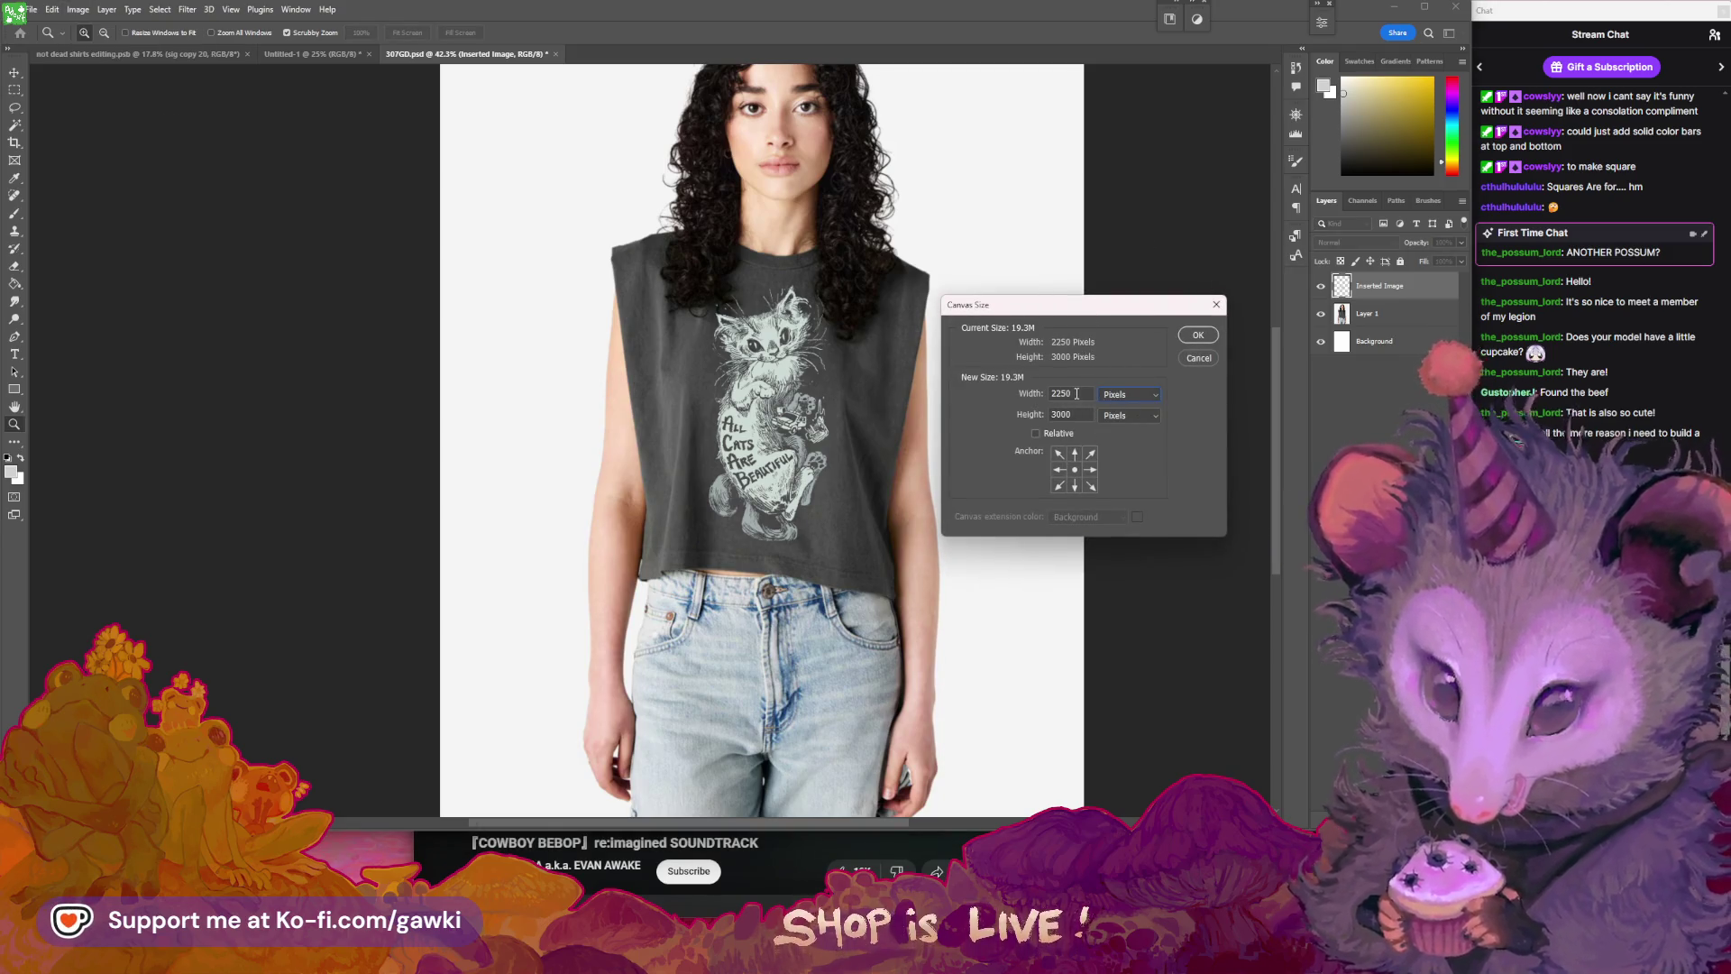
pyautogui.press('Tab')
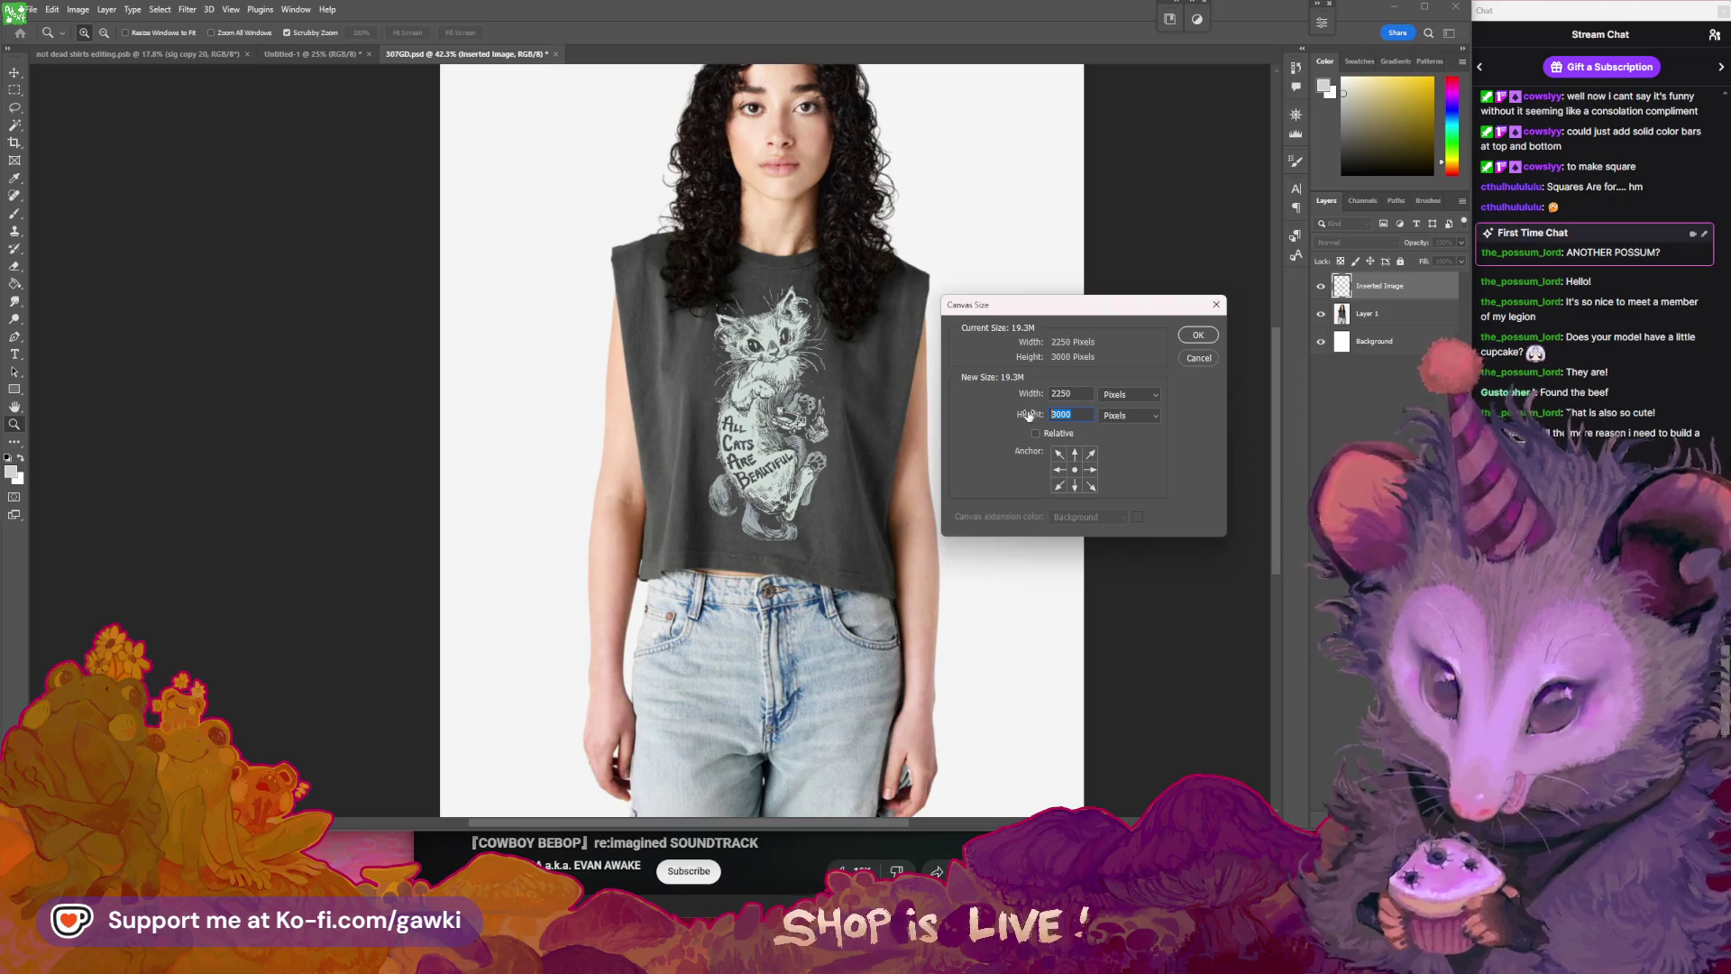
pyautogui.write('200')
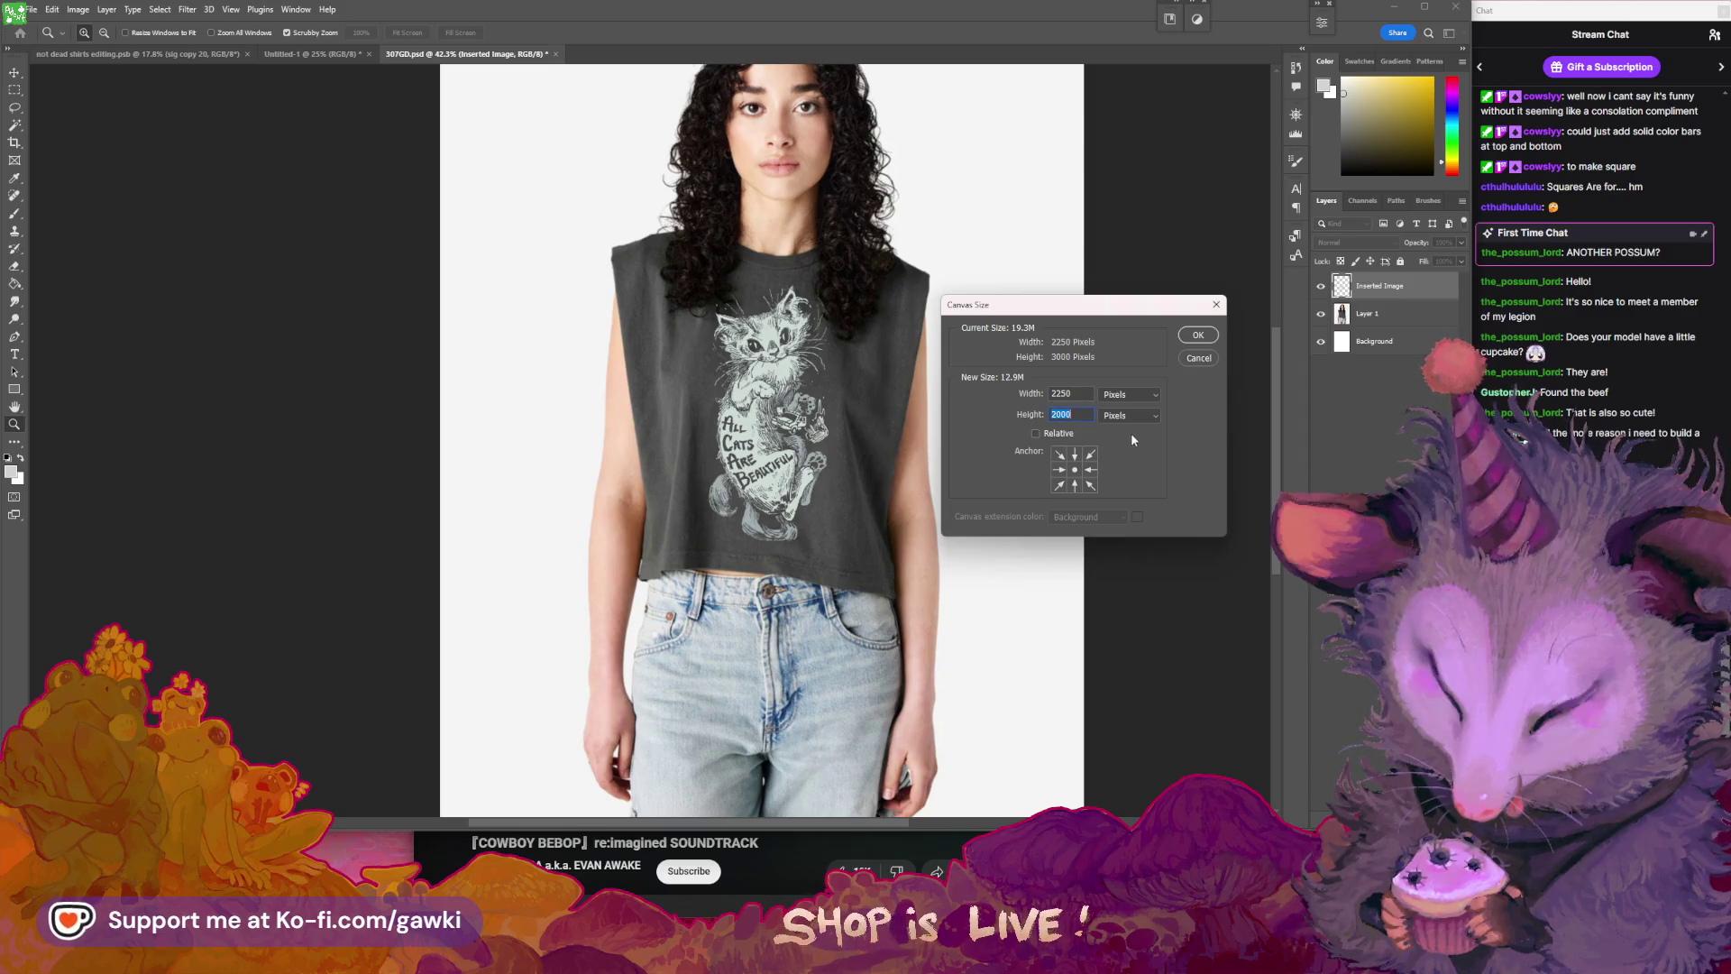
pyautogui.click(1087, 394)
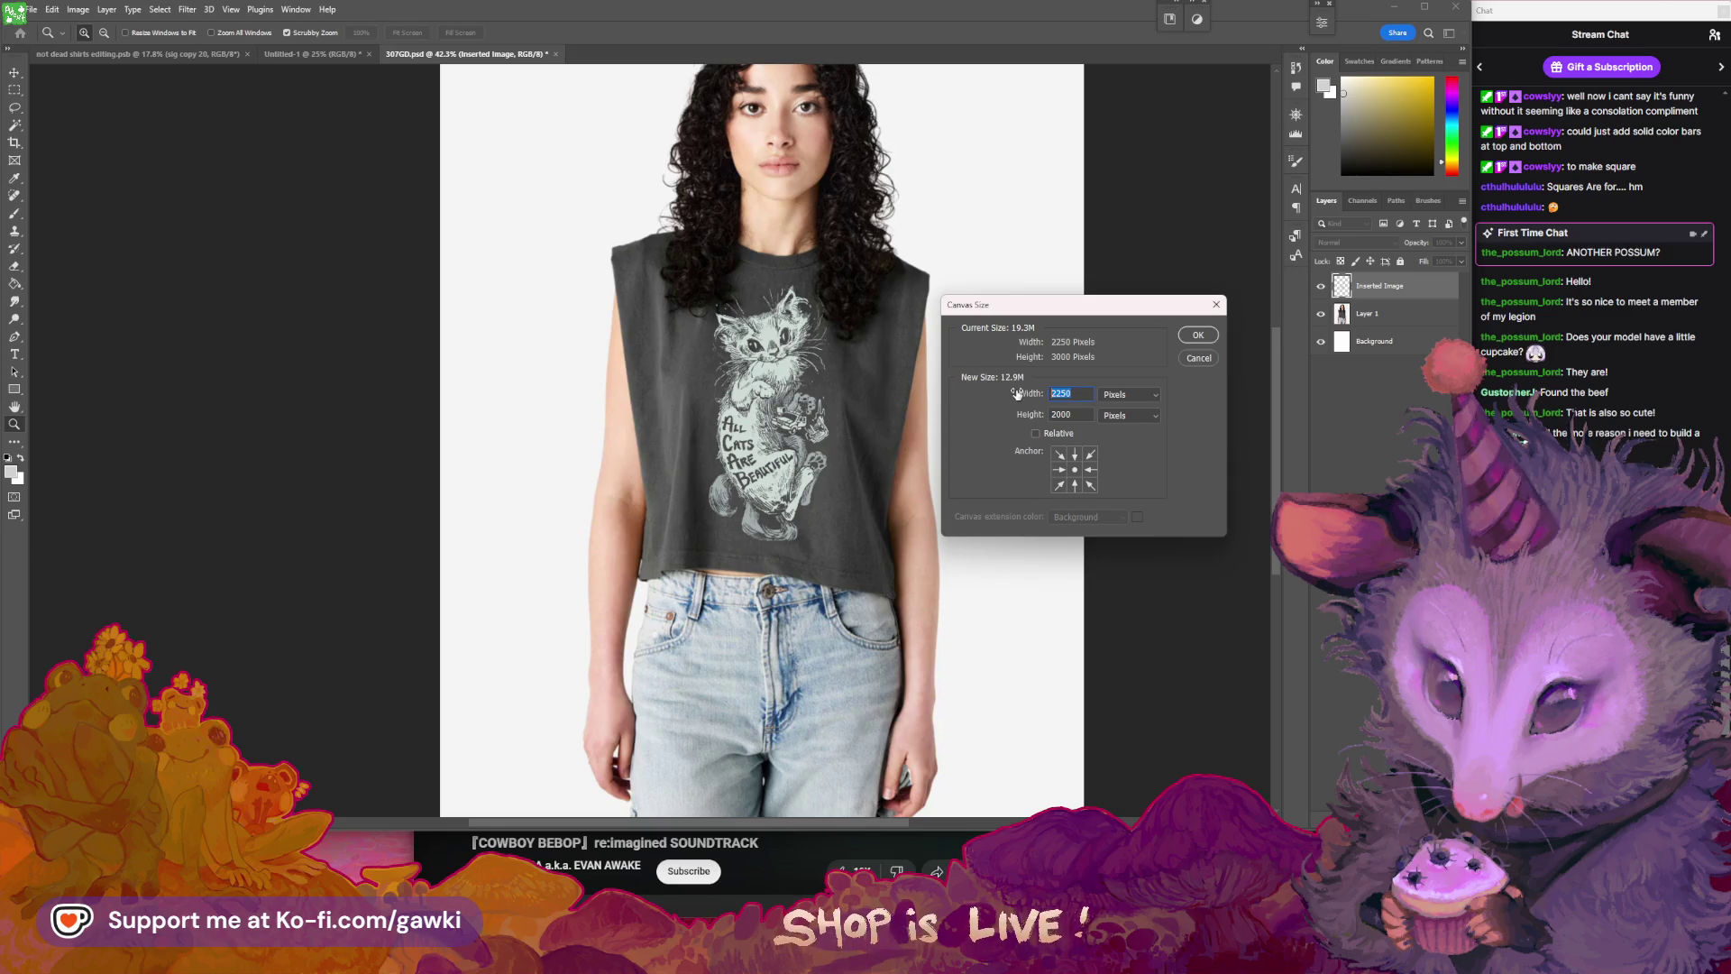
pyautogui.write('2500')
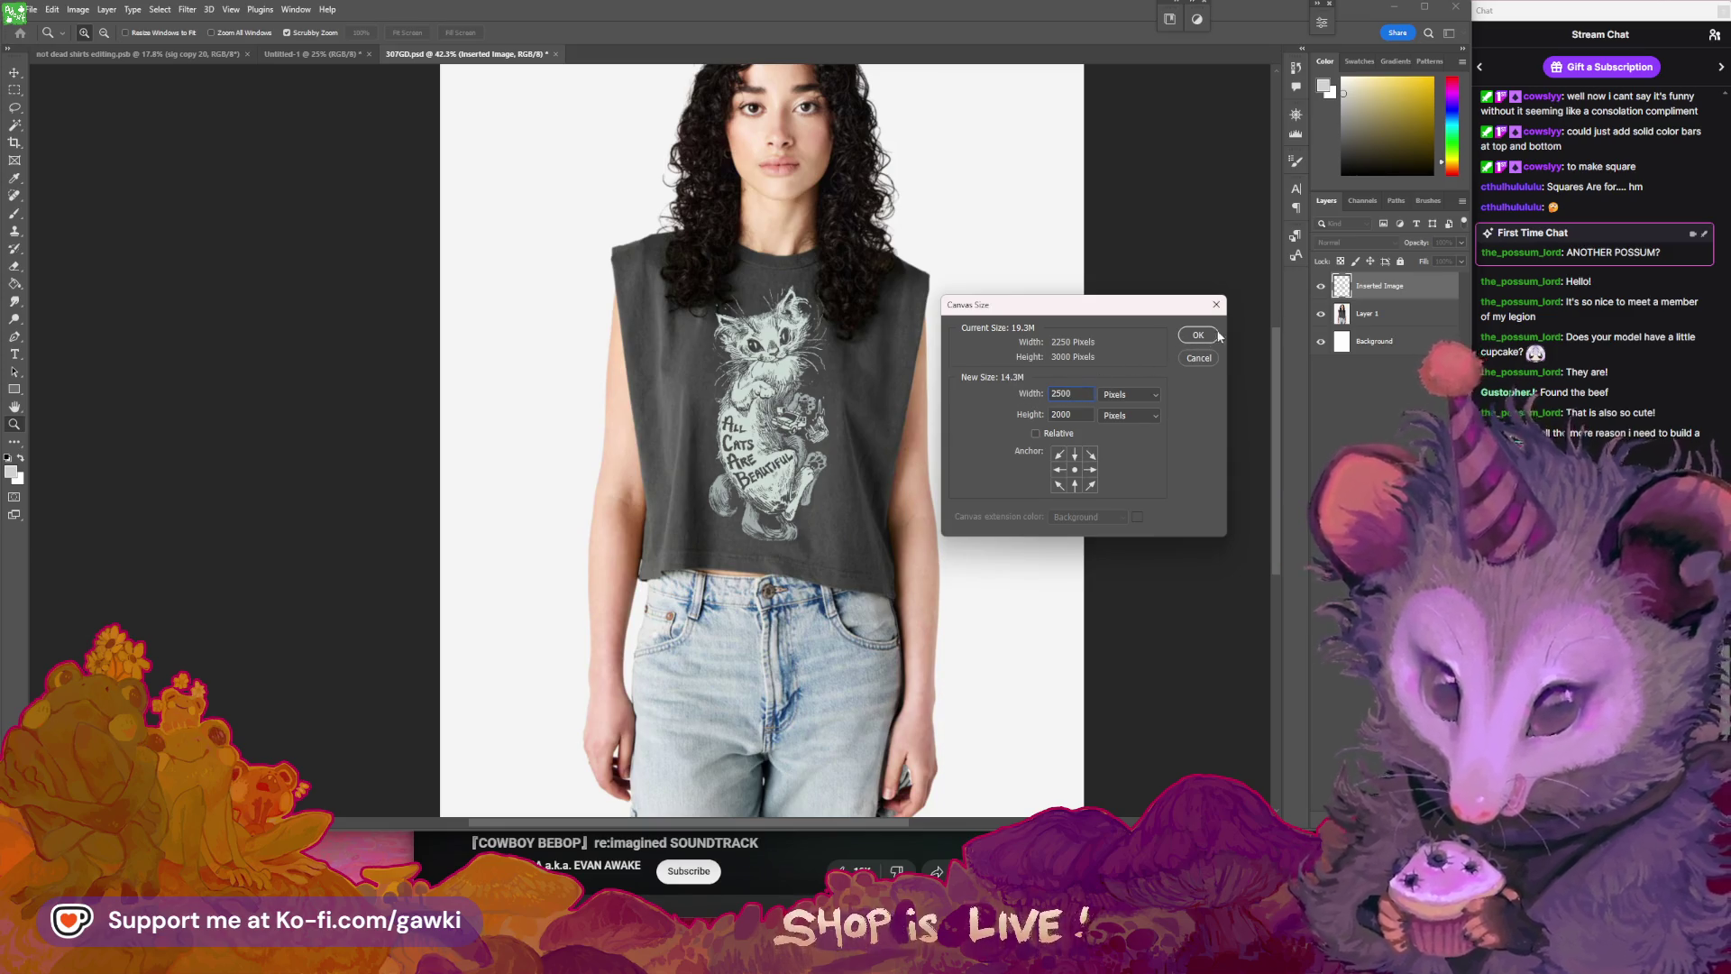
pyautogui.click(1208, 336)
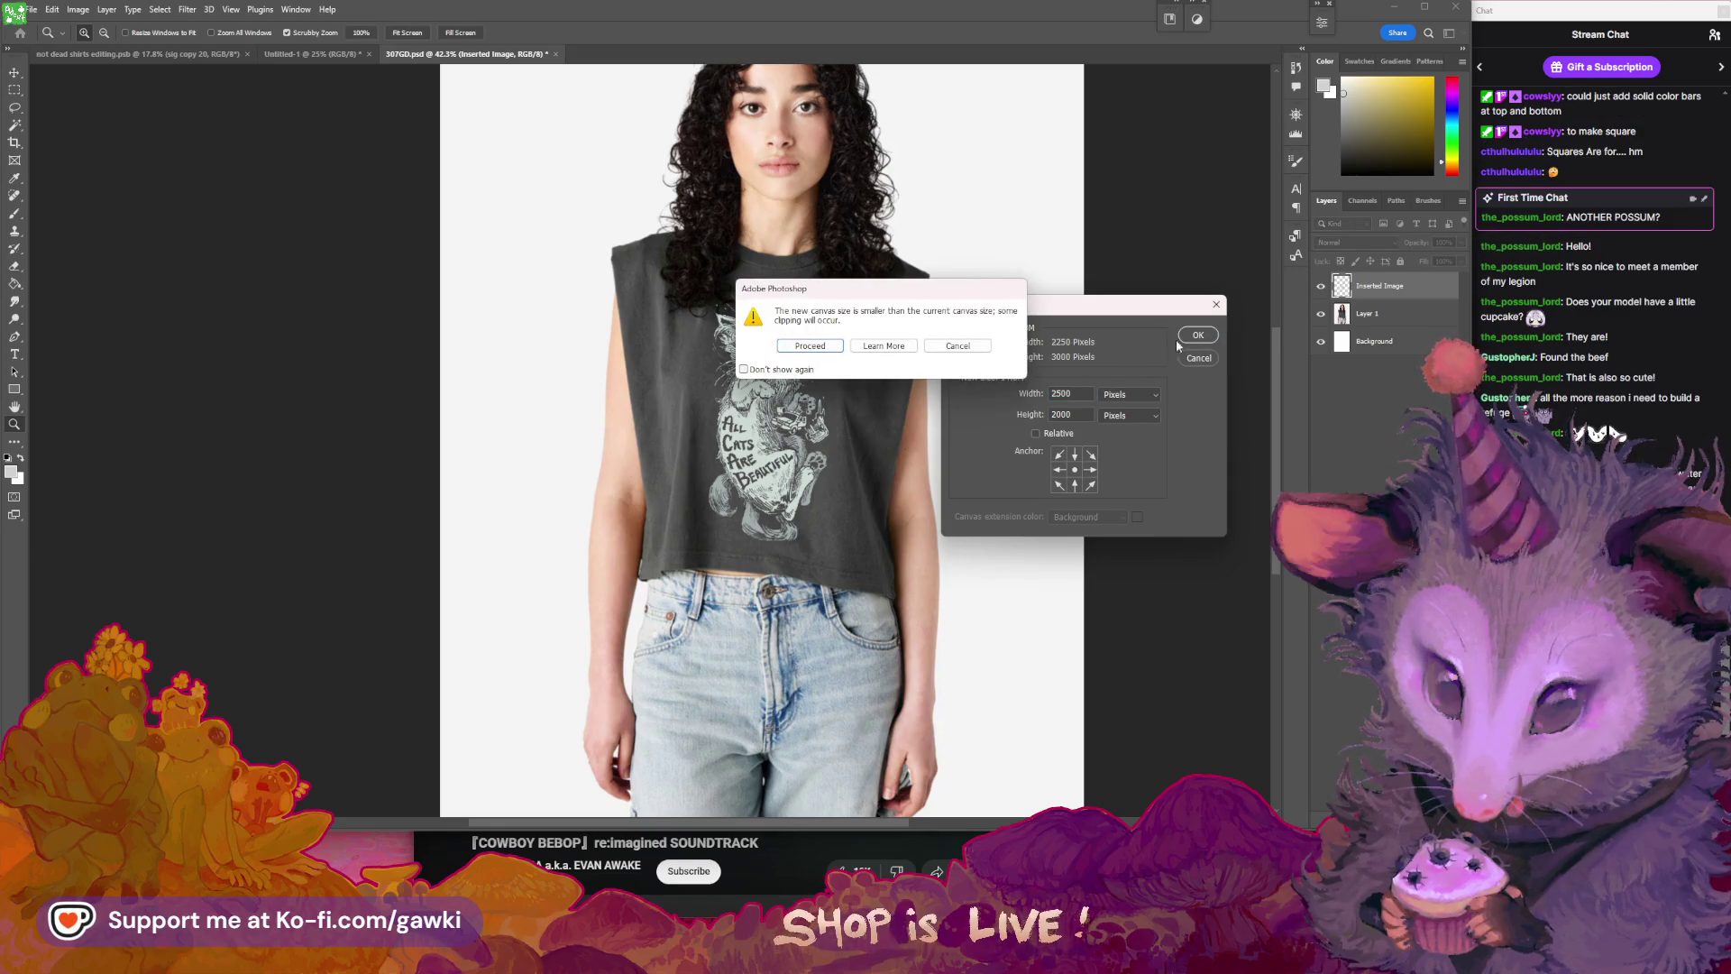
pyautogui.click(957, 347)
pyautogui.write('2500')
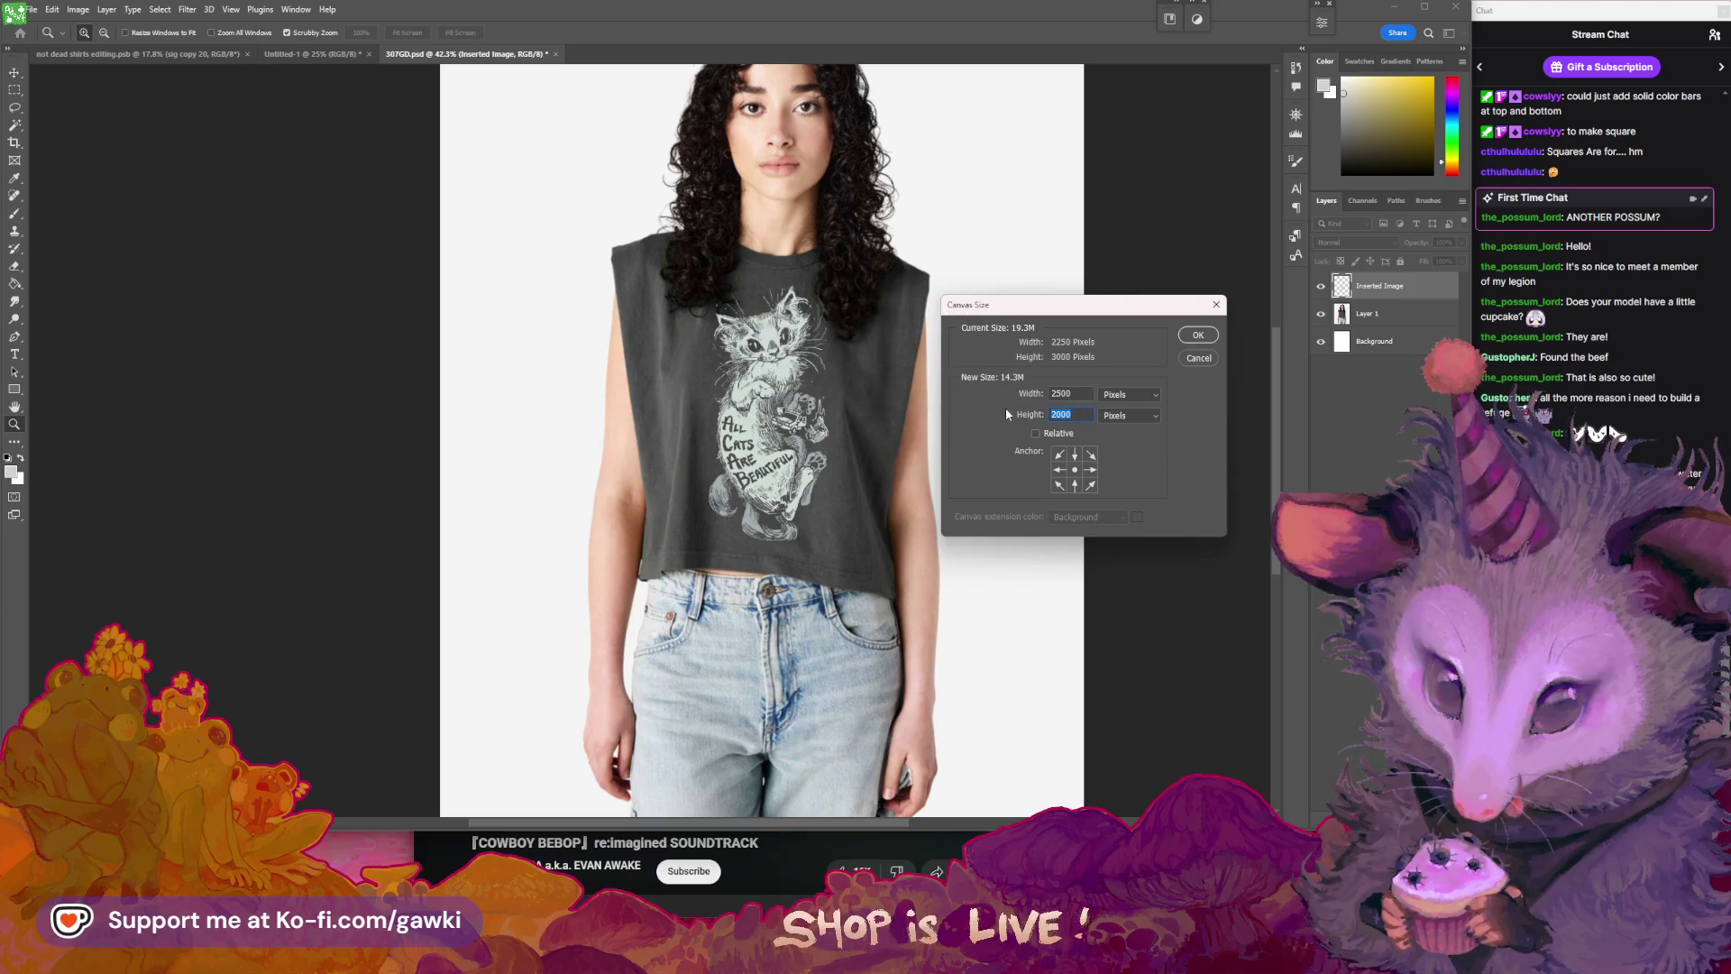
pyautogui.click(1201, 336)
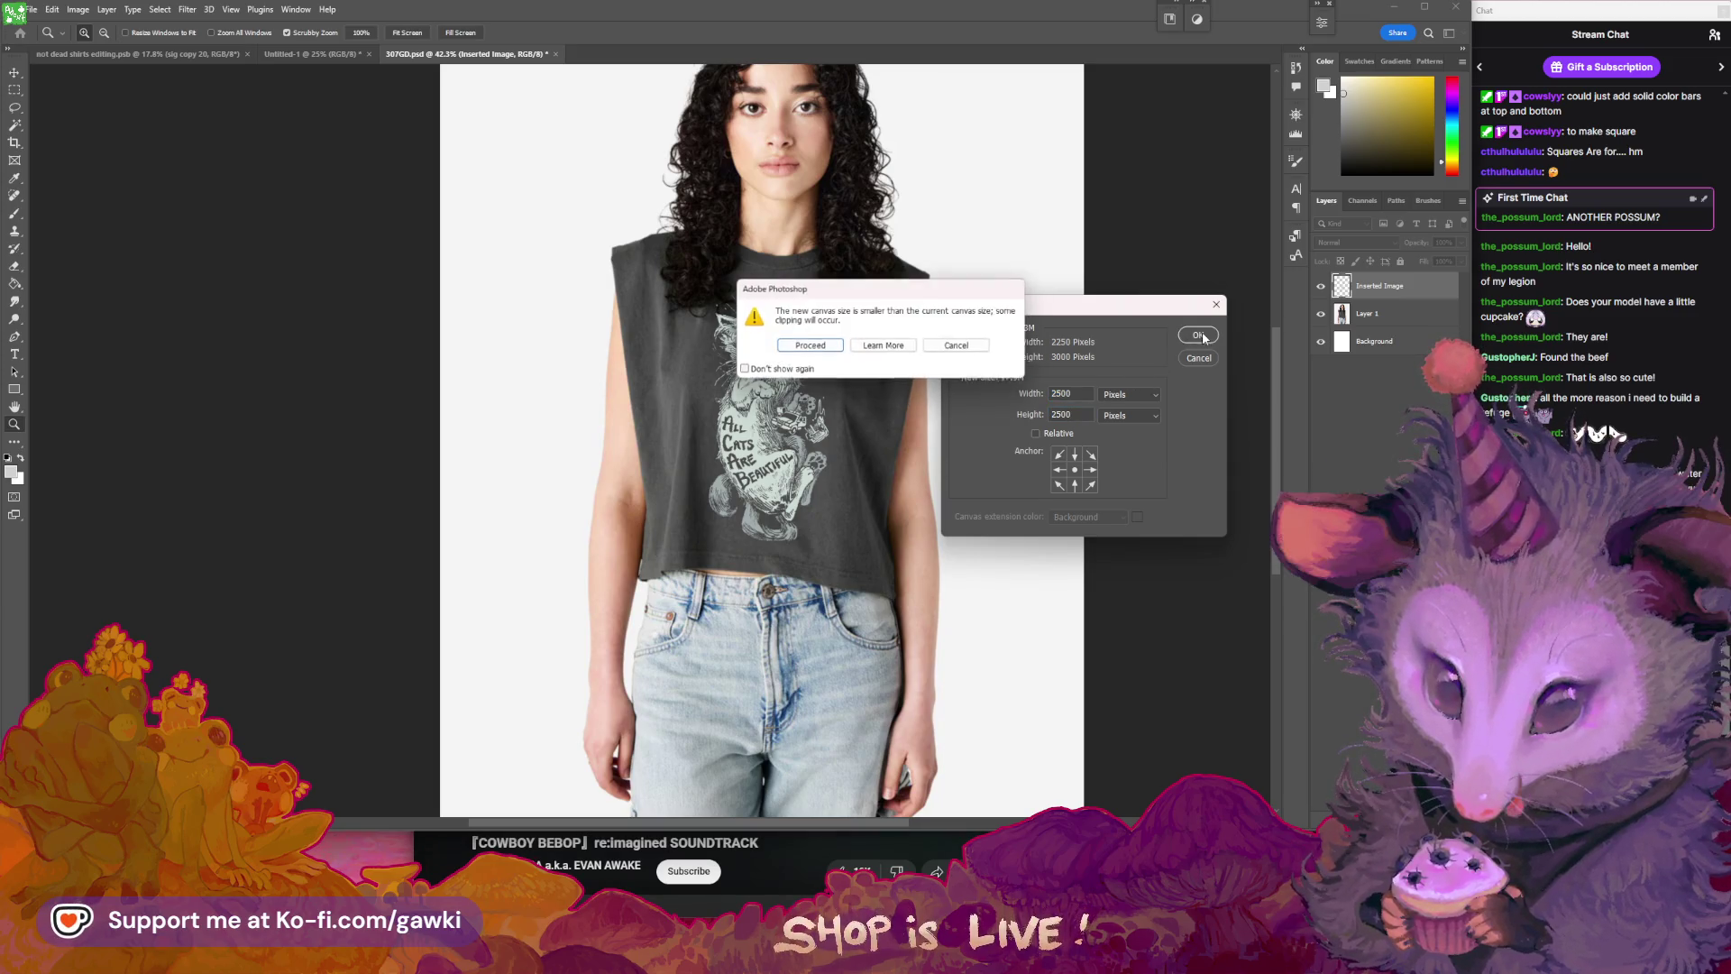
pyautogui.click(810, 346)
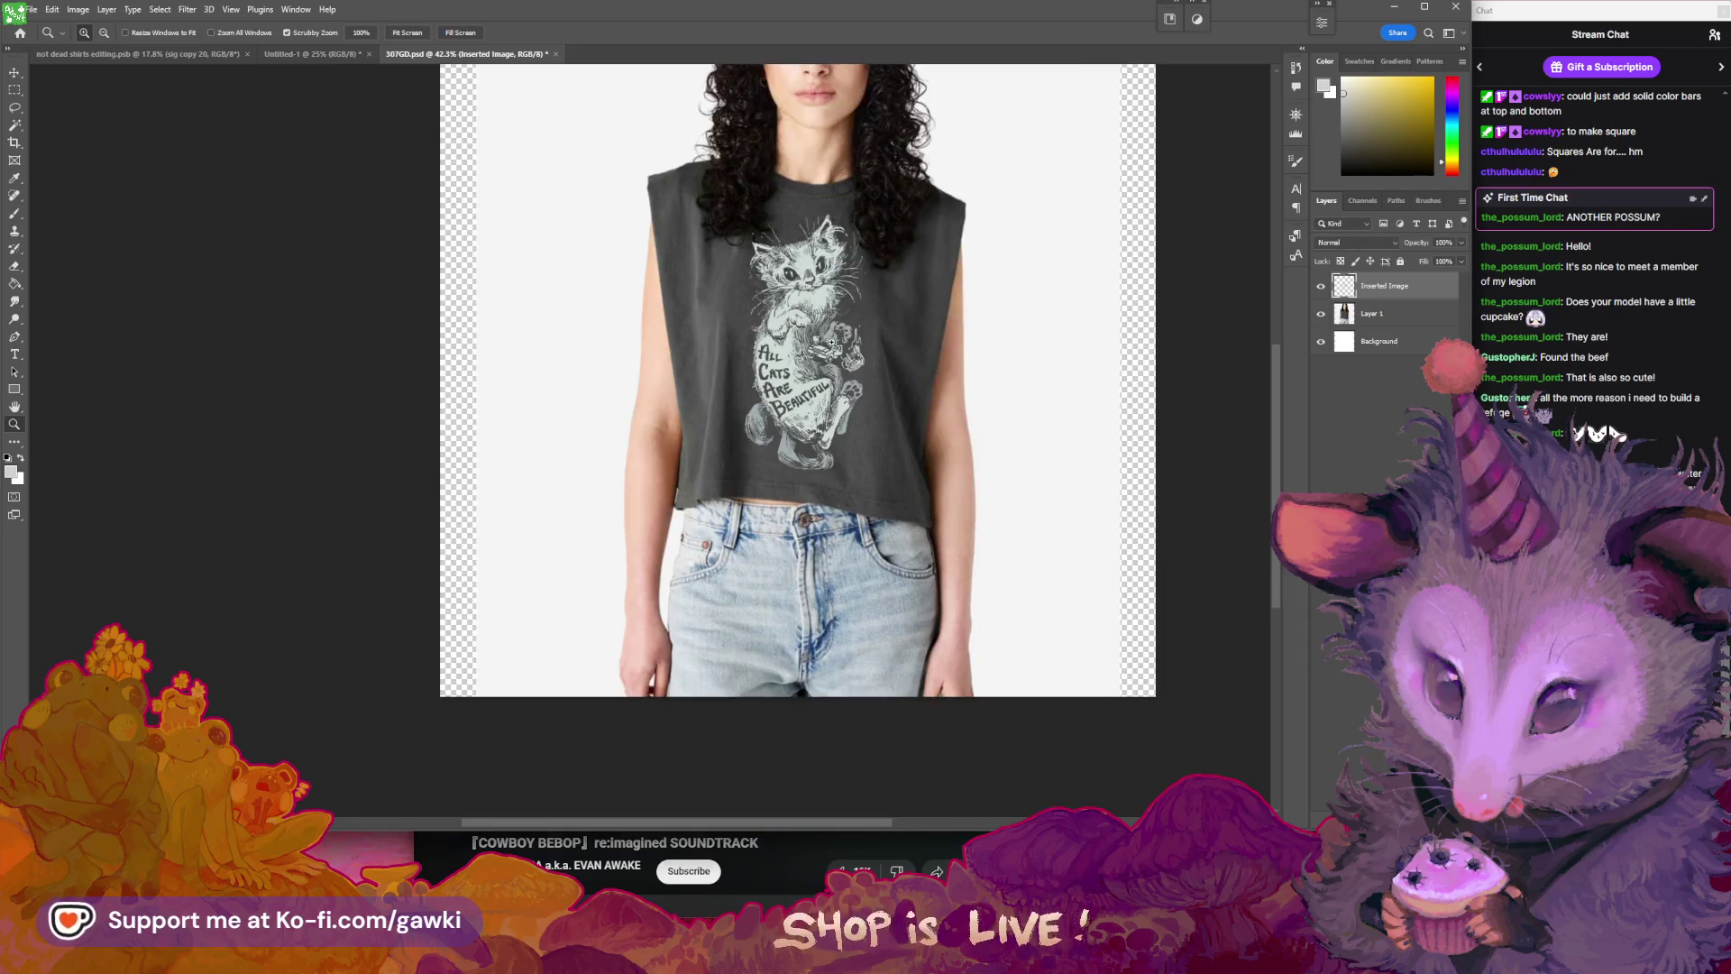
# - Hide the Inserted Image cat print layer
pyautogui.scroll(-3, 947, 396)
pyautogui.scroll(1, 954, 383)
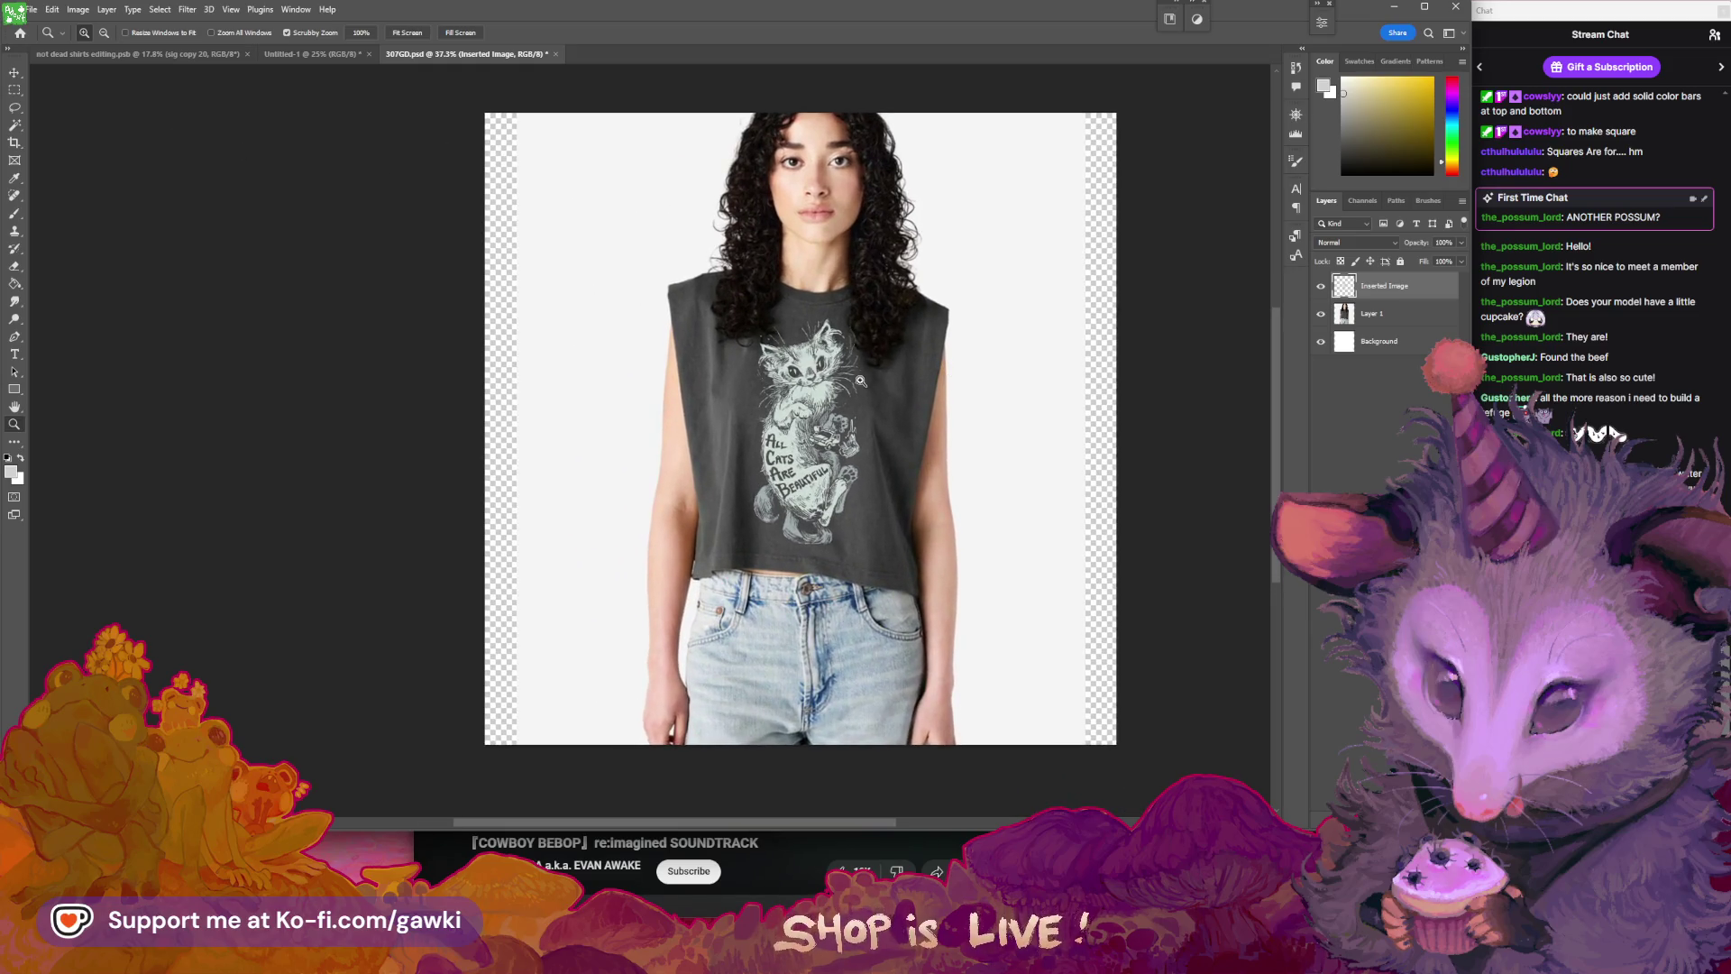
pyautogui.scroll(5, 851, 377)
pyautogui.scroll(-5, 939, 406)
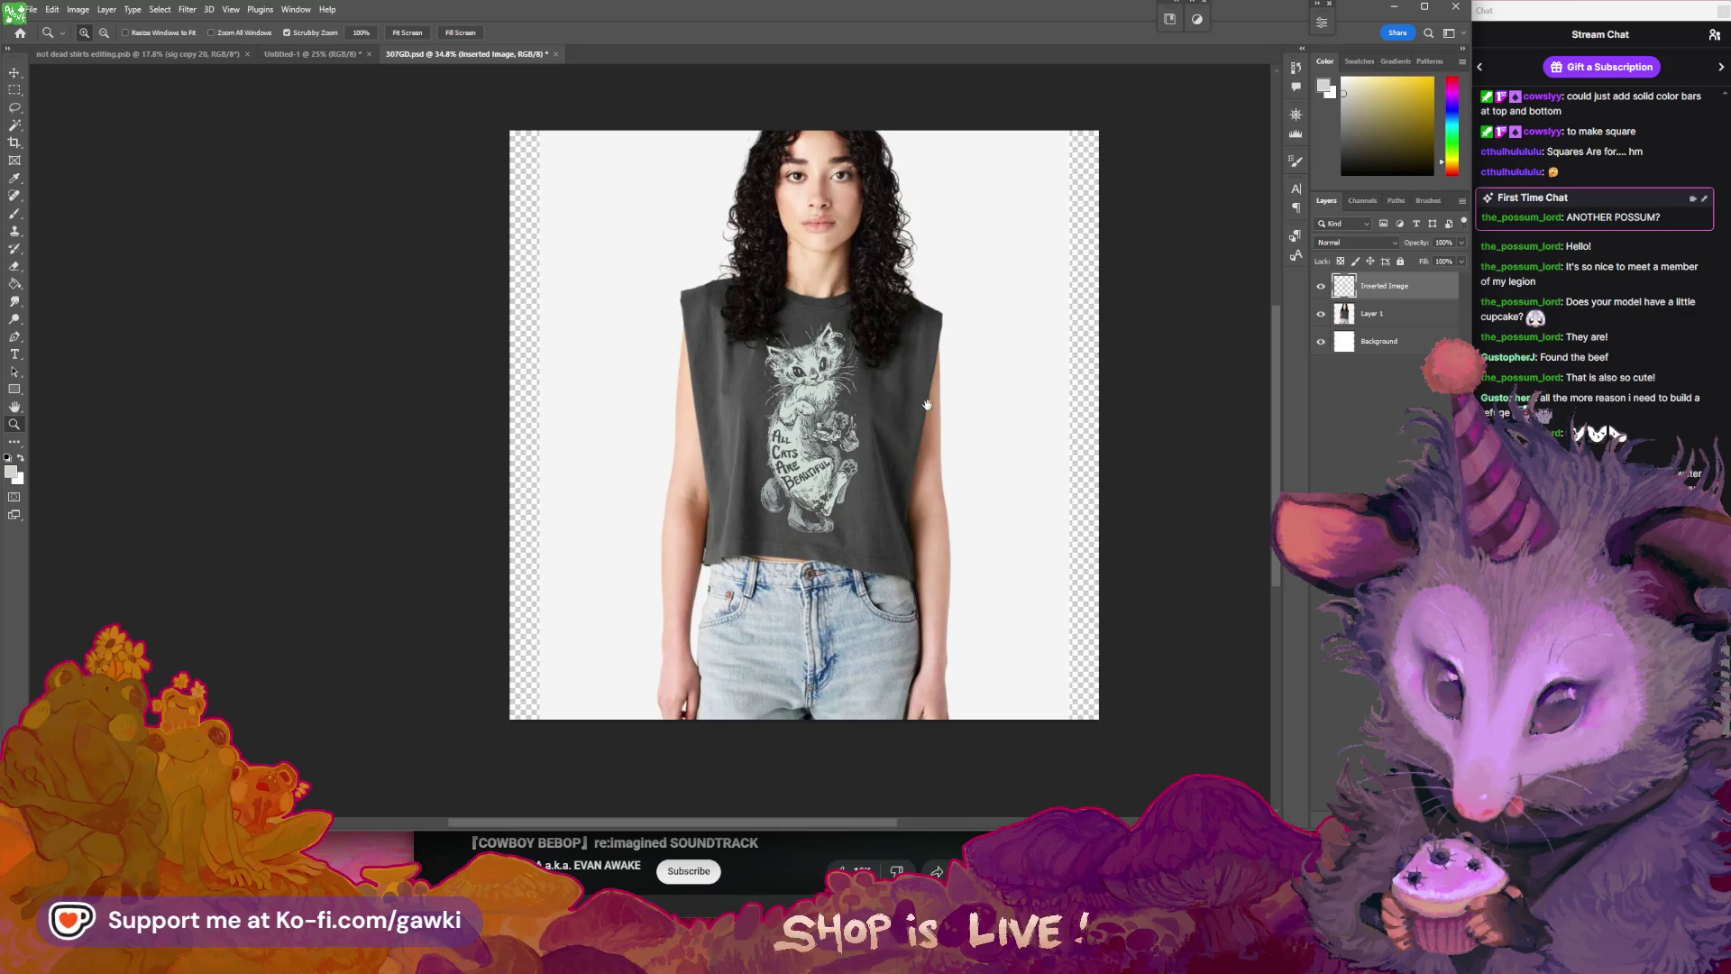
pyautogui.scroll(1, 891, 418)
pyautogui.scroll(6, 805, 282)
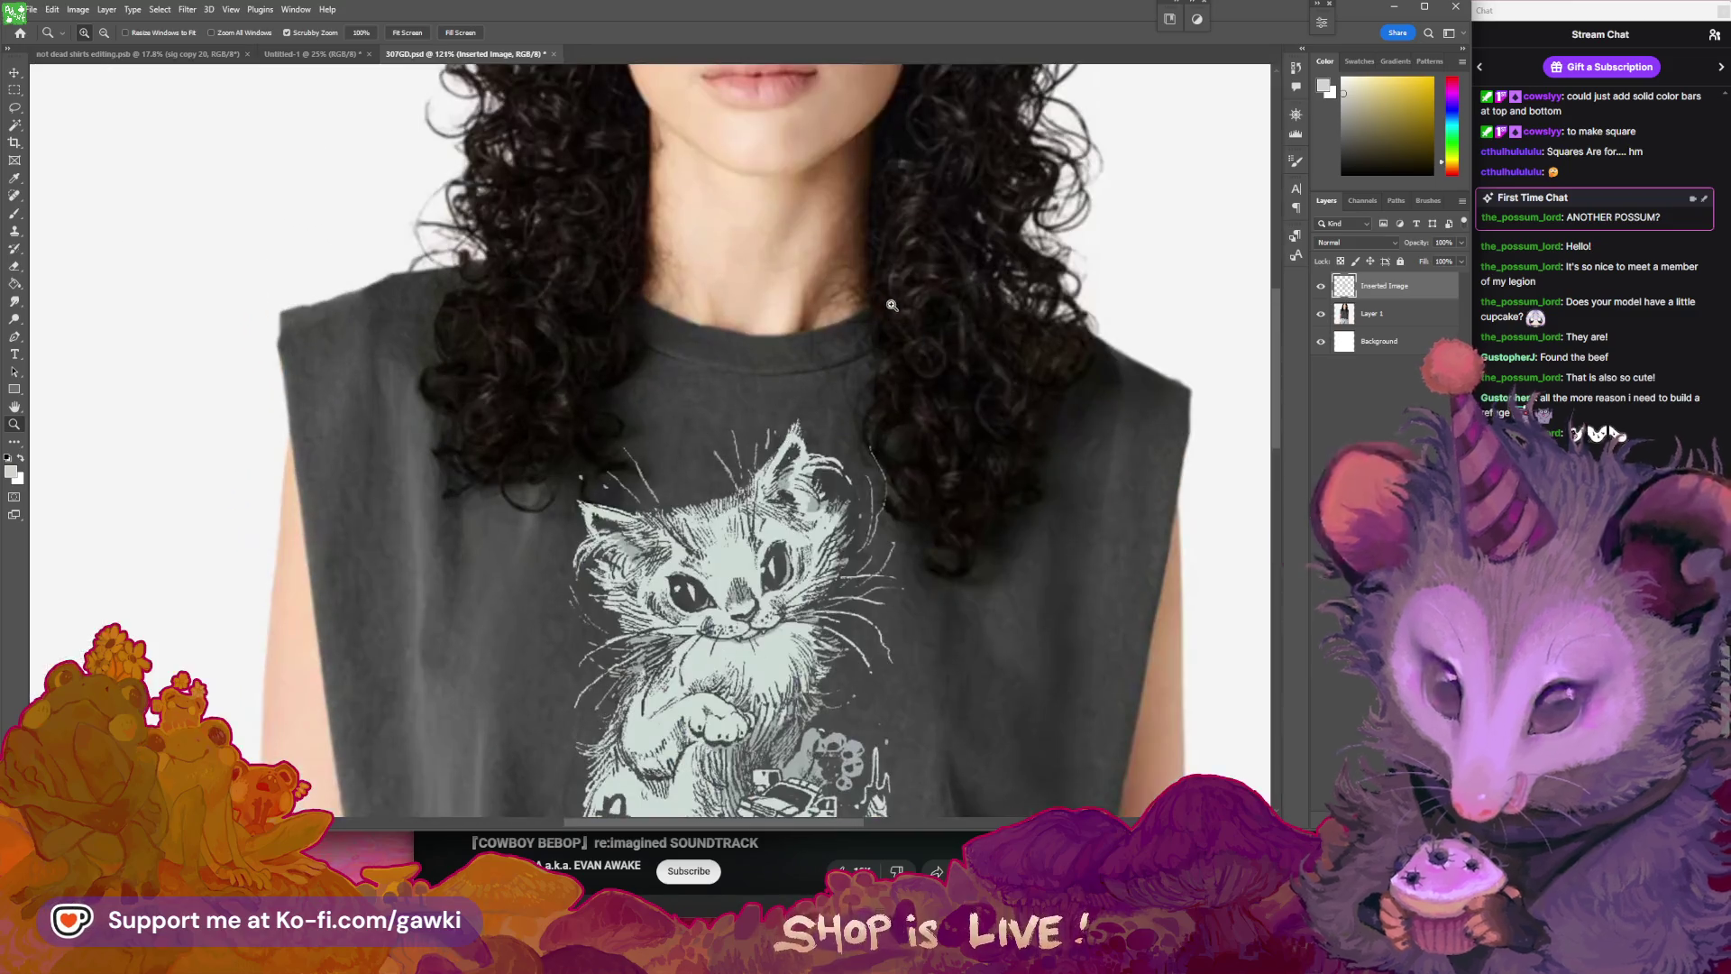
pyautogui.scroll(-2, 1007, 572)
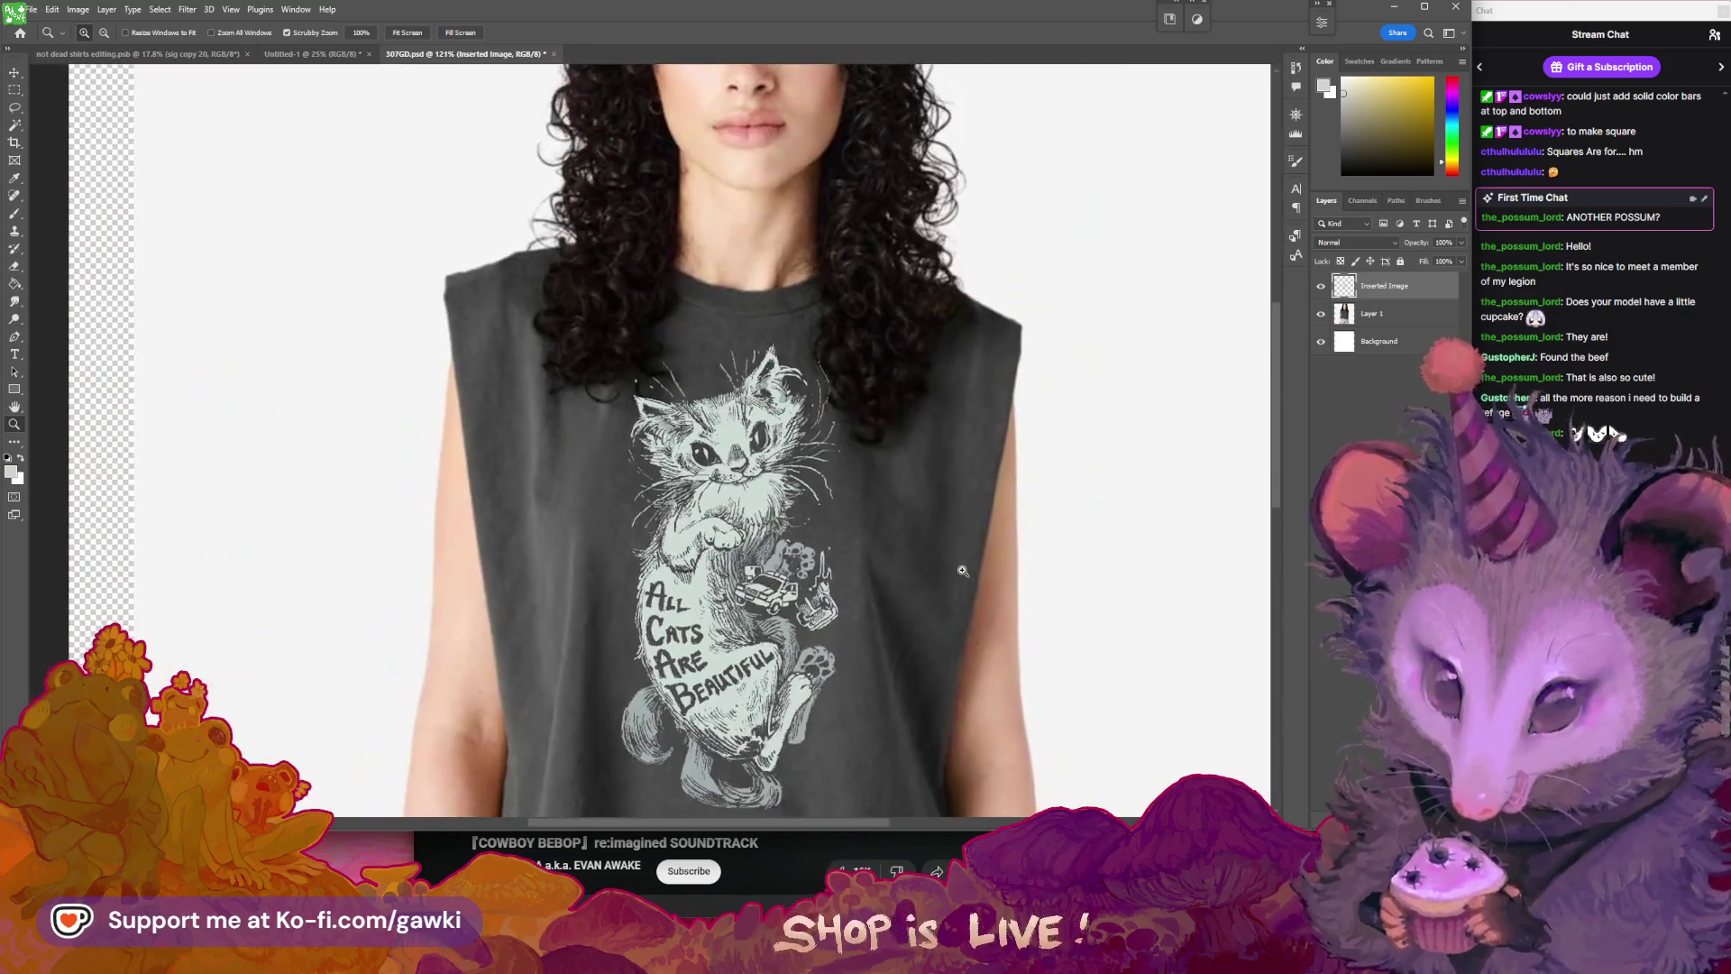
pyautogui.scroll(1, 969, 577)
pyautogui.scroll(-1, 956, 541)
pyautogui.scroll(-3, 914, 483)
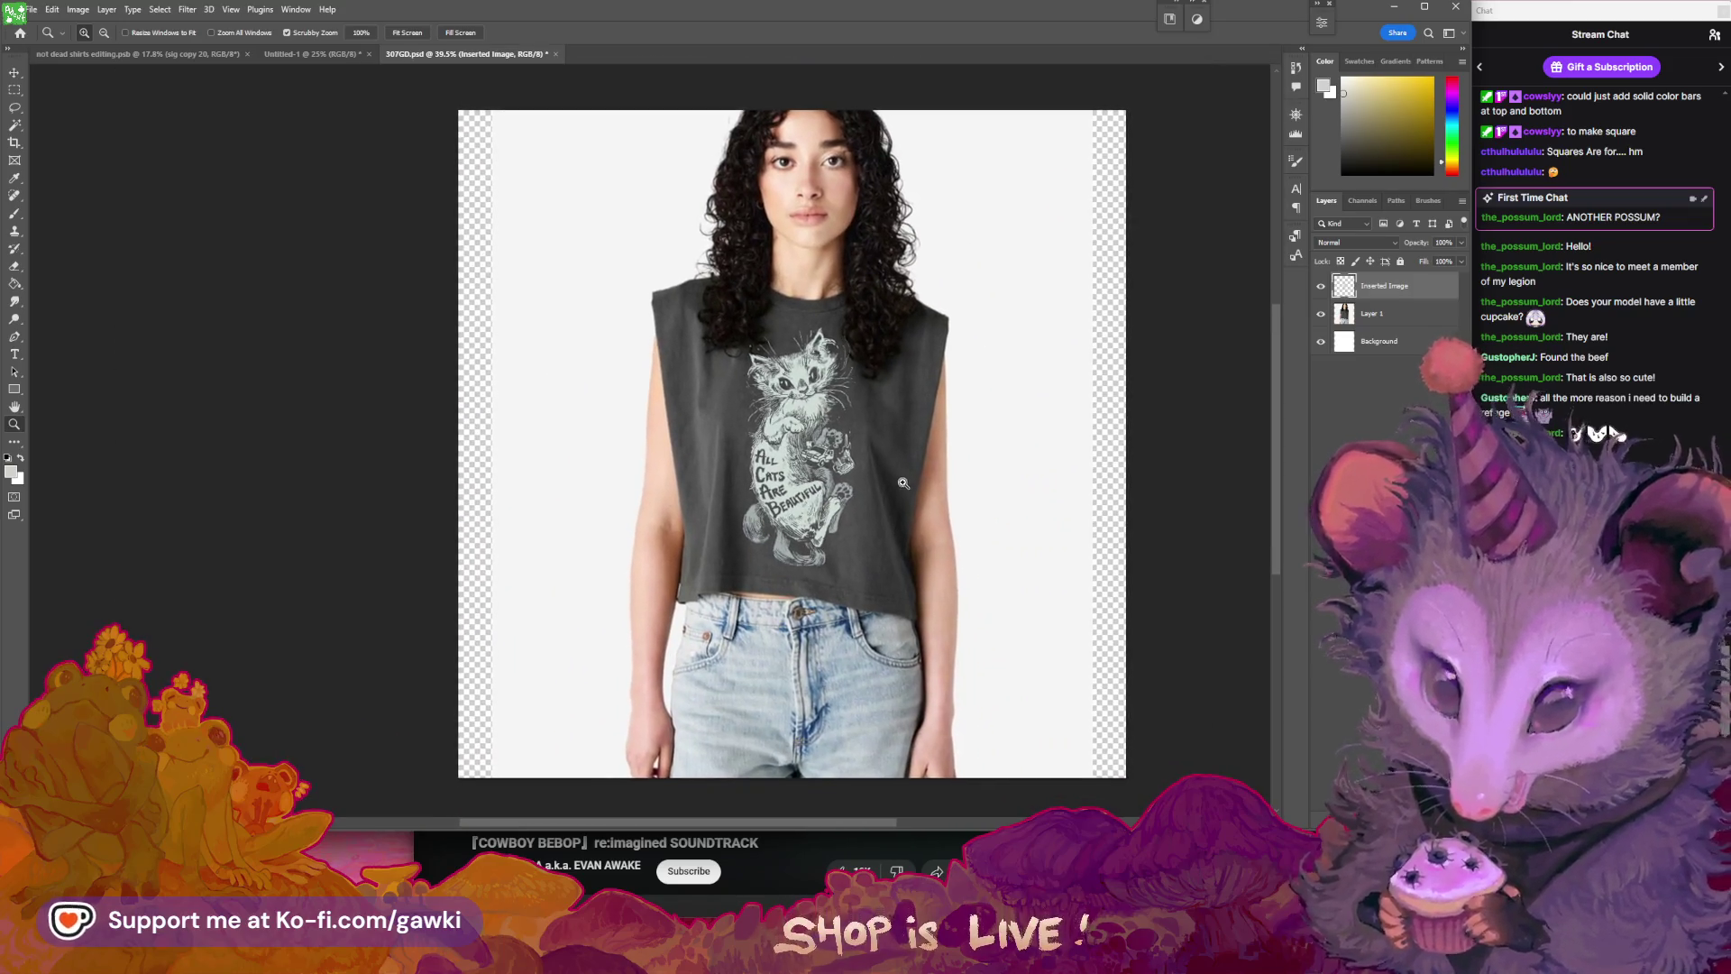
pyautogui.scroll(2, 1025, 696)
pyautogui.click(1322, 287)
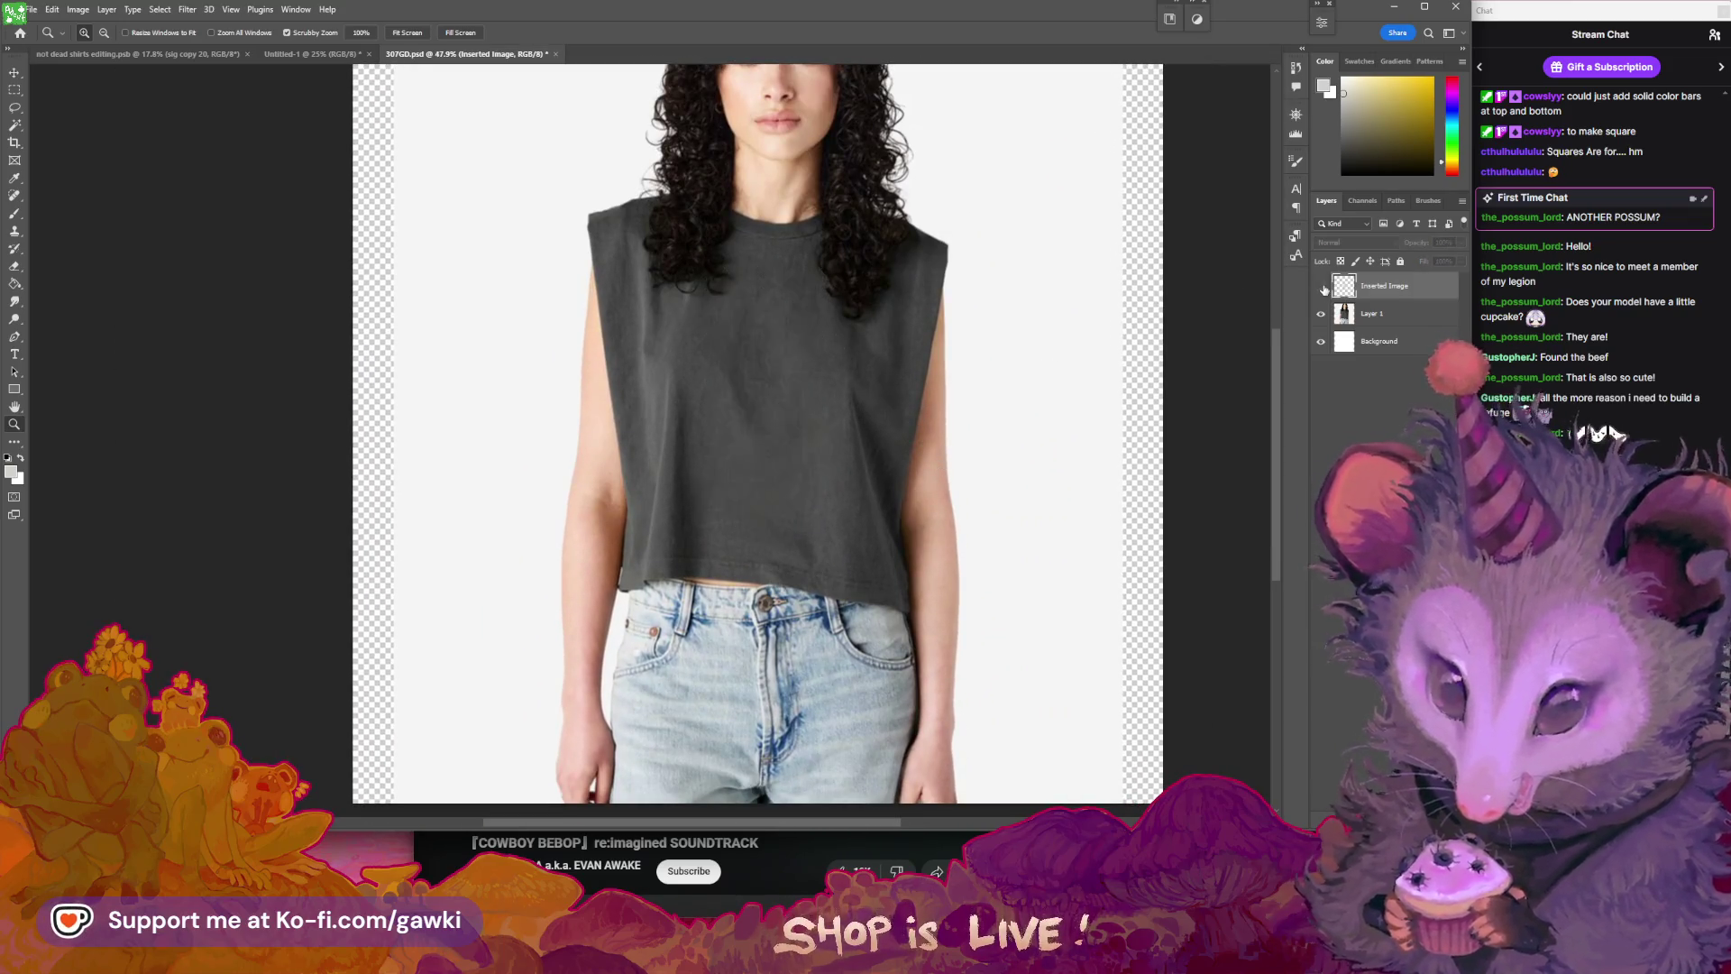
# - Duplicate the Layer 1 model photo twice
pyautogui.click(1402, 323)
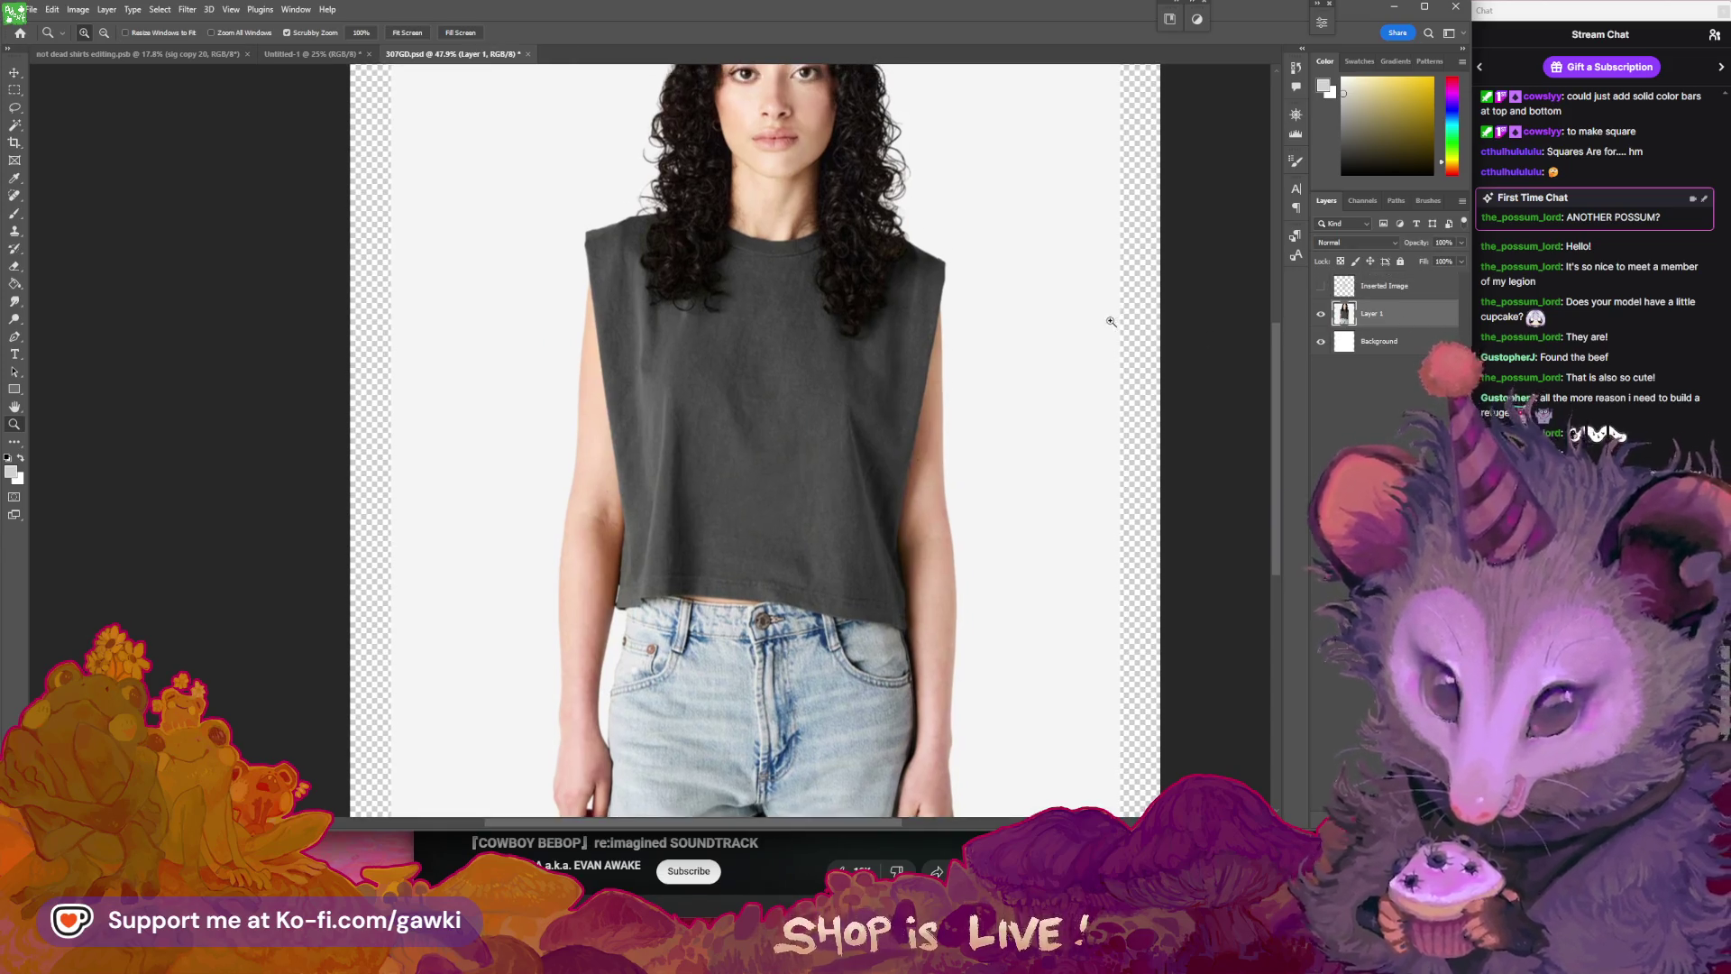
pyautogui.scroll(-2, 1109, 311)
pyautogui.scroll(1, 1037, 263)
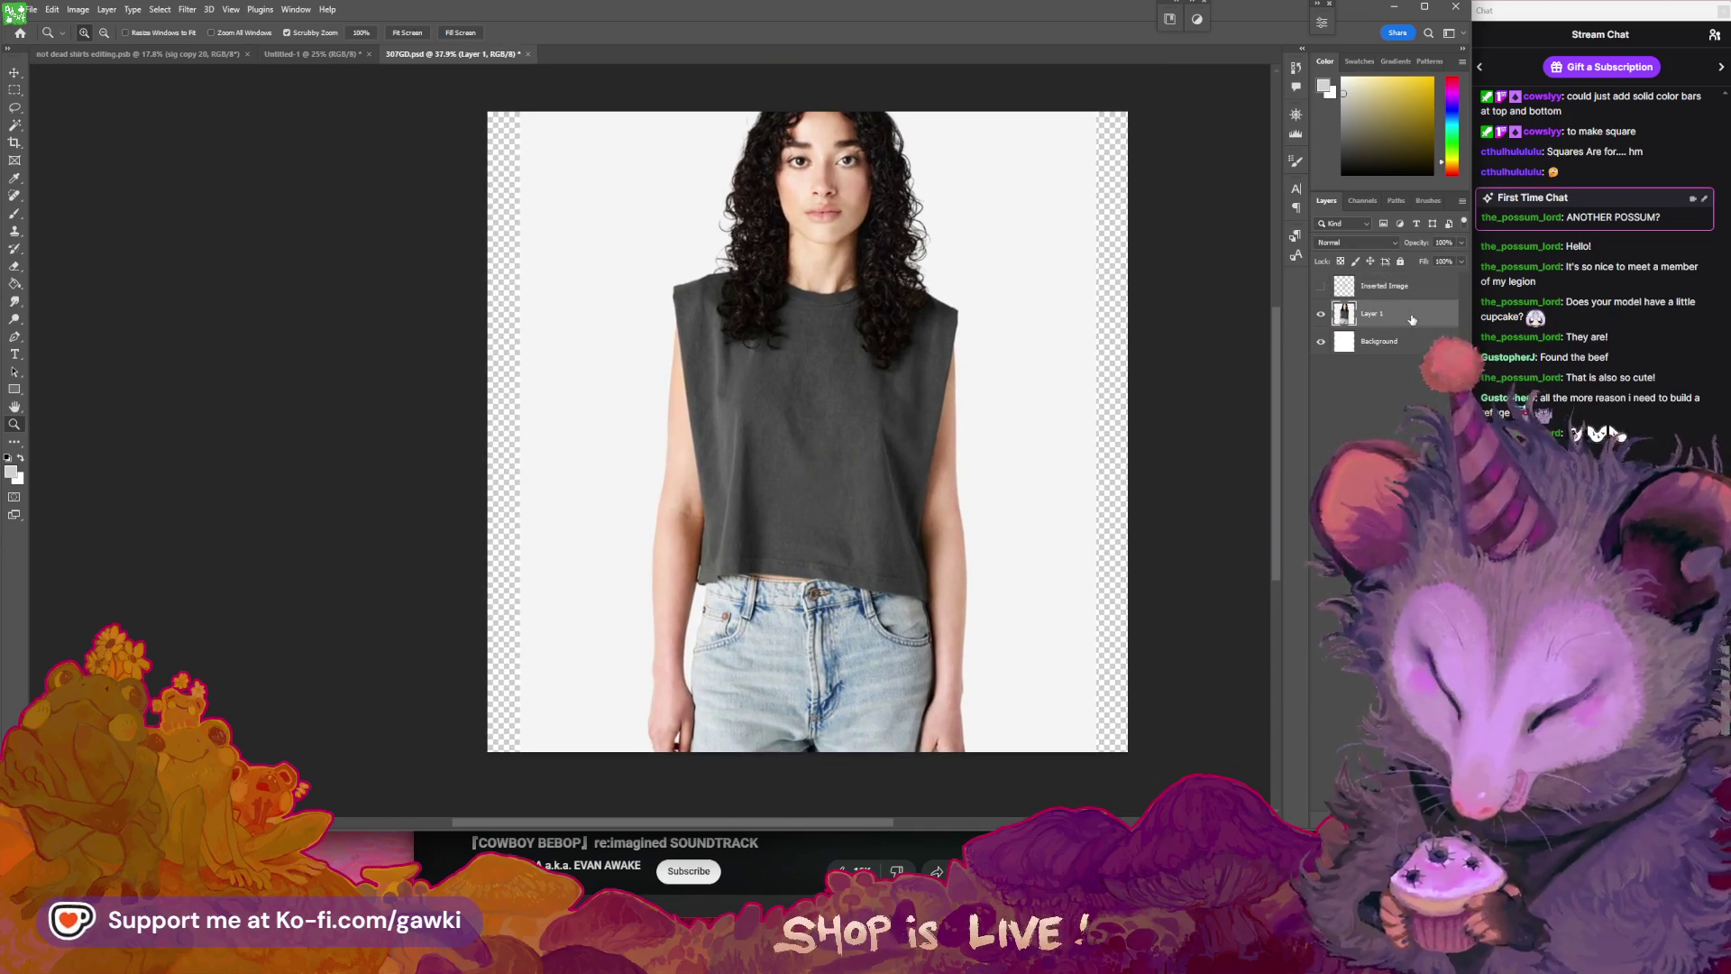
pyautogui.press('Delete')
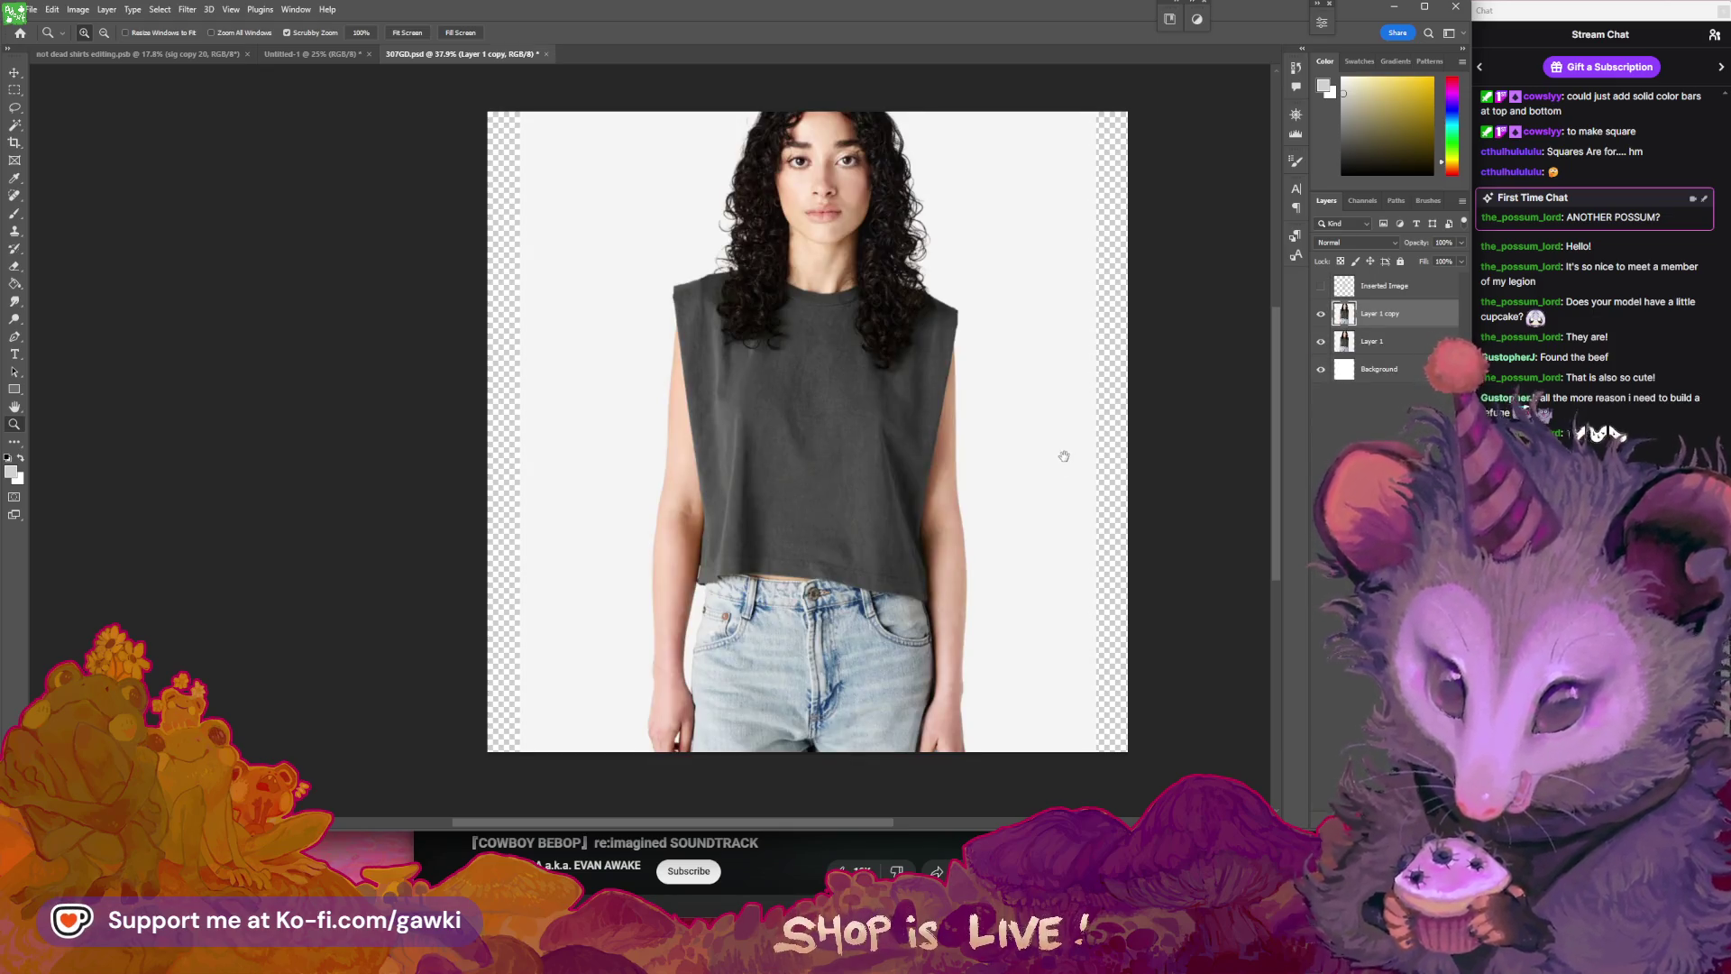
pyautogui.moveTo(1064, 455); pyautogui.dragTo(1044, 470)
pyautogui.moveTo(1368, 336)
pyautogui.mouseDown()
pyautogui.moveTo(1367, 592)
pyautogui.moveTo(1434, 787)
pyautogui.mouseUp()
pyautogui.click(920, 386)
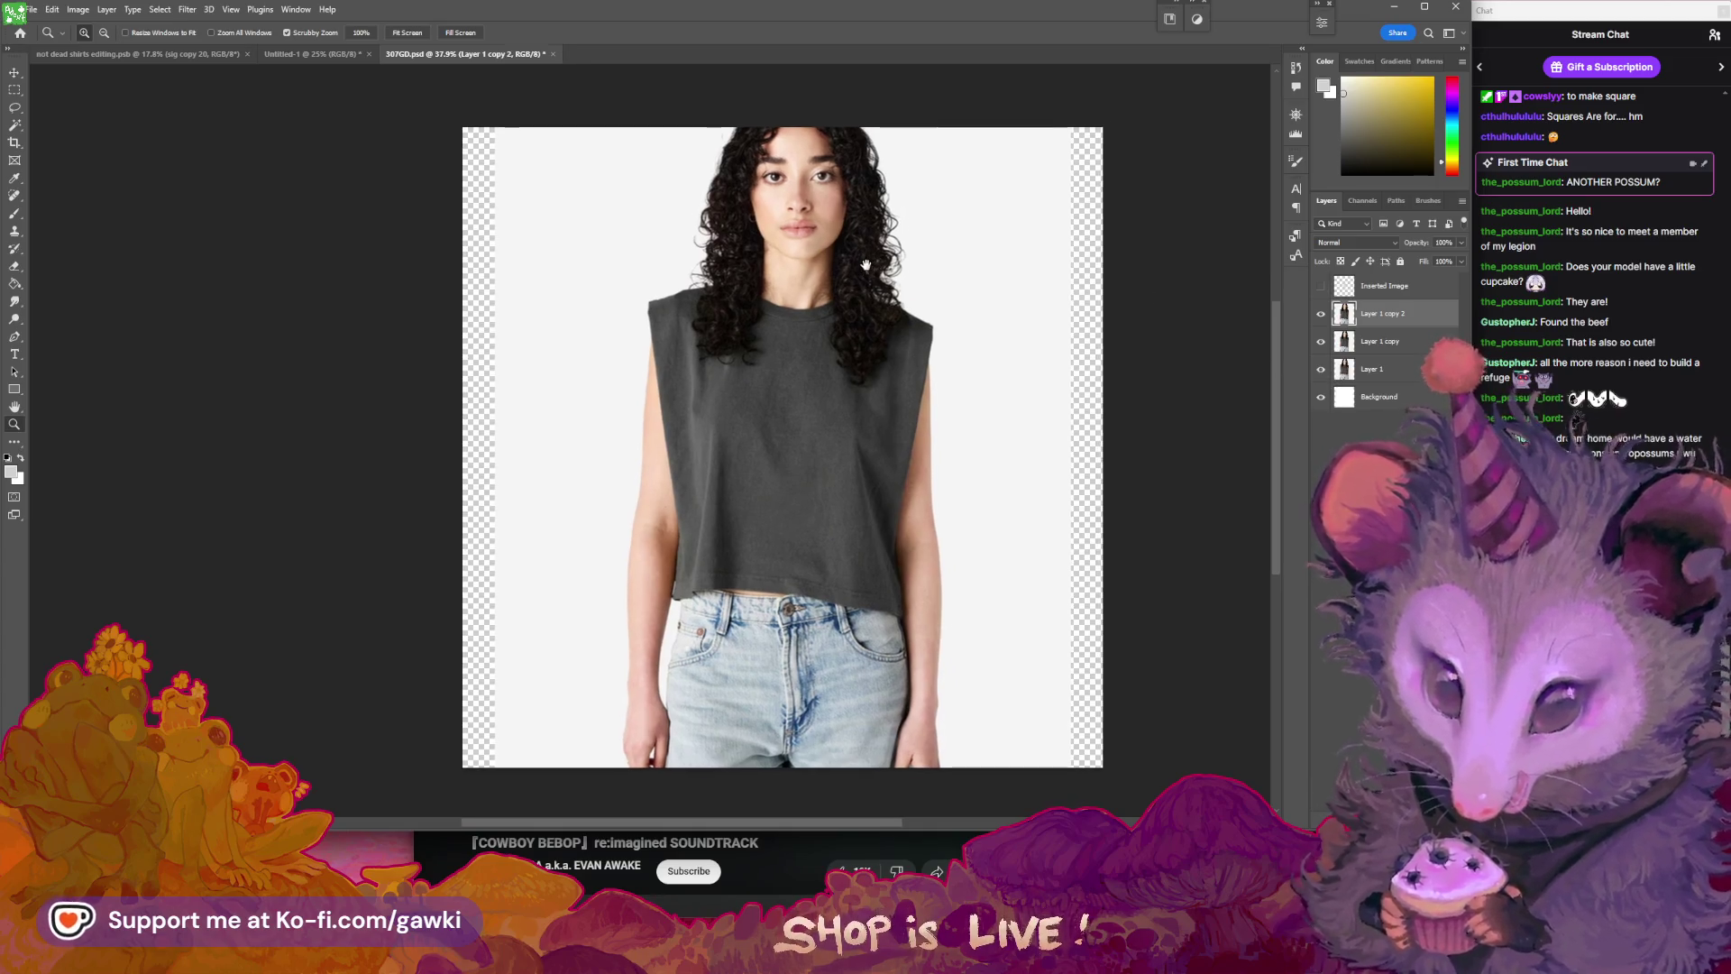
pyautogui.moveTo(921, 386)
pyautogui.mouseDown()
pyautogui.moveTo(945, 414)
pyautogui.moveTo(1149, 368)
pyautogui.mouseUp()
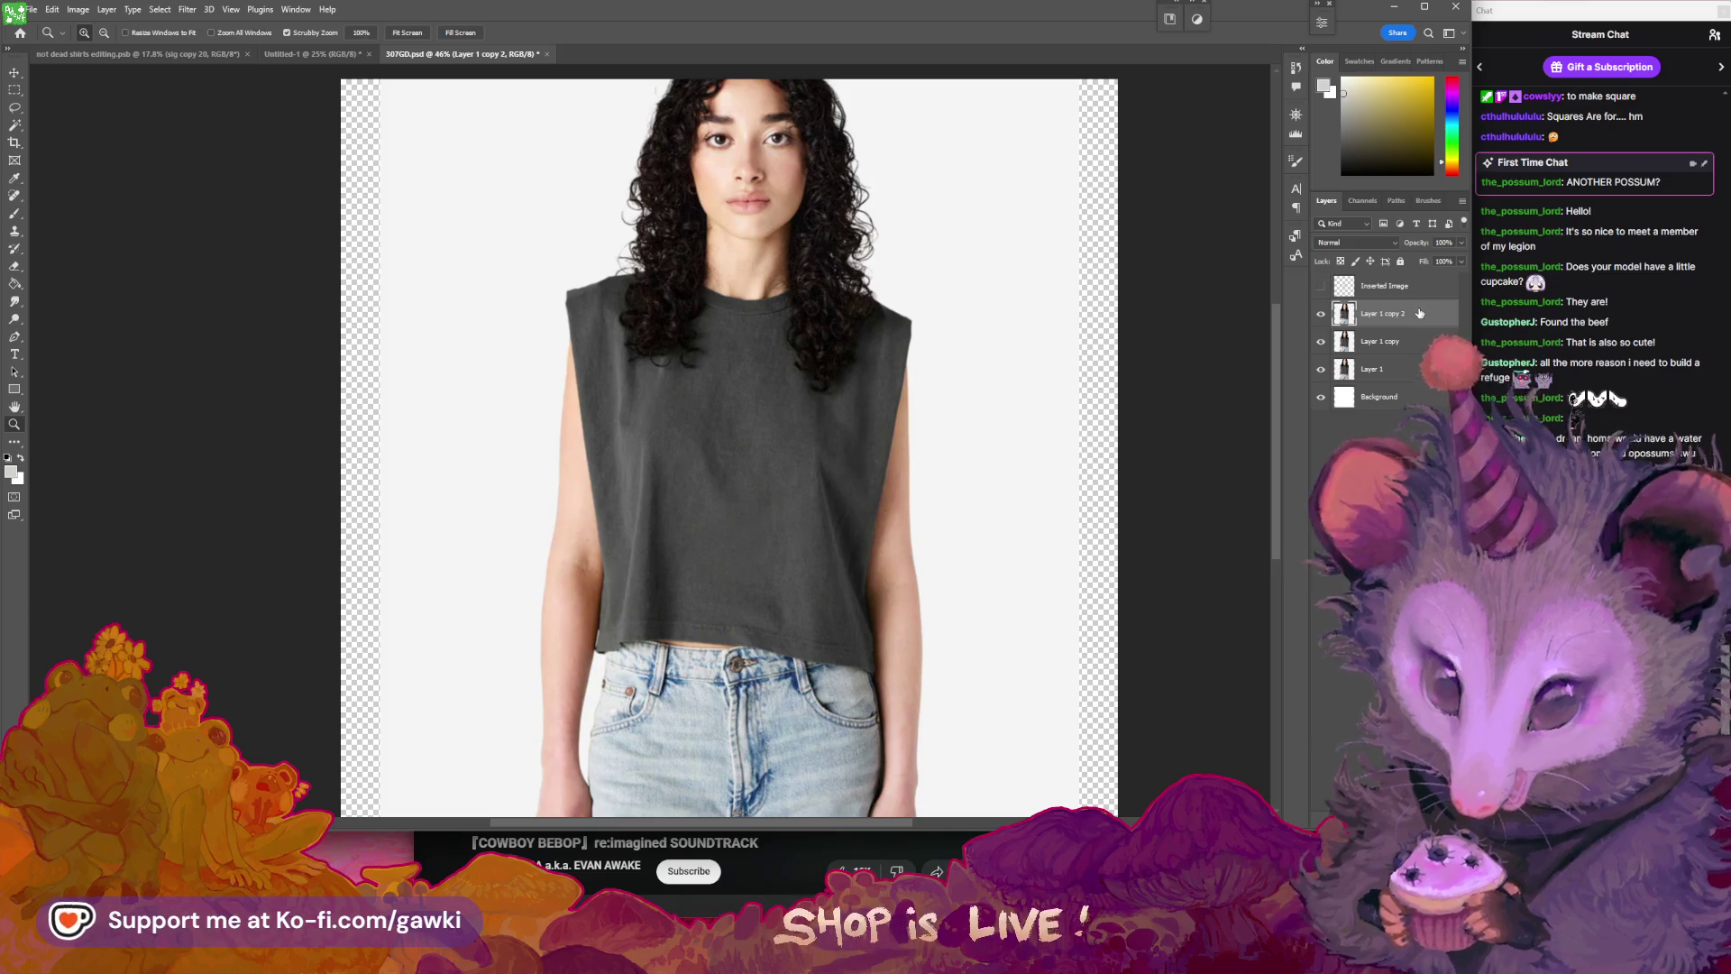
# - Set the top copy, Layer 1 copy 2, to 50% opacity
pyautogui.click(1462, 243)
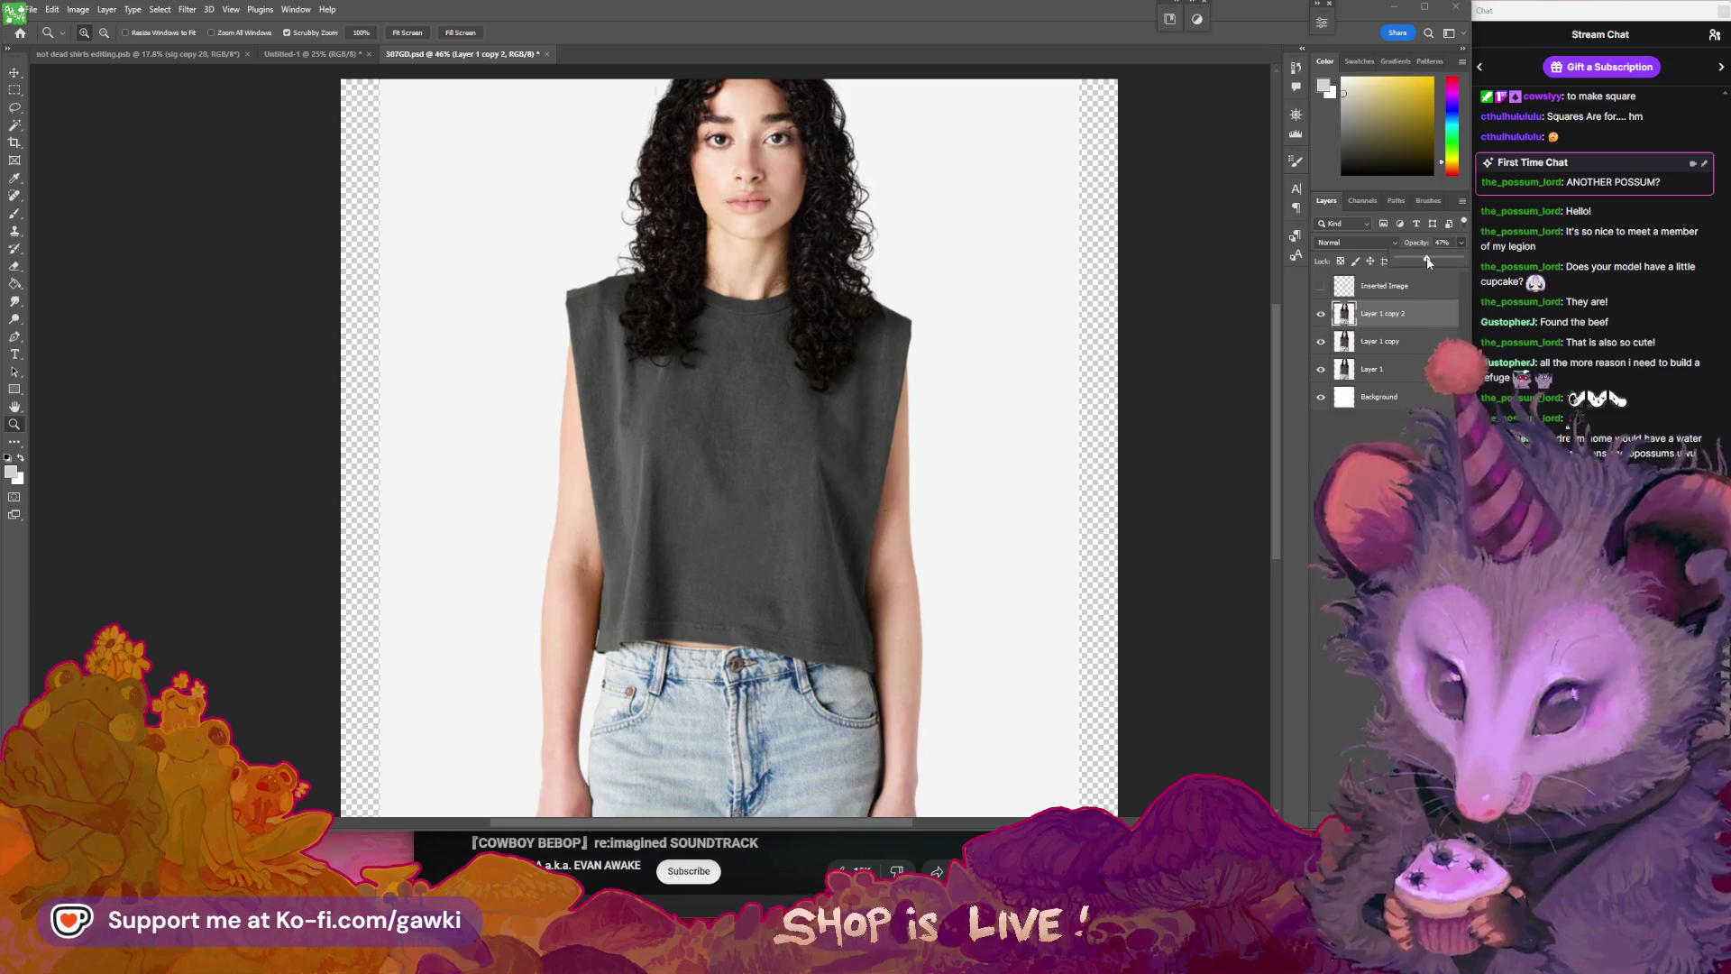
pyautogui.click(1425, 317)
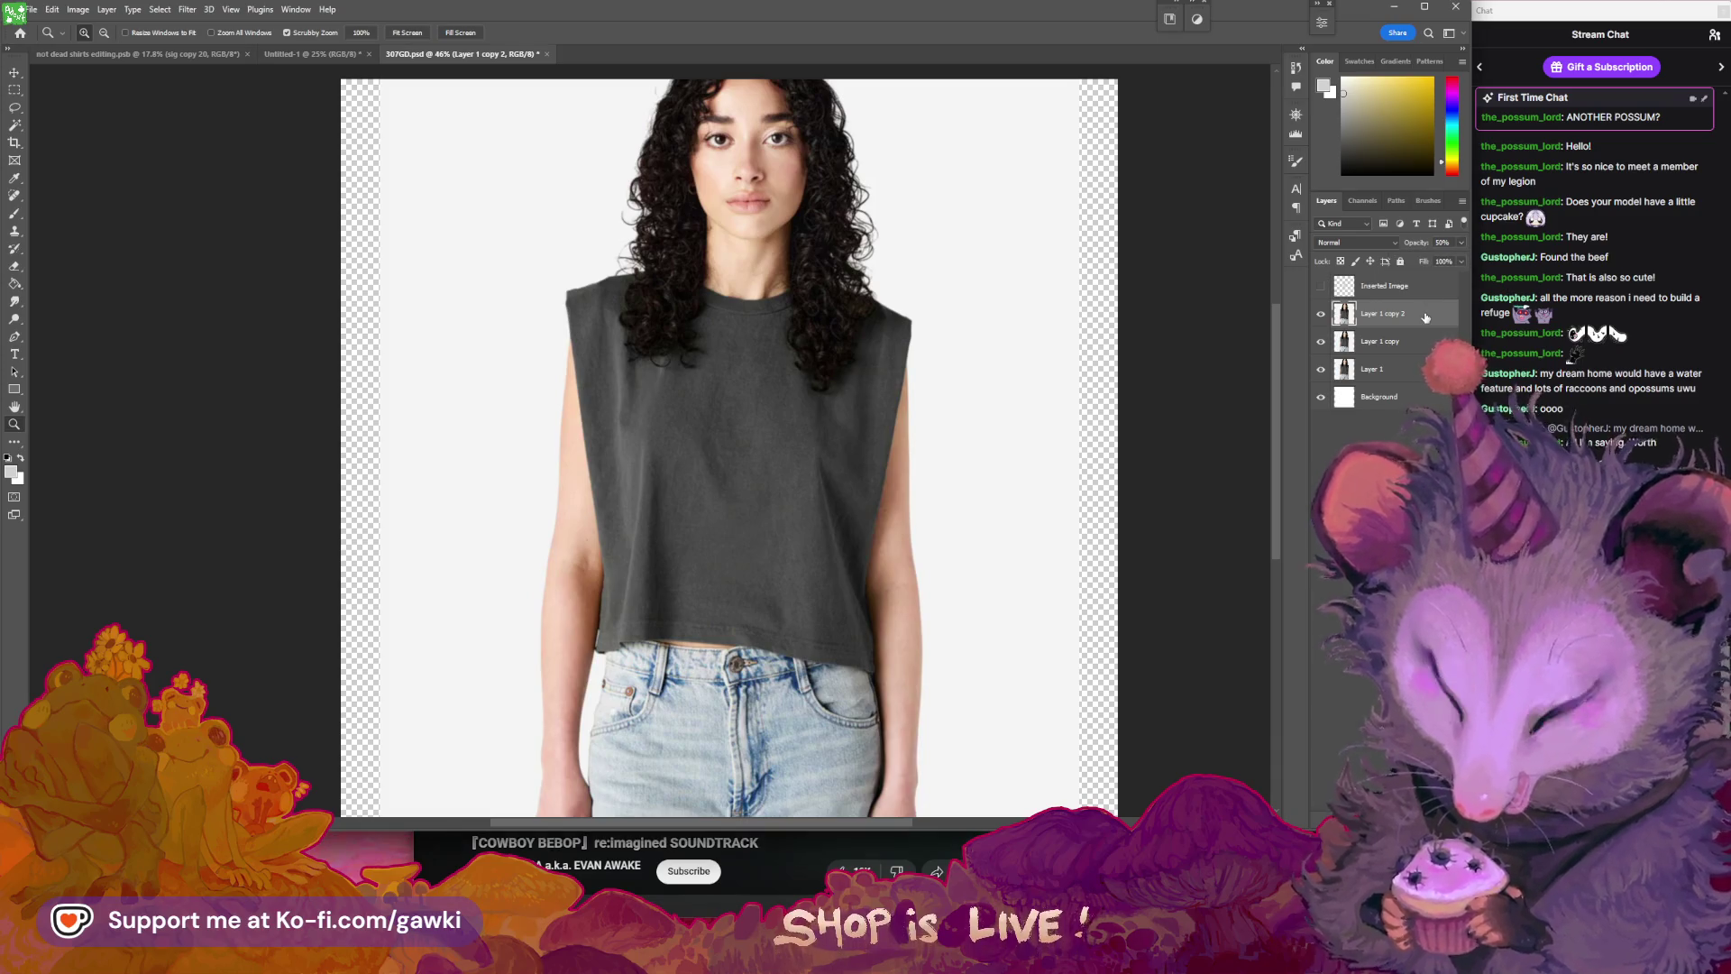
pyautogui.click(51, 9)
# - Invert Layer 1 copy 2 and apply a Gaussian Blur of about 1.9 px radius
pyautogui.moveTo(91, 47)
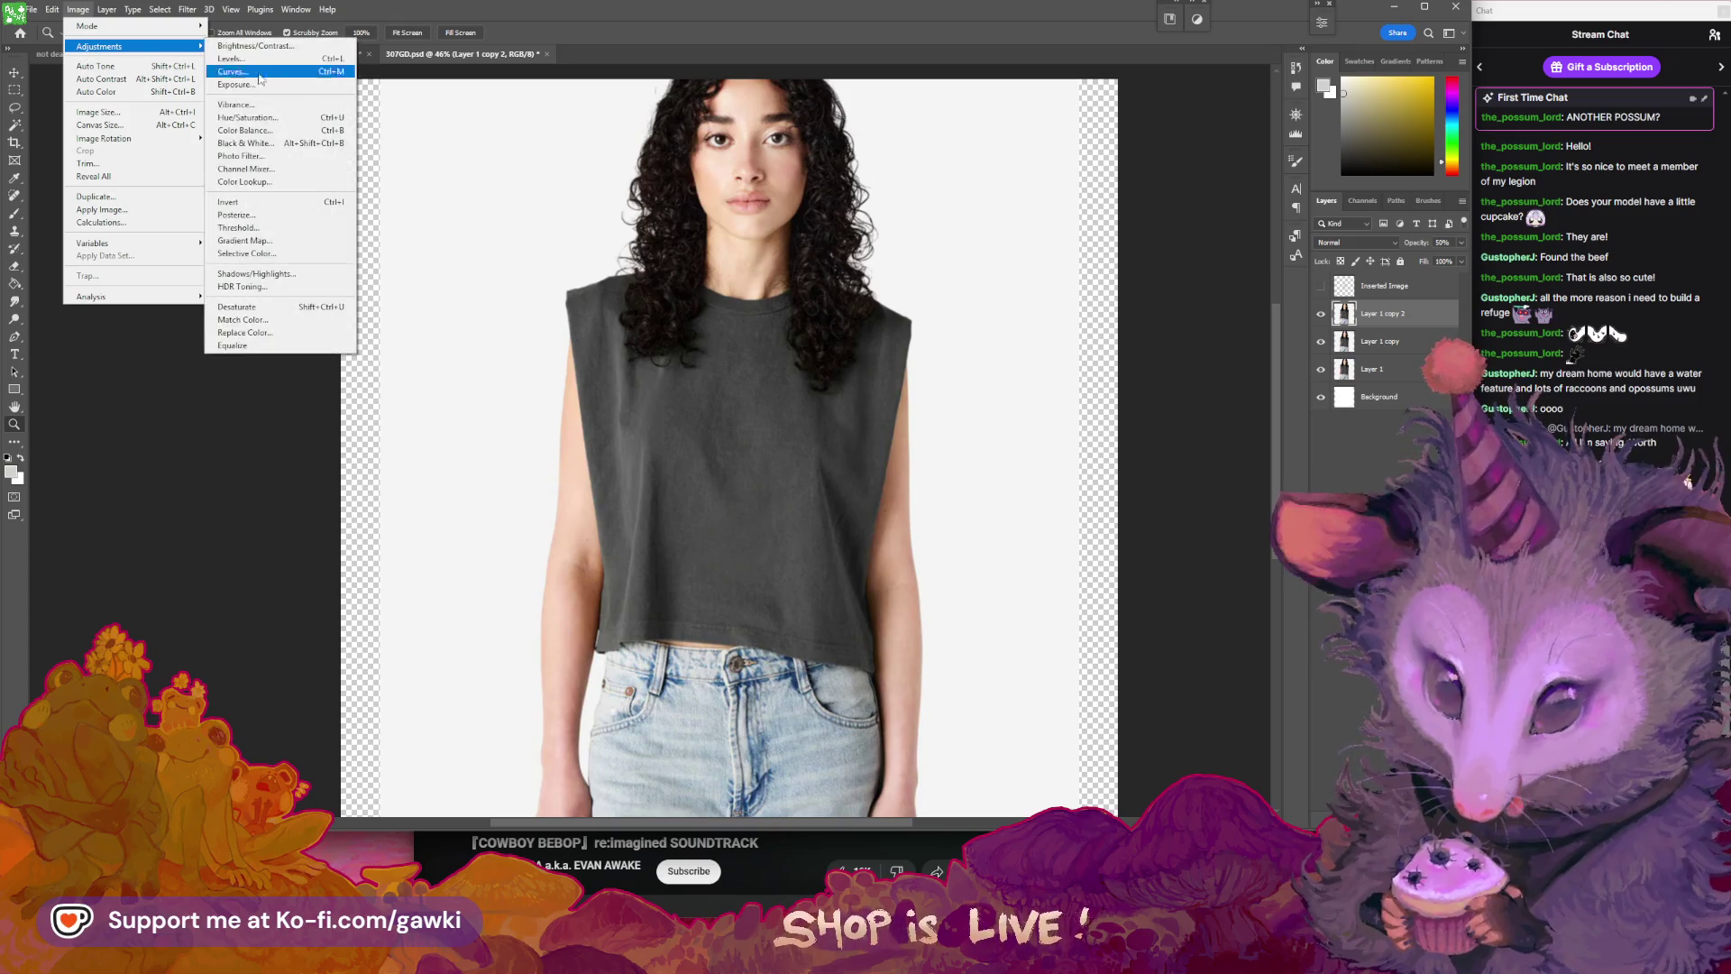
pyautogui.click(288, 201)
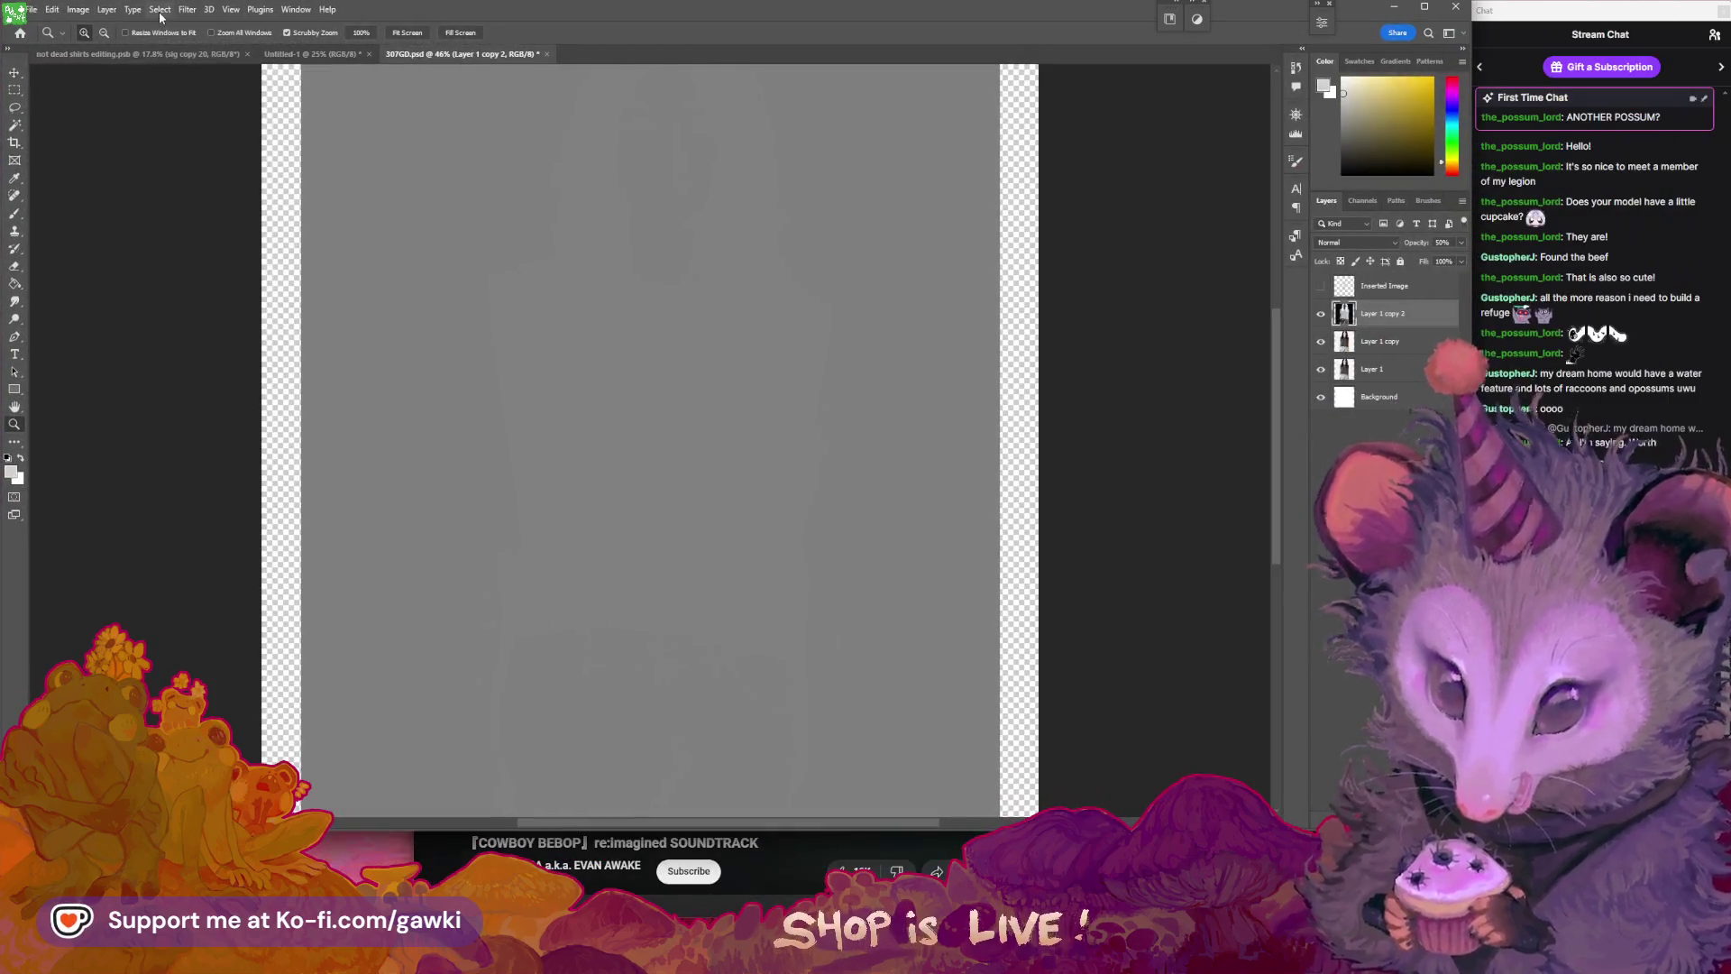
pyautogui.click(185, 10)
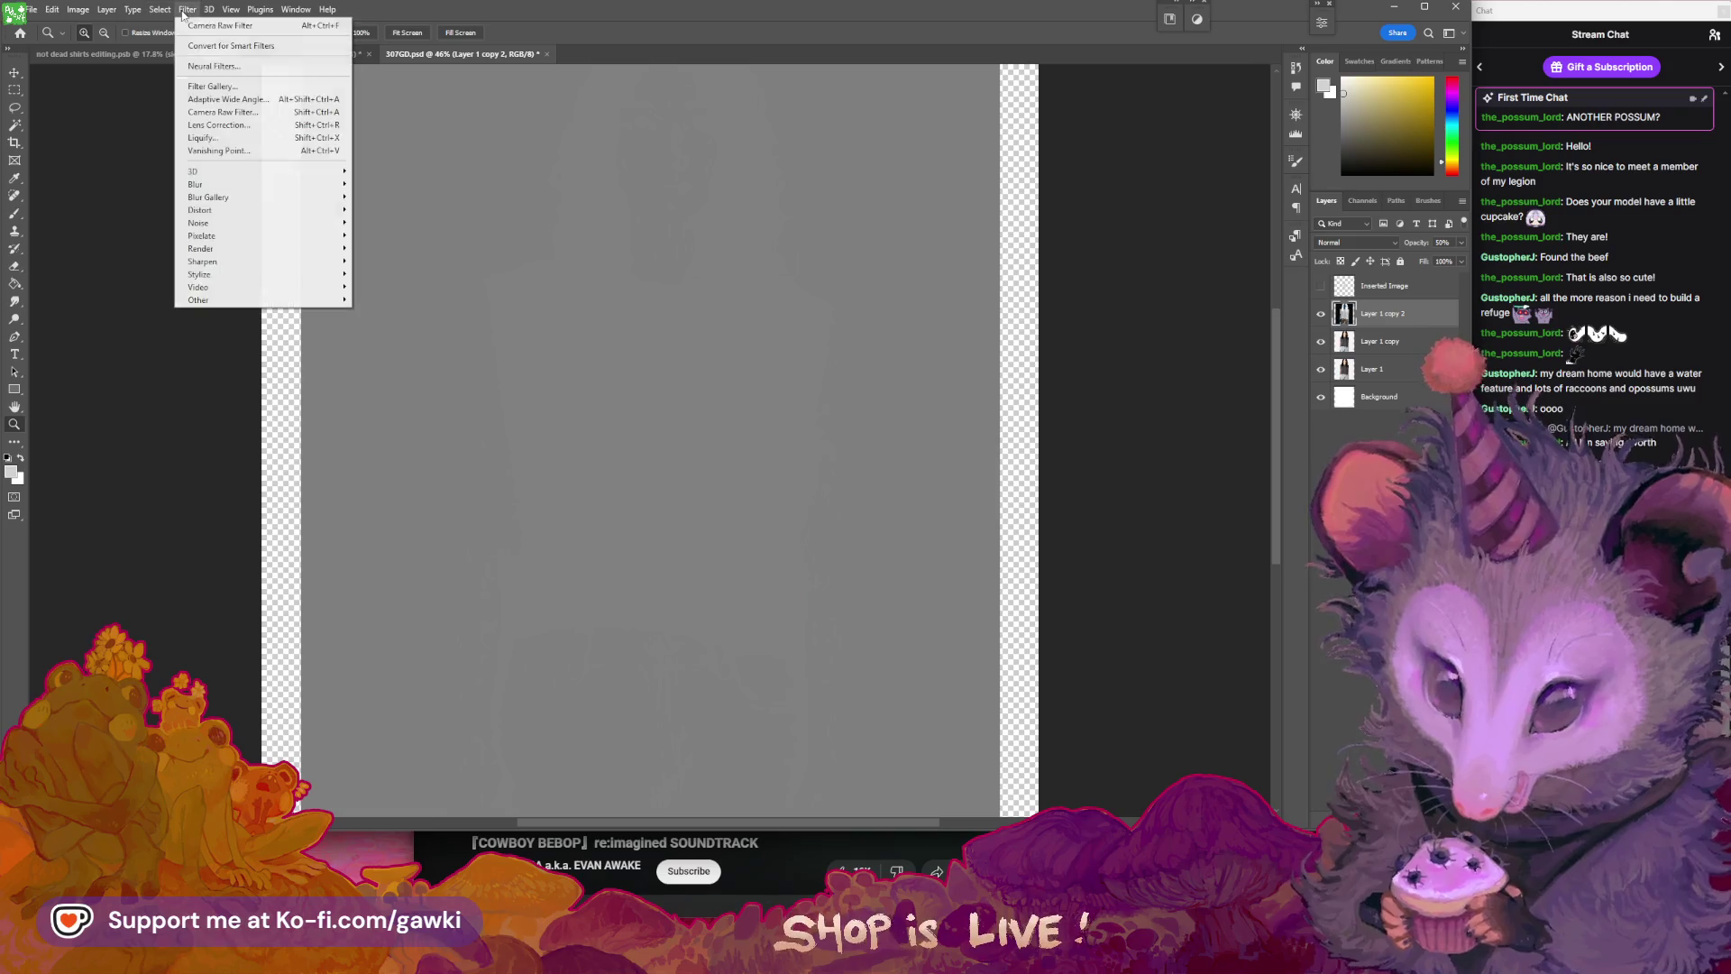
pyautogui.moveTo(348, 186)
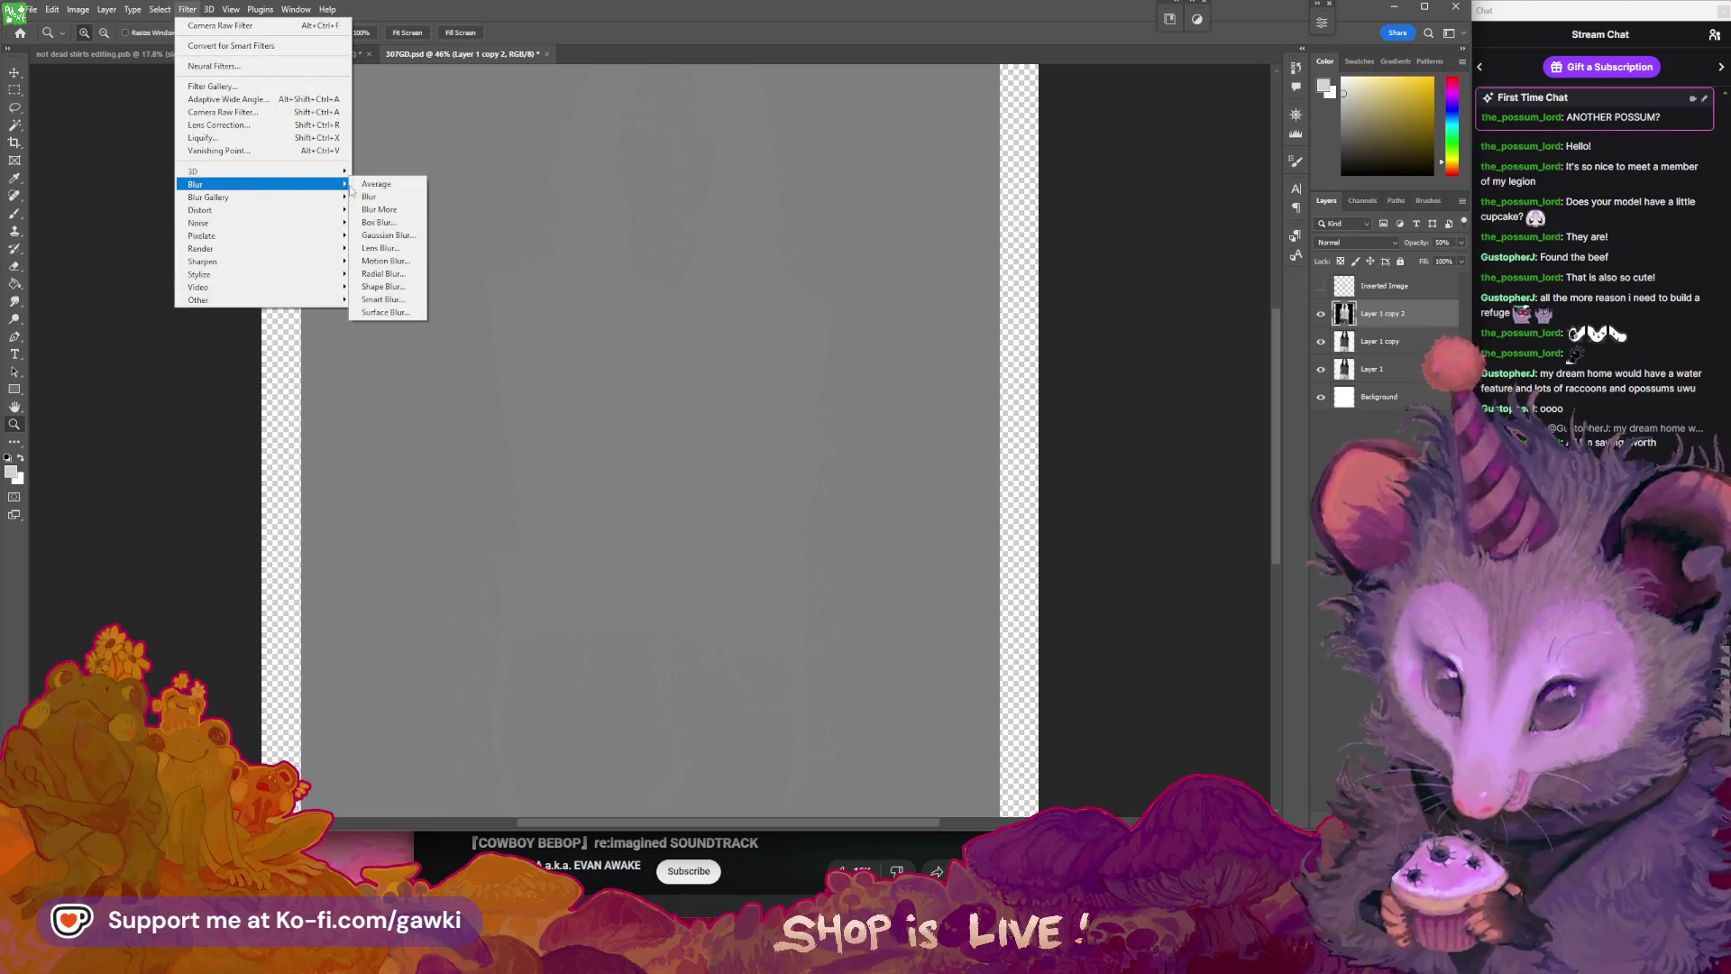
pyautogui.click(388, 235)
pyautogui.moveTo(908, 220); pyautogui.dragTo(1003, 212)
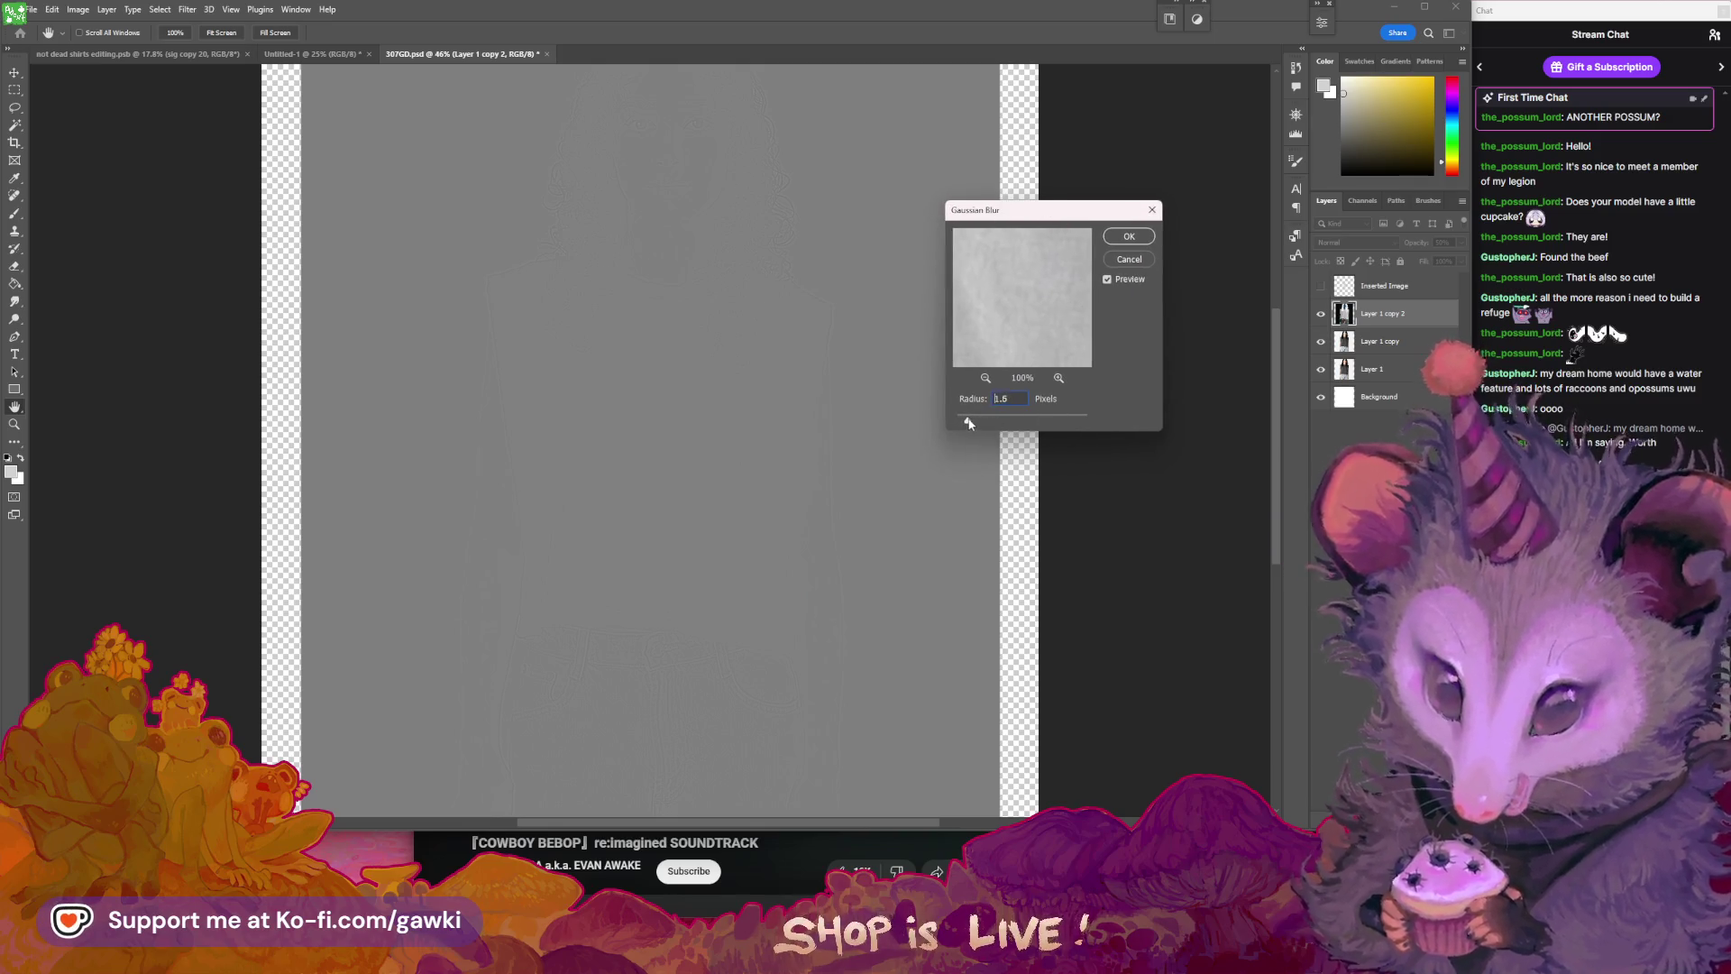
pyautogui.moveTo(974, 422)
pyautogui.mouseDown()
pyautogui.moveTo(989, 426)
pyautogui.moveTo(971, 422)
pyautogui.mouseUp()
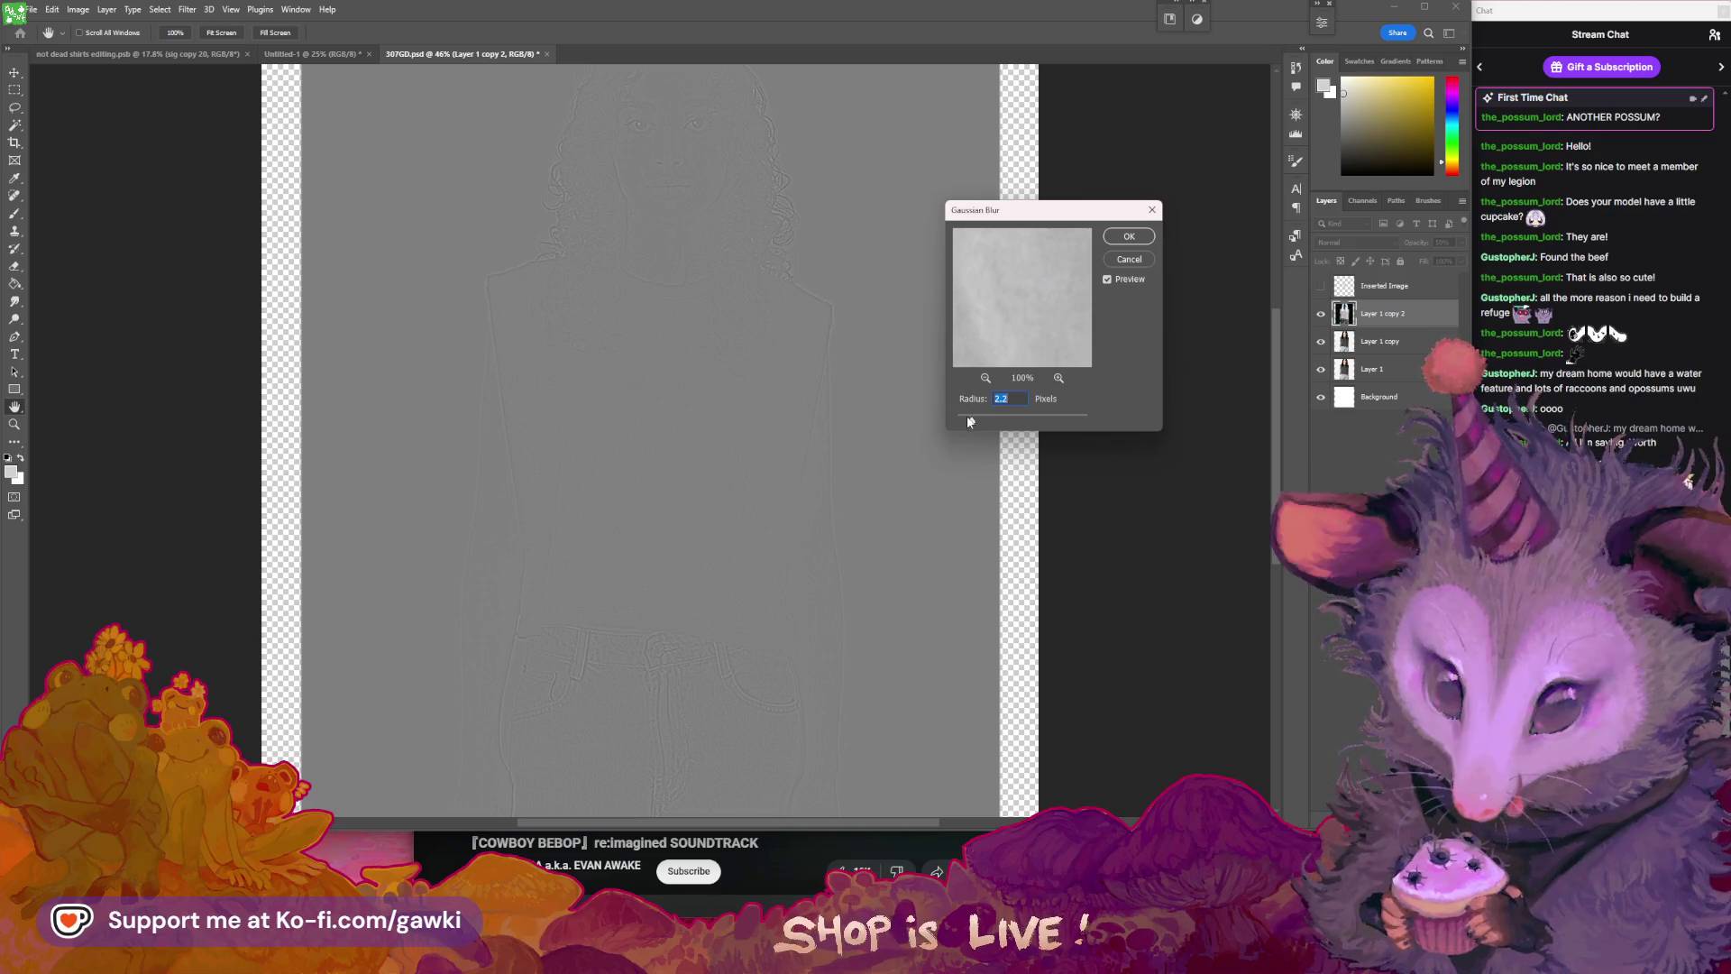
pyautogui.moveTo(968, 422); pyautogui.dragTo(969, 424)
pyautogui.click(1114, 240)
pyautogui.moveTo(727, 293); pyautogui.dragTo(807, 321)
# - Set the inverted grey layer's blend mode to Linear Light, comparing it on and off
pyautogui.press('z')
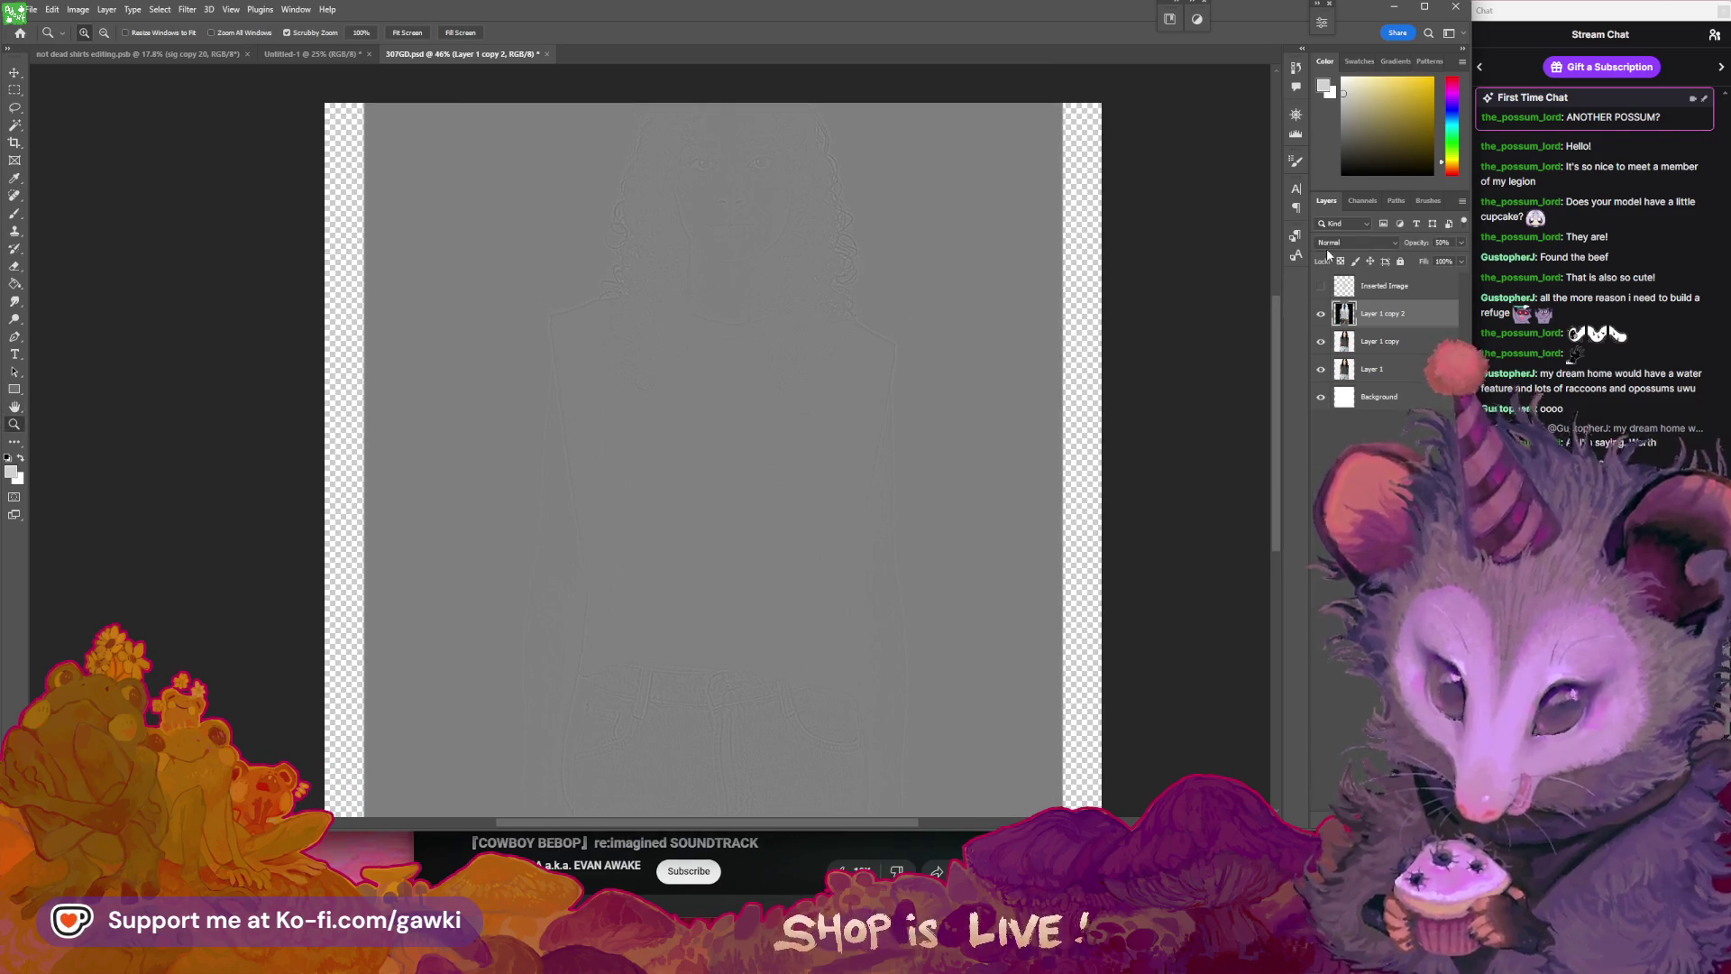
pyautogui.click(1344, 242)
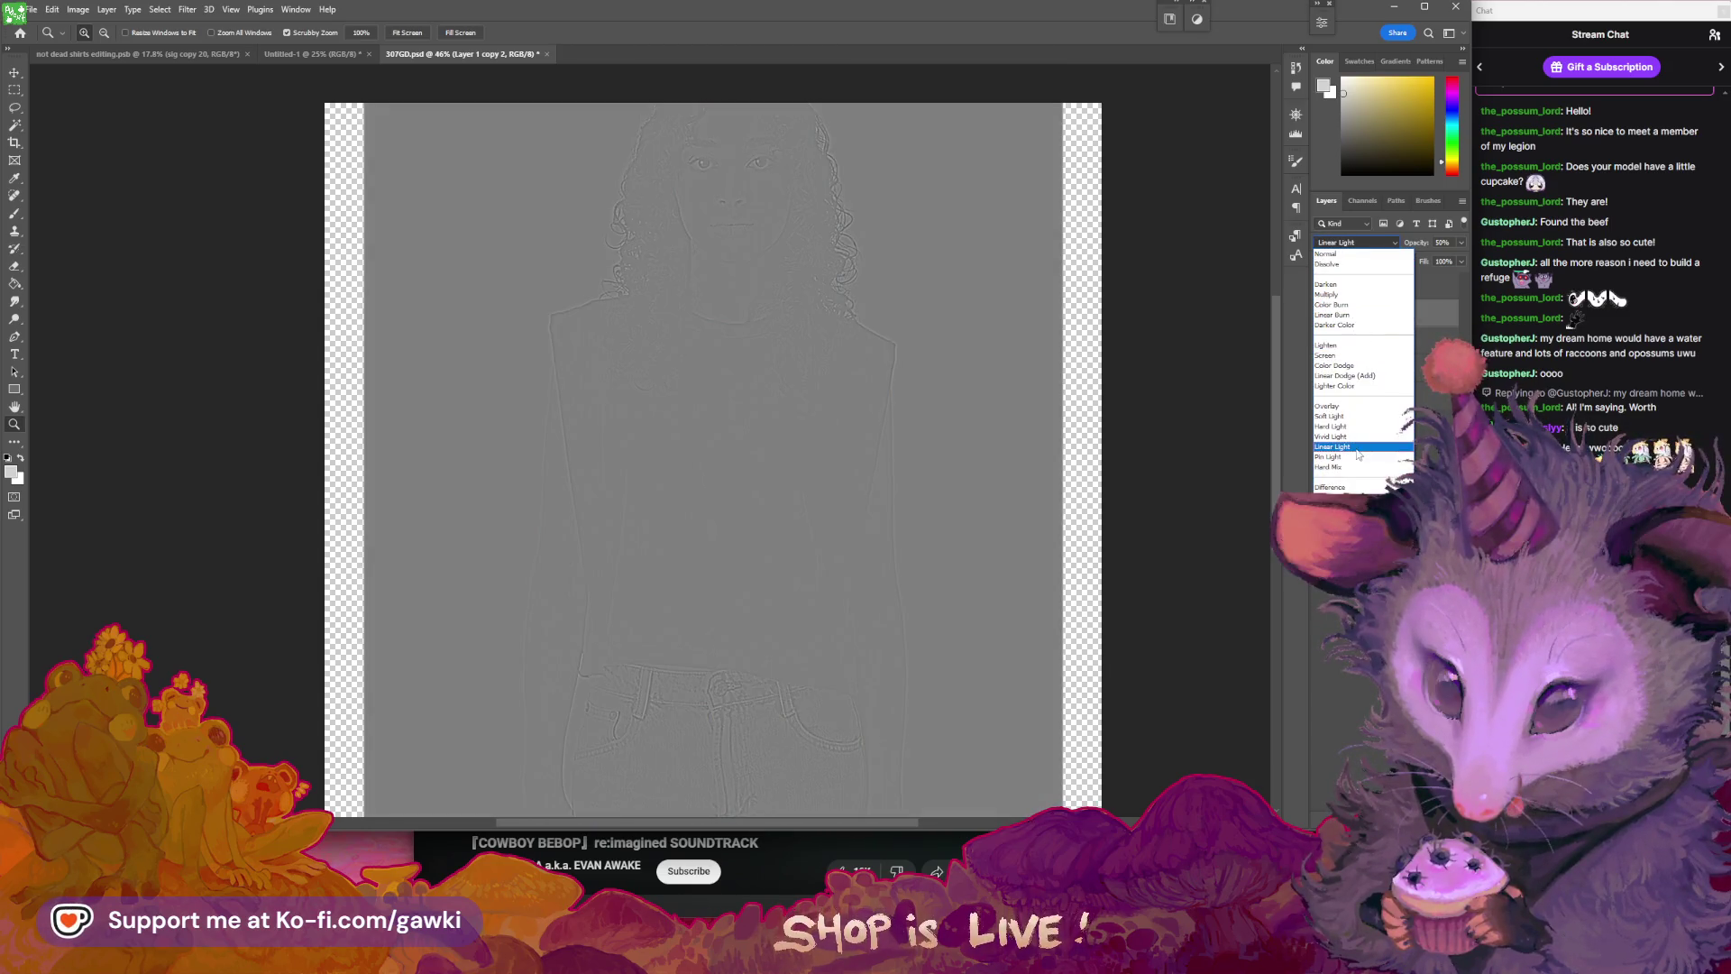
pyautogui.click(1357, 447)
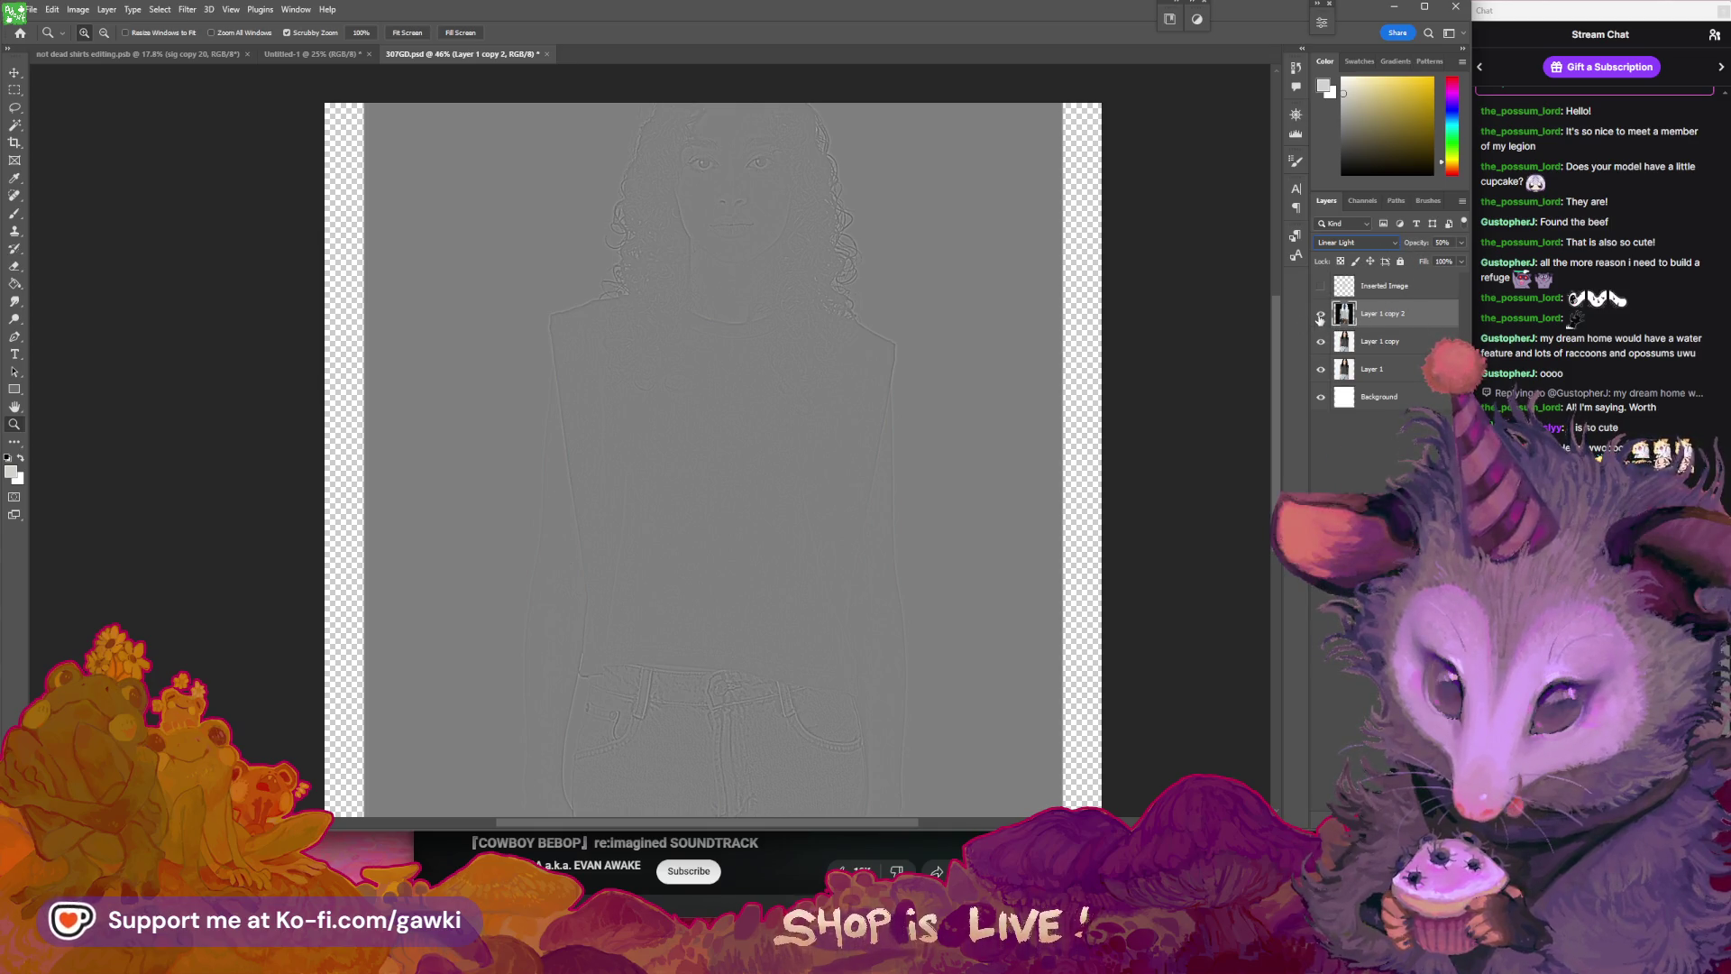
pyautogui.click(1322, 315)
pyautogui.click(1321, 314)
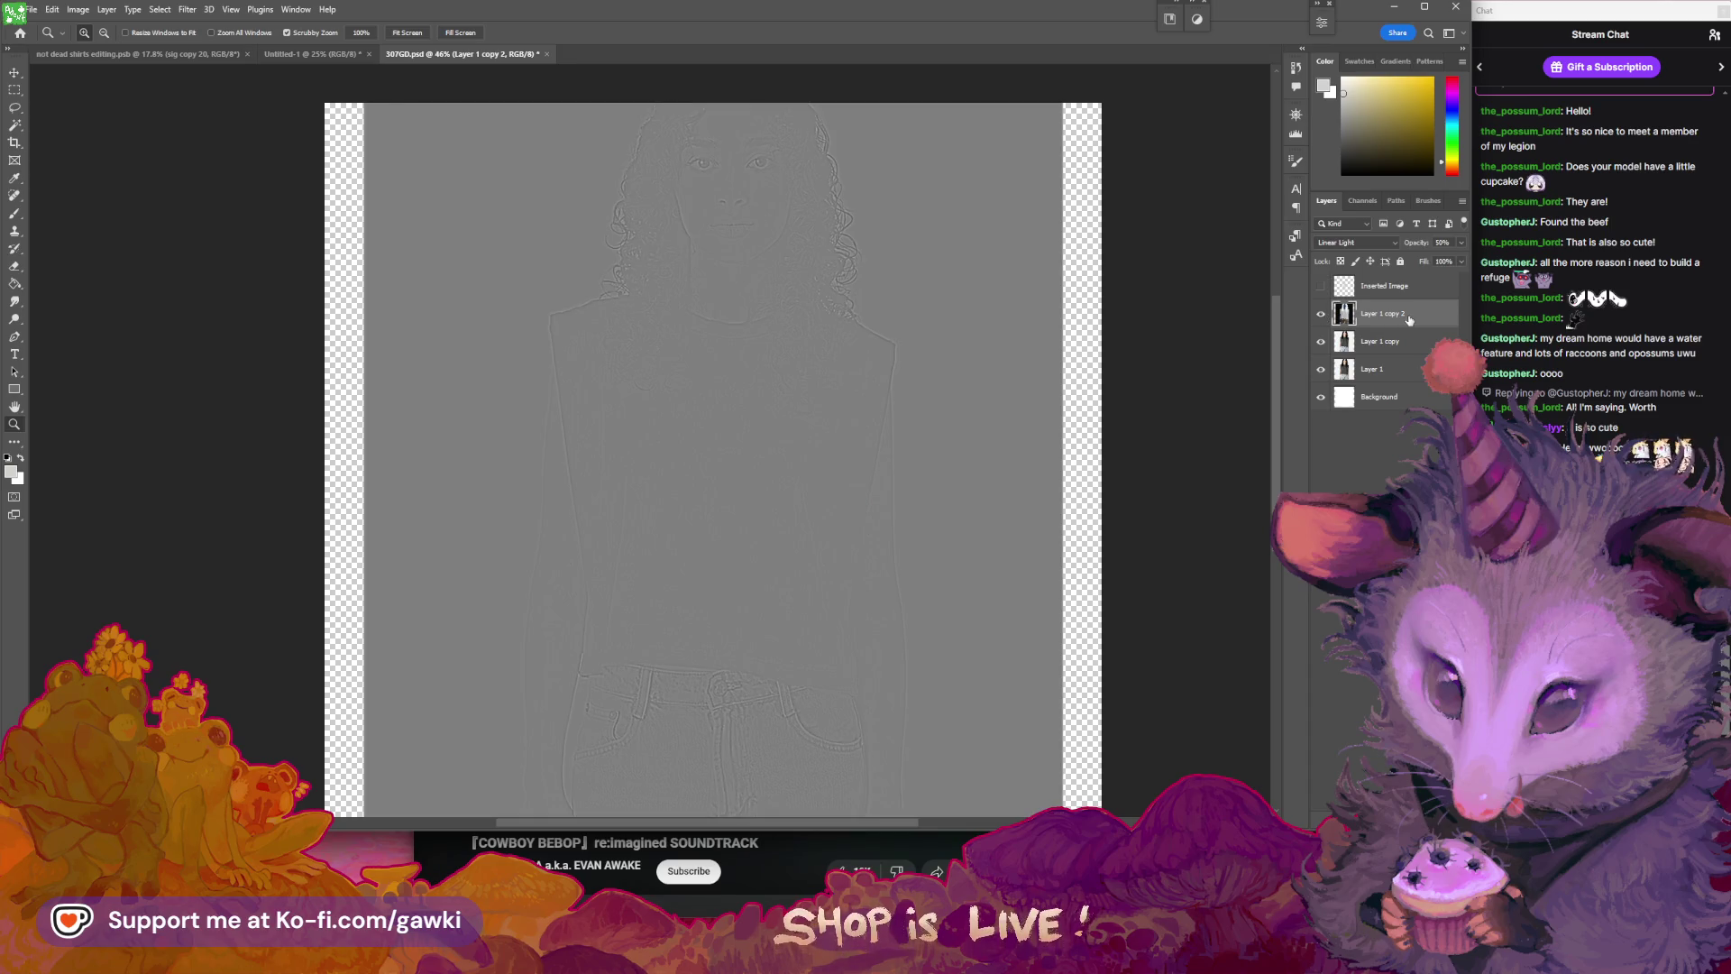
pyautogui.click(1357, 242)
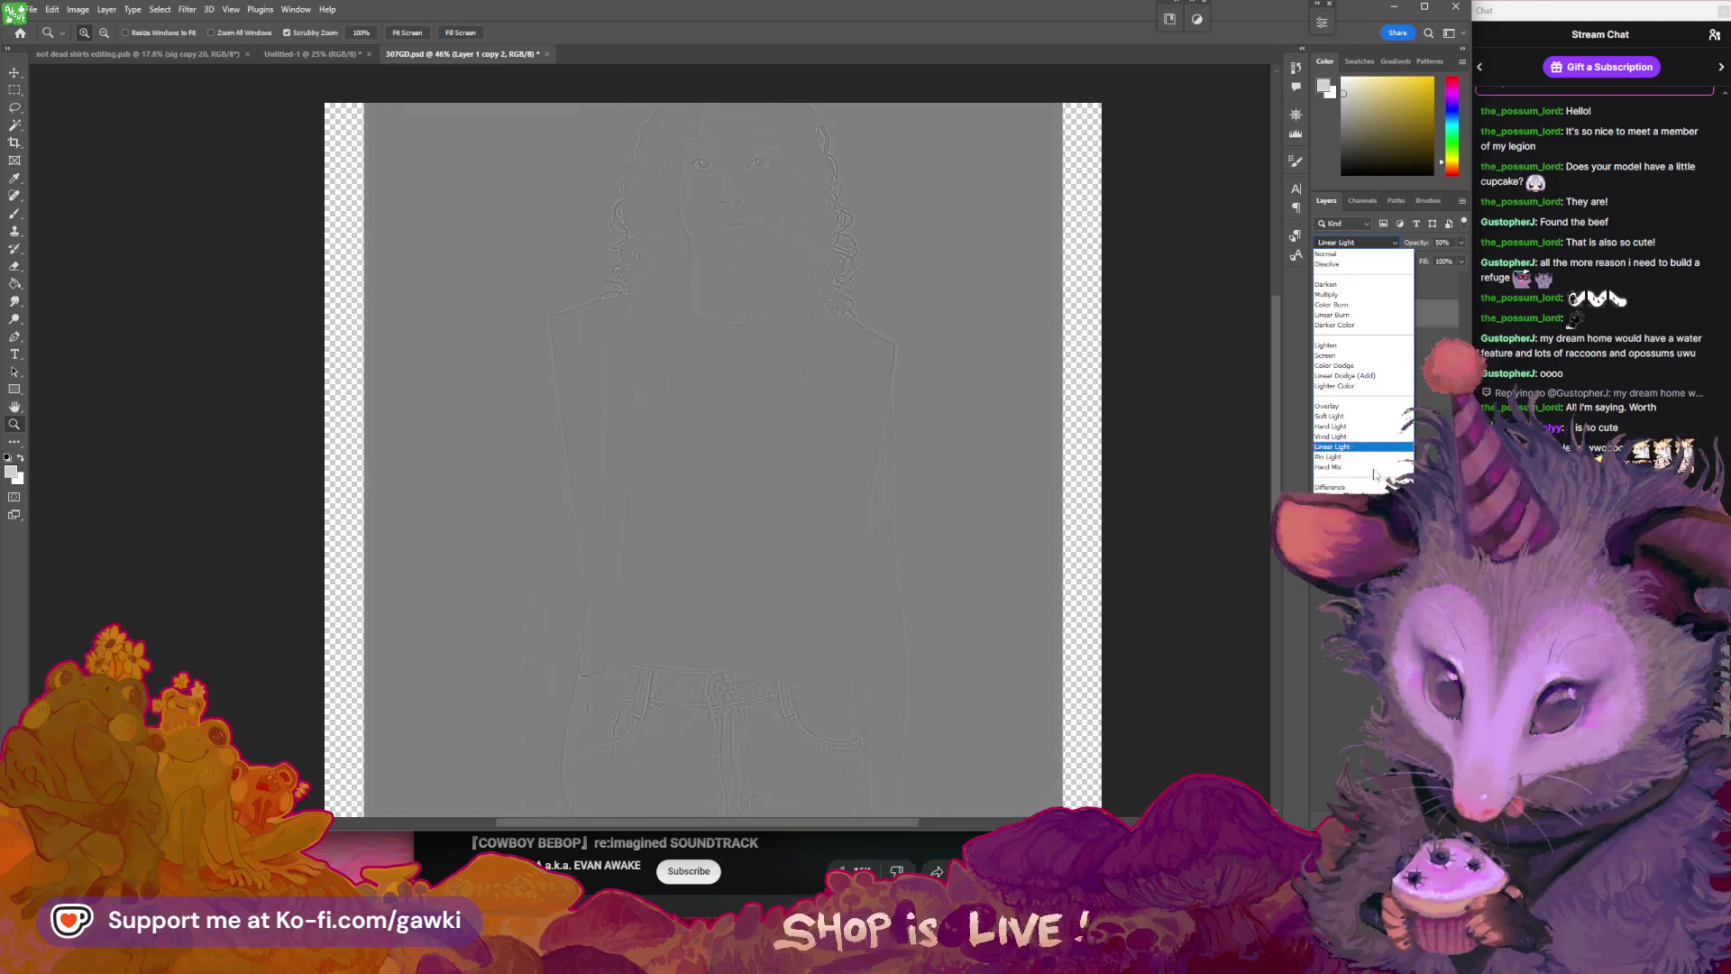
pyautogui.click(1332, 446)
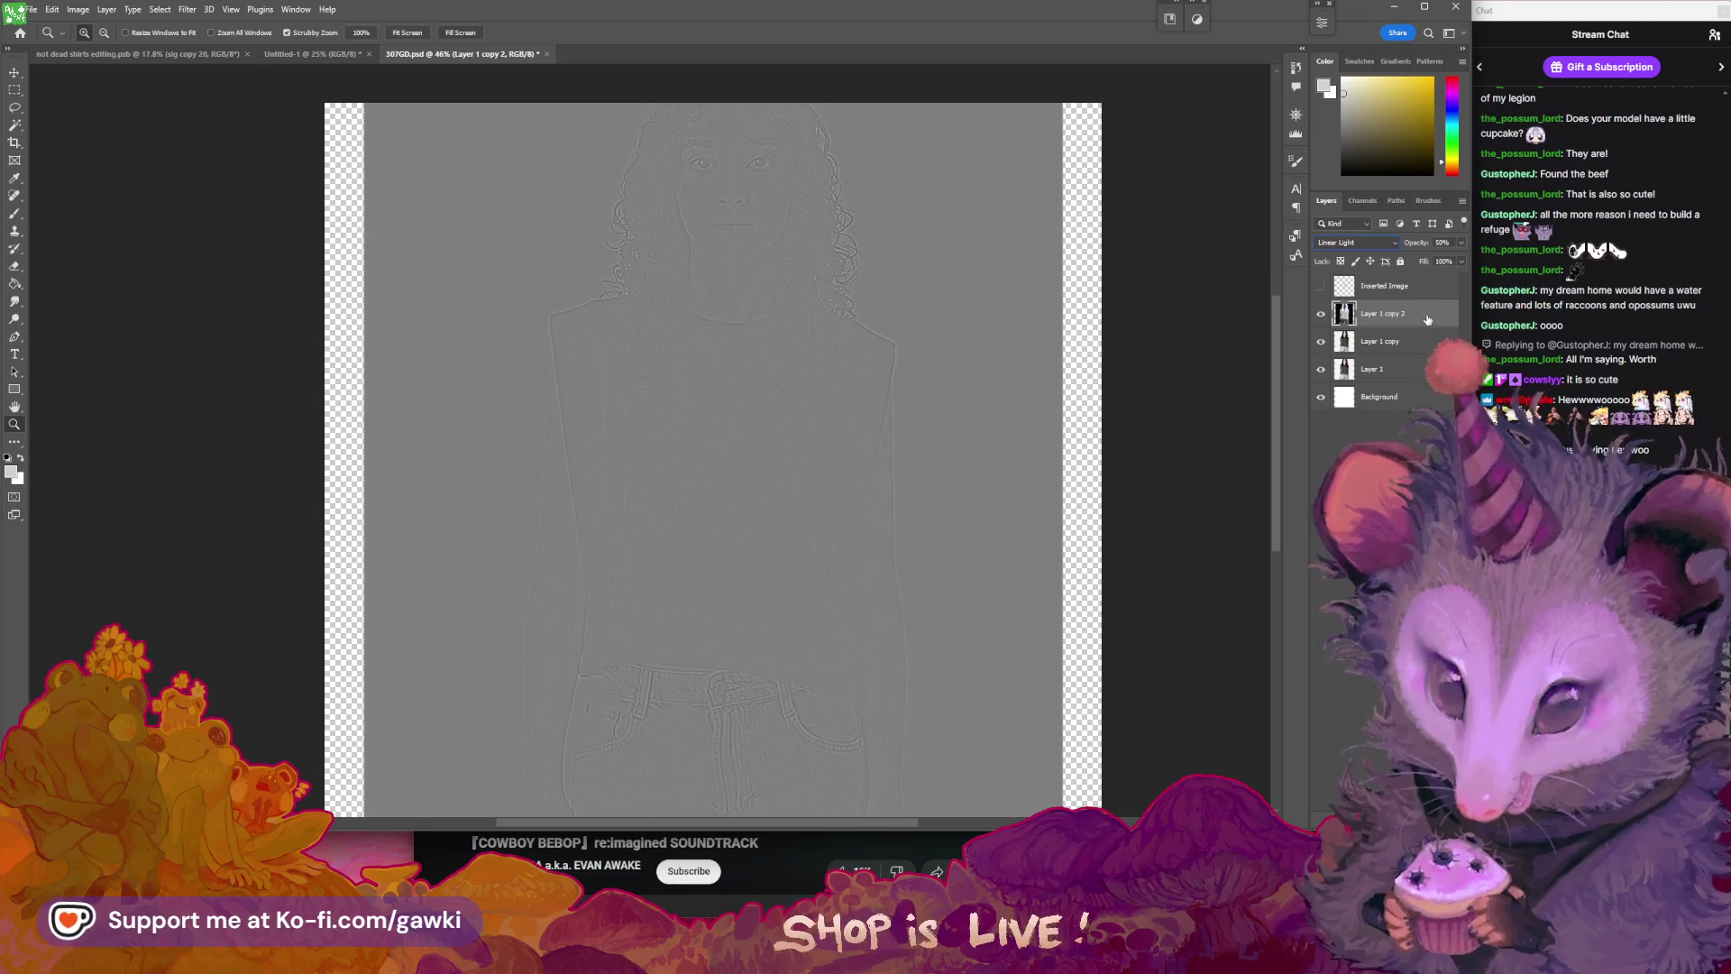
# - Merge it down into Layer 1 copy and set the merged layer to Linear Light
pyautogui.hotkey('ctrl', 'e')
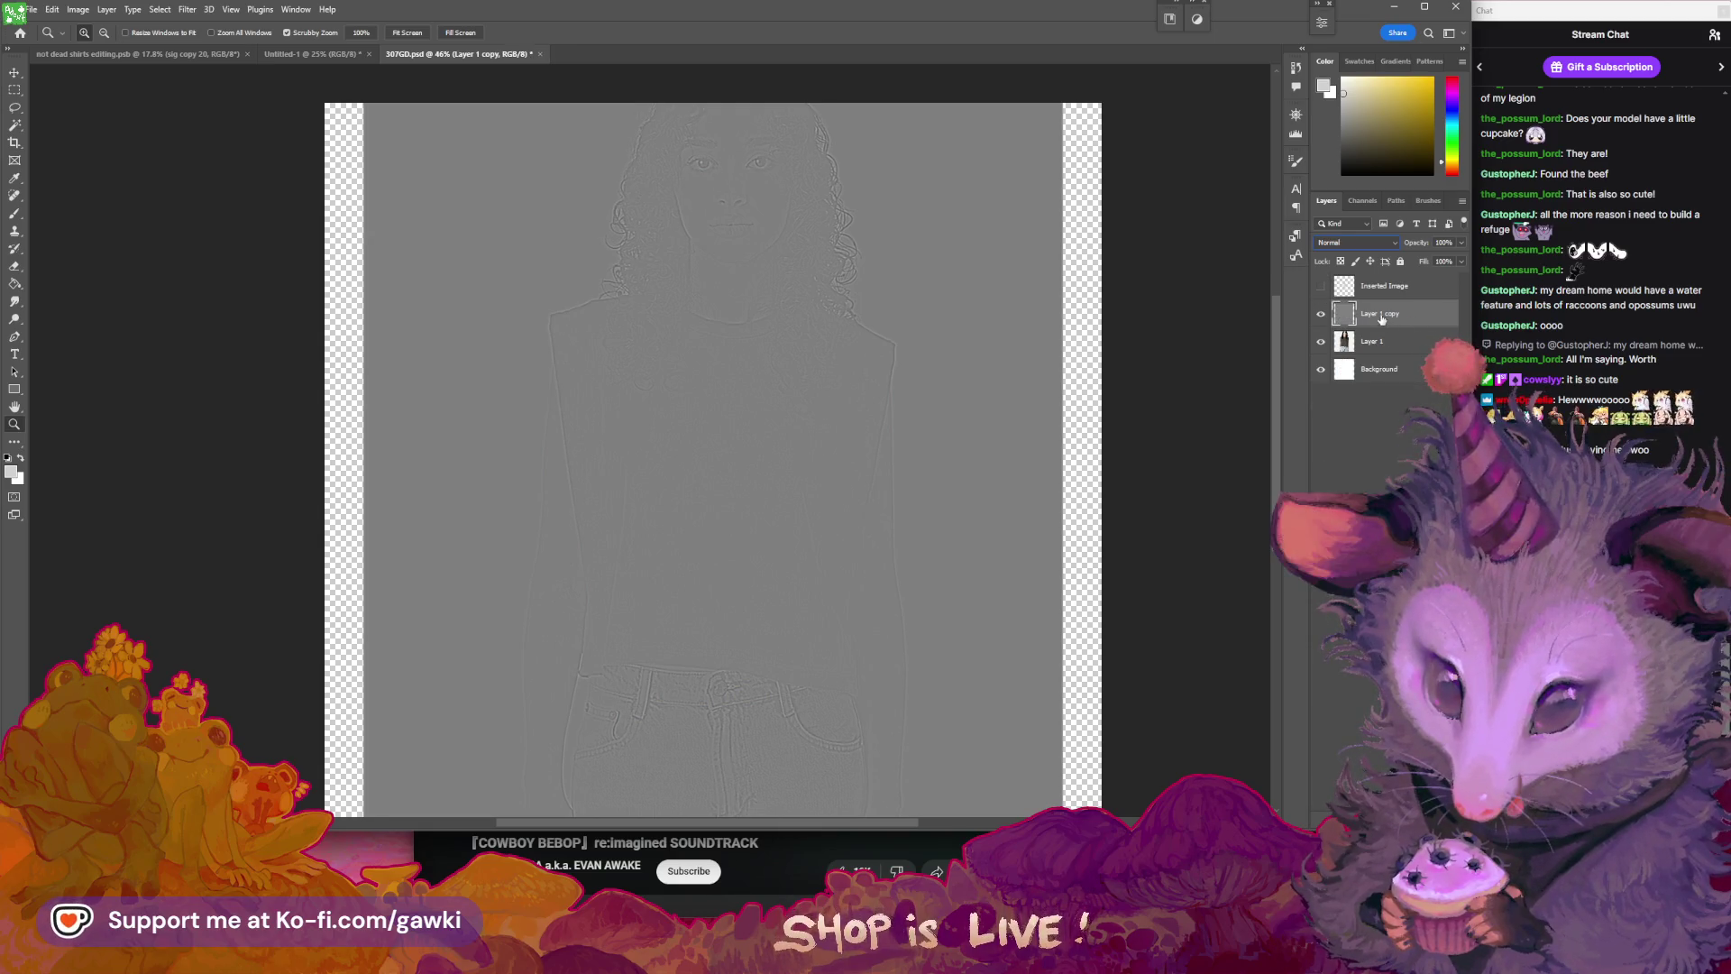
pyautogui.click(1357, 243)
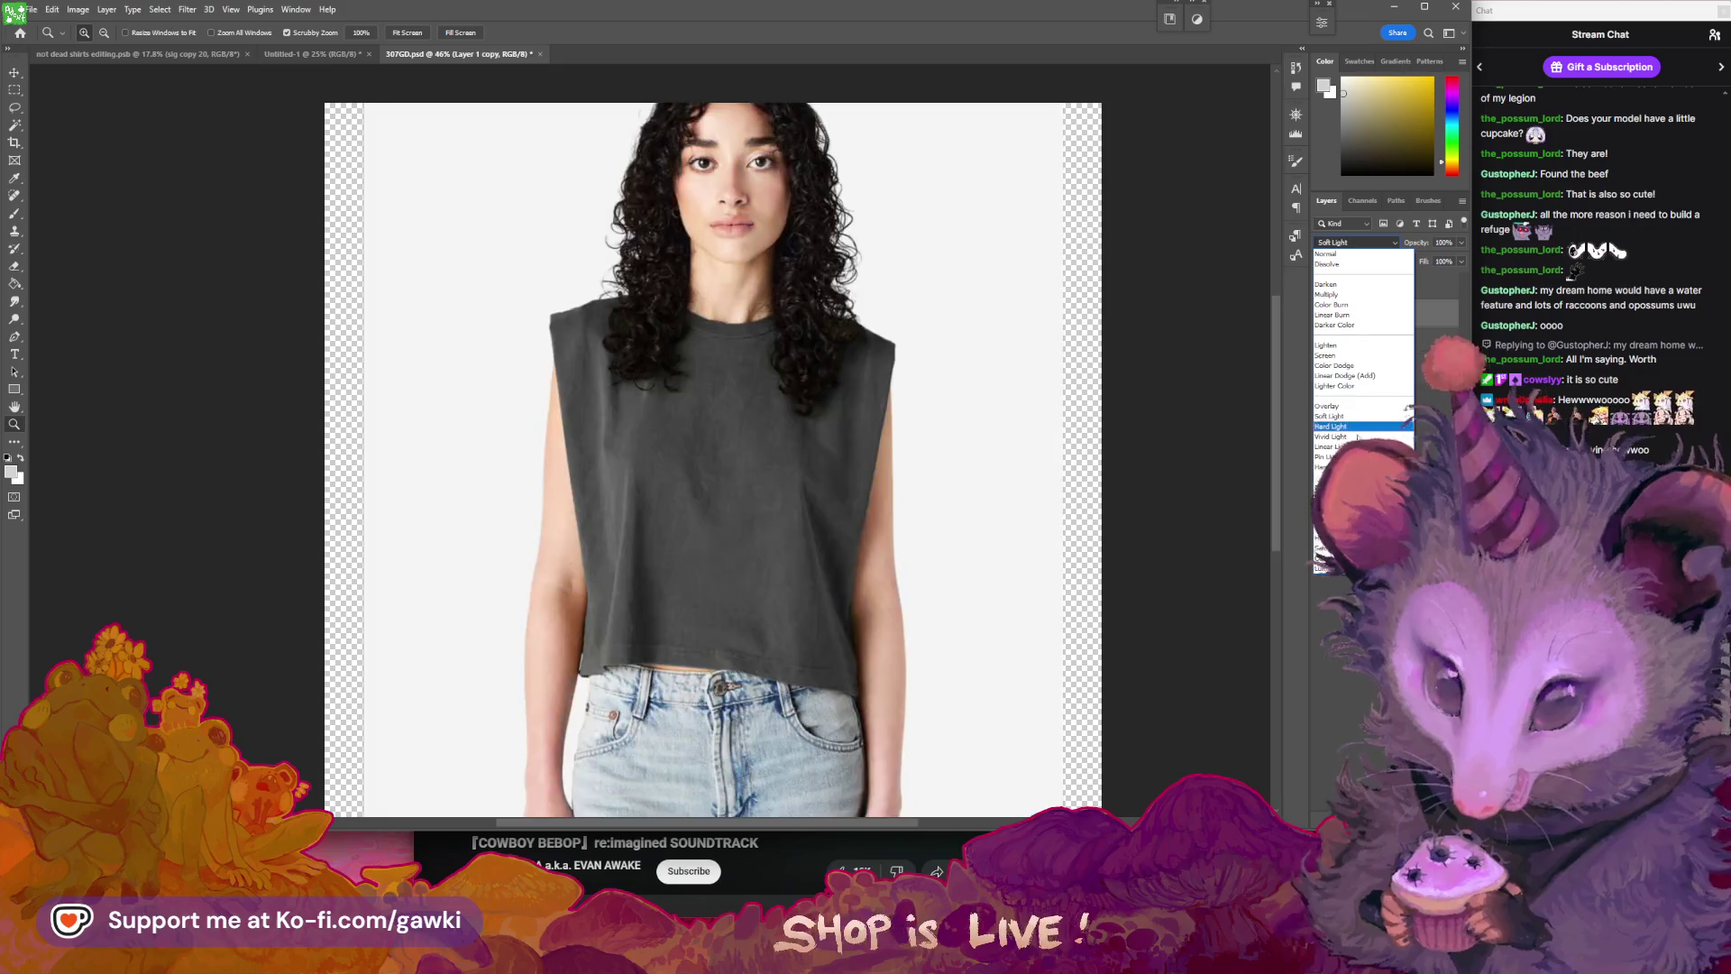
pyautogui.click(1333, 446)
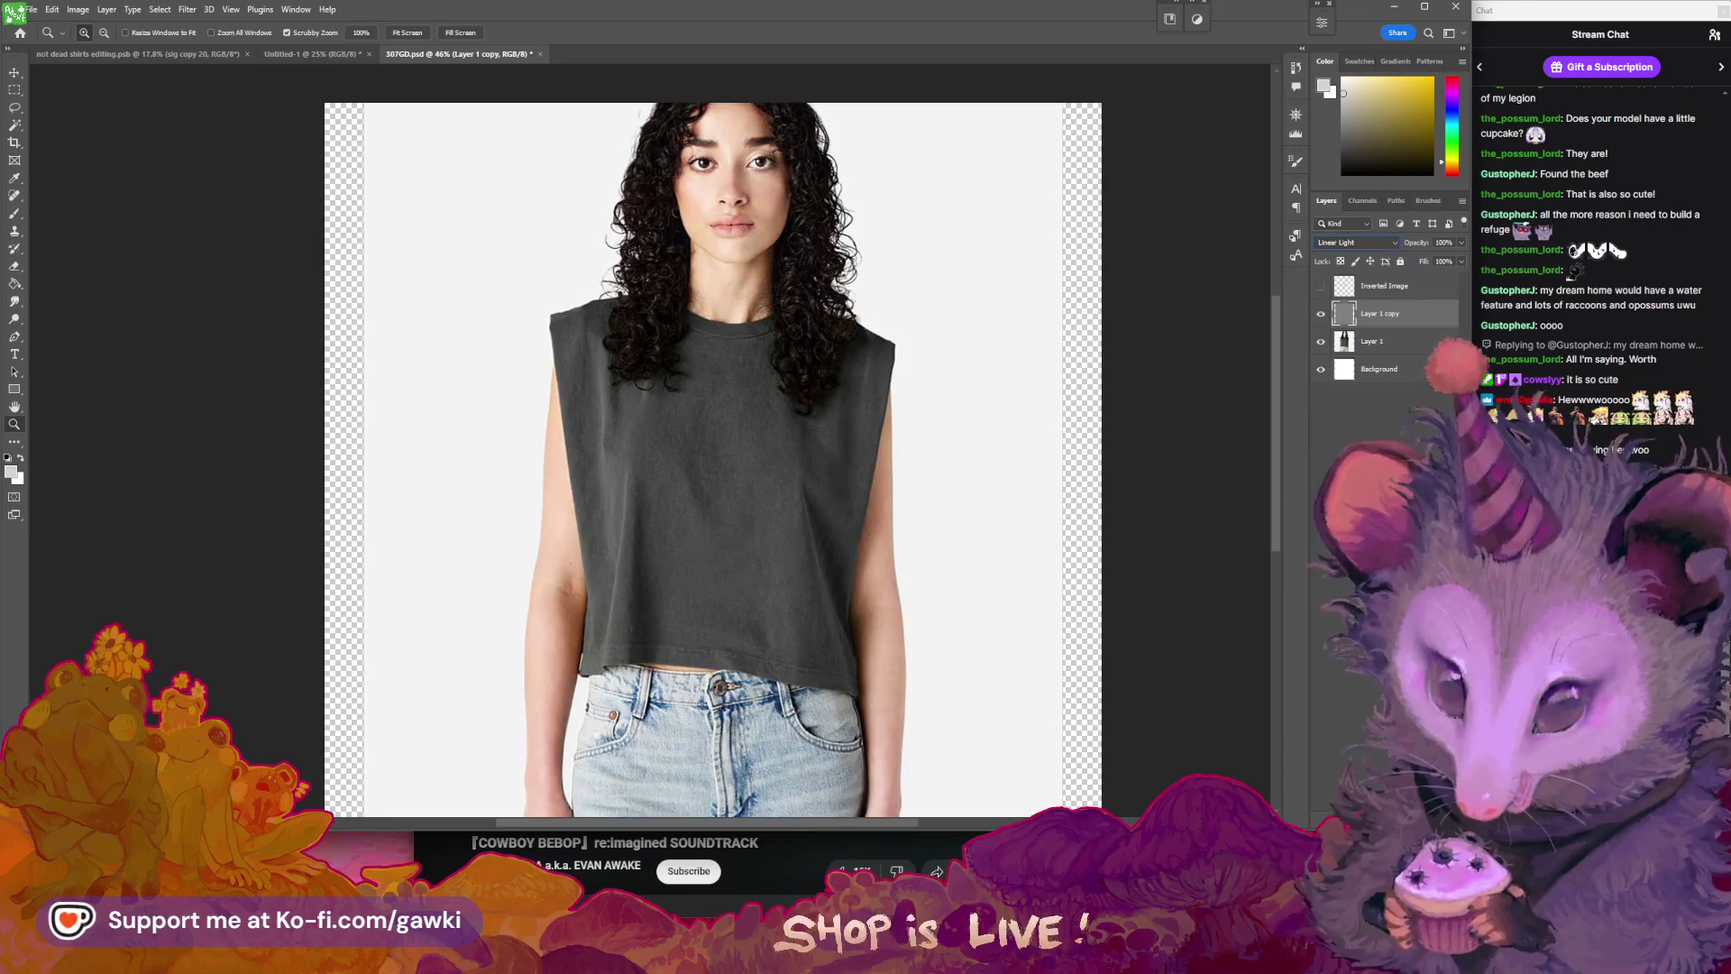
pyautogui.moveTo(755, 203)
pyautogui.mouseDown()
pyautogui.moveTo(897, 311)
pyautogui.moveTo(973, 333)
pyautogui.mouseUp()
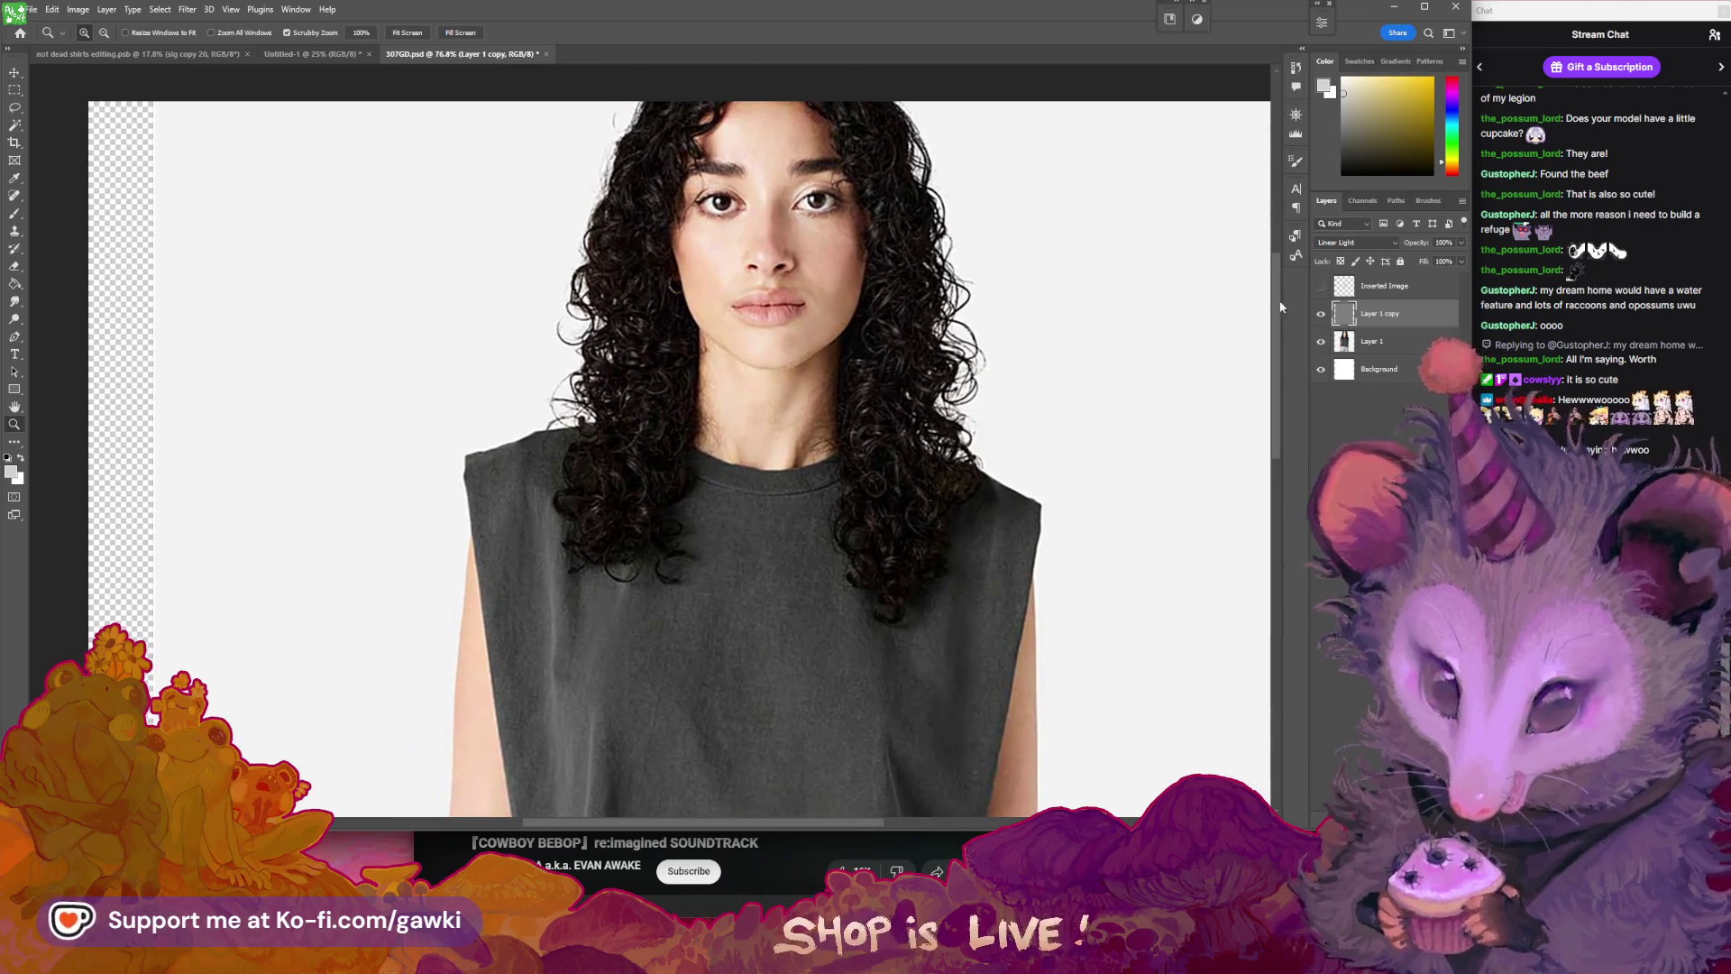
# - Toggle Layer 1 copy on and off to compare the face and hair detail
pyautogui.click(1321, 314)
pyautogui.click(1321, 314)
pyautogui.click(1321, 313)
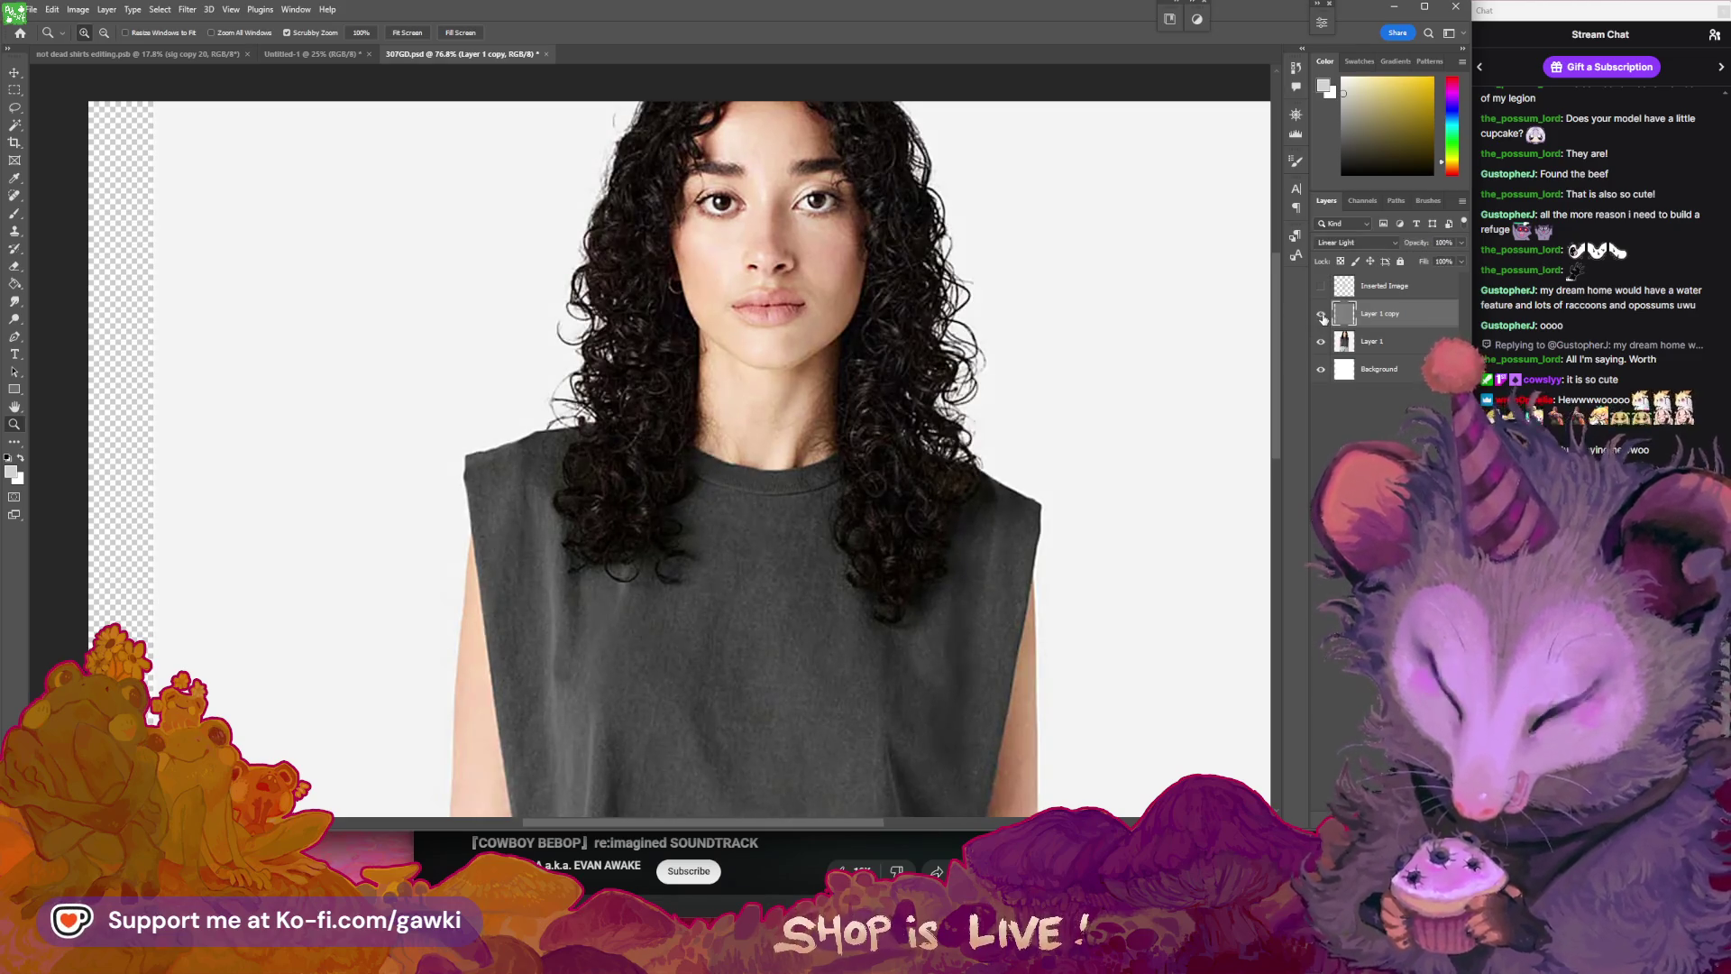
pyautogui.moveTo(833, 151); pyautogui.dragTo(1218, 290)
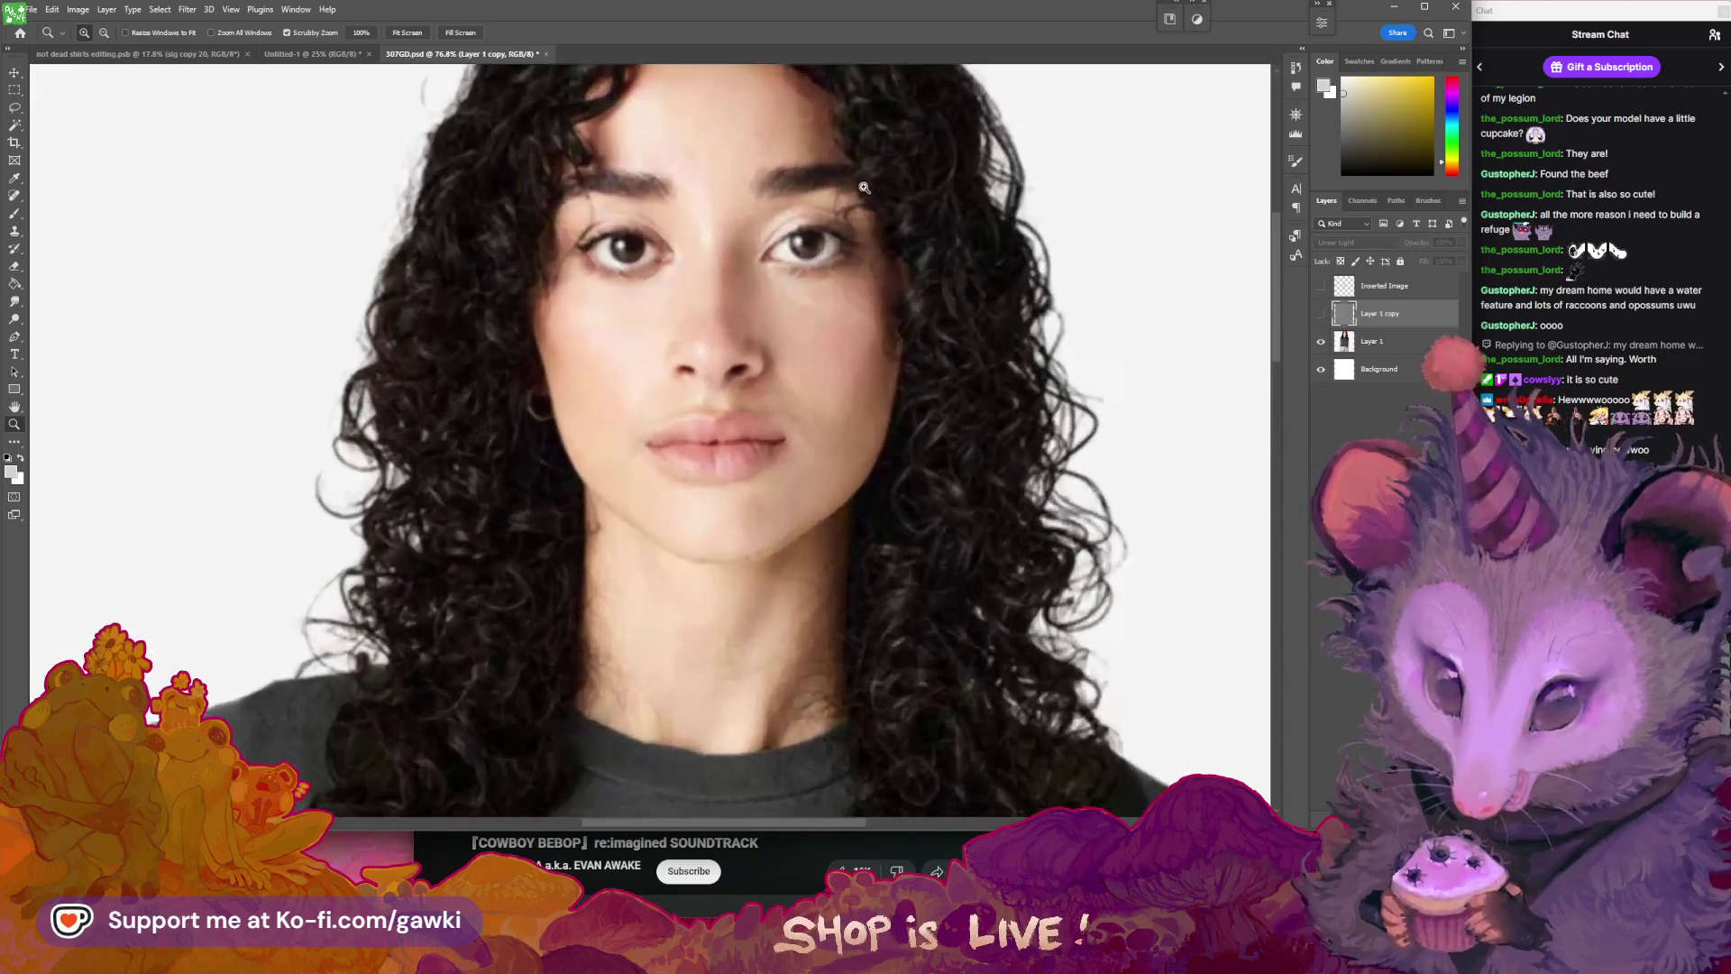
pyautogui.click(1320, 313)
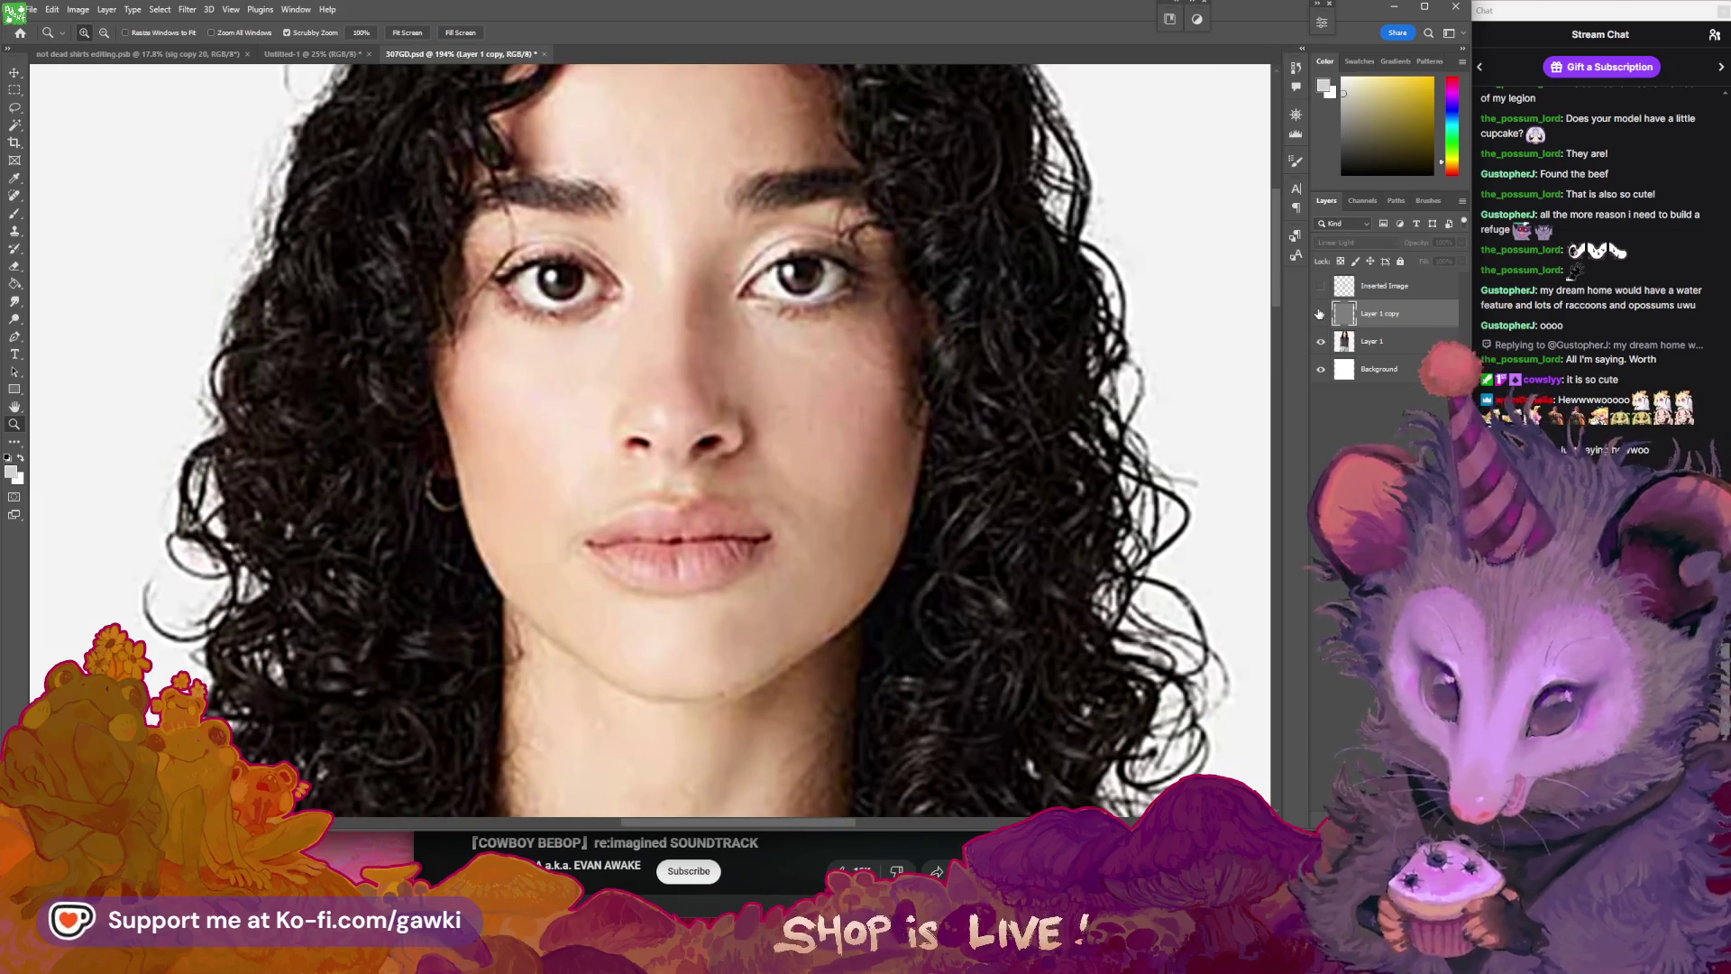
pyautogui.click(1320, 314)
pyautogui.click(1320, 313)
pyautogui.click(1320, 314)
pyautogui.click(1320, 313)
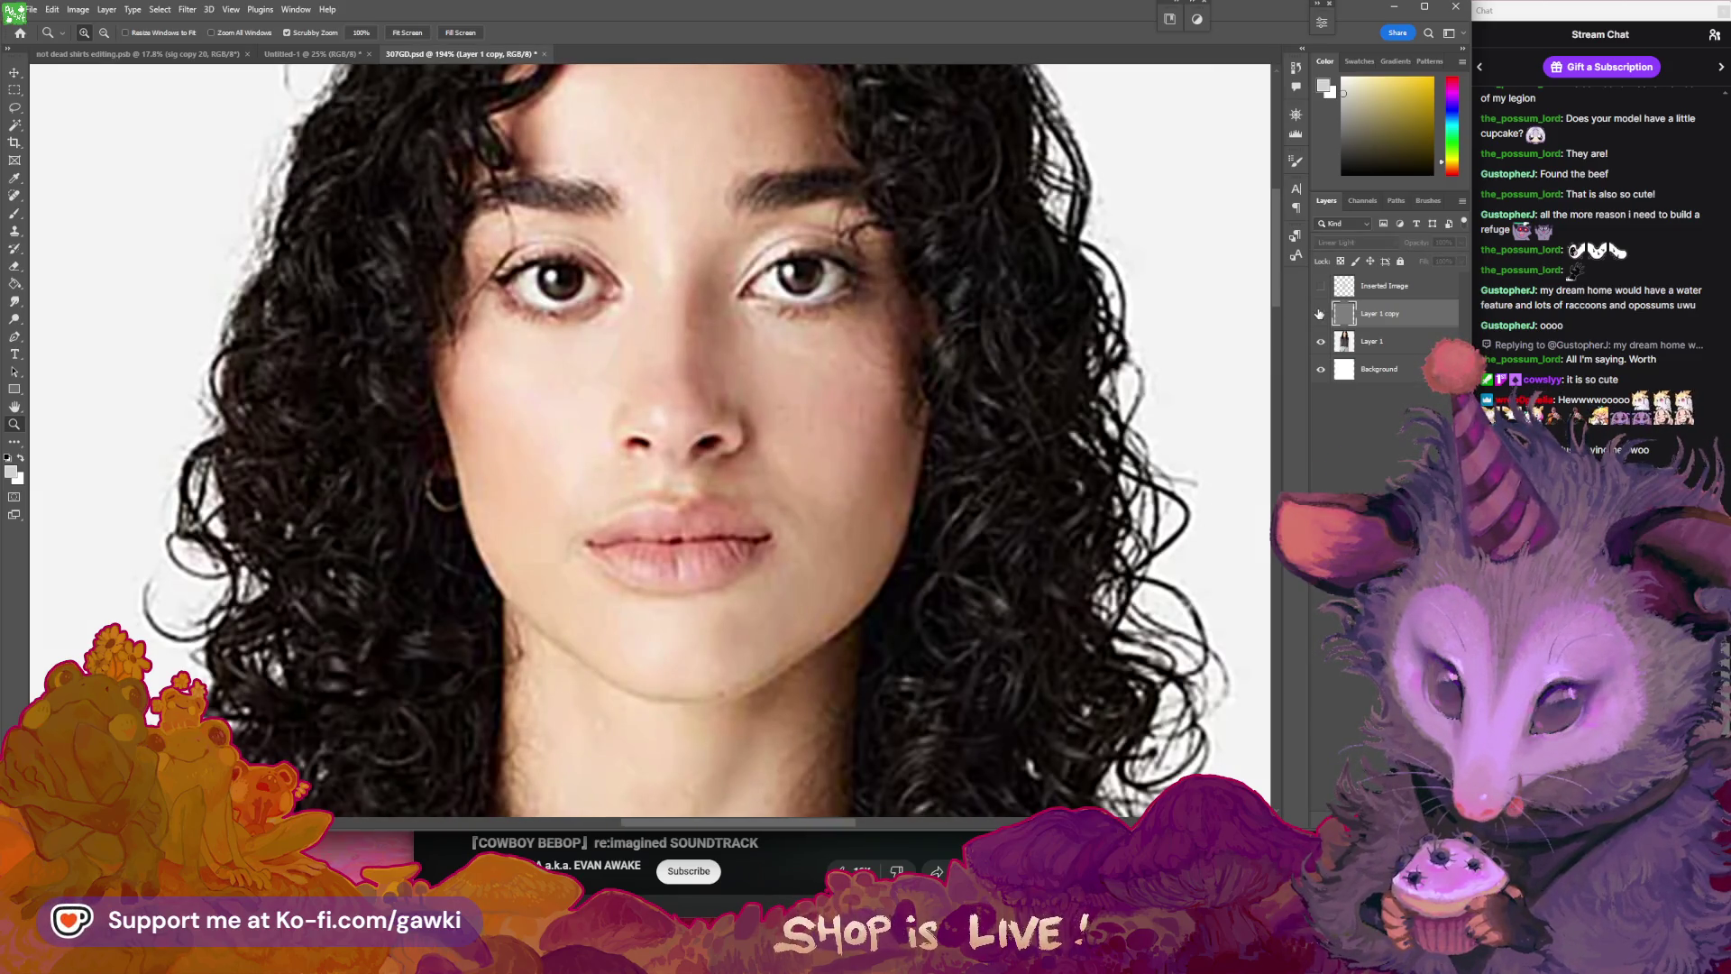
pyautogui.click(1320, 314)
# - Duplicate Layer 1 into a new Layer 1 copy 2 and apply the Sharpen filter
pyautogui.click(1320, 314)
pyautogui.moveTo(1370, 341)
pyautogui.mouseDown()
pyautogui.moveTo(1343, 781)
pyautogui.moveTo(1441, 954)
pyautogui.mouseUp()
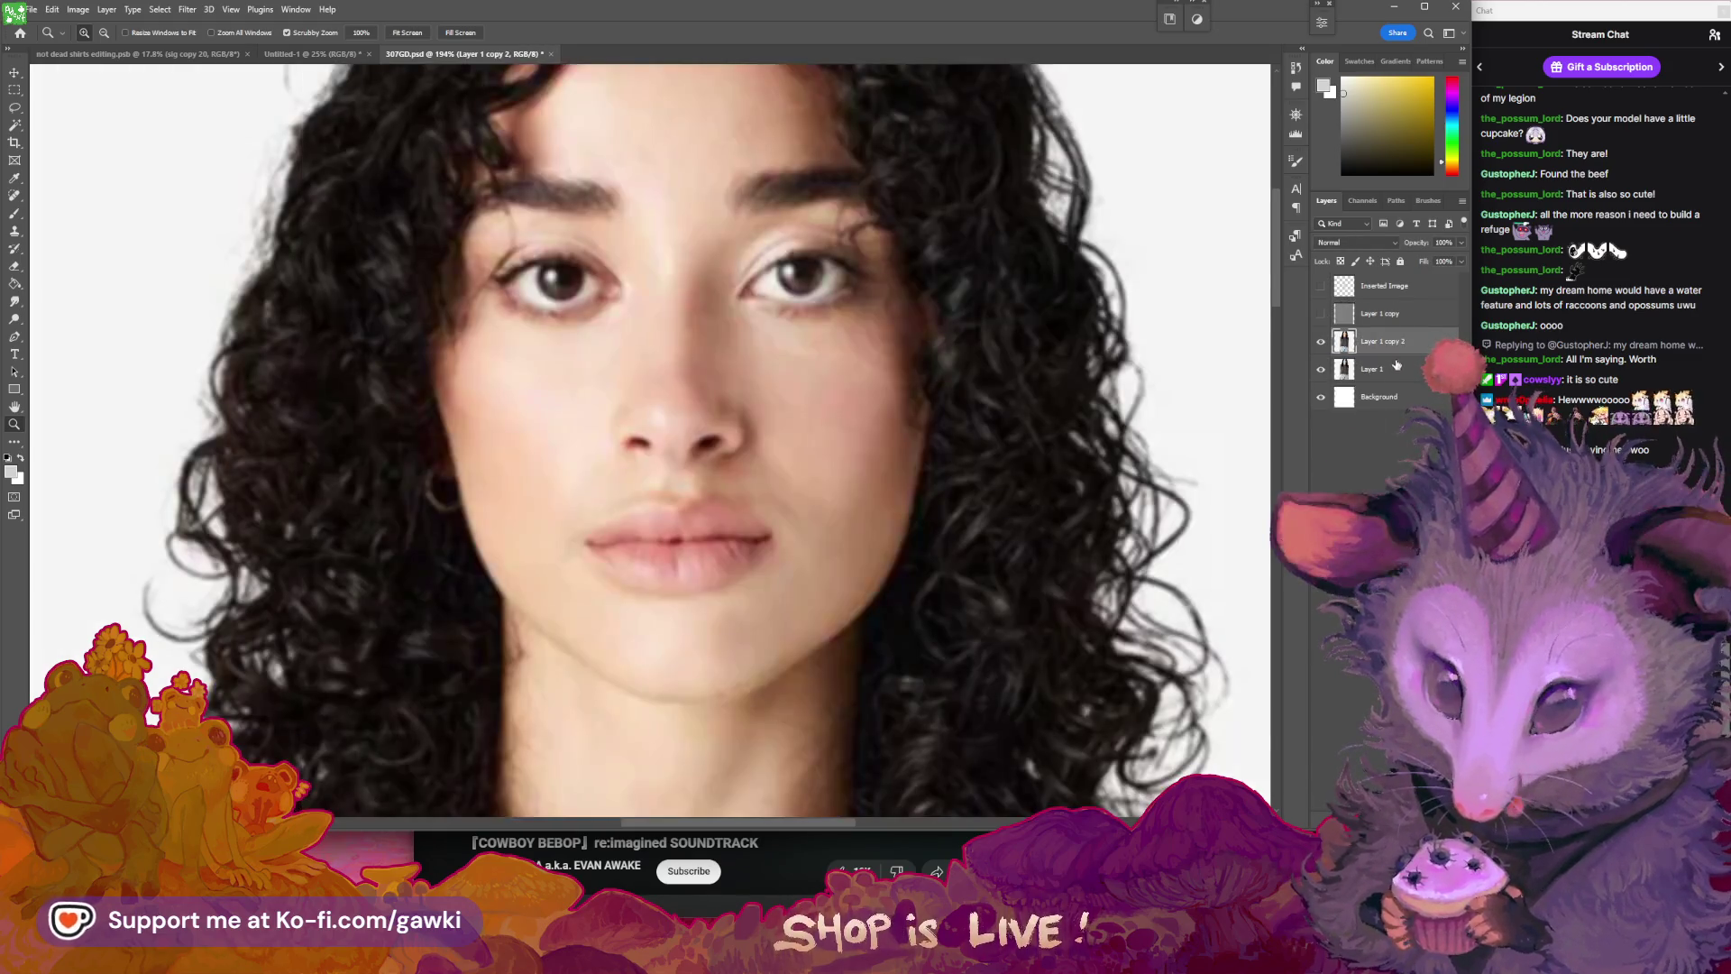
pyautogui.click(160, 9)
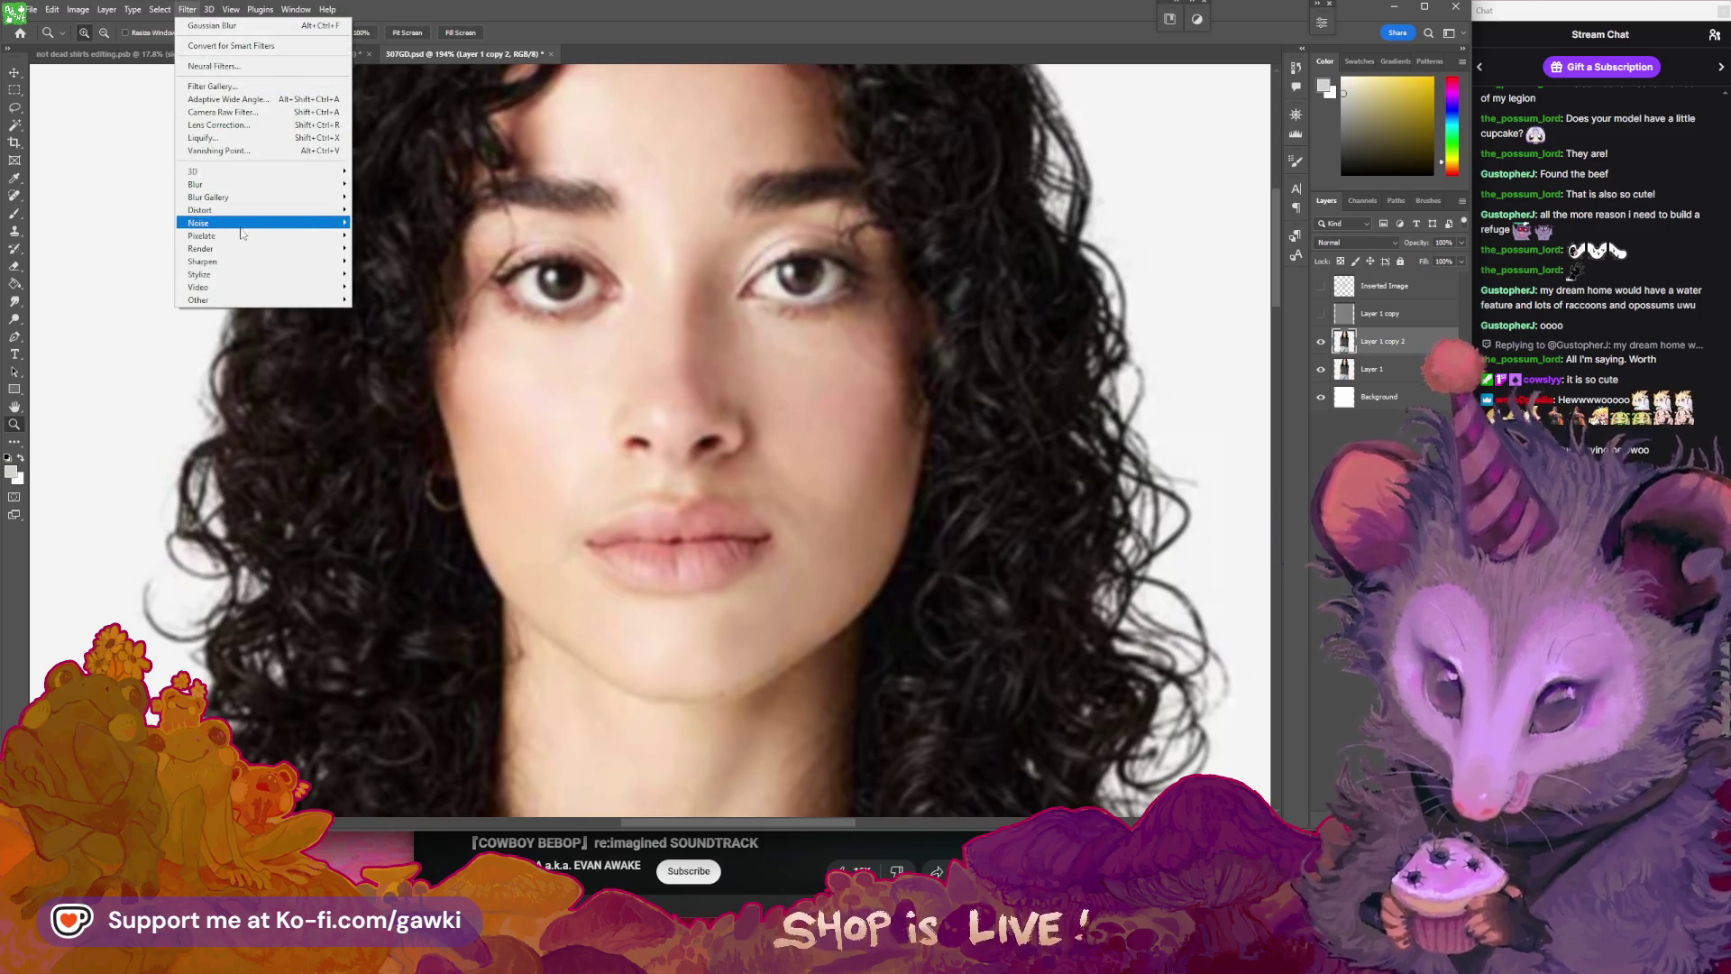
pyautogui.moveTo(271, 262)
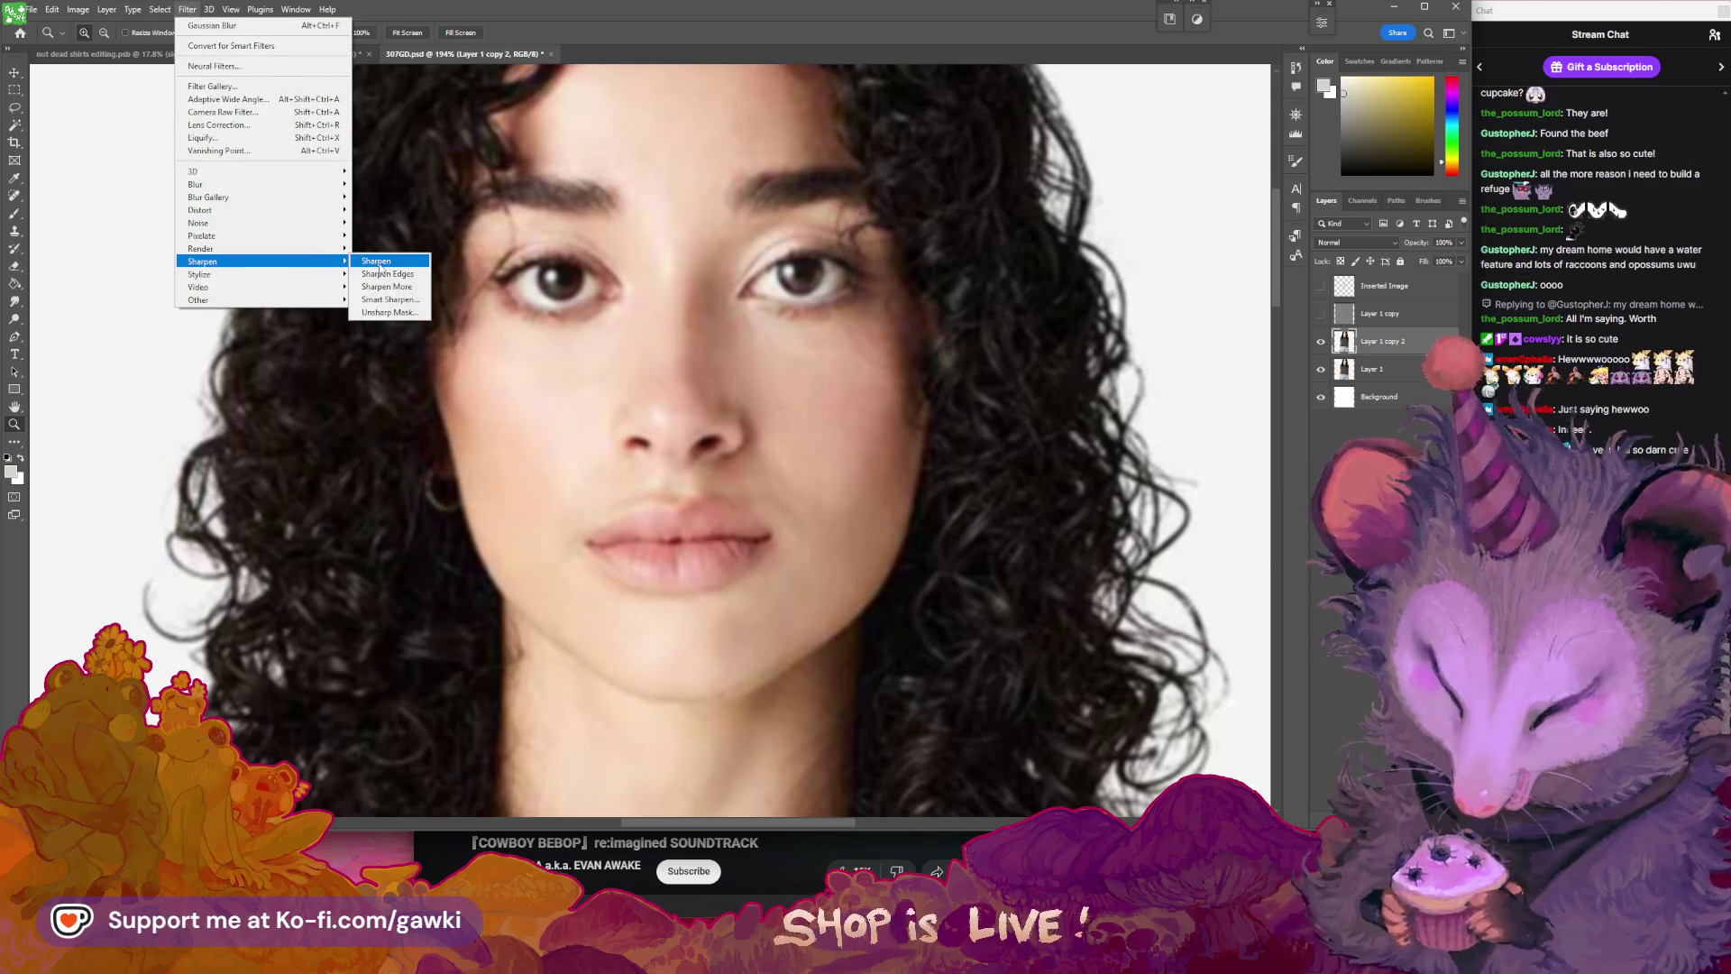
pyautogui.click(402, 262)
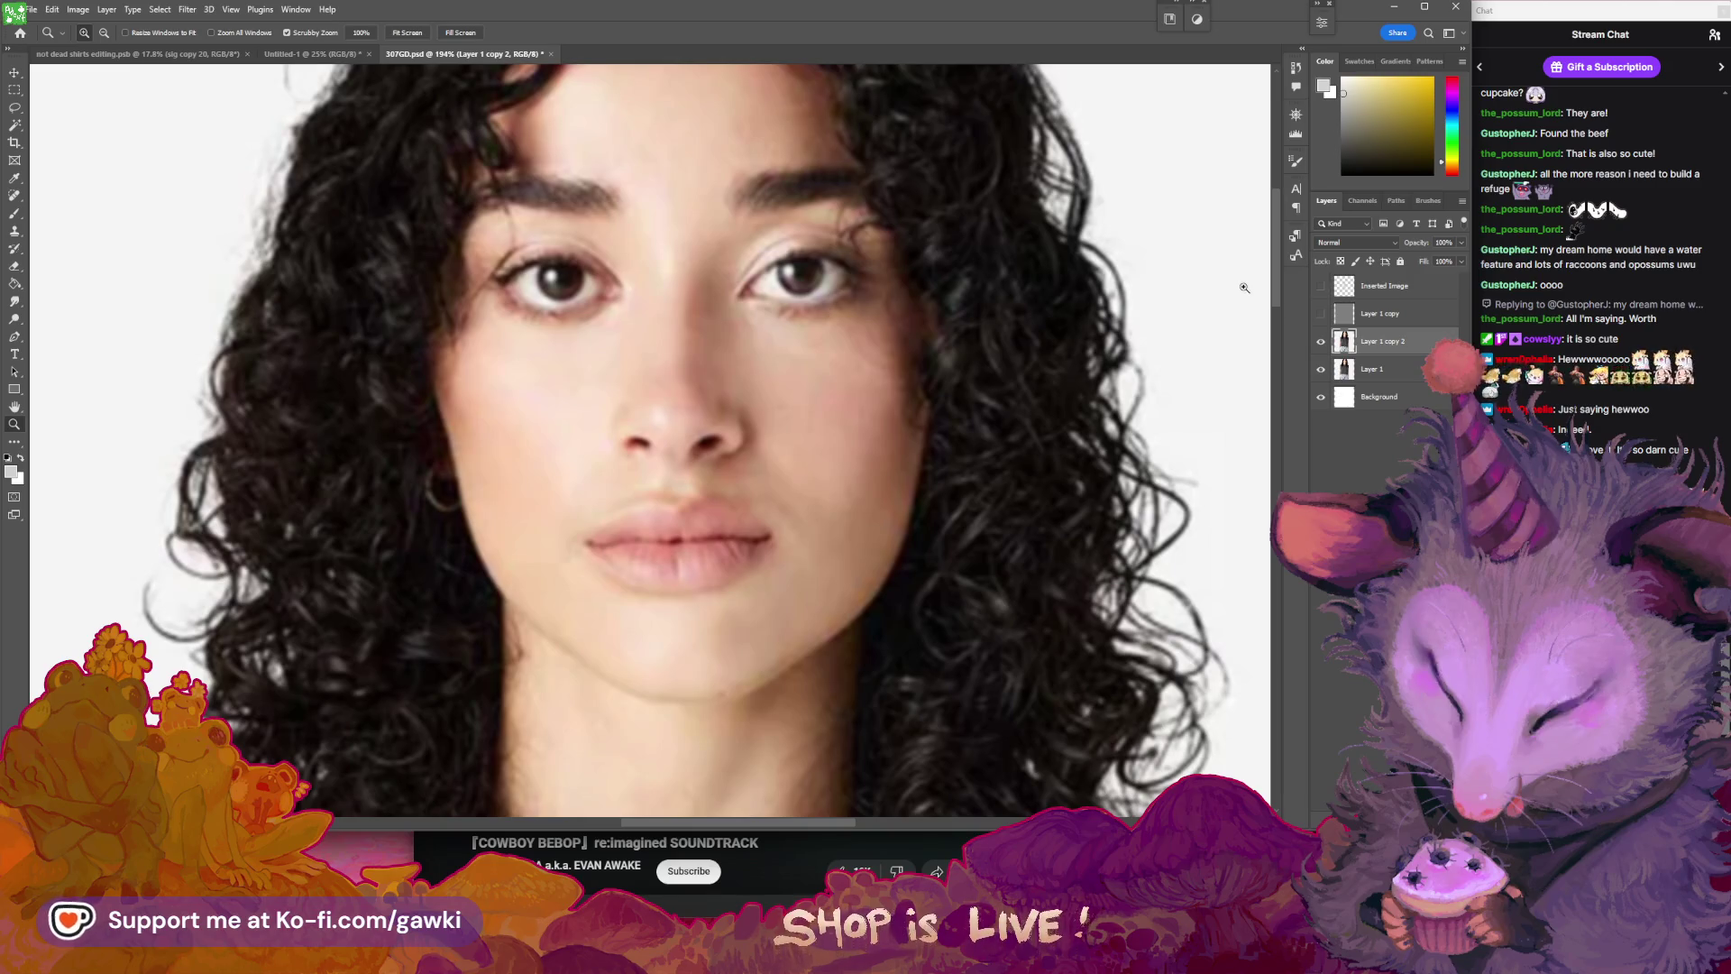
pyautogui.click(187, 9)
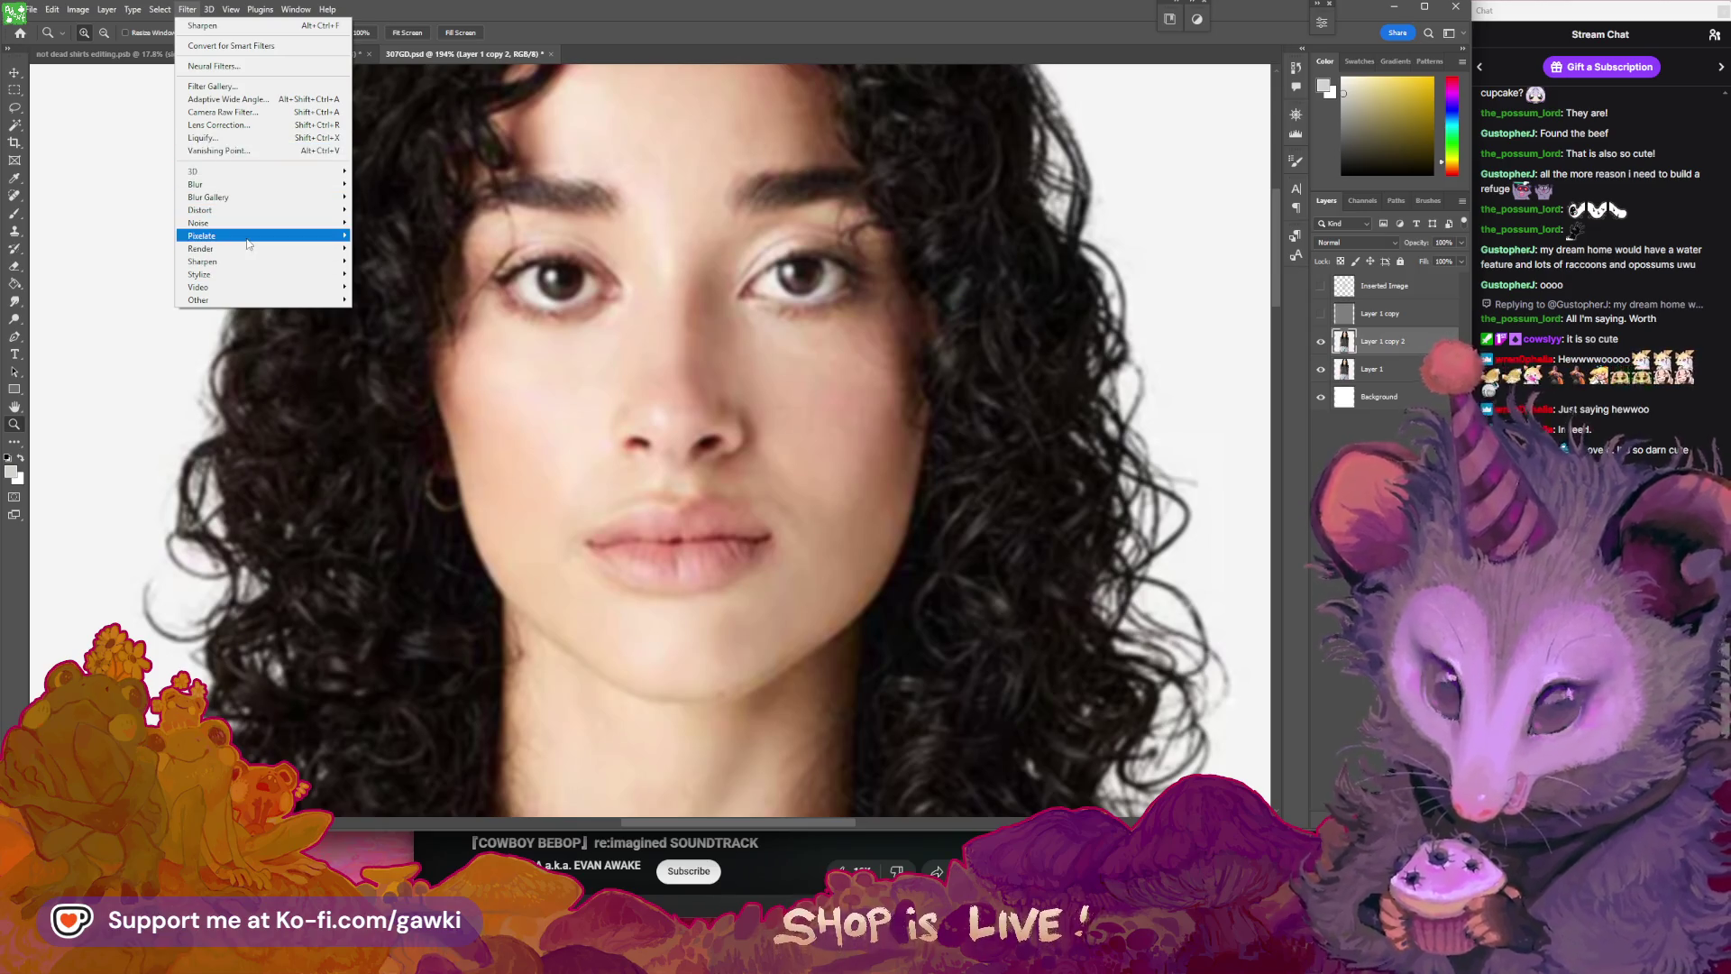
pyautogui.moveTo(252, 261)
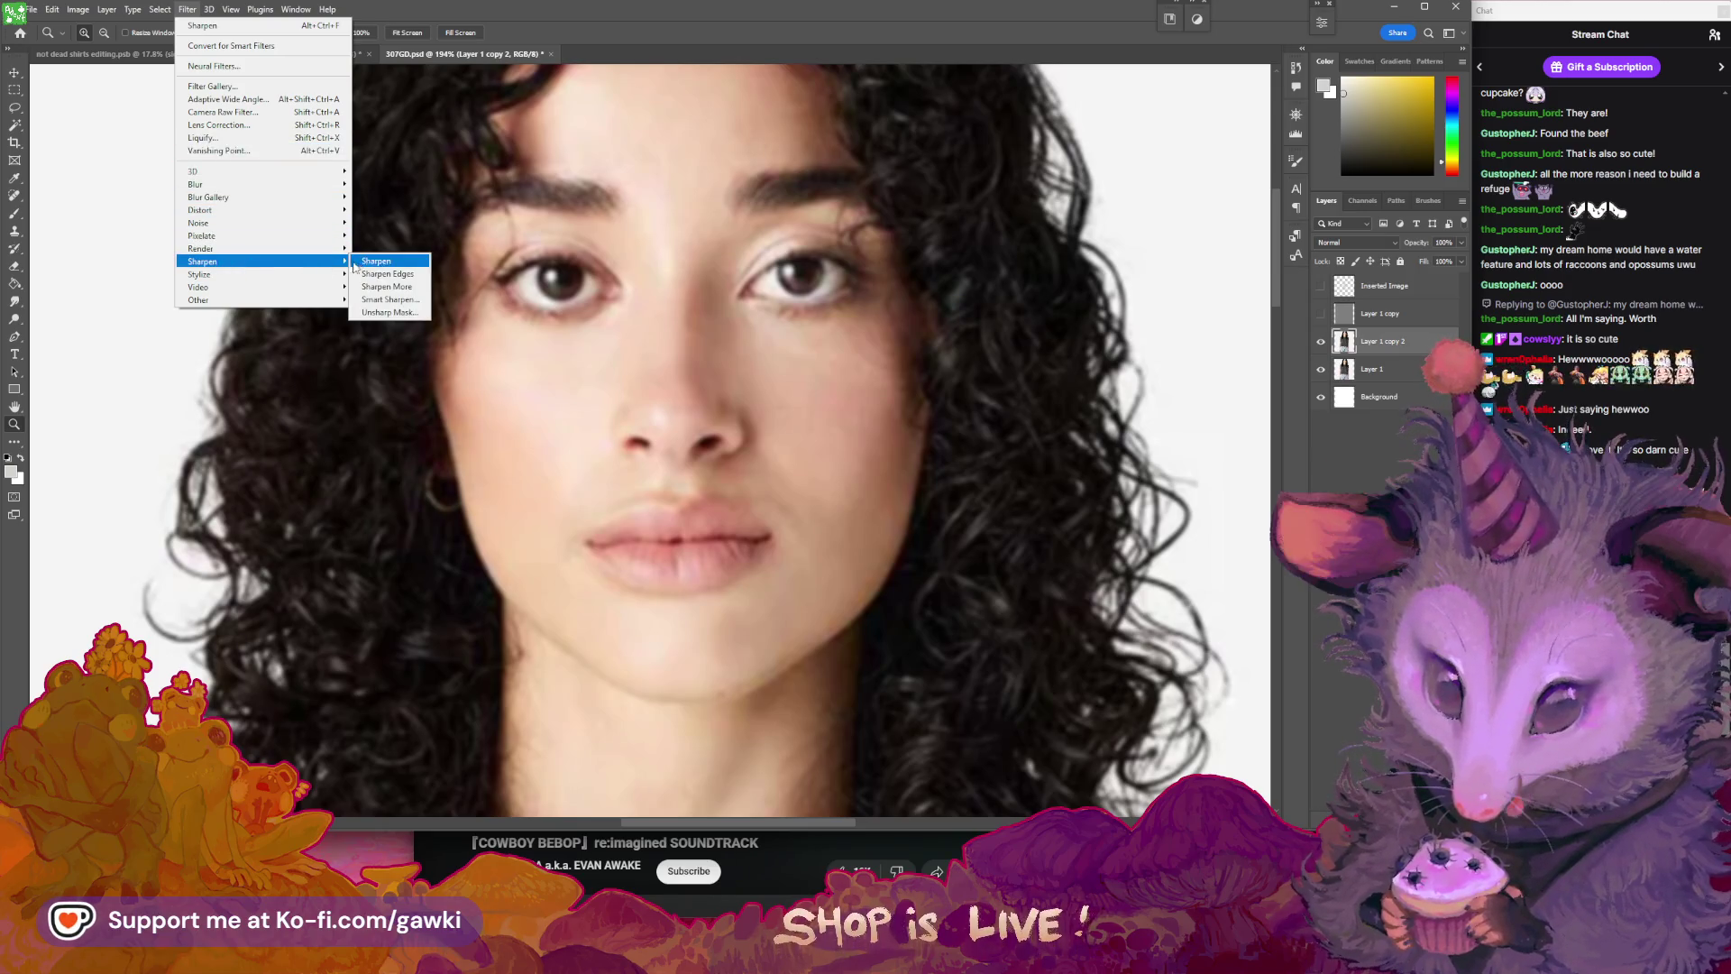
# - Apply Smart Sharpen to Layer 1 copy 2: Amount 369%, Radius 2.9 px, Reduce Noise 8%
pyautogui.click(390, 299)
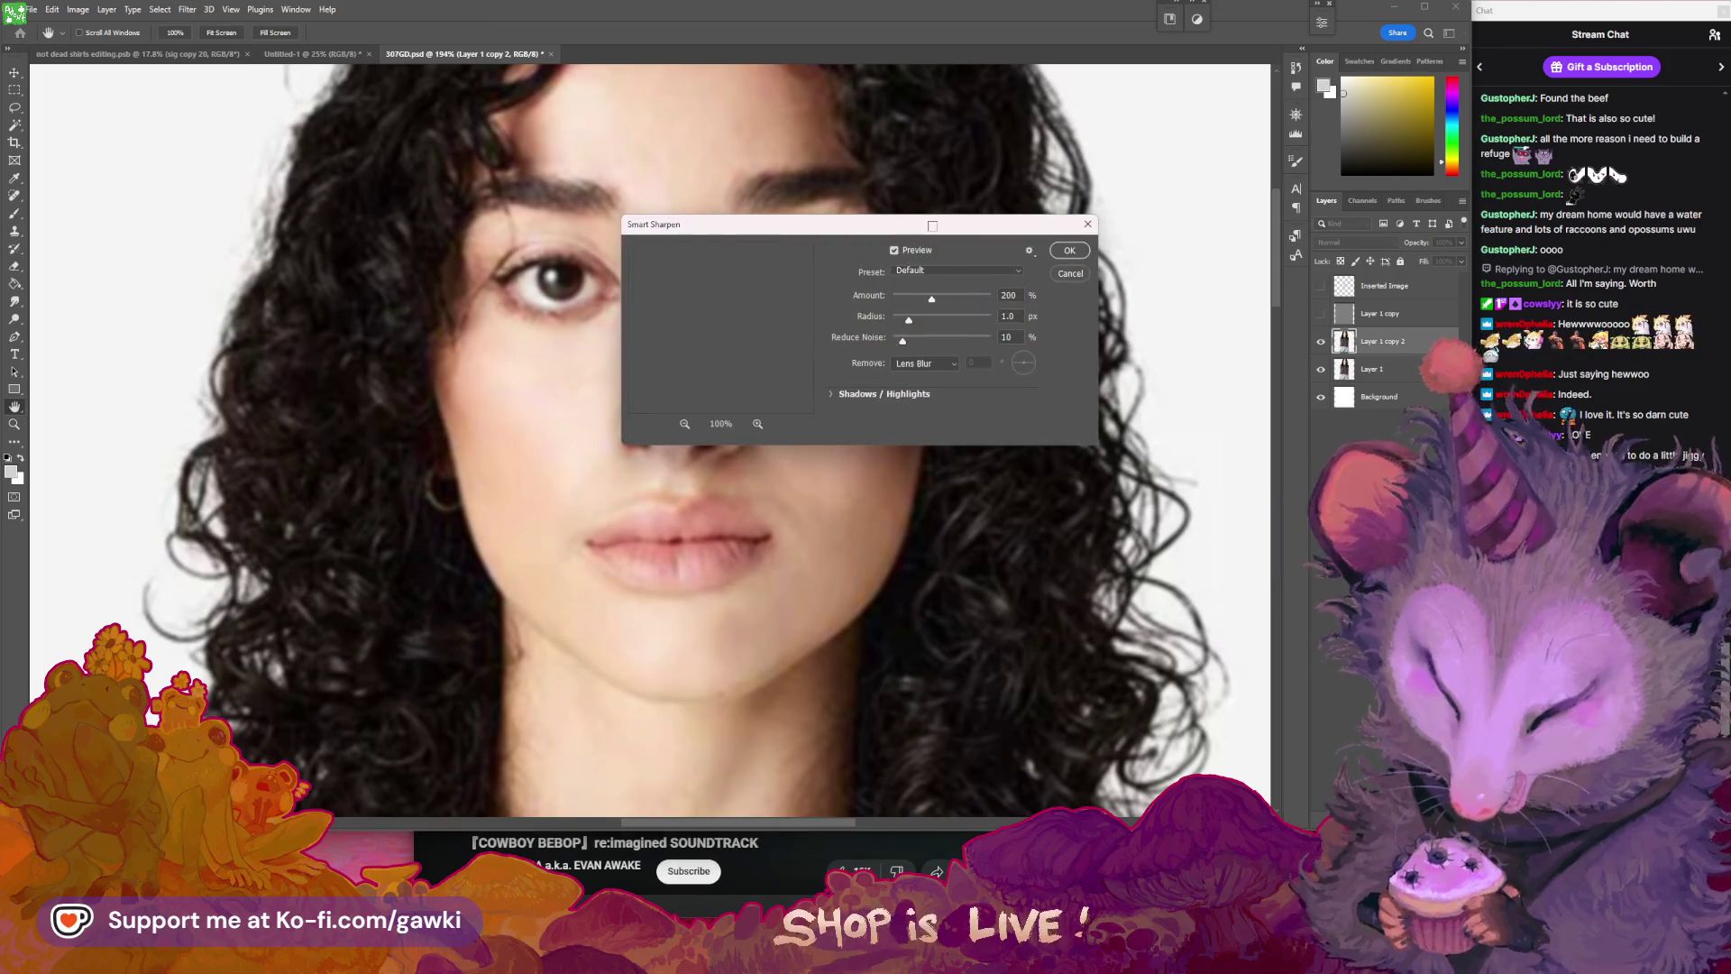
pyautogui.moveTo(776, 224); pyautogui.dragTo(1075, 210)
pyautogui.moveTo(1236, 283); pyautogui.dragTo(1266, 290)
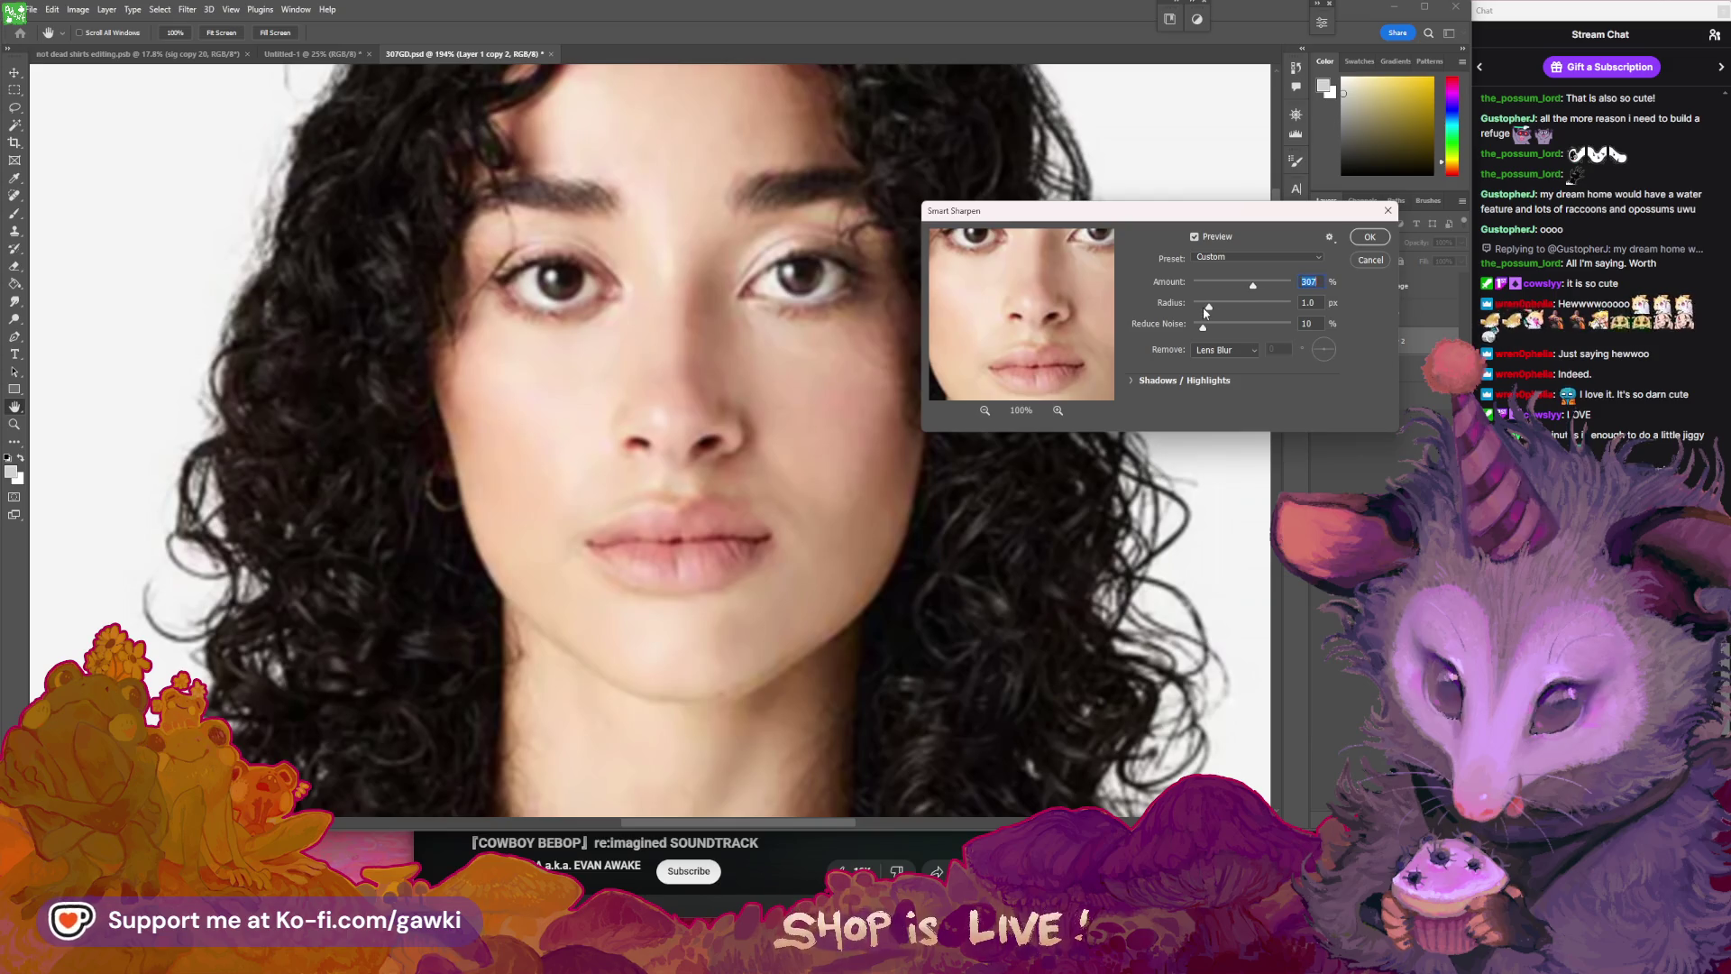
pyautogui.moveTo(1233, 308); pyautogui.dragTo(1196, 331)
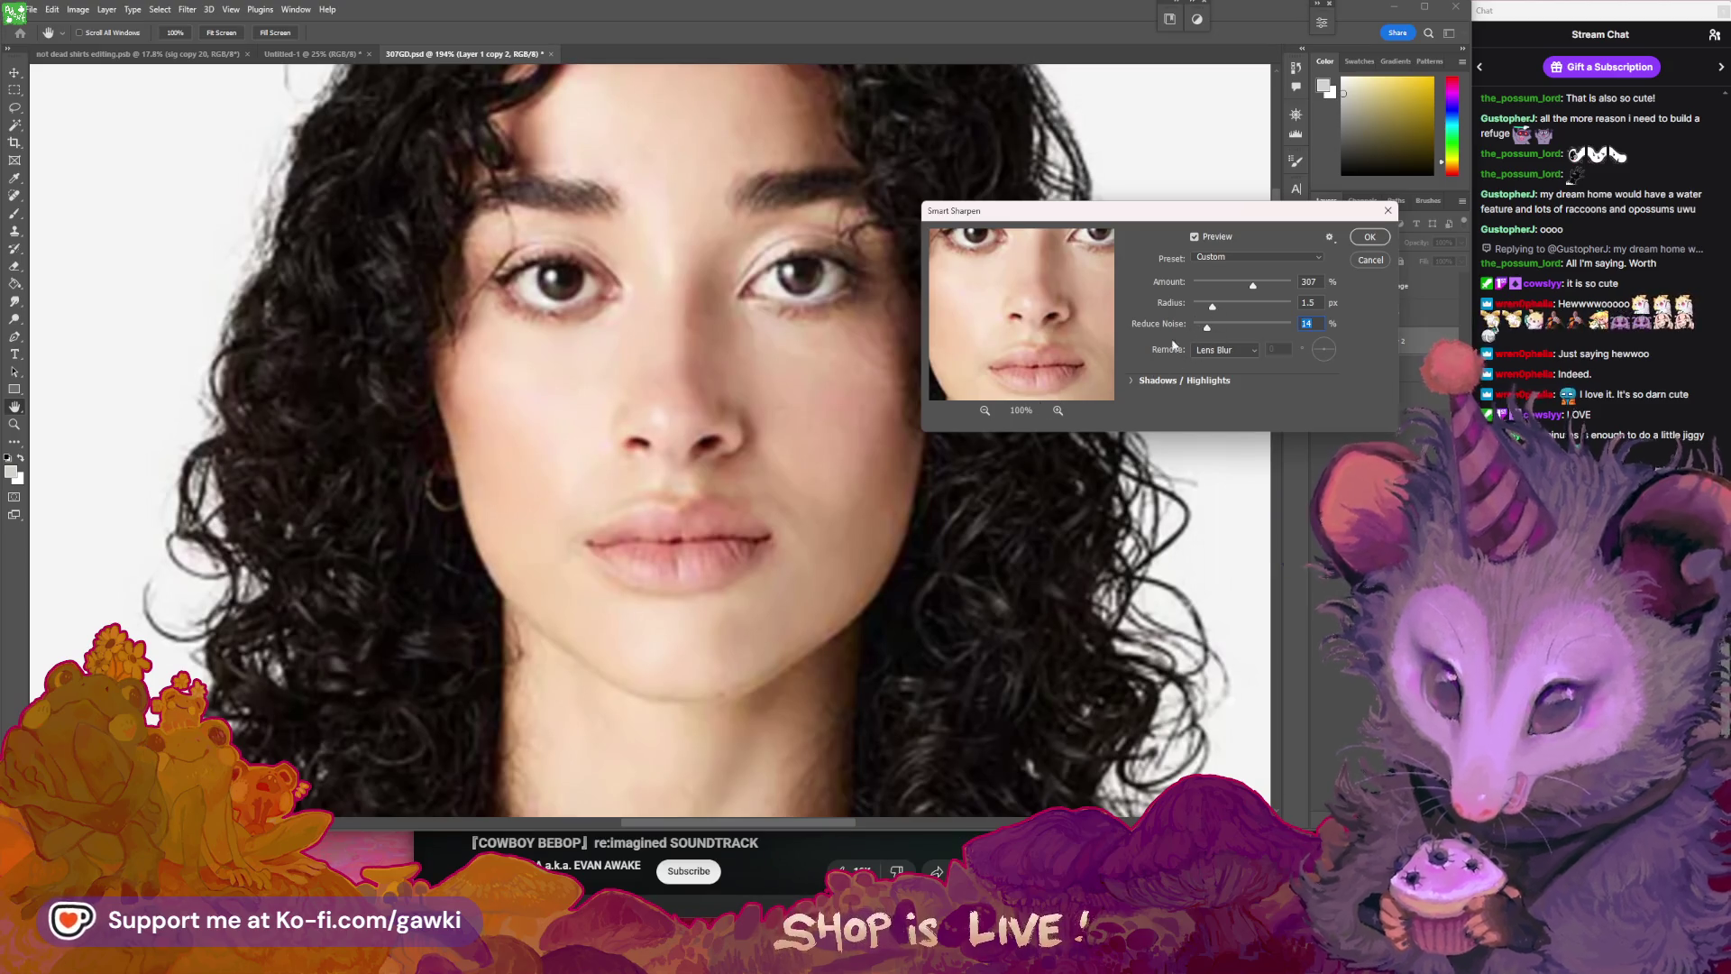
pyautogui.moveTo(1172, 210); pyautogui.dragTo(1087, 238)
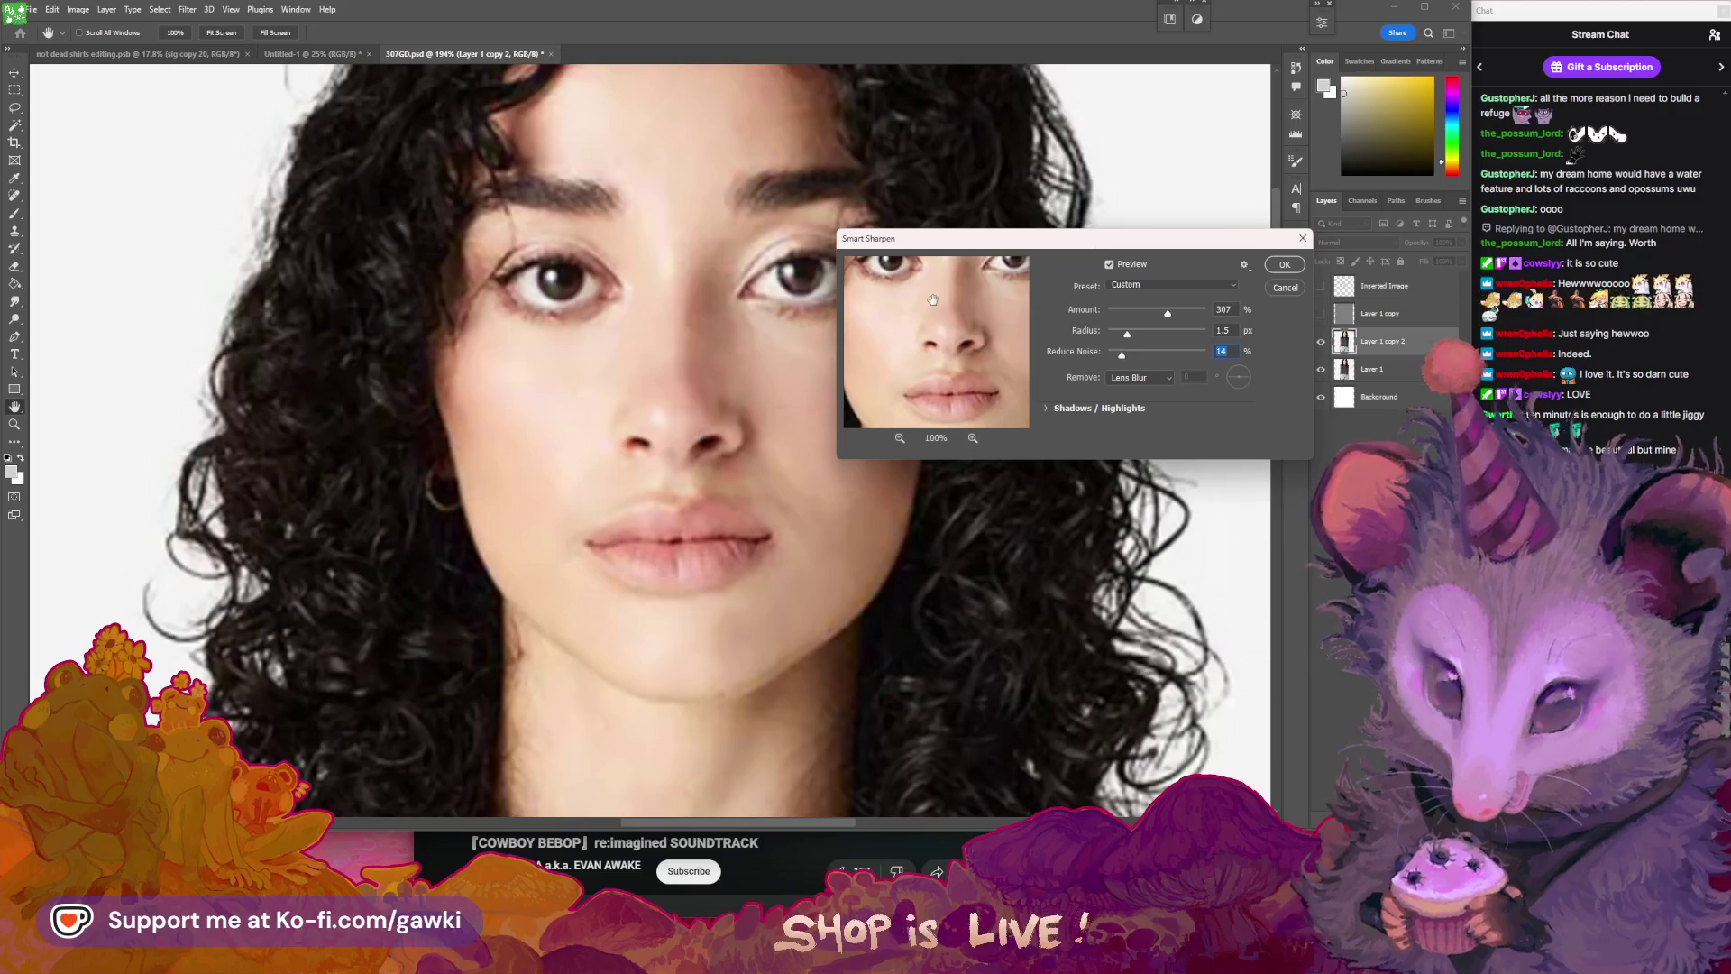
pyautogui.moveTo(944, 359); pyautogui.dragTo(899, 402)
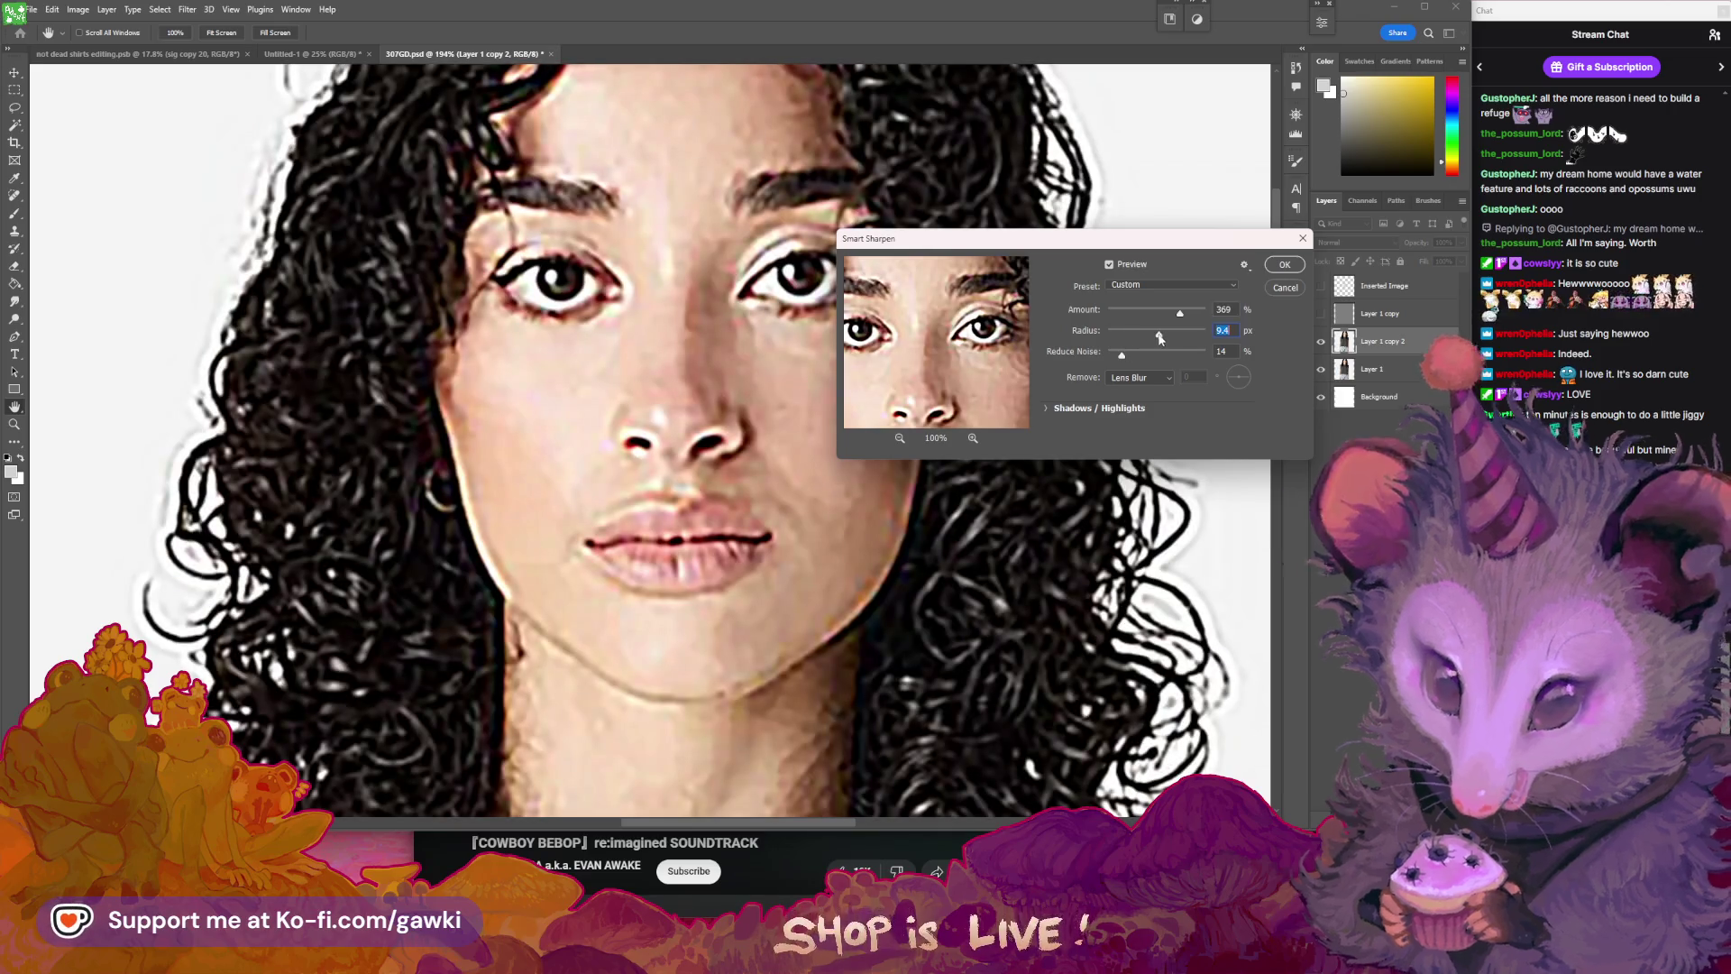
pyautogui.moveTo(1161, 337); pyautogui.dragTo(1146, 337)
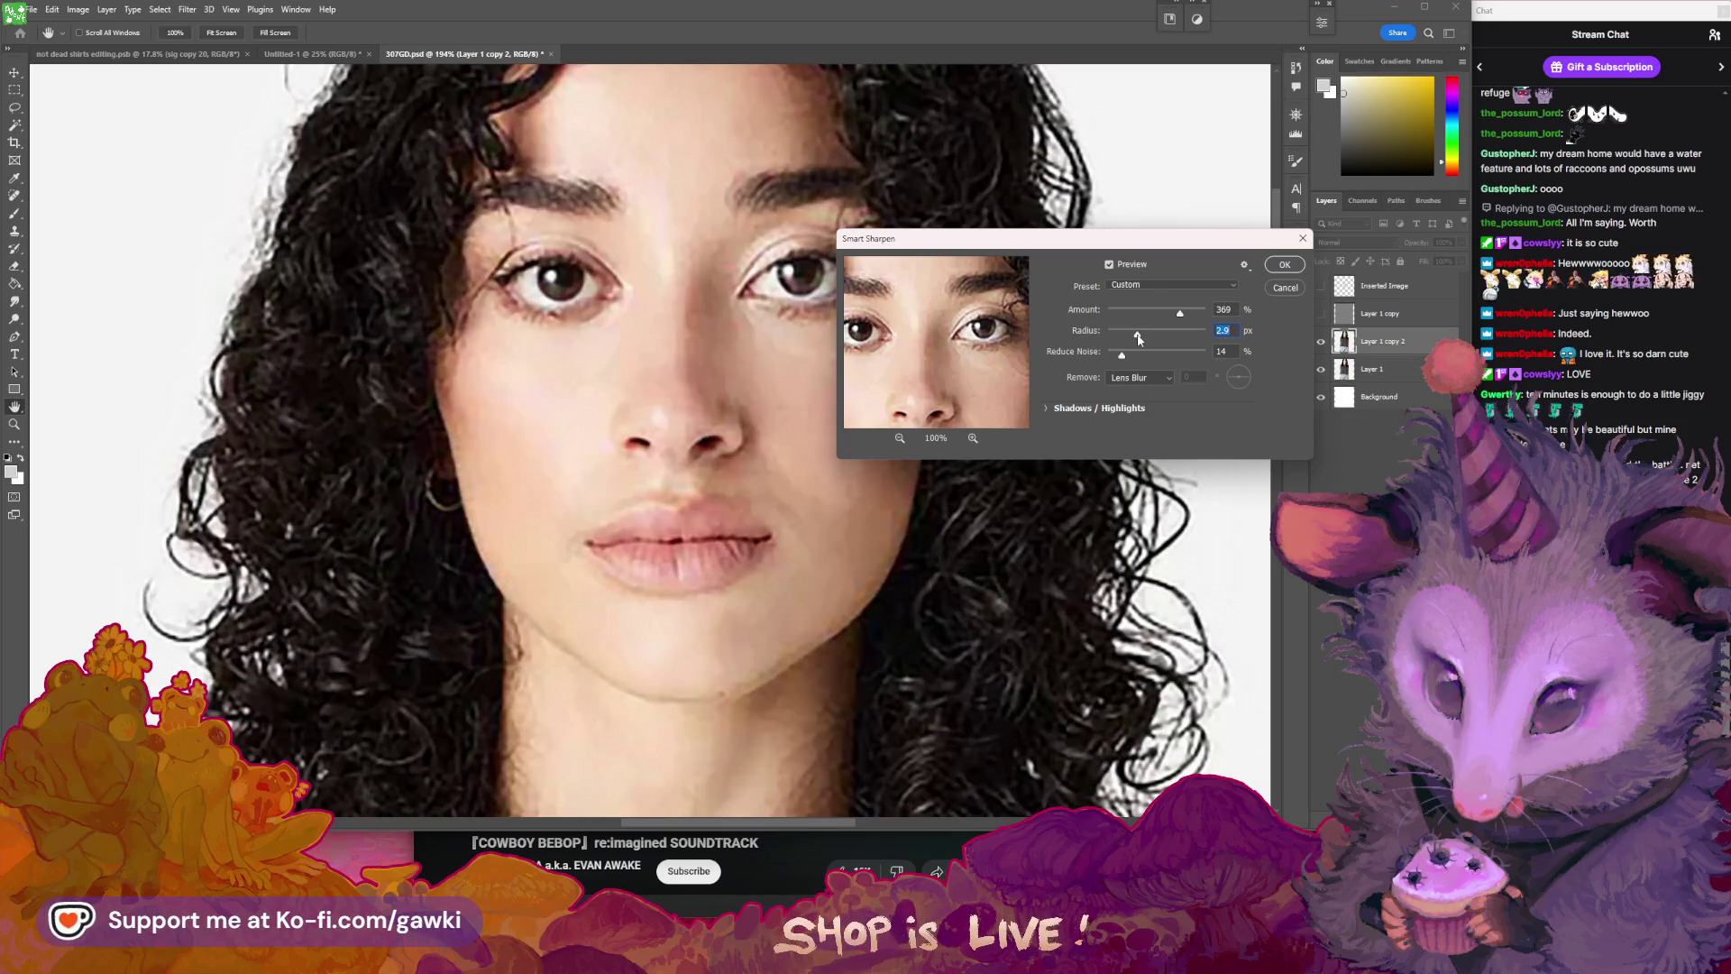
pyautogui.moveTo(1142, 339); pyautogui.dragTo(1144, 339)
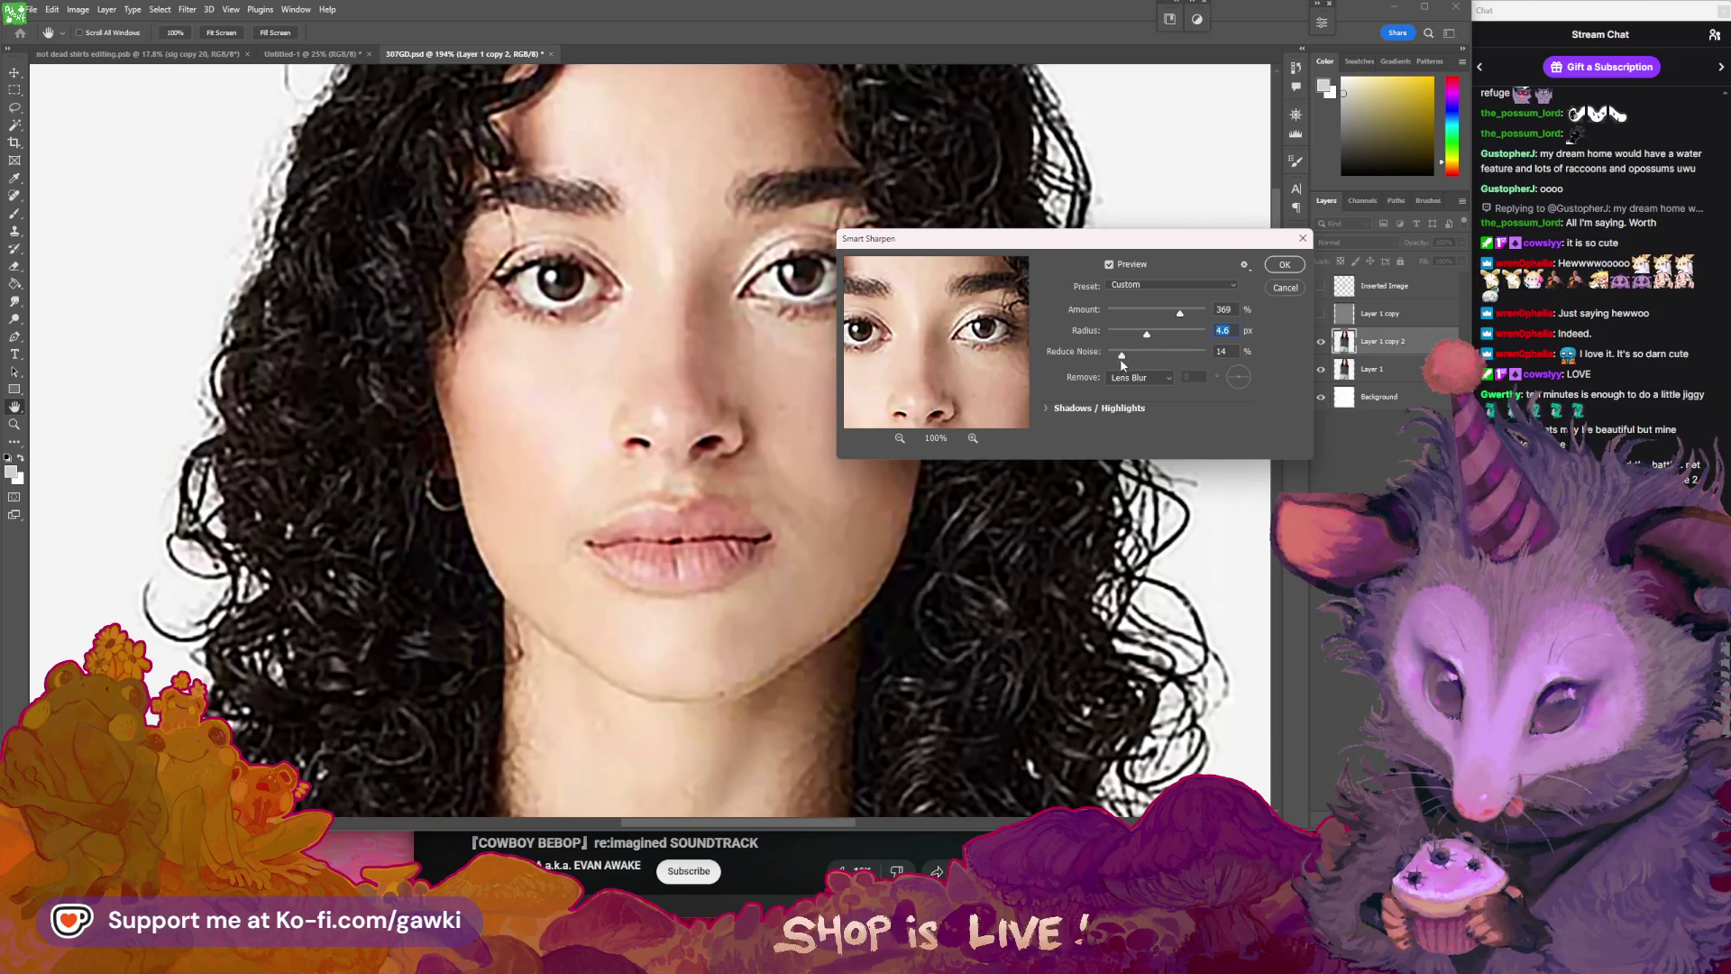
pyautogui.press('Down')
pyautogui.press('Down')
pyautogui.press('Down')
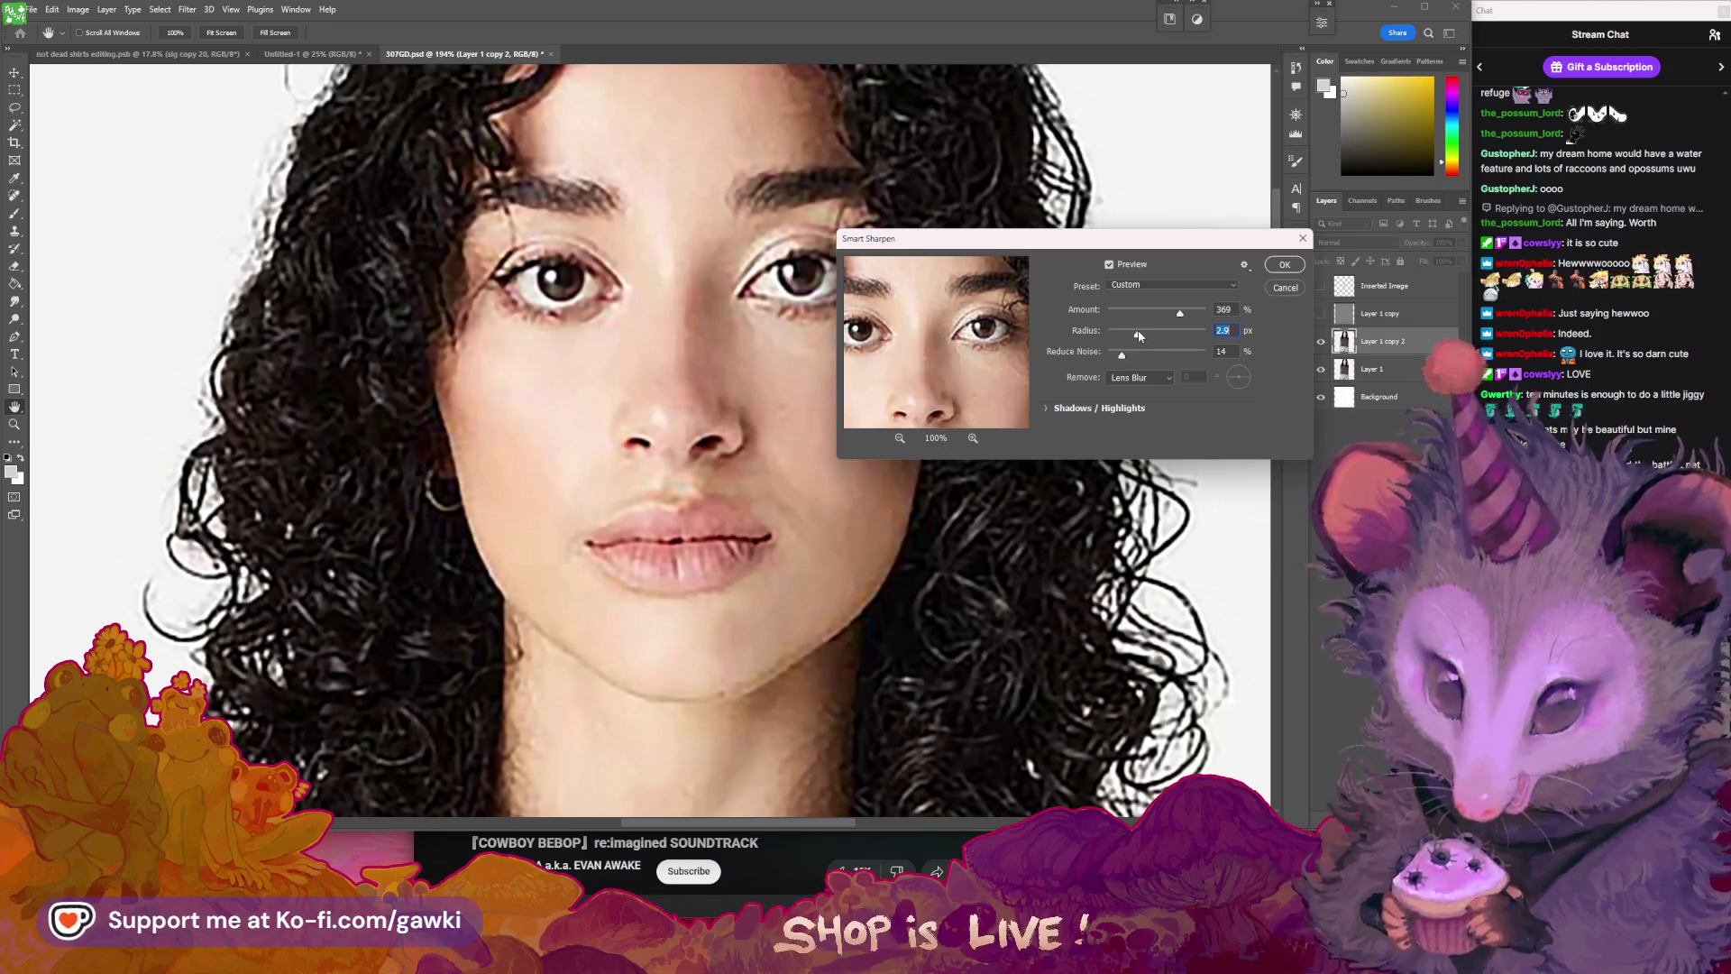
pyautogui.moveTo(1129, 359); pyautogui.dragTo(1168, 366)
pyautogui.click(1286, 264)
# - Toggle Layer 1 copy 2 to compare the Smart Sharpen result, leaving it visible
pyautogui.click(1321, 341)
pyautogui.click(1321, 342)
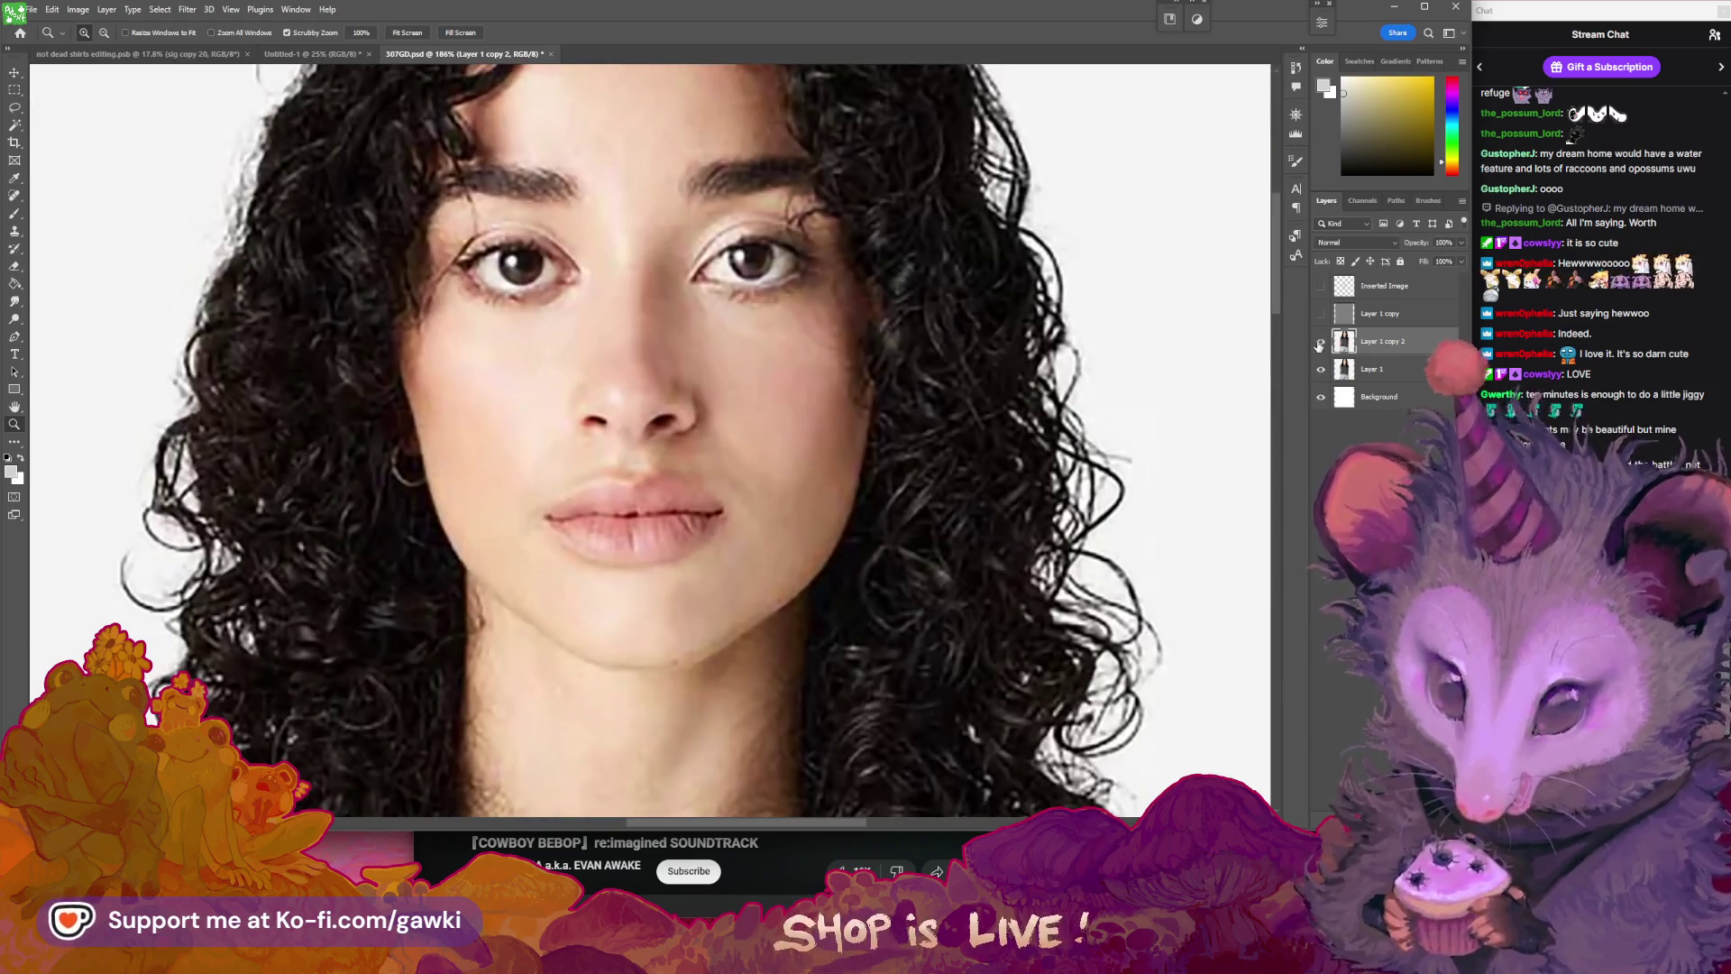
pyautogui.click(1320, 343)
pyautogui.click(1320, 344)
pyautogui.click(1321, 342)
pyautogui.click(1321, 342)
pyautogui.click(1321, 342)
pyautogui.click(1319, 322)
pyautogui.click(1320, 324)
pyautogui.click(1320, 324)
pyautogui.click(1321, 324)
pyautogui.click(1320, 325)
pyautogui.click(1323, 341)
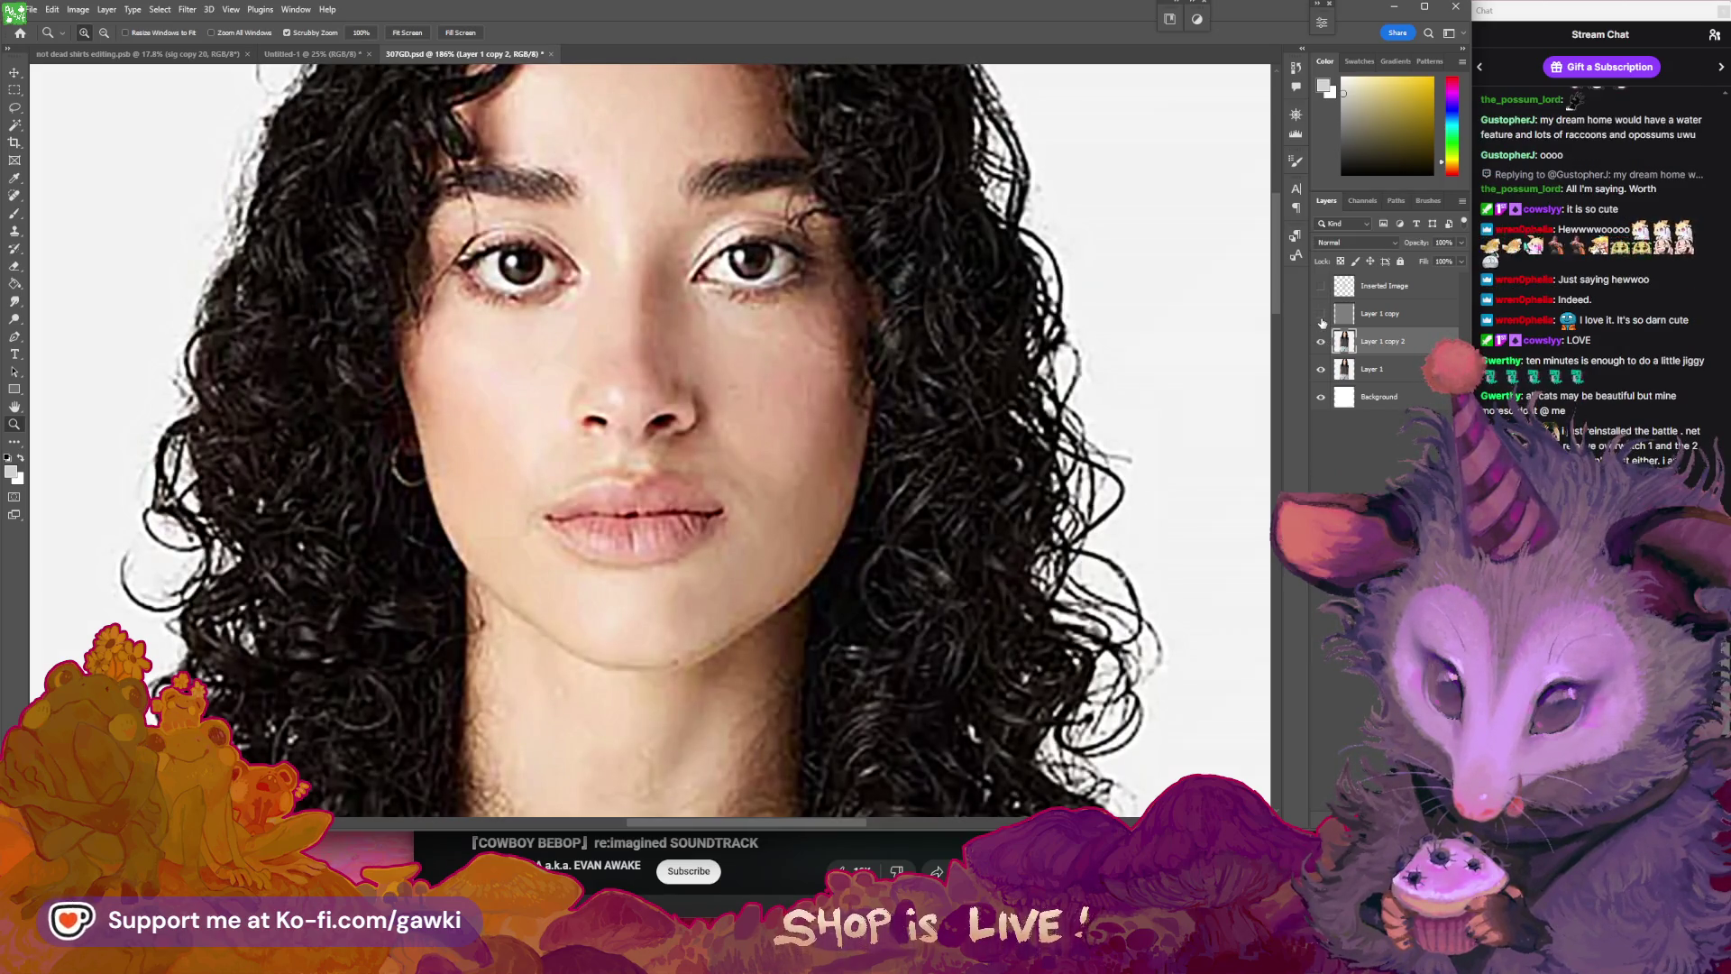
# - Compare hair edges with Layer 1 copy toggled, leave it visible, and zoom out
pyautogui.click(1322, 322)
pyautogui.click(1322, 316)
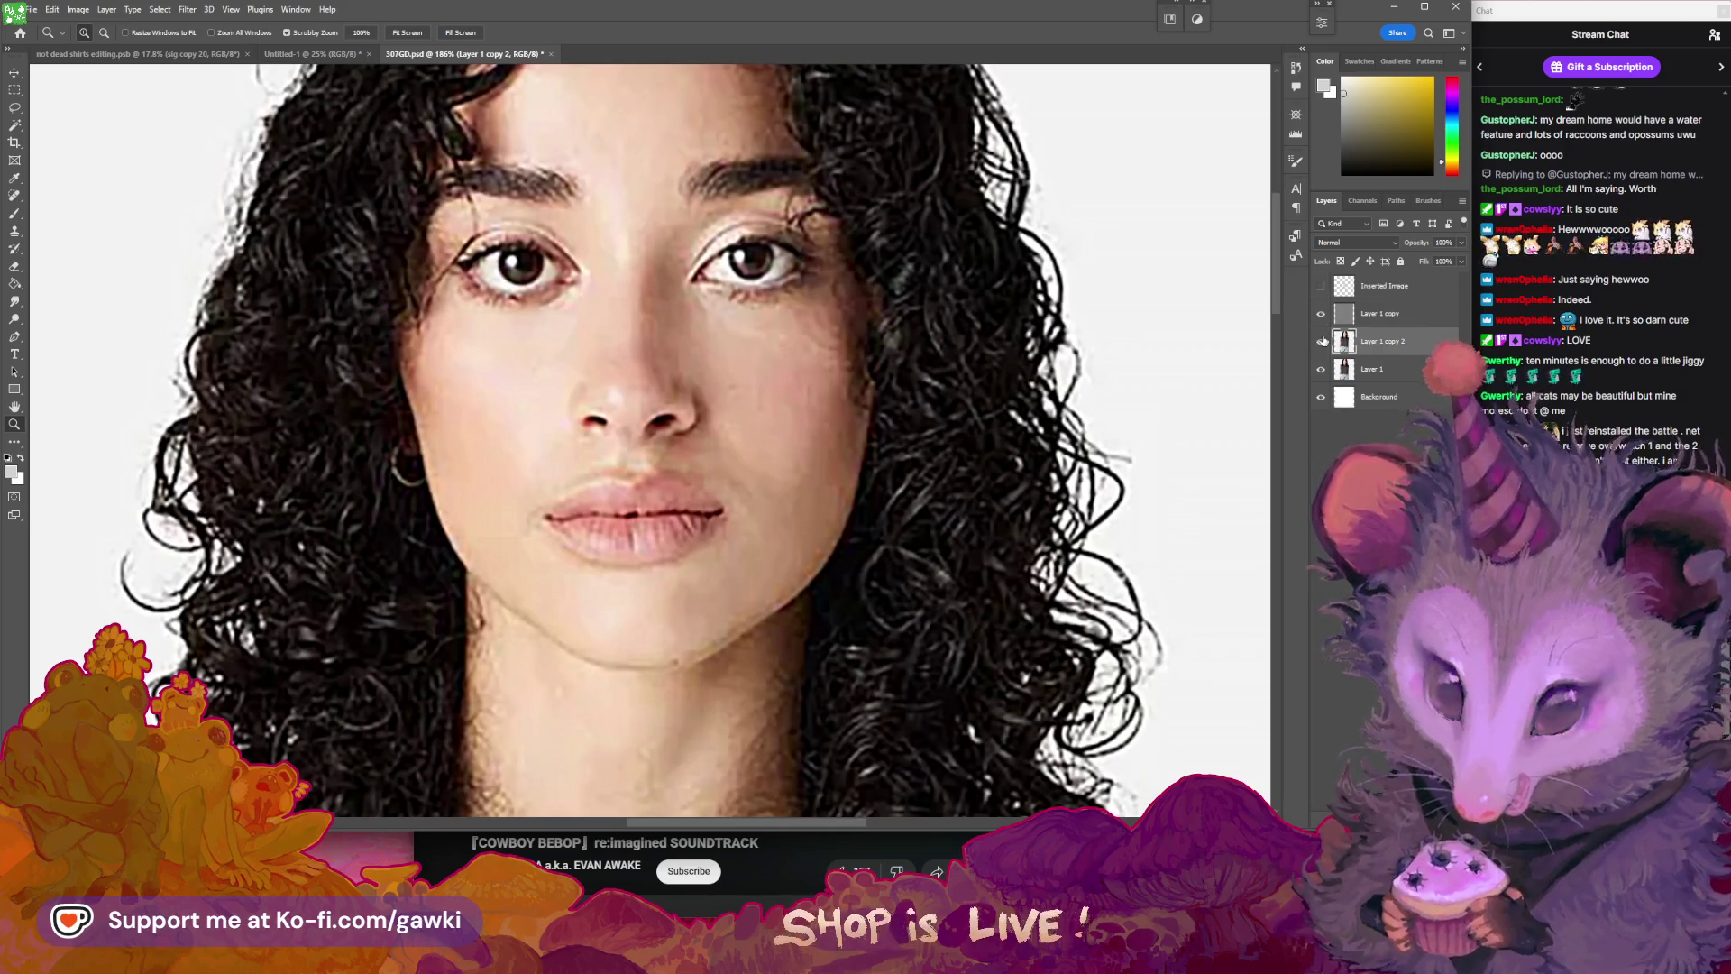
pyautogui.click(1322, 316)
pyautogui.click(1322, 315)
pyautogui.click(1322, 316)
pyautogui.click(1322, 315)
pyautogui.moveTo(828, 327)
pyautogui.mouseDown()
pyautogui.moveTo(796, 363)
pyautogui.moveTo(828, 384)
pyautogui.mouseUp()
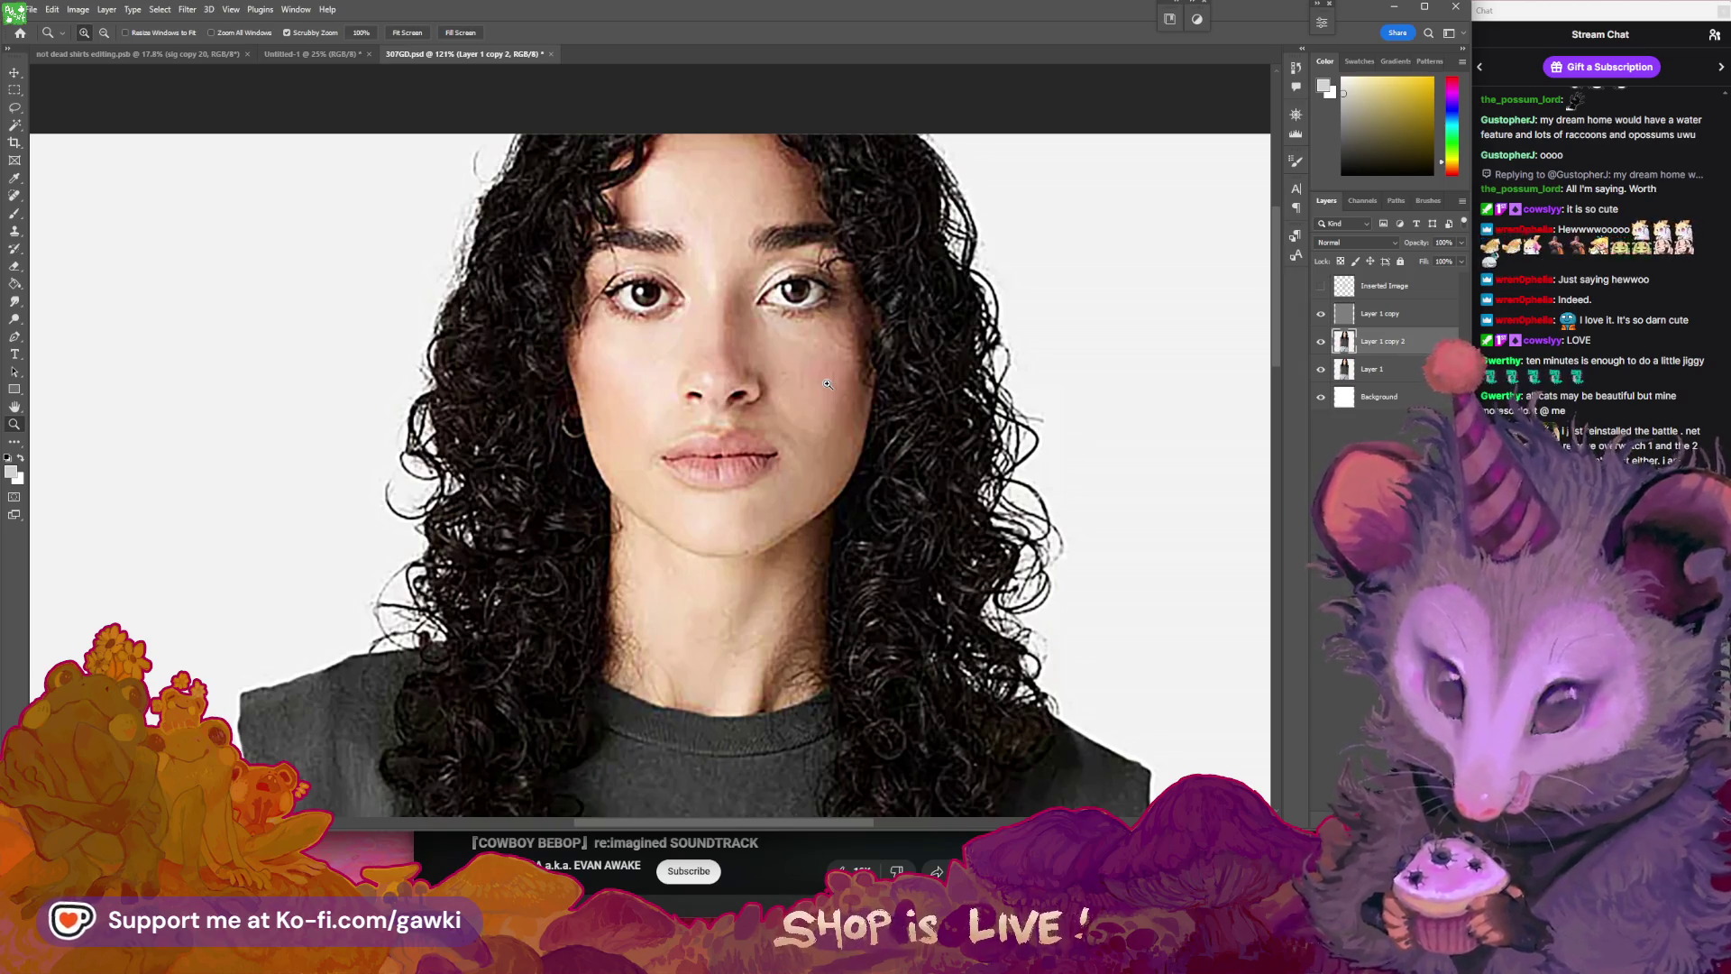
pyautogui.moveTo(840, 391); pyautogui.dragTo(899, 413)
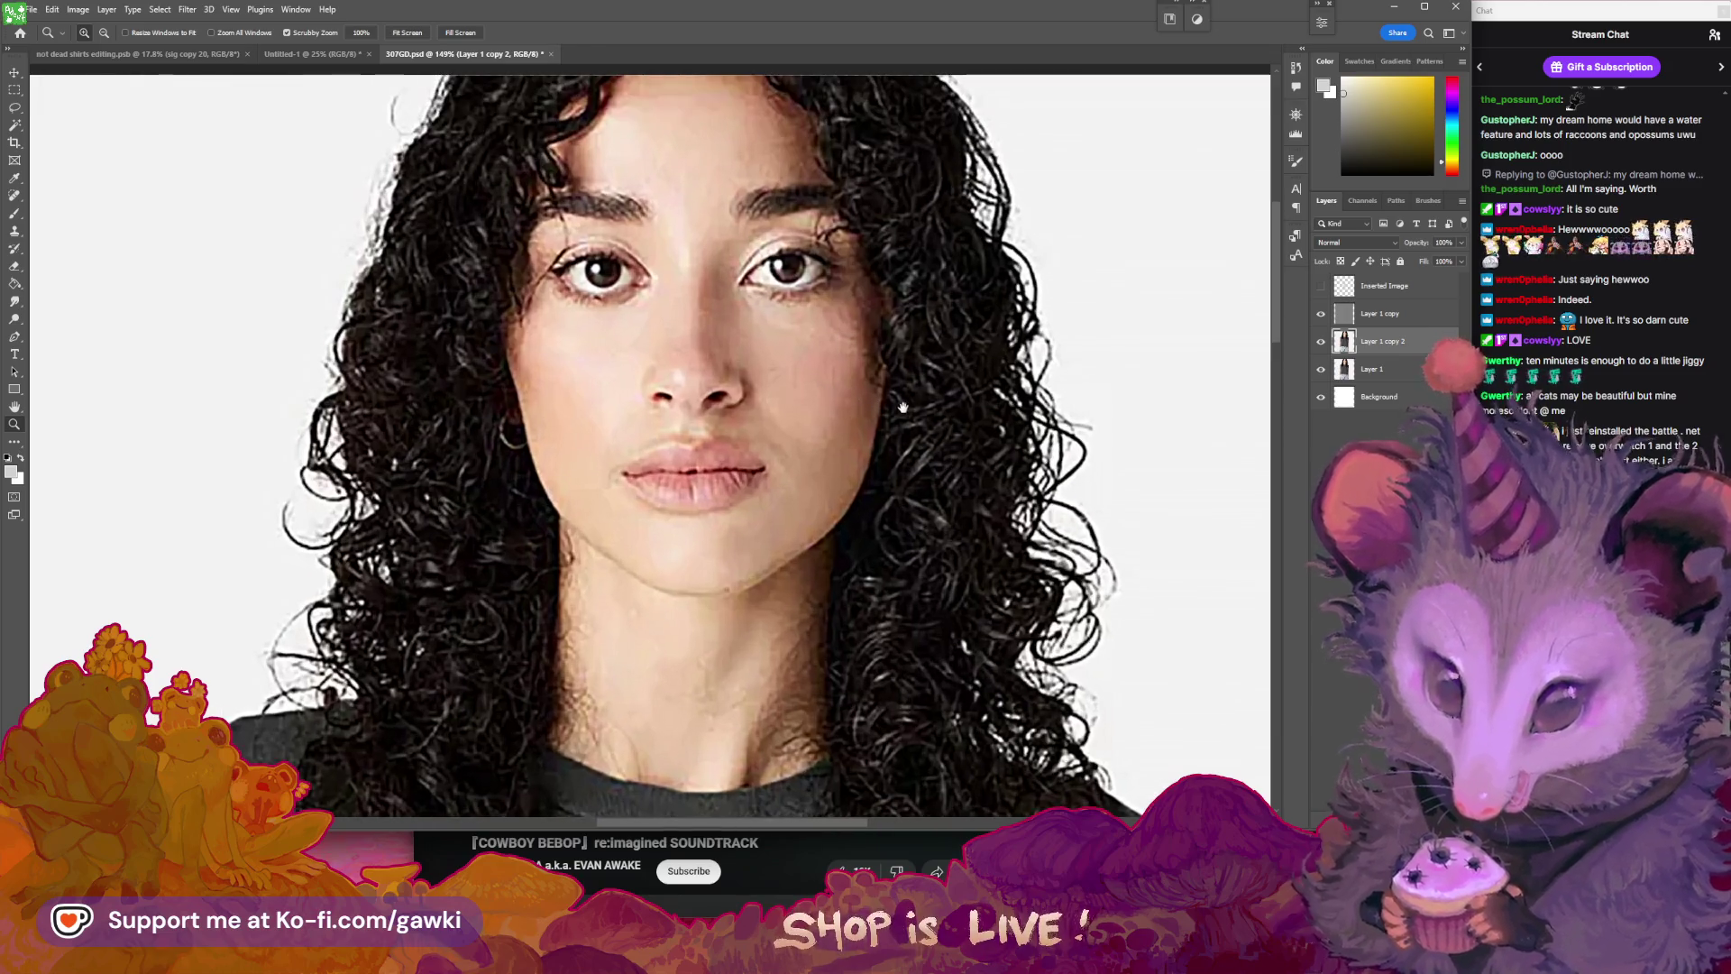
pyautogui.scroll(-4, 929, 413)
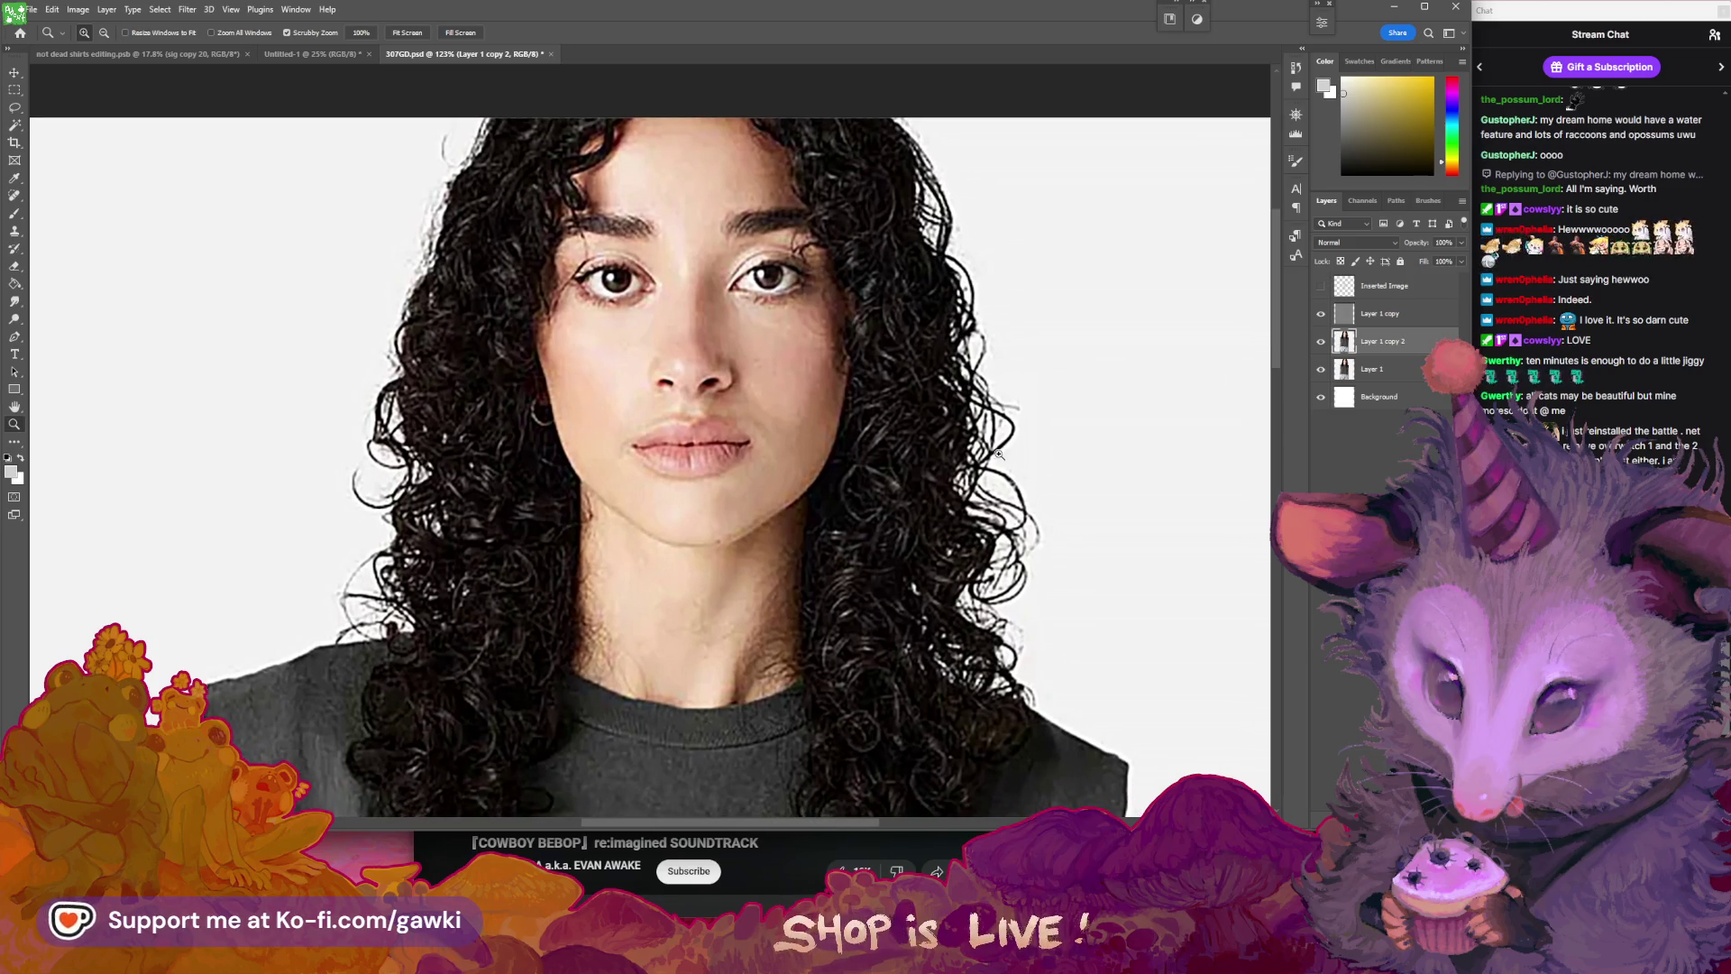
pyautogui.scroll(-1, 1010, 437)
pyautogui.scroll(-5, 1010, 442)
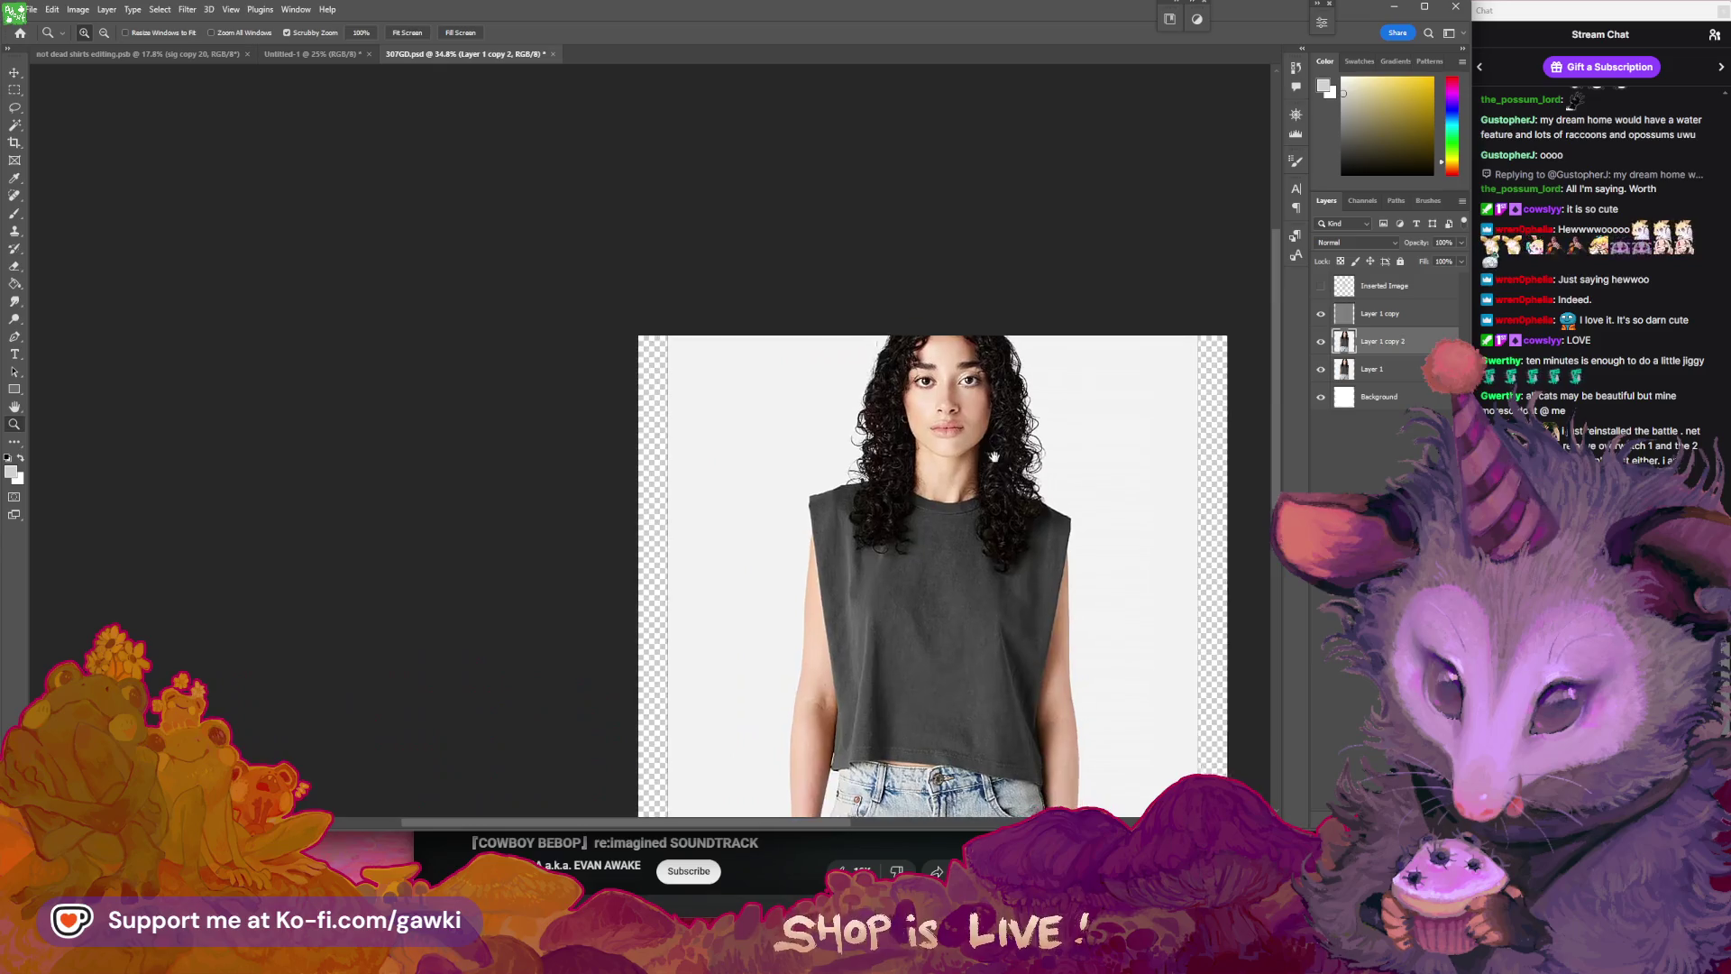
# - Toggle the Layer 1 copy overlay off and back on, then select it
pyautogui.scroll(1, 1015, 469)
pyautogui.scroll(2, 1017, 487)
pyautogui.scroll(2, 1020, 510)
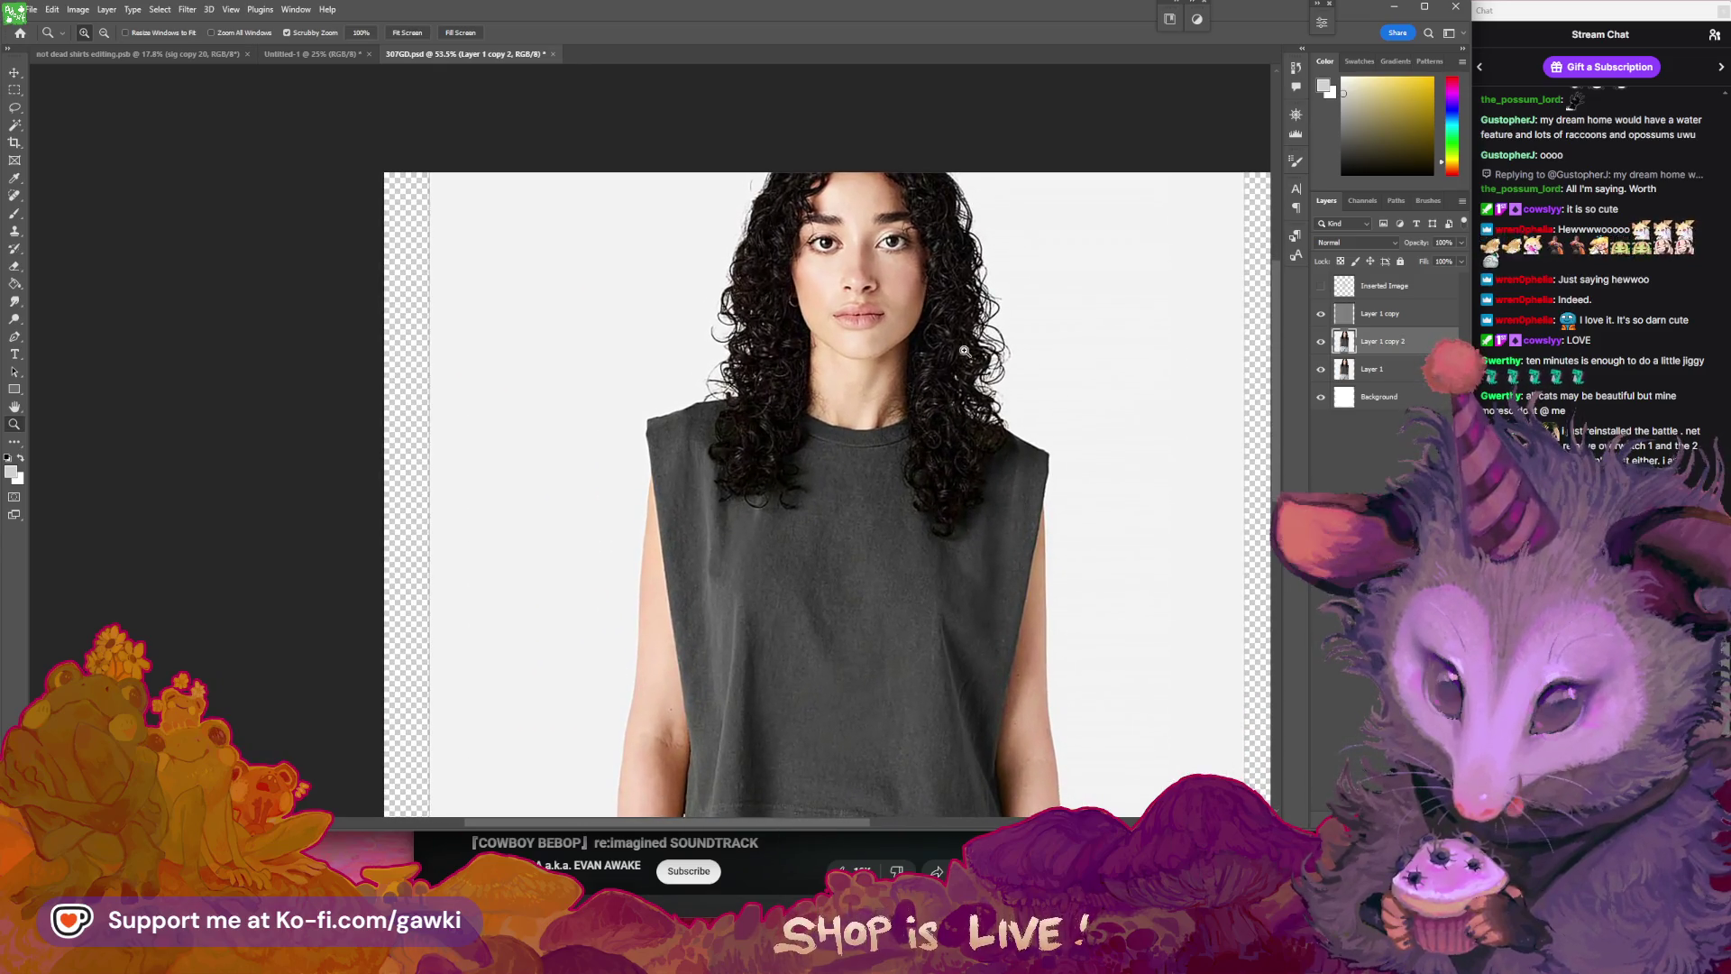
pyautogui.scroll(3, 1020, 510)
pyautogui.scroll(-3, 1019, 511)
pyautogui.scroll(-1, 1020, 511)
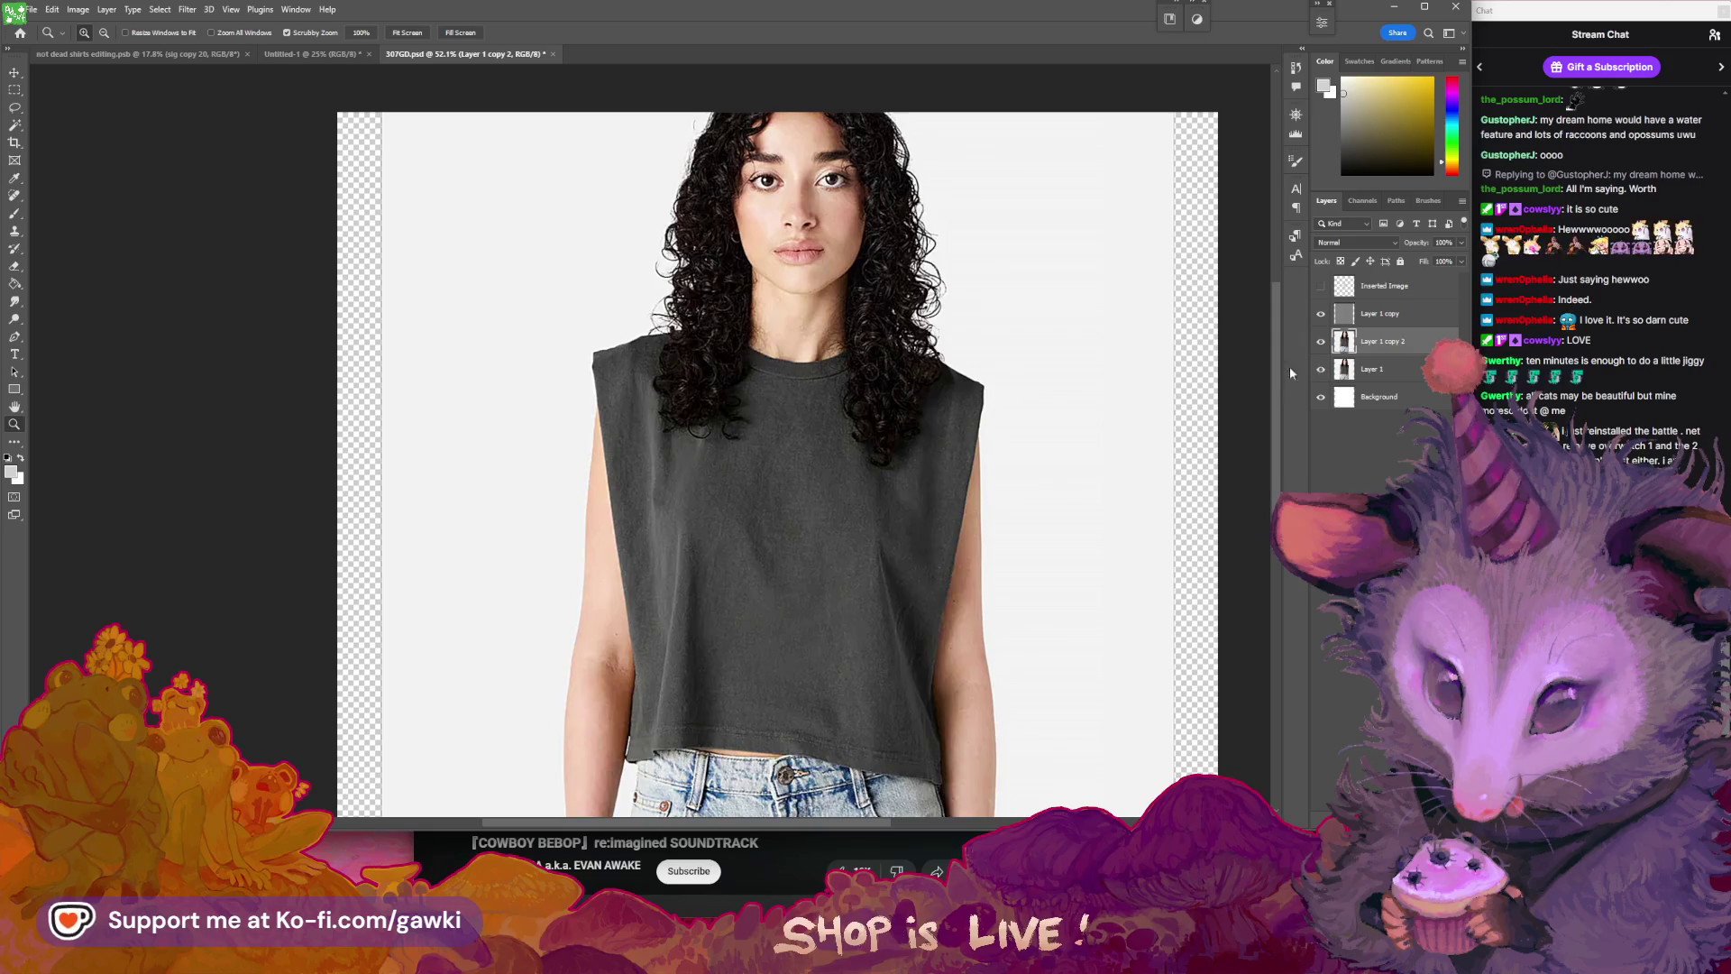
pyautogui.click(1322, 315)
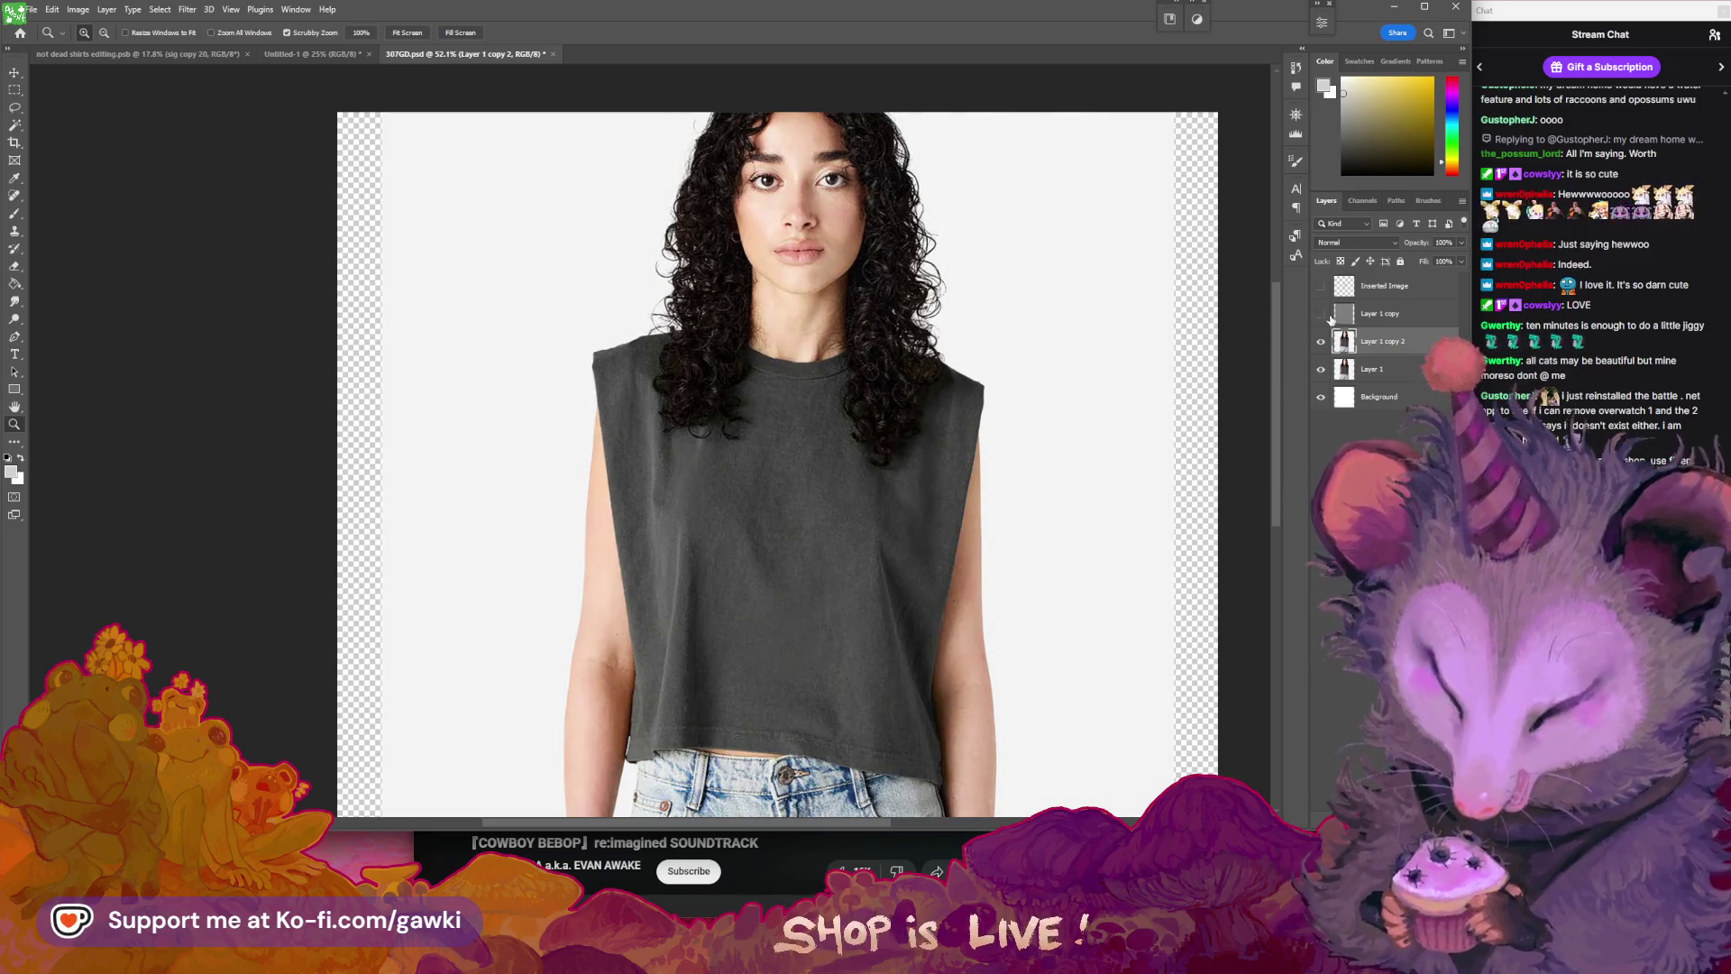
pyautogui.moveTo(1155, 393); pyautogui.dragTo(1131, 376)
pyautogui.click(1322, 314)
pyautogui.click(1393, 314)
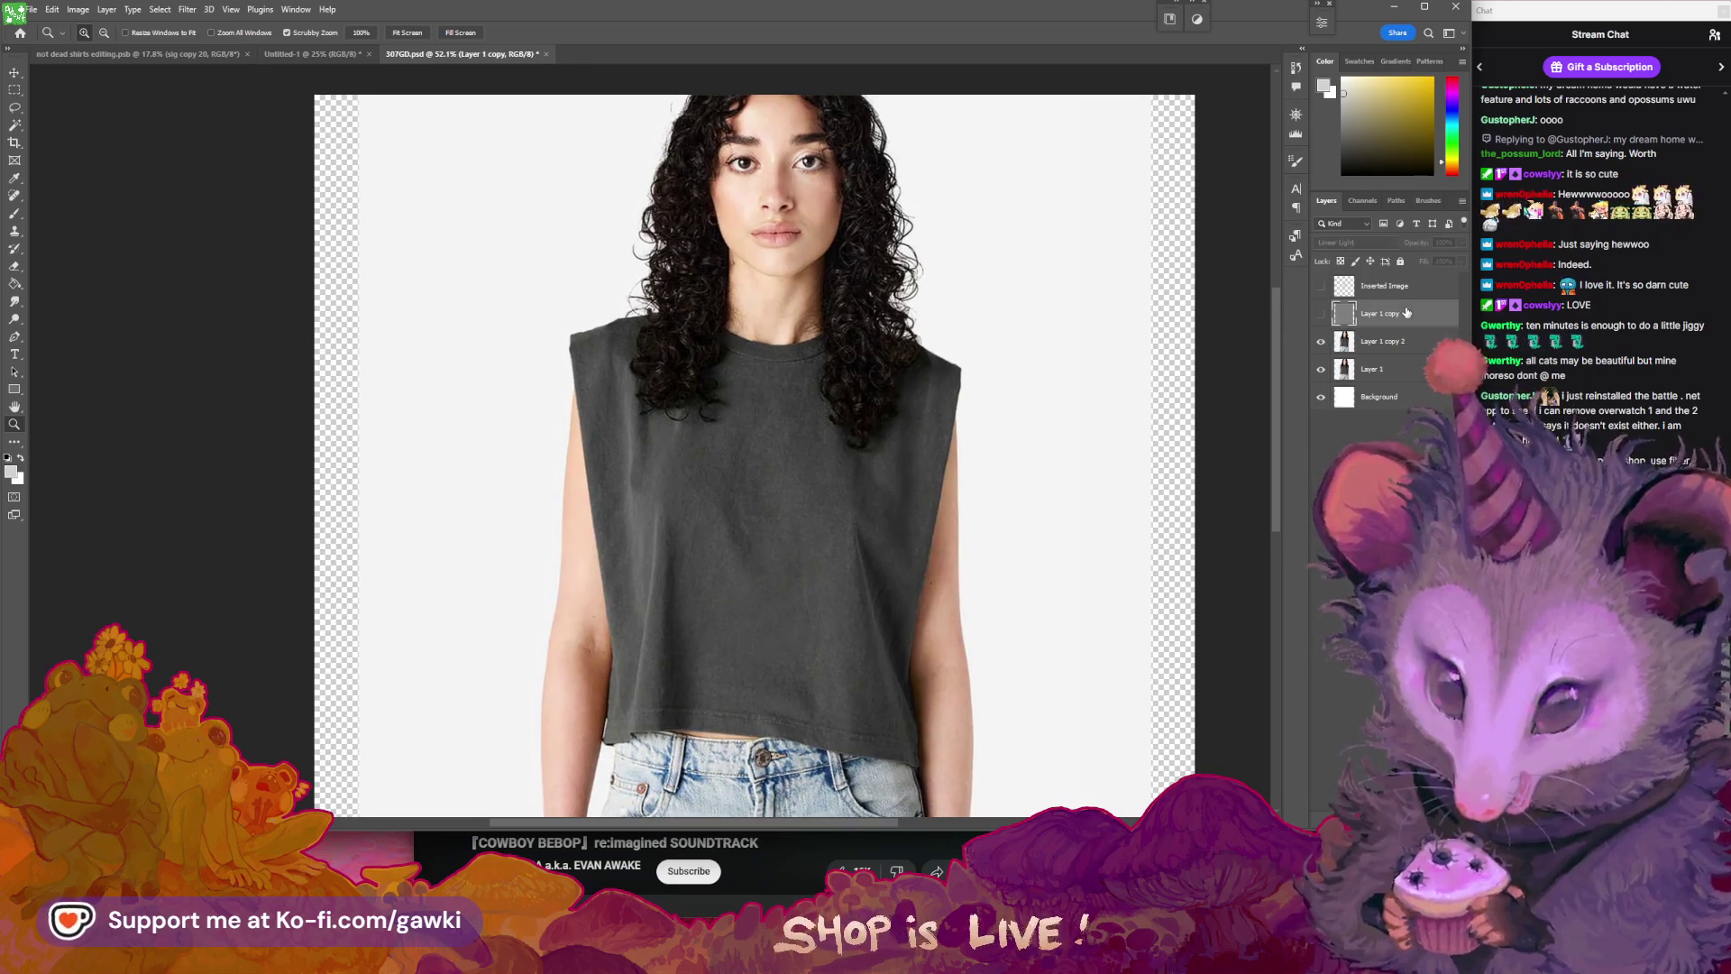
# - Lower Layer 1 copy's opacity to 70% and deselect it
pyautogui.moveTo(1460, 243); pyautogui.dragTo(1441, 256)
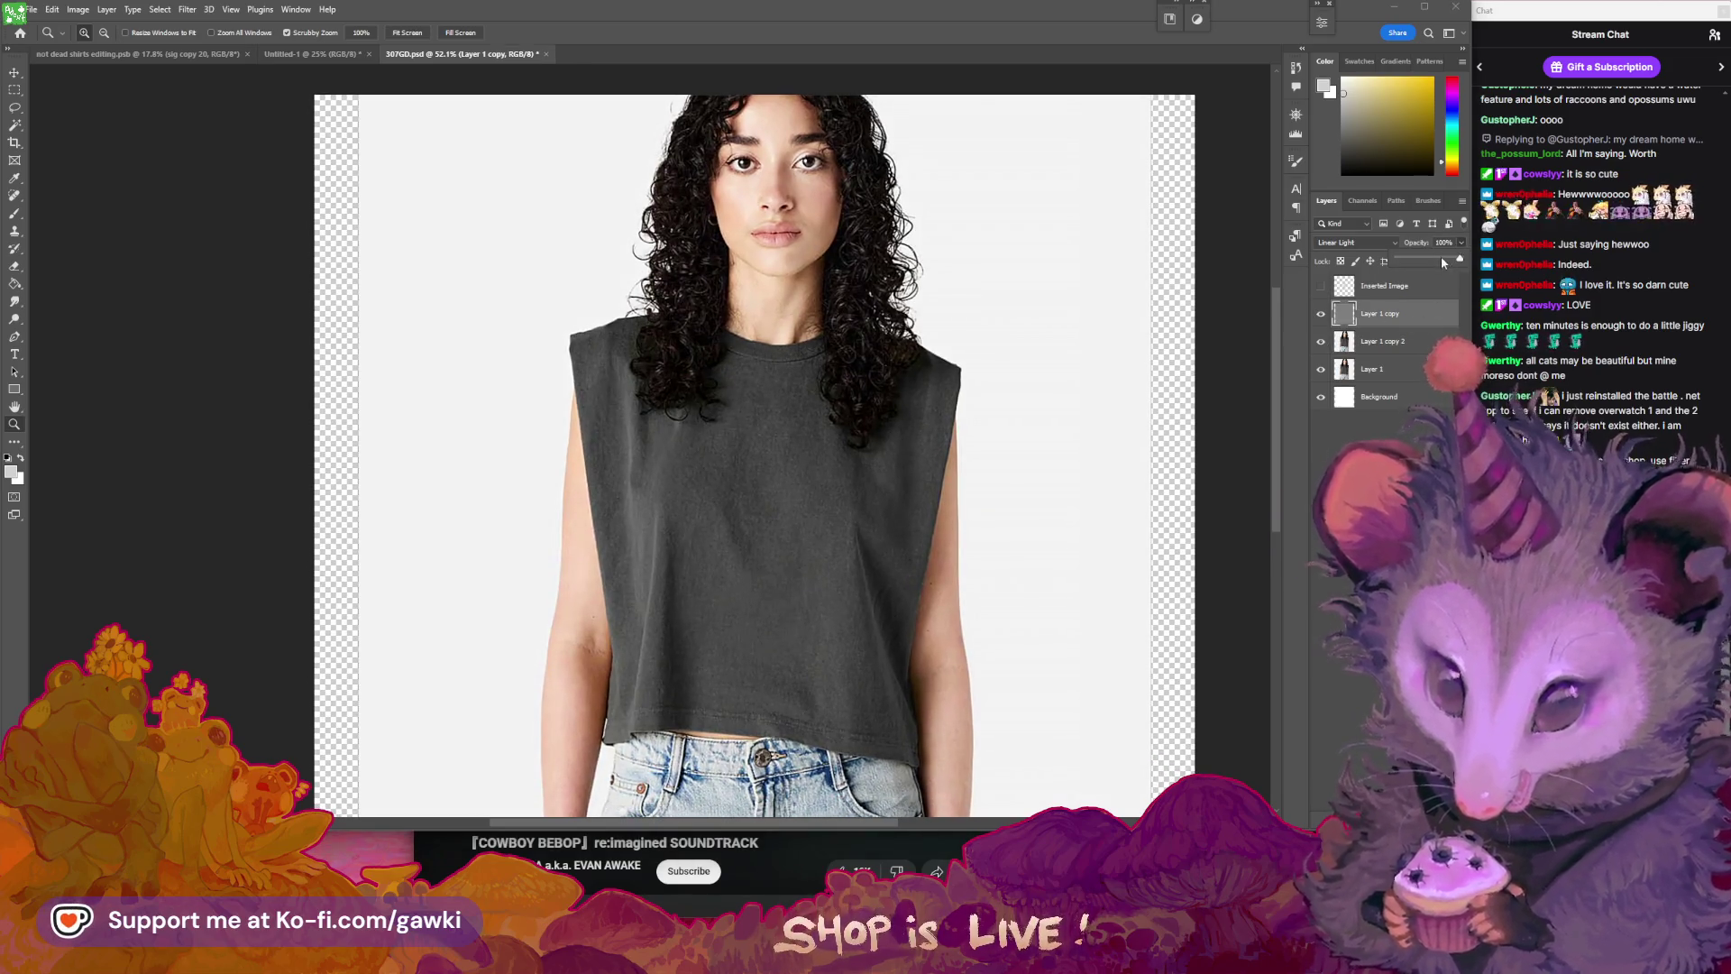
pyautogui.click(1446, 242)
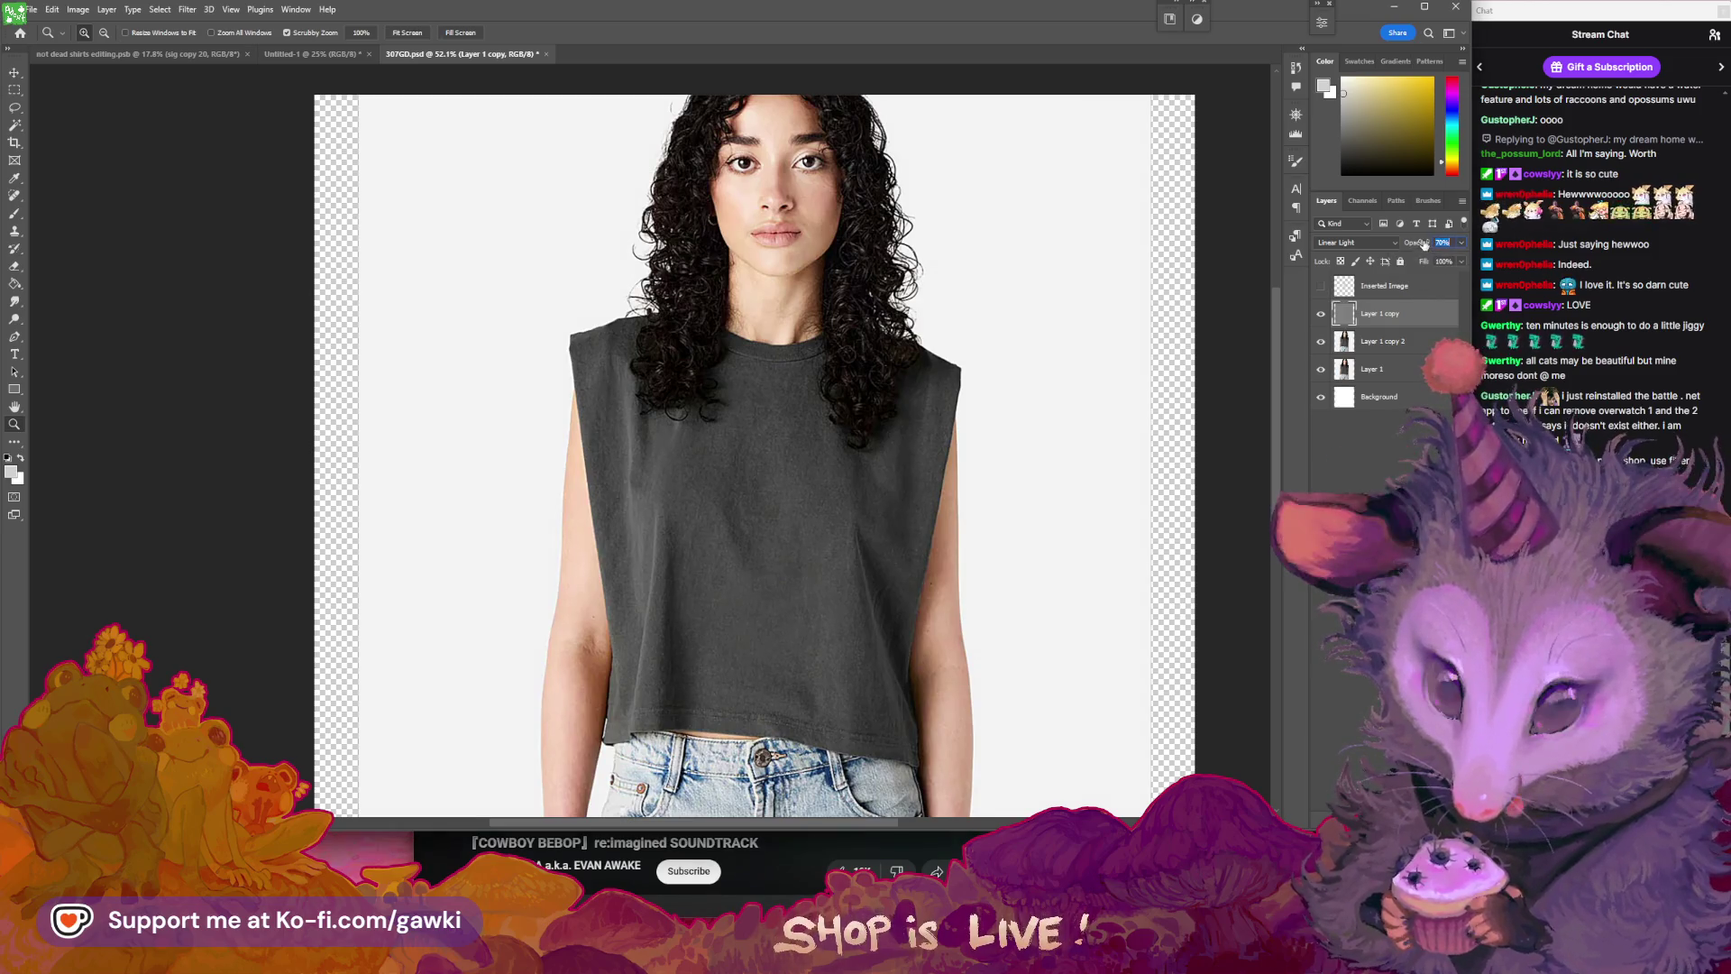
pyautogui.click(1391, 461)
pyautogui.moveTo(1076, 470); pyautogui.dragTo(1016, 472)
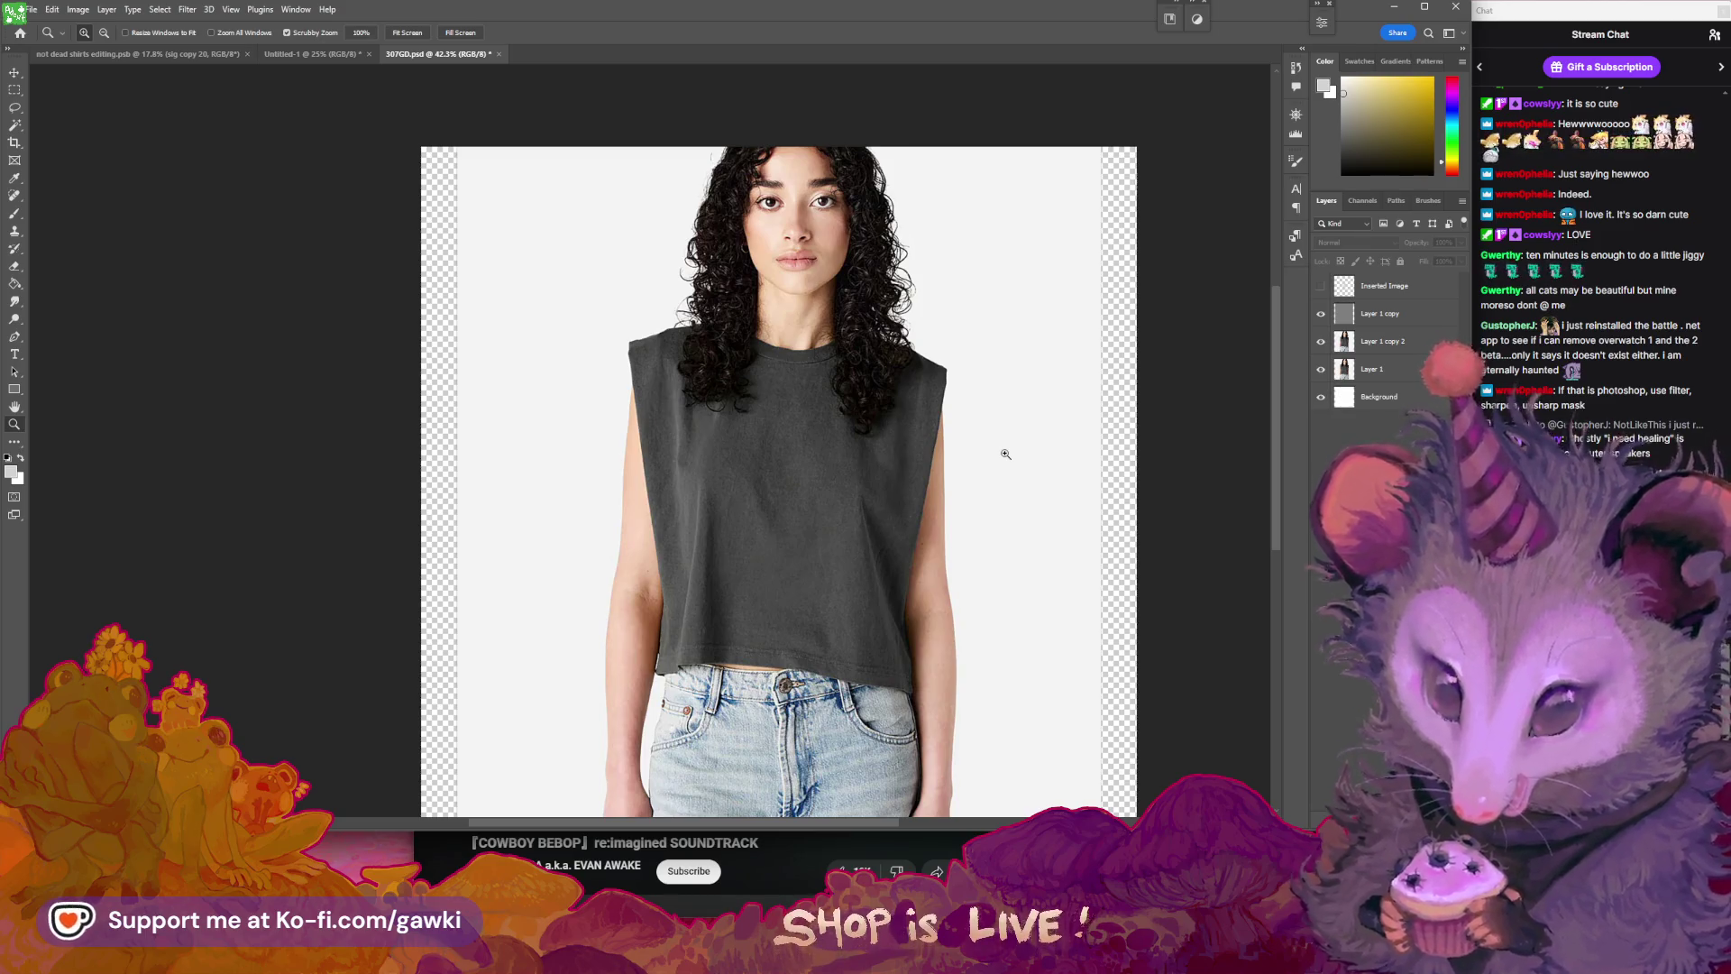
pyautogui.moveTo(998, 444); pyautogui.dragTo(987, 436)
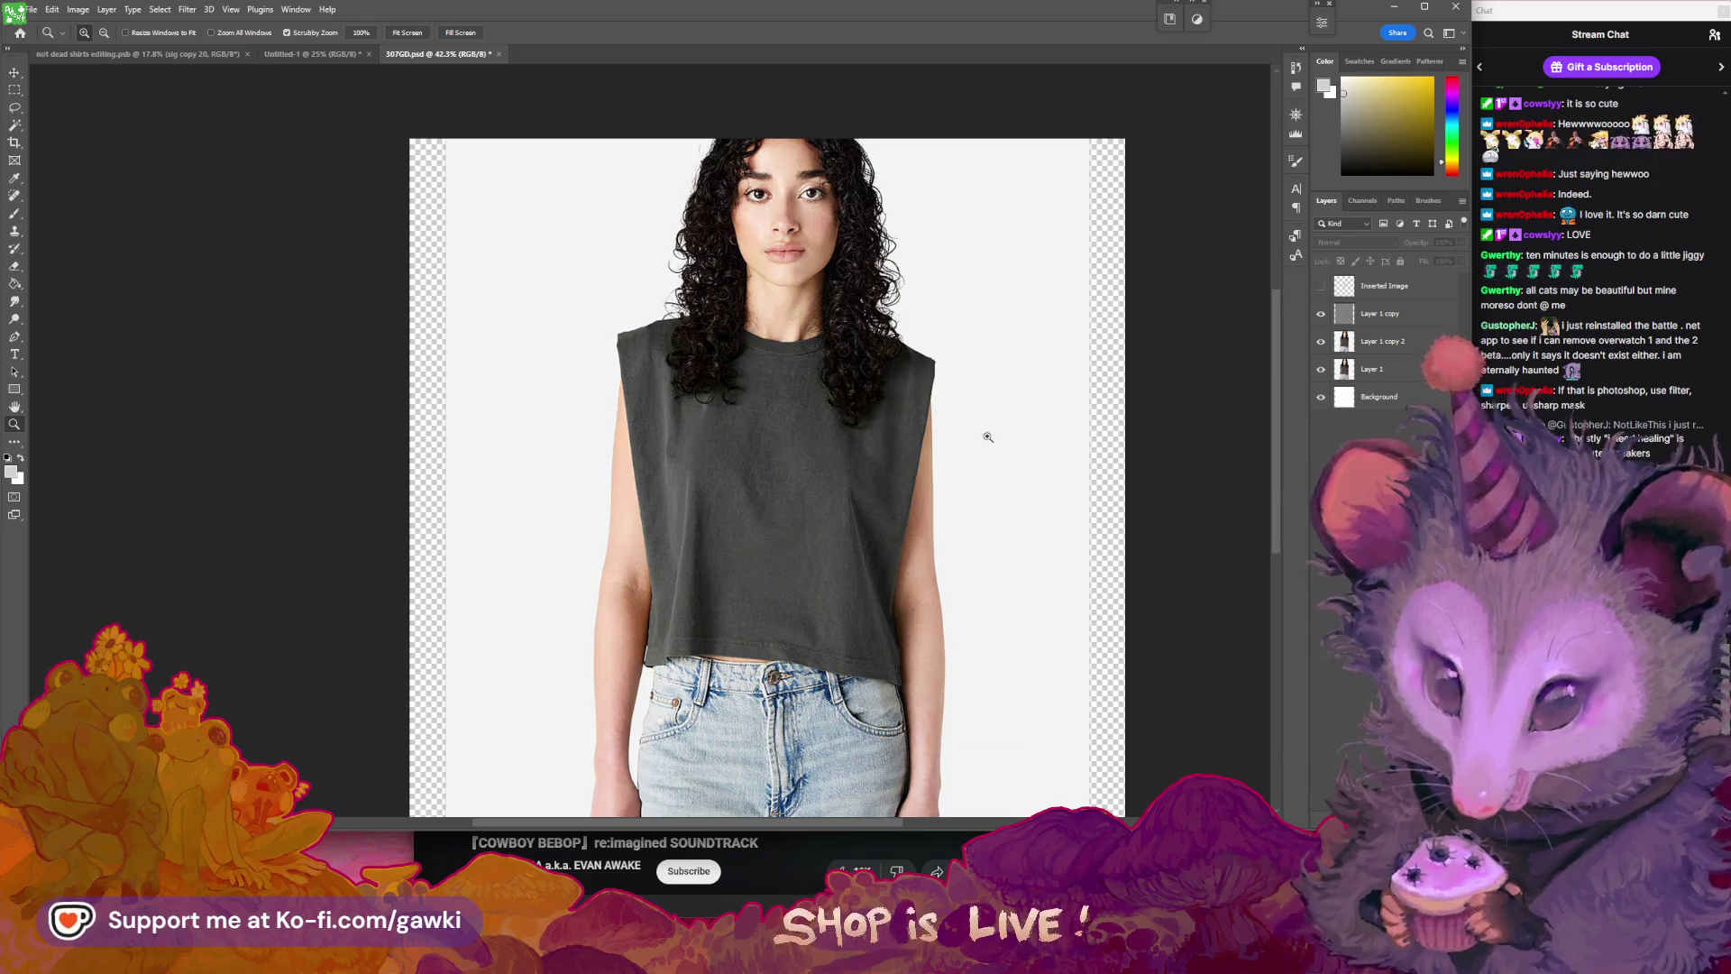
pyautogui.click(1016, 400)
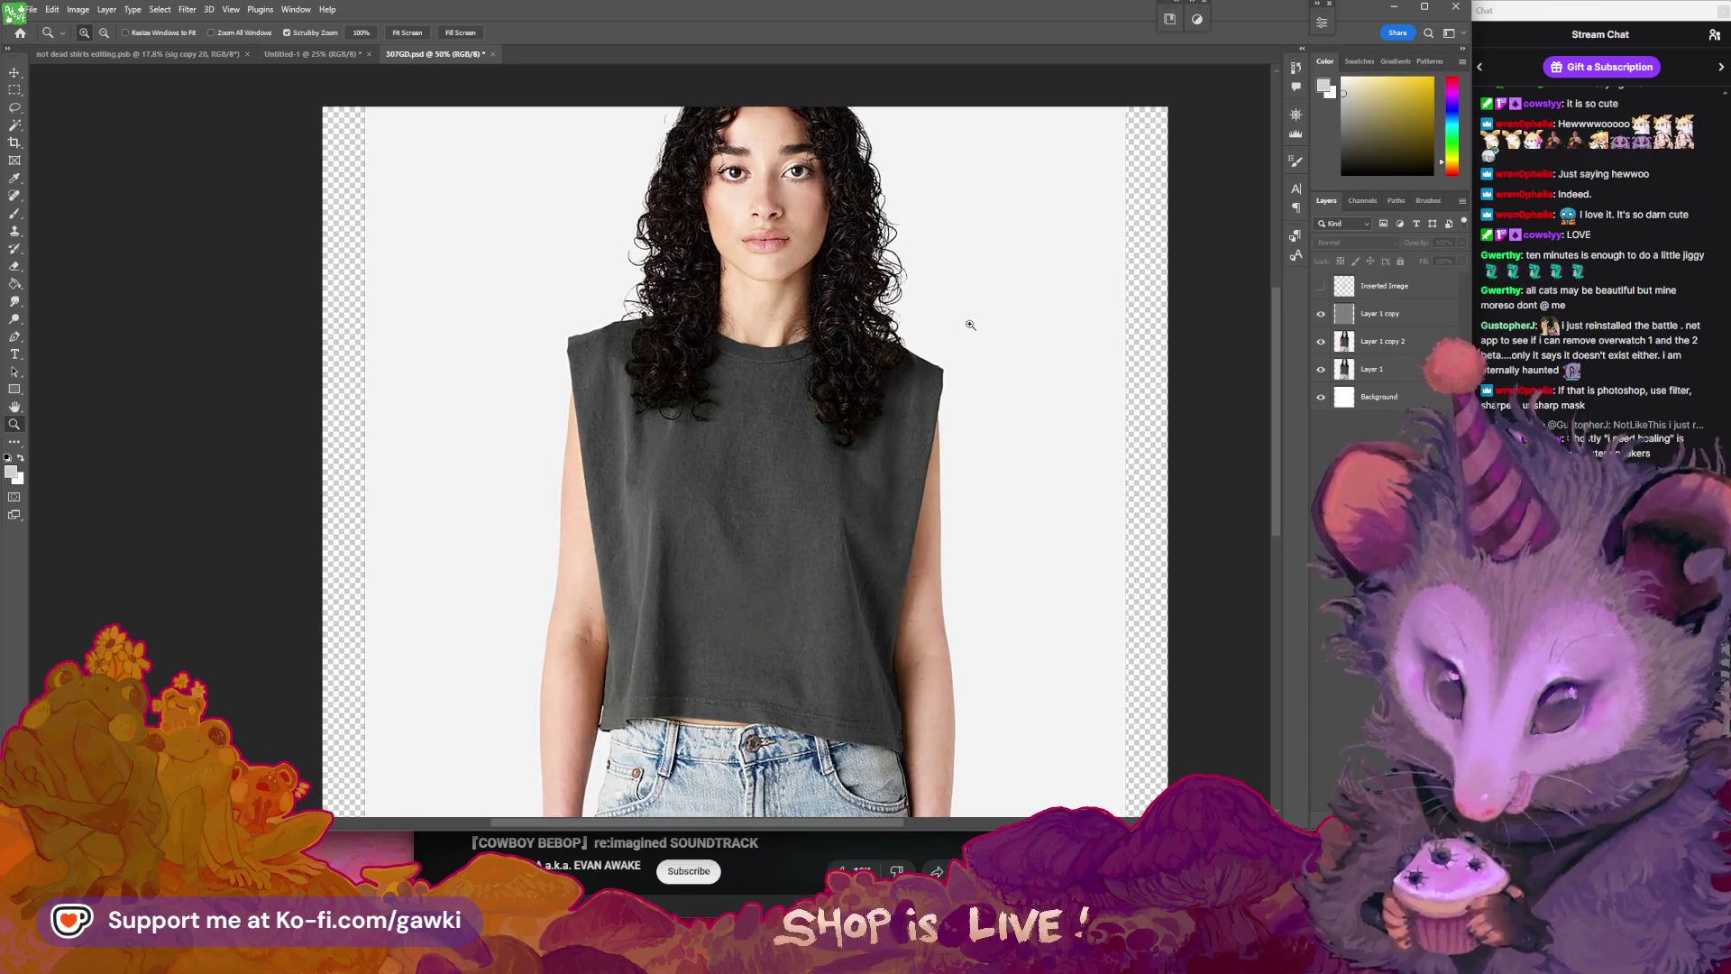
pyautogui.moveTo(934, 330); pyautogui.dragTo(938, 332)
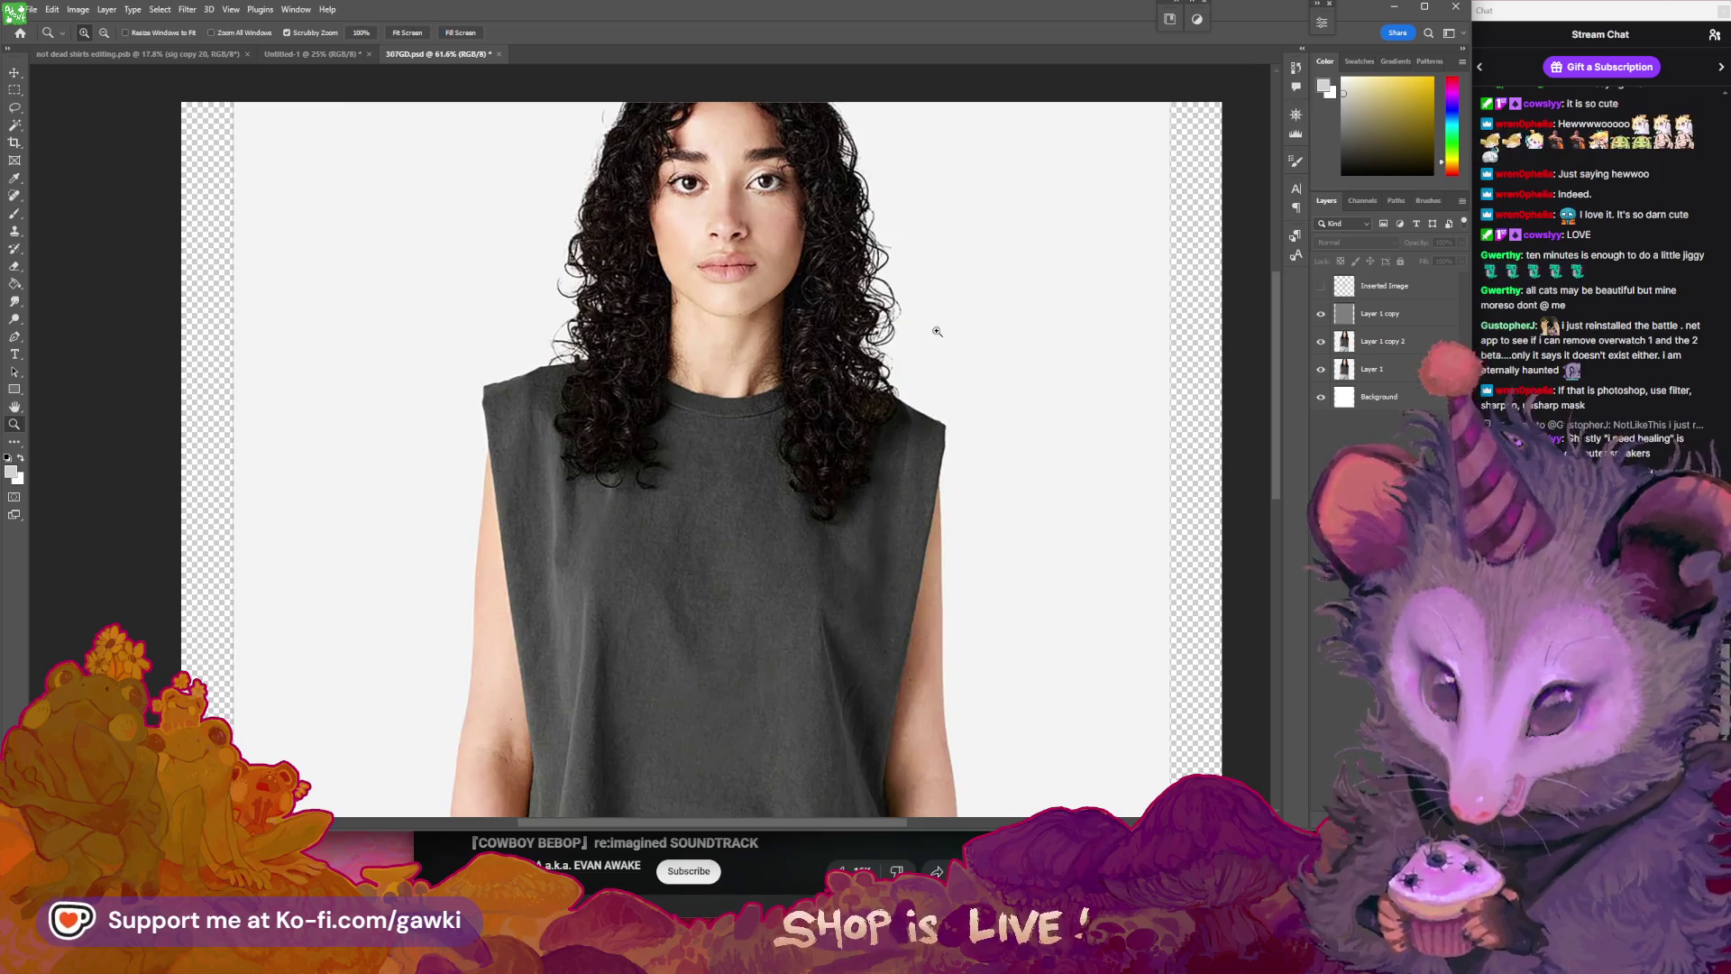
pyautogui.scroll(-3, 1013, 375)
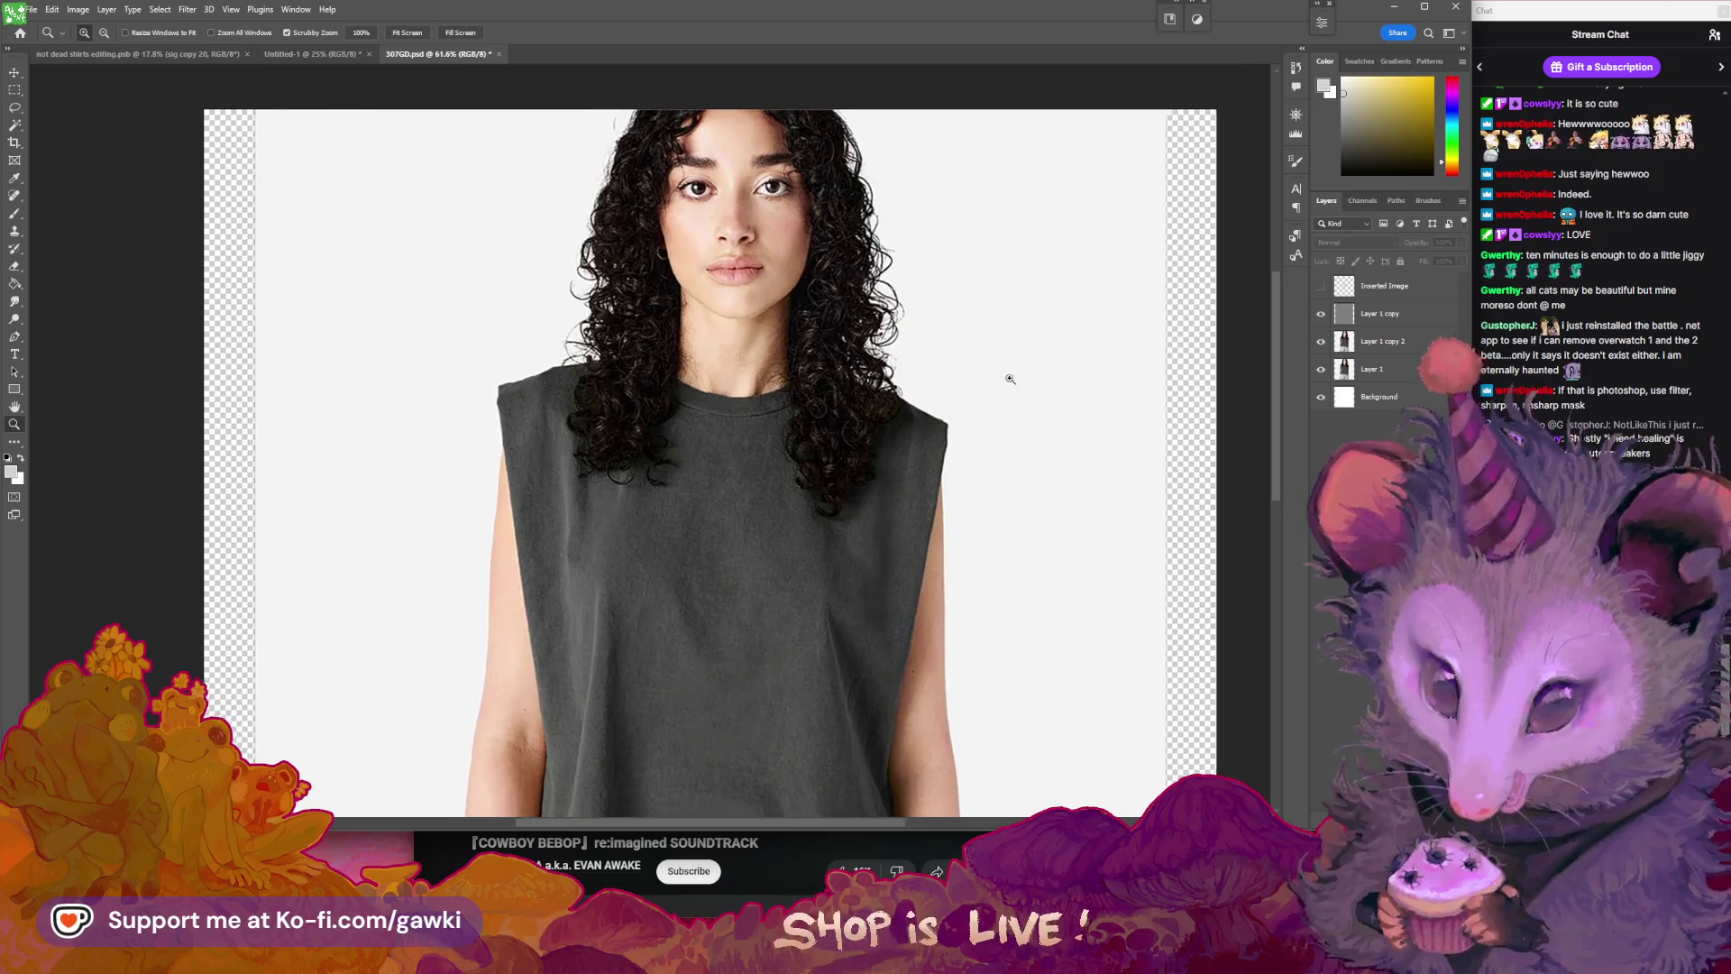
pyautogui.scroll(-2, 1019, 442)
pyautogui.scroll(-2, 1016, 449)
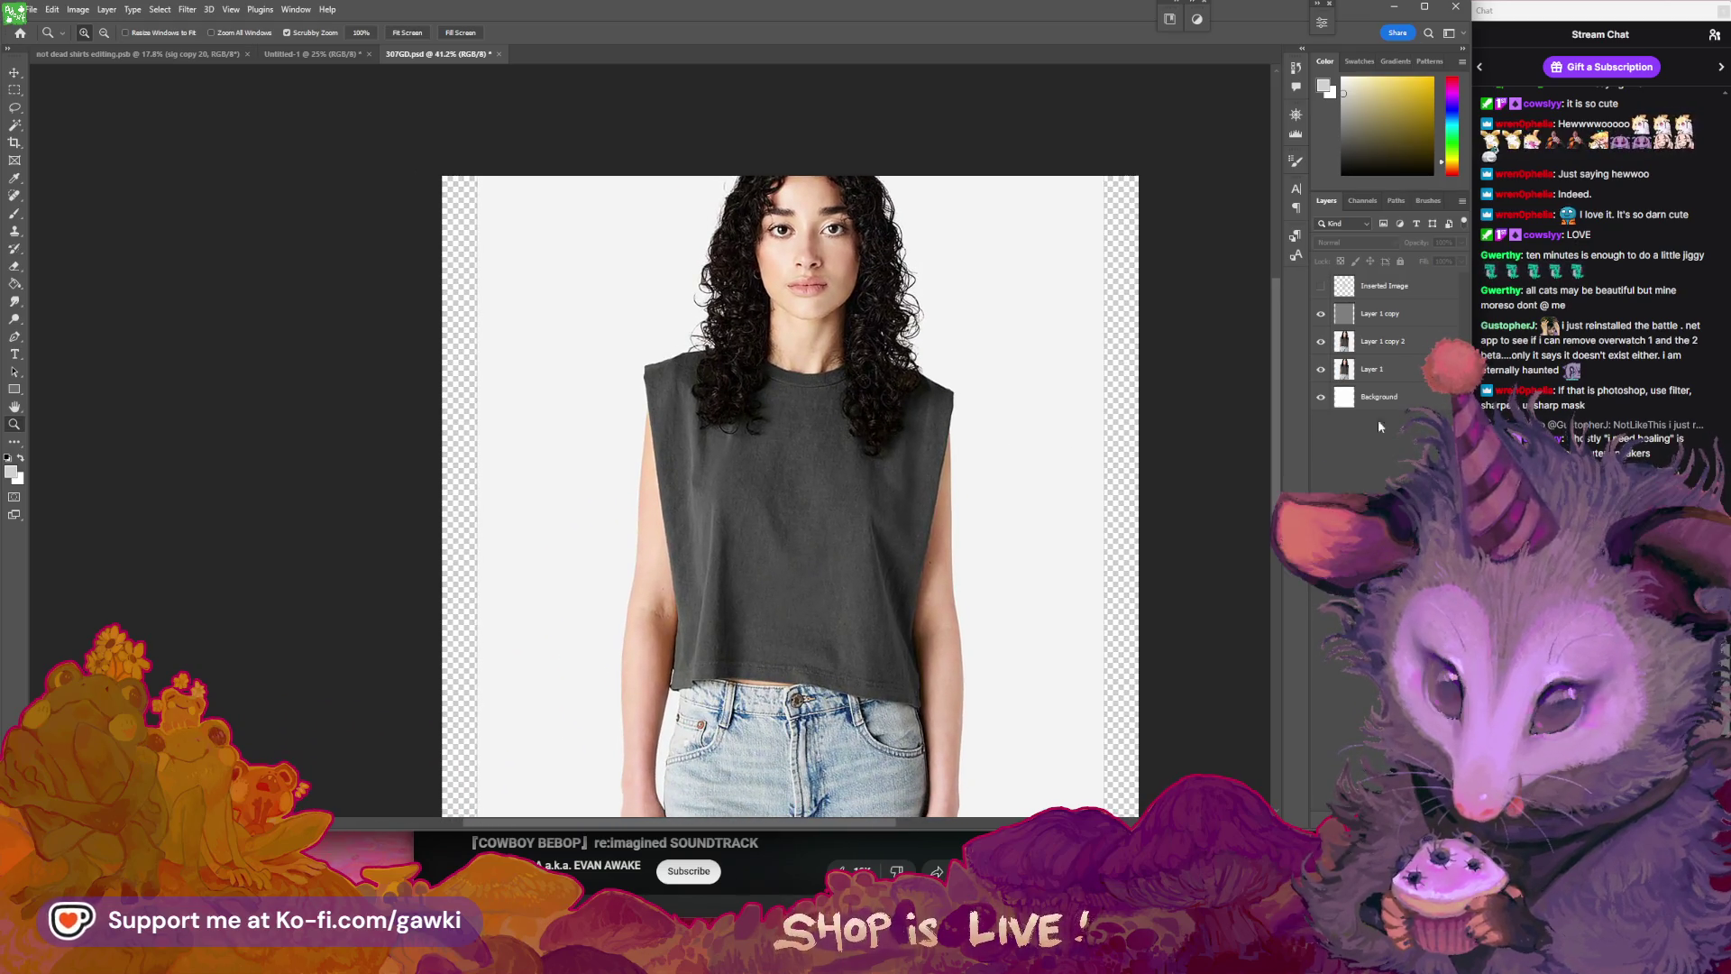
pyautogui.click(1322, 315)
pyautogui.click(1325, 316)
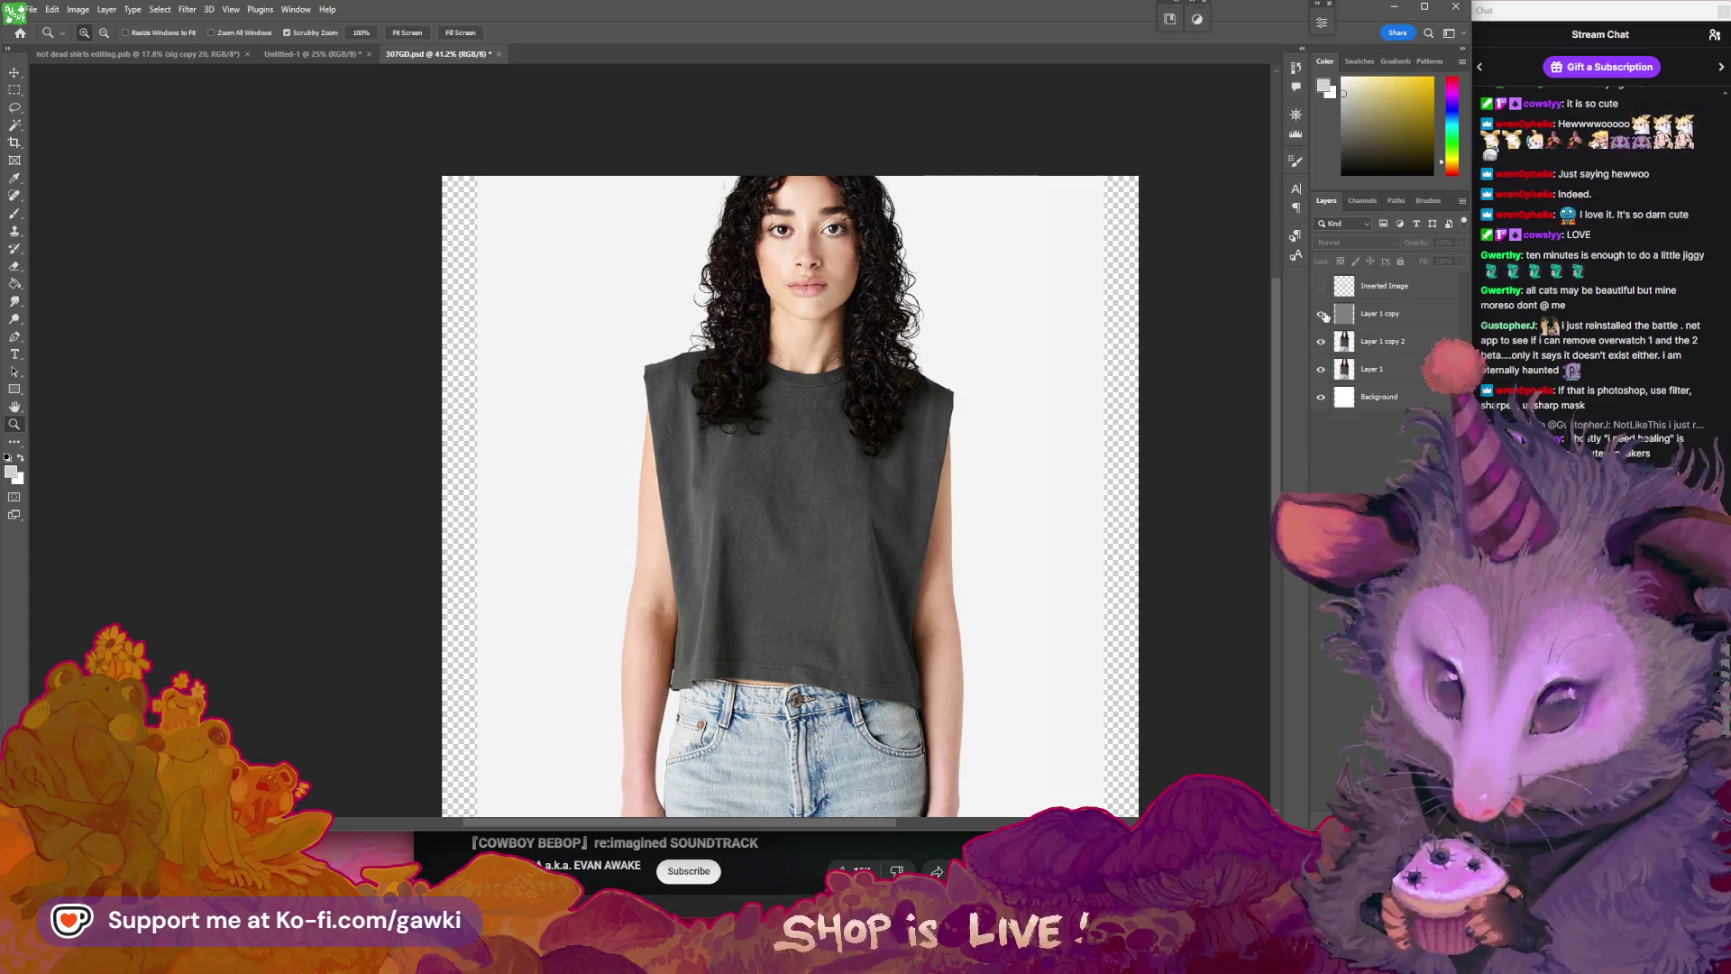
pyautogui.scroll(-1, 1097, 415)
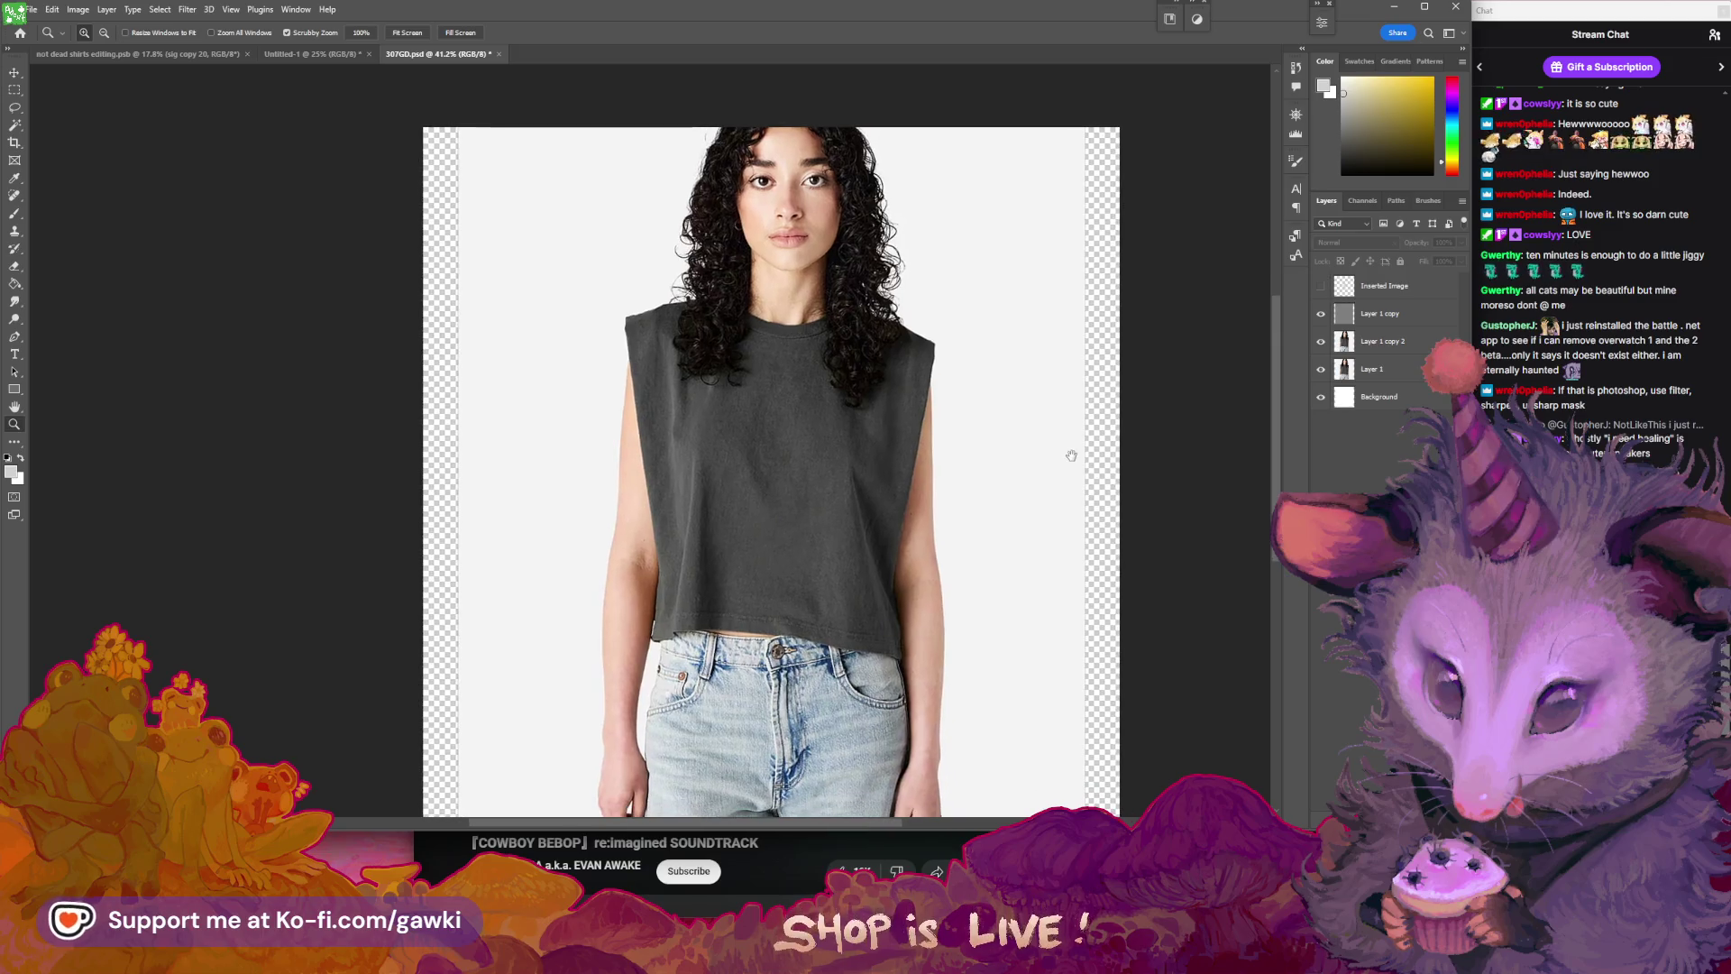
pyautogui.scroll(5, 966, 406)
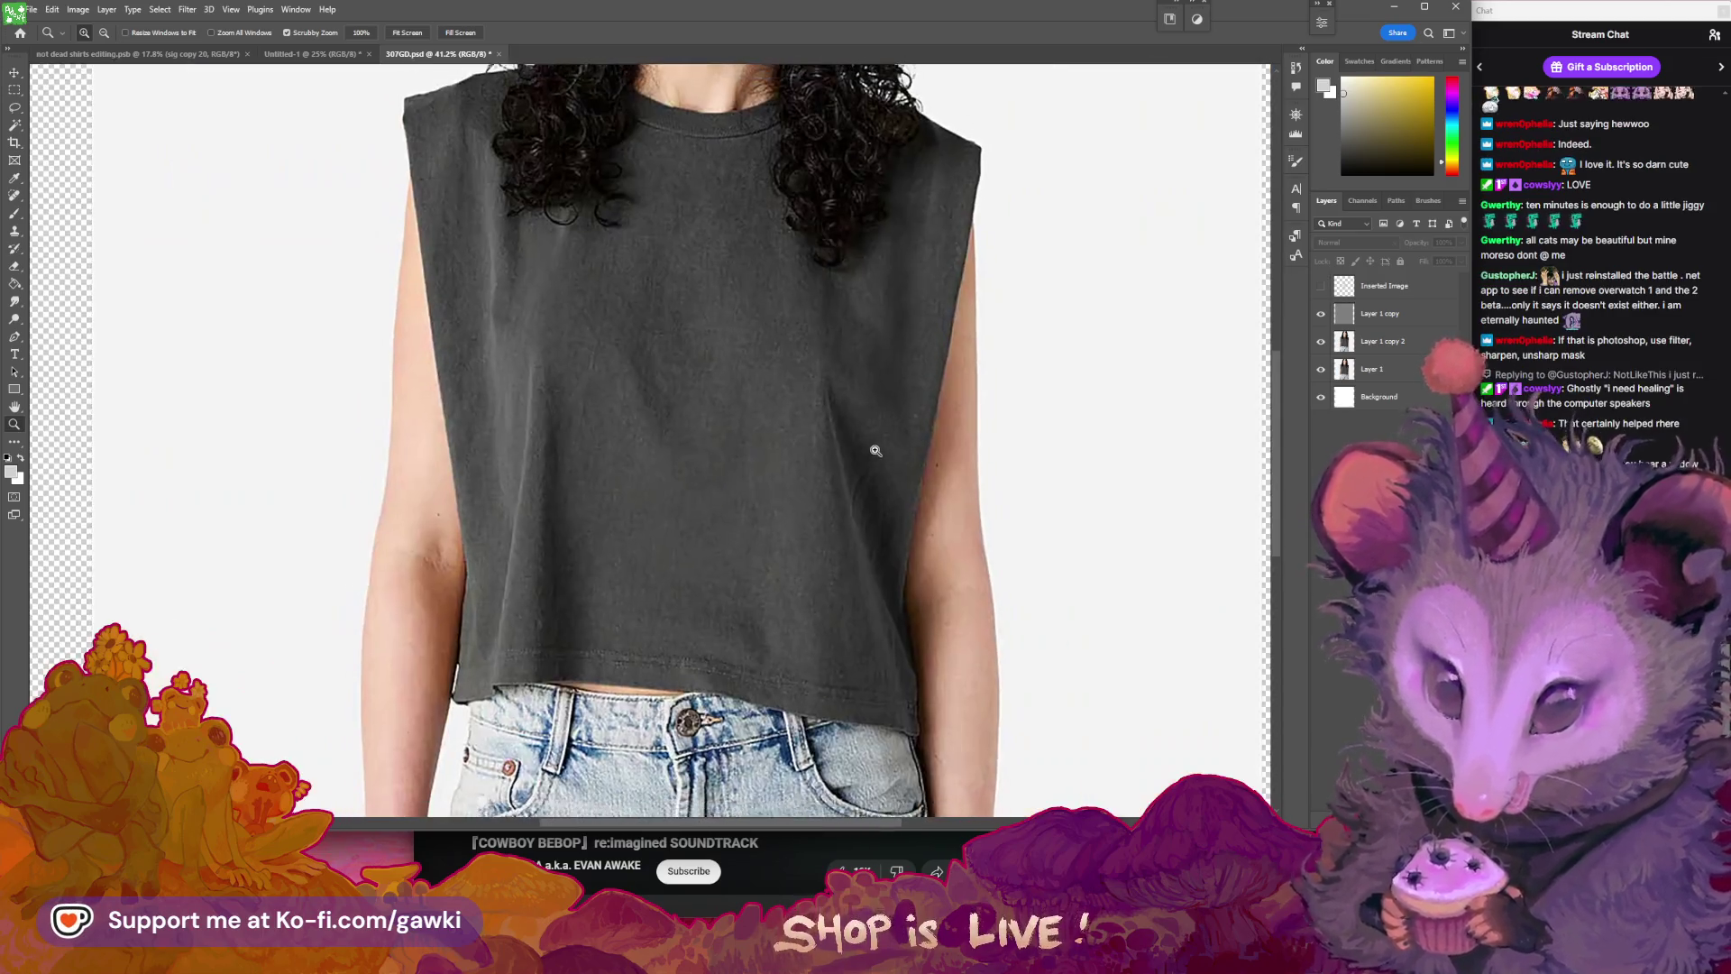
pyautogui.scroll(-3, 735, 263)
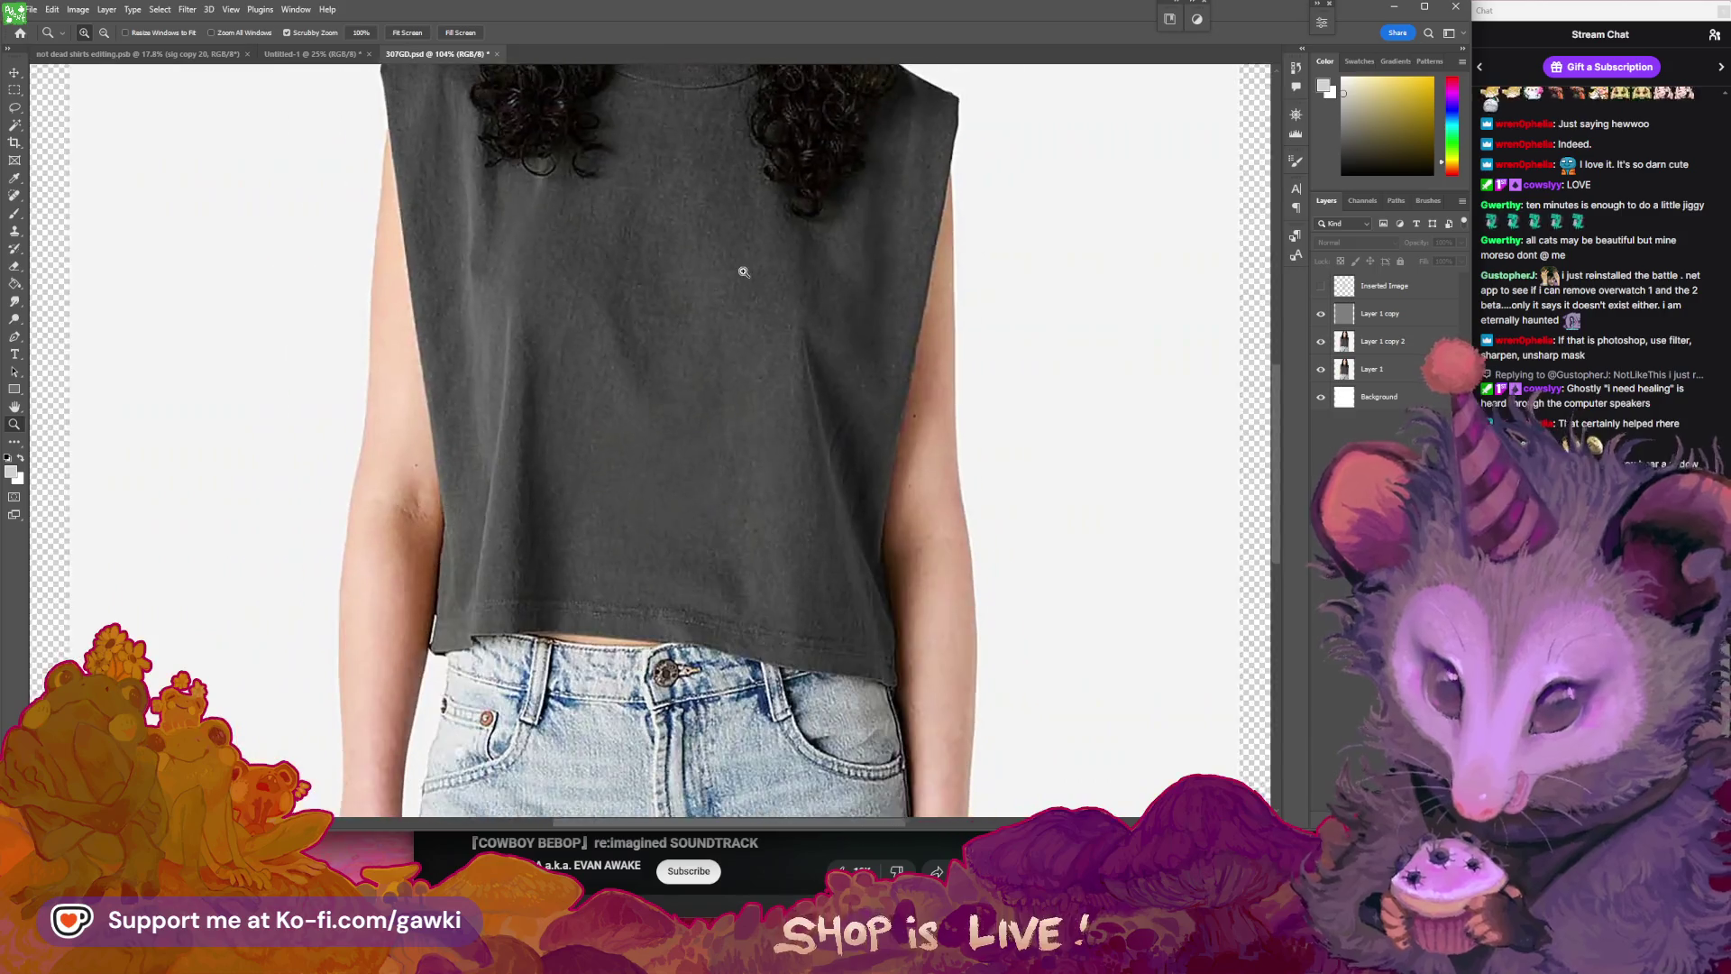
pyautogui.scroll(-2, 773, 321)
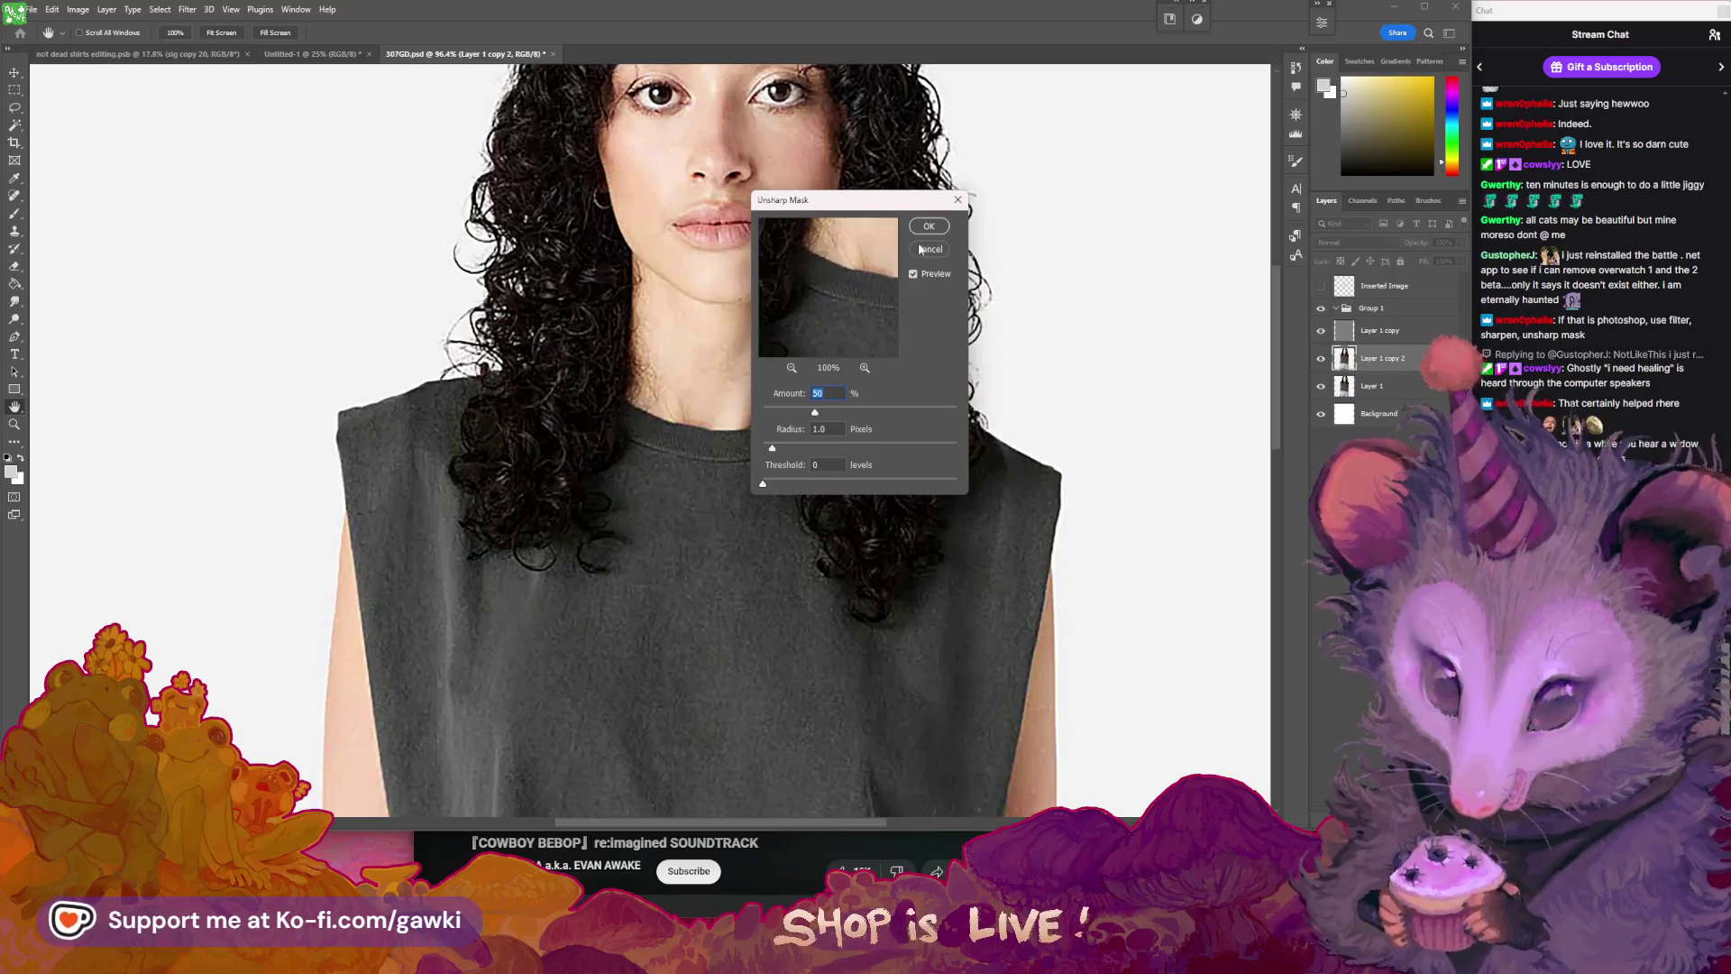
# - Trial Unsharp Mask at Amount 92%, Radius 9.0 px, Threshold 103, then close the dialog
pyautogui.moveTo(863, 219); pyautogui.dragTo(1166, 217)
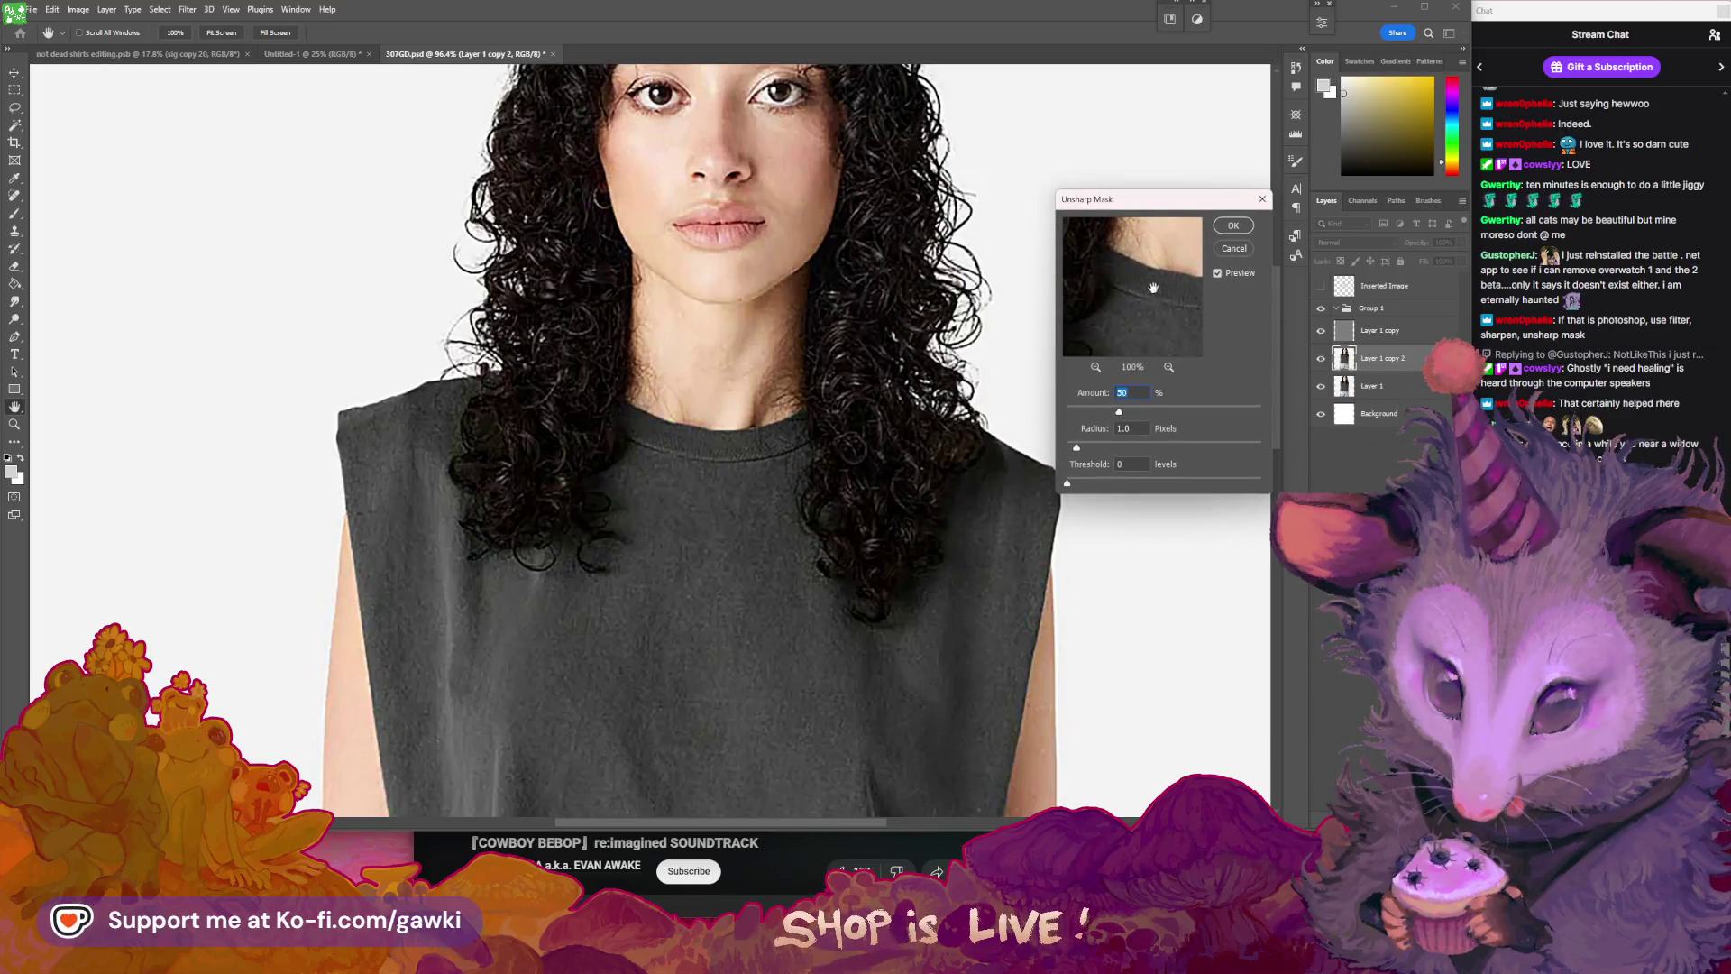
pyautogui.moveTo(1154, 287); pyautogui.dragTo(1137, 293)
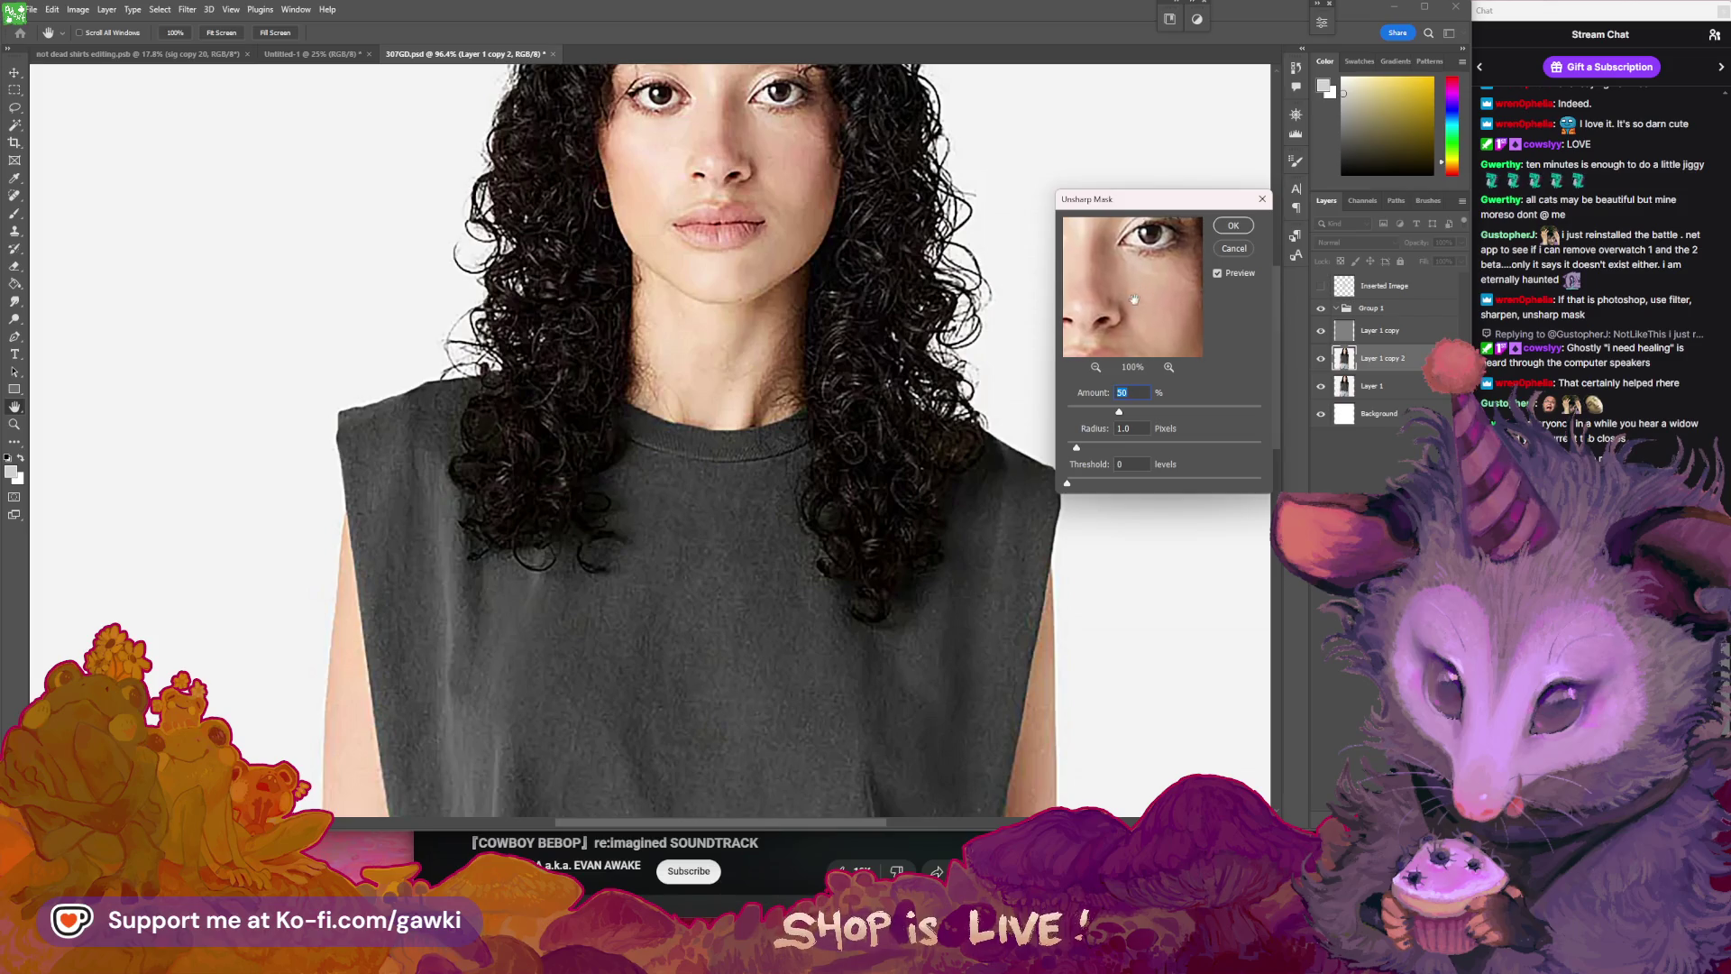
pyautogui.moveTo(1149, 420); pyautogui.dragTo(1258, 413)
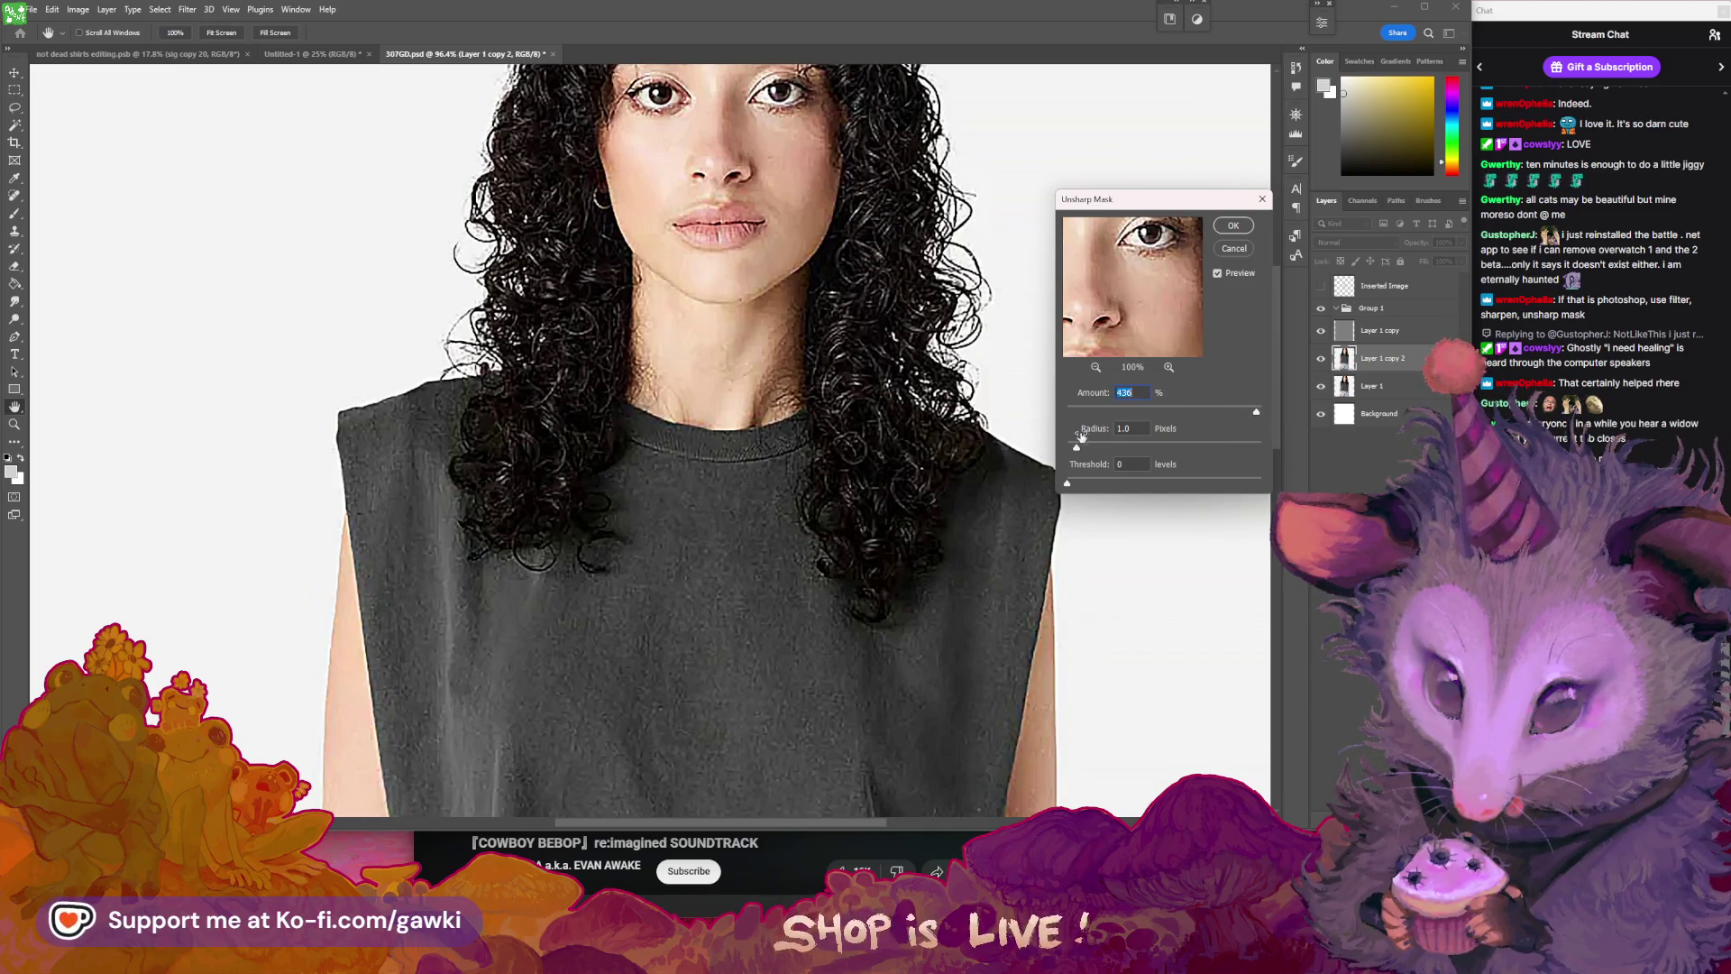
pyautogui.moveTo(1078, 448); pyautogui.dragTo(1072, 452)
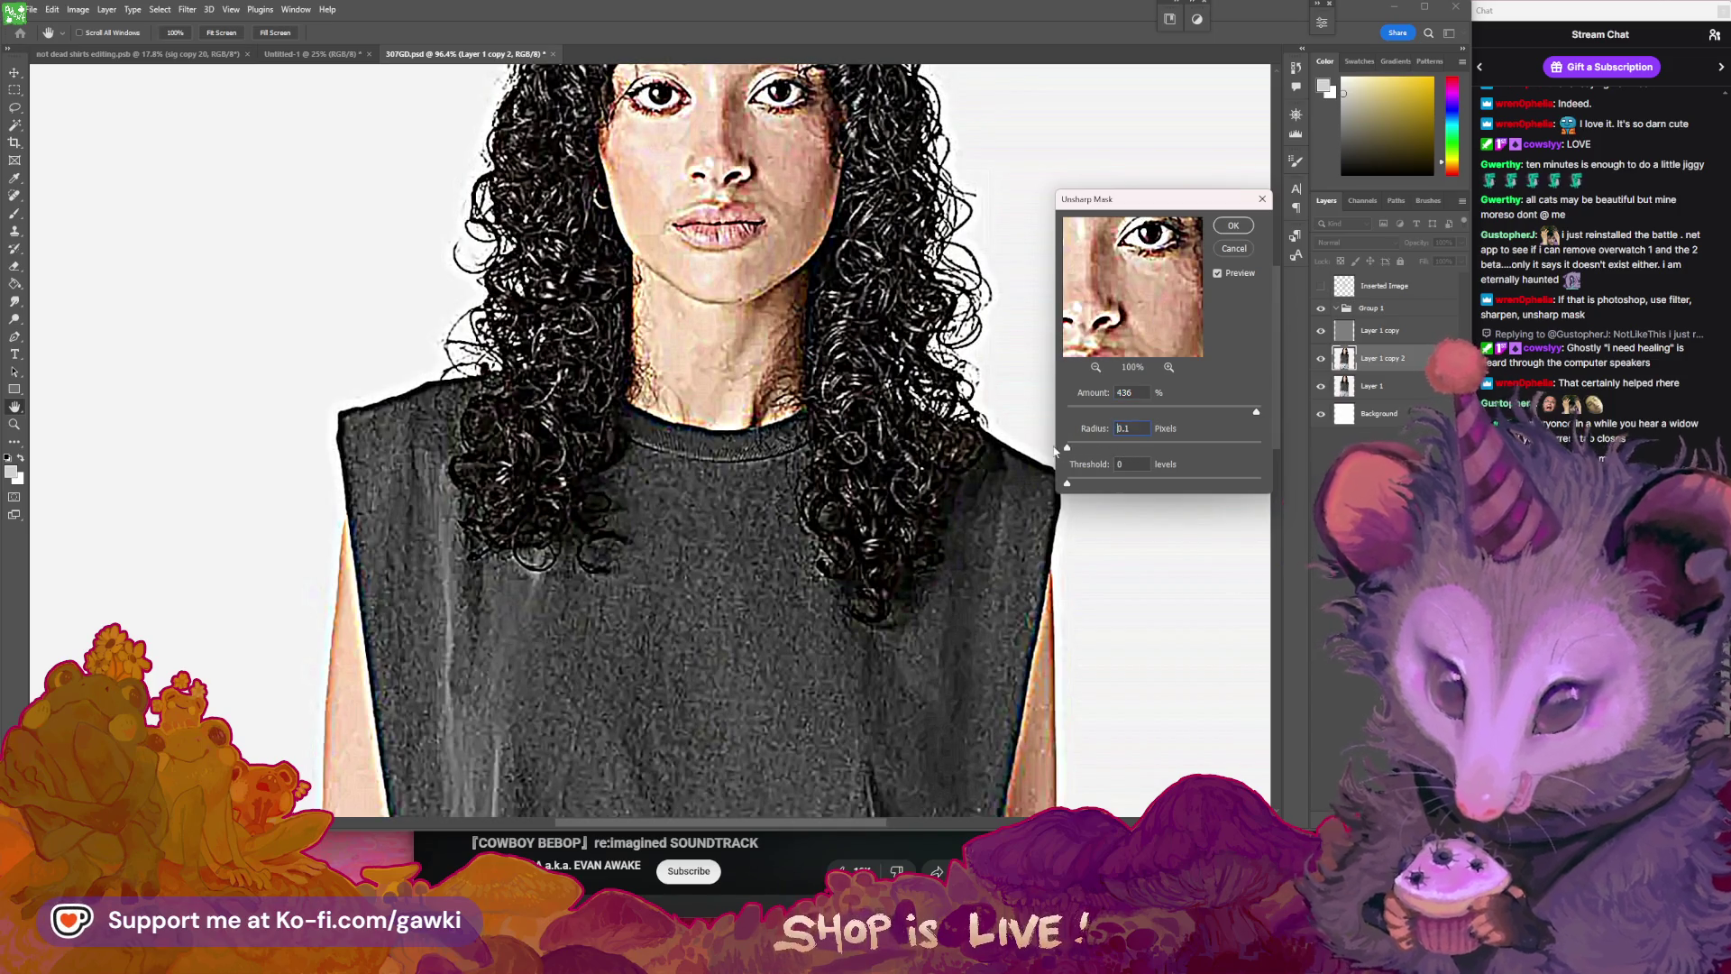
pyautogui.moveTo(1073, 451); pyautogui.dragTo(1071, 487)
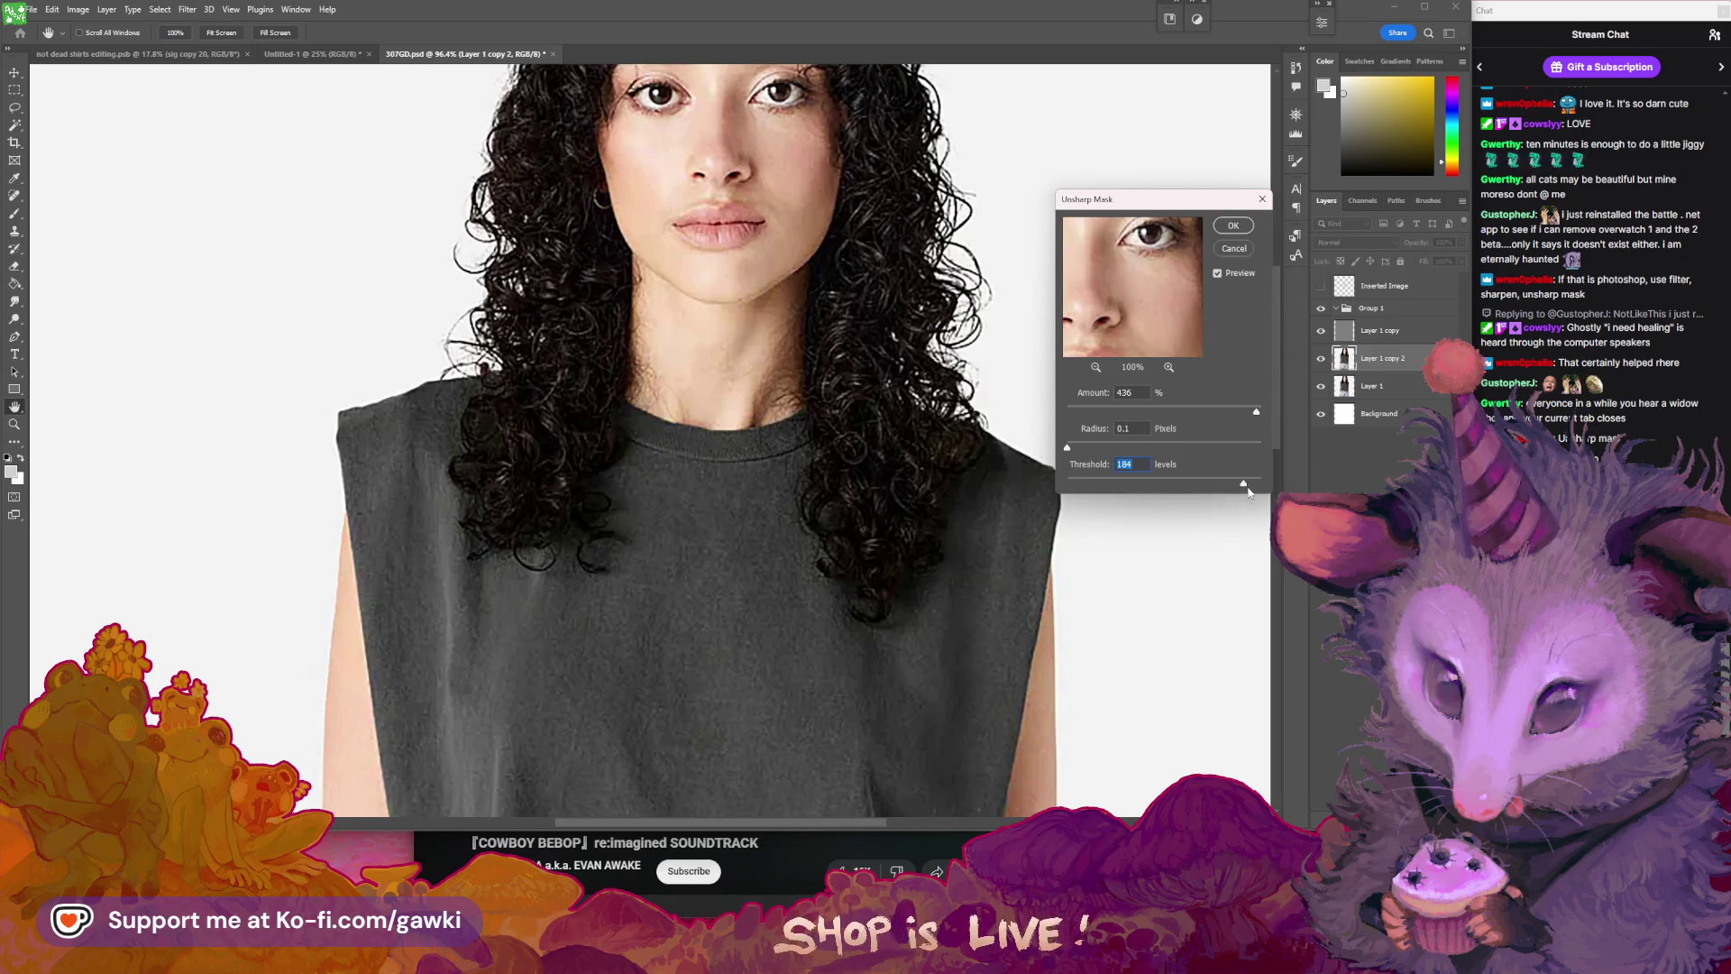
pyautogui.hotkey('shift', 'Tab')
pyautogui.press('Up')
pyautogui.press('Up')
pyautogui.press('Up')
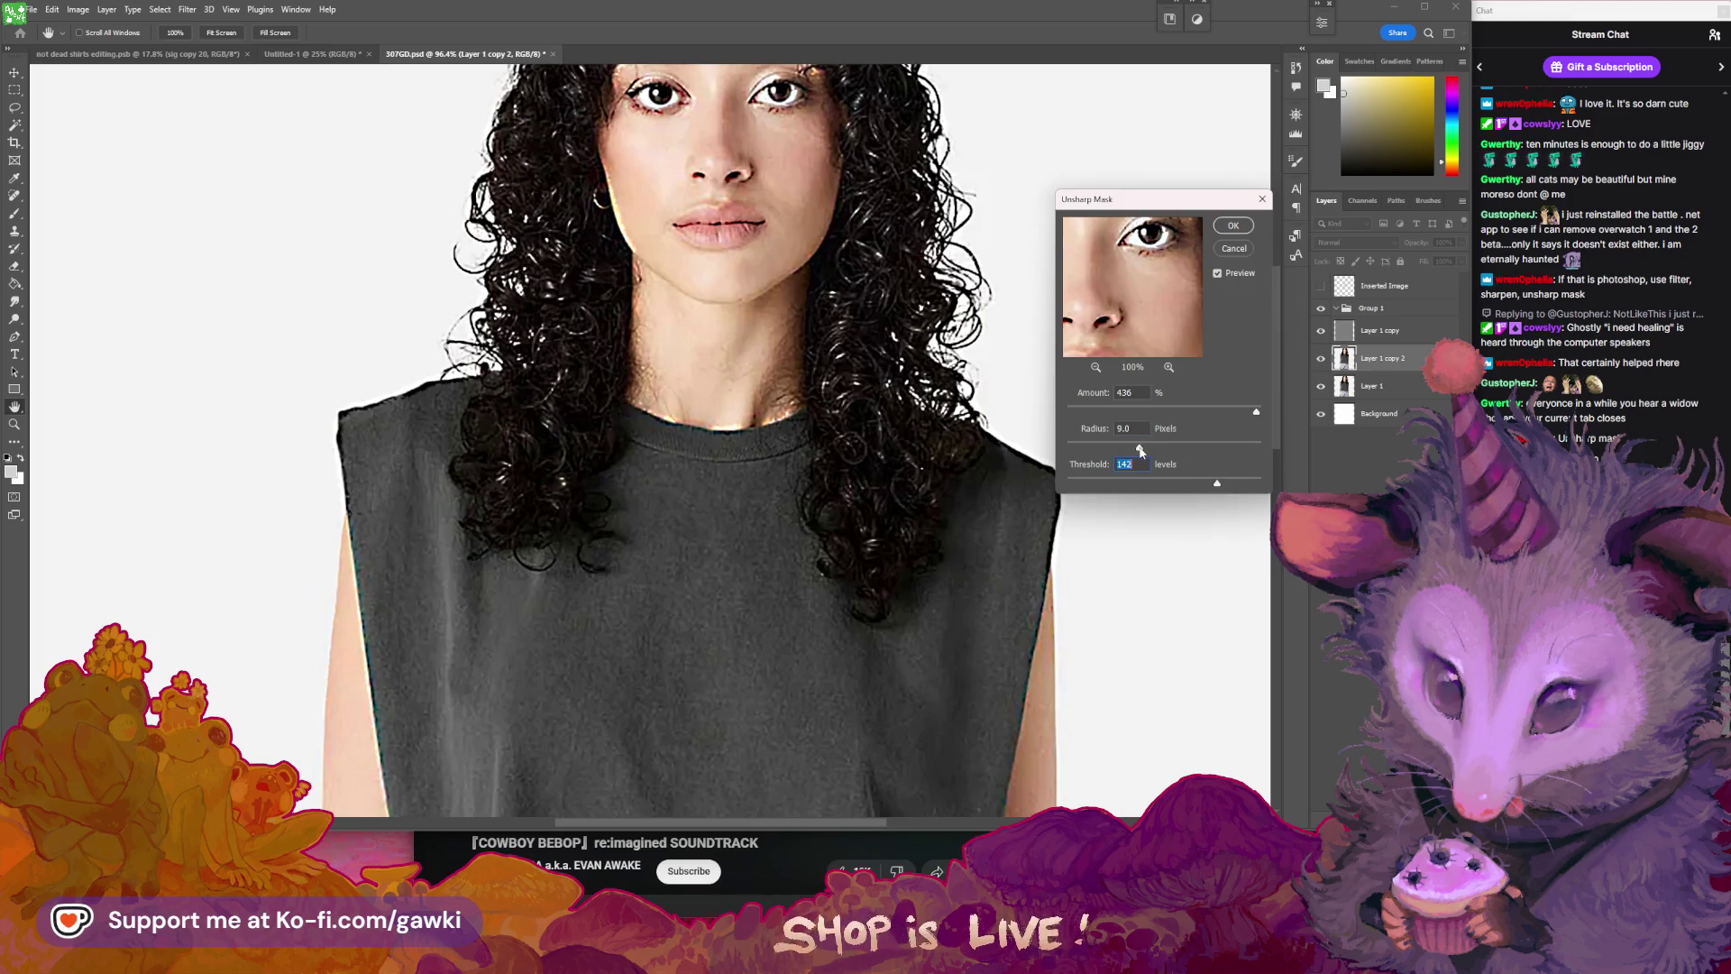
pyautogui.moveTo(1217, 483); pyautogui.dragTo(1175, 484)
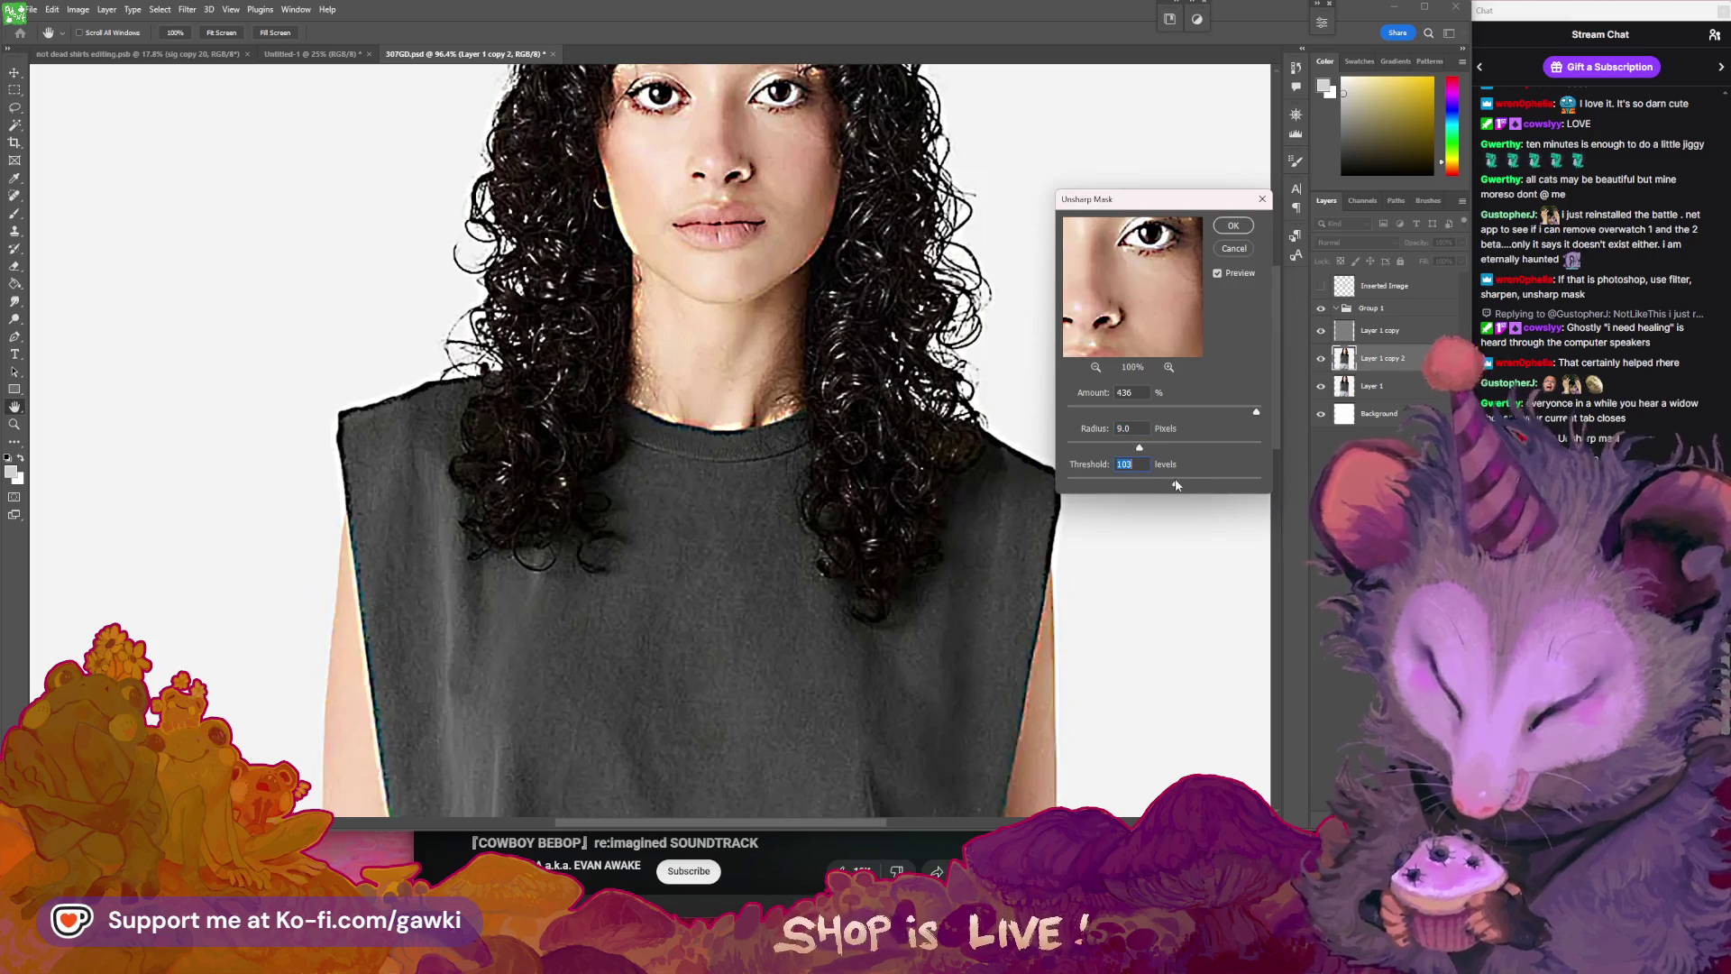
pyautogui.moveTo(868, 469)
pyautogui.mouseDown()
pyautogui.moveTo(869, 160)
pyautogui.moveTo(977, 77)
pyautogui.mouseUp()
pyautogui.moveTo(830, 505); pyautogui.dragTo(831, 340)
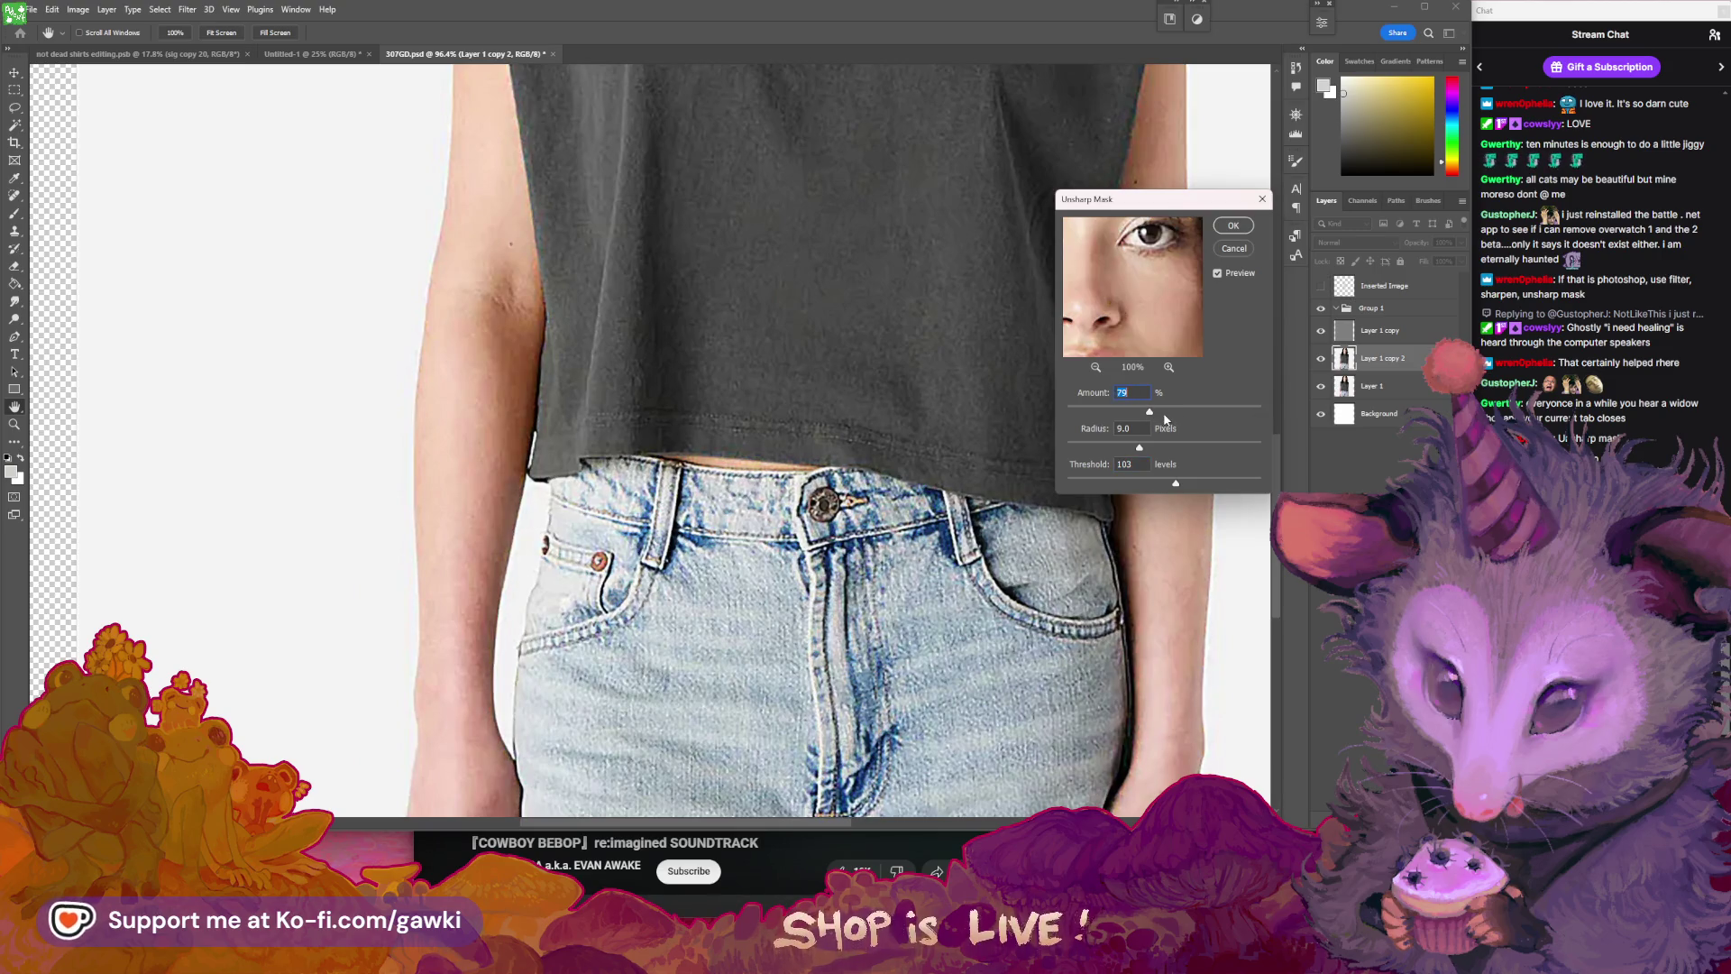
pyautogui.moveTo(815, 240); pyautogui.dragTo(734, 472)
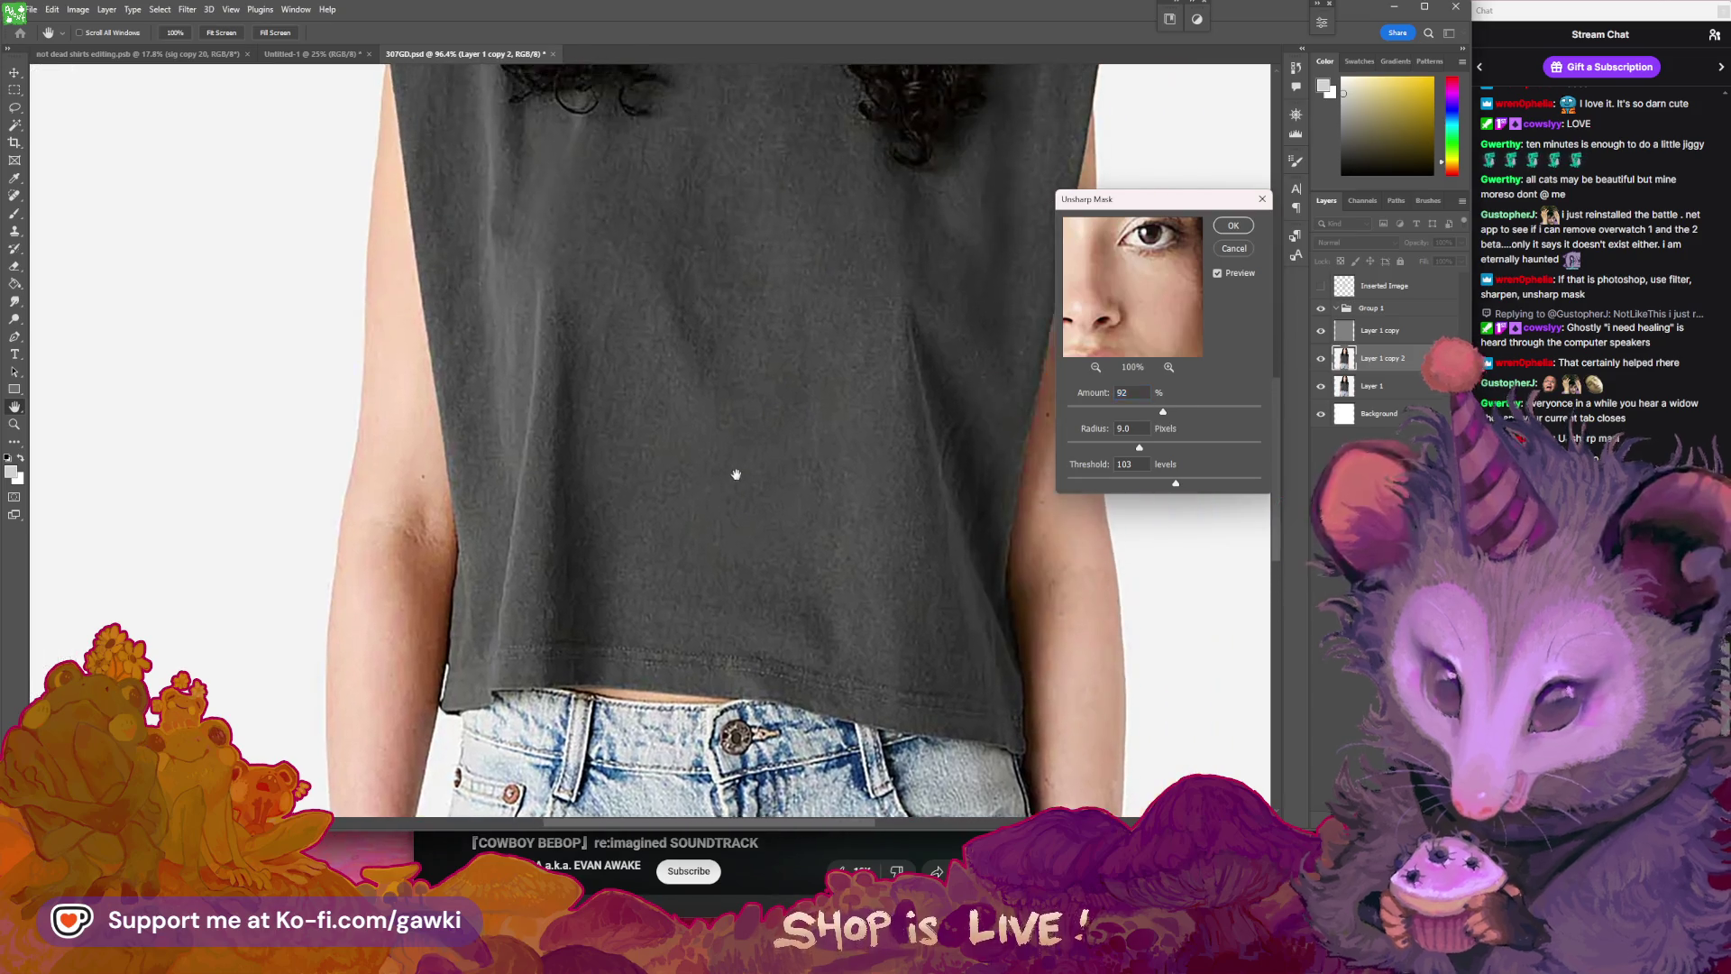
pyautogui.click(1234, 250)
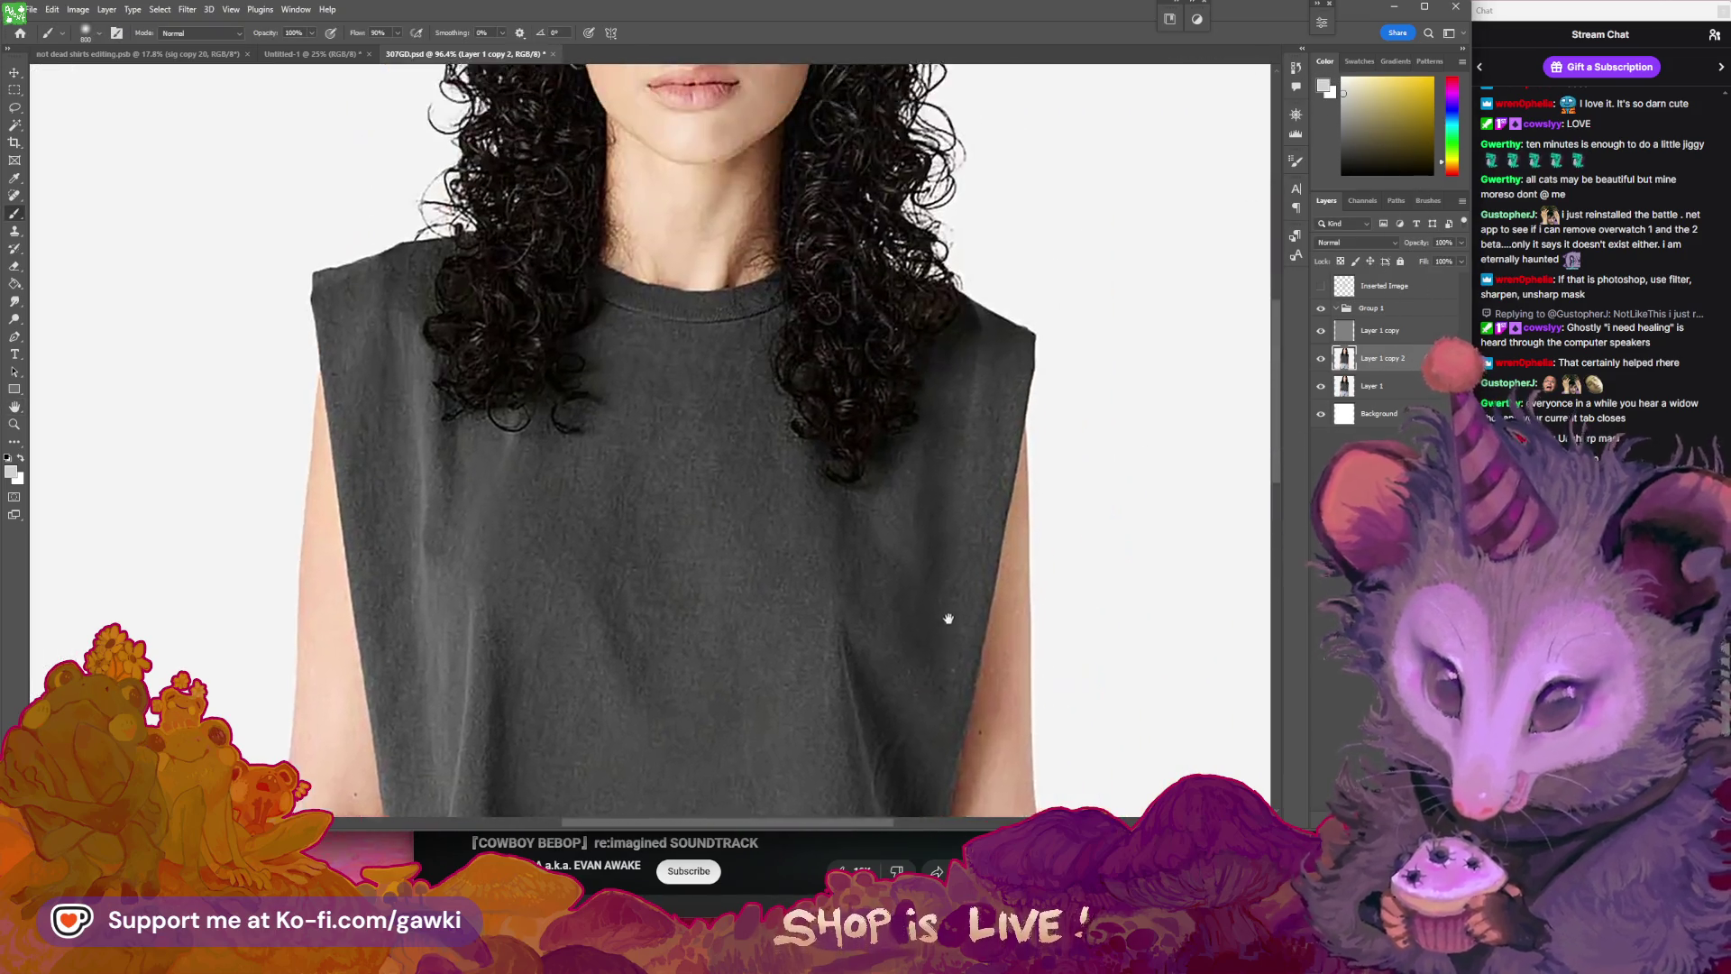
# - Apply Unsharp Mask sharpening to the current layer from the Filter menu
pyautogui.scroll(5, 982, 407)
pyautogui.moveTo(982, 407); pyautogui.dragTo(956, 443)
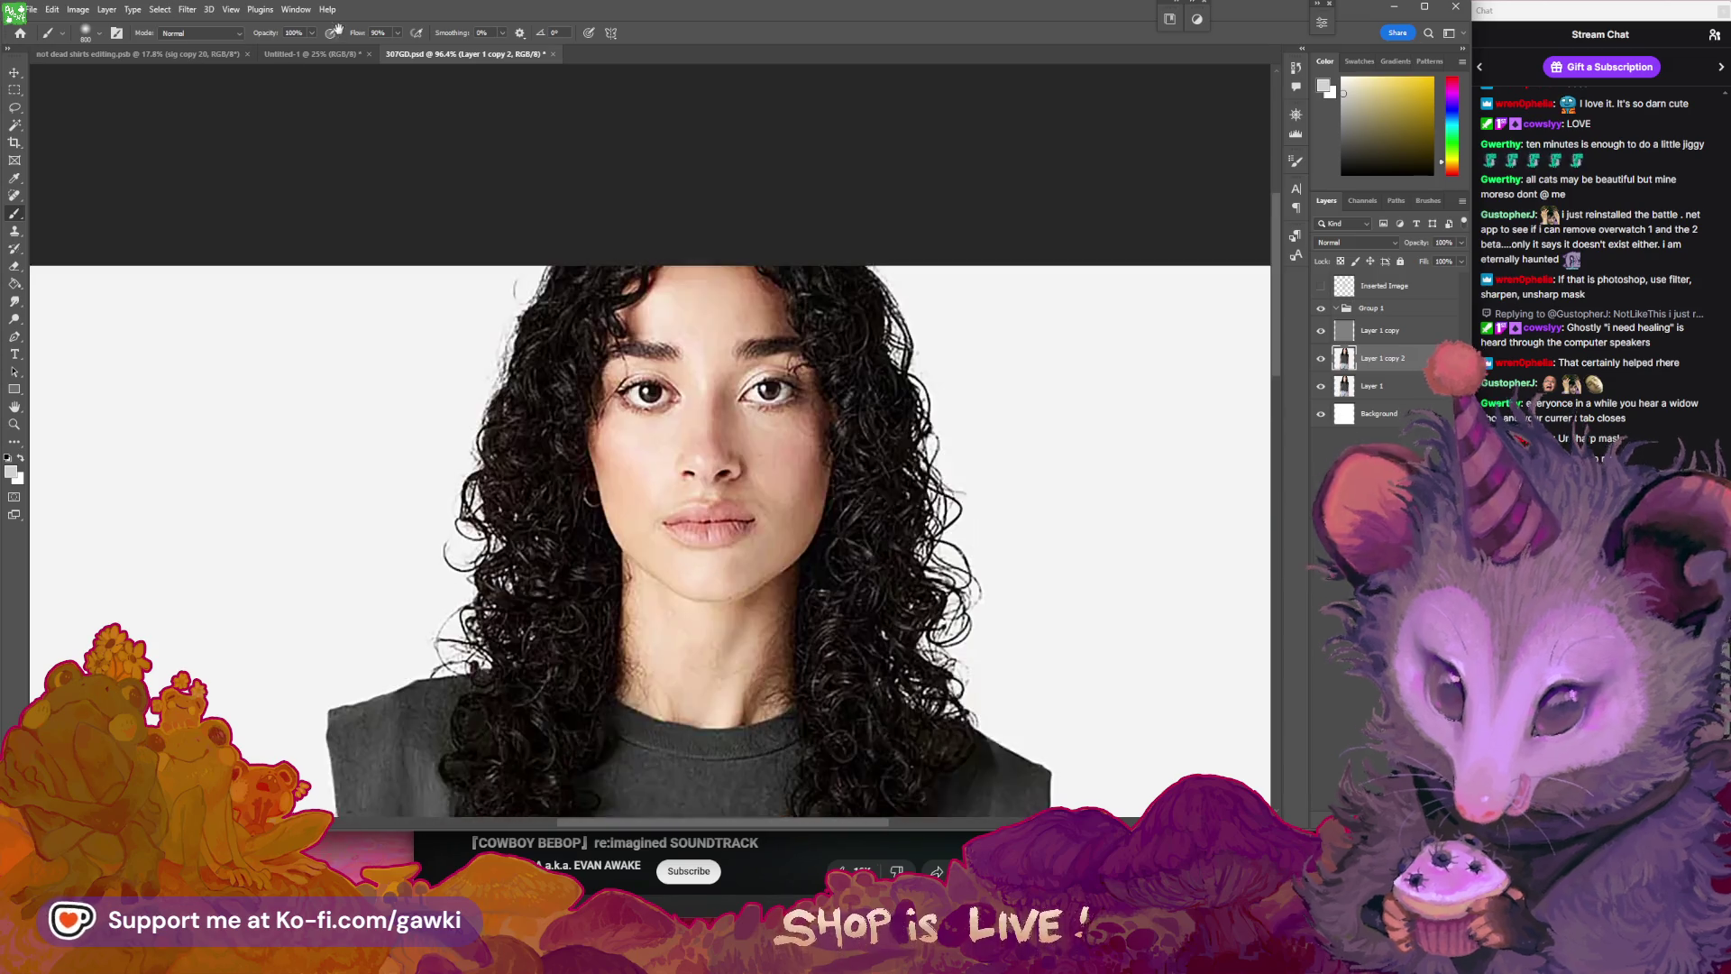
pyautogui.click(296, 9)
pyautogui.moveTo(187, 9)
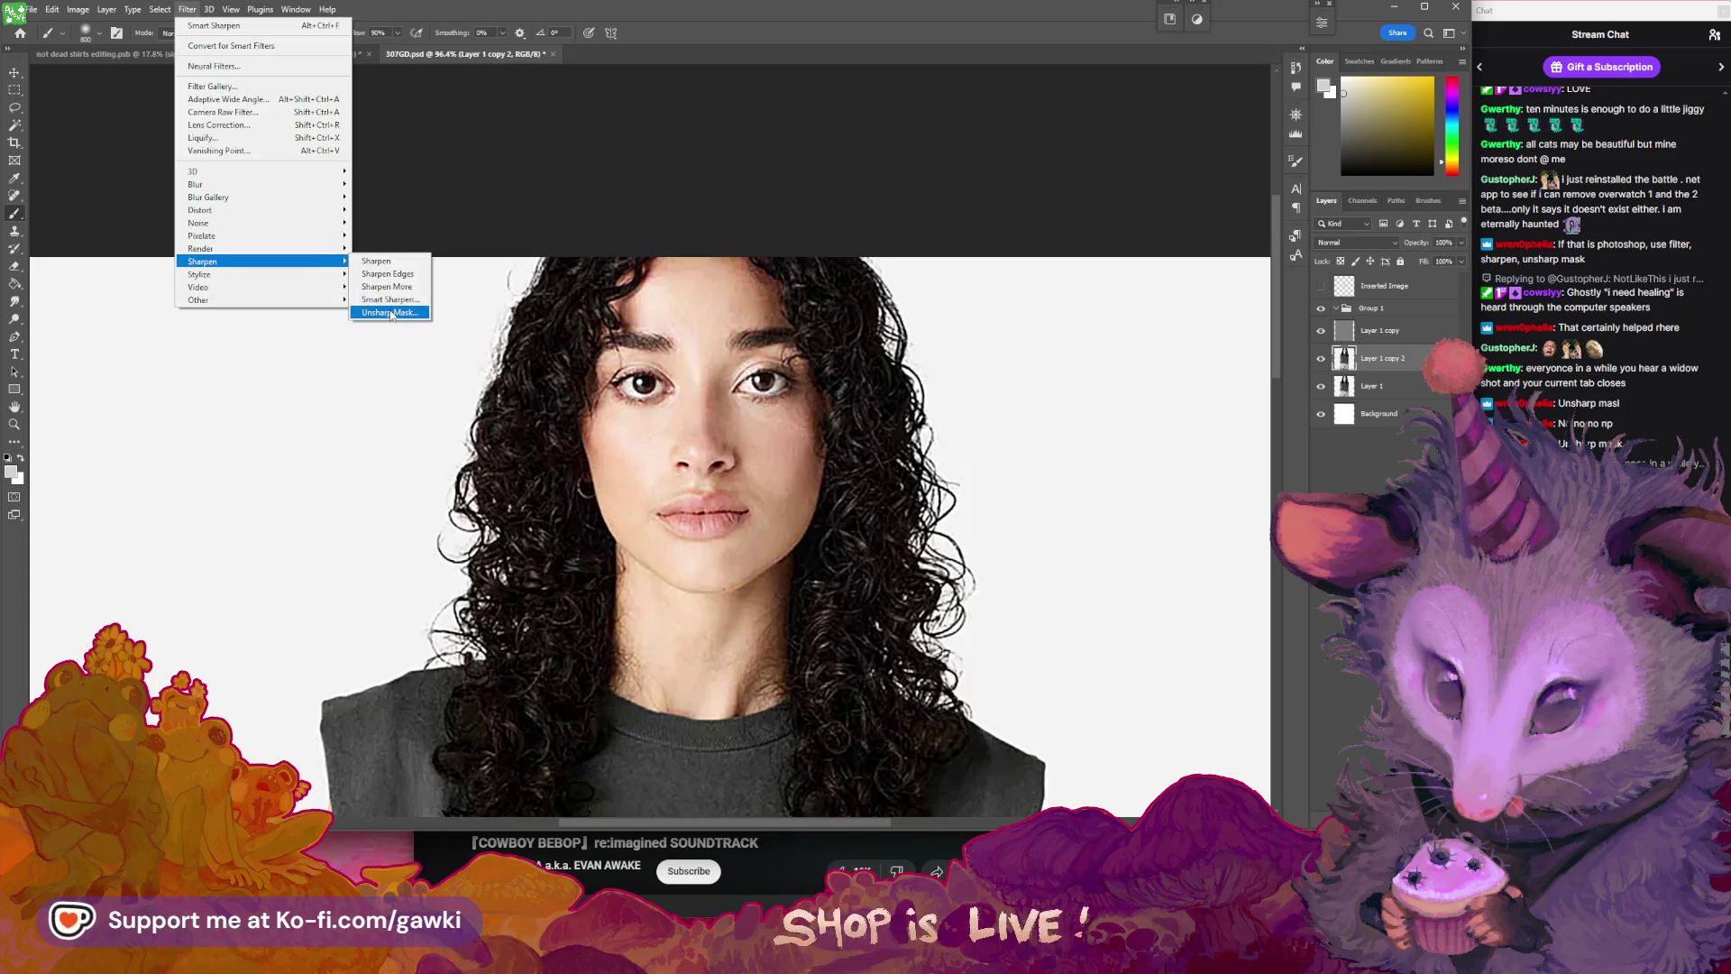
pyautogui.click(393, 313)
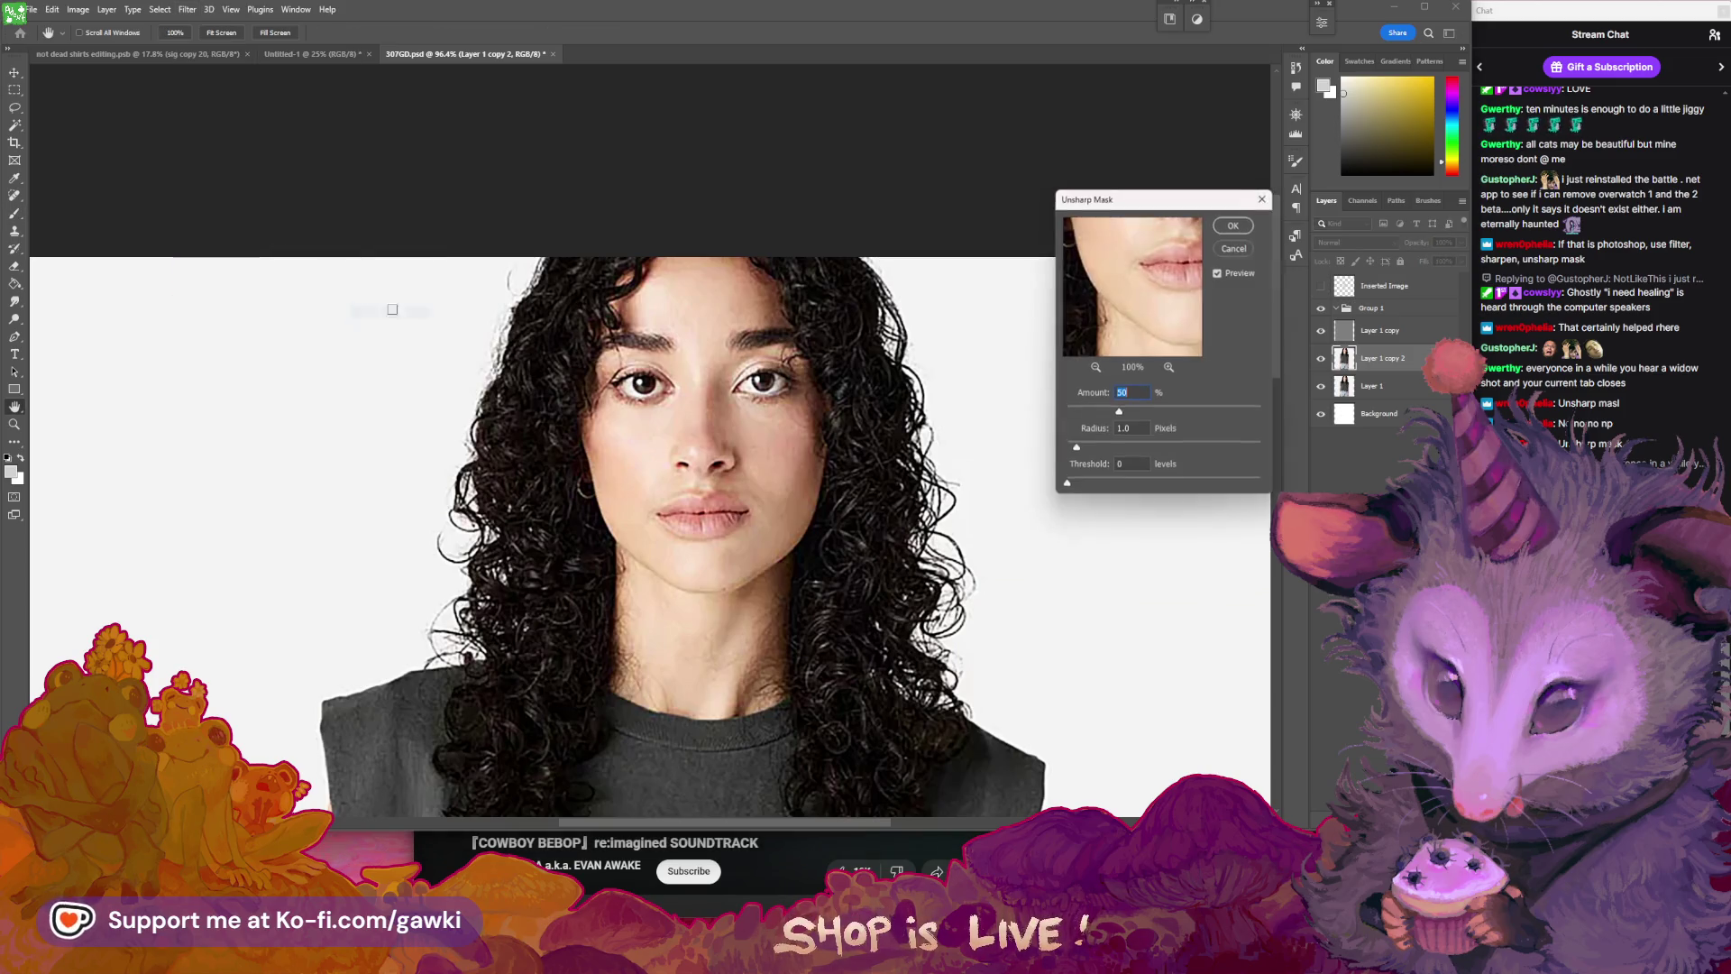
pyautogui.click(1237, 226)
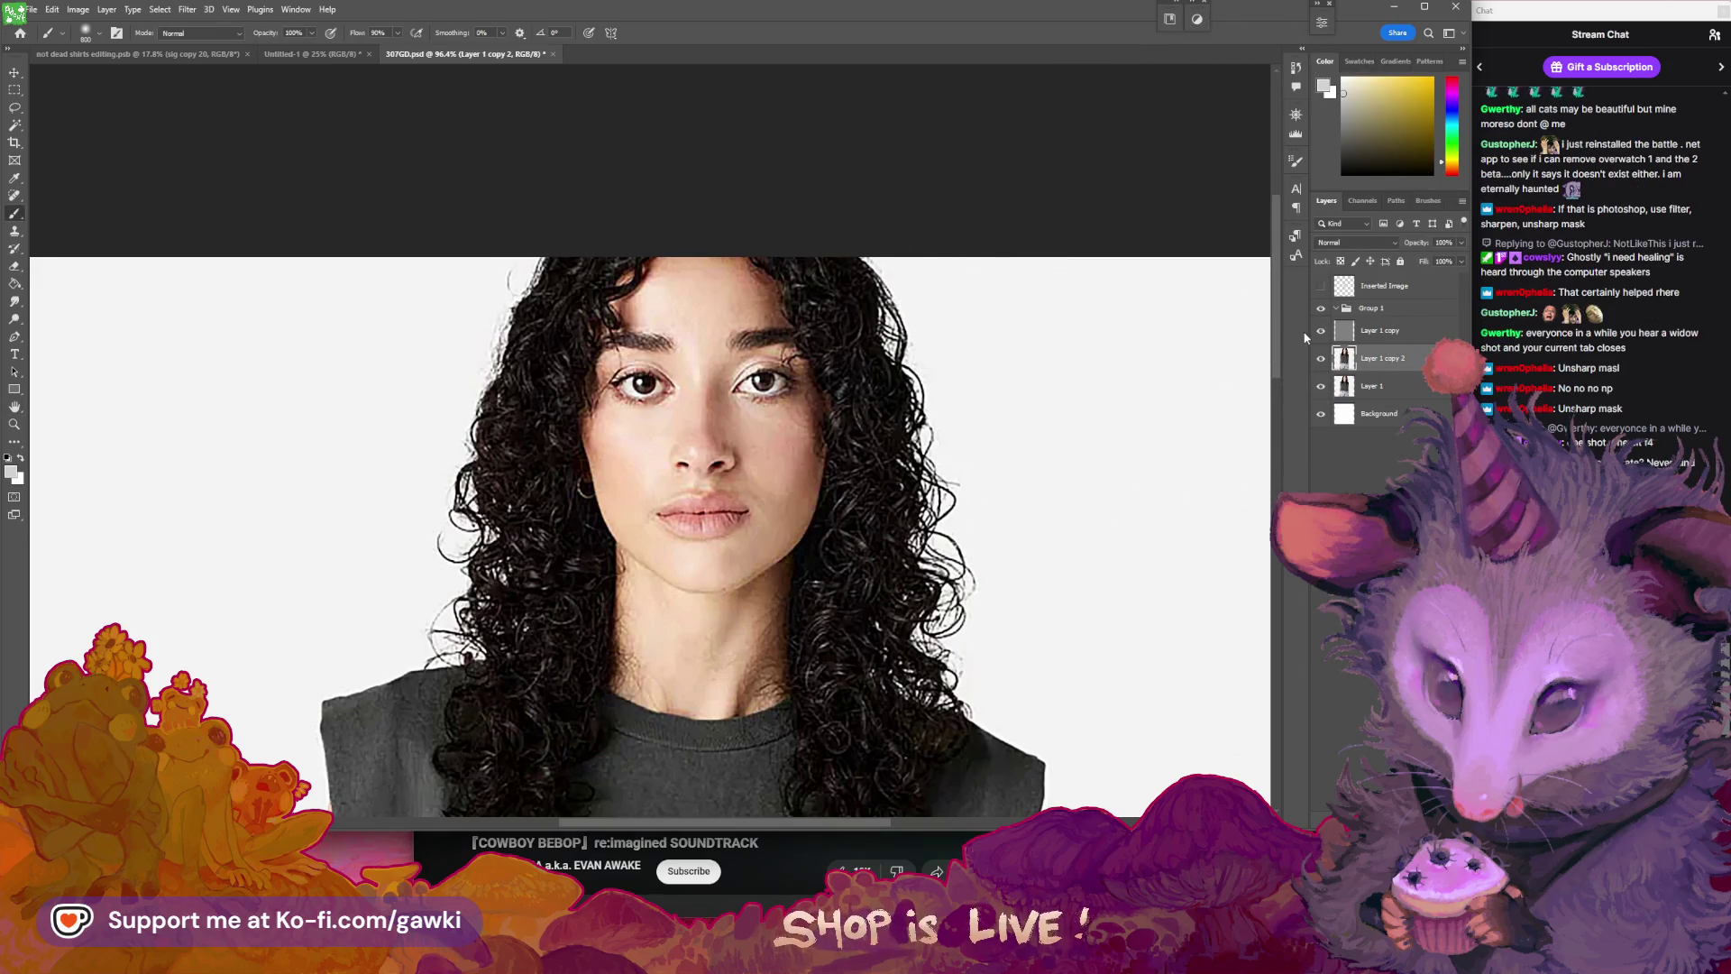
# - Hide the Layer 1 copy overlay and make Layer 1 copy 2 the working layer
pyautogui.scroll(-3, 1017, 463)
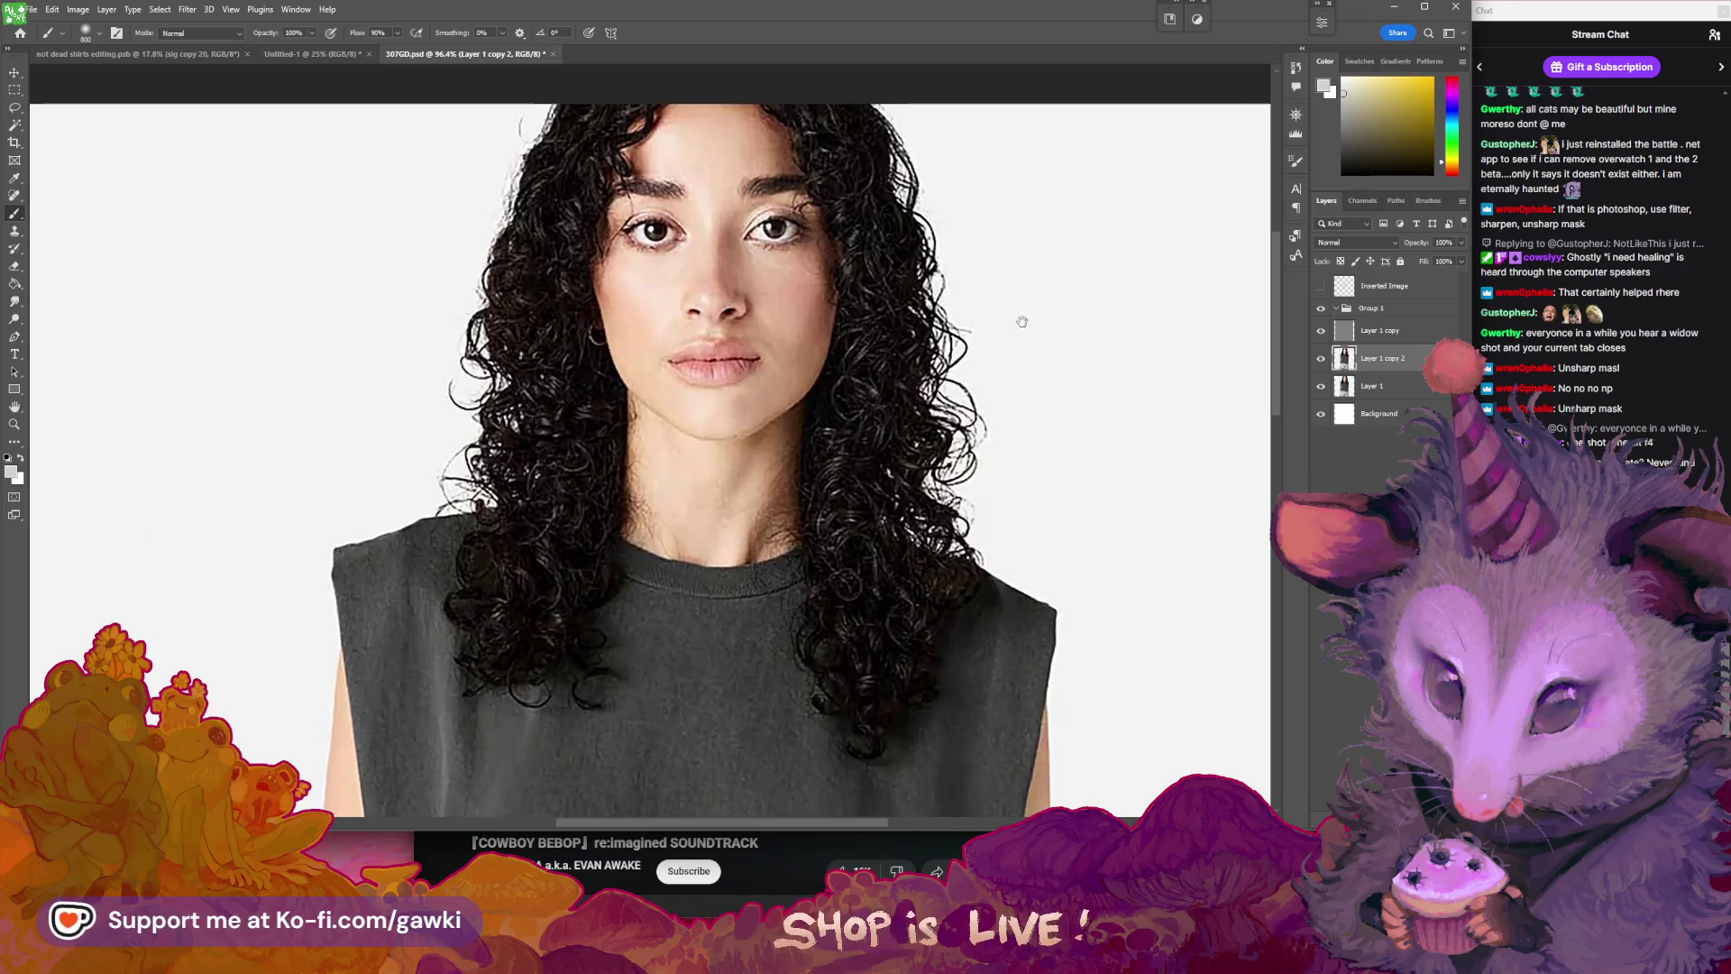
pyautogui.click(1324, 332)
pyautogui.hotkey('ctrl', 'z')
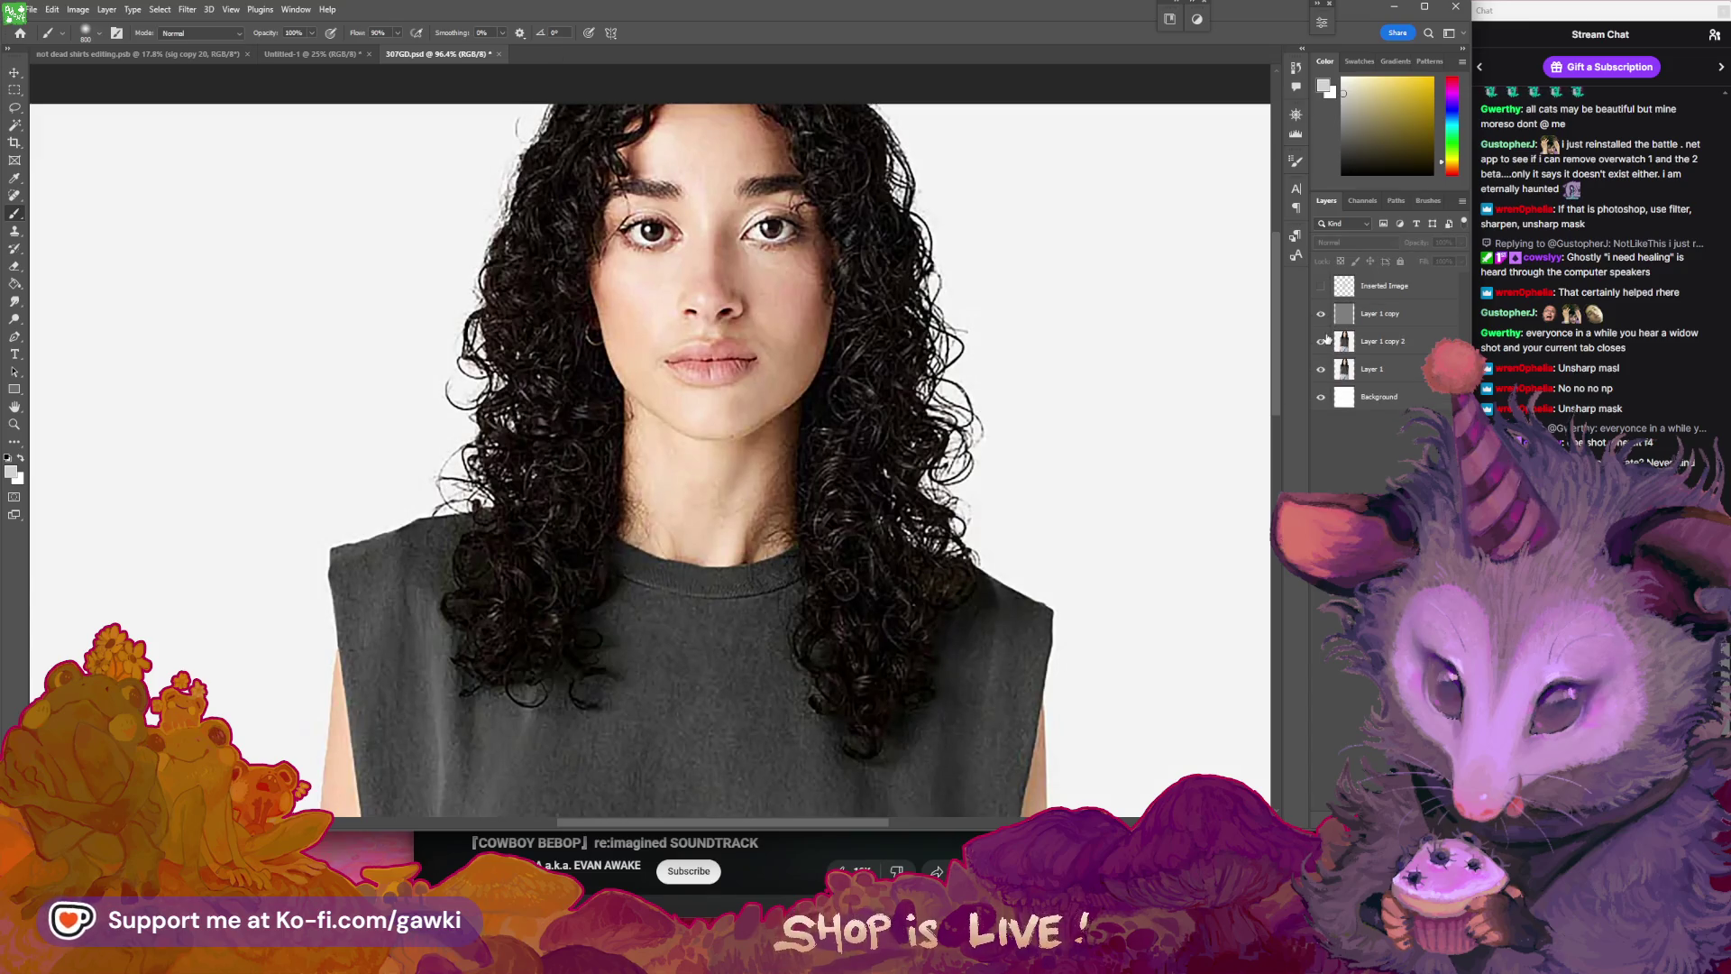
pyautogui.hotkey('ctrl', 'shift', 'z')
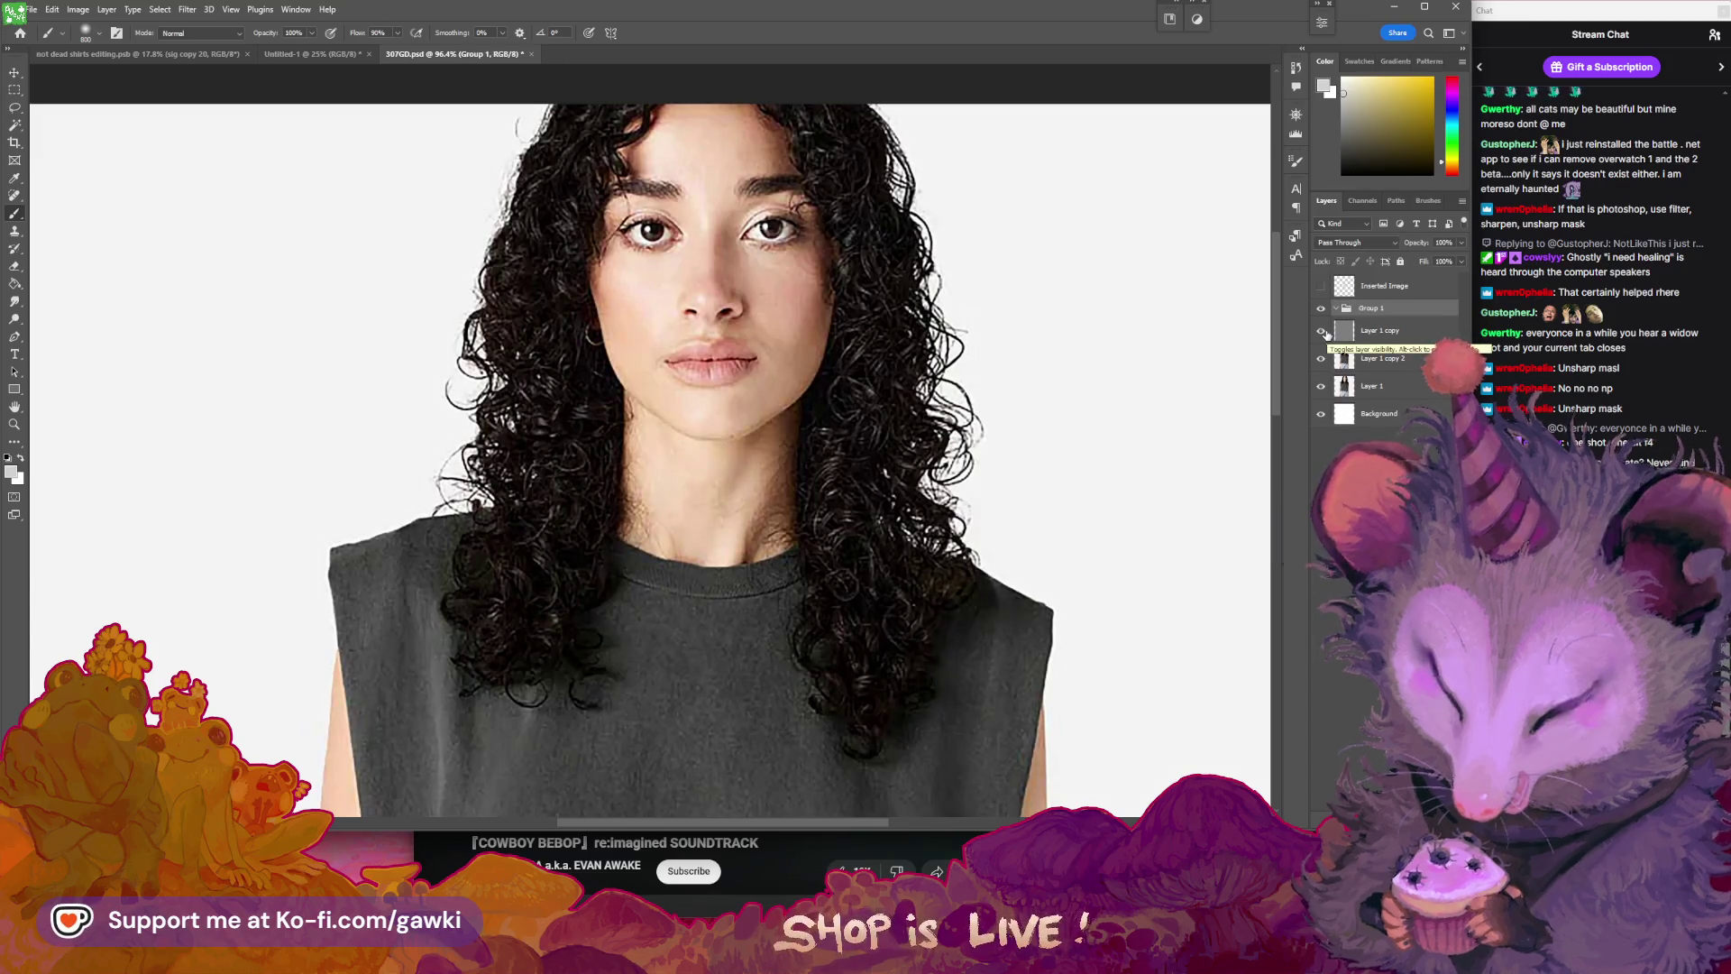
pyautogui.click(1323, 333)
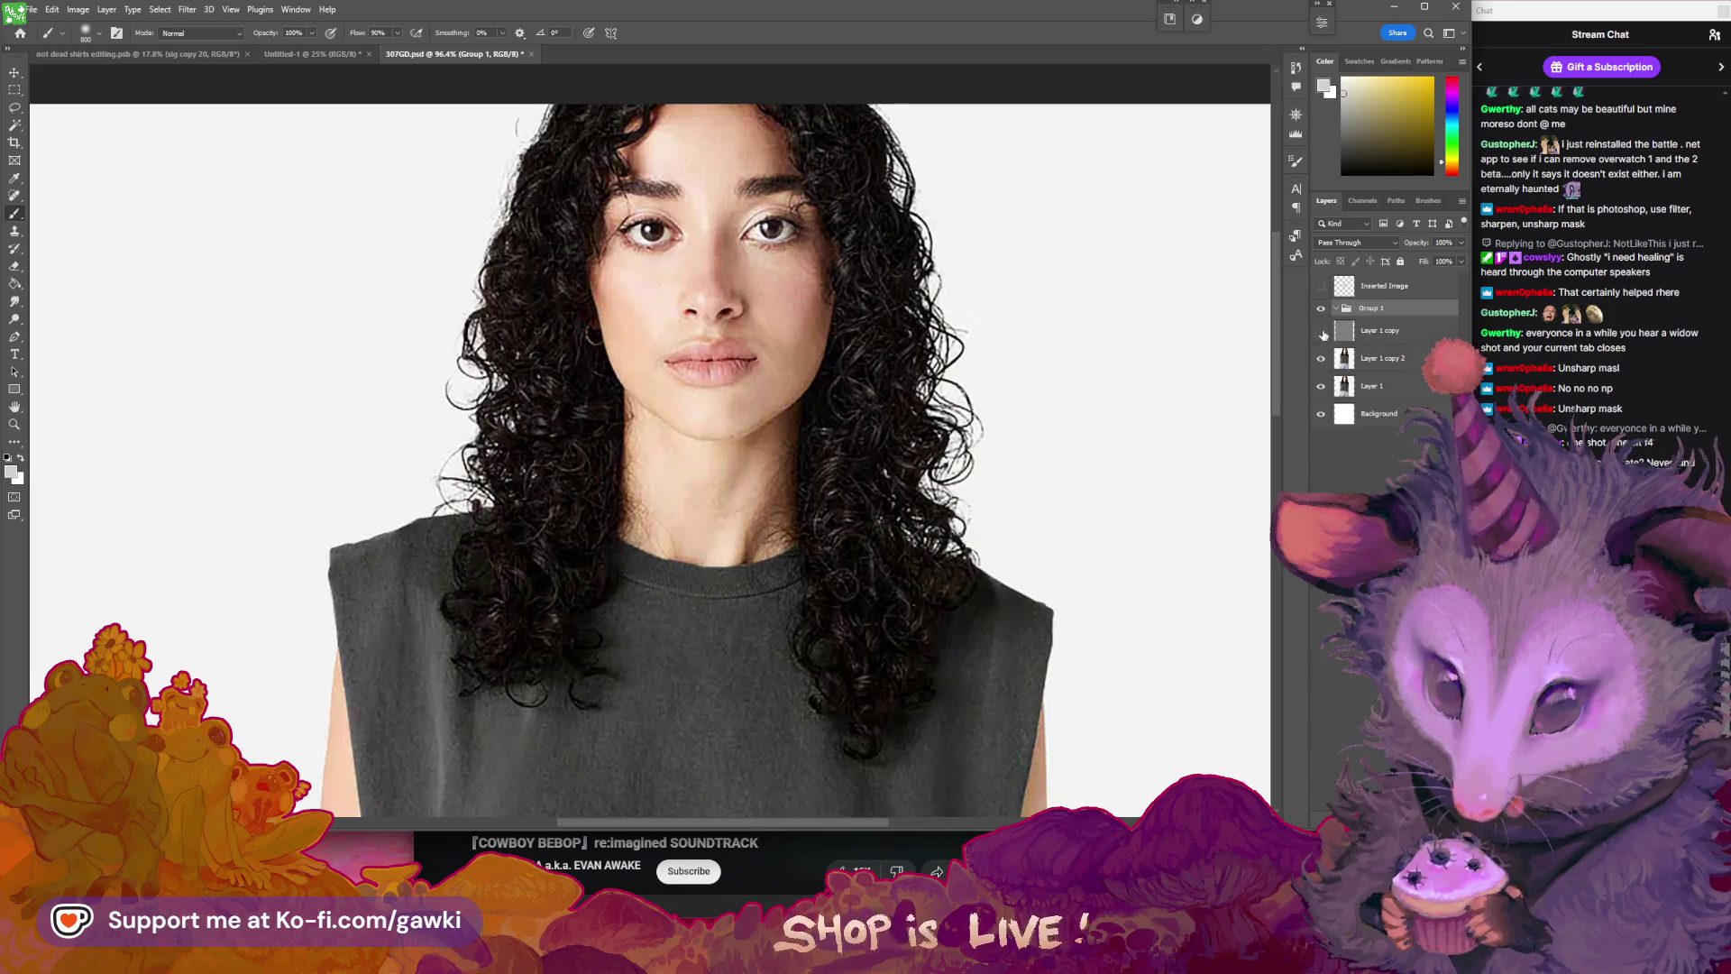
pyautogui.click(1380, 358)
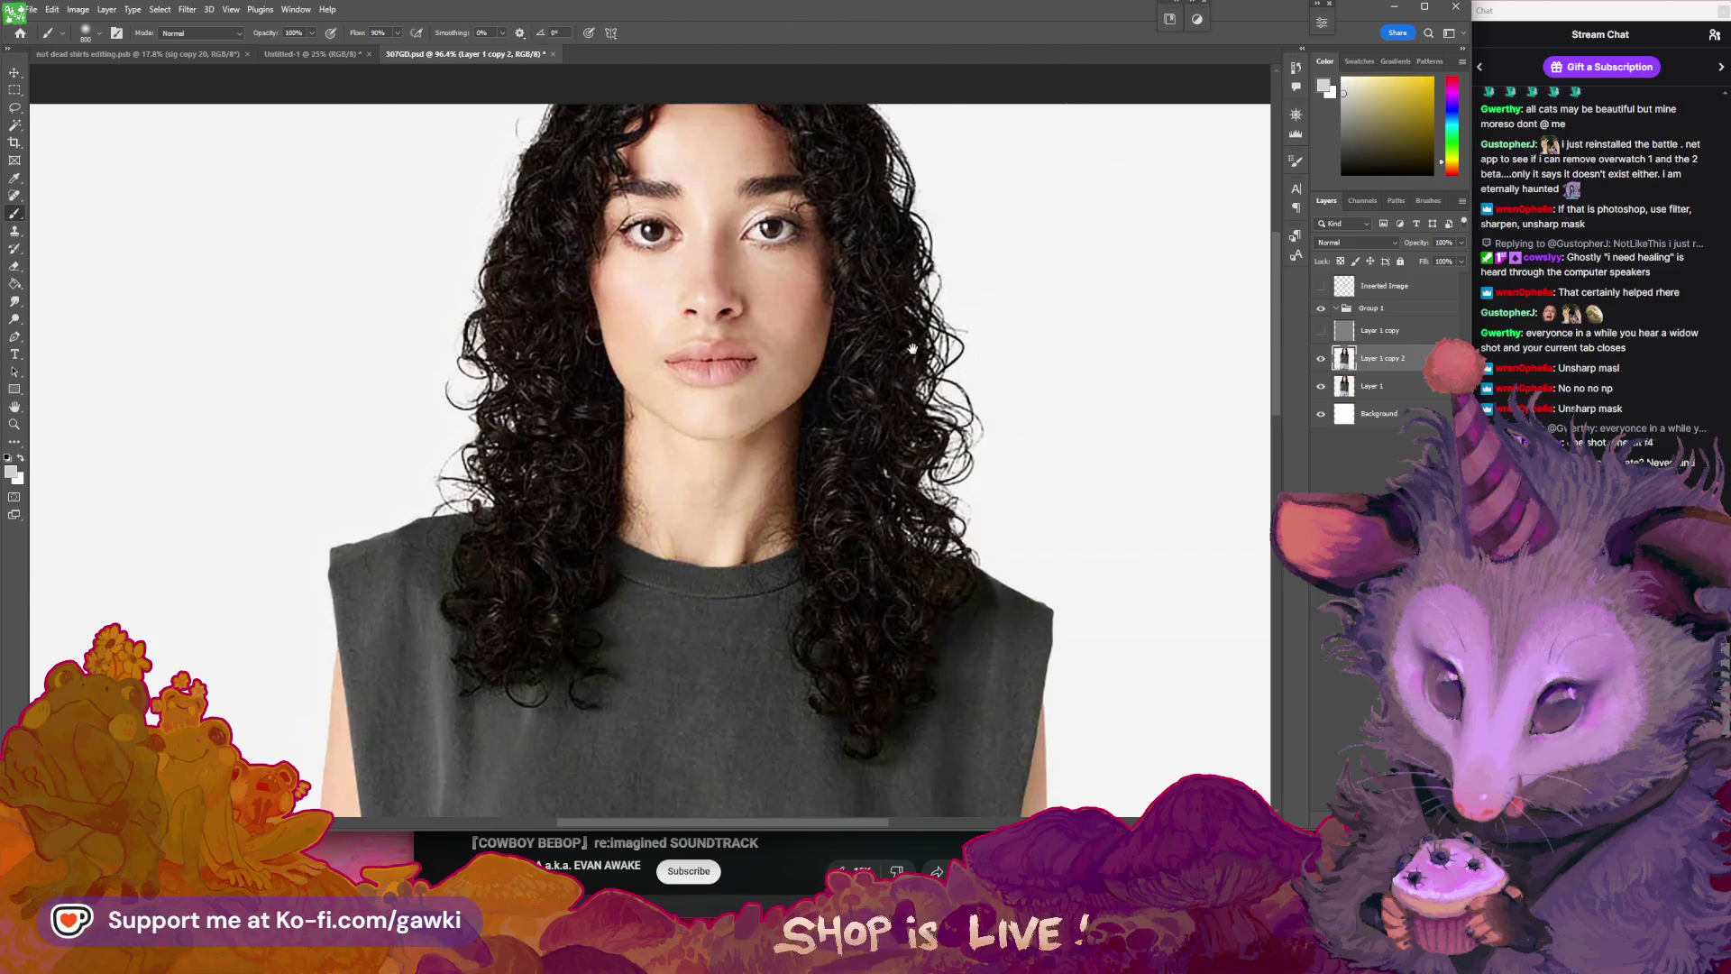
# - Pan down to the jeans, then stamp all visible layers into a new Layer 2
pyautogui.moveTo(913, 349); pyautogui.dragTo(868, 351)
pyautogui.scroll(-3, 867, 351)
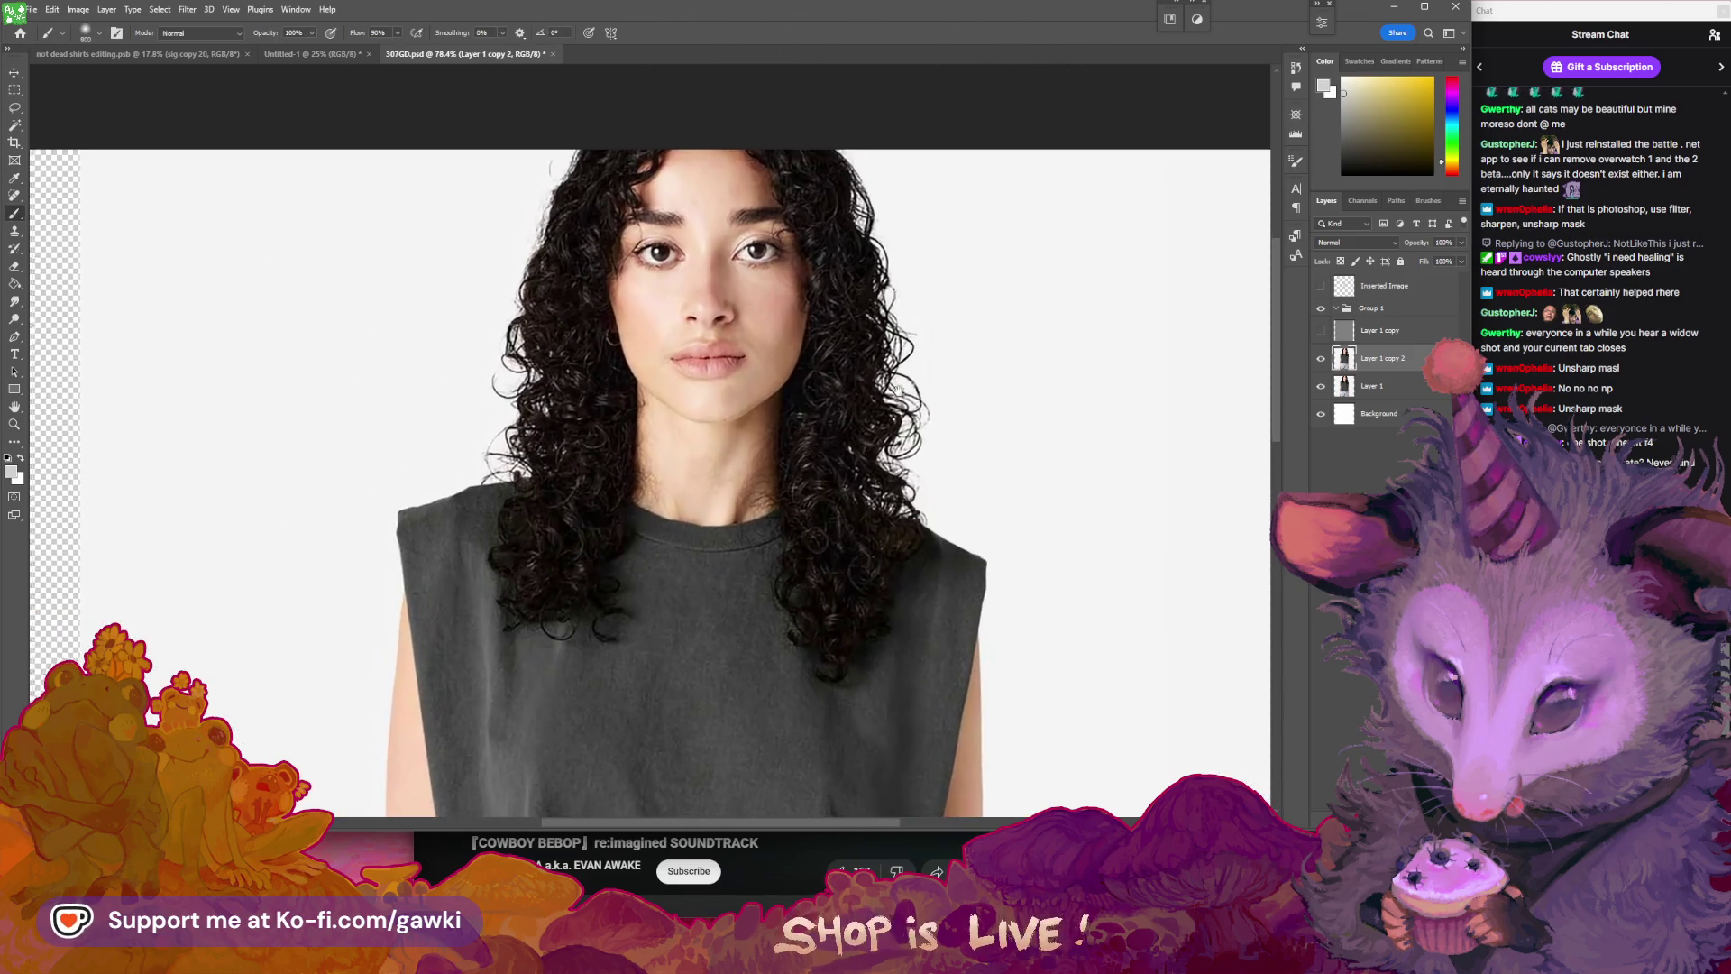
pyautogui.scroll(3, 857, 352)
pyautogui.moveTo(849, 336); pyautogui.dragTo(852, 386)
pyautogui.scroll(-2, 861, 384)
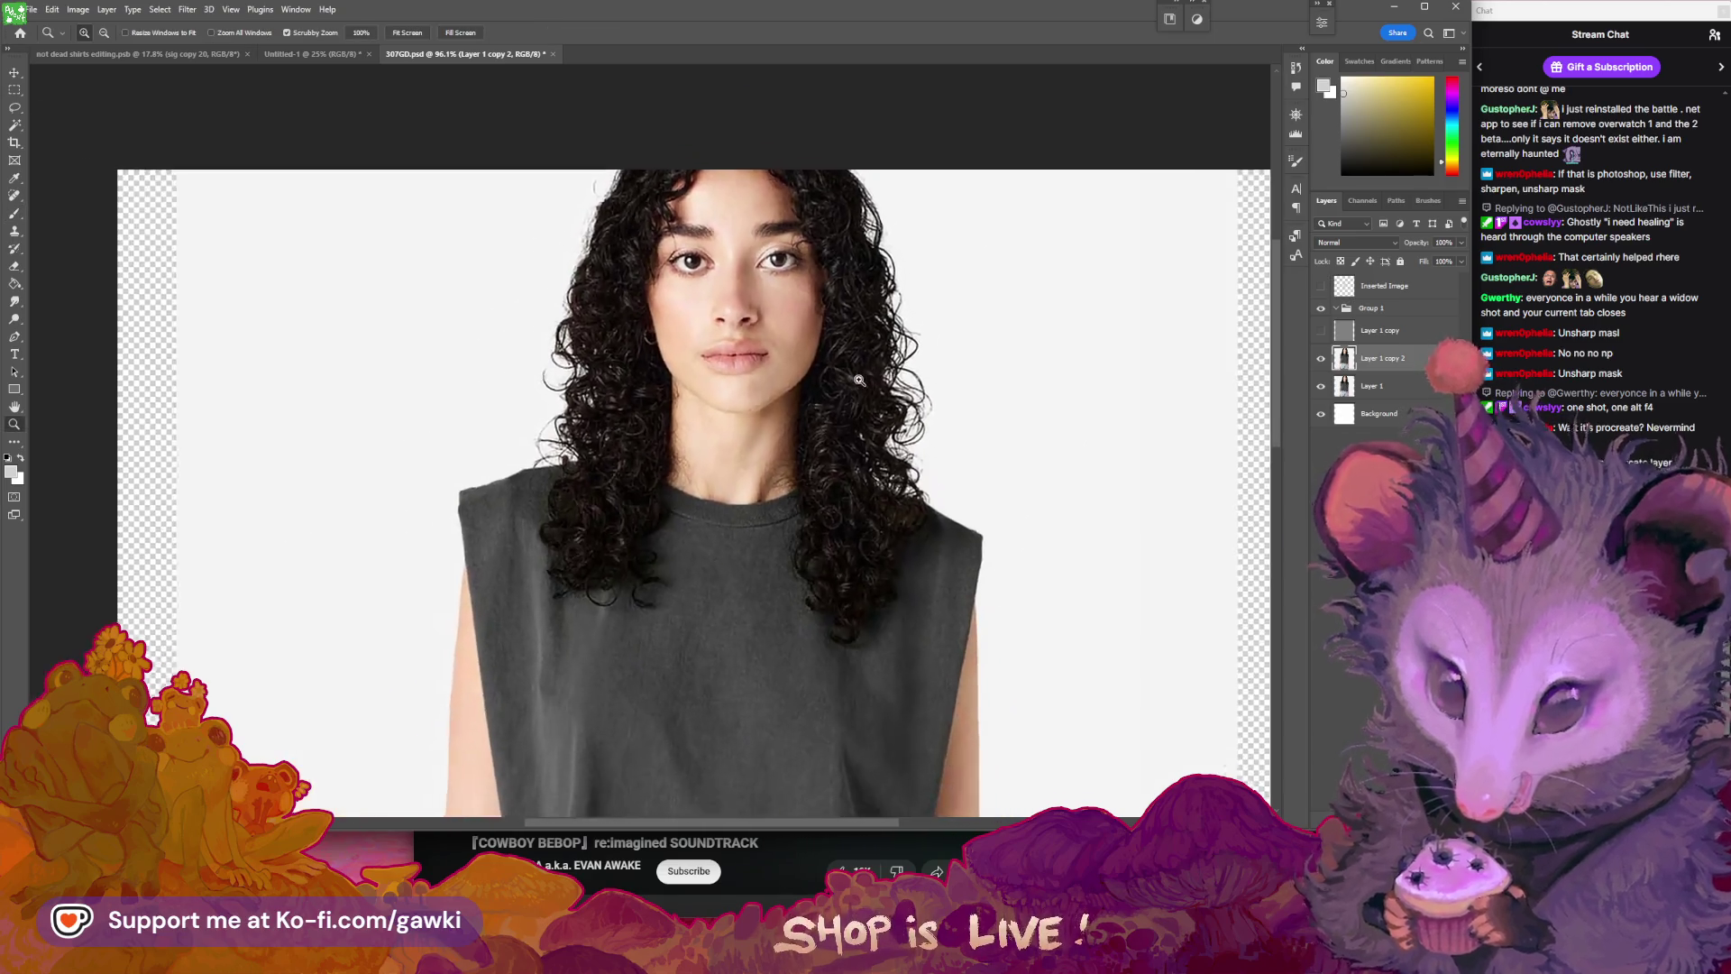
pyautogui.scroll(-3, 870, 388)
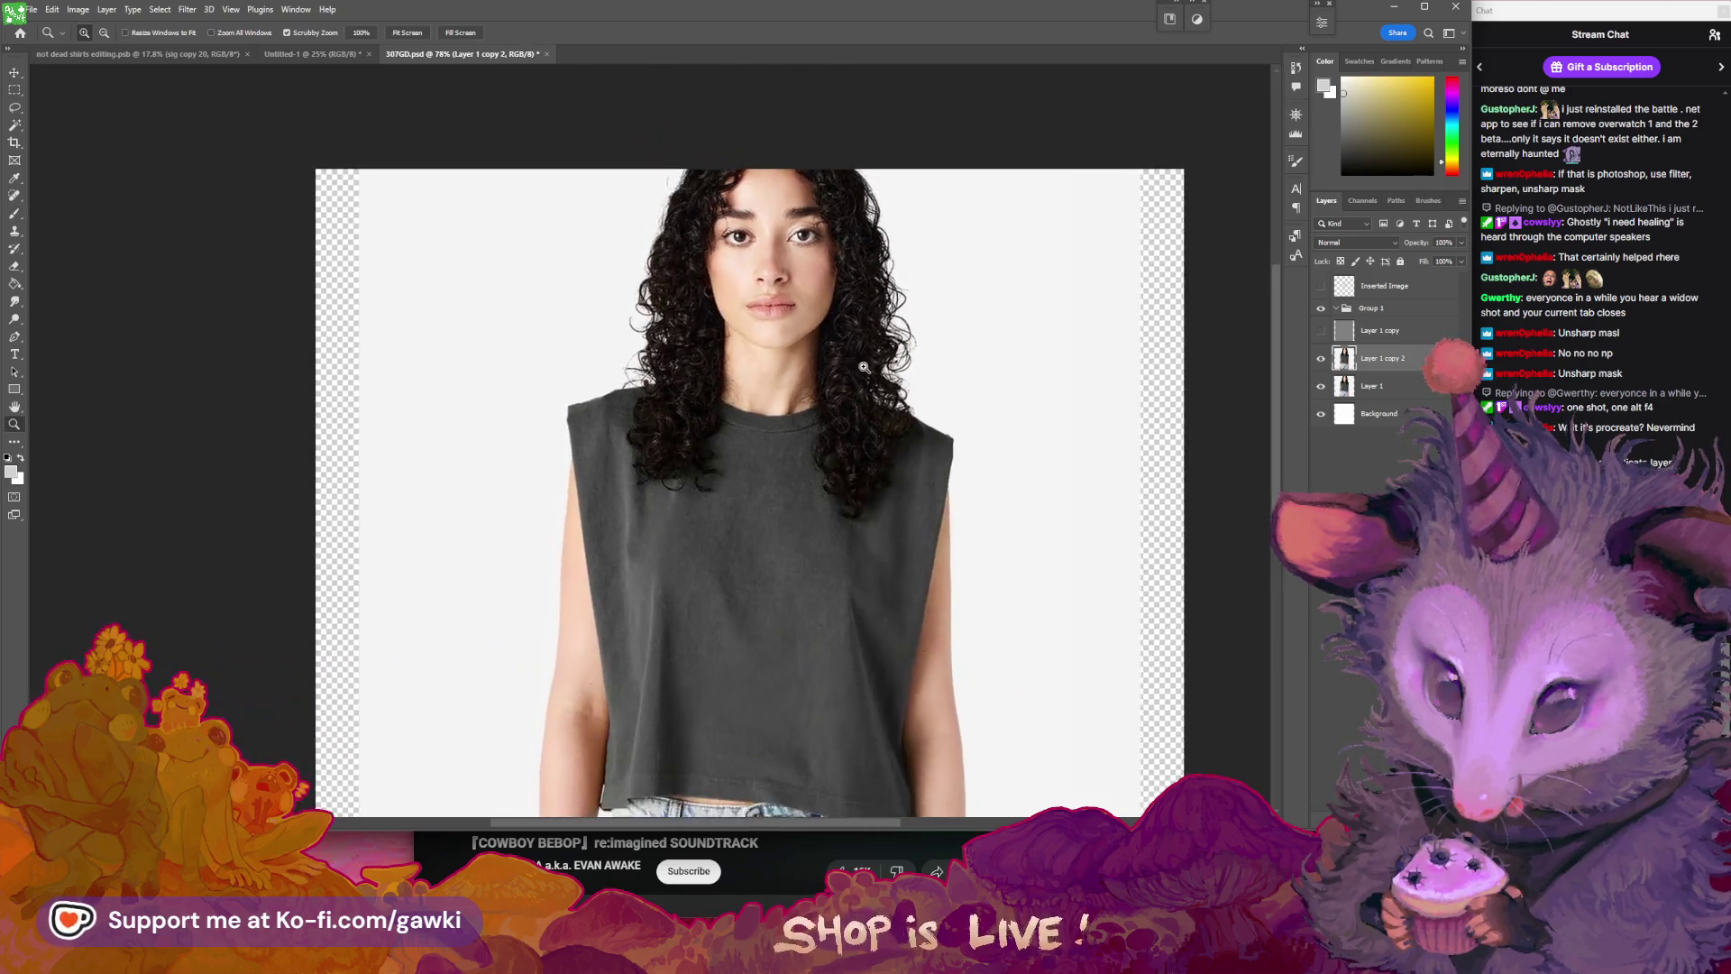
pyautogui.moveTo(879, 400); pyautogui.dragTo(872, 334)
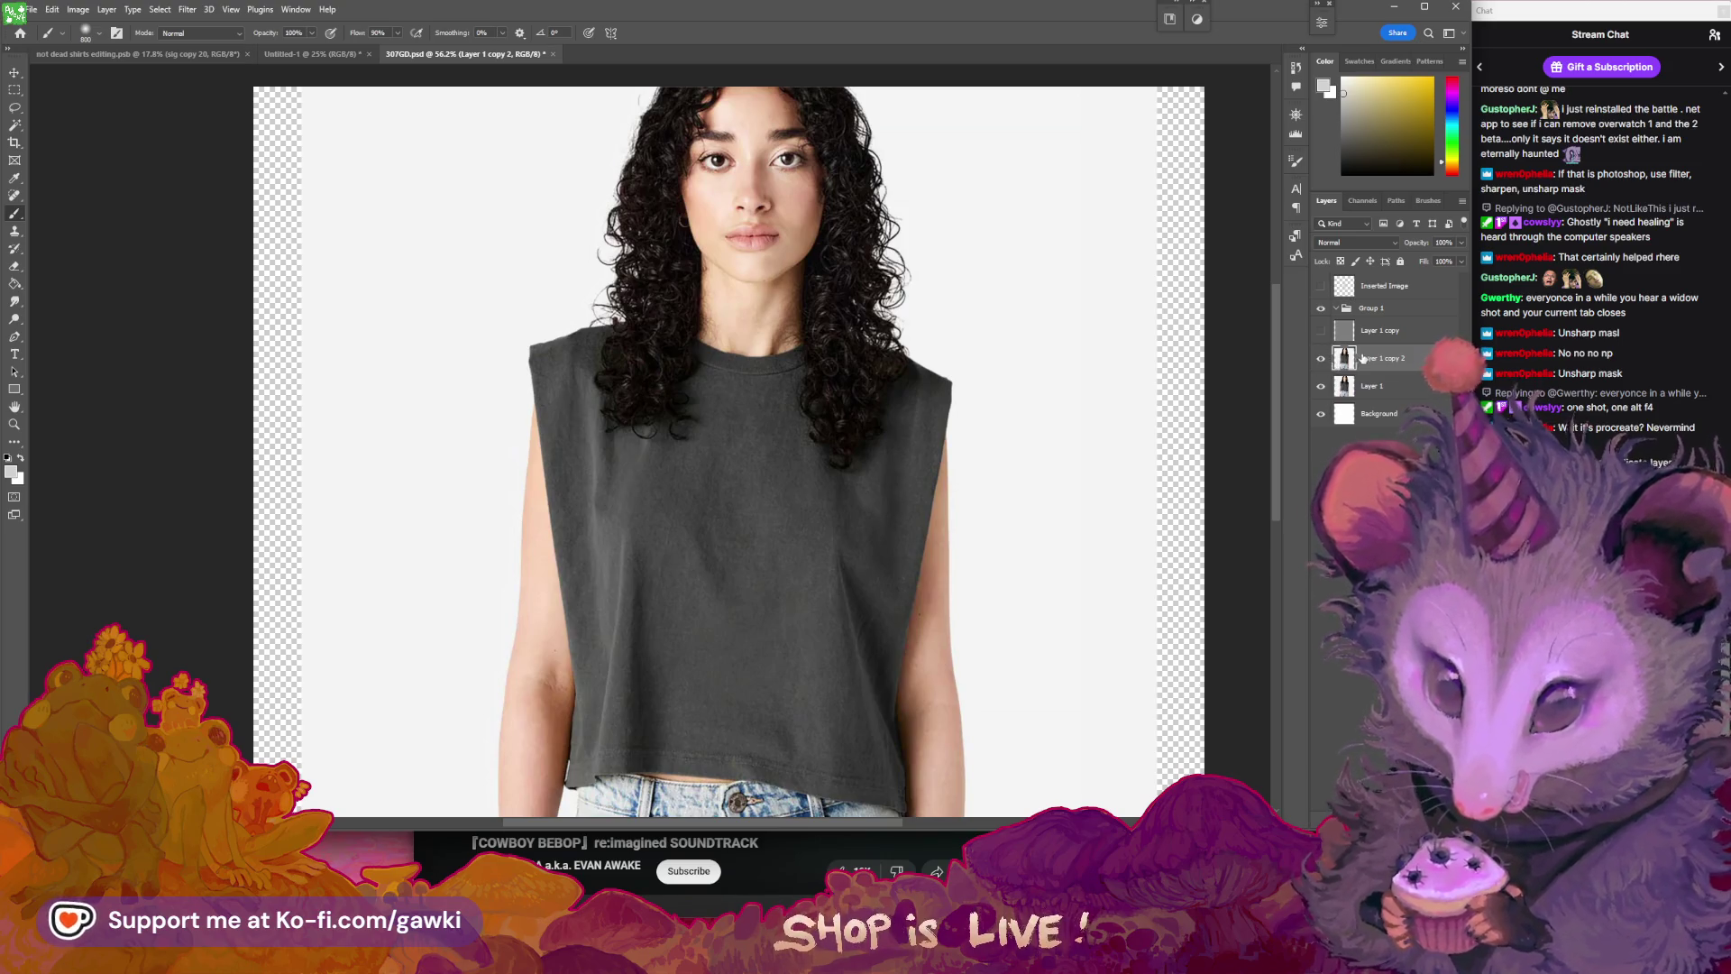
pyautogui.click(1345, 339)
pyautogui.hotkey('ctrl', 'shift', 'alt', 'e')
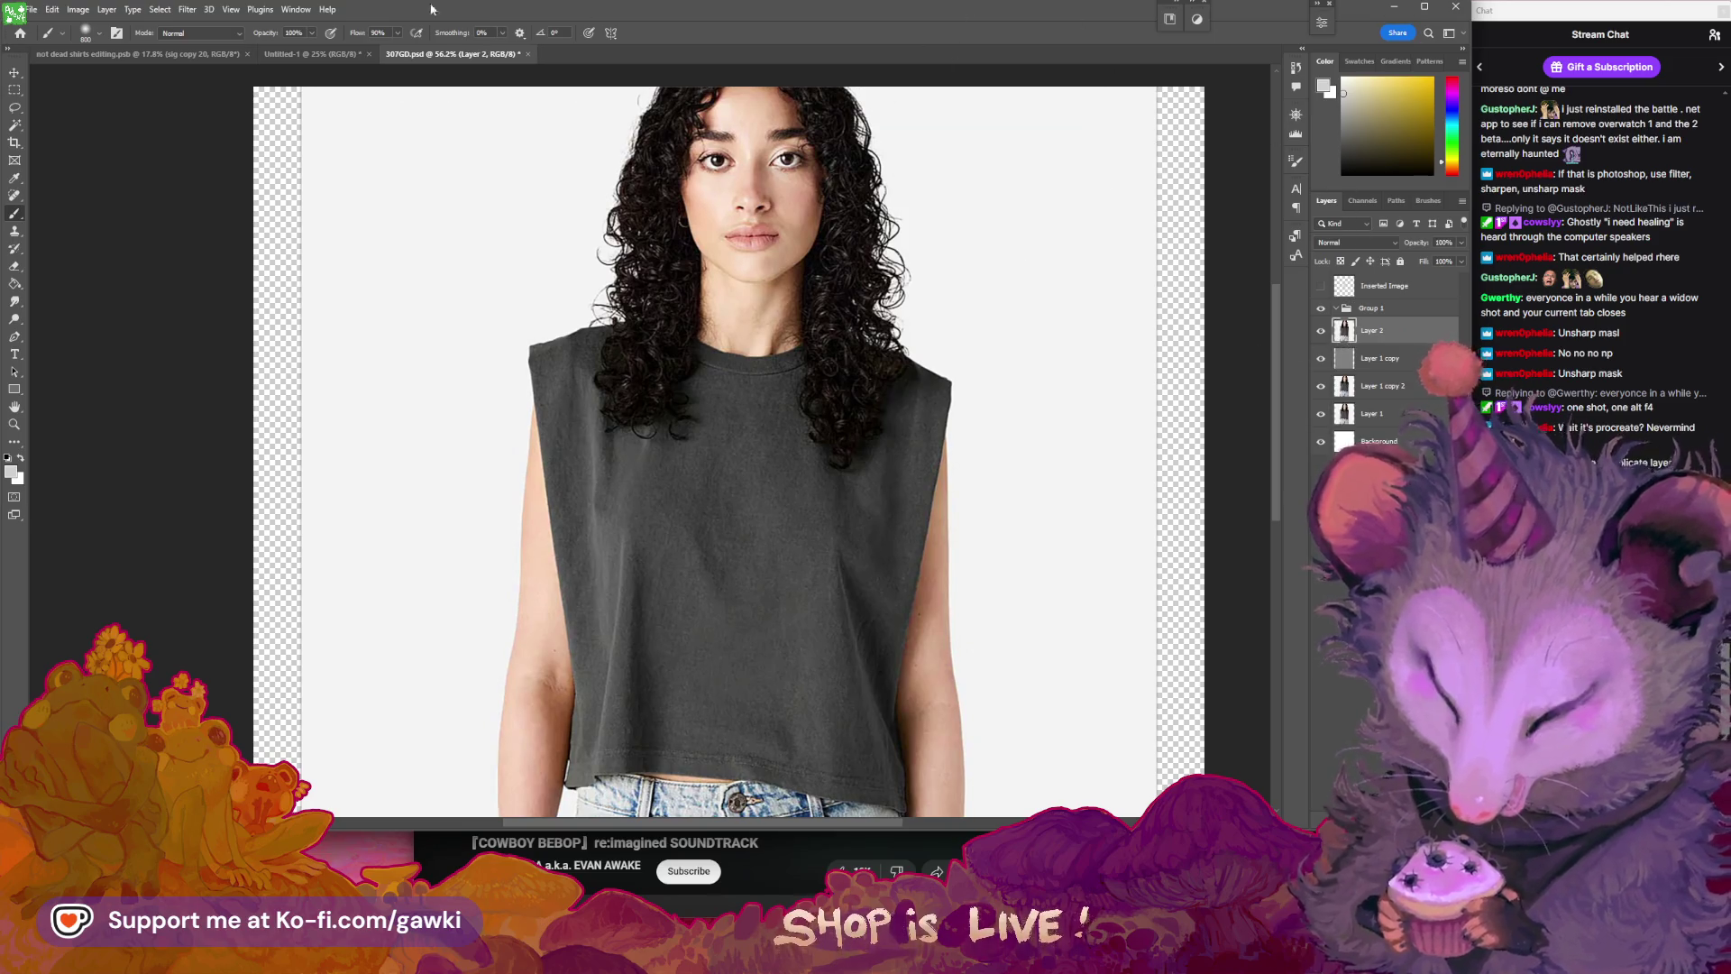
# - Sharpen Layer 2 with Unsharp Mask at Amount 50%, Radius 0.7 px, Threshold 0
pyautogui.click(189, 9)
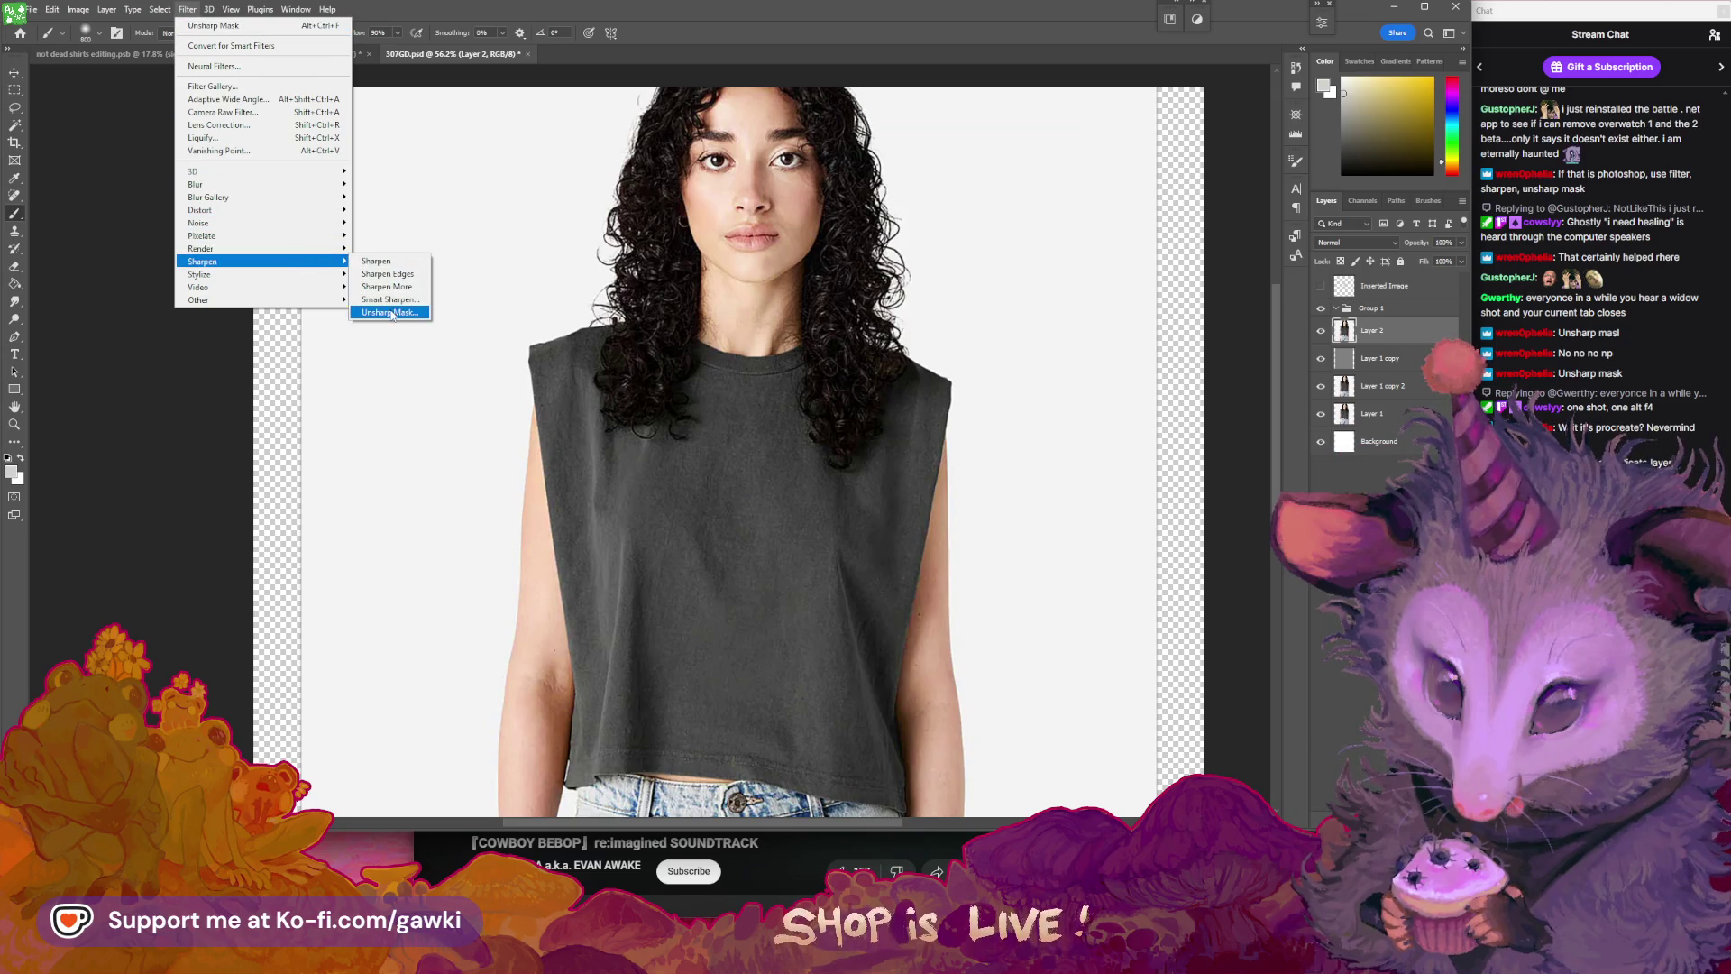
pyautogui.click(390, 312)
pyautogui.press('Tab')
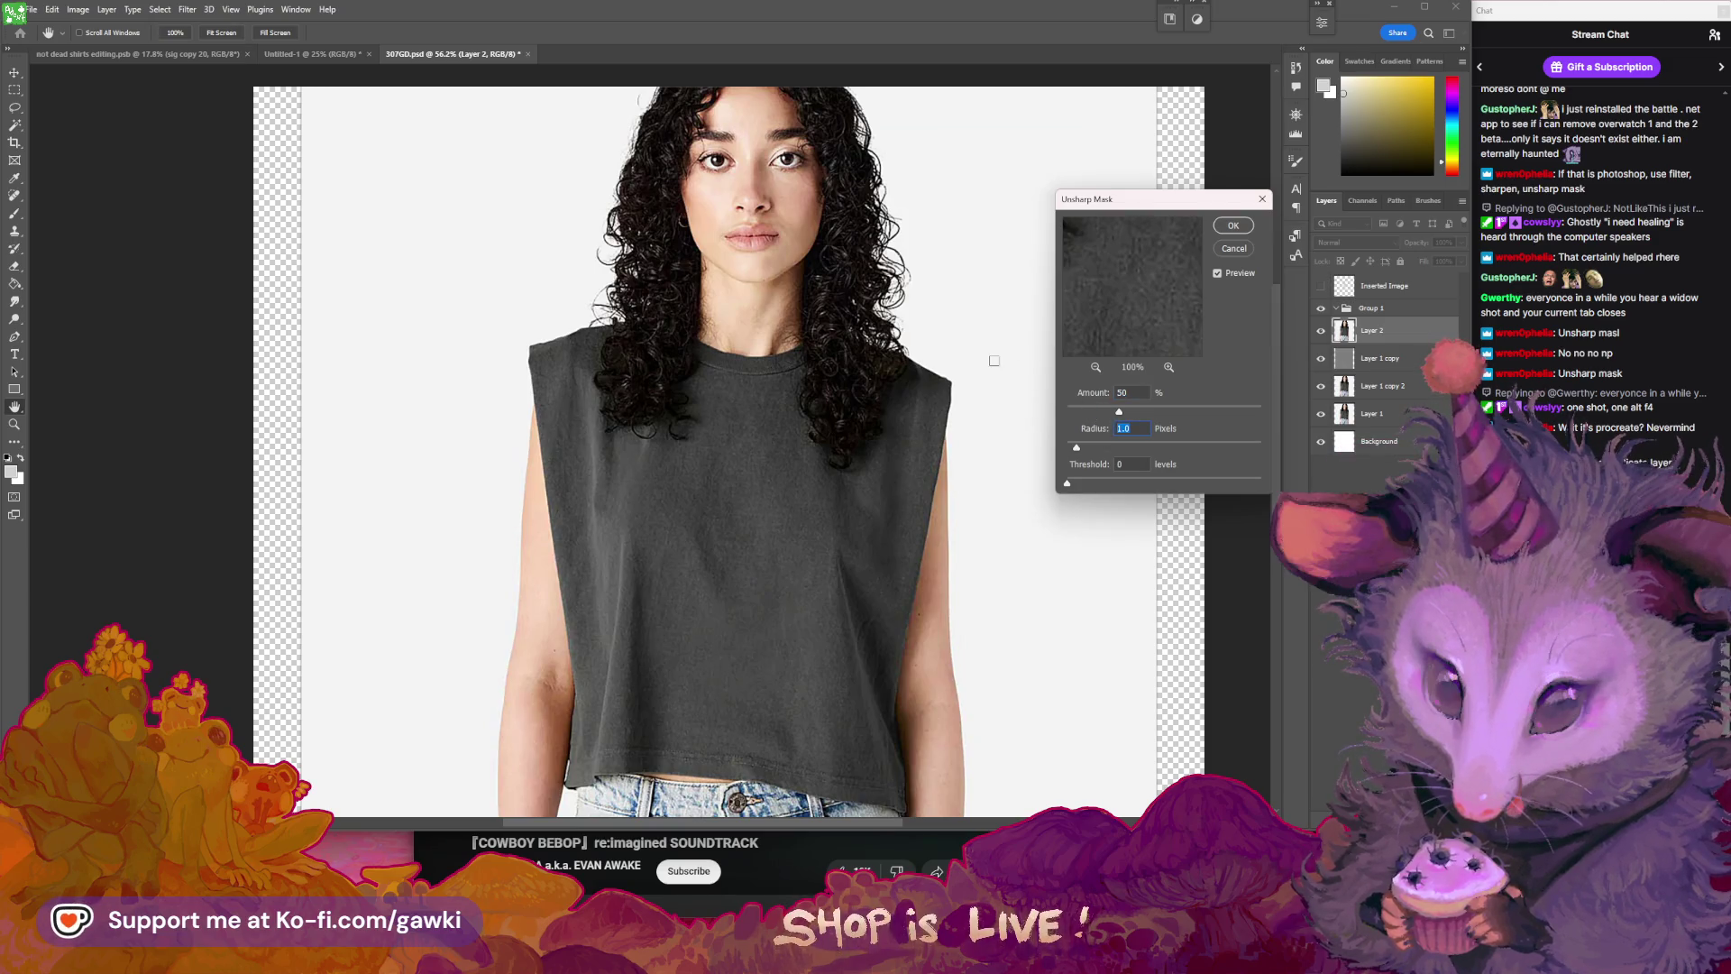
pyautogui.press('Down')
pyautogui.press('Down')
pyautogui.press('Down')
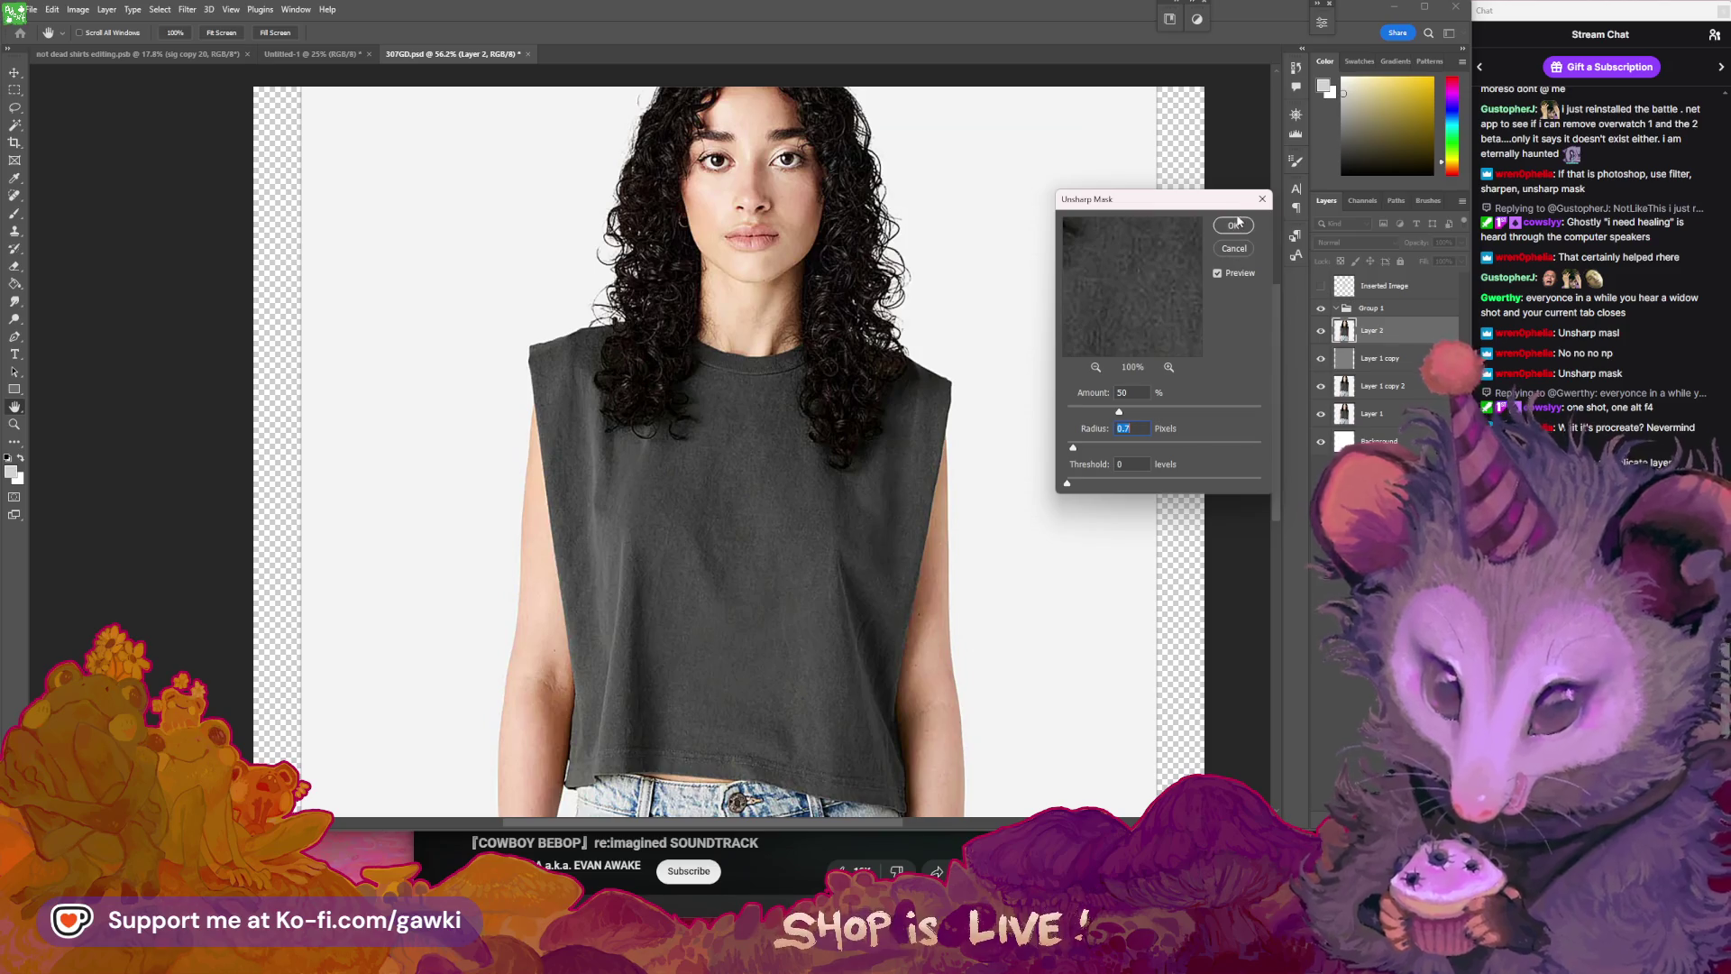
pyautogui.press('Return')
pyautogui.moveTo(987, 263); pyautogui.dragTo(1004, 347)
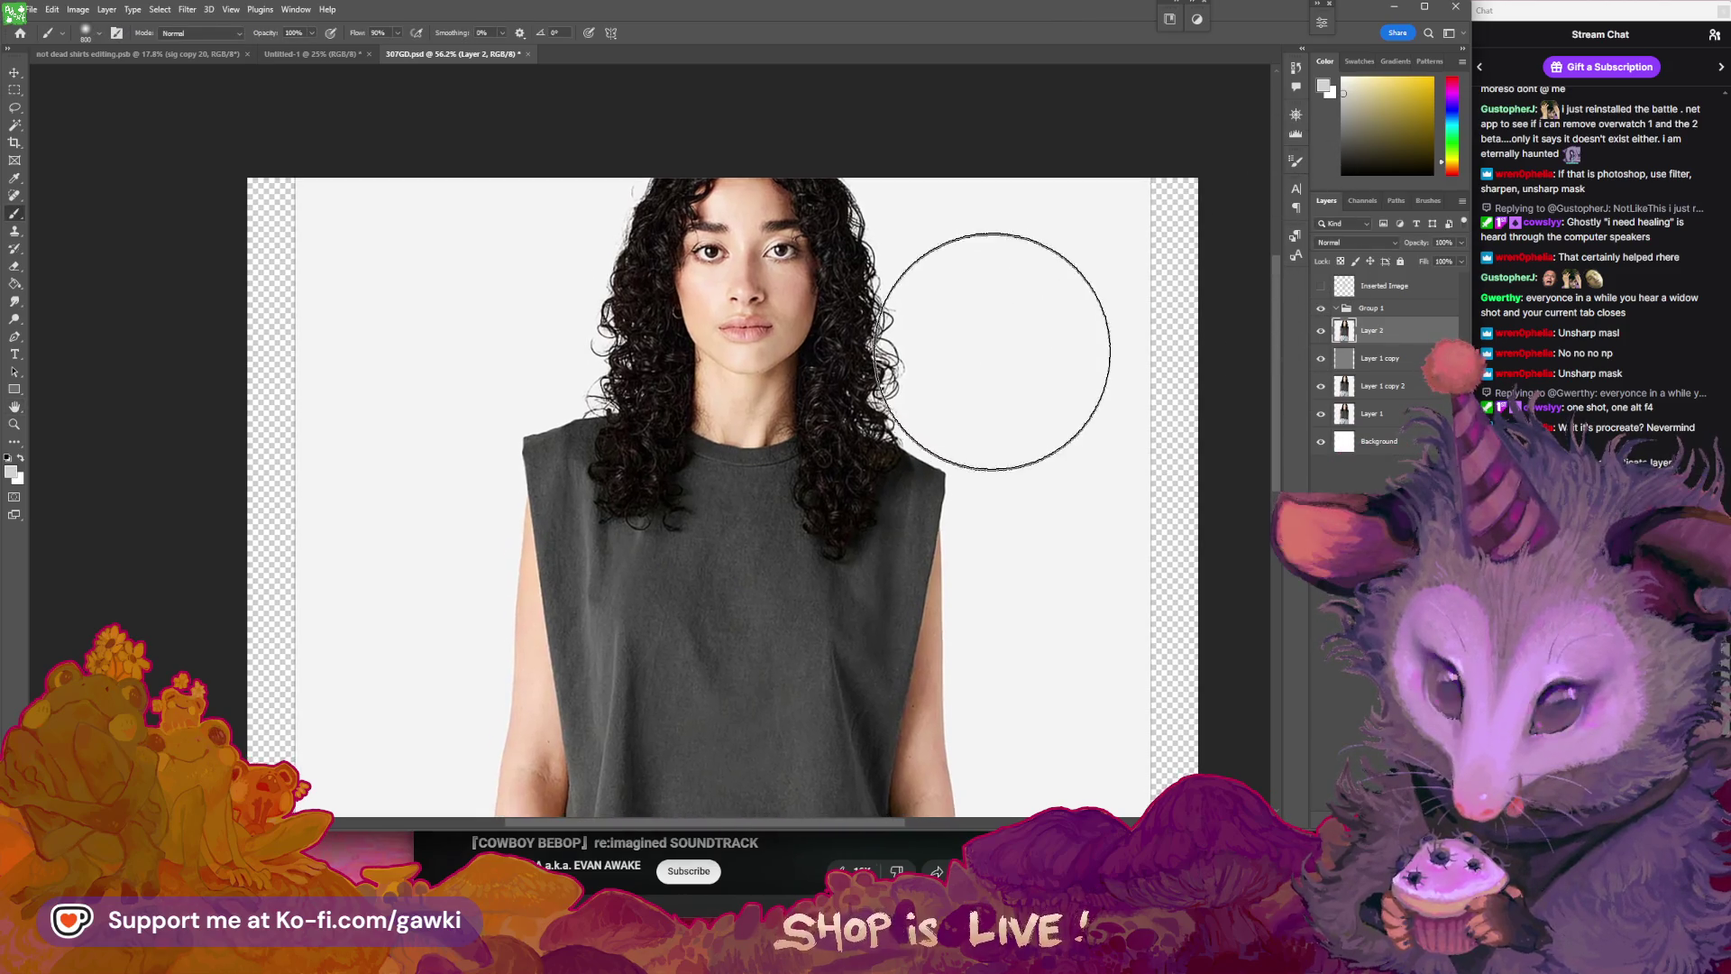
# - Zoom in and out over the face and shirt to inspect the sharpening
pyautogui.moveTo(802, 271); pyautogui.dragTo(851, 273)
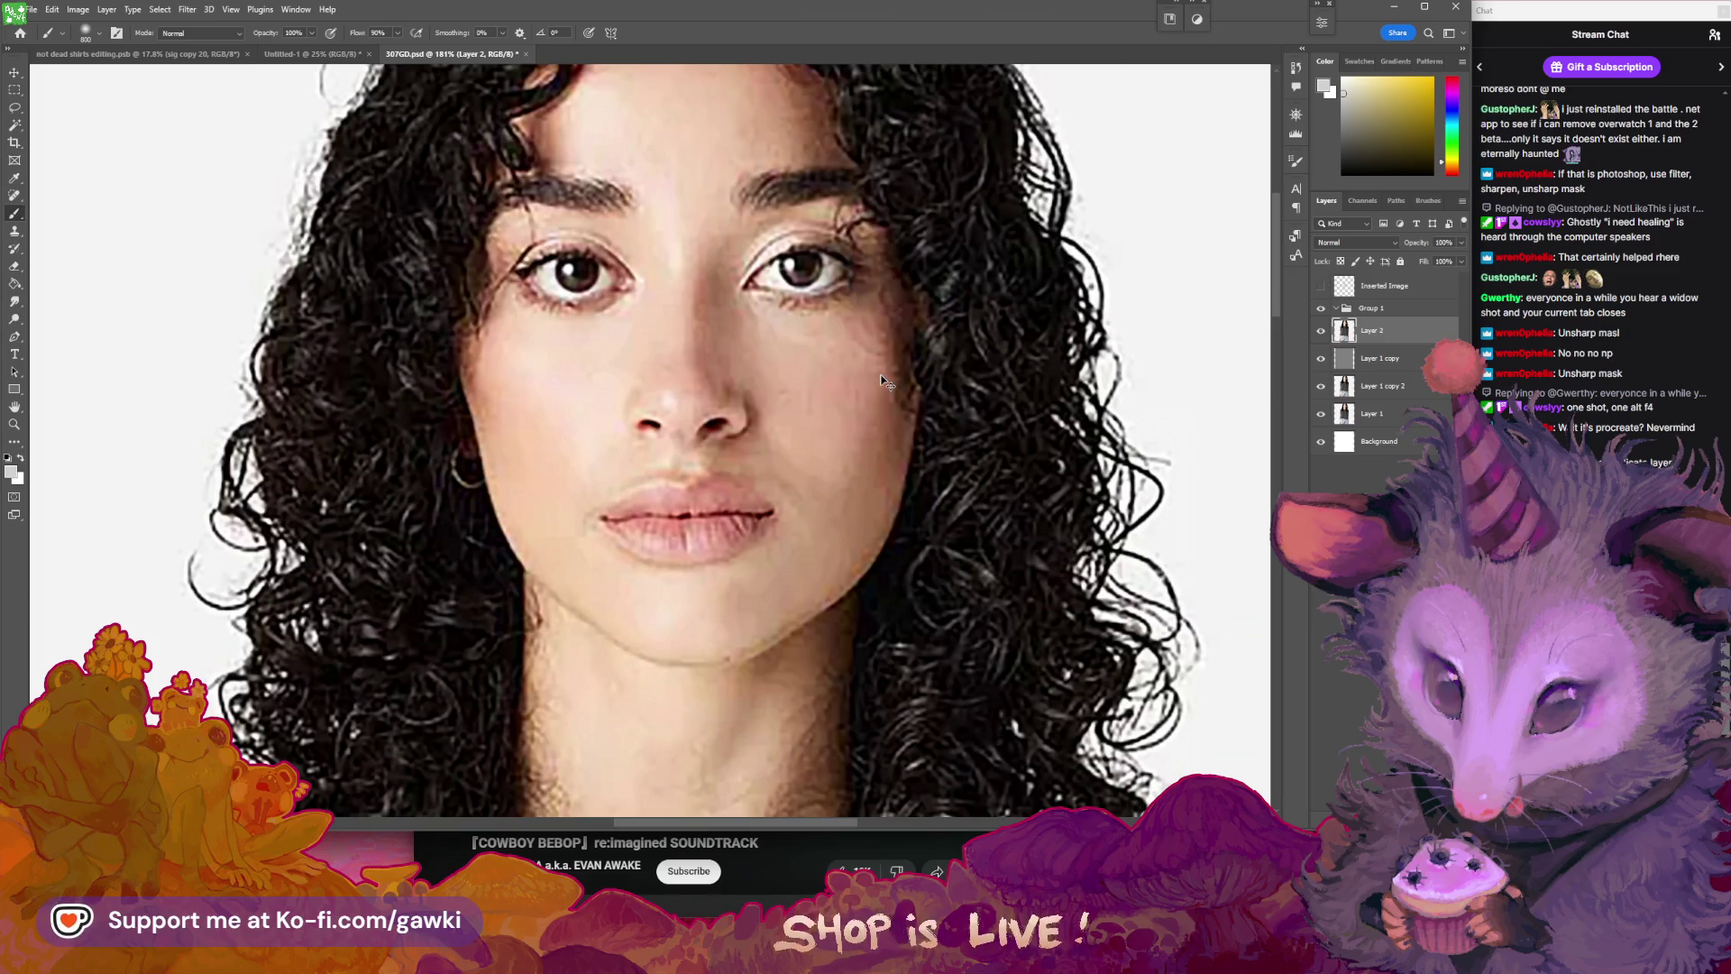
pyautogui.moveTo(879, 377)
pyautogui.mouseDown()
pyautogui.moveTo(828, 326)
pyautogui.moveTo(910, 211)
pyautogui.moveTo(901, 127)
pyautogui.moveTo(1097, 379)
pyautogui.moveTo(1025, 348)
pyautogui.moveTo(927, 569)
pyautogui.mouseUp()
pyautogui.scroll(-5, 802, 289)
pyautogui.scroll(5, 927, 541)
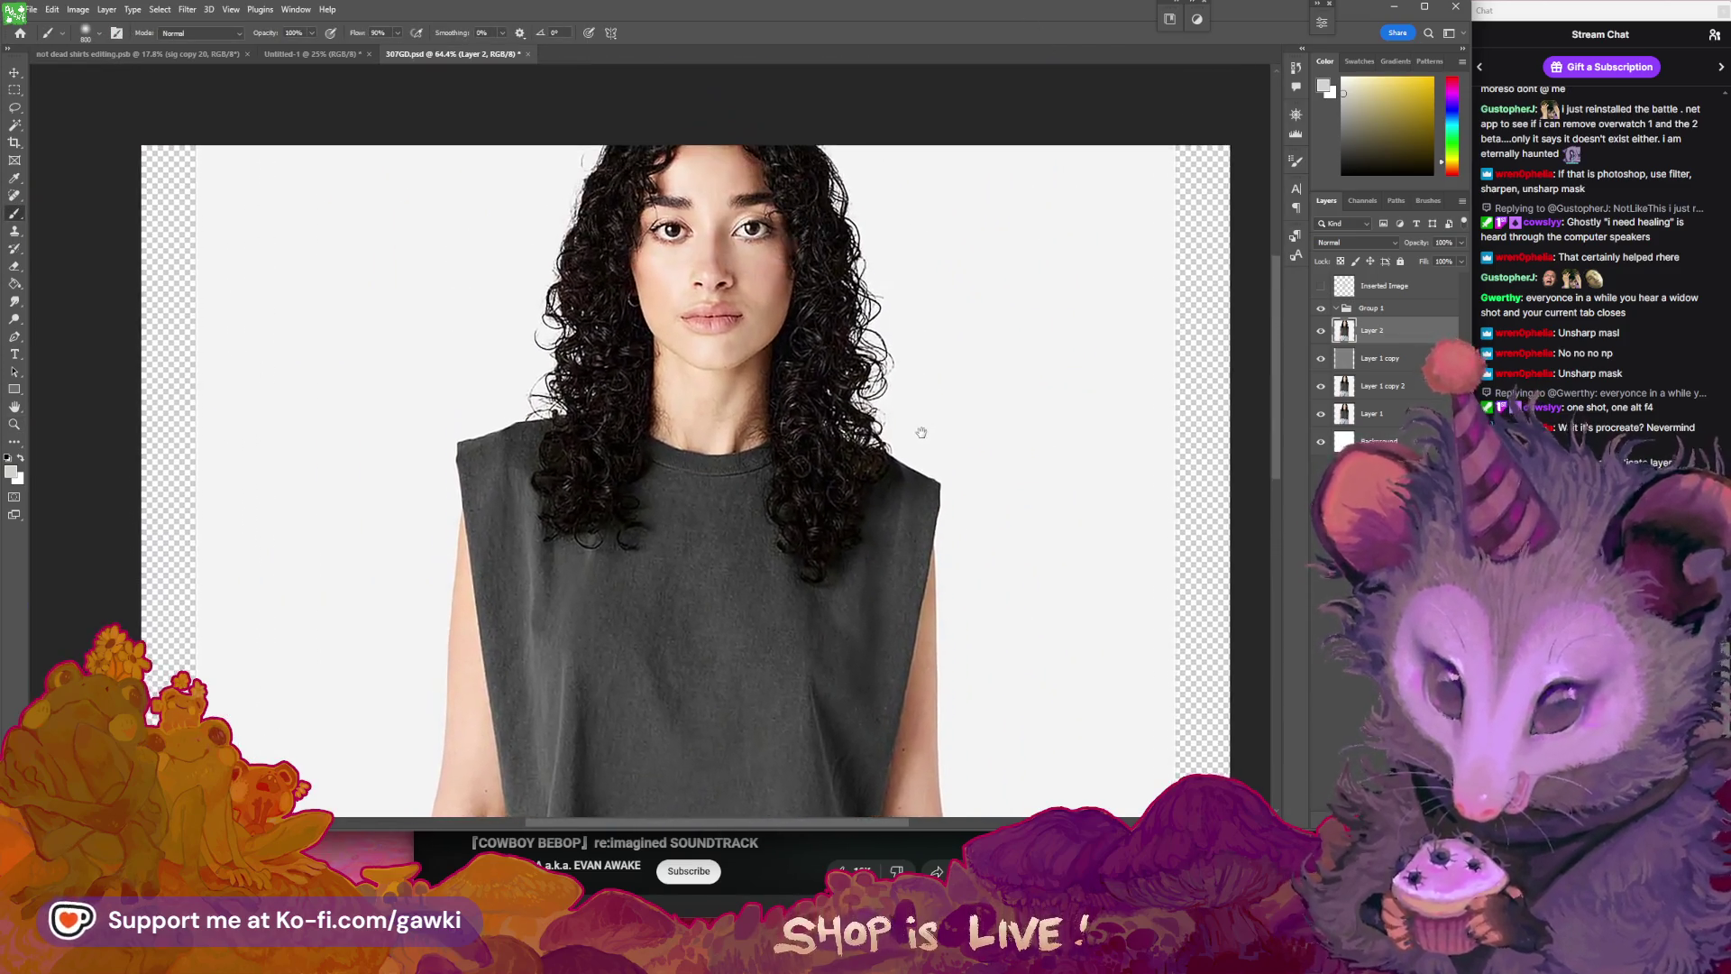
pyautogui.moveTo(929, 429); pyautogui.dragTo(937, 397)
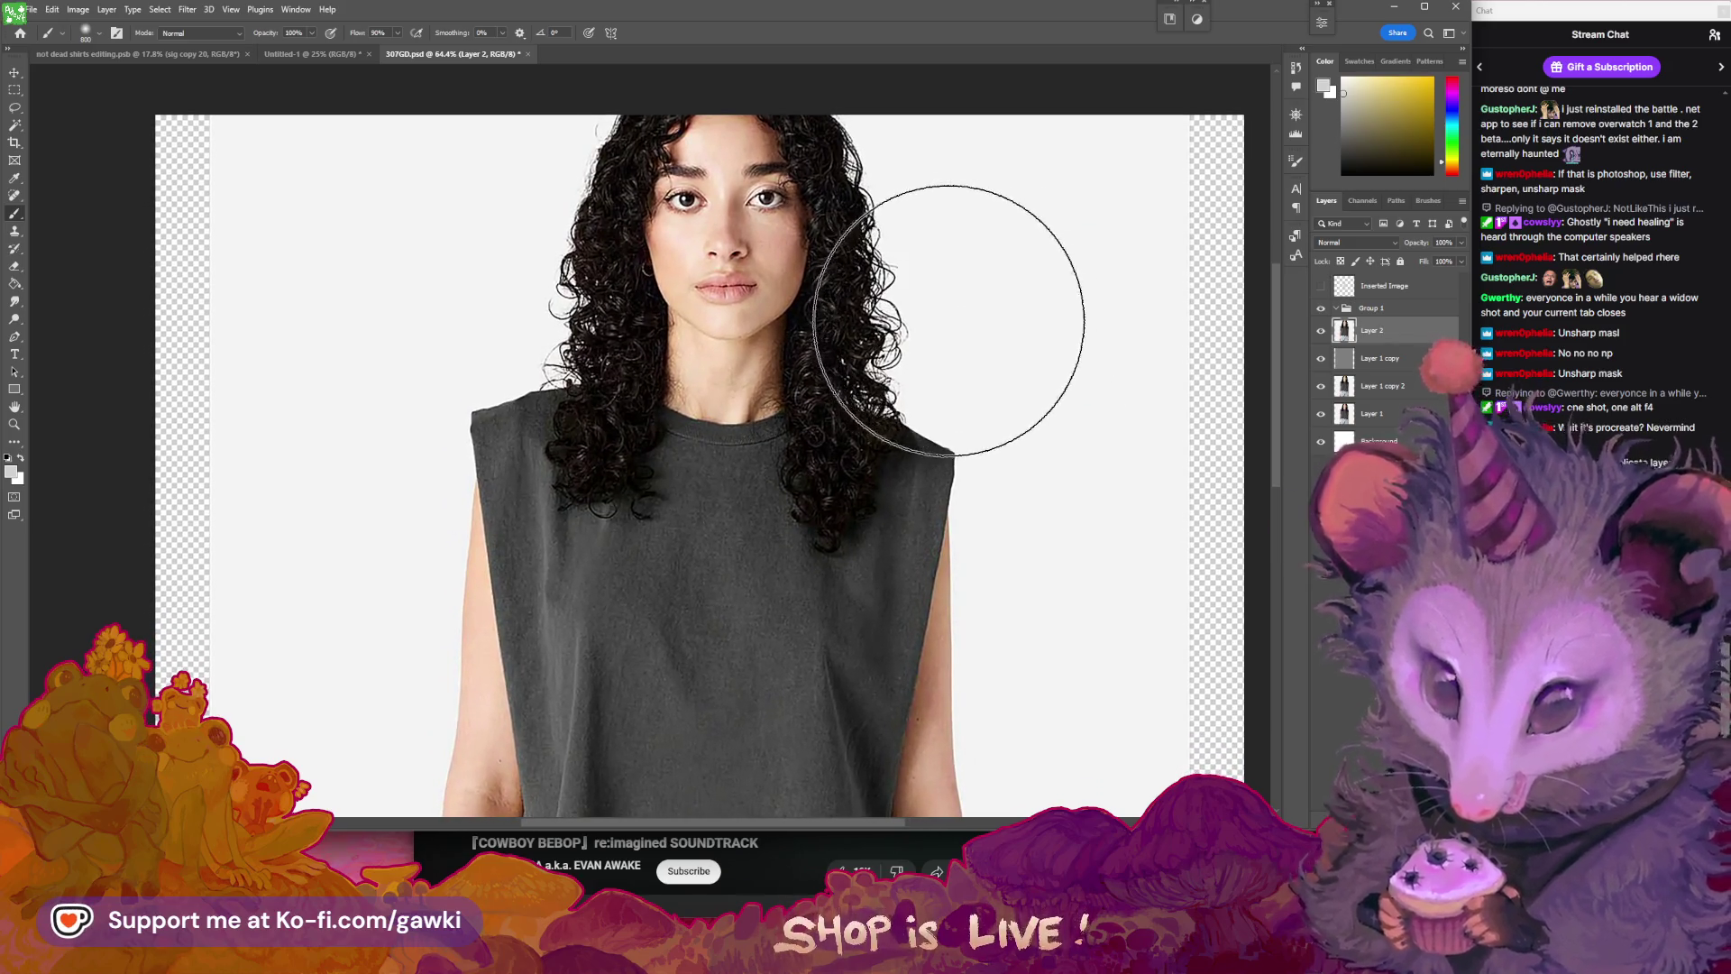
pyautogui.moveTo(975, 414)
pyautogui.mouseDown()
pyautogui.moveTo(958, 397)
pyautogui.moveTo(960, 445)
pyautogui.mouseUp()
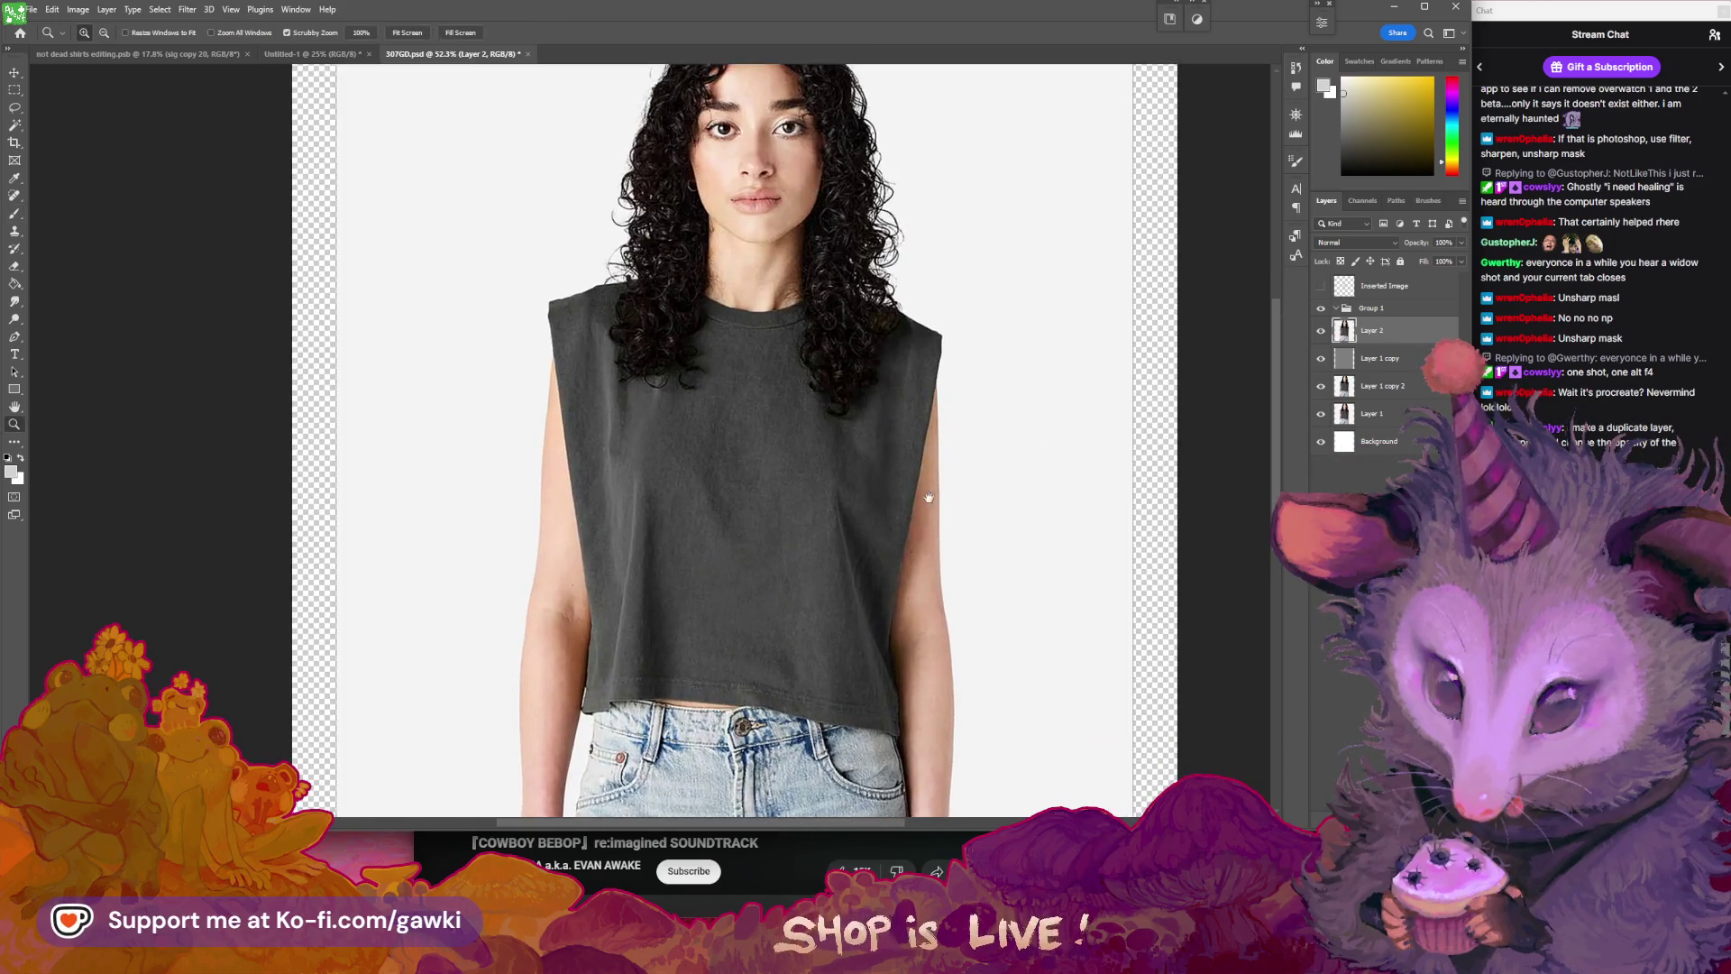
pyautogui.moveTo(975, 379); pyautogui.dragTo(992, 390)
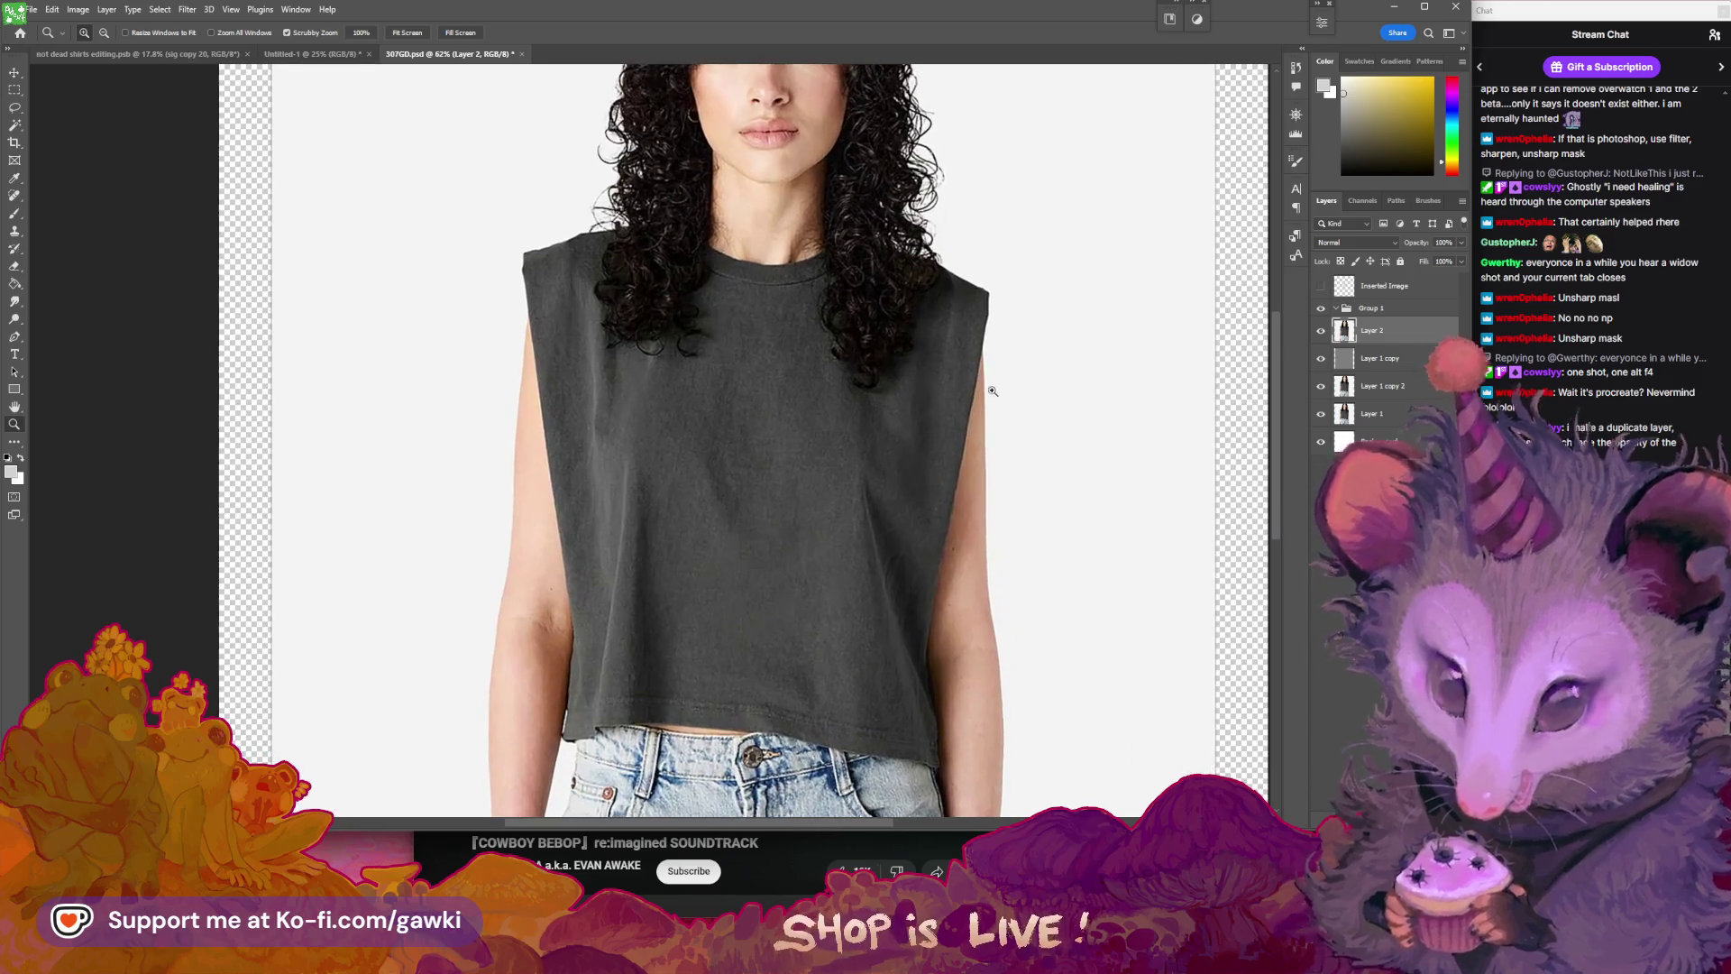
pyautogui.moveTo(984, 450); pyautogui.dragTo(972, 427)
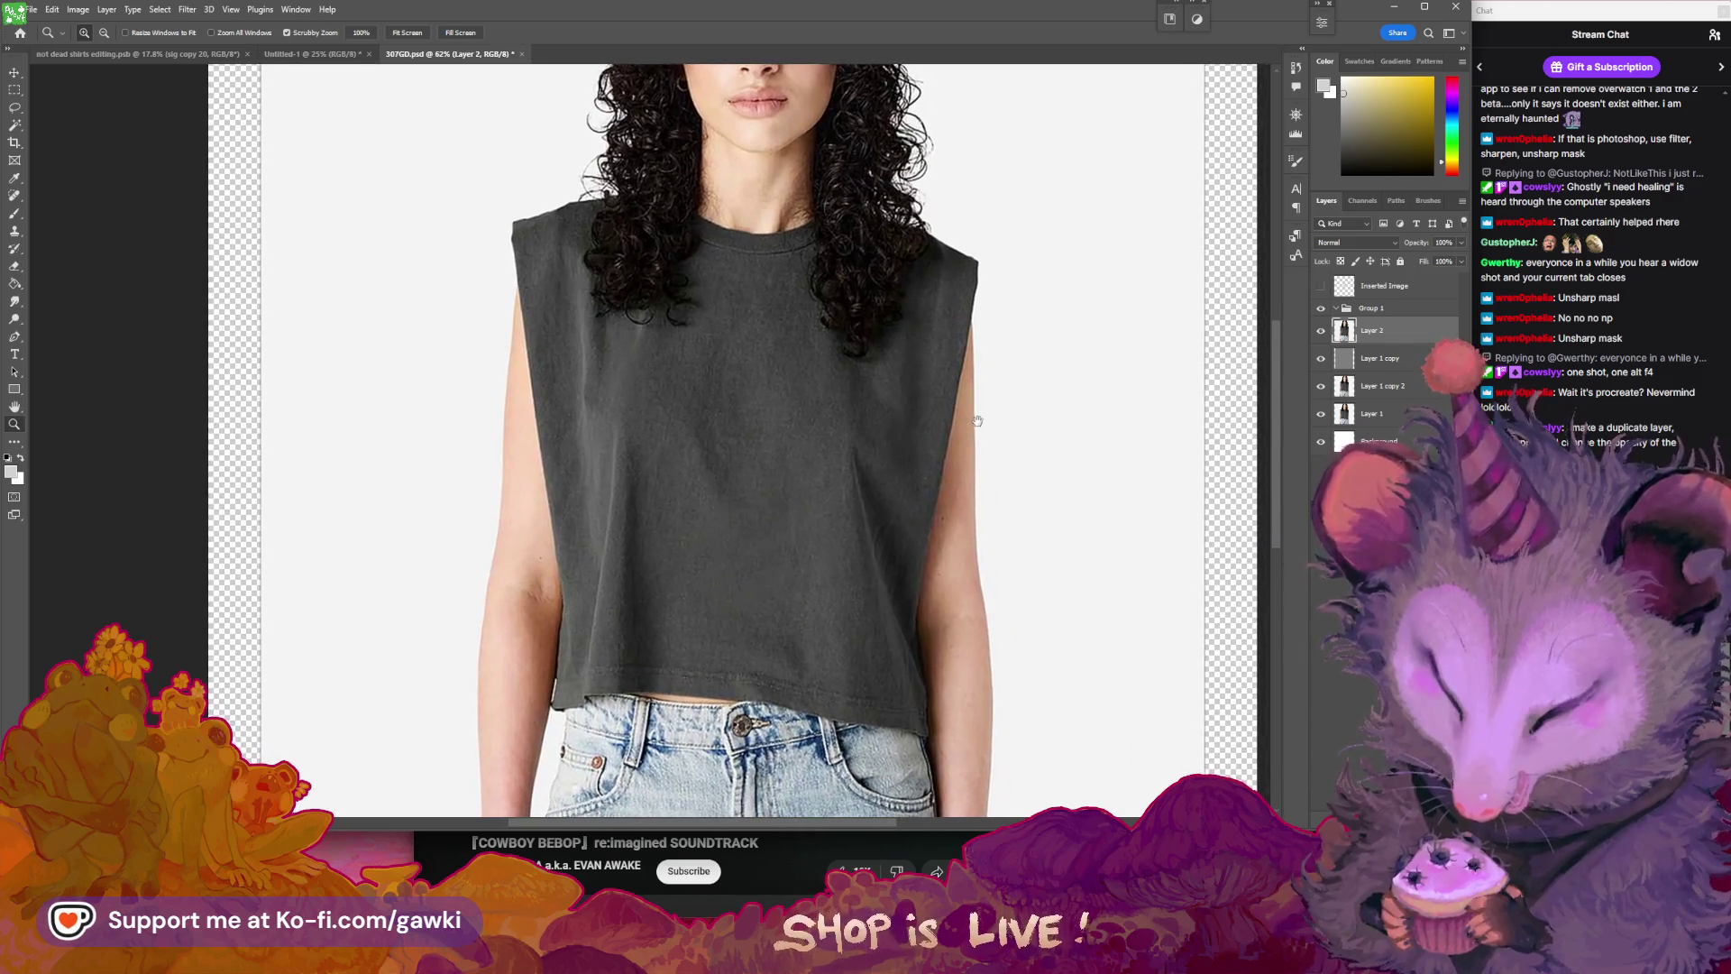
# - Toggle Layer 2 off and on to compare before and after sharpening, checking face detail
pyautogui.click(1321, 331)
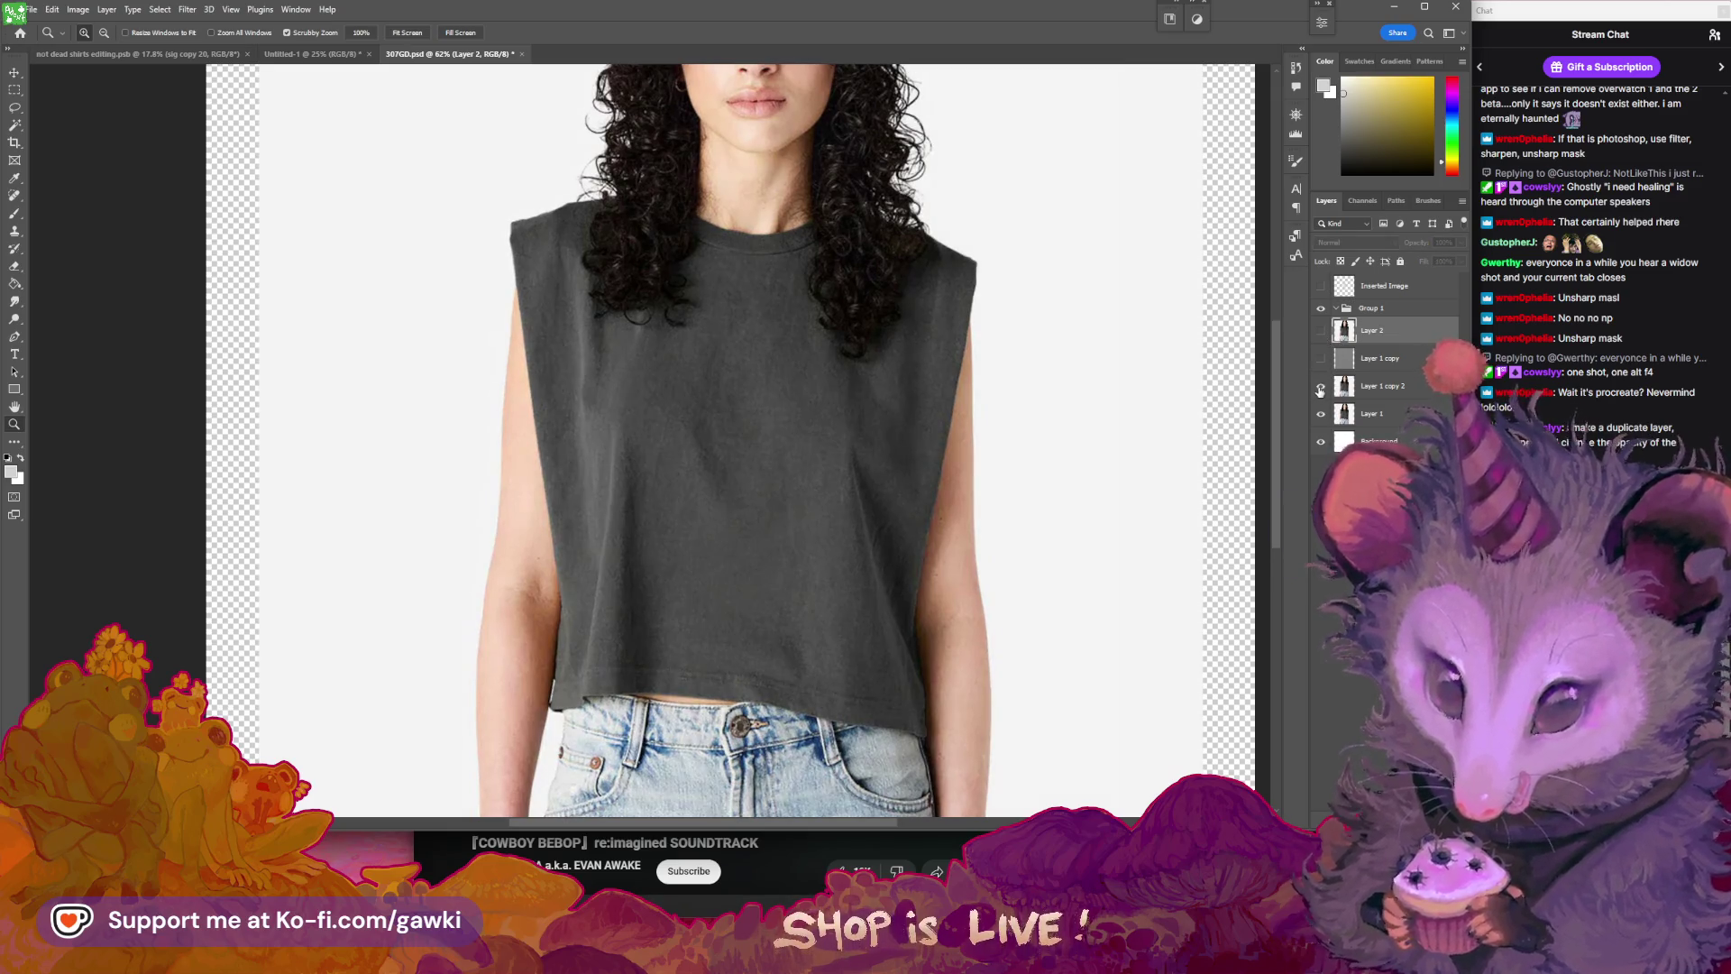
pyautogui.click(1320, 331)
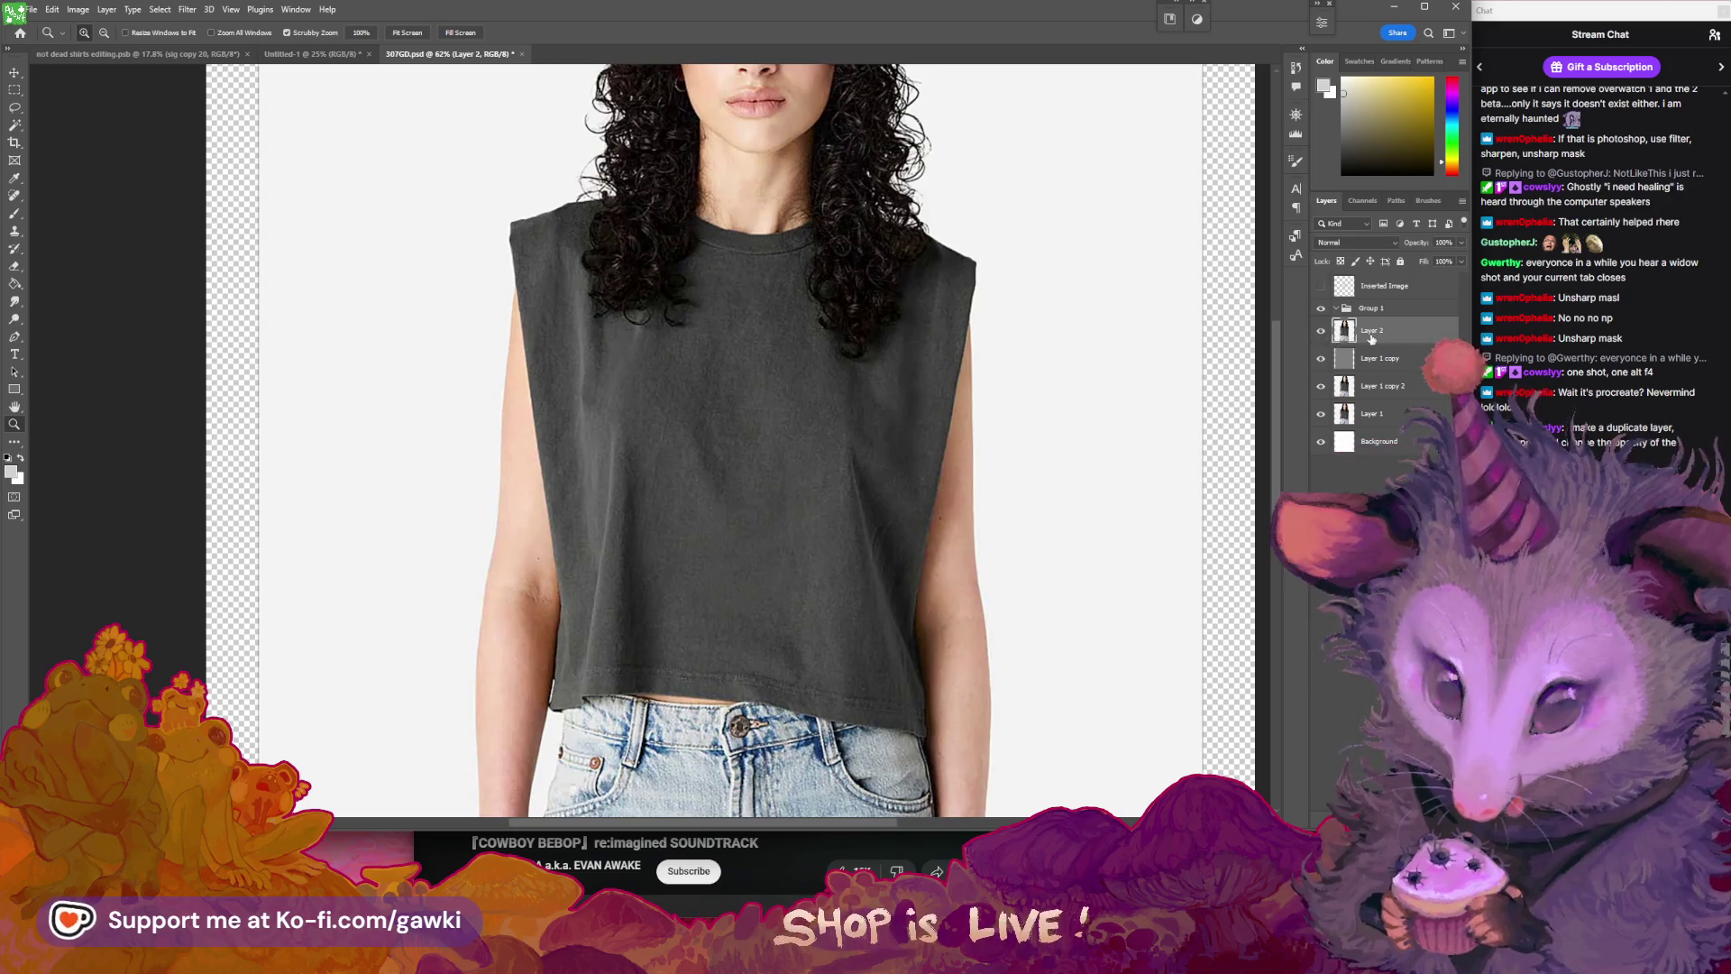
pyautogui.scroll(-2, 906, 451)
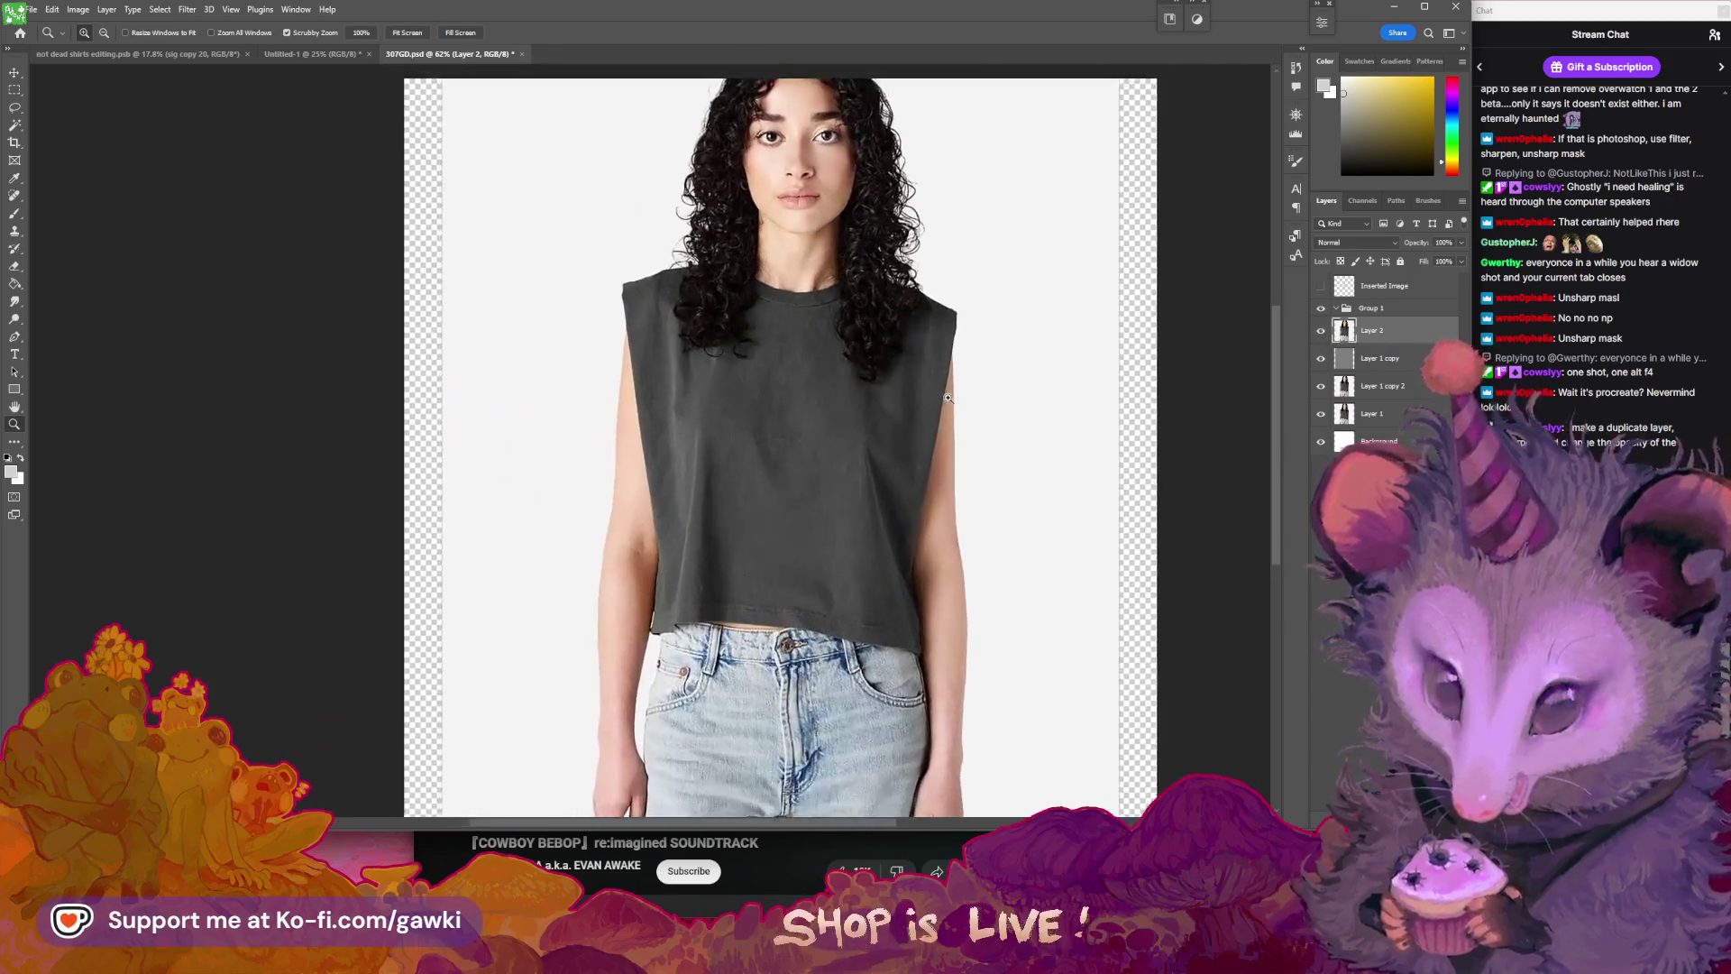
pyautogui.scroll(1, 929, 423)
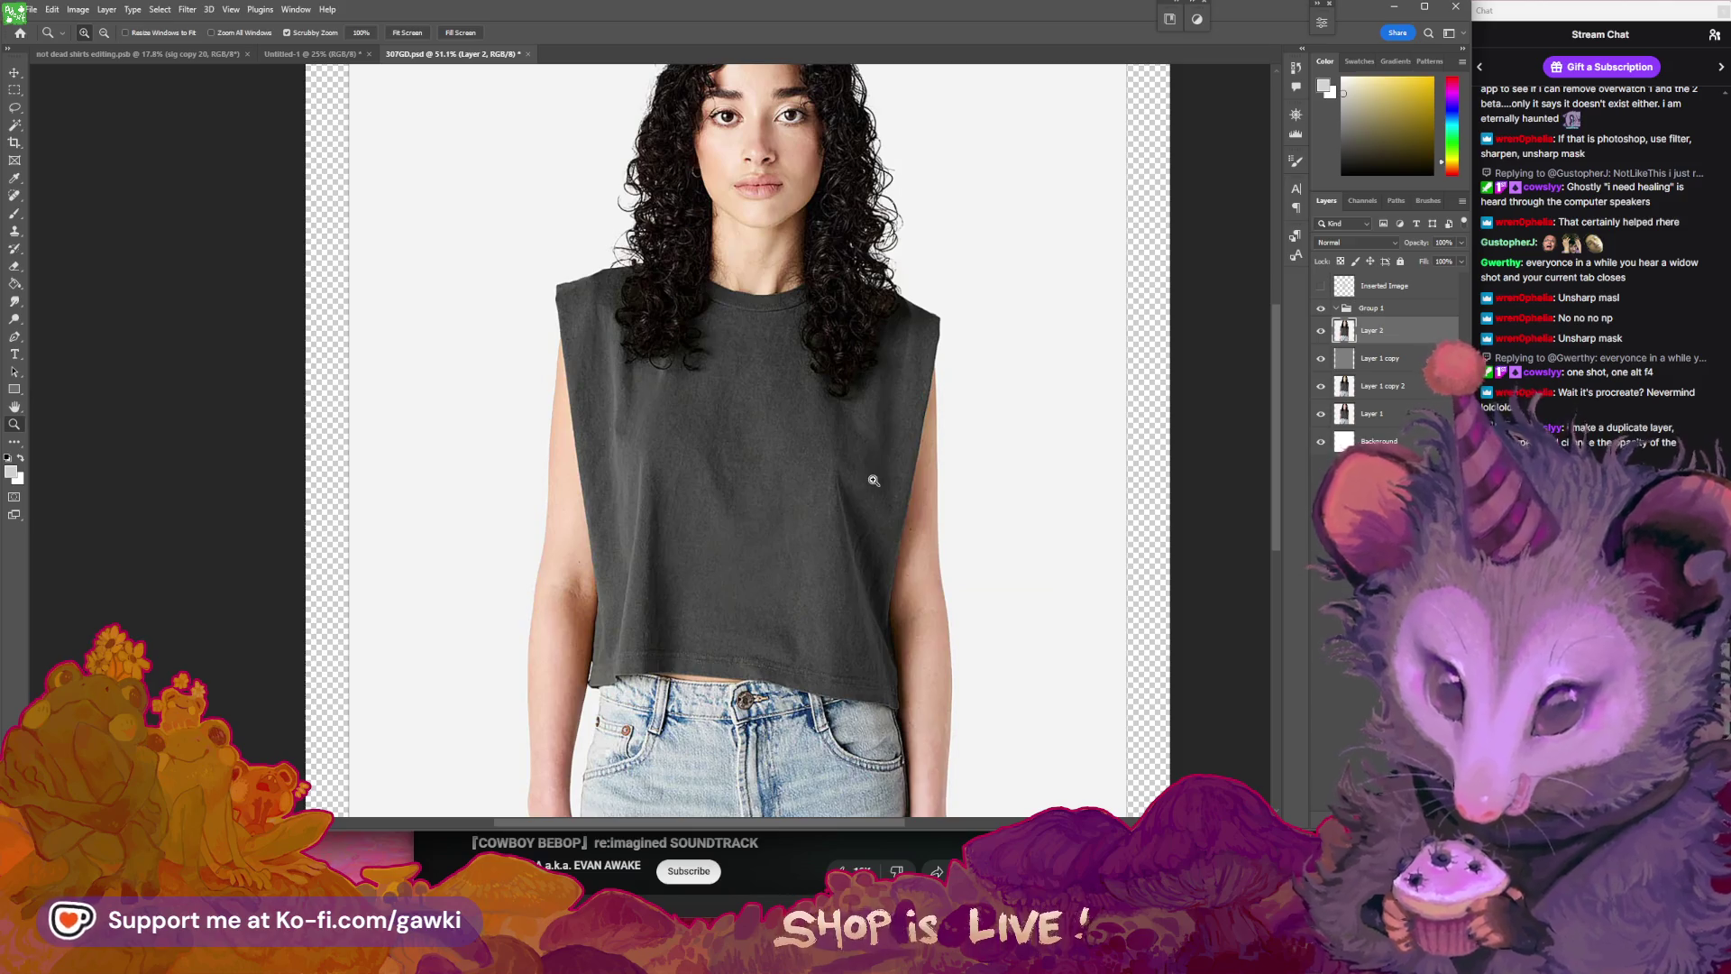
pyautogui.moveTo(945, 262); pyautogui.dragTo(916, 298)
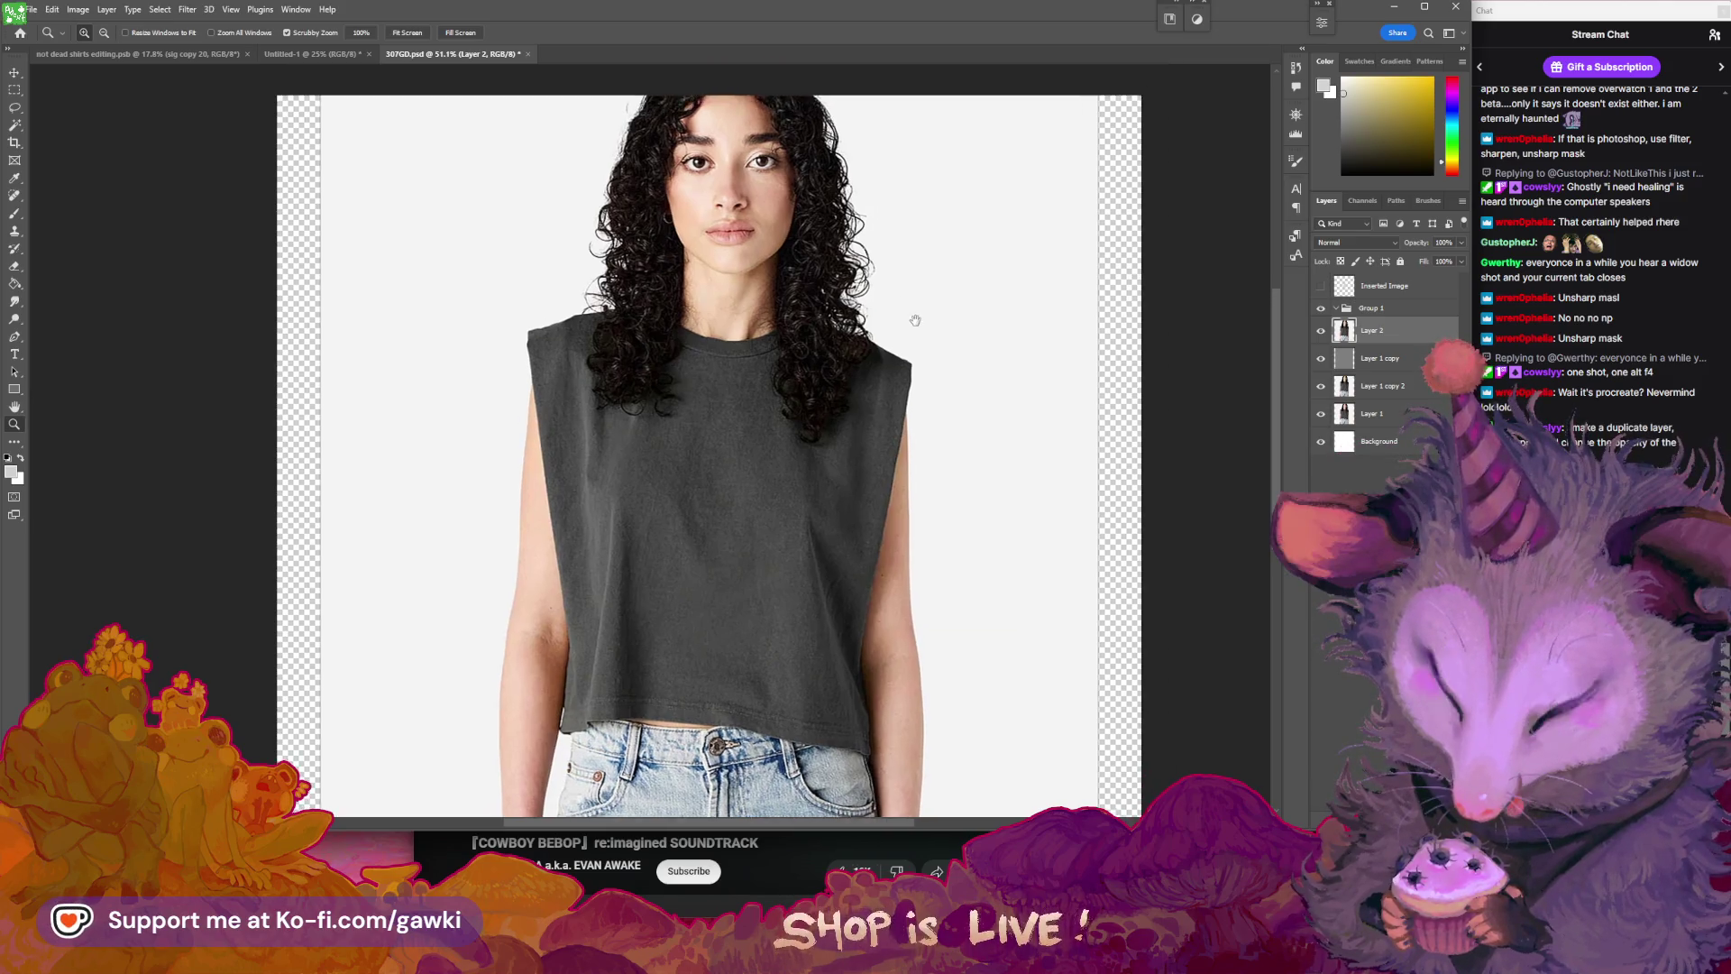
pyautogui.moveTo(1044, 445); pyautogui.dragTo(1029, 397)
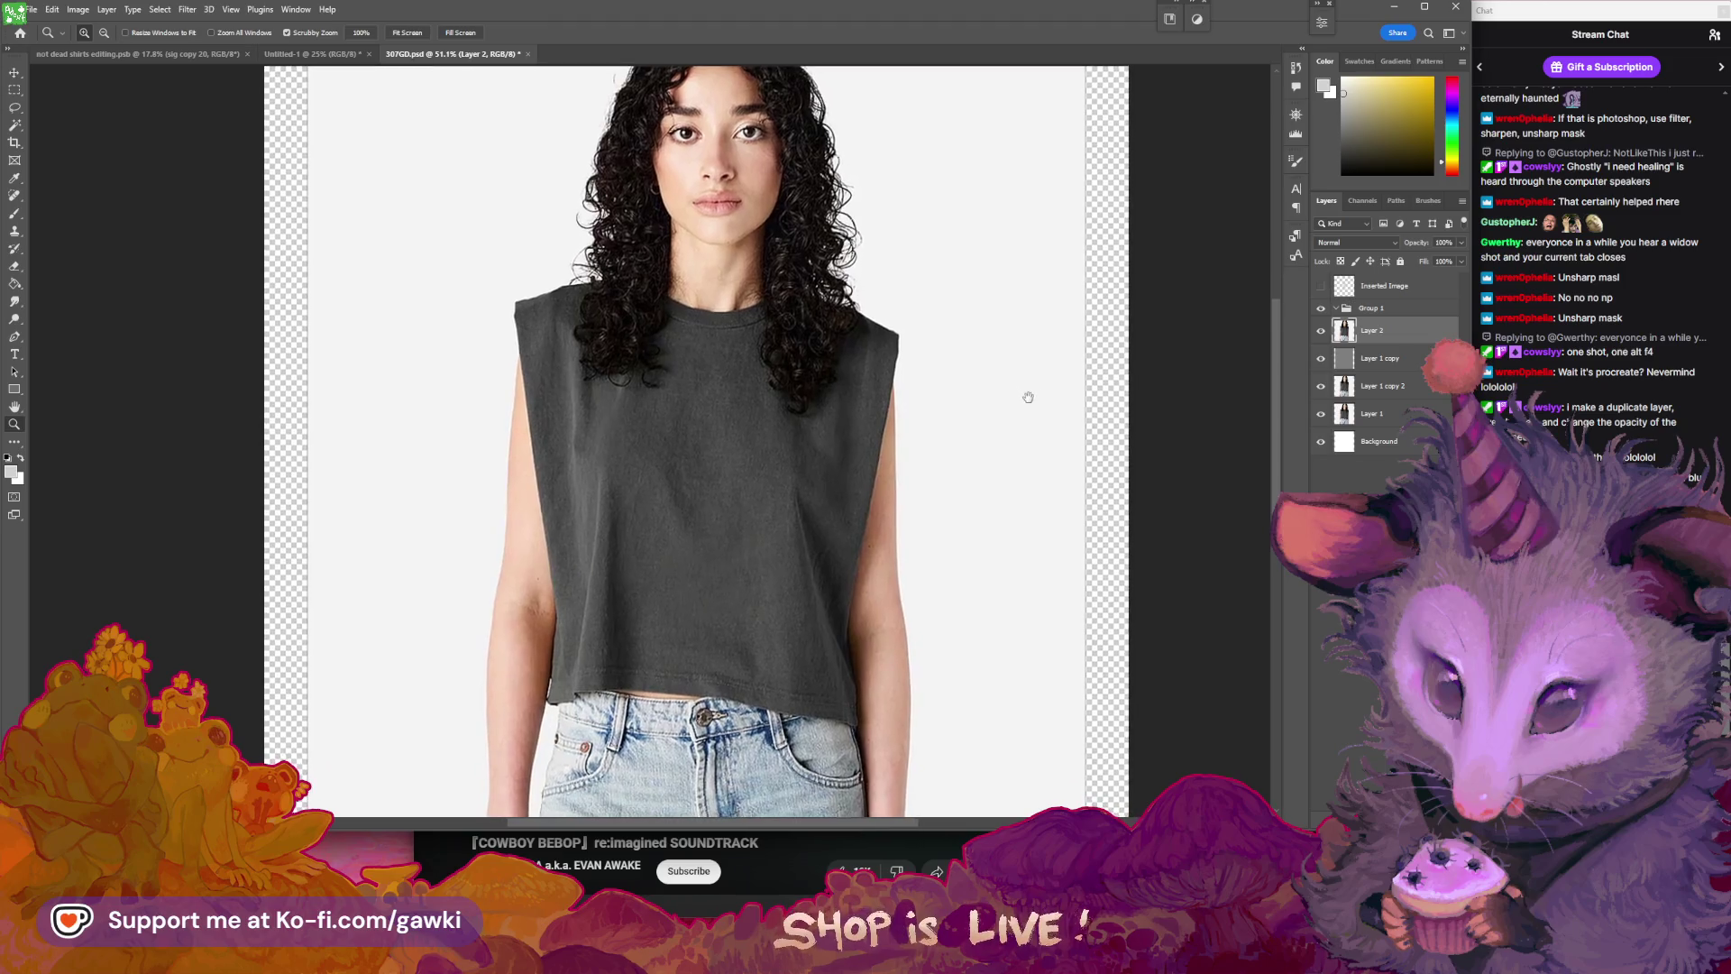
pyautogui.hscroll(-1, 1037, 397)
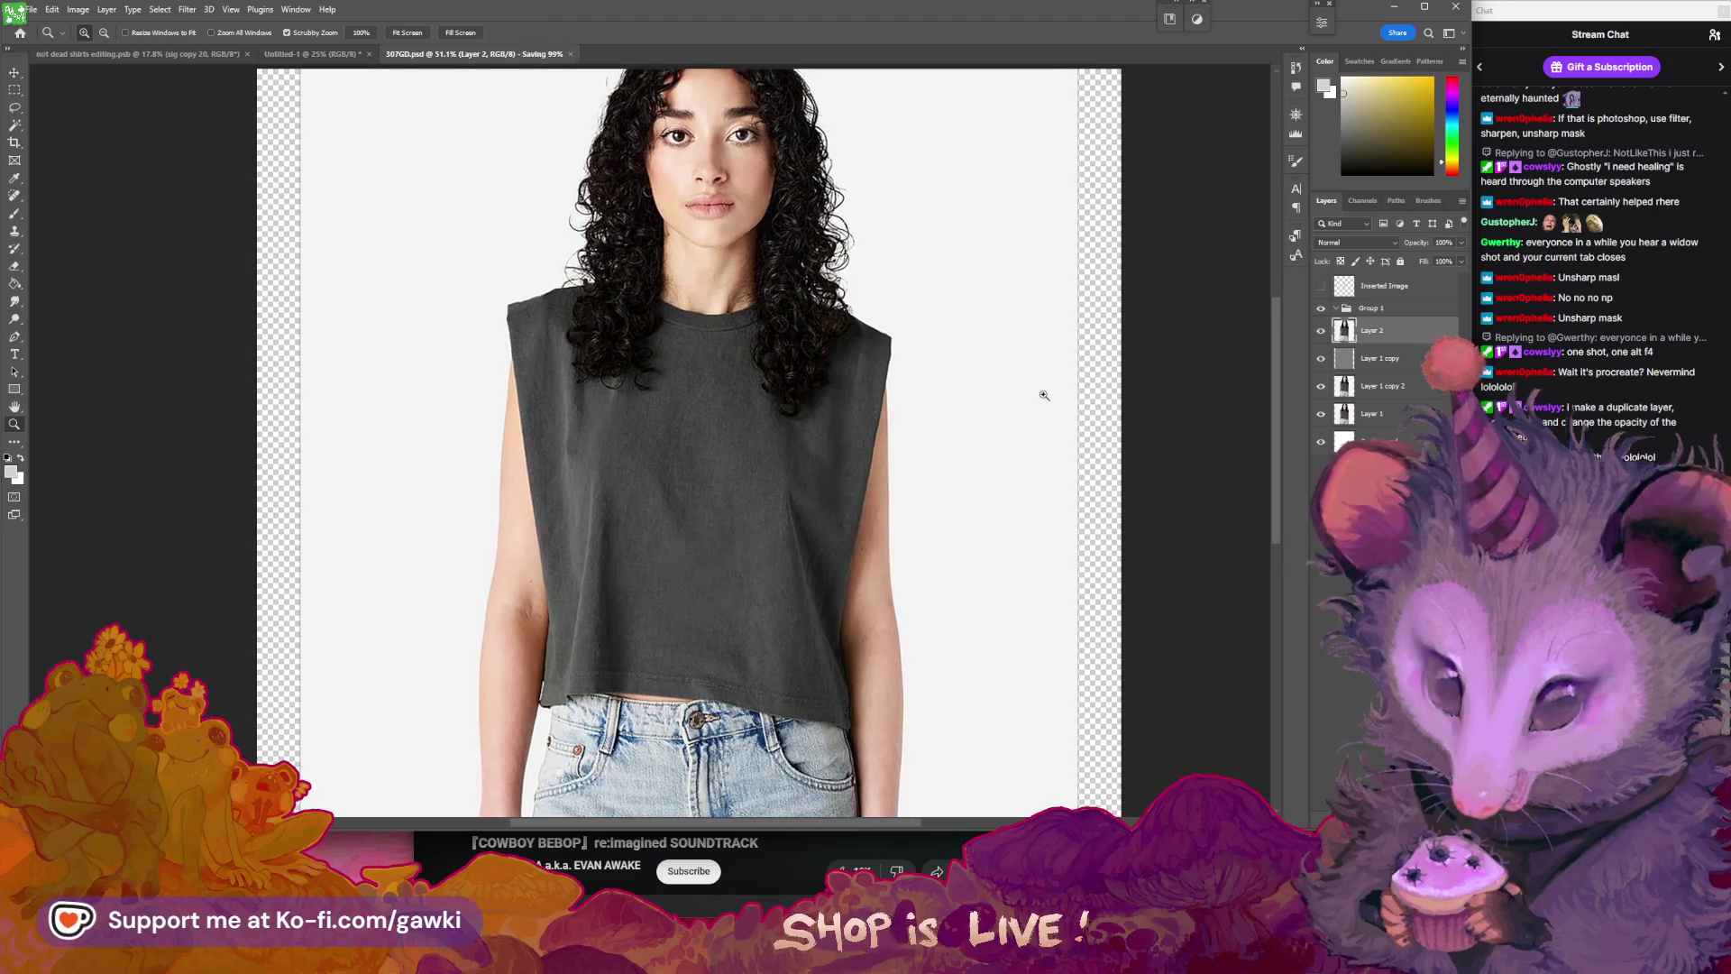
pyautogui.hscroll(-1, 934, 340)
pyautogui.moveTo(934, 340)
pyautogui.mouseDown()
pyautogui.moveTo(812, 228)
pyautogui.moveTo(842, 367)
pyautogui.mouseUp()
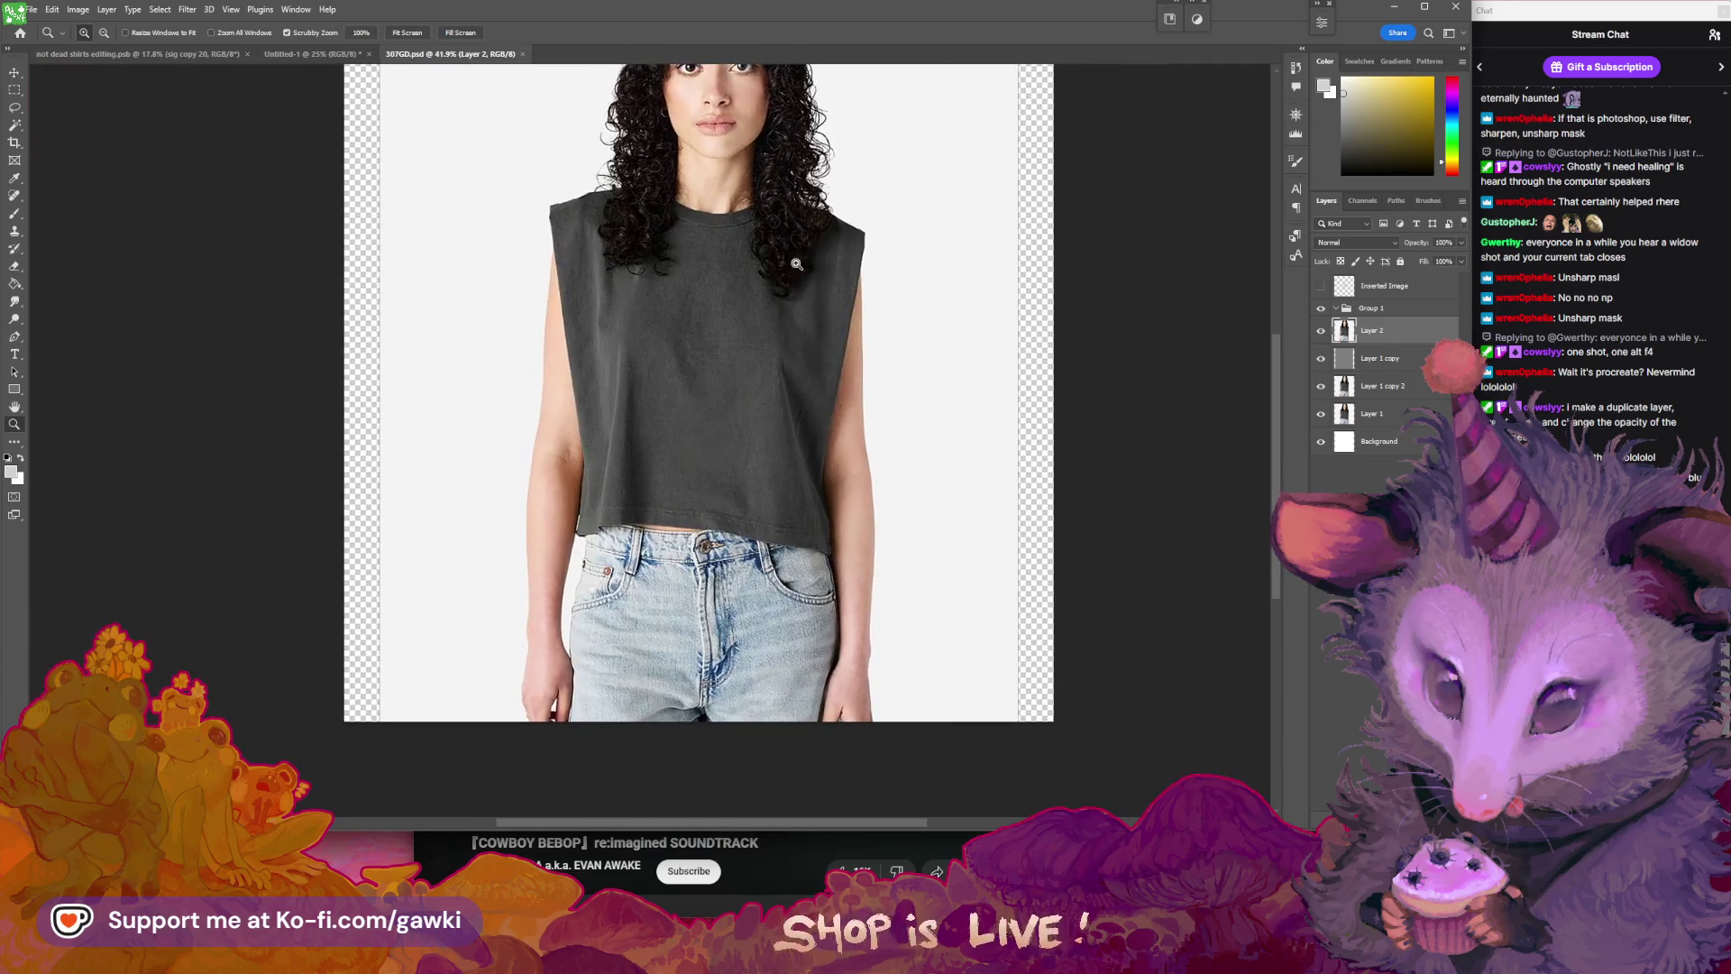
pyautogui.scroll(-2, 841, 367)
pyautogui.scroll(-2, 857, 289)
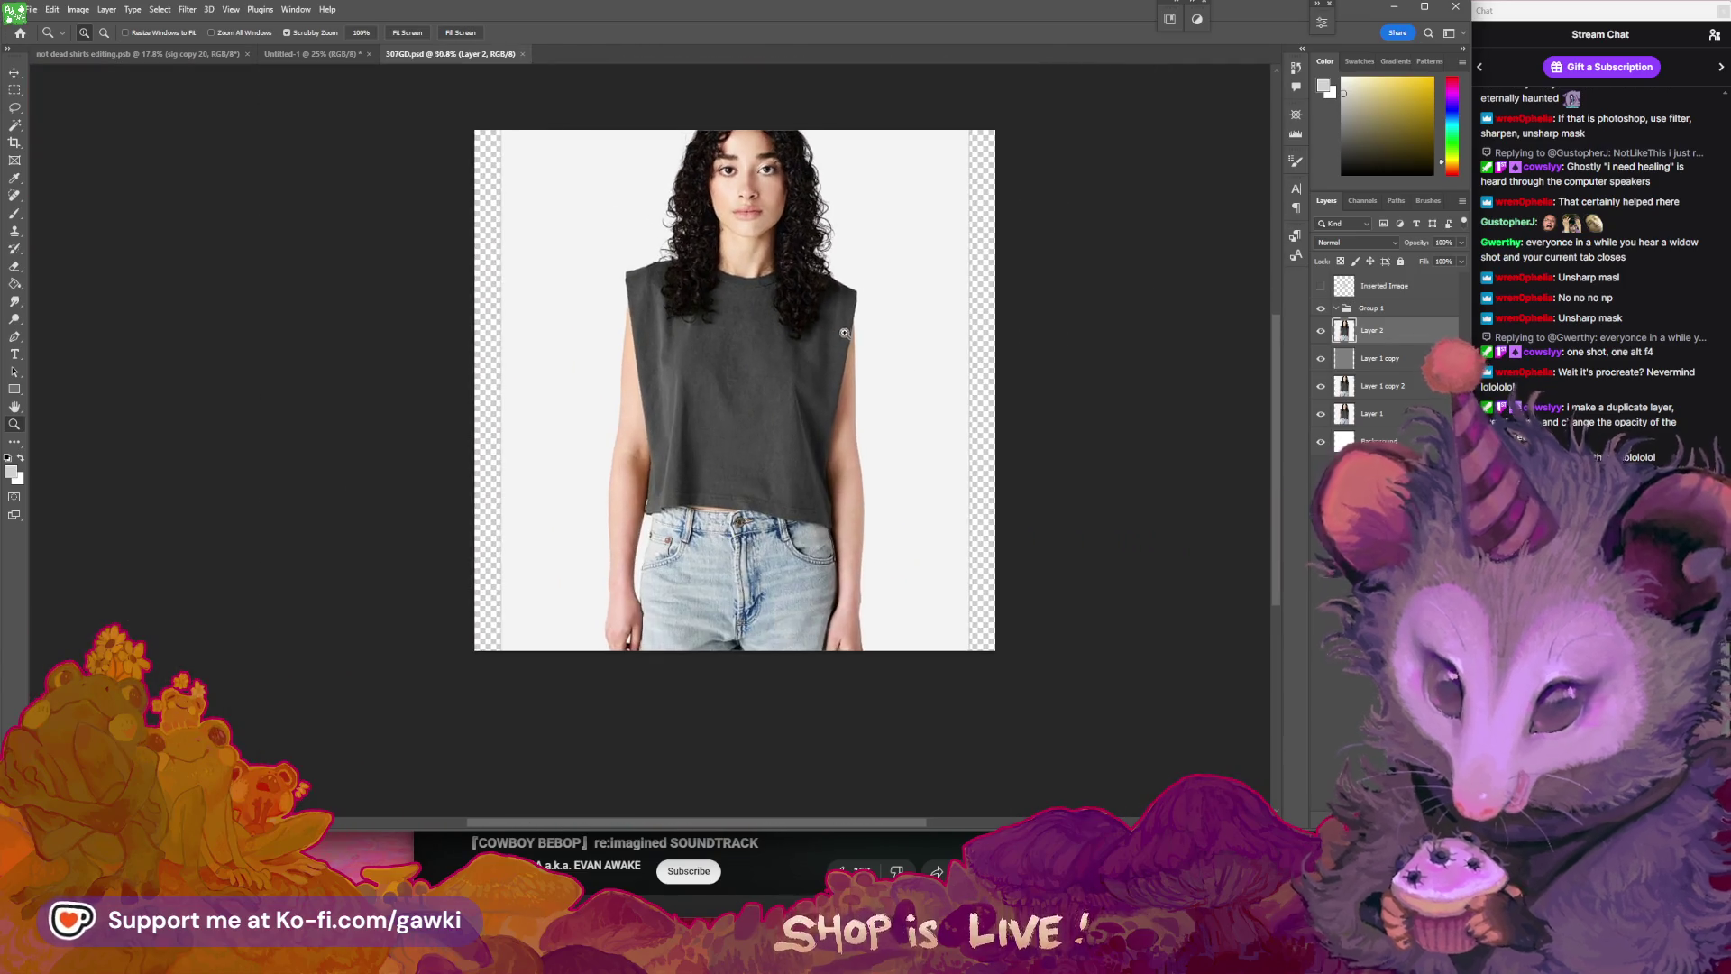
# - Free-transform Layer 2, enlarging the photo to about 160%
pyautogui.hotkey('ctrl', 't')
pyautogui.moveTo(965, 649); pyautogui.dragTo(1096, 790)
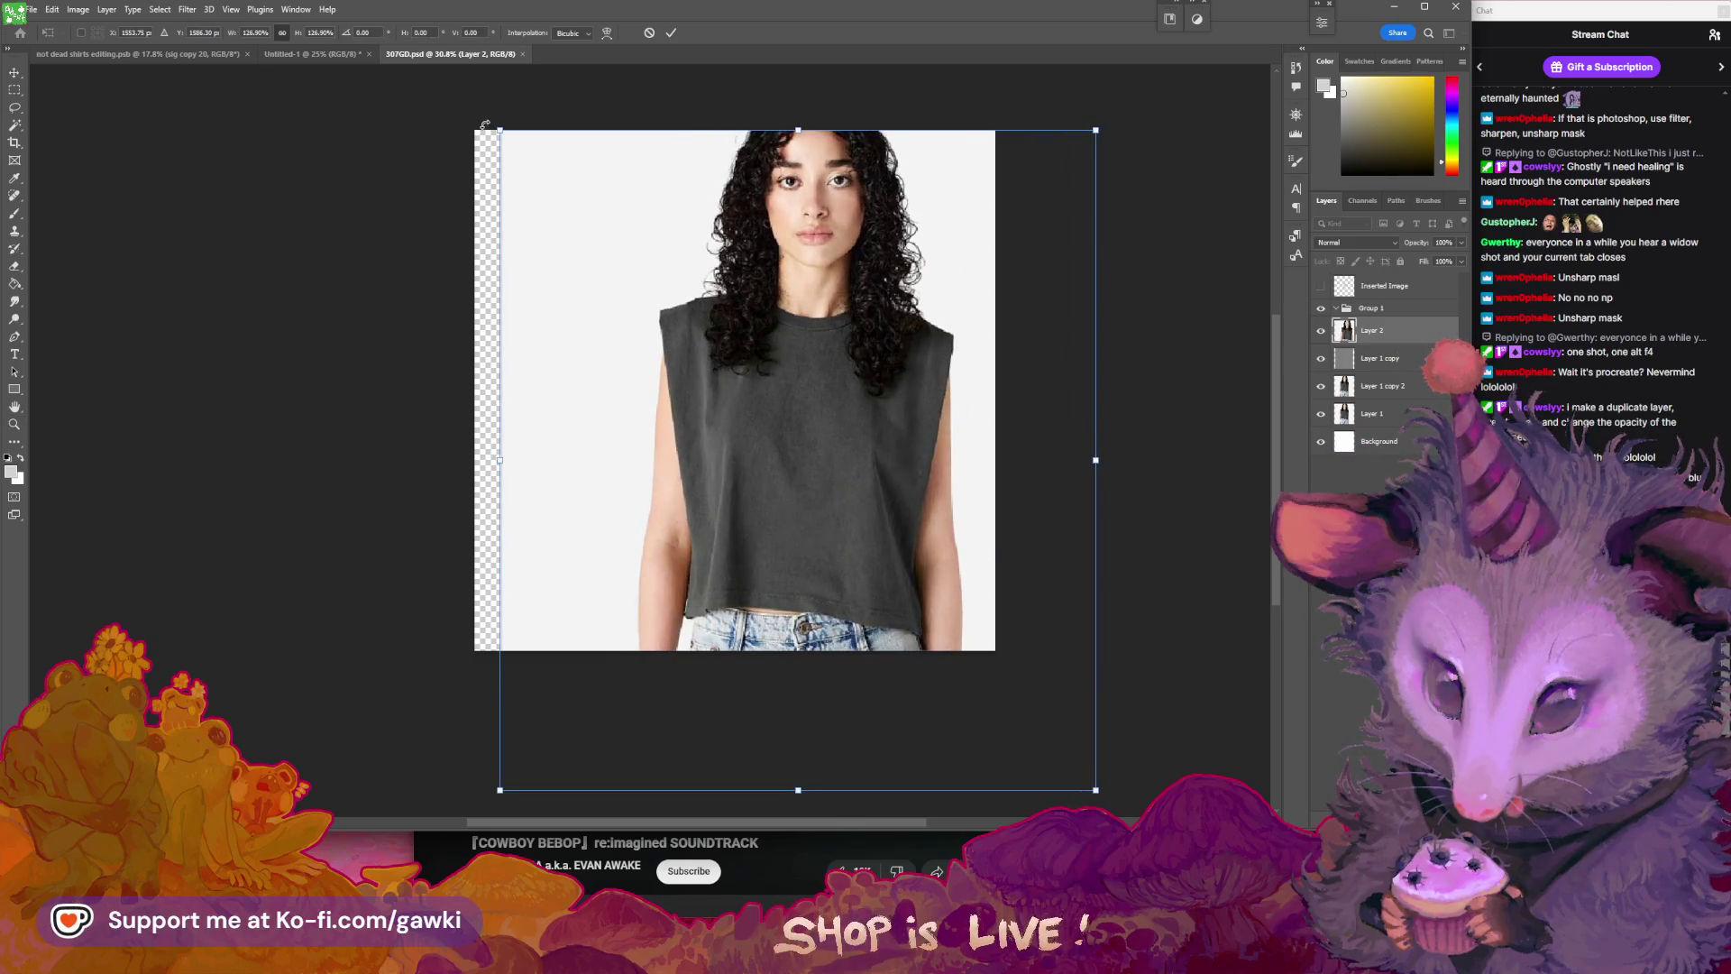
pyautogui.moveTo(501, 132); pyautogui.dragTo(388, 58)
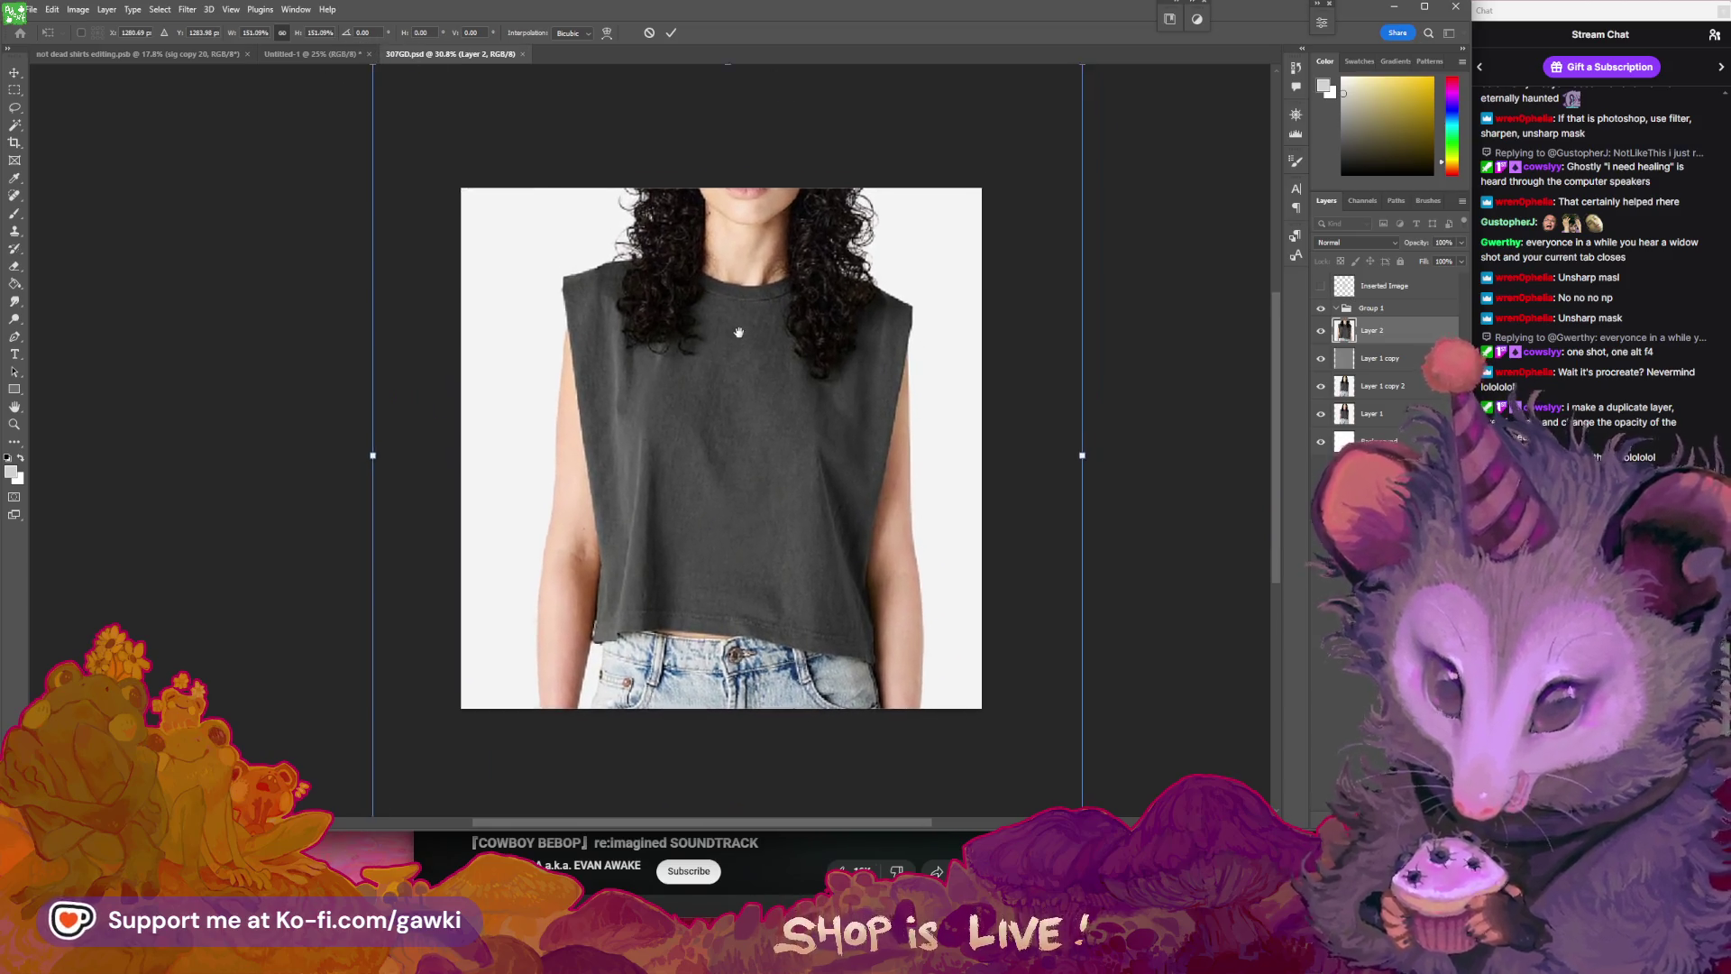
pyautogui.scroll(3, 1014, 161)
pyautogui.hscroll(1, 1015, 160)
pyautogui.moveTo(1037, 132); pyautogui.dragTo(1059, 106)
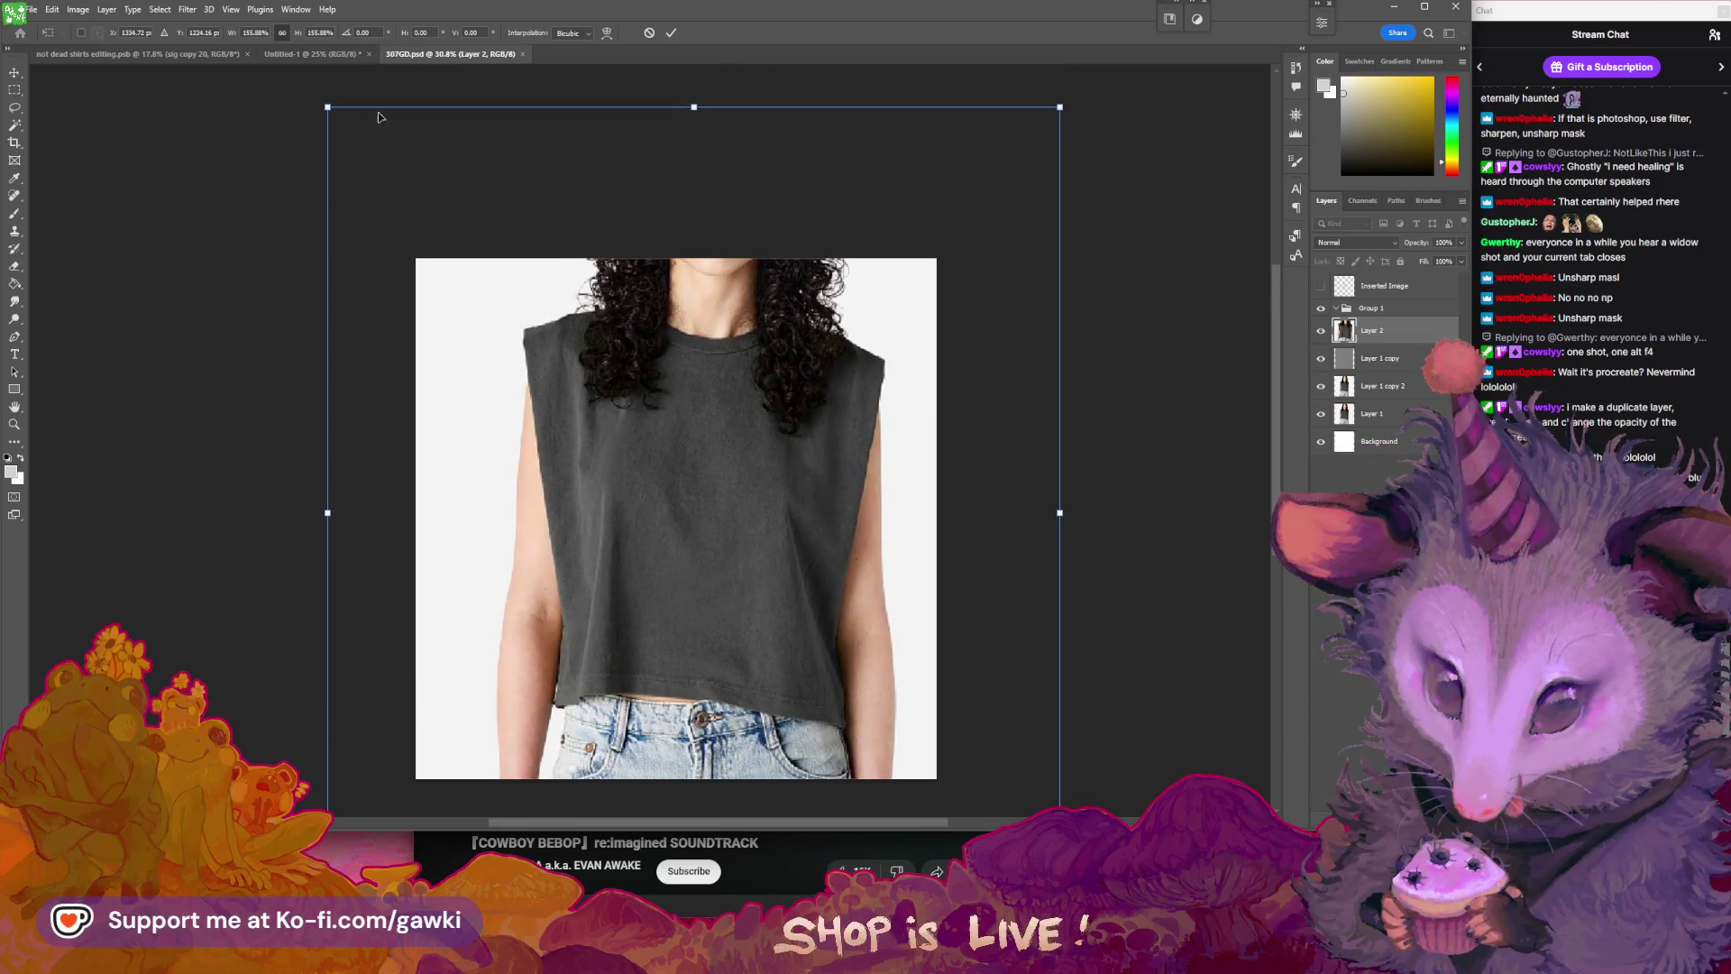
pyautogui.moveTo(310, 101); pyautogui.dragTo(221, 47)
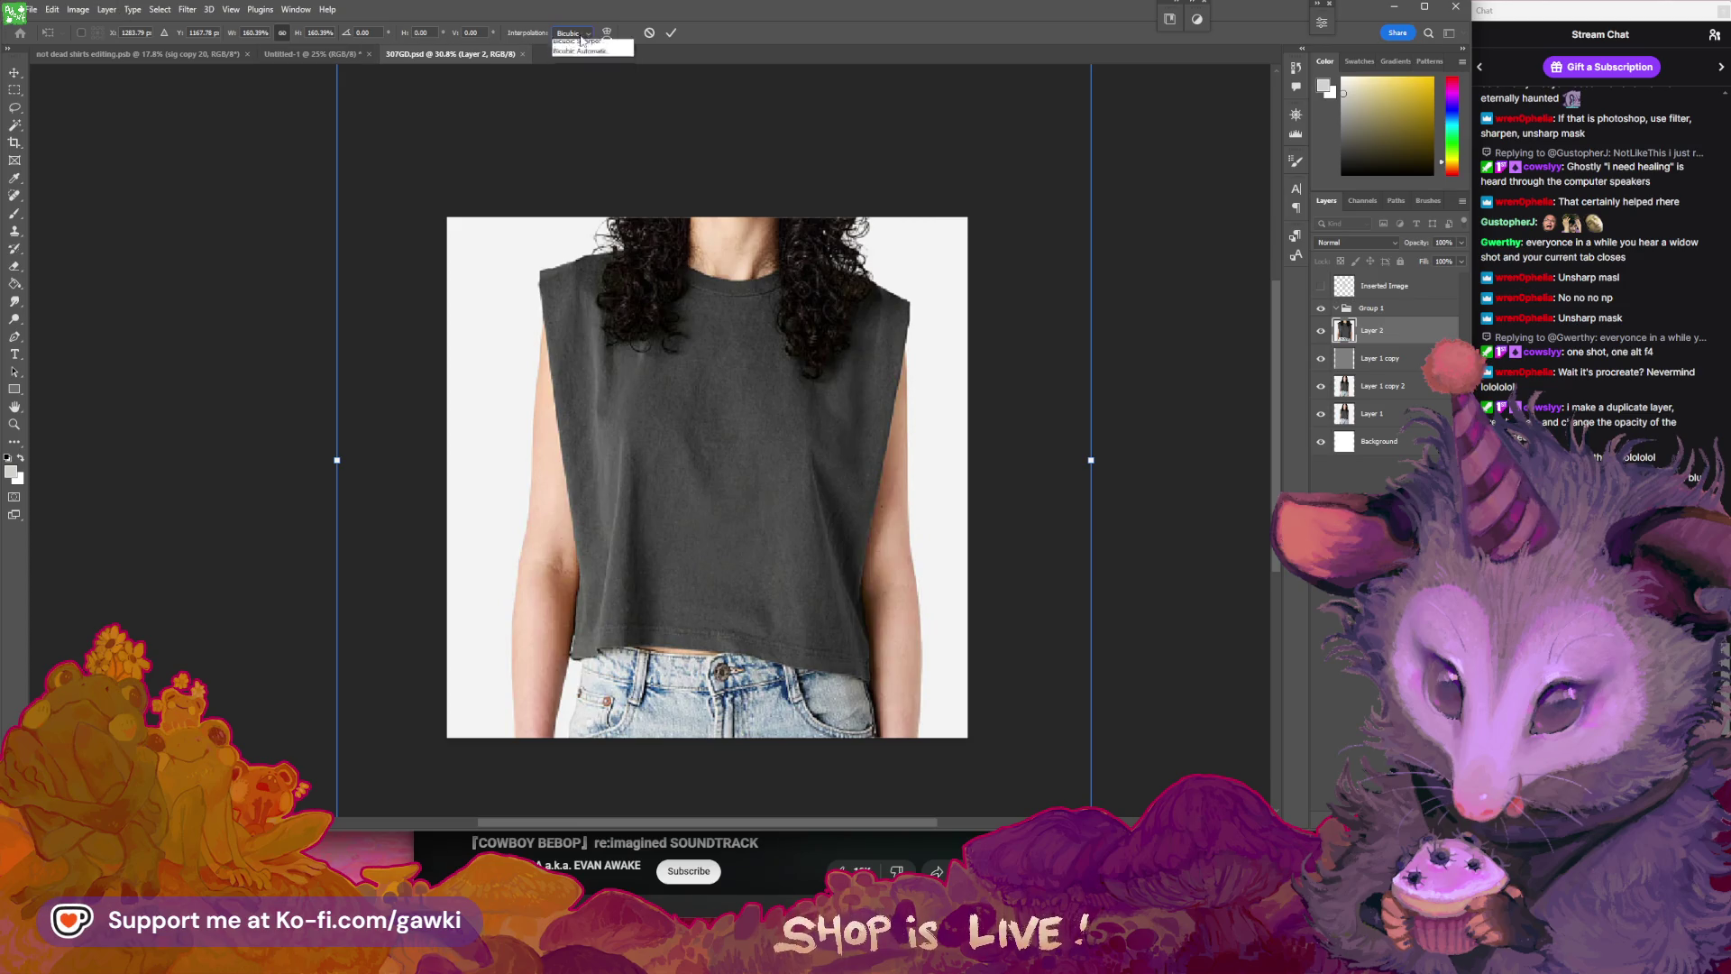
# - Set Bicubic Sharper resampling, commit the resize, and zoom in to inspect the shirt
pyautogui.click(581, 38)
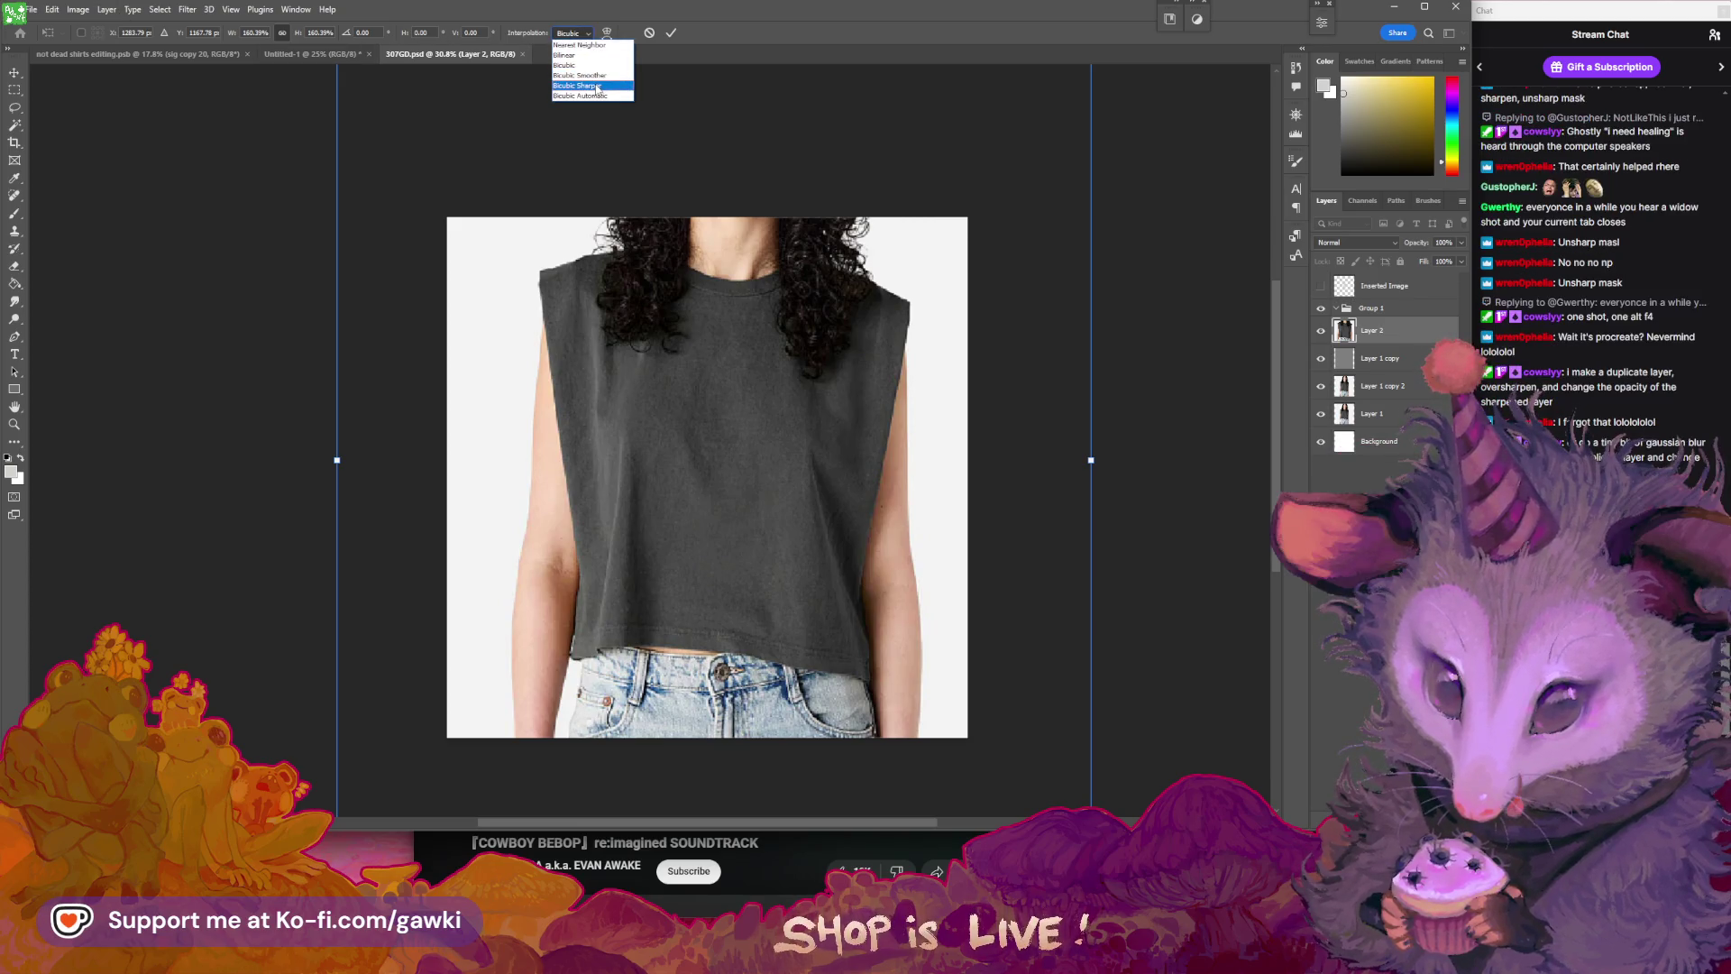
pyautogui.click(597, 86)
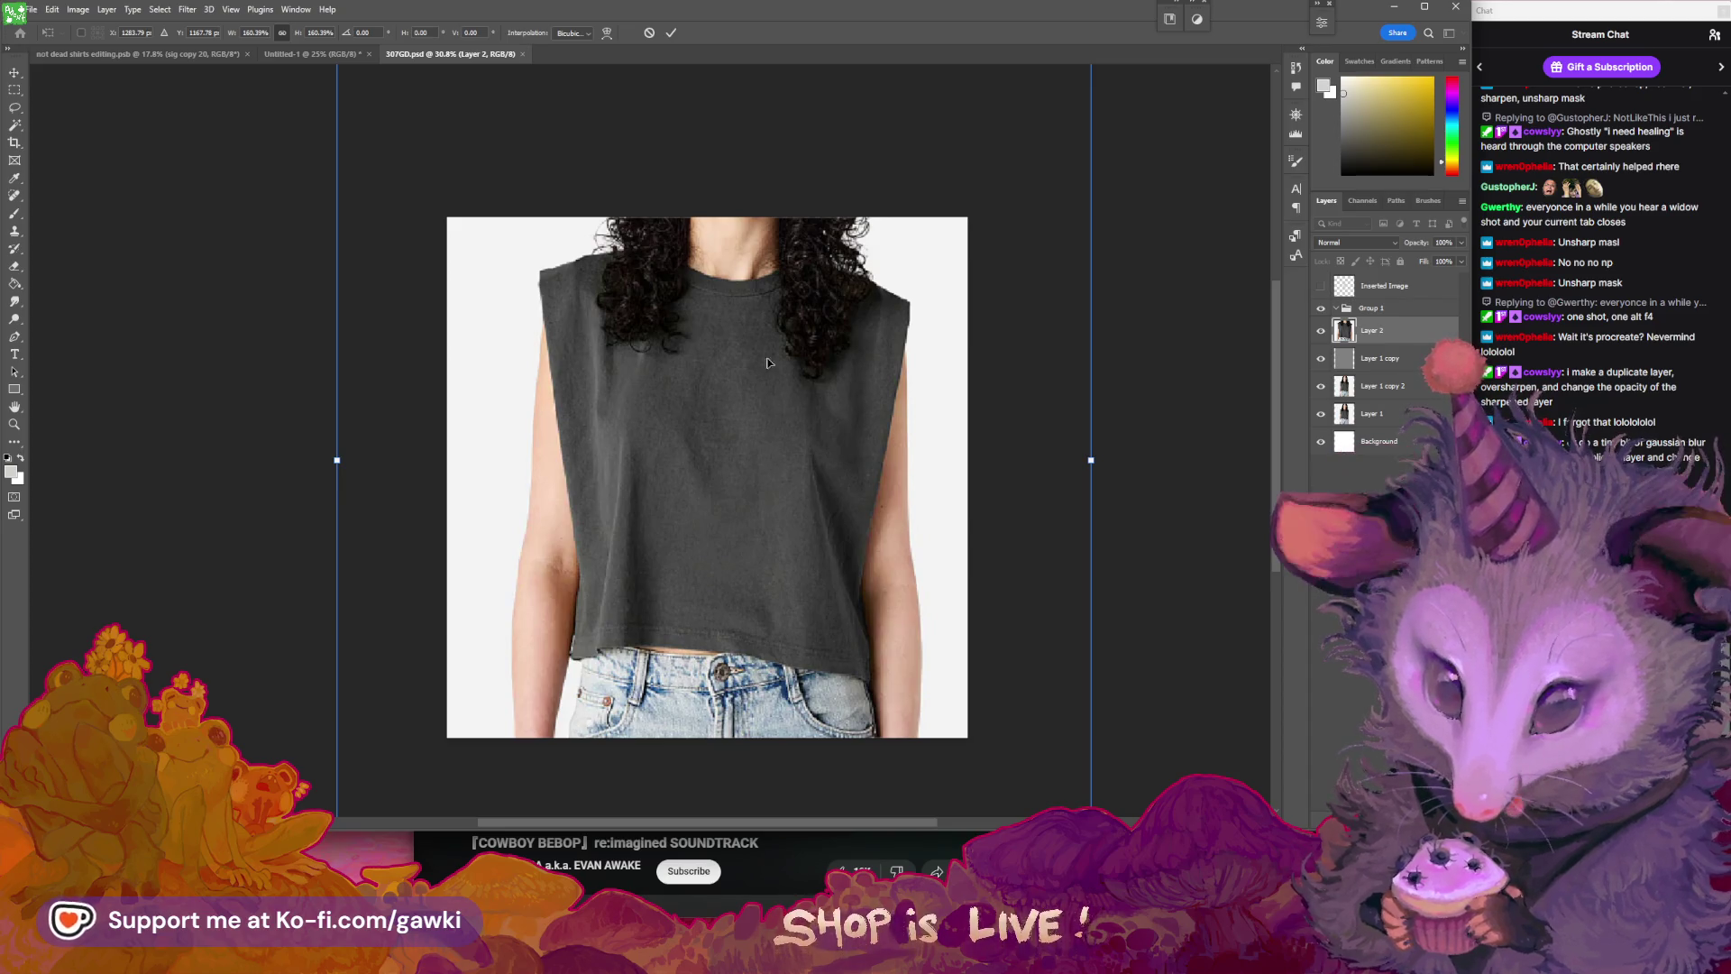
pyautogui.click(671, 34)
pyautogui.moveTo(729, 403)
pyautogui.mouseDown()
pyautogui.moveTo(780, 425)
pyautogui.moveTo(728, 388)
pyautogui.mouseUp()
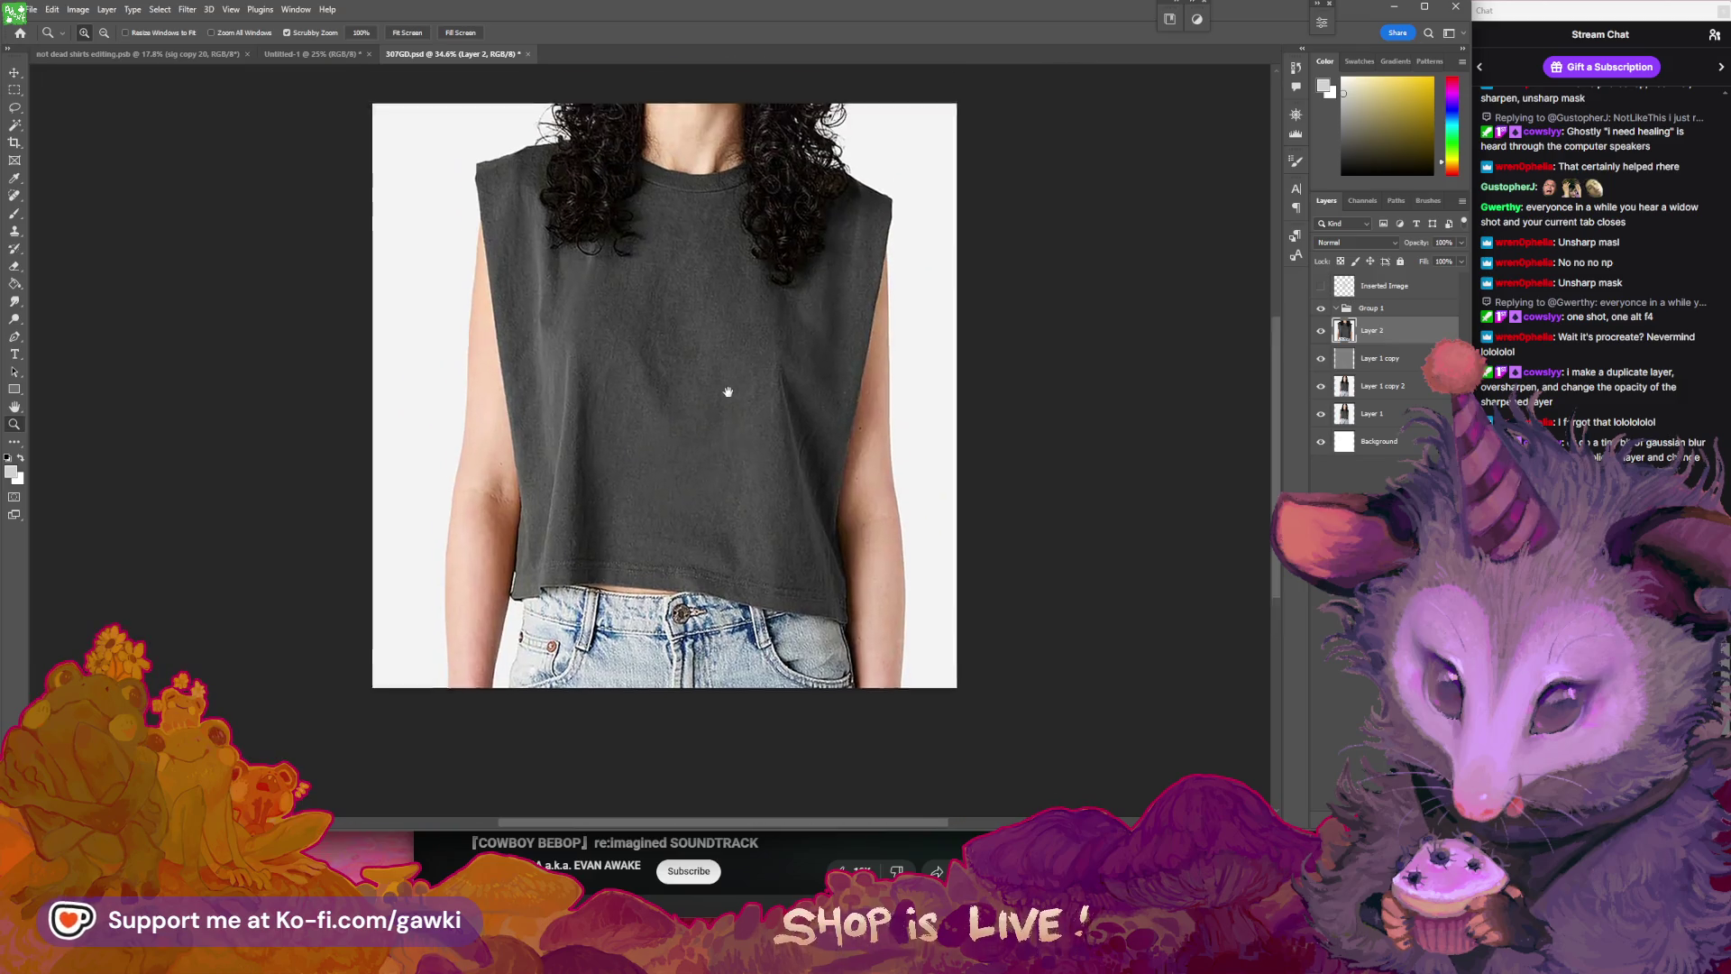
pyautogui.moveTo(728, 388); pyautogui.dragTo(748, 254)
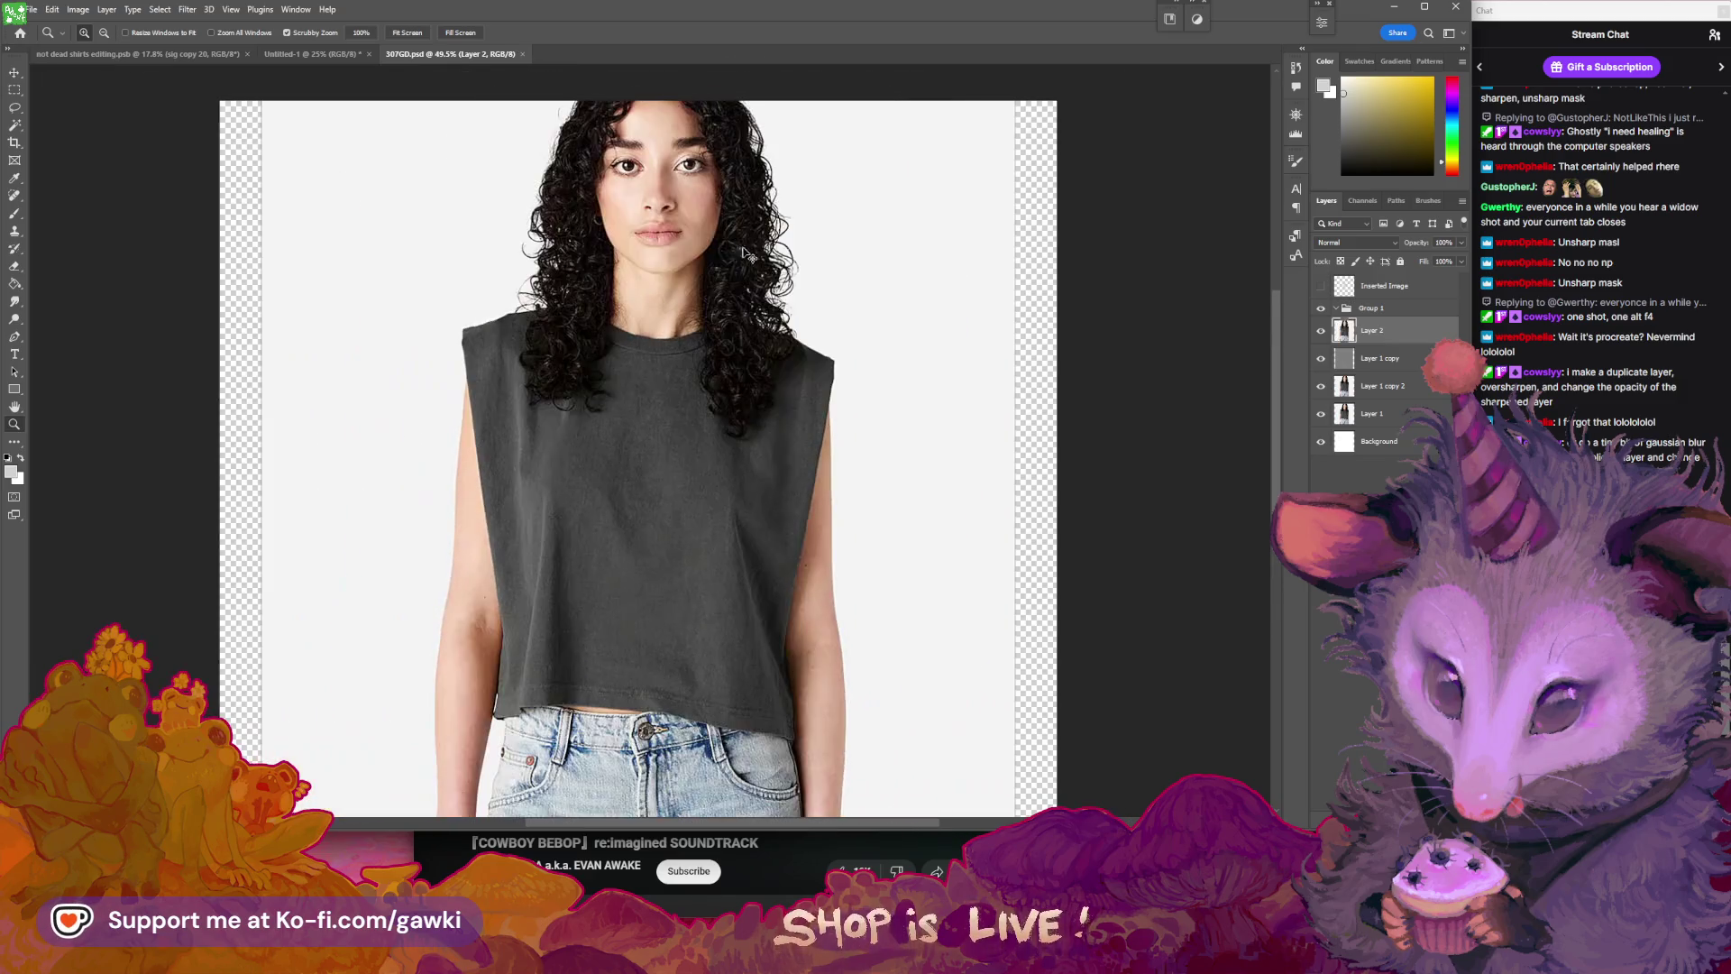
pyautogui.moveTo(672, 209); pyautogui.dragTo(444, 185)
pyautogui.hotkey('ctrl', 't')
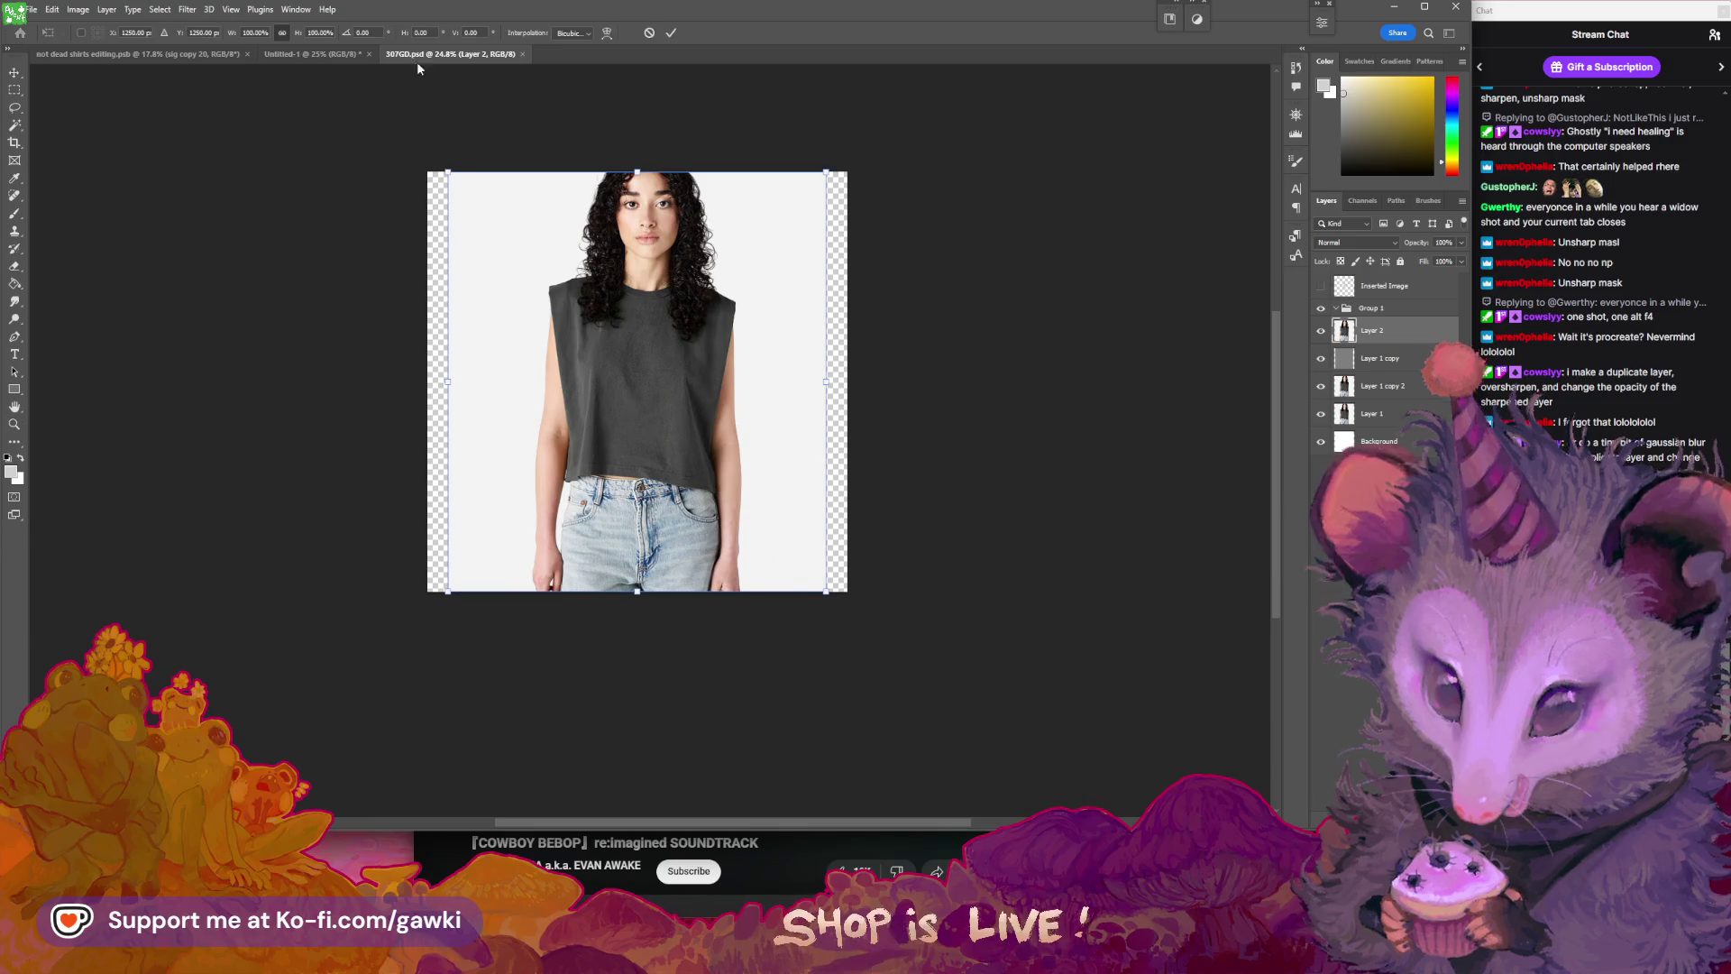
# - Enlarge Layer 2 to about 173% with Bicubic Sharper resampling and commit
pyautogui.click(591, 34)
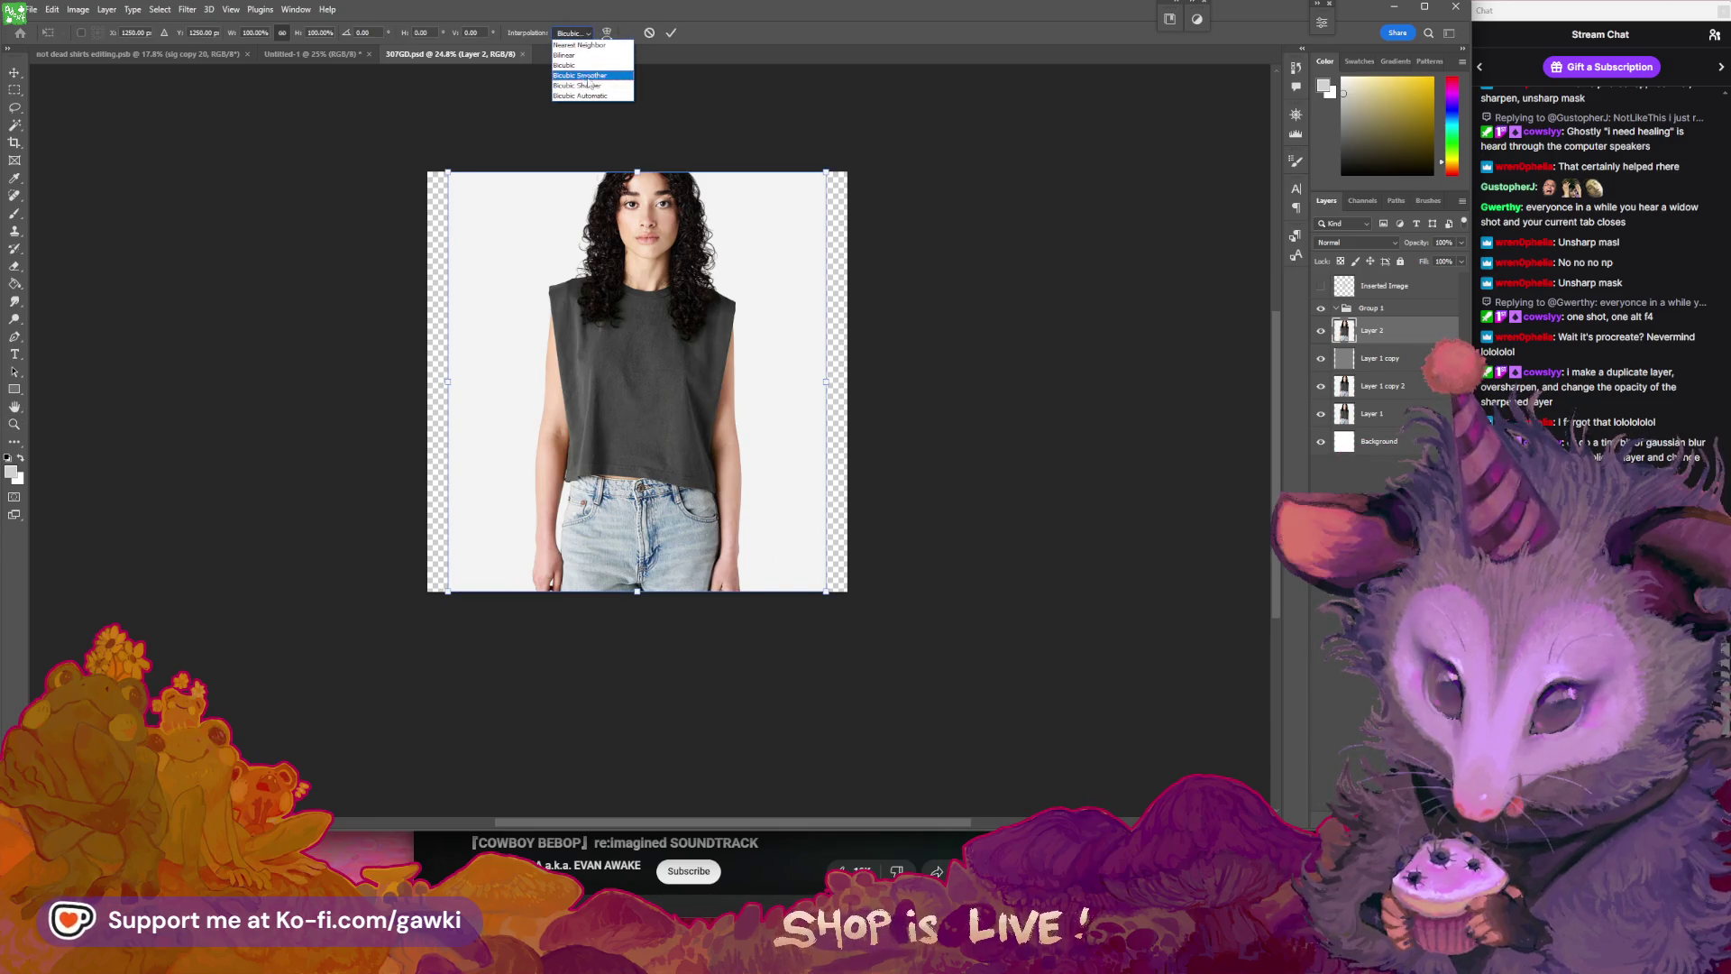
pyautogui.click(589, 85)
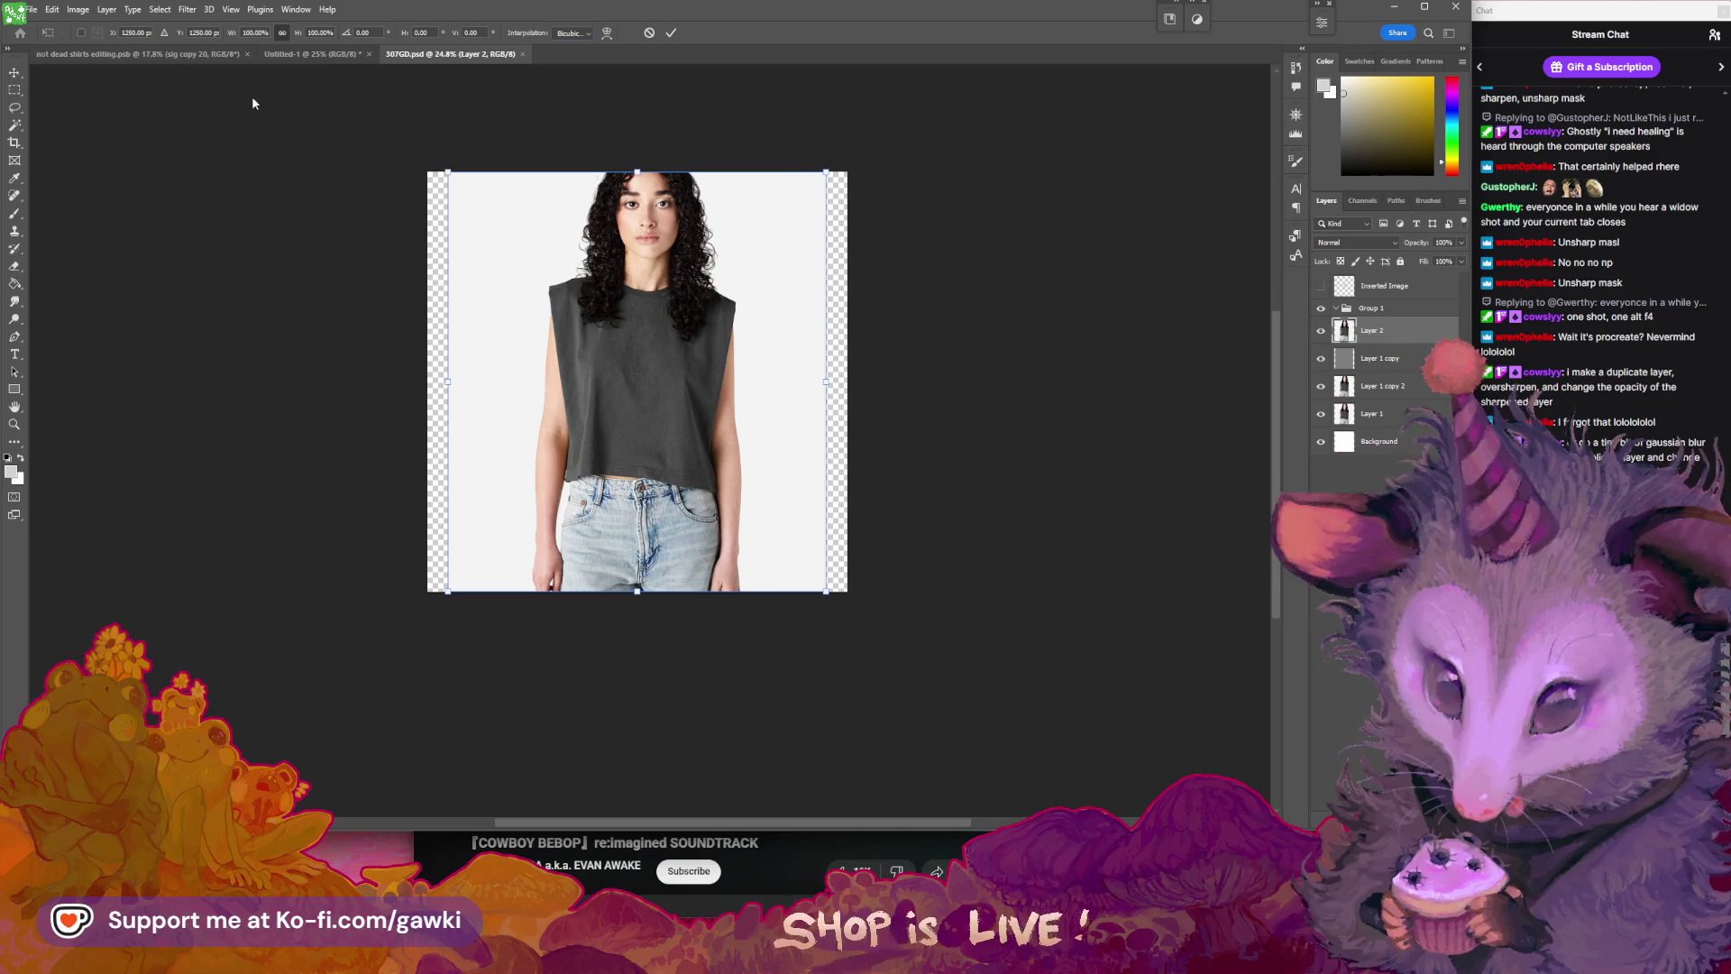
pyautogui.moveTo(446, 169); pyautogui.dragTo(302, 74)
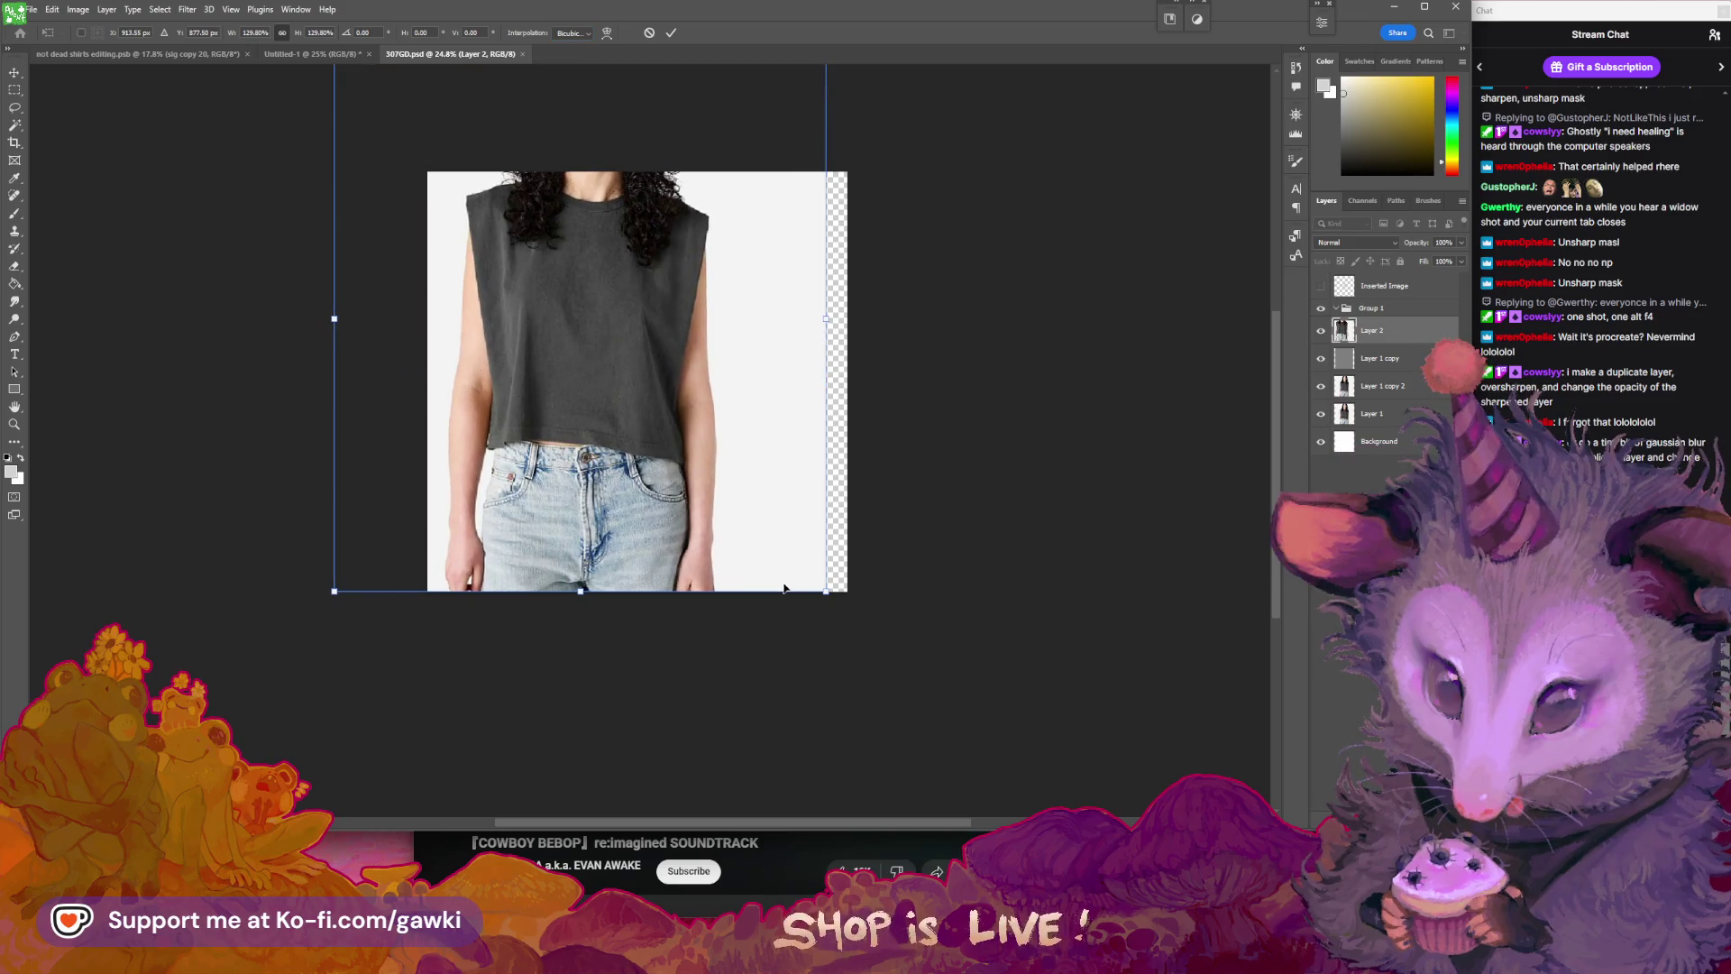
pyautogui.moveTo(839, 603); pyautogui.dragTo(974, 758)
pyautogui.moveTo(868, 344); pyautogui.dragTo(852, 421)
pyautogui.moveTo(956, 88); pyautogui.dragTo(947, 94)
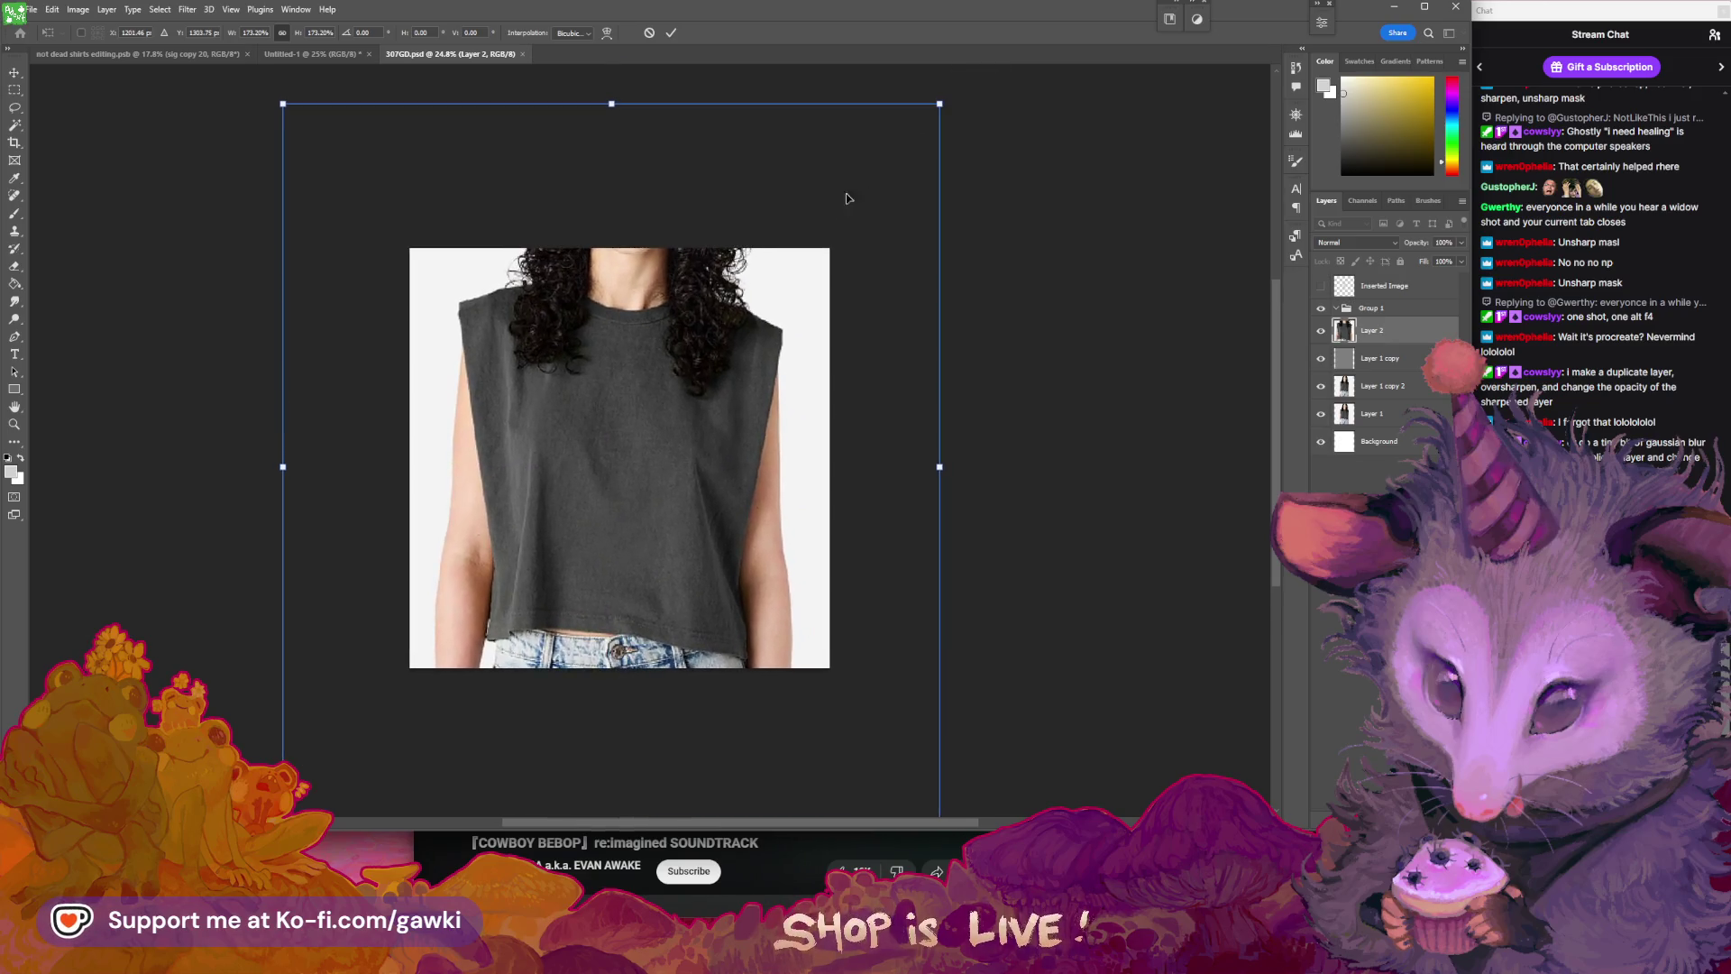
pyautogui.press('Return')
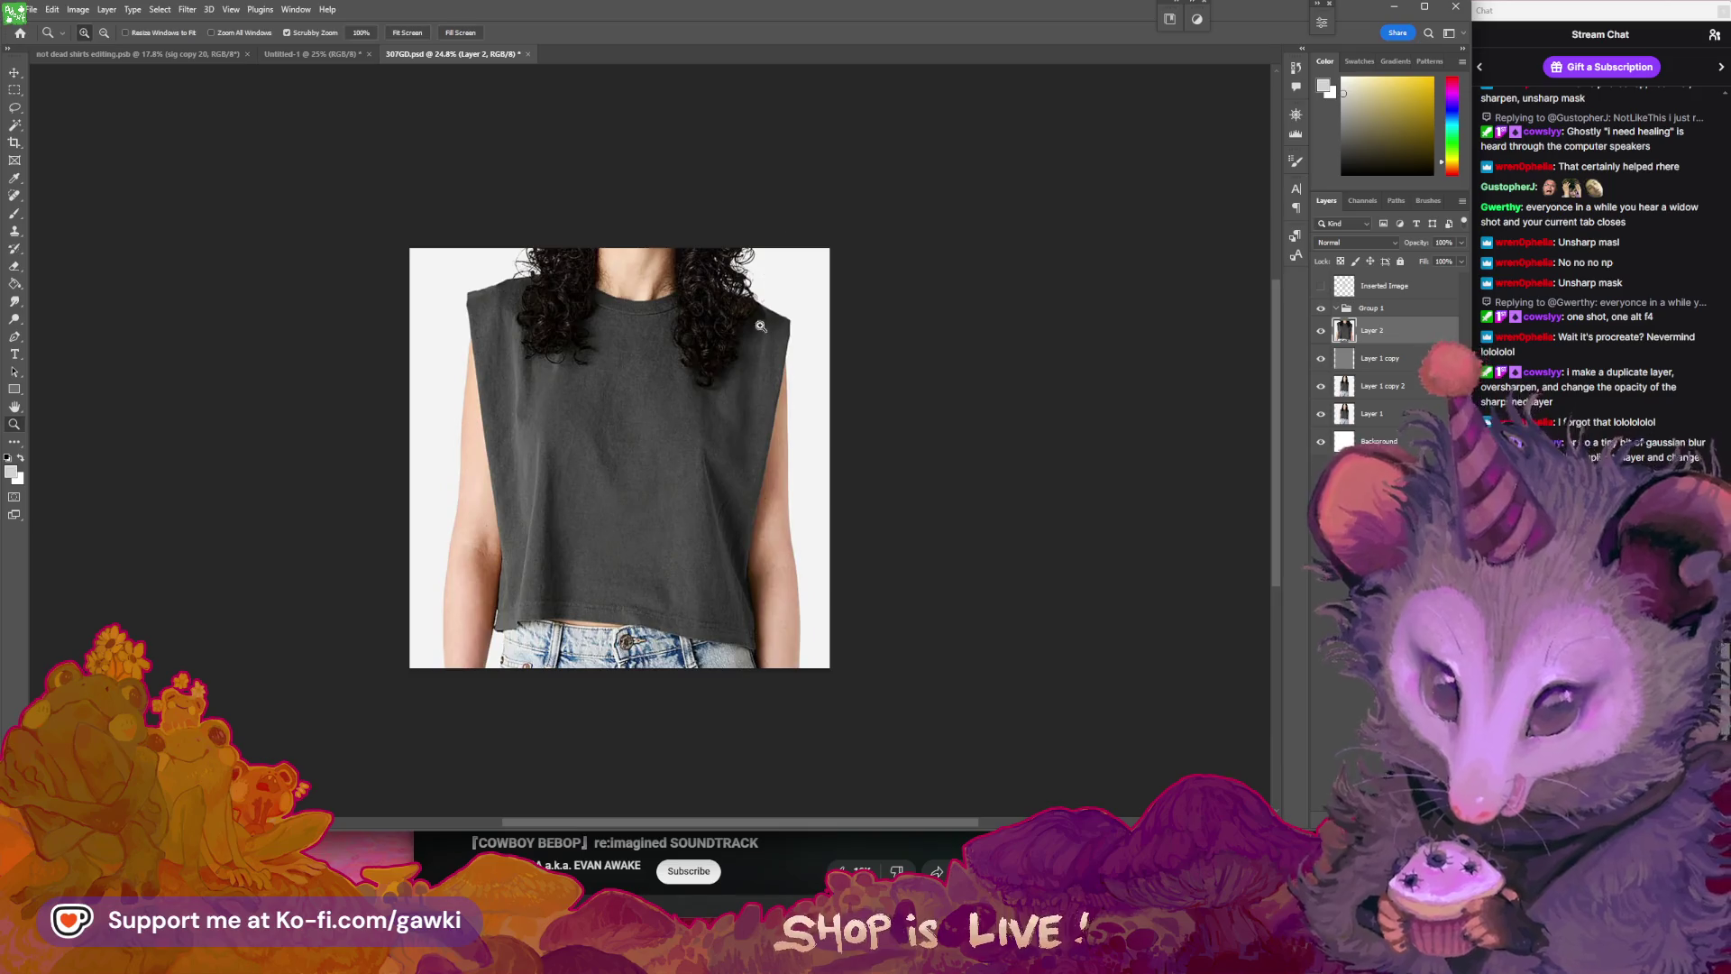
# - Zoom to 50% on the tank top and turn on the cat design layer
pyautogui.press('z')
pyautogui.moveTo(676, 386); pyautogui.dragTo(705, 382)
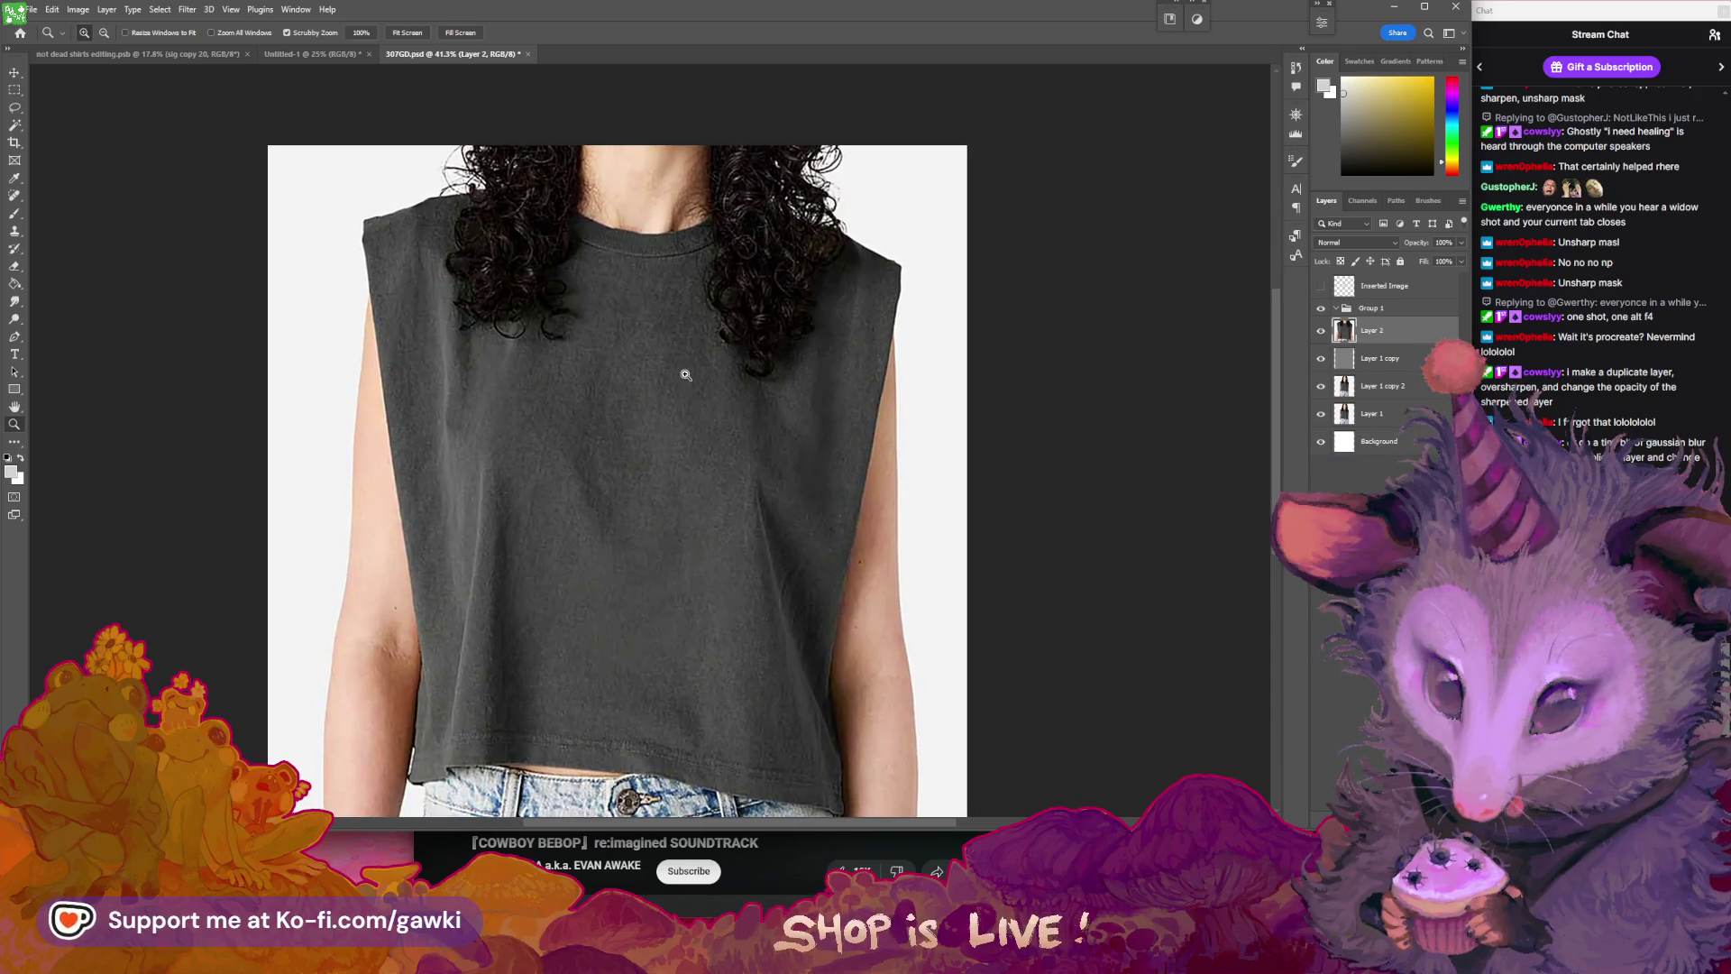
pyautogui.moveTo(772, 208)
pyautogui.mouseDown()
pyautogui.moveTo(839, 379)
pyautogui.moveTo(835, 448)
pyautogui.moveTo(732, 340)
pyautogui.moveTo(745, 390)
pyautogui.moveTo(857, 341)
pyautogui.moveTo(750, 411)
pyautogui.moveTo(973, 322)
pyautogui.moveTo(966, 403)
pyautogui.mouseUp()
pyautogui.click(731, 340)
pyautogui.click(733, 351)
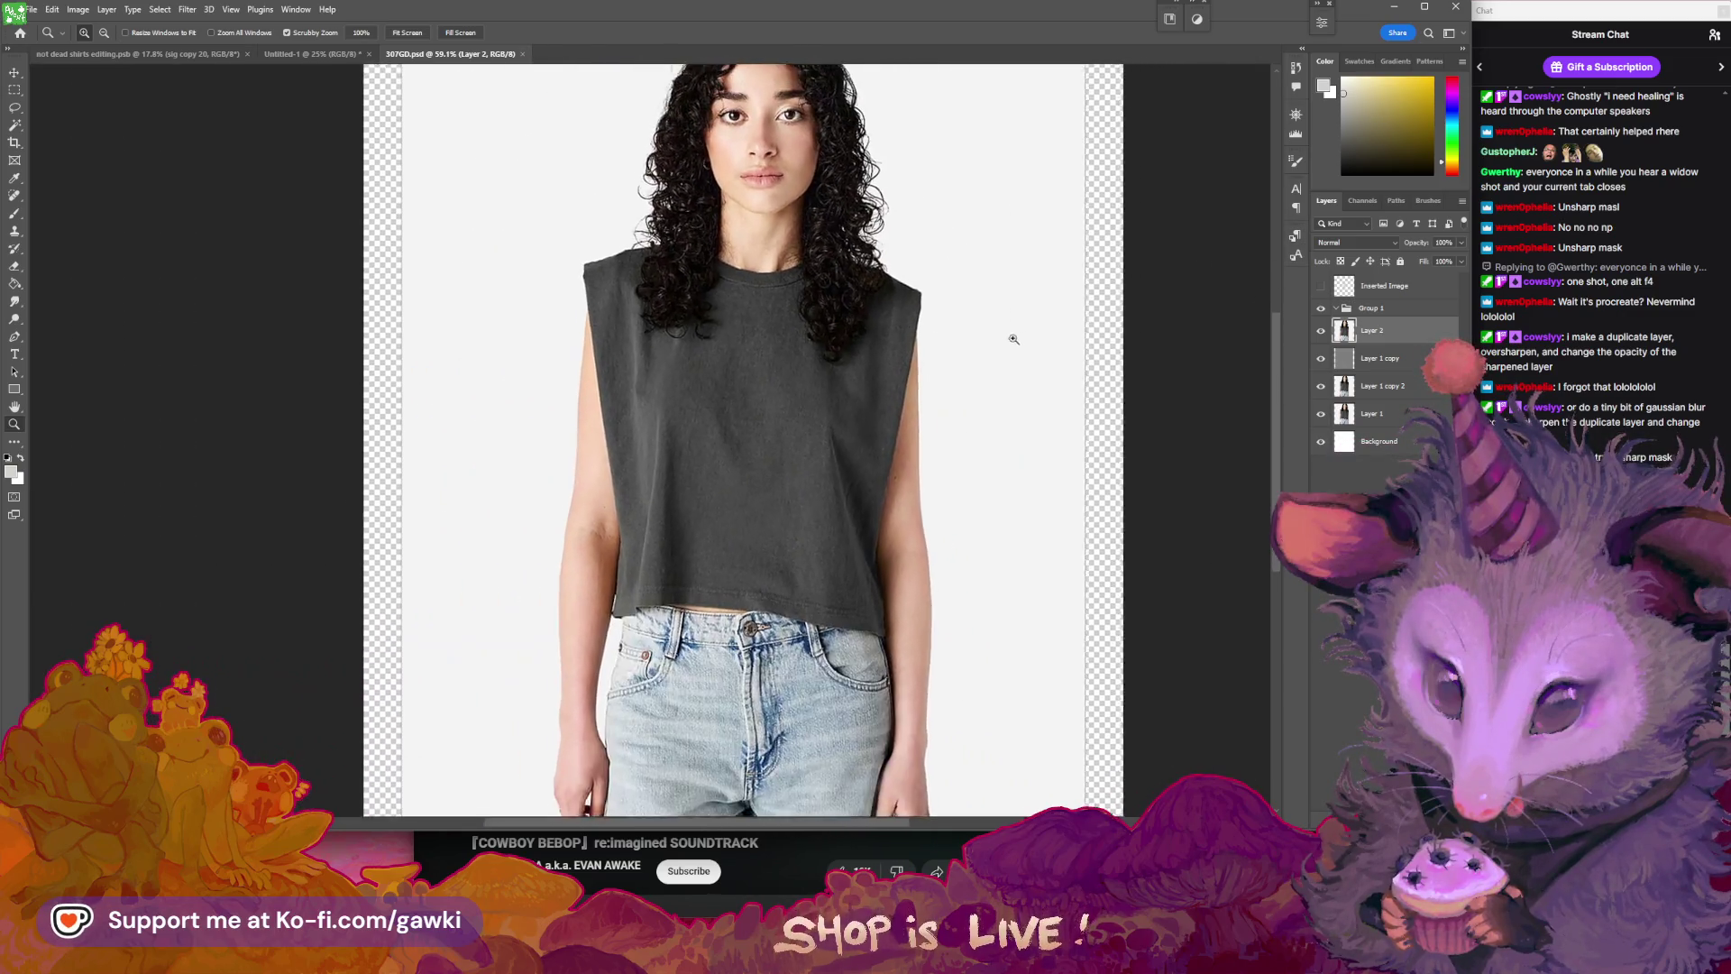
pyautogui.click(1323, 287)
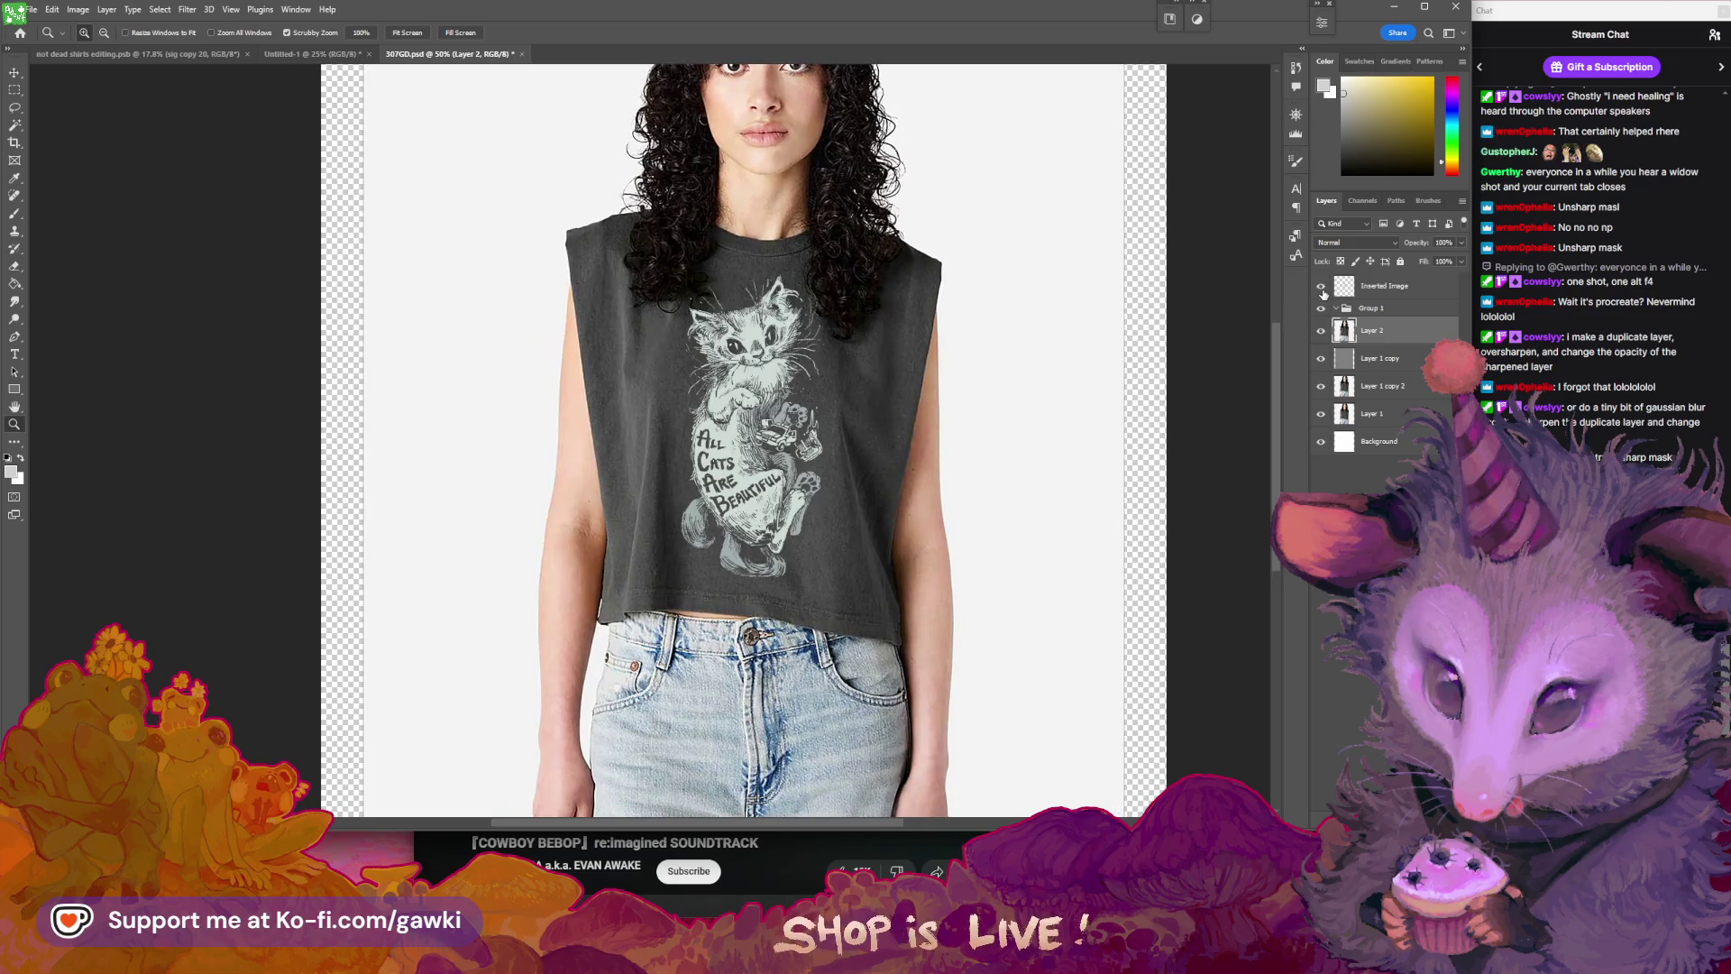
# - Open Image Size, showing the document at 2500 × 2500 px, 93 ppi
pyautogui.moveTo(1106, 370); pyautogui.dragTo(1071, 371)
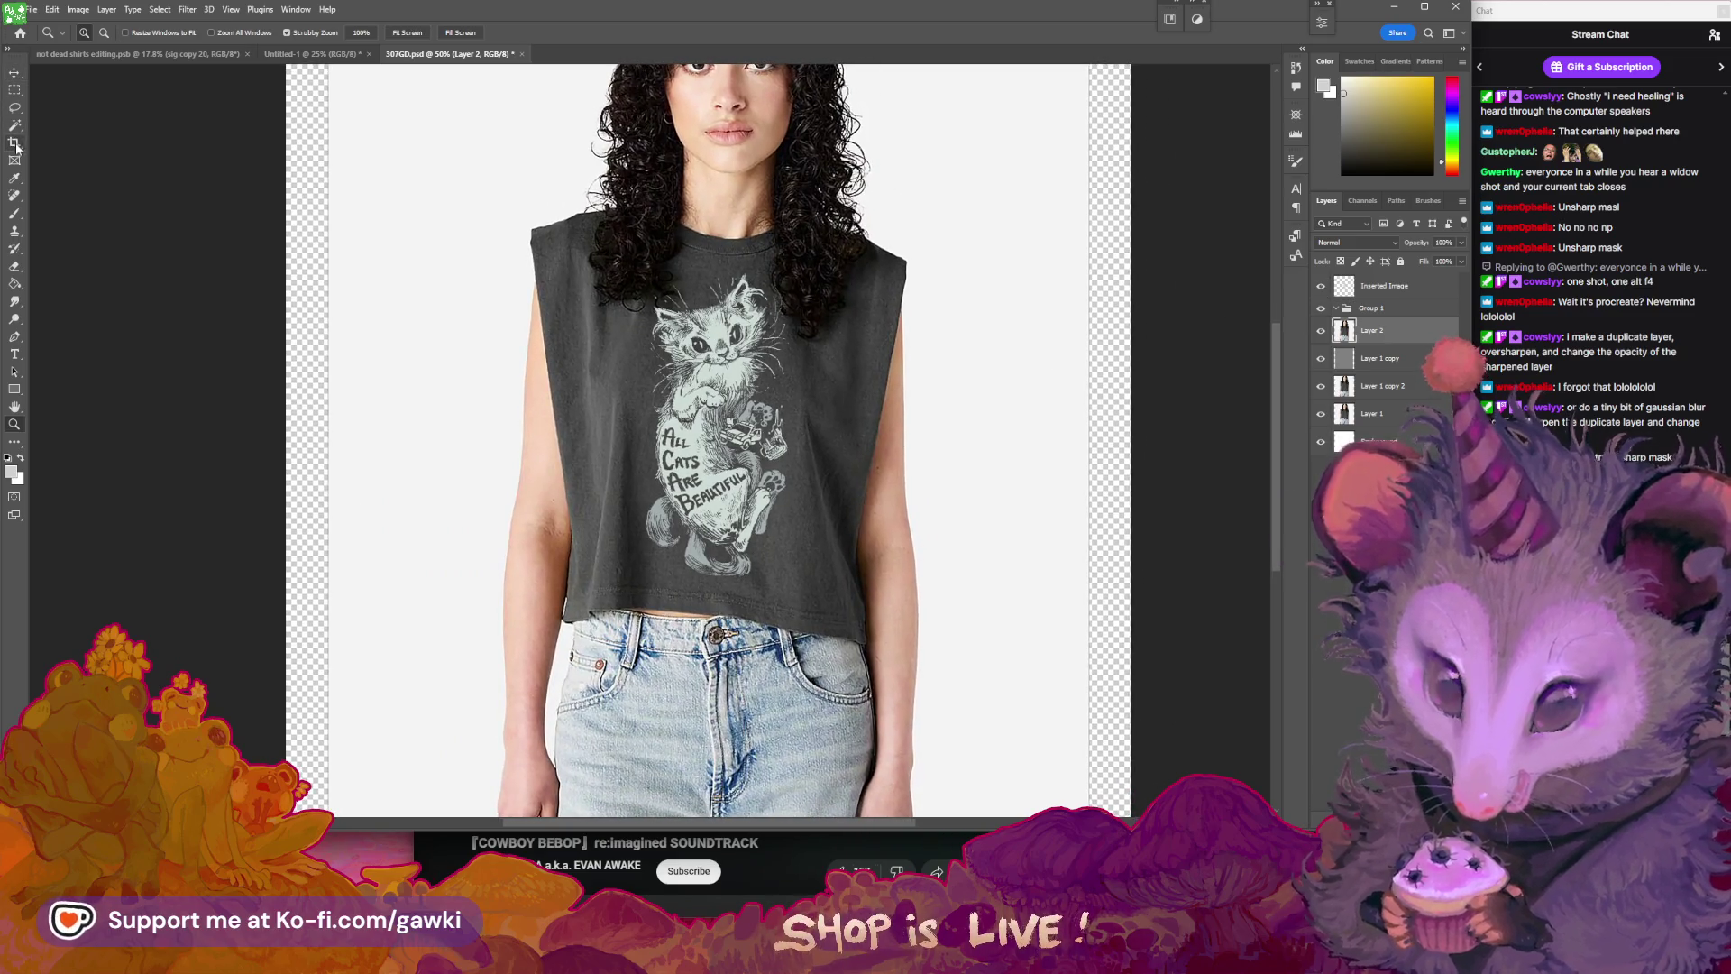
pyautogui.click(78, 10)
pyautogui.click(108, 119)
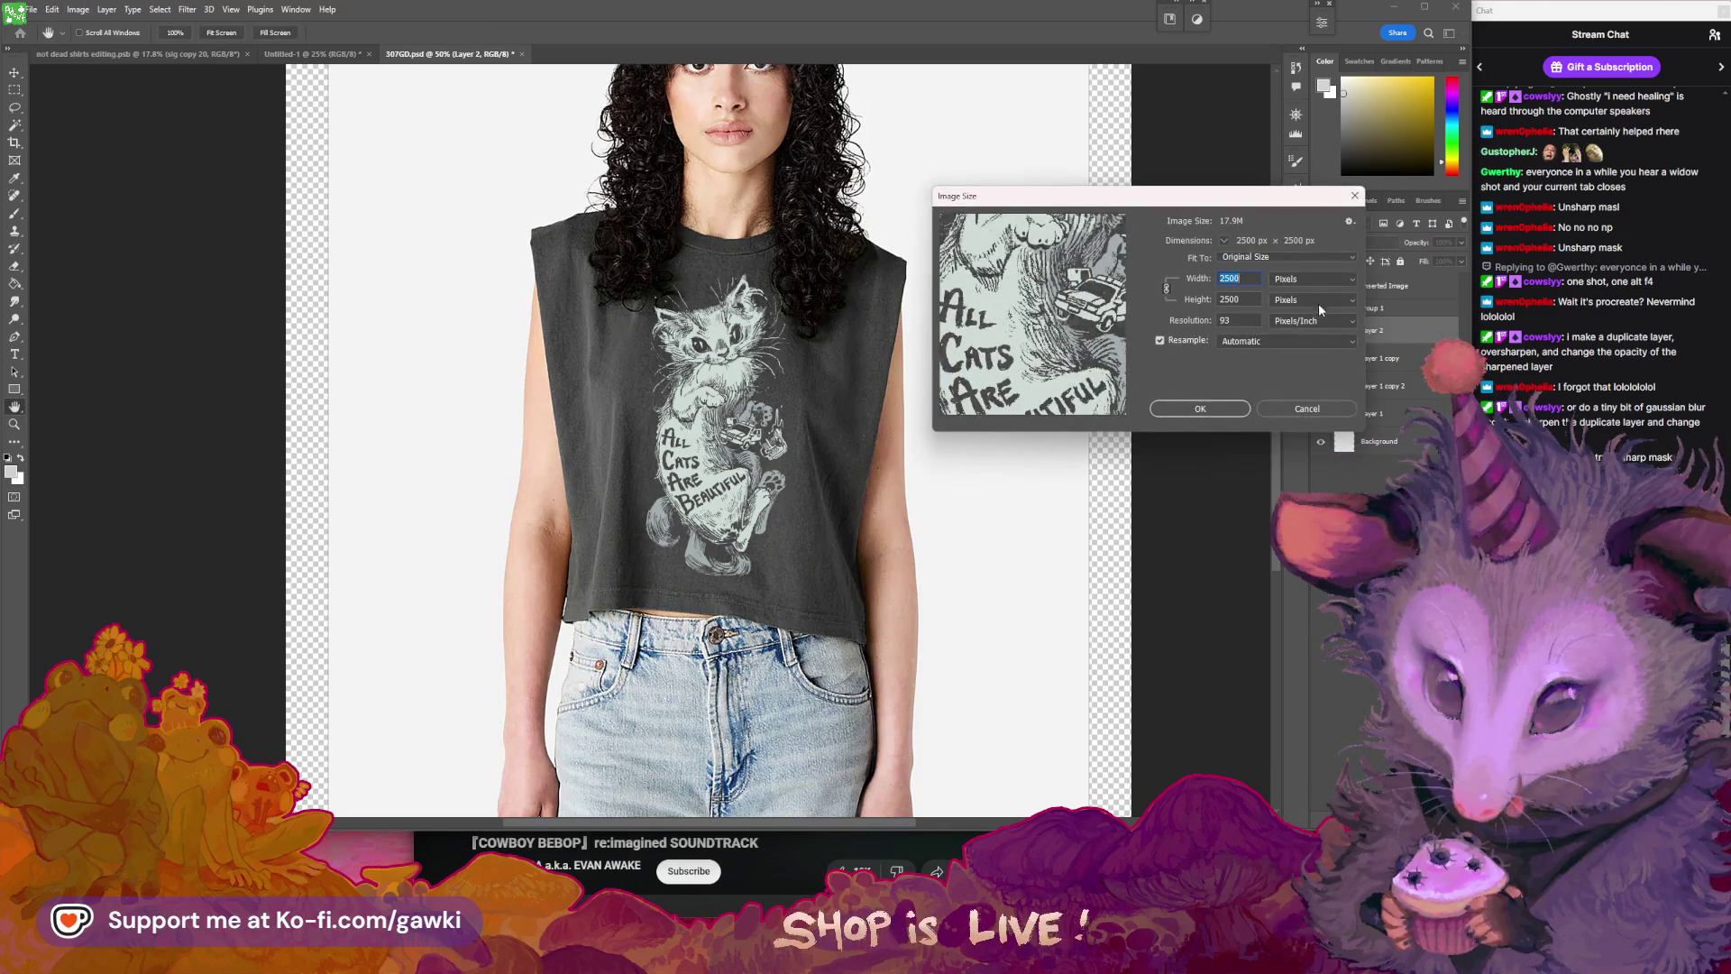
# - Cancel Image Size and crop the canvas to 1500 × 1500 px via Canvas Size
pyautogui.click(1295, 411)
pyautogui.press('z')
pyautogui.click(54, 9)
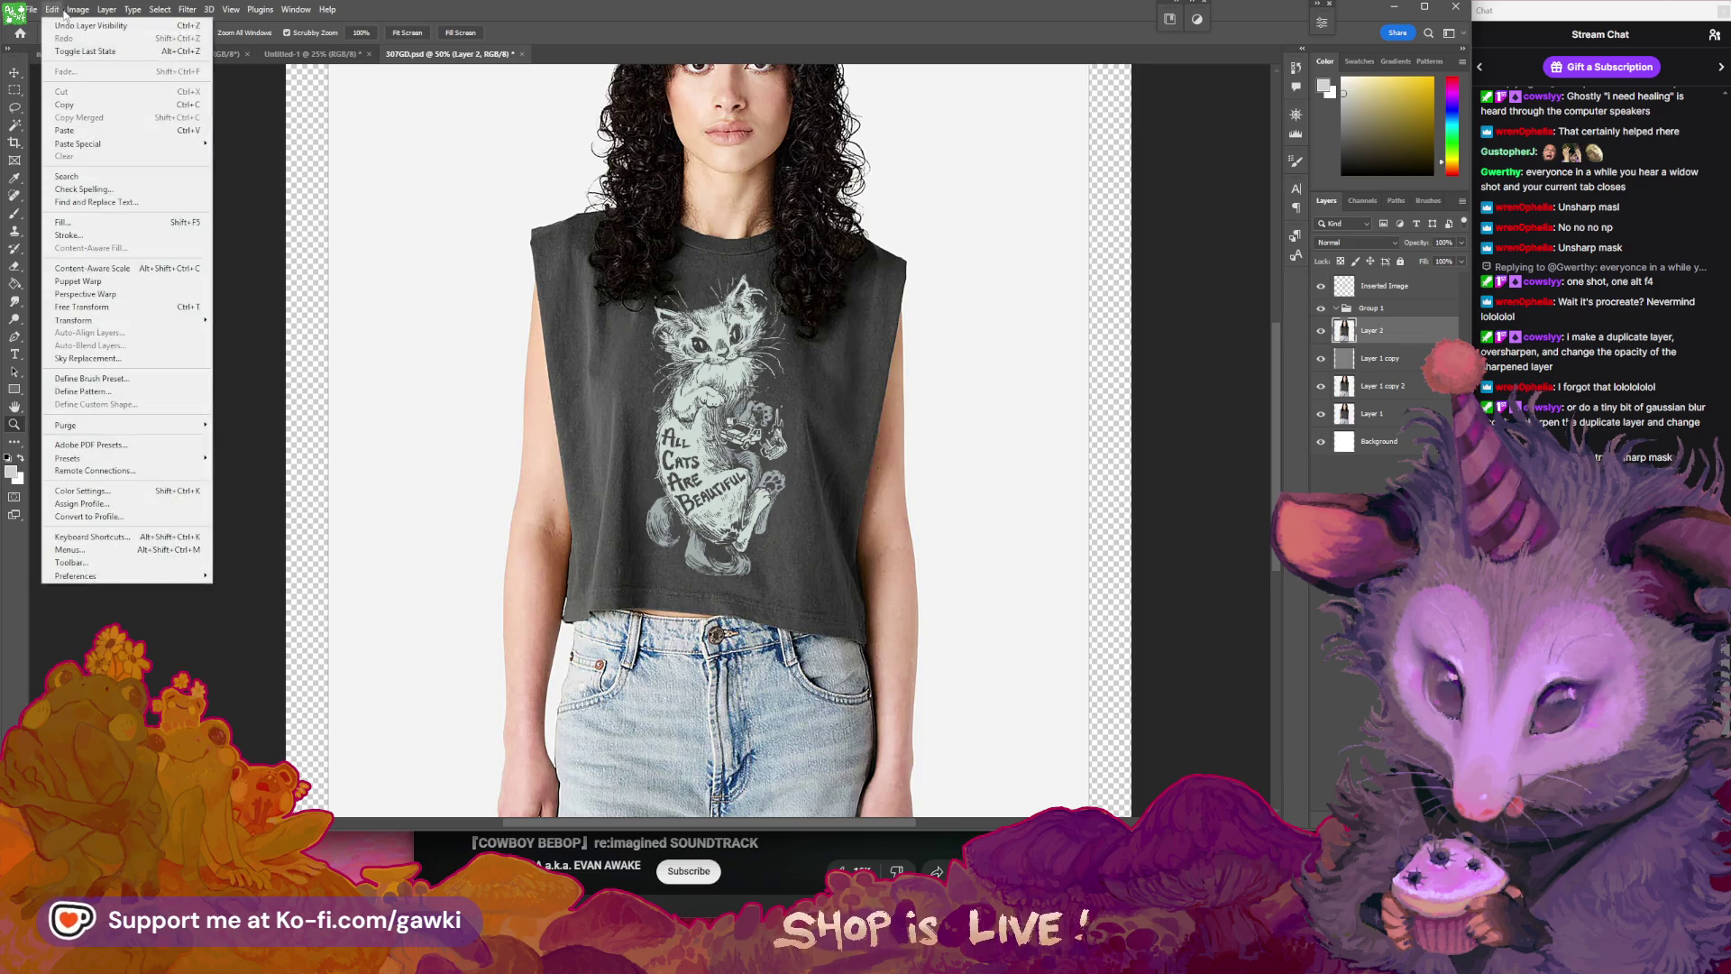
pyautogui.moveTo(78, 9)
pyautogui.click(105, 127)
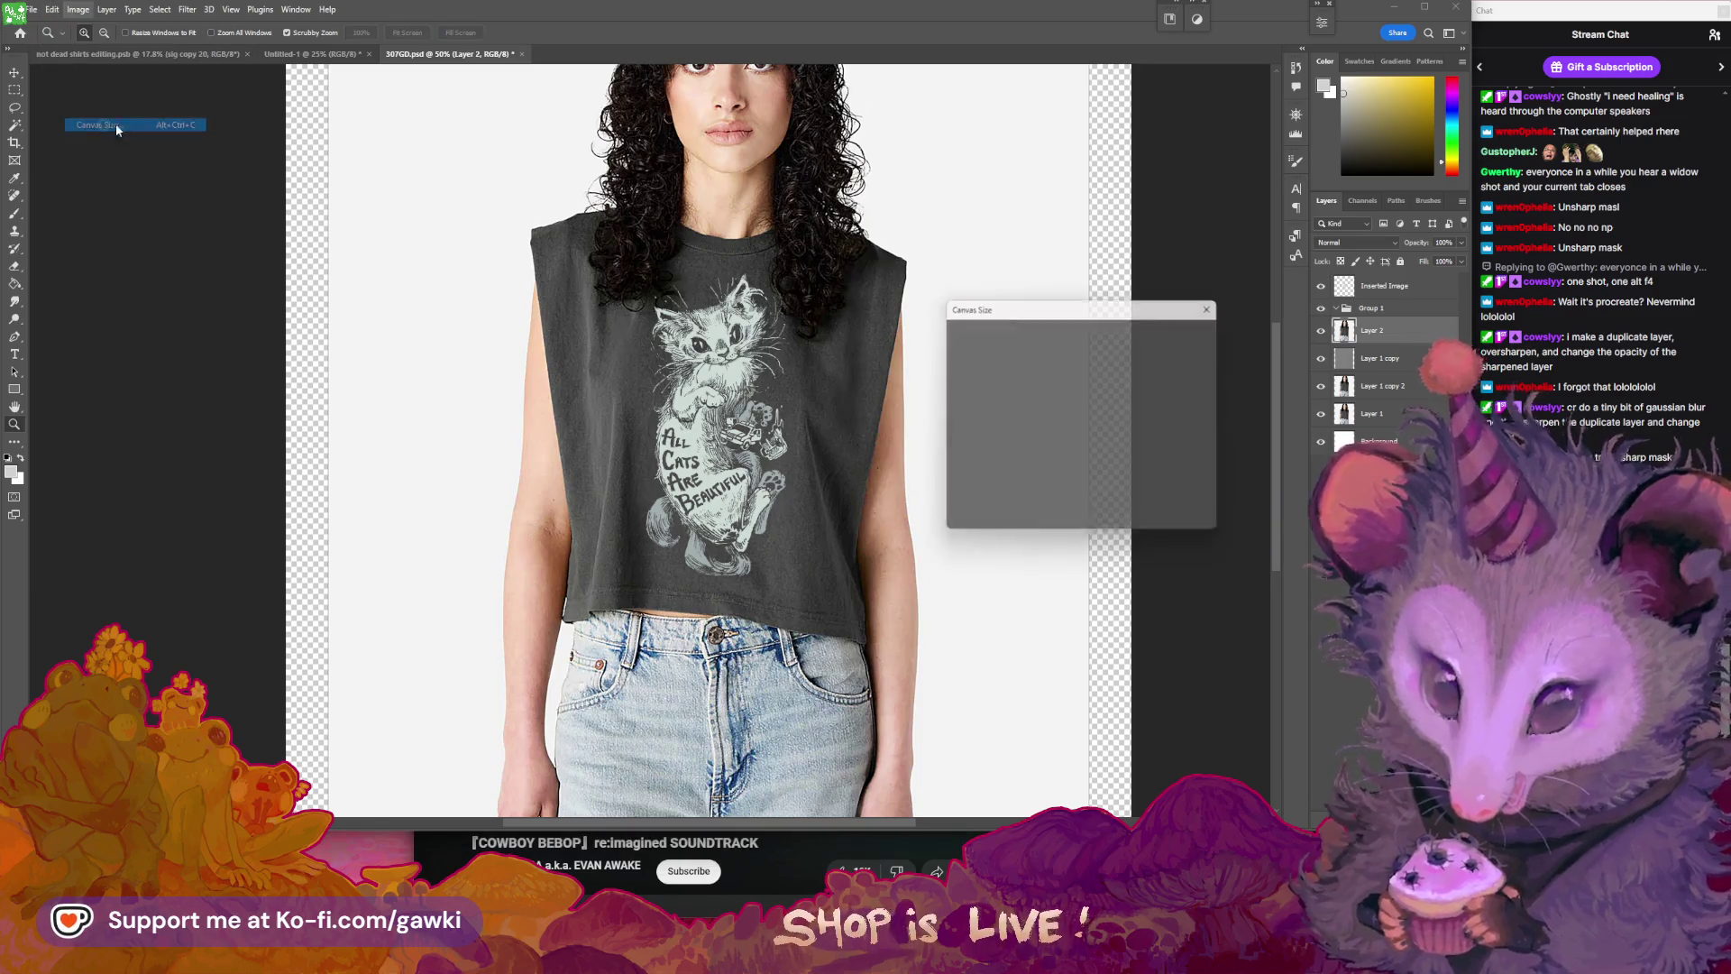
pyautogui.click(1129, 395)
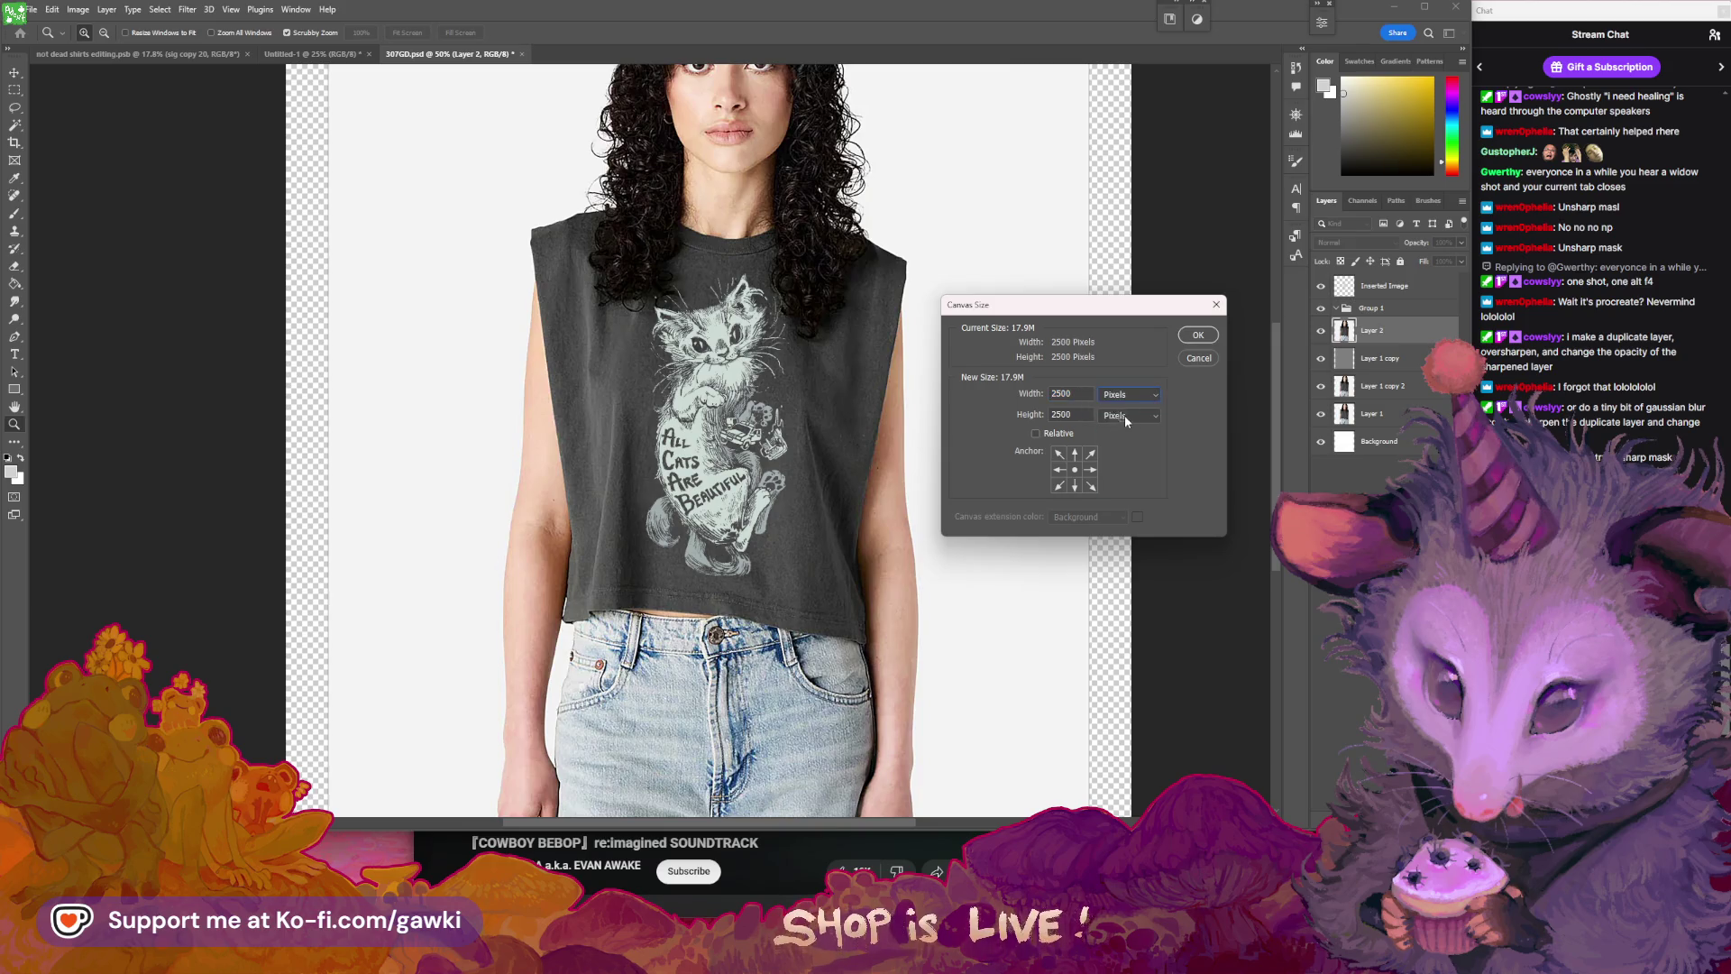
pyautogui.write('00')
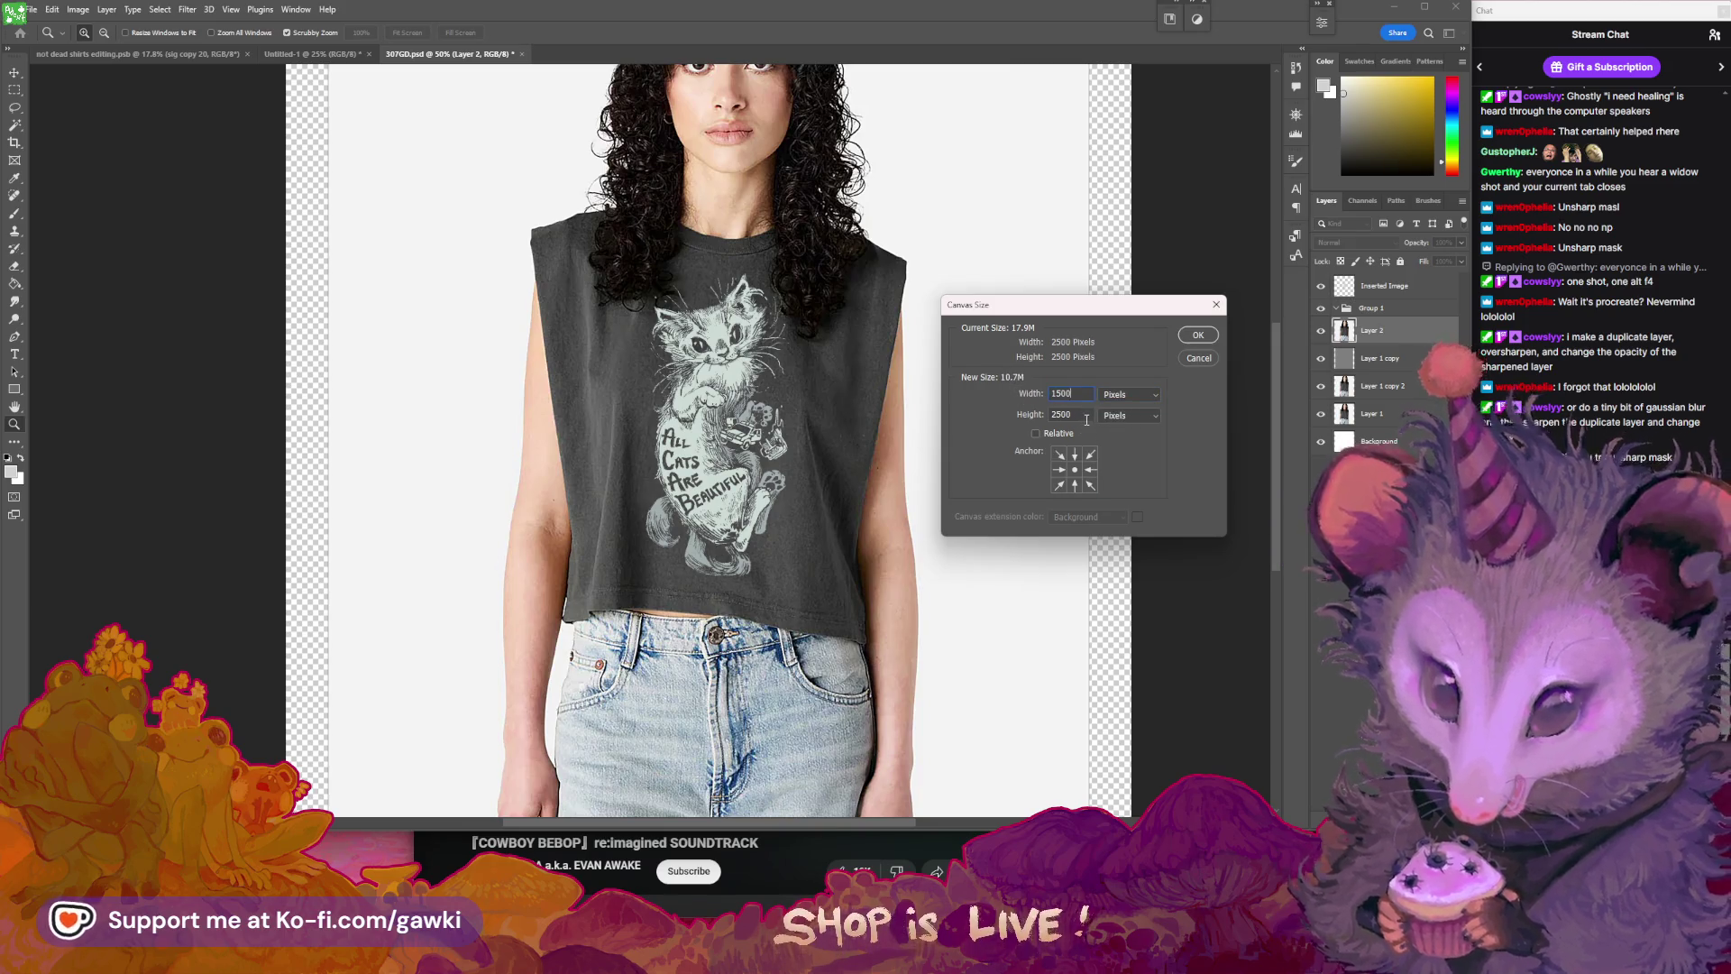
pyautogui.write('15')
pyautogui.press('Return')
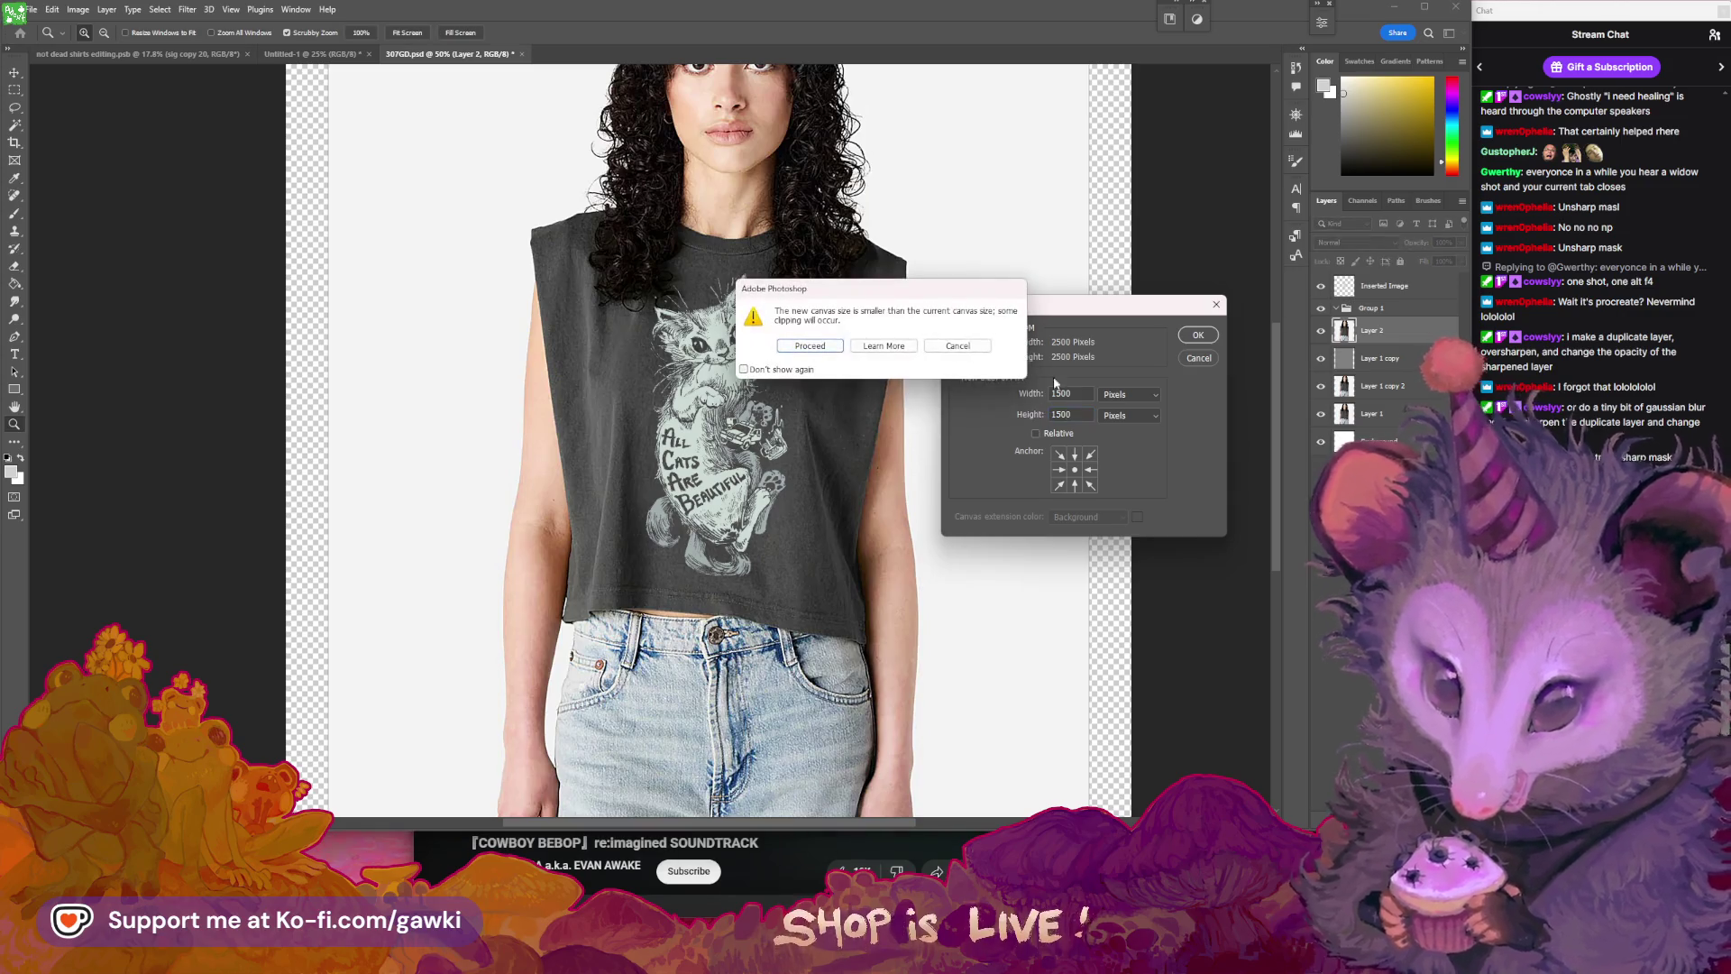
pyautogui.click(810, 347)
pyautogui.moveTo(764, 345); pyautogui.dragTo(901, 441)
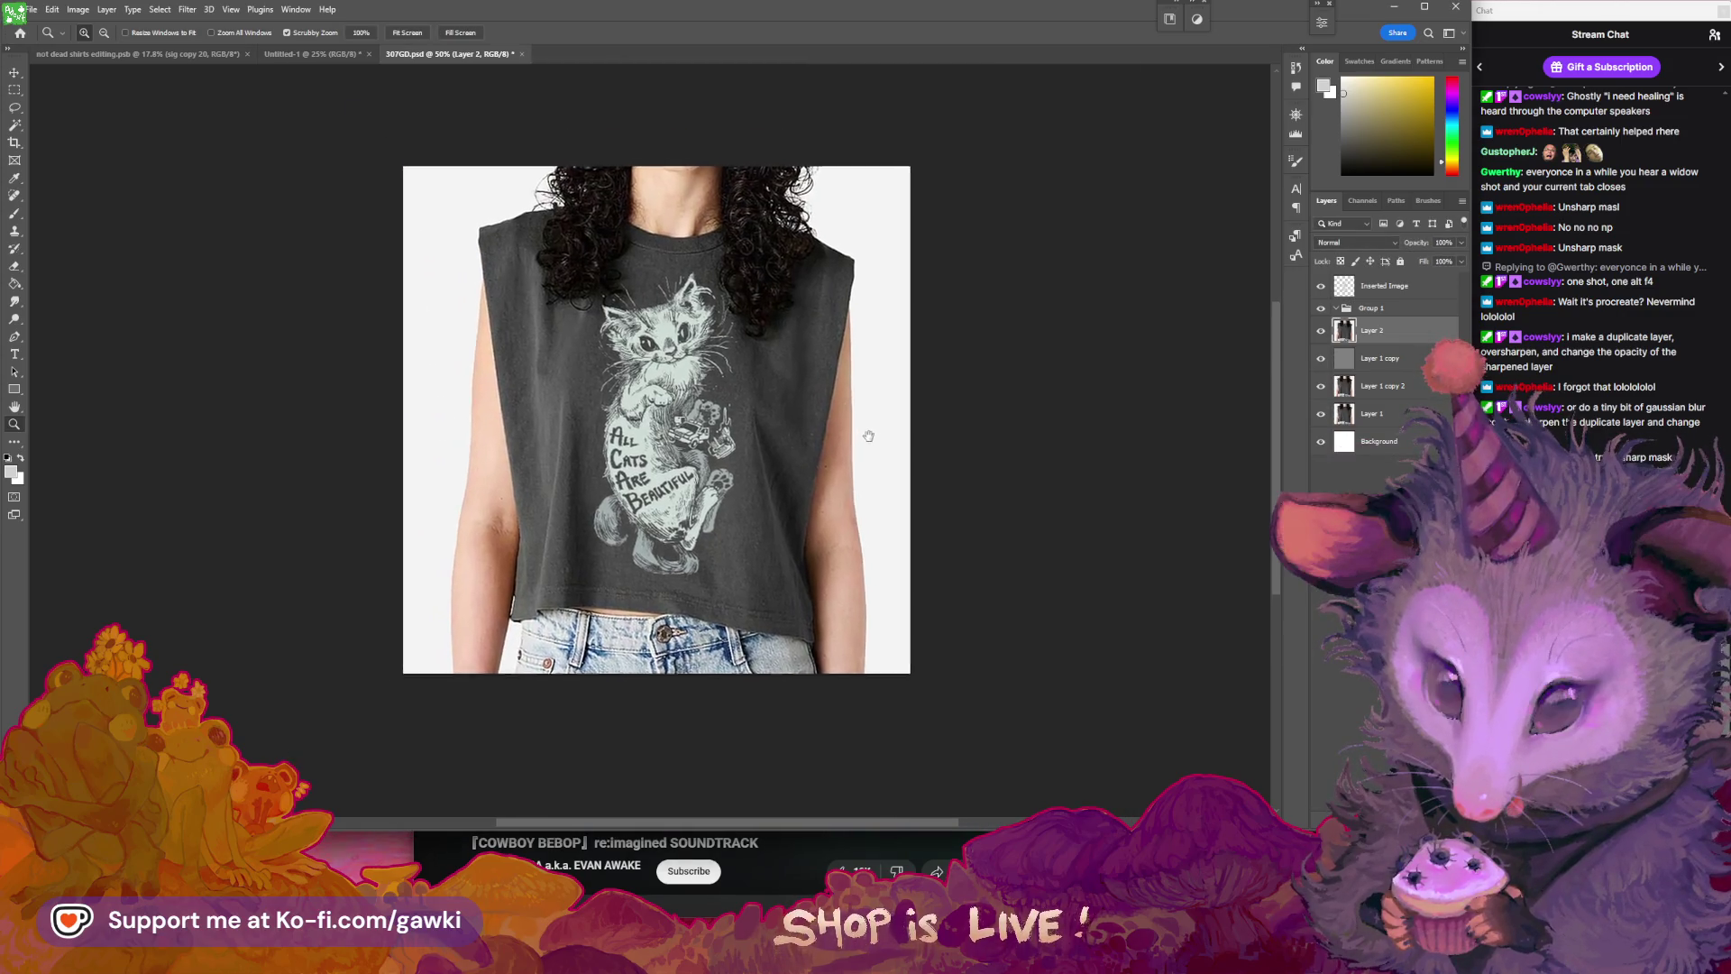
# - Select the Brush tool and sample a reddish skin tone as the painting colour
pyautogui.click(744, 412)
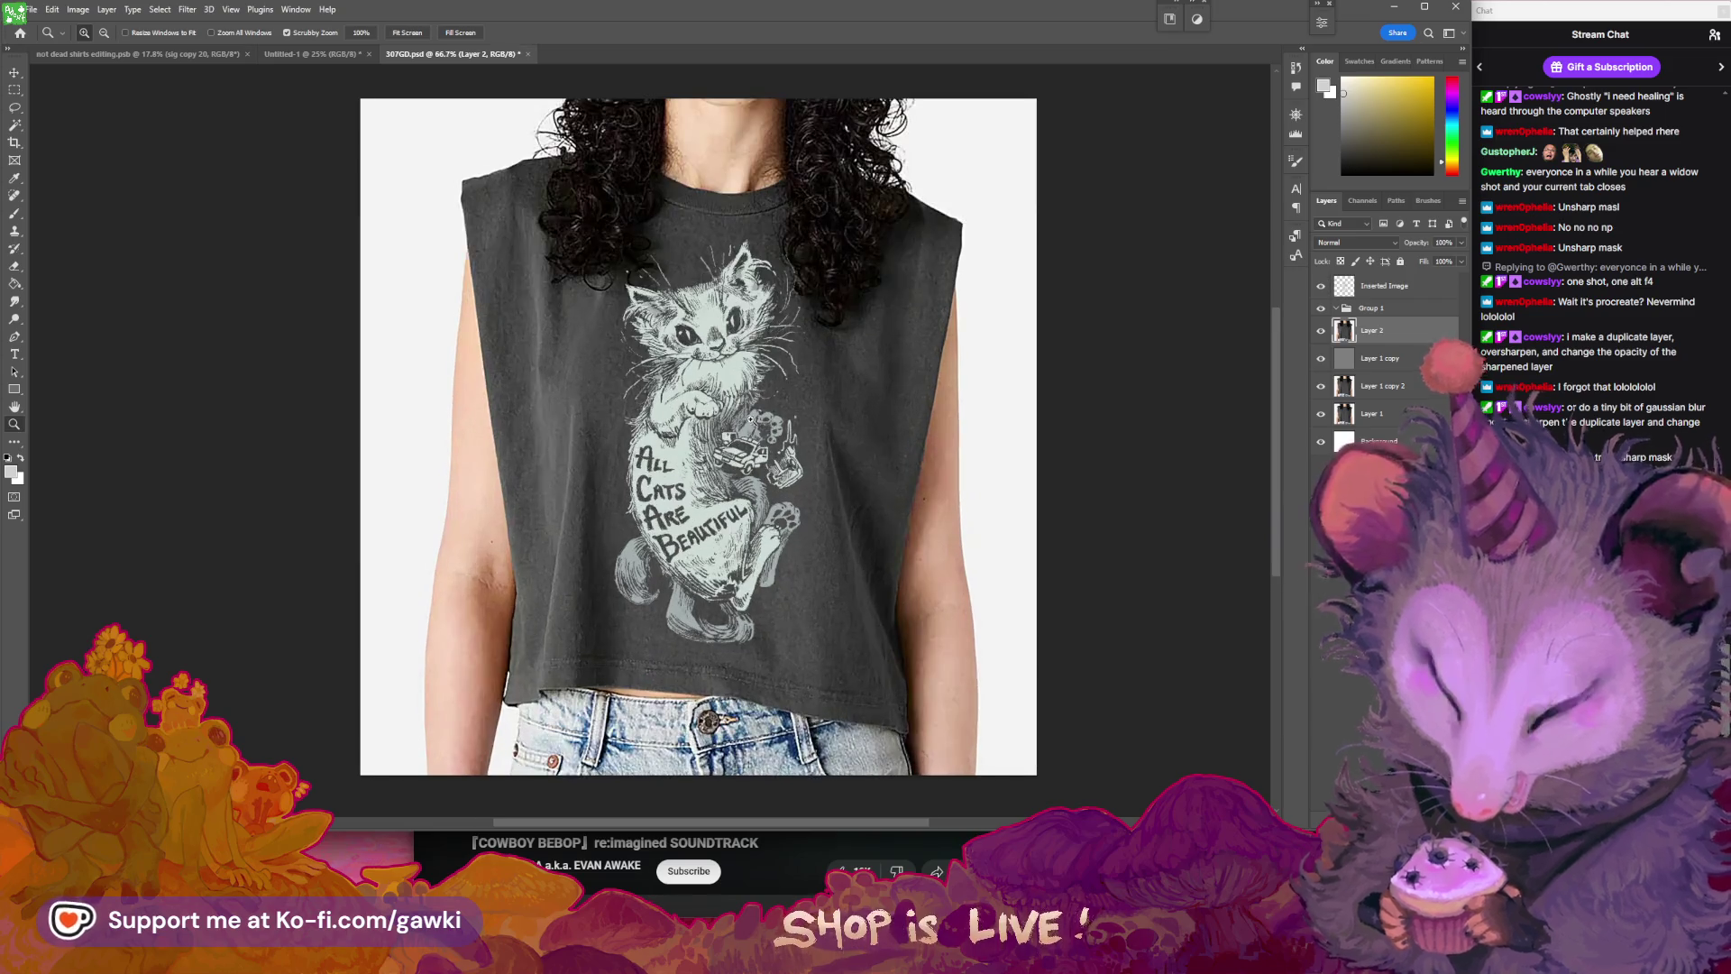
pyautogui.moveTo(935, 487)
pyautogui.mouseDown()
pyautogui.moveTo(893, 487)
pyautogui.moveTo(1036, 499)
pyautogui.moveTo(1035, 513)
pyautogui.mouseUp()
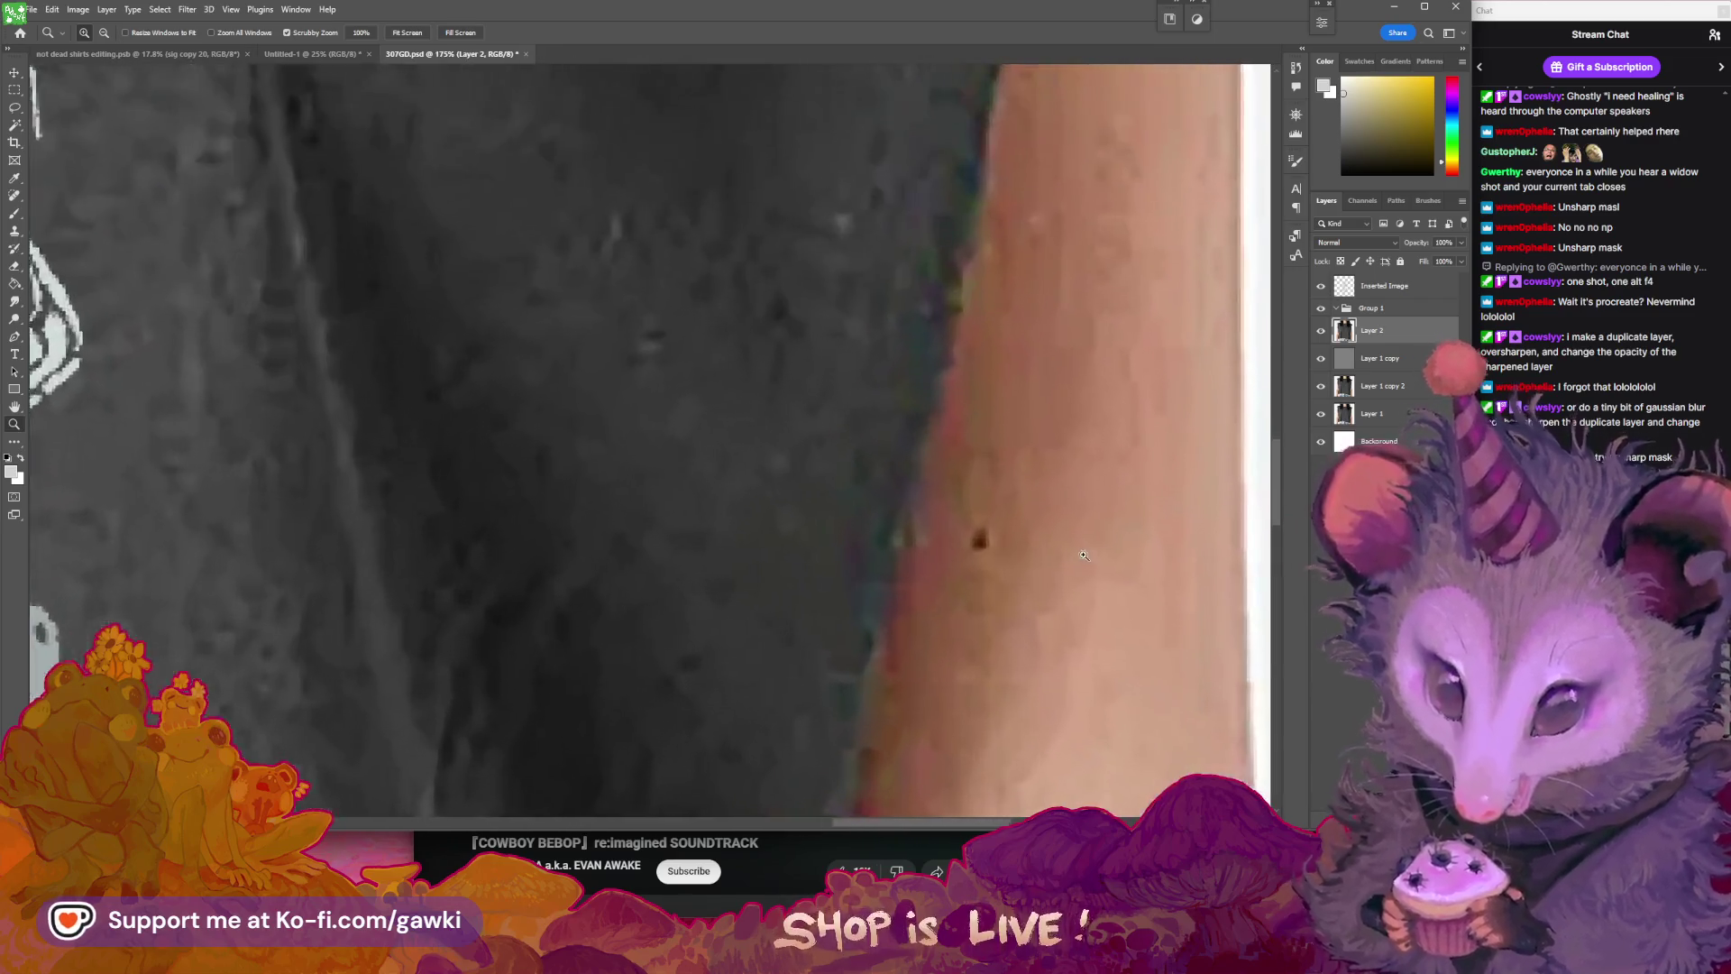
pyautogui.press('b')
pyautogui.keyDown('alt'); pyautogui.click(943, 393); pyautogui.keyUp('alt')
pyautogui.press('z')
pyautogui.hotkey('ctrl', '0')
pyautogui.moveTo(950, 472)
pyautogui.mouseDown()
pyautogui.moveTo(912, 448)
pyautogui.moveTo(877, 475)
pyautogui.mouseUp()
pyautogui.press('b')
# - Hide and re-show the cat design layer to compare the shirt
pyautogui.scroll(2, 992, 388)
pyautogui.click(1319, 286)
pyautogui.click(1319, 286)
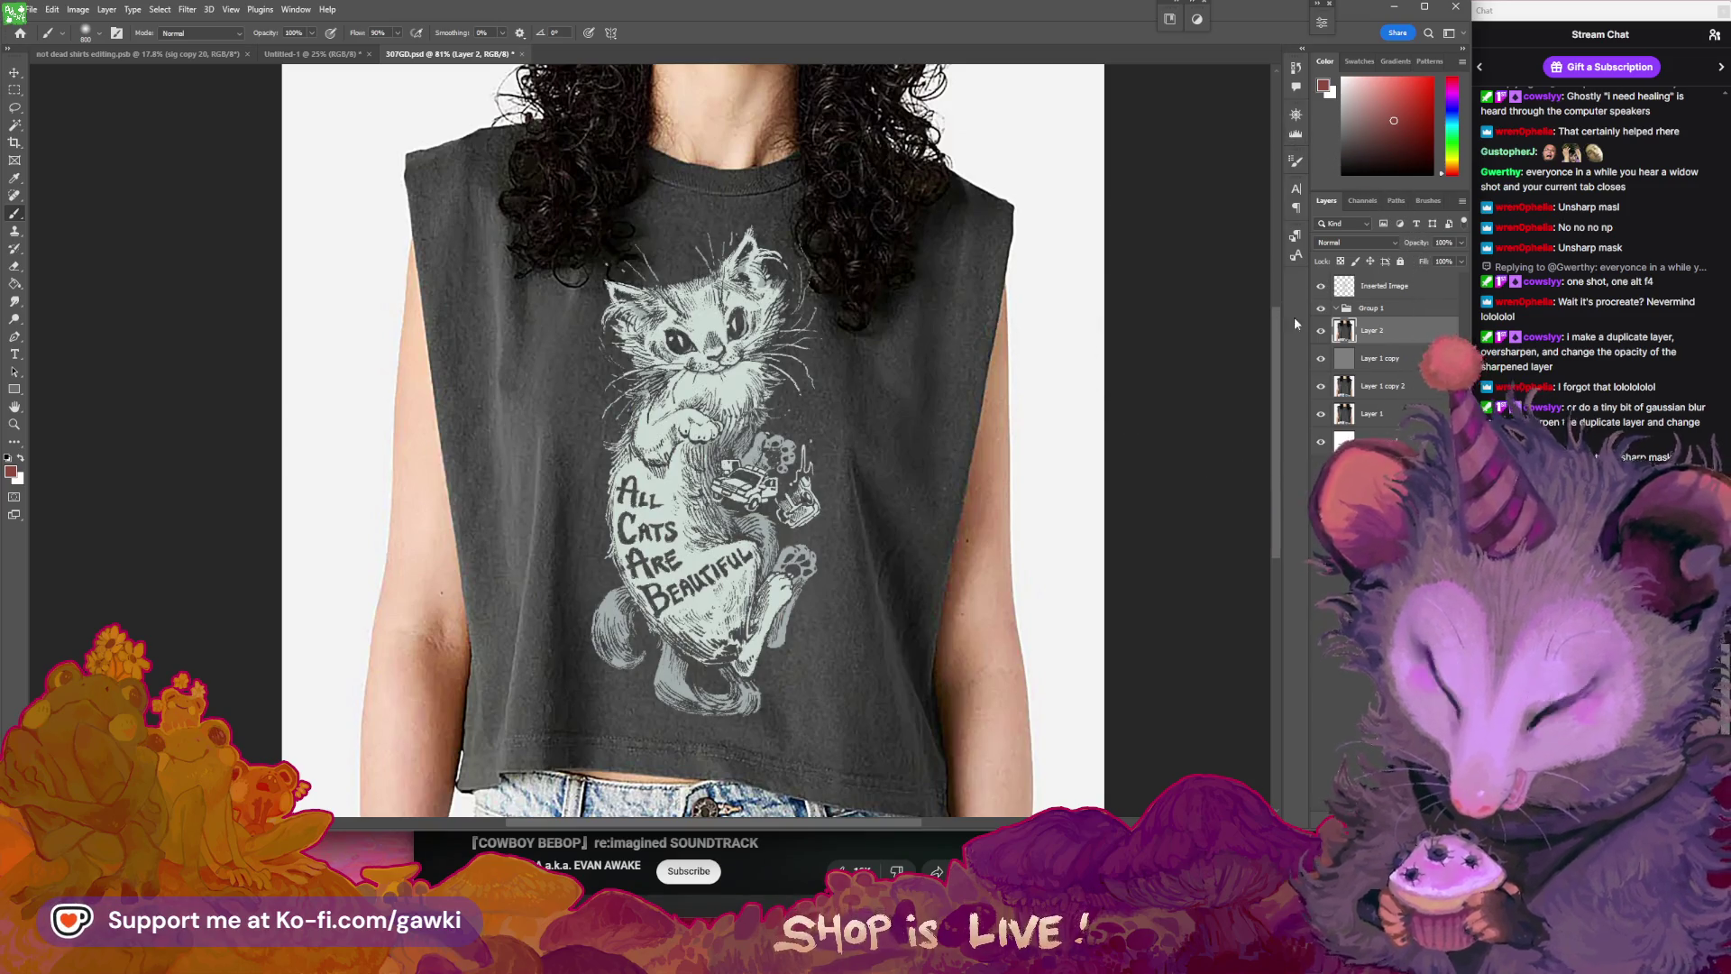
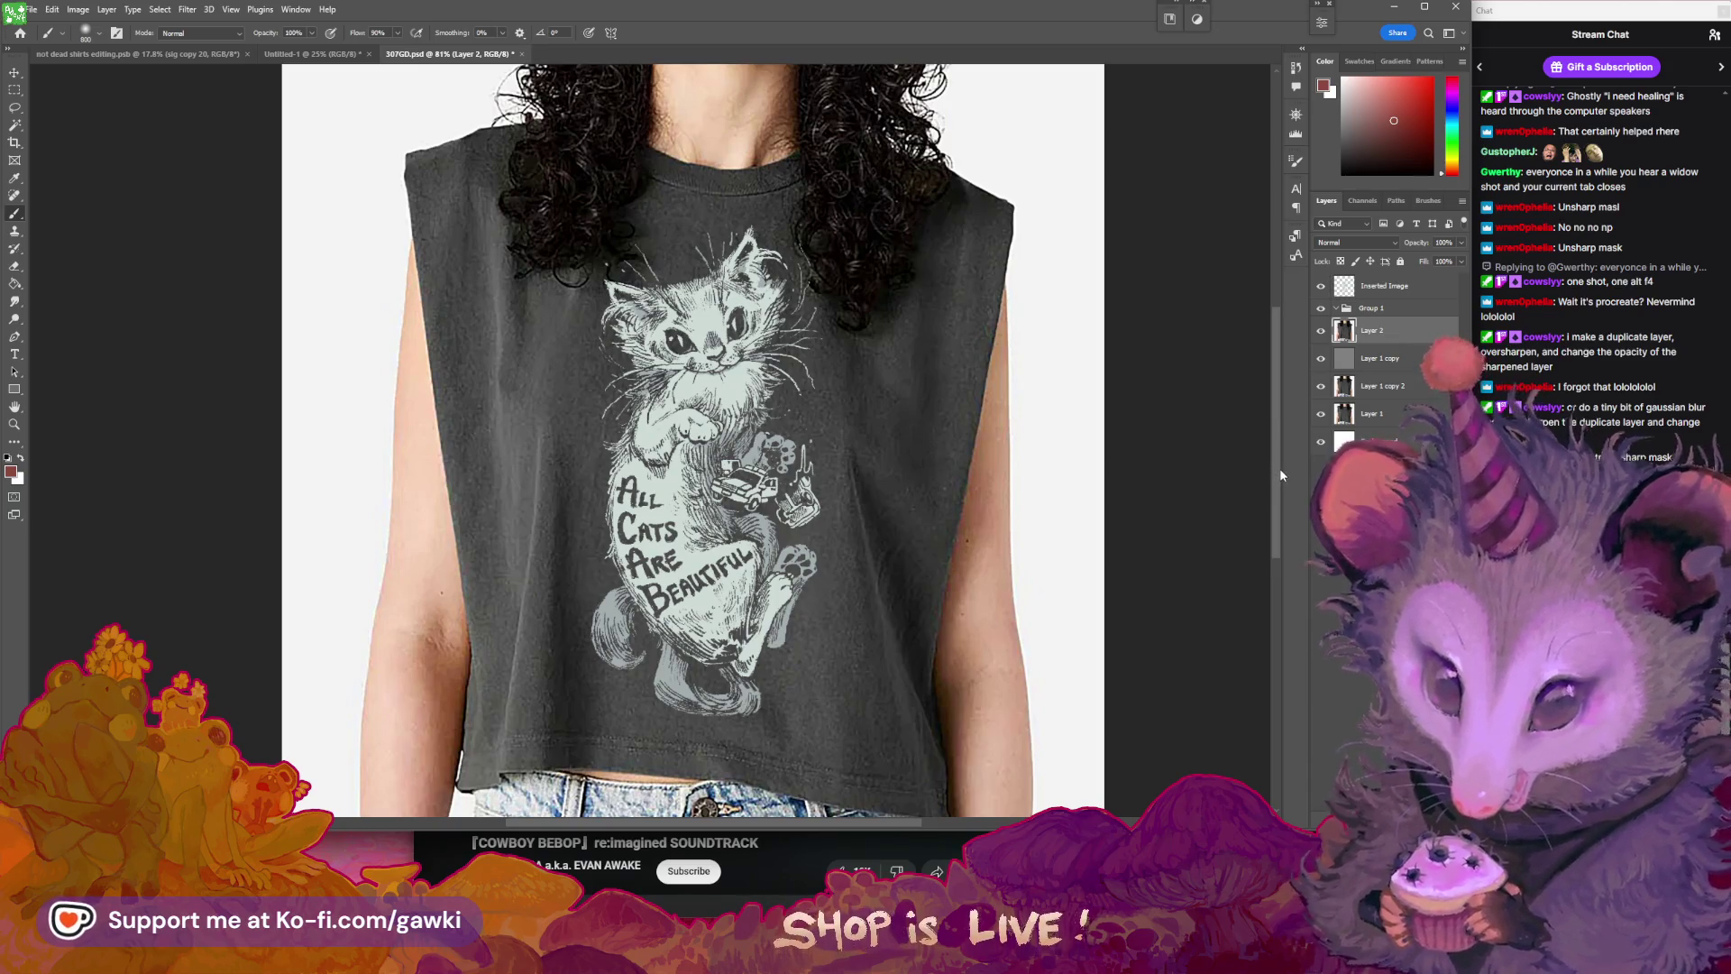
# - Zoom out and reposition the shirt view, toggling the cat print layer off and on to compare
pyautogui.press('z')
pyautogui.moveTo(1005, 419); pyautogui.dragTo(983, 419)
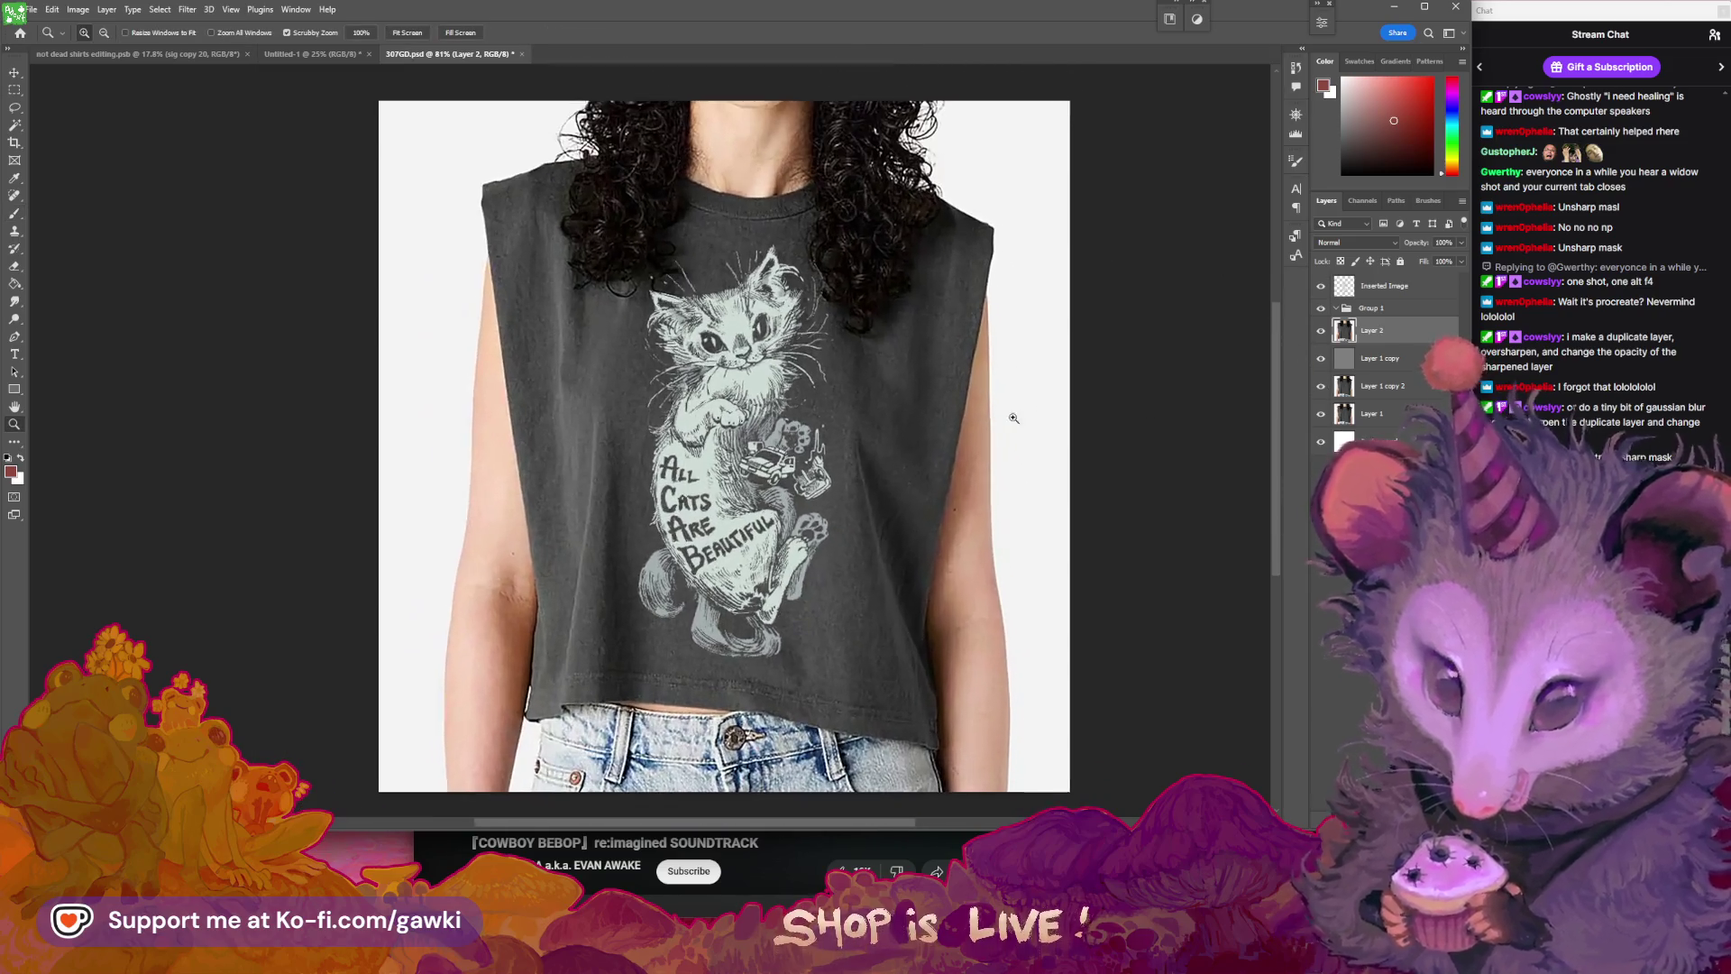
pyautogui.press('b')
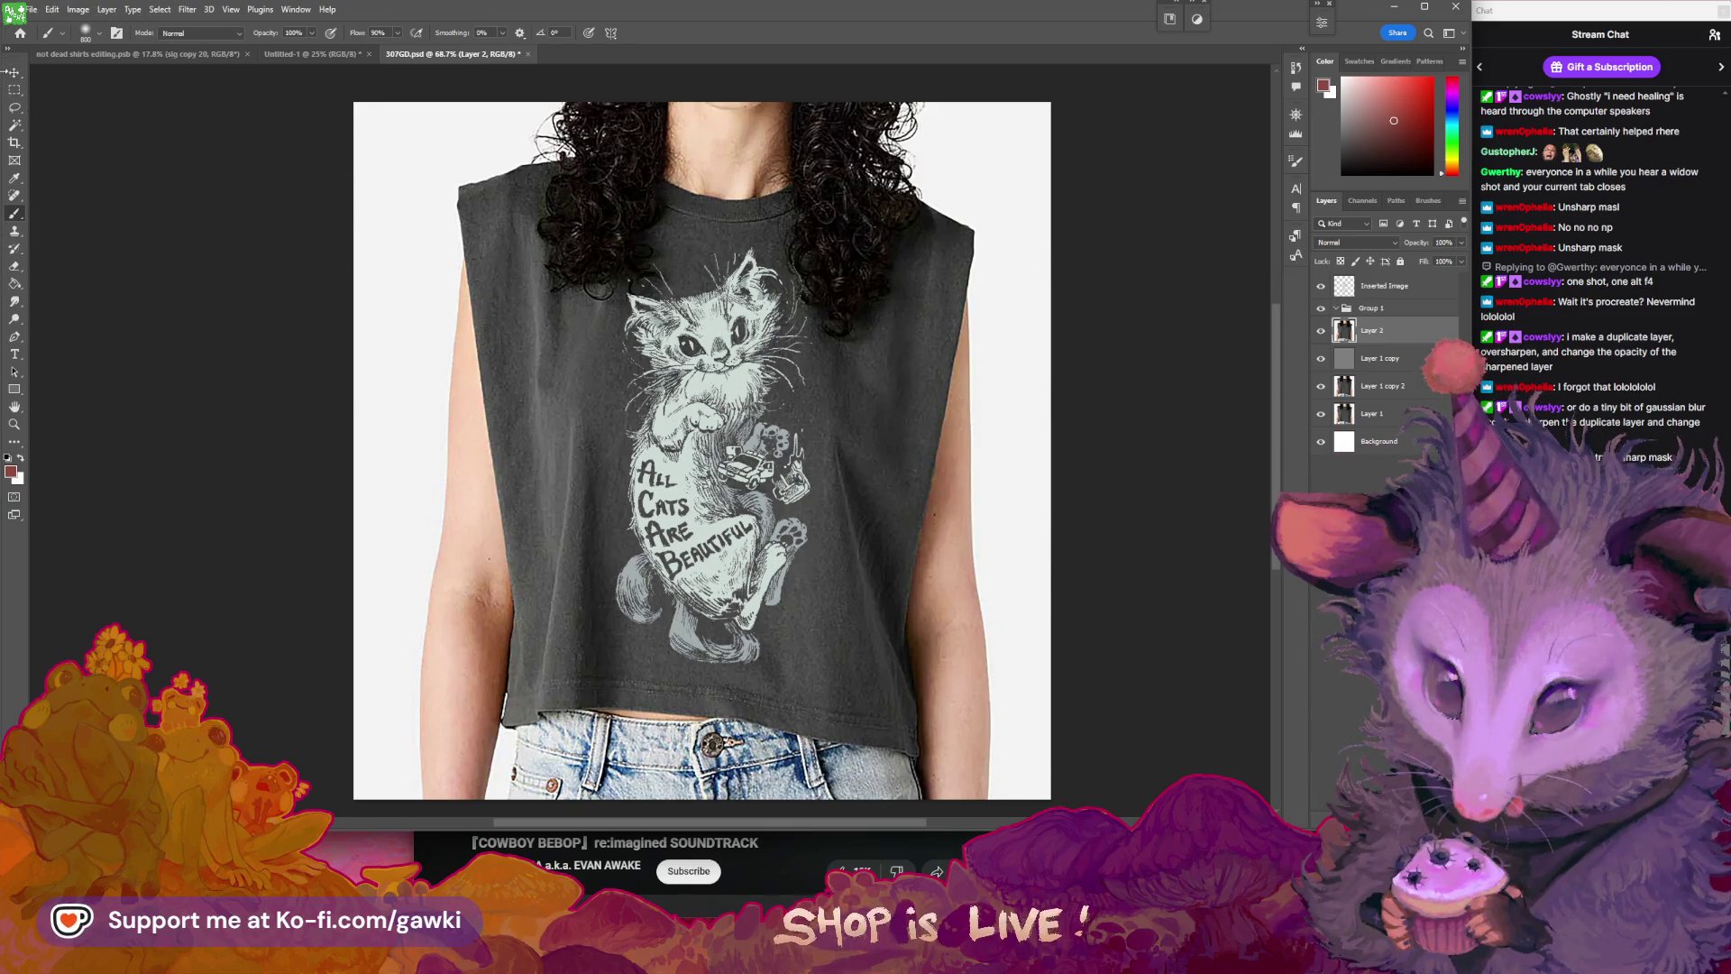
pyautogui.moveTo(884, 379); pyautogui.dragTo(918, 381)
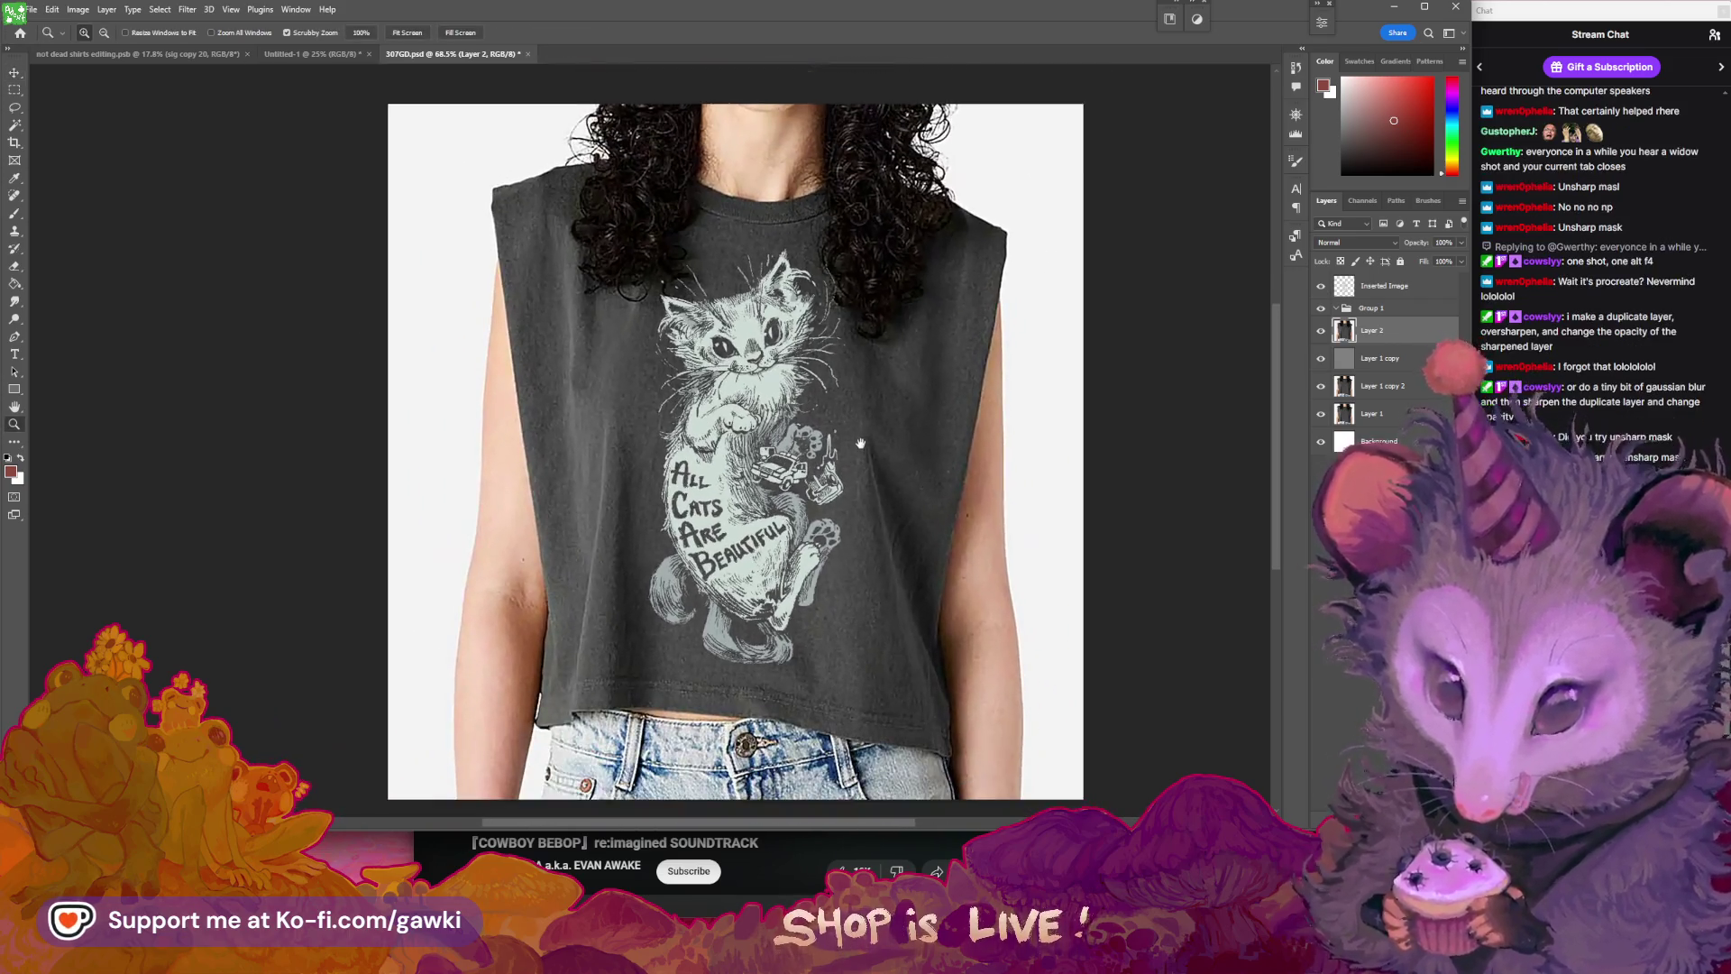
pyautogui.moveTo(860, 443)
pyautogui.mouseDown()
pyautogui.moveTo(879, 410)
pyautogui.moveTo(851, 412)
pyautogui.mouseUp()
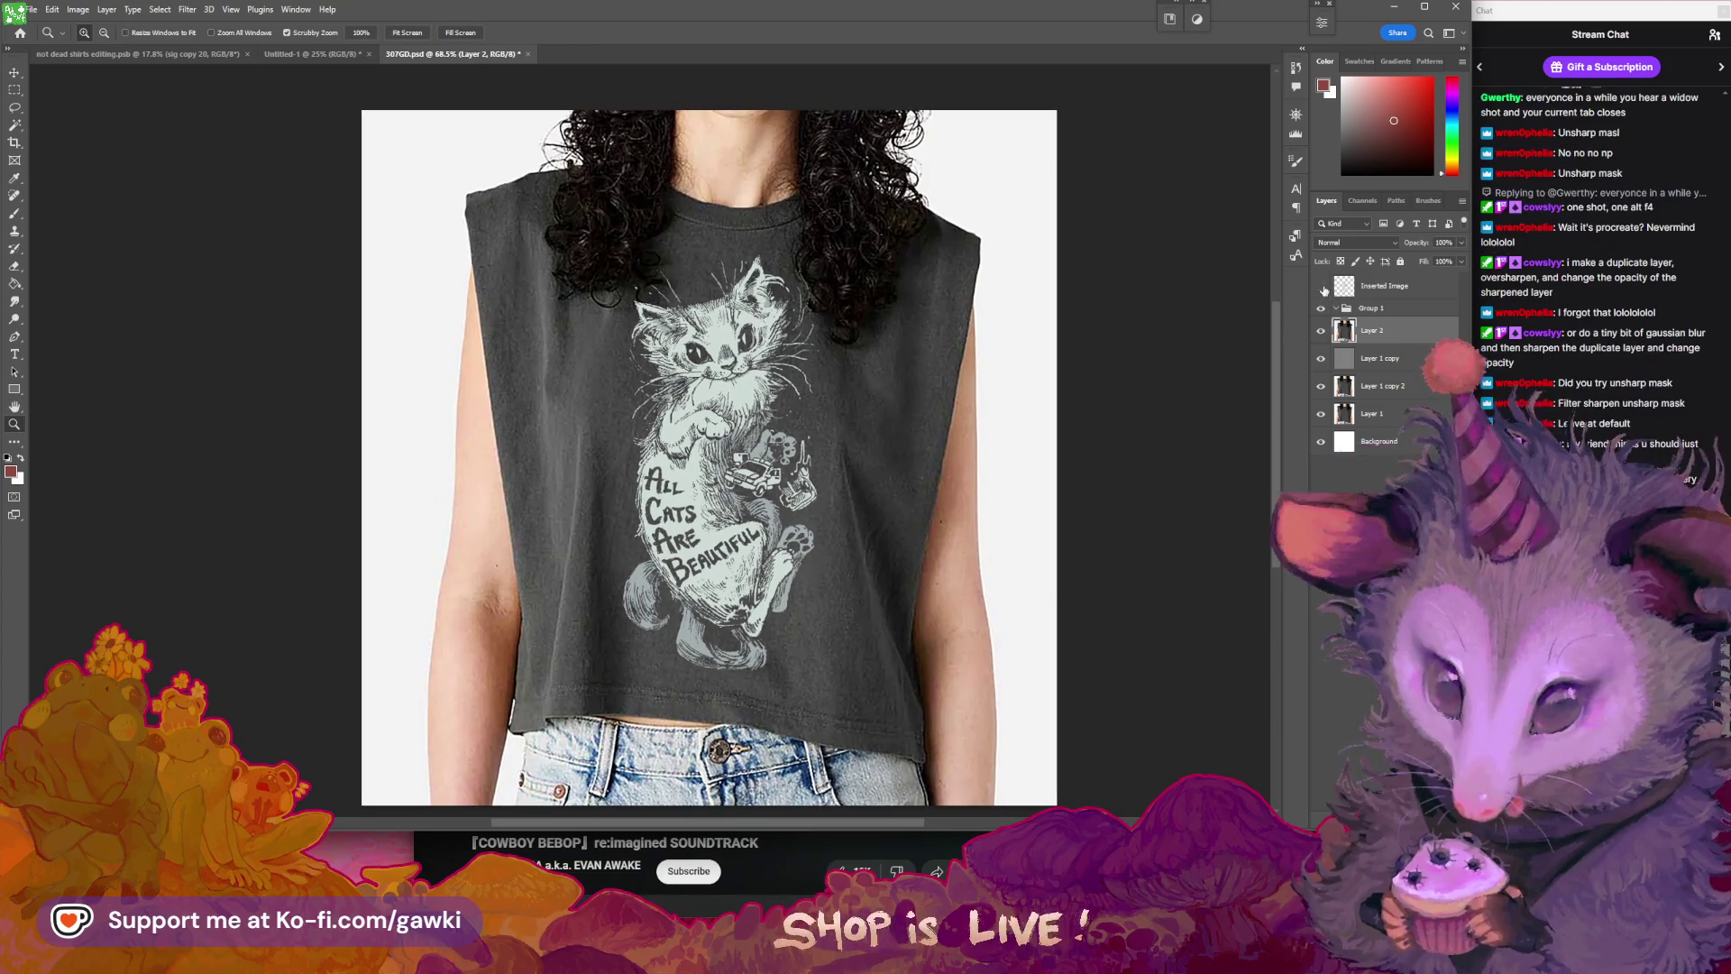
pyautogui.click(1322, 332)
pyautogui.click(1322, 333)
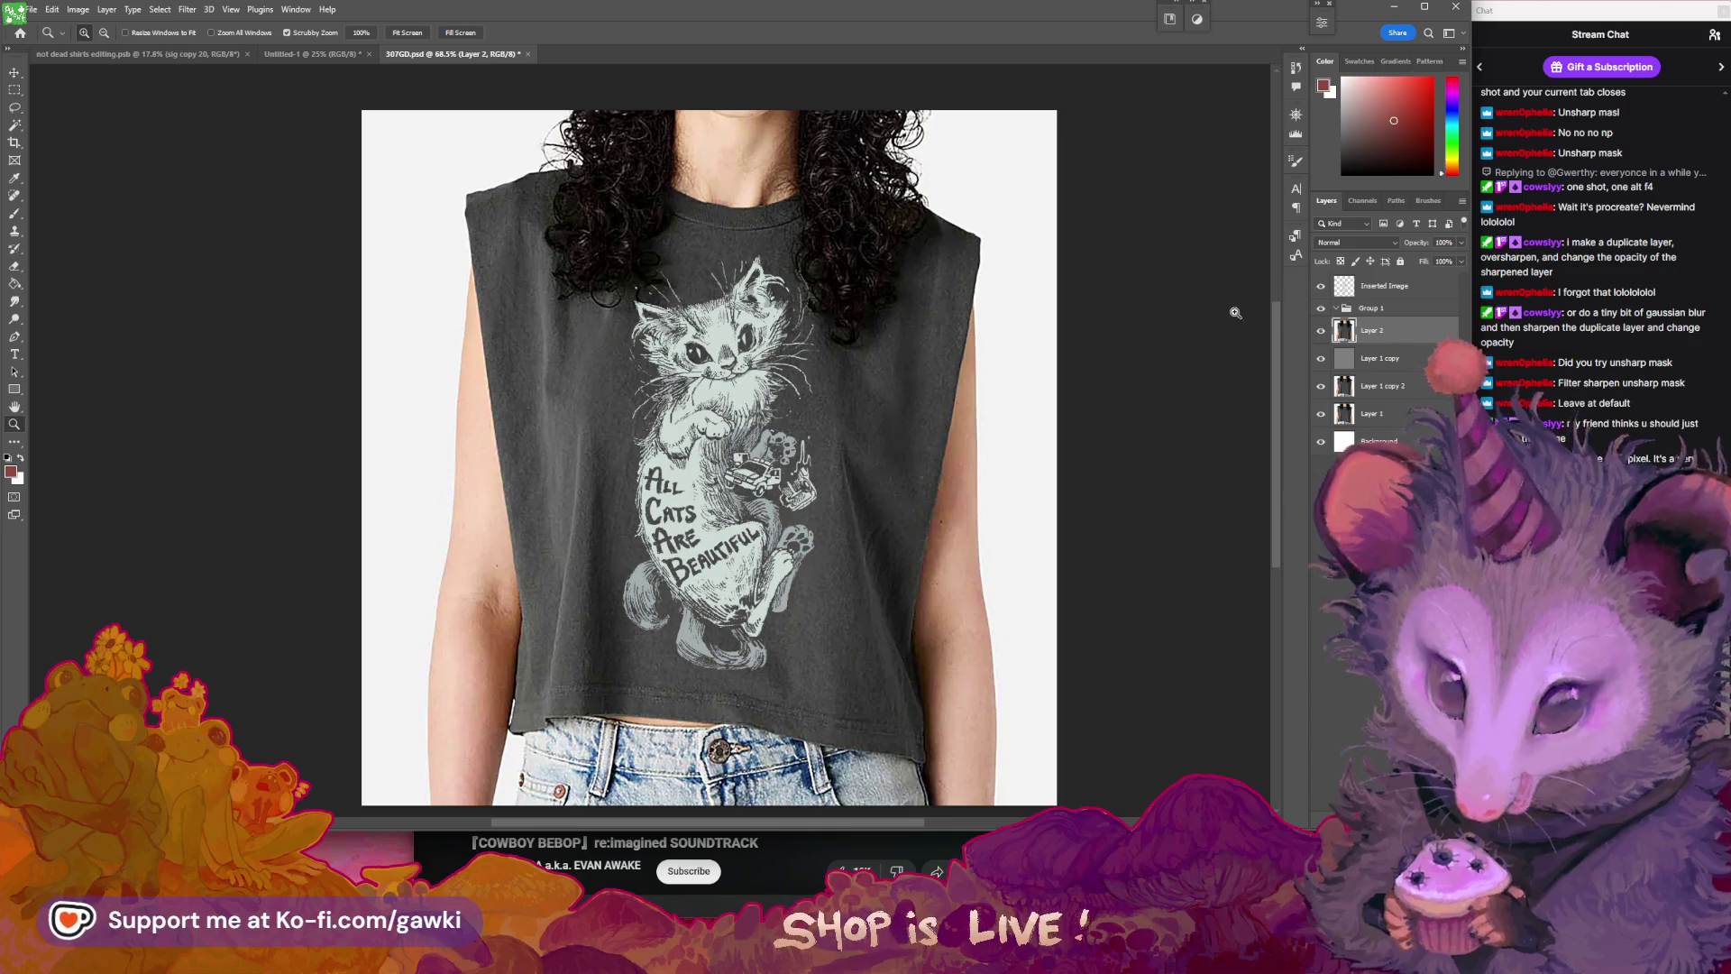
pyautogui.moveTo(1088, 447); pyautogui.dragTo(1064, 441)
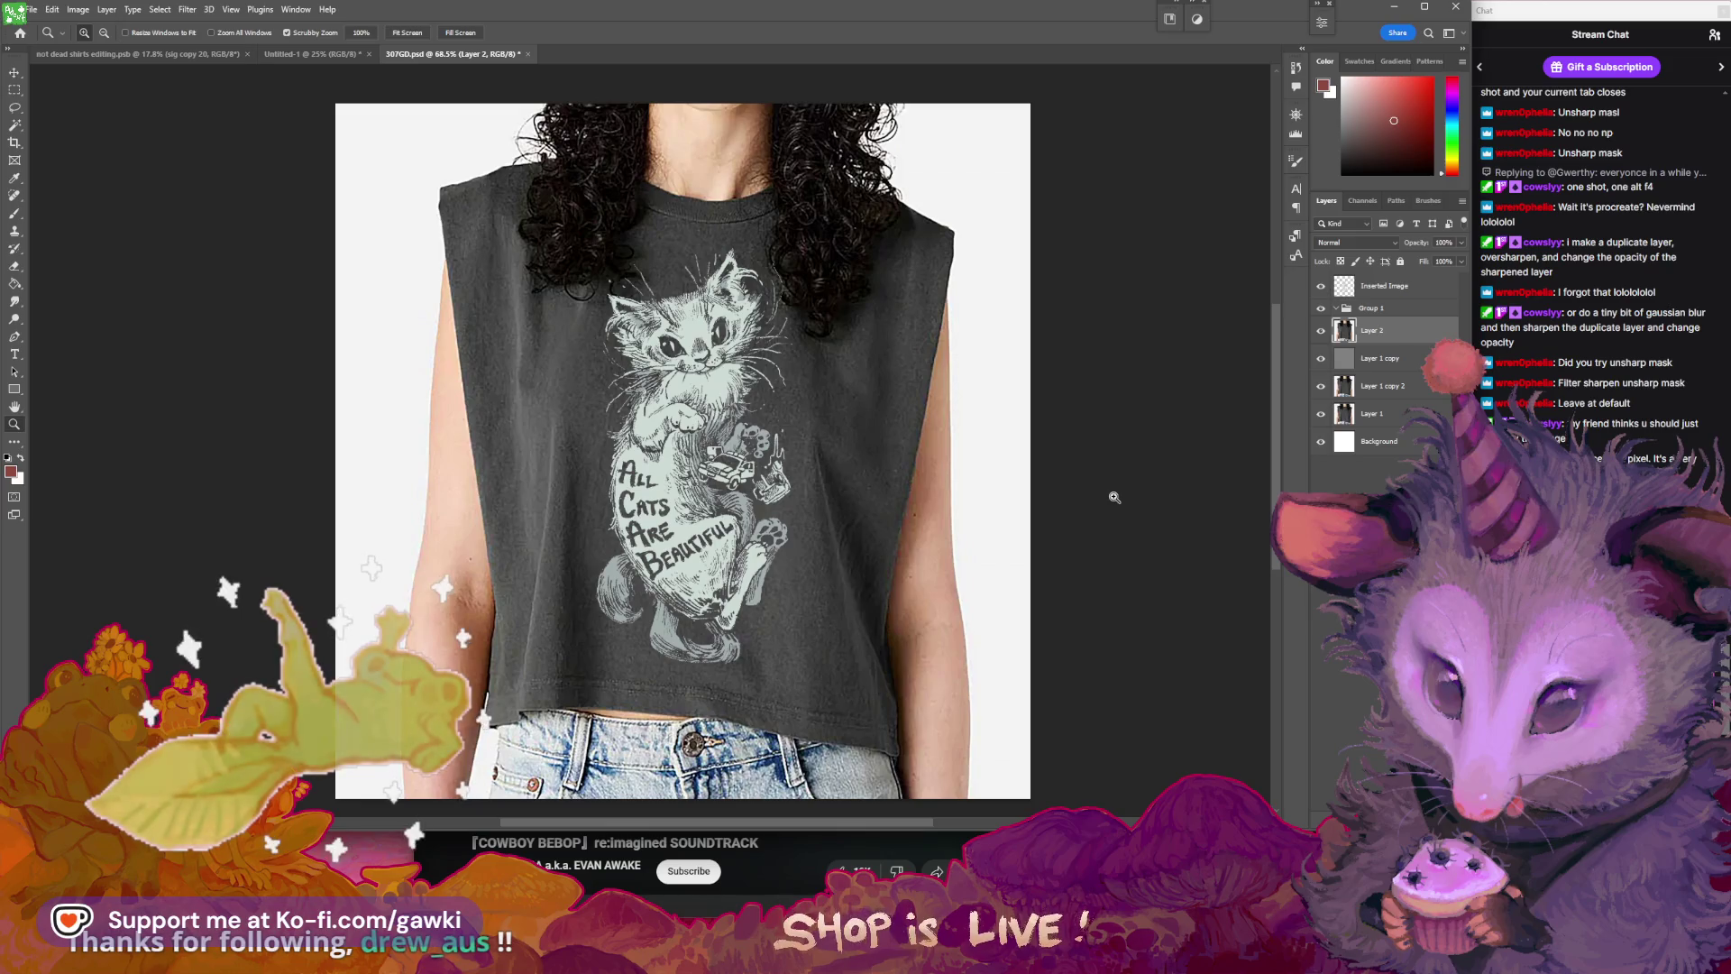
pyautogui.moveTo(983, 384)
pyautogui.mouseDown()
pyautogui.moveTo(1028, 399)
pyautogui.moveTo(983, 382)
pyautogui.moveTo(1002, 371)
pyautogui.mouseUp()
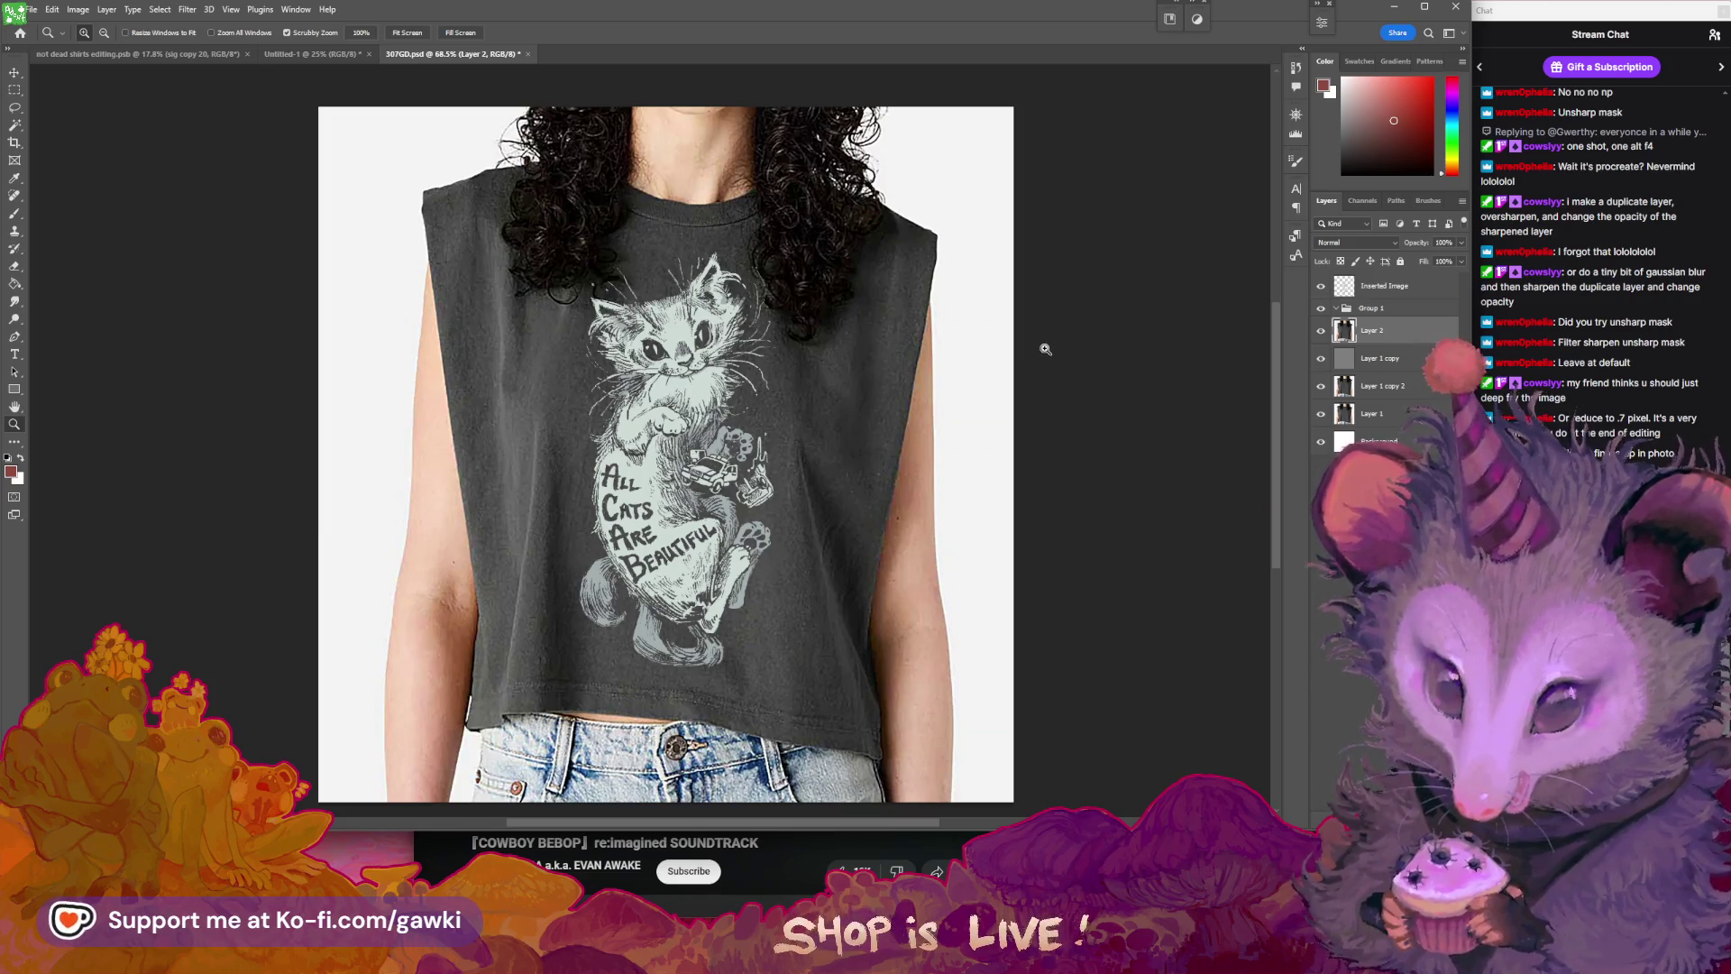
pyautogui.moveTo(1051, 355)
pyautogui.mouseDown()
pyautogui.moveTo(1111, 432)
pyautogui.moveTo(1101, 417)
pyautogui.mouseUp()
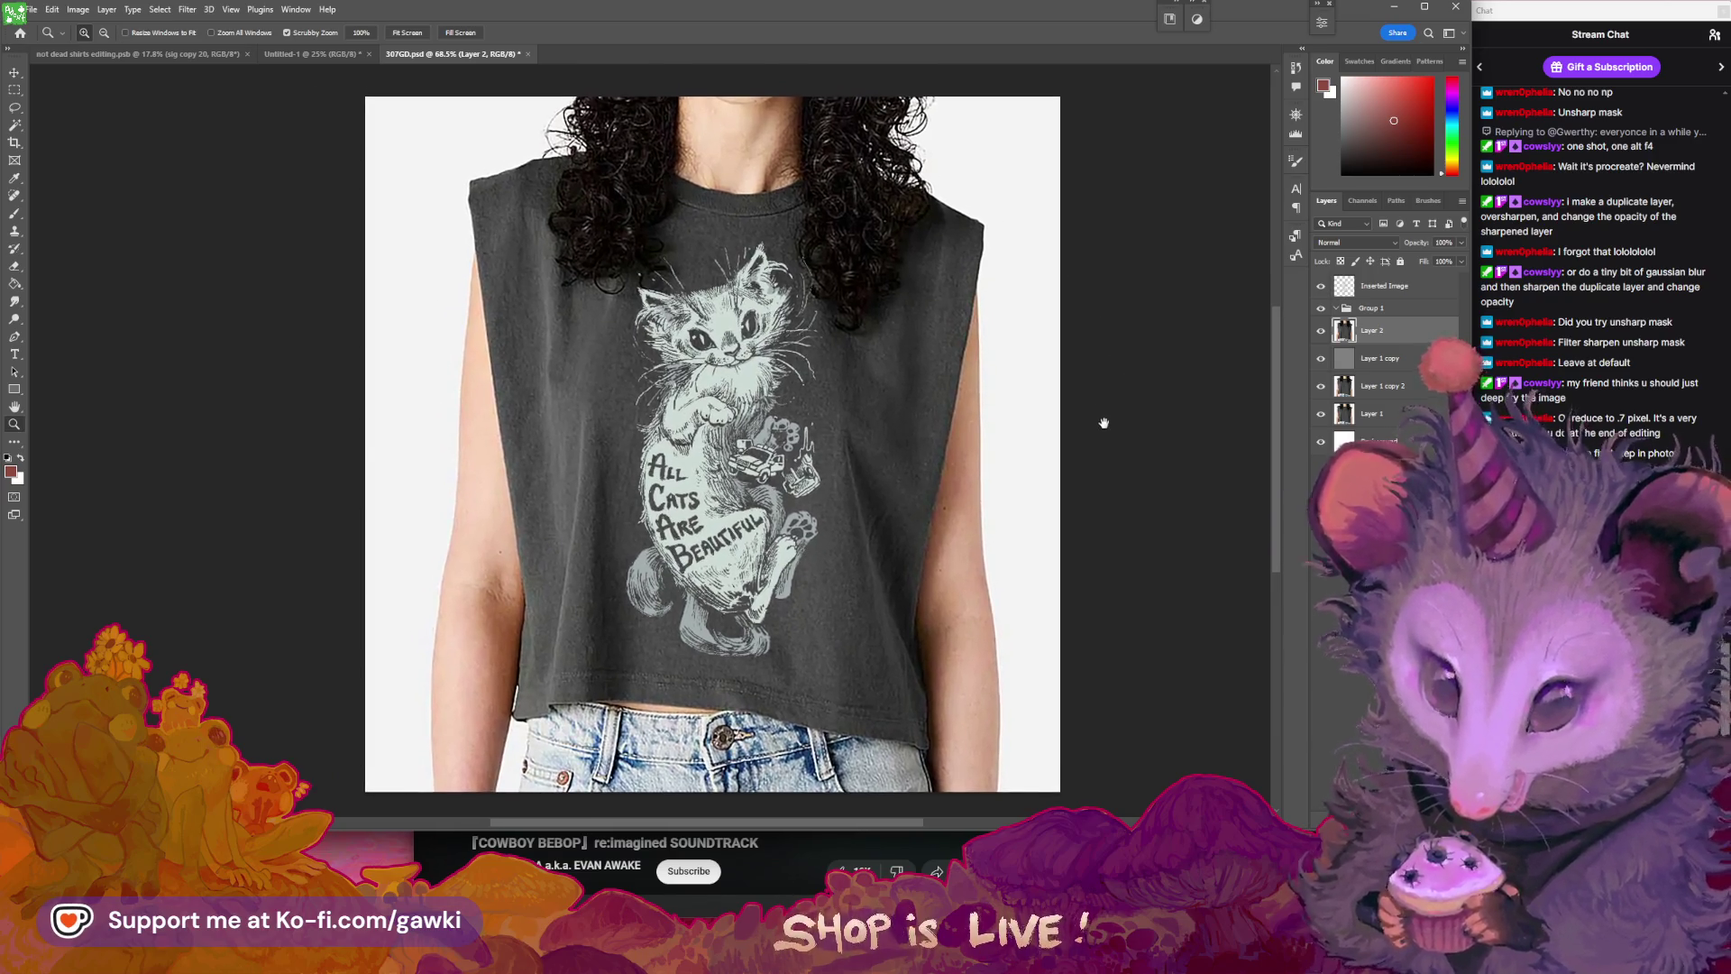
pyautogui.scroll(2, 873, 438)
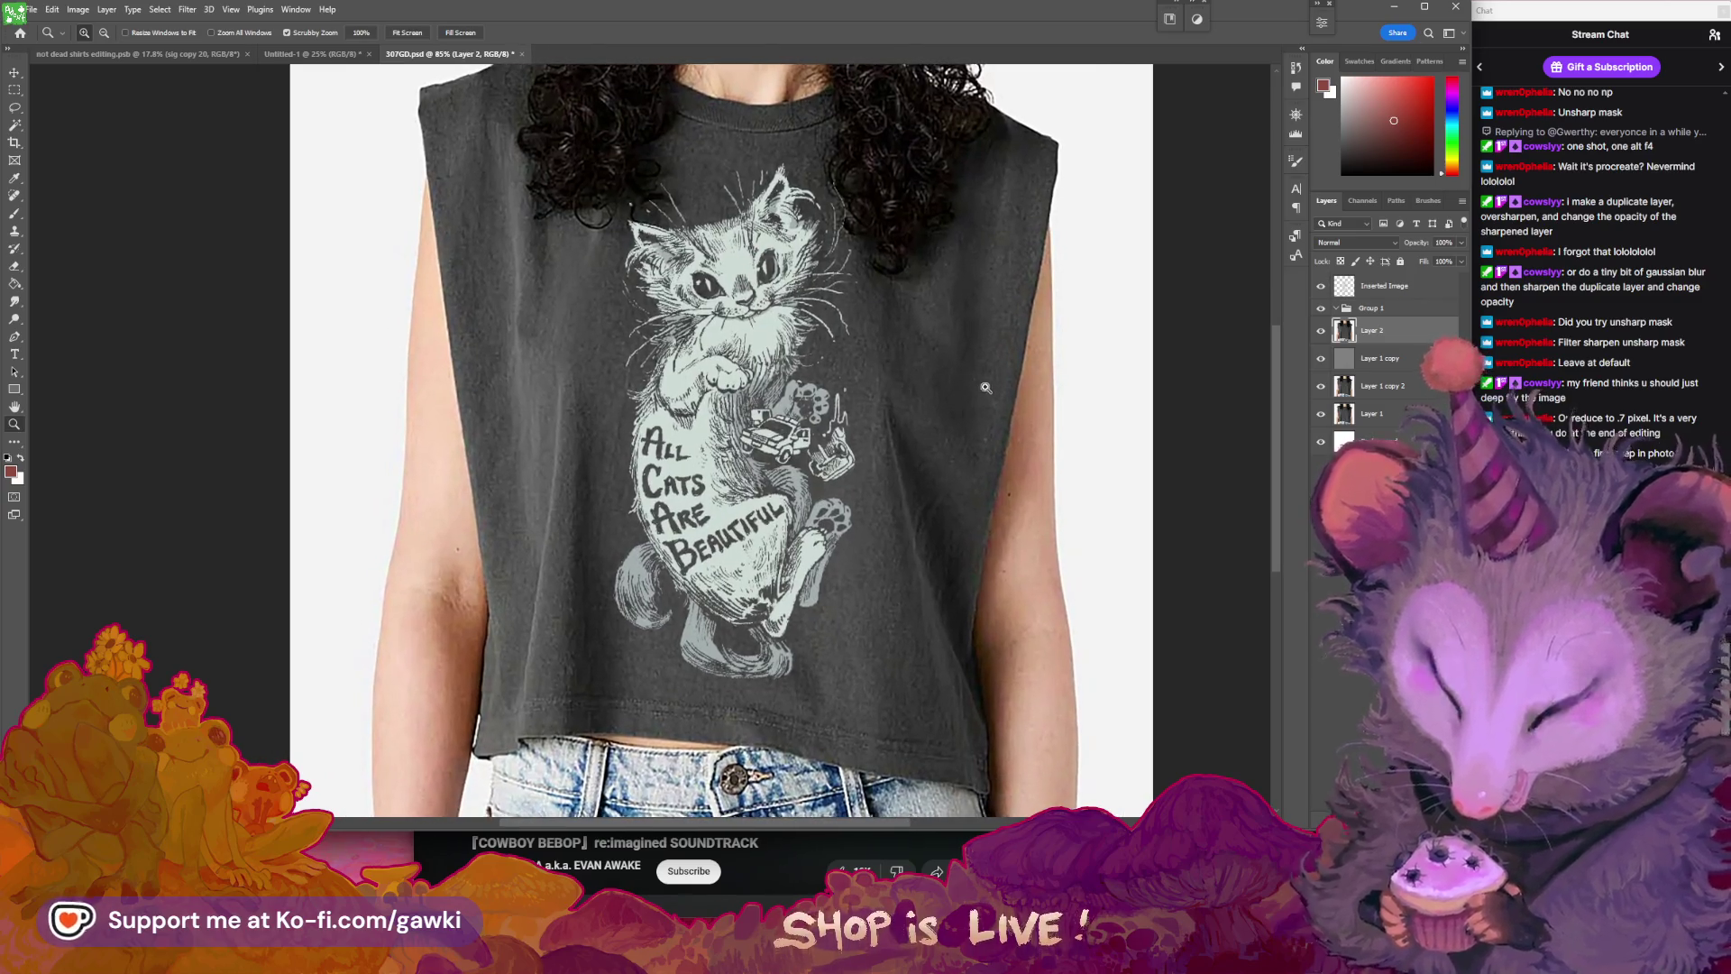
pyautogui.scroll(-2, 947, 410)
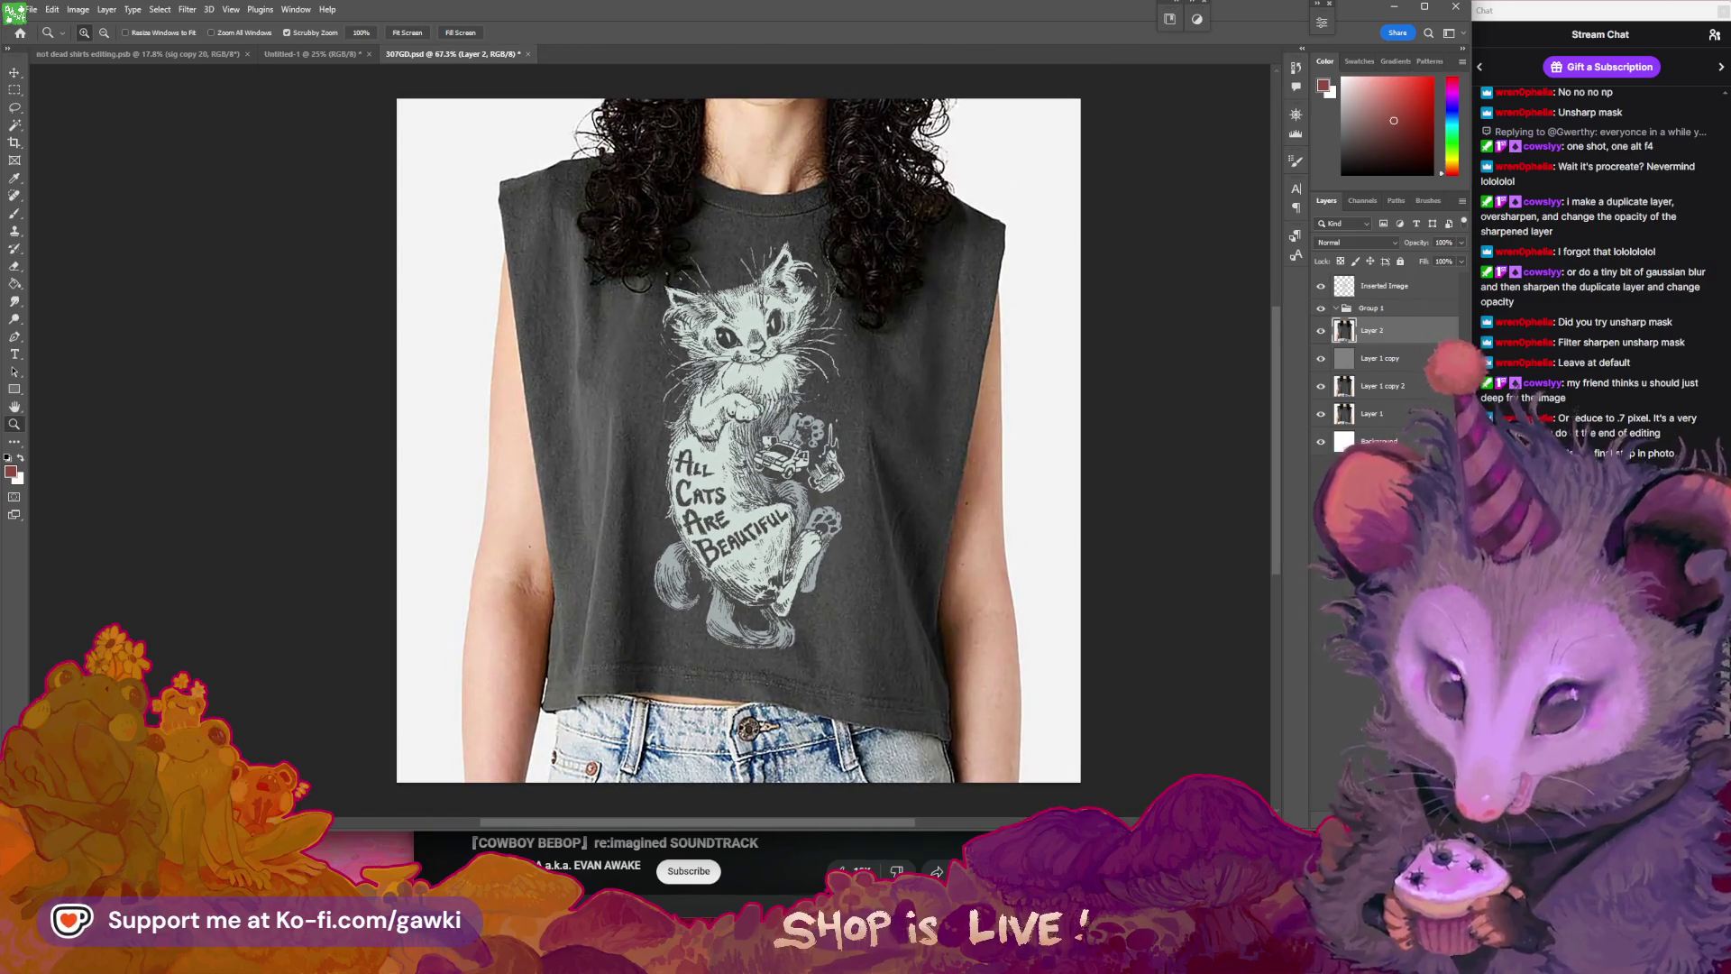
# - Add a new empty layer above Inserted Image and list the custom brush presets
pyautogui.click(1397, 286)
pyautogui.hotkey('ctrl', 'shift', 'alt', 'n')
pyautogui.press('b')
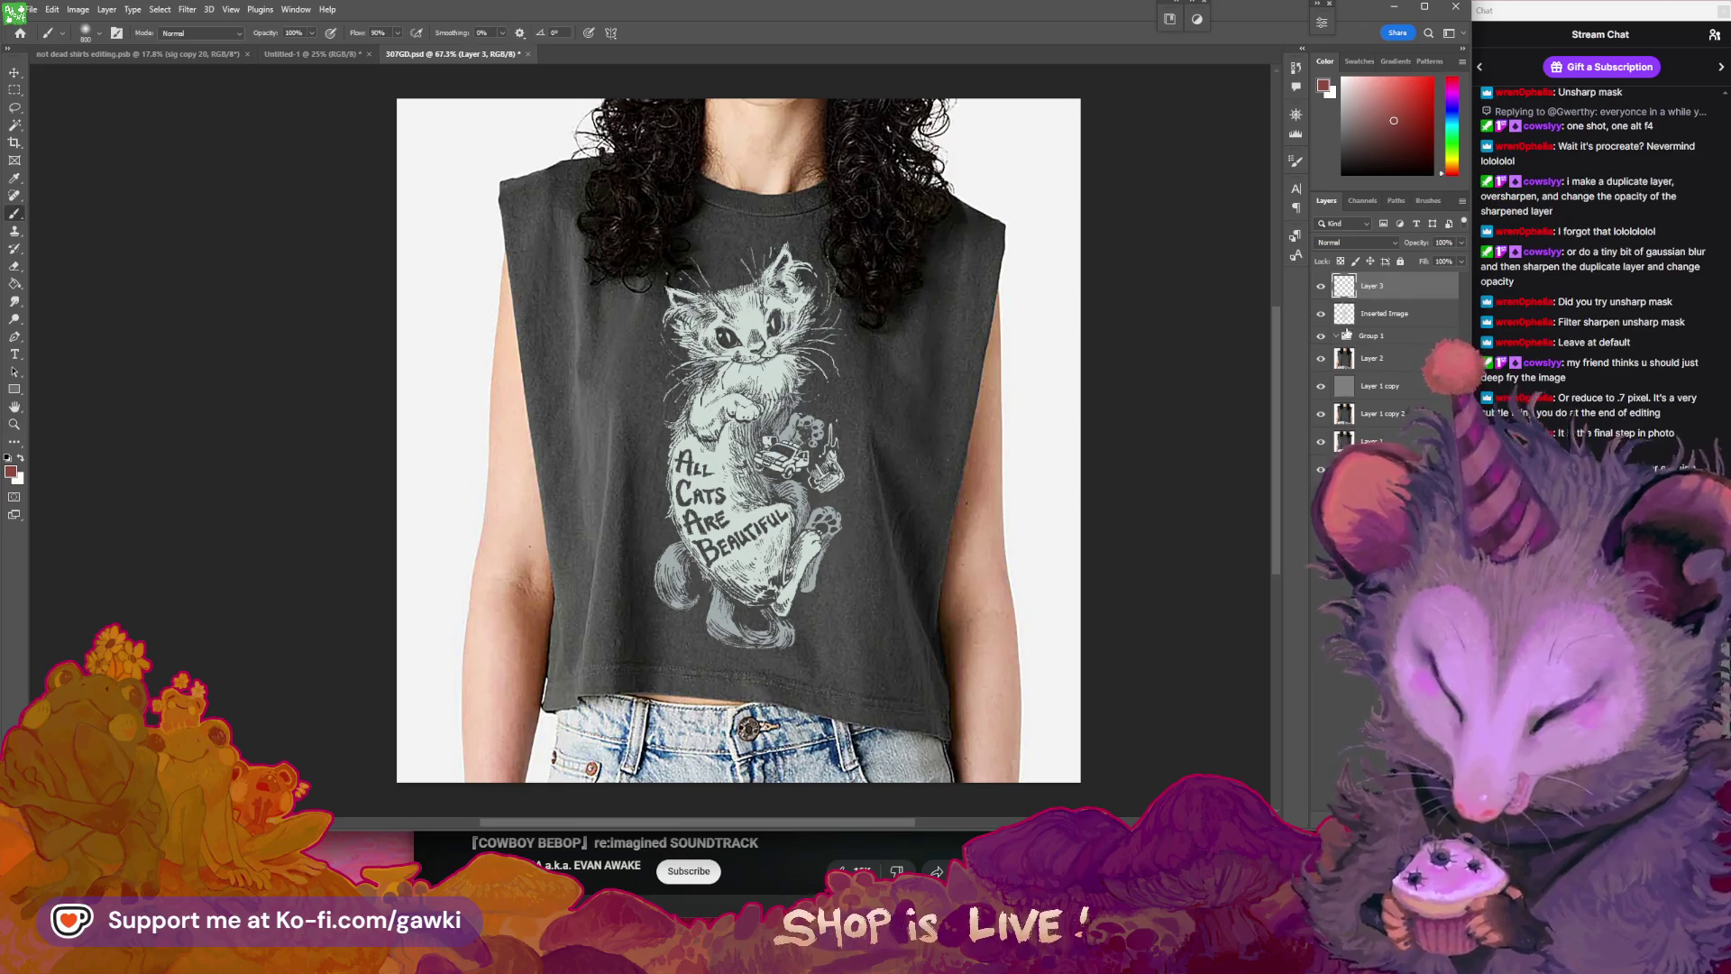
pyautogui.click(1429, 200)
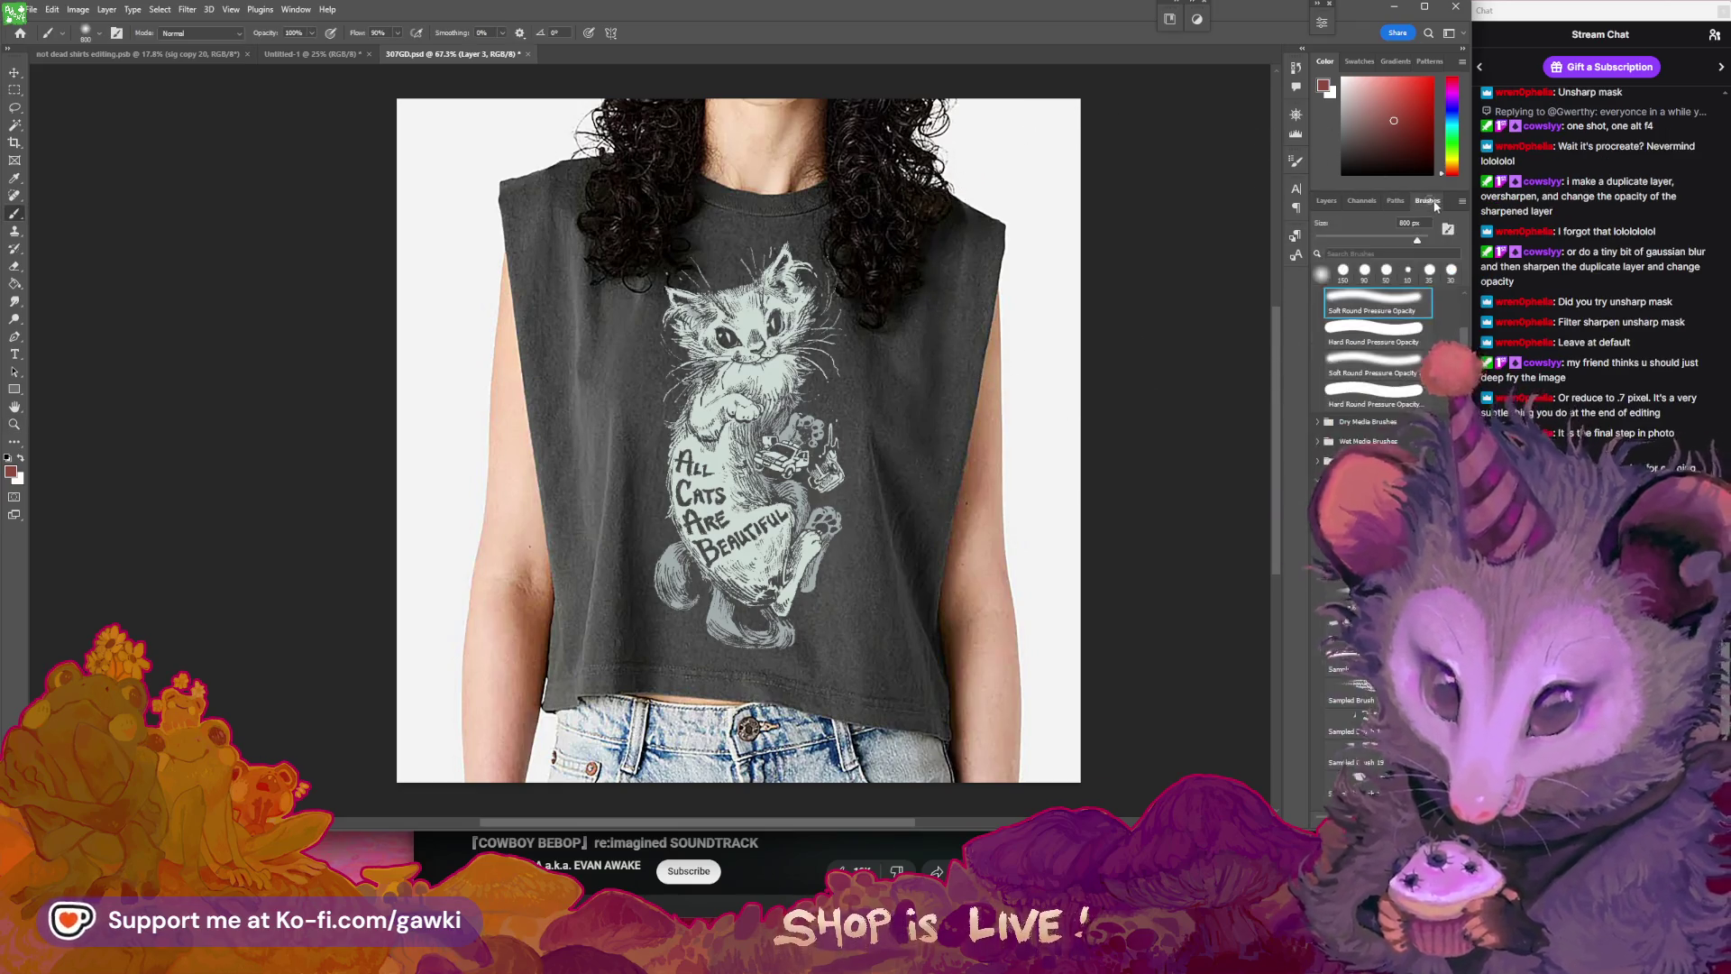
pyautogui.scroll(-5, 1375, 360)
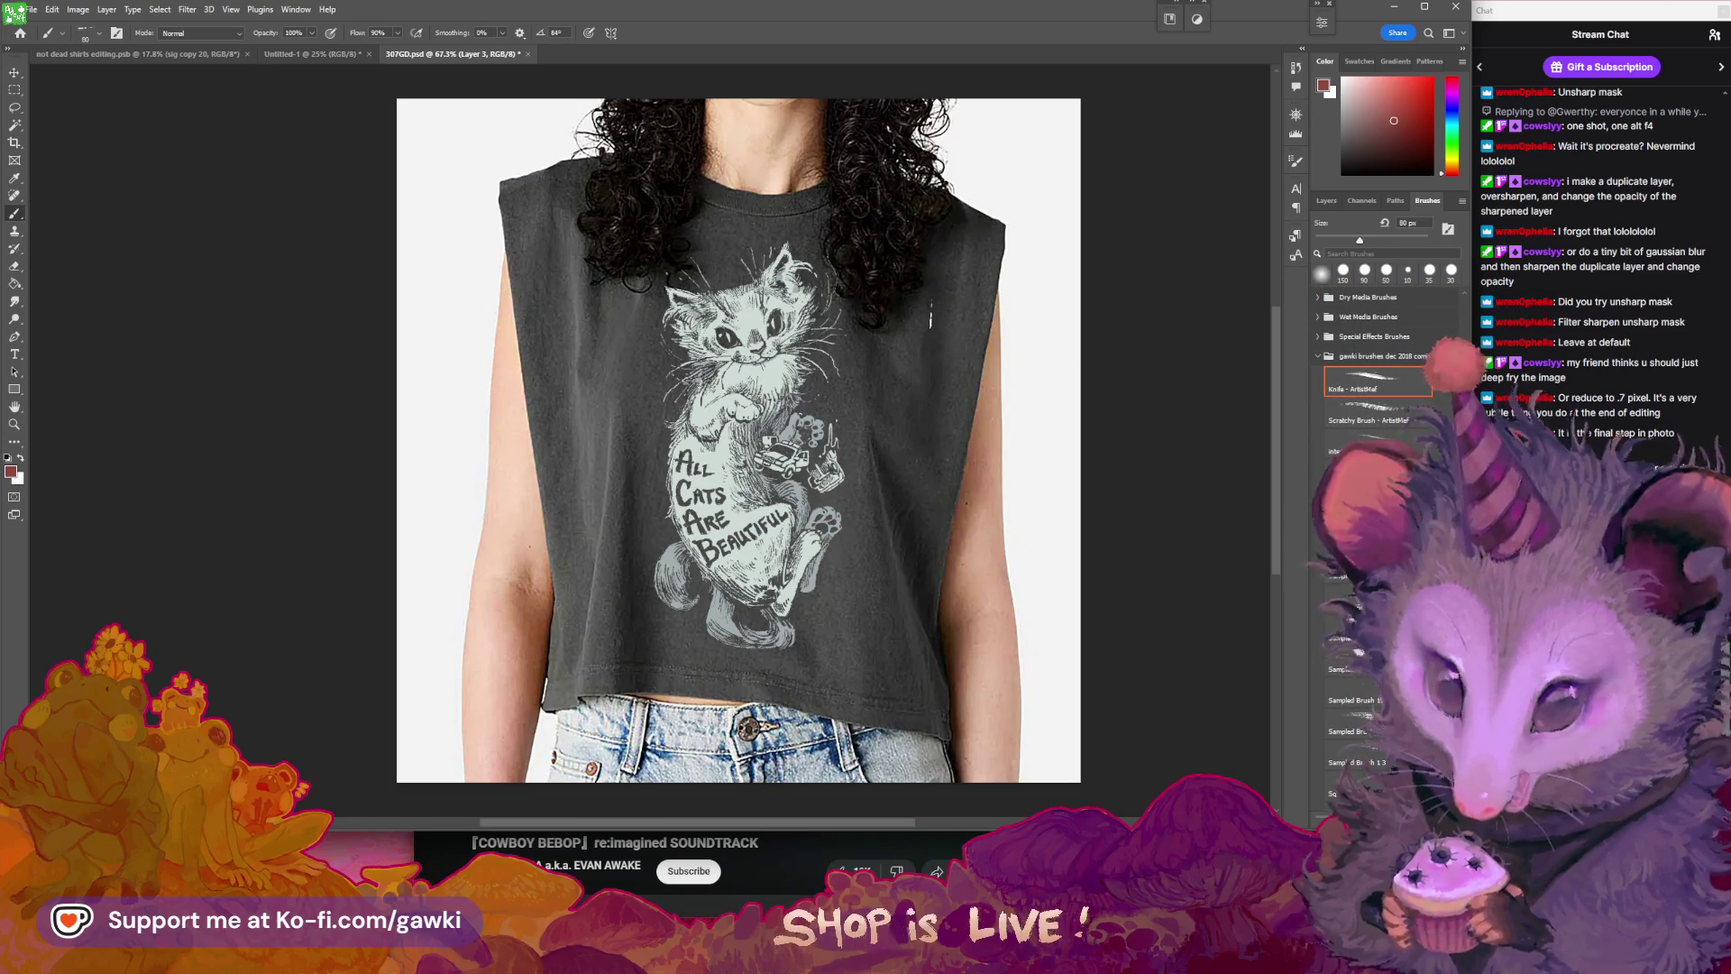
pyautogui.hotkey('ctrl', 'z')
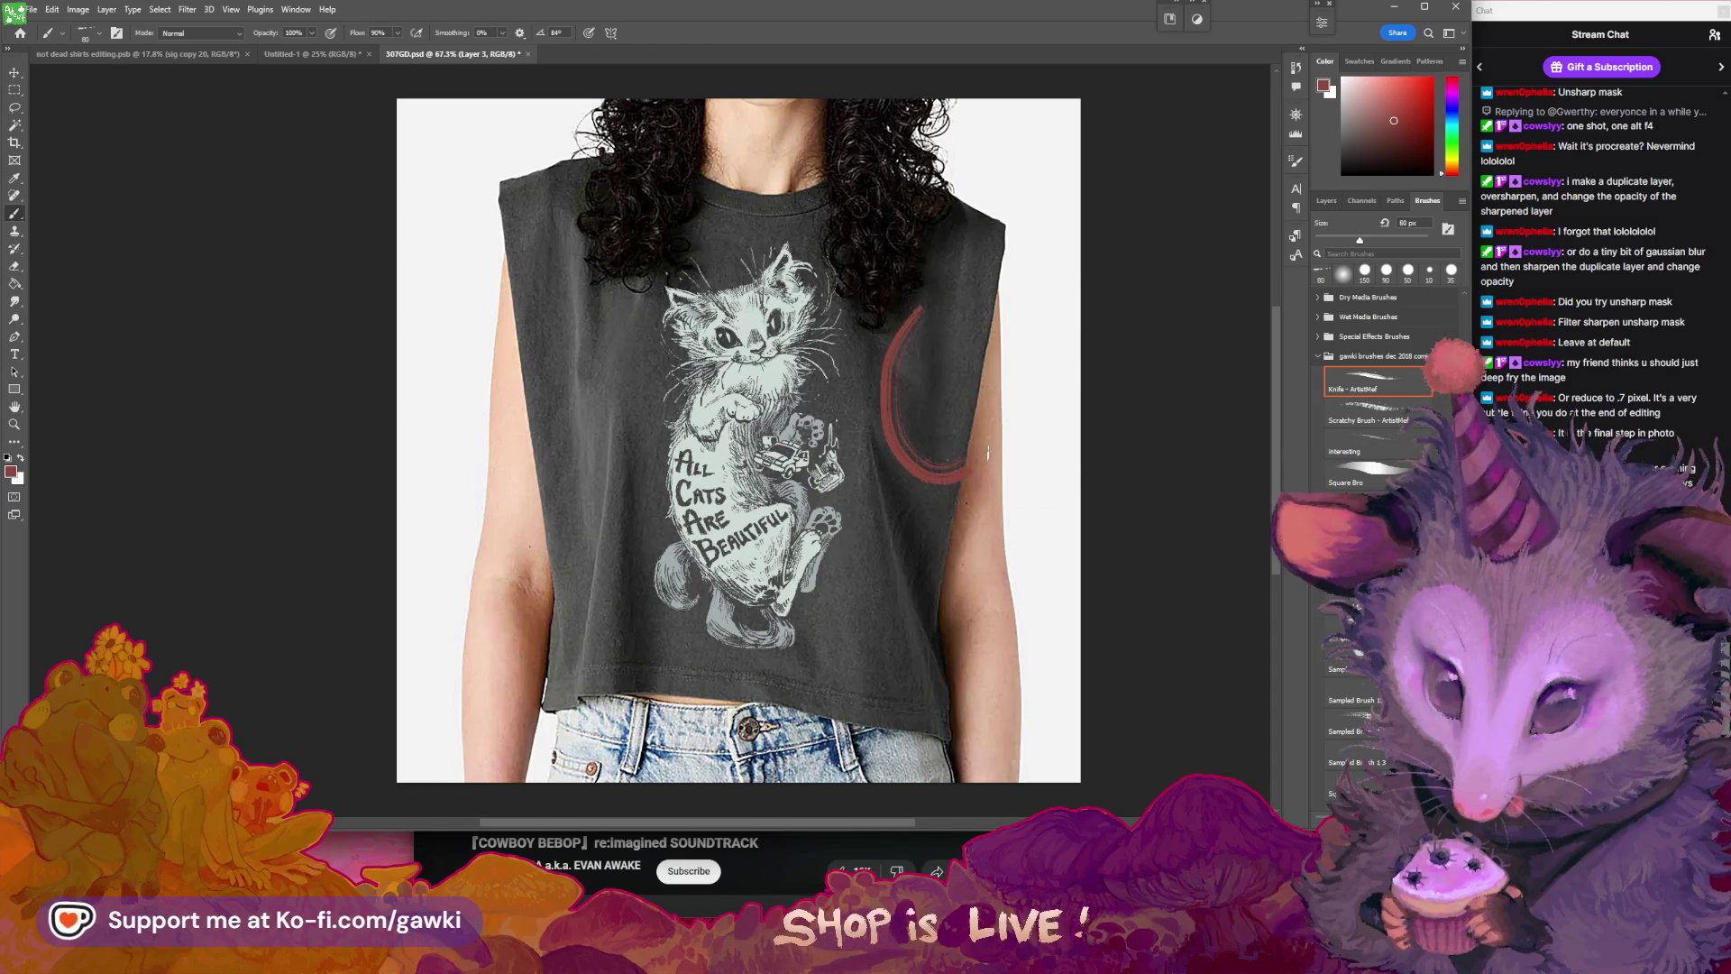
pyautogui.hotkey('ctrl', 'z')
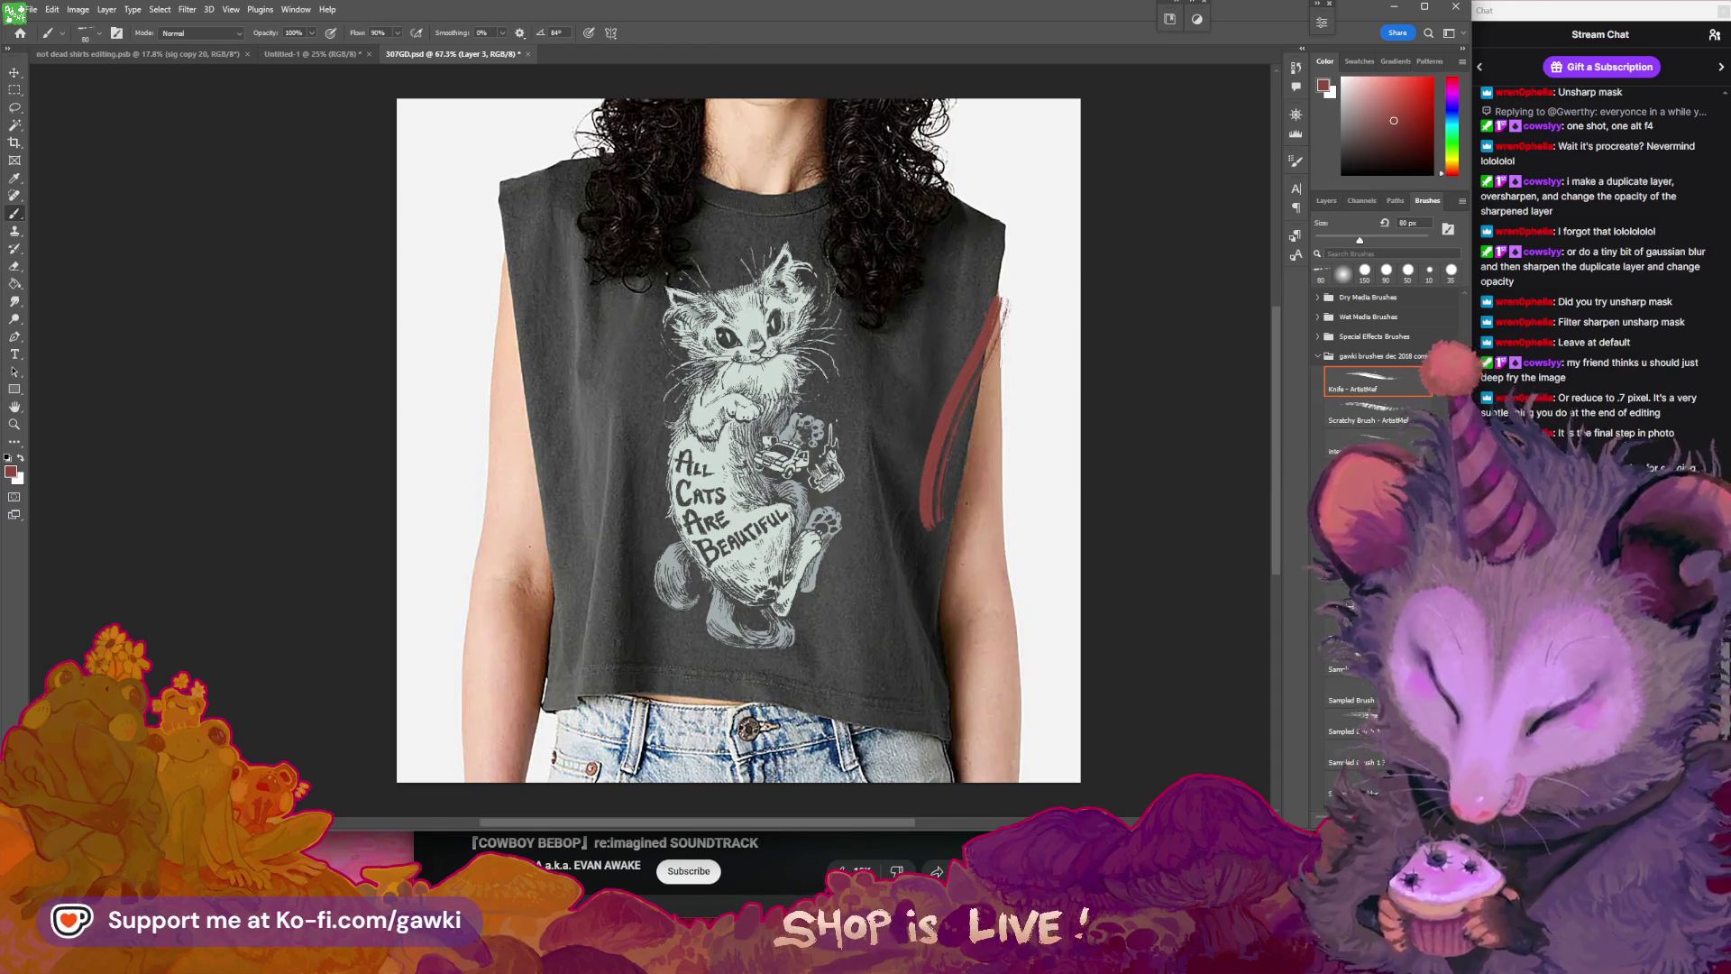
# - Try red test strokes with the Knife - ArtistMal brush, undo them, and check its options
pyautogui.moveTo(905, 410); pyautogui.dragTo(938, 410)
pyautogui.press('b')
pyautogui.moveTo(956, 266)
pyautogui.mouseDown()
pyautogui.moveTo(1109, 672)
pyautogui.moveTo(631, 541)
pyautogui.mouseUp()
pyautogui.hotkey('ctrl', 'z')
pyautogui.moveTo(918, 376)
pyautogui.mouseDown()
pyautogui.moveTo(894, 380)
pyautogui.moveTo(956, 380)
pyautogui.moveTo(901, 356)
pyautogui.mouseUp()
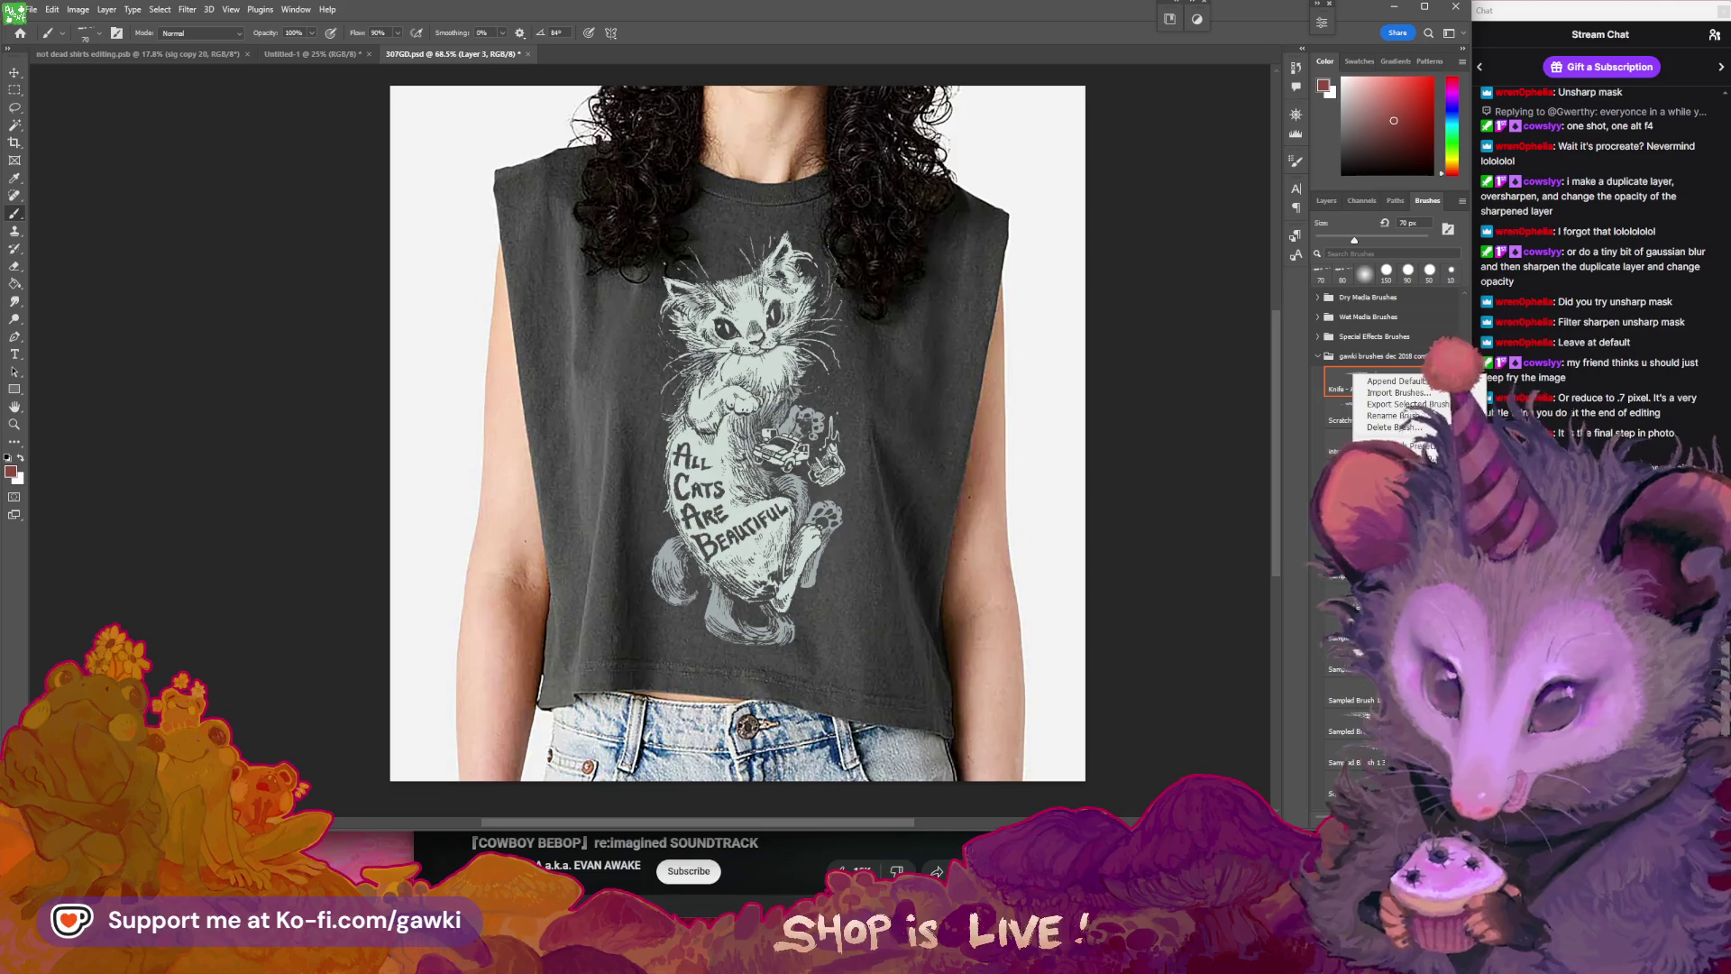
pyautogui.rightClick(1377, 387)
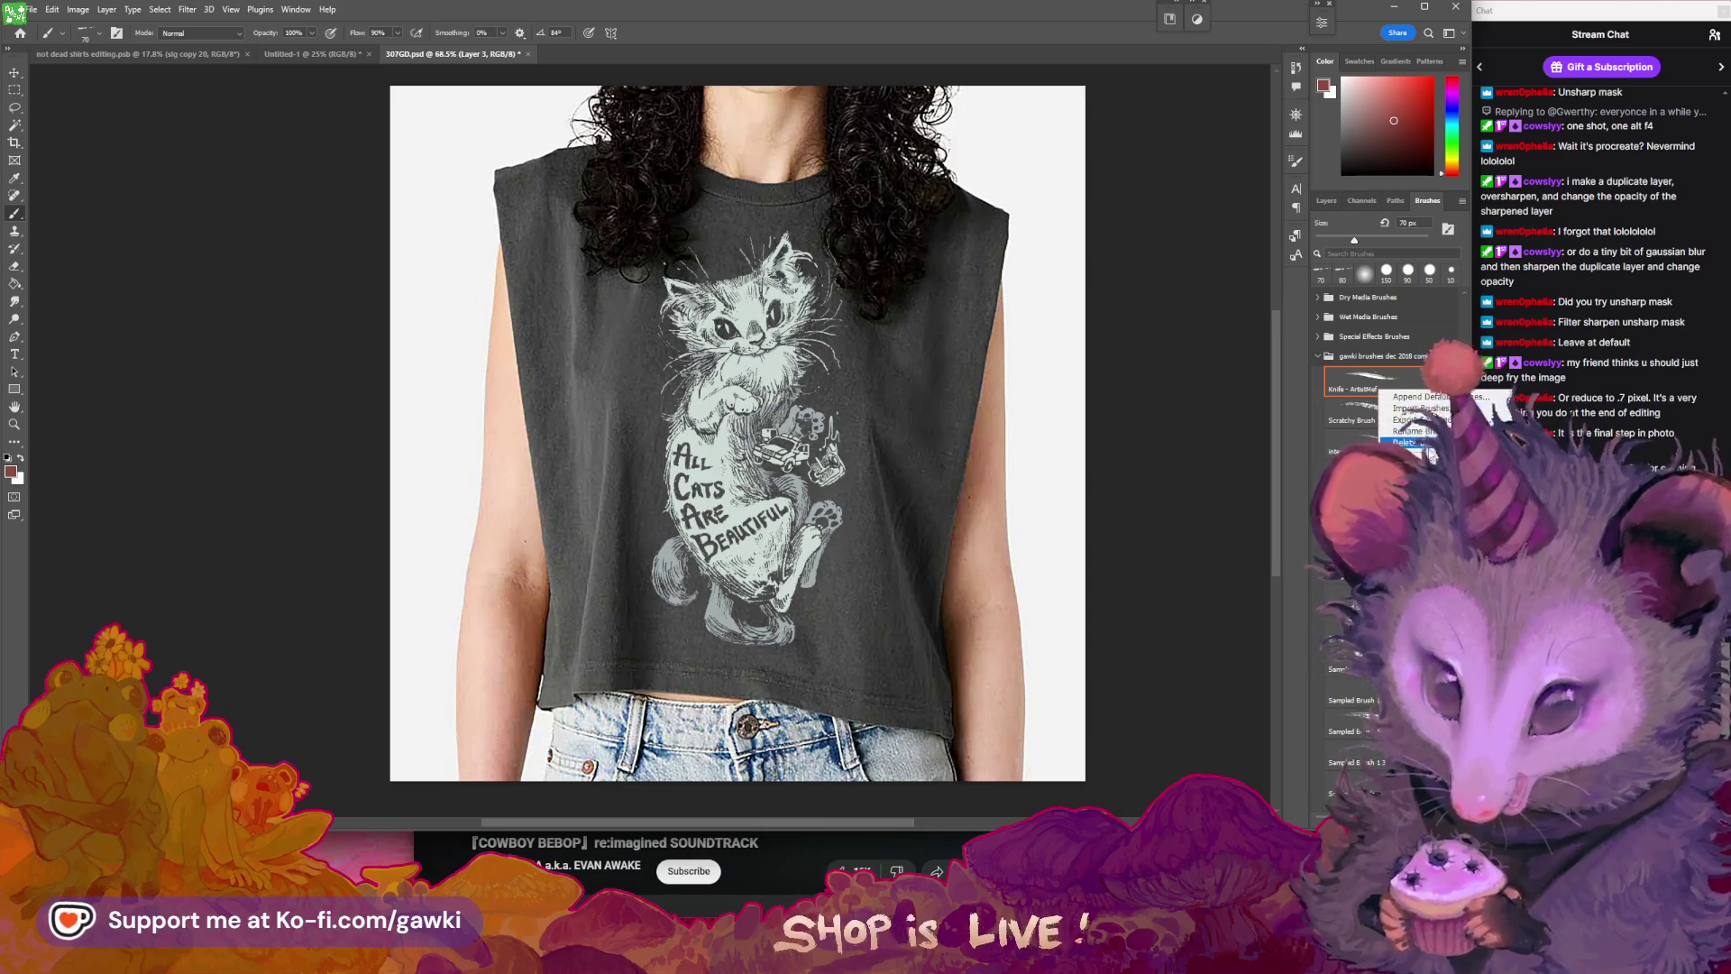
pyautogui.click(1420, 409)
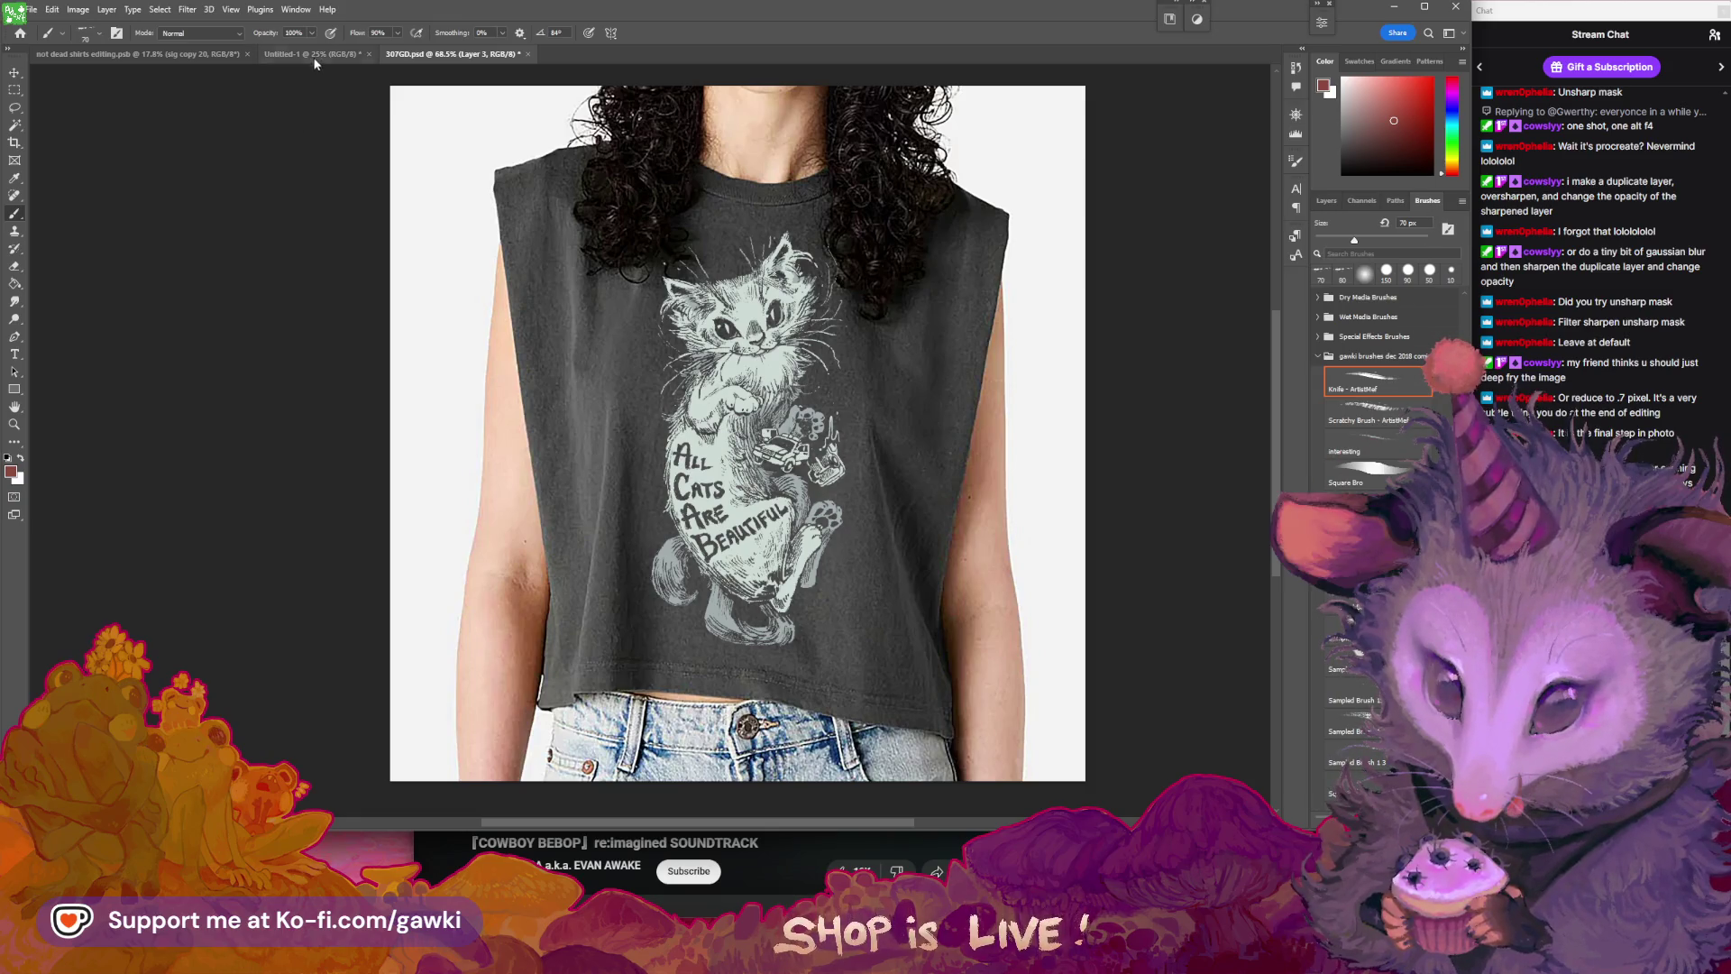
pyautogui.click(296, 9)
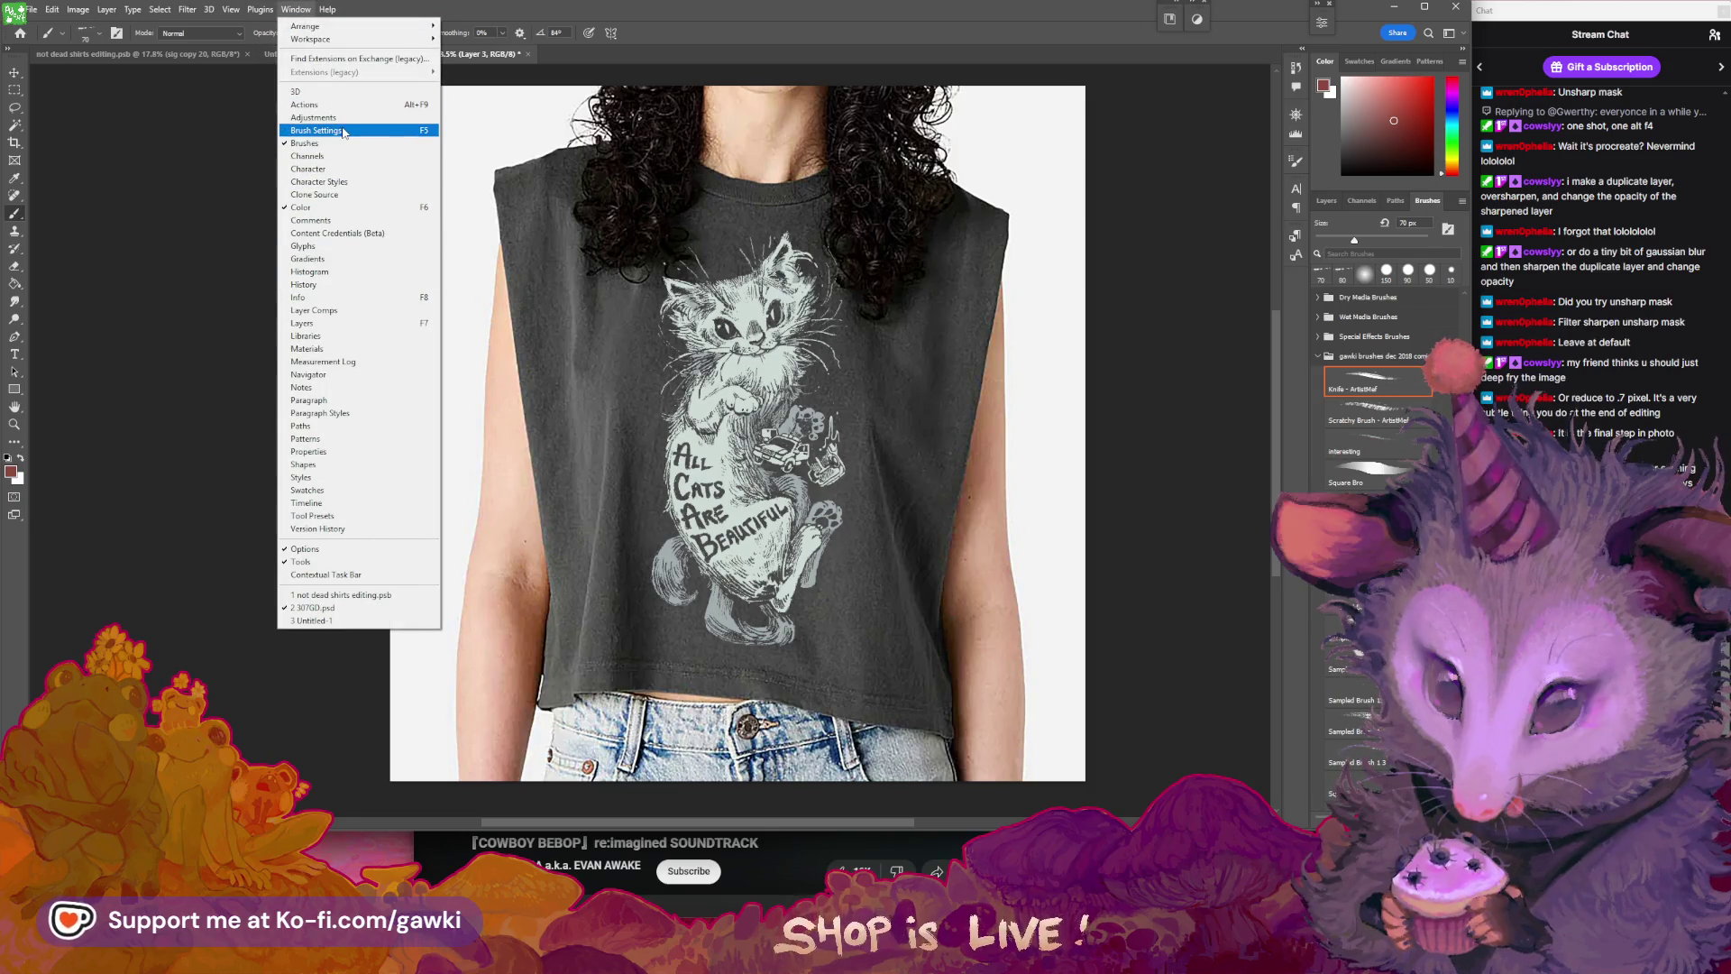
# - In Brush Settings > Shape Dynamics, set the Angle Jitter Control to Initial Direction
pyautogui.click(320, 131)
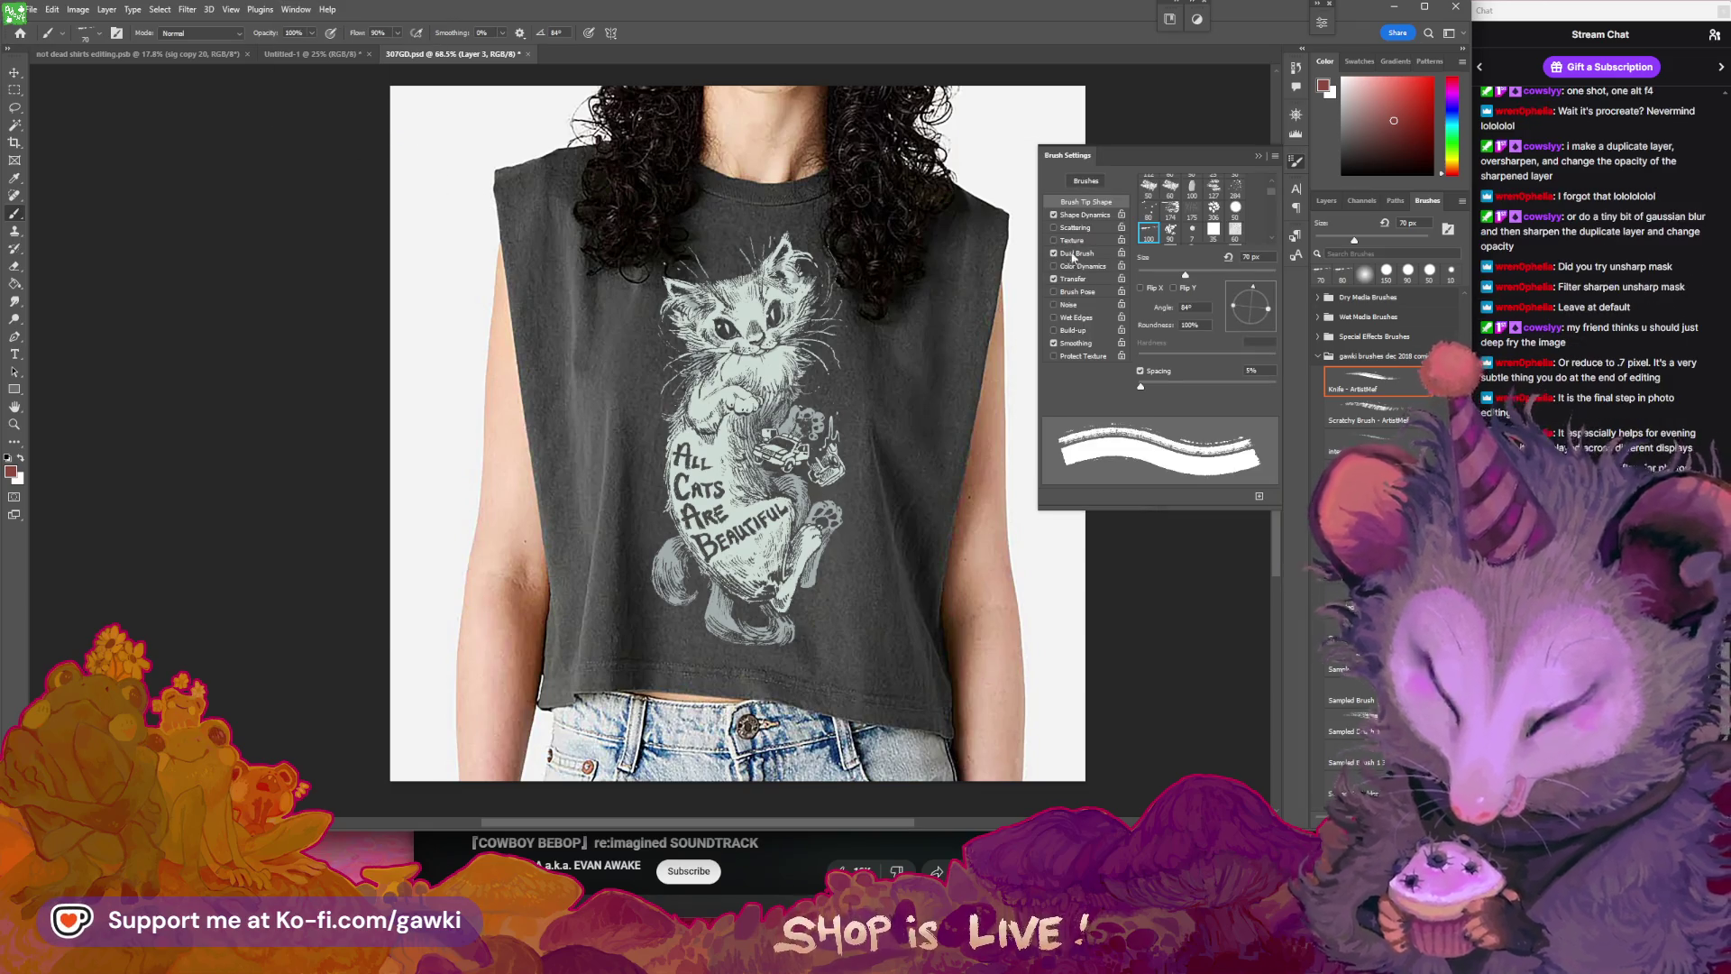
pyautogui.click(1085, 216)
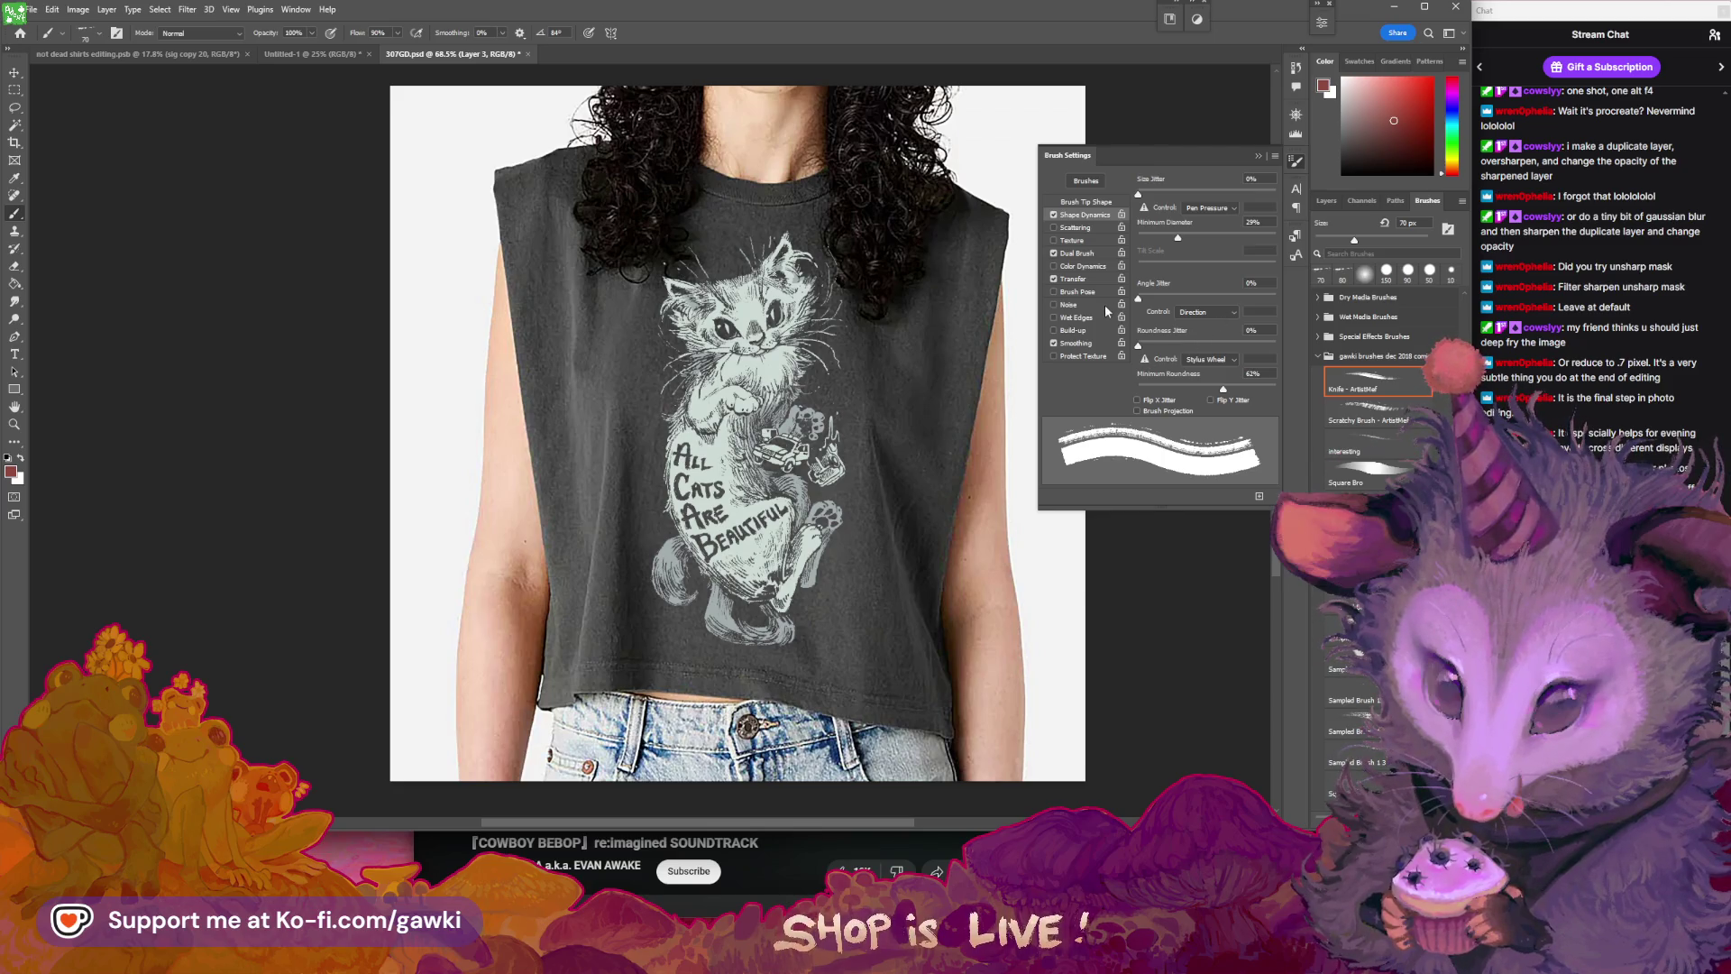
pyautogui.click(1099, 204)
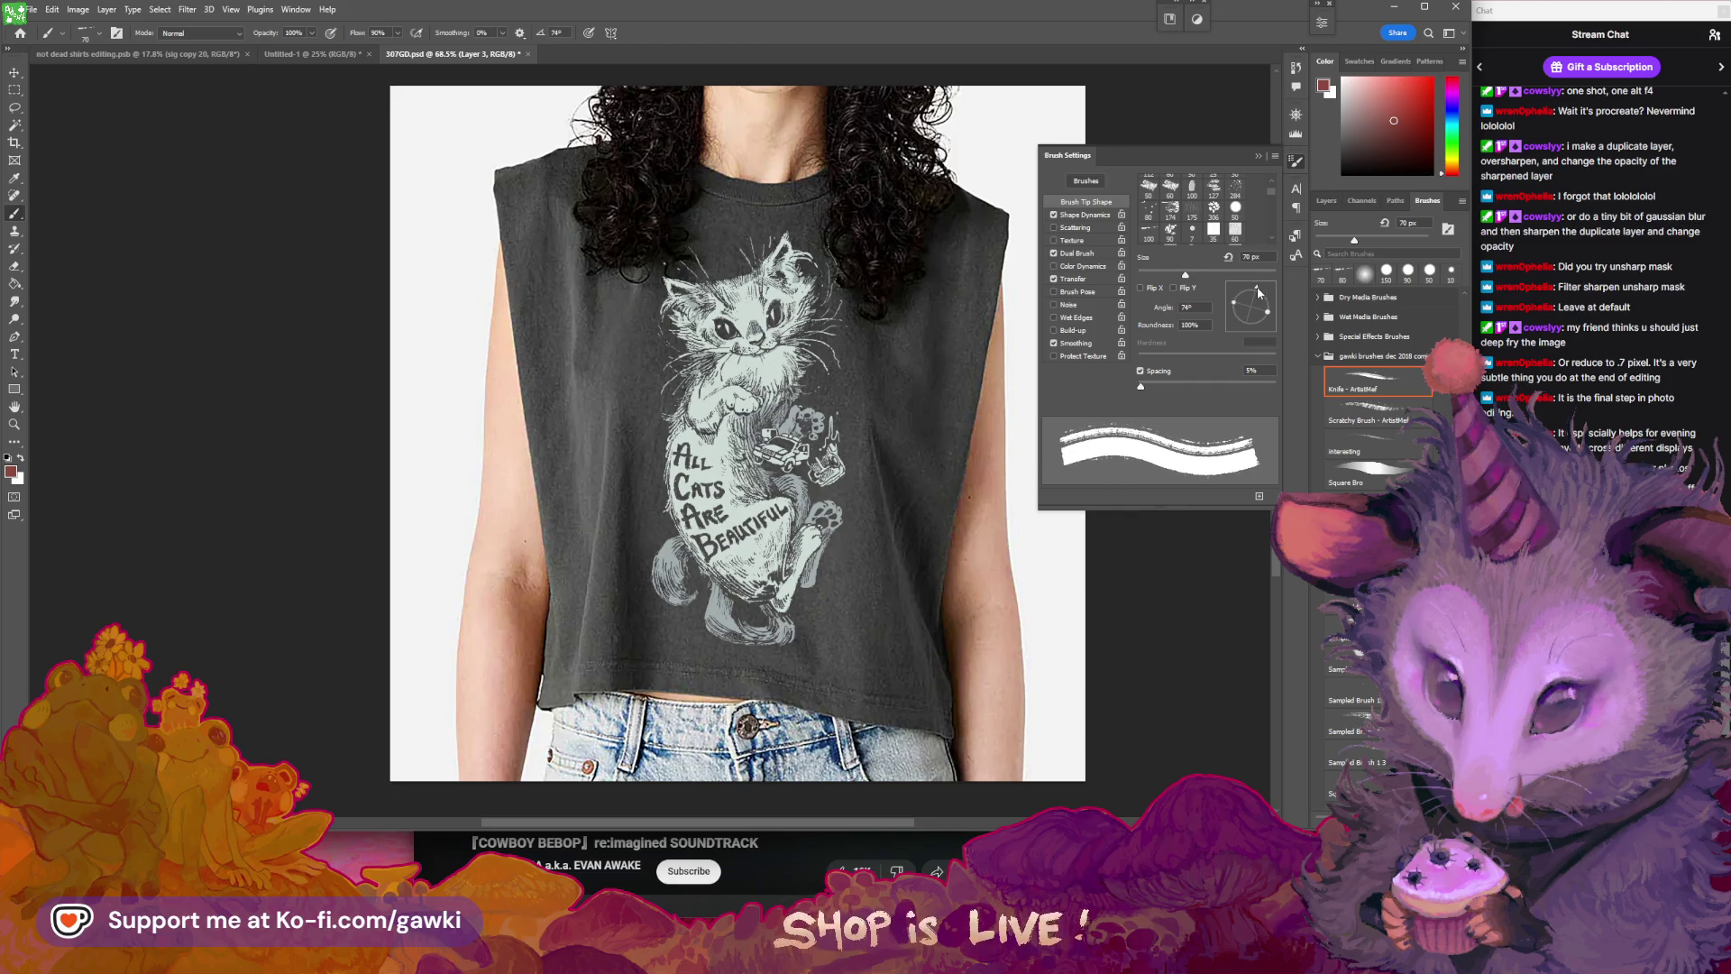
pyautogui.click(1086, 217)
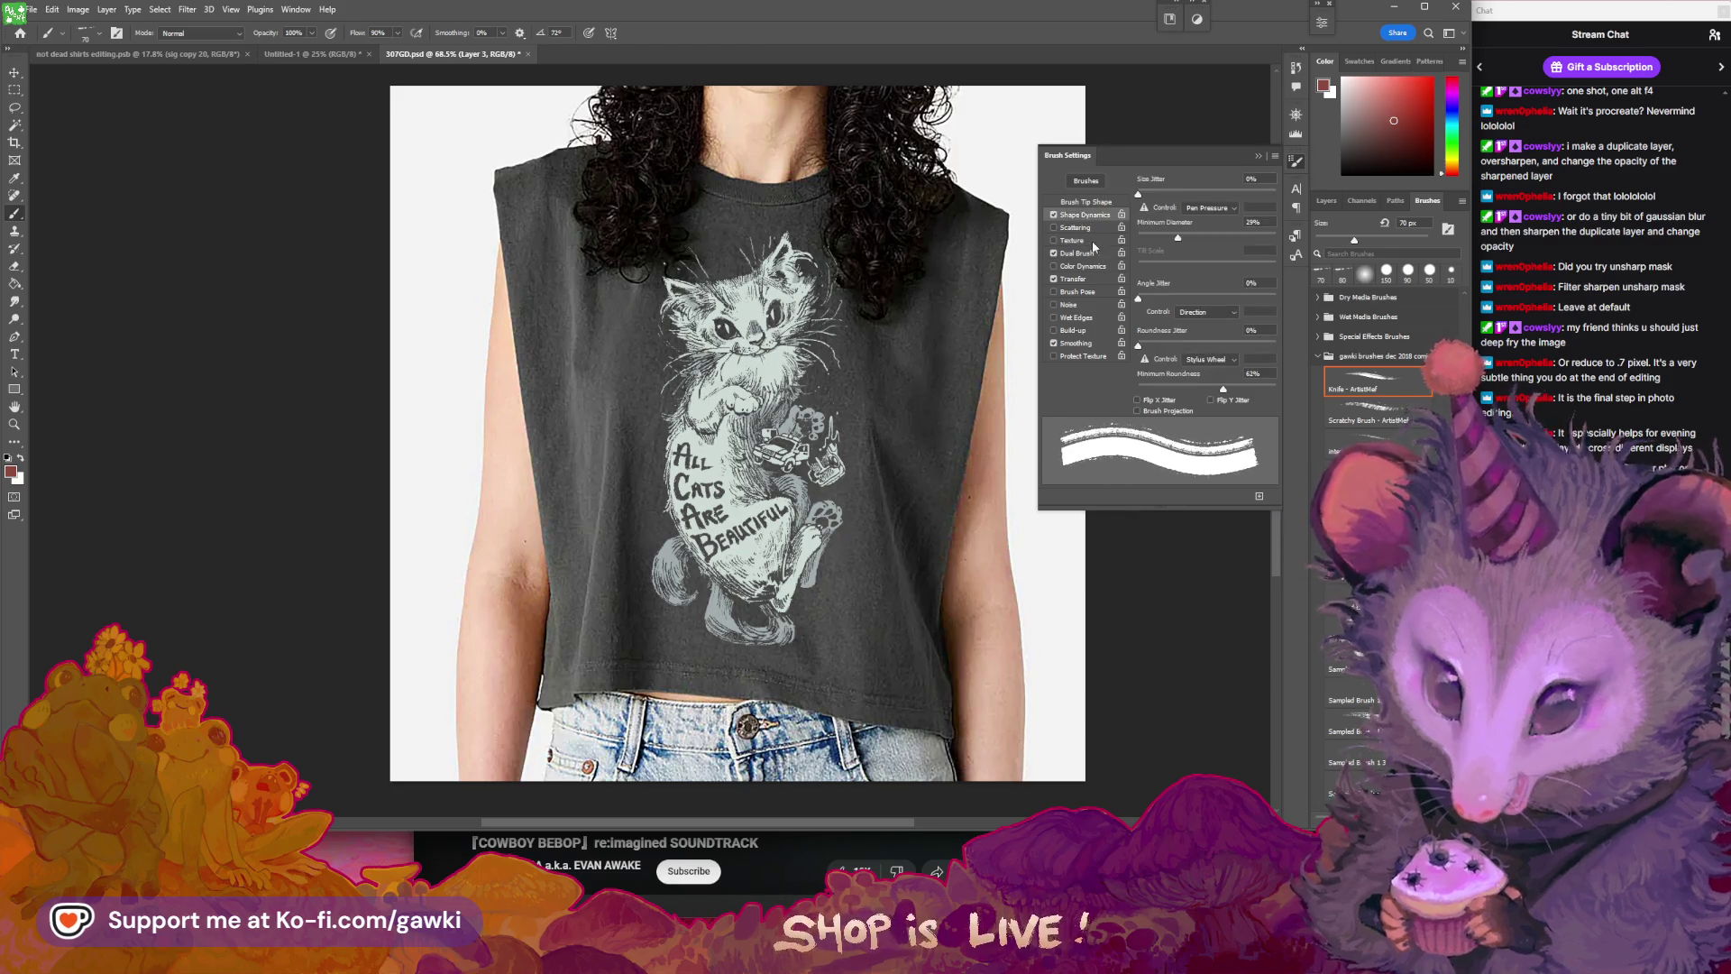
pyautogui.click(1195, 313)
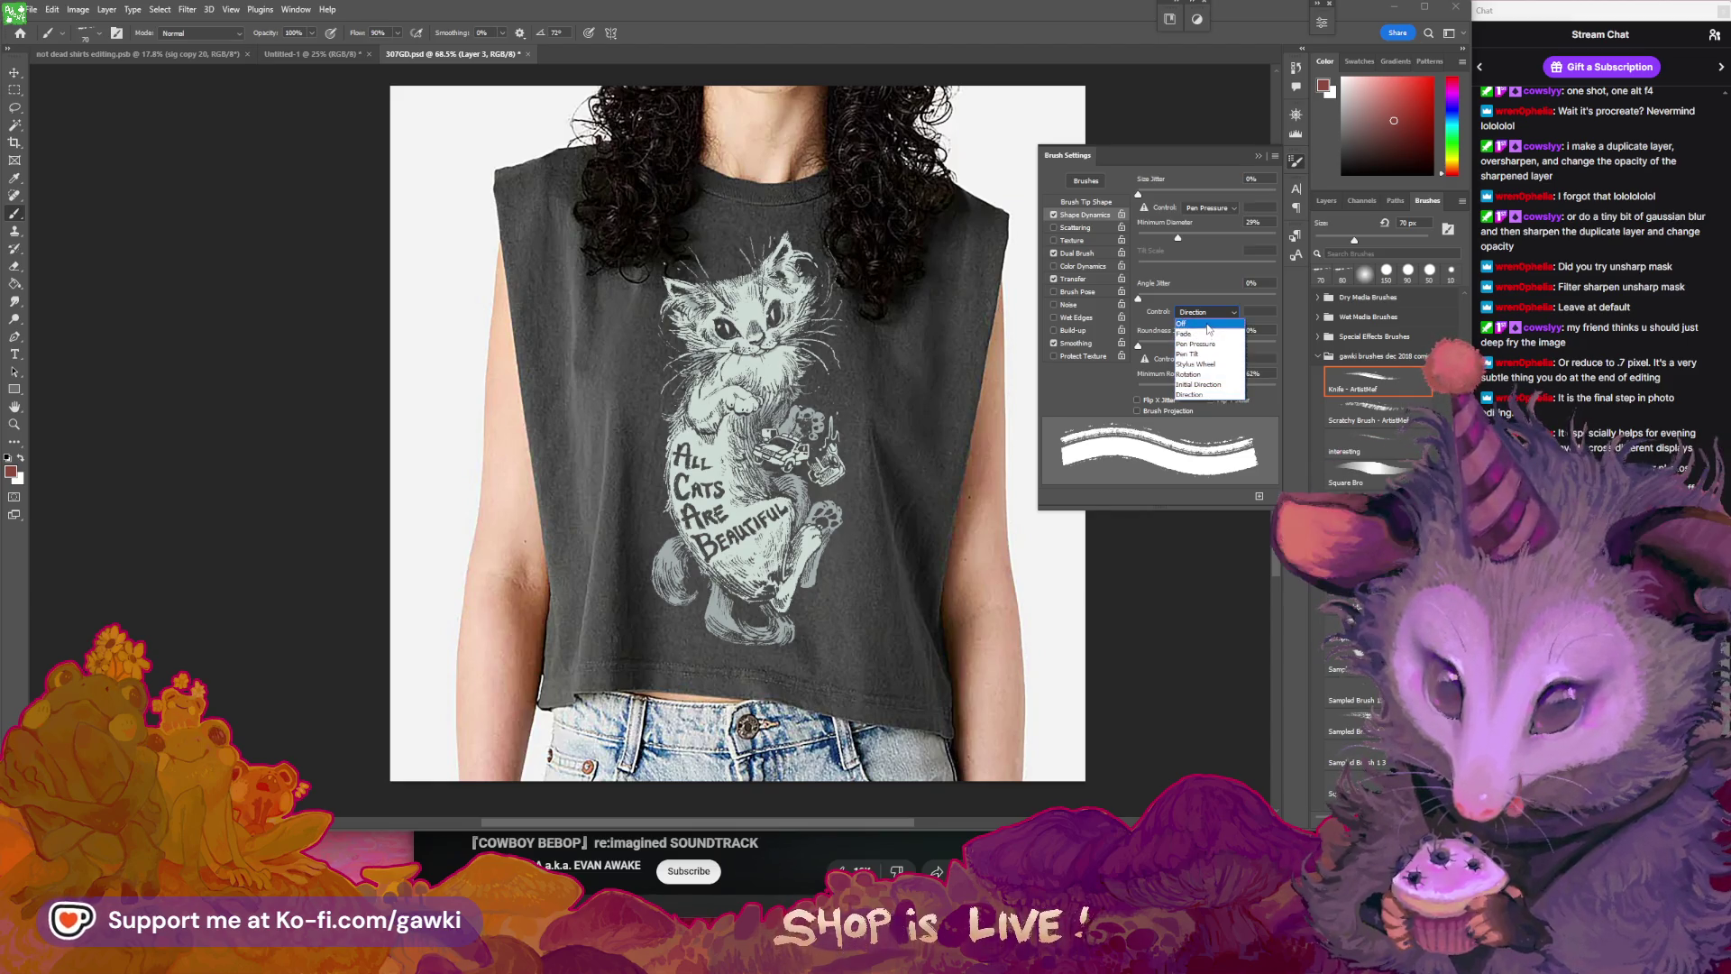
pyautogui.click(1207, 385)
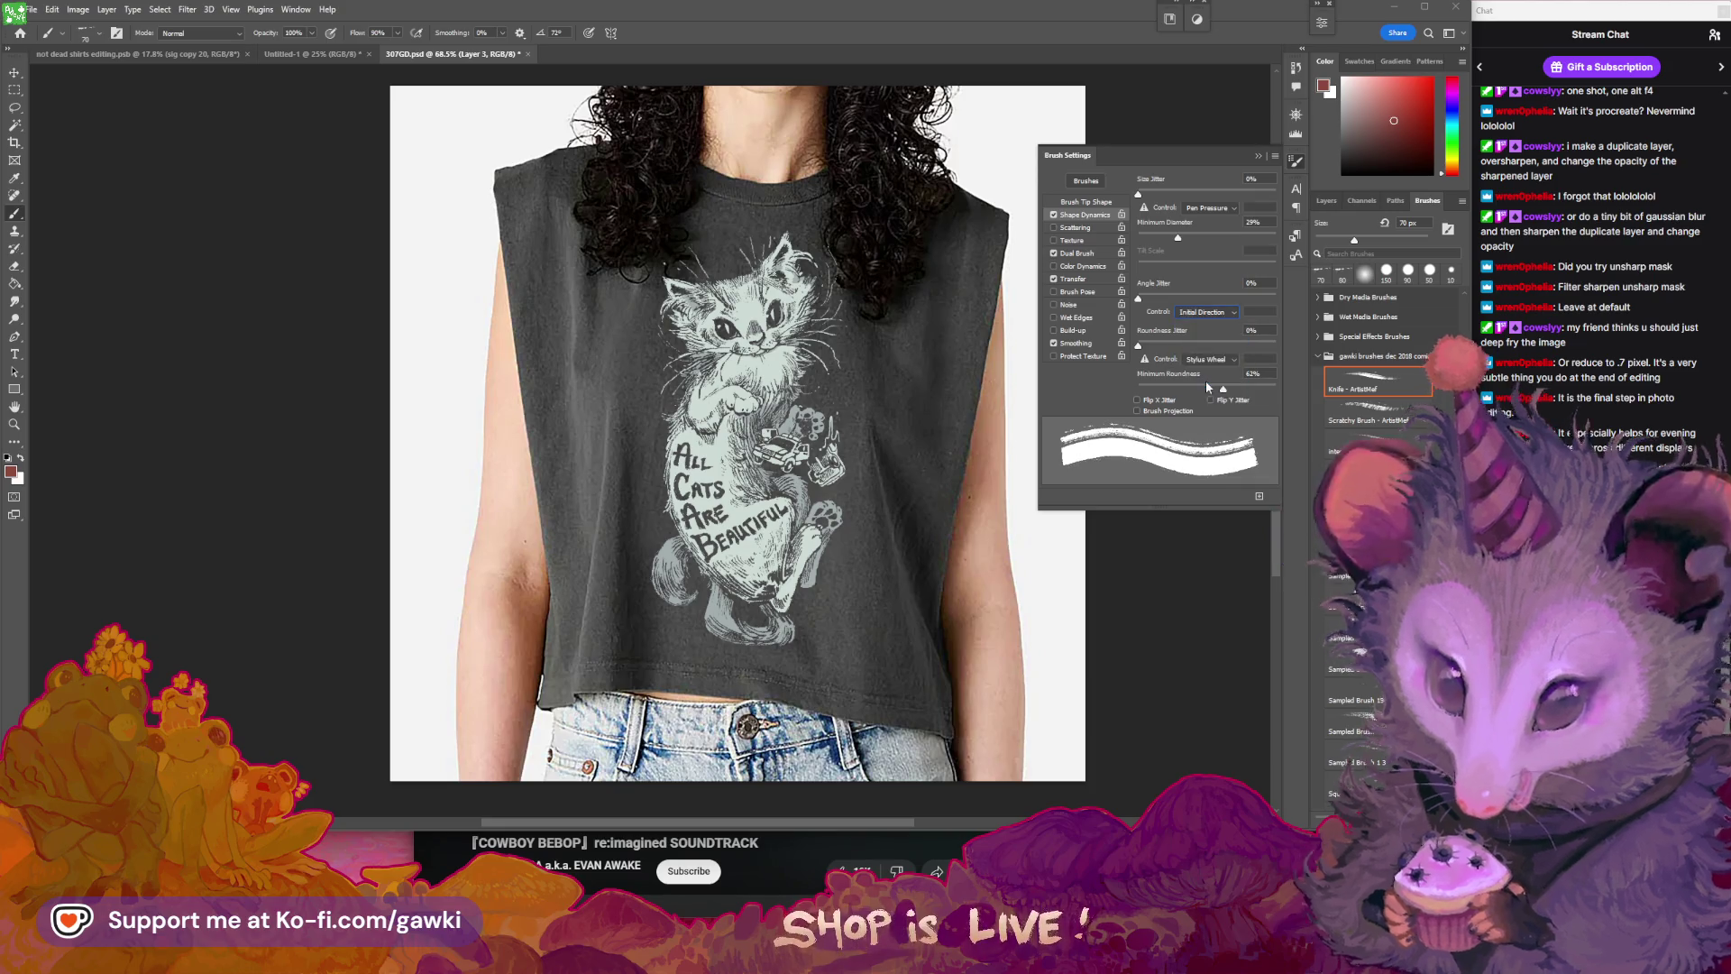
pyautogui.click(1261, 157)
pyautogui.click(1462, 201)
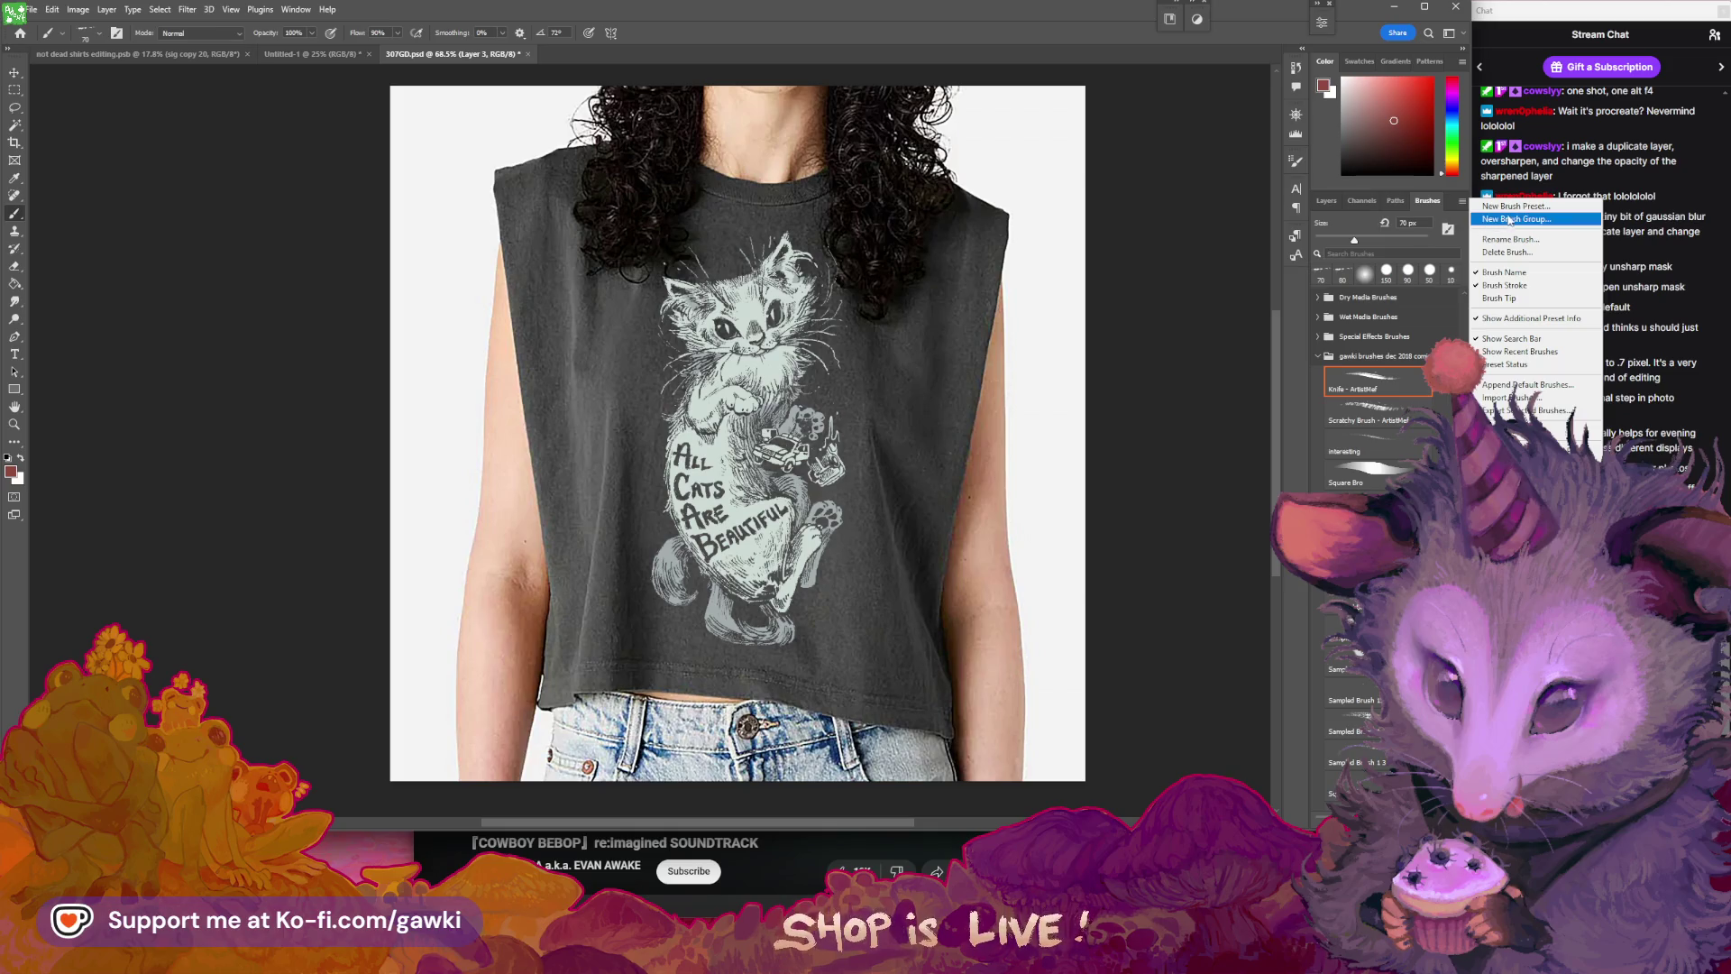
# - Save the adjusted brush as the new preset 'Knife - ArtistMal edited', test it, and finalize its name
pyautogui.click(1465, 241)
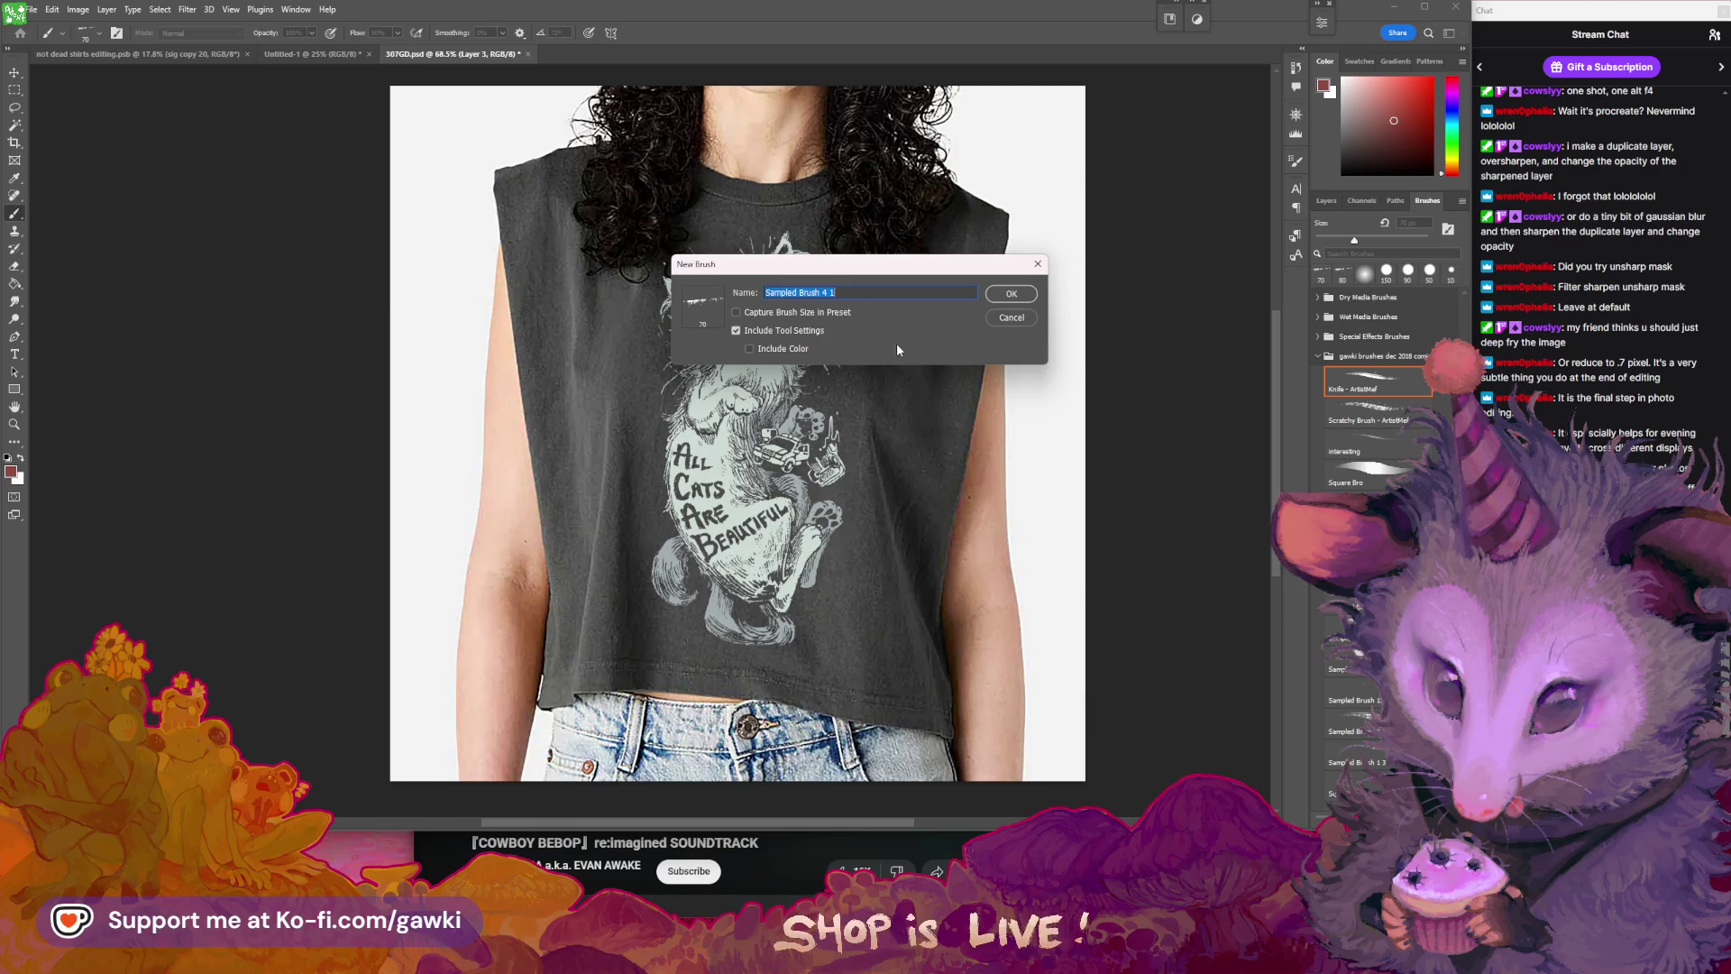
pyautogui.write('knife')
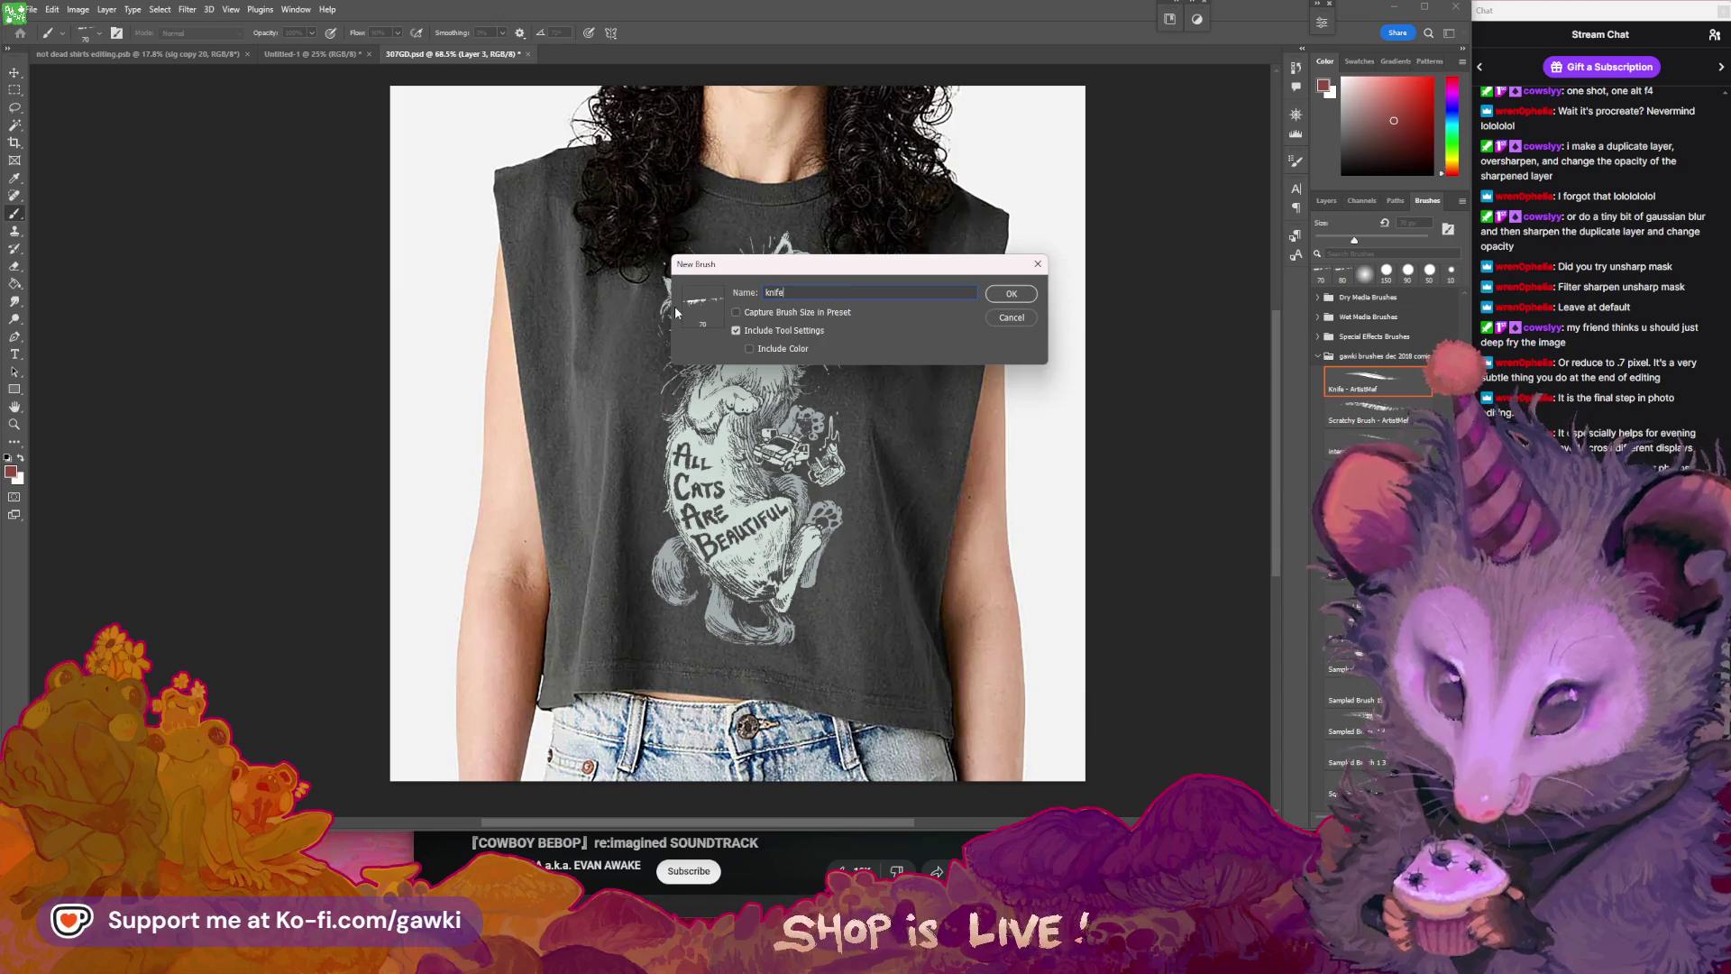
pyautogui.write(' - artistmef edited')
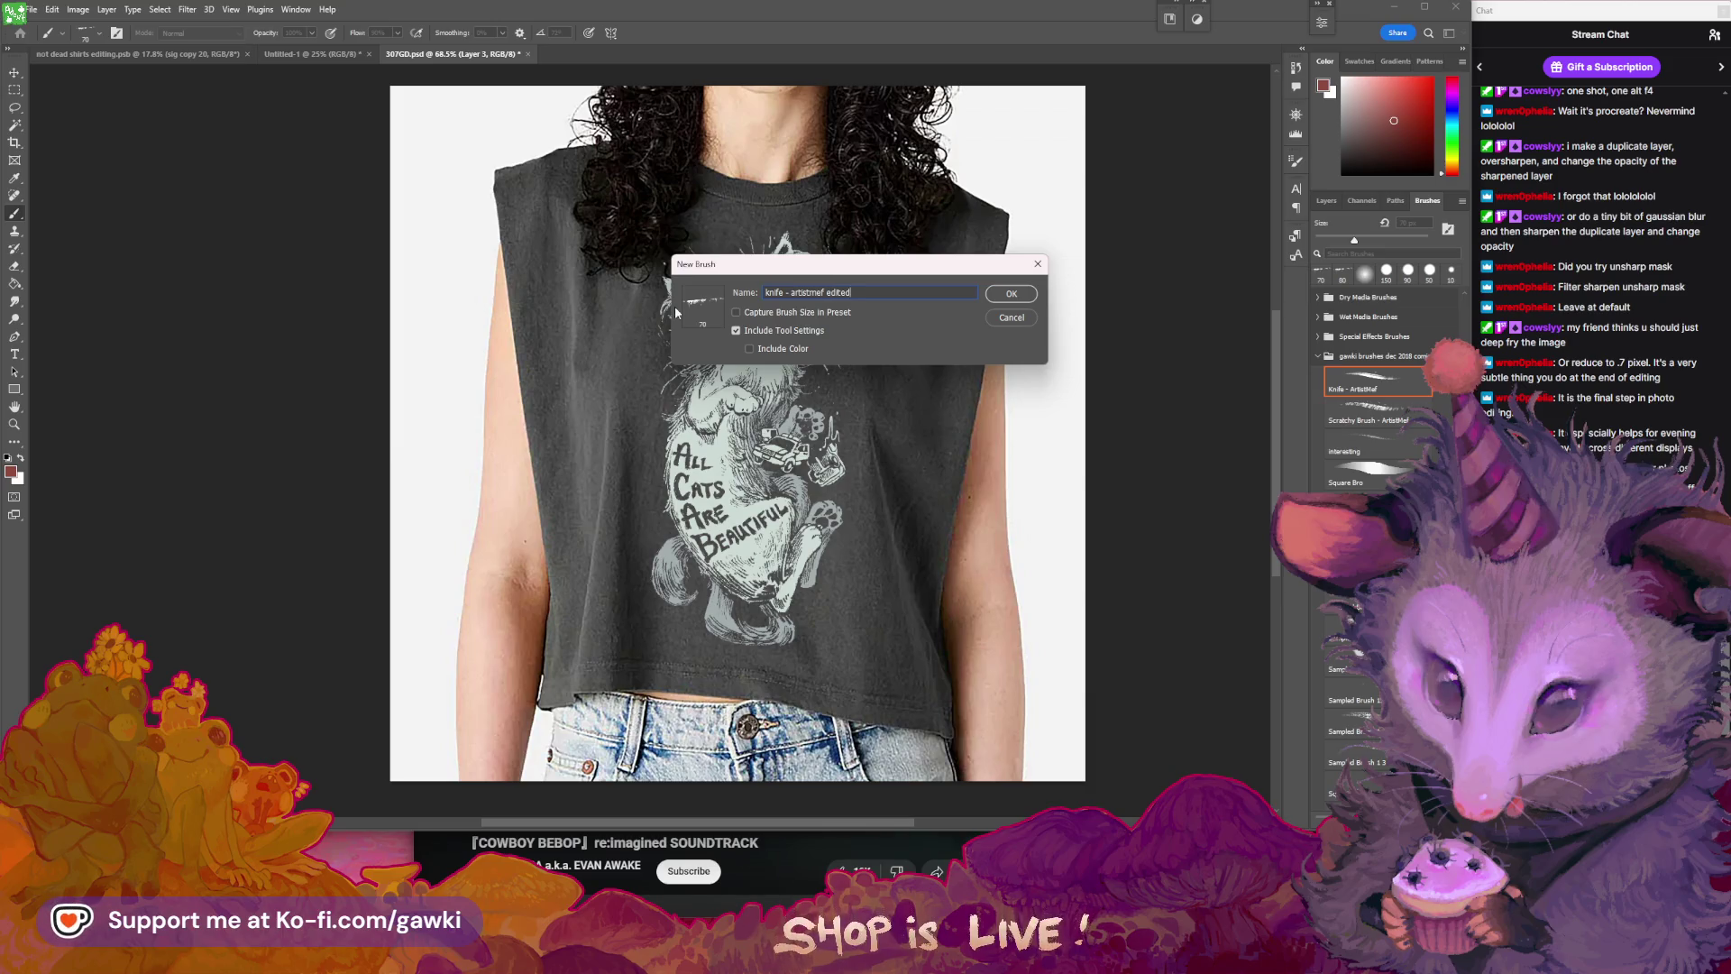
pyautogui.press('Return')
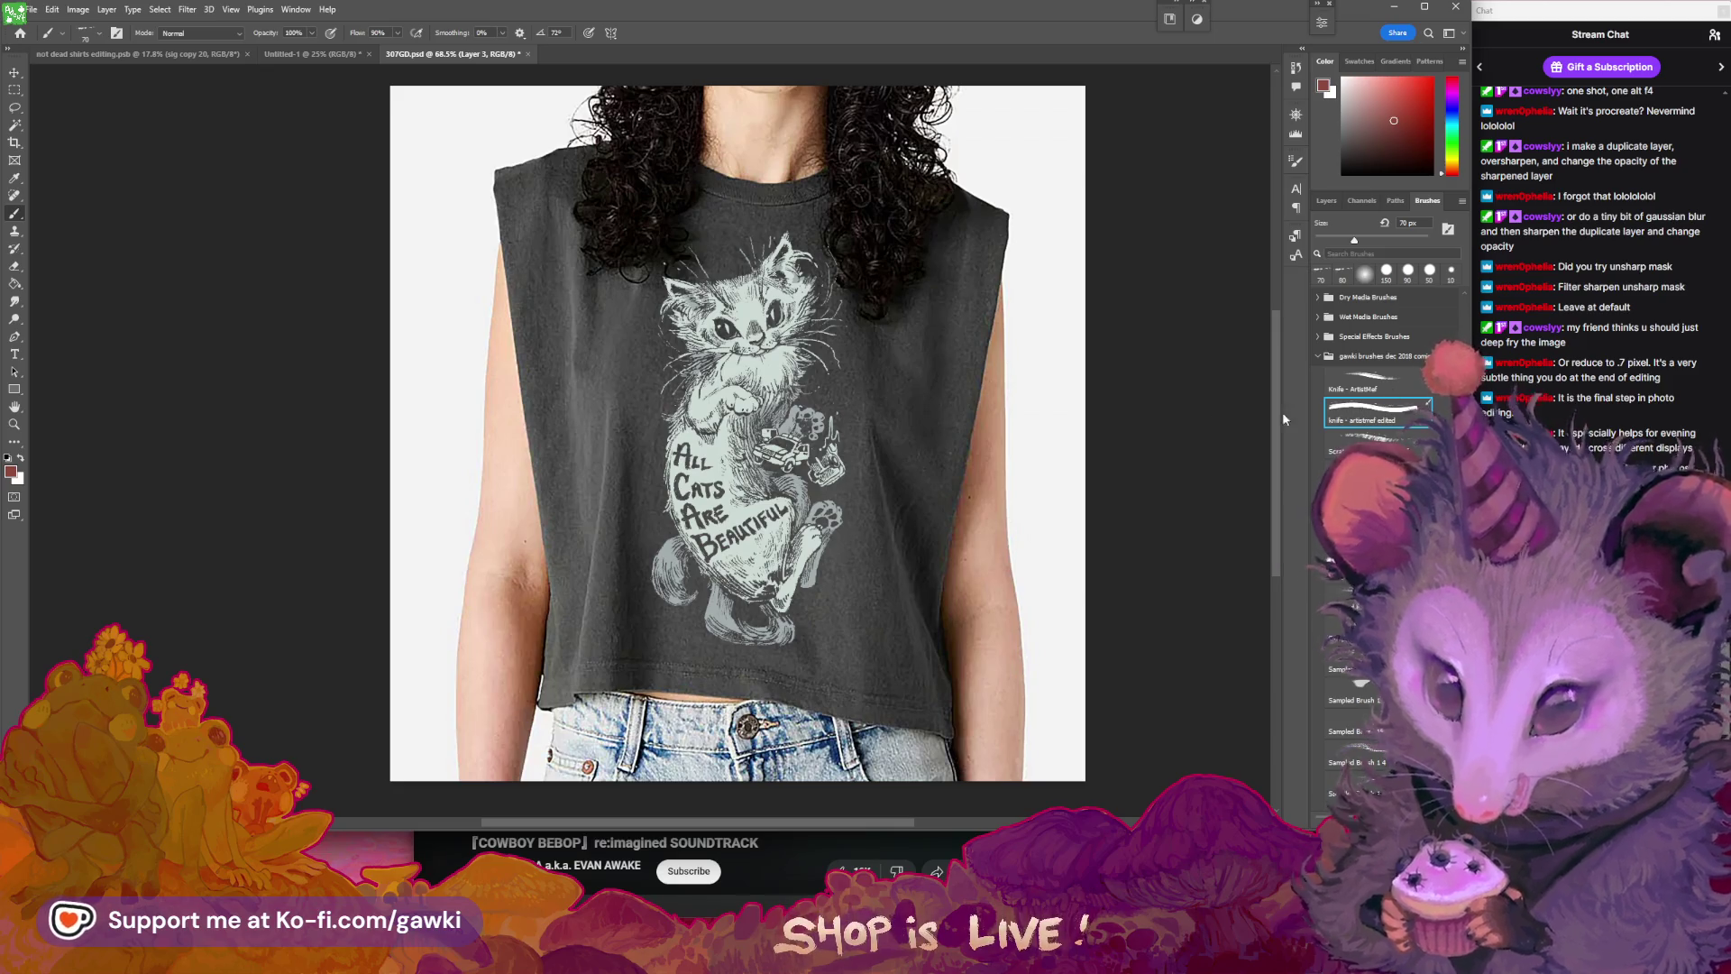
pyautogui.moveTo(847, 338); pyautogui.dragTo(987, 449)
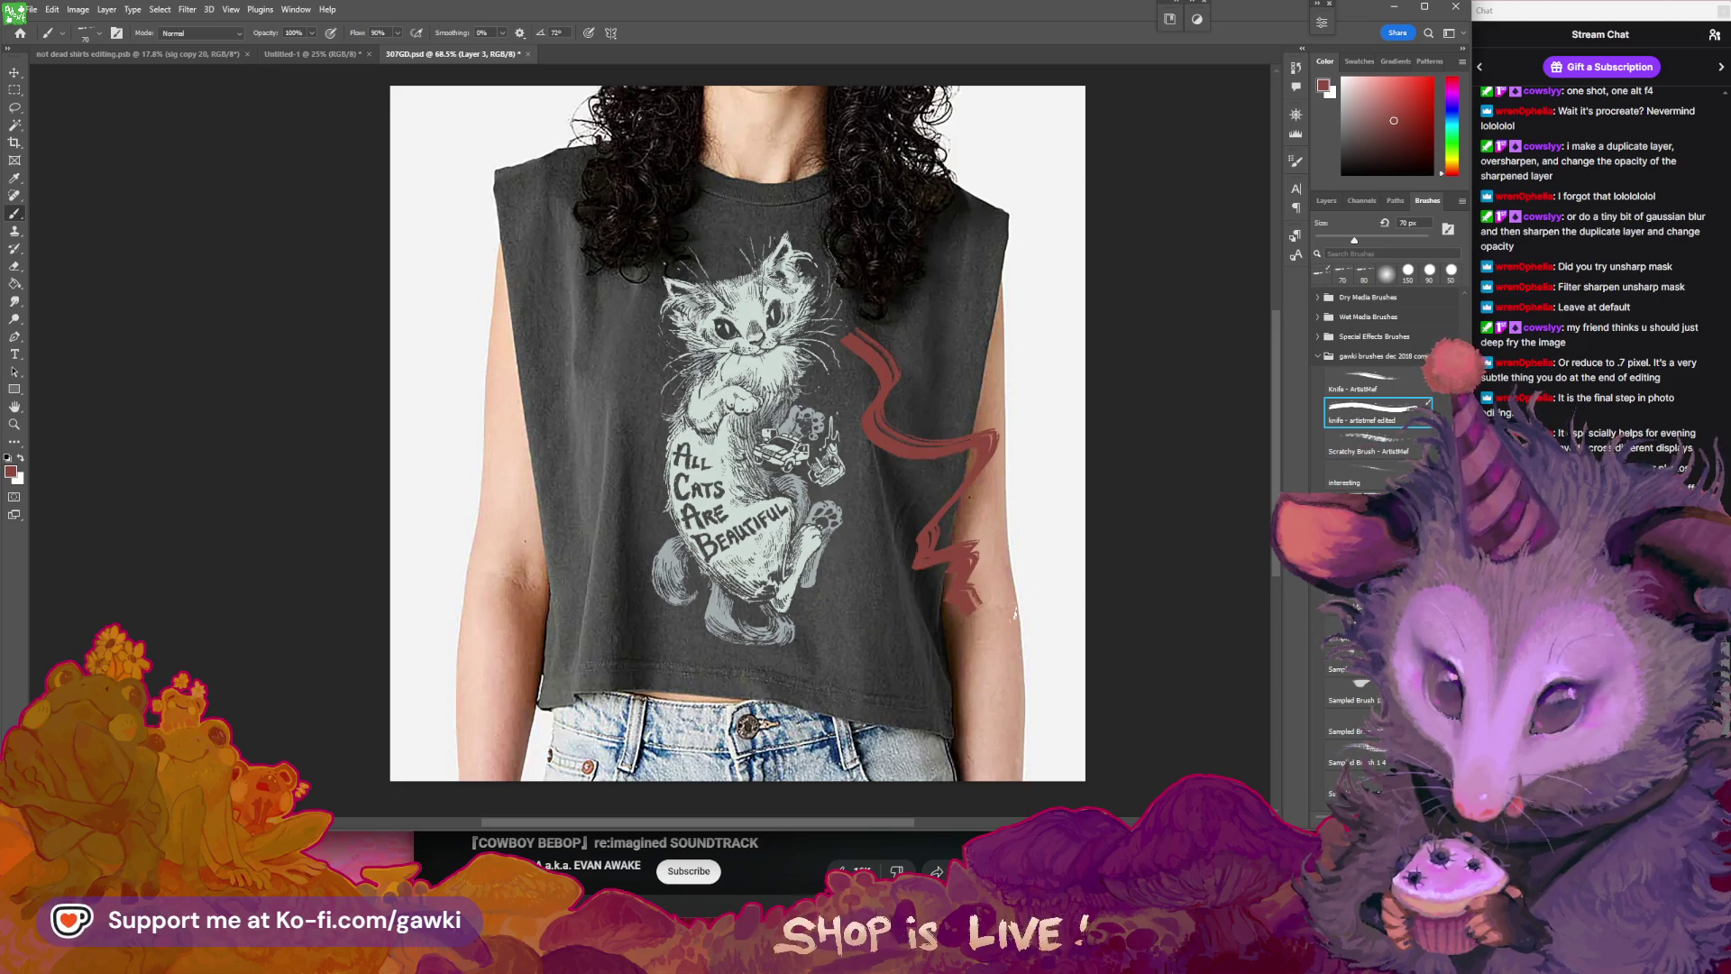
pyautogui.hotkey('ctrl', 'z')
pyautogui.doubleClick(1362, 419)
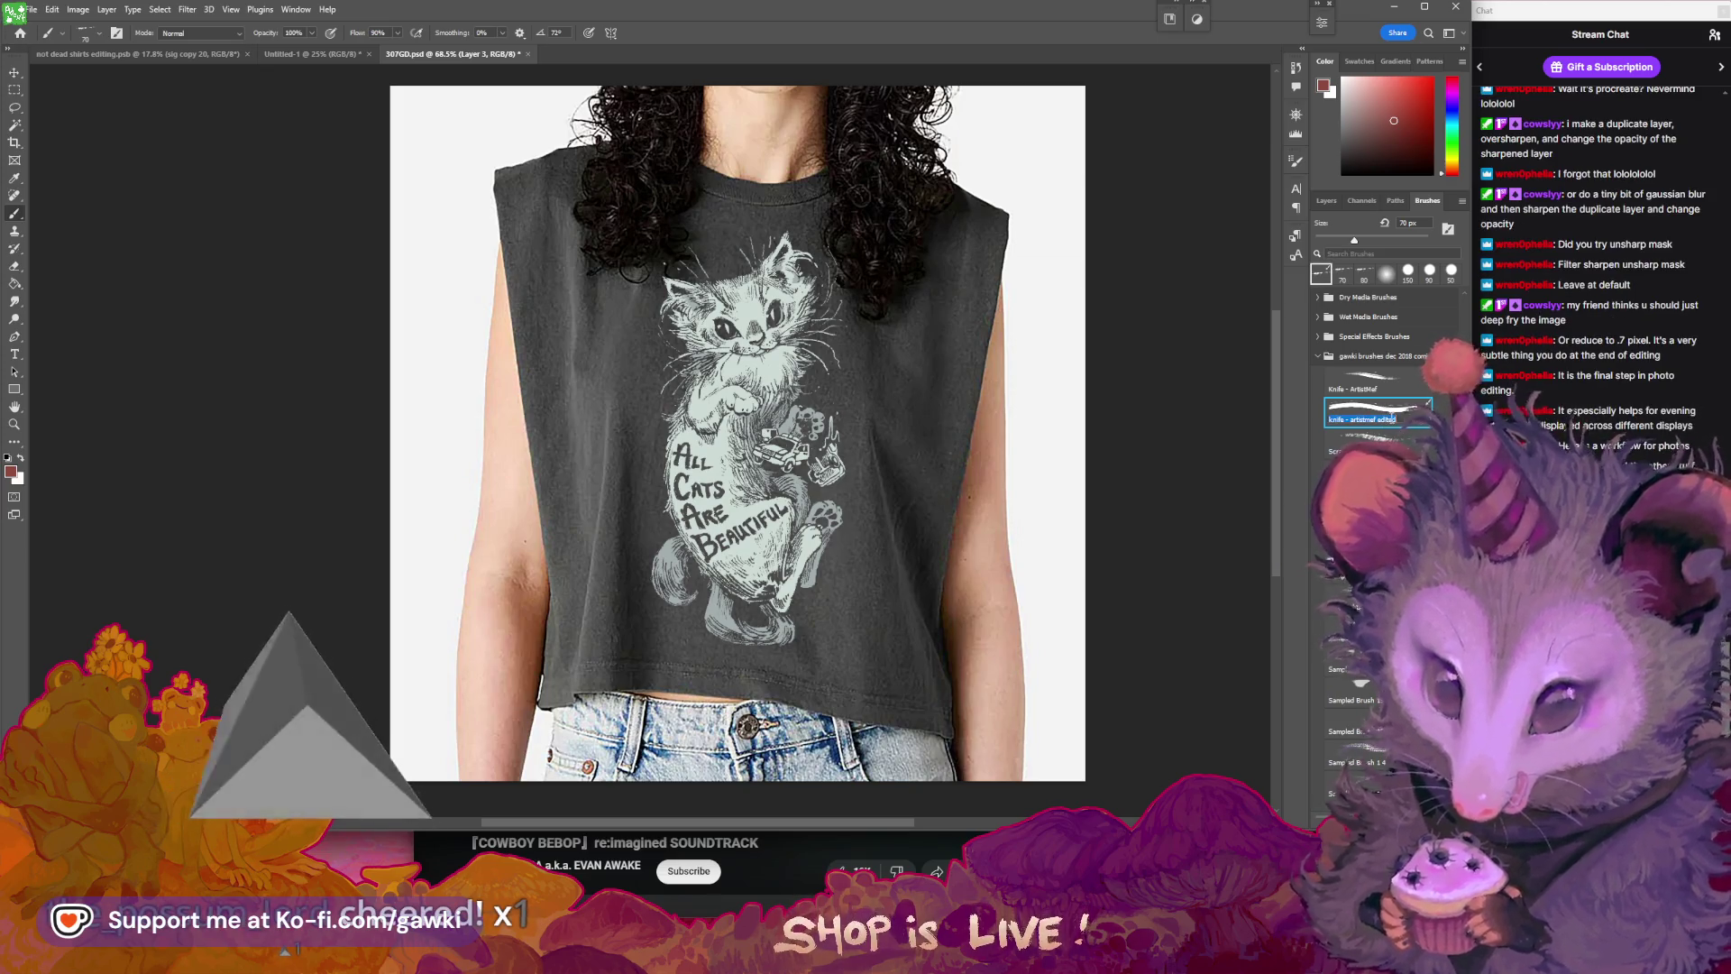
pyautogui.press('Return')
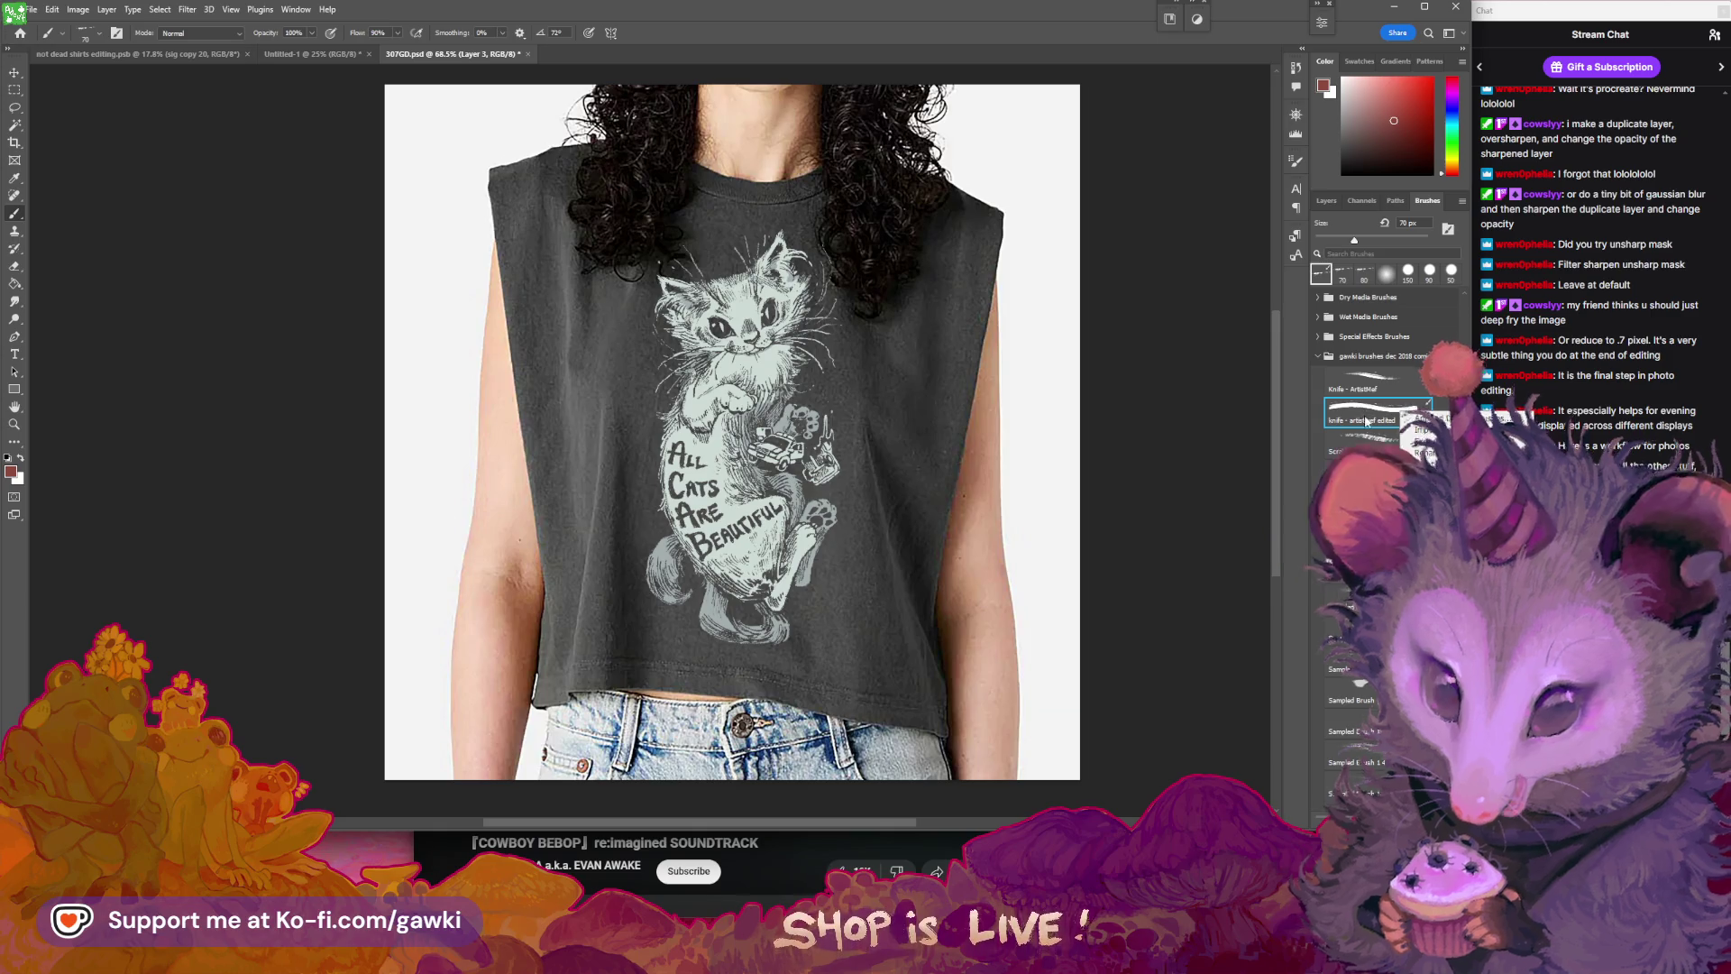
# - Open Brush Settings and keep the Shape Dynamics size control on Pen Pressure
pyautogui.click(296, 9)
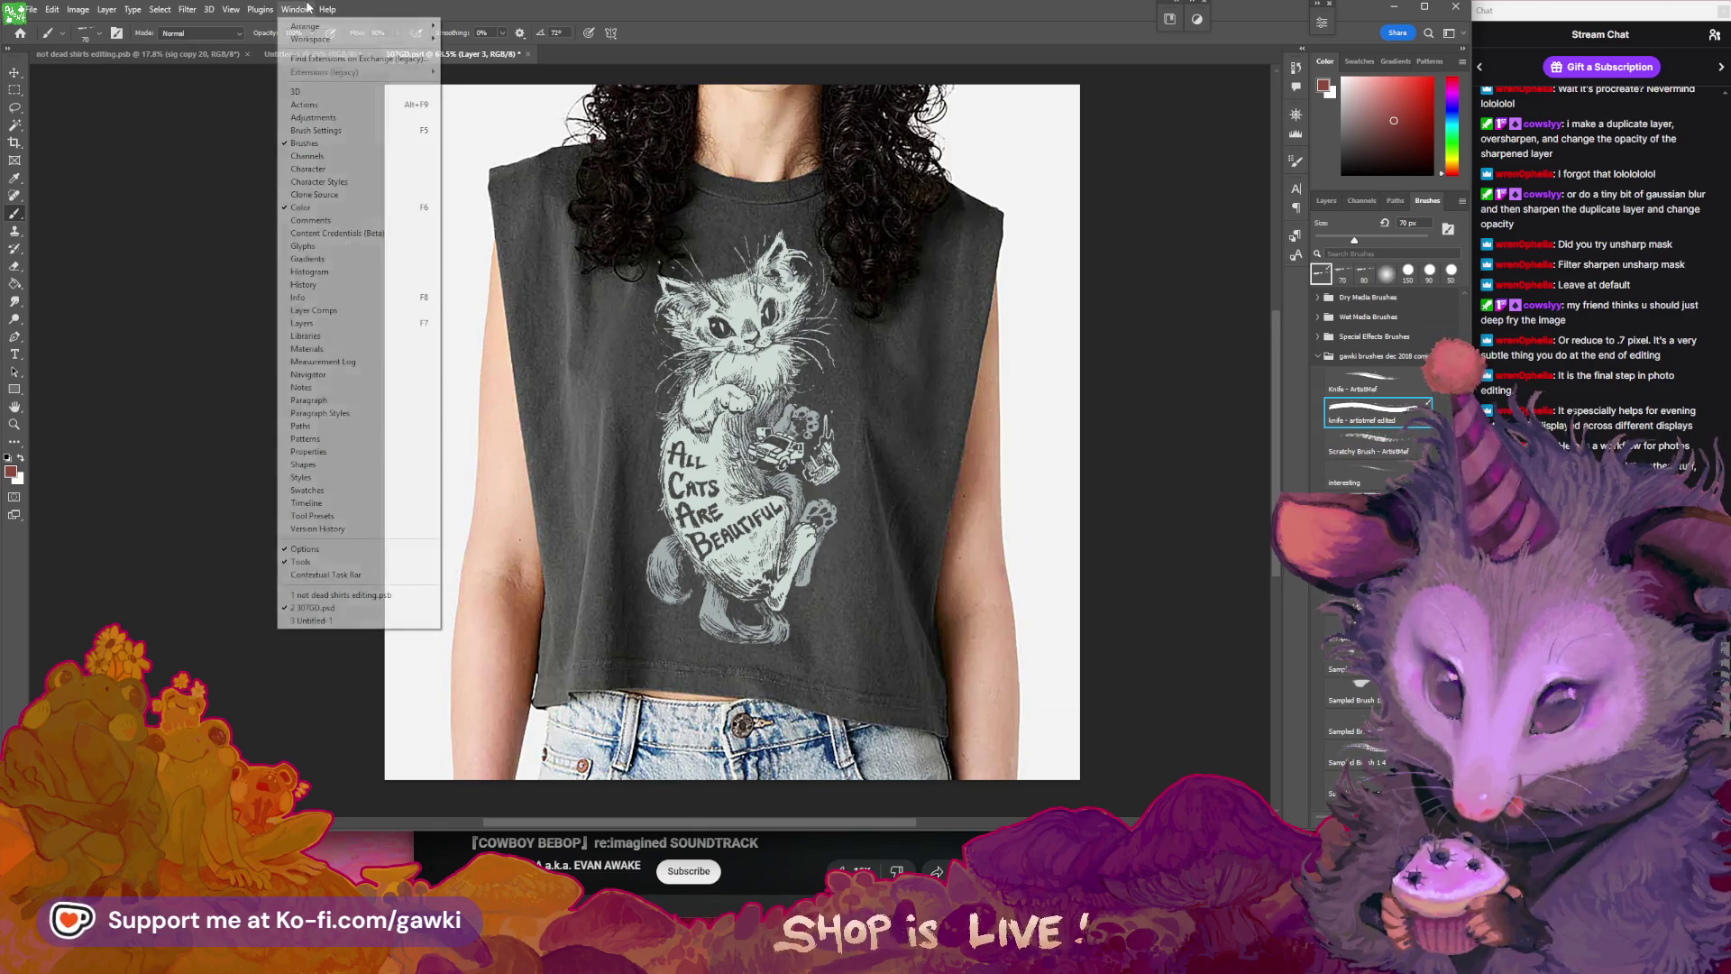
pyautogui.click(341, 131)
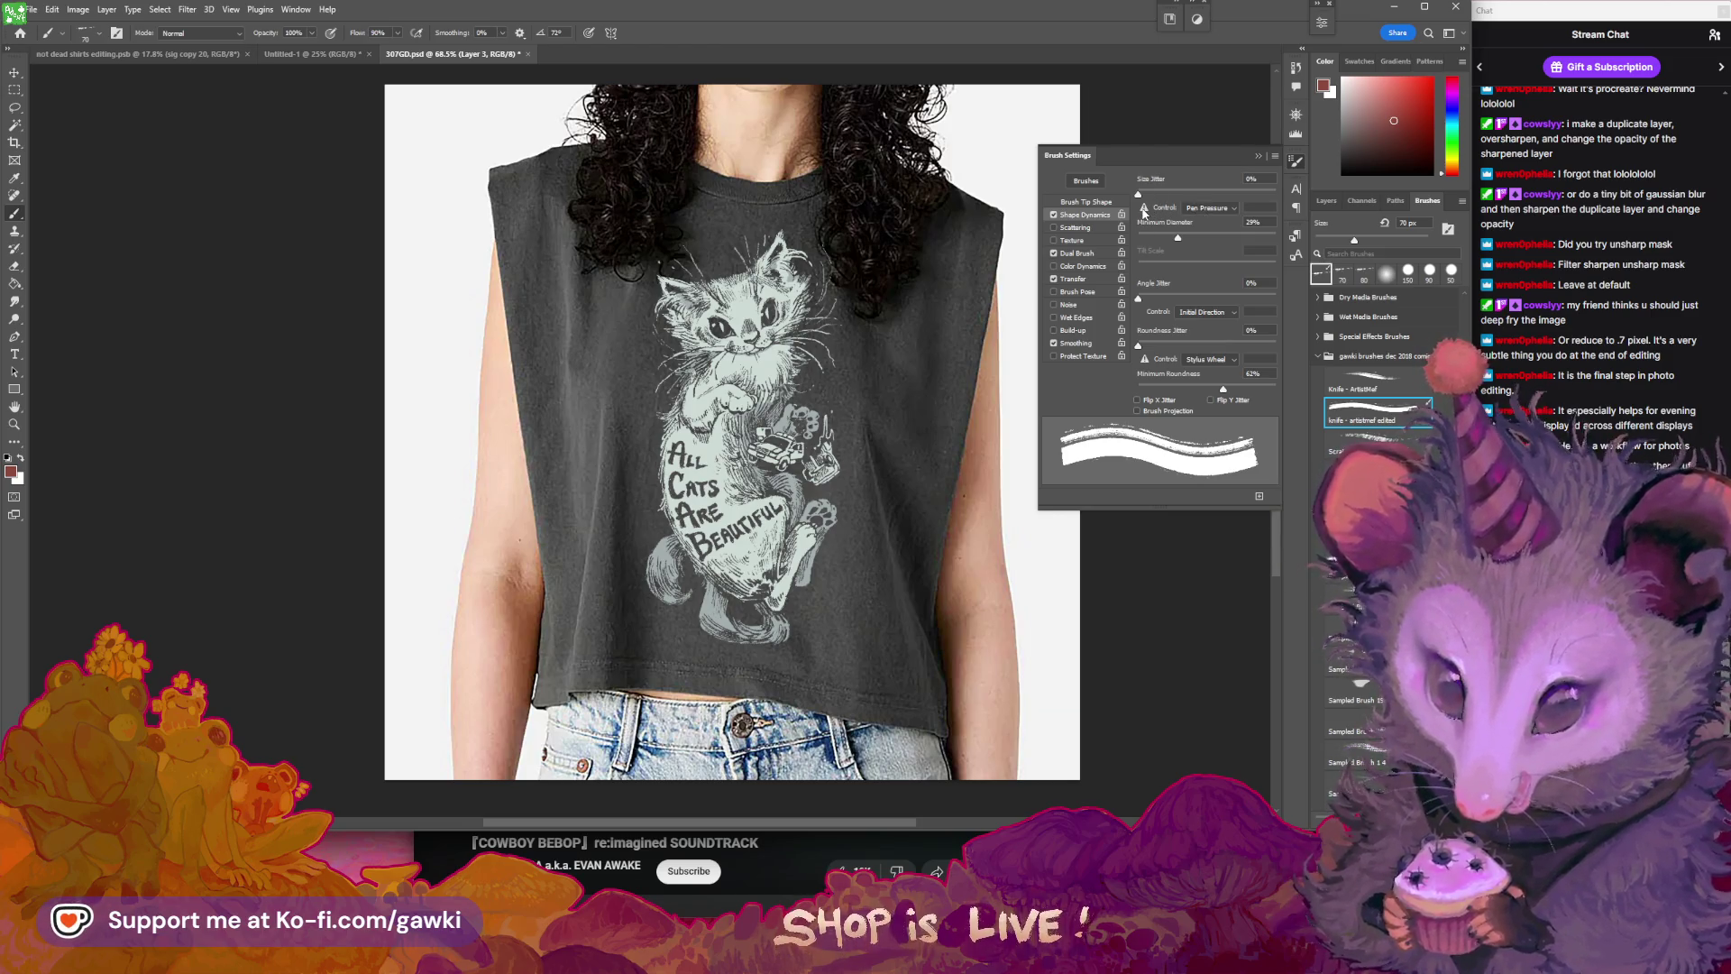
pyautogui.click(1208, 209)
pyautogui.click(1209, 241)
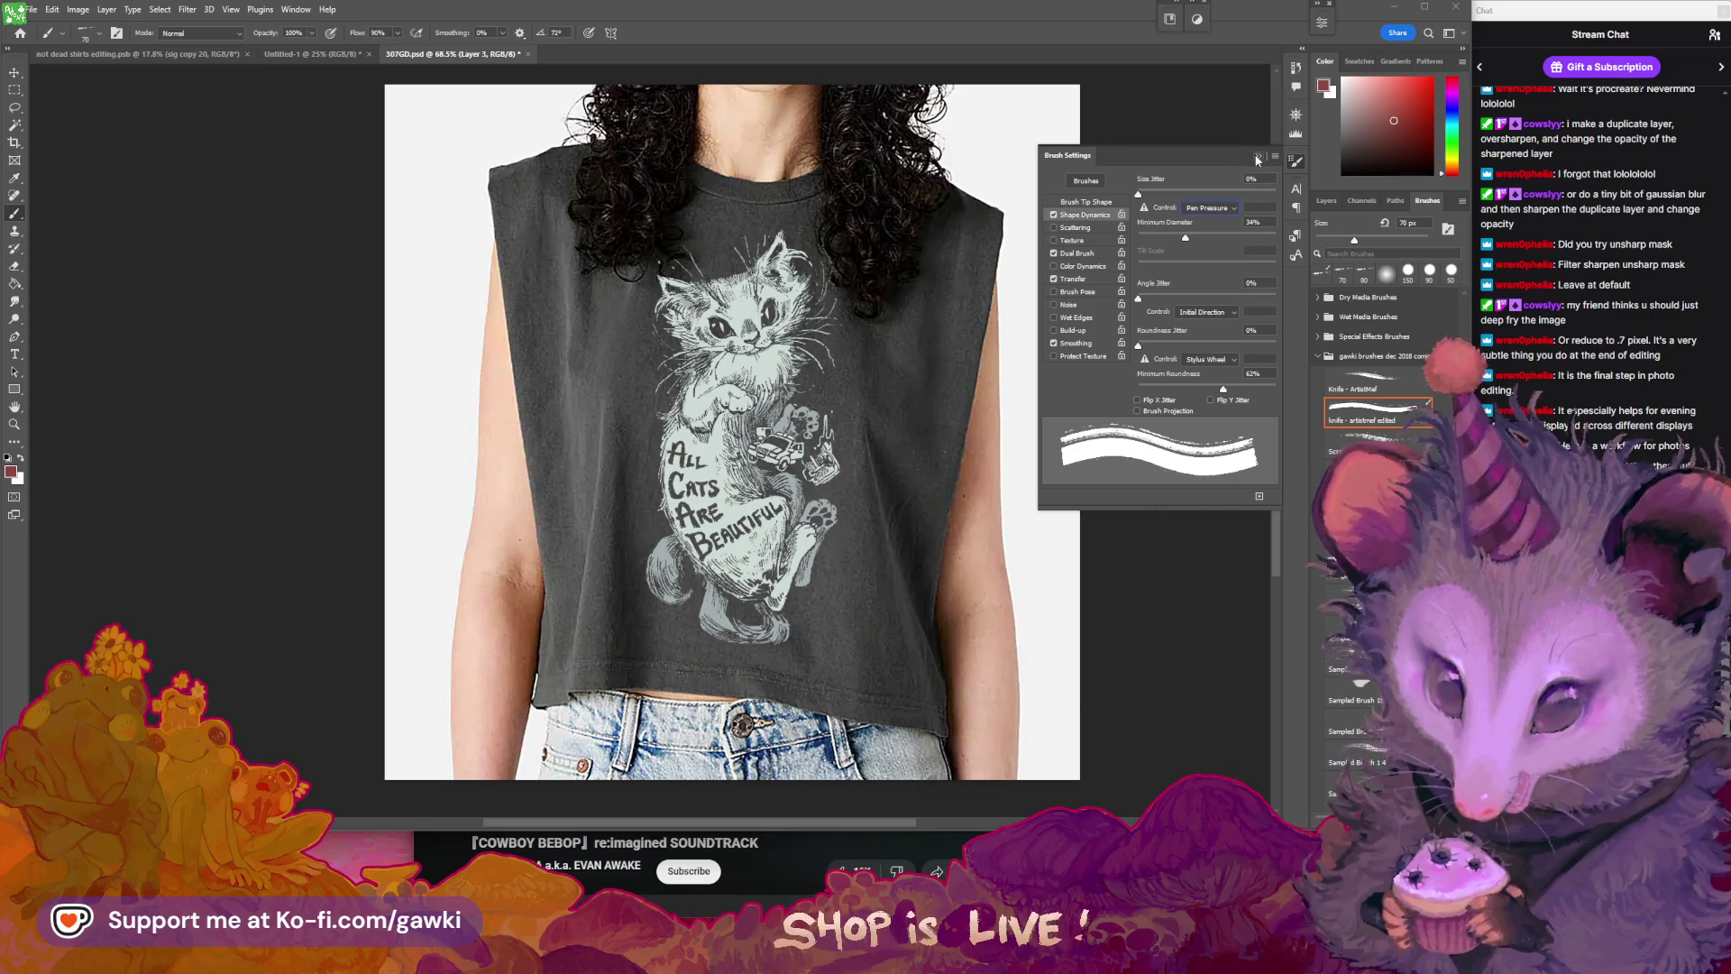
pyautogui.click(1214, 312)
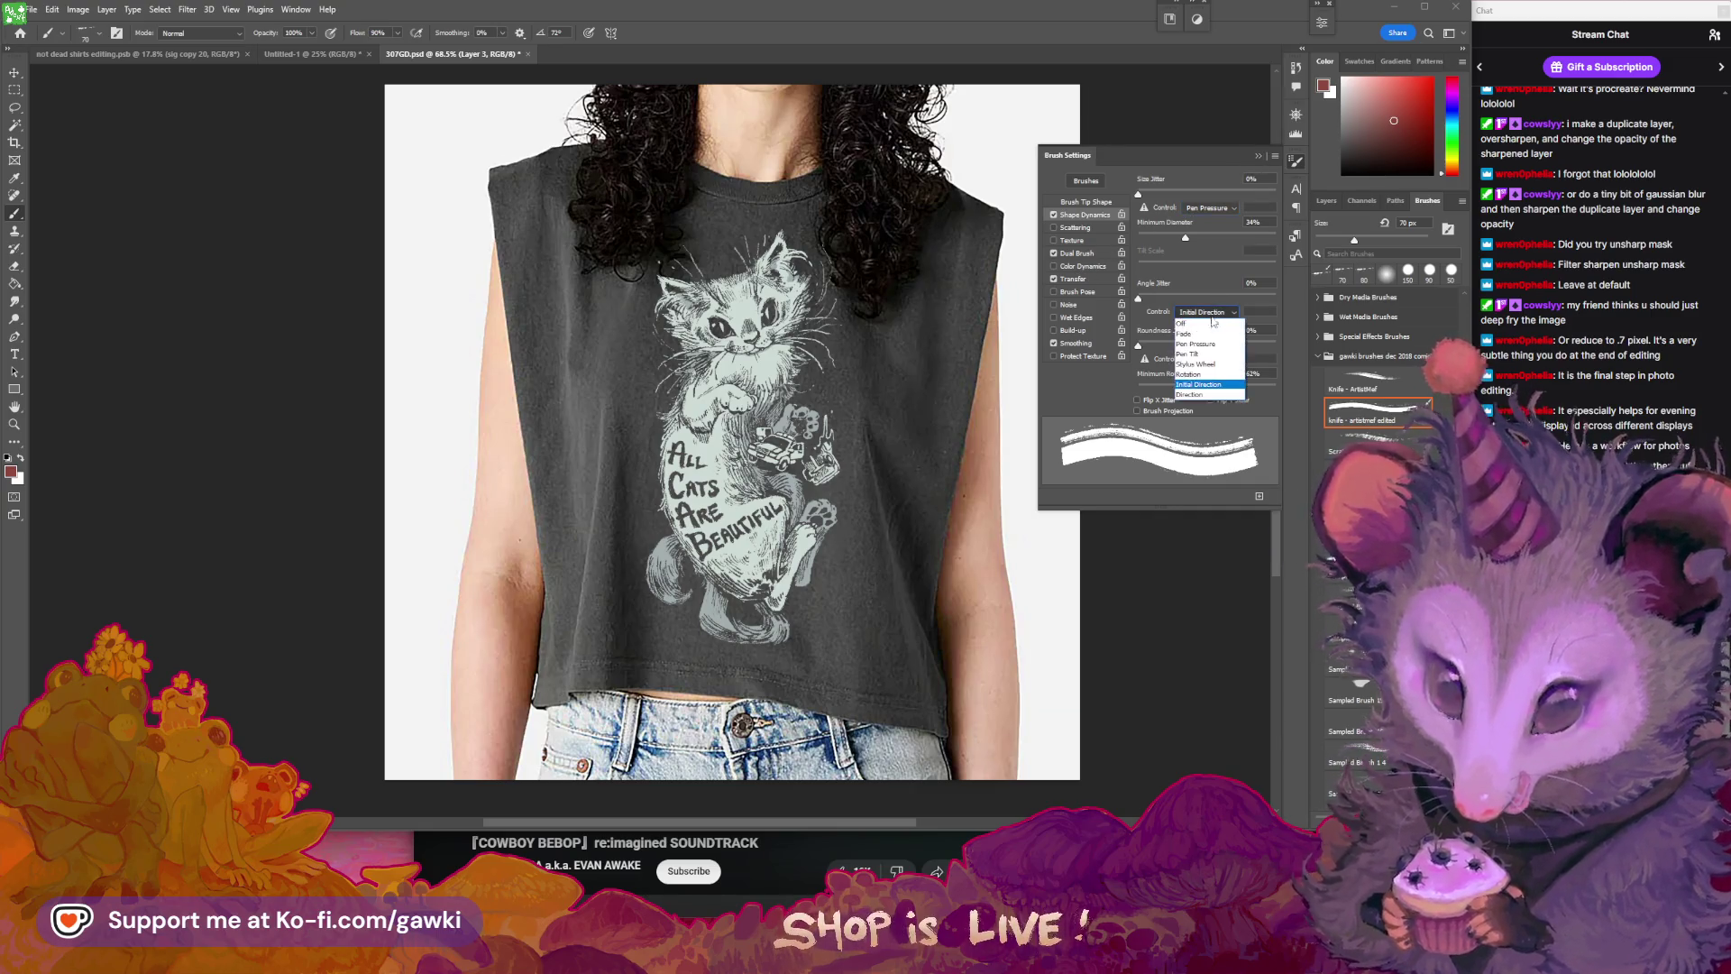
pyautogui.click(1216, 358)
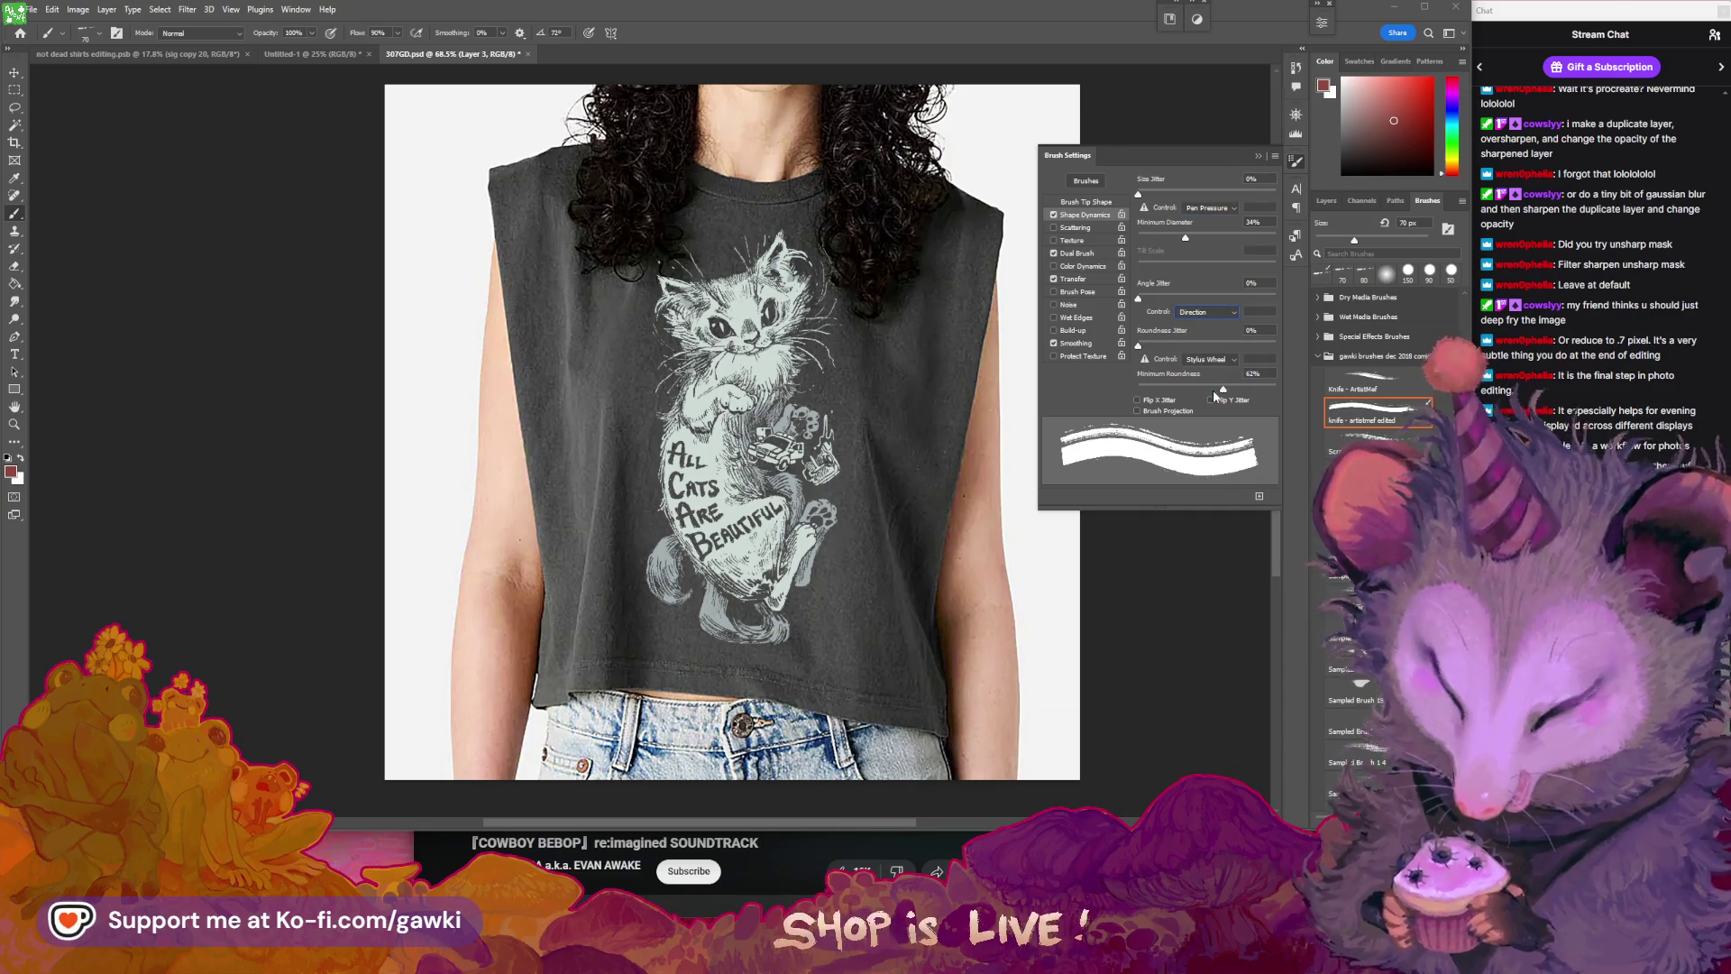
pyautogui.click(1206, 208)
pyautogui.click(1210, 211)
# - Add size jitter to the knife brush and set its angle control to Initial Direction
pyautogui.click(1185, 315)
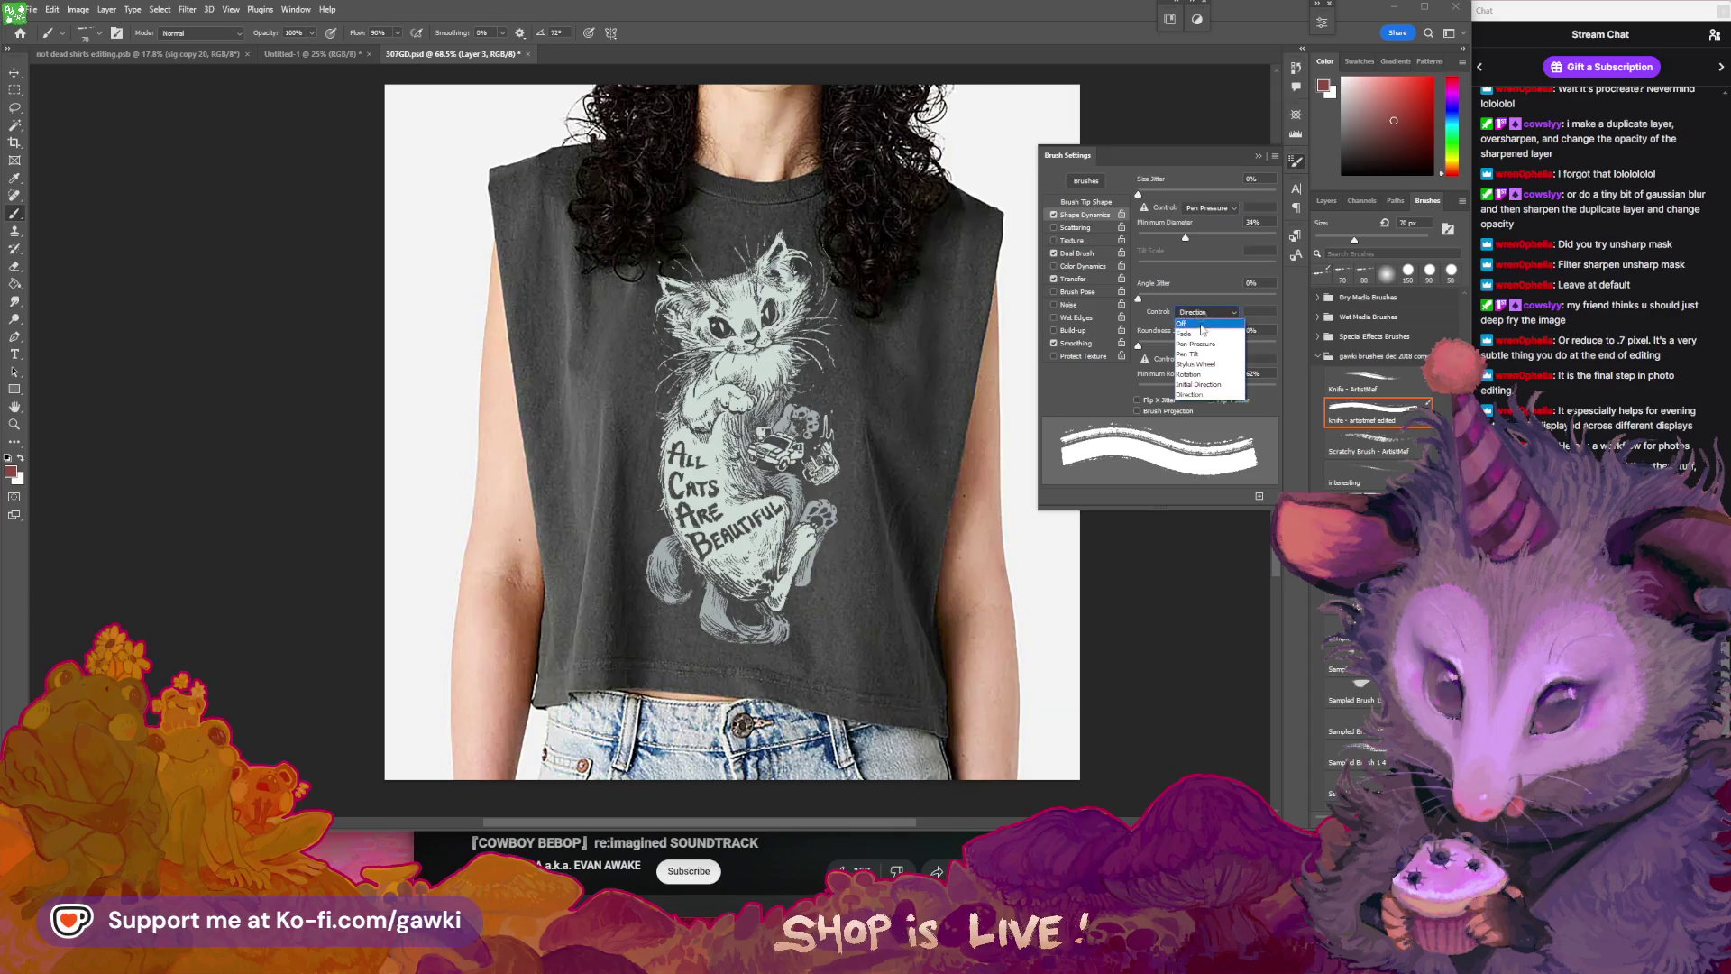
pyautogui.click(1201, 324)
pyautogui.click(1208, 312)
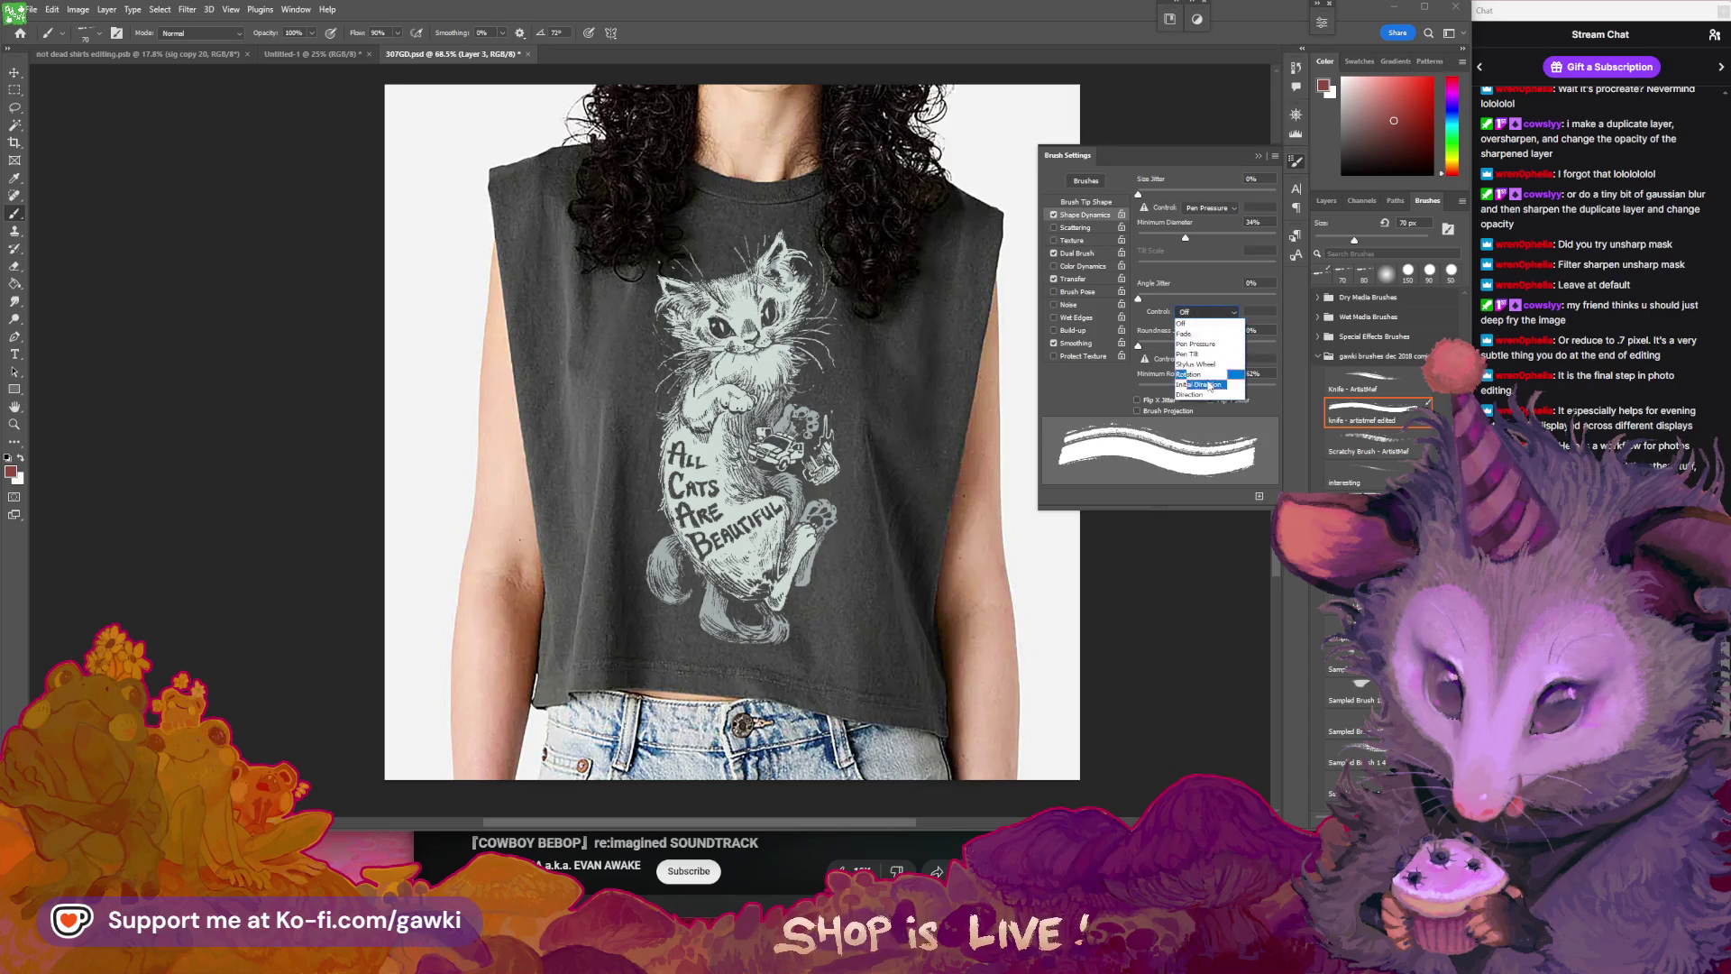
pyautogui.click(1207, 386)
pyautogui.click(1219, 314)
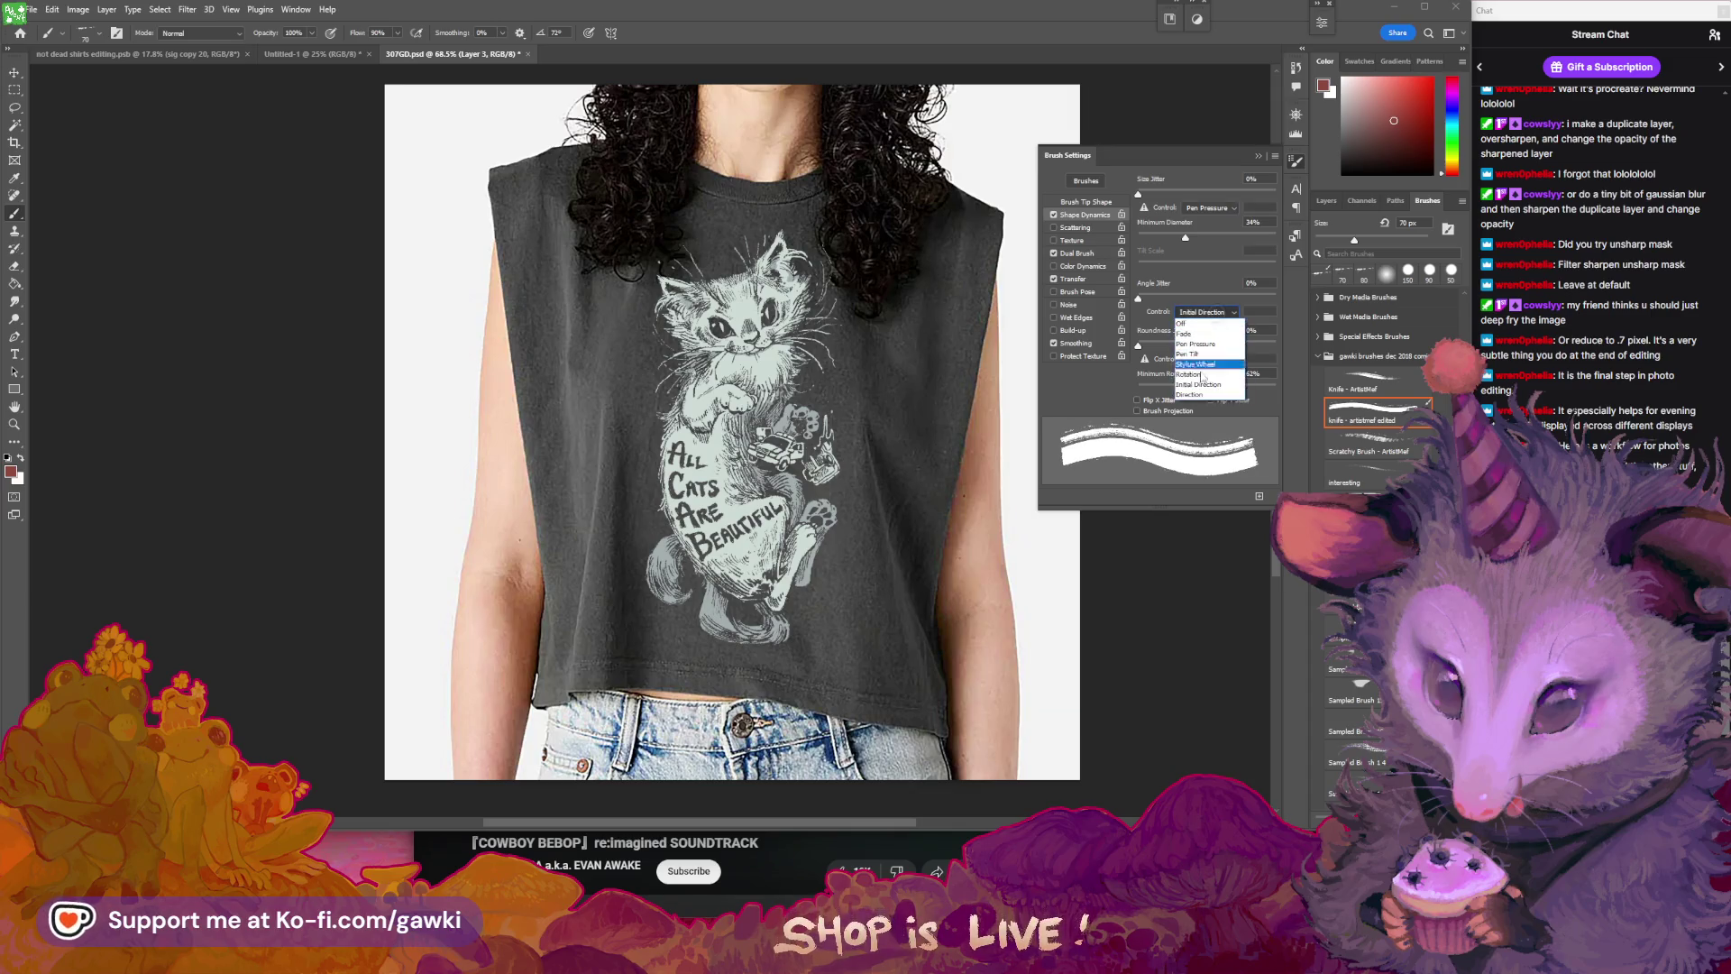
pyautogui.click(1213, 395)
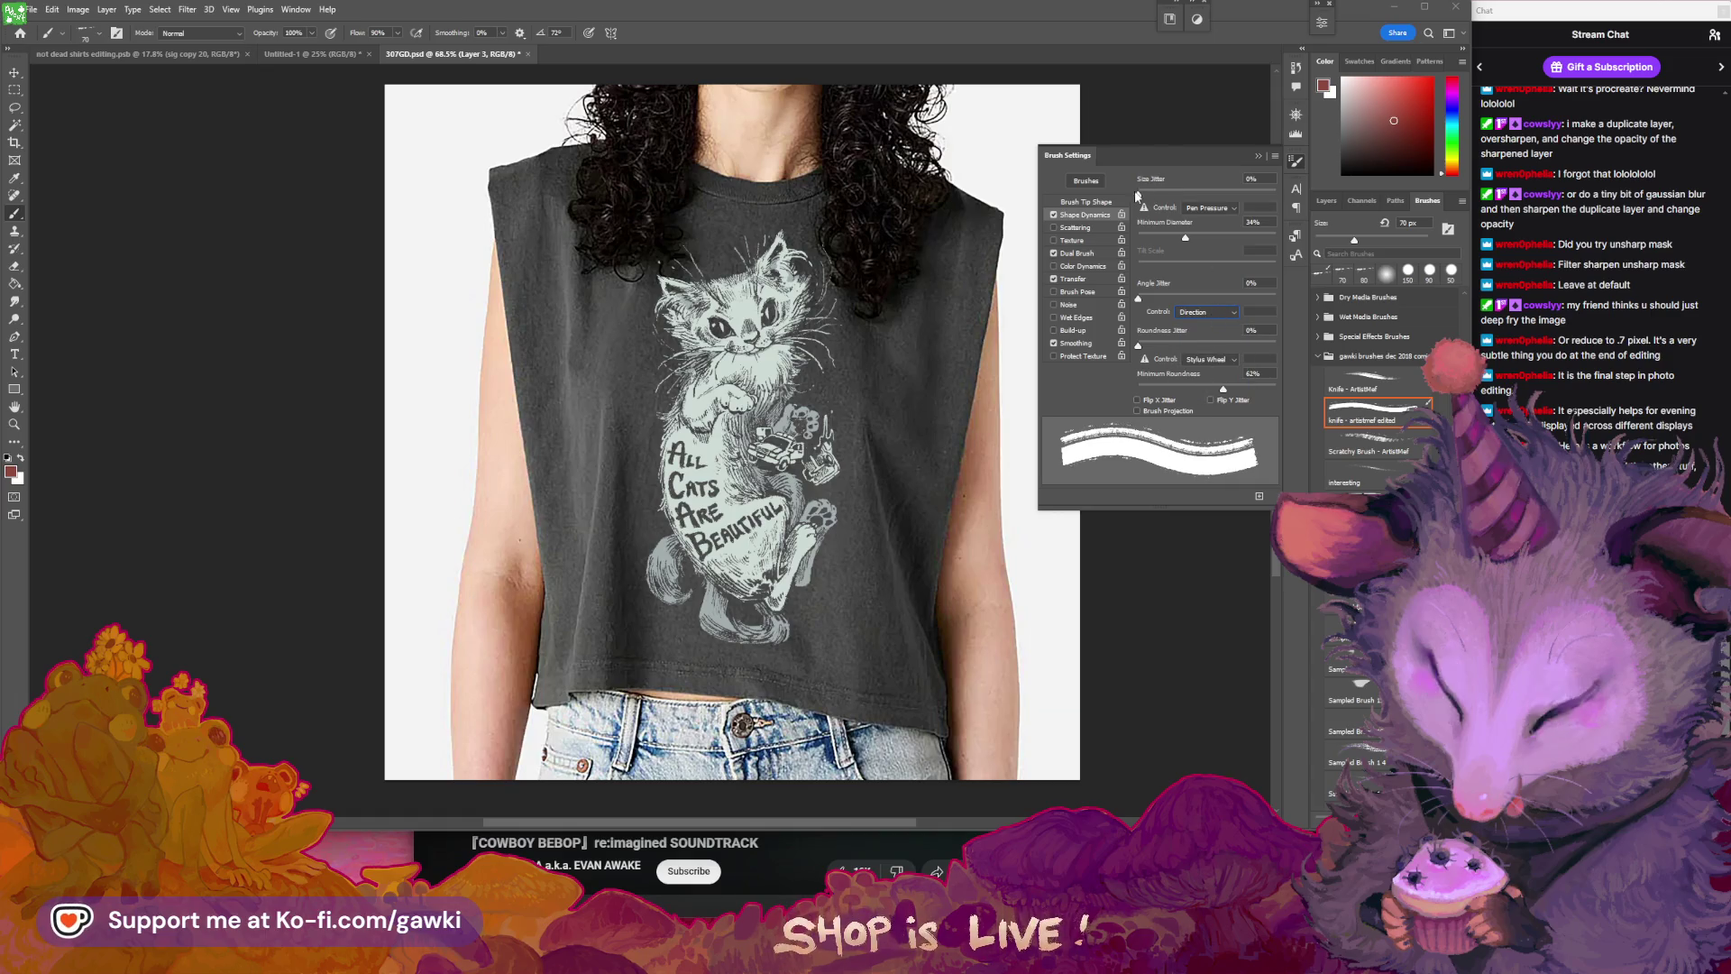
pyautogui.moveTo(1137, 194); pyautogui.dragTo(1198, 205)
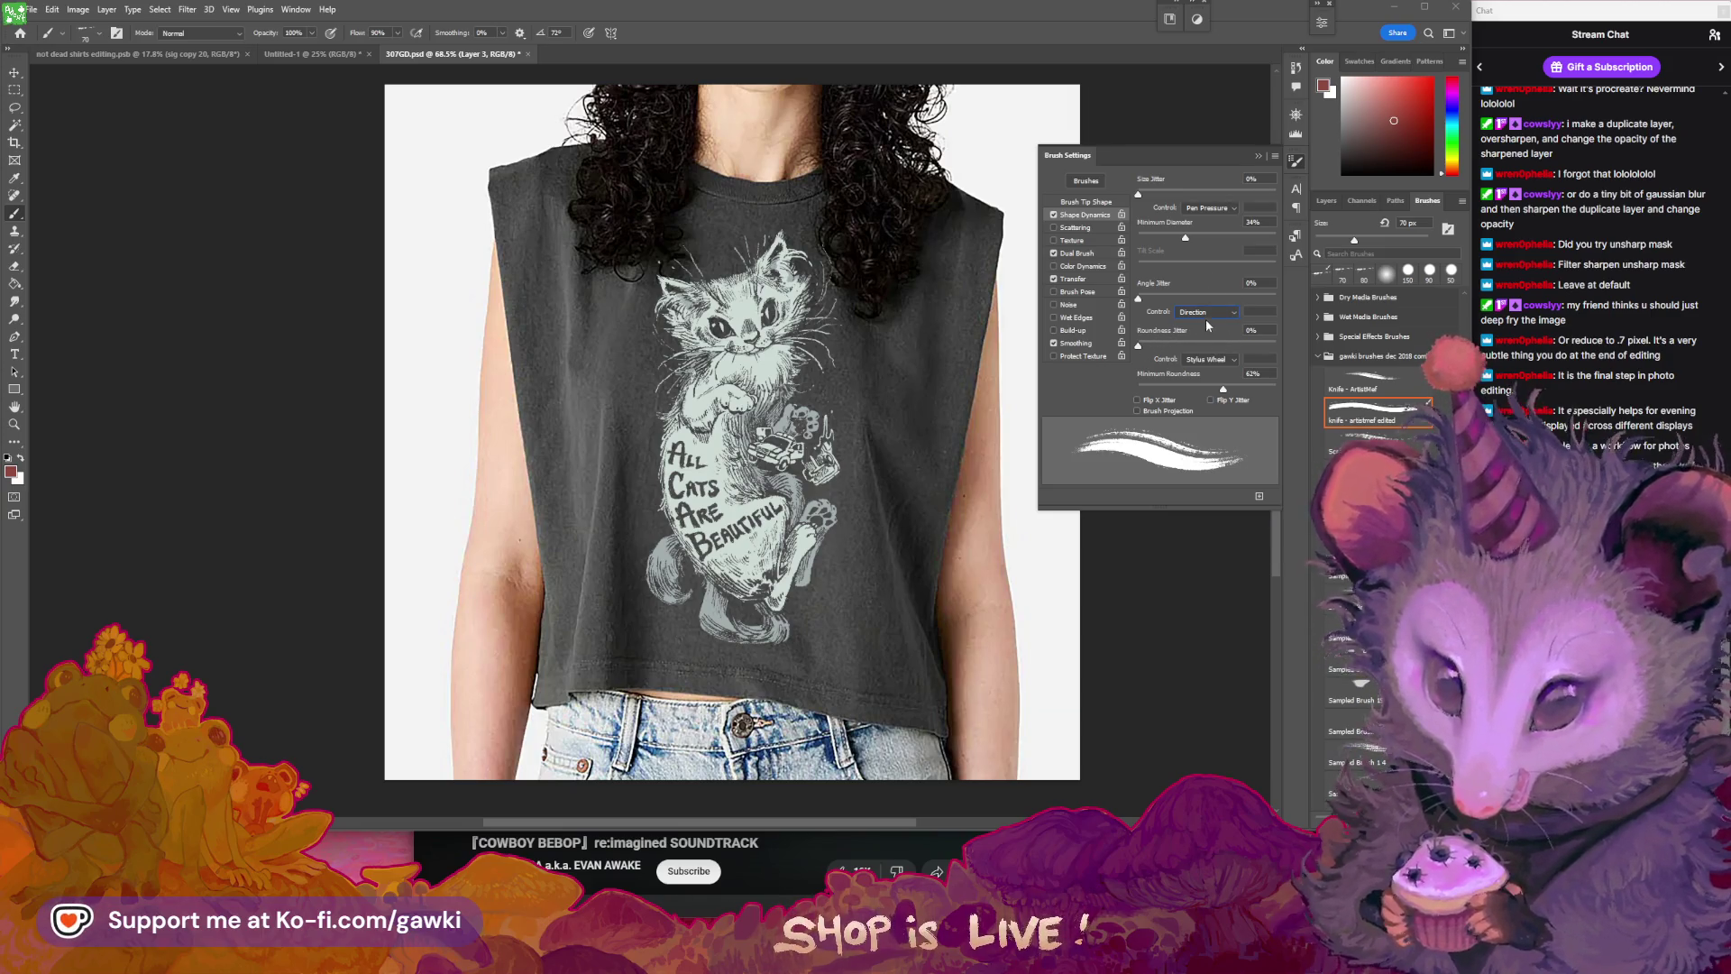
pyautogui.click(1207, 312)
pyautogui.click(1204, 384)
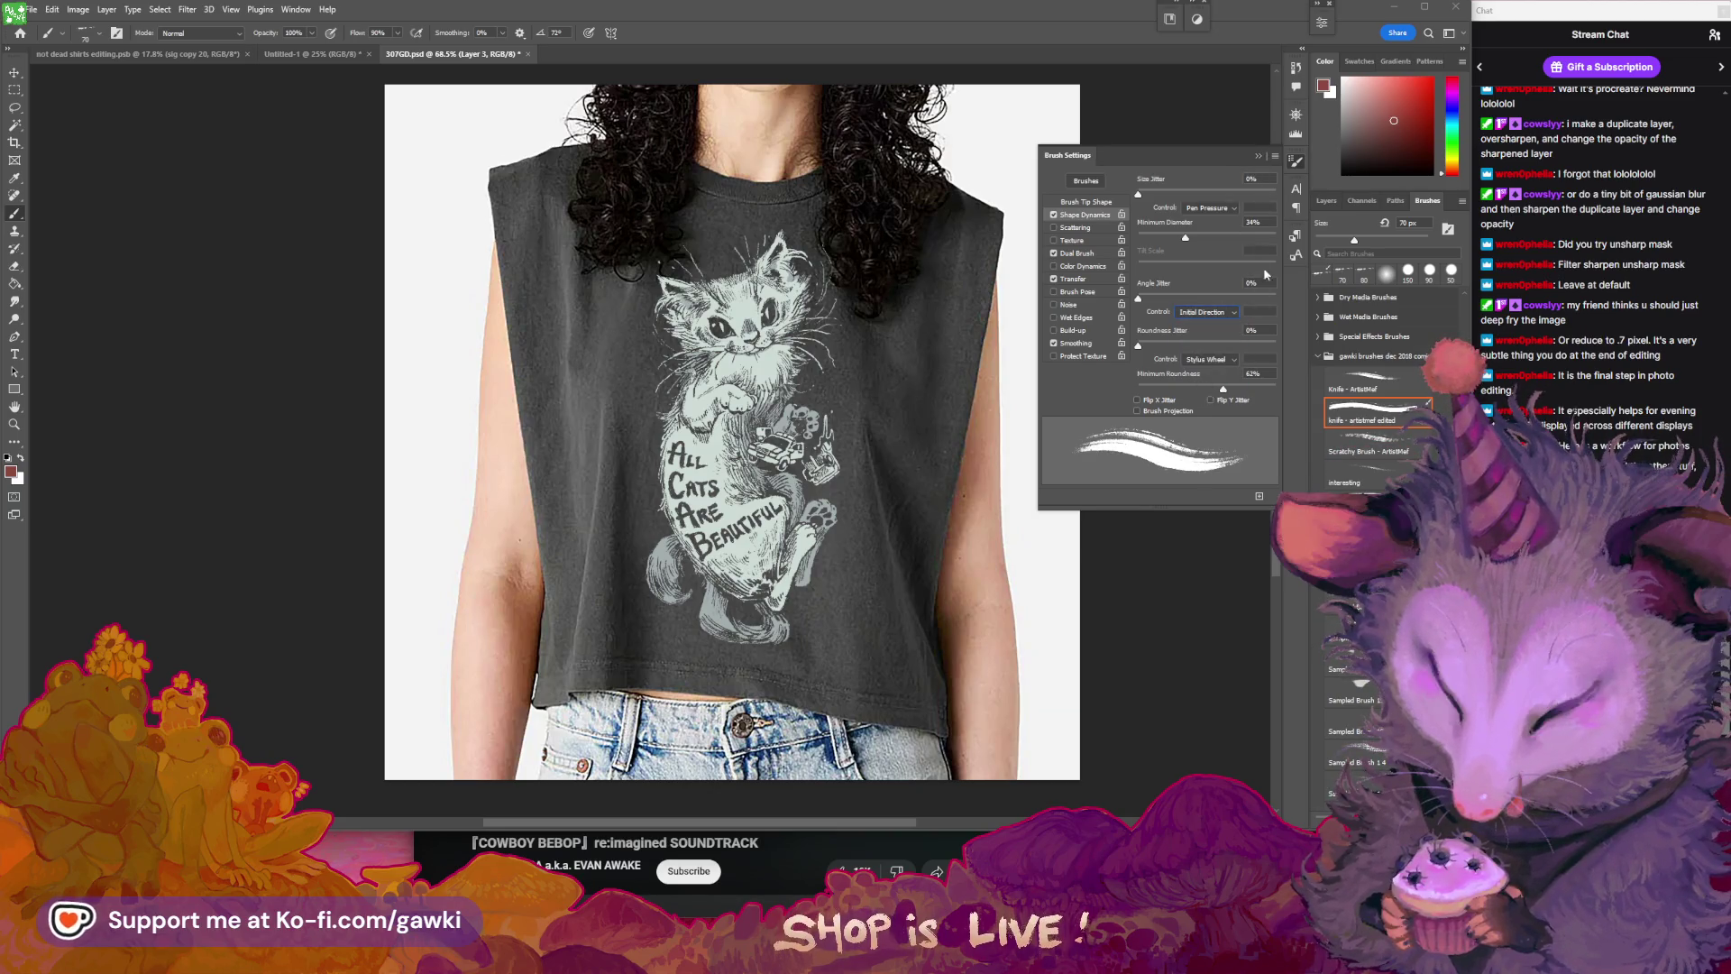
pyautogui.click(1260, 156)
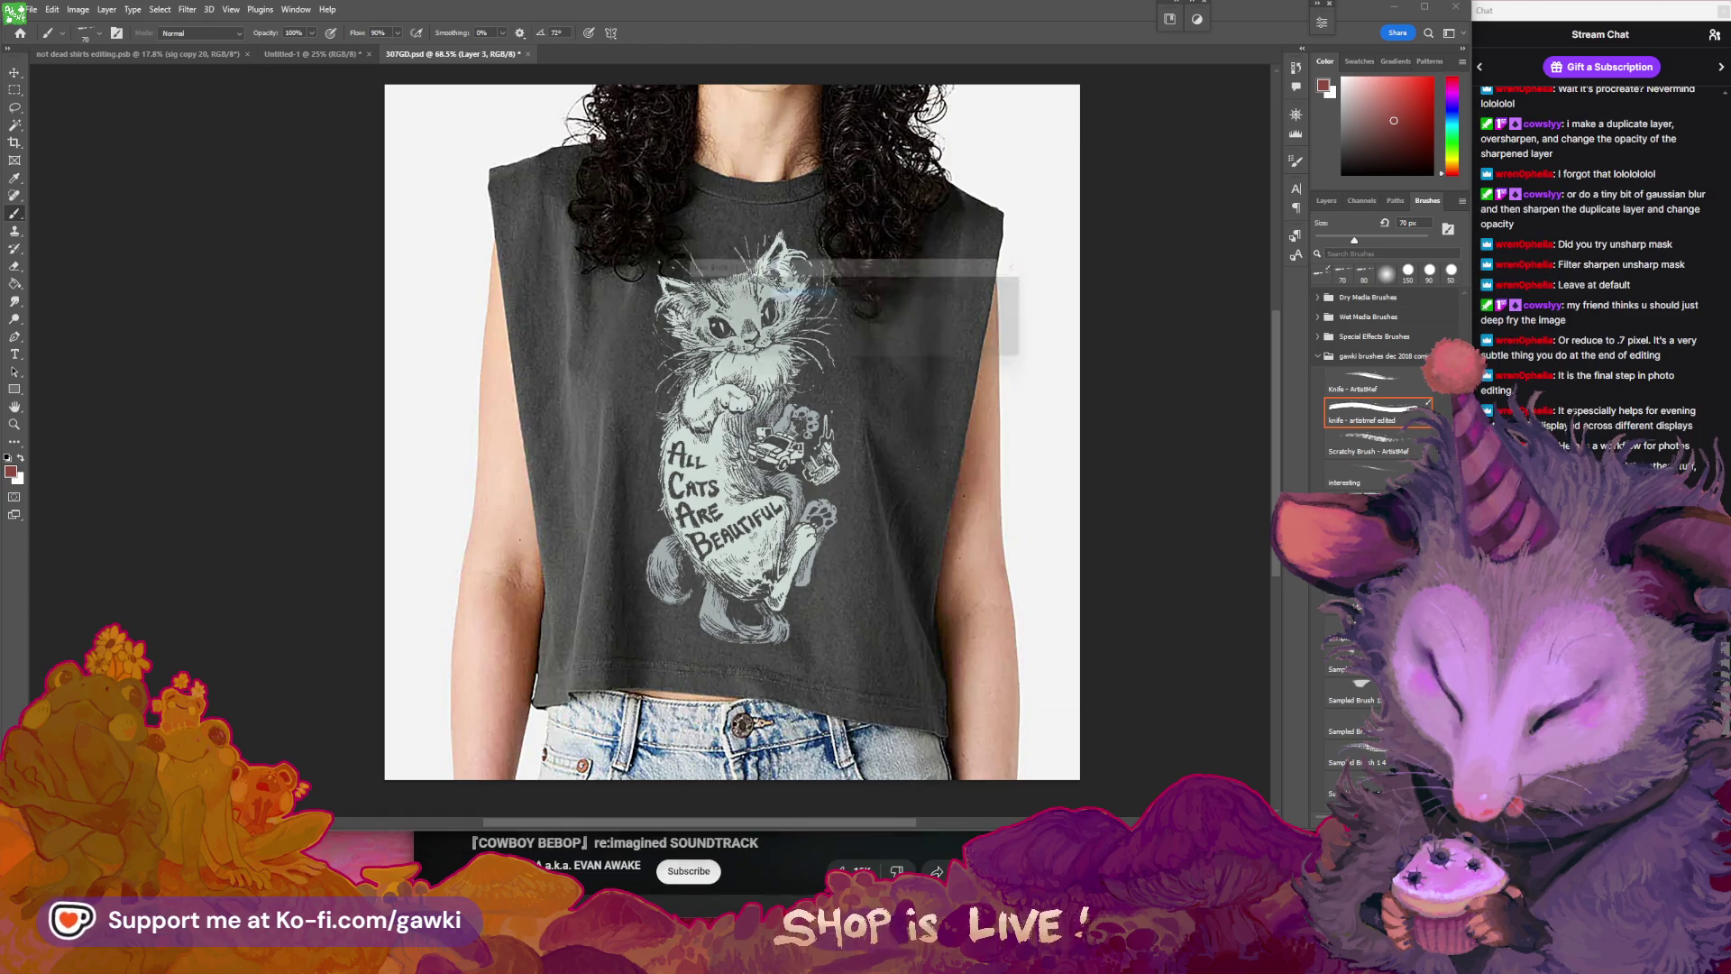
# - Save the adjusted brush as another edited knife preset, then delete the duplicate preset
pyautogui.write('knife - artist')
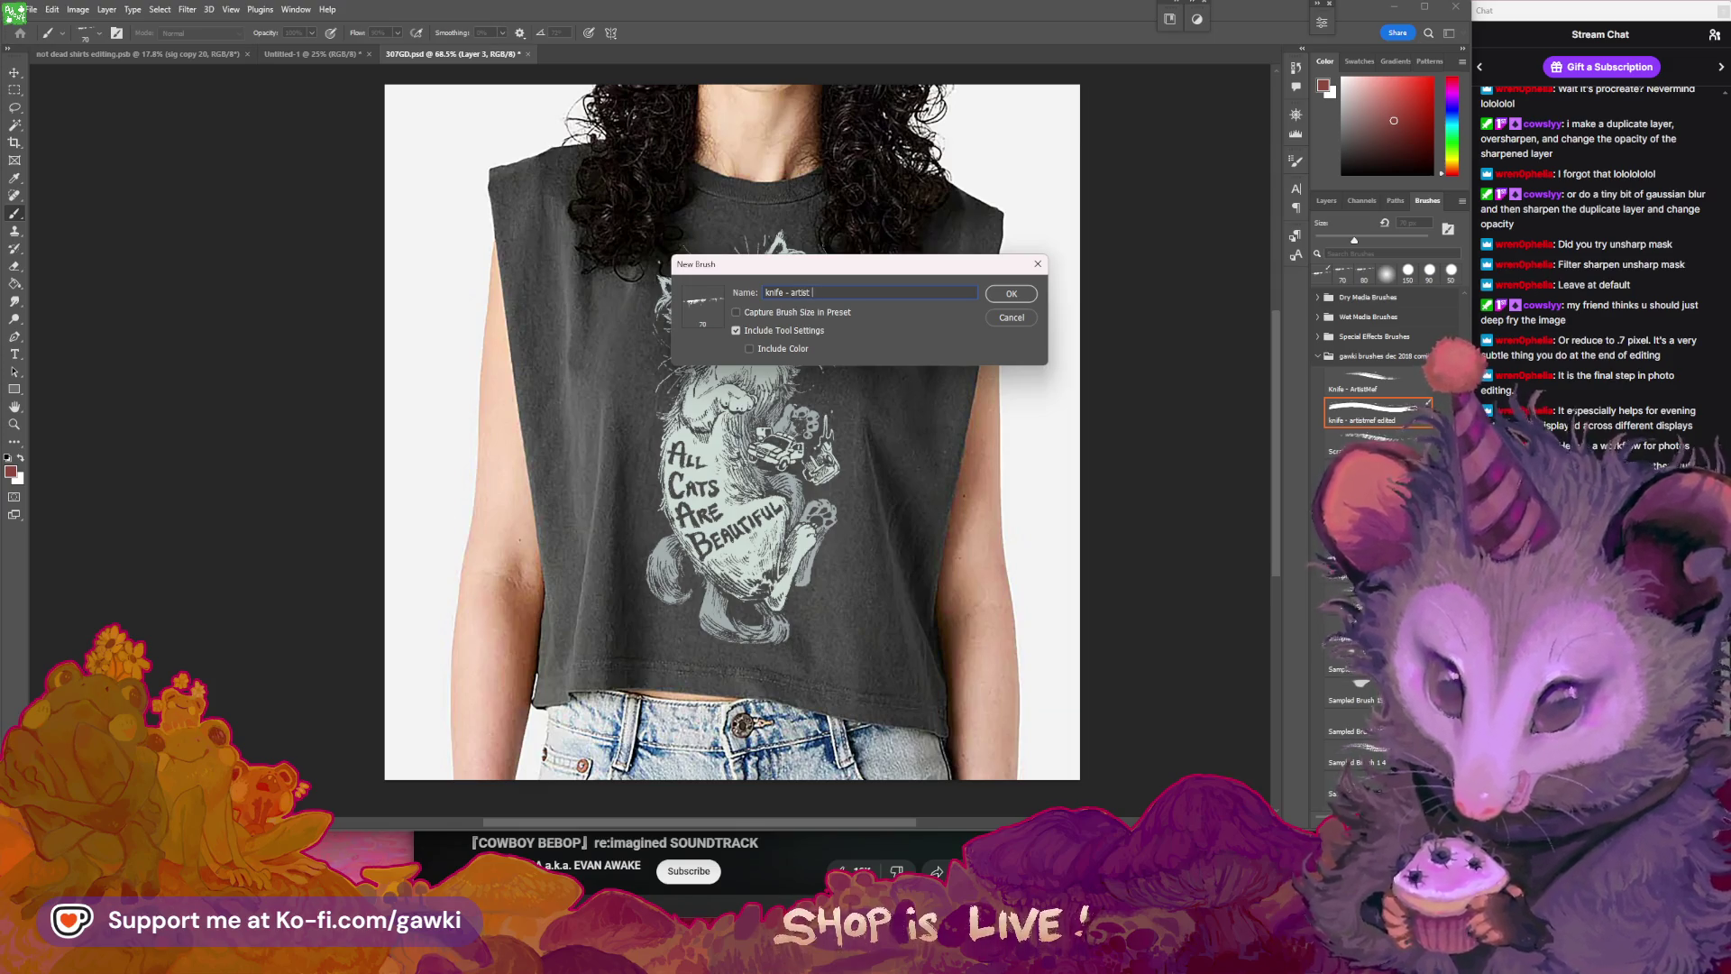
pyautogui.press('BackSpace')
pyautogui.write('f editing')
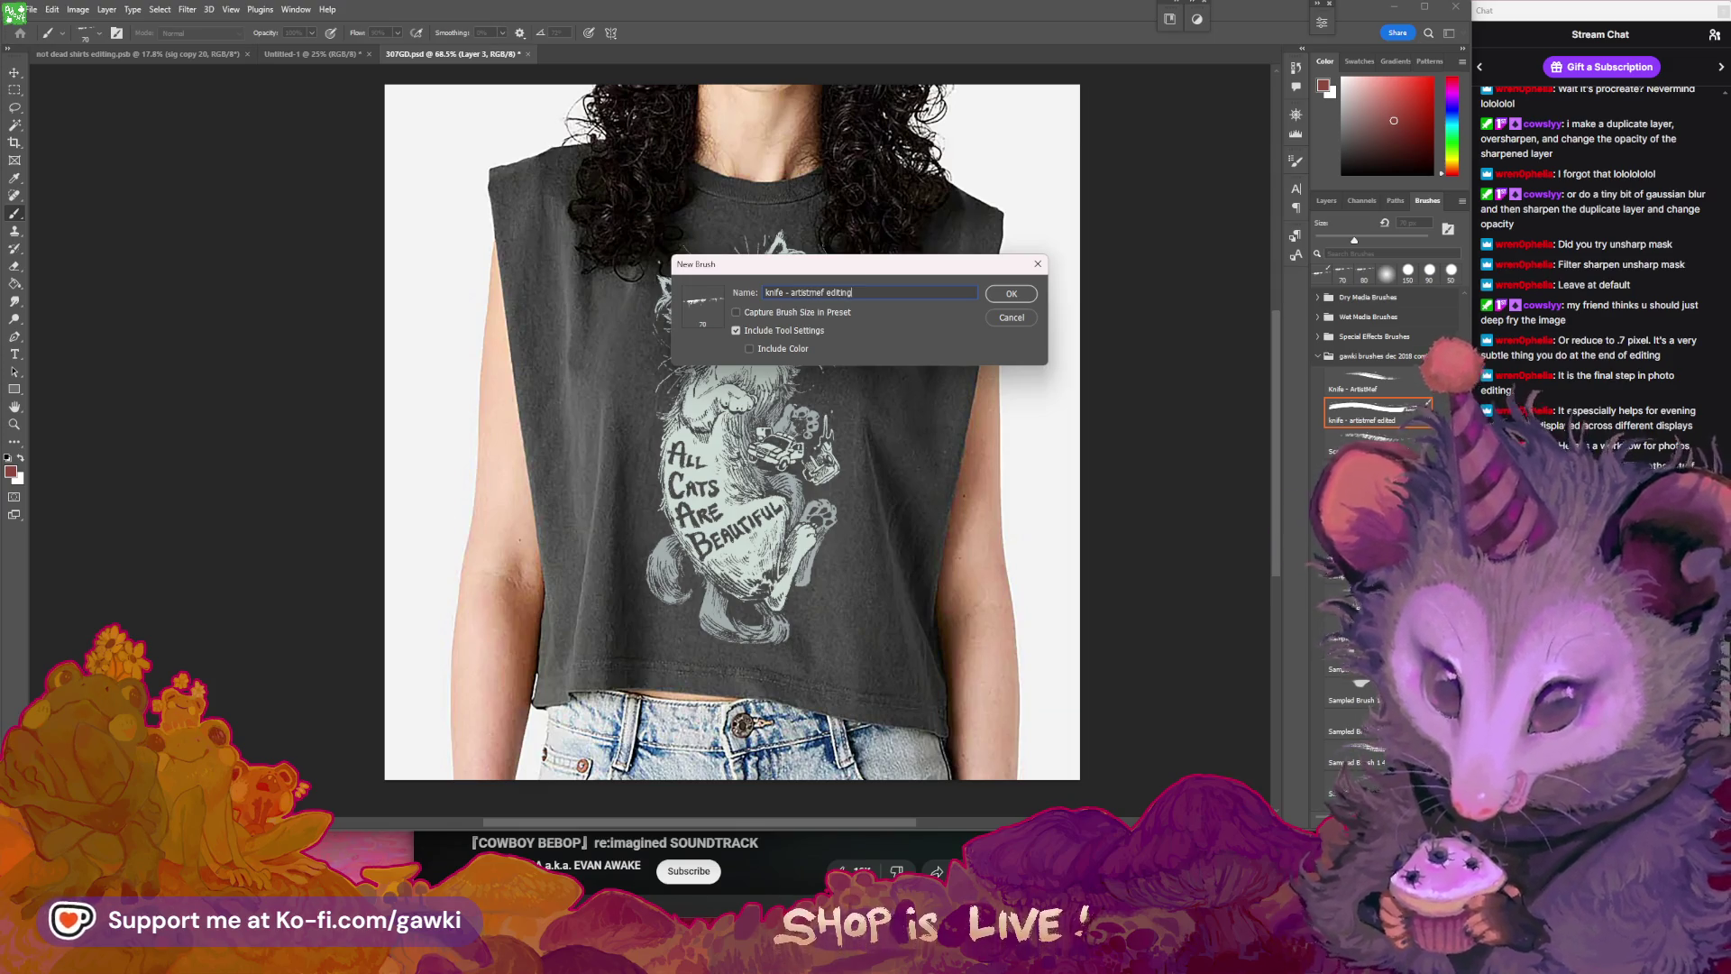
pyautogui.press('Return')
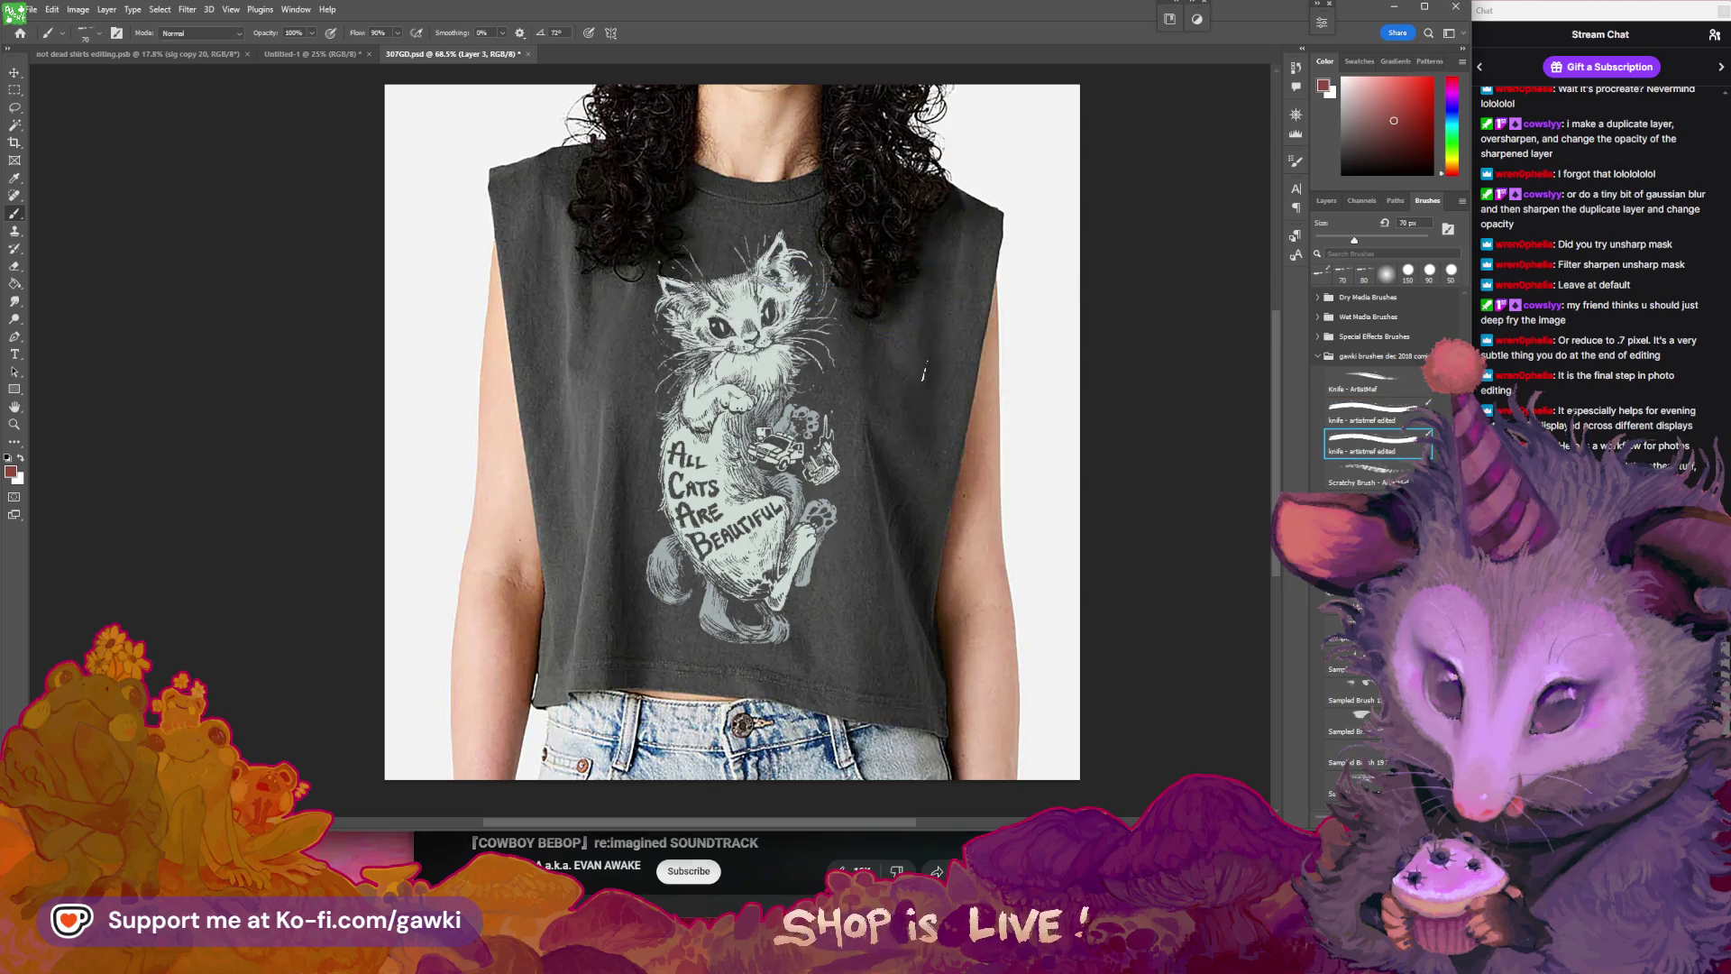
pyautogui.click(1404, 417)
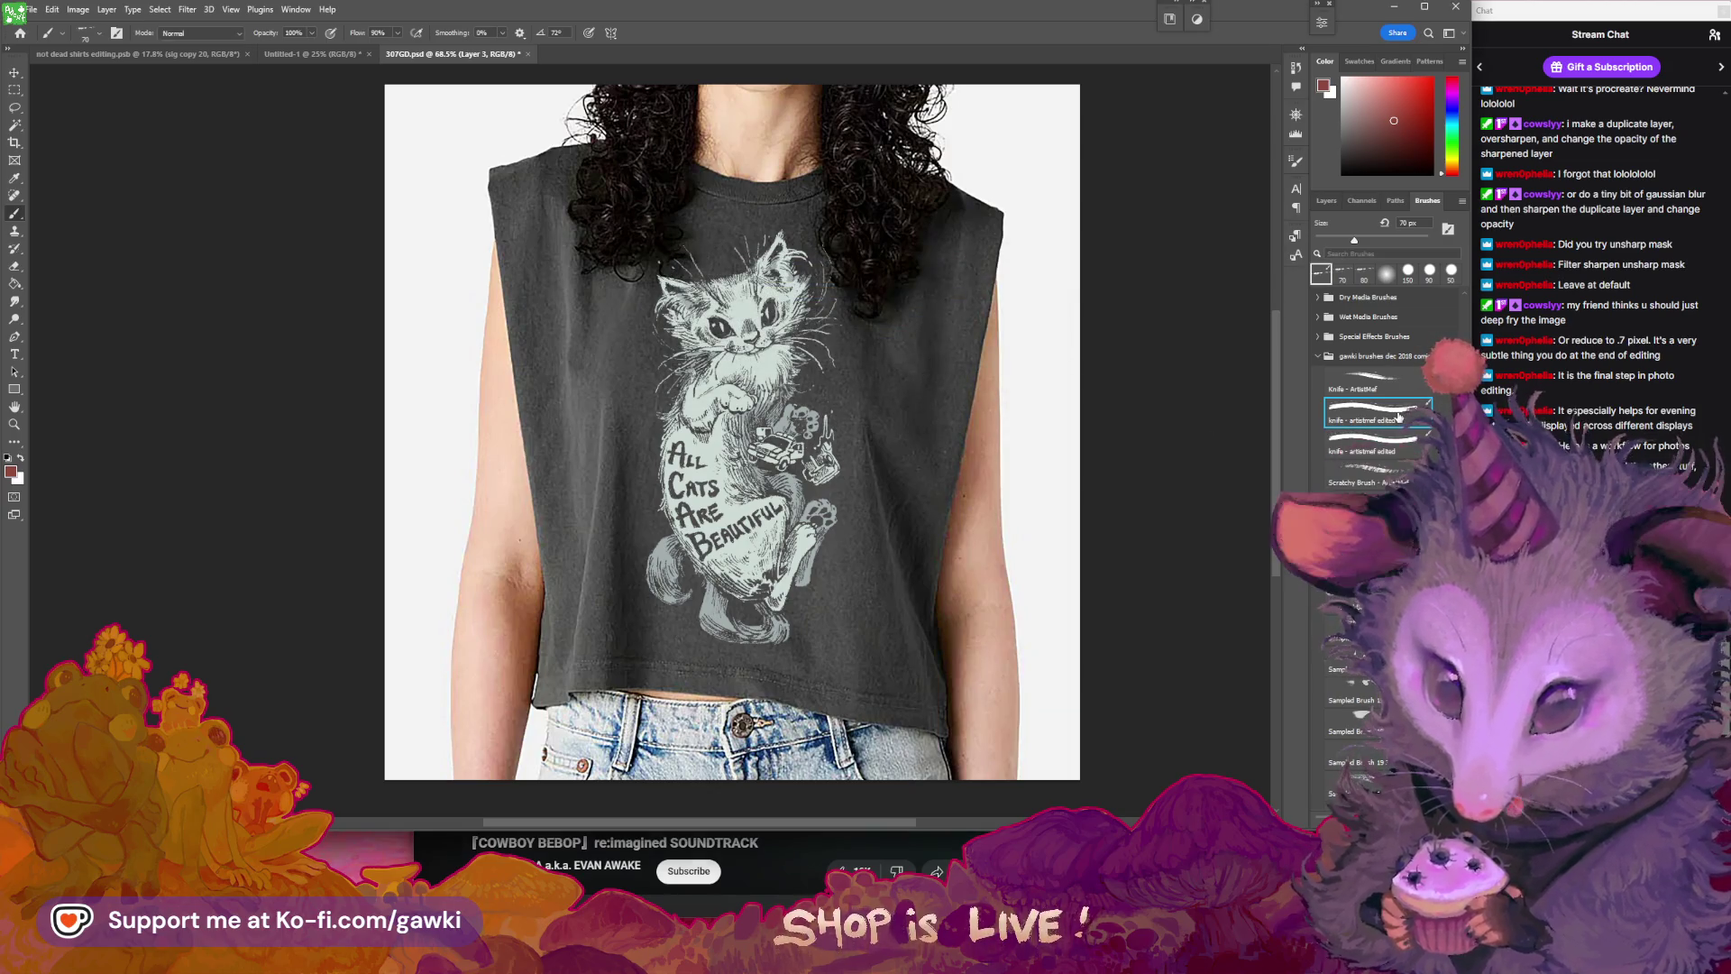
pyautogui.press('Delete')
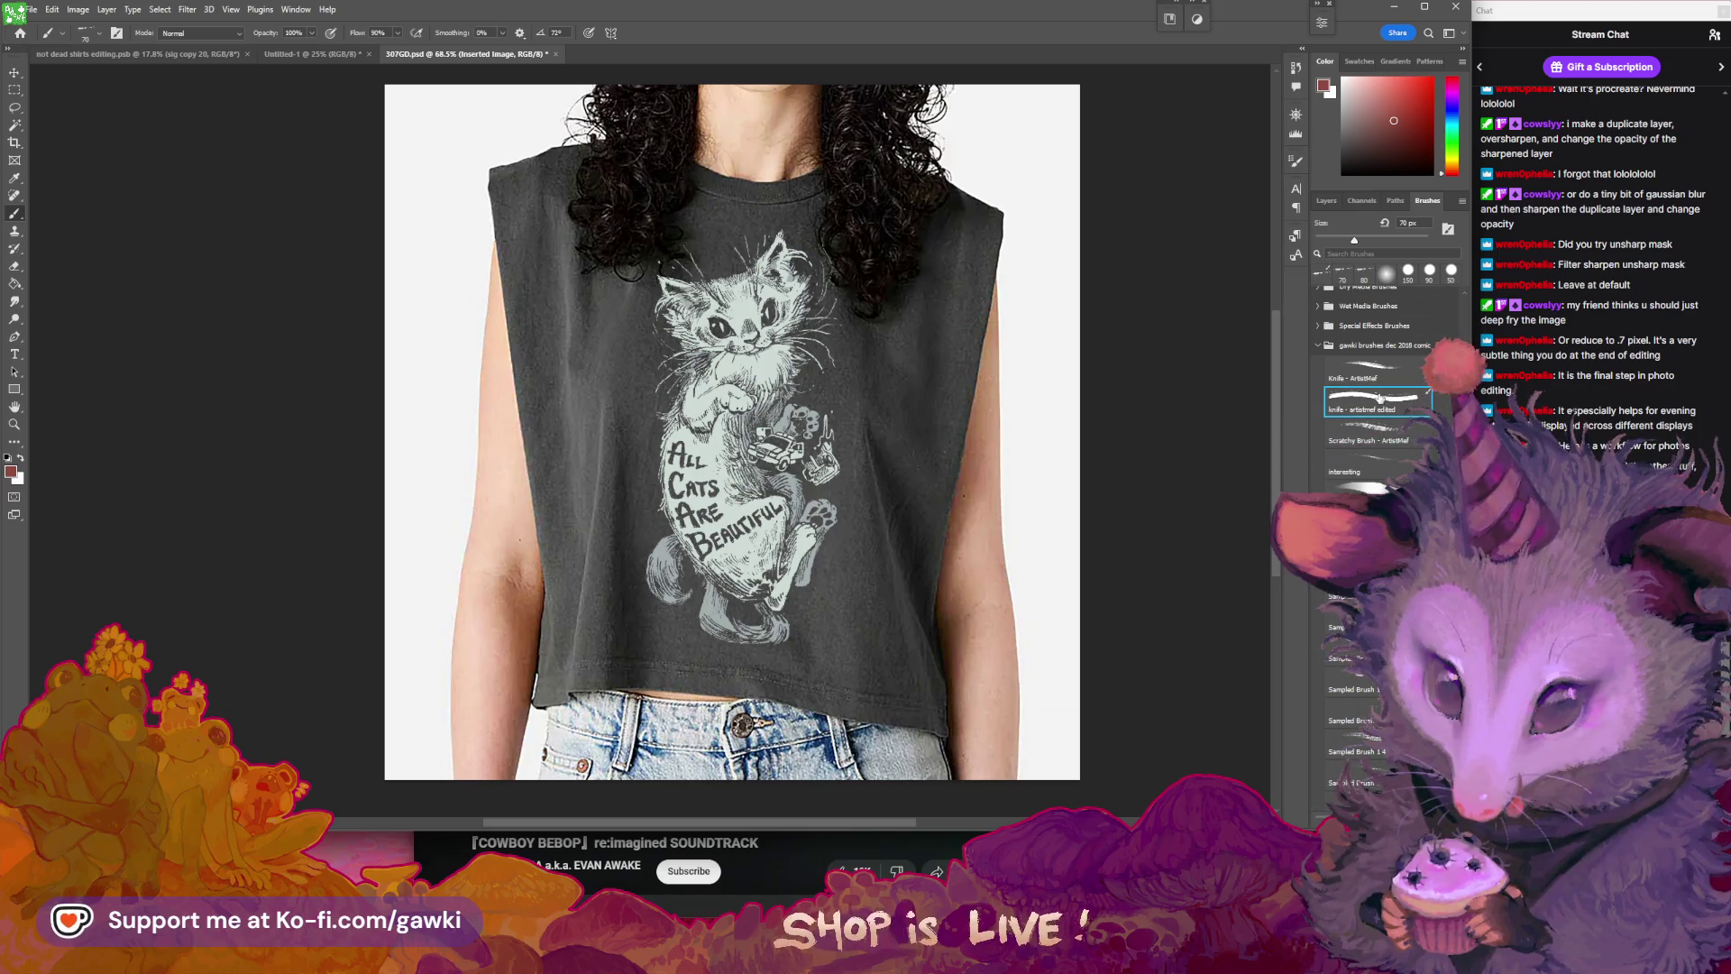
# - Reset the painting colour to black, test strokes, and enlarge the brush to 40 px
pyautogui.moveTo(785, 257); pyautogui.dragTo(893, 469)
pyautogui.hotkey('ctrl', 'z')
pyautogui.moveTo(845, 316)
pyautogui.mouseDown()
pyautogui.moveTo(805, 343)
pyautogui.moveTo(908, 386)
pyautogui.mouseUp()
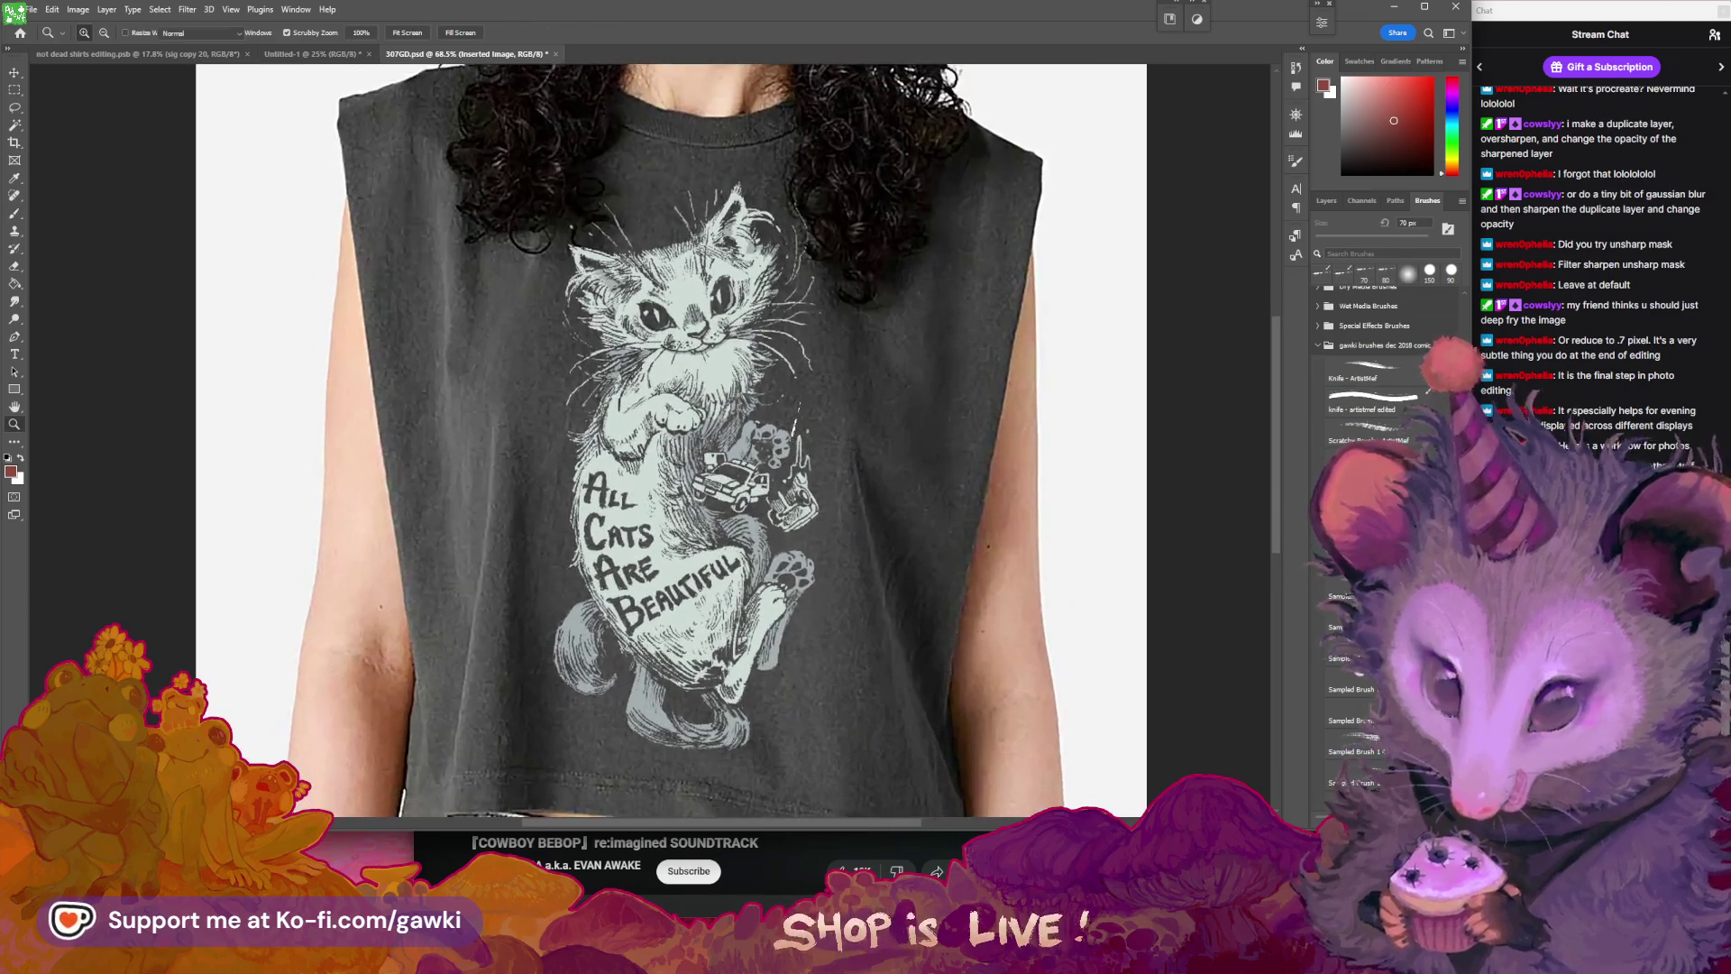
pyautogui.press('d')
pyautogui.press('[')
pyautogui.moveTo(848, 333)
pyautogui.mouseDown()
pyautogui.moveTo(937, 424)
pyautogui.moveTo(834, 381)
pyautogui.mouseUp()
pyautogui.hotkey('ctrl', 'z')
pyautogui.press('z')
pyautogui.press('b')
pyautogui.hotkey('ctrl', 'z')
pyautogui.press(']')
pyautogui.moveTo(856, 494); pyautogui.dragTo(909, 553)
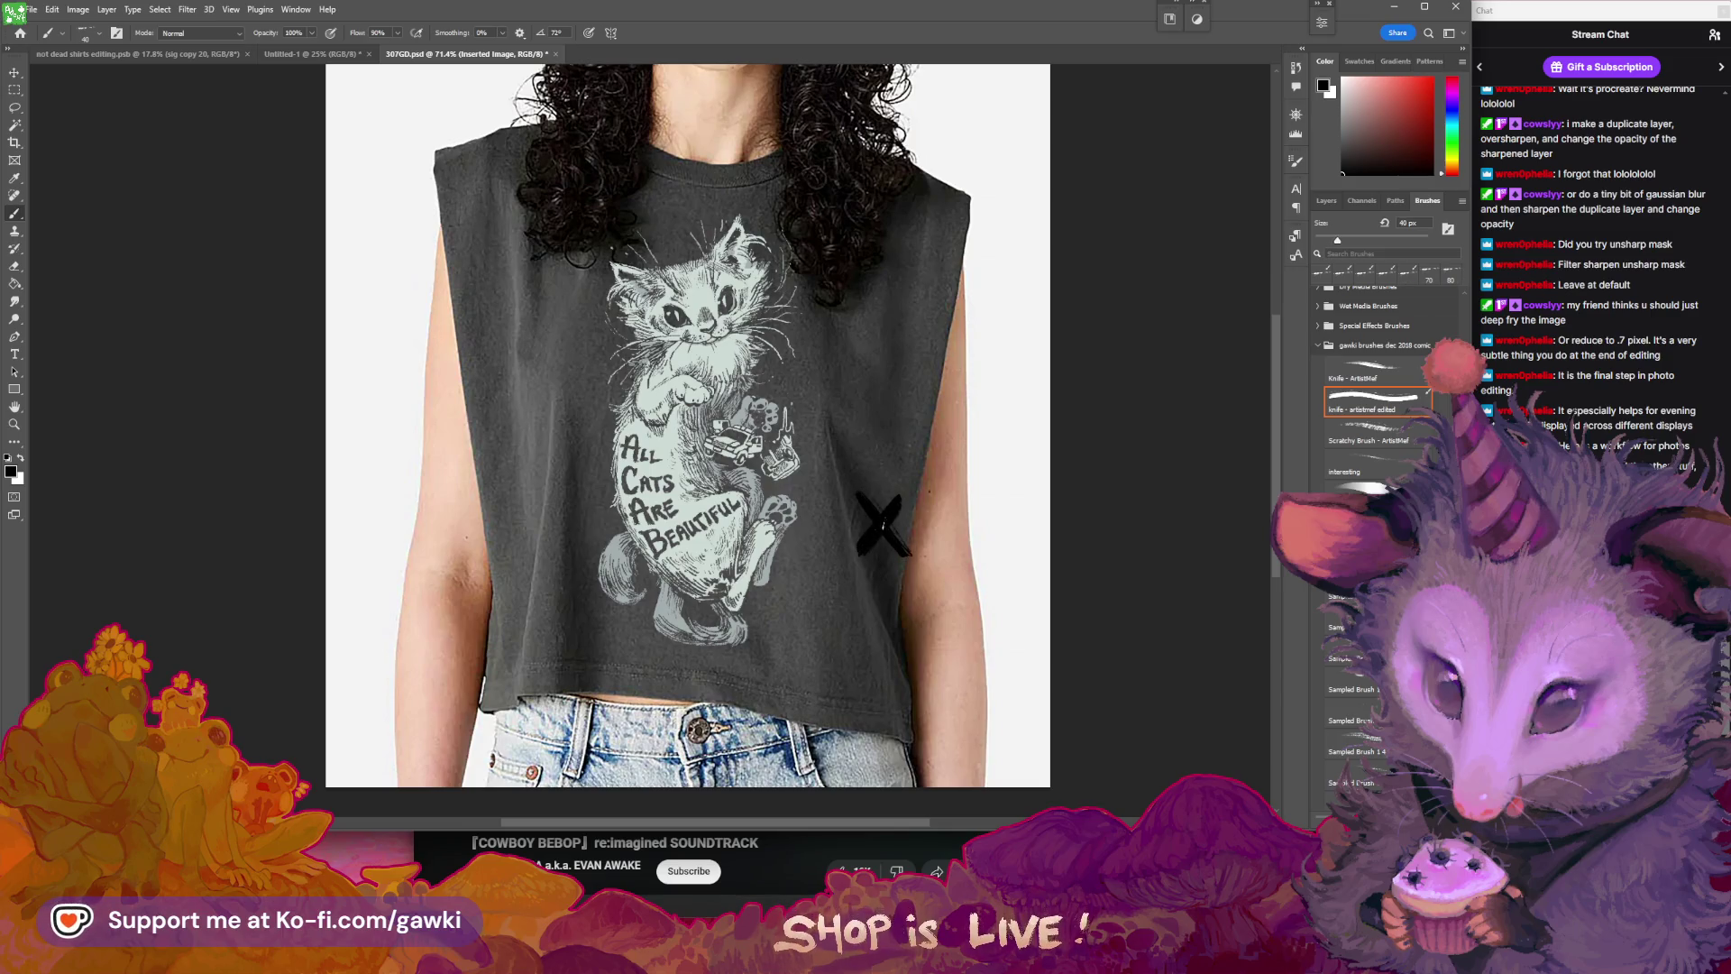
# - Thicken the S of the XS, lasso the lettering, and place it over the cat artwork
pyautogui.moveTo(942, 503); pyautogui.dragTo(916, 554)
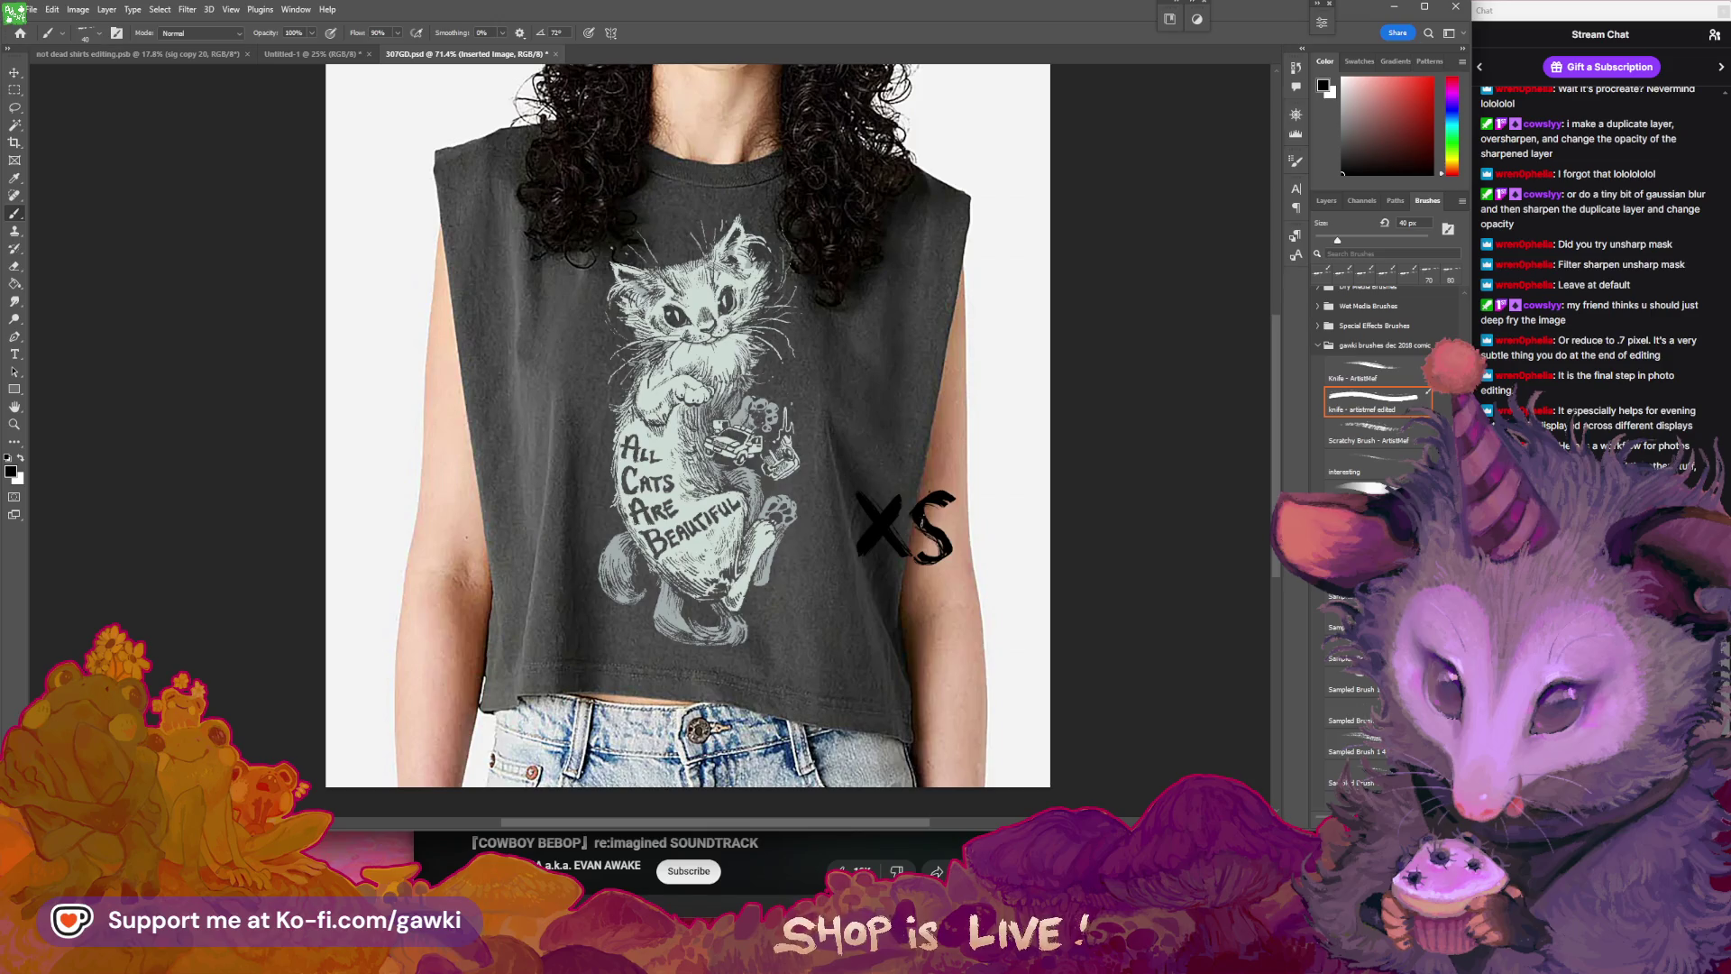
pyautogui.press('l')
pyautogui.moveTo(929, 456)
pyautogui.mouseDown()
pyautogui.moveTo(974, 564)
pyautogui.moveTo(756, 487)
pyautogui.mouseUp()
pyautogui.hotkey('ctrl', 'd')
pyautogui.click(1327, 201)
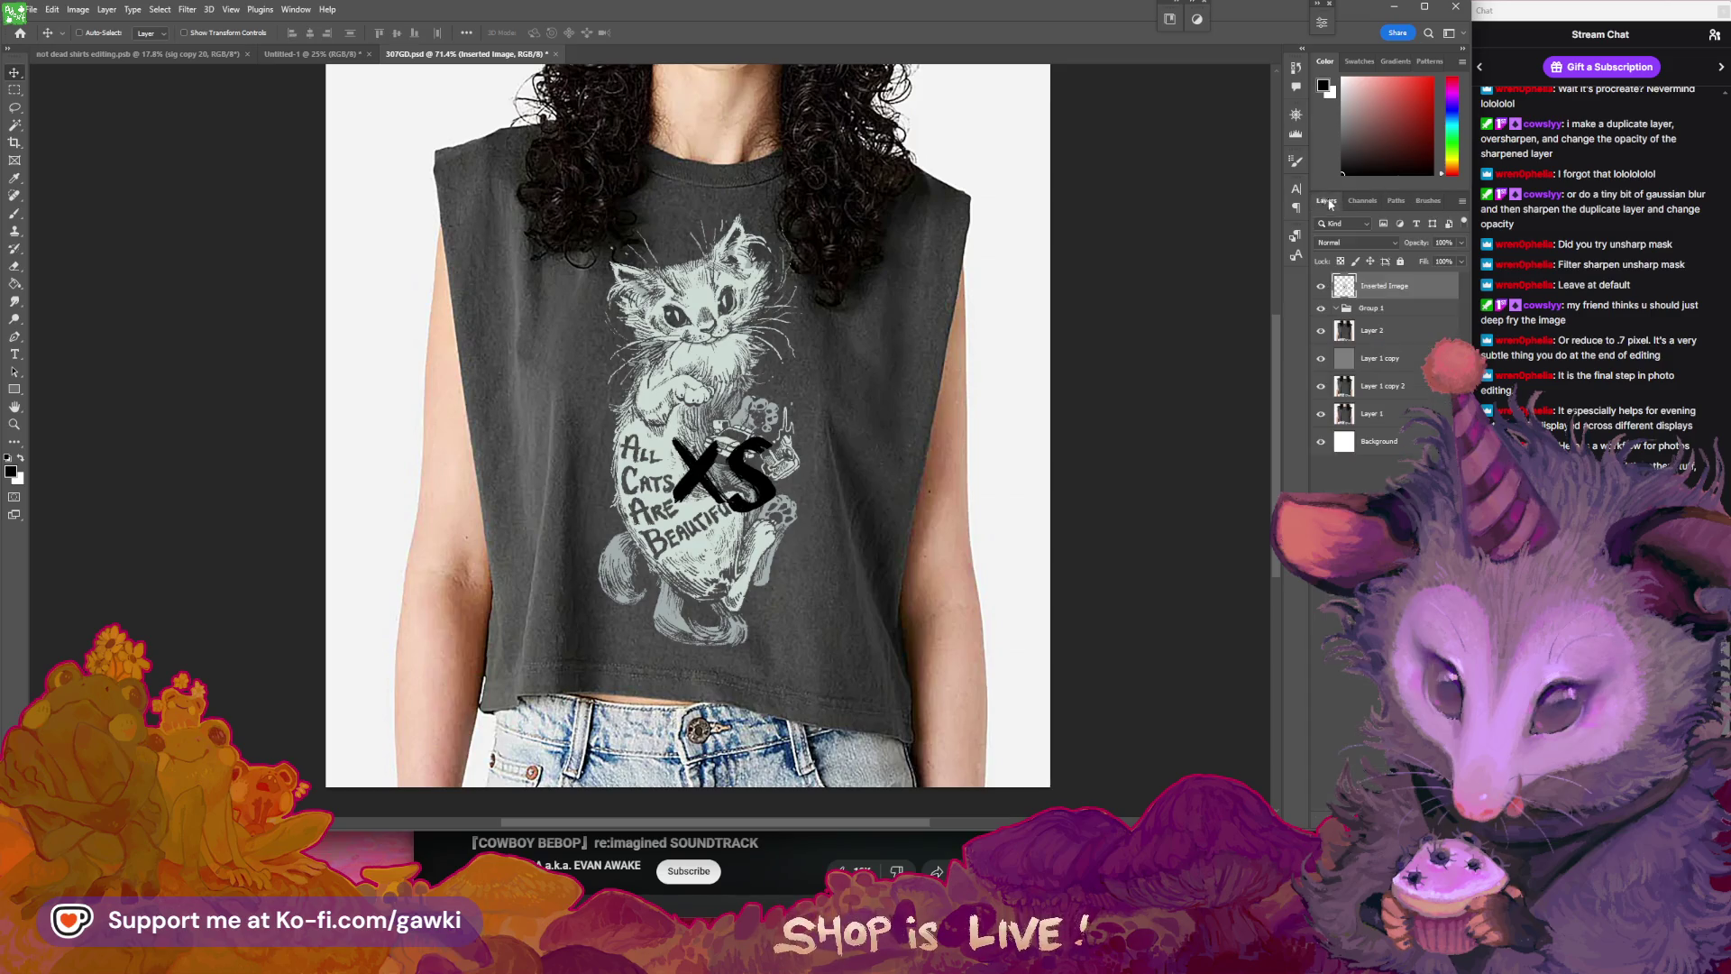
# - Inspect Layer 2 and Group 1, toggle the shirt mockup's visibility, and undo the XS move
pyautogui.click(1345, 330)
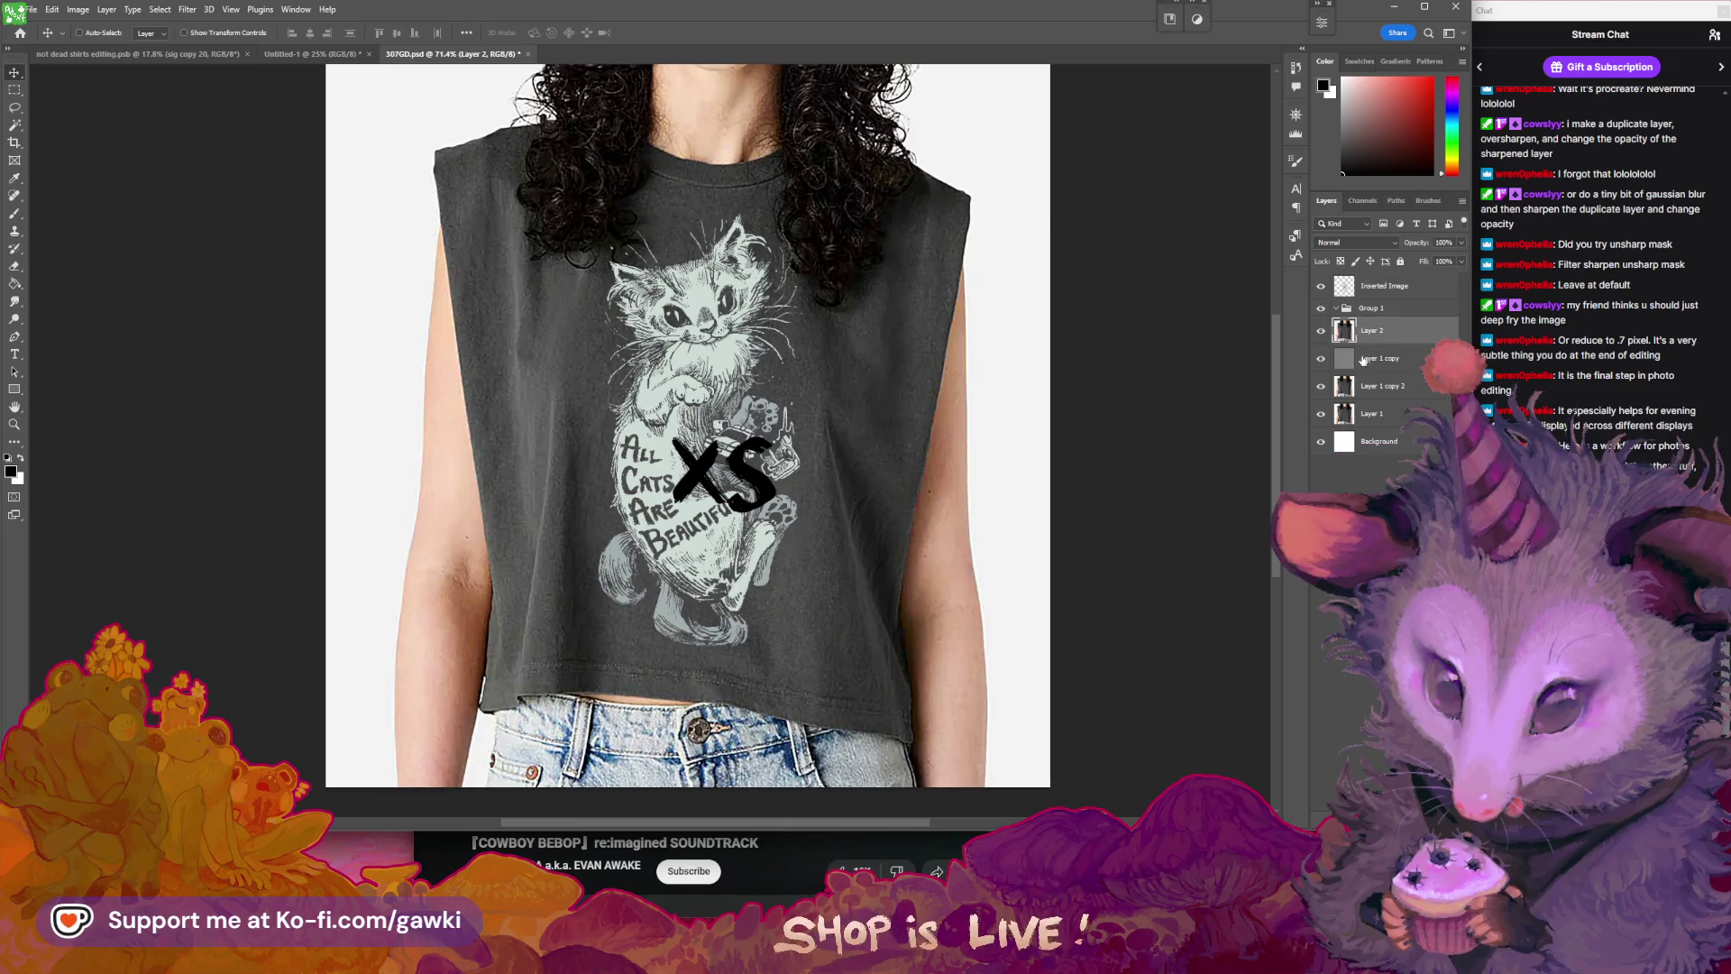
pyautogui.click(1336, 309)
pyautogui.click(1370, 309)
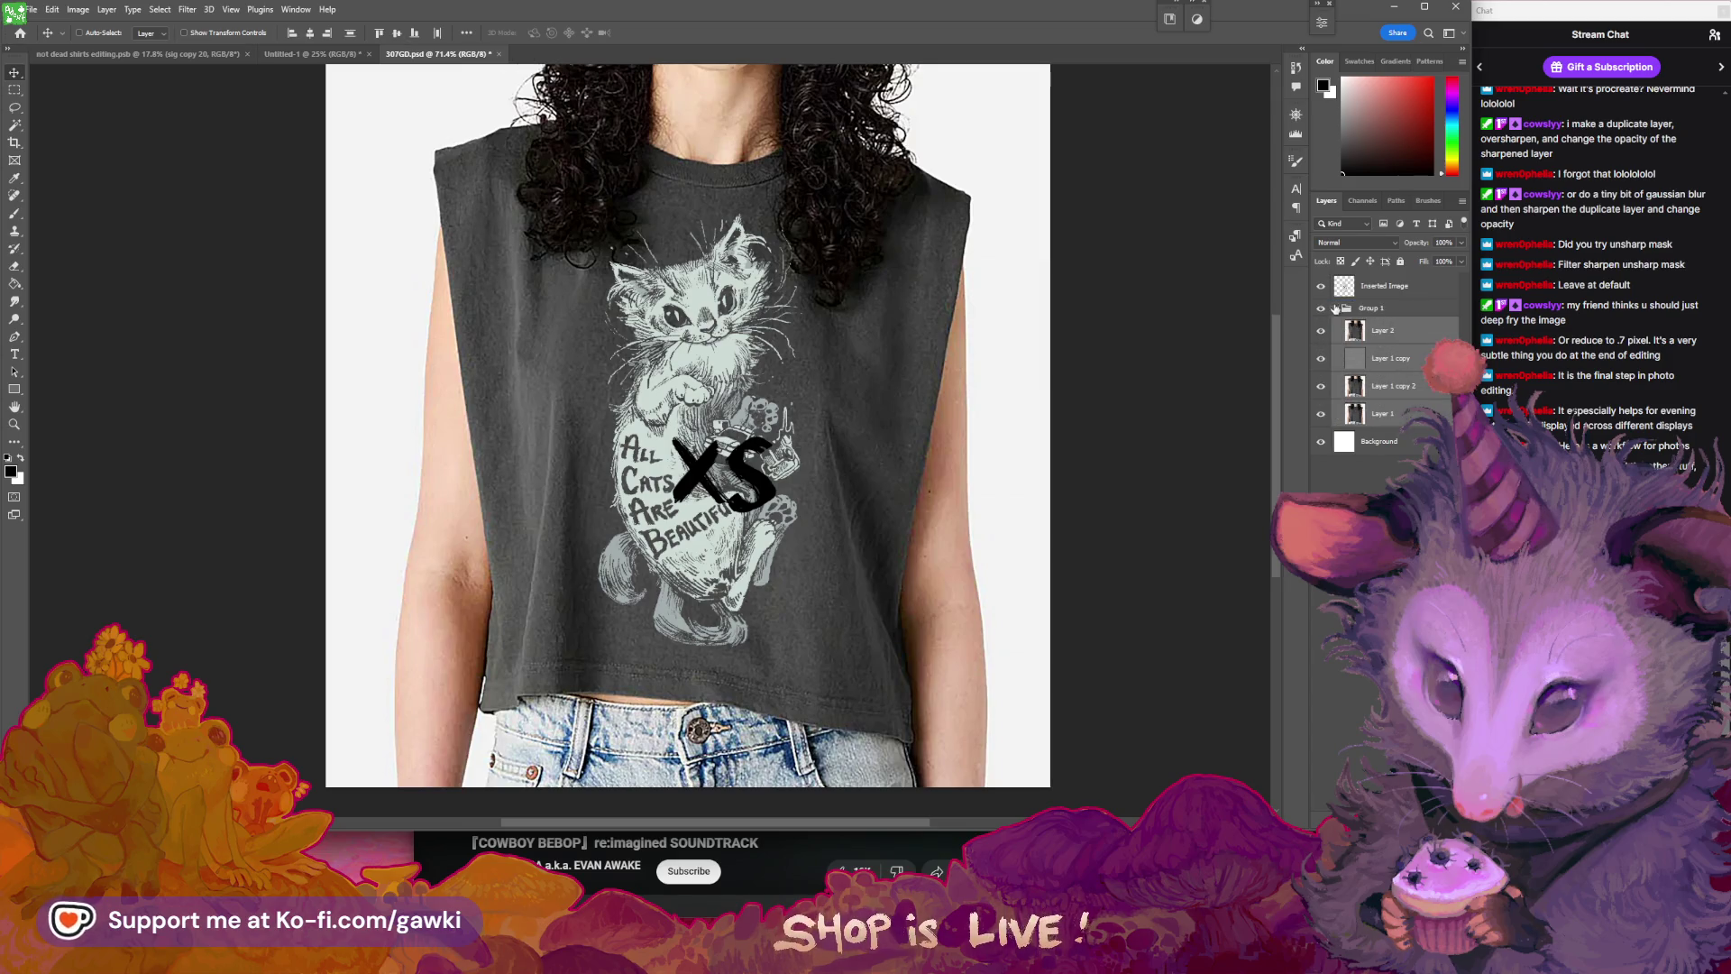
pyautogui.click(1337, 306)
pyautogui.click(1321, 308)
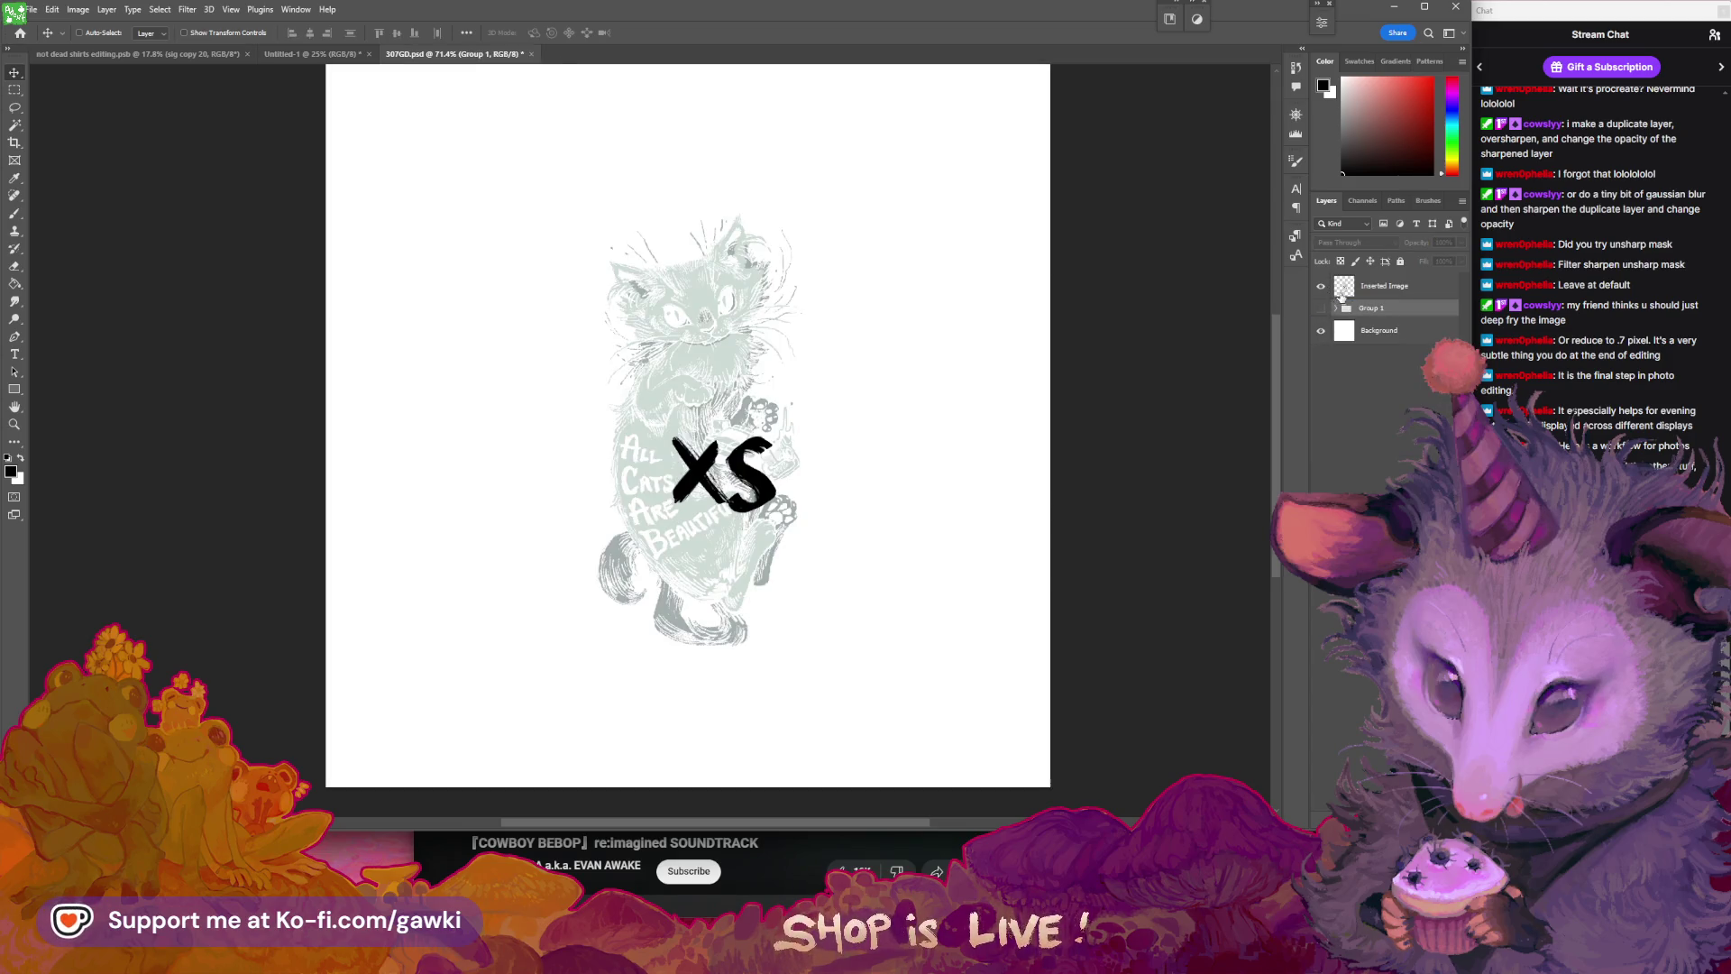
pyautogui.click(1344, 288)
pyautogui.click(1336, 309)
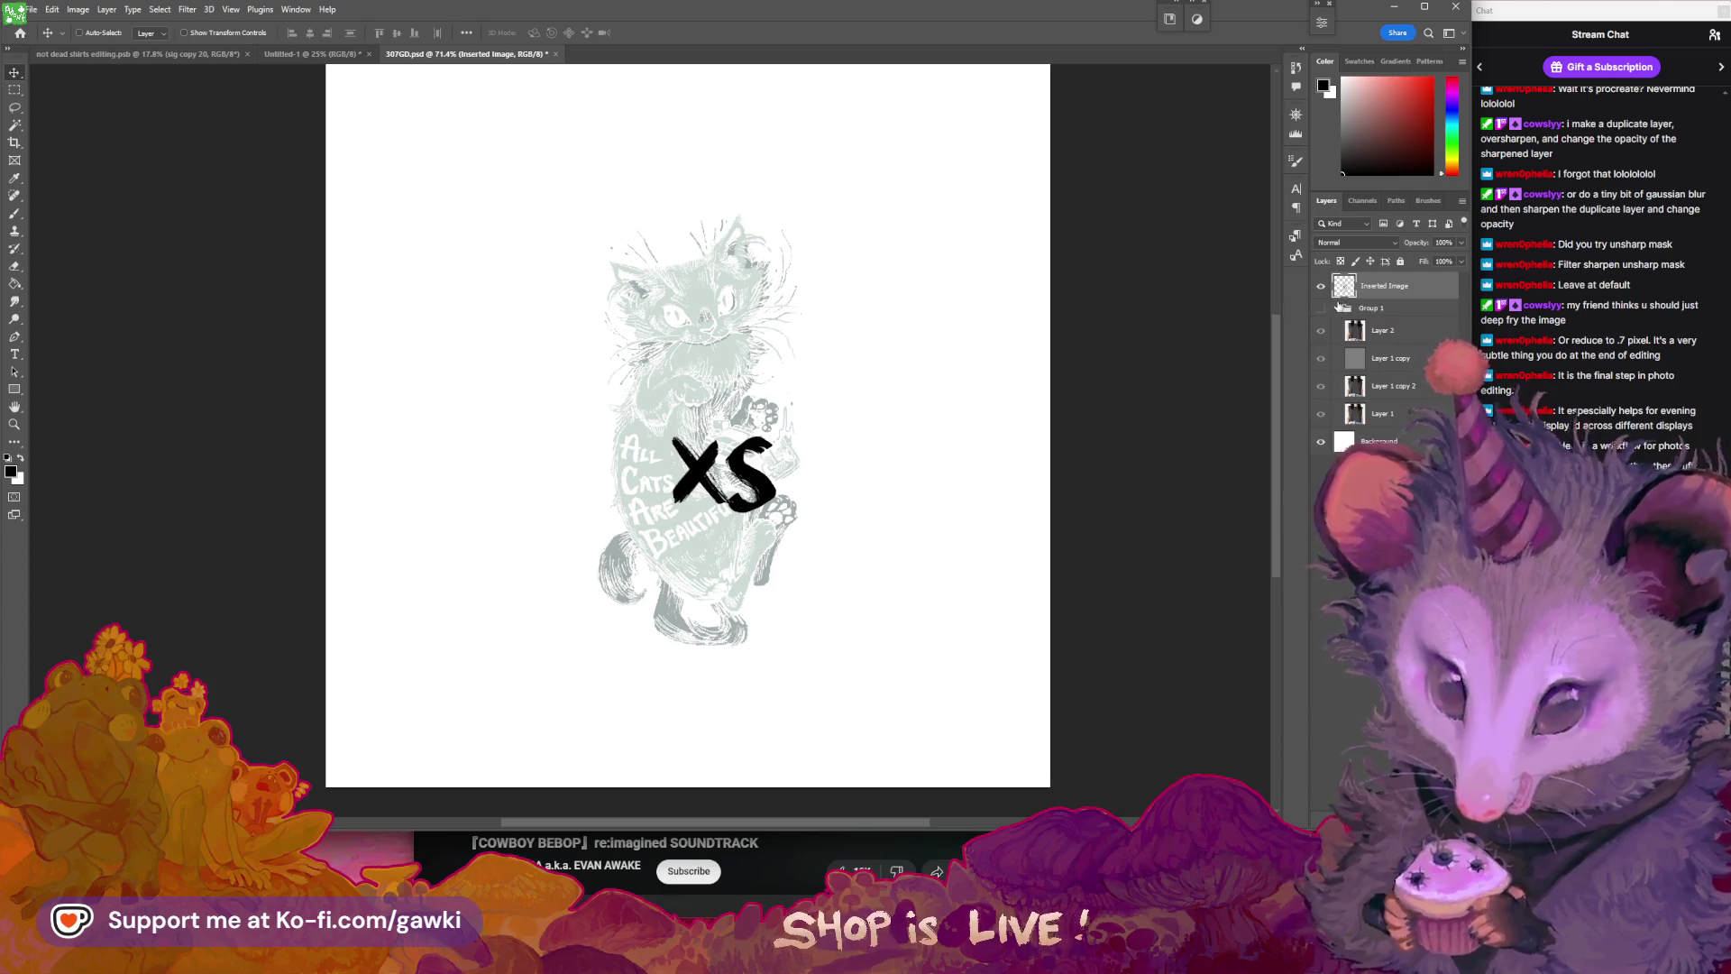
pyautogui.click(1321, 308)
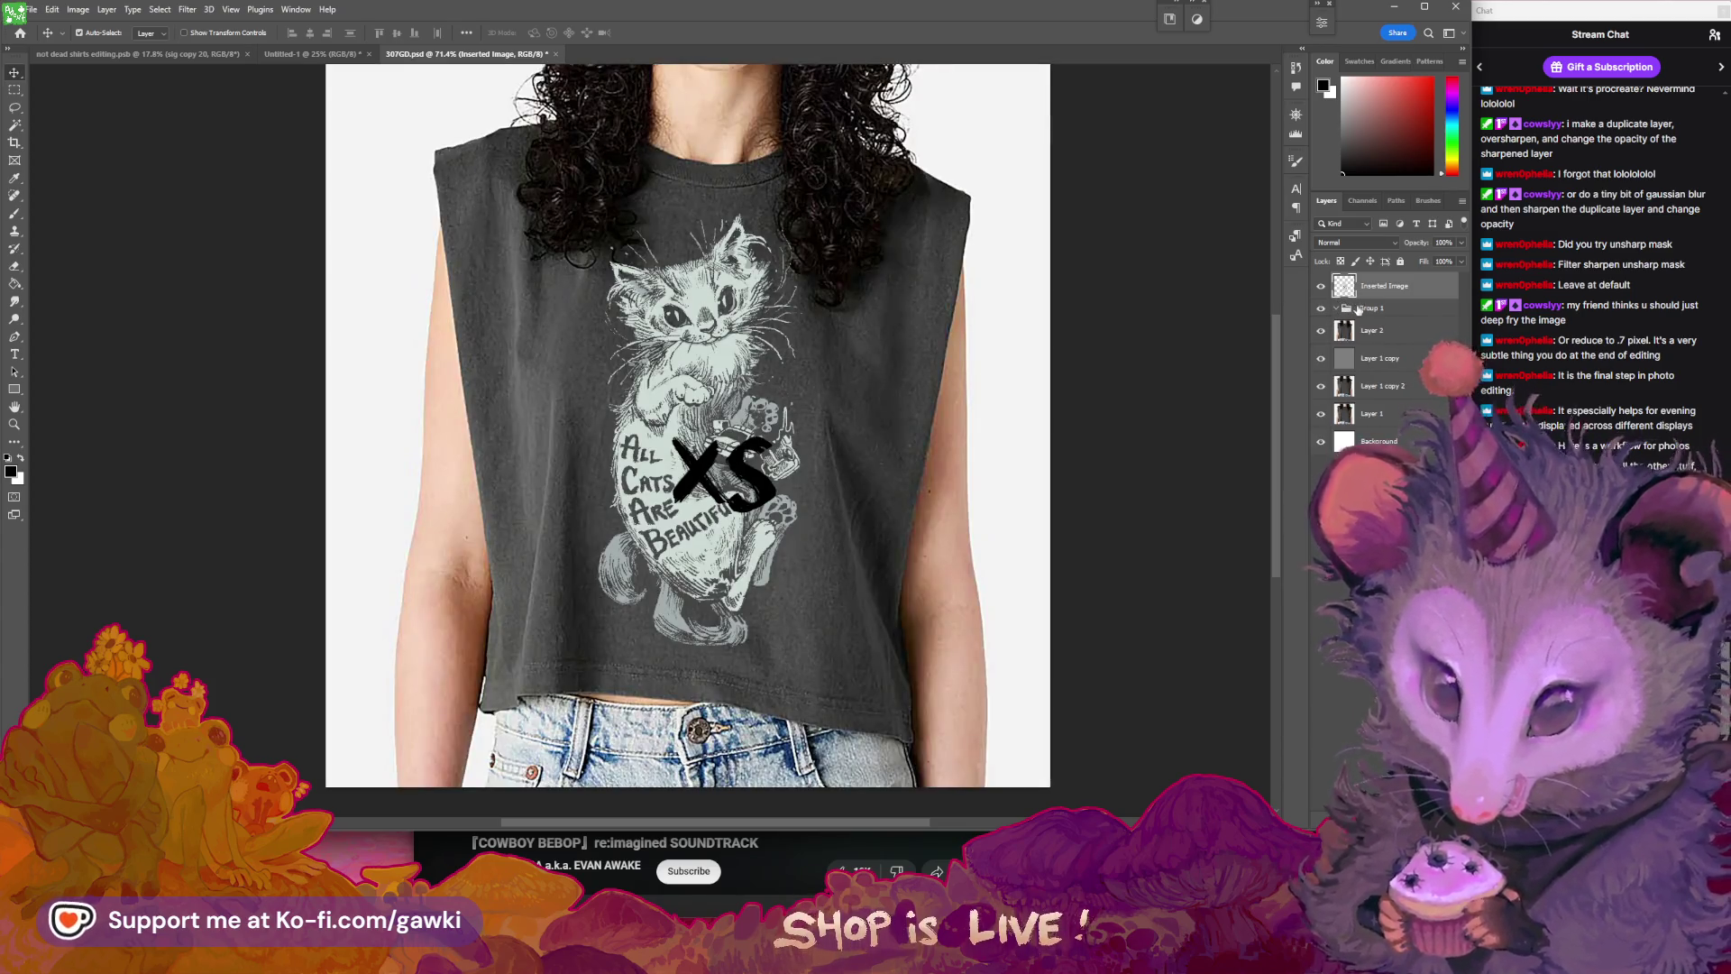
pyautogui.hotkey('ctrl', 'z')
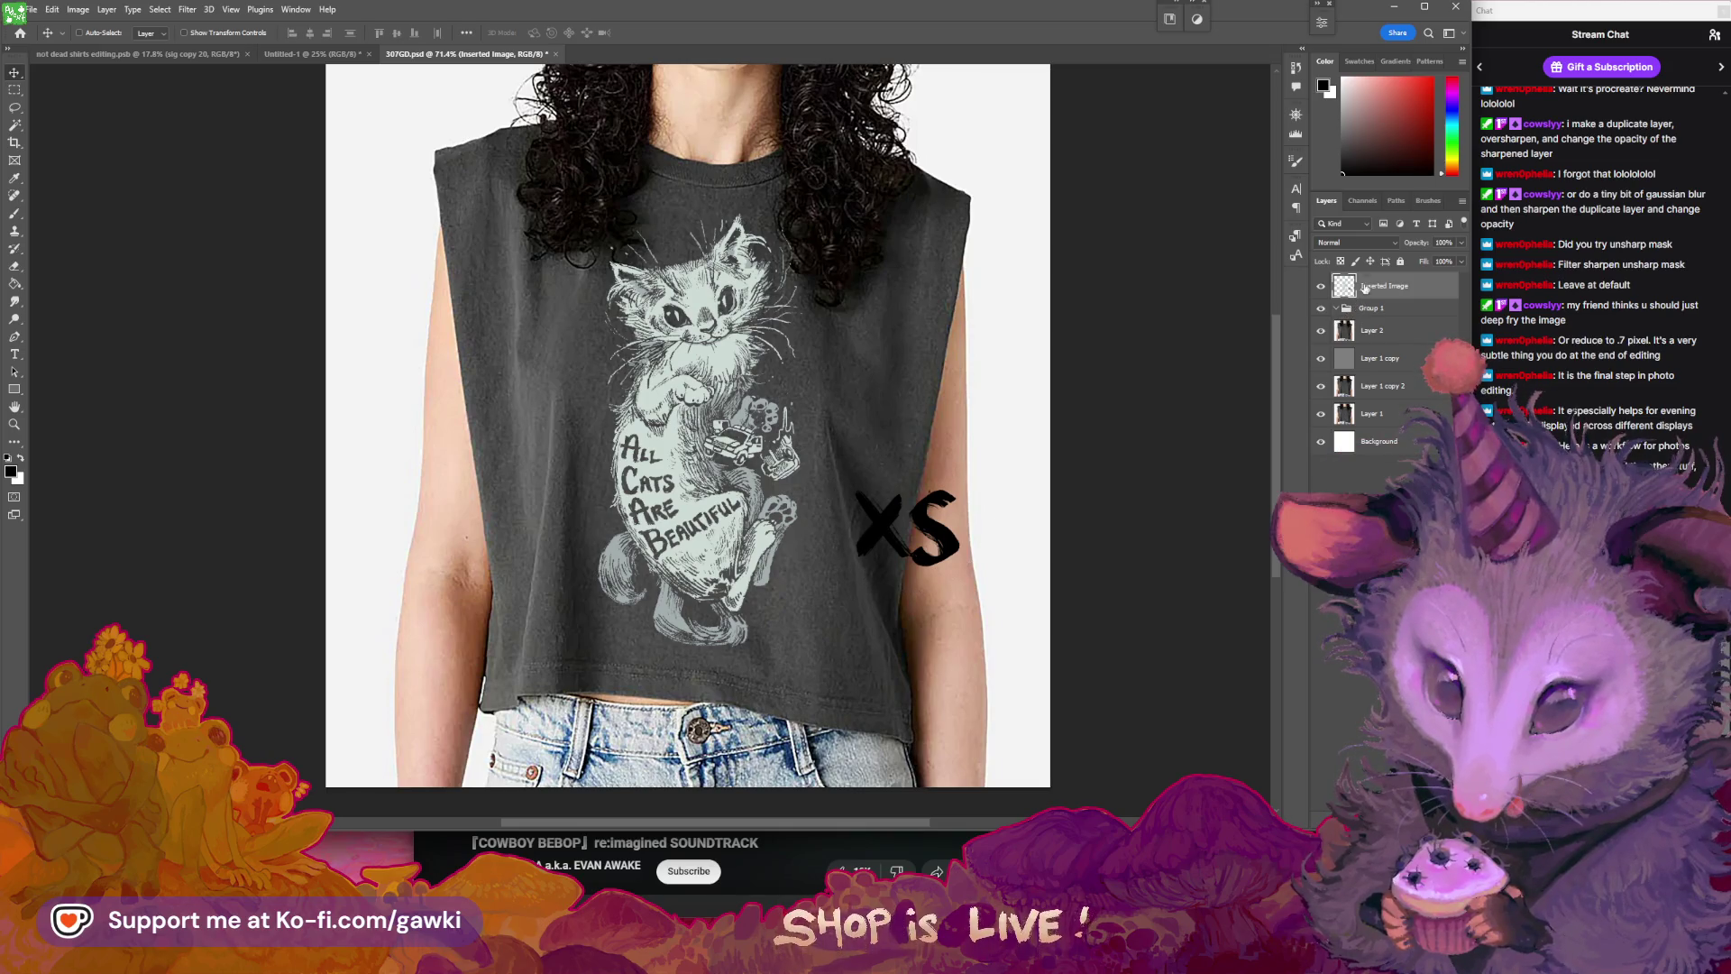
# - Lasso the XS lettering and cut it onto its own new Layer 3
pyautogui.press('l')
pyautogui.moveTo(904, 433); pyautogui.dragTo(996, 478)
pyautogui.press('Delete')
pyautogui.hotkey('ctrl', 'v')
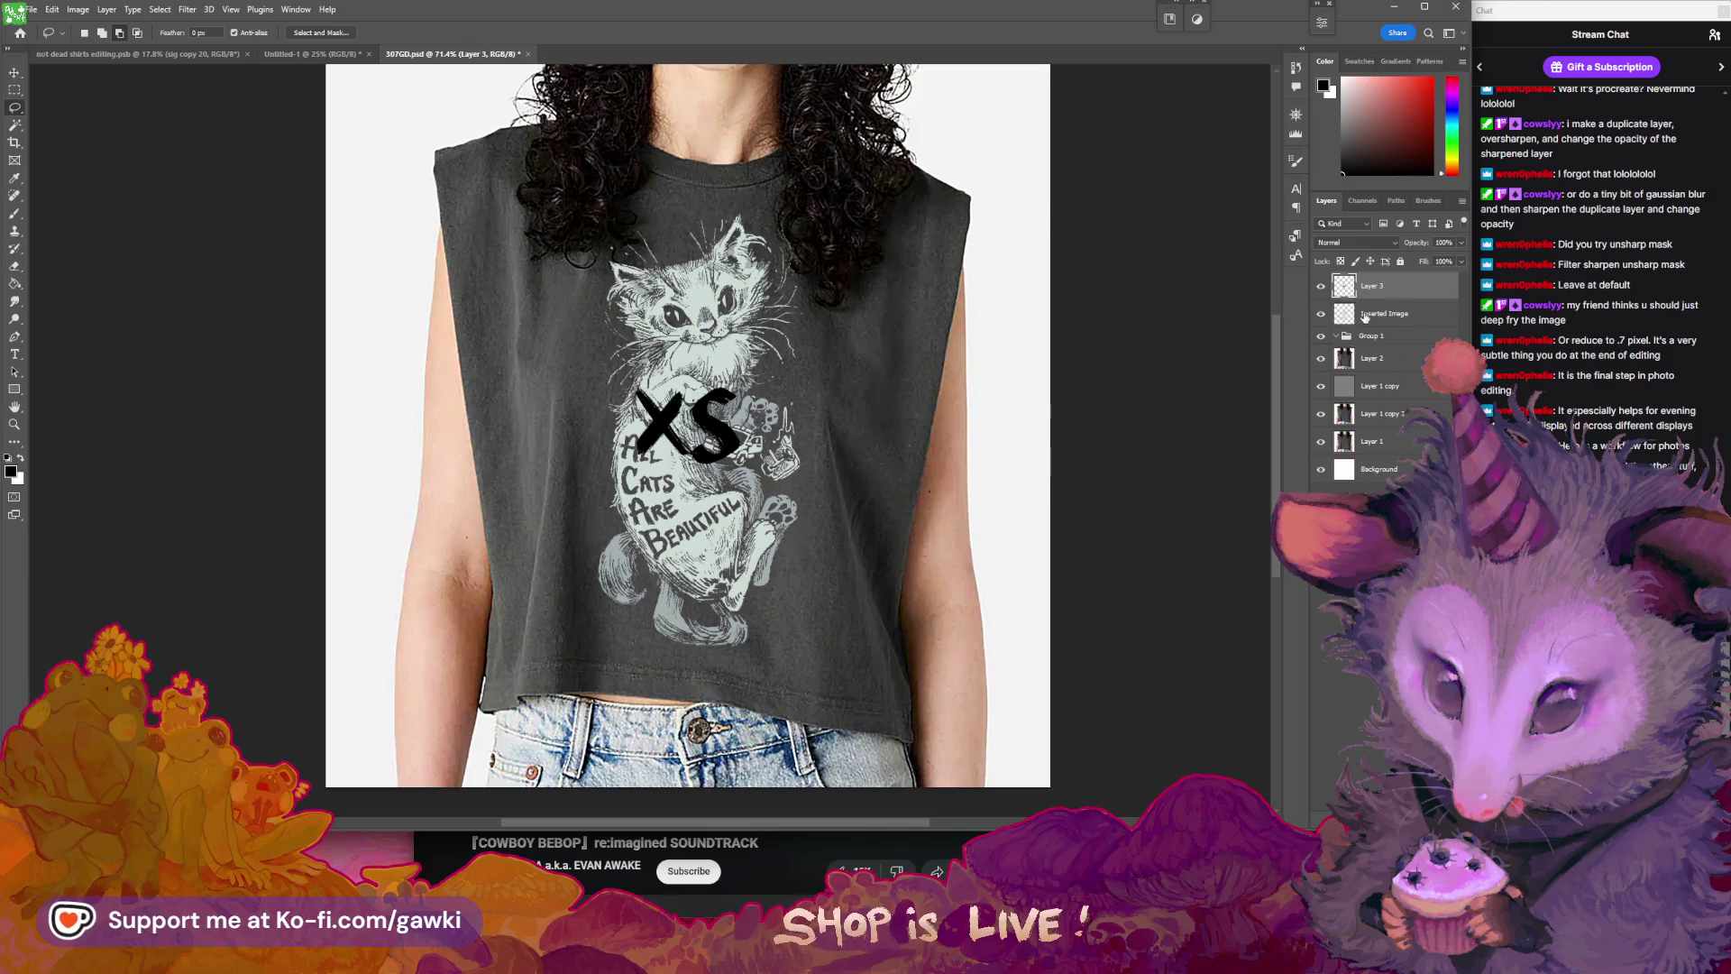
pyautogui.click(1357, 360)
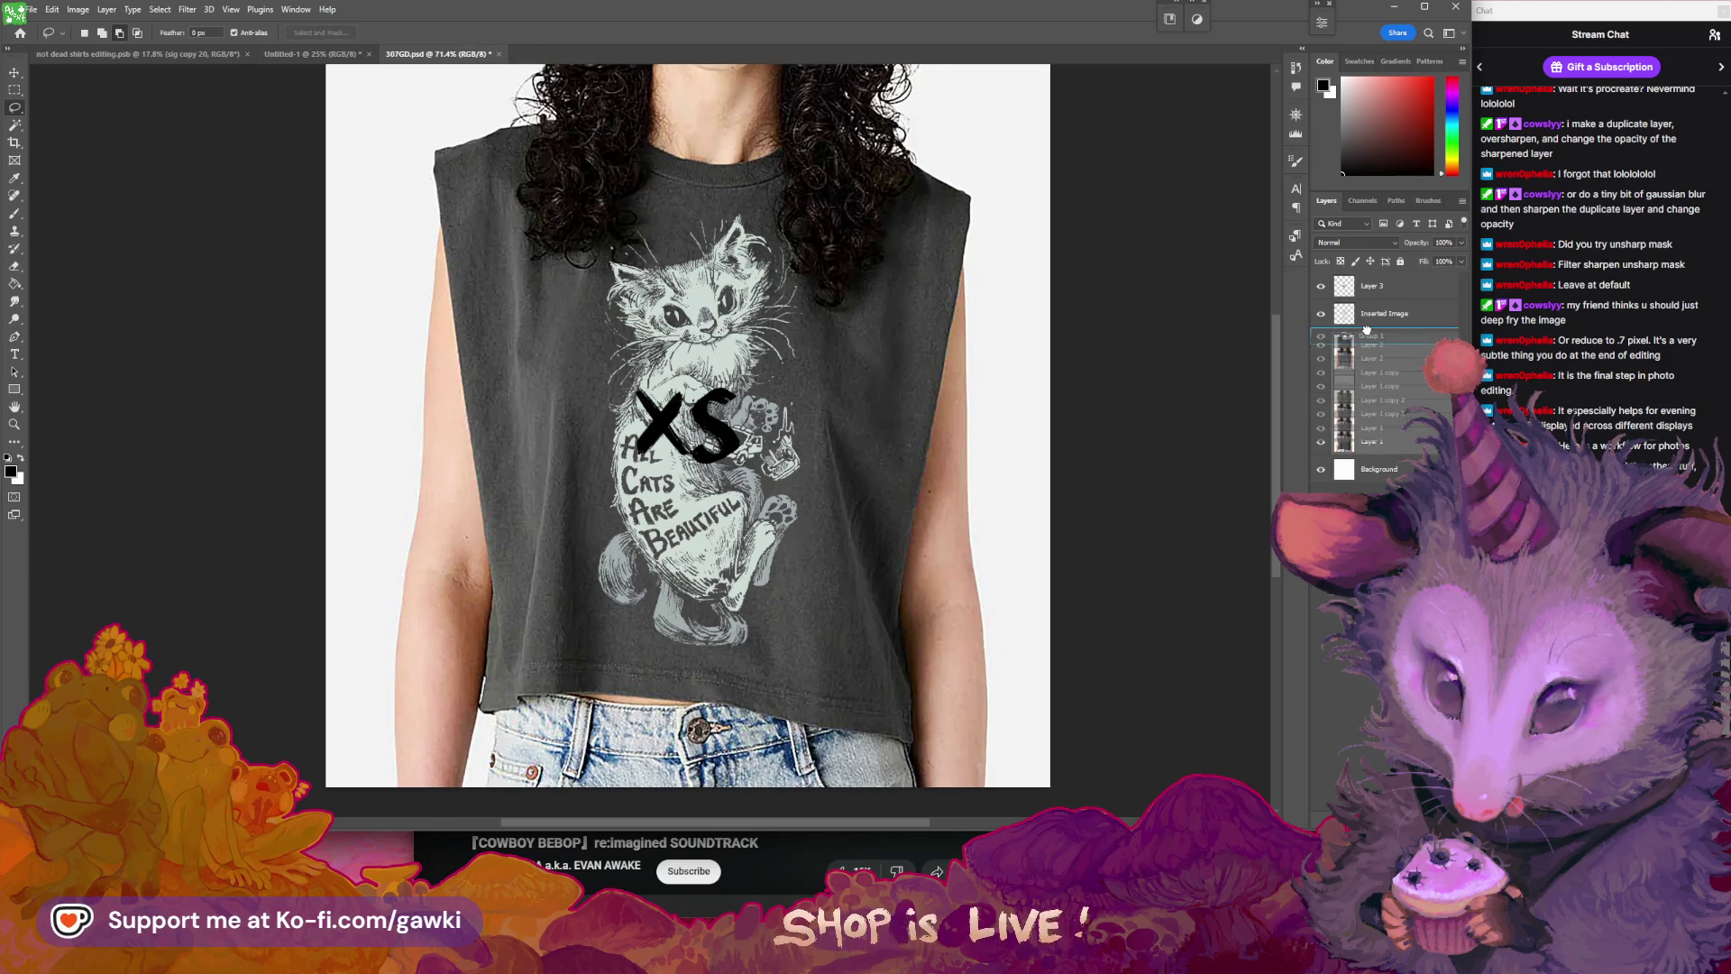
pyautogui.click(1336, 340)
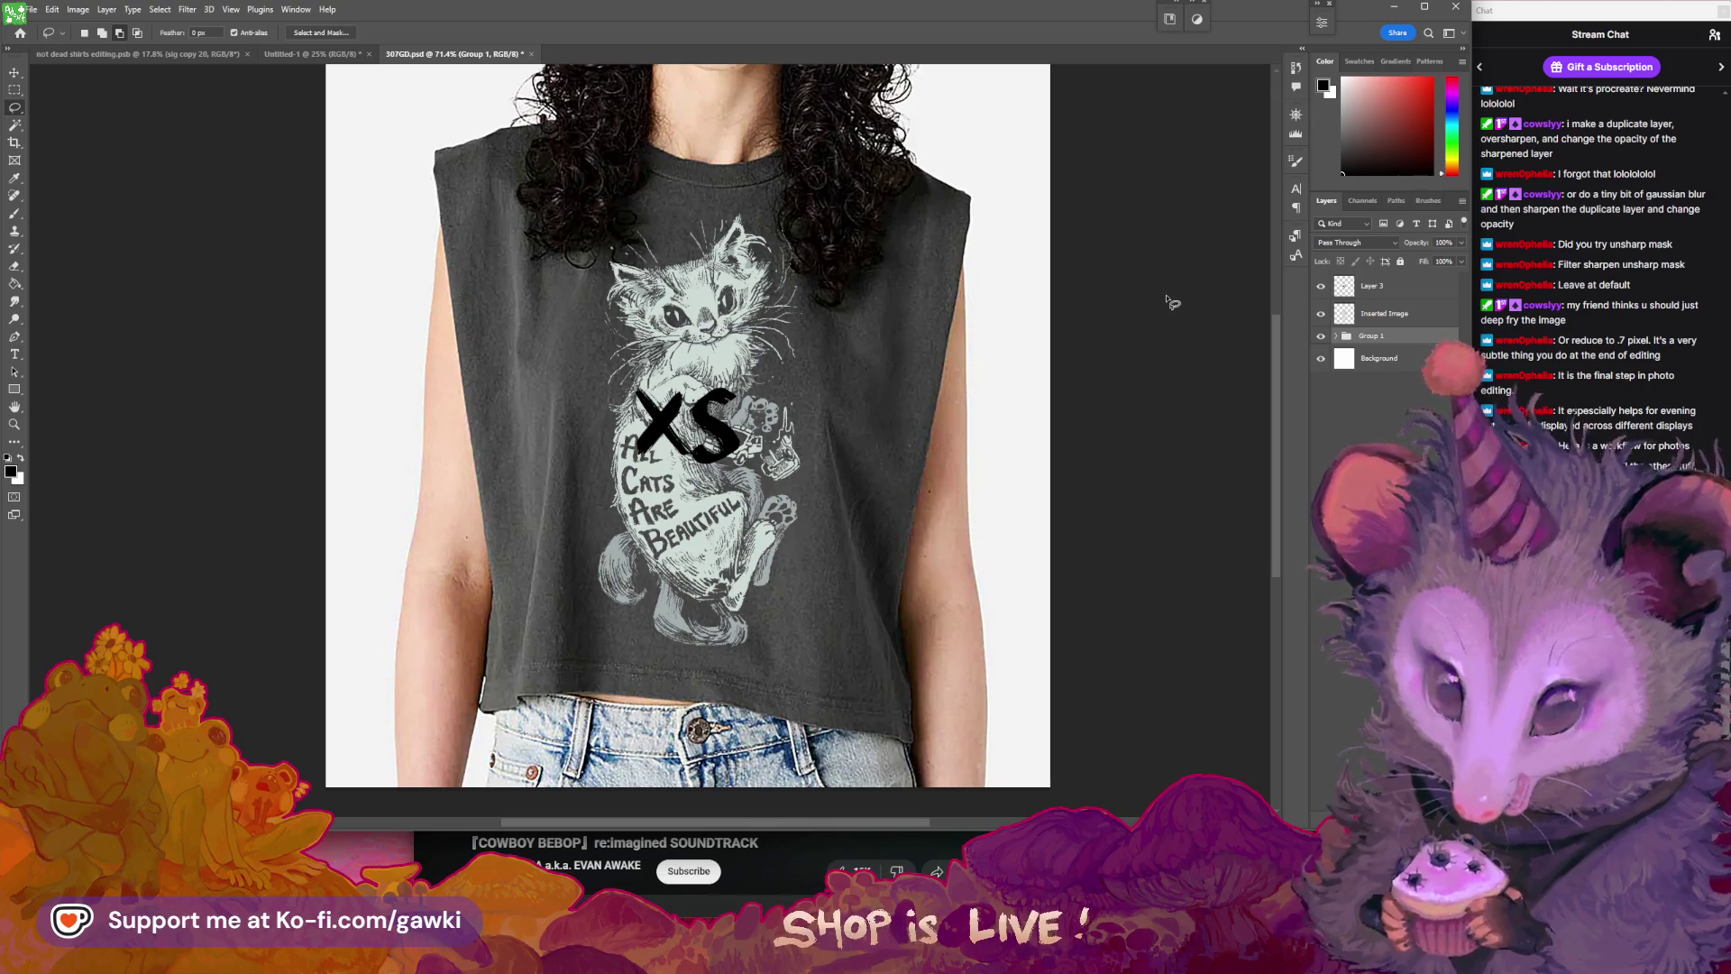
pyautogui.click(1320, 287)
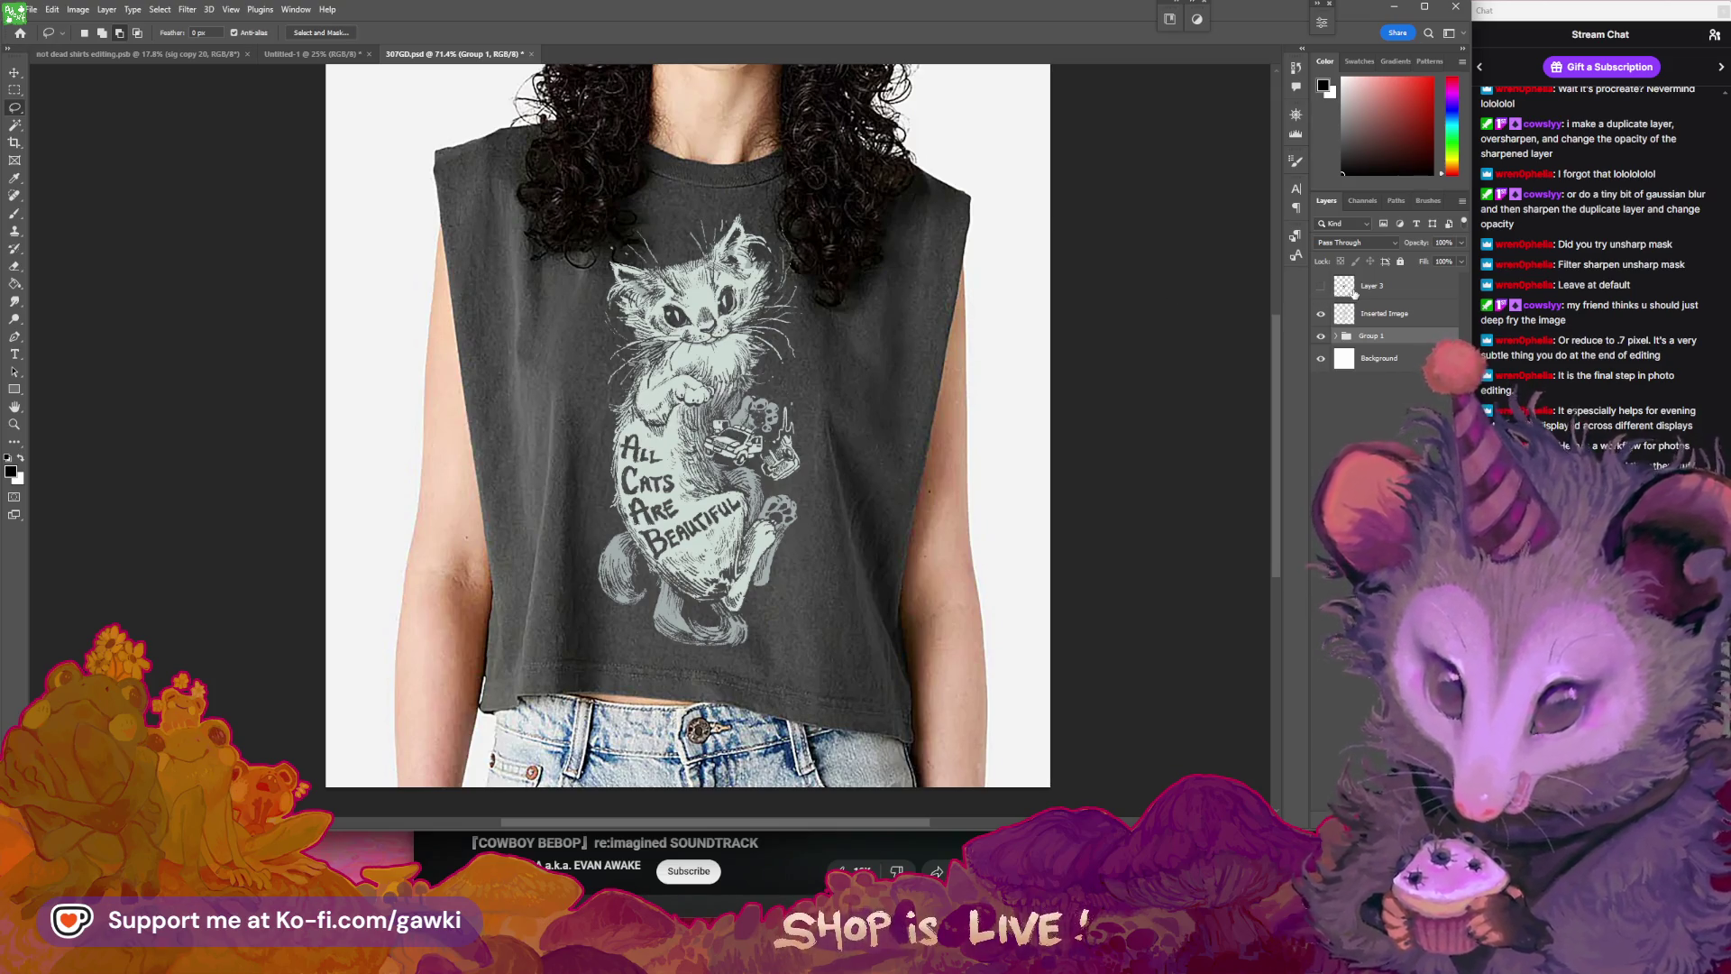
pyautogui.click(1343, 286)
pyautogui.click(1320, 287)
# - Move the XS right and then down beside the cat's lower body
pyautogui.press('v')
pyautogui.scroll(3, 766, 420)
pyautogui.moveTo(649, 424); pyautogui.dragTo(920, 358)
pyautogui.scroll(-1, 919, 441)
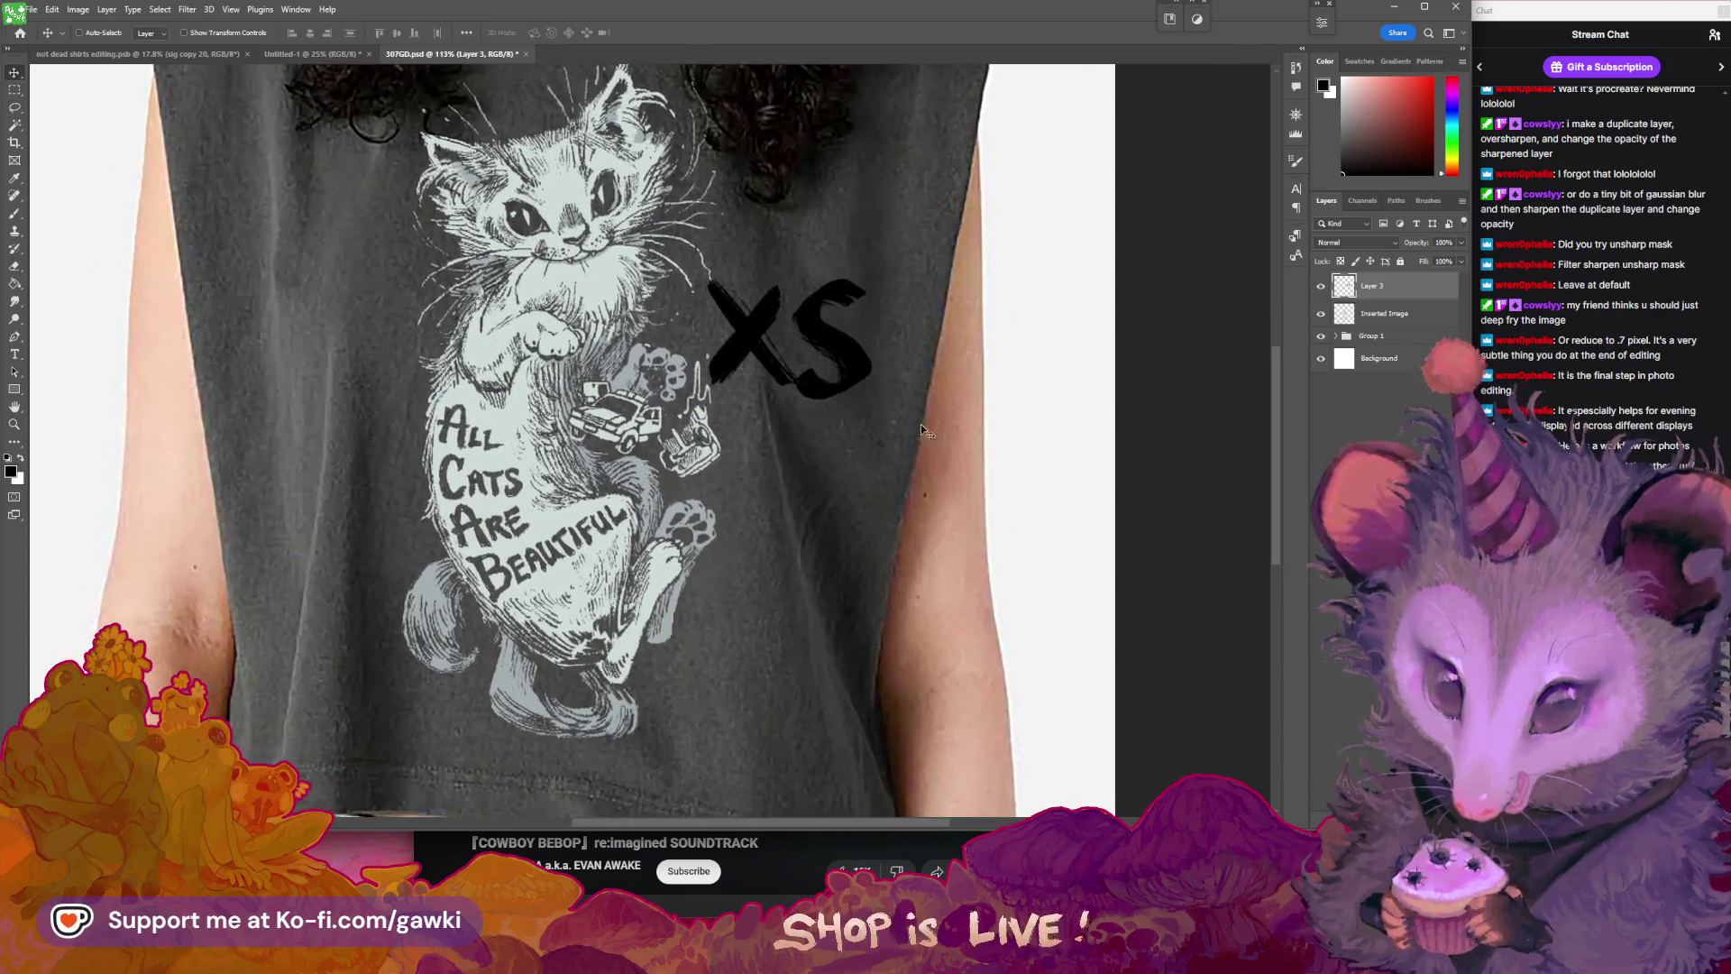
pyautogui.scroll(-3, 919, 441)
pyautogui.scroll(1, 918, 441)
pyautogui.moveTo(893, 406)
pyautogui.mouseDown()
pyautogui.moveTo(478, 600)
pyautogui.moveTo(872, 602)
pyautogui.mouseUp()
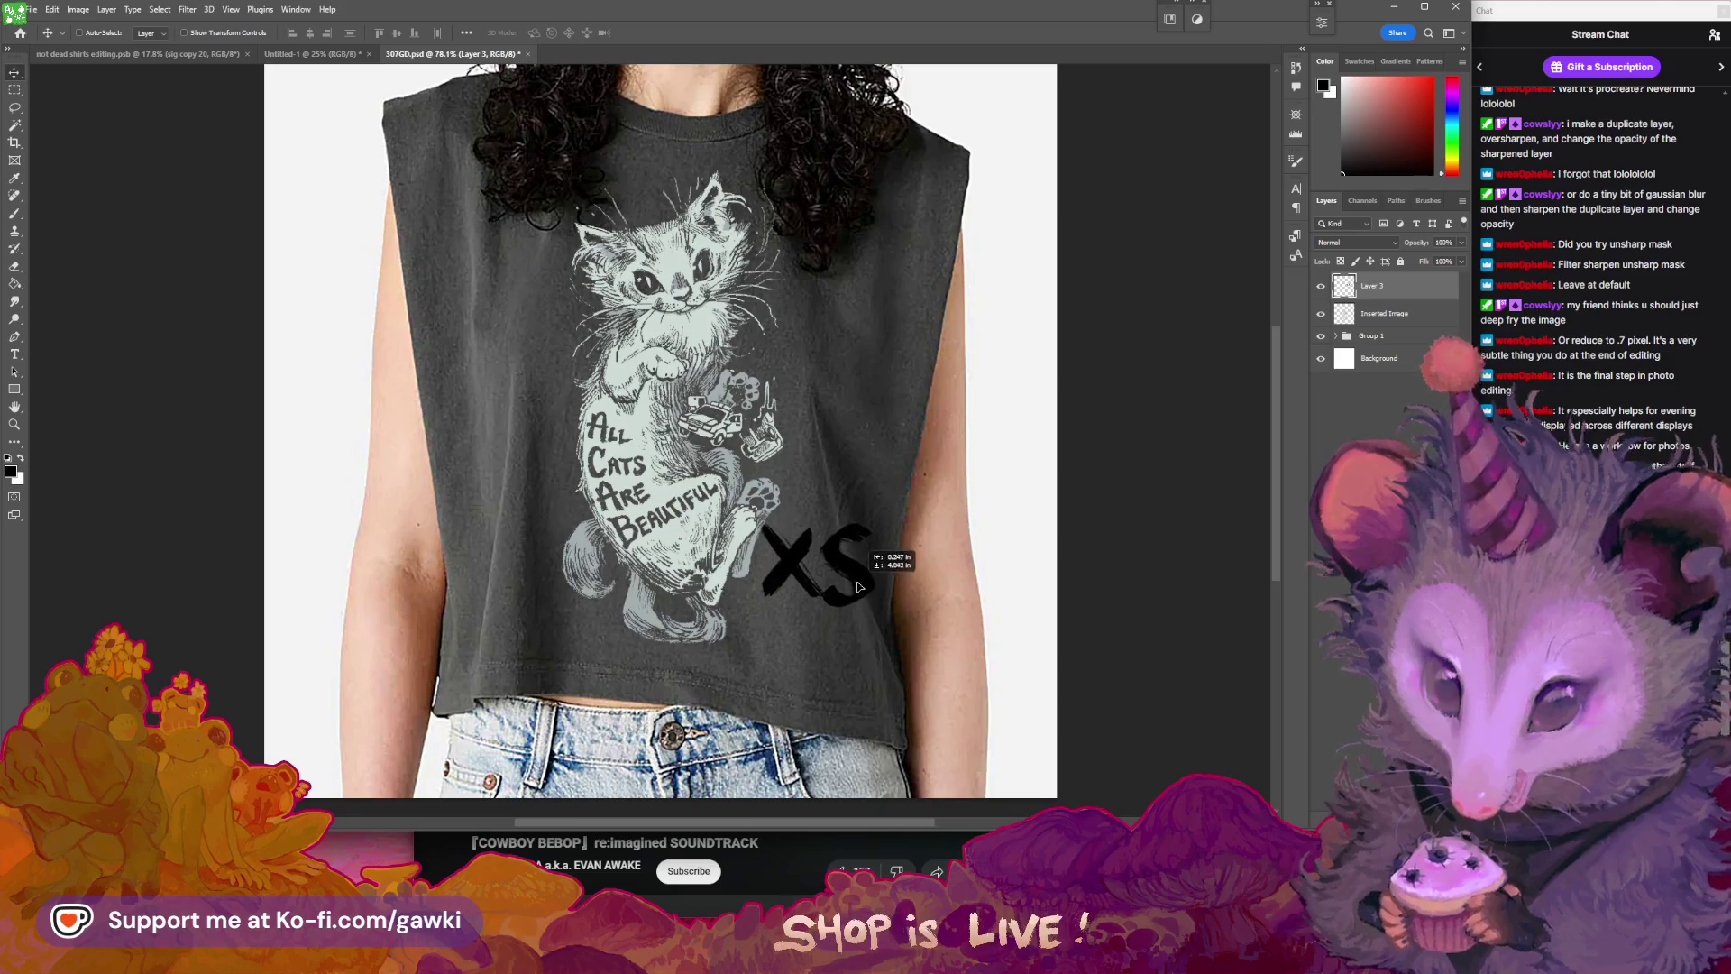
# - Paint a large black S to the right of the XS
pyautogui.press('z')
pyautogui.scroll(3, 929, 602)
pyautogui.press('b')
pyautogui.moveTo(1046, 502); pyautogui.dragTo(985, 575)
pyautogui.moveTo(1055, 496); pyautogui.dragTo(975, 577)
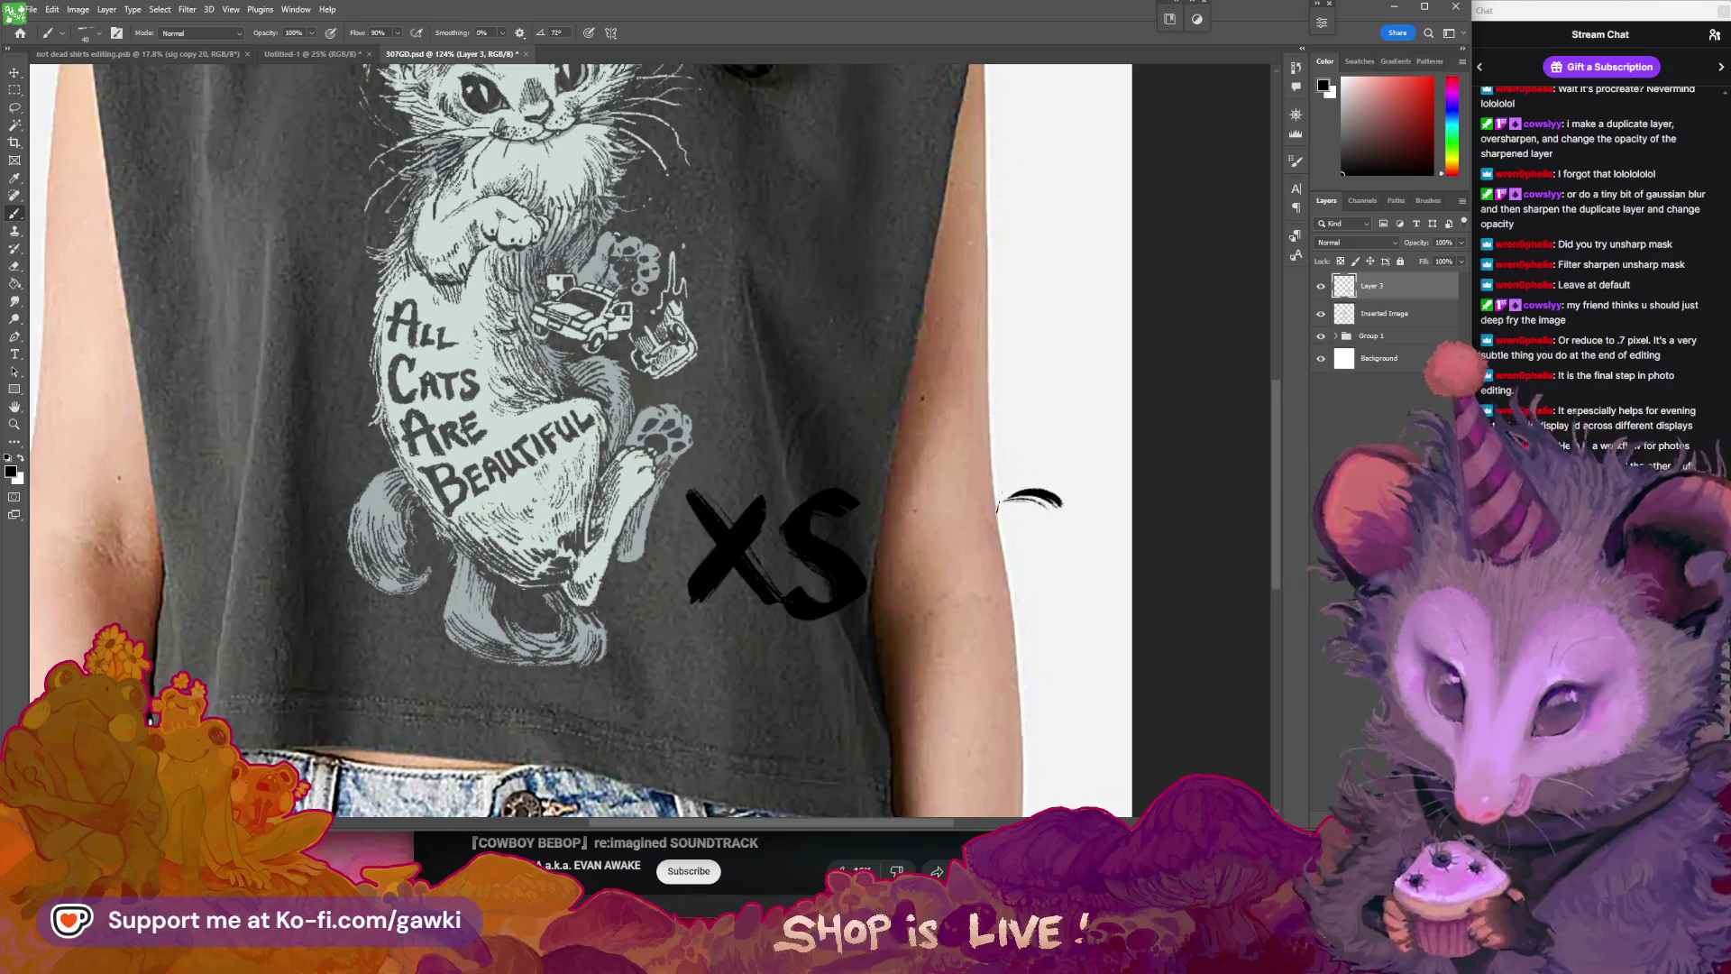
pyautogui.moveTo(1054, 494); pyautogui.dragTo(1003, 602)
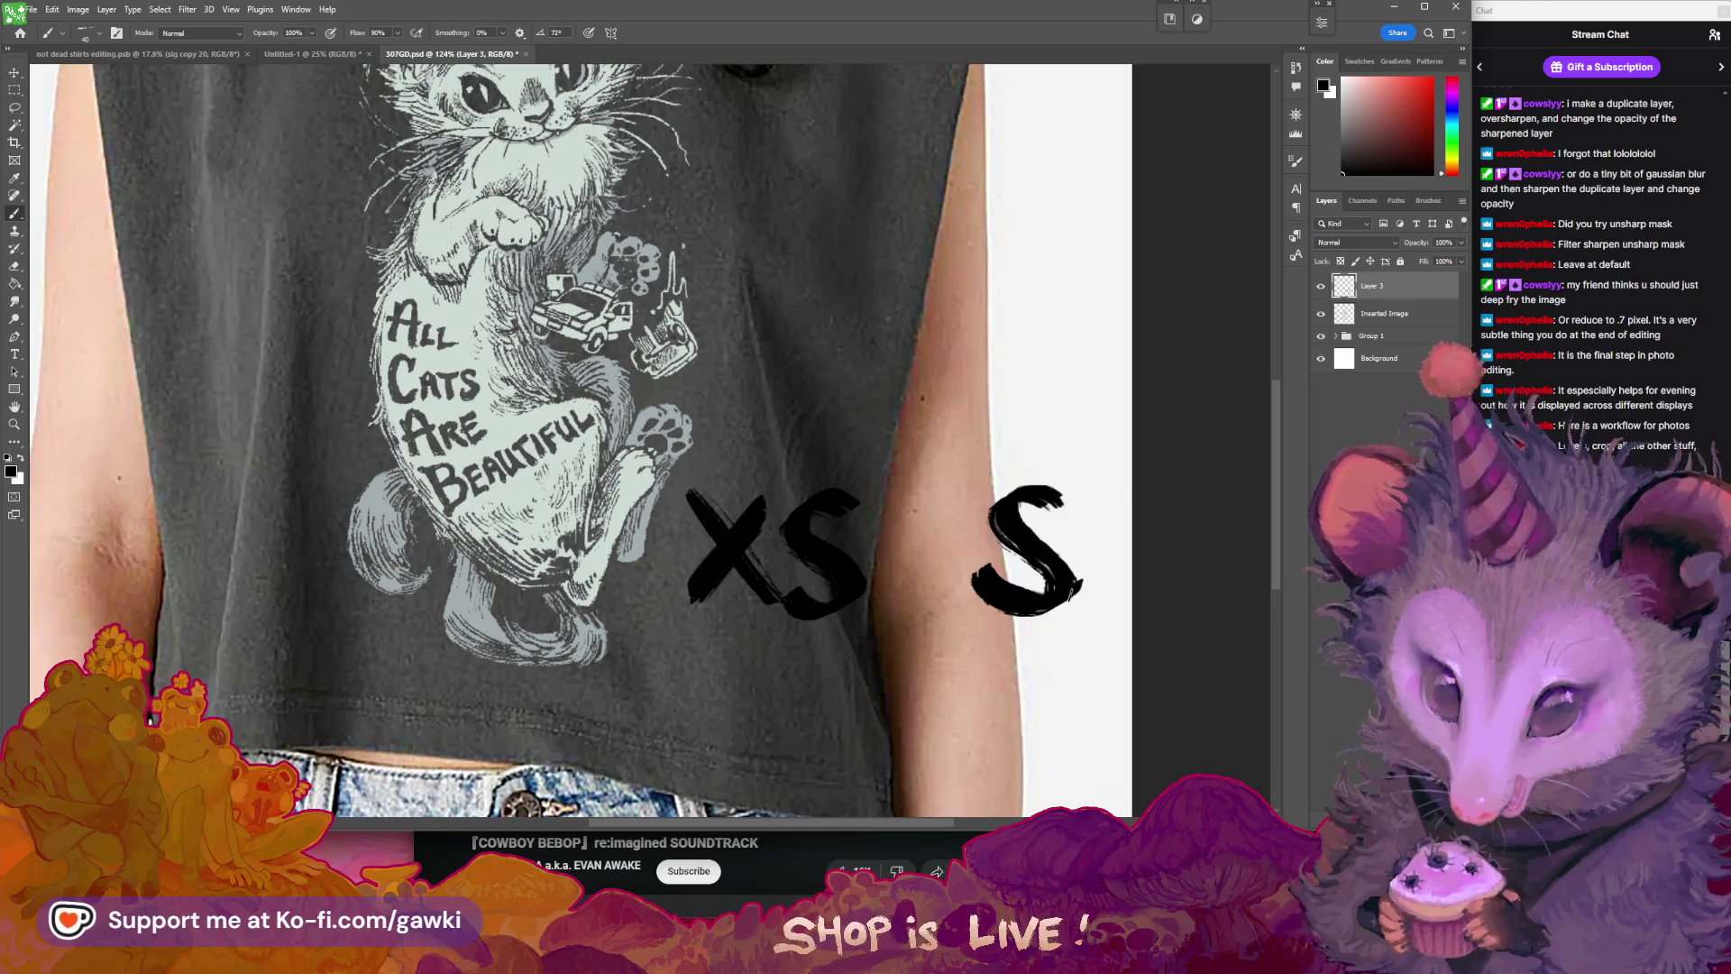
# - Lasso the brushed S and shrink it to about 87% with Free Transform
pyautogui.scroll(-5, 1028, 550)
pyautogui.scroll(5, 1046, 523)
pyautogui.press('l')
pyautogui.moveTo(1072, 468); pyautogui.dragTo(1043, 645)
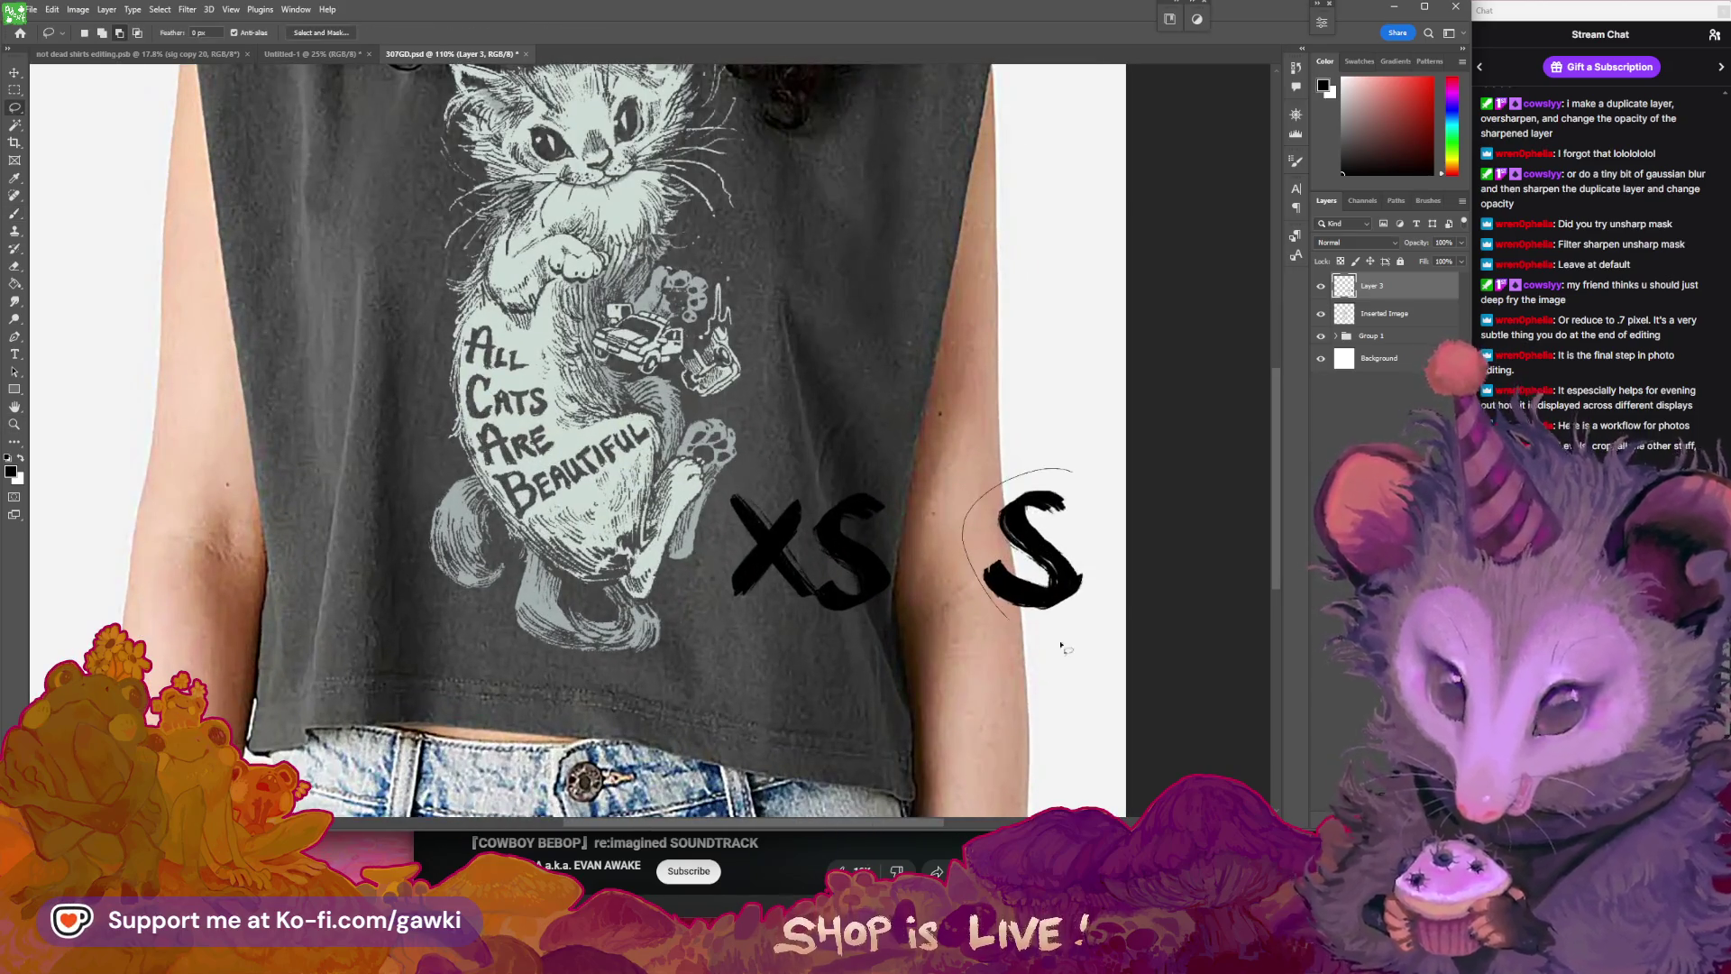
pyautogui.hotkey('ctrl', 't')
pyautogui.moveTo(1125, 467); pyautogui.dragTo(1105, 490)
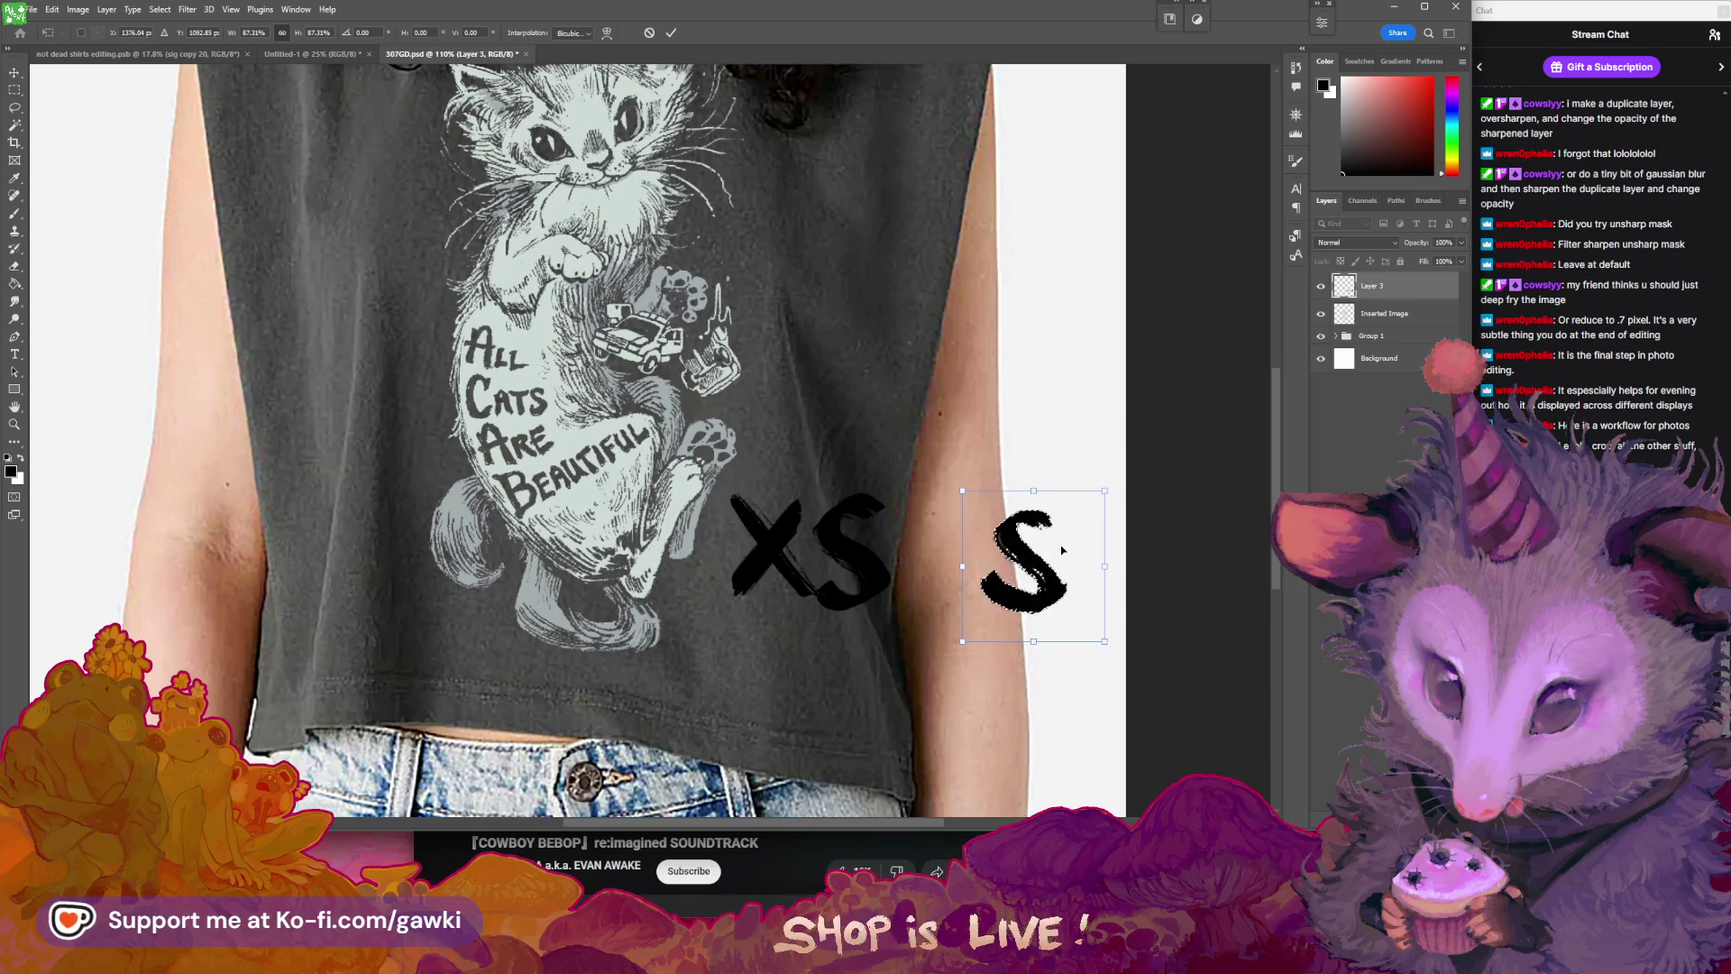
pyautogui.press('Return')
# - Zoom in on the letters and brush an M and an L below the XS
pyautogui.press('z')
pyautogui.moveTo(1062, 549)
pyautogui.mouseDown()
pyautogui.moveTo(972, 634)
pyautogui.moveTo(961, 564)
pyautogui.mouseUp()
pyautogui.press('b')
pyautogui.moveTo(781, 559); pyautogui.dragTo(762, 636)
pyautogui.hotkey('ctrl', 'z')
pyautogui.moveTo(777, 557)
pyautogui.mouseDown()
pyautogui.moveTo(848, 565)
pyautogui.moveTo(861, 648)
pyautogui.mouseUp()
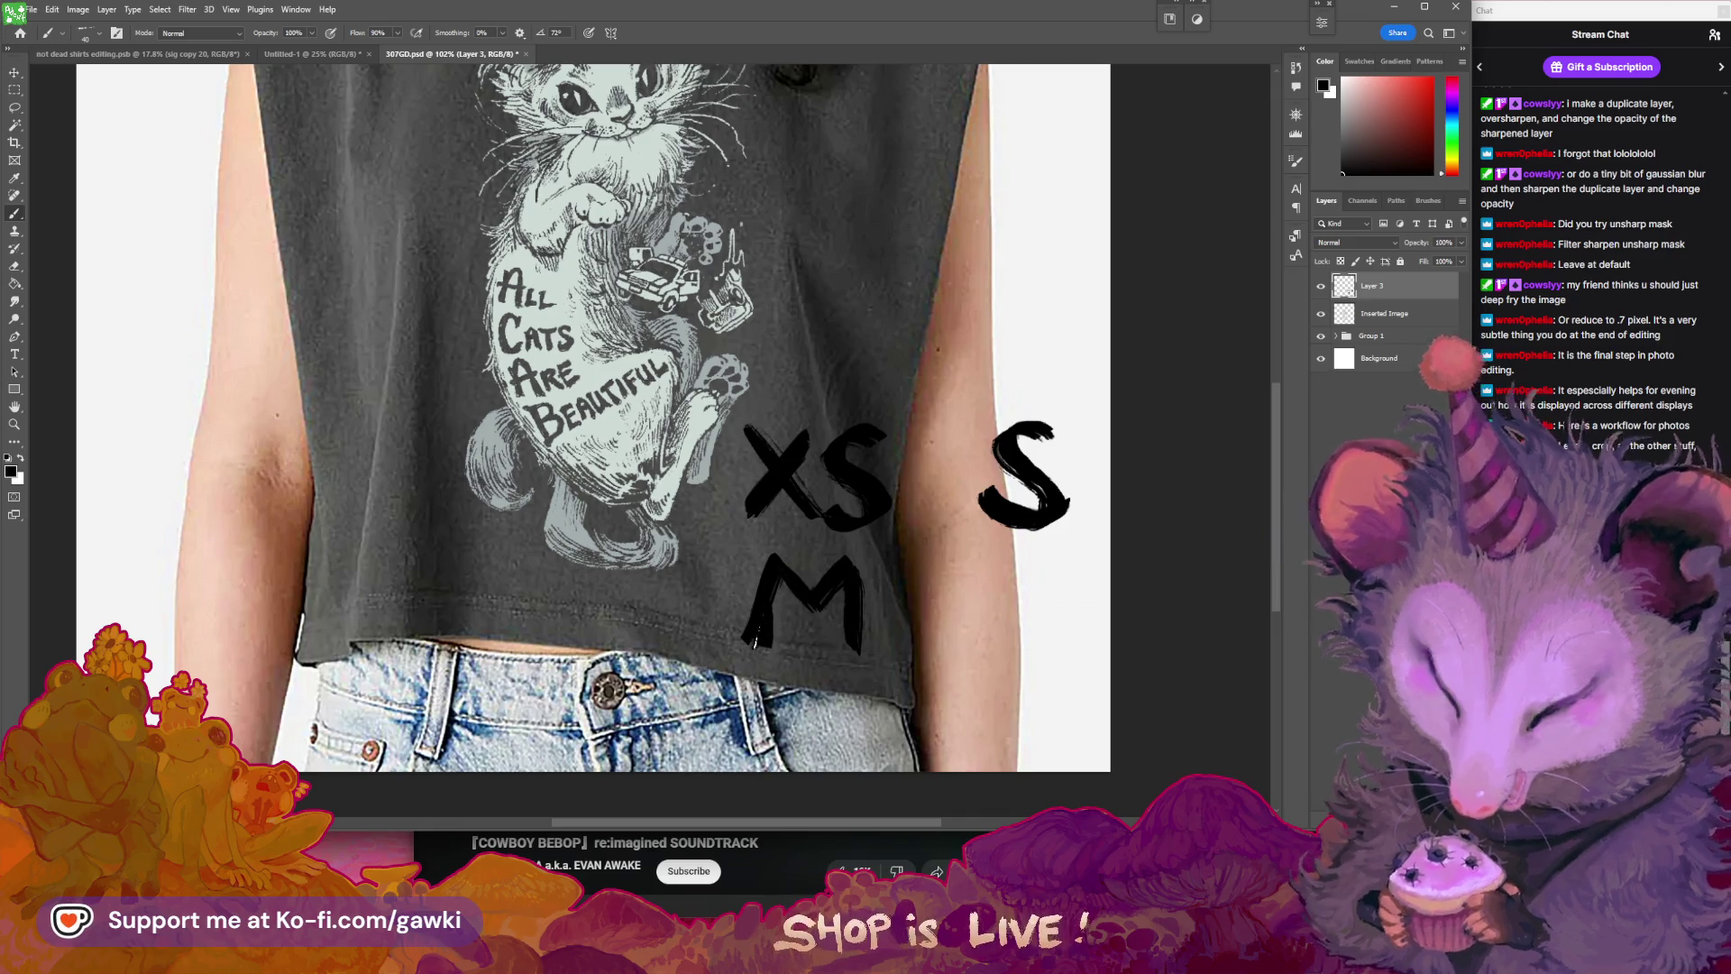
pyautogui.moveTo(886, 599); pyautogui.dragTo(830, 590)
pyautogui.moveTo(944, 543)
pyautogui.mouseDown()
pyautogui.moveTo(939, 633)
pyautogui.moveTo(1019, 617)
pyautogui.moveTo(970, 606)
pyautogui.mouseUp()
# - Reposition the L, then move the XS, M, S and L up together
pyautogui.press('l')
pyautogui.moveTo(906, 518)
pyautogui.mouseDown()
pyautogui.moveTo(906, 636)
pyautogui.moveTo(953, 611)
pyautogui.mouseUp()
pyautogui.press('v')
pyautogui.press('l')
pyautogui.moveTo(1033, 345)
pyautogui.mouseDown()
pyautogui.moveTo(1011, 401)
pyautogui.moveTo(1012, 291)
pyautogui.mouseUp()
pyautogui.press('v')
pyautogui.hotkey('ctrl', 'd')
pyautogui.press('b')
# - Brush the XL and a thick 2X beside it to complete the sizes
pyautogui.moveTo(719, 661); pyautogui.dragTo(787, 656)
pyautogui.moveTo(899, 585)
pyautogui.mouseDown()
pyautogui.moveTo(893, 647)
pyautogui.moveTo(952, 657)
pyautogui.mouseUp()
pyautogui.hotkey('ctrl', 'z')
pyautogui.moveTo(900, 577)
pyautogui.mouseDown()
pyautogui.moveTo(938, 603)
pyautogui.moveTo(951, 656)
pyautogui.mouseUp()
pyautogui.moveTo(929, 577)
pyautogui.mouseDown()
pyautogui.moveTo(888, 602)
pyautogui.moveTo(1014, 663)
pyautogui.mouseUp()
pyautogui.moveTo(1018, 590); pyautogui.dragTo(963, 658)
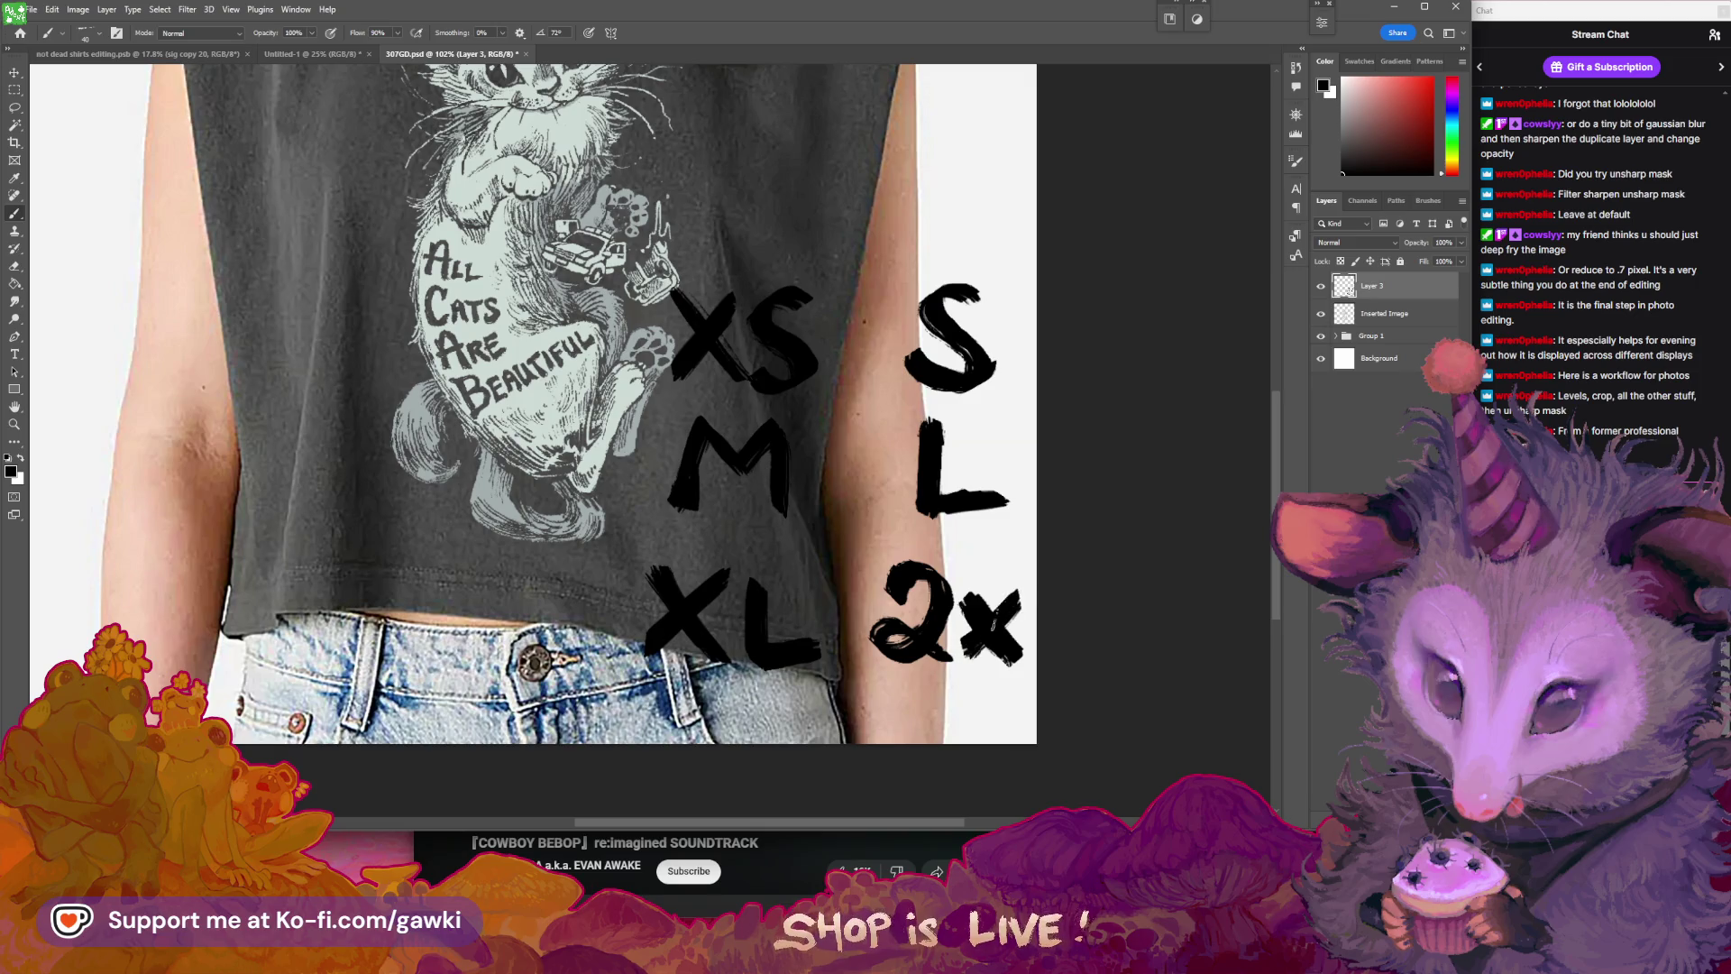
pyautogui.press('l')
pyautogui.scroll(-5, 1026, 593)
pyautogui.scroll(5, 617, 521)
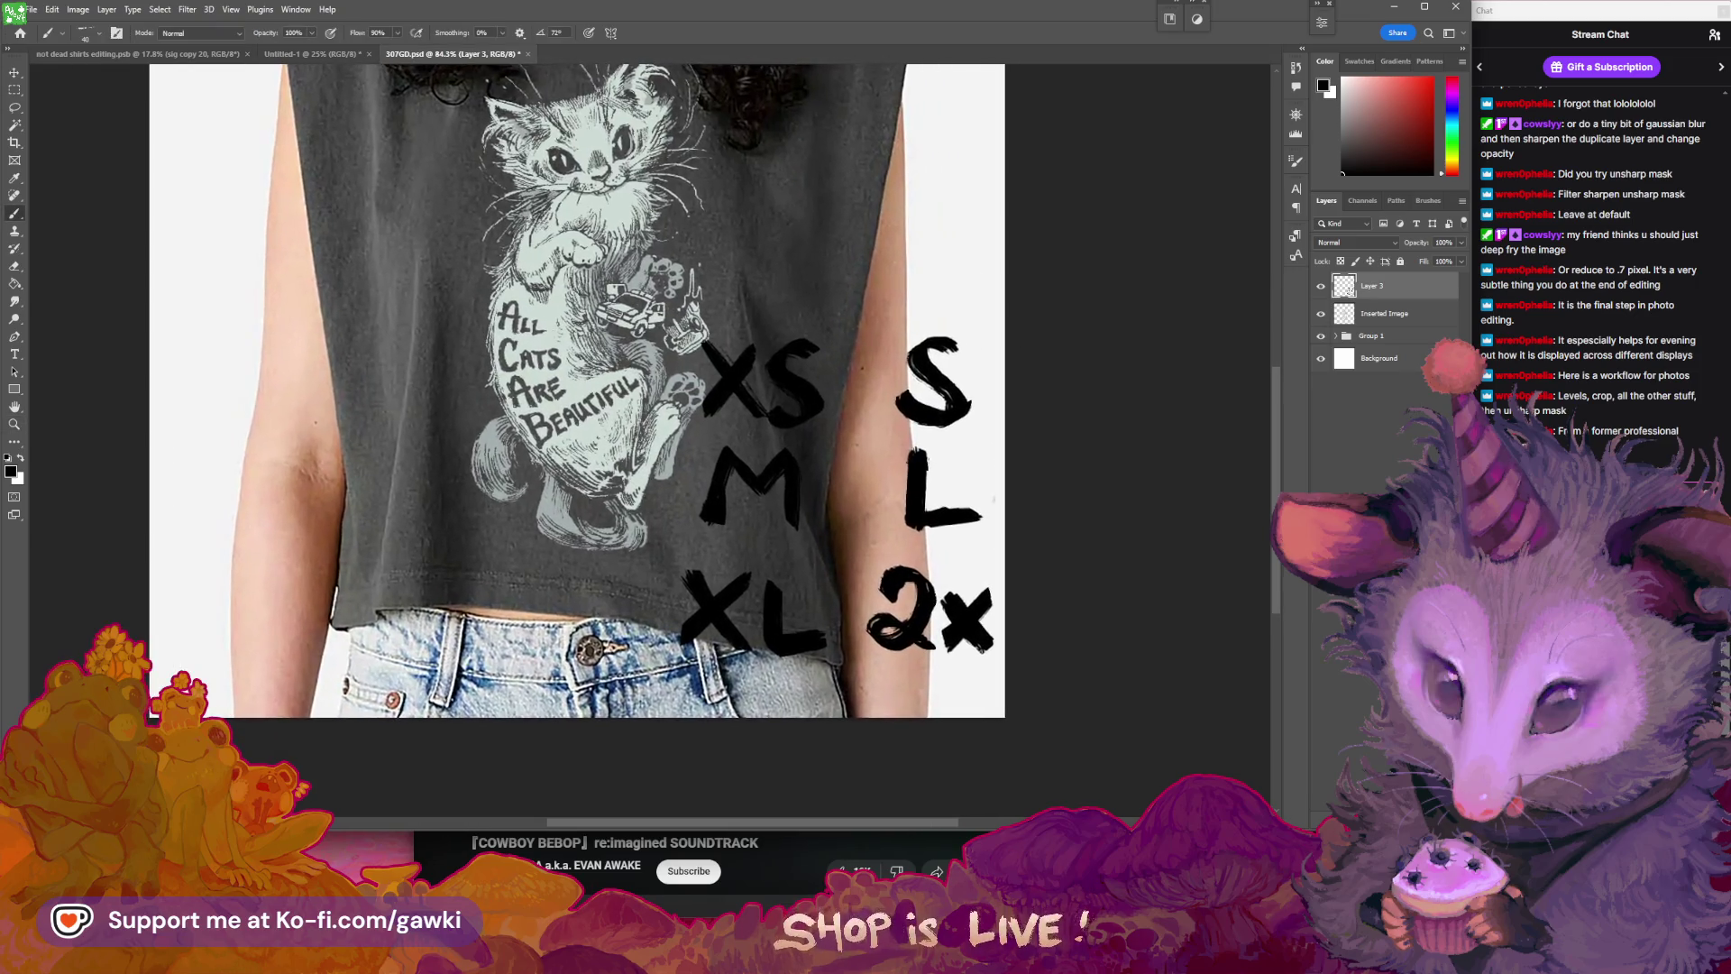
# - Shrink all the size letters to about 88% and place them over the left arm
pyautogui.moveTo(617, 521); pyautogui.dragTo(614, 284)
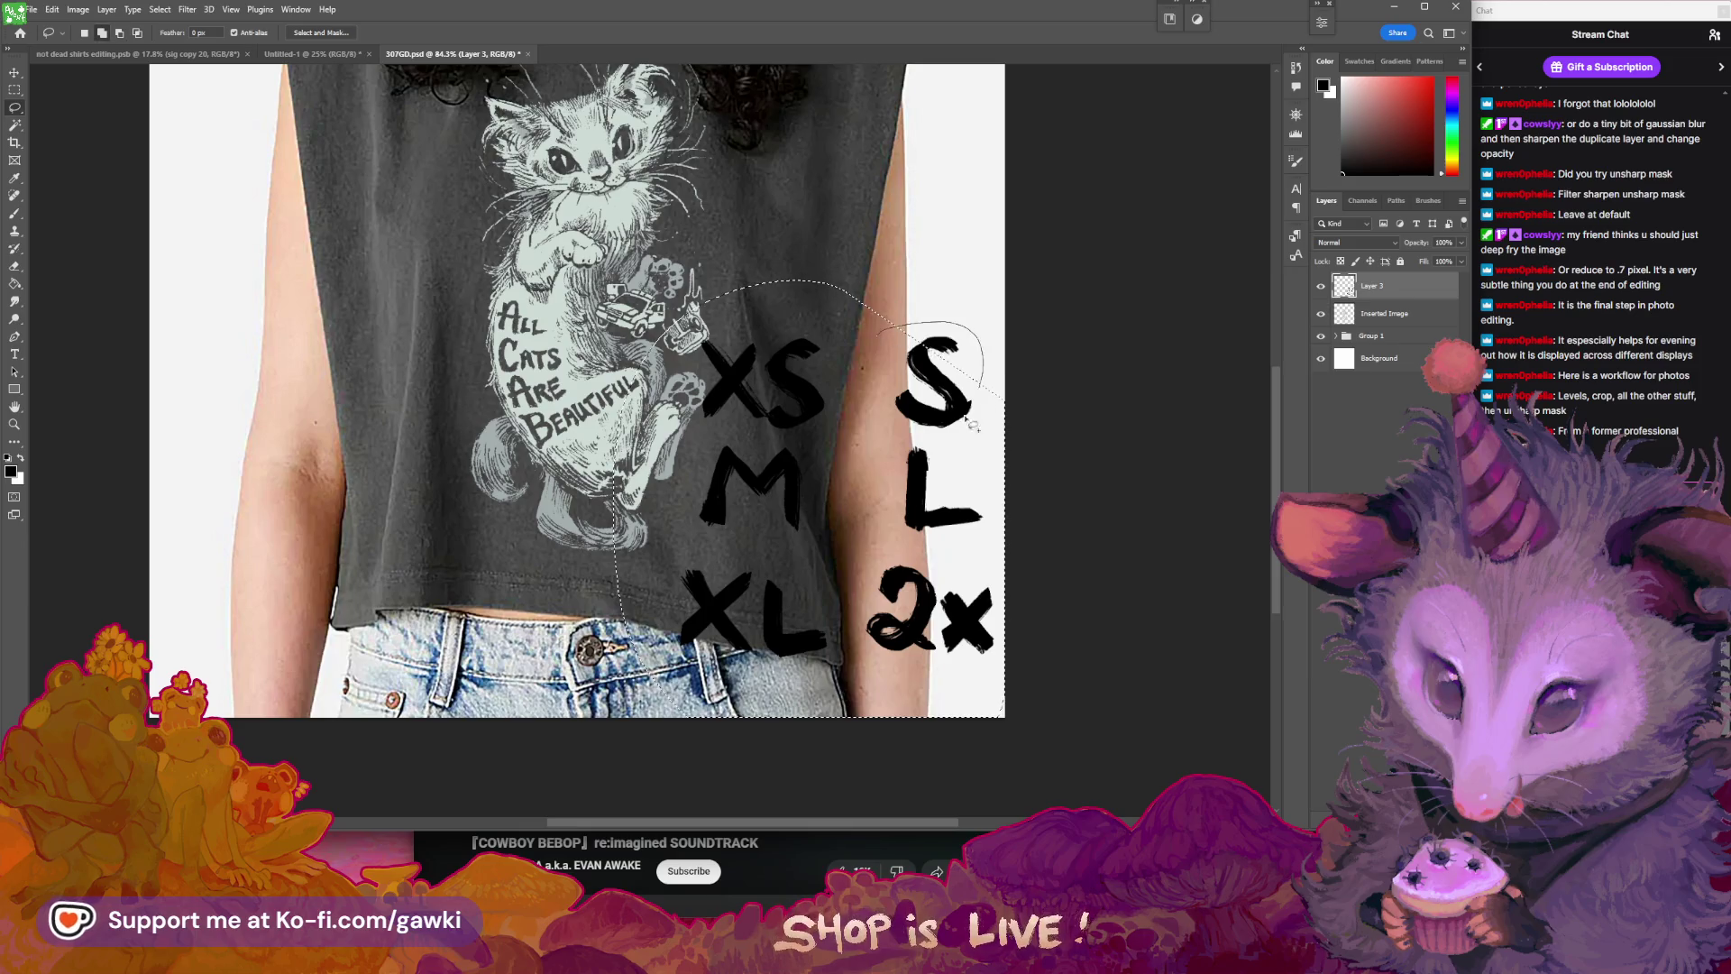
pyautogui.hotkey('ctrl', 't')
pyautogui.moveTo(1006, 280); pyautogui.dragTo(958, 330)
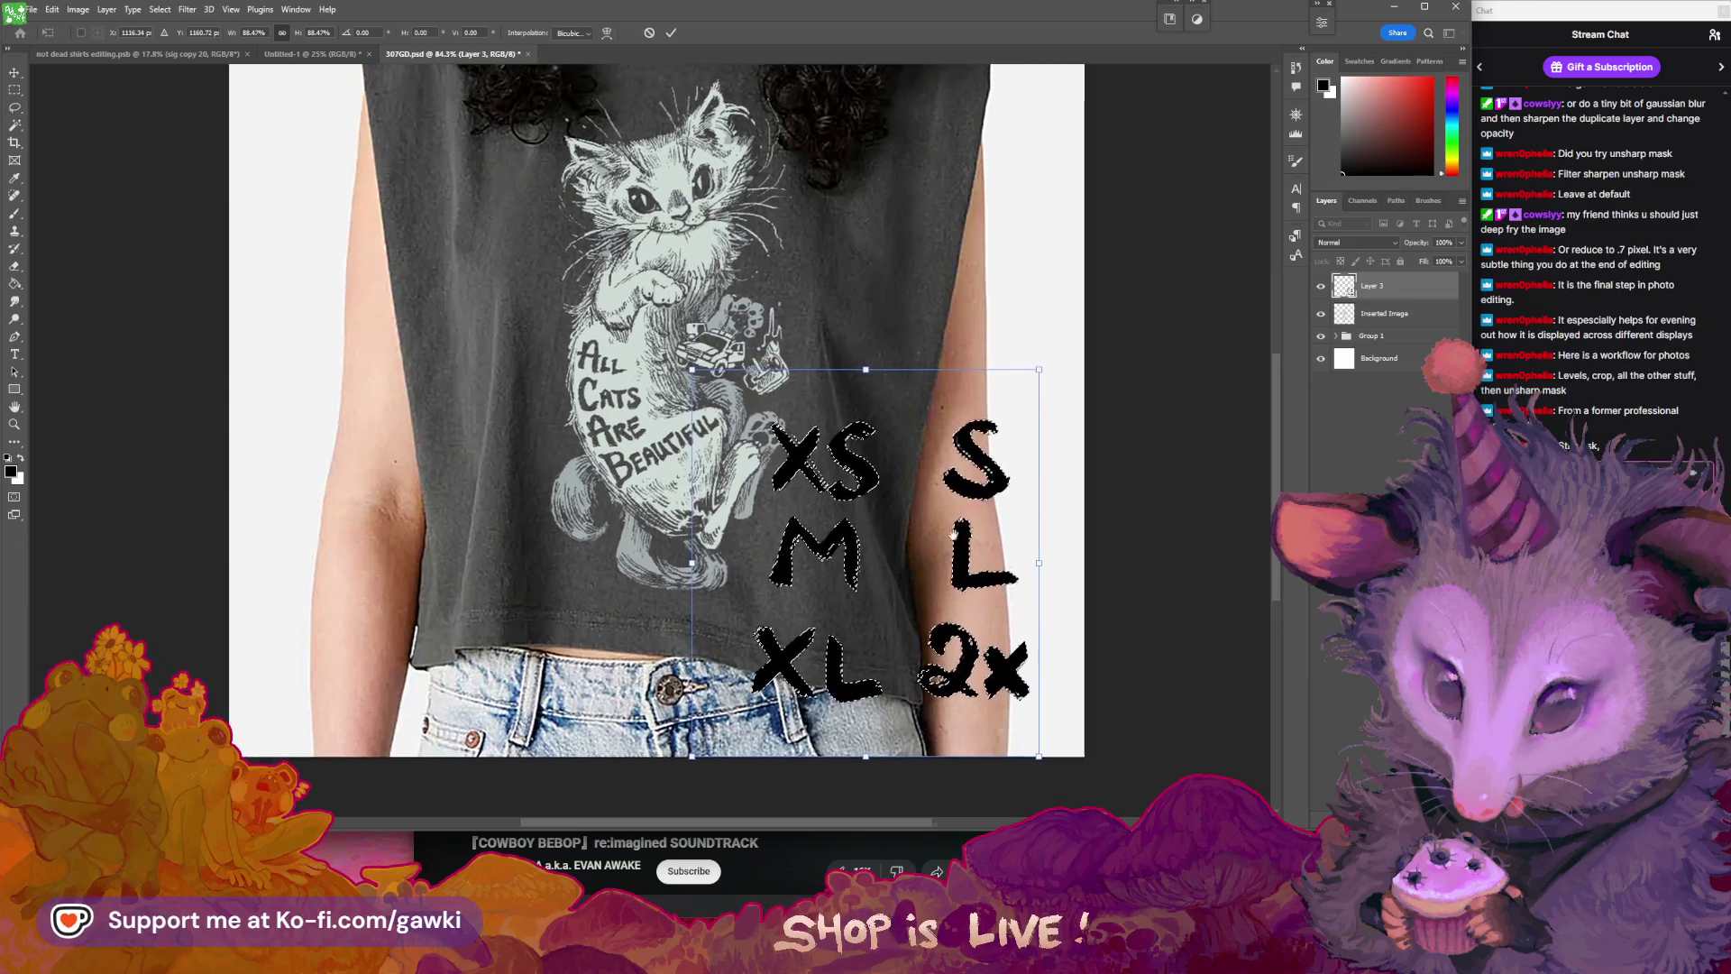
pyautogui.moveTo(964, 562); pyautogui.dragTo(518, 546)
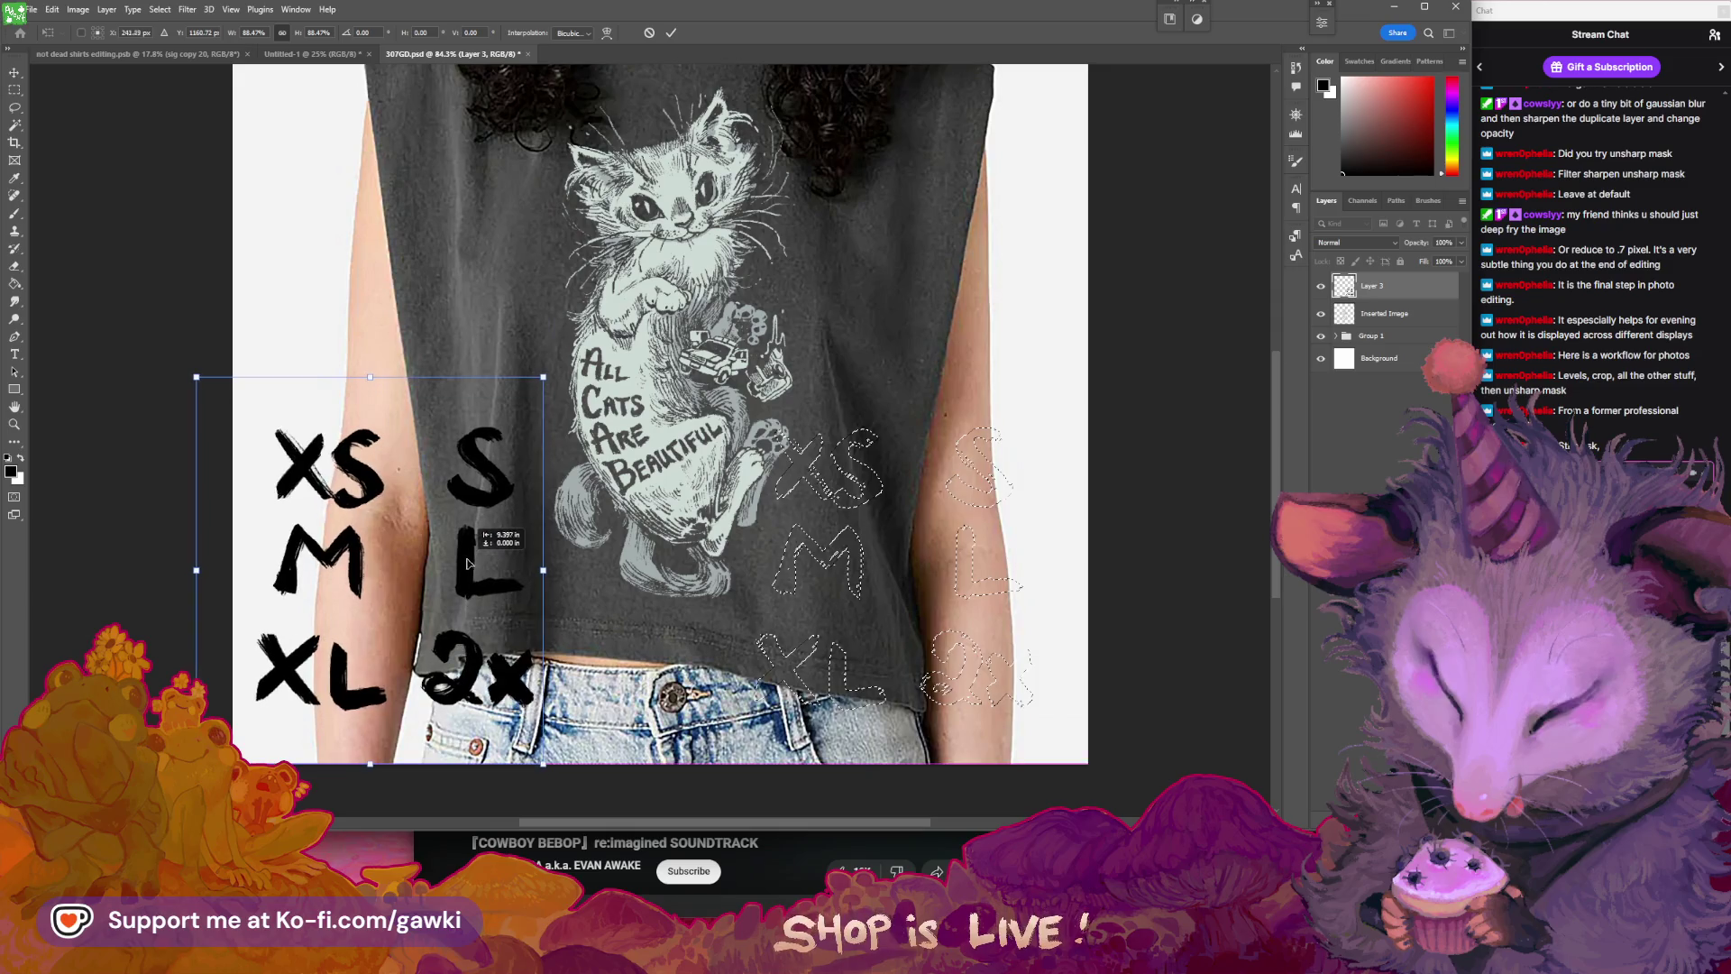
pyautogui.press('Return')
# - Try moving the size letters onto the centre of the shirt
pyautogui.scroll(-4, 637, 295)
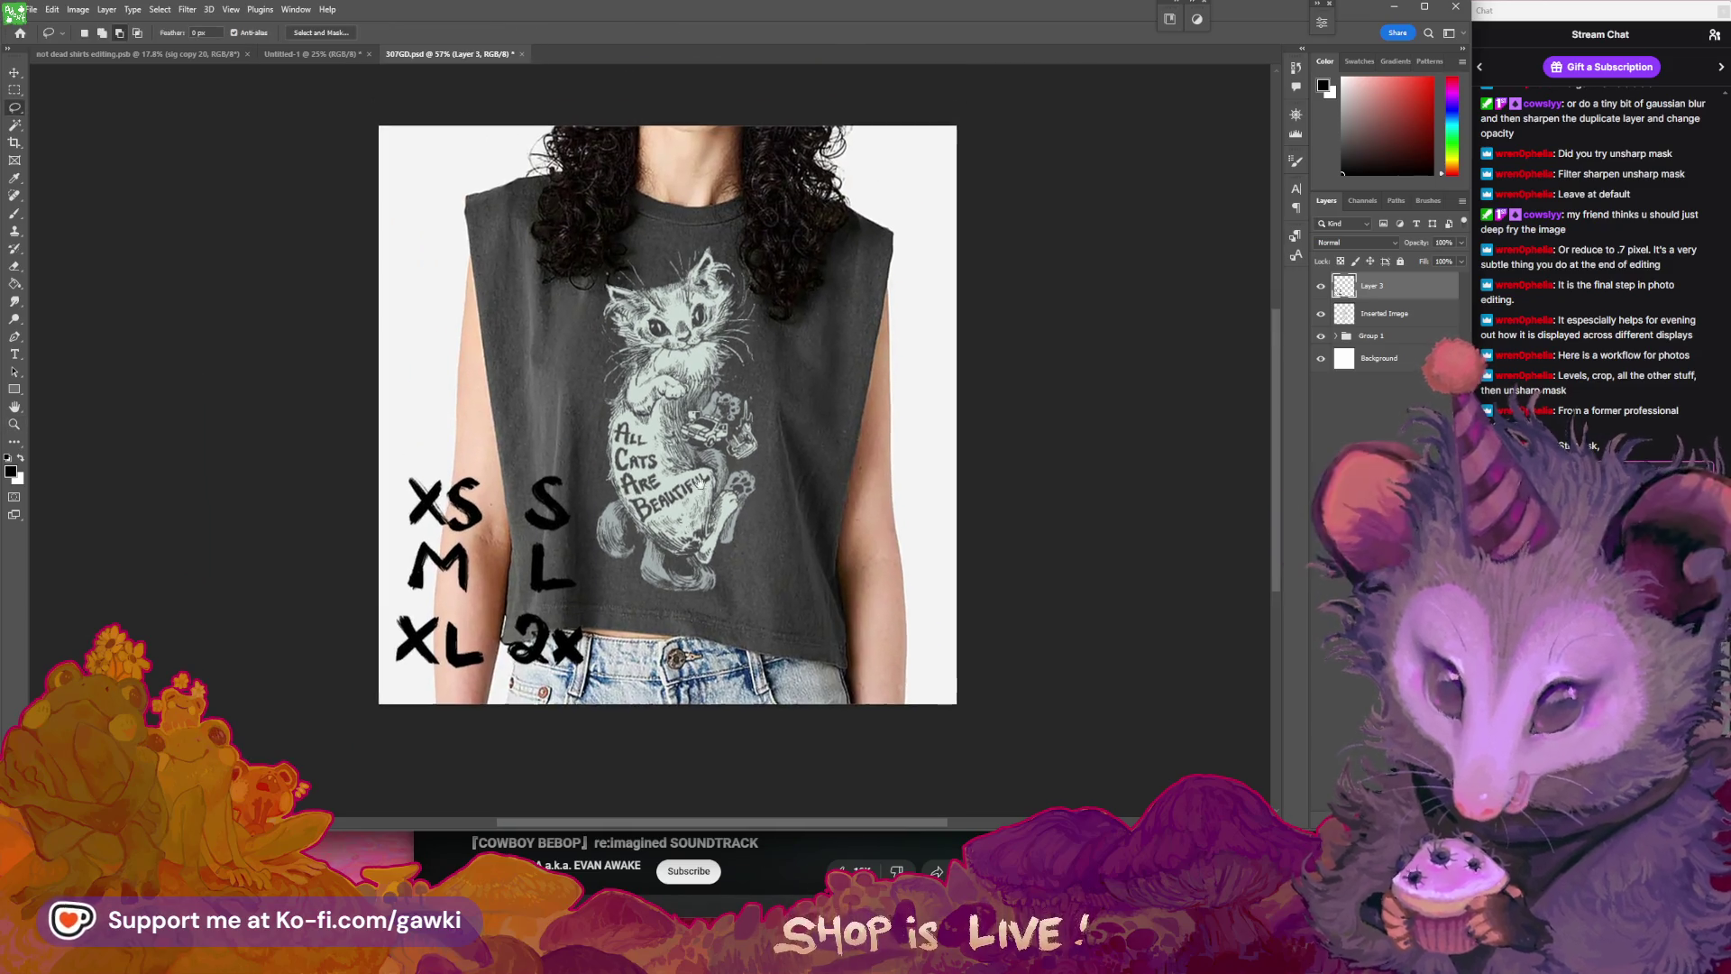
pyautogui.press('b')
pyautogui.scroll(2, 588, 387)
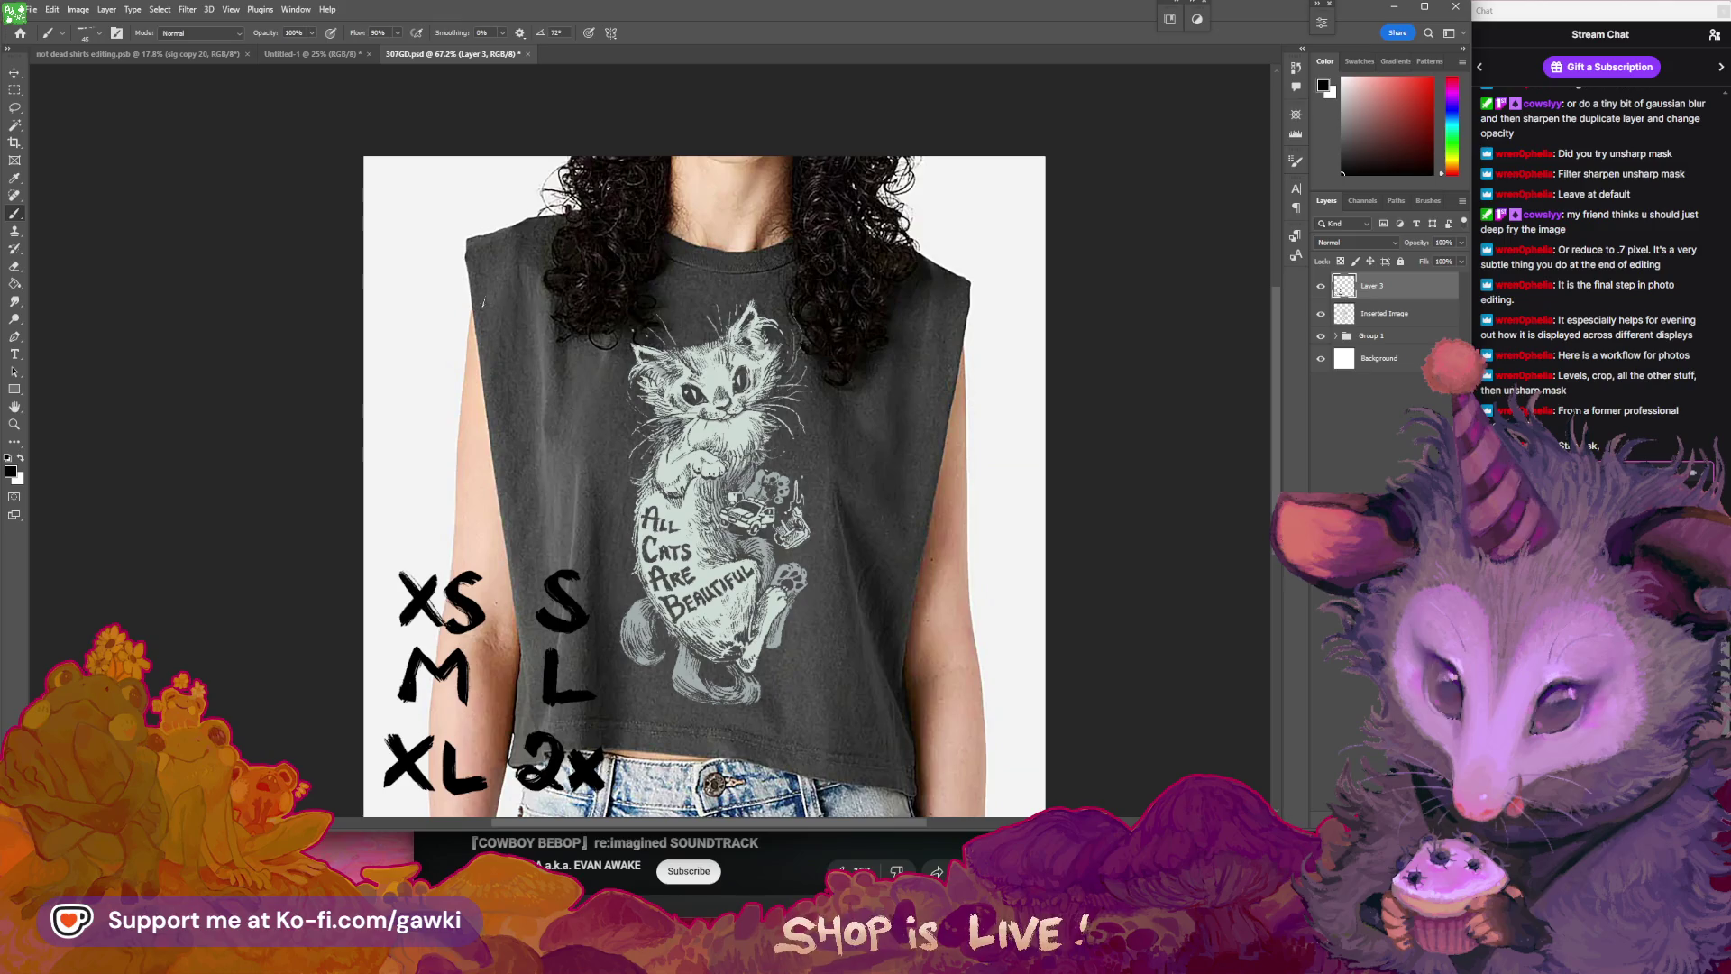
pyautogui.moveTo(582, 365); pyautogui.dragTo(517, 273)
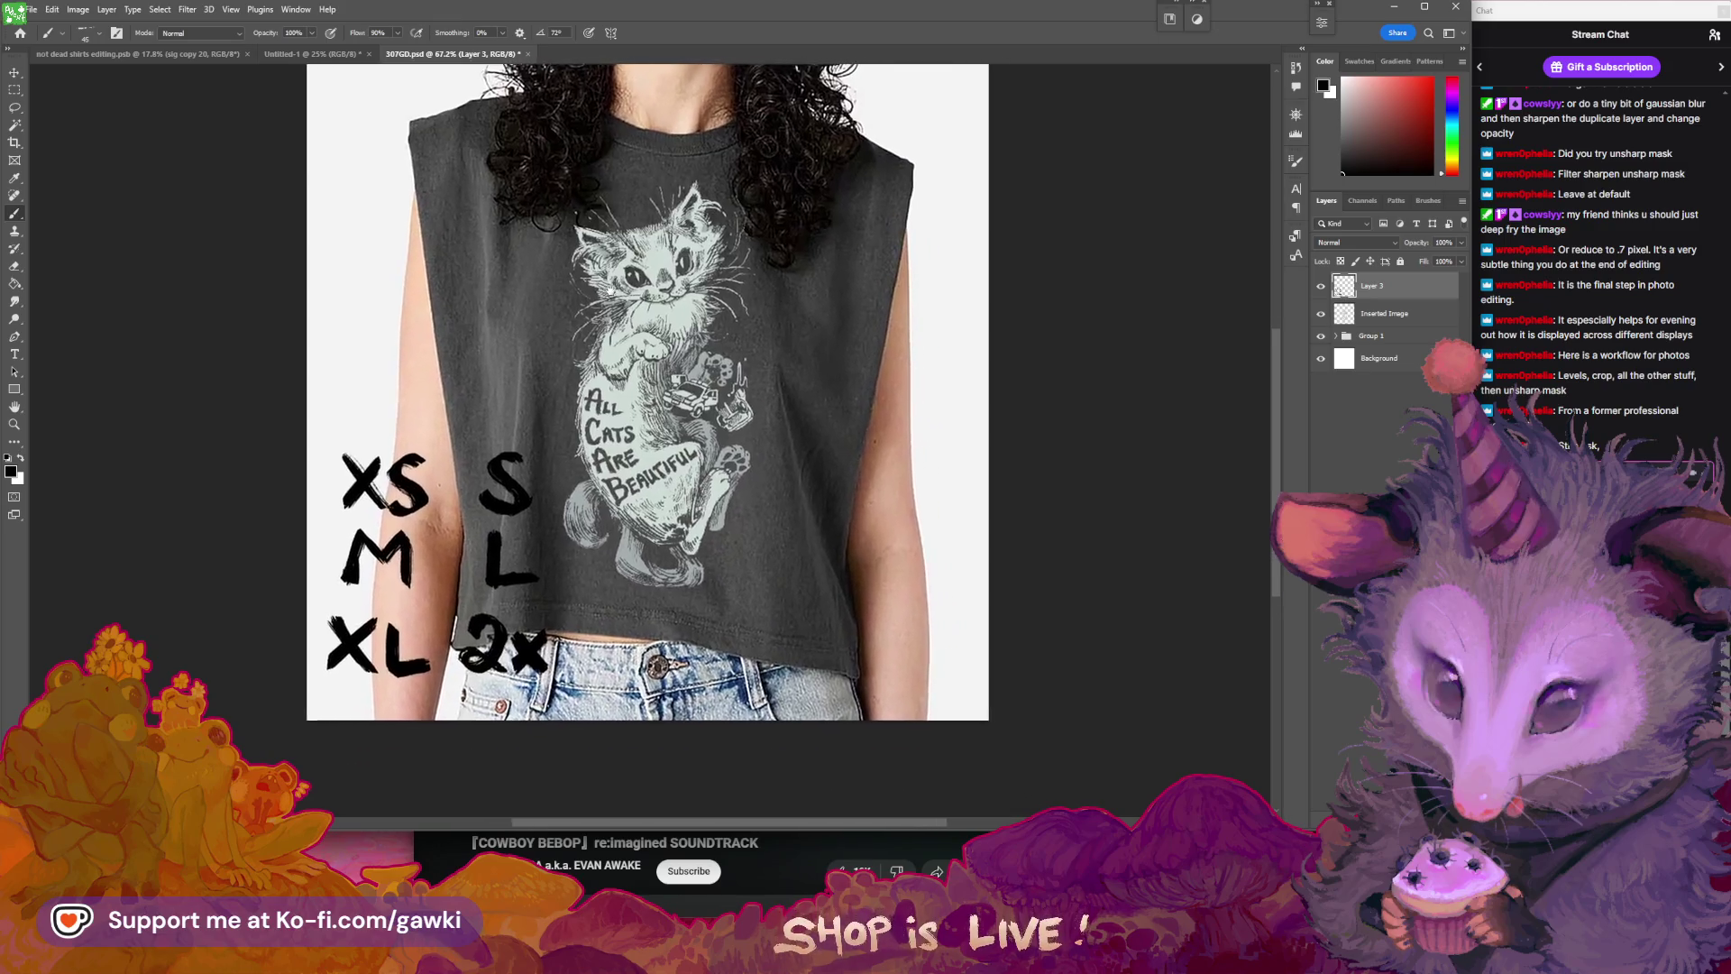
pyautogui.press('v')
pyautogui.moveTo(561, 605)
pyautogui.mouseDown()
pyautogui.moveTo(785, 590)
pyautogui.moveTo(883, 634)
pyautogui.moveTo(873, 379)
pyautogui.moveTo(873, 458)
pyautogui.mouseUp()
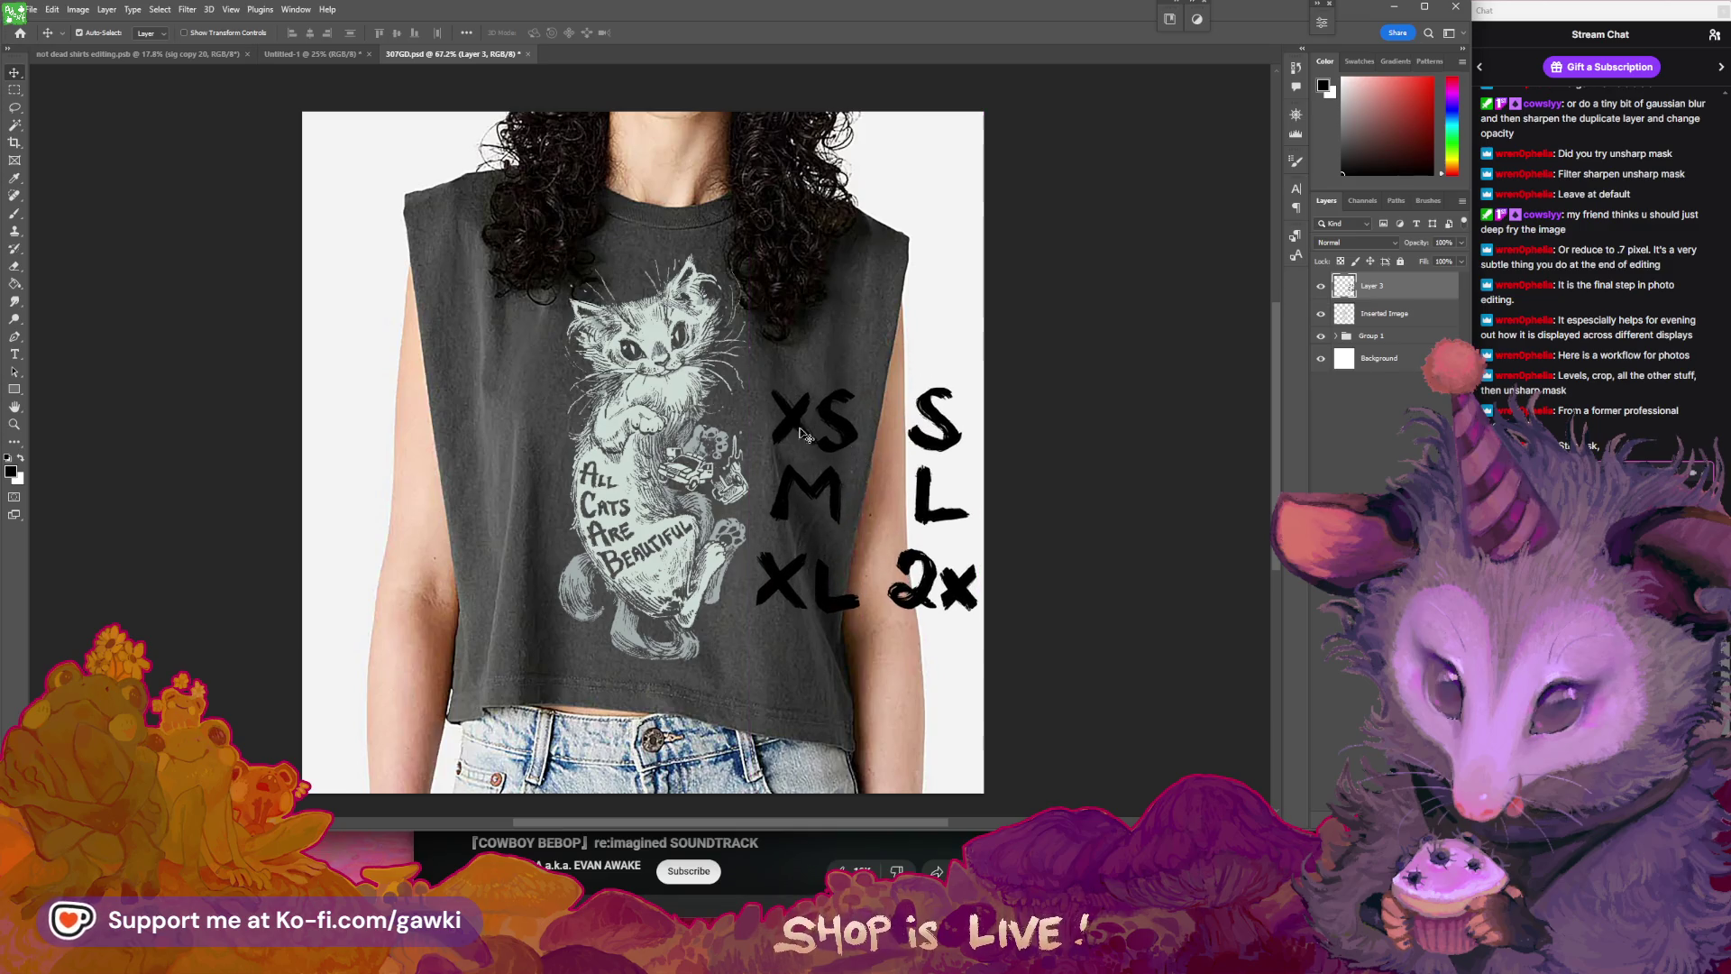
# - Undo that move and add a new empty Layer 4 above Layer 3
pyautogui.press('b')
pyautogui.hotkey('ctrl', 'z')
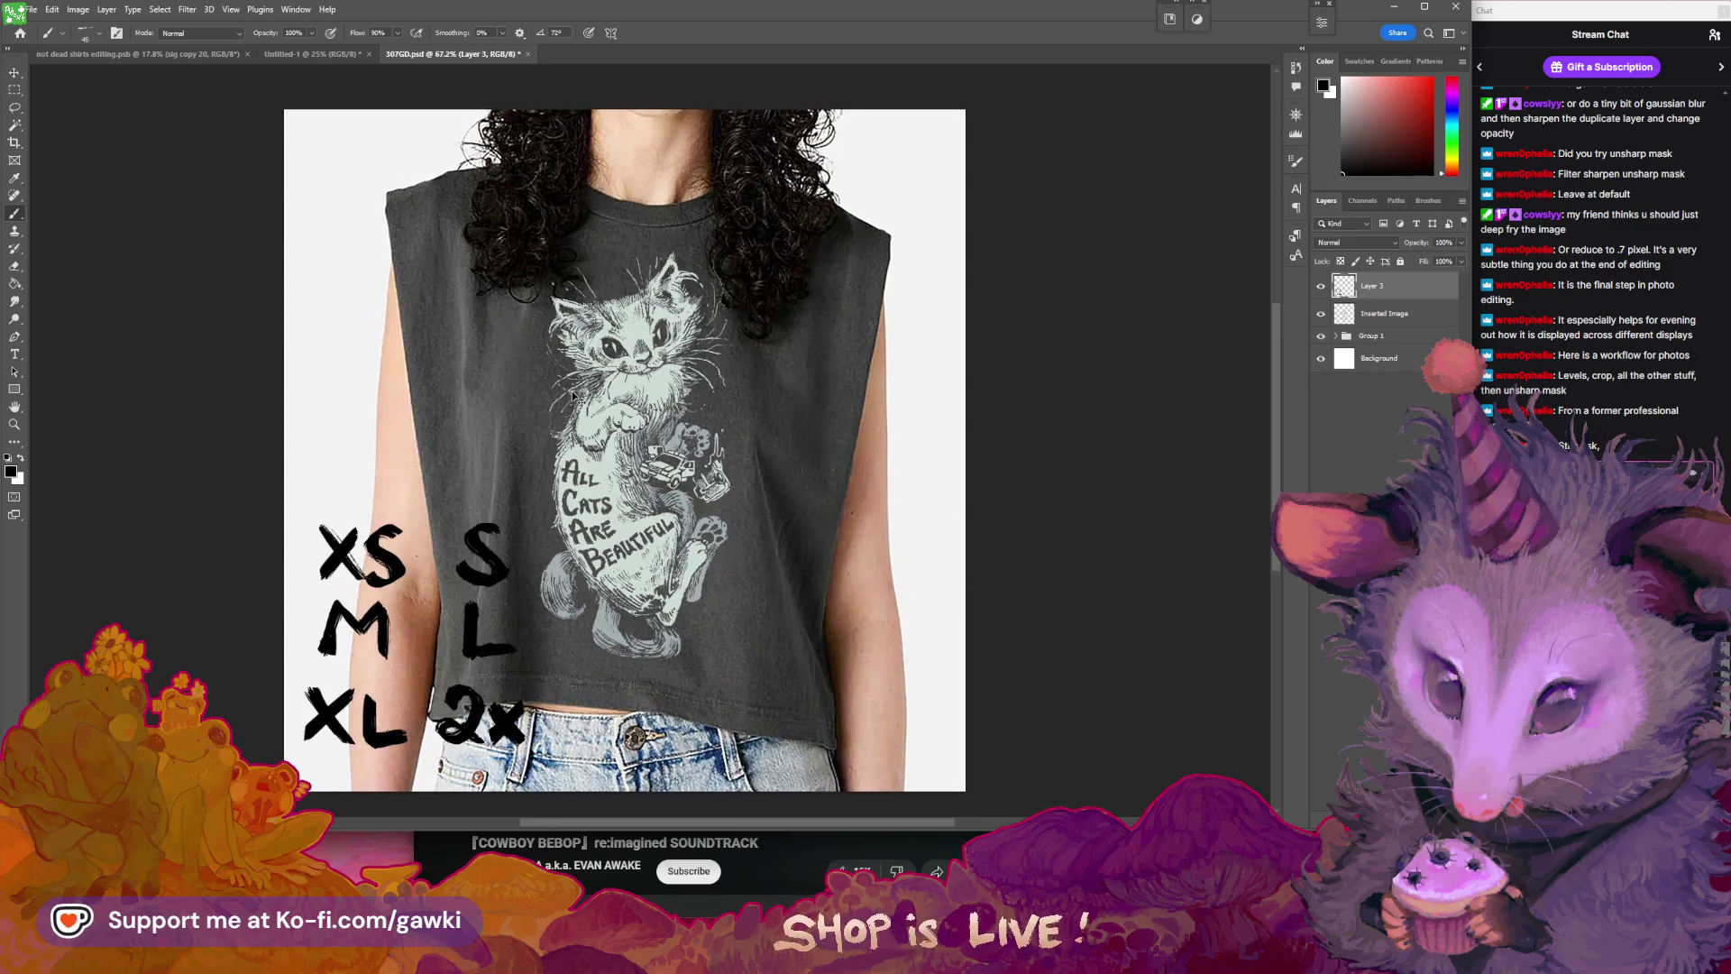
pyautogui.press('v')
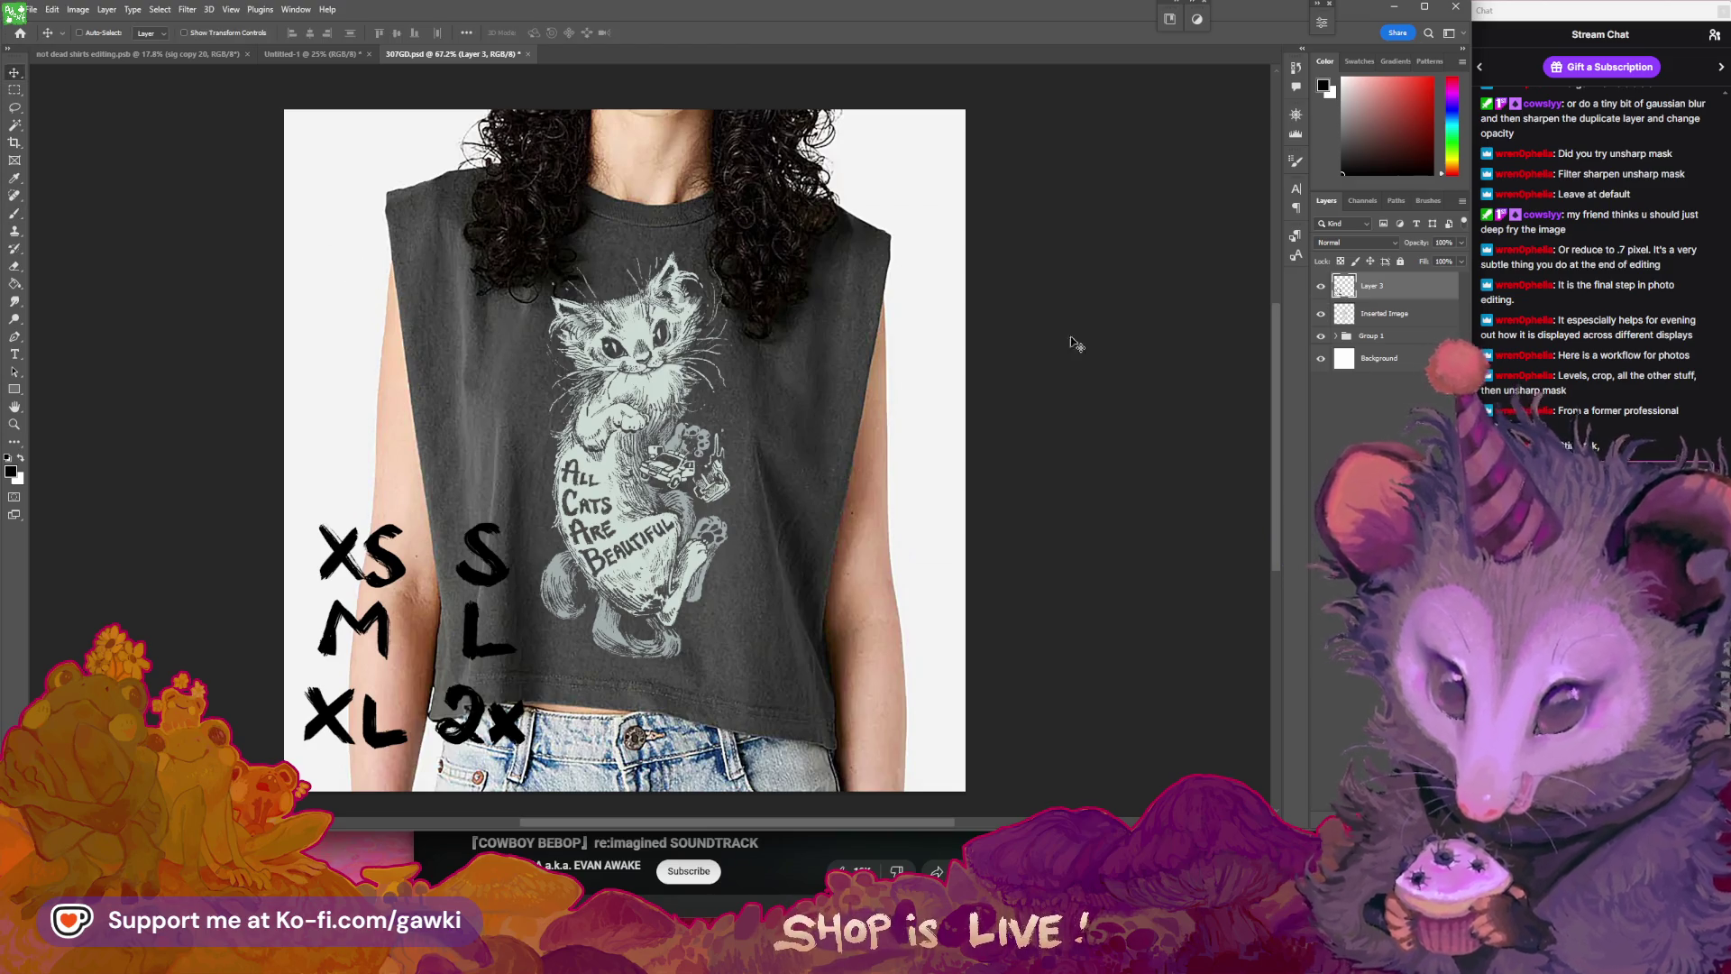
pyautogui.hotkey('ctrl', 'shift', 'alt', 'n')
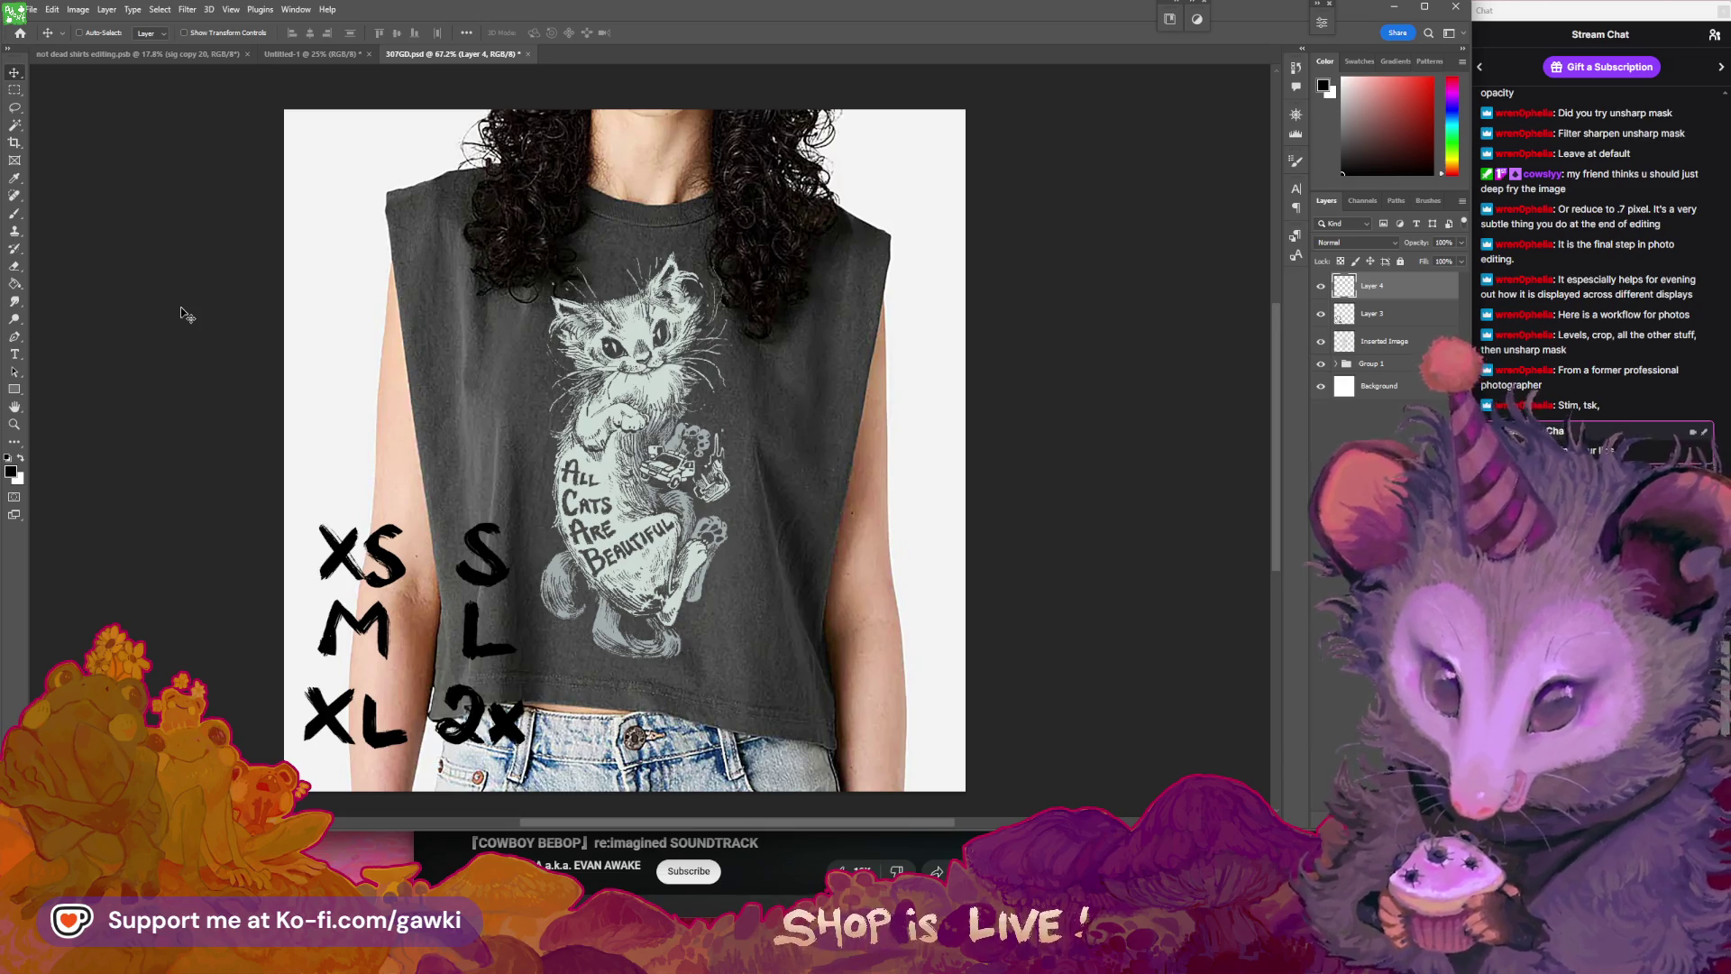
pyautogui.scroll(1, 424, 154)
pyautogui.hscroll(-1, 414, 171)
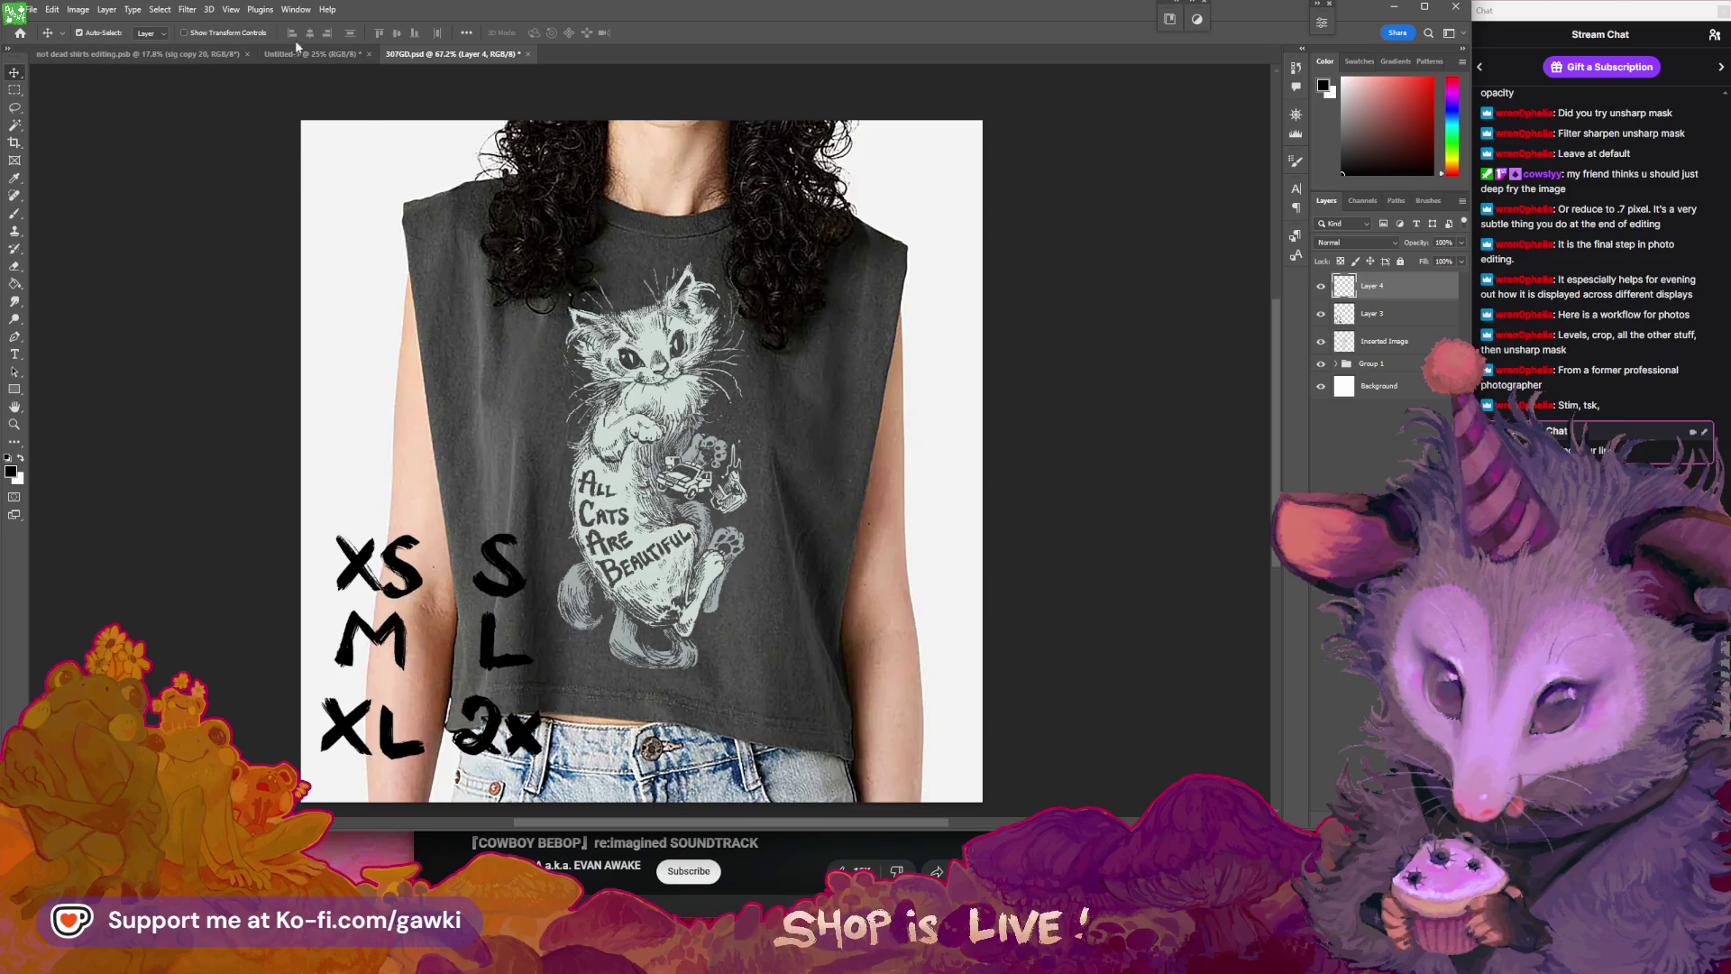
pyautogui.click(160, 10)
pyautogui.click(142, 18)
pyautogui.click(77, 9)
pyautogui.click(78, 9)
pyautogui.click(187, 9)
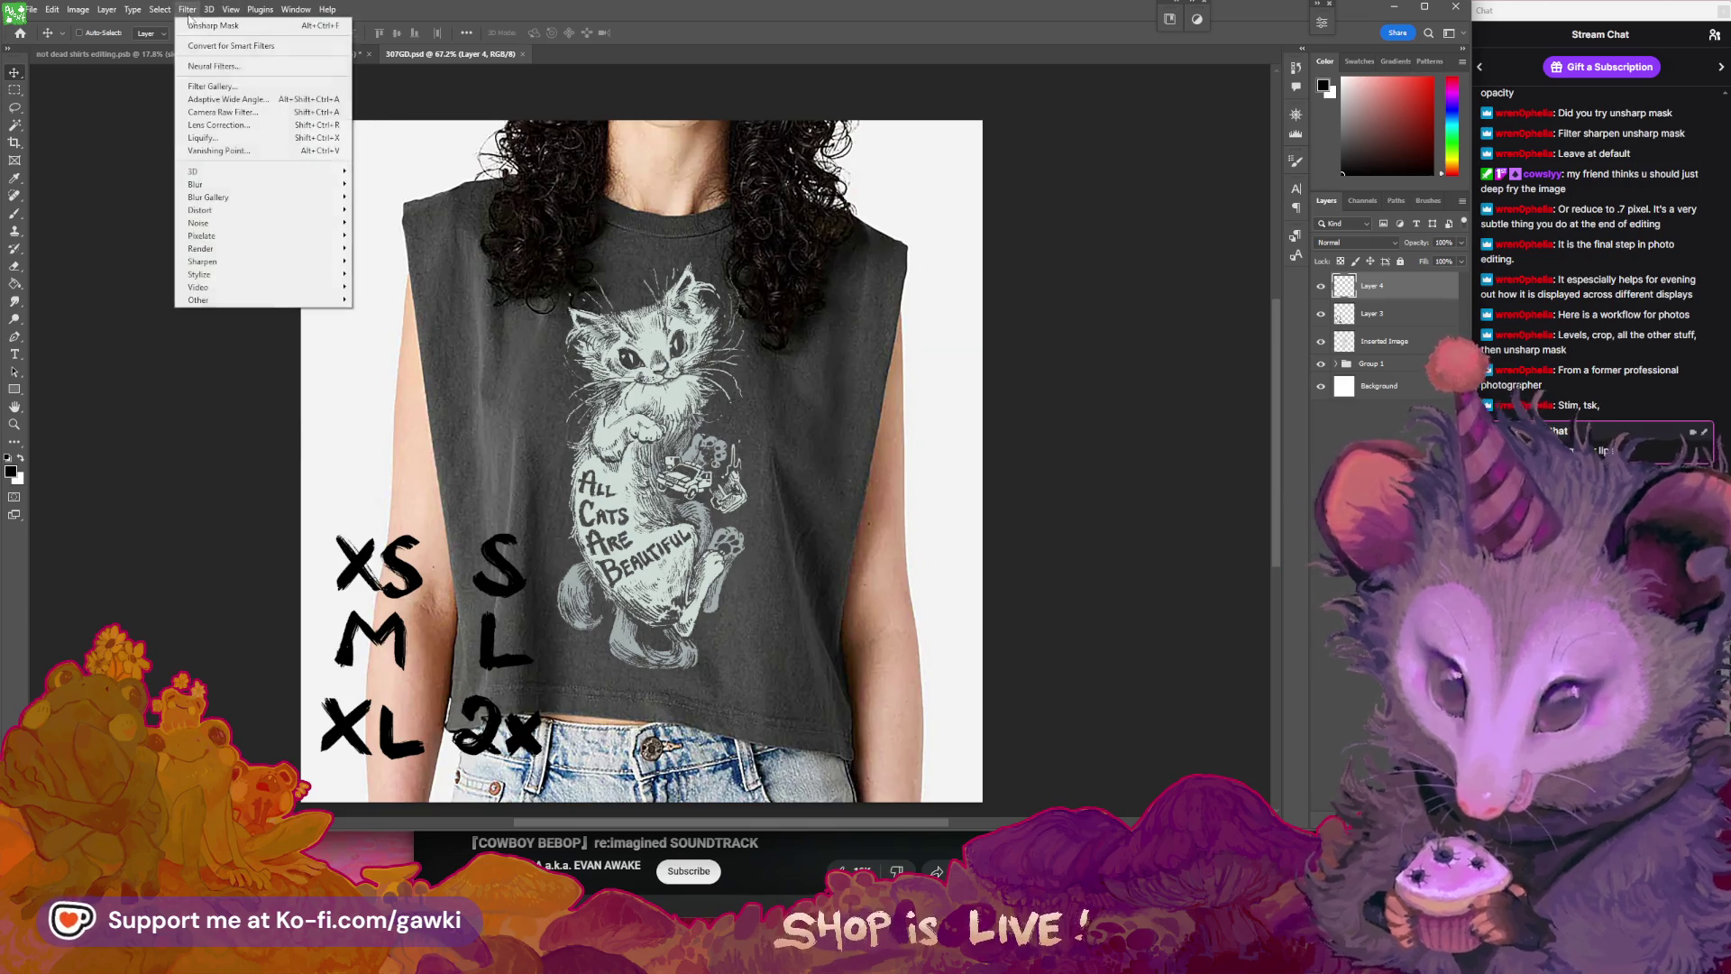
pyautogui.moveTo(187, 10)
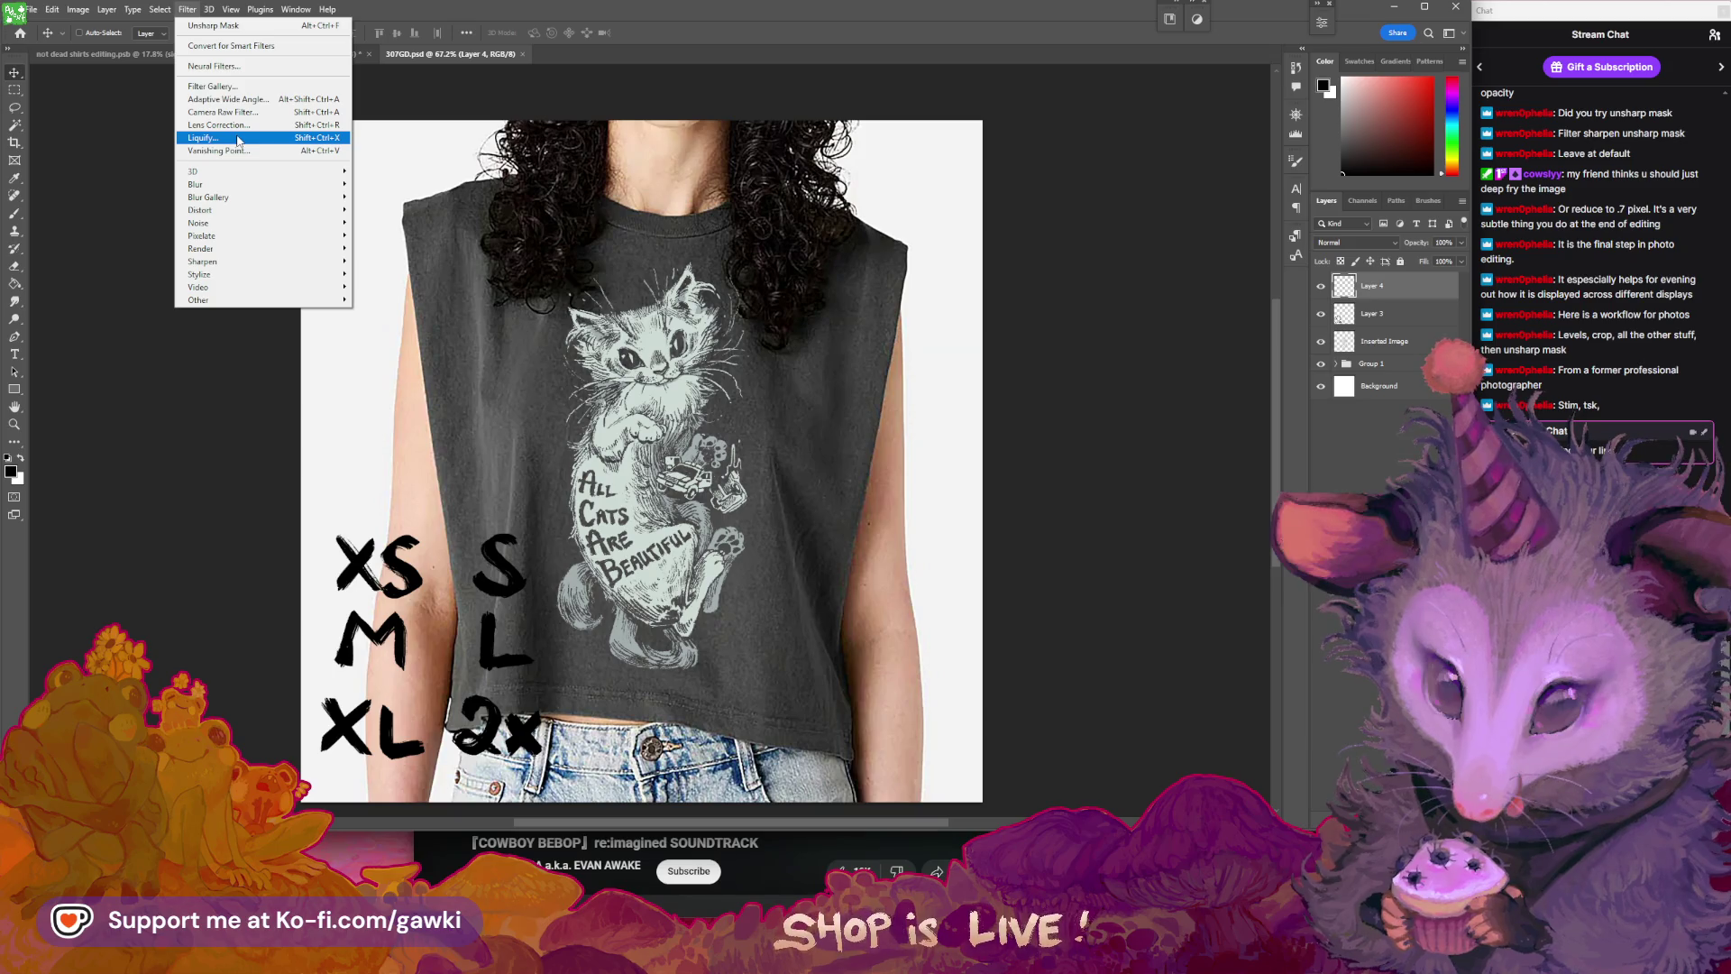
pyautogui.moveTo(106, 9)
pyautogui.click(276, 91)
pyautogui.moveTo(540, 253); pyautogui.dragTo(559, 239)
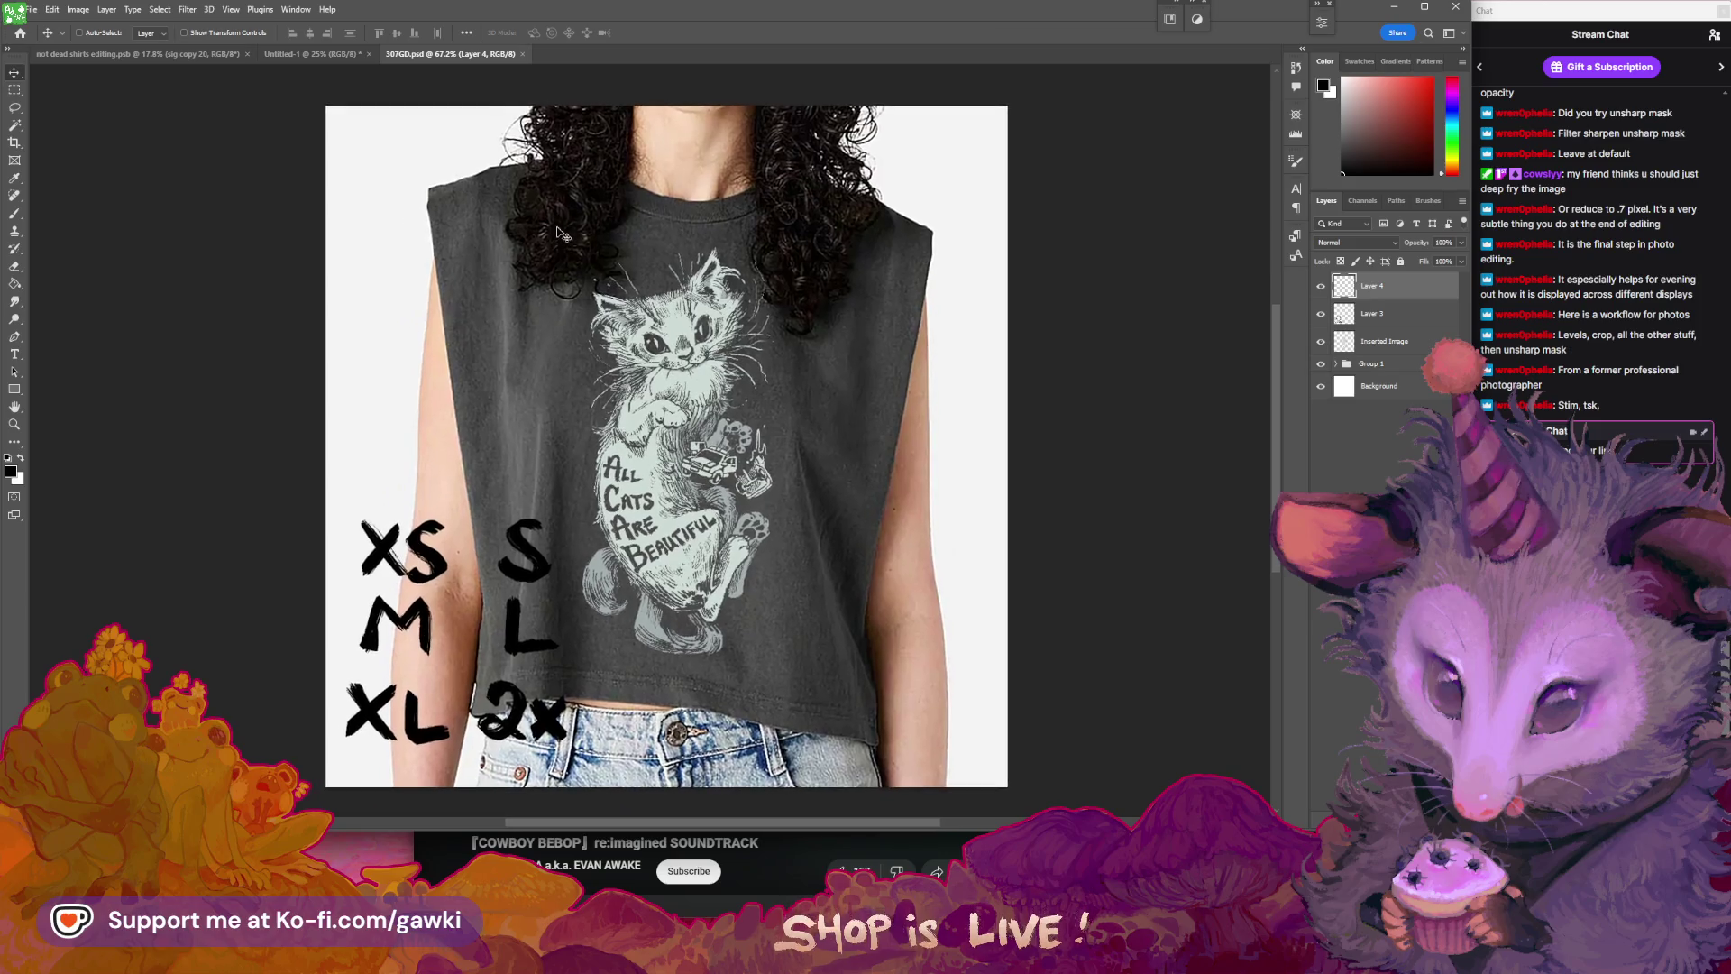
pyautogui.click(1371, 320)
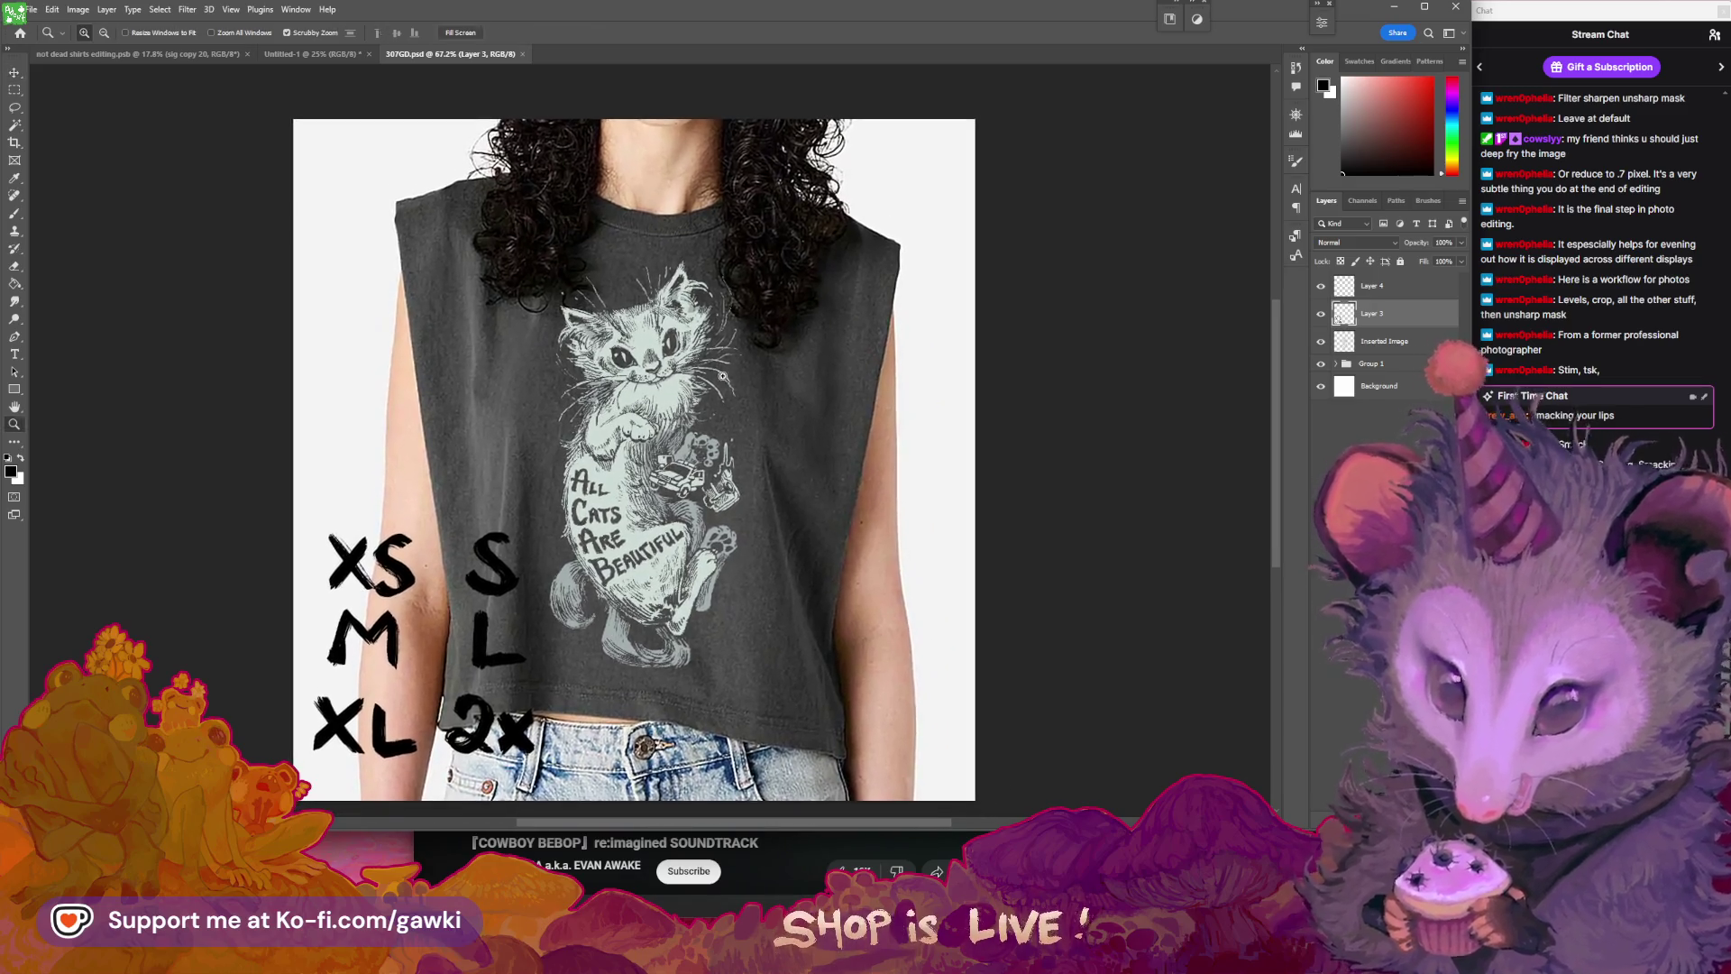
pyautogui.scroll(-2, 704, 388)
pyautogui.scroll(3, 720, 403)
pyautogui.moveTo(720, 403); pyautogui.dragTo(749, 394)
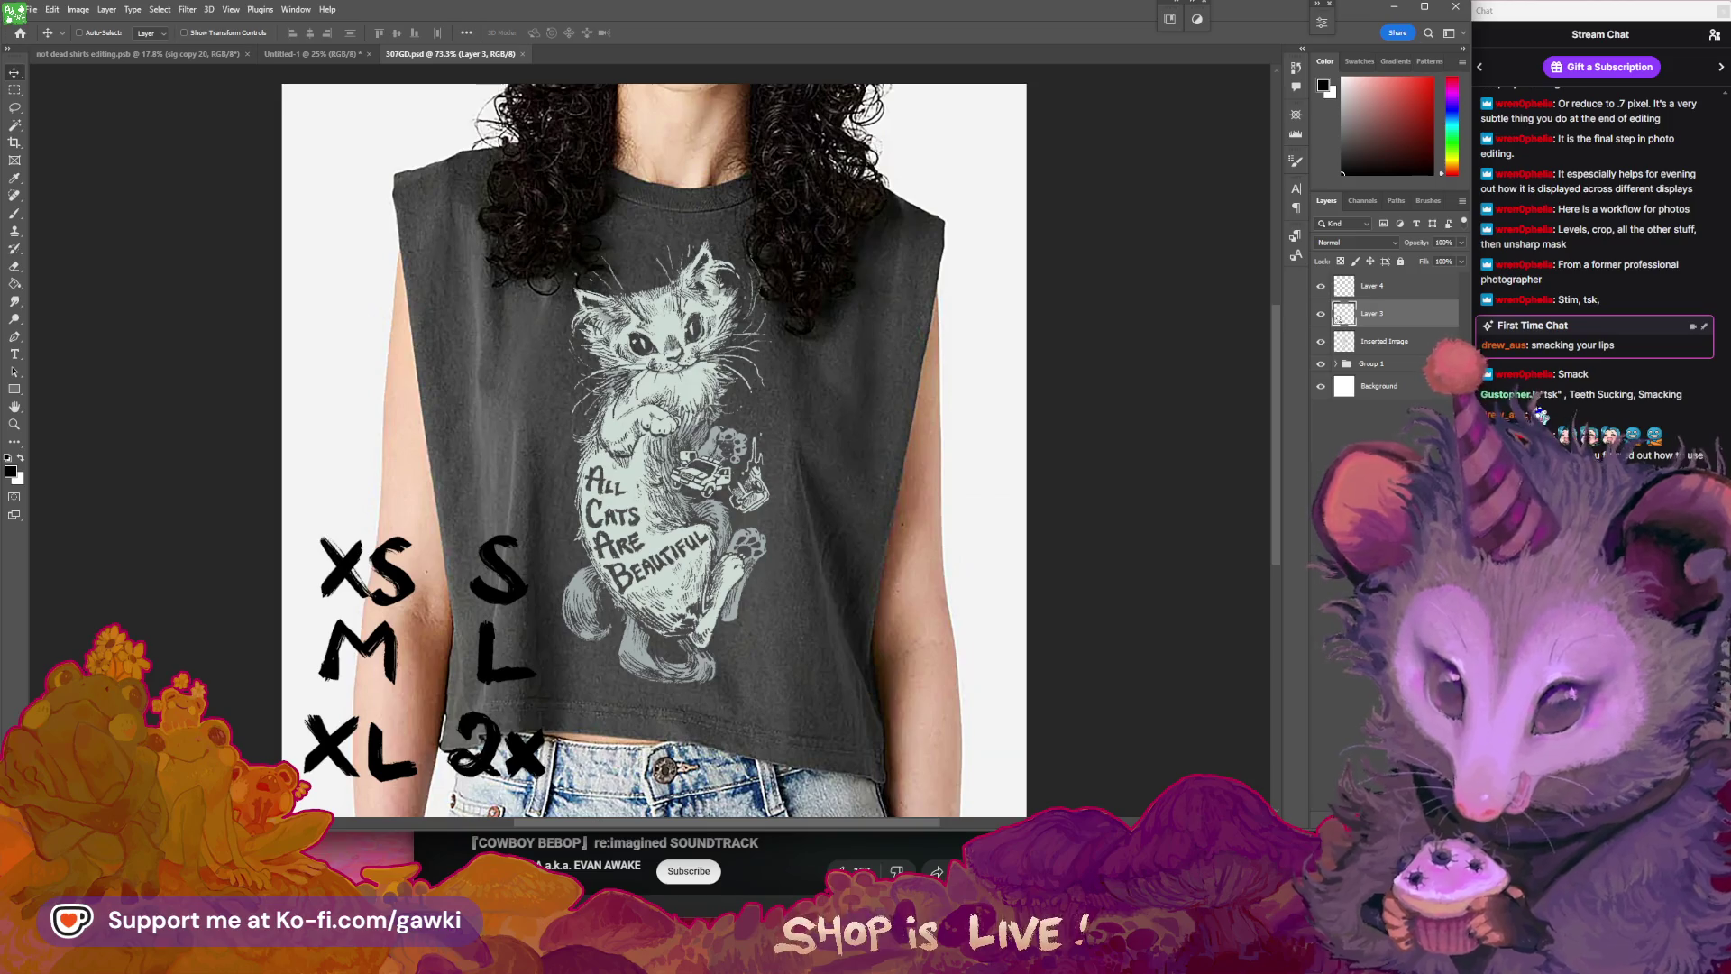
pyautogui.hotkey('alt', 'Tab')
pyautogui.scroll(-2, 1101, 575)
pyautogui.scroll(-2, 1101, 576)
pyautogui.scroll(-2, 1101, 576)
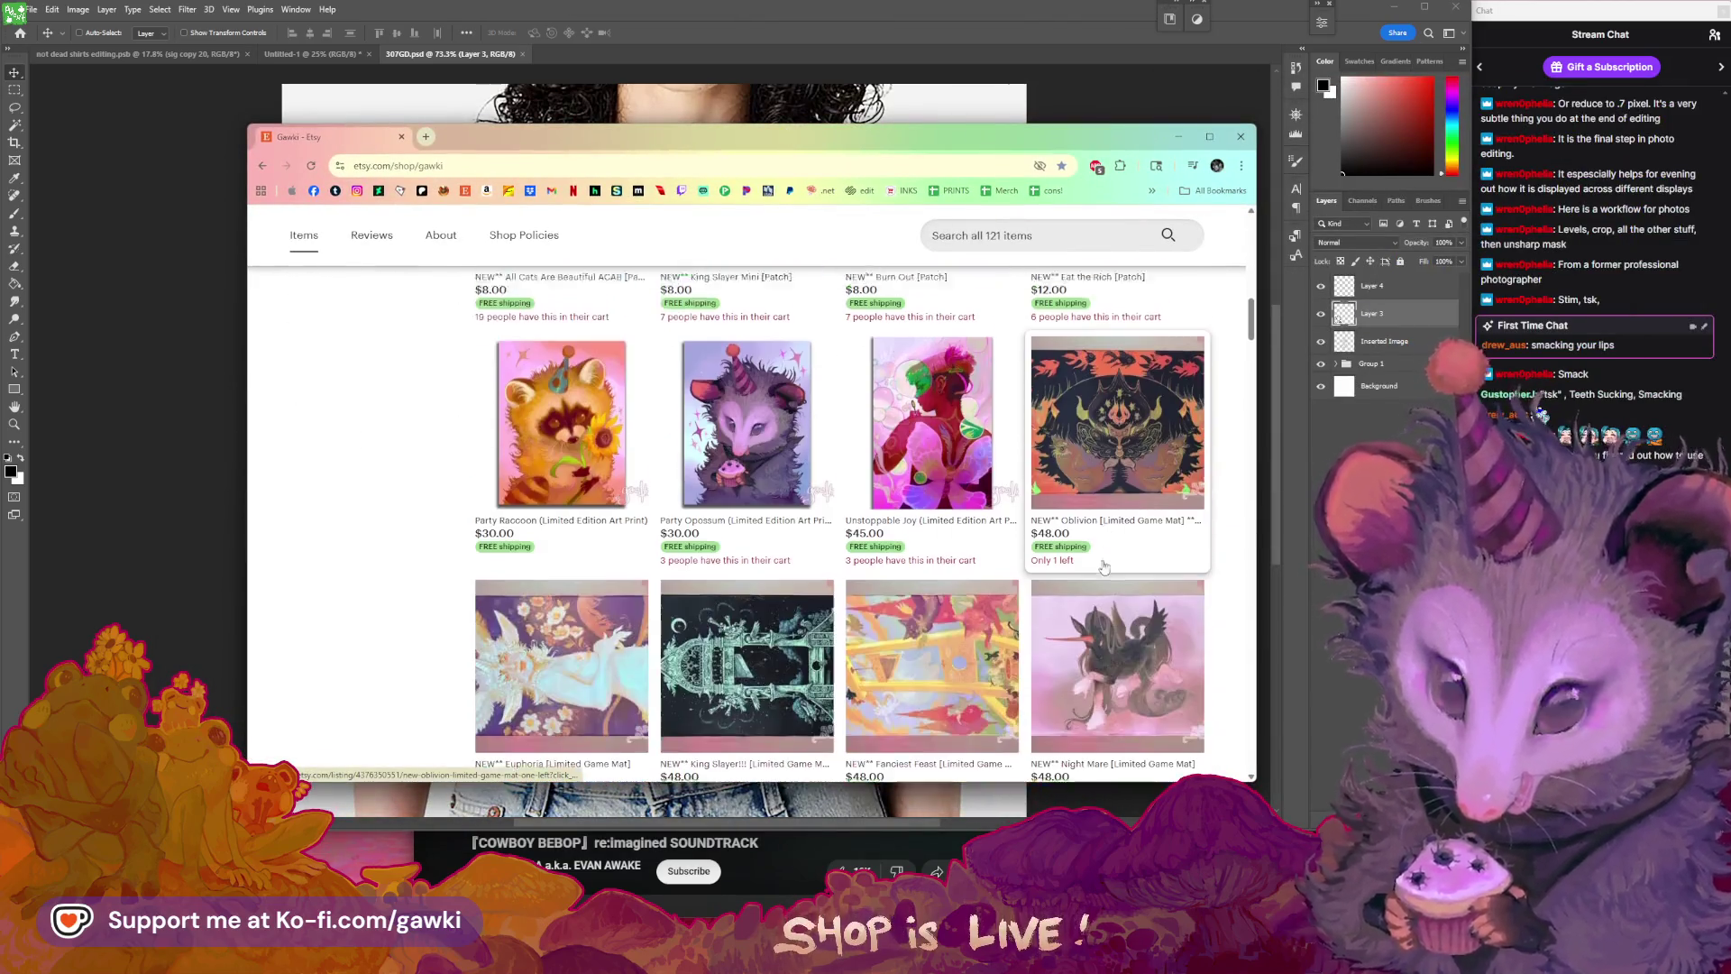
pyautogui.click(1129, 417)
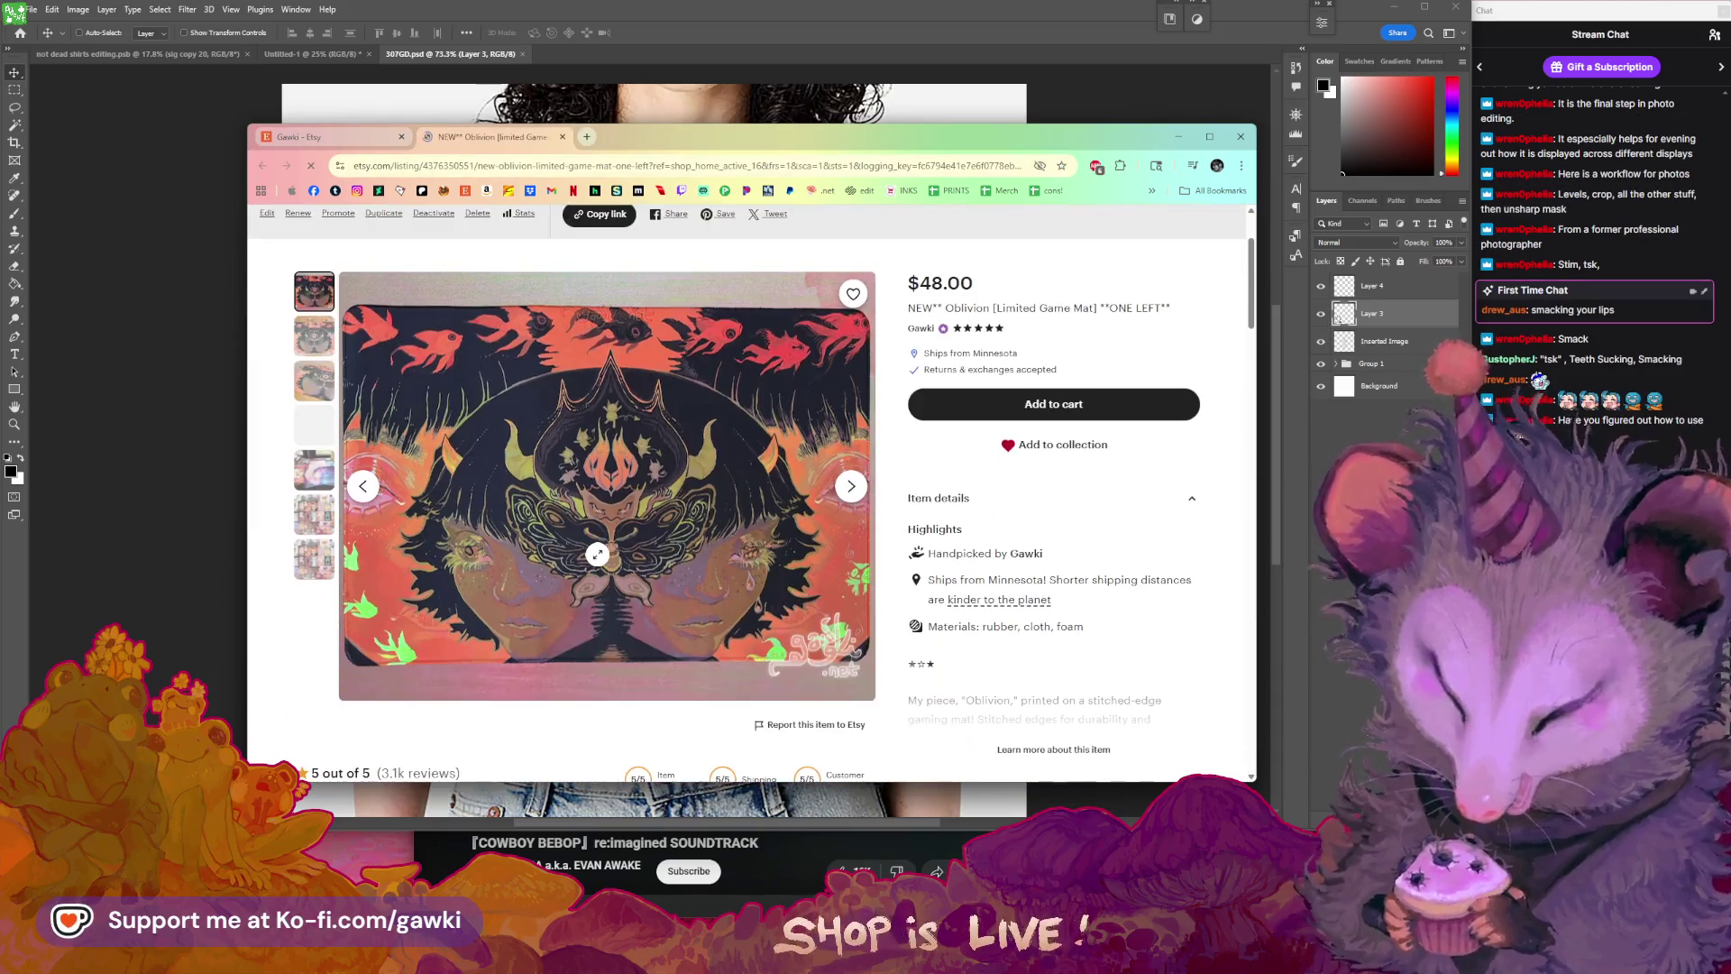
pyautogui.click(561, 136)
pyautogui.scroll(5, 840, 512)
pyautogui.scroll(2, 841, 512)
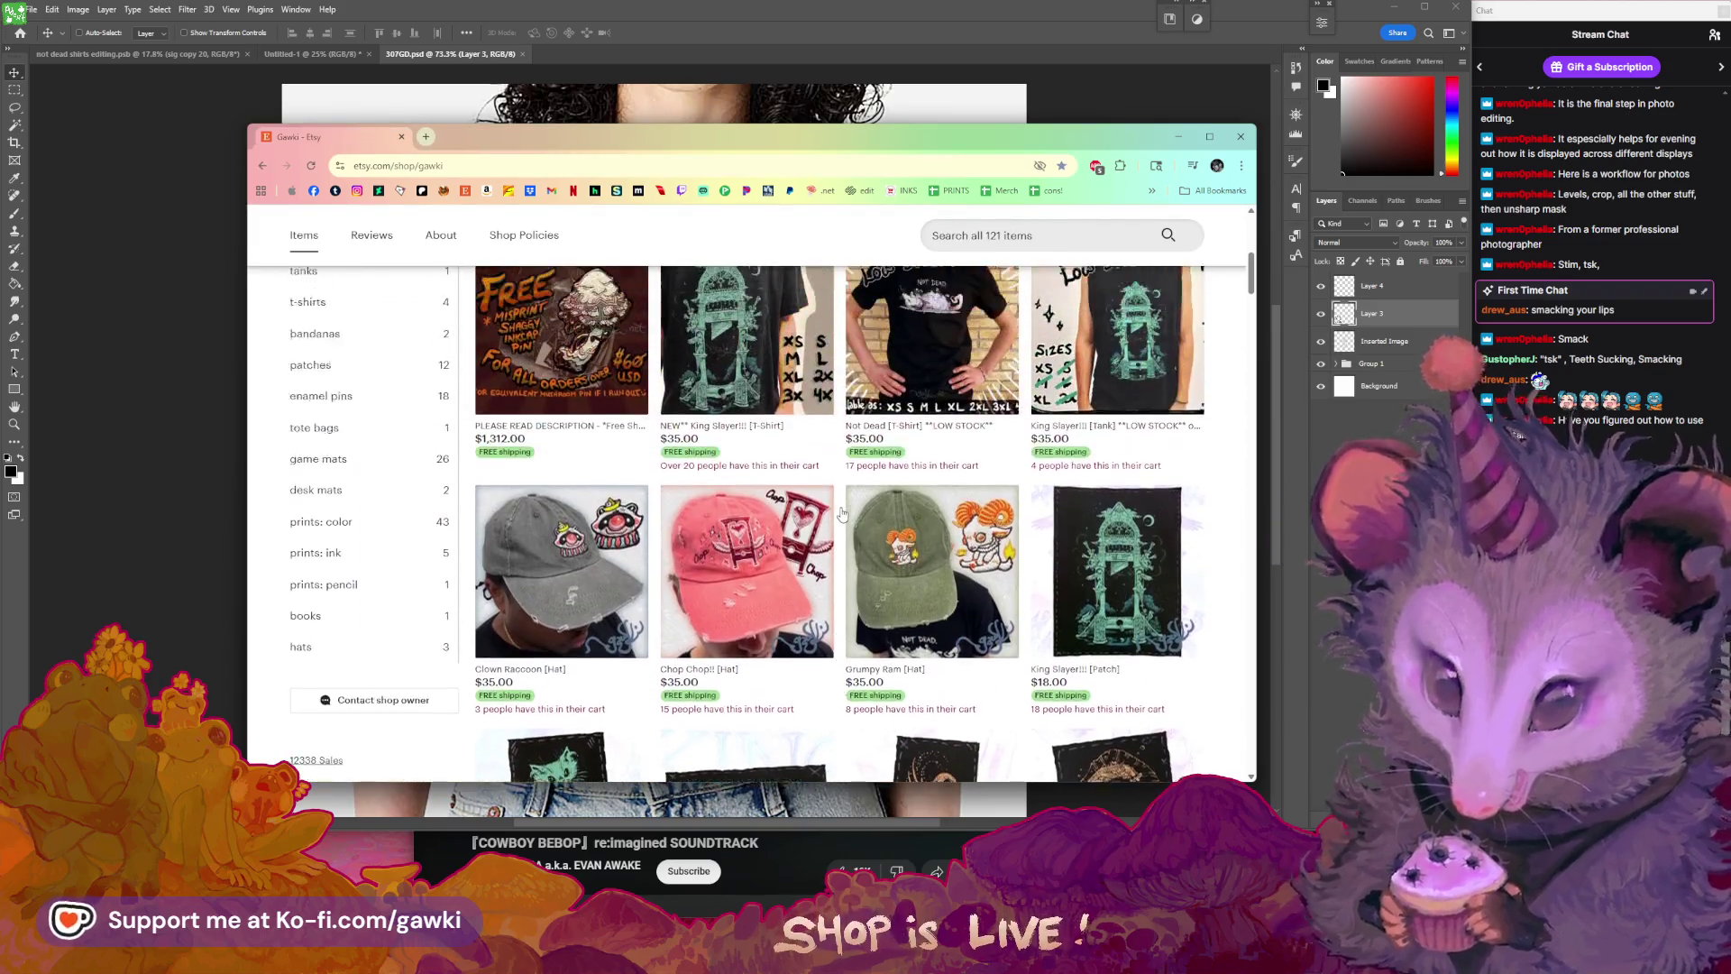
pyautogui.scroll(3, 902, 528)
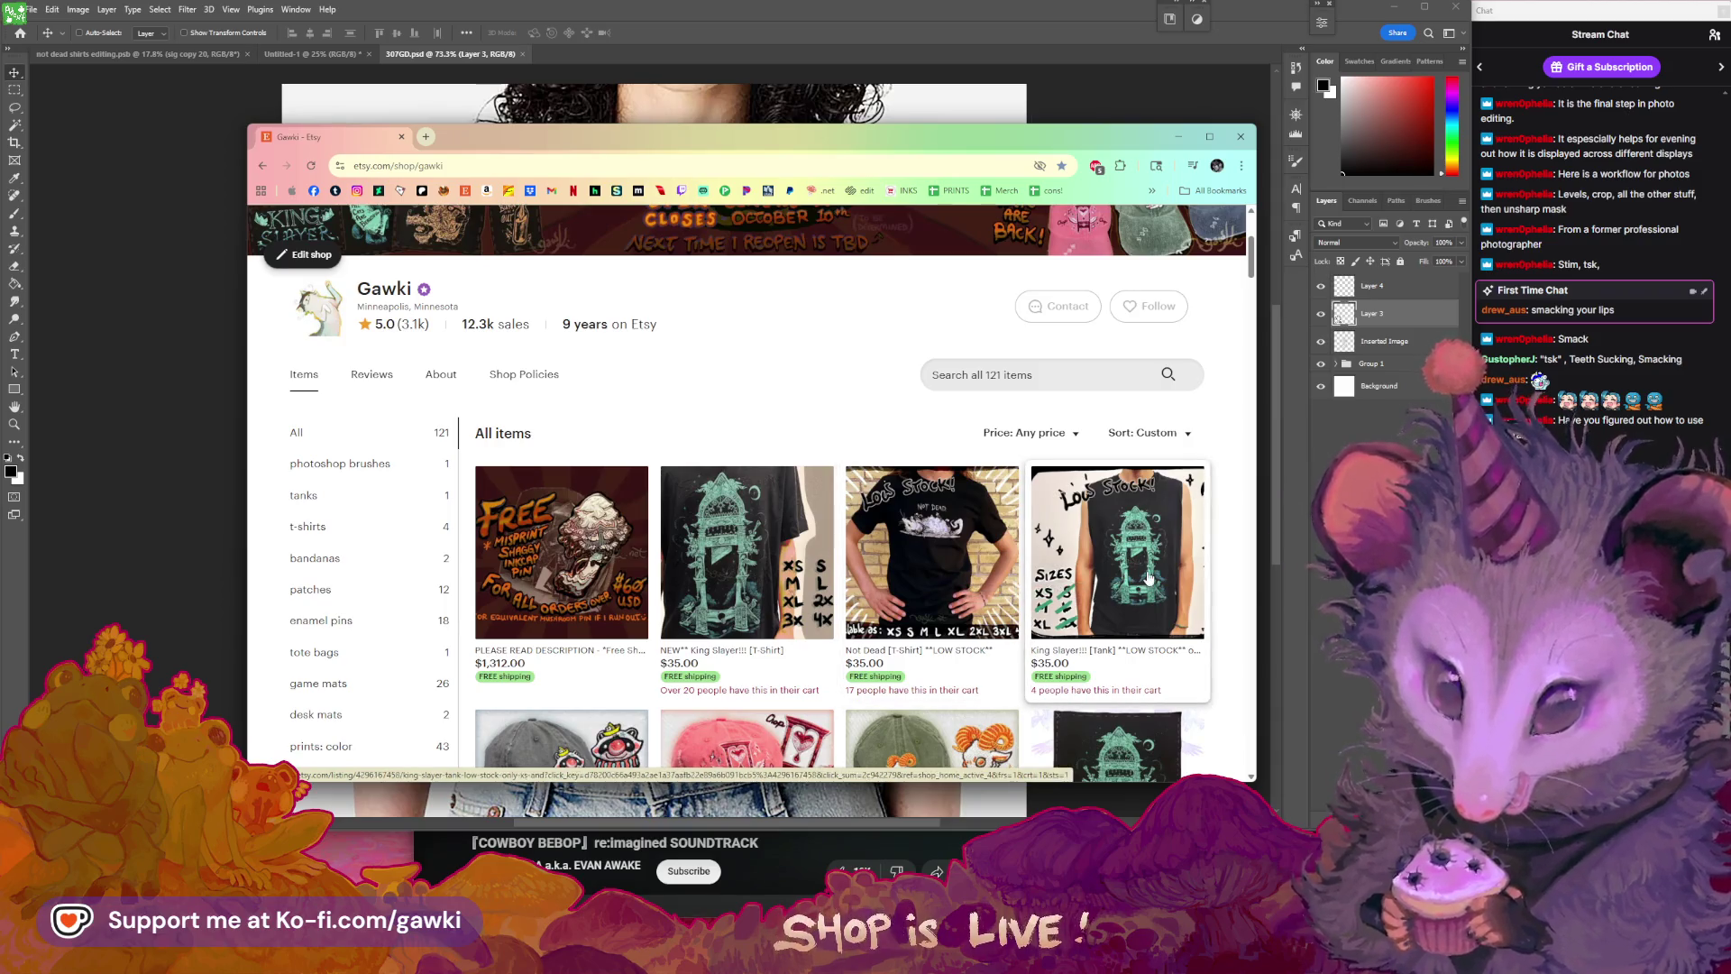
pyautogui.scroll(-1, 1134, 573)
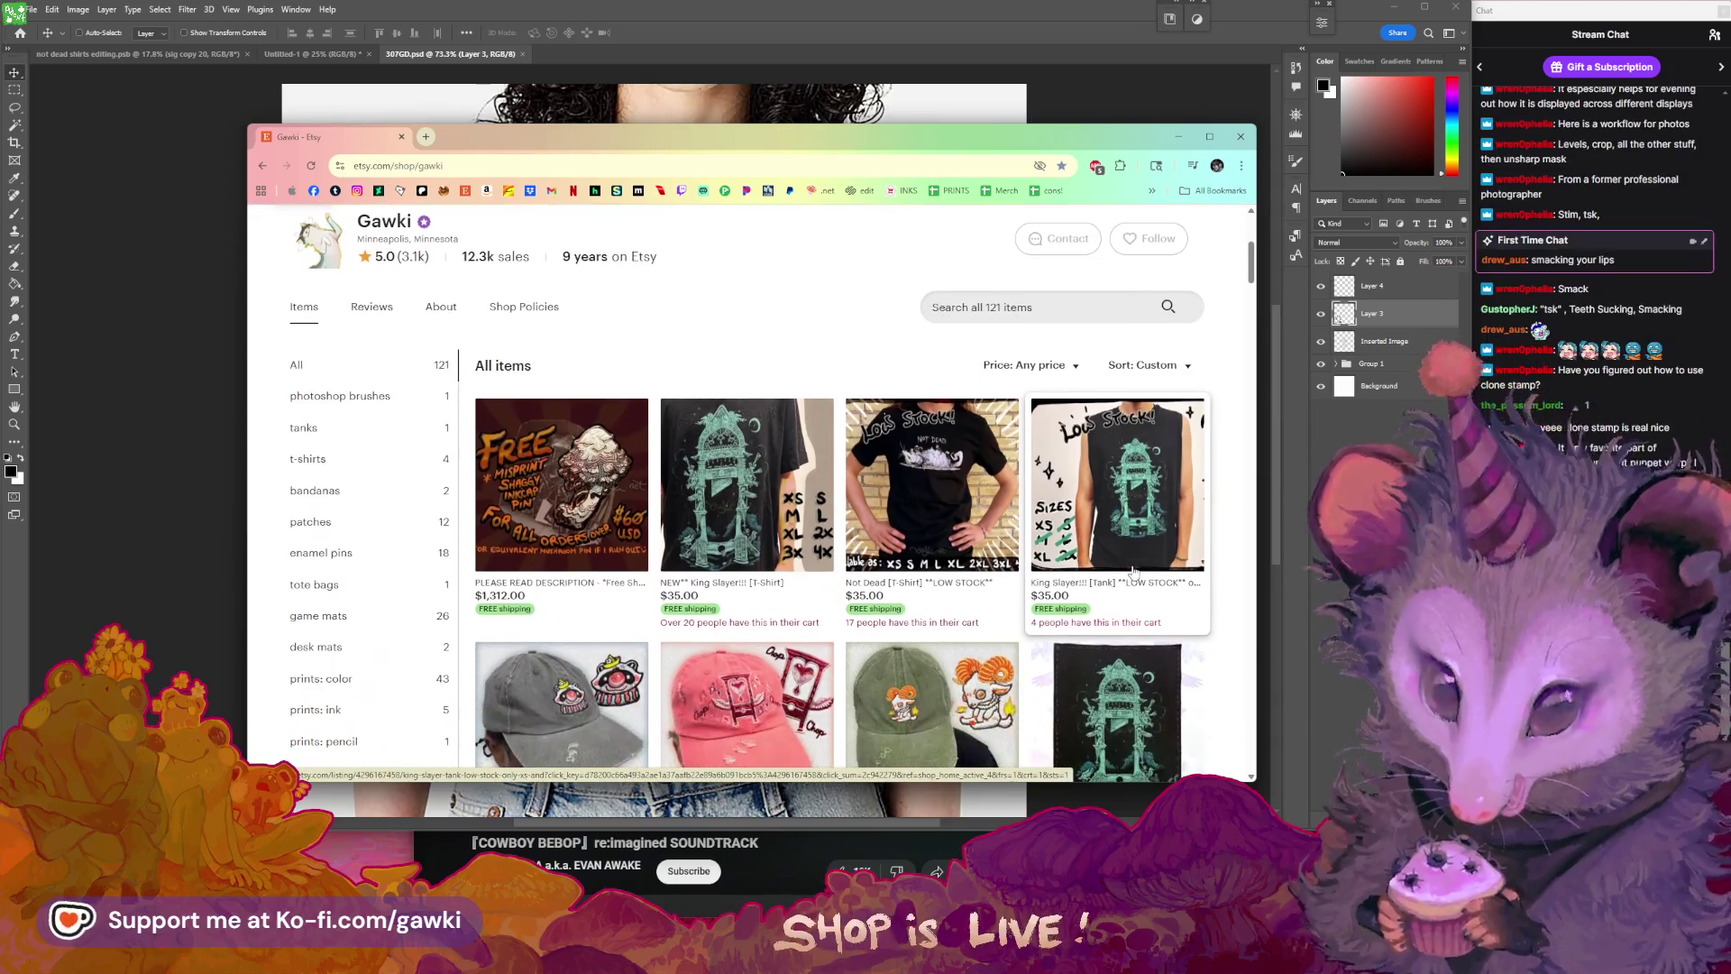
pyautogui.scroll(-2, 1127, 560)
pyautogui.scroll(-4, 1127, 559)
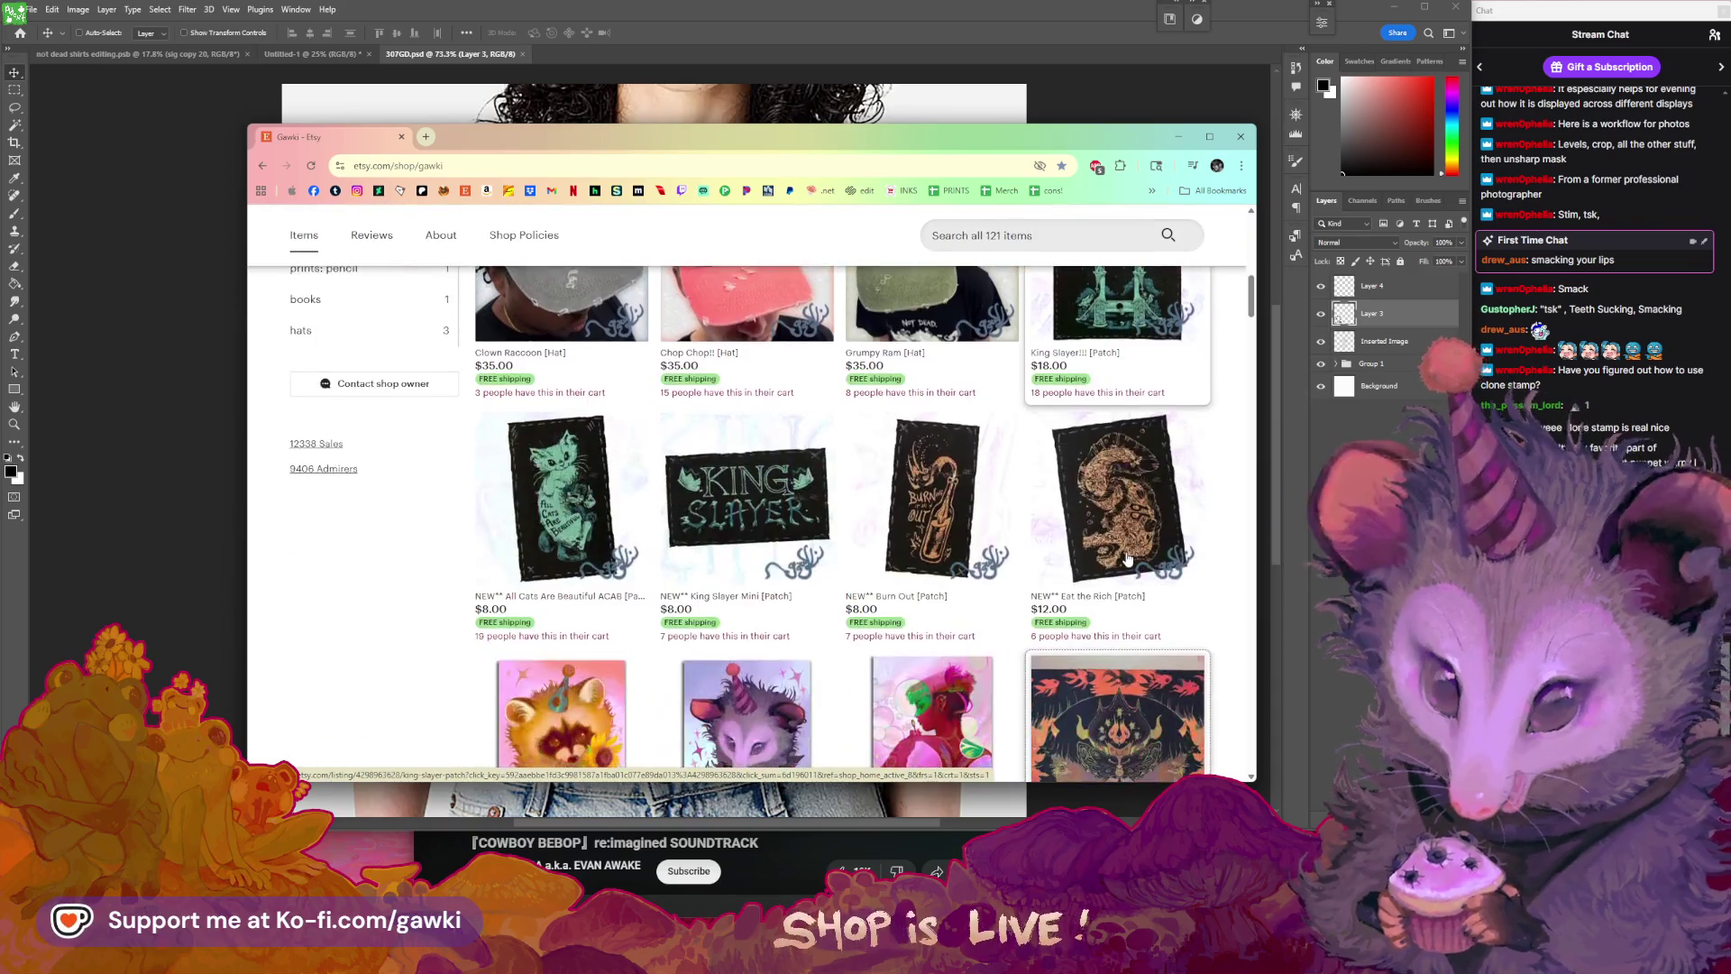
pyautogui.scroll(-3, 1127, 559)
pyautogui.scroll(-3, 1127, 559)
pyautogui.scroll(-3, 1127, 559)
pyautogui.scroll(-2, 1127, 559)
pyautogui.scroll(-2, 1127, 562)
pyautogui.scroll(-4, 1130, 565)
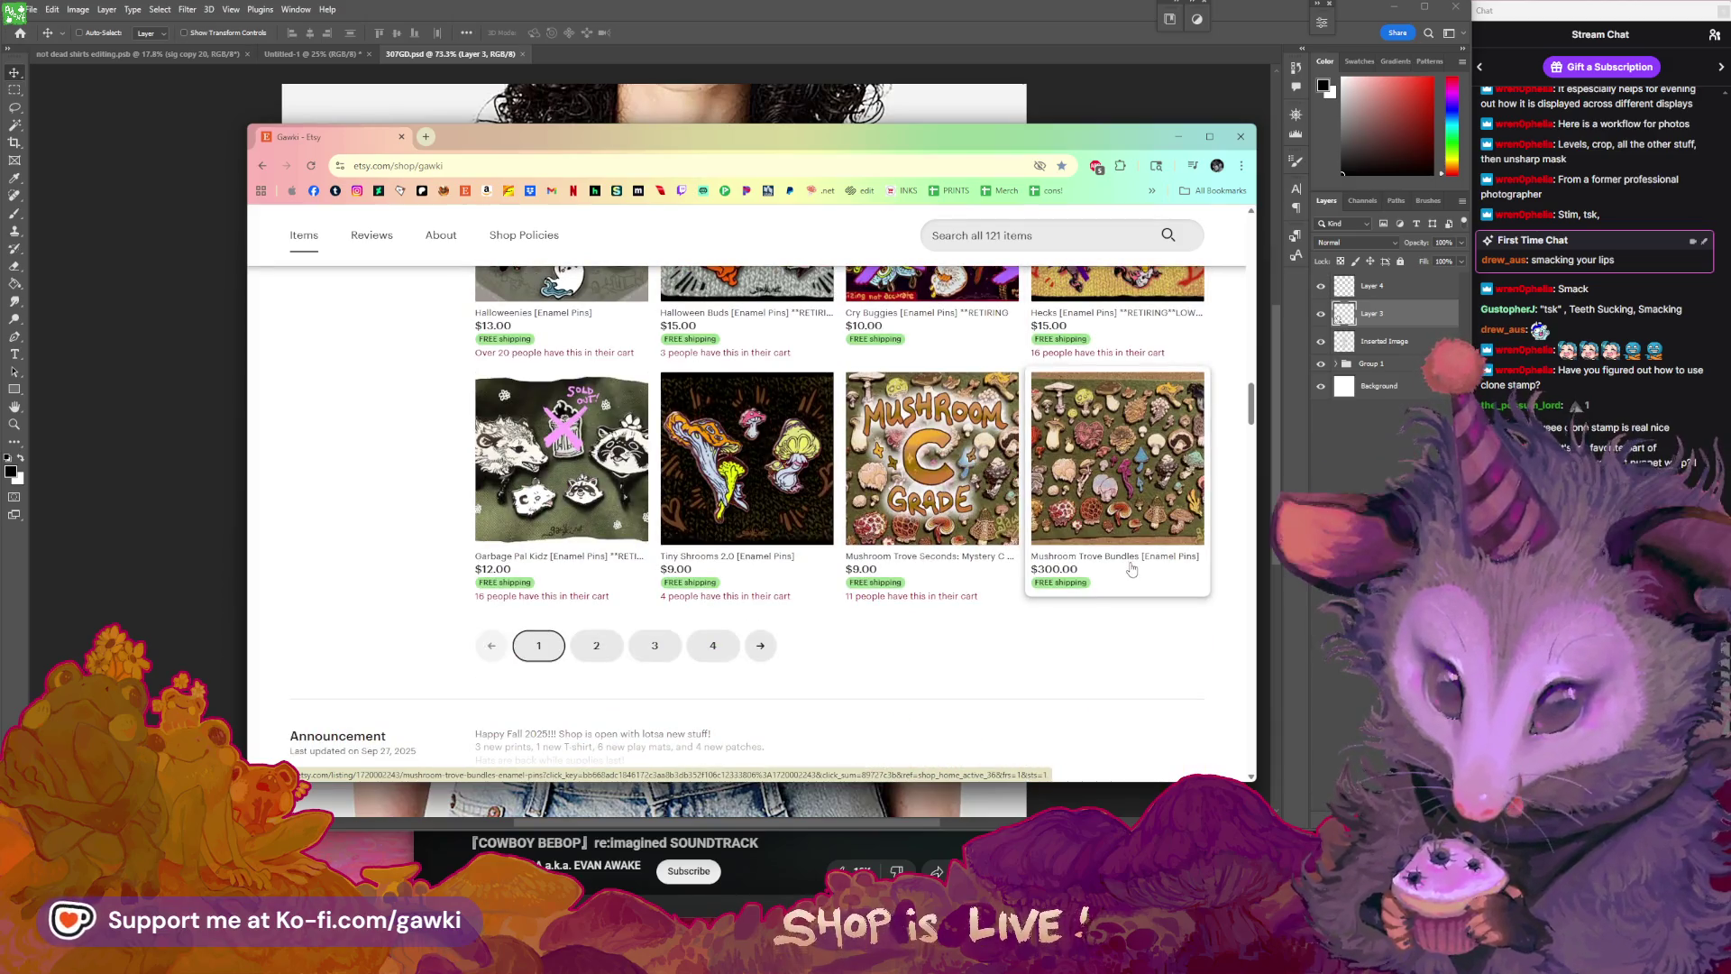
pyautogui.scroll(4, 1132, 568)
pyautogui.scroll(3, 735, 570)
pyautogui.scroll(-3, 736, 570)
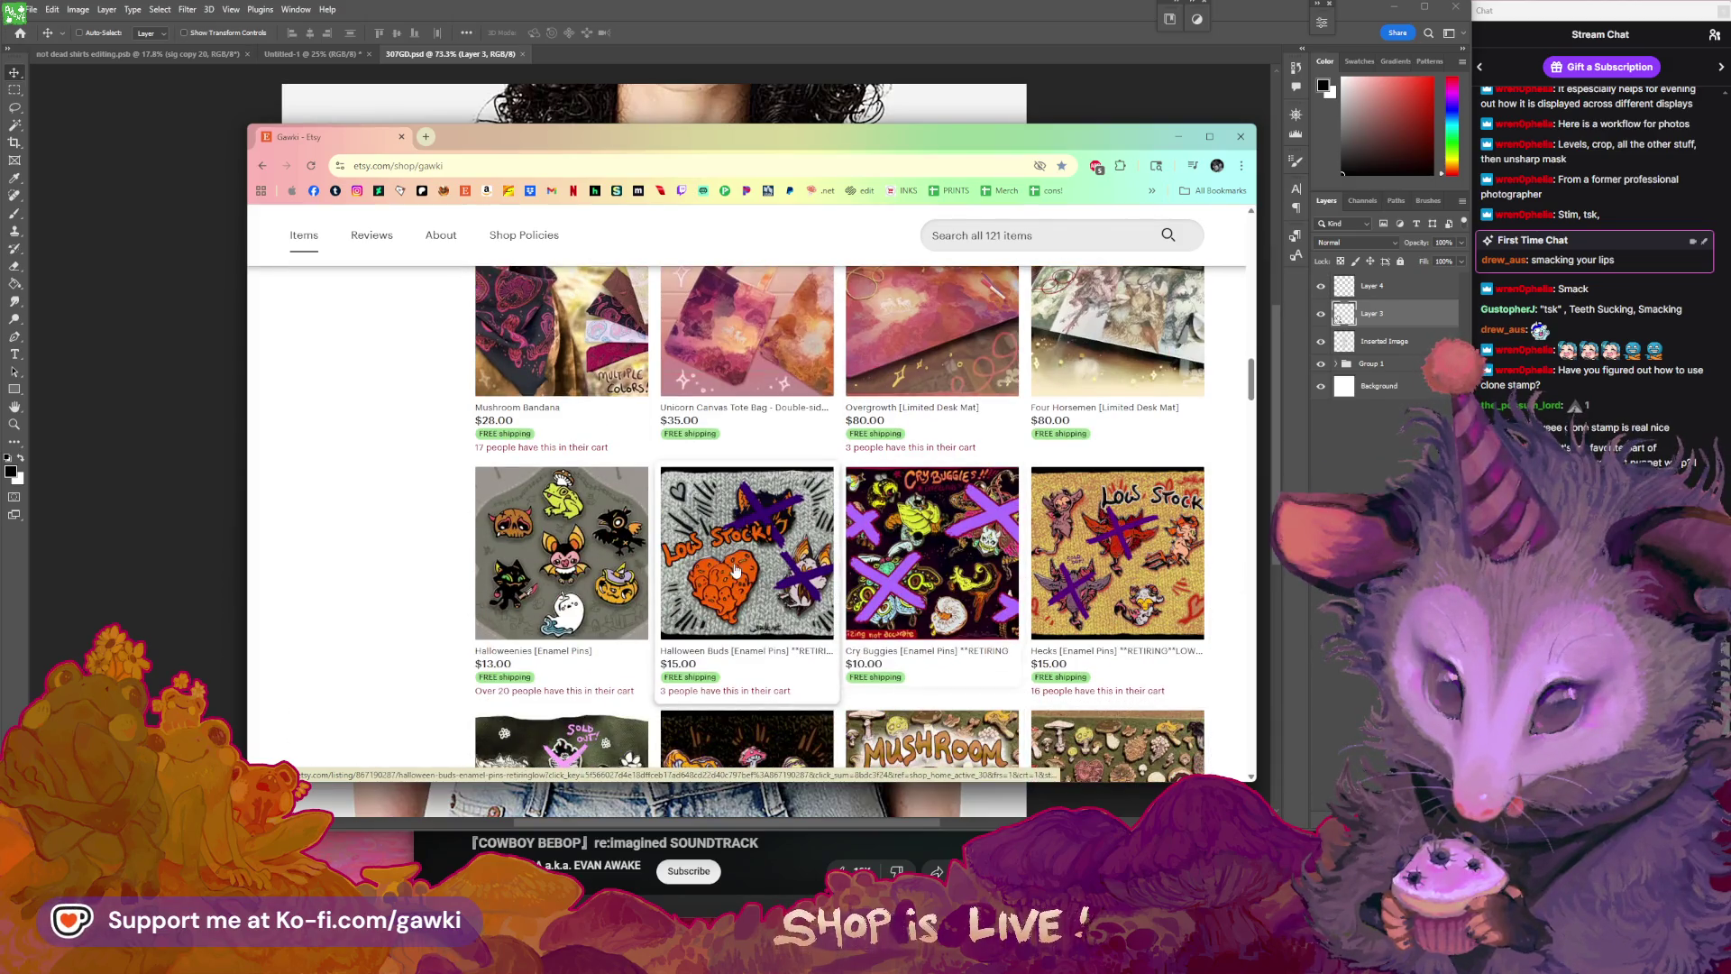
pyautogui.scroll(-3, 999, 586)
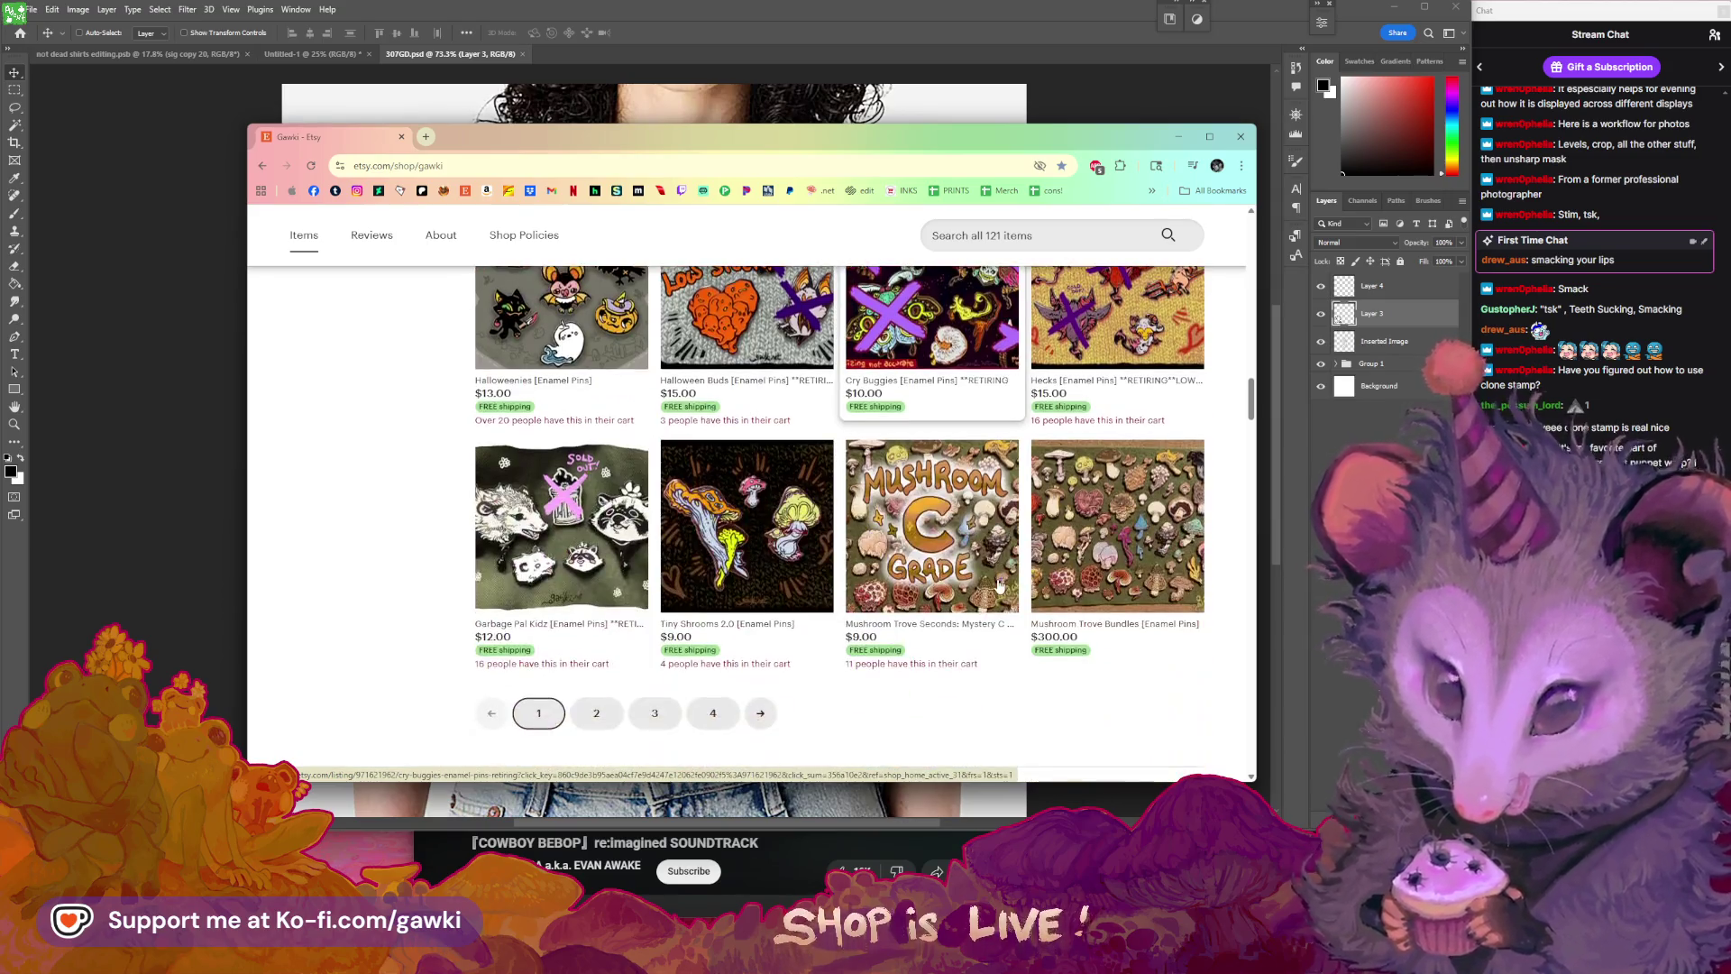
pyautogui.scroll(4, 812, 561)
pyautogui.scroll(3, 812, 561)
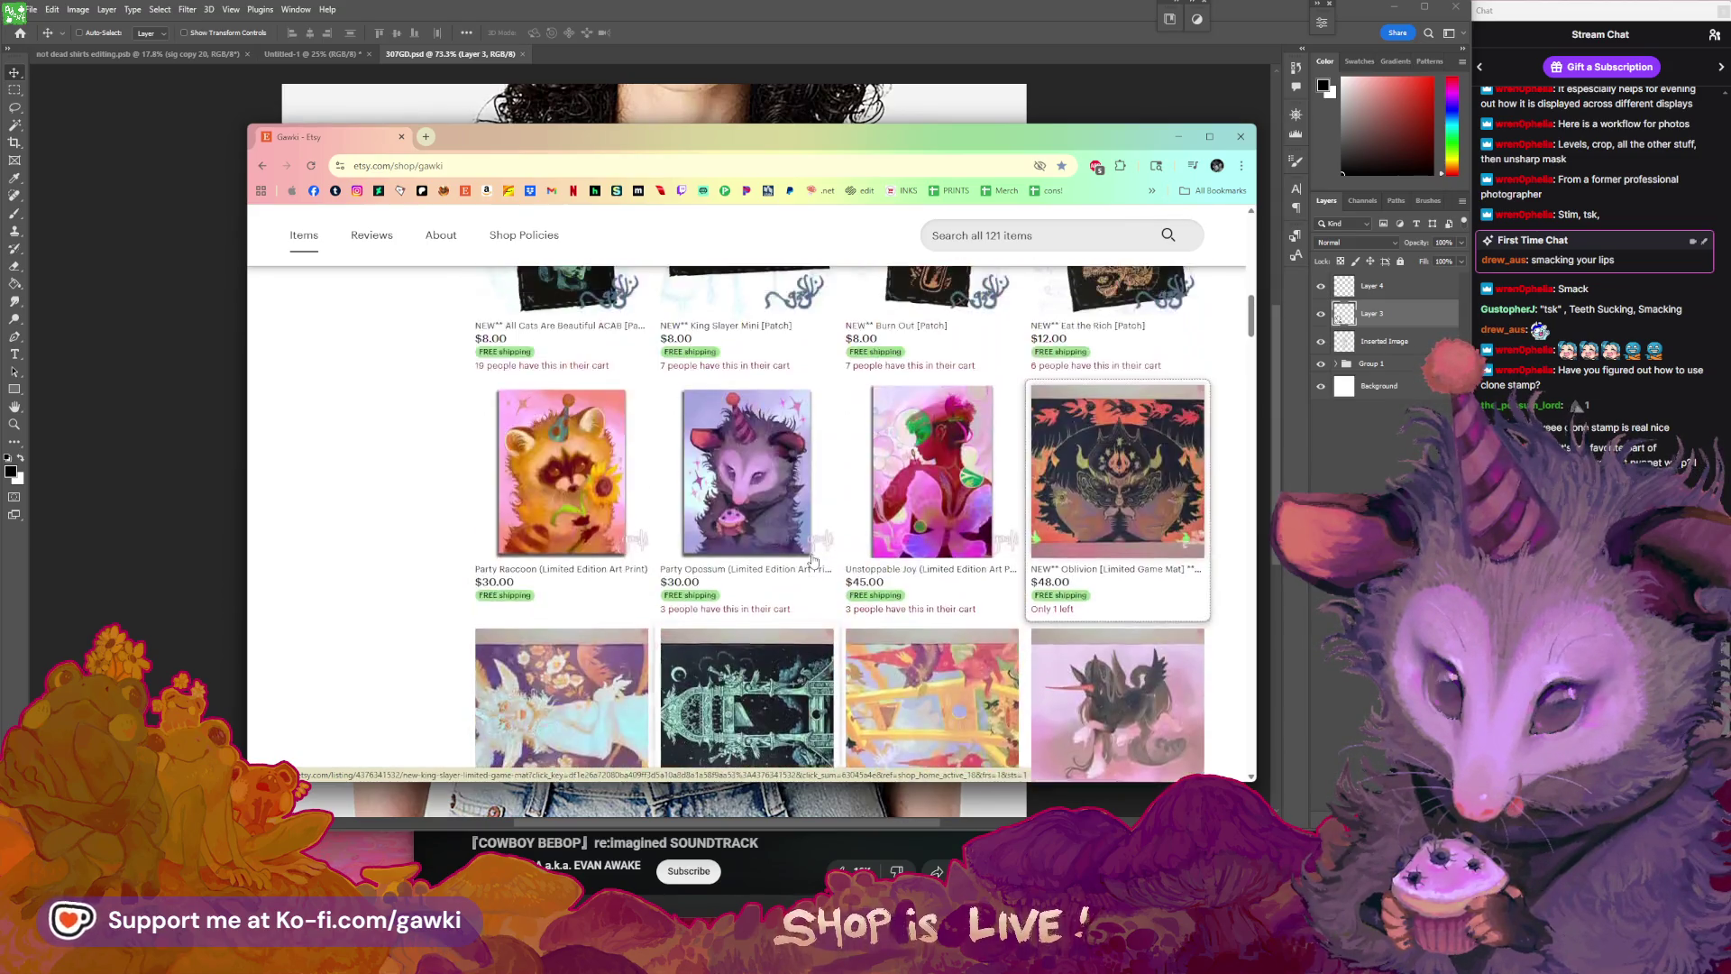
pyautogui.scroll(3, 812, 561)
pyautogui.scroll(3, 814, 557)
pyautogui.scroll(3, 816, 553)
pyautogui.scroll(3, 821, 548)
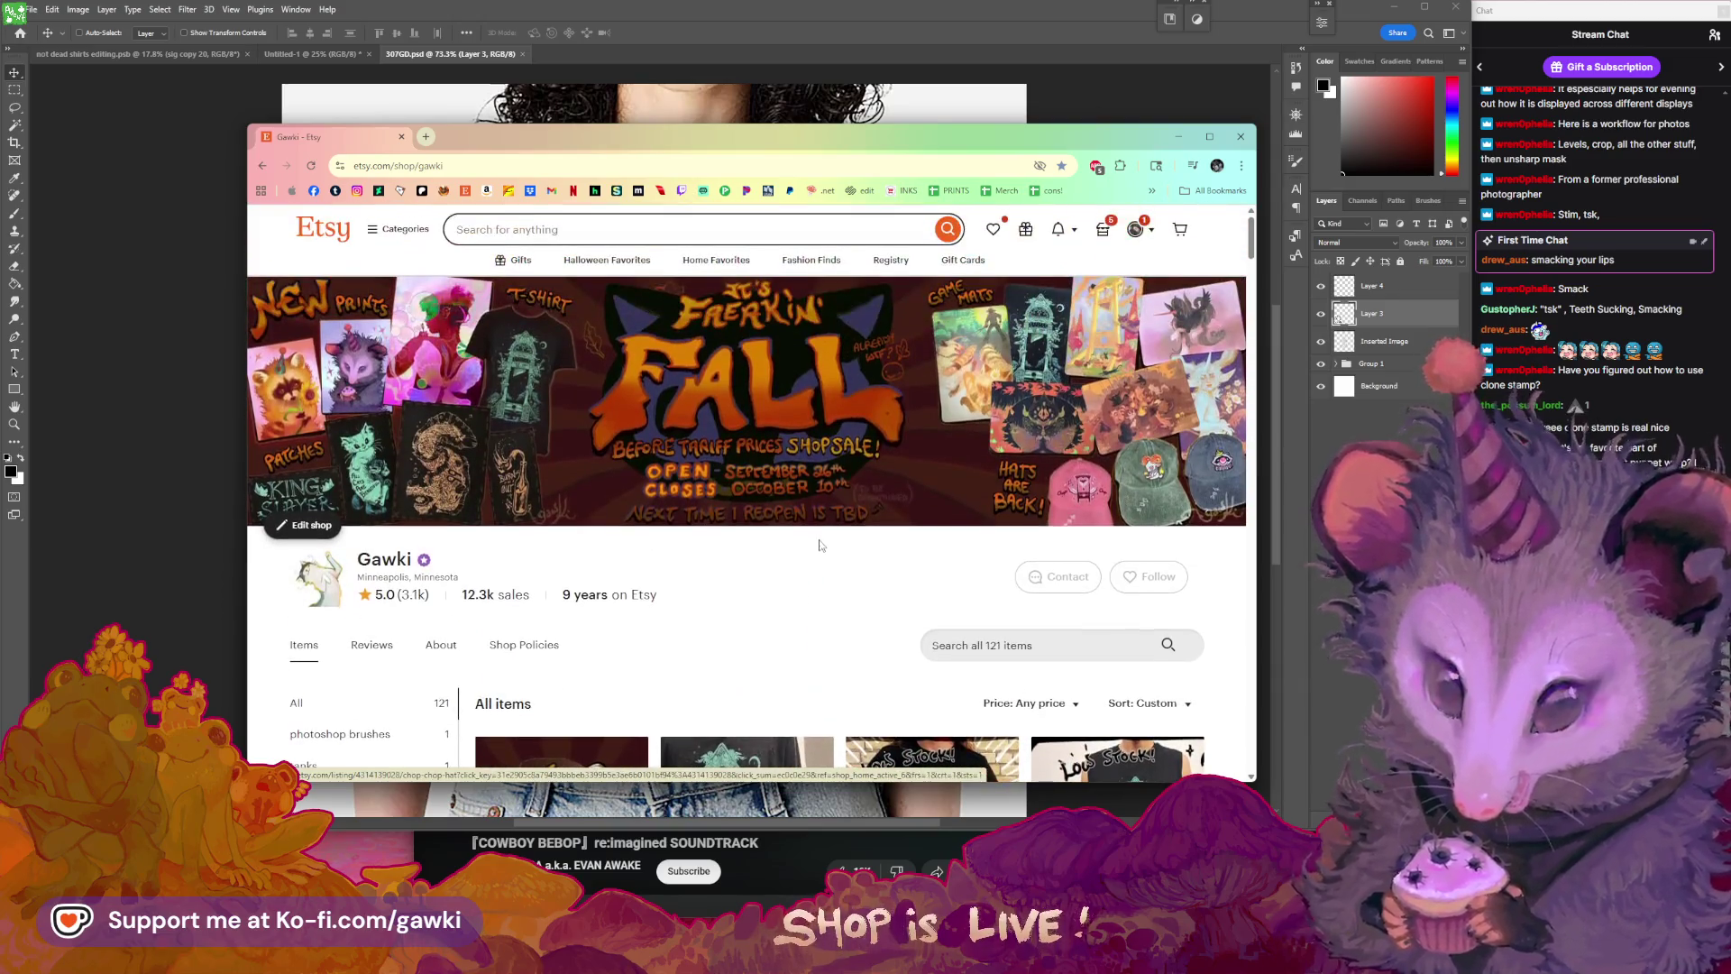
pyautogui.moveTo(922, 149); pyautogui.dragTo(944, 192)
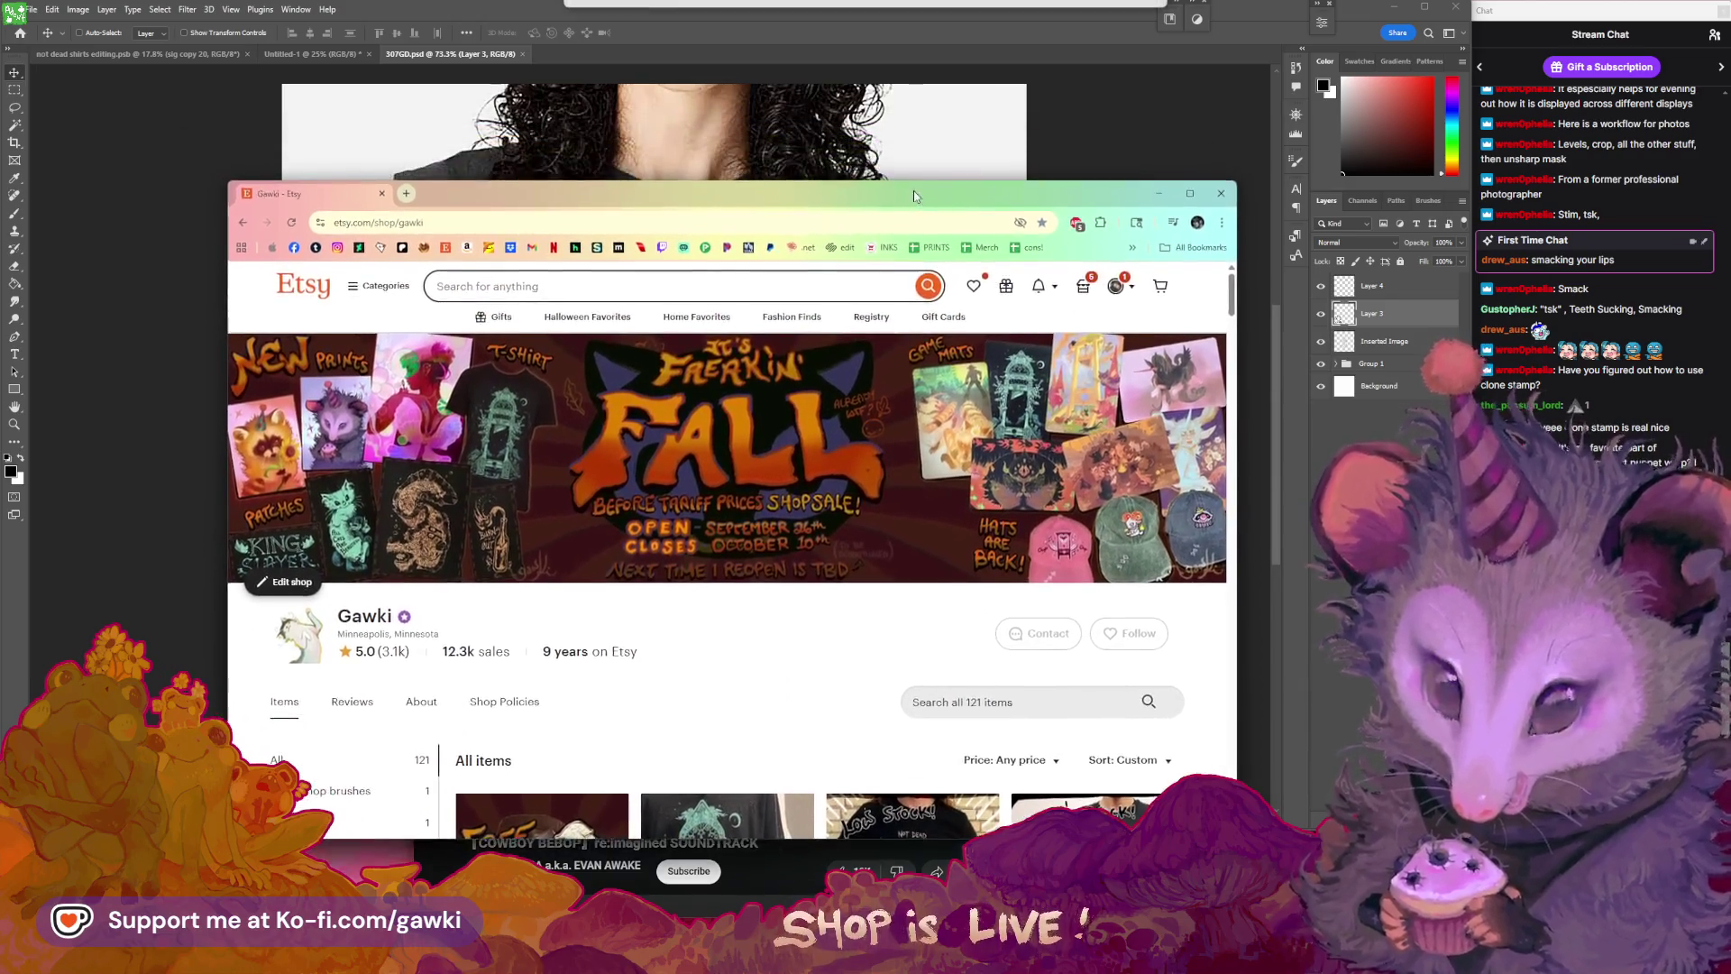